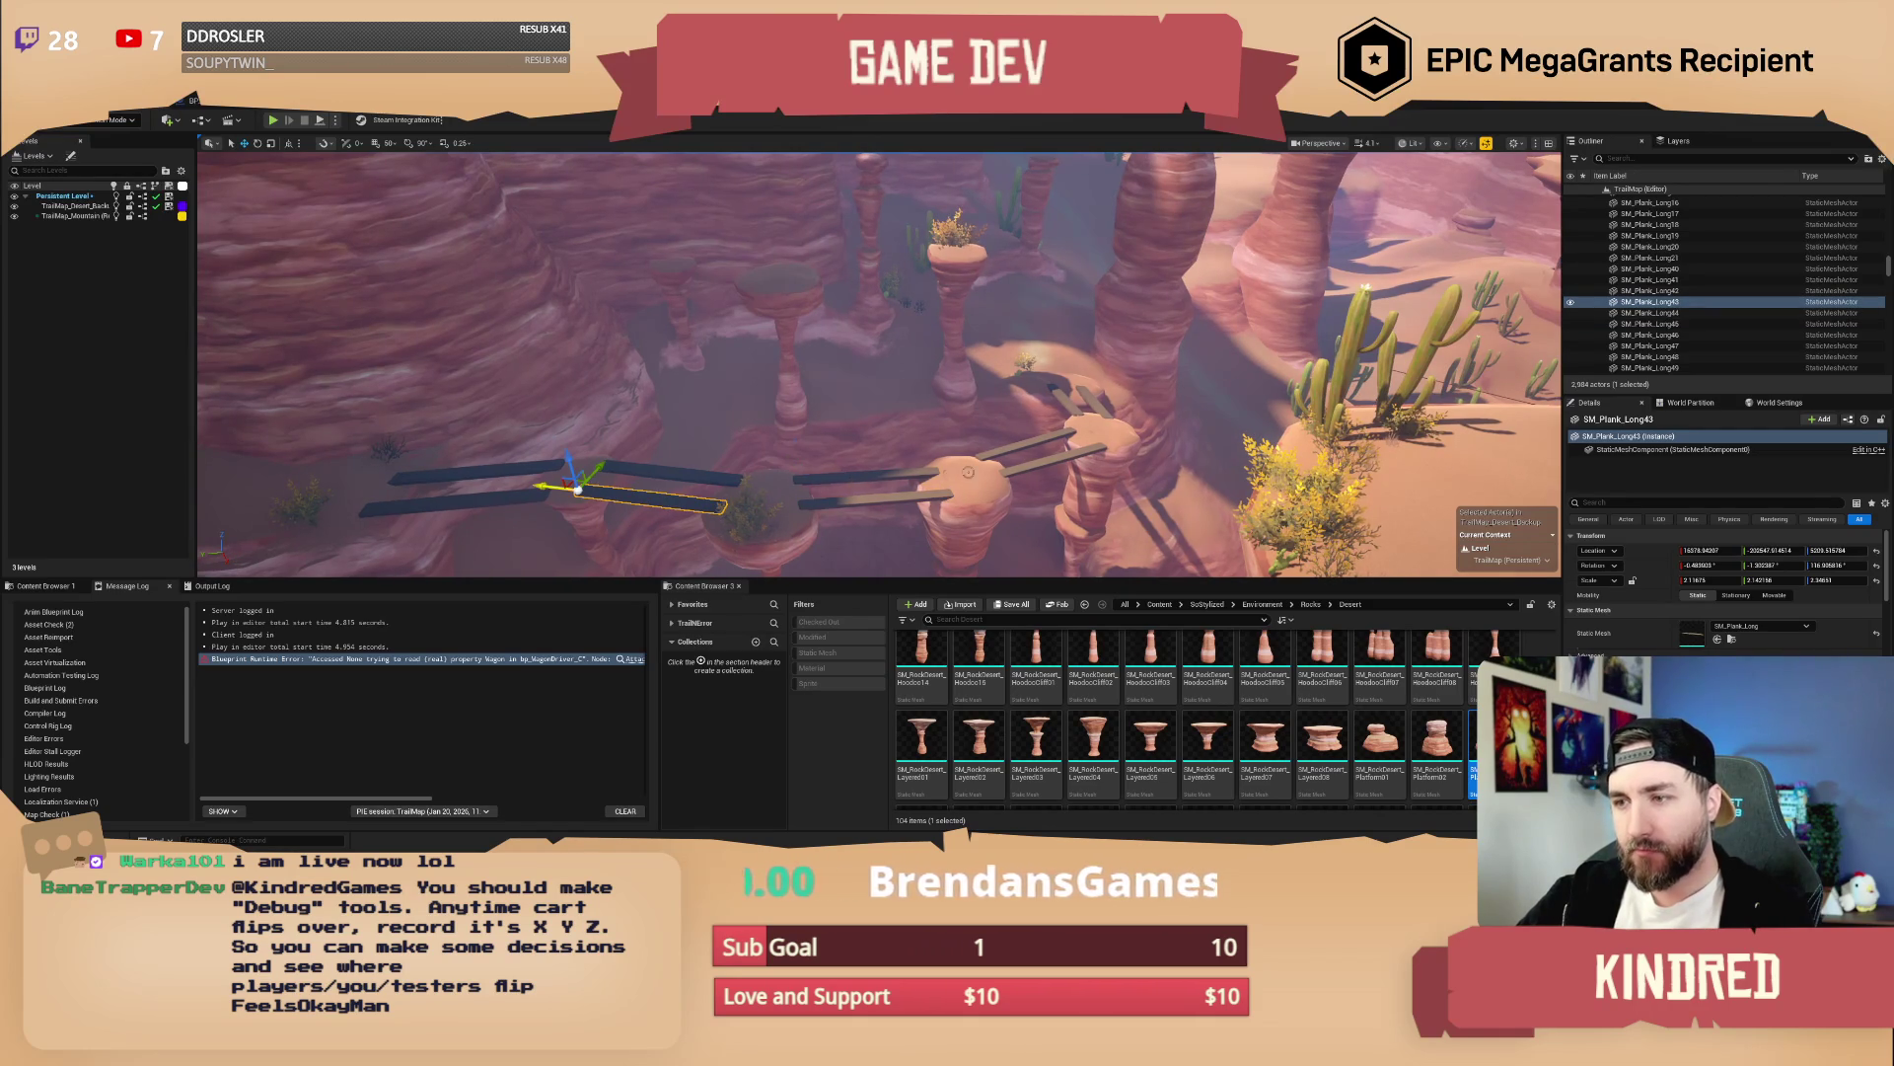
Delete three SM_Plank_Long bridge planks, fly across the canyon, and go to the Content root folder
ctrl+click(667, 501)
ctrl+click(1032, 468)
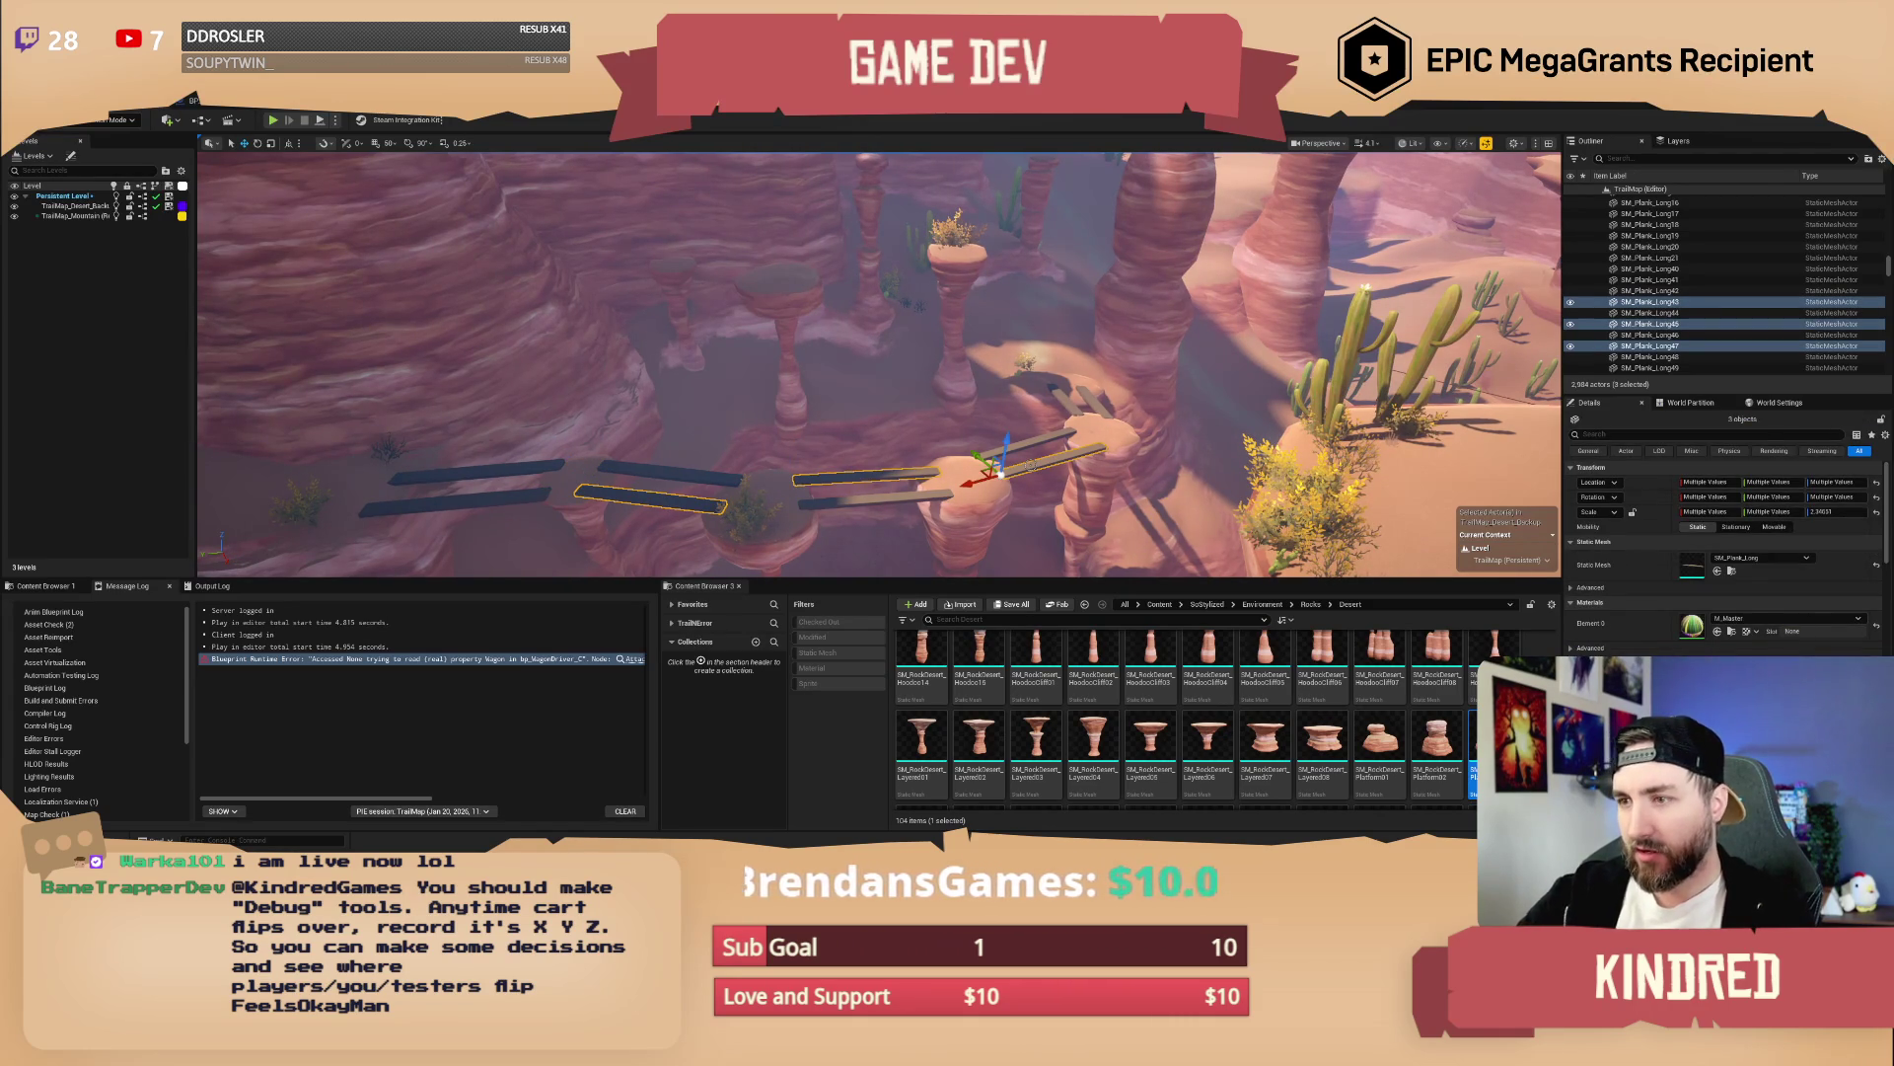
key(Delete)
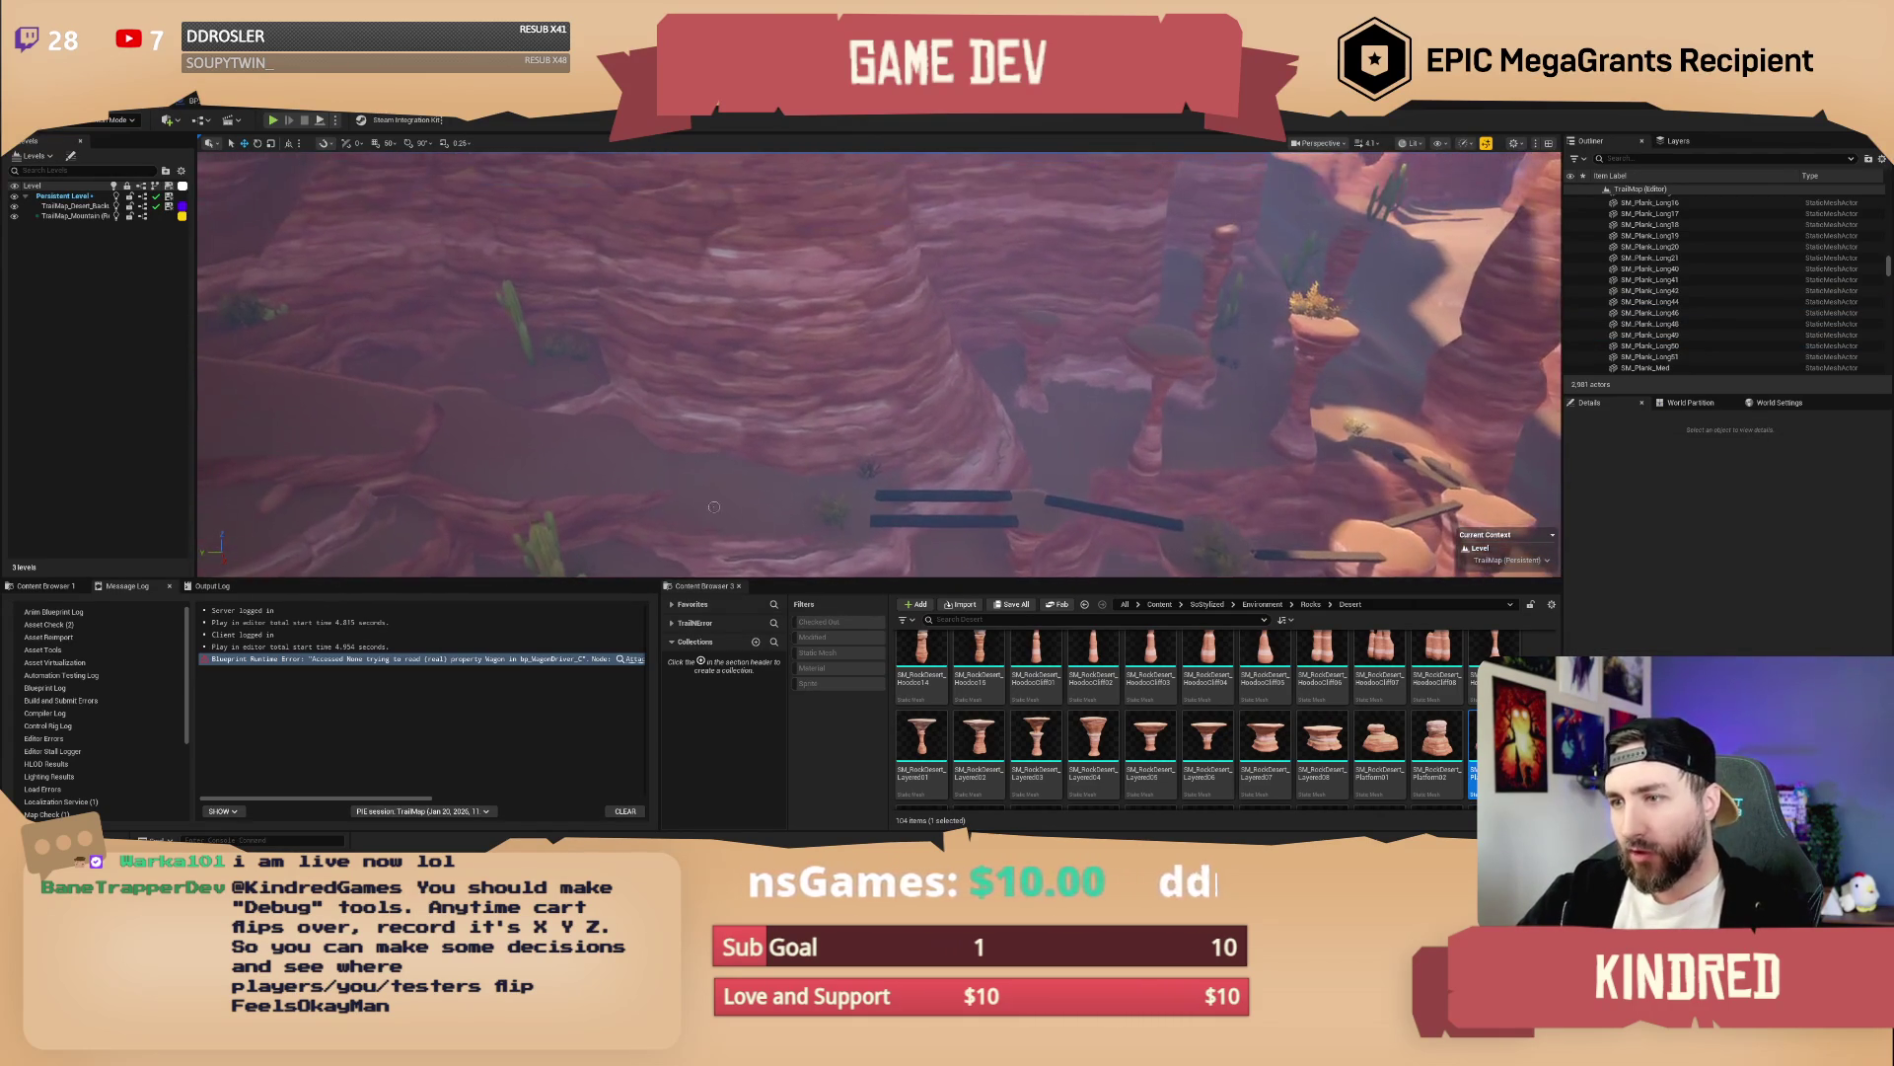
mouse_move(769, 490)
mouse_down()
mouse_move(869, 487)
mouse_move(827, 395)
mouse_move(839, 380)
mouse_up()
click(1157, 605)
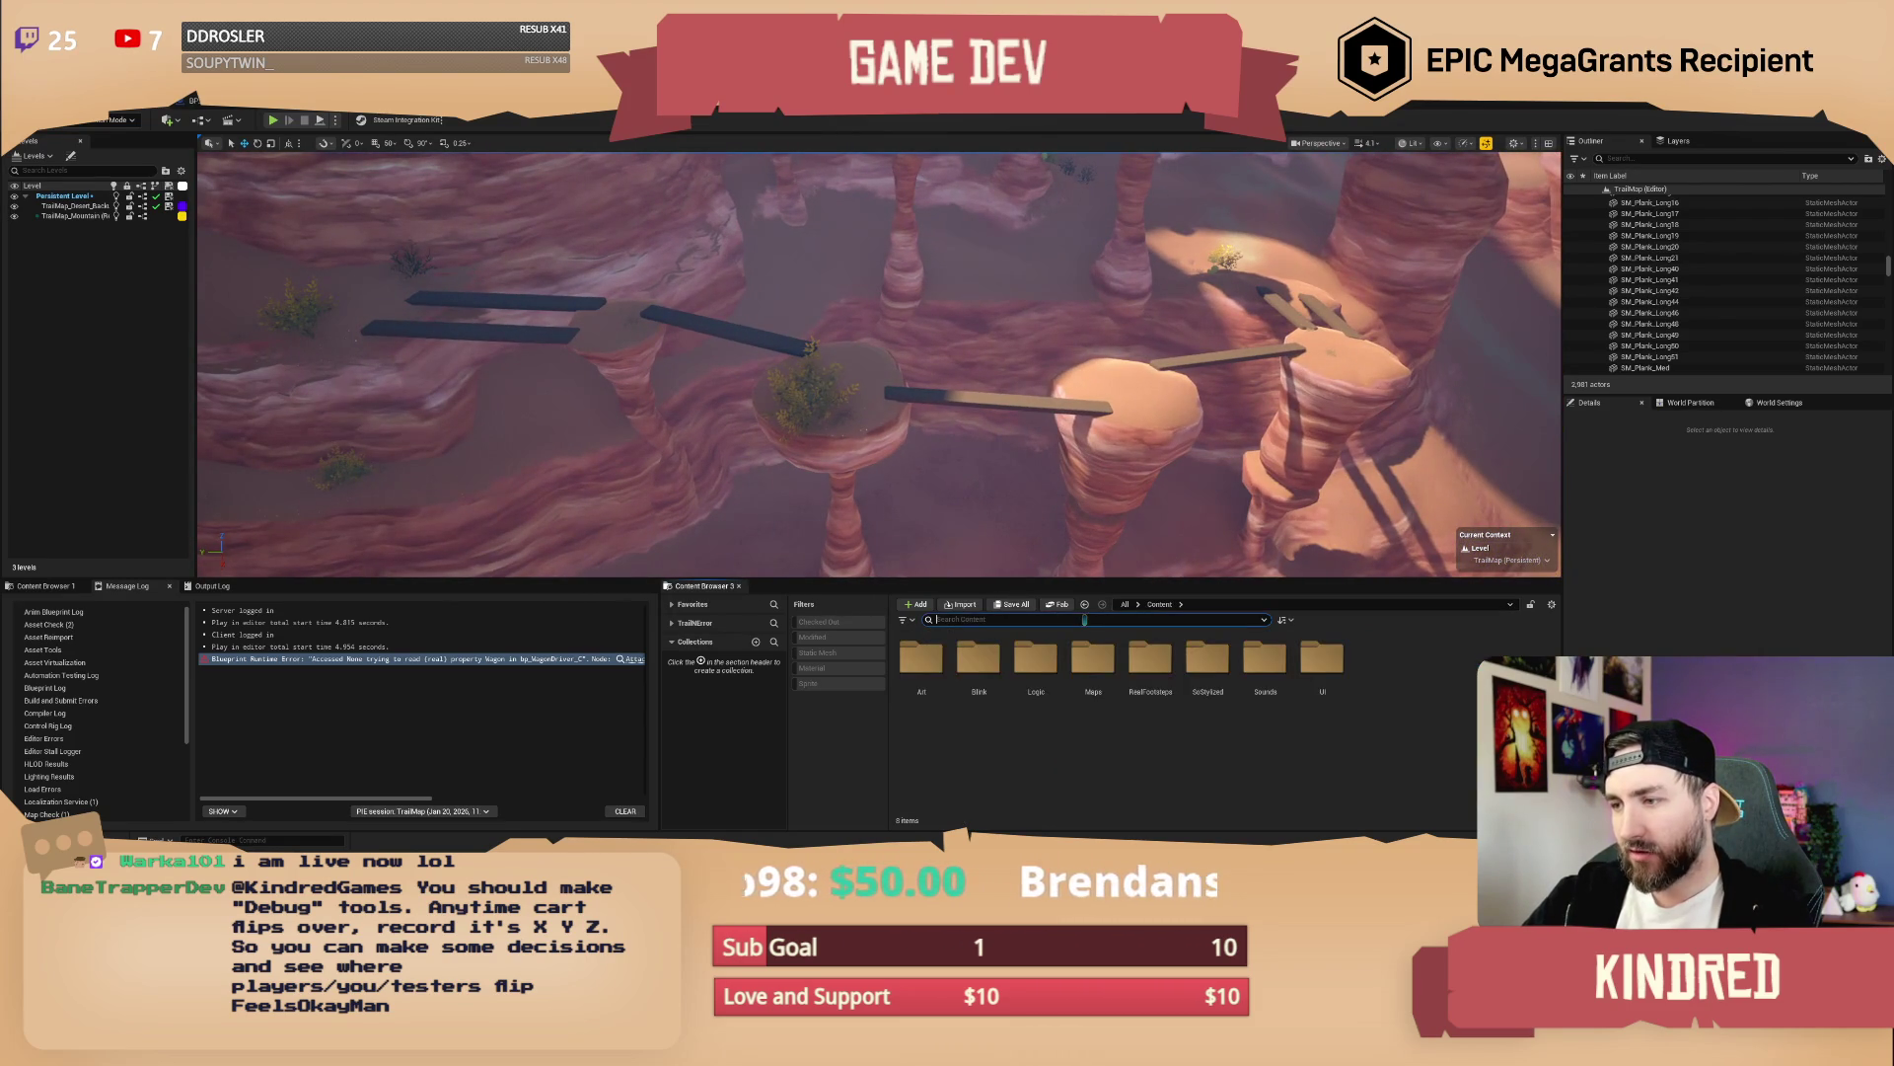
Filter Content by 'debug', drop the wagon debug blueprint into the level, then delete it
text(debug)
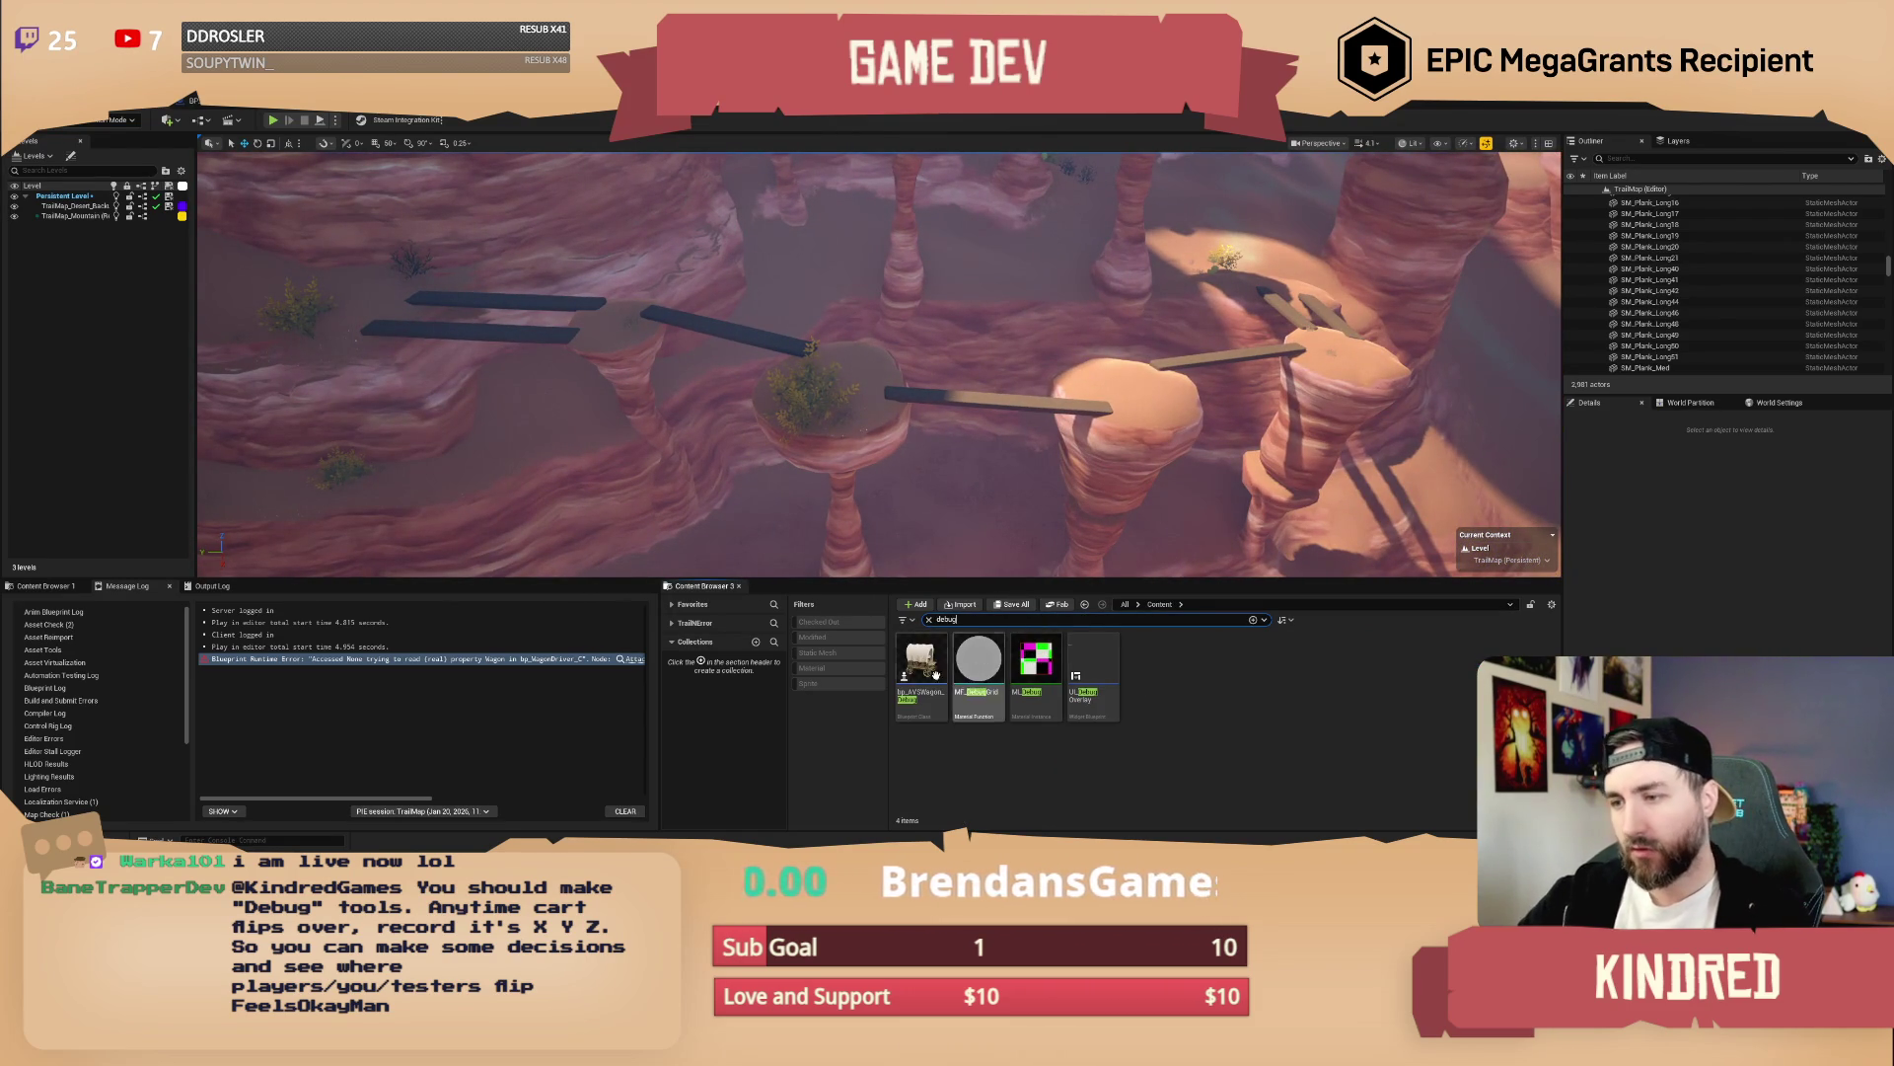
mouse_move(823, 415)
mouse_down()
mouse_move(807, 405)
mouse_move(835, 380)
mouse_up()
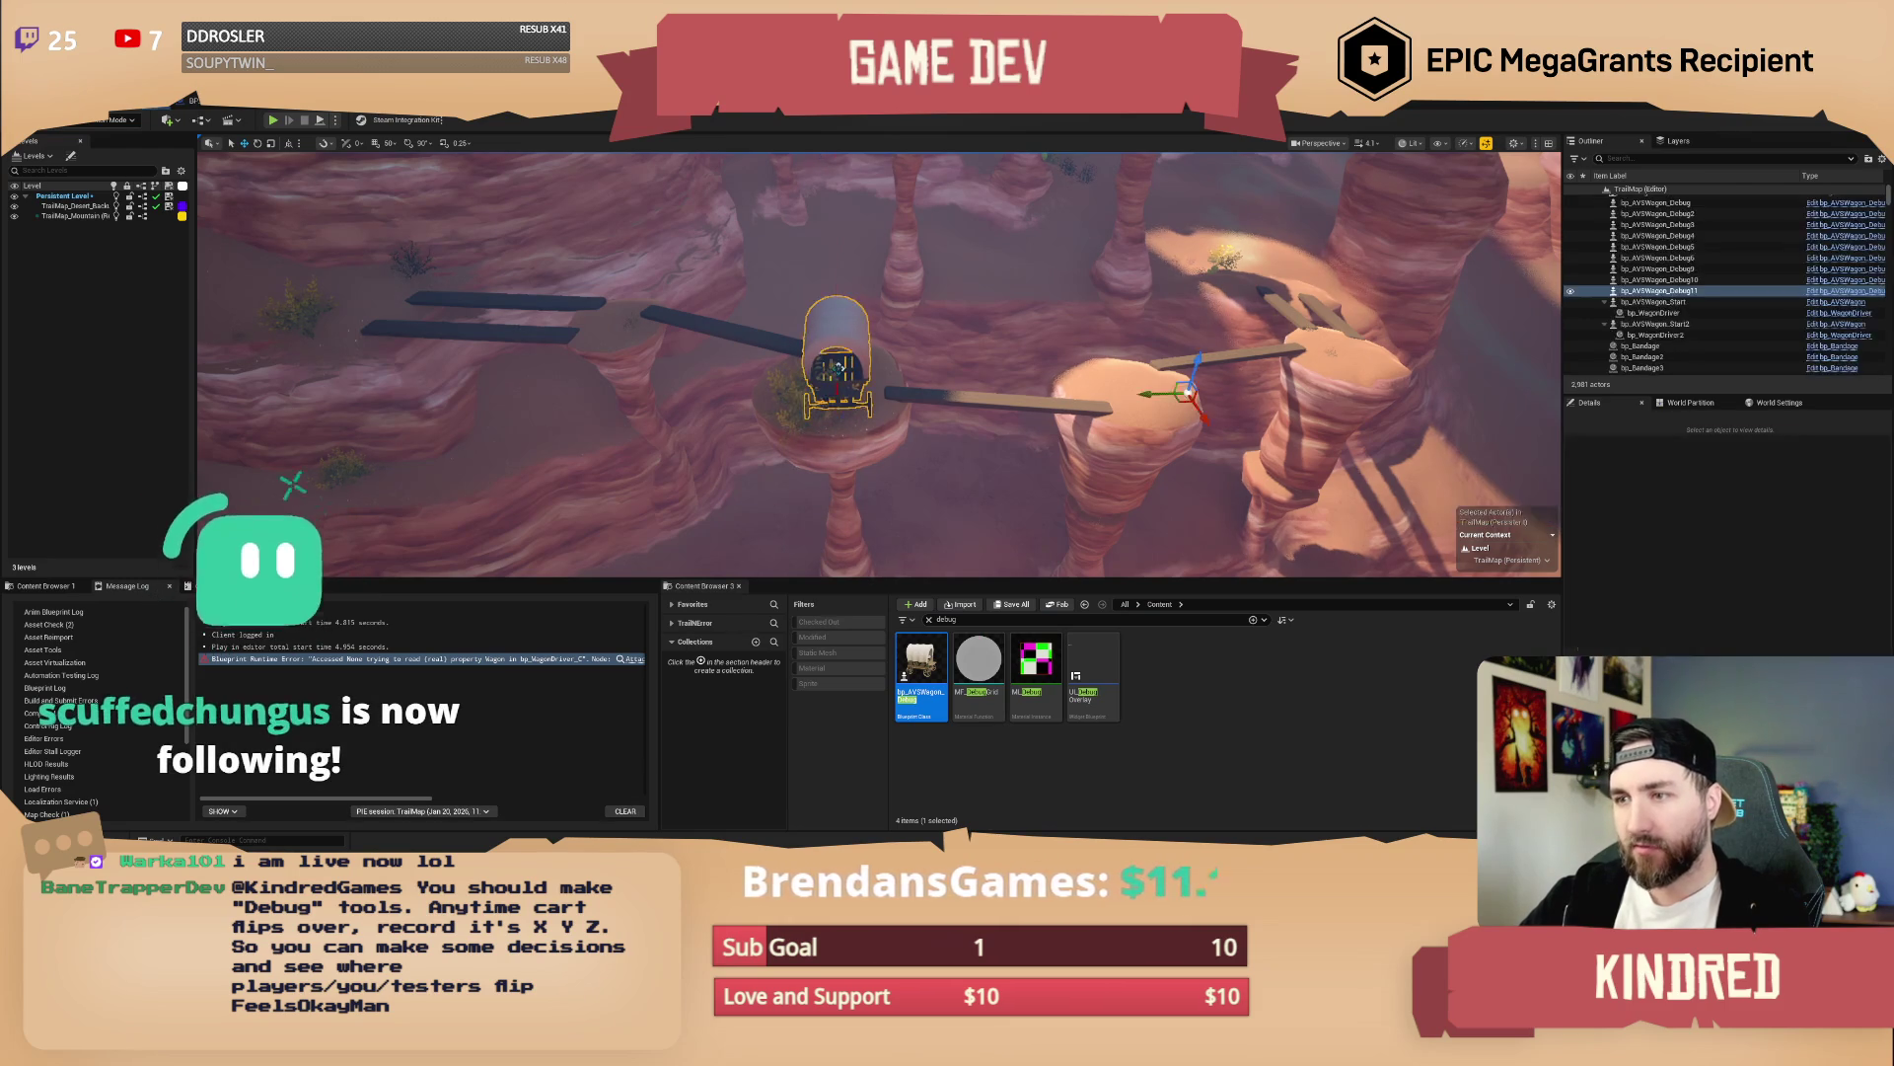
key(Delete)
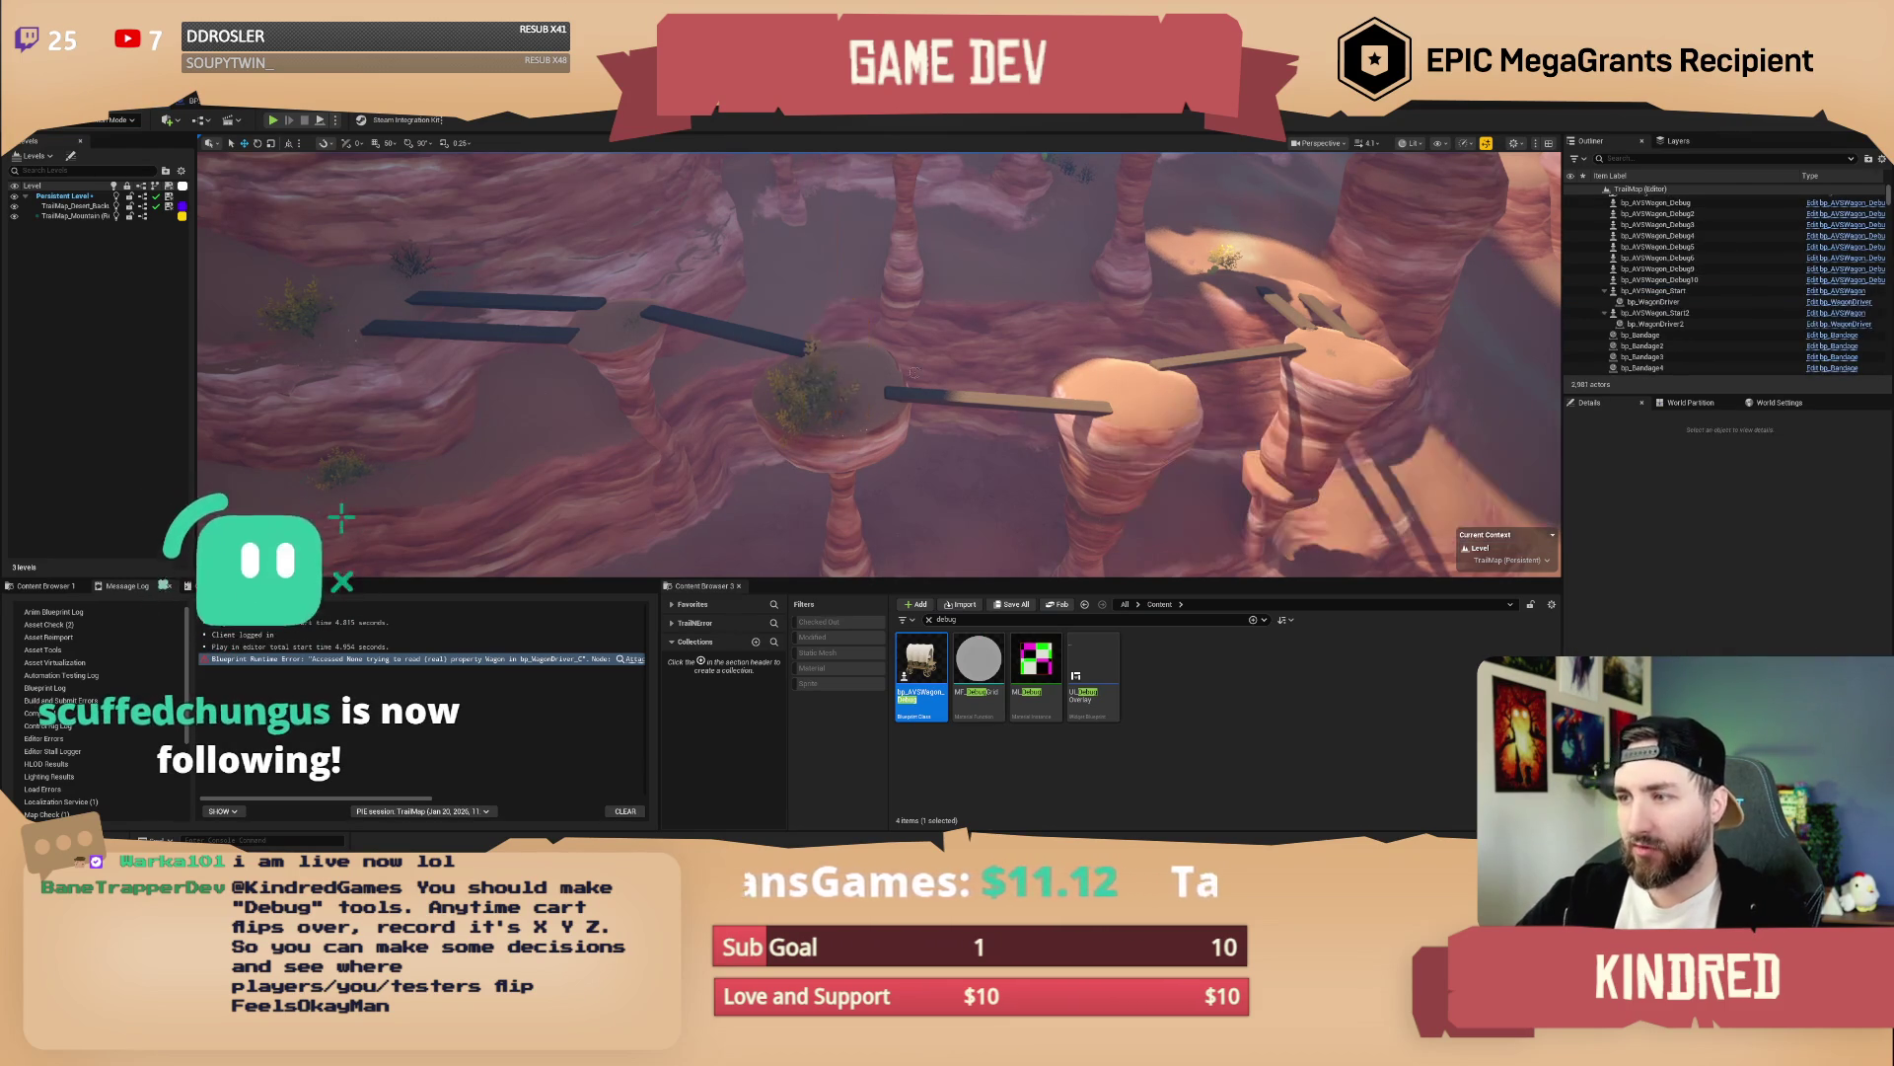
drag(995, 369, 994, 369)
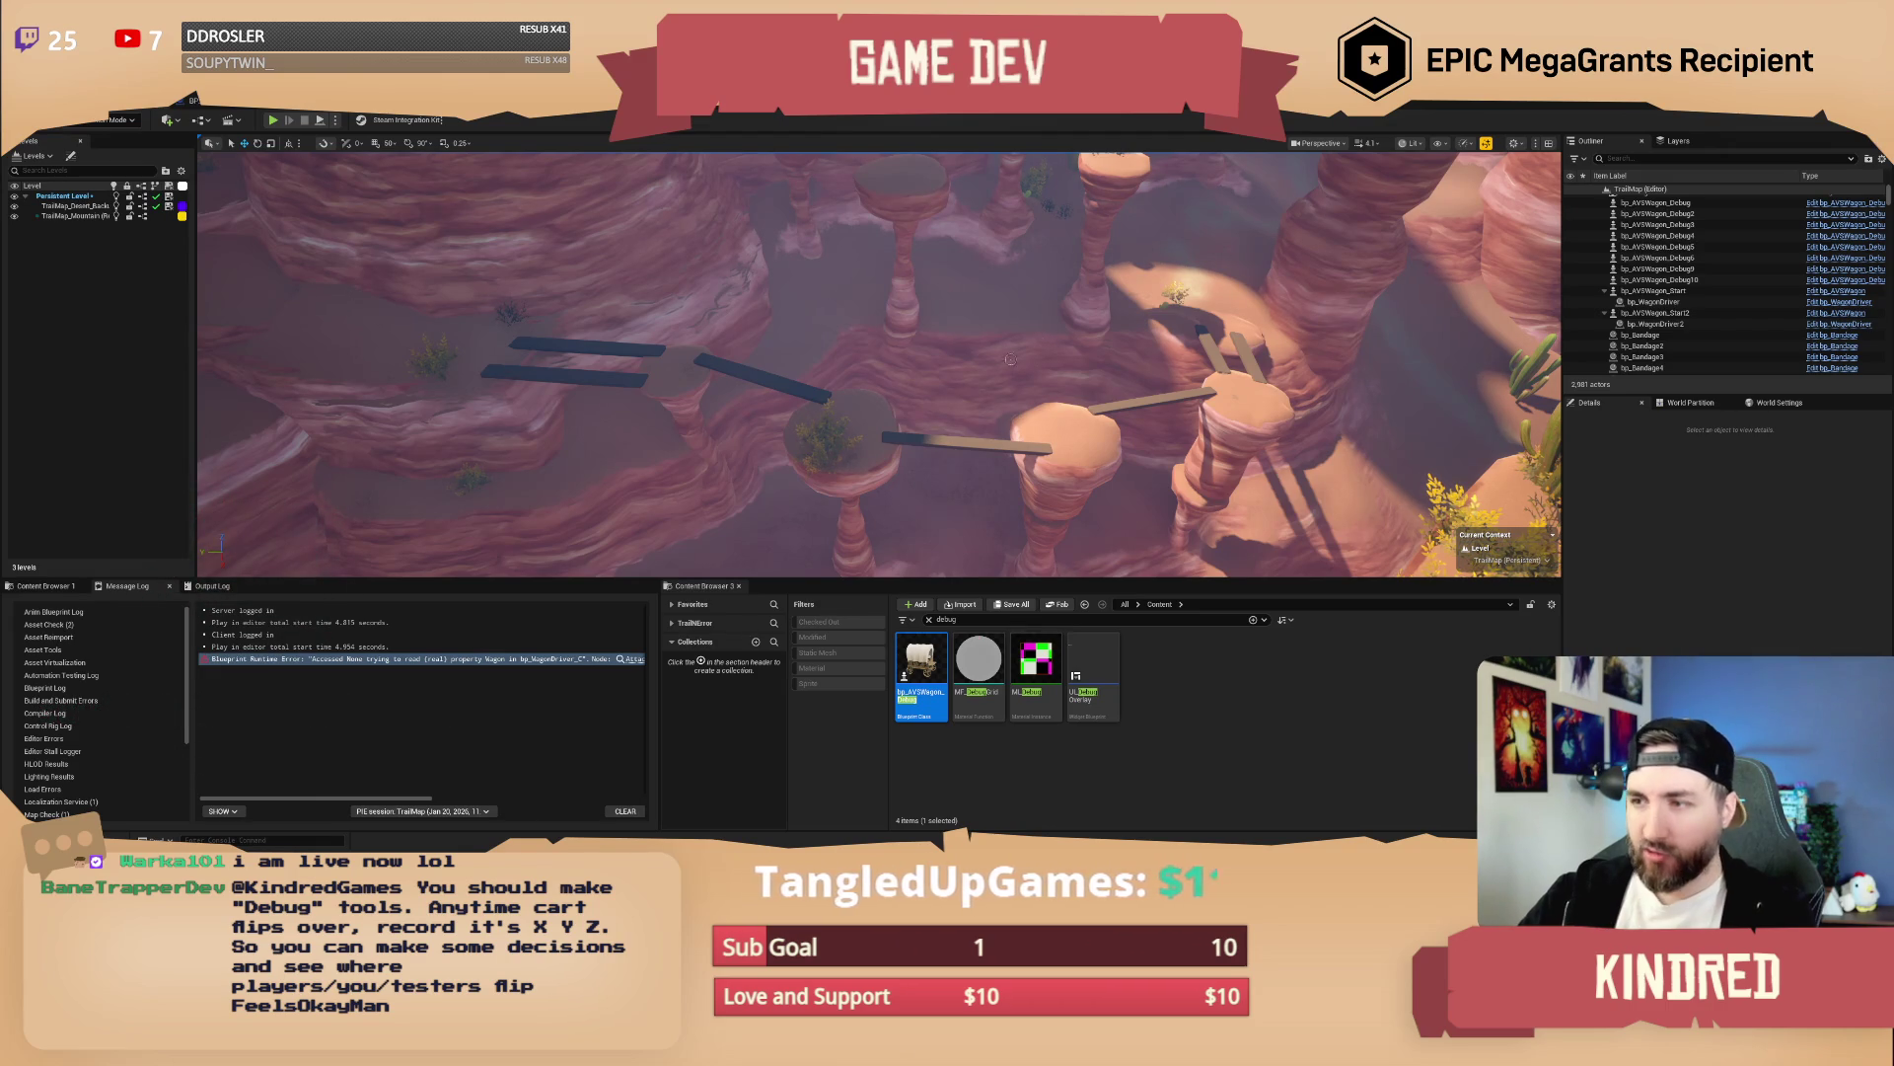
drag(1014, 462, 1014, 462)
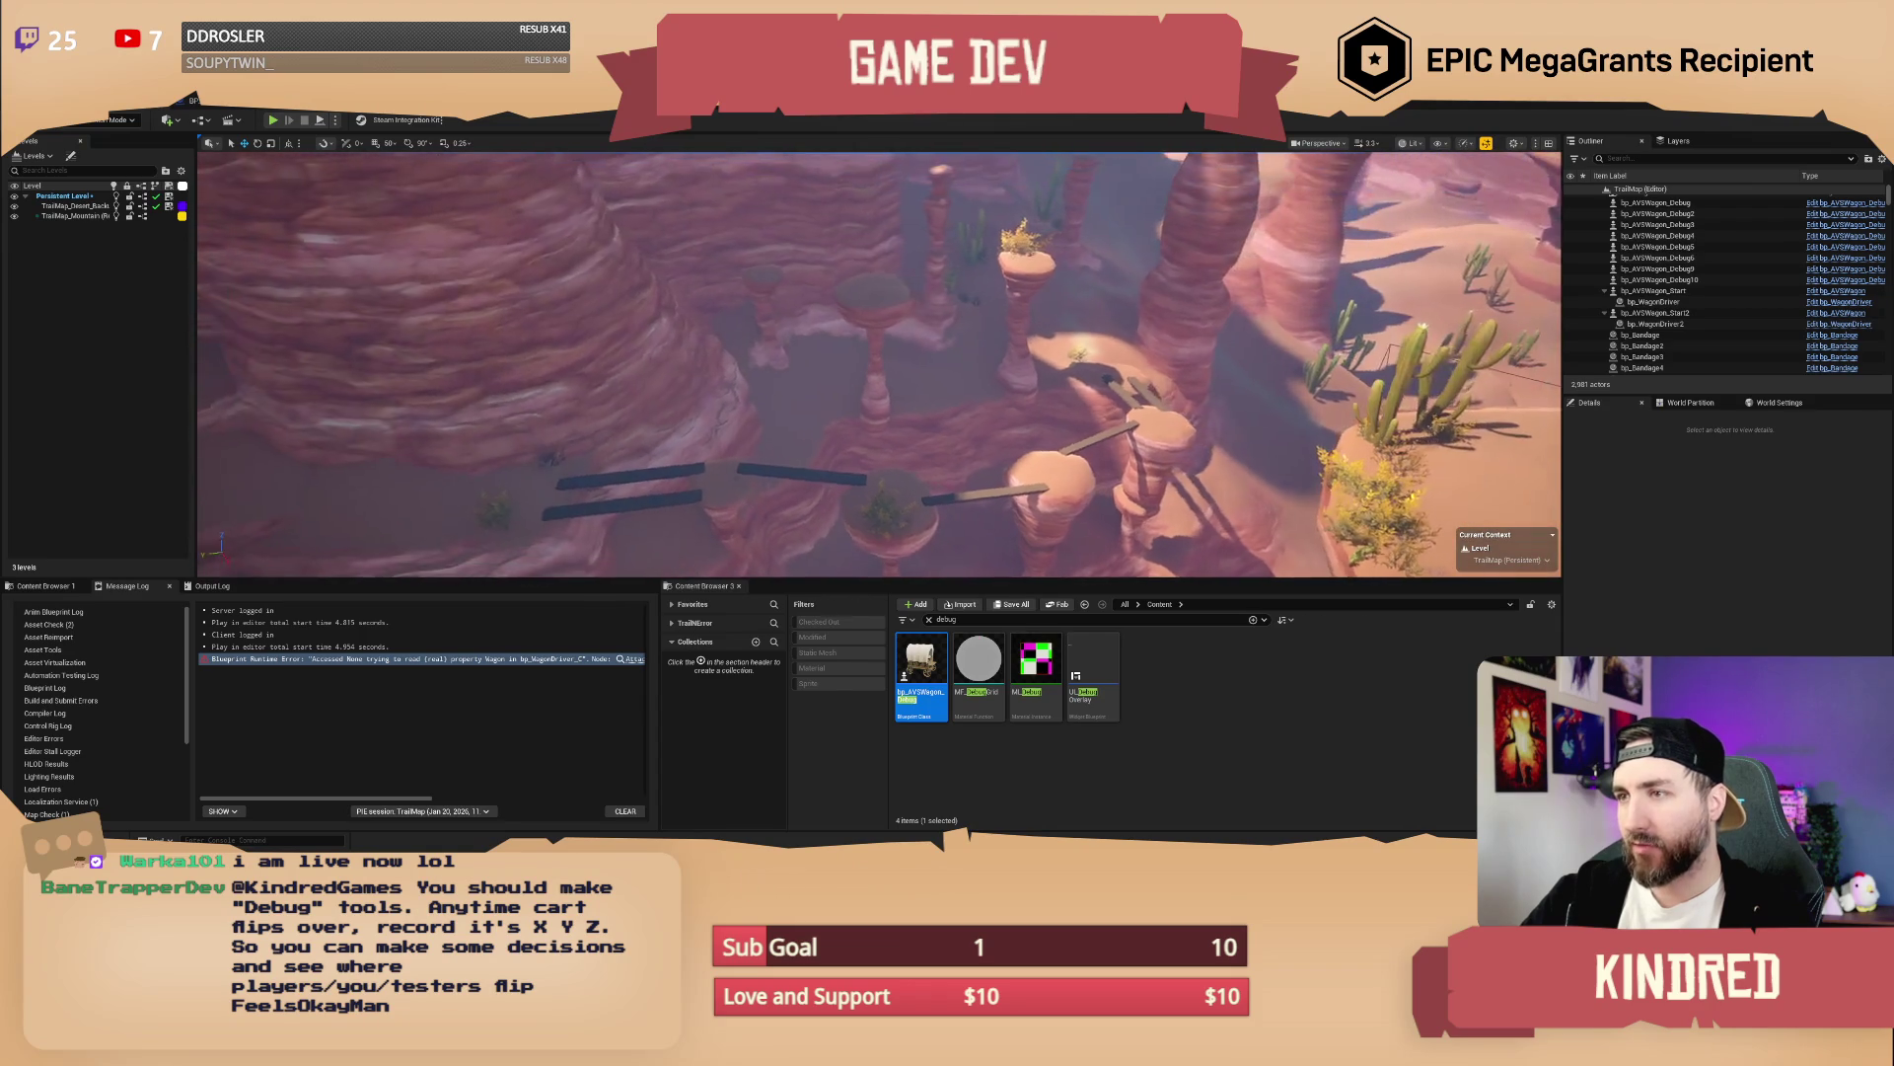
Fly the viewport camera over the canyon to the wagon and start Play In Editor with Alt+P
scroll(1014, 462, up, 1)
drag(1015, 462, 1014, 462)
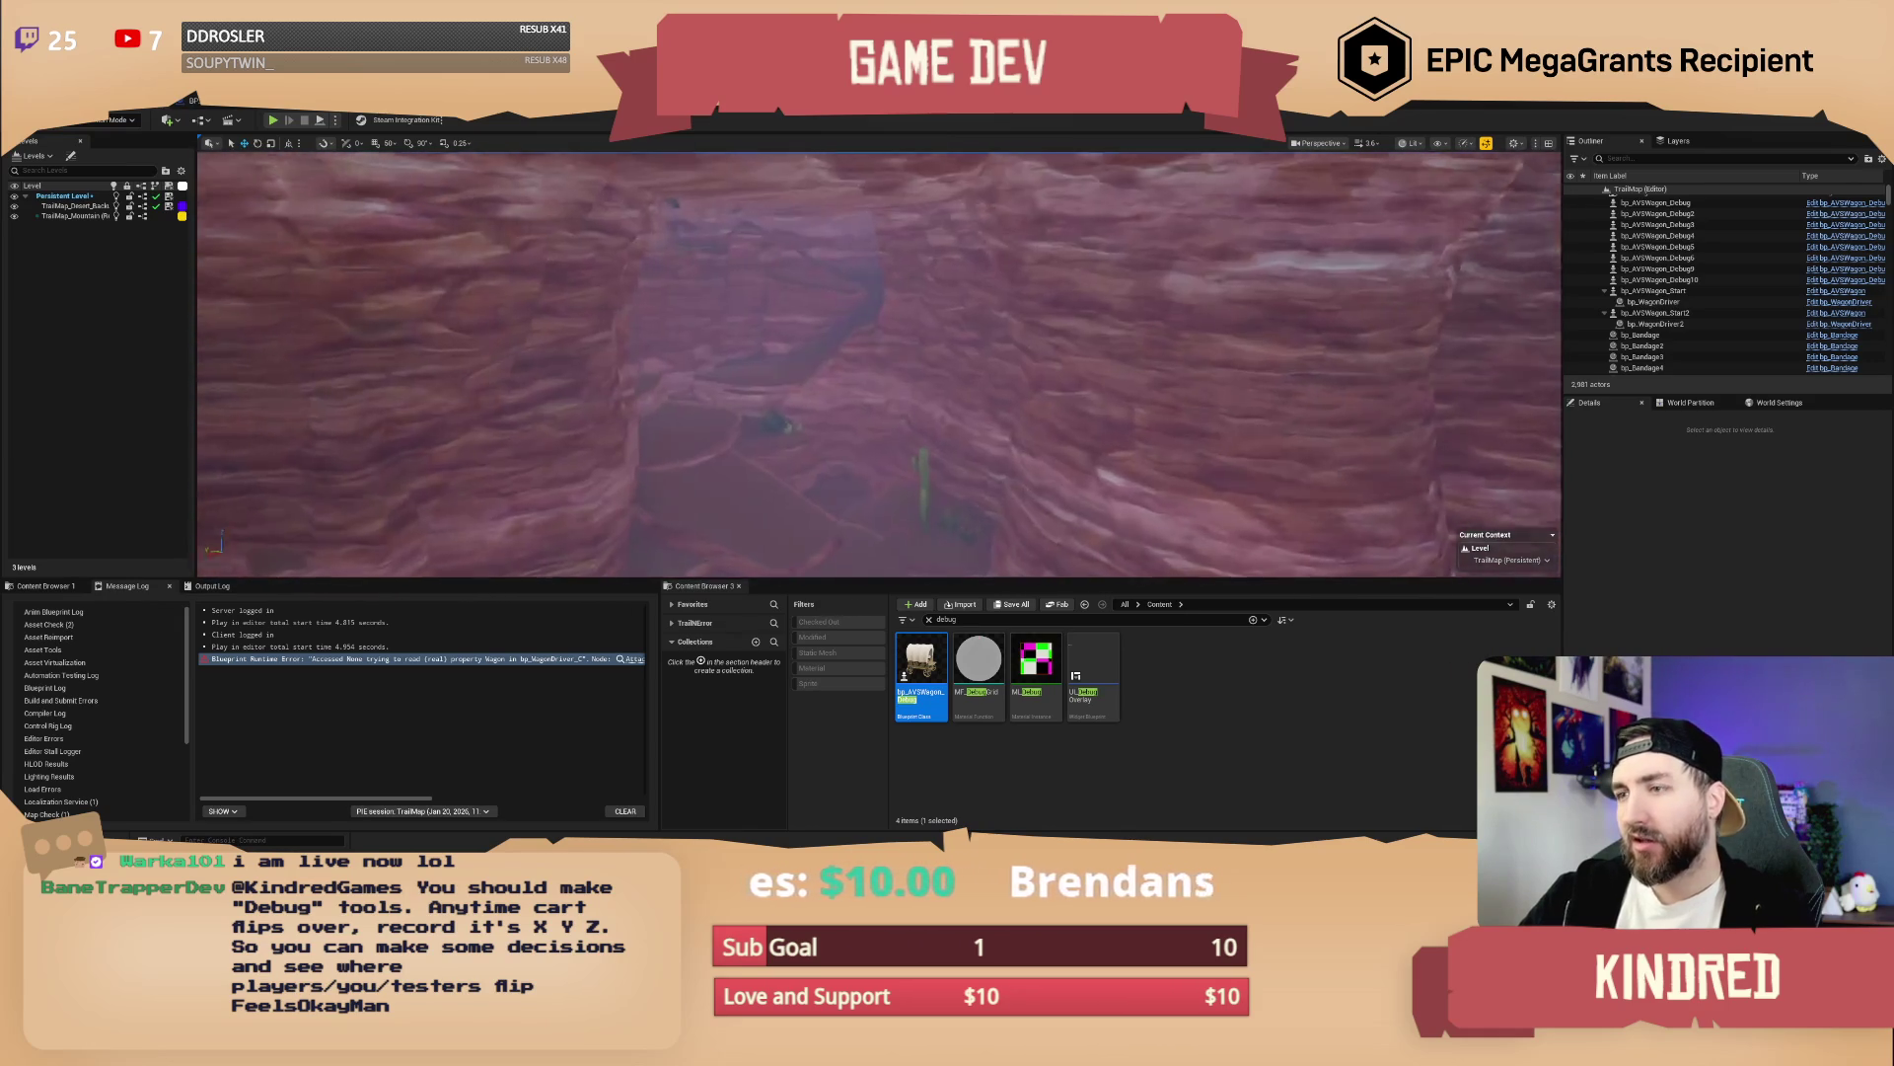
scroll(879, 365, down, 2)
scroll(989, 374, down, 1)
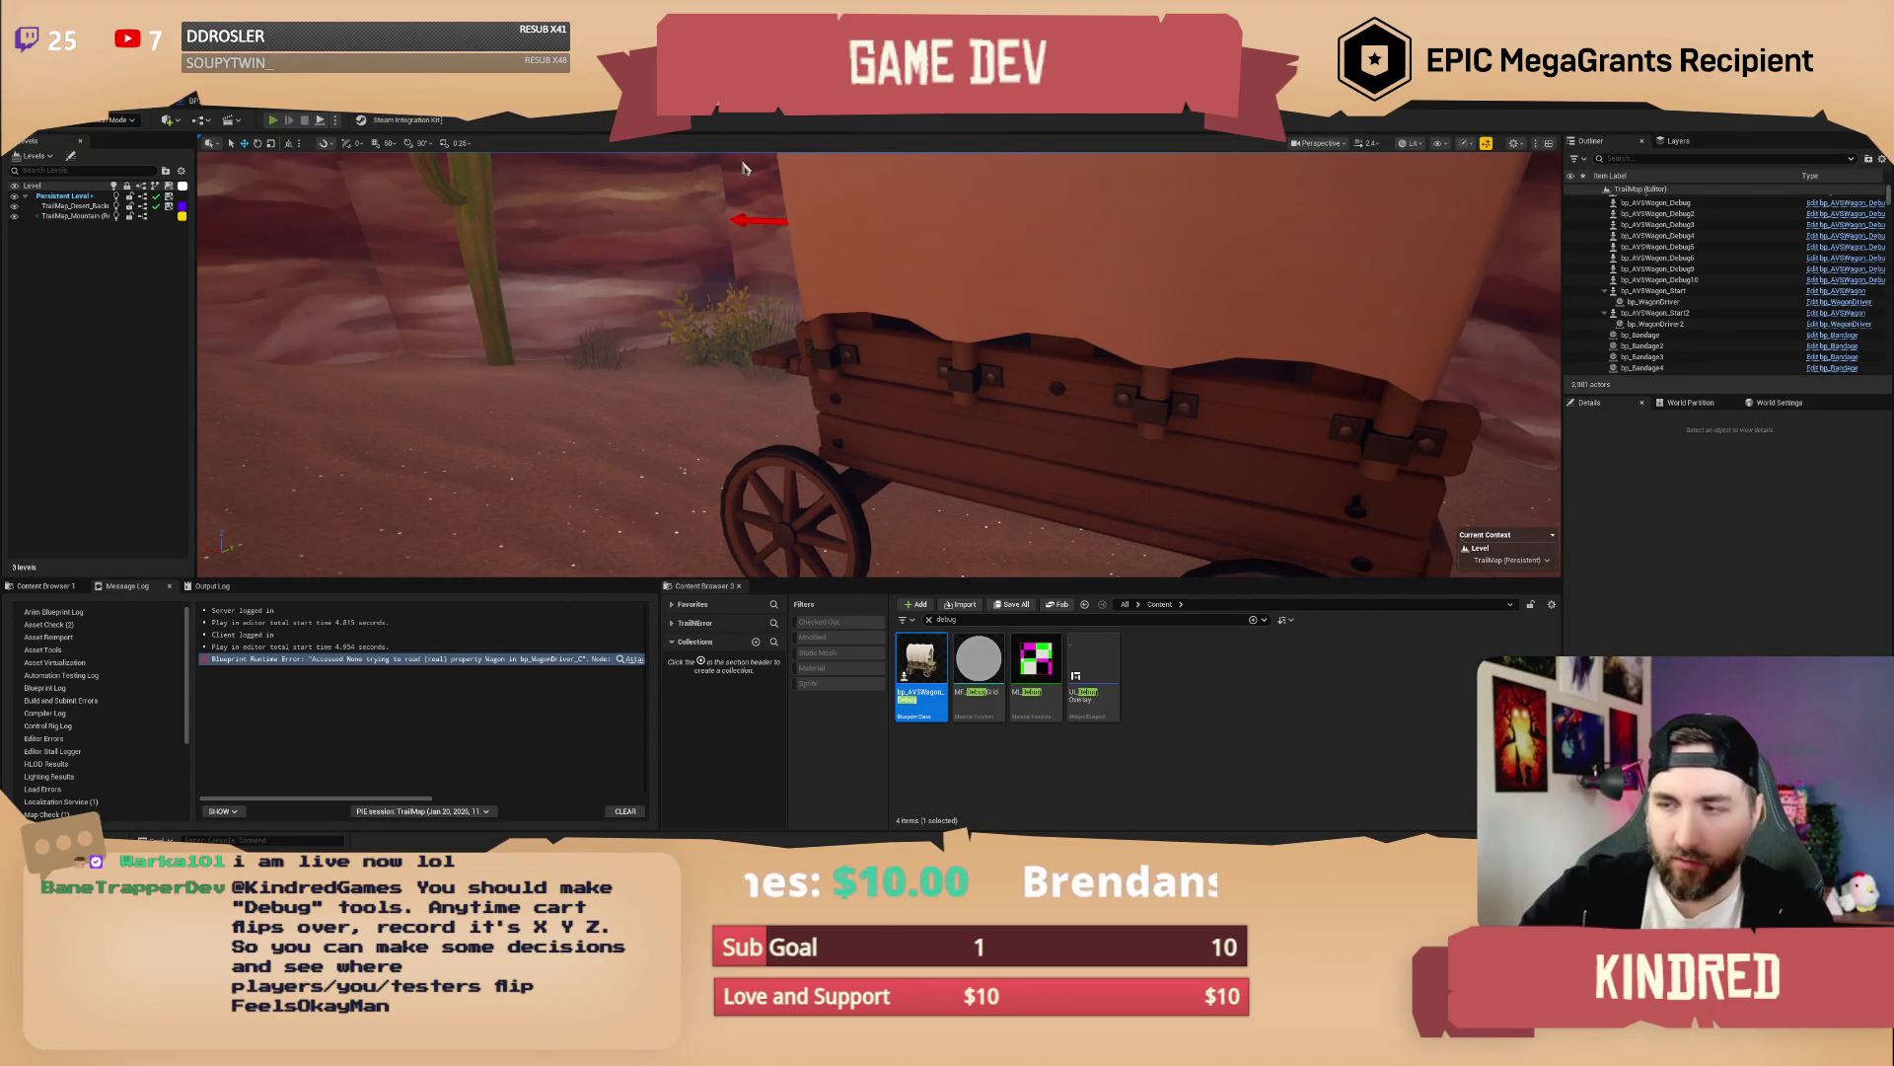
key(alt+p)
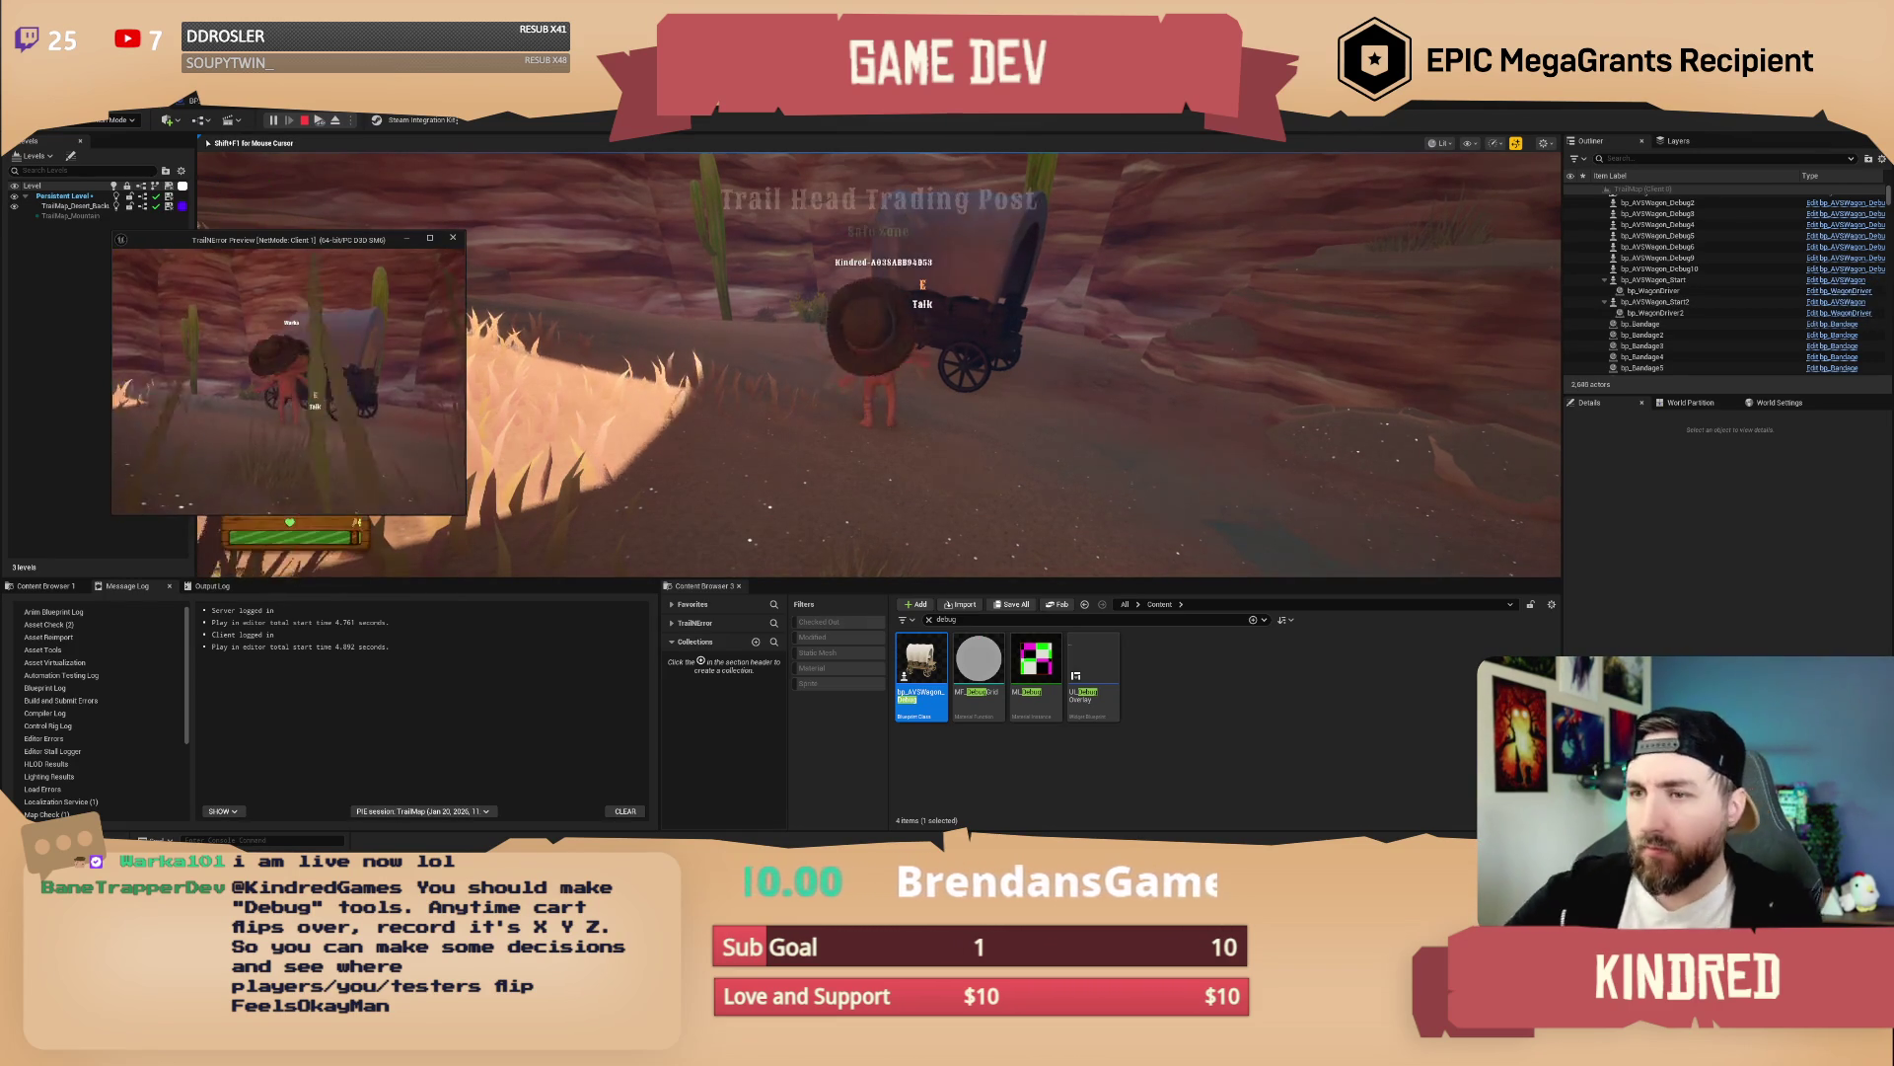
Stop the running play session and pick a play mode from the Play options list
click(272, 207)
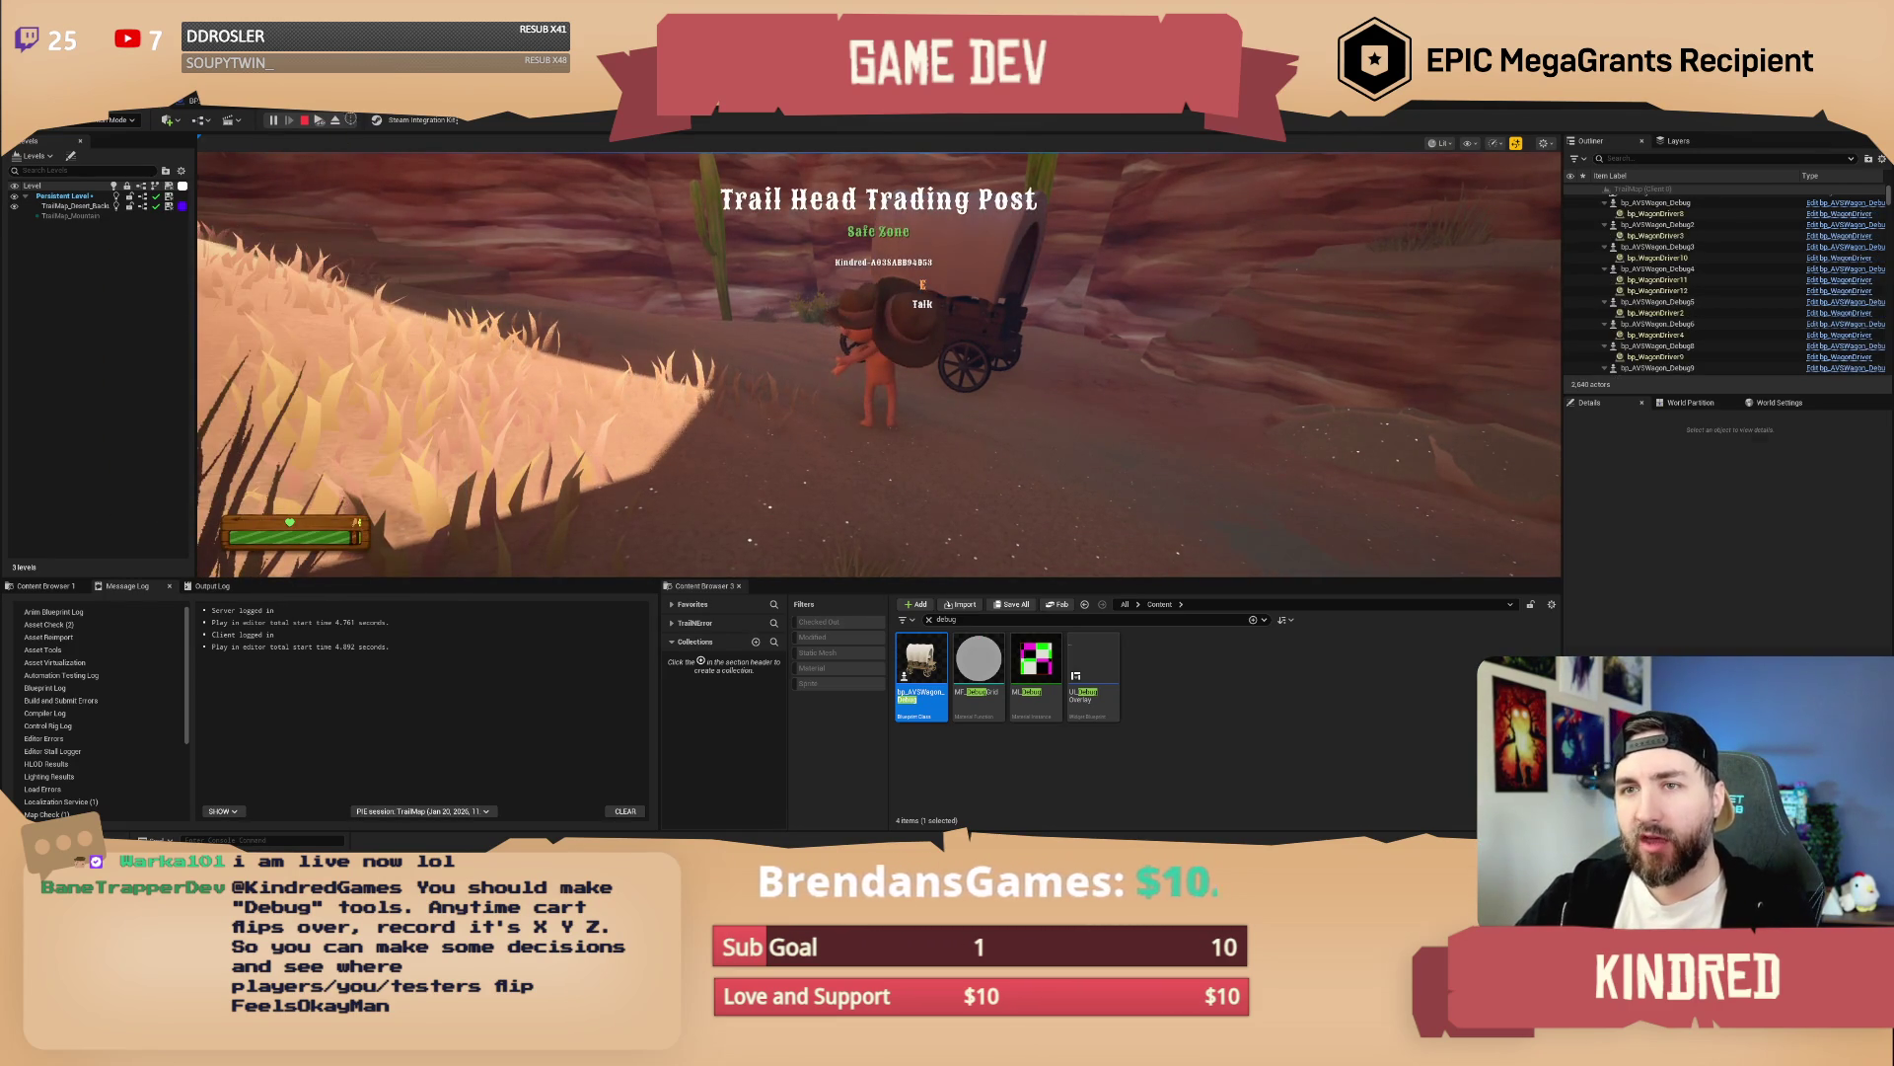
click(305, 120)
click(335, 119)
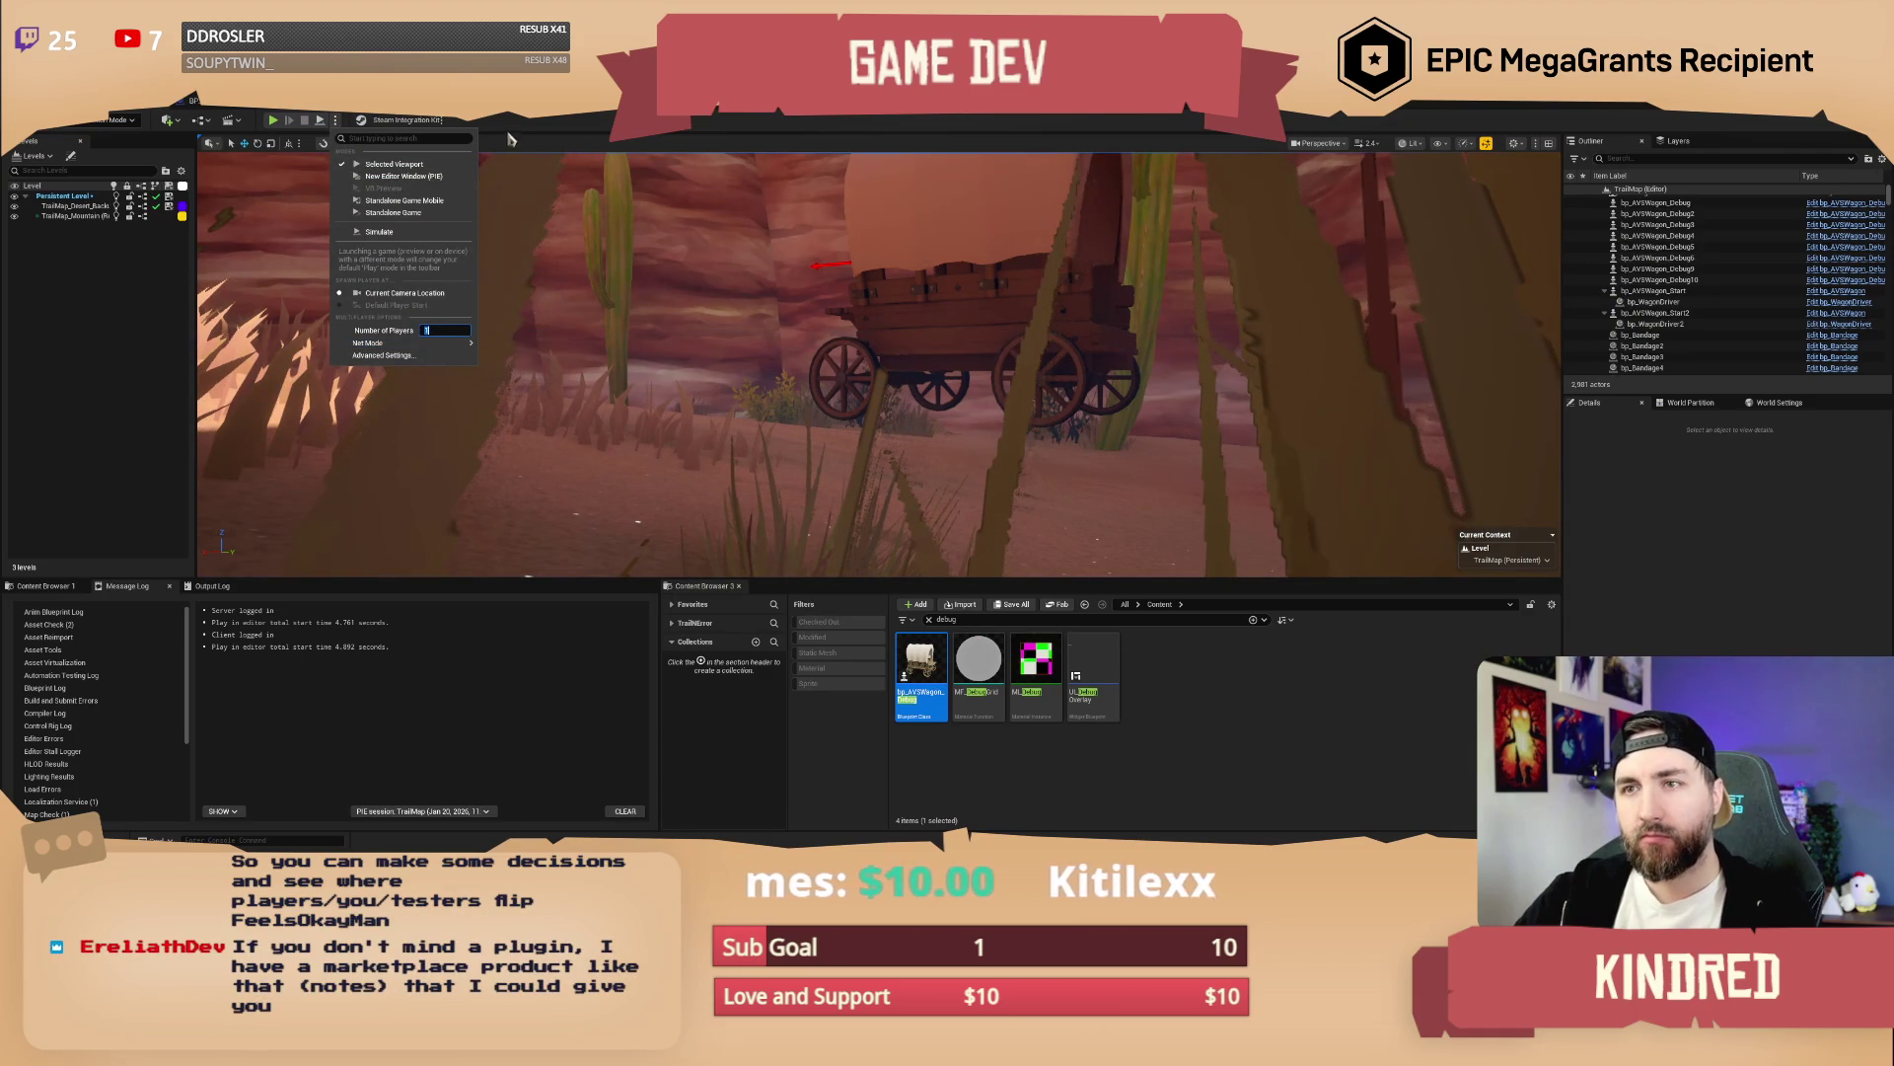
click(359, 182)
Play the level again with Alt+P, then press Esc to return to editing
scroll(359, 181, up, 5)
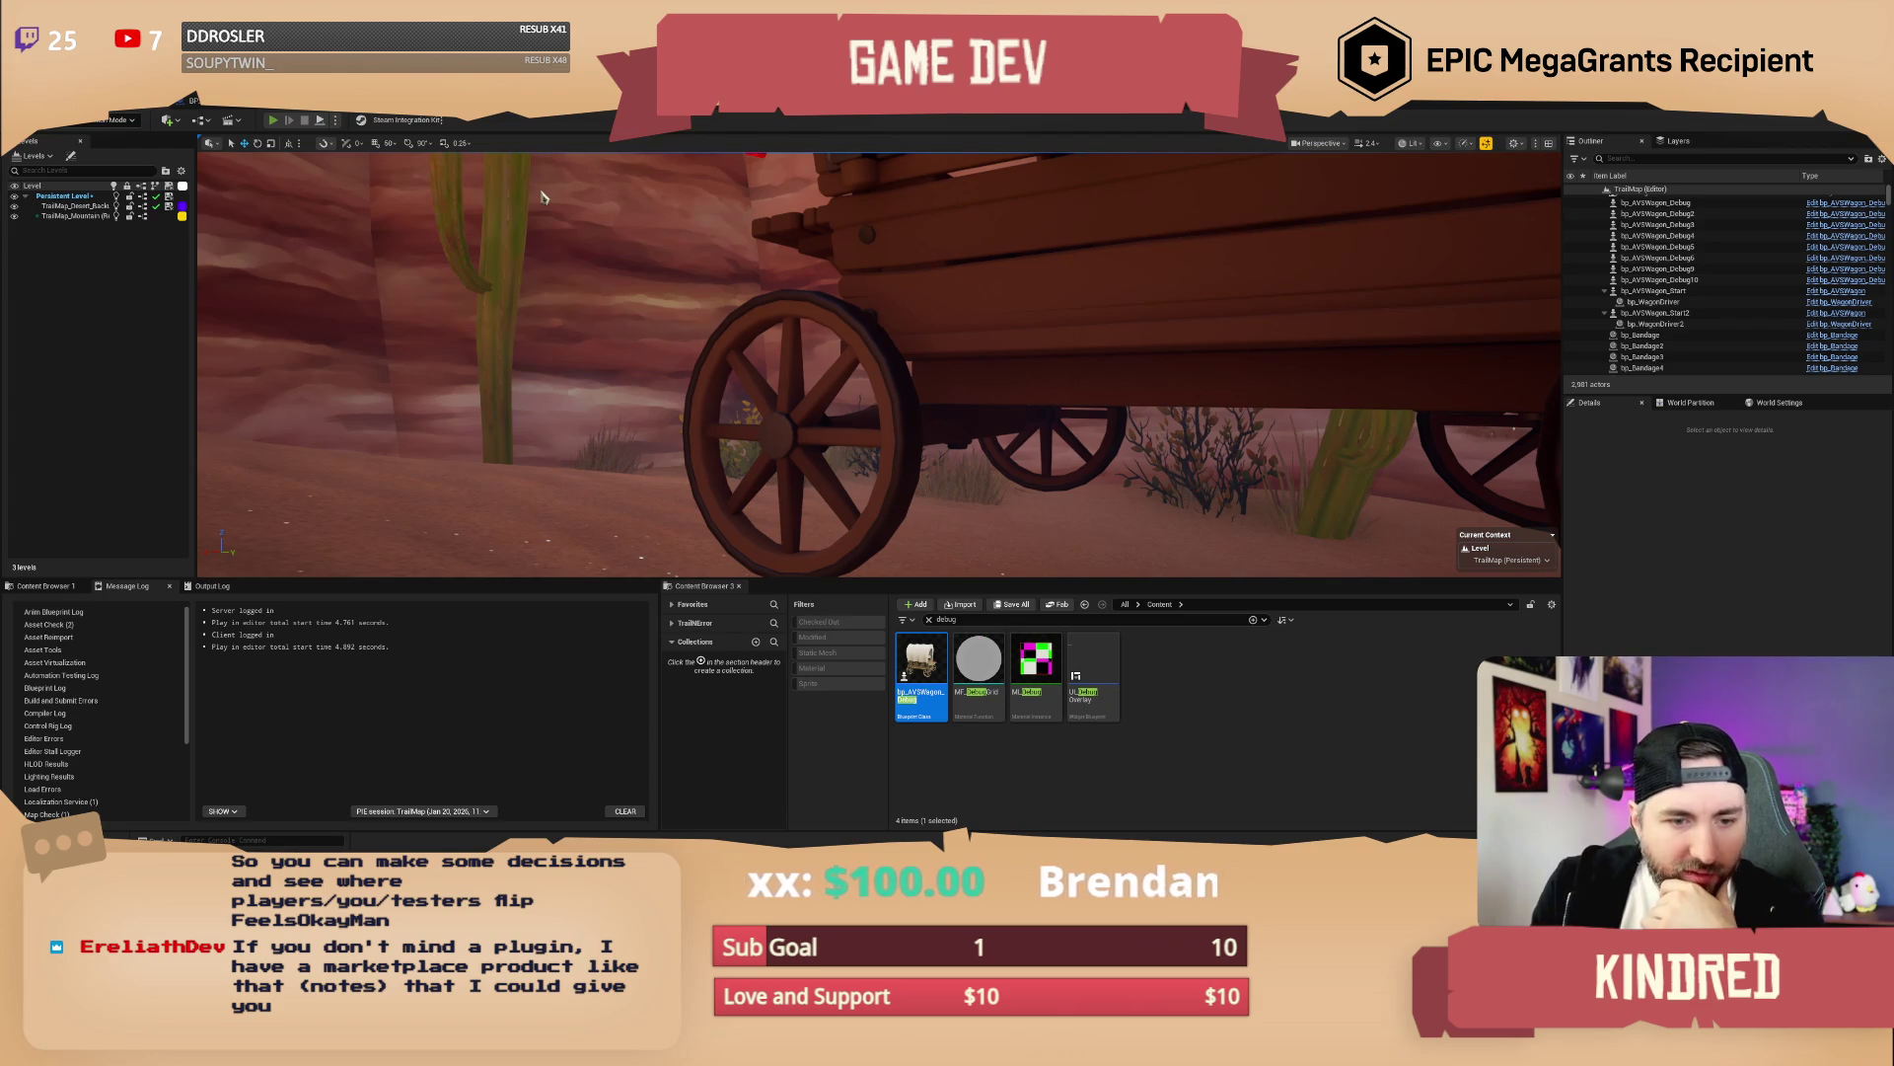
key(alt+p)
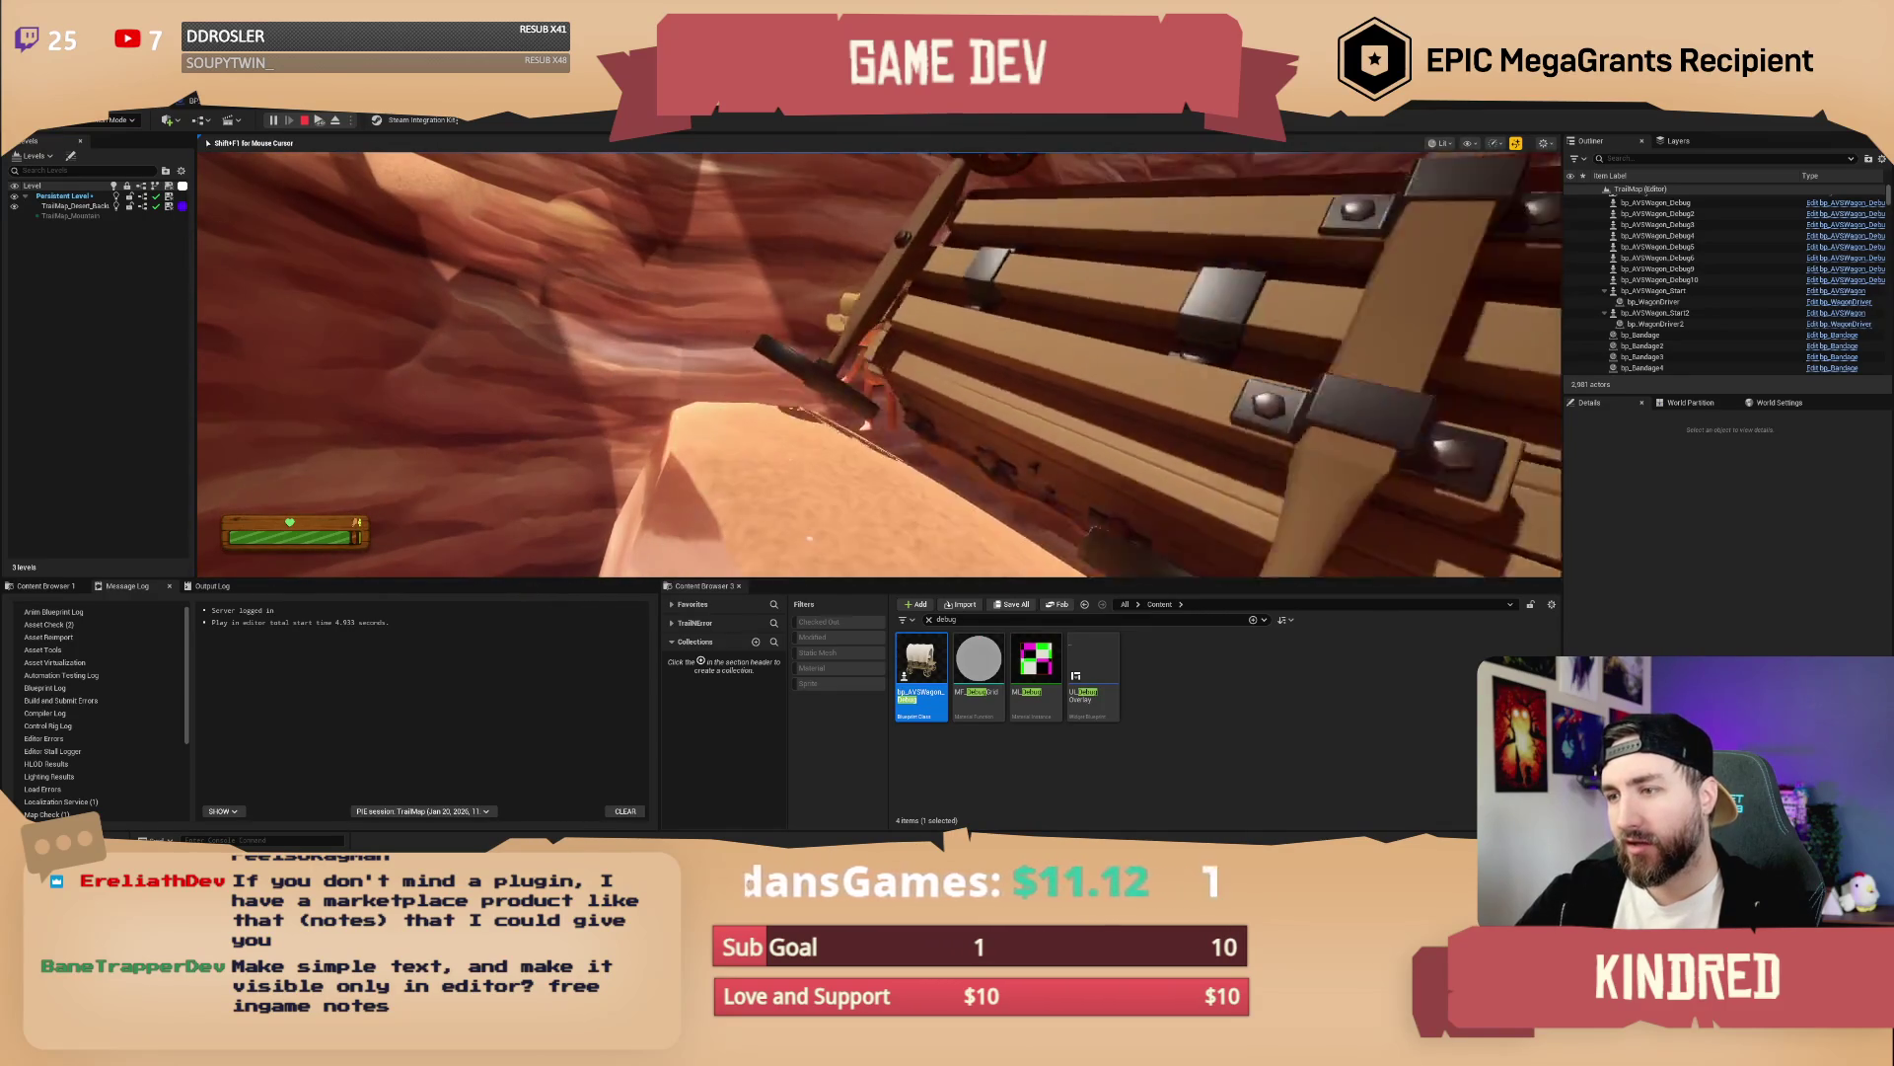
key(Escape)
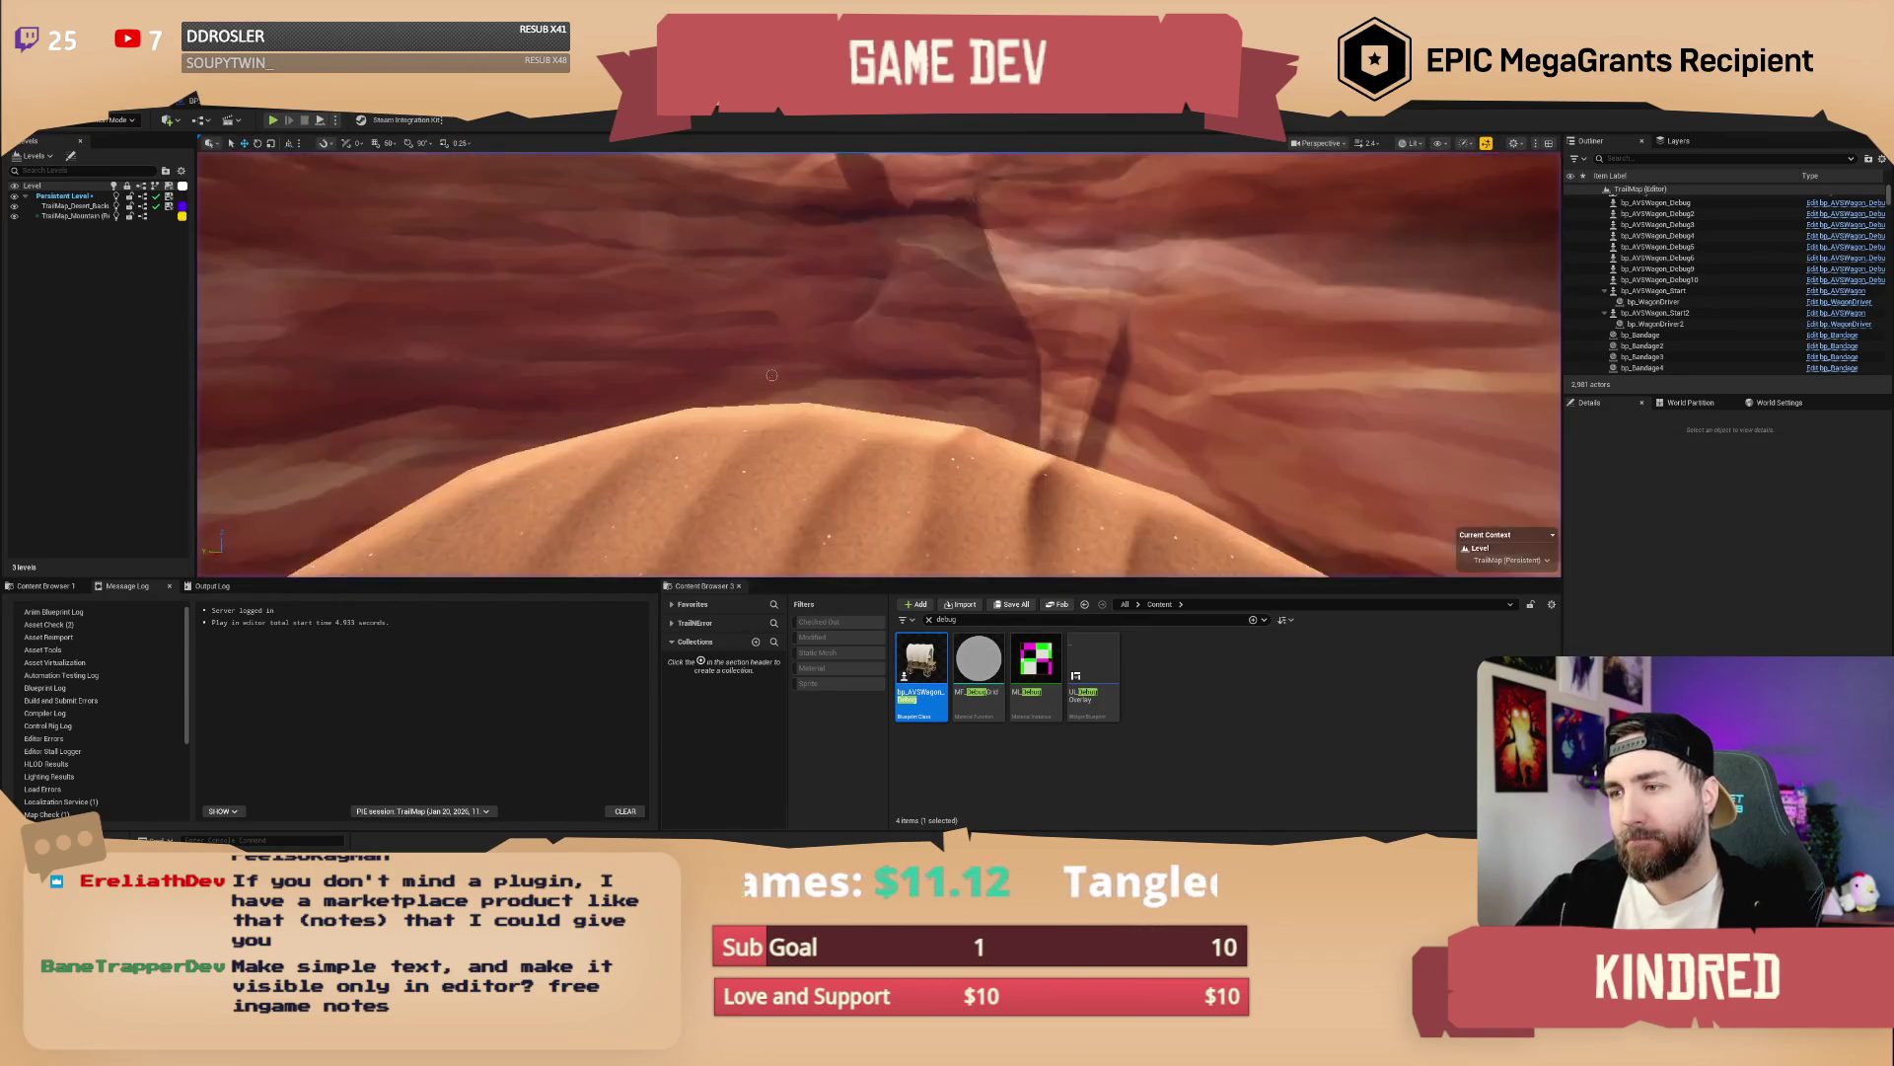
Turn the camera down into the canyon gap, fly forward to the wagon, and play from there
scroll(878, 365, up, 1)
drag(878, 365, 977, 414)
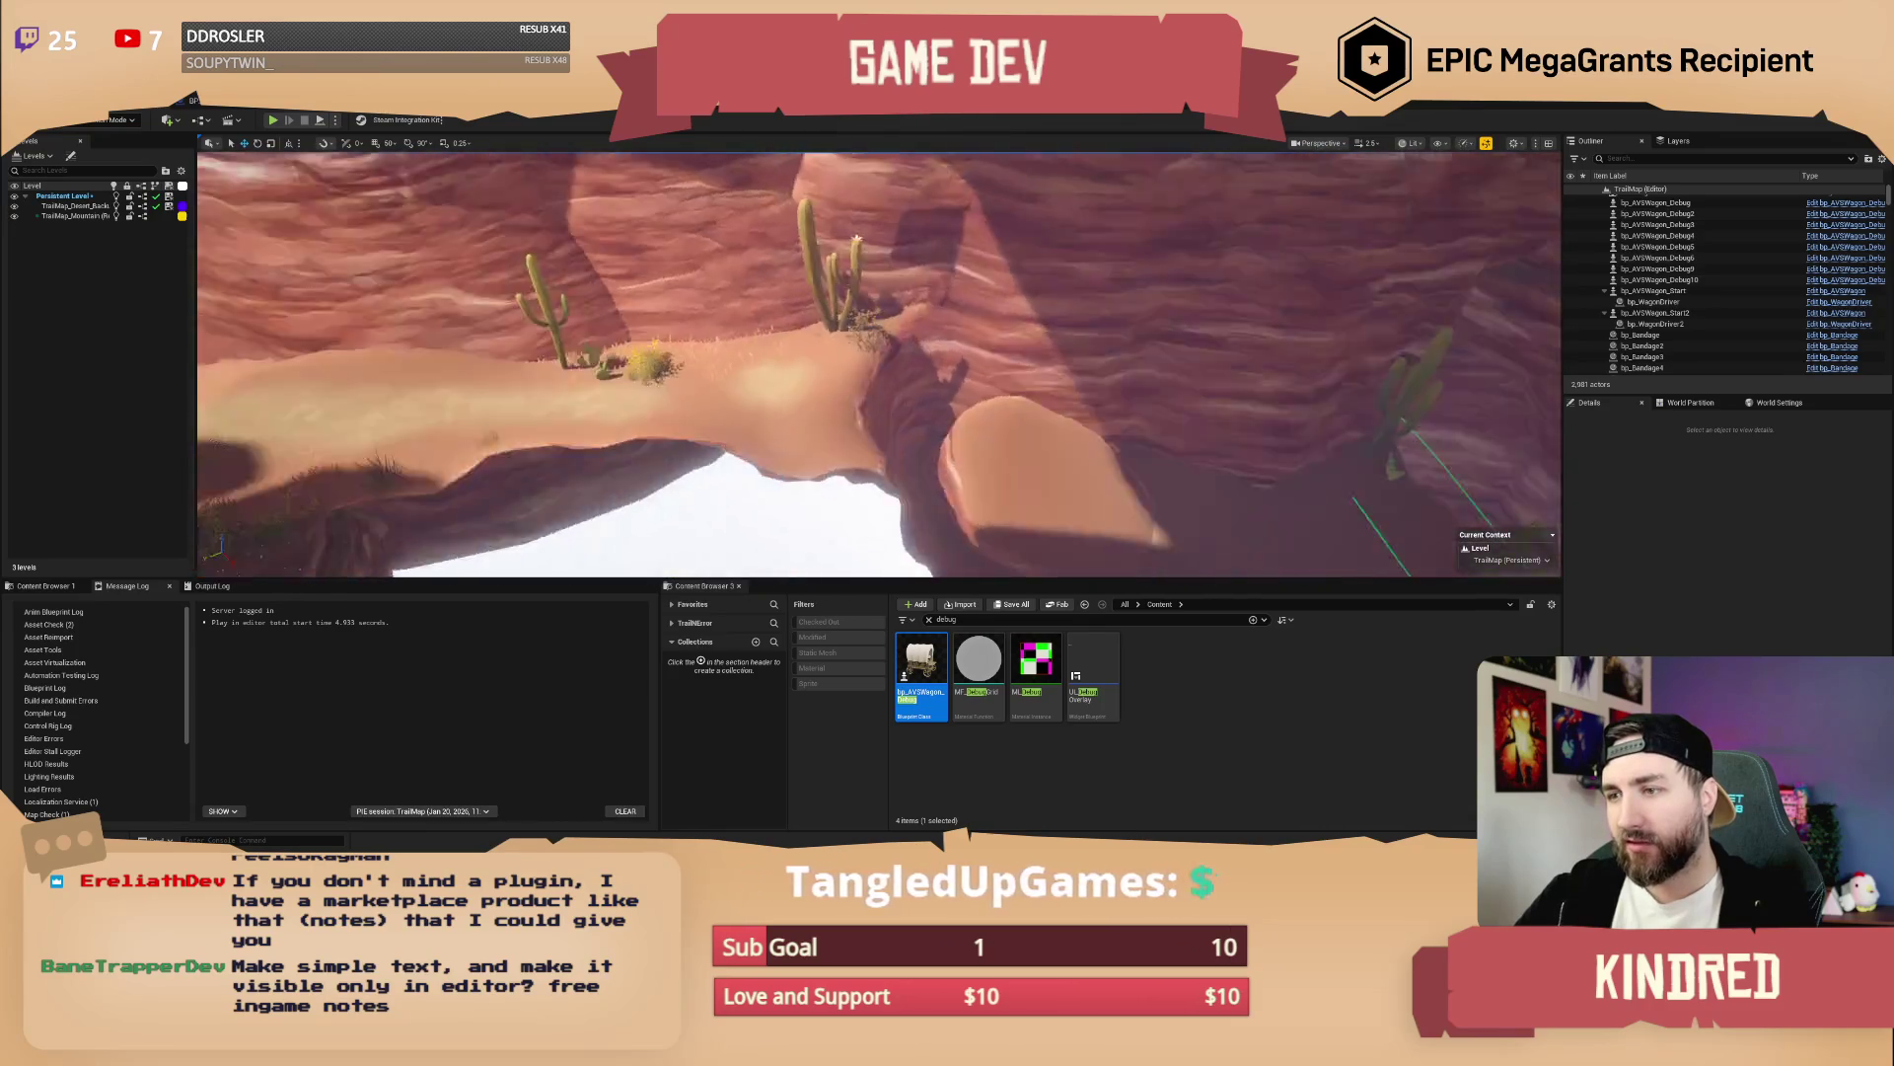
drag(878, 365, 878, 306)
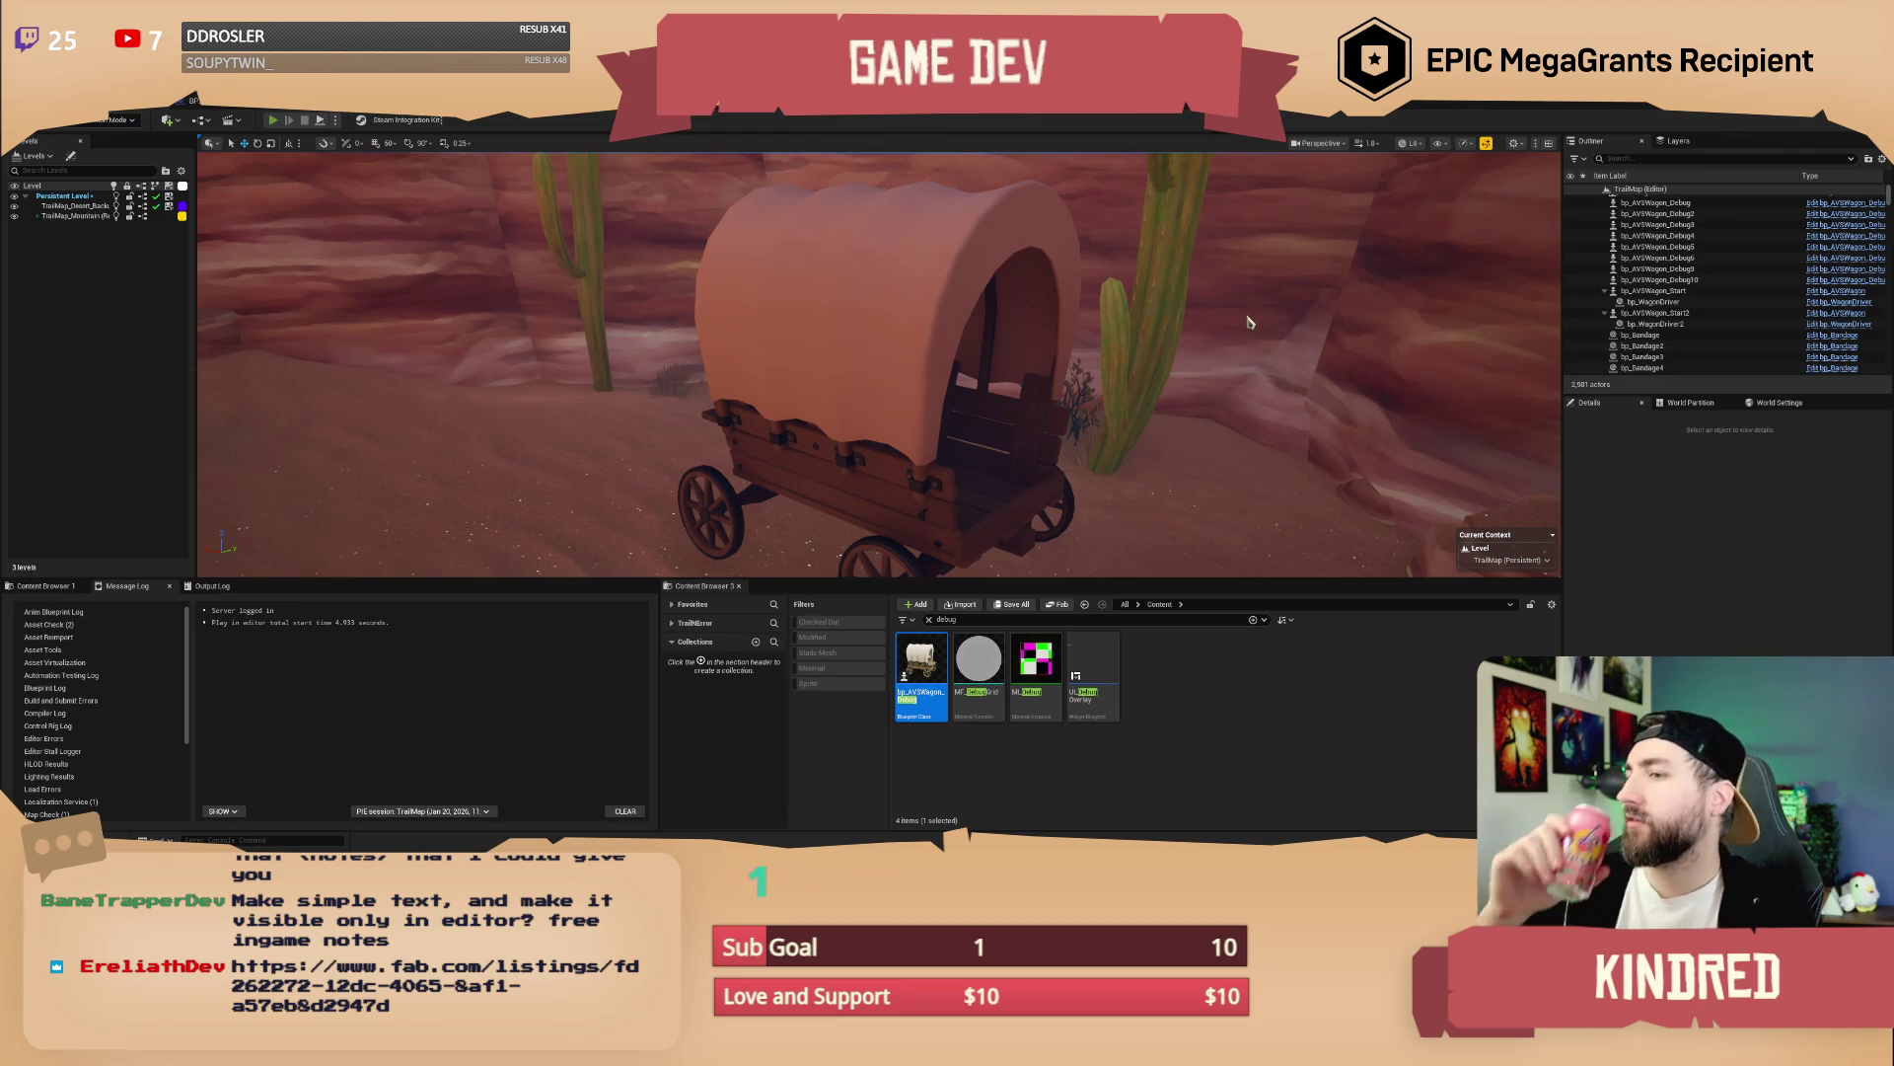
key(alt+p)
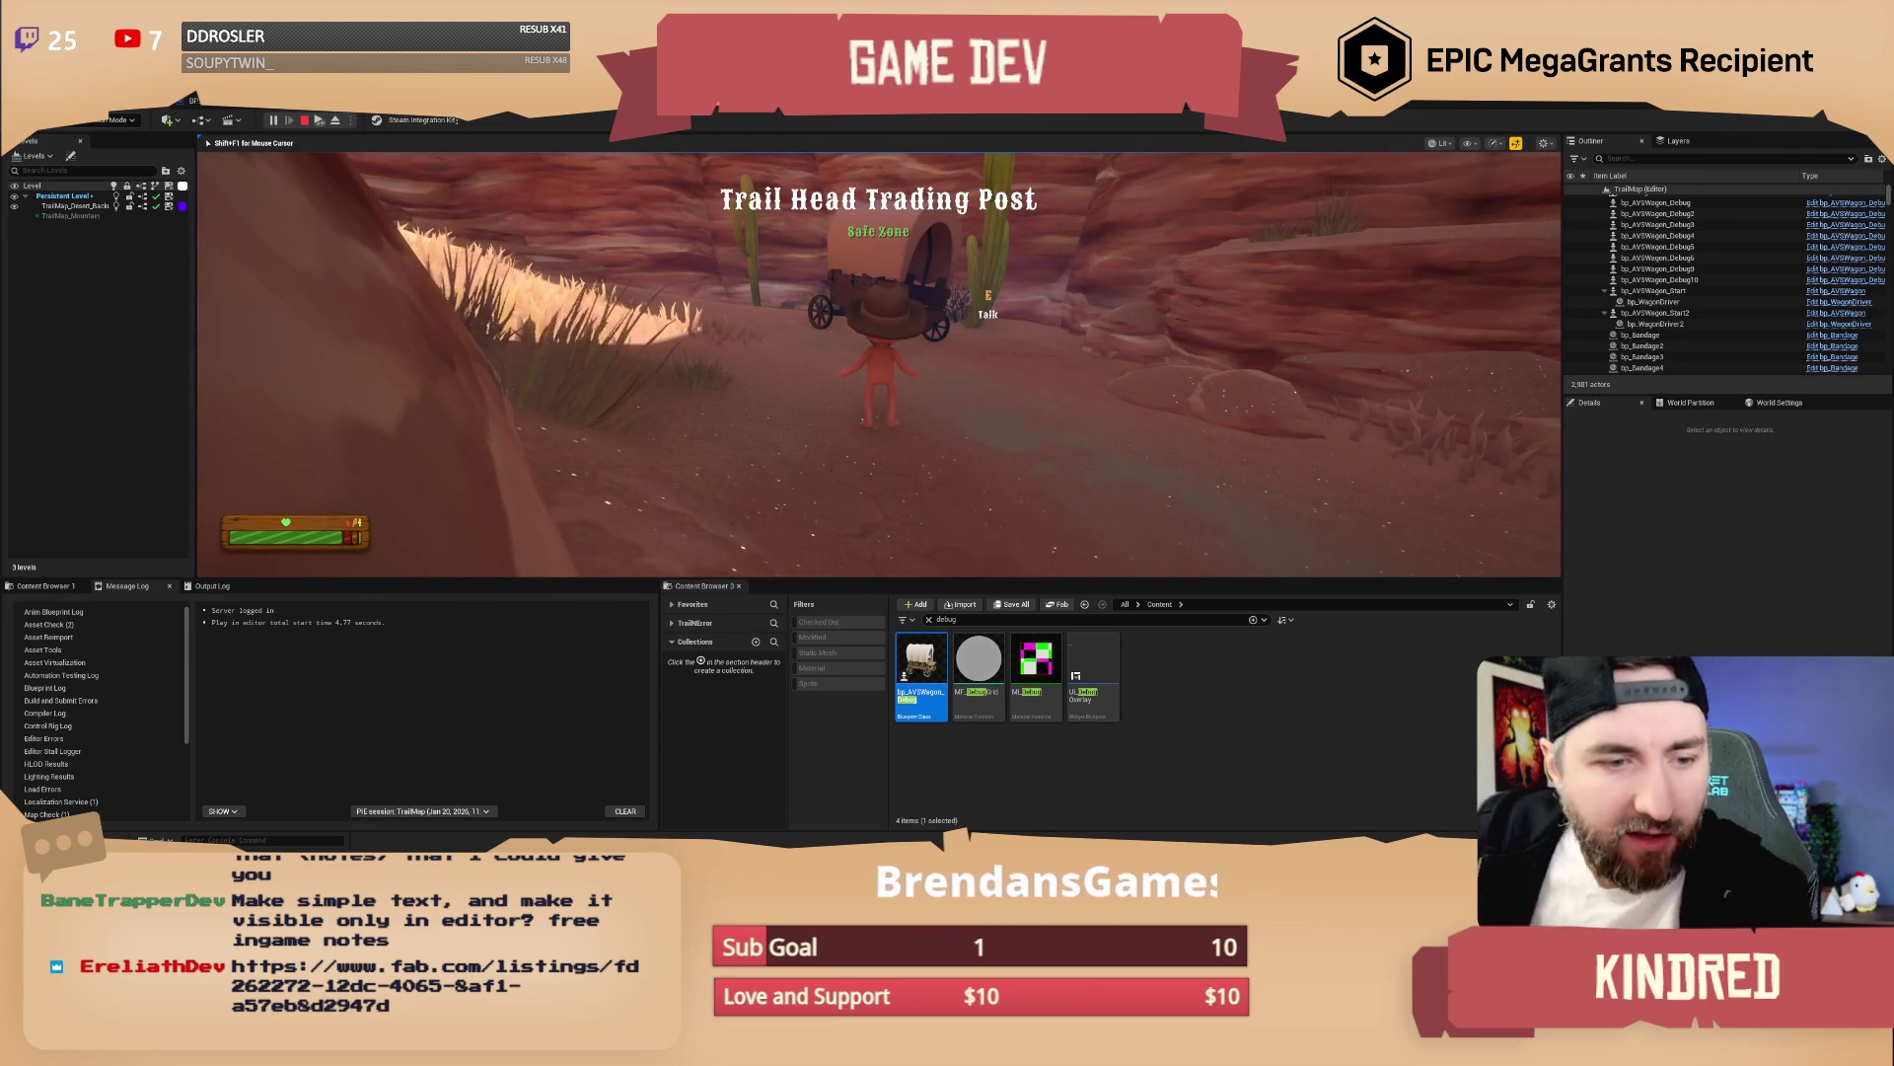
Walk up to the wagon, board it with E, drive into the narrow canyon, then exit play
key(shift+w)
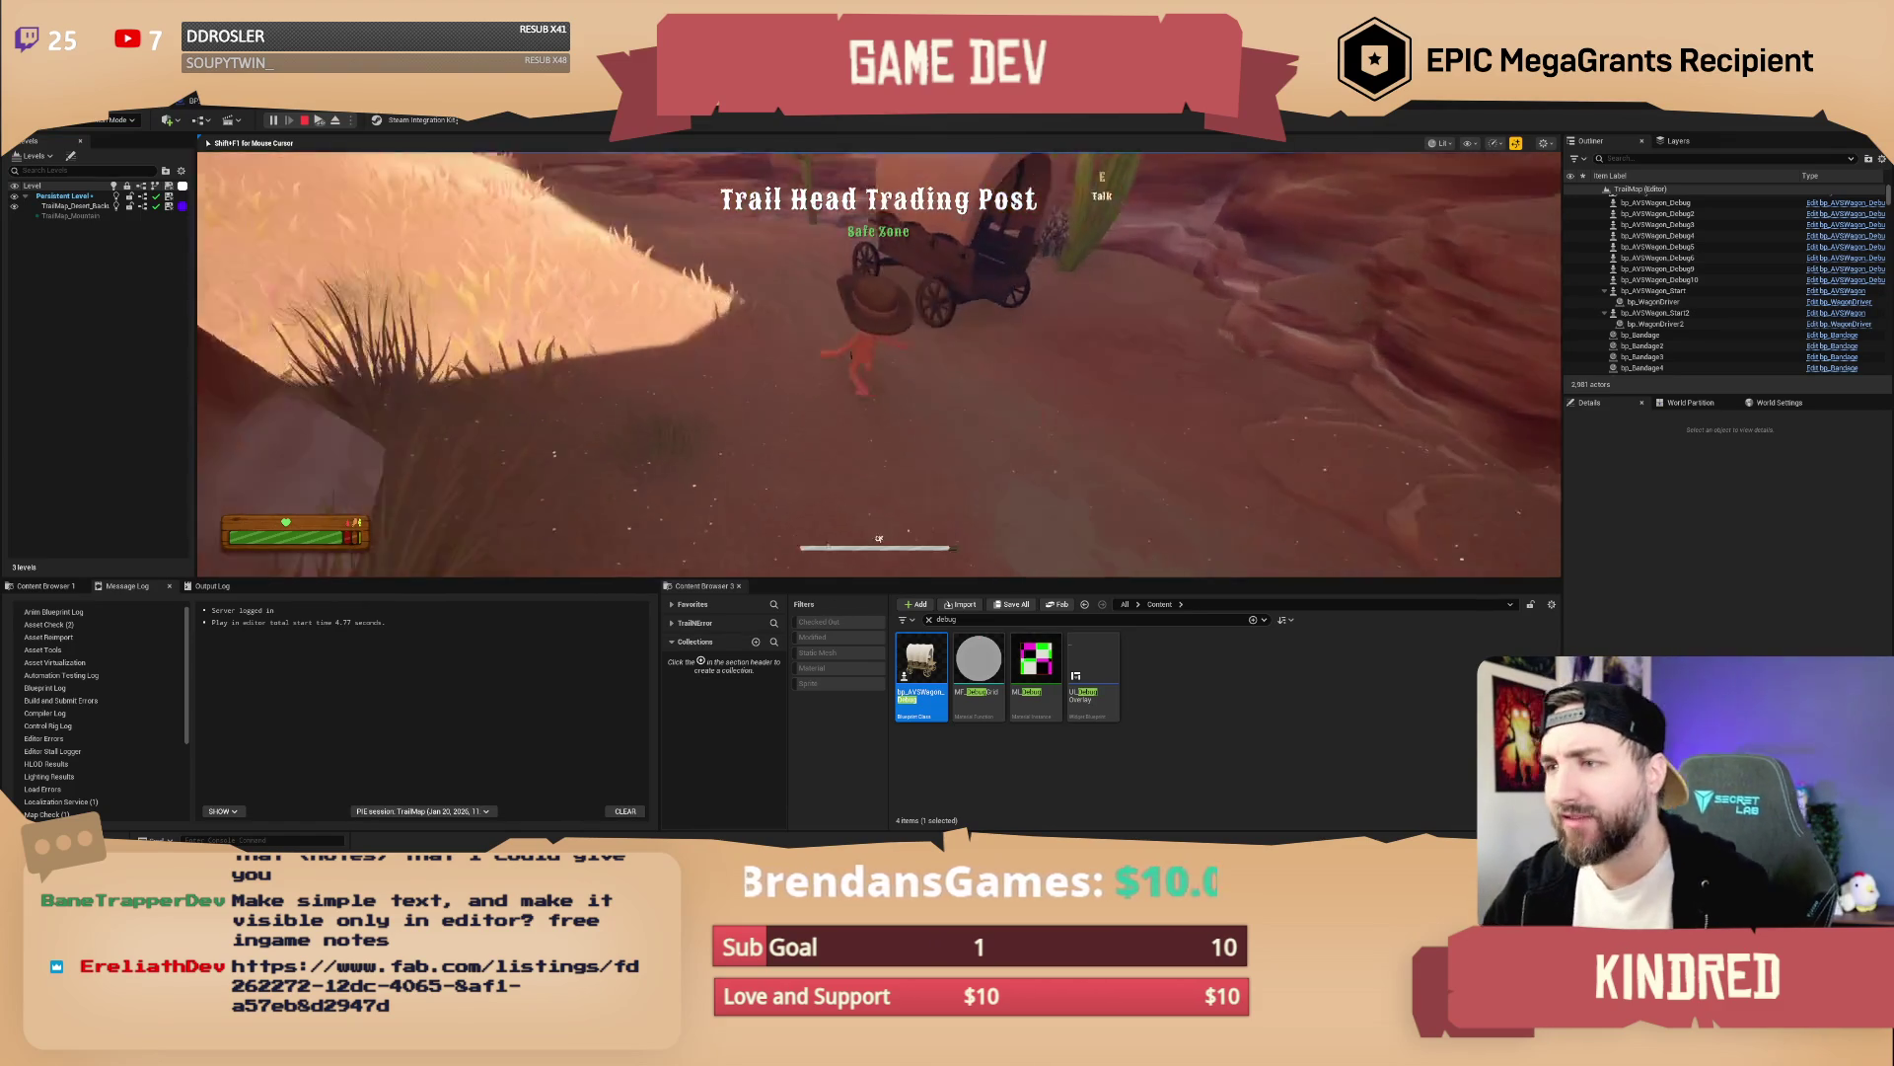
key(w)
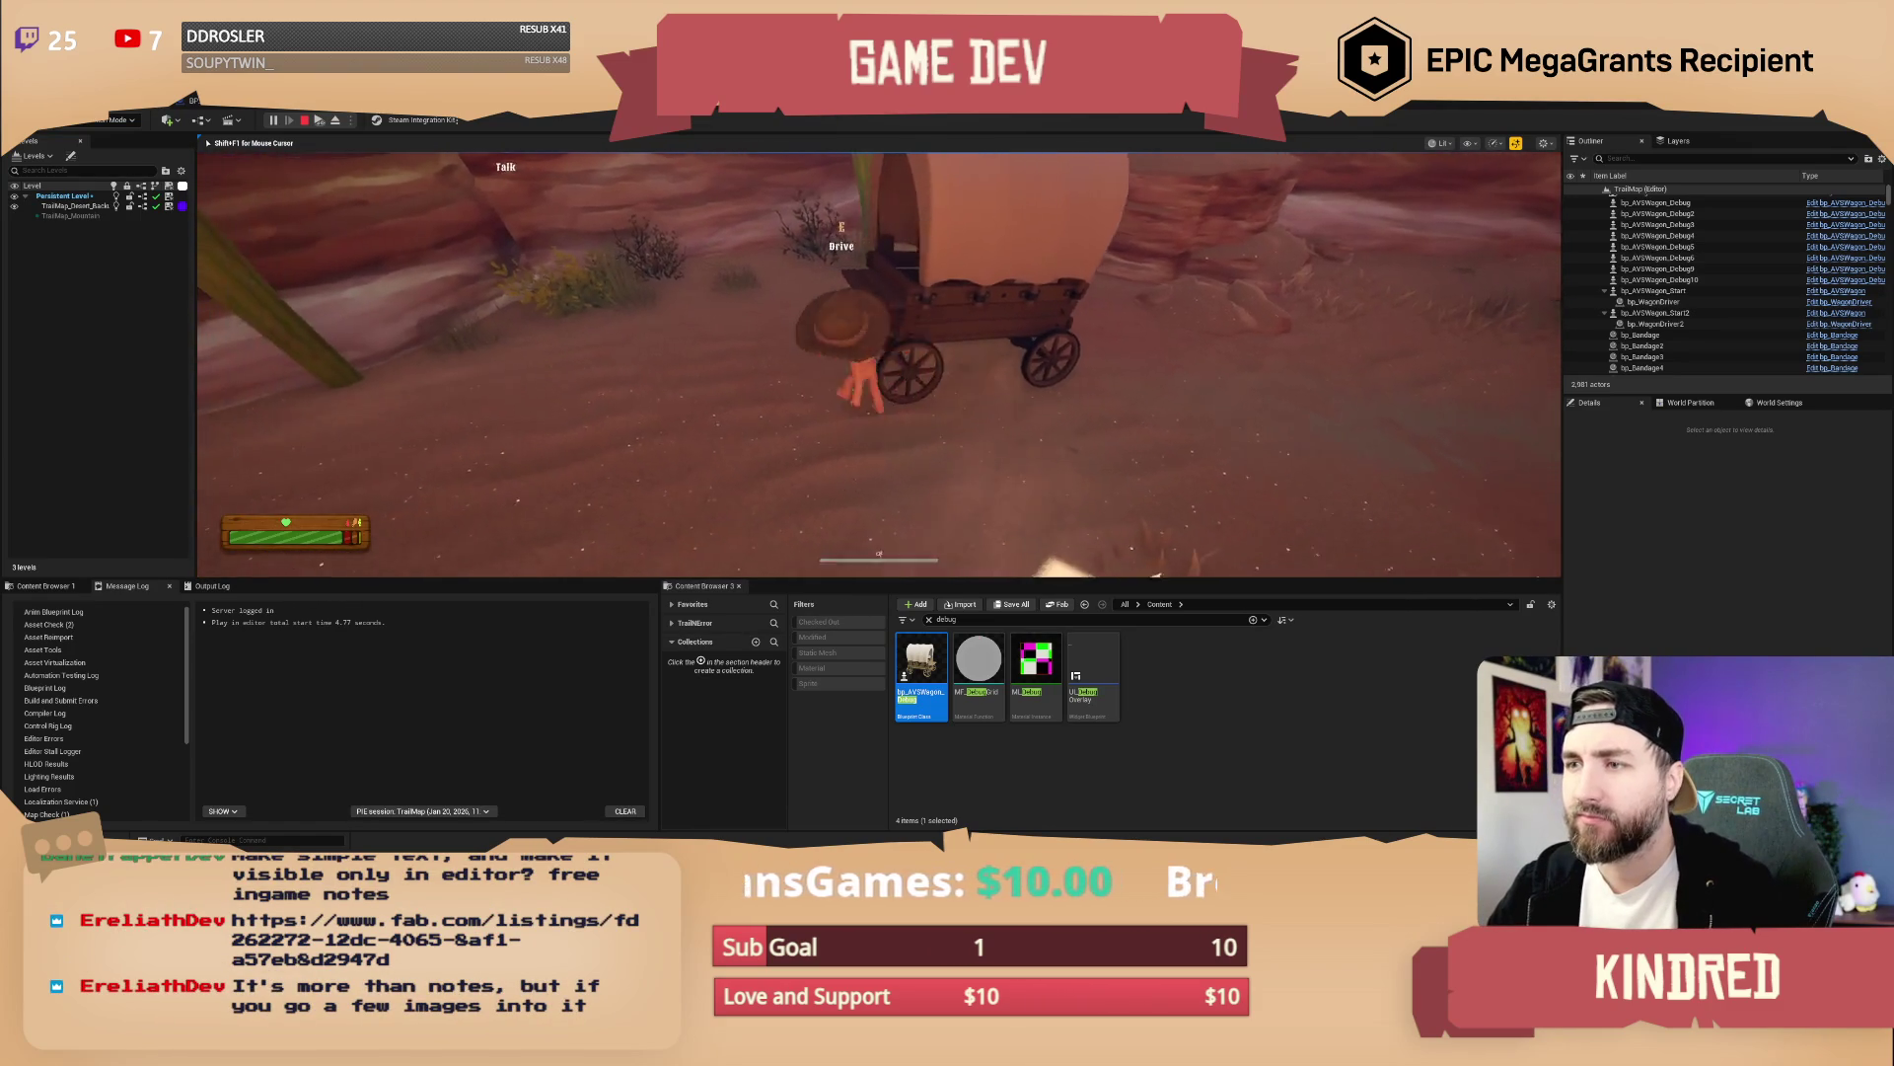
key(e)
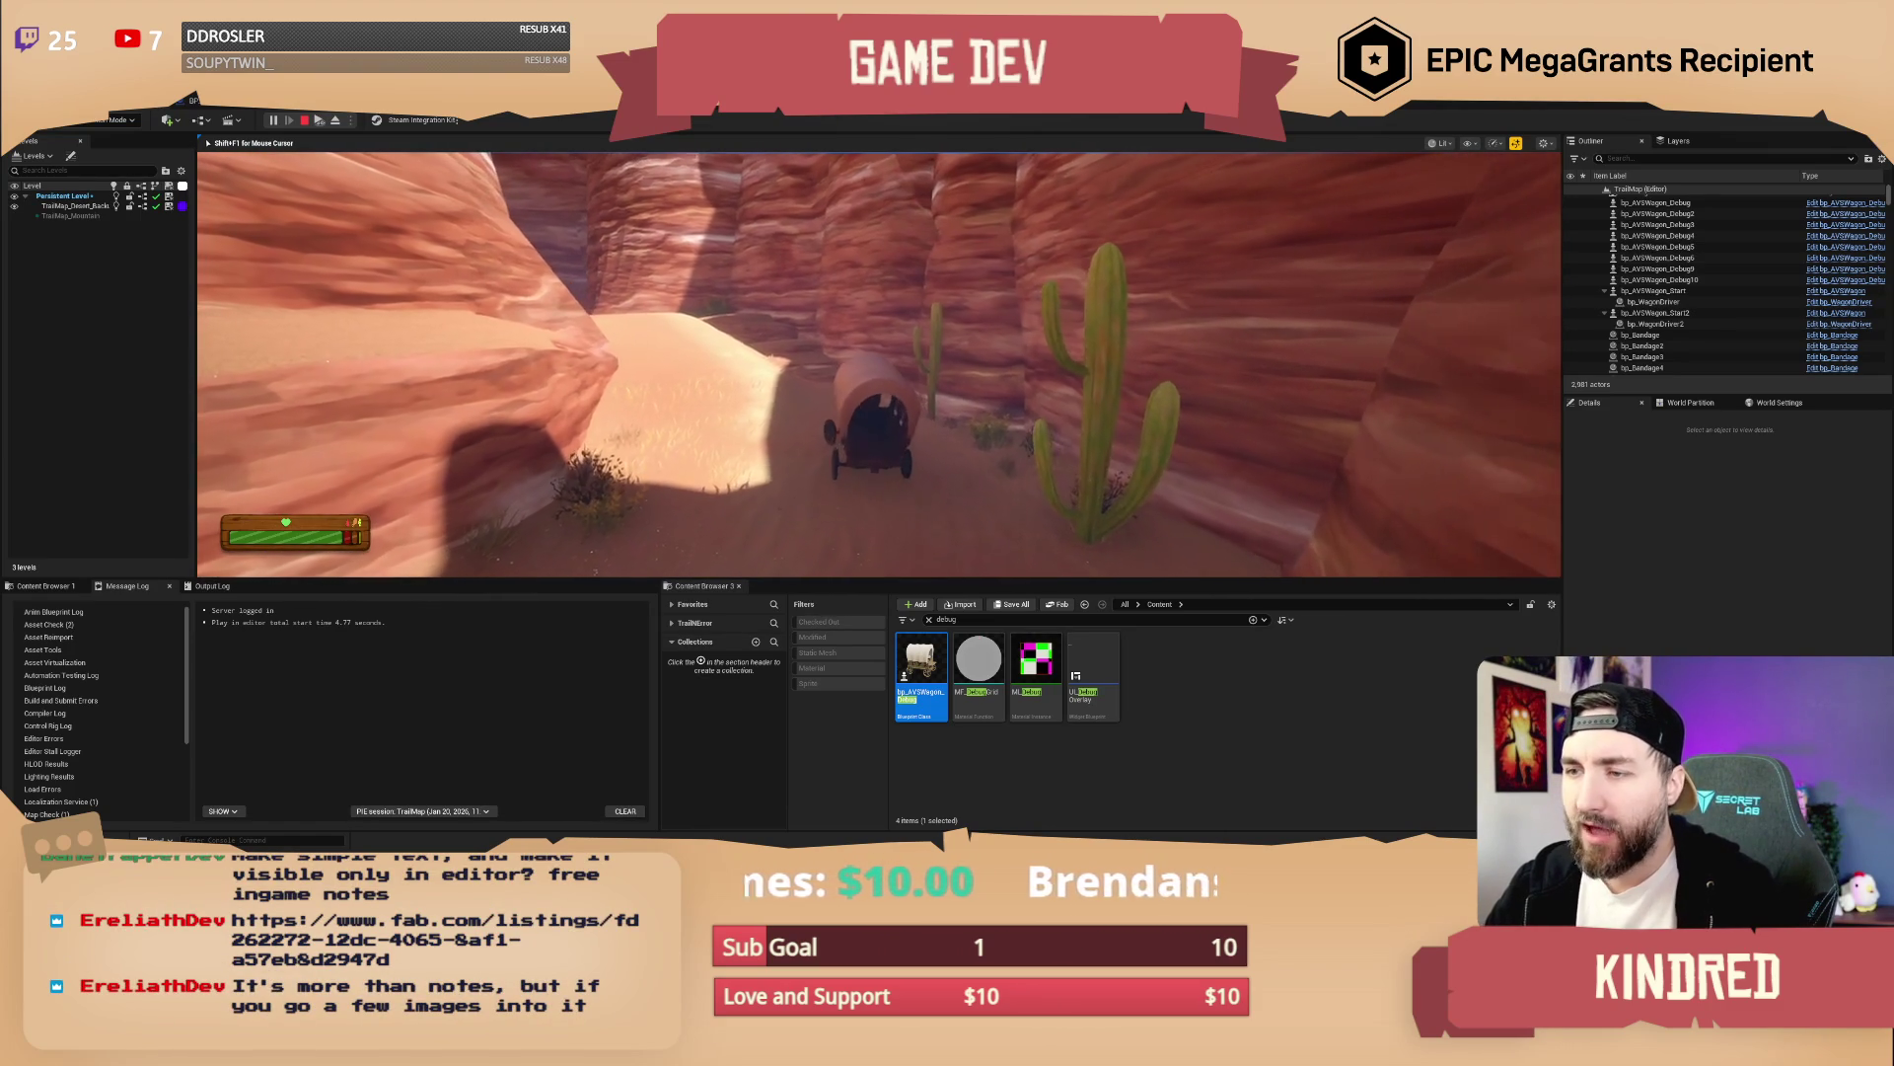
key(w)
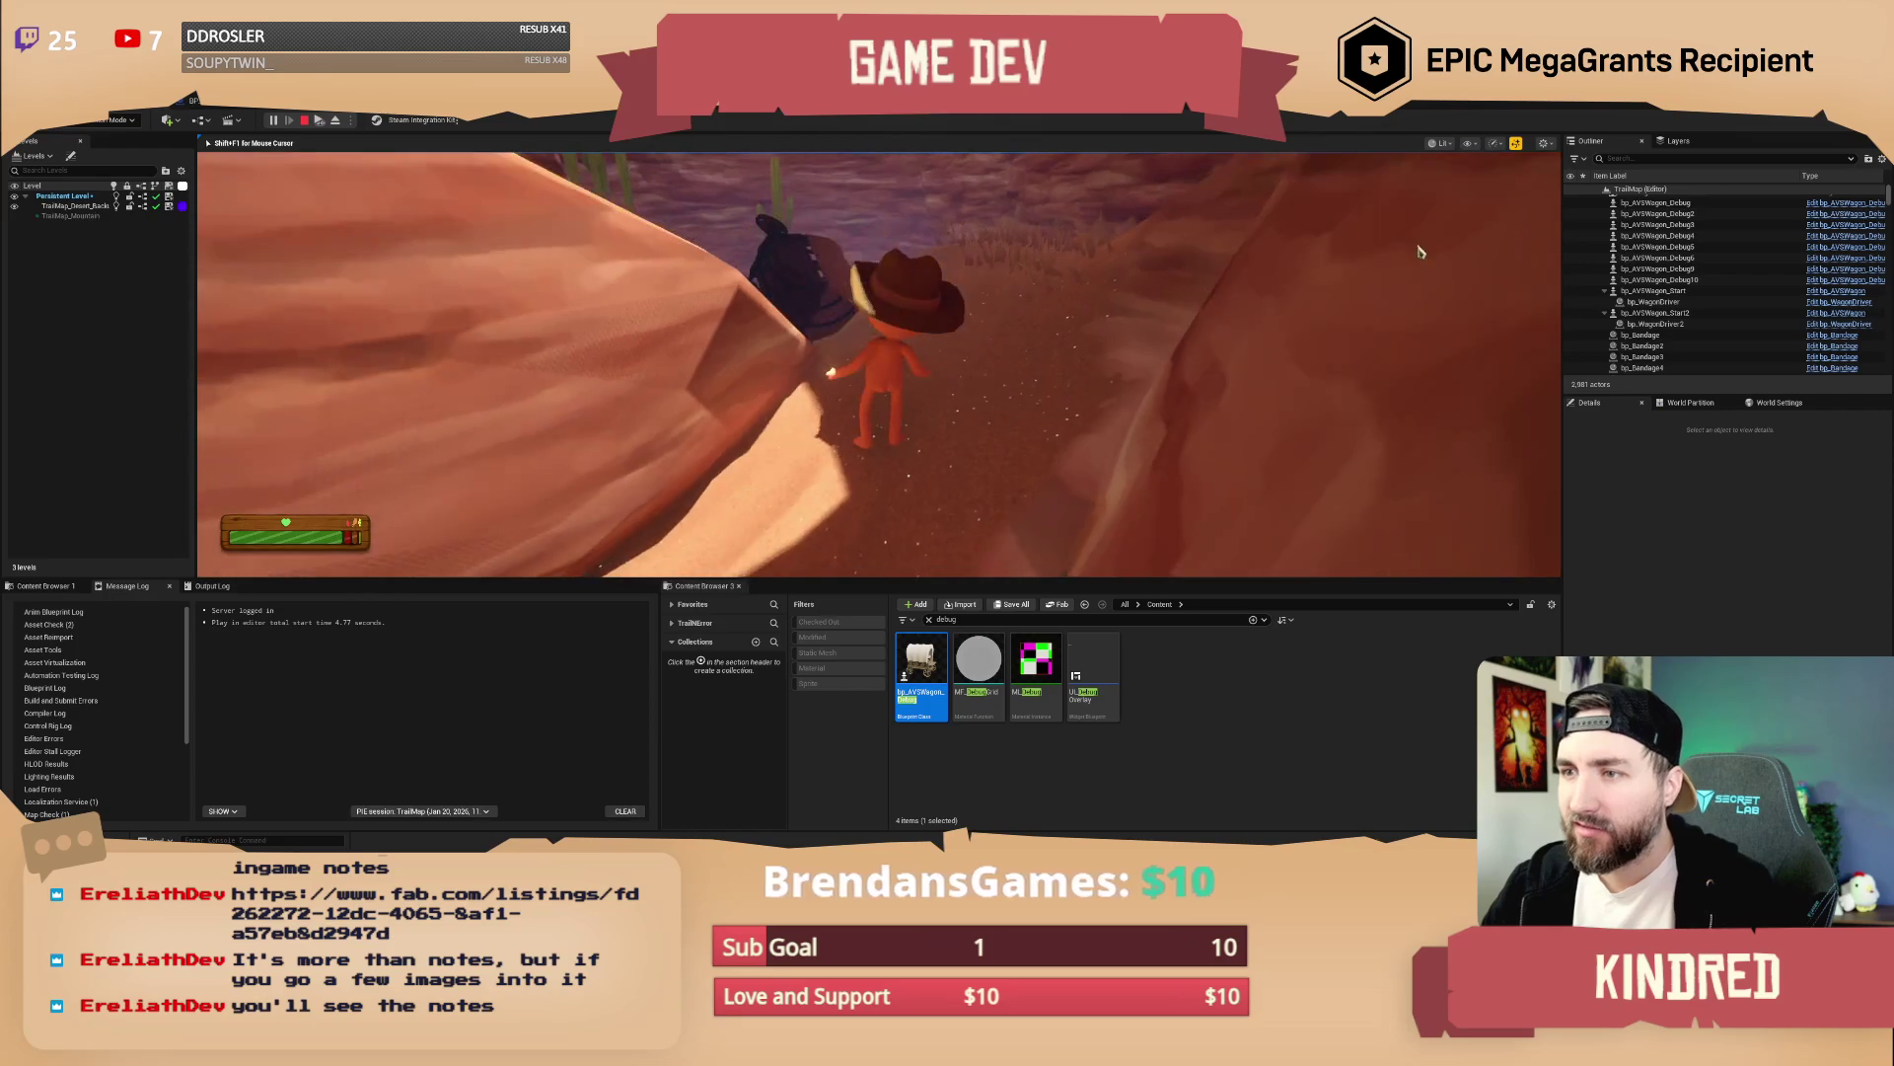
key(Escape)
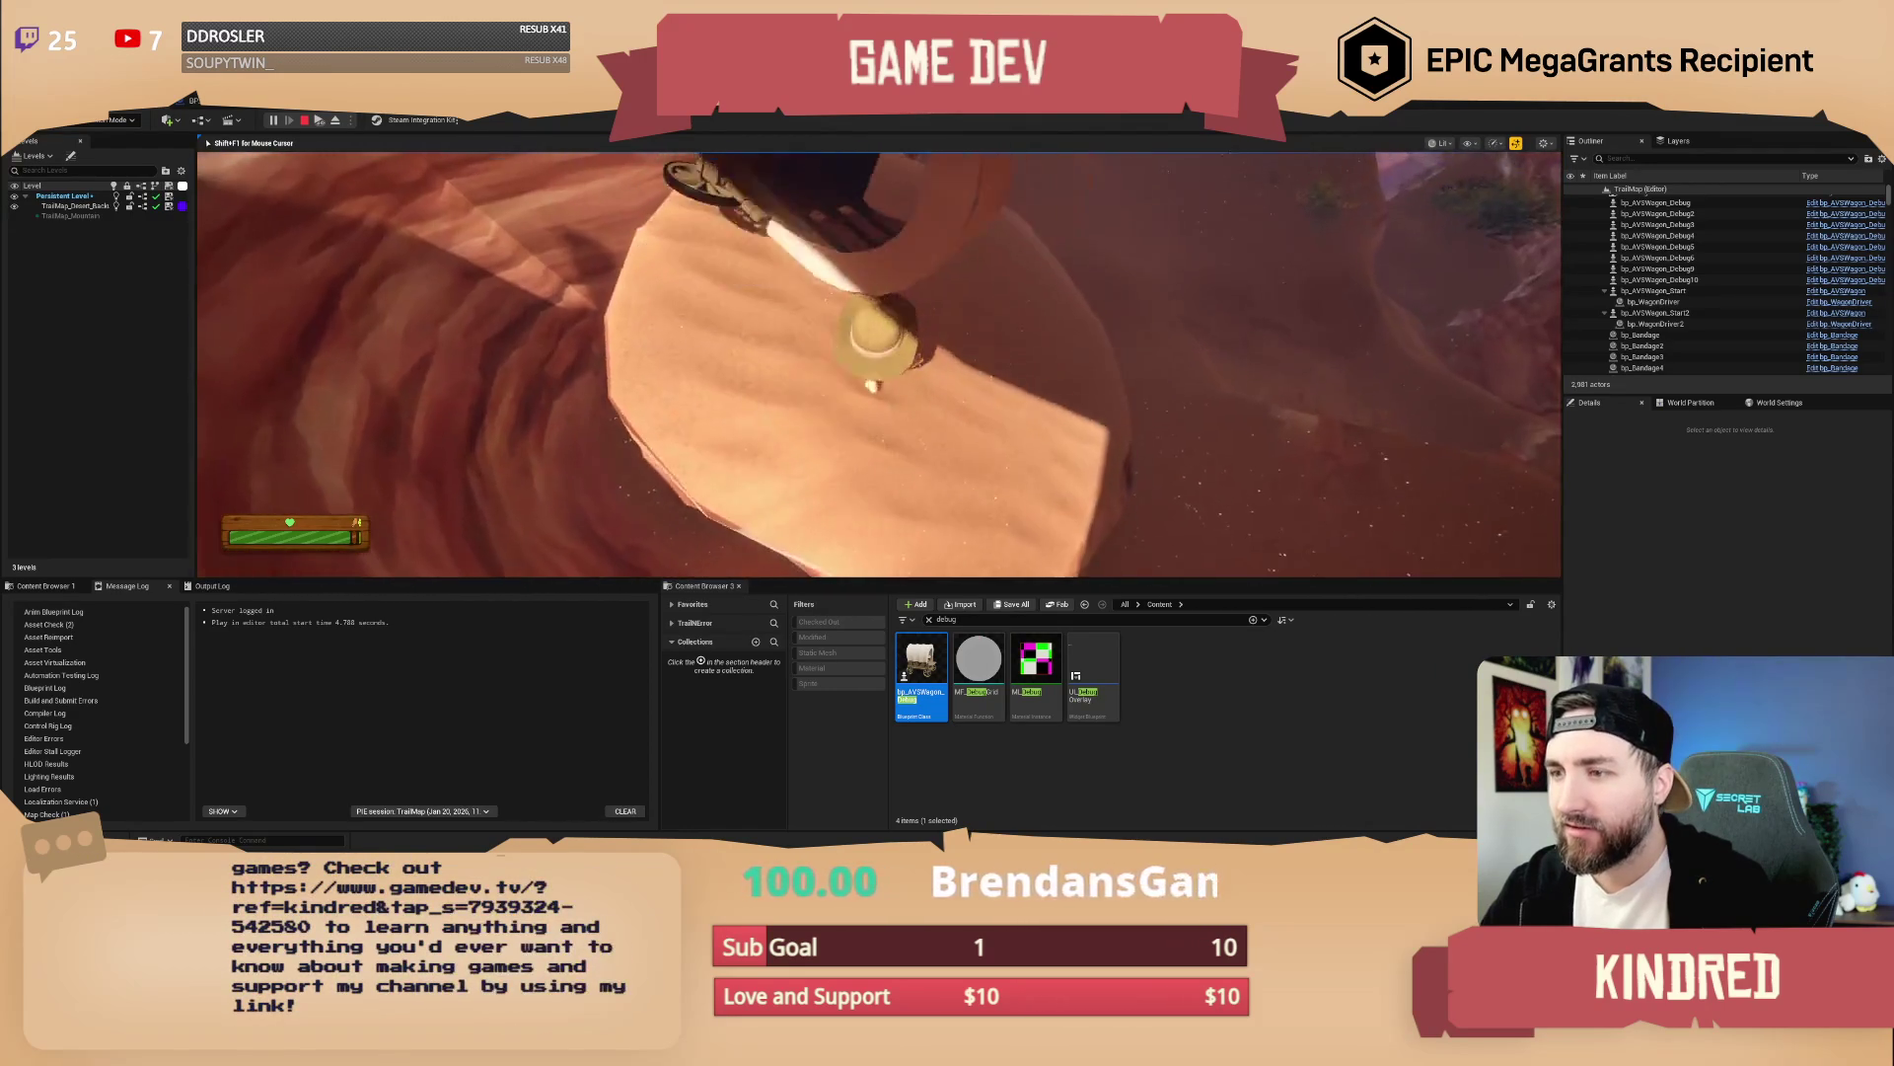
key(Escape)
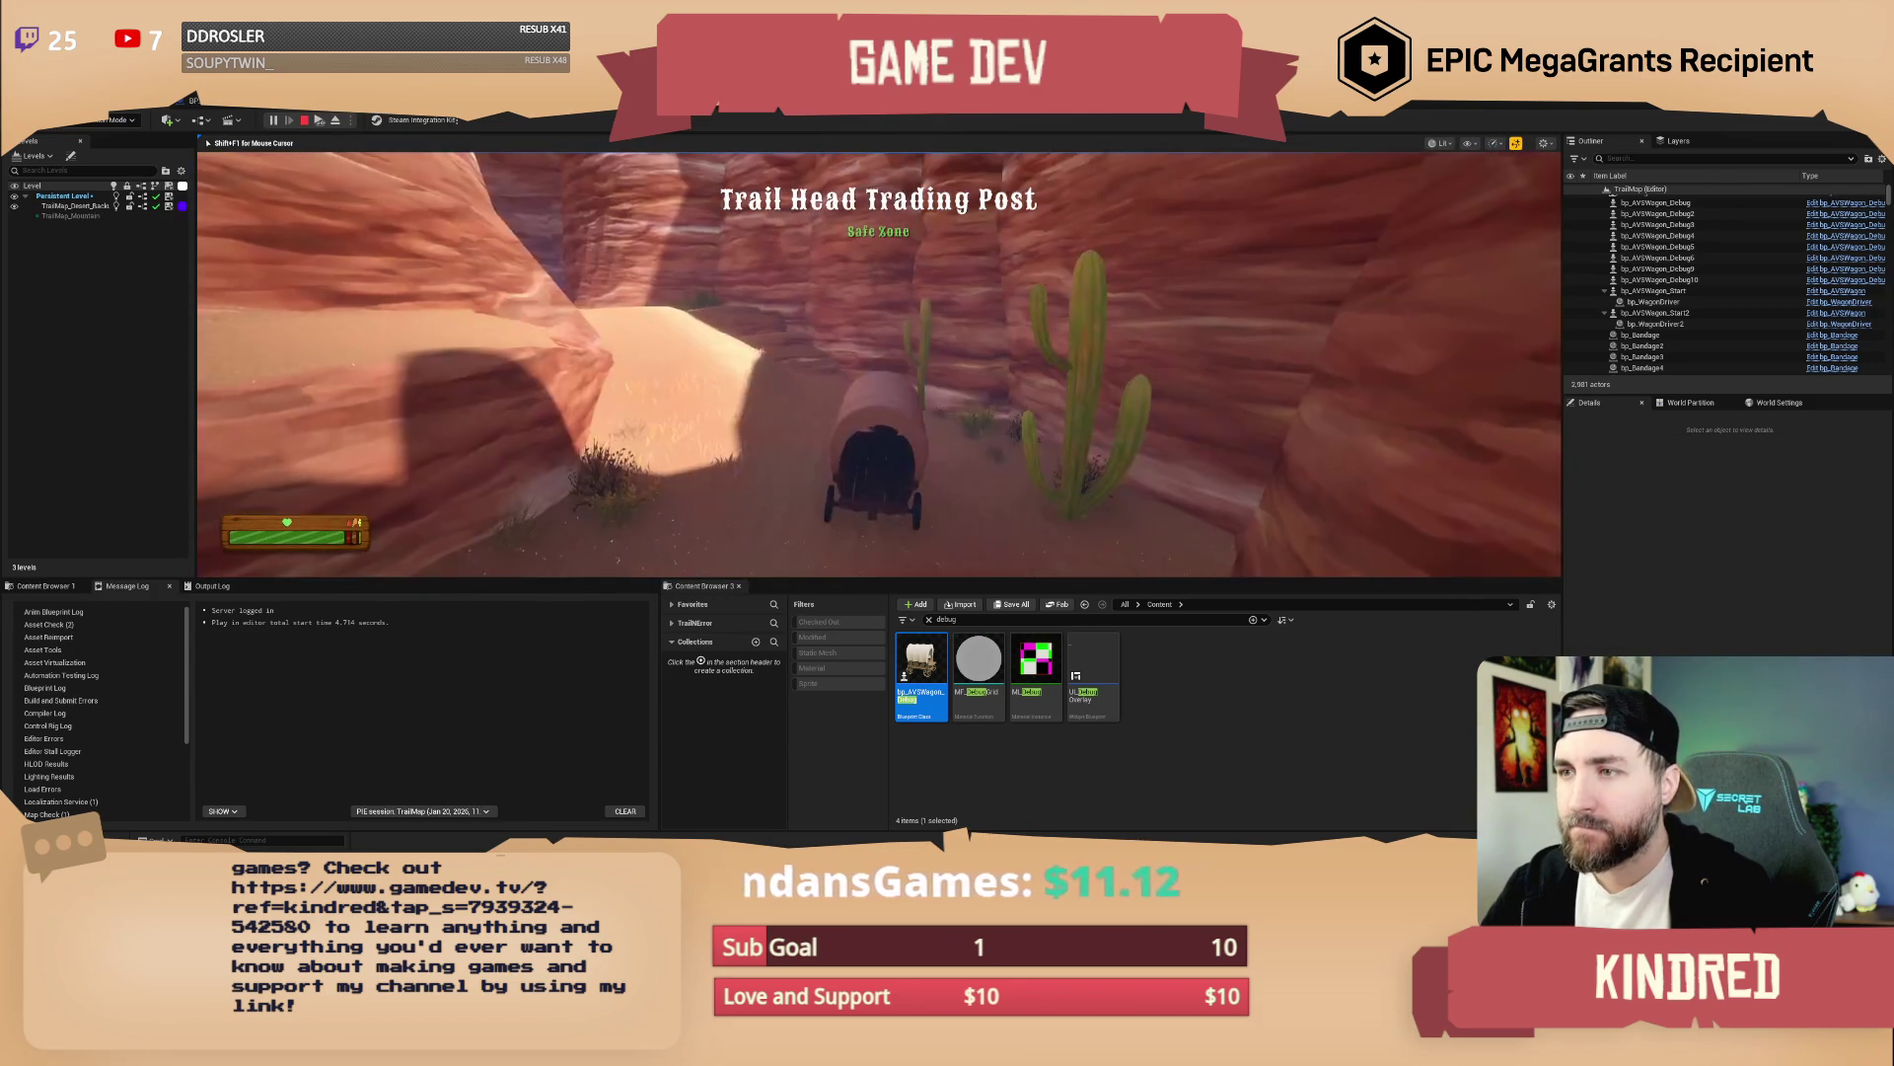
Keep driving the wagon with W through the canyon, then press Esc to stop playing
key(w)
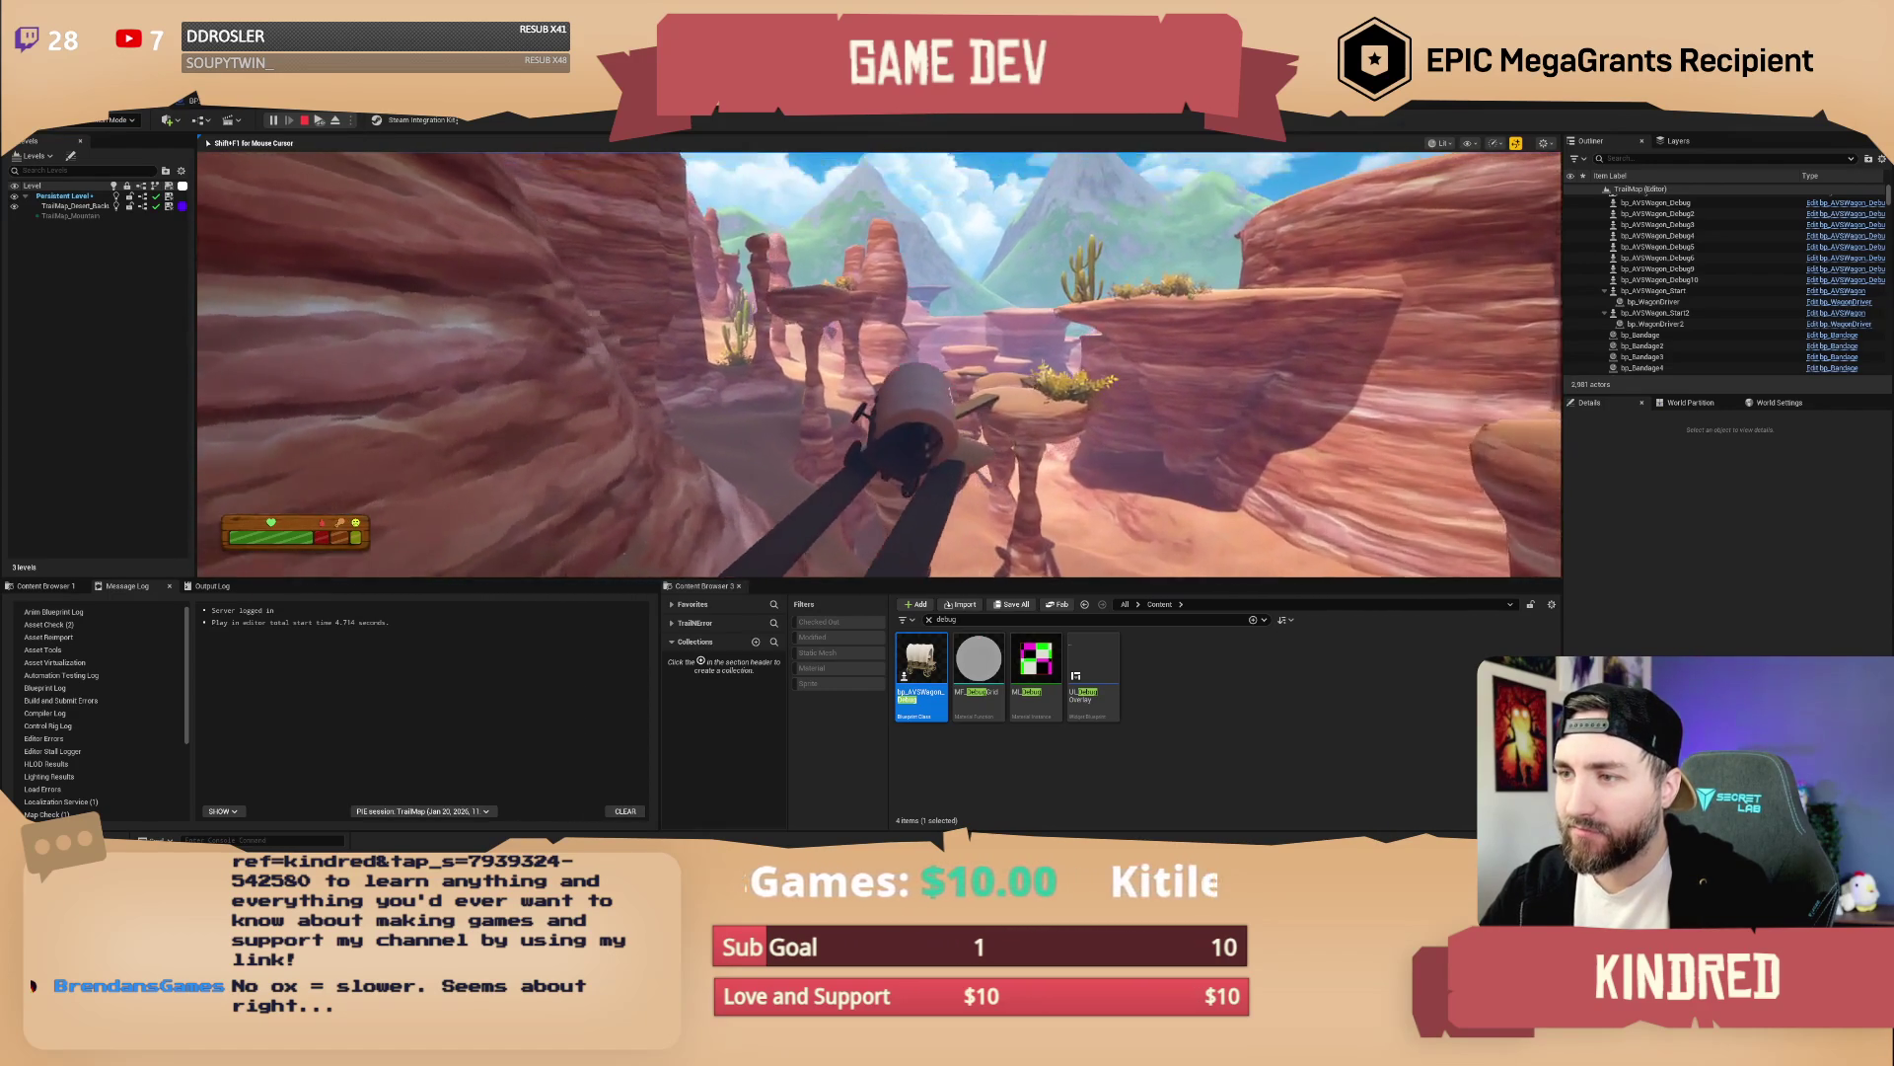
key(Escape)
Fly the editor view toward the cactus and archway by the wagon, then start playing with Alt+P
key(w)
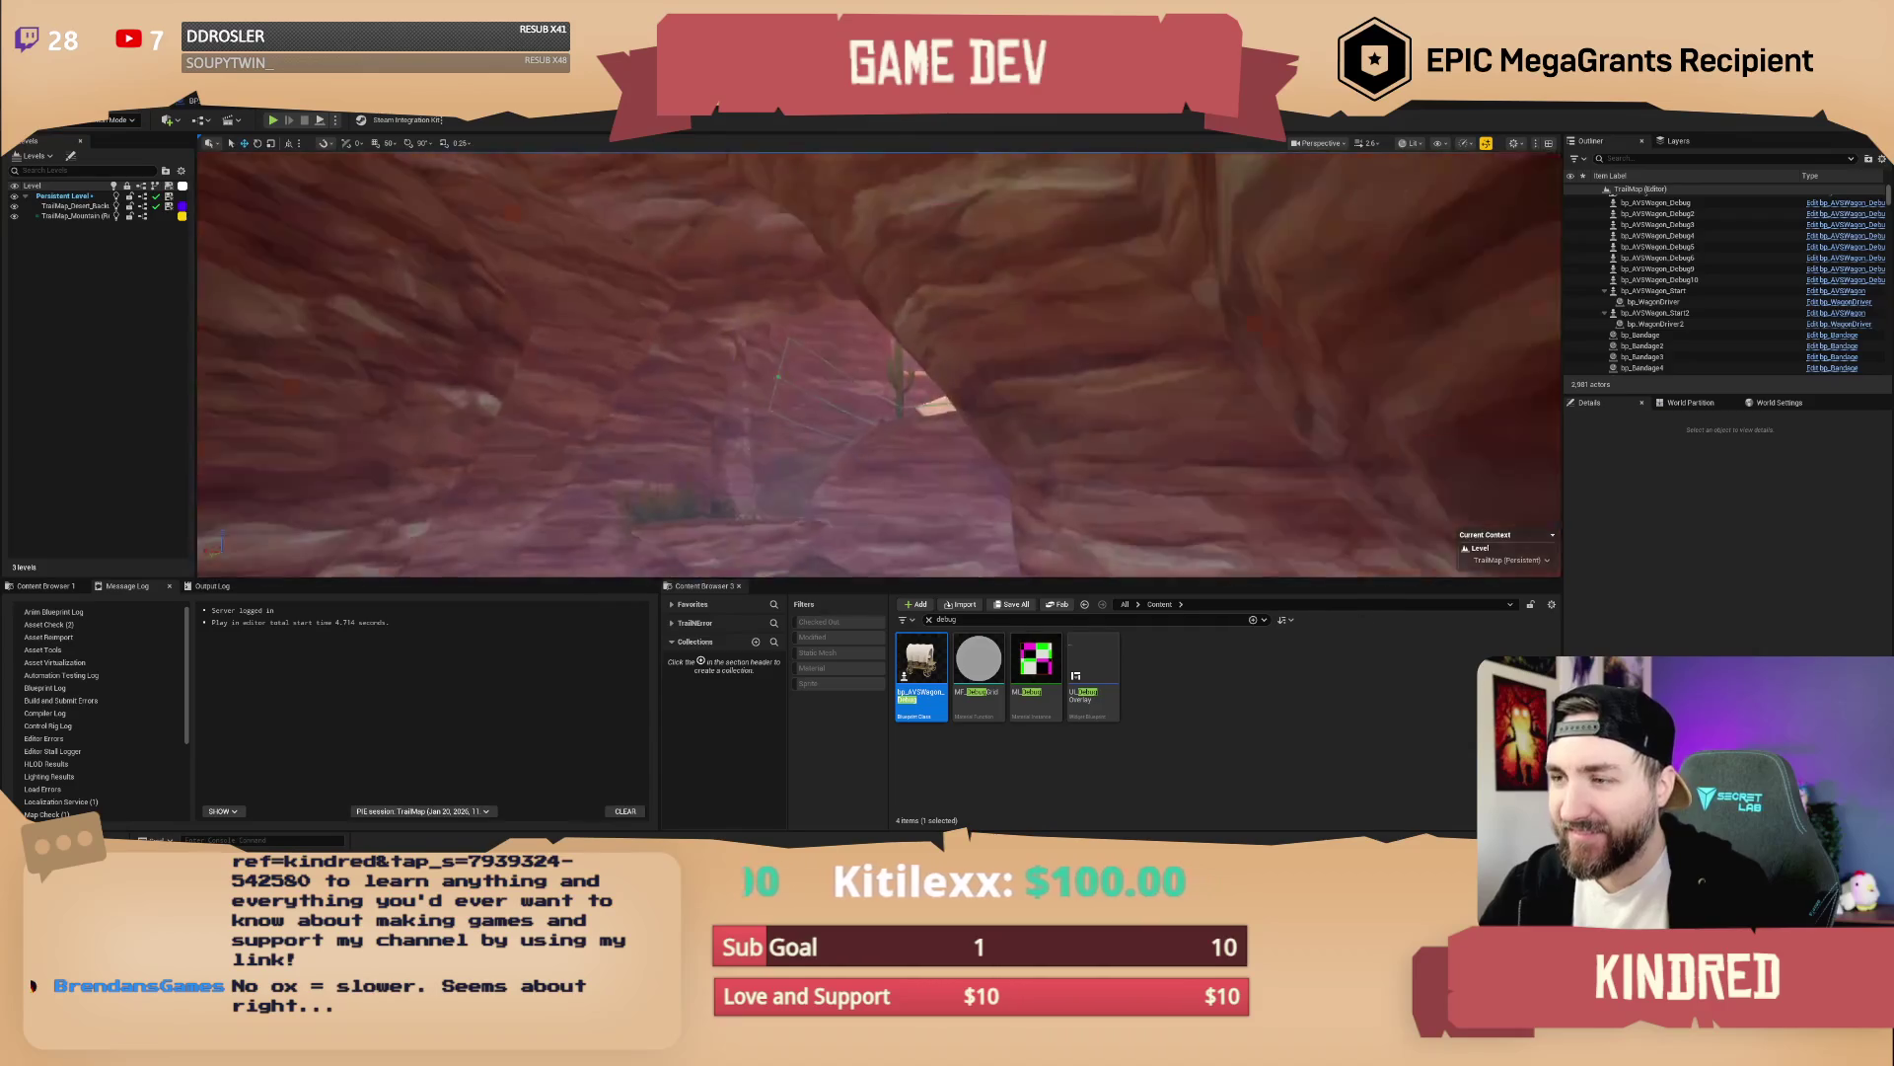
key(w)
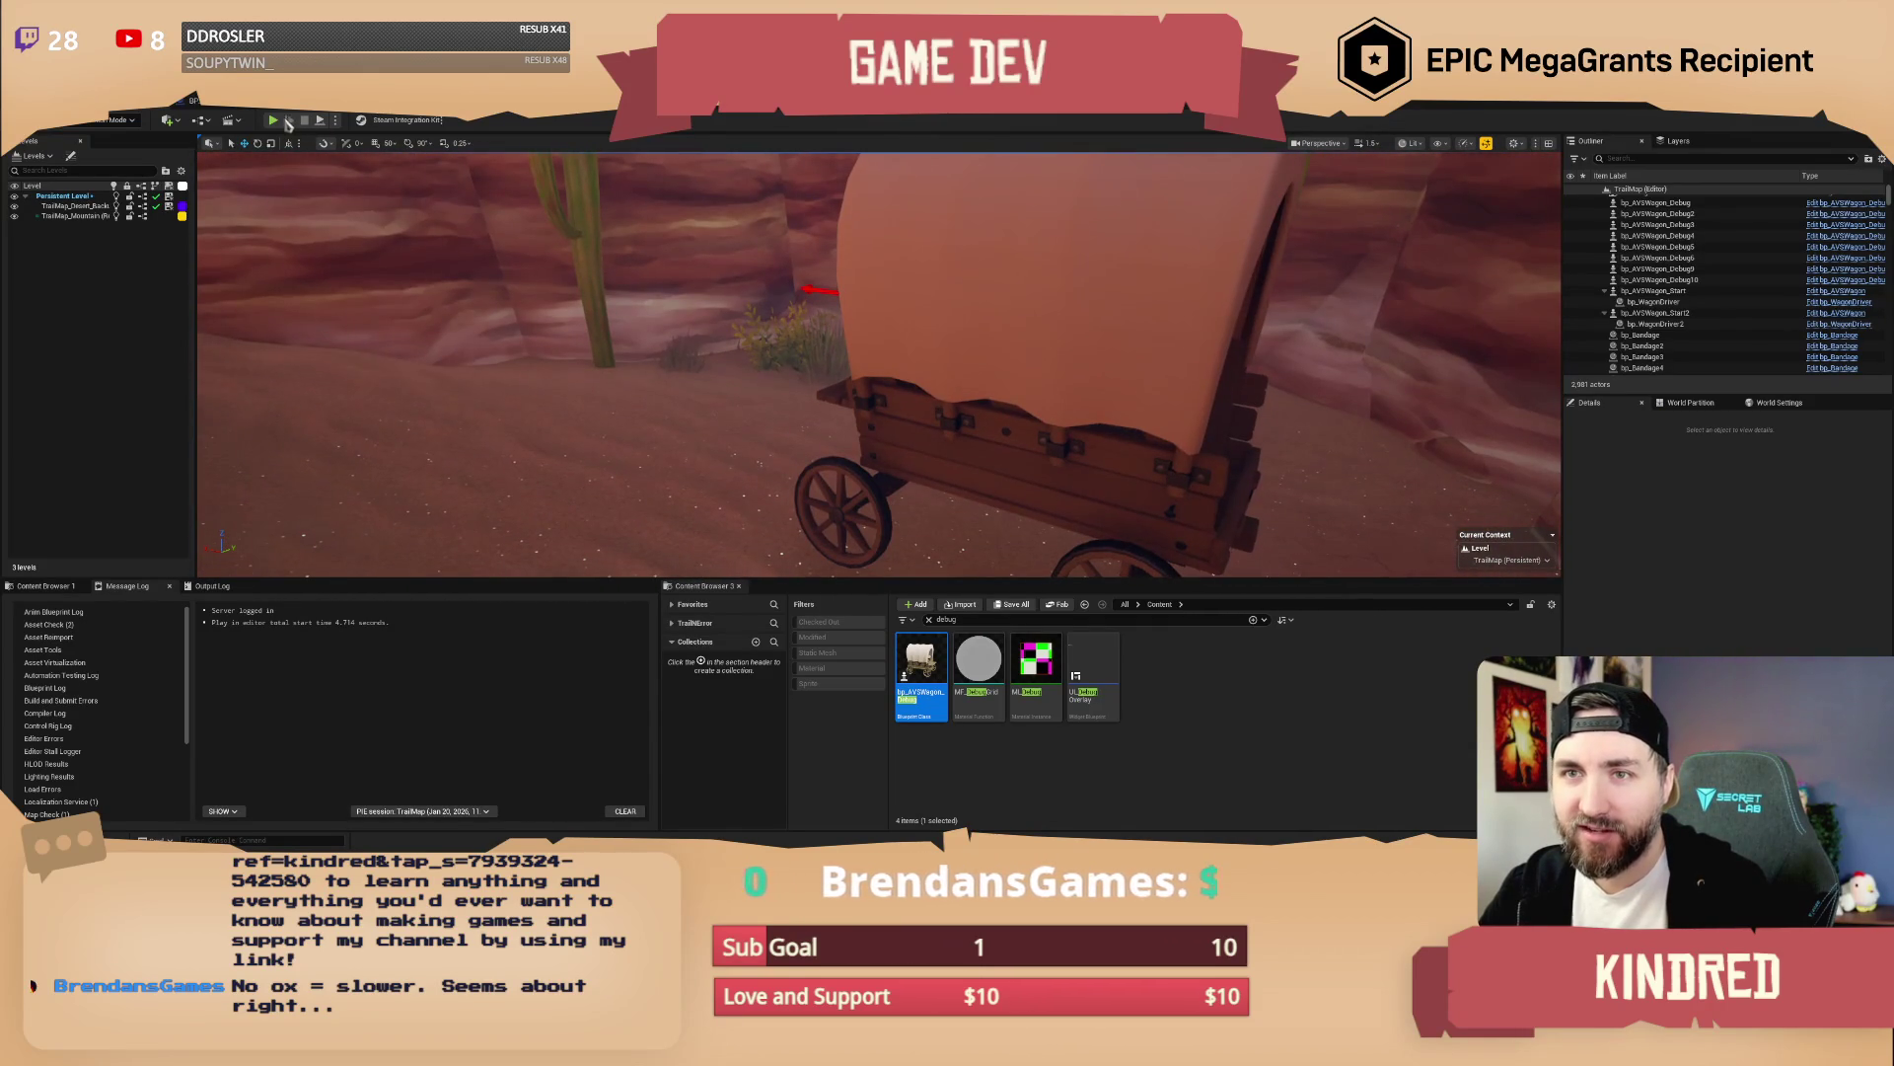
key(alt+p)
Take control of the game view, explore the canyon to the Talk character, then stop playing
click(992, 380)
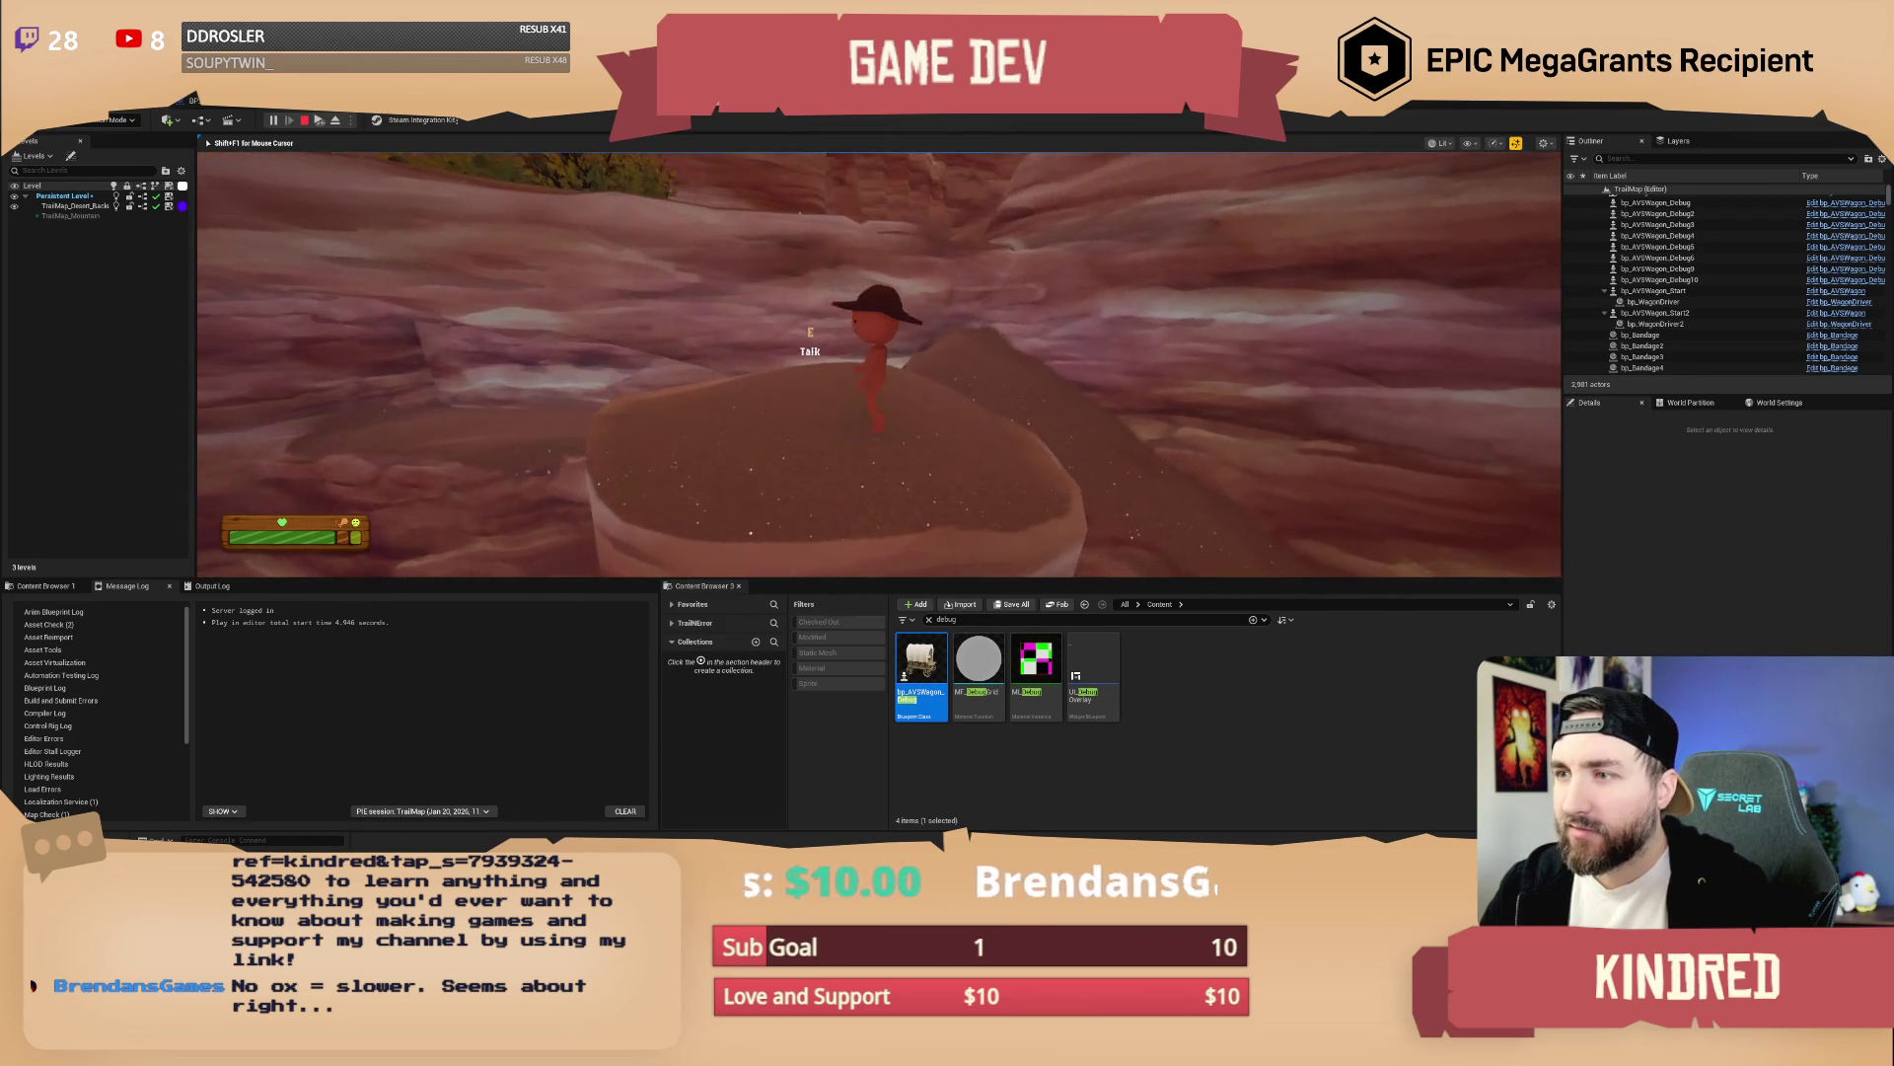
key(Escape)
drag(971, 417, 971, 416)
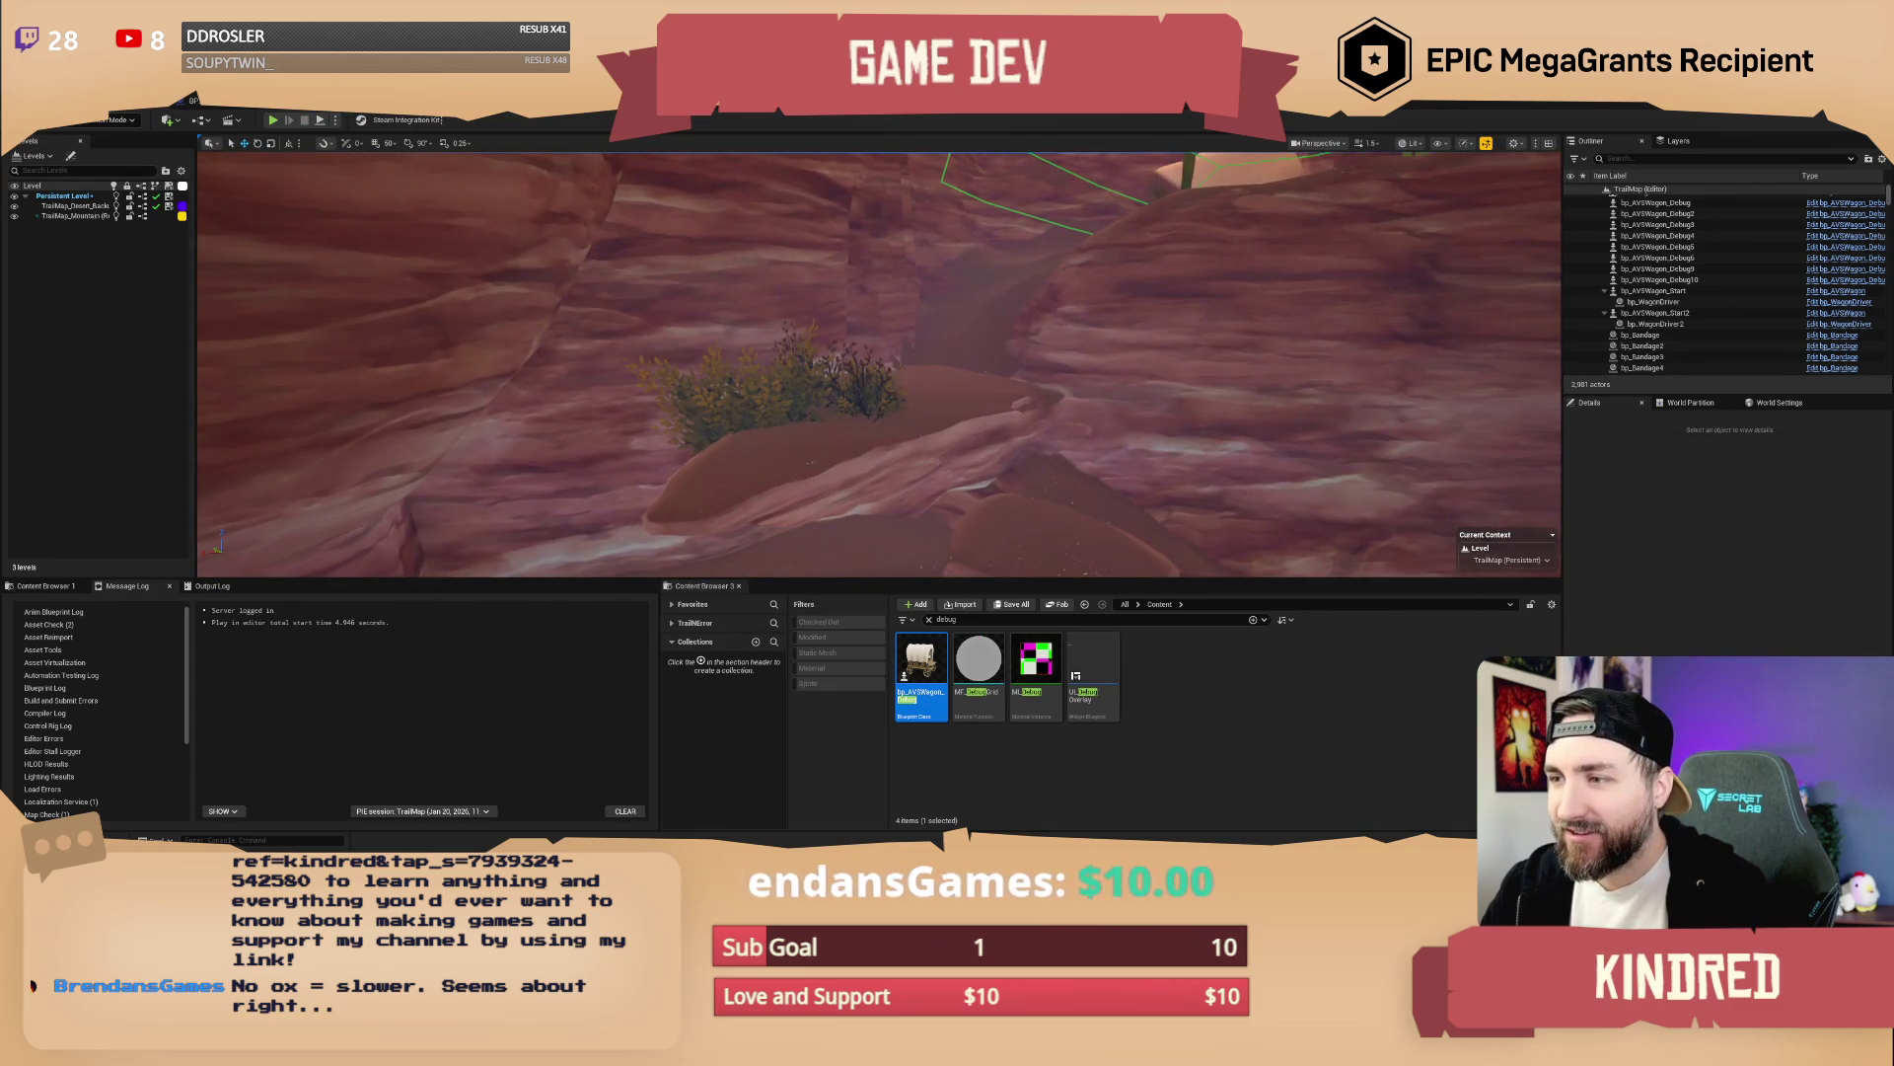
Rotate SM_RockDesert_CliffHalf141 about -14.8 degrees on X, deselect it, and enter Foliage mode
click(742, 326)
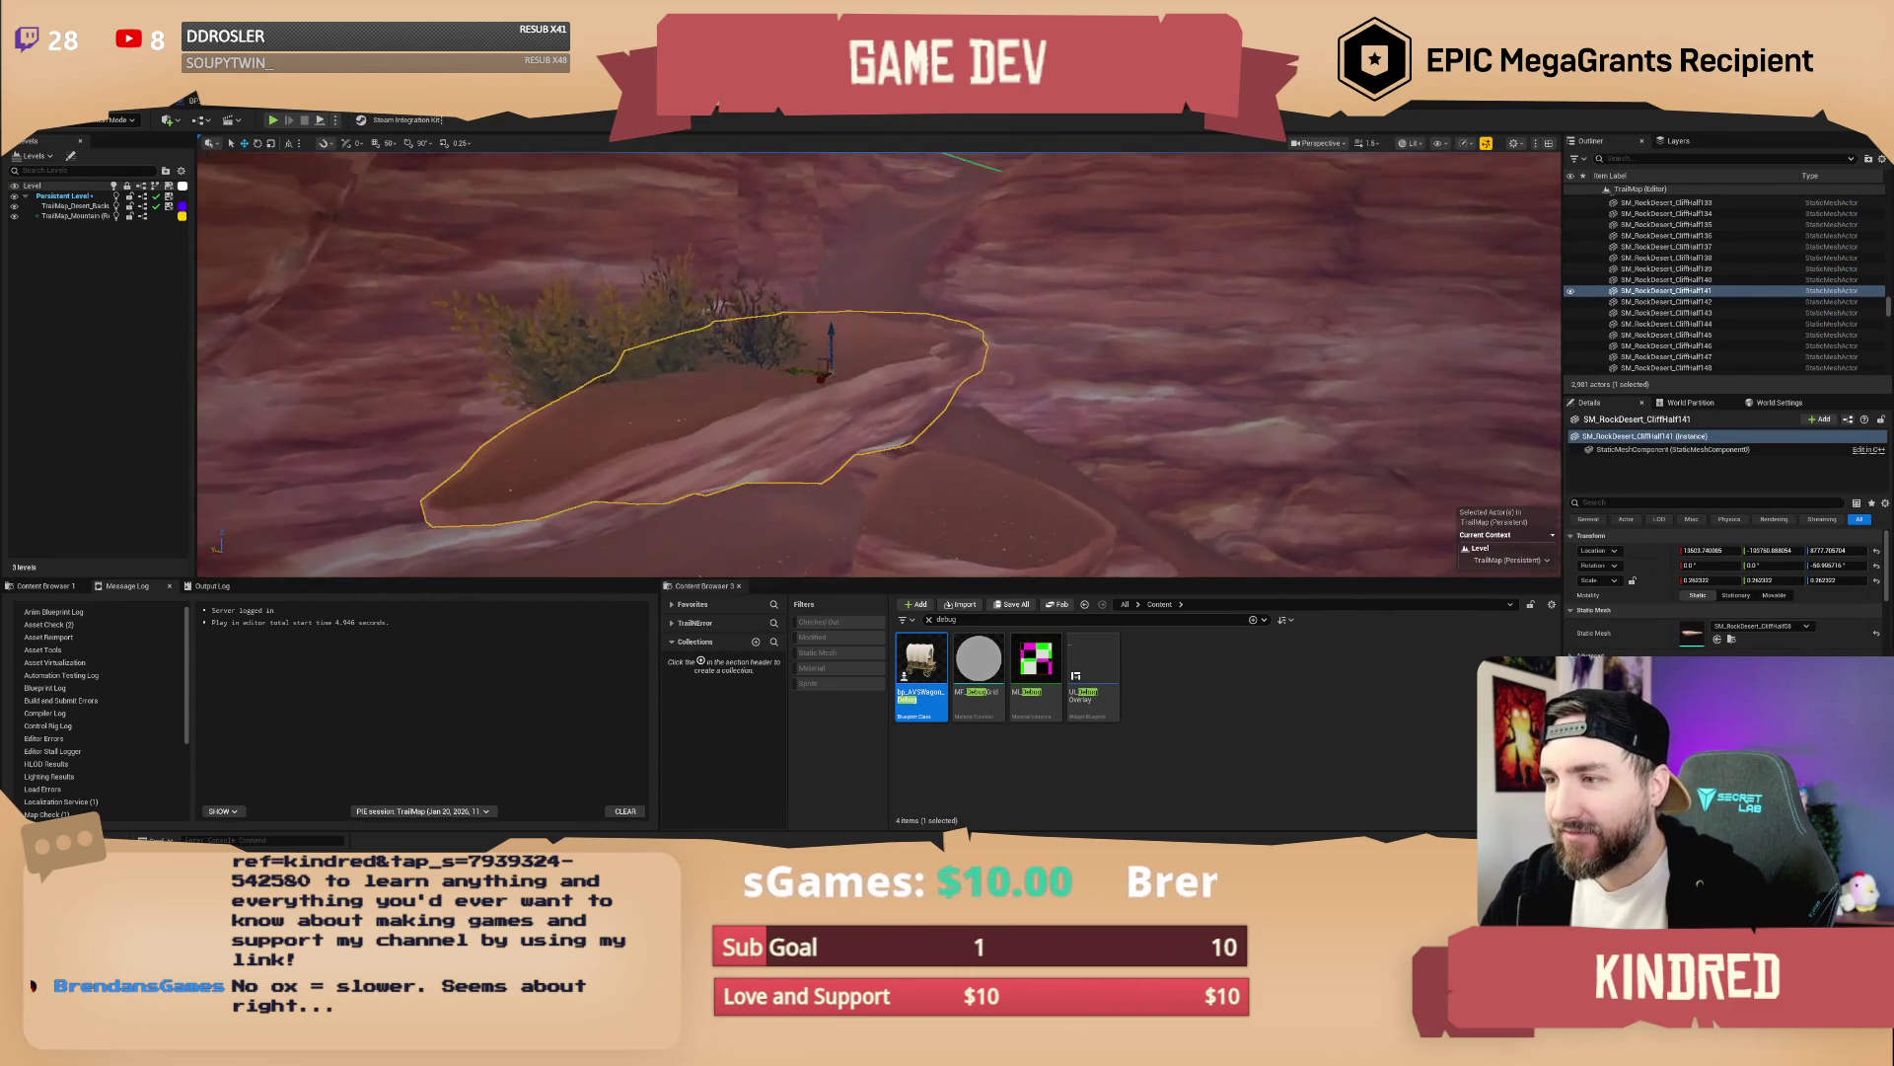
click(829, 435)
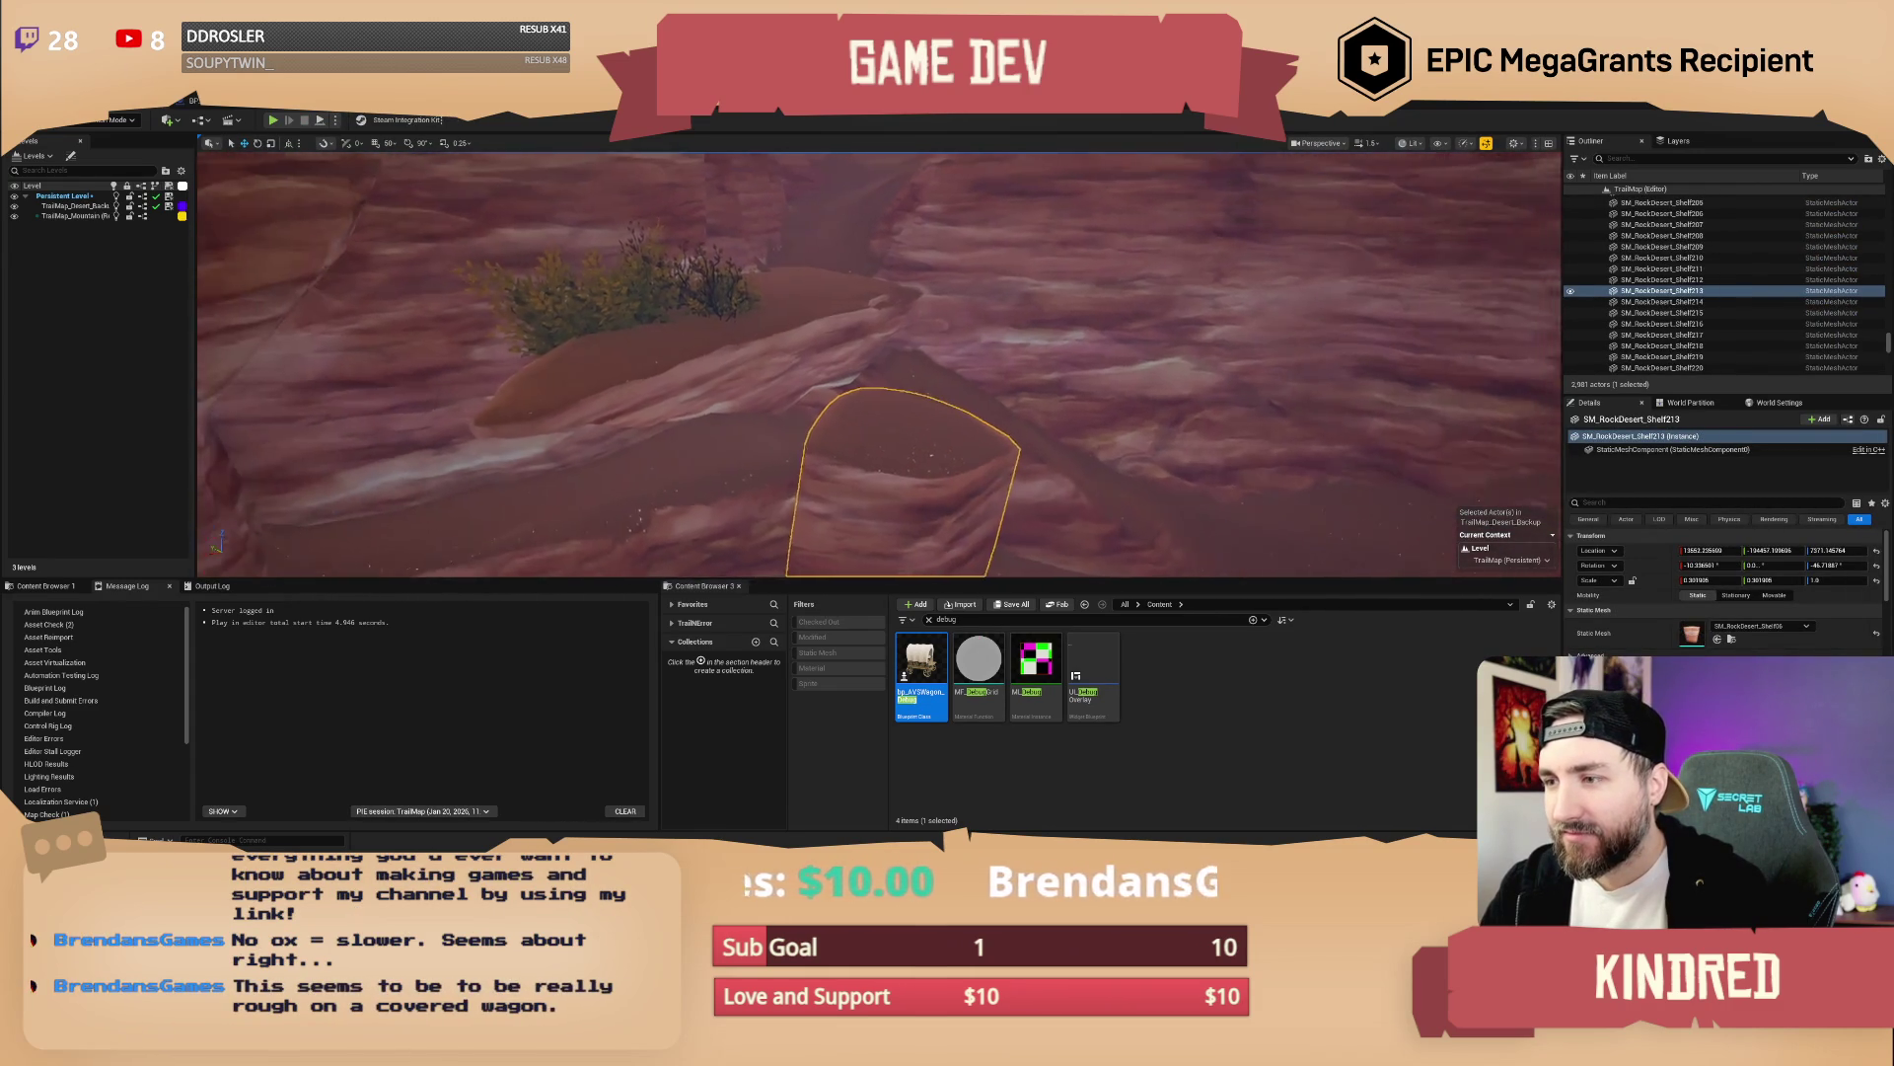
click(817, 333)
key(e)
drag(817, 333, 807, 321)
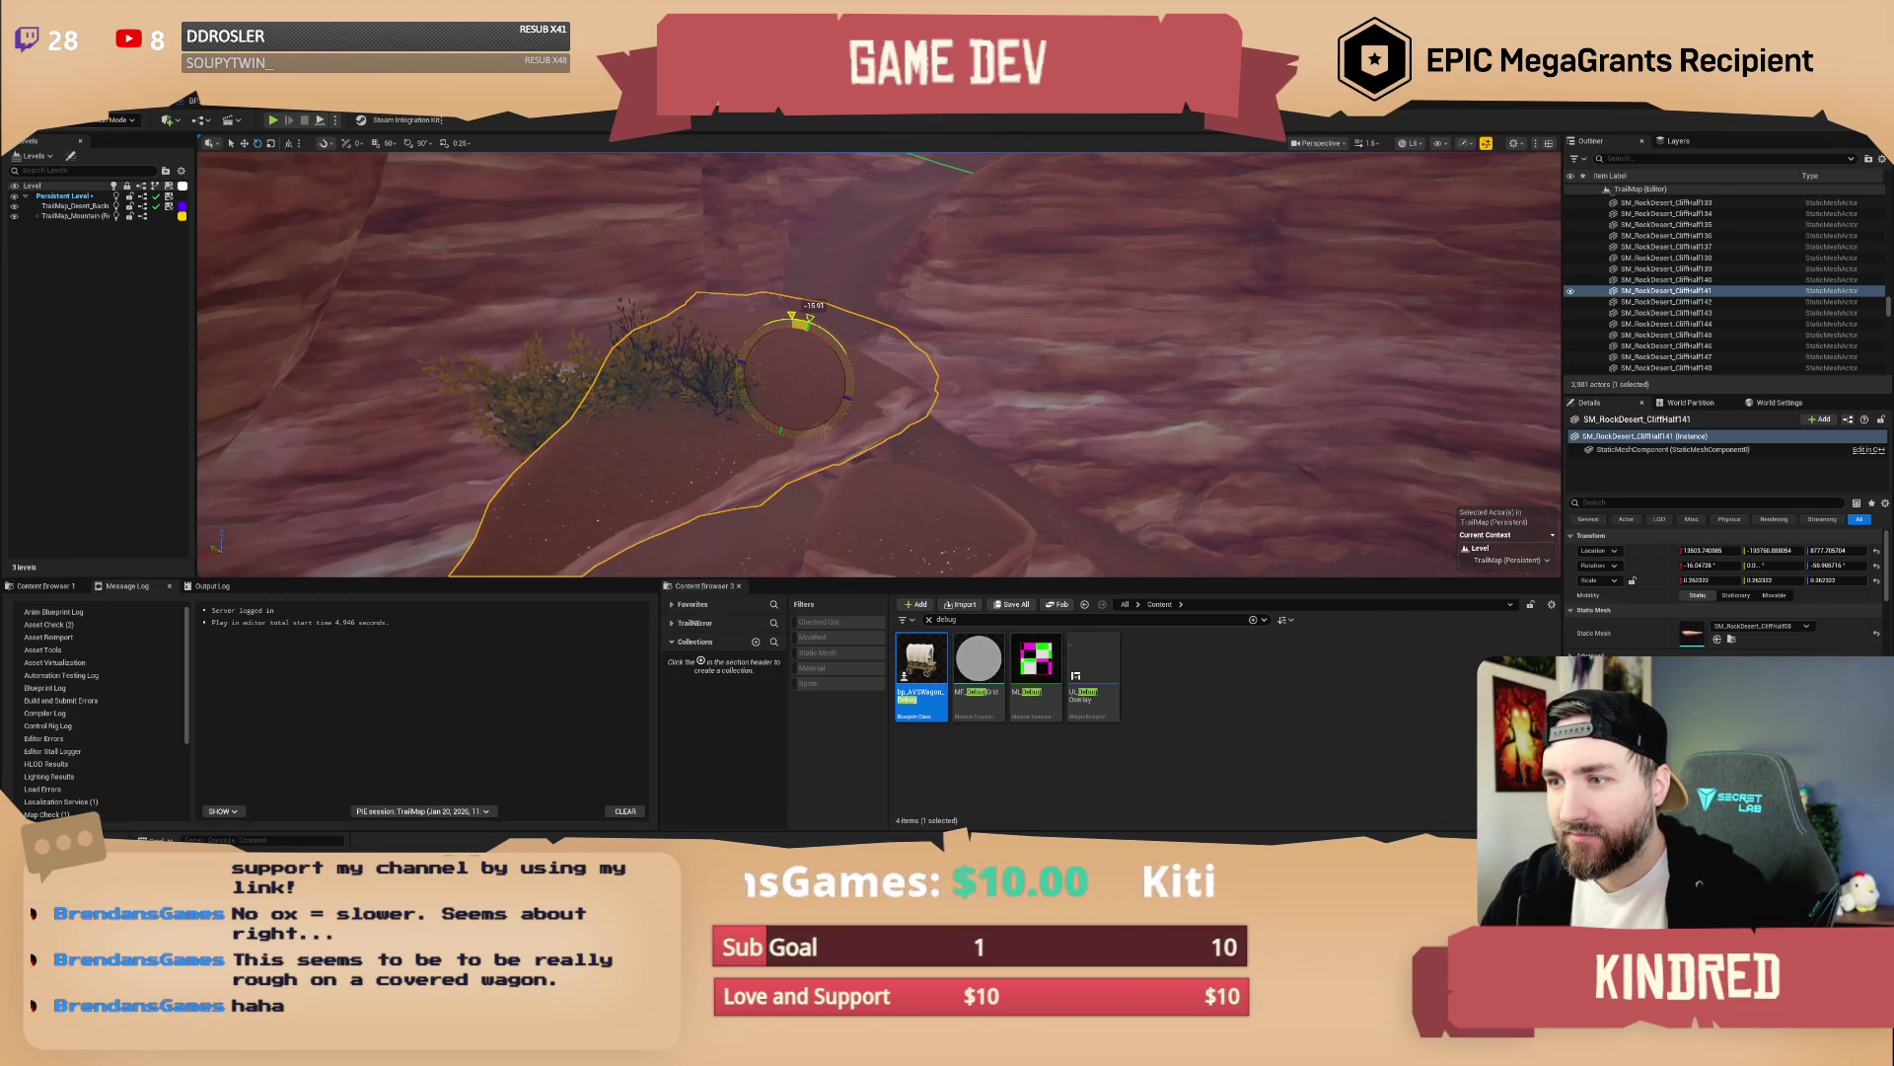
key(Escape)
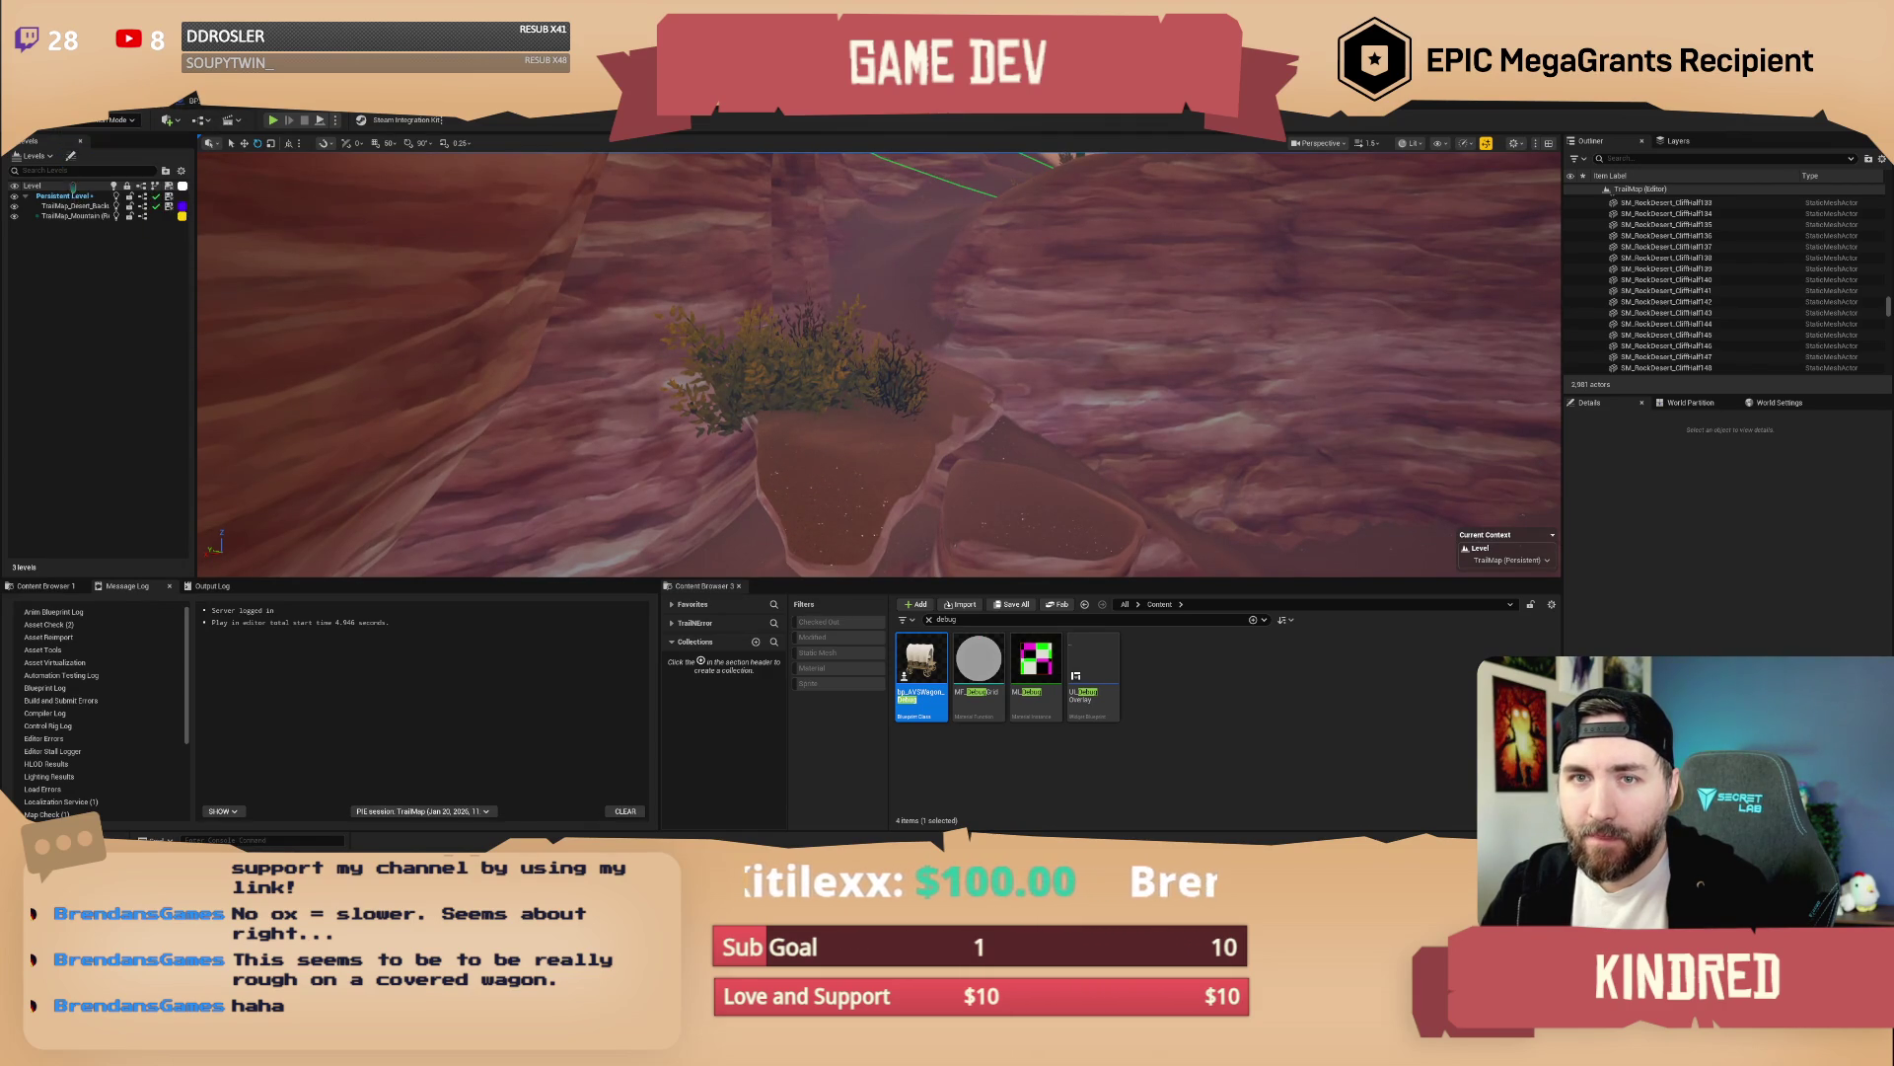
key(shift+3)
Select the bush clump on the rock ledge and nudge it slightly right and down
click(18, 156)
click(892, 395)
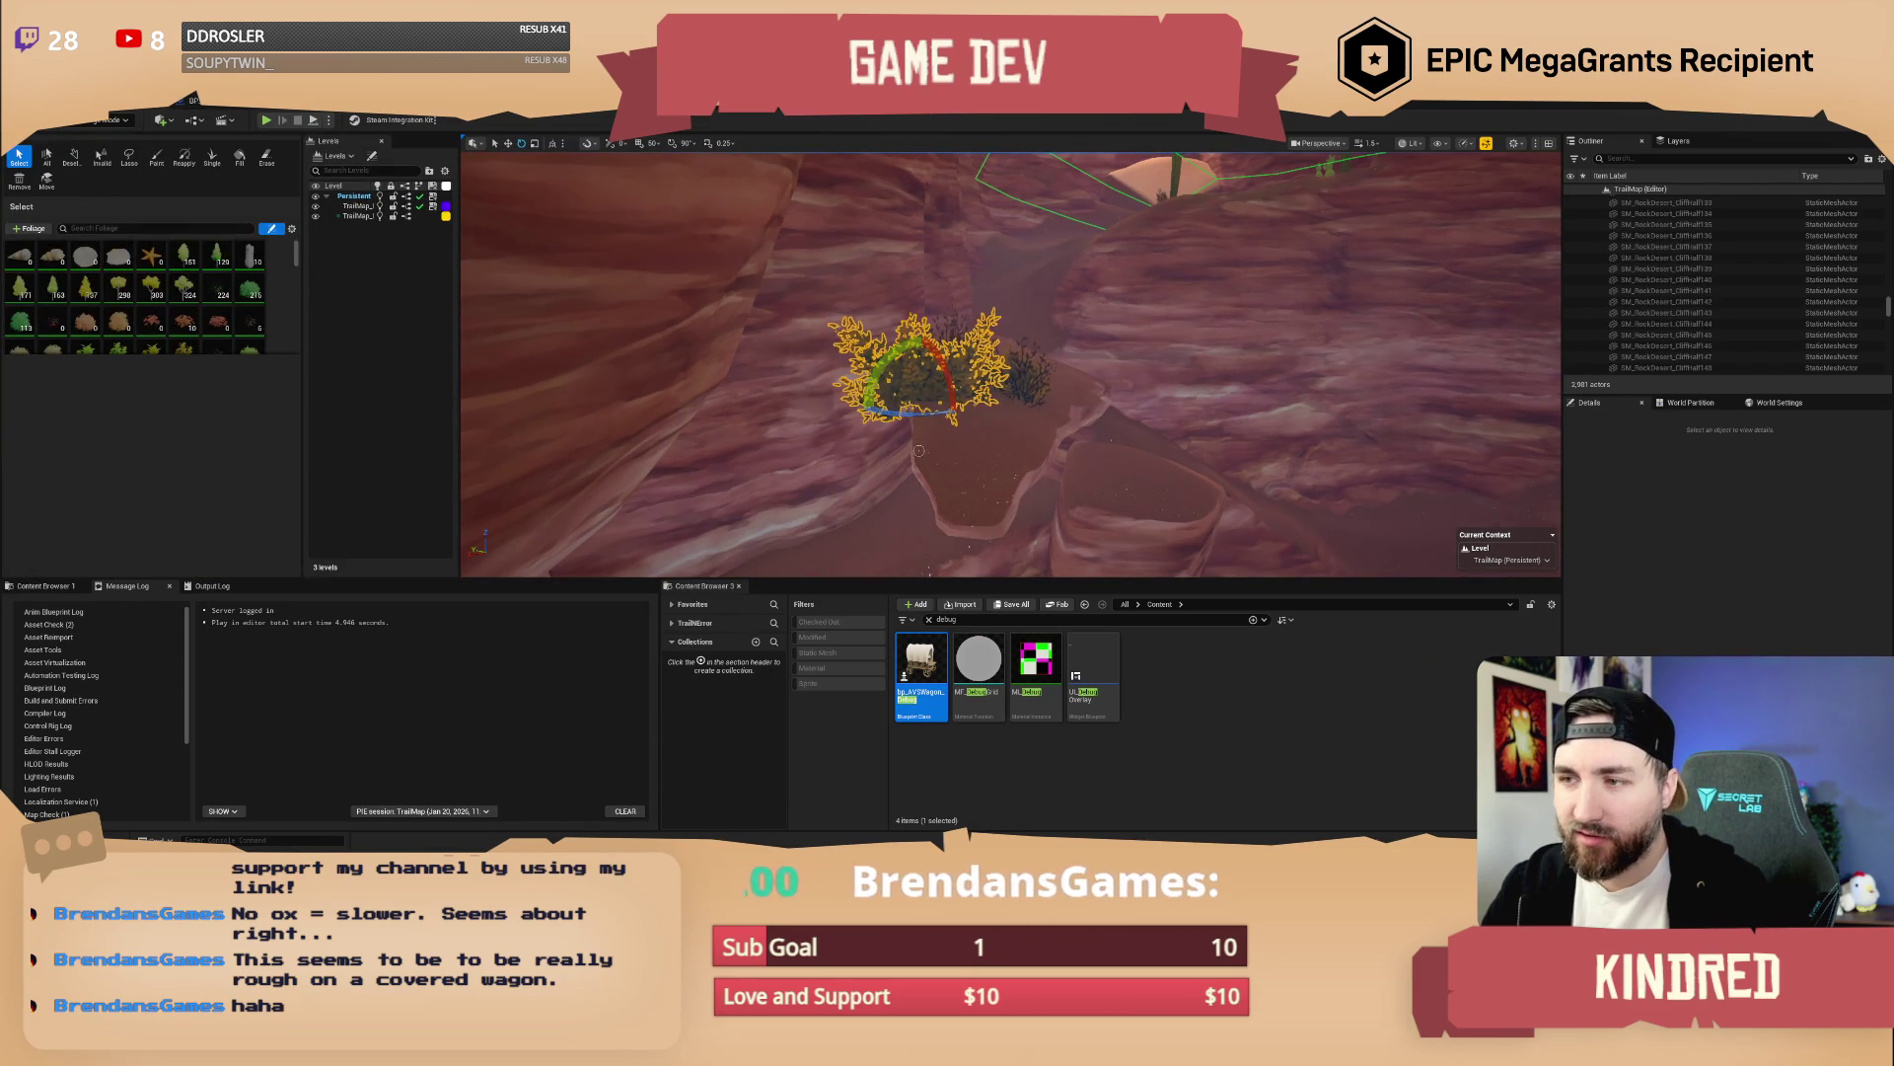
key(w)
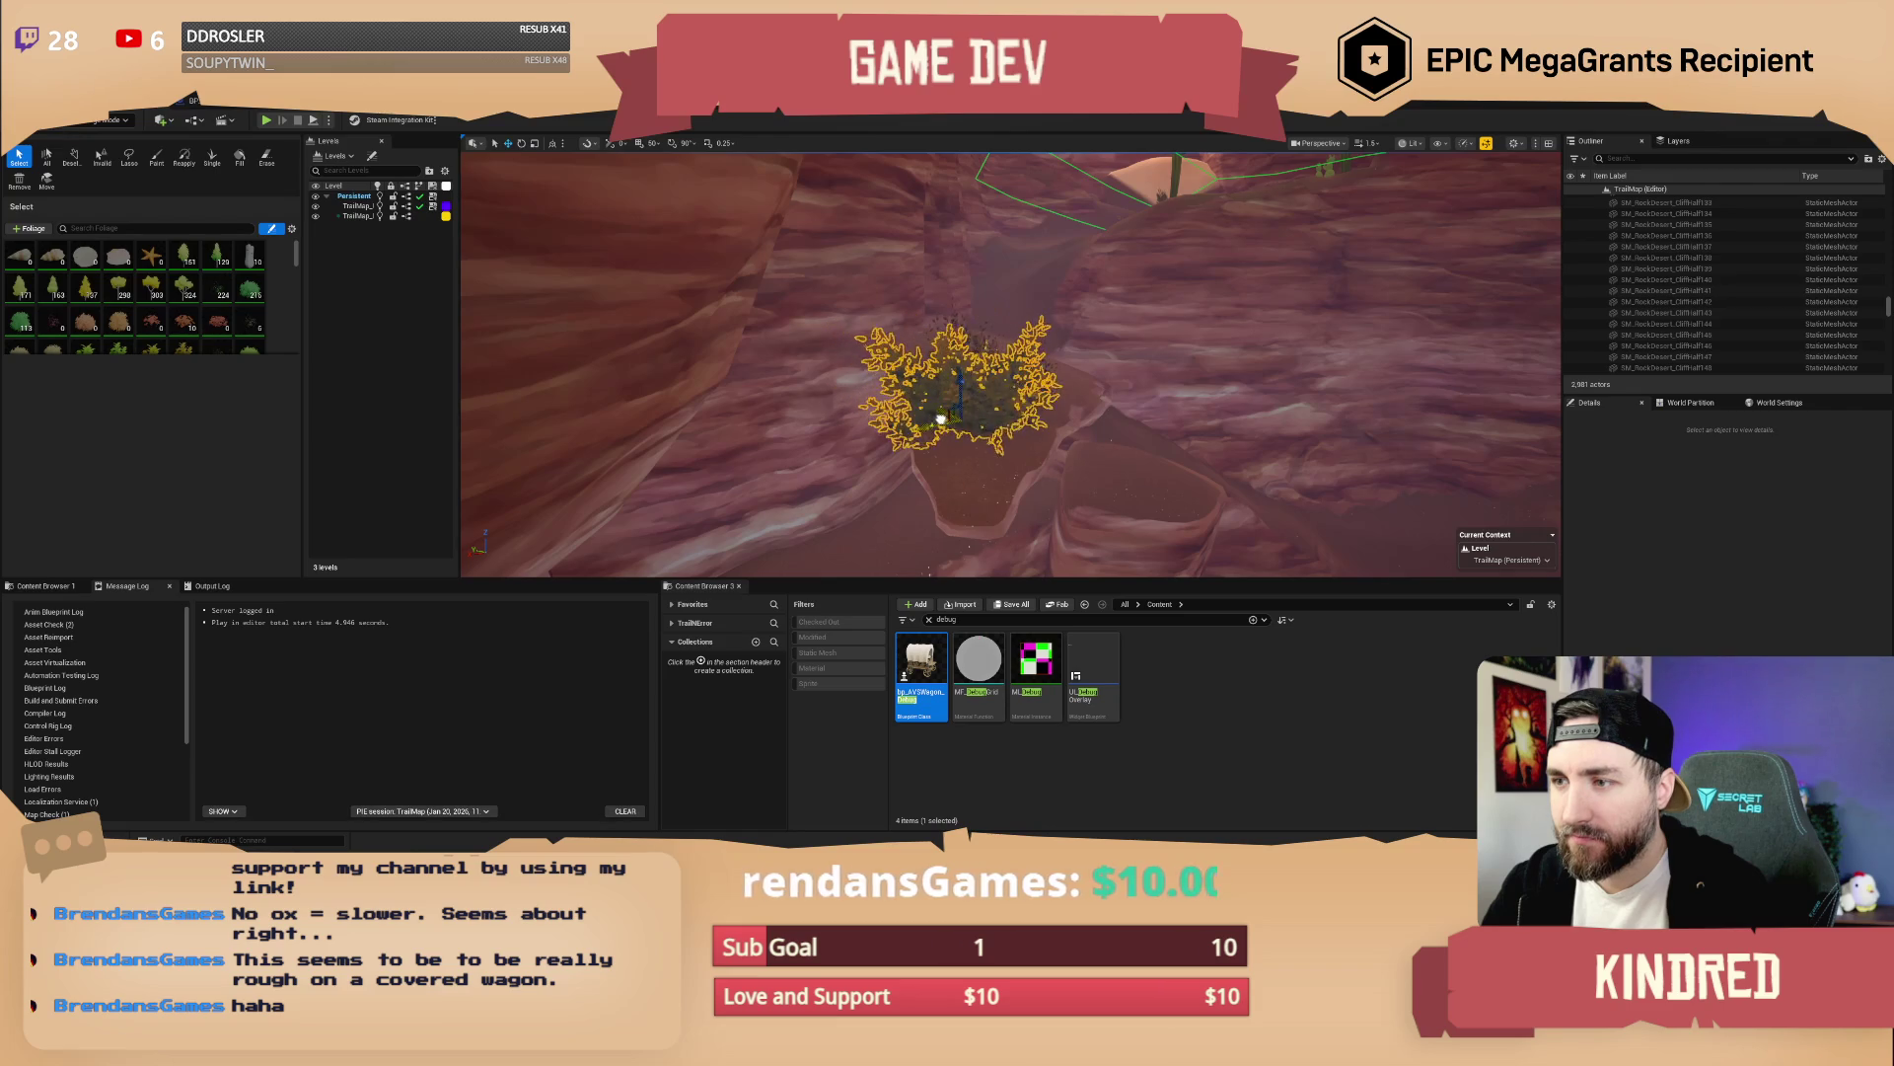
drag(939, 419, 975, 402)
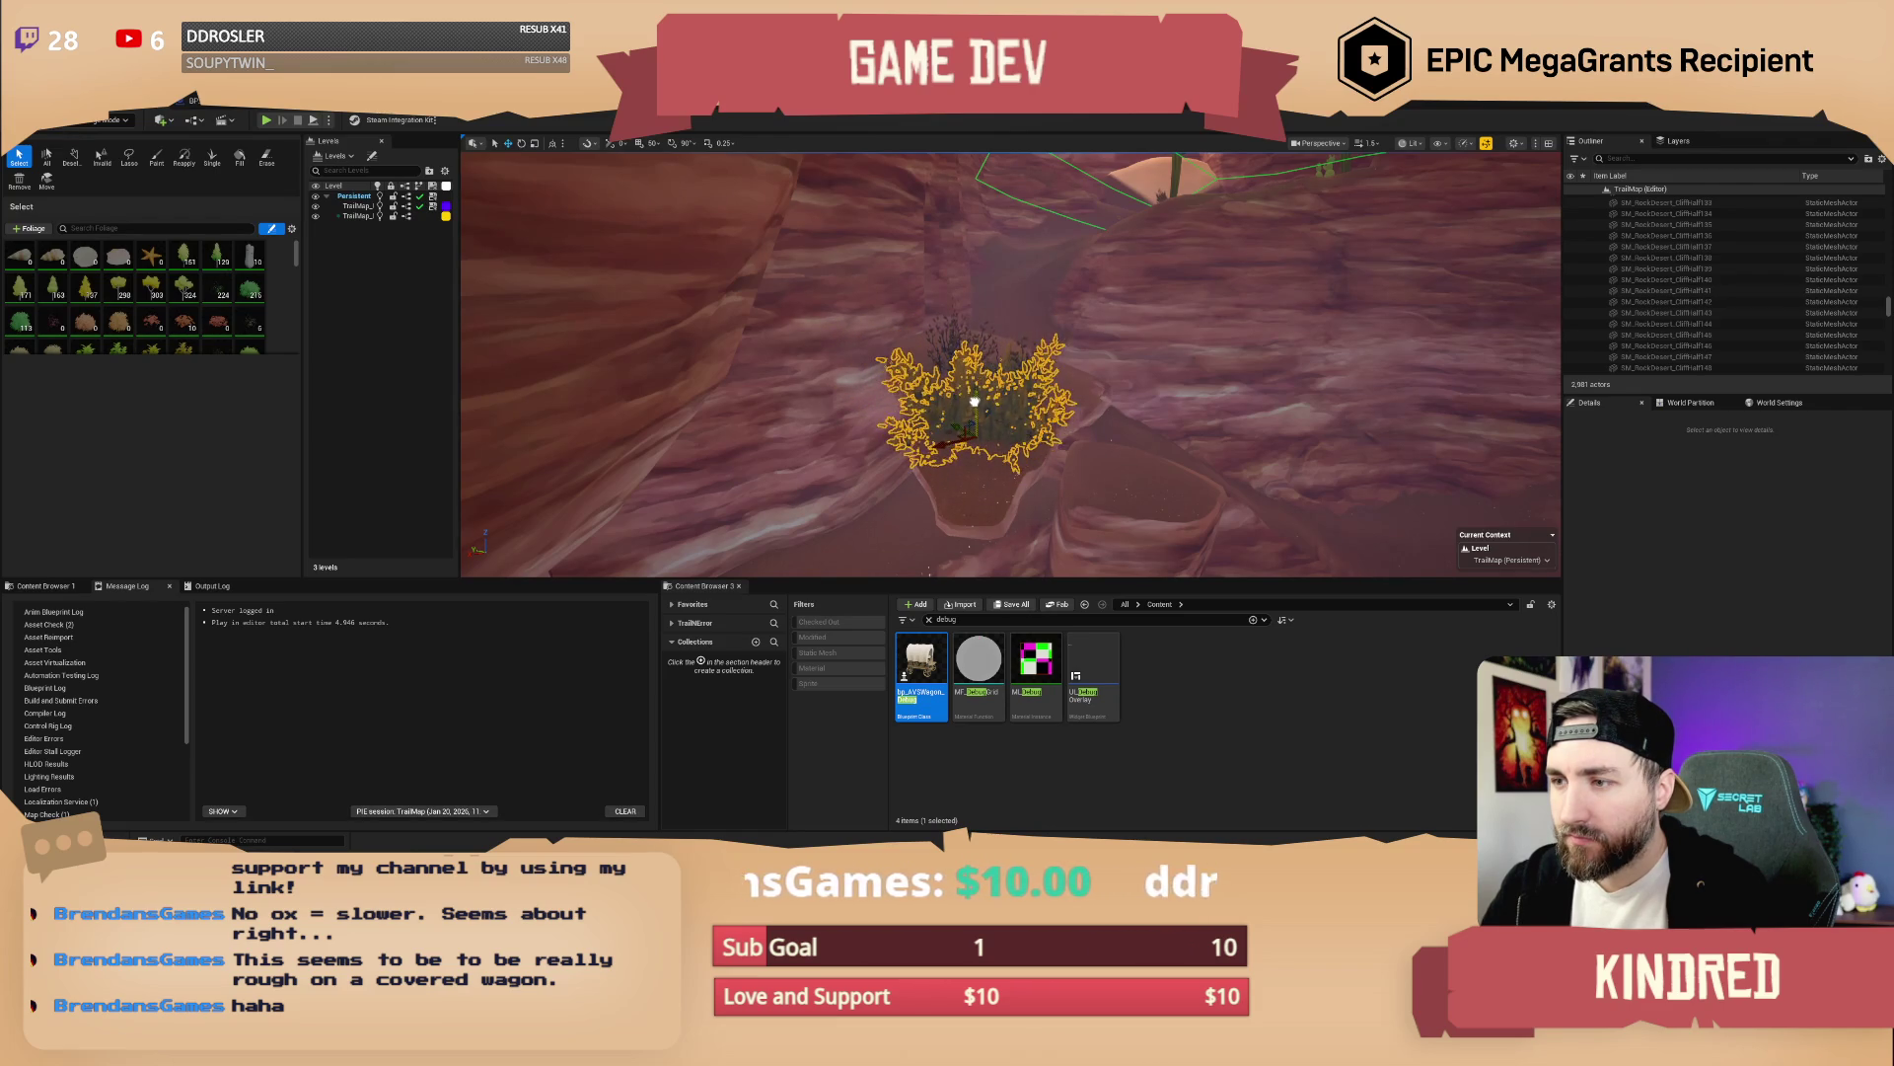
Return to Select mode and take control of the running game view
click(111, 120)
click(107, 138)
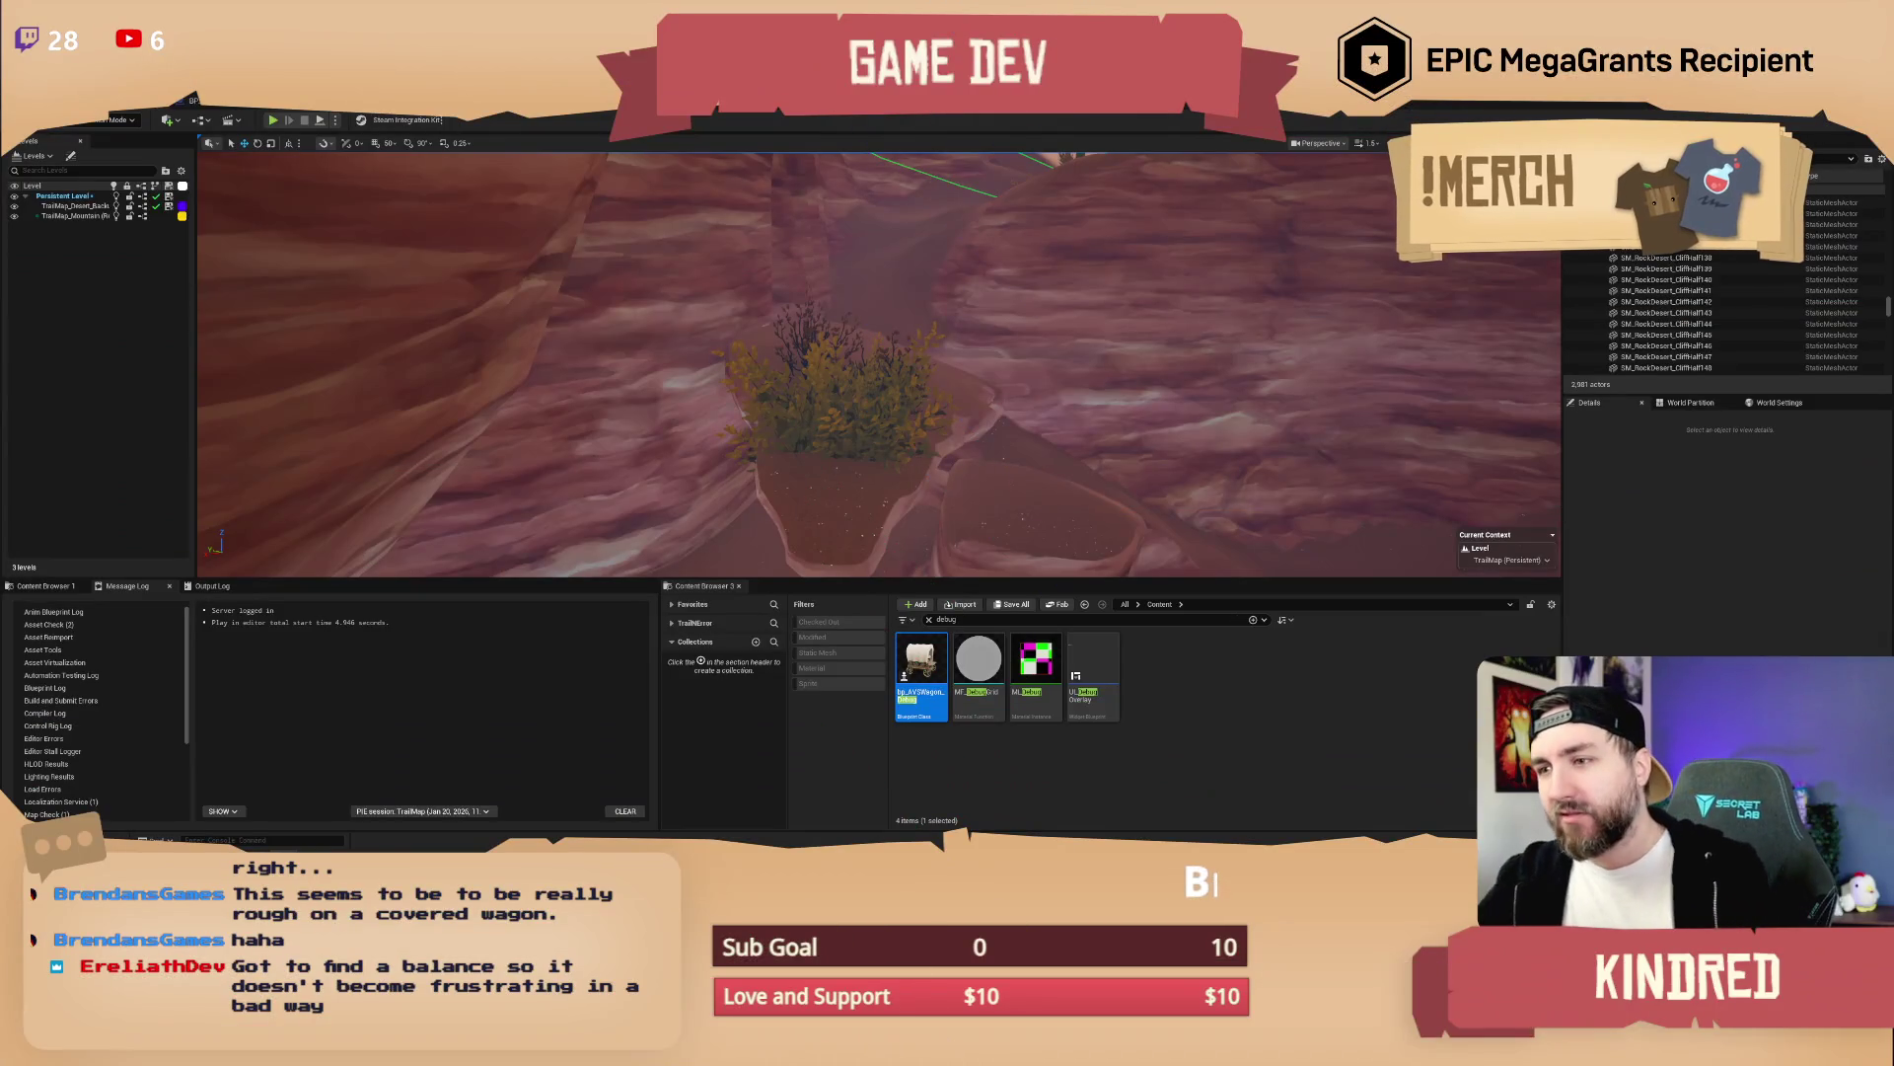
click(753, 550)
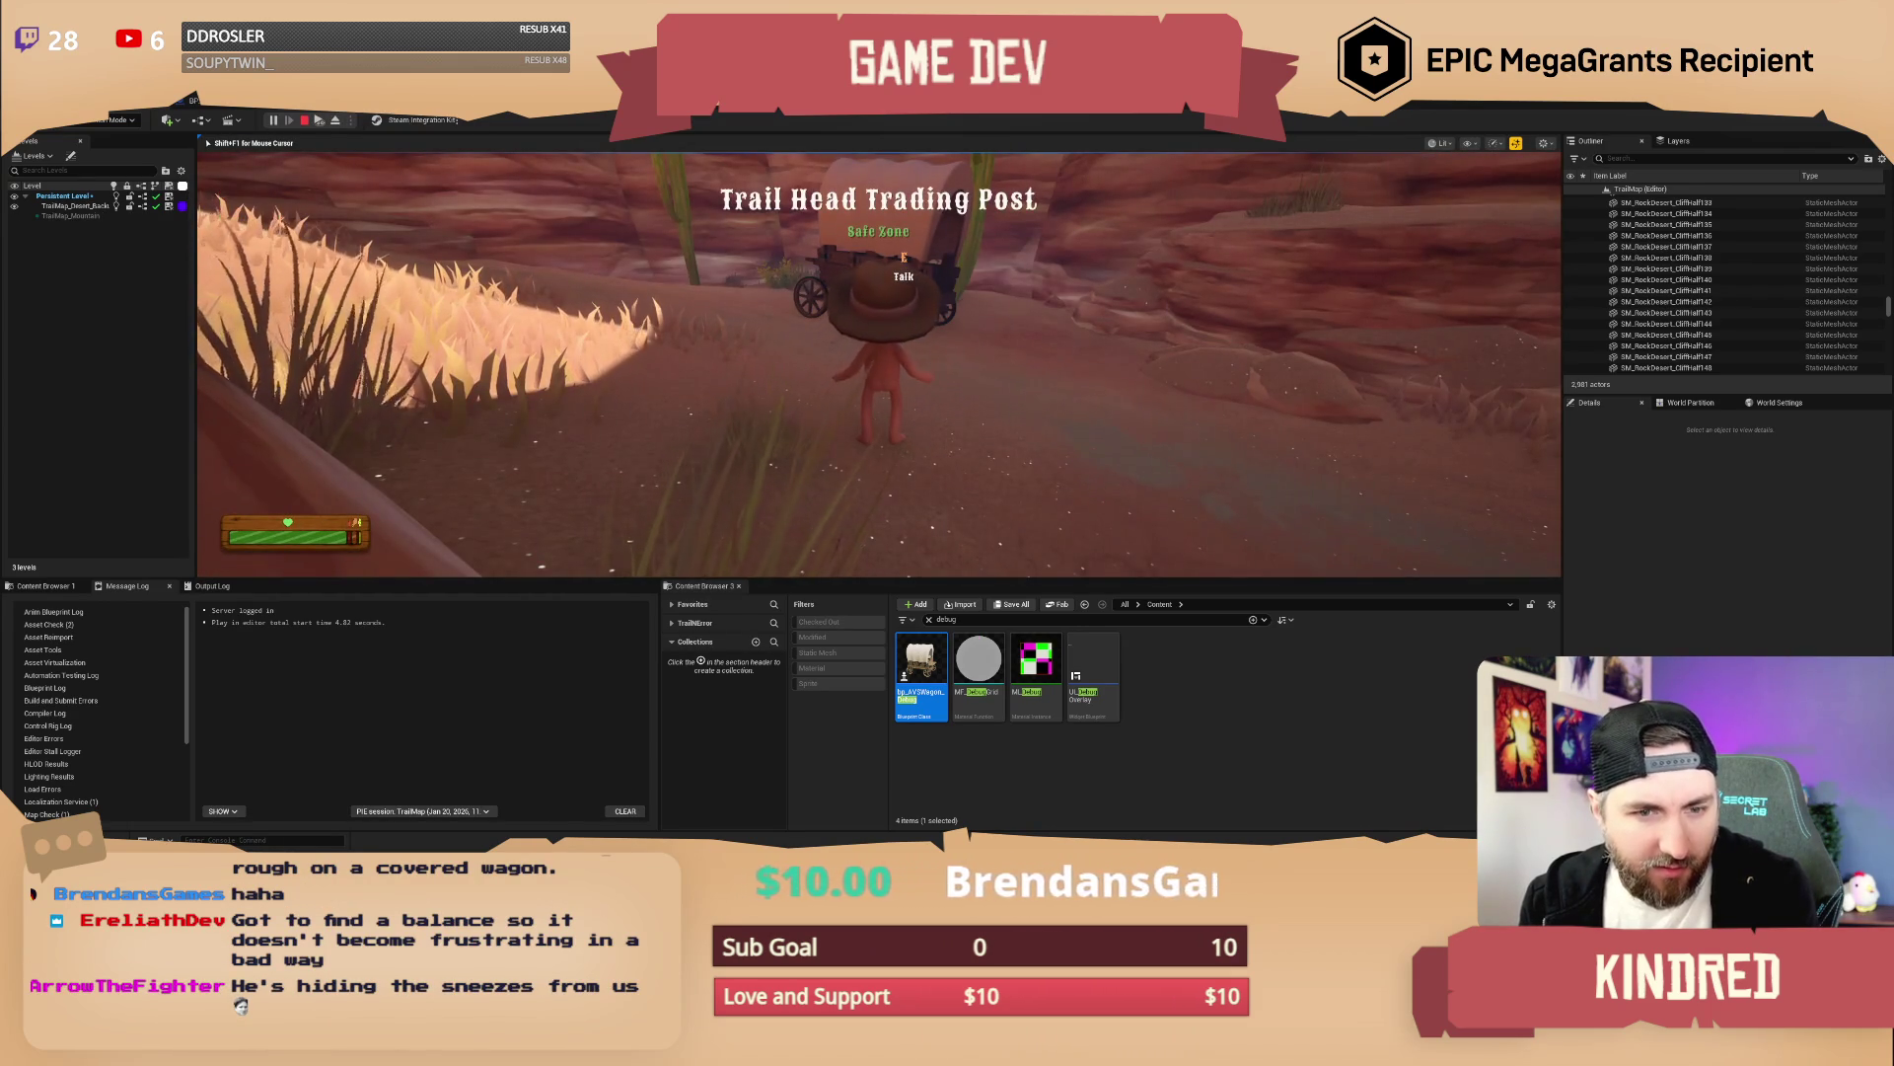
Walk the character past the wagon at the Trail Head Trading Post
key(a)
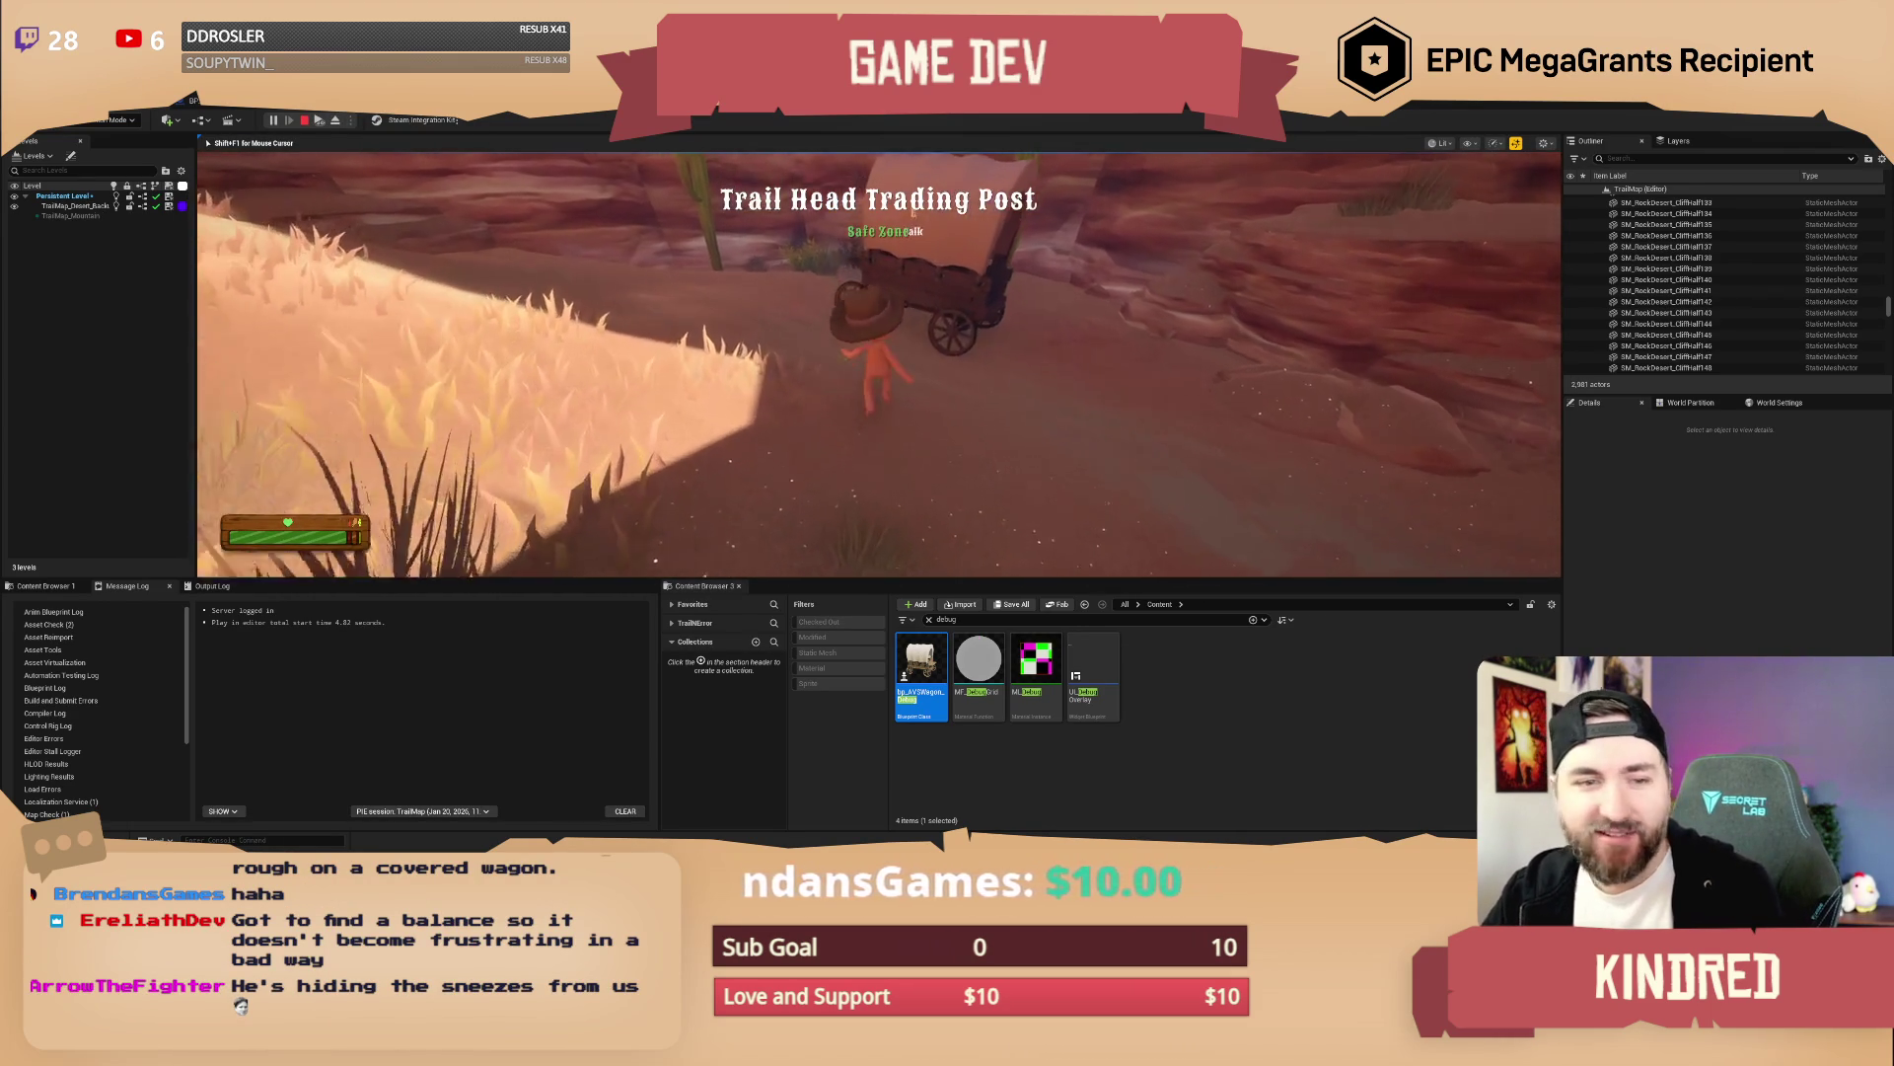
Walk the character up beside the wagon, then end the Play-In-Editor session
key(w)
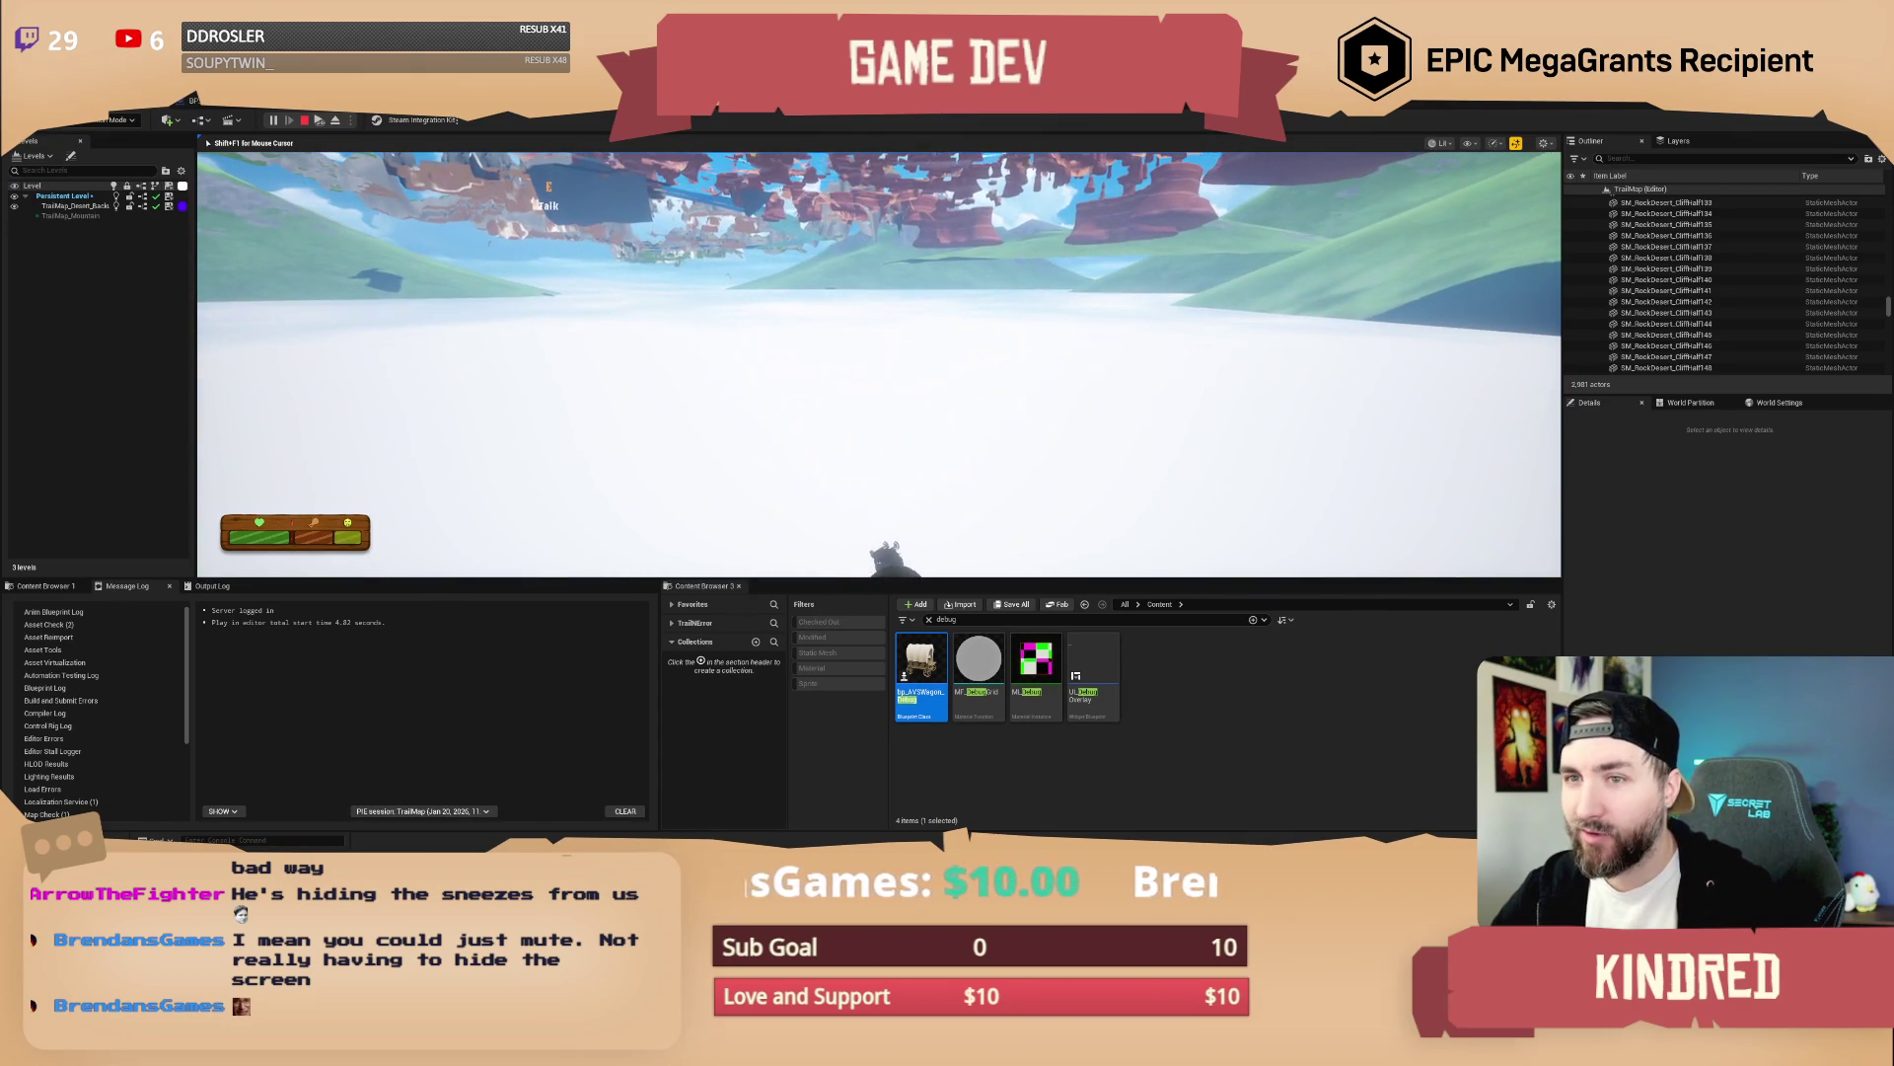
key(Escape)
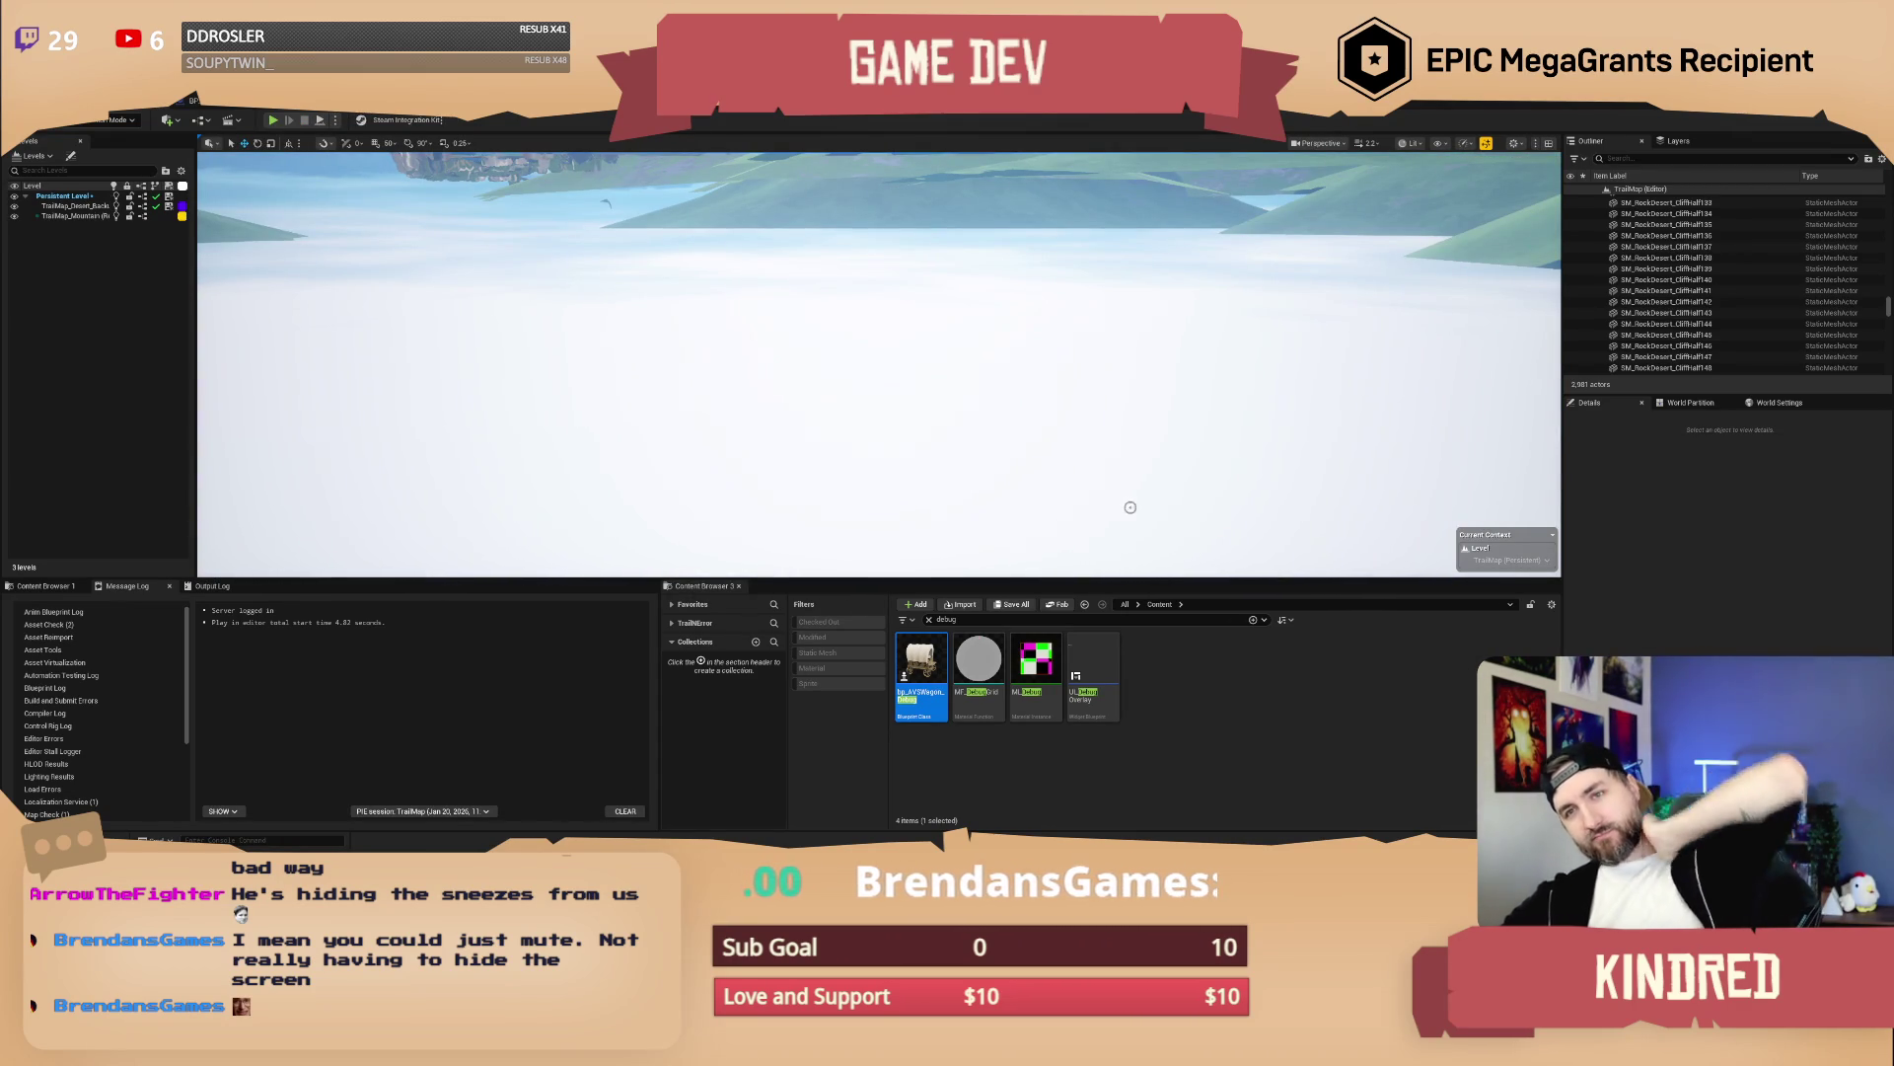
Filter the Outliner for 'debug' and select the first debug wagon
mouse_move(1122, 497)
mouse_down()
mouse_move(1122, 414)
mouse_move(1122, 592)
mouse_move(1122, 473)
mouse_up()
click(1650, 159)
text(debug)
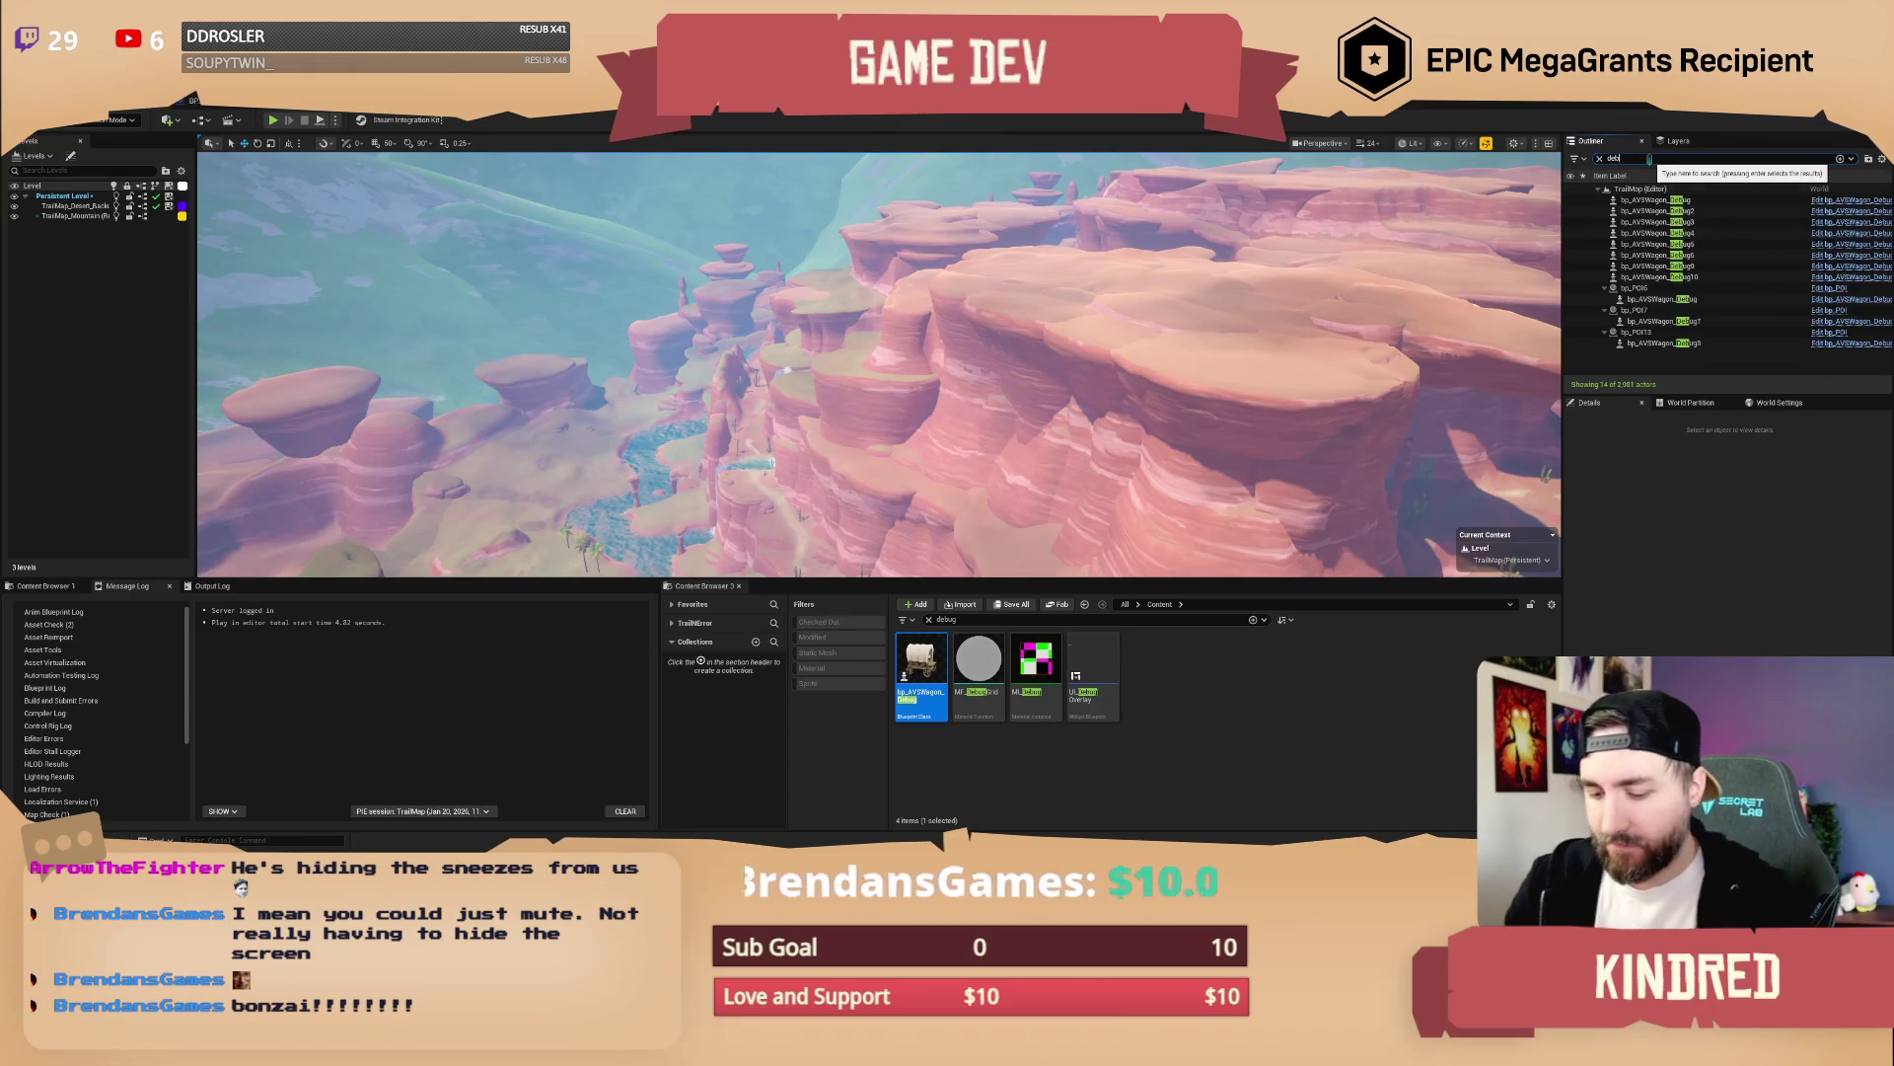
click(1653, 200)
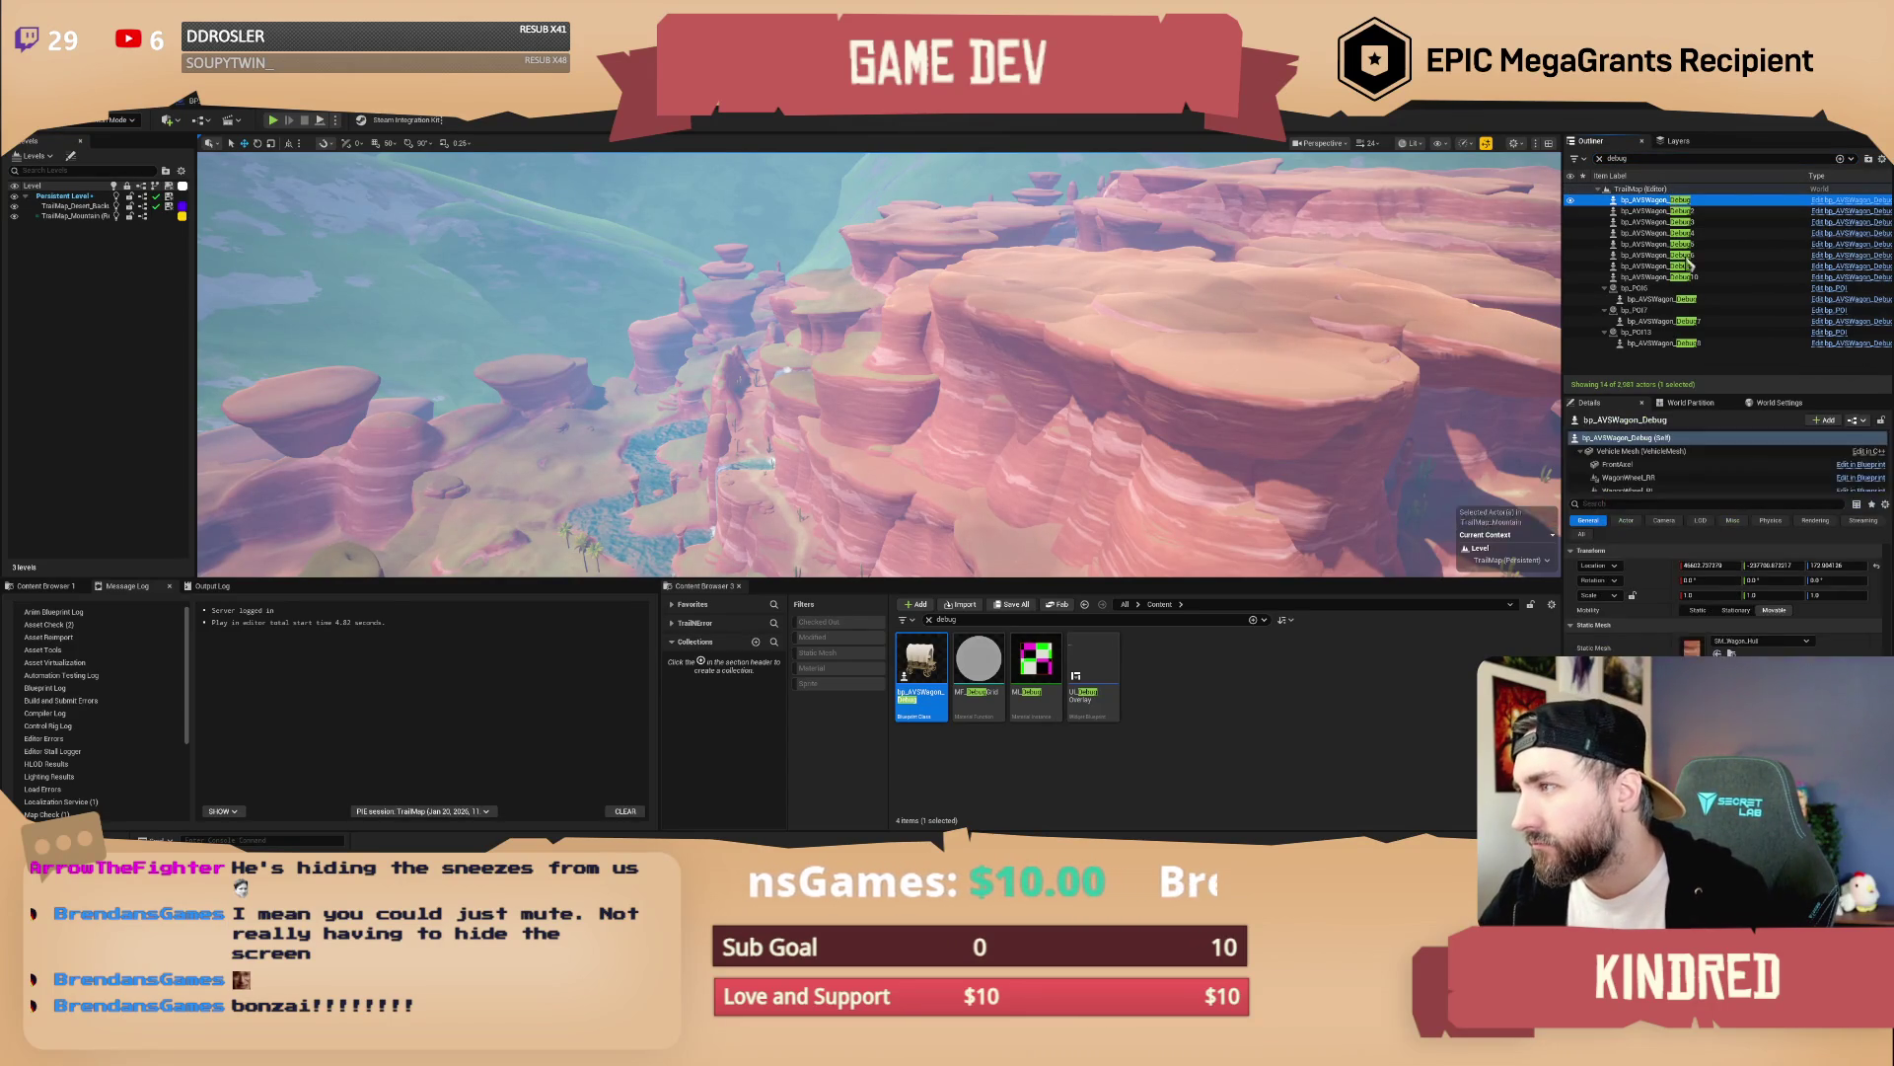
shift+click(1694, 279)
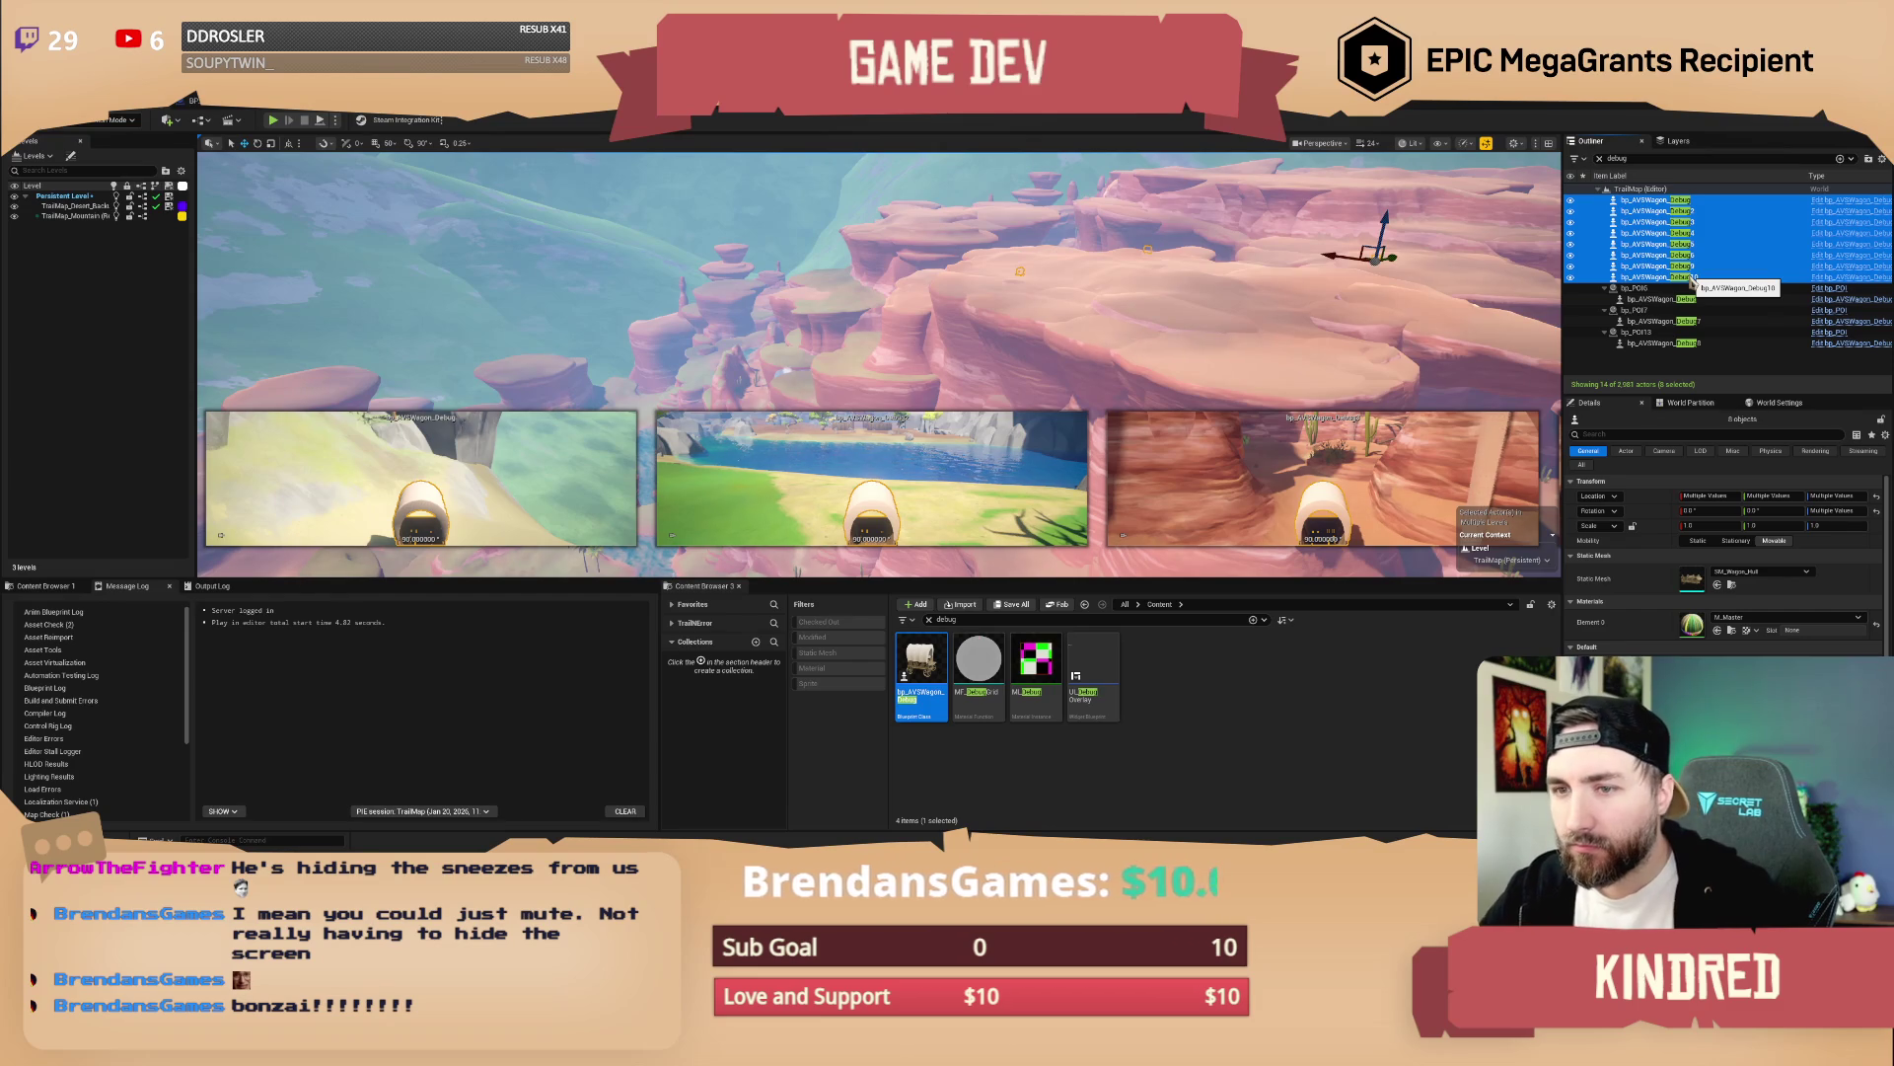
click(1652, 201)
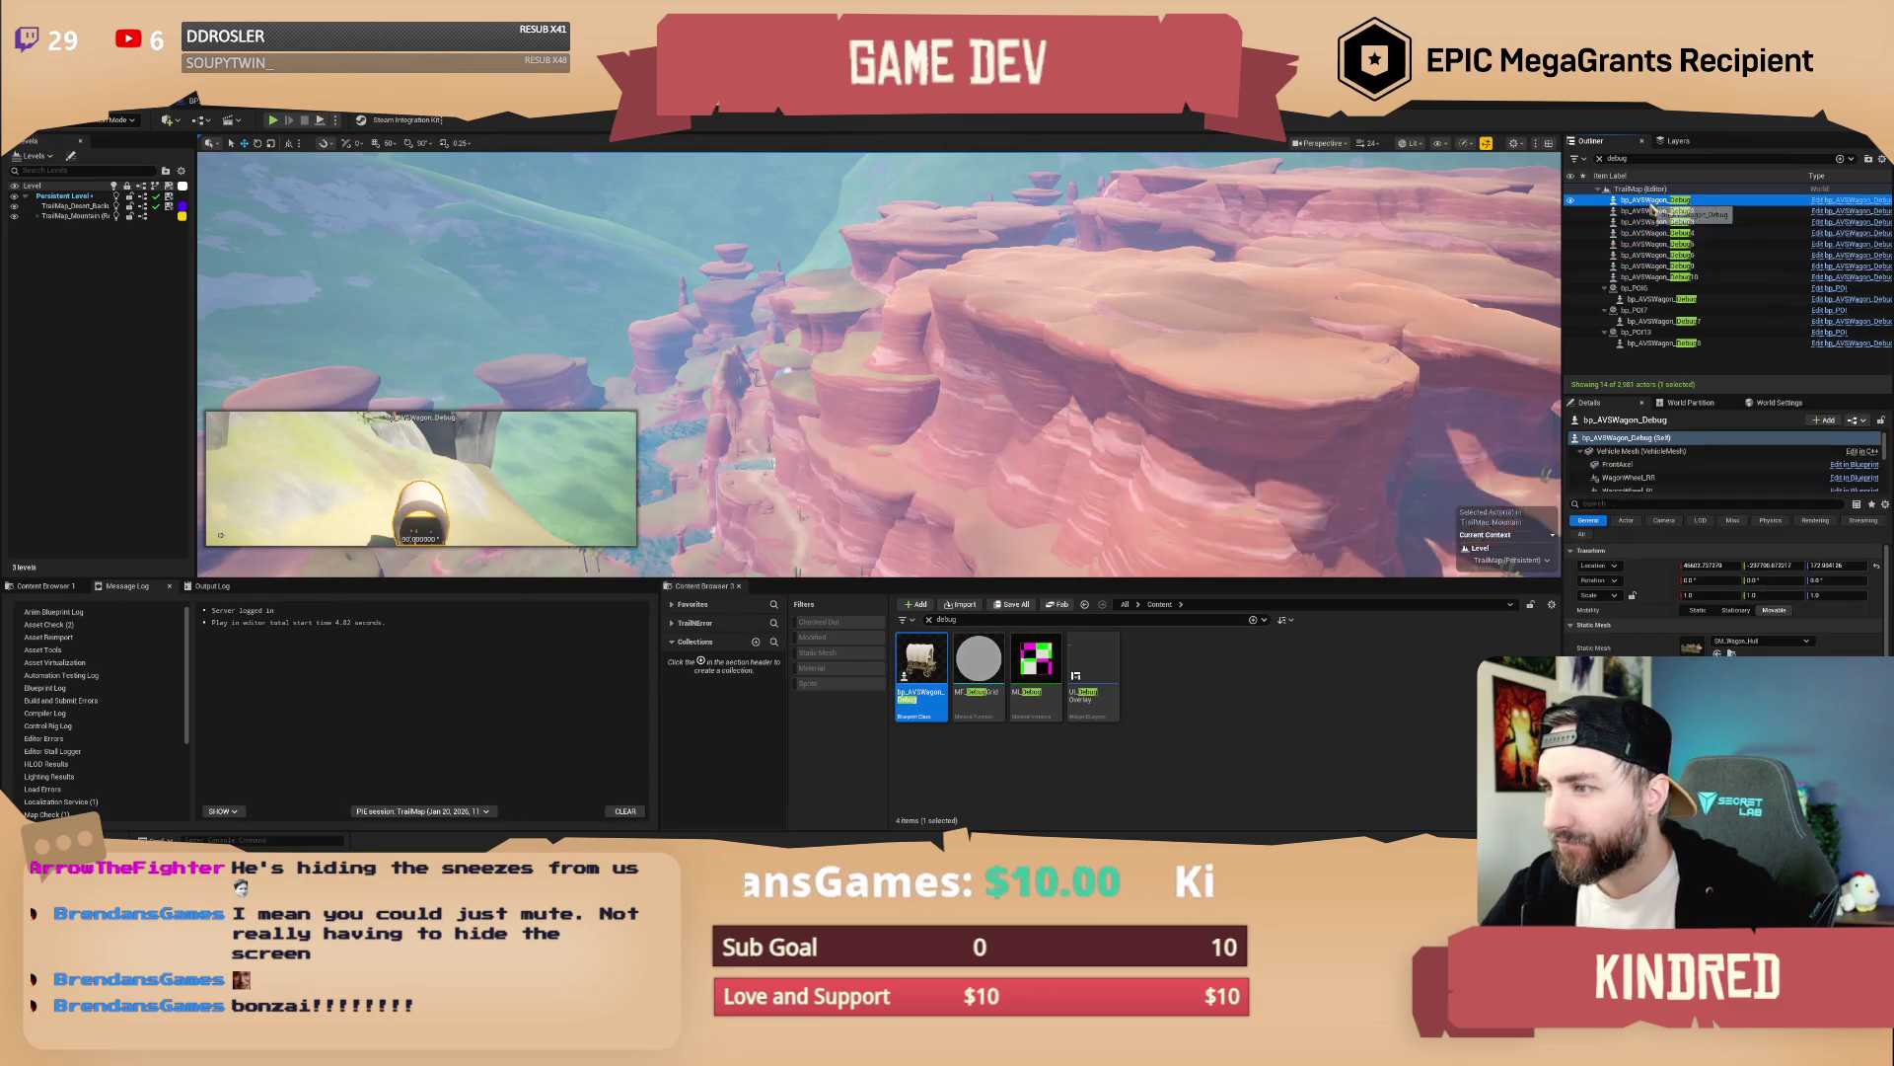
Delete the leftover debug wagons one by one, through Debug9 and Debug10
key(Delete)
click(1653, 202)
key(Delete)
click(1653, 203)
key(Delete)
click(1653, 201)
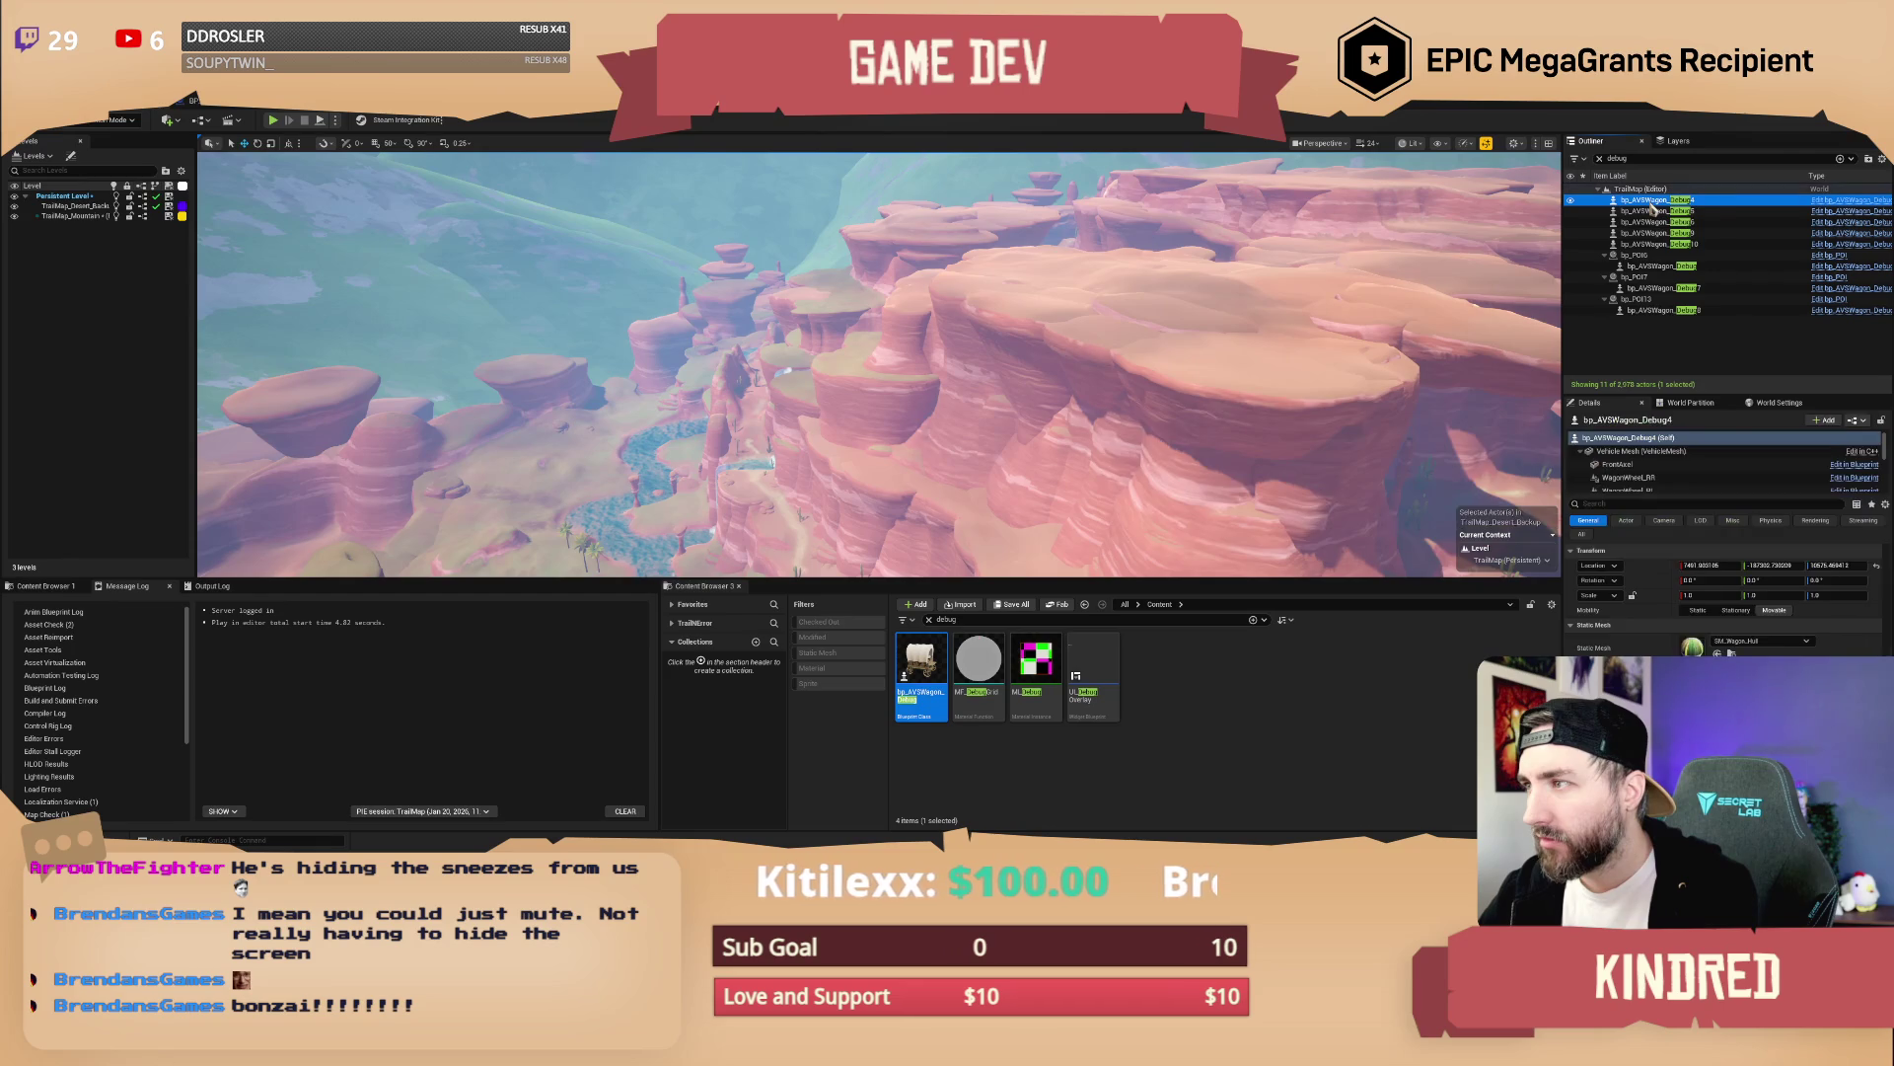
key(Delete)
click(1654, 201)
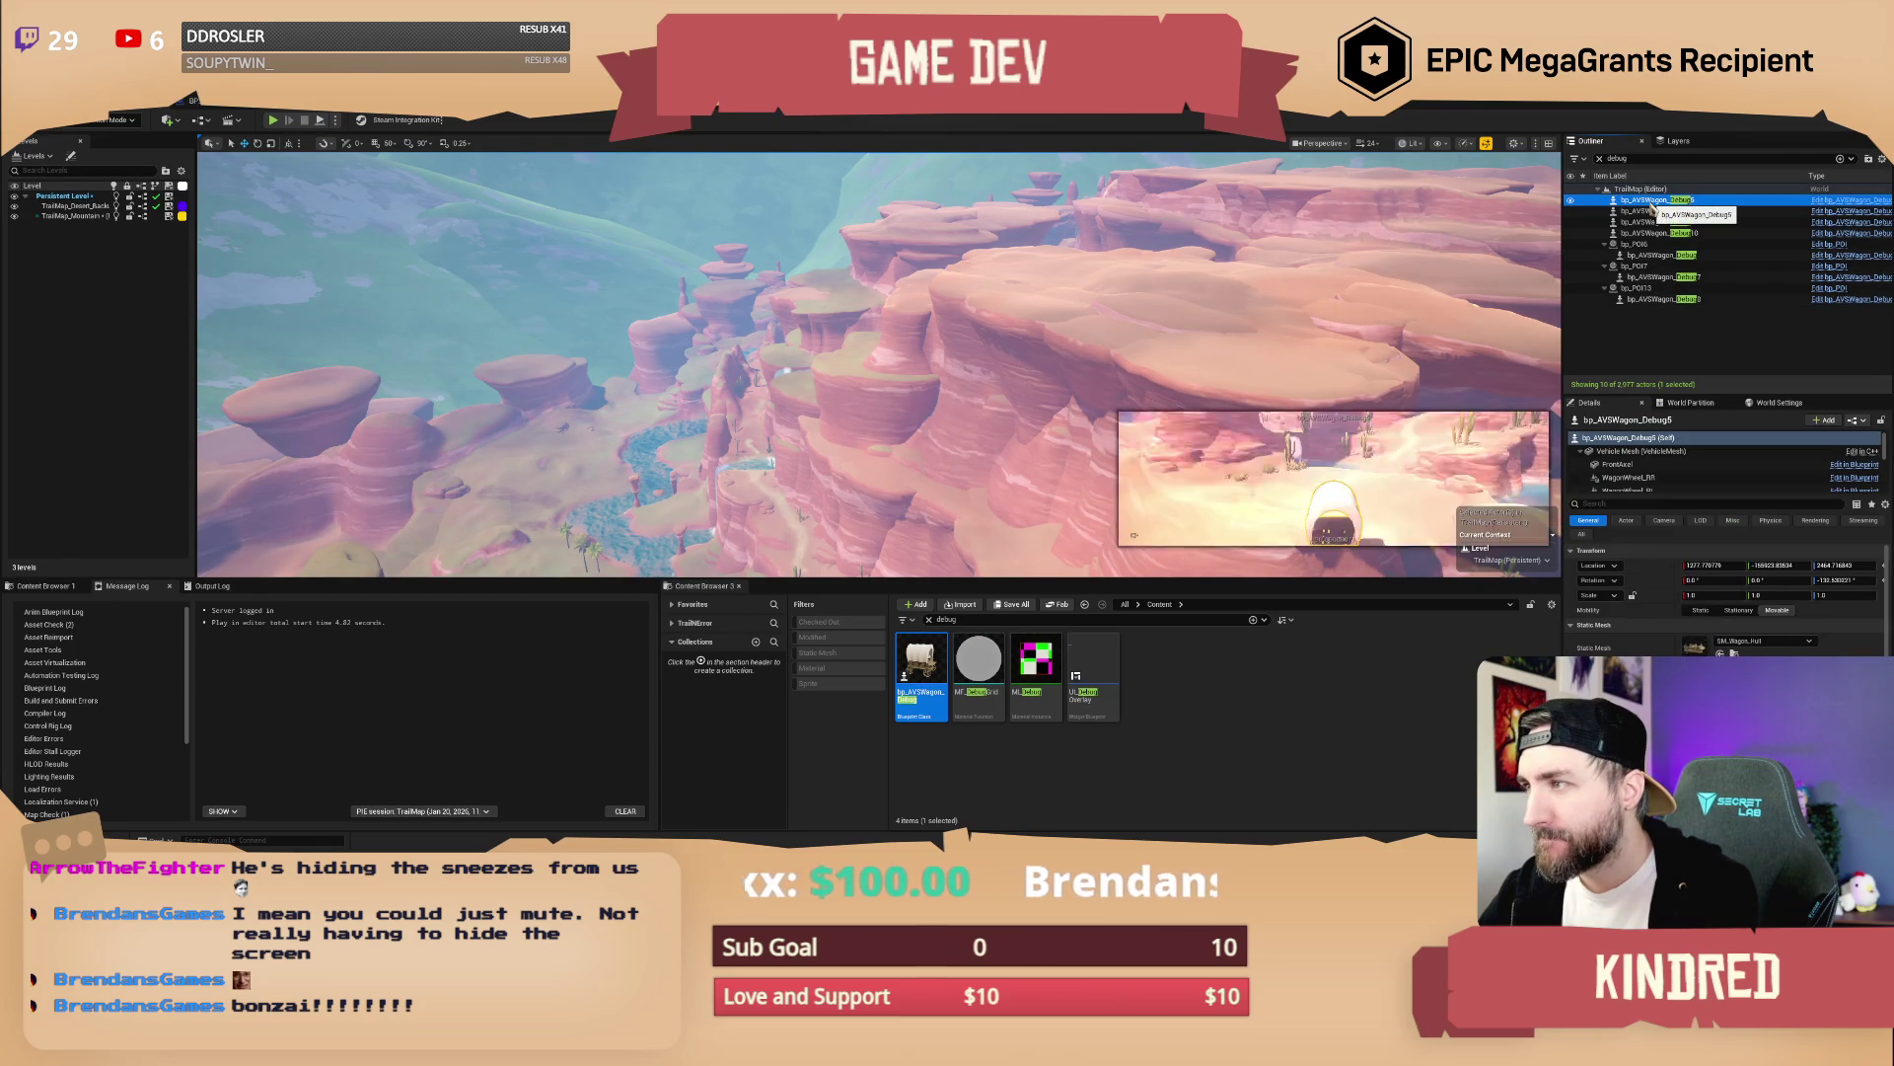
key(Delete)
click(1654, 202)
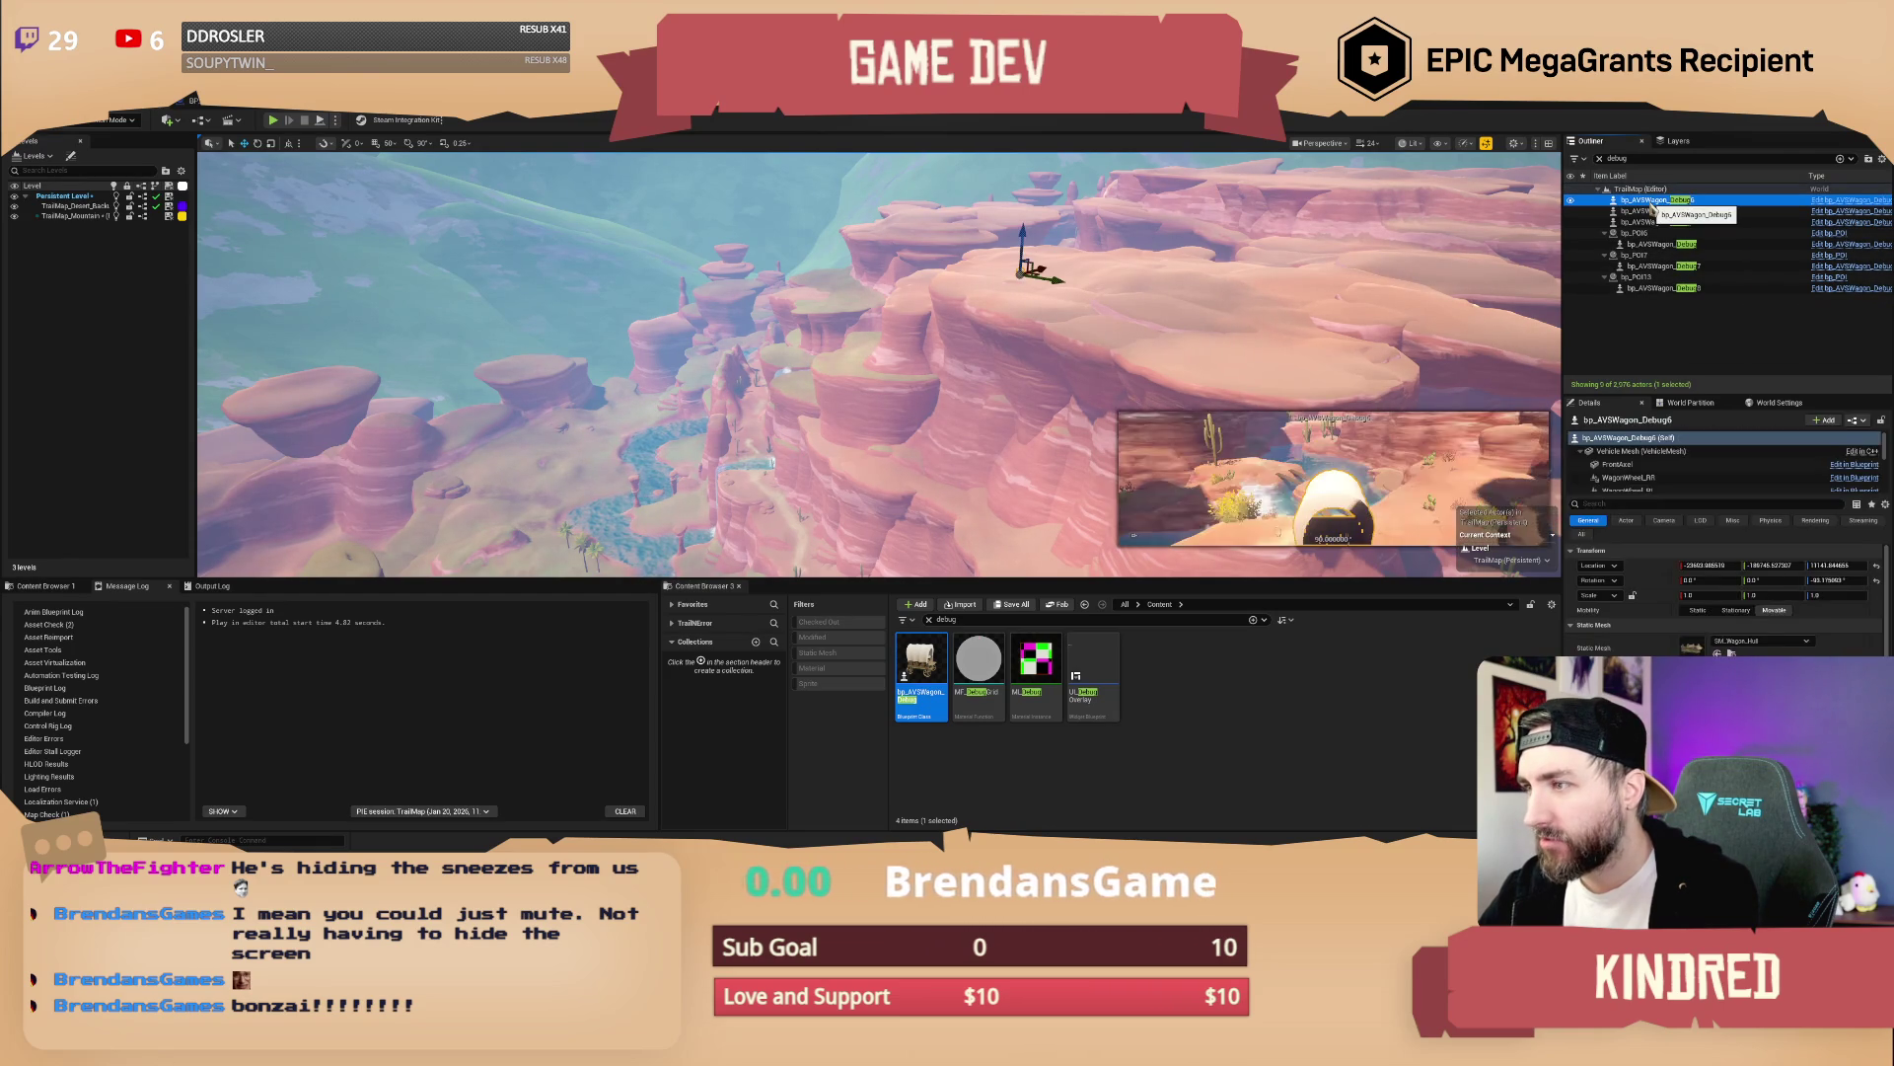
key(Delete)
click(1654, 201)
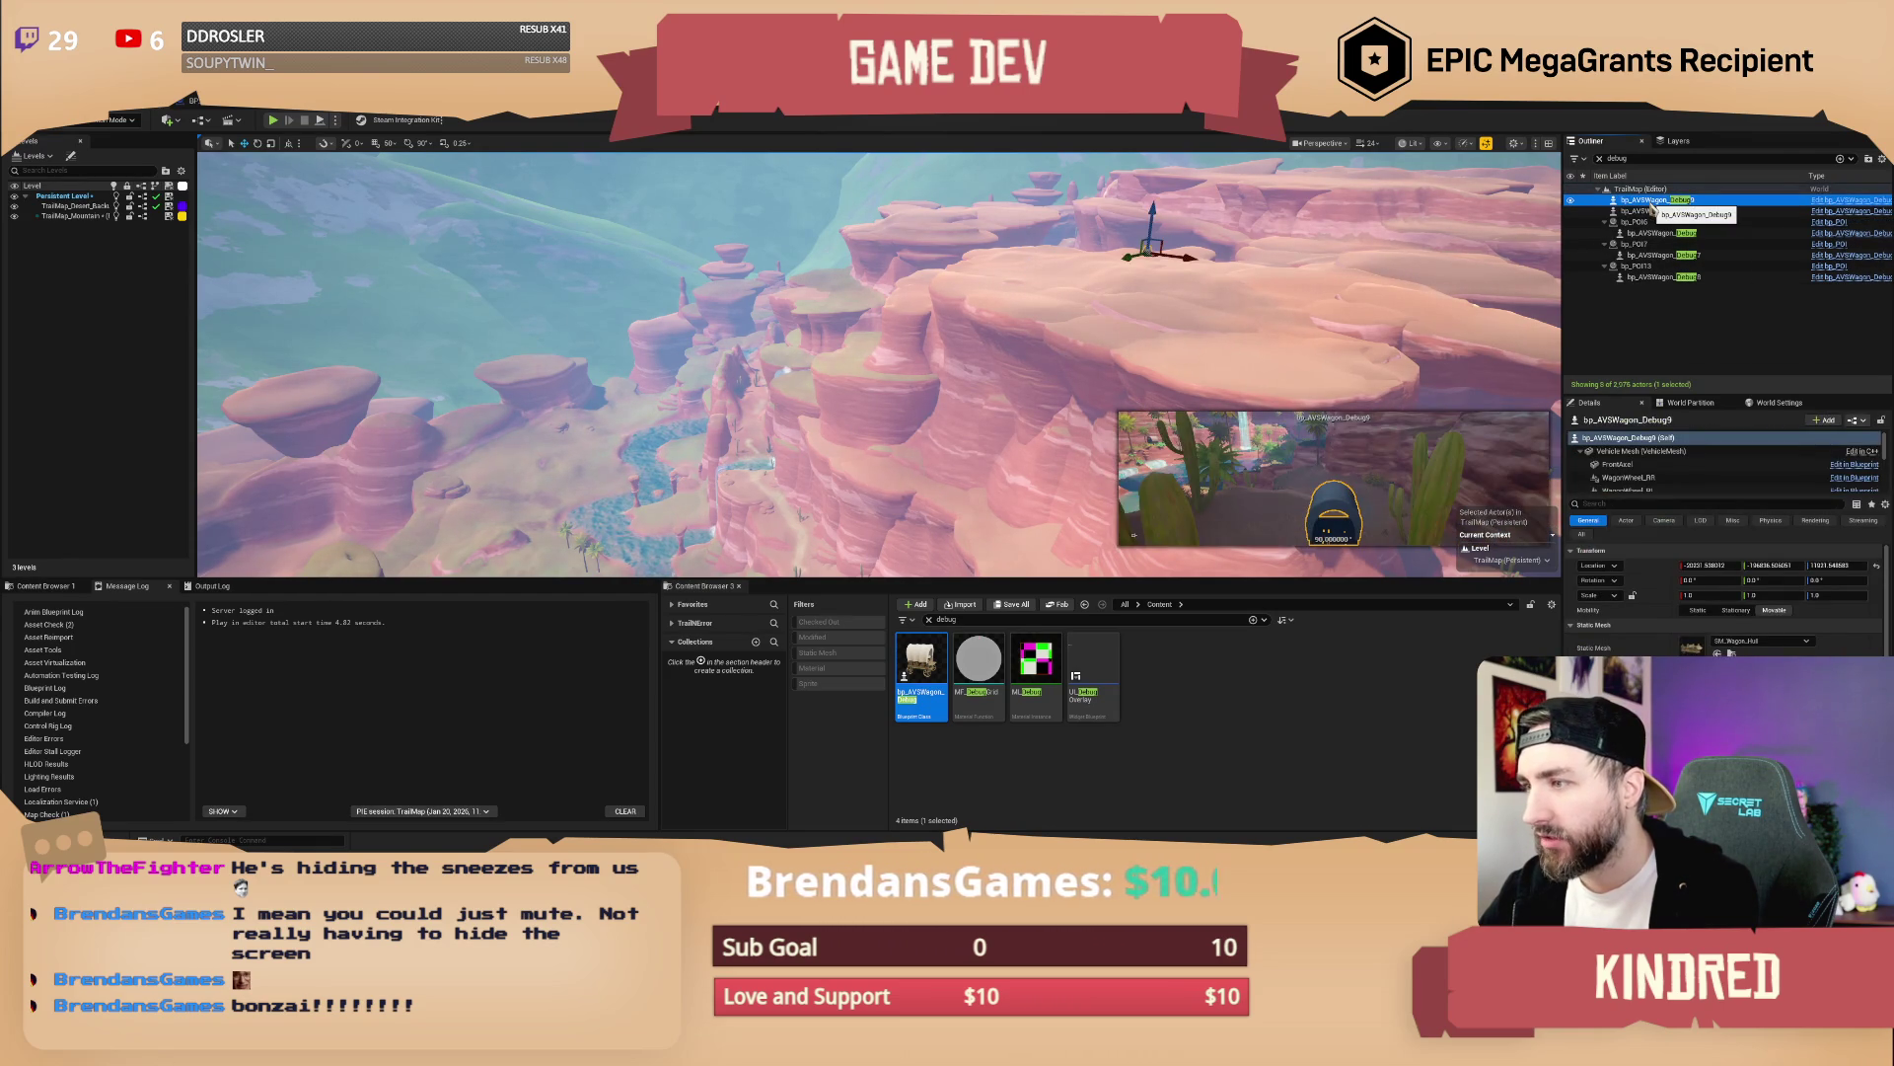
key(Delete)
click(1654, 201)
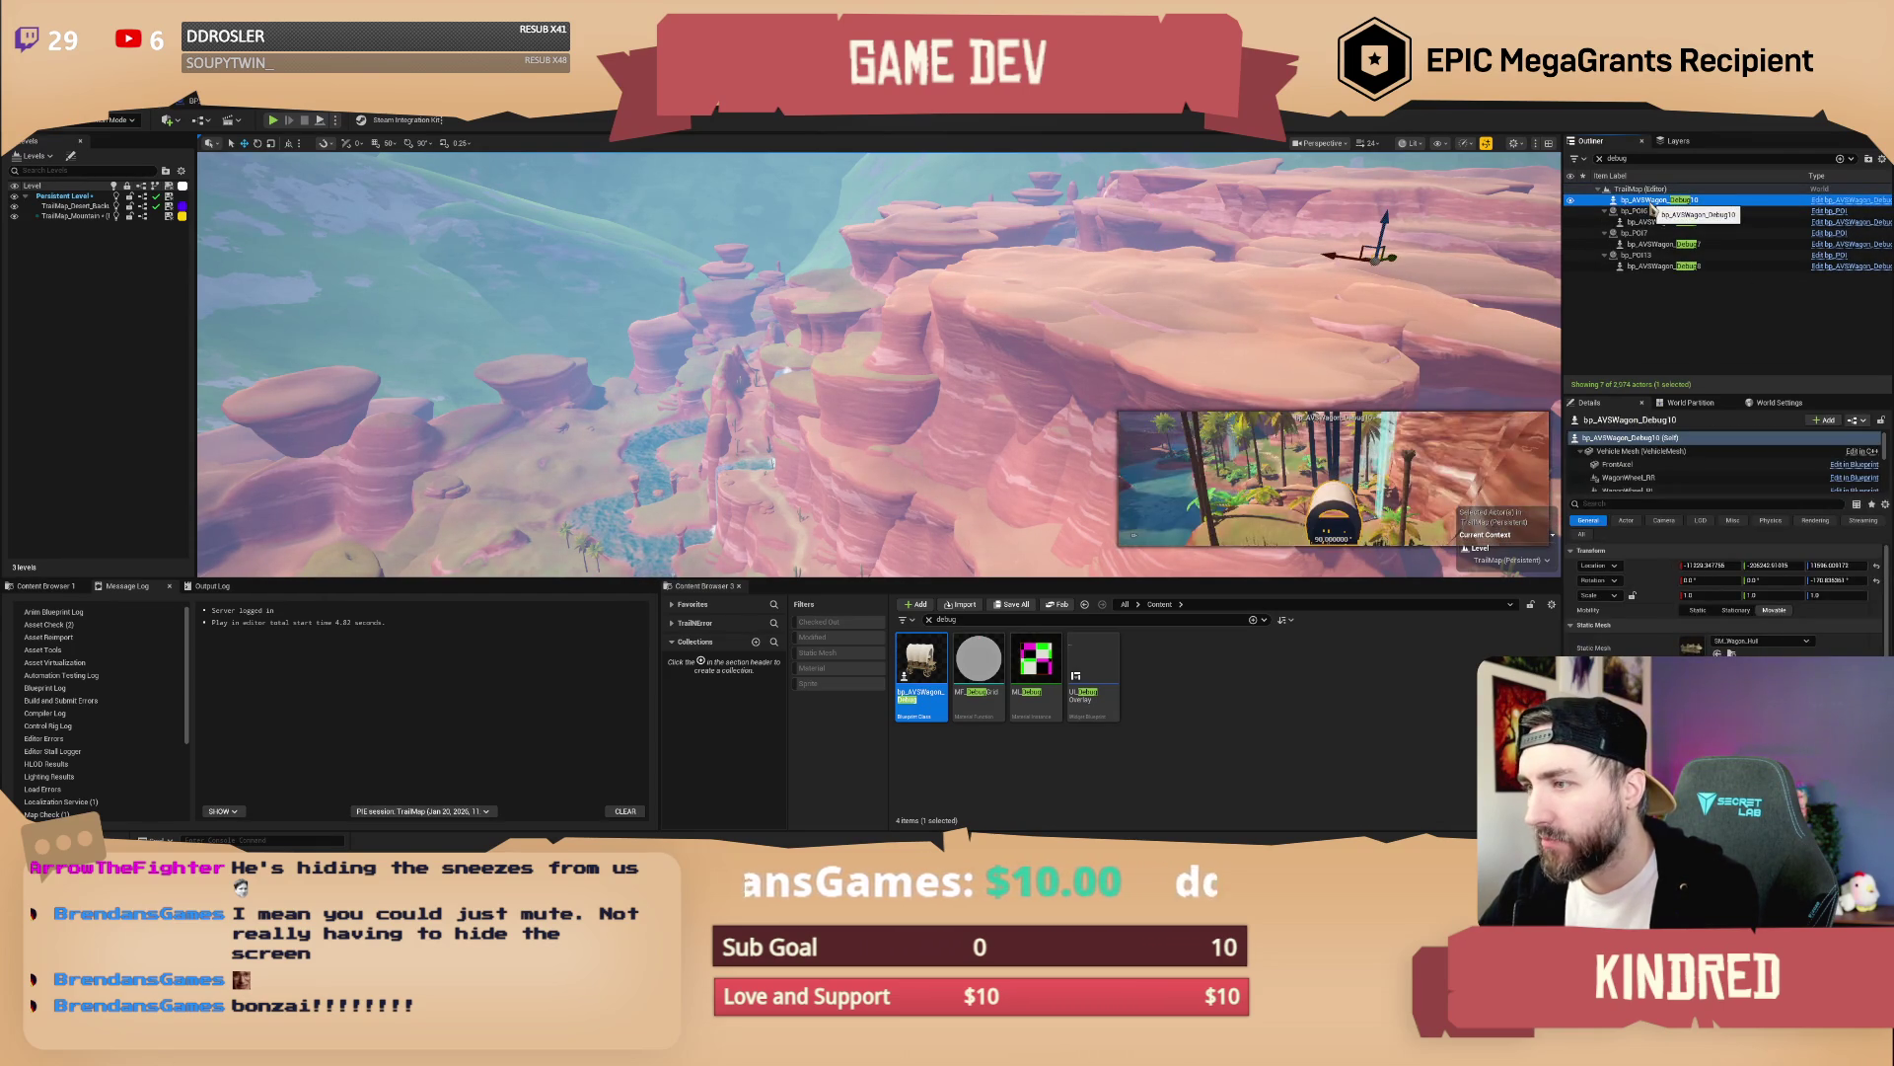
key(Delete)
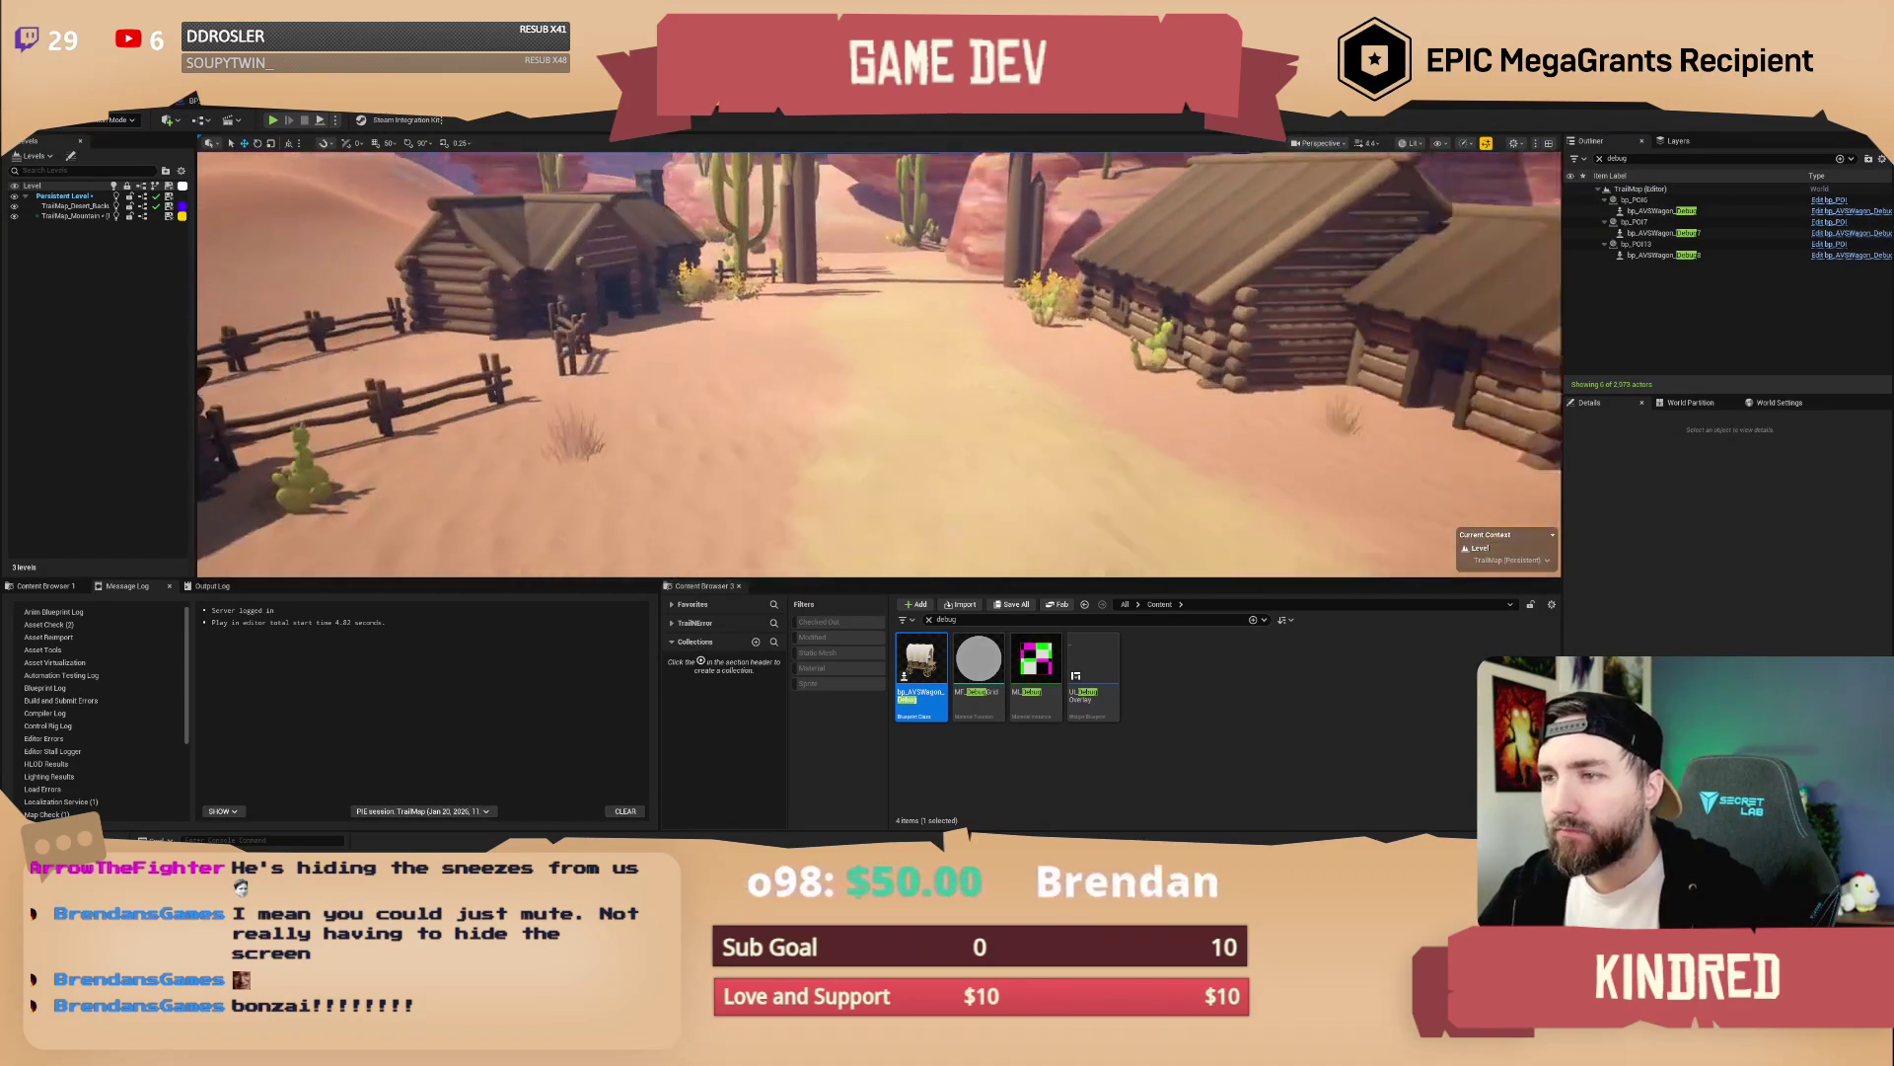
Place a new debug wagon on the road between the cabins, rotated to face down the road
drag(927, 432, 869, 426)
key(e)
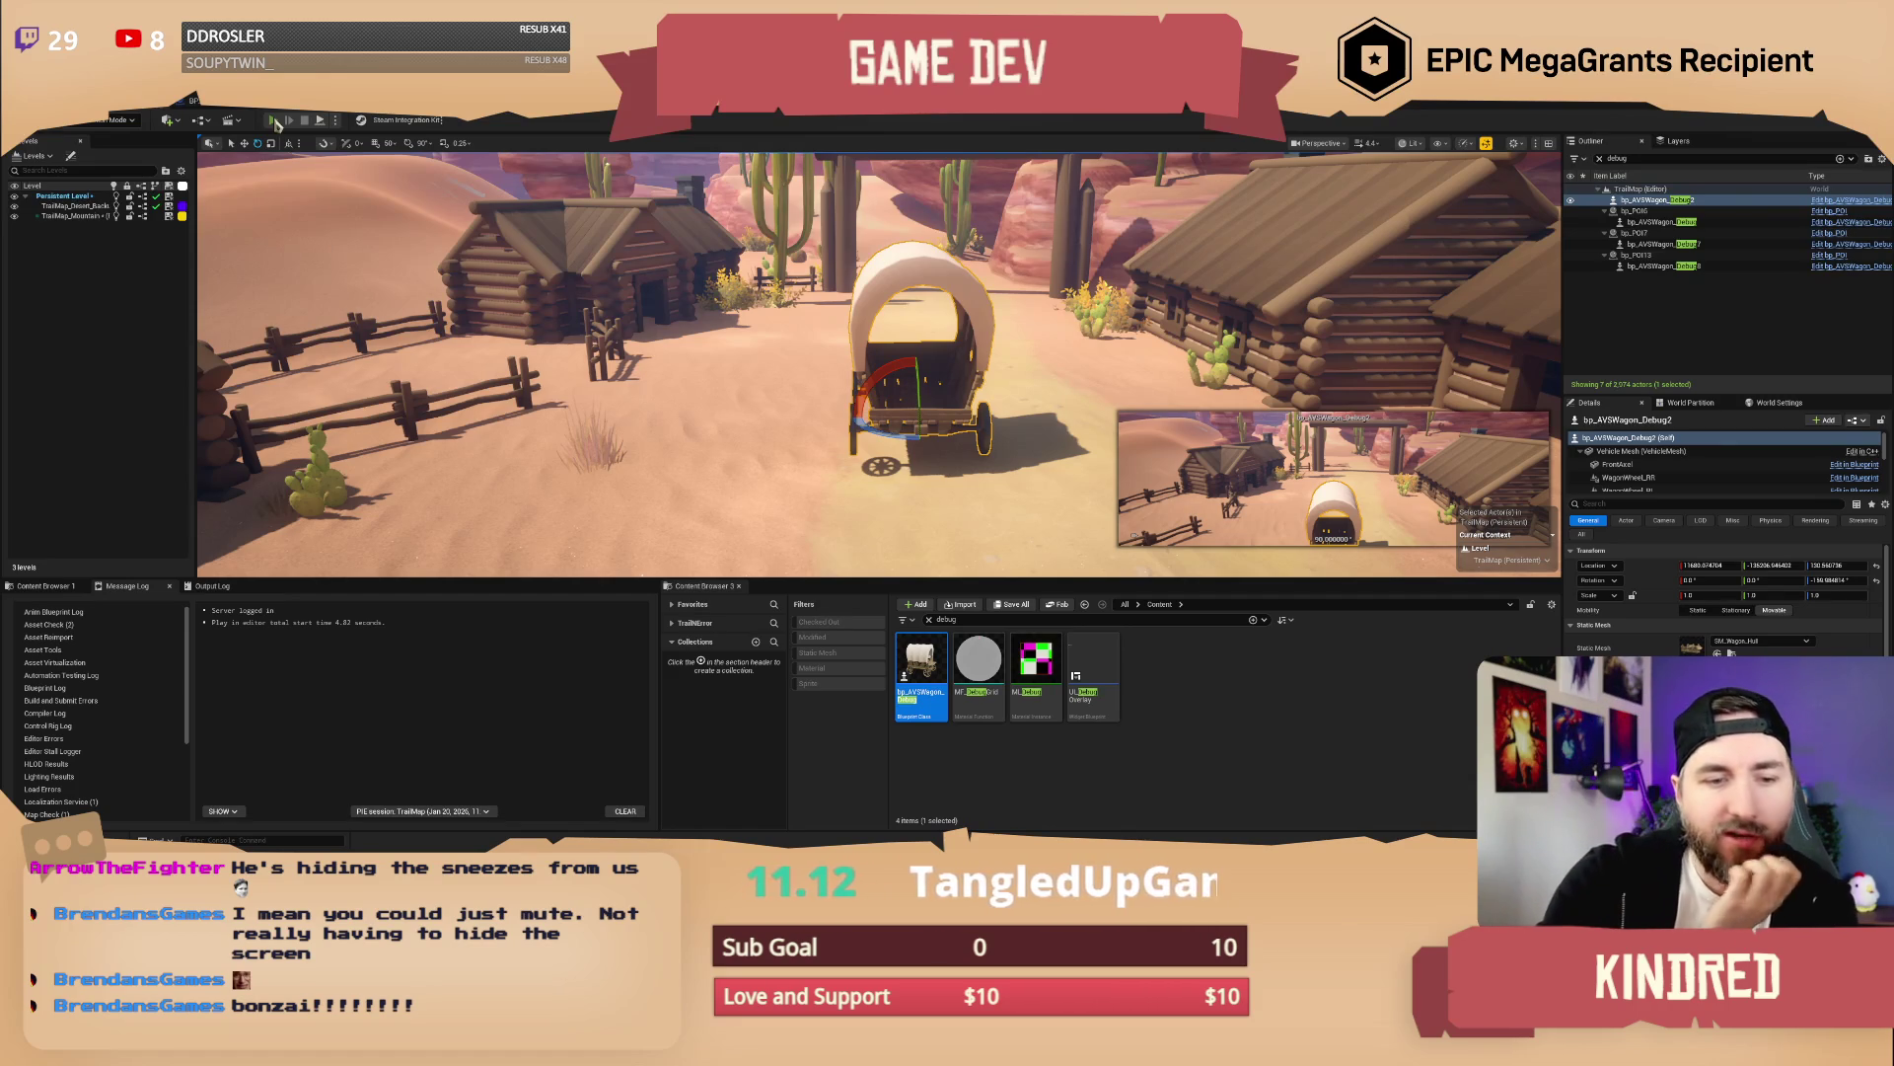
click(275, 121)
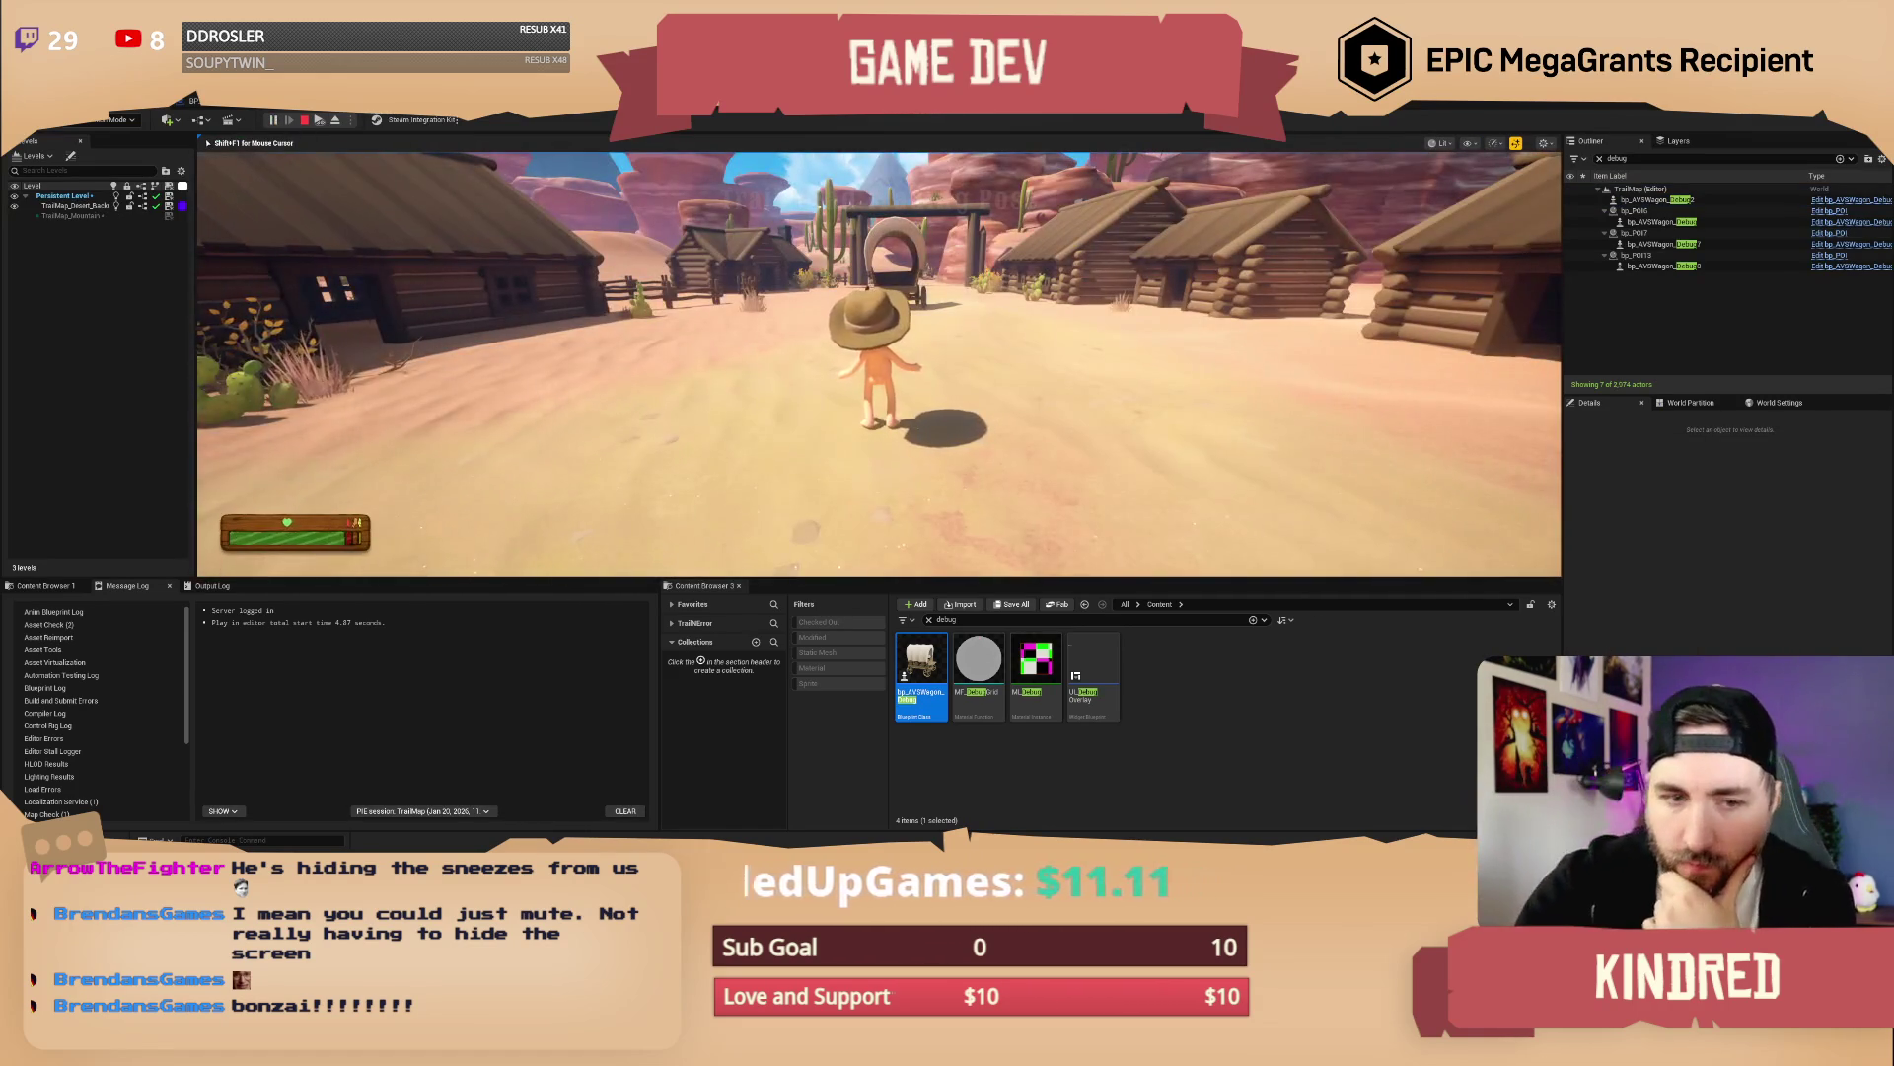
Walk the cowboy to the wagon, climb in, and drive it toward the gate
key(w)
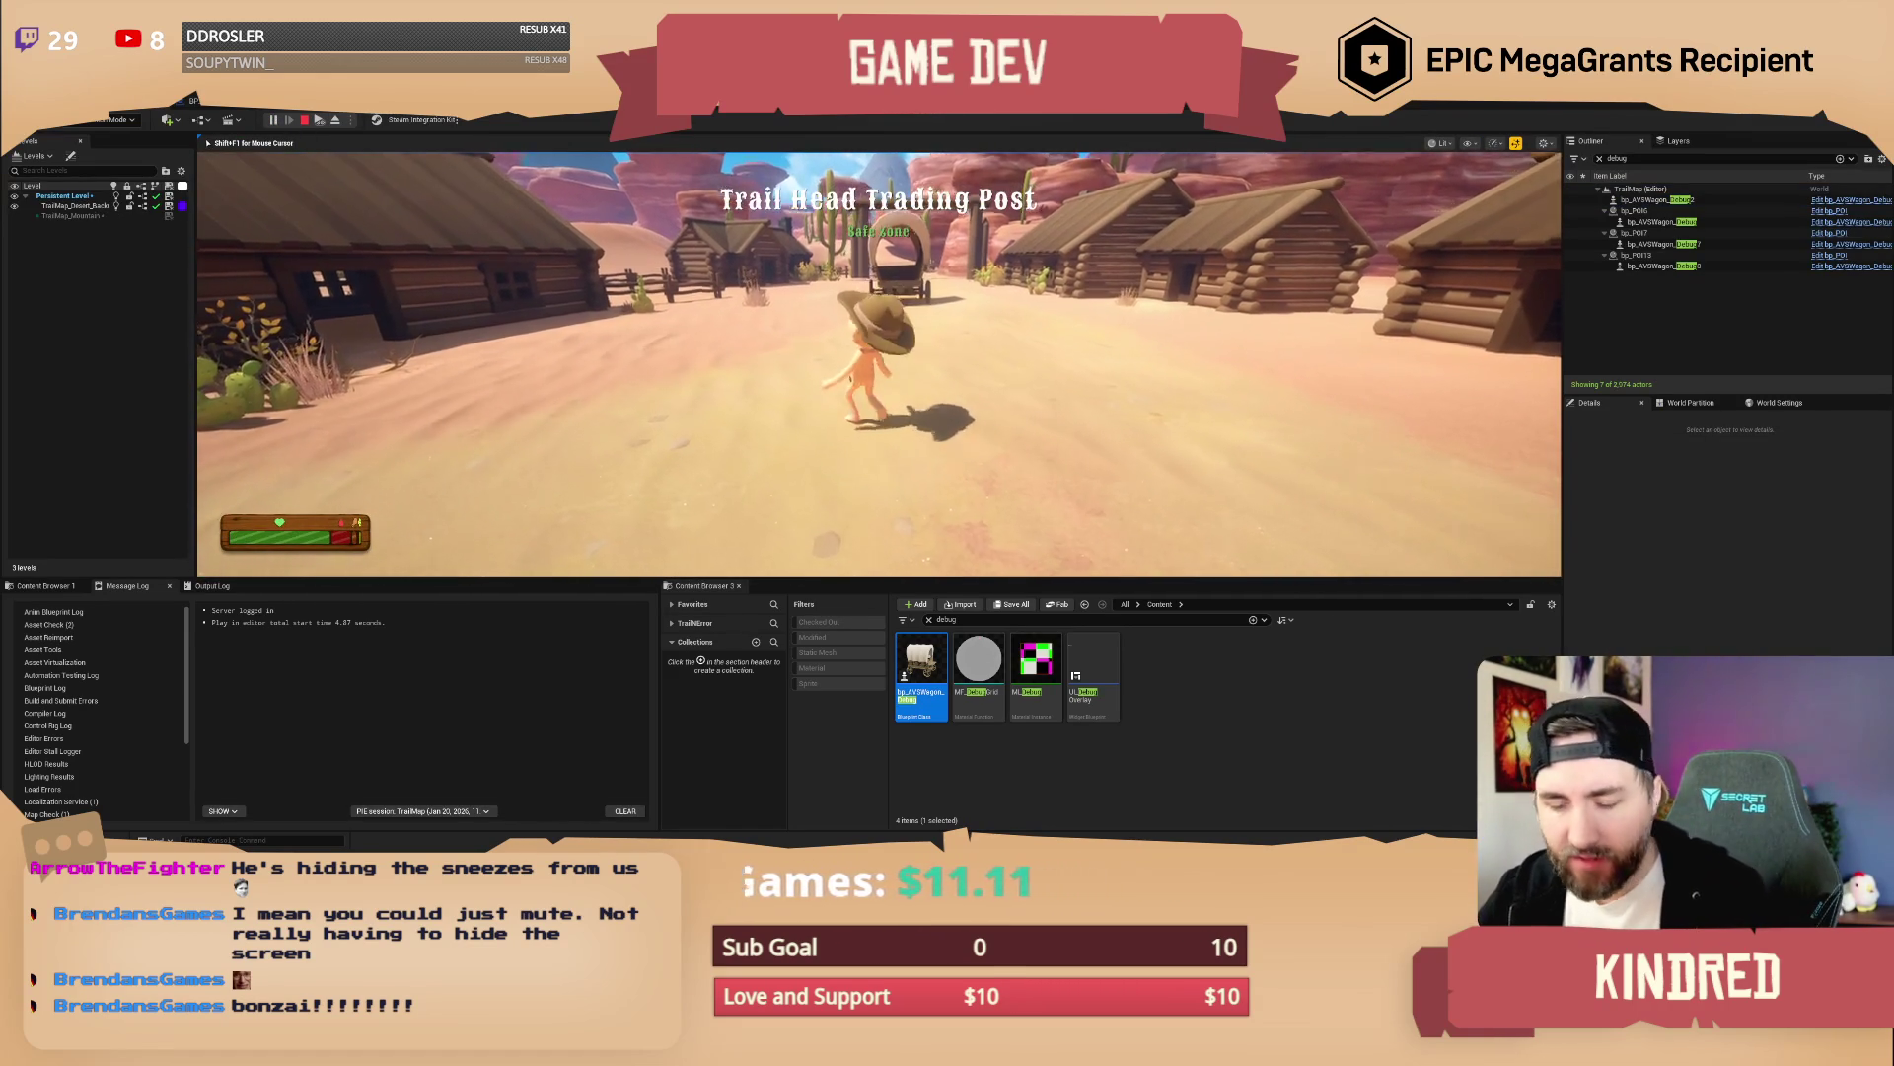
key(a)
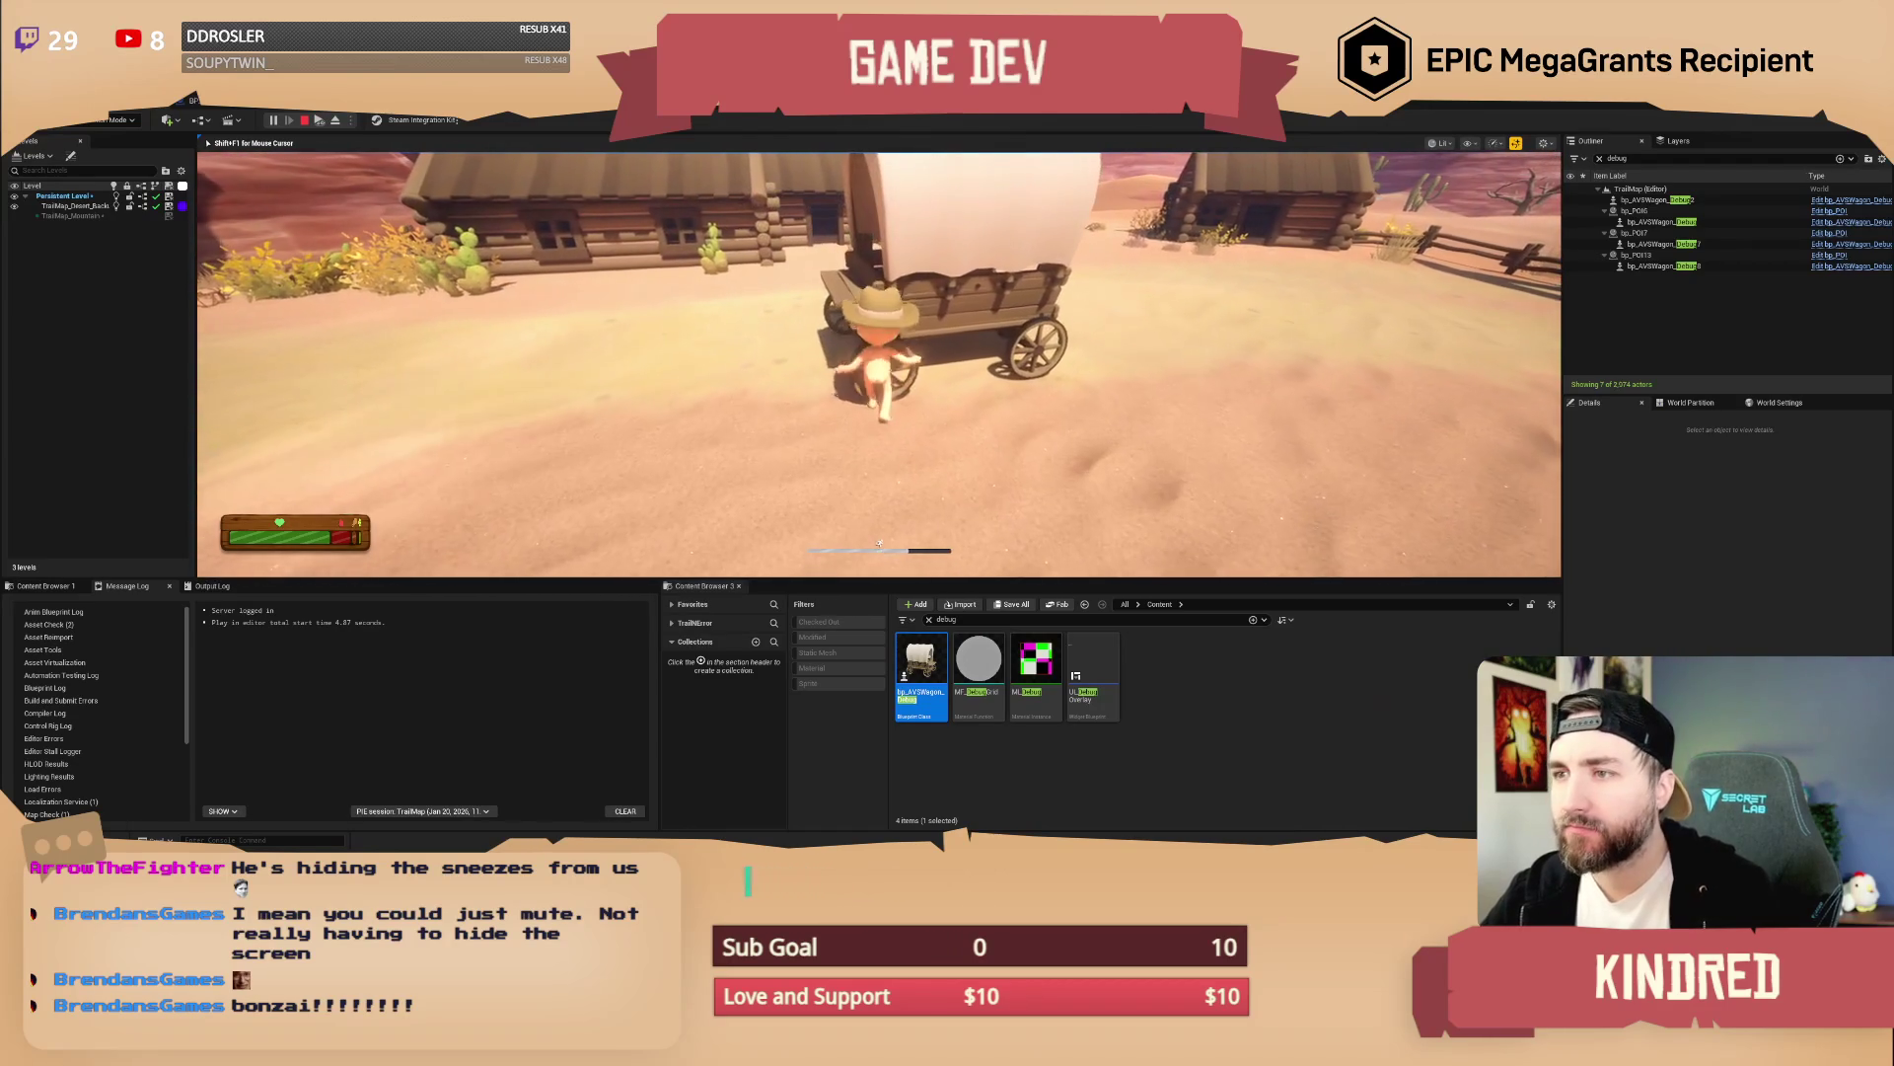
key(w)
key(e)
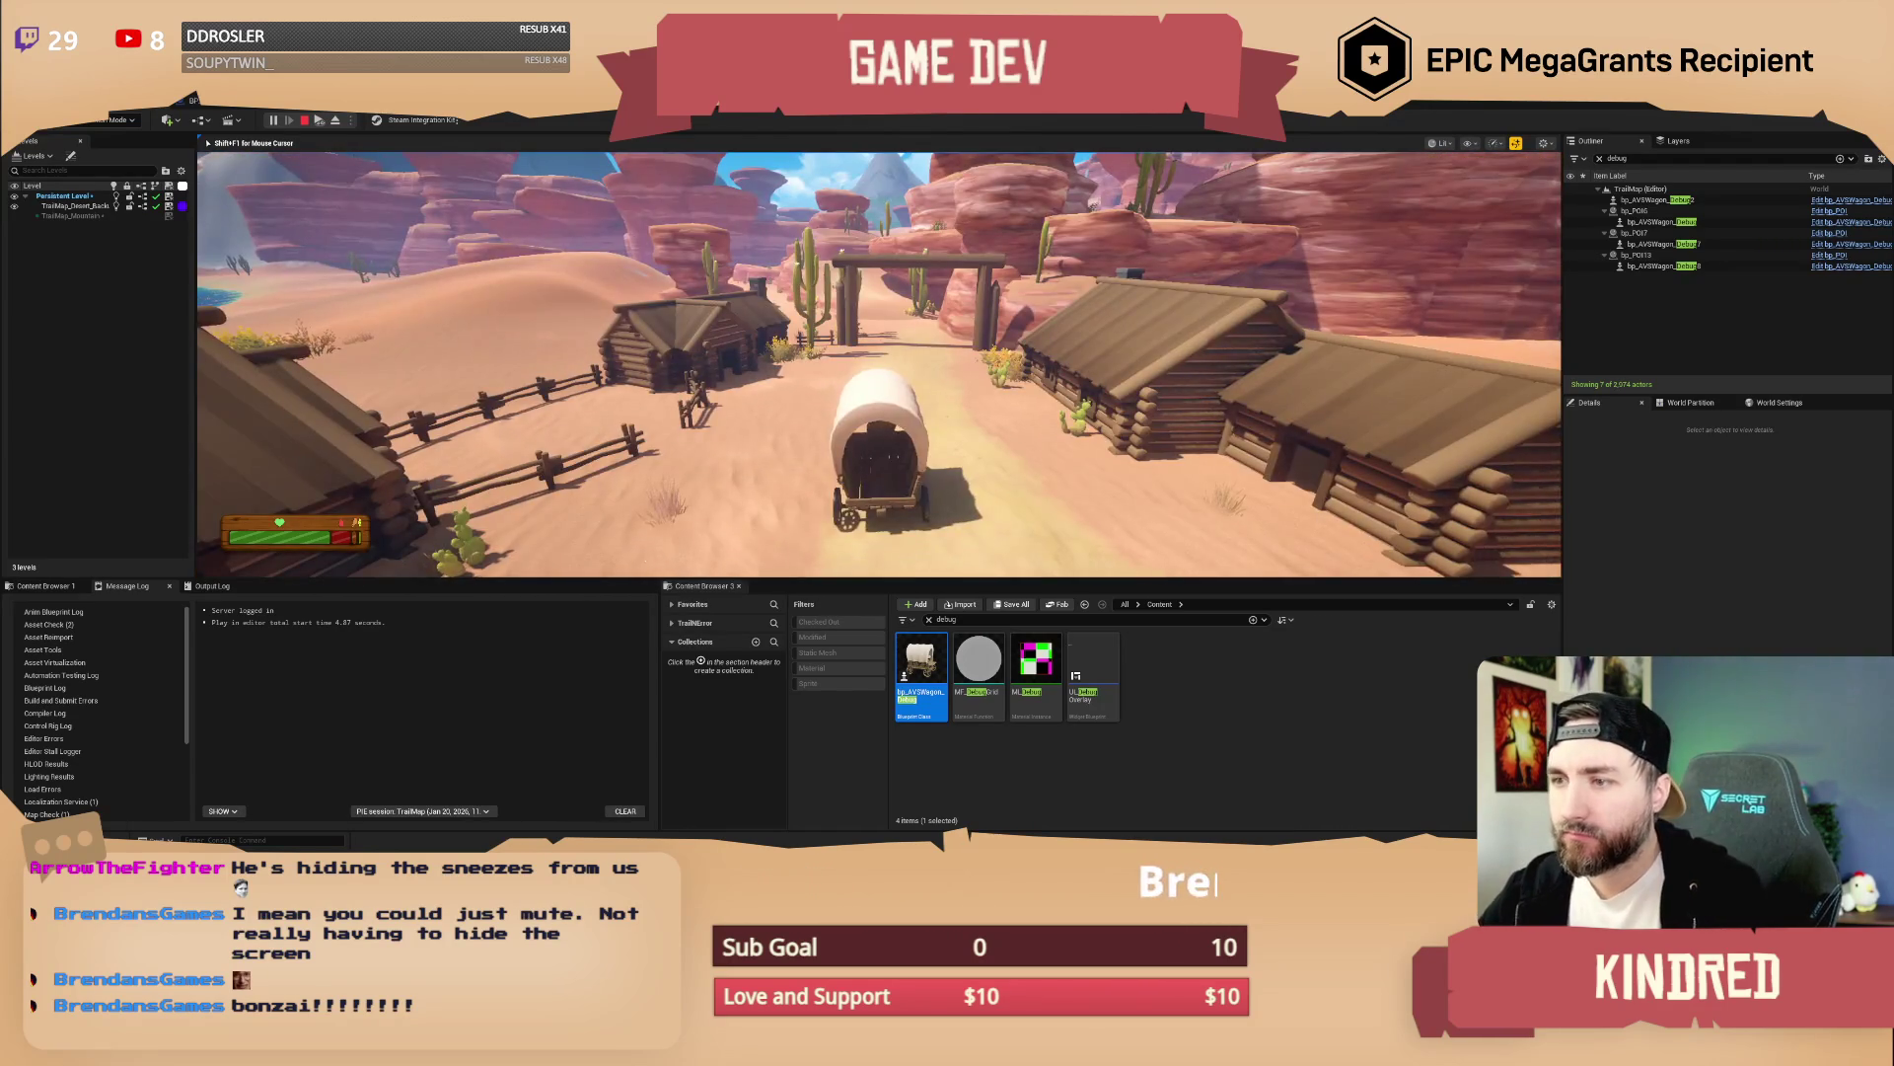
key(w)
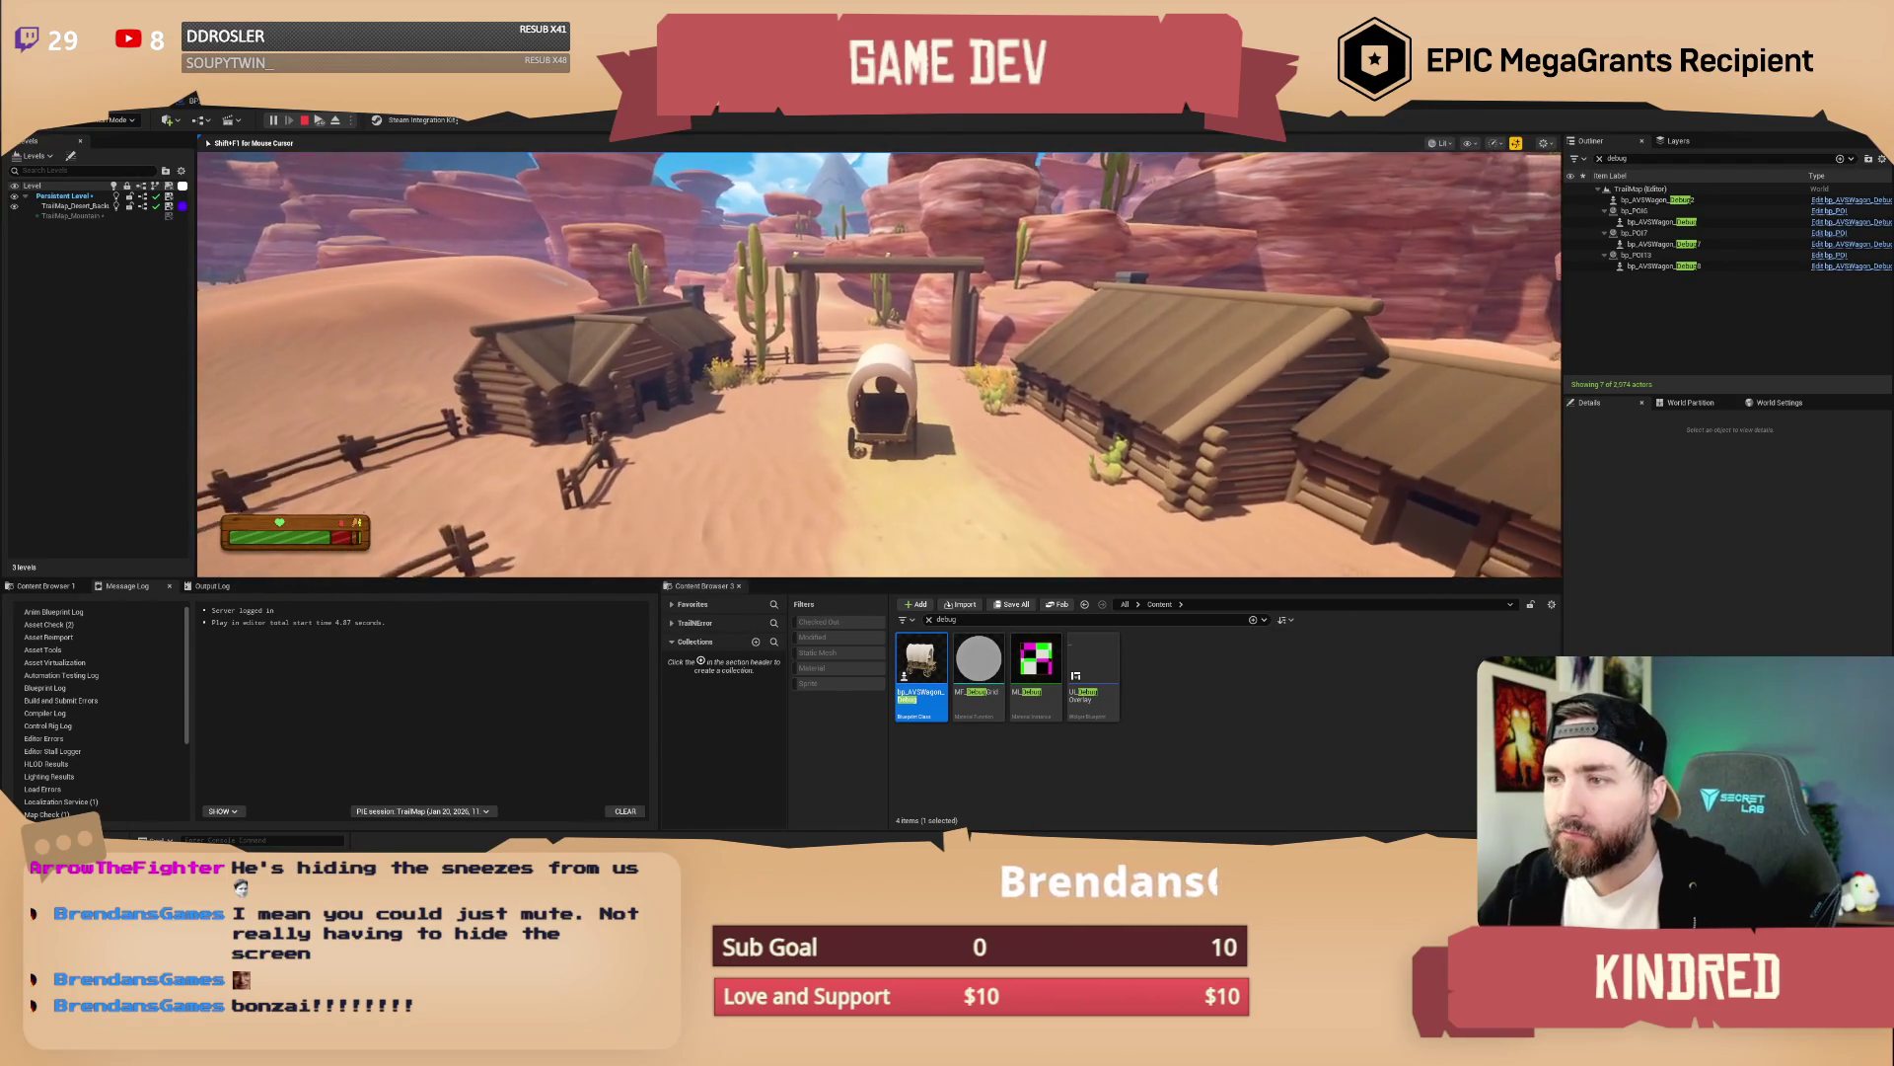
key(w)
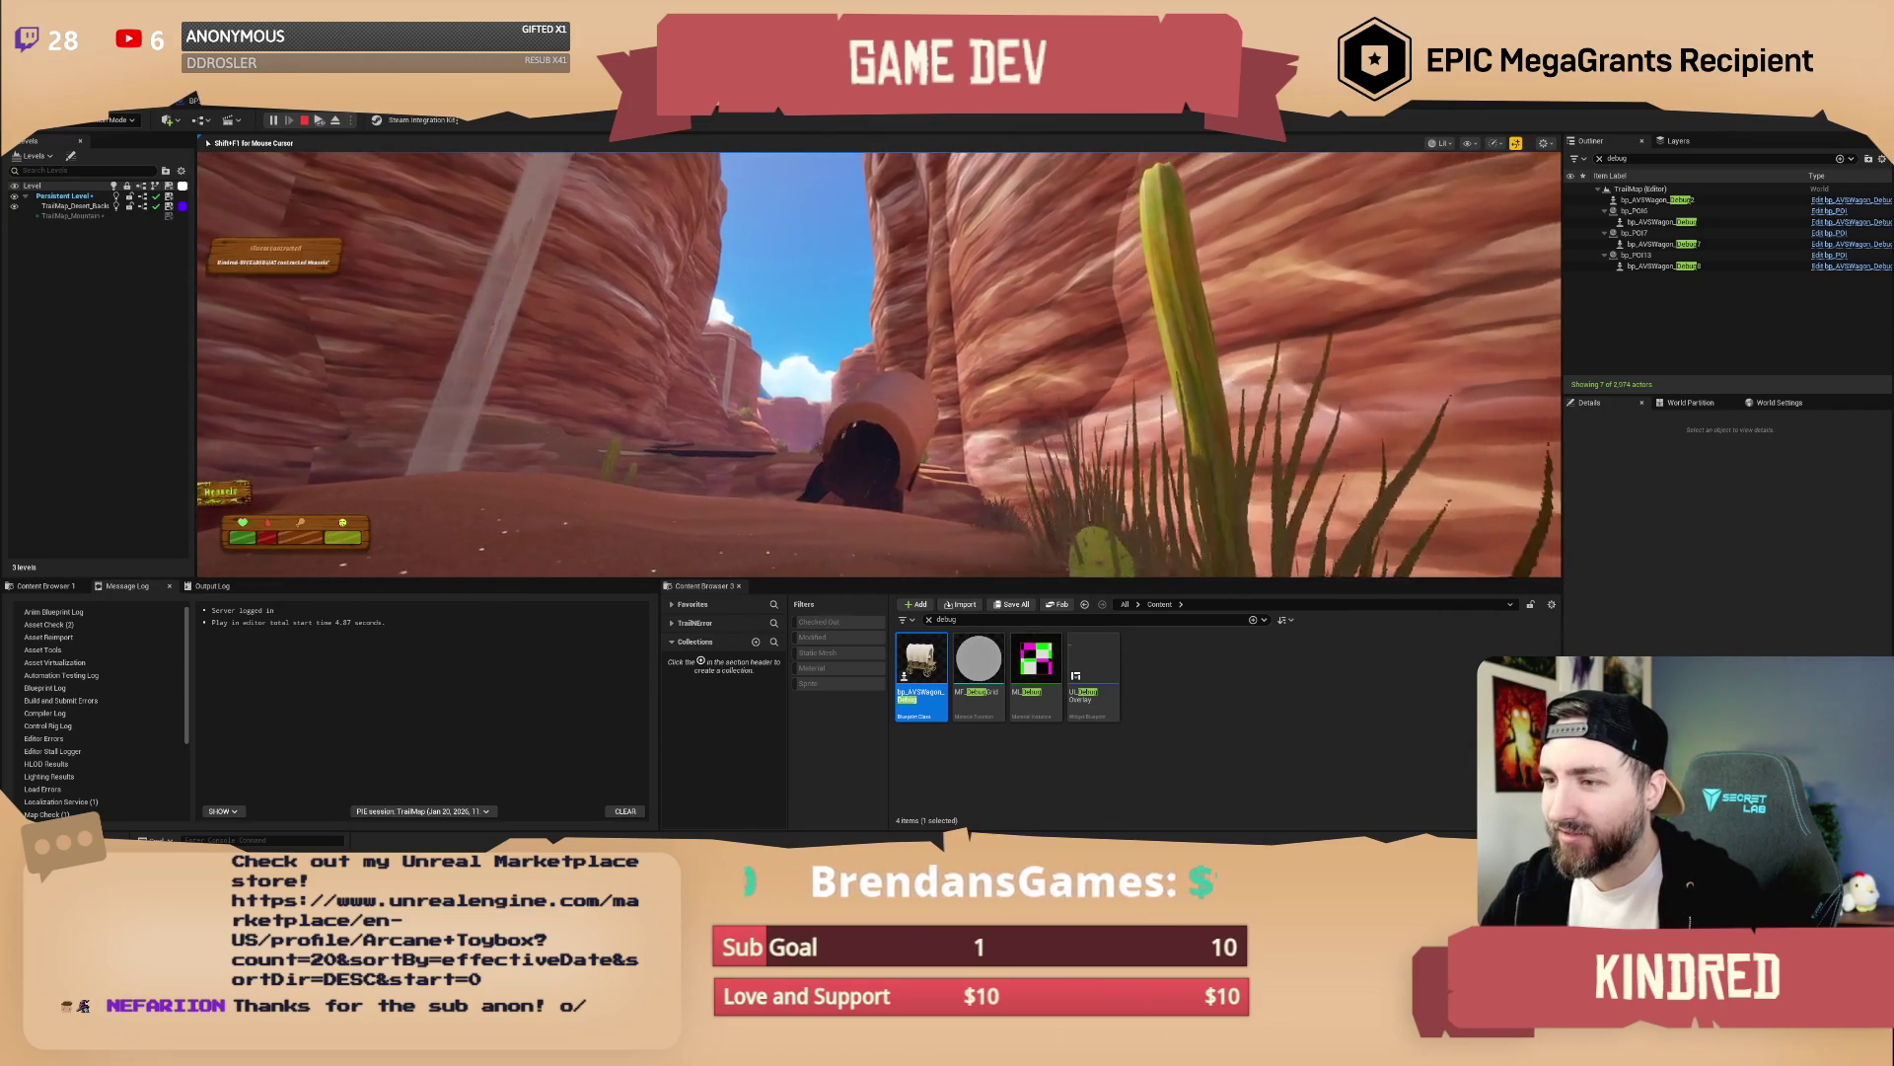
Move the character out of the canyon past the wagon onto the sandy cactus dunes
key(w)
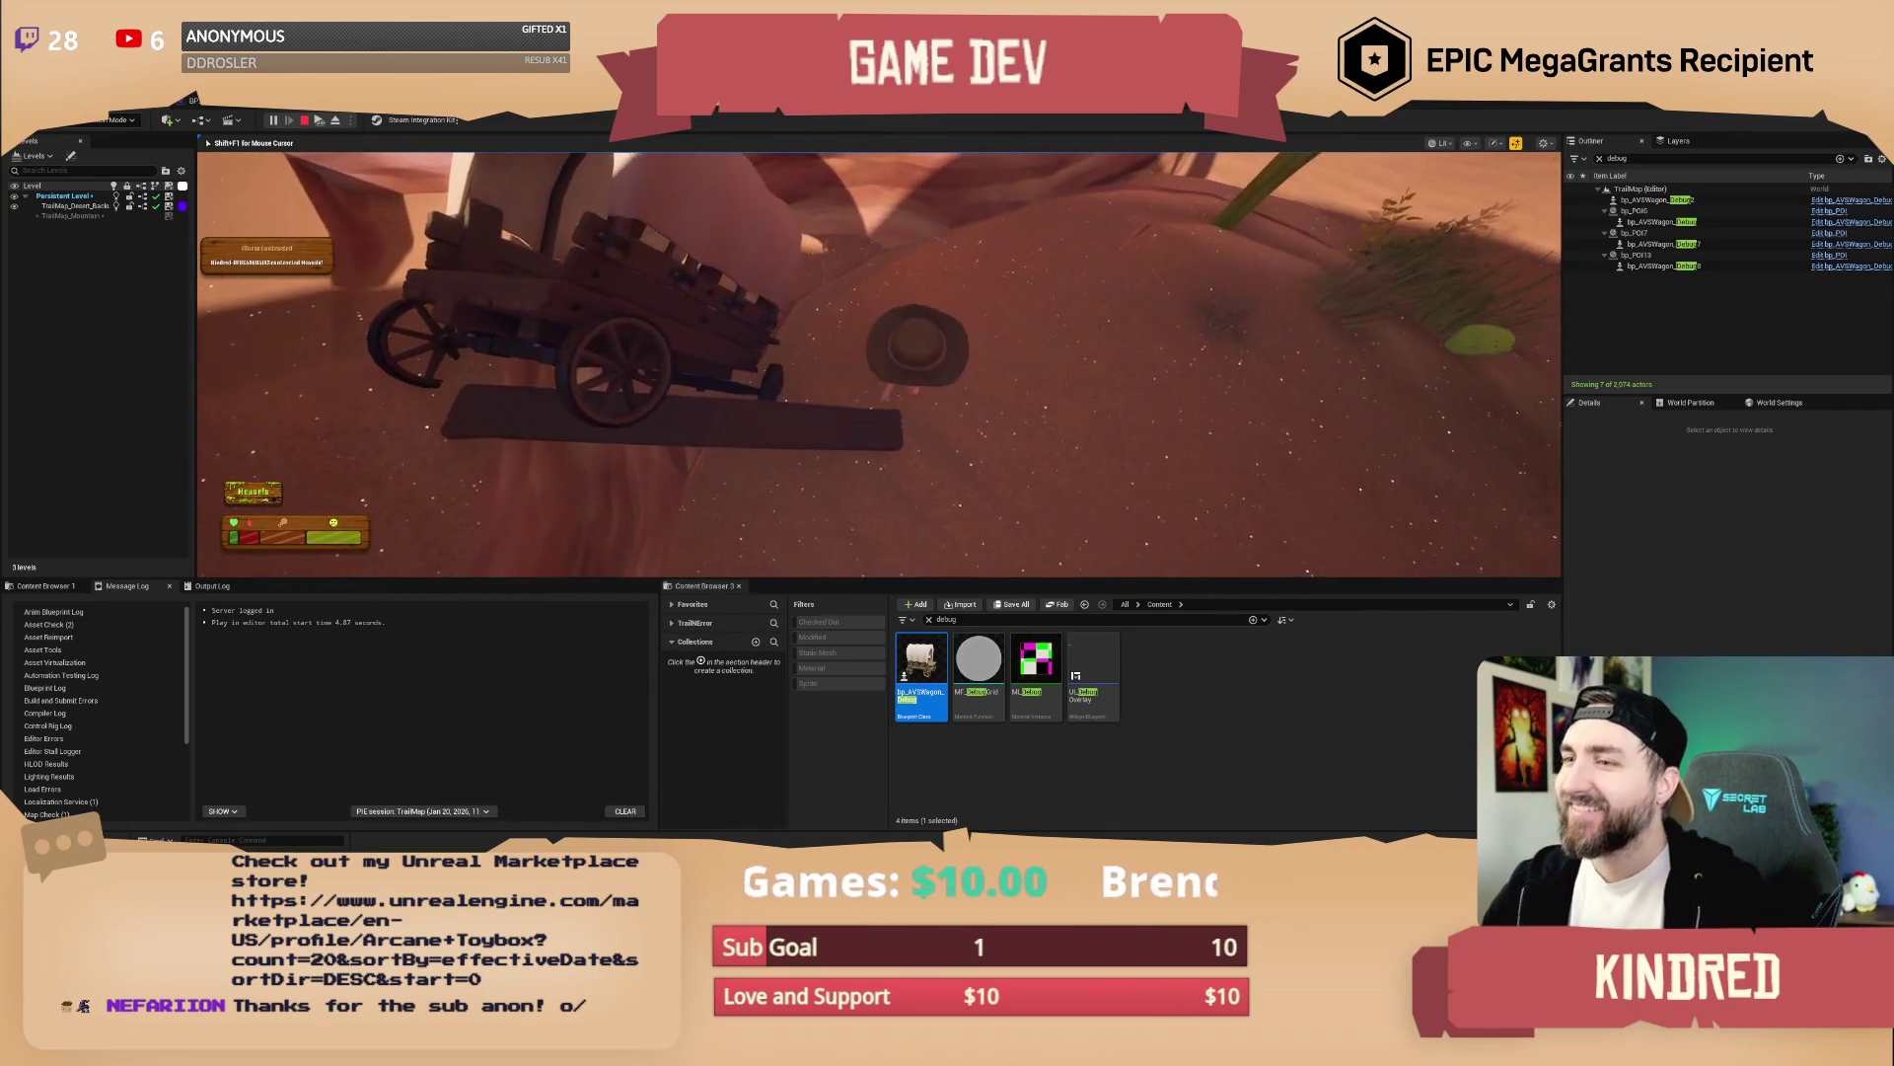
key(w)
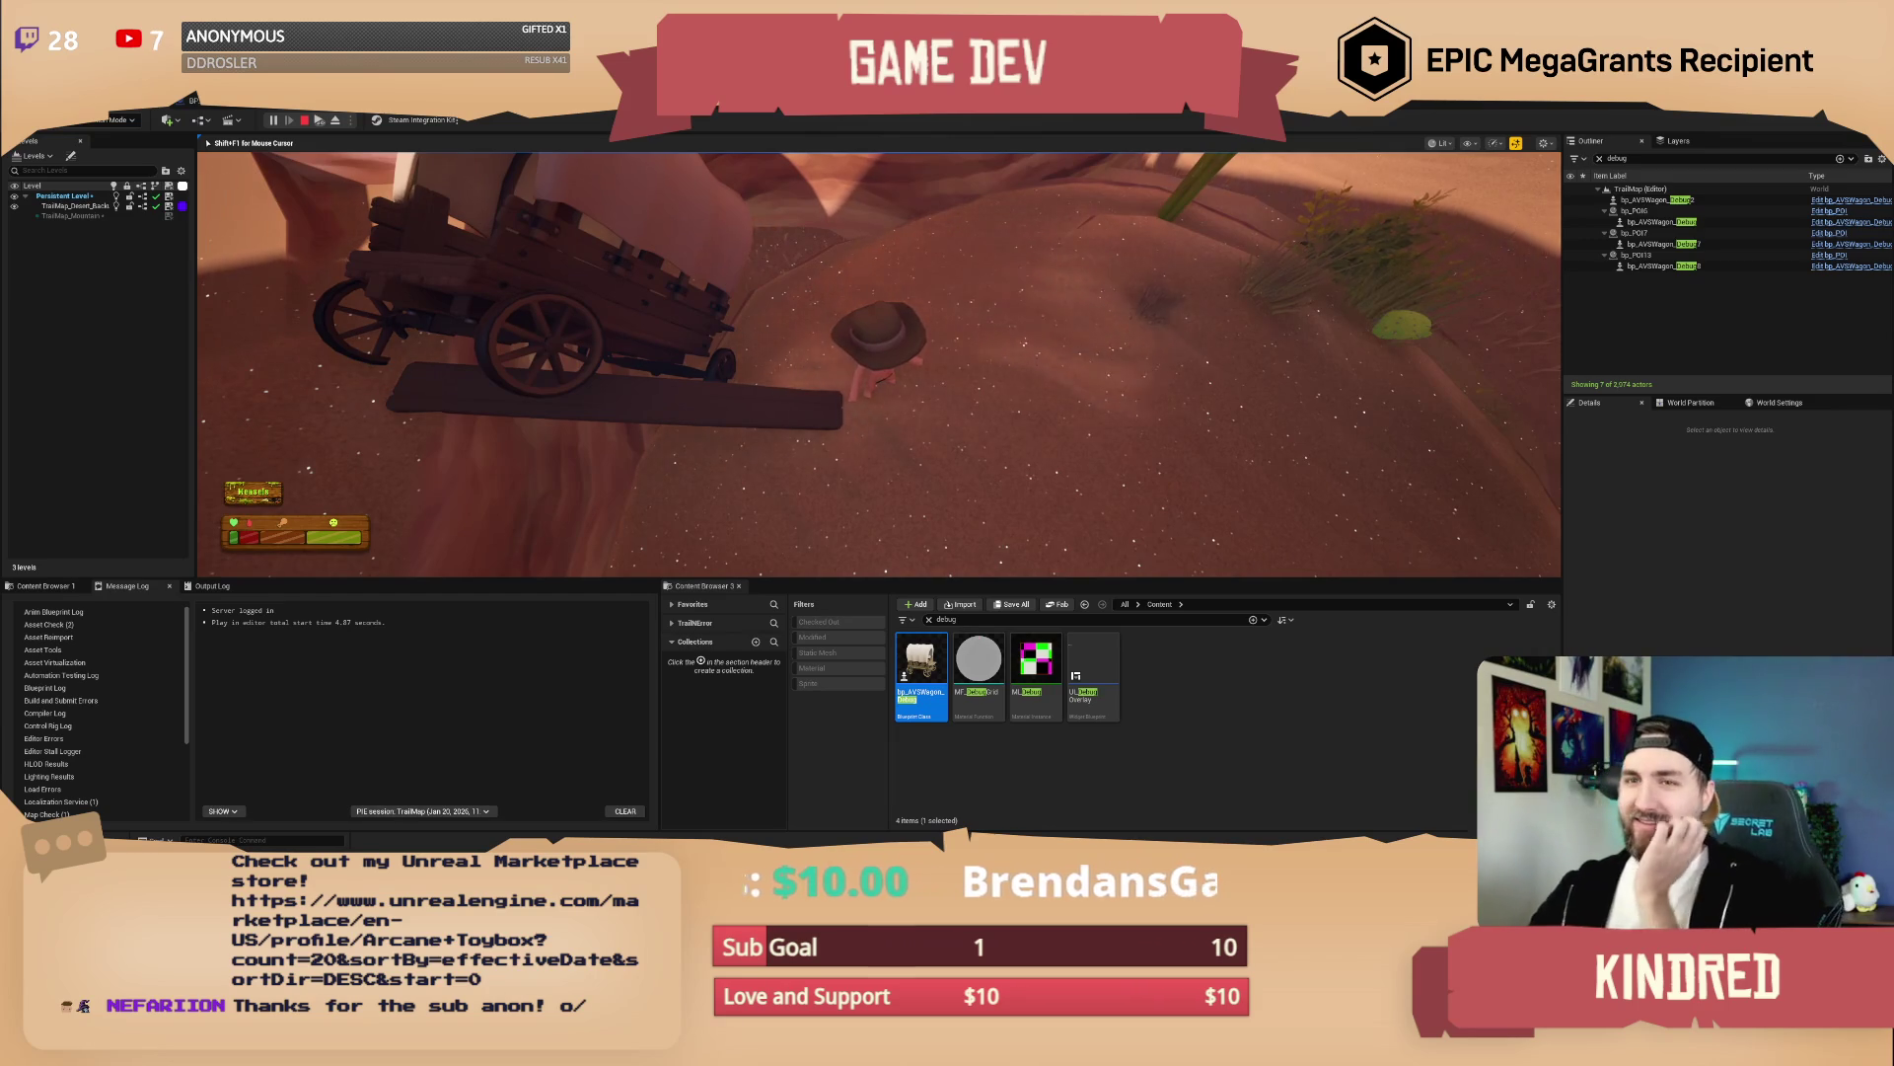
key(s)
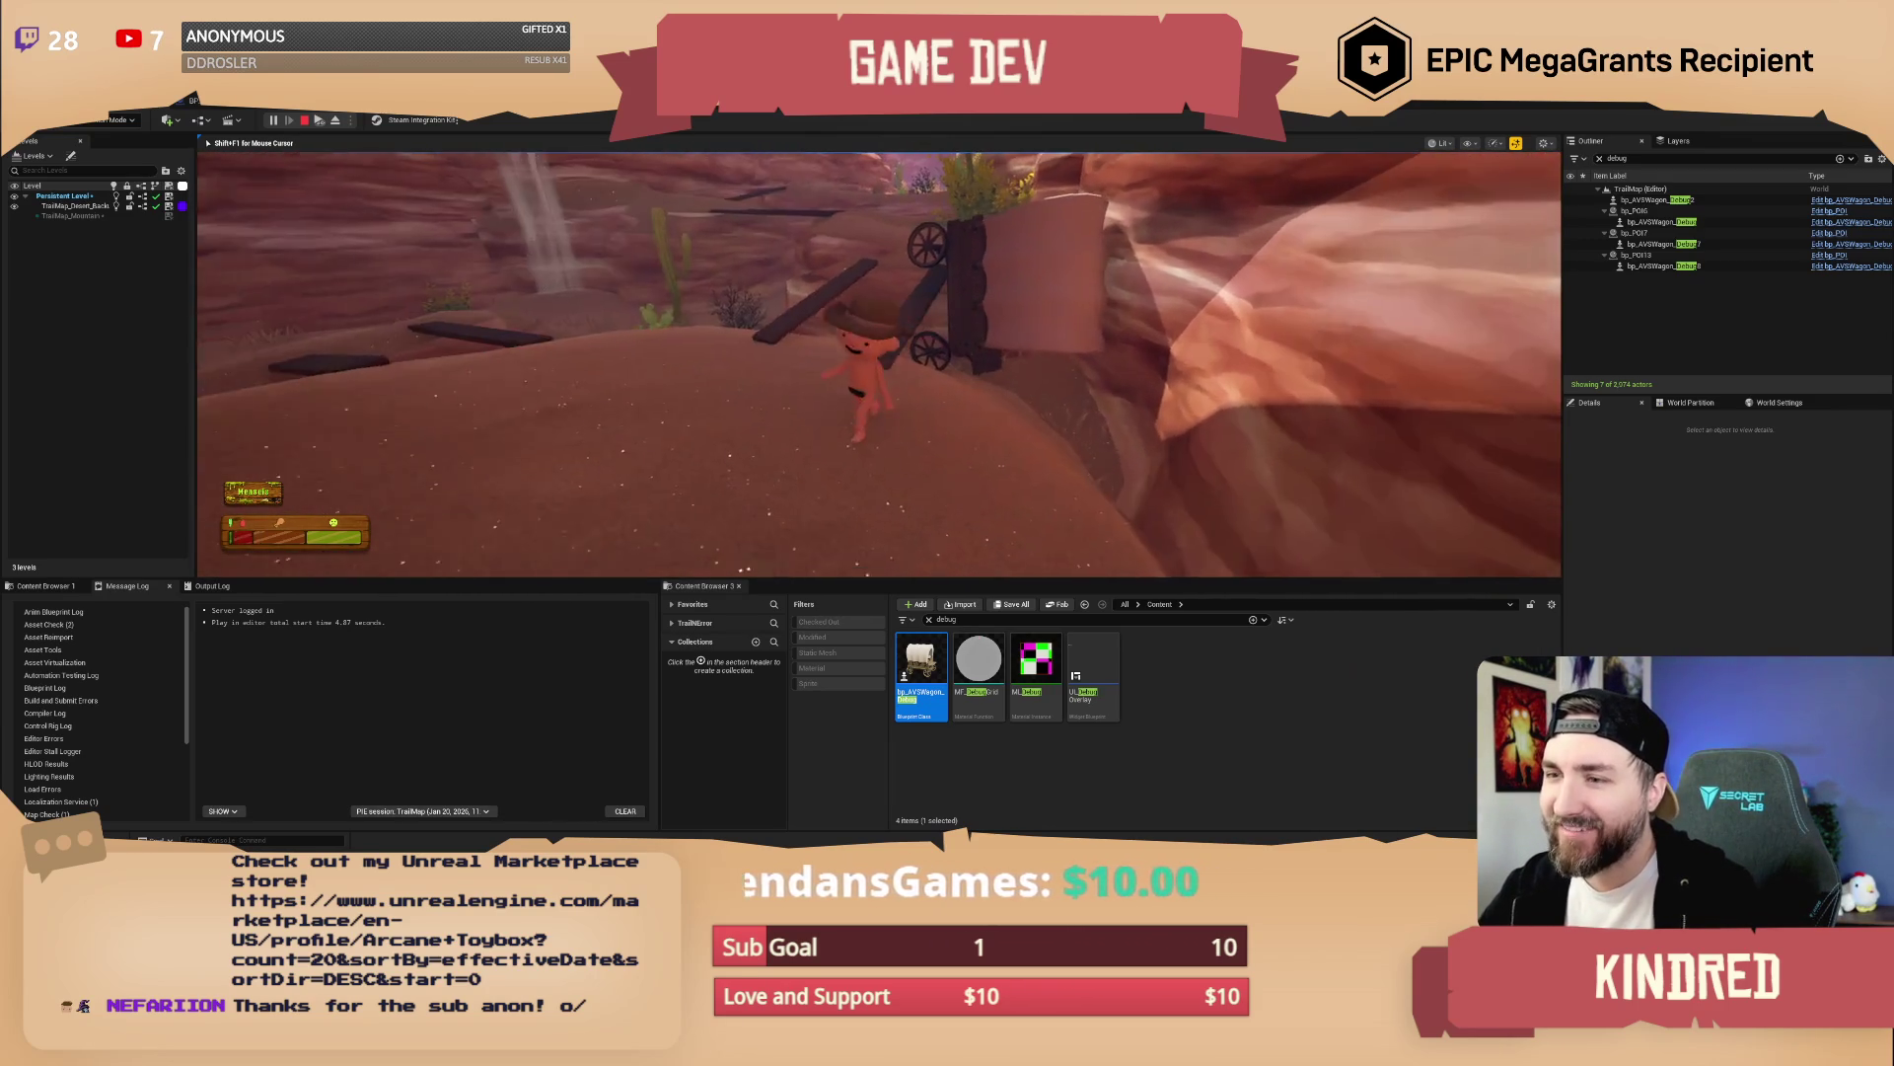
key(w)
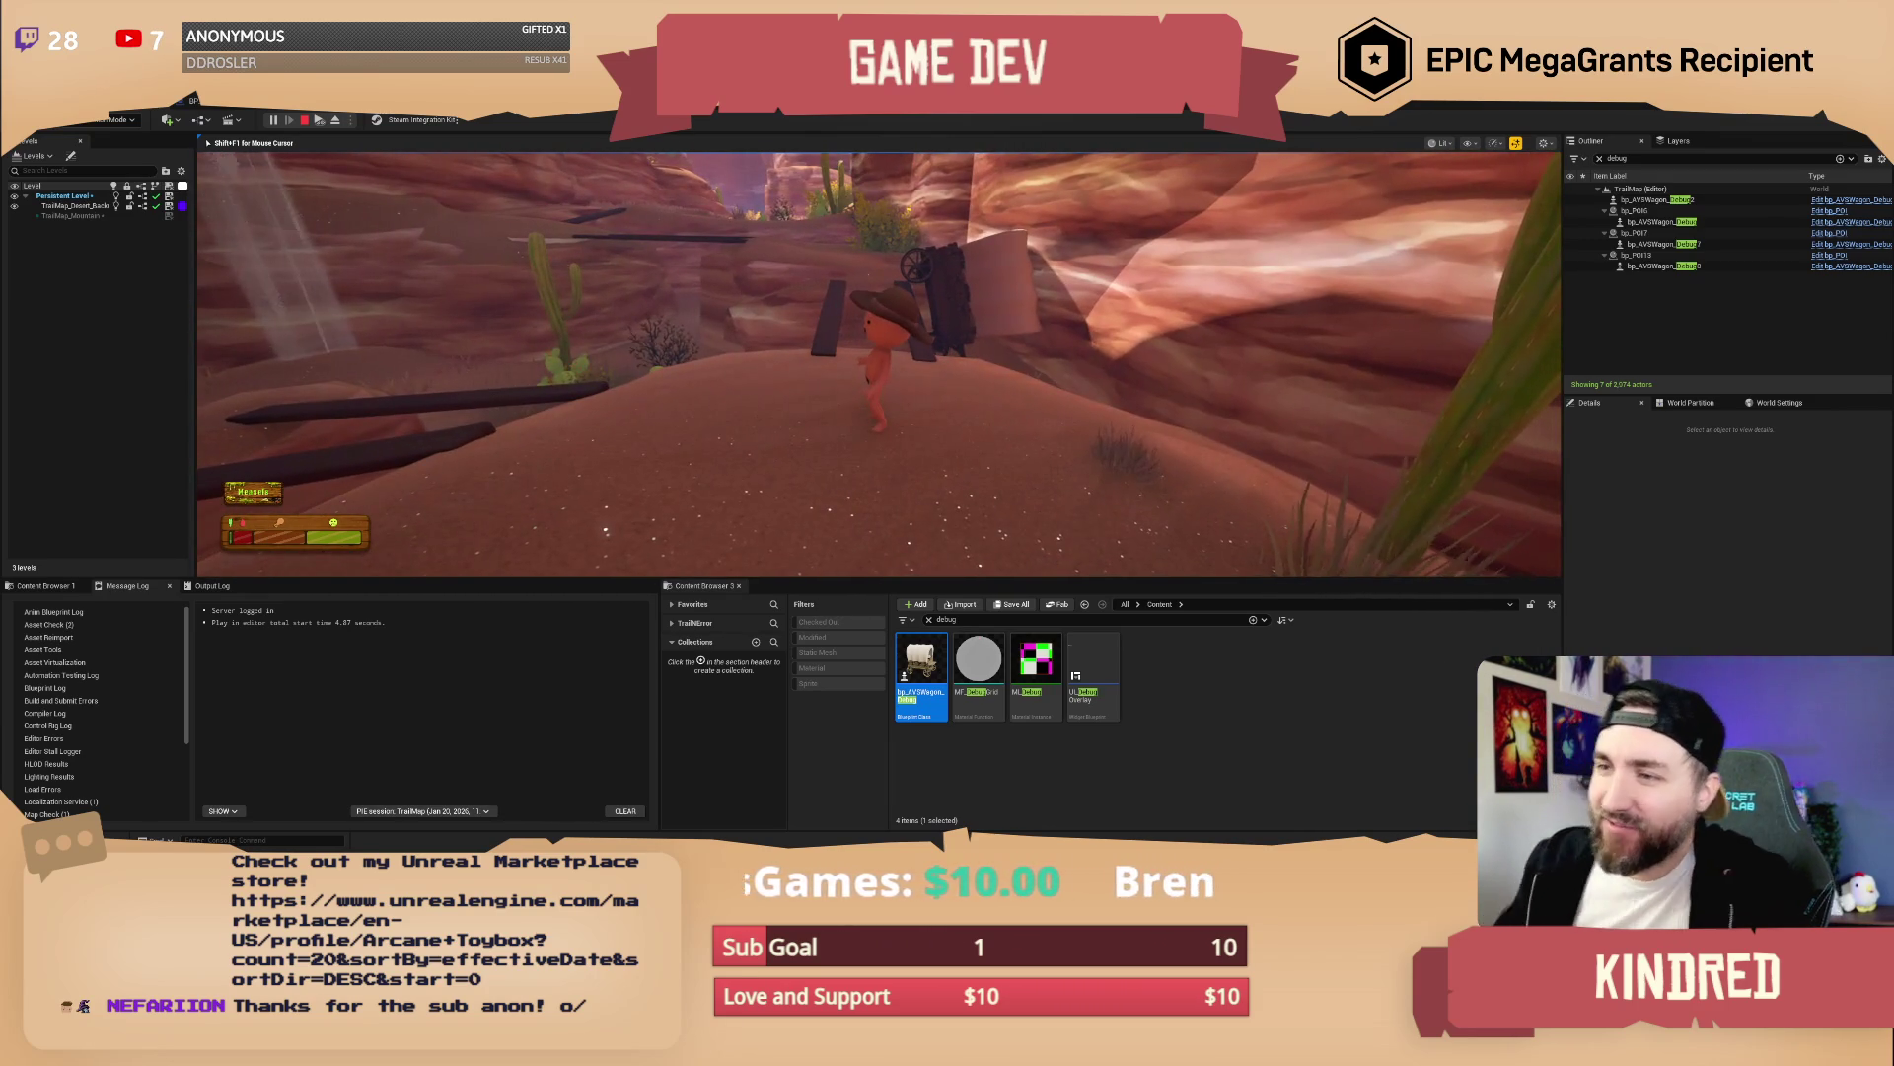
key(w)
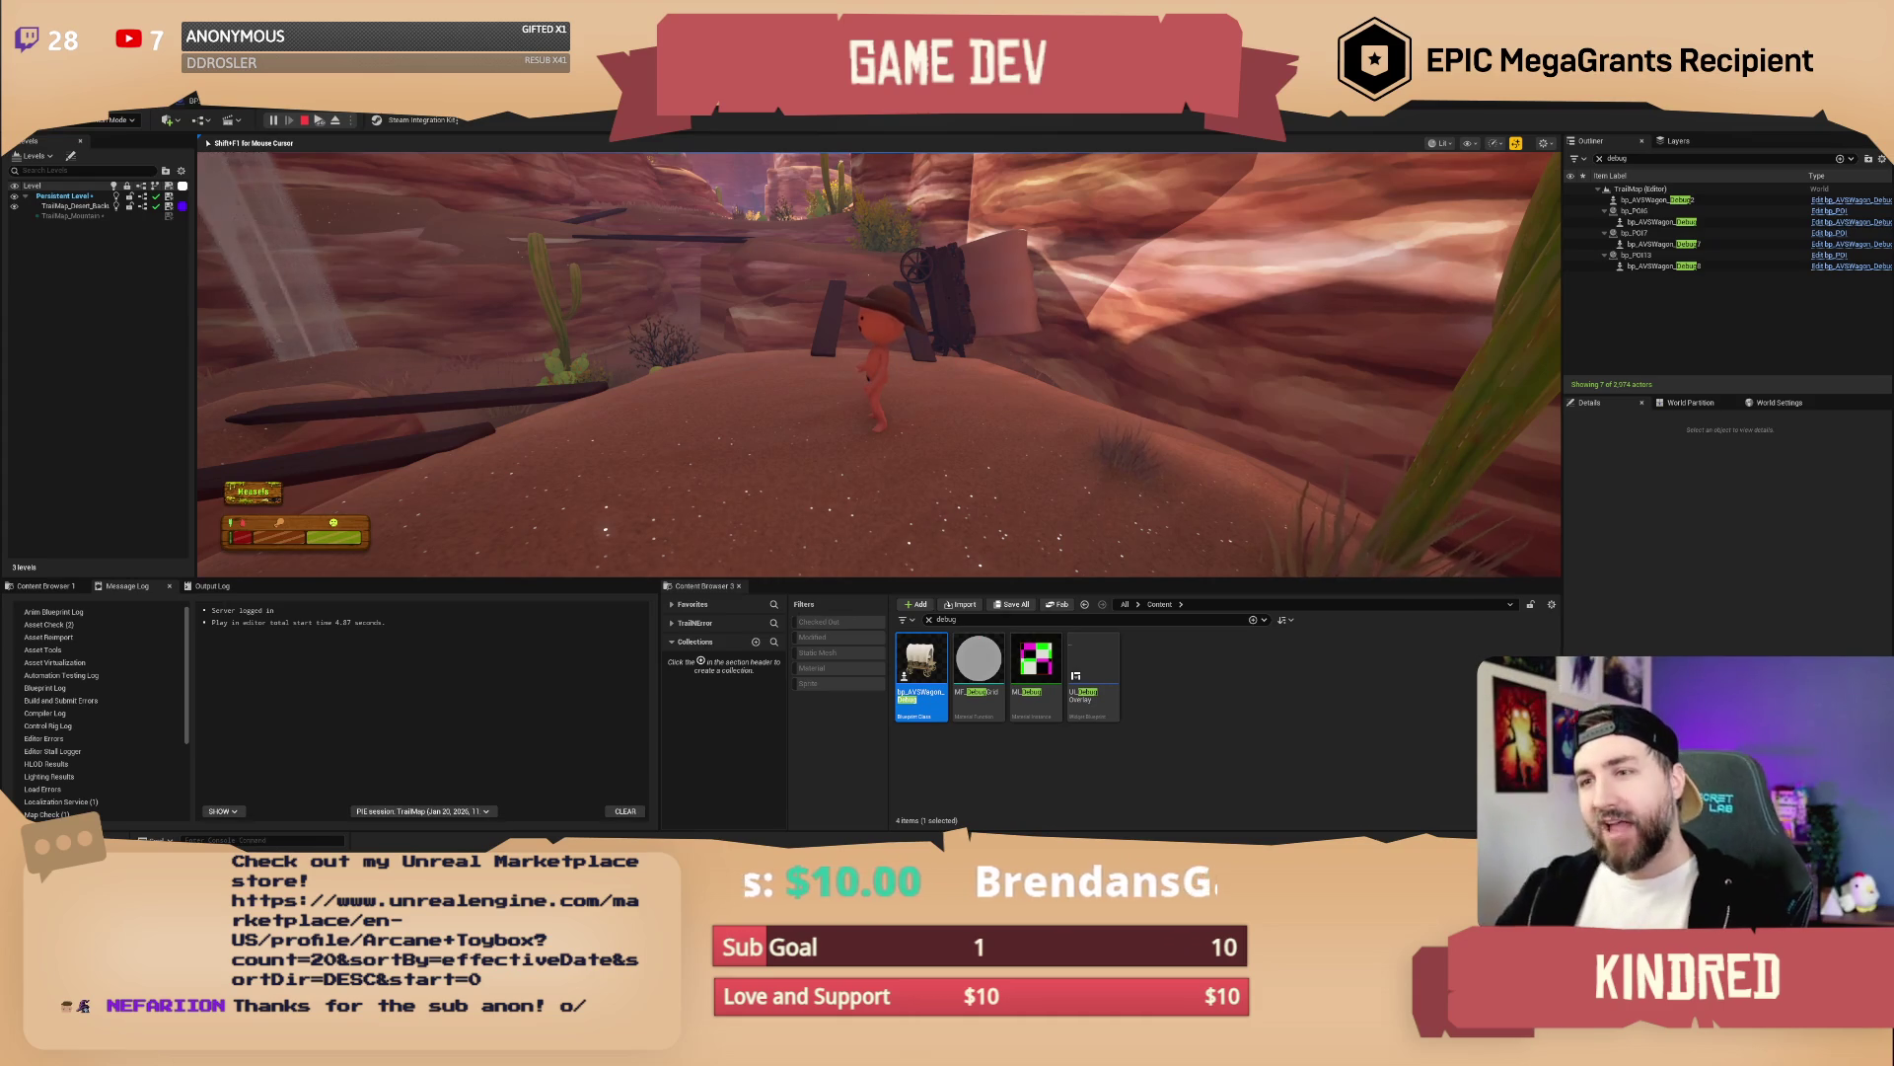
key(w)
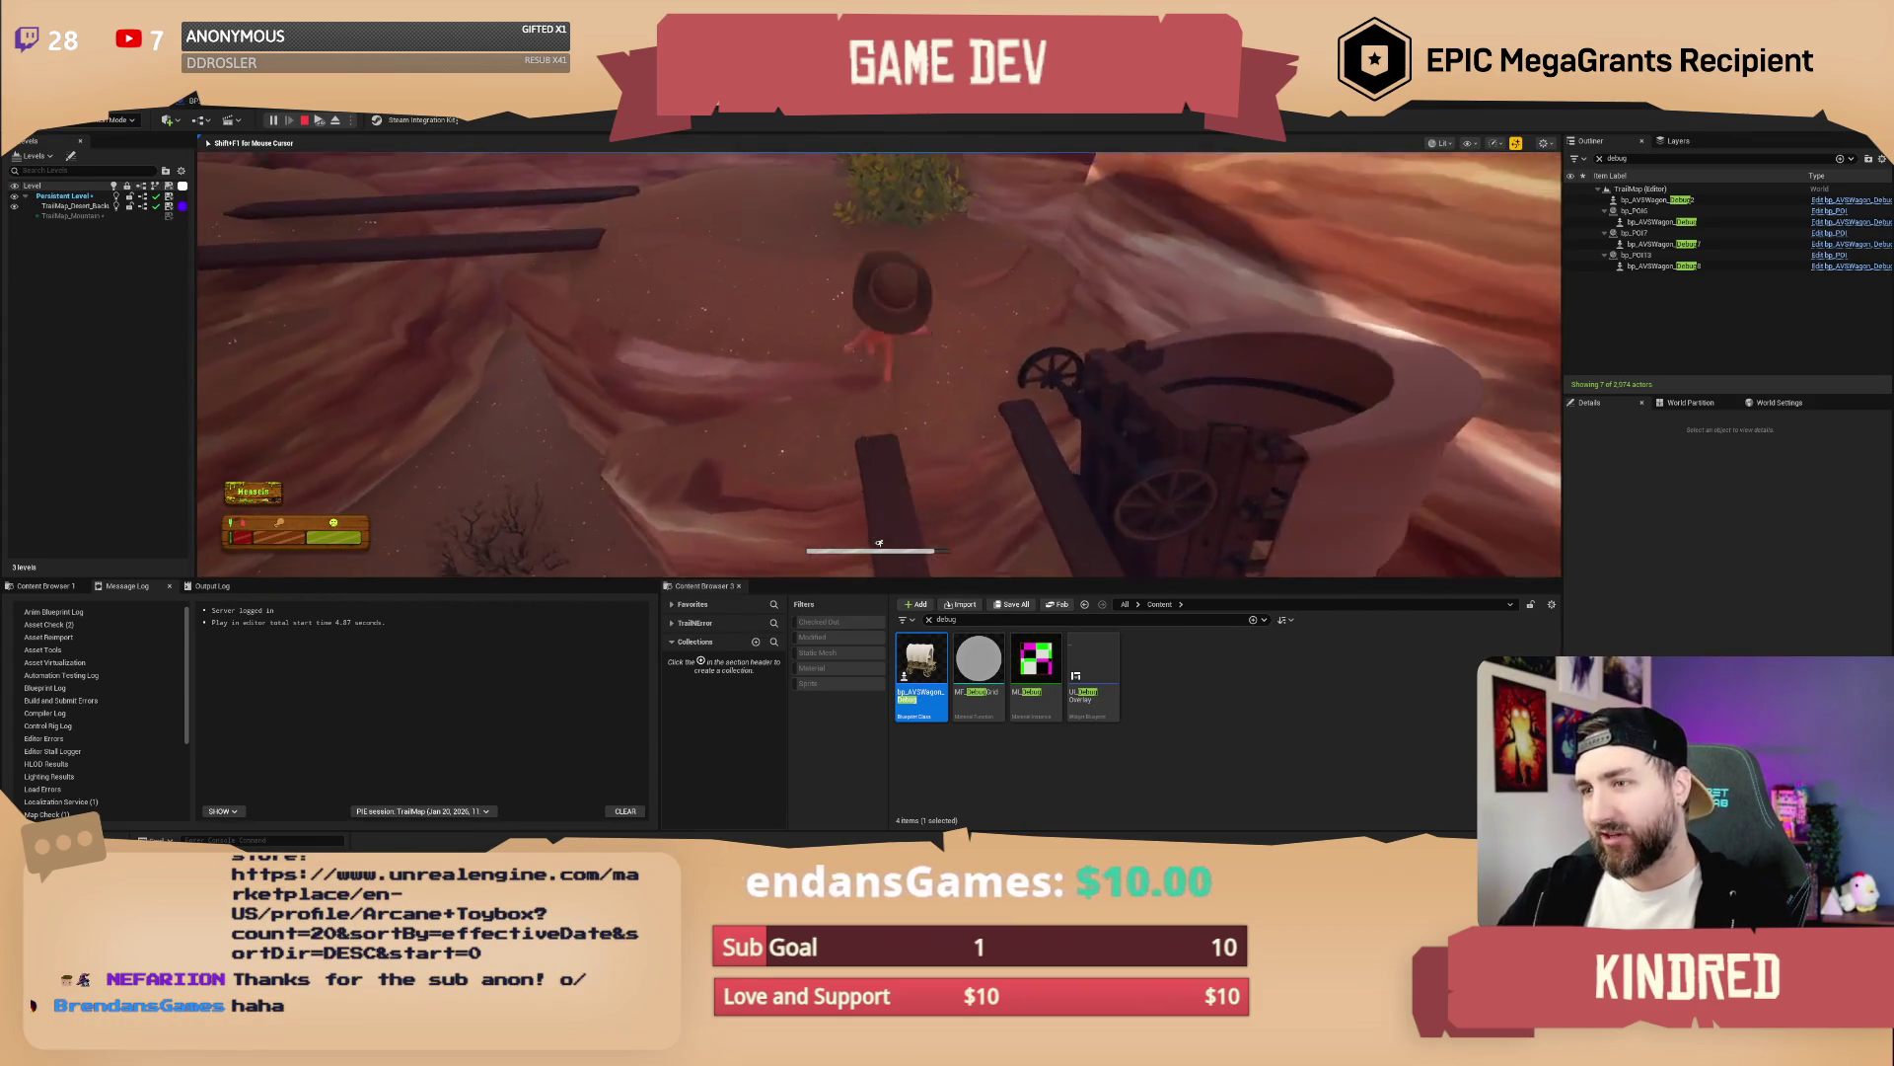
key(w)
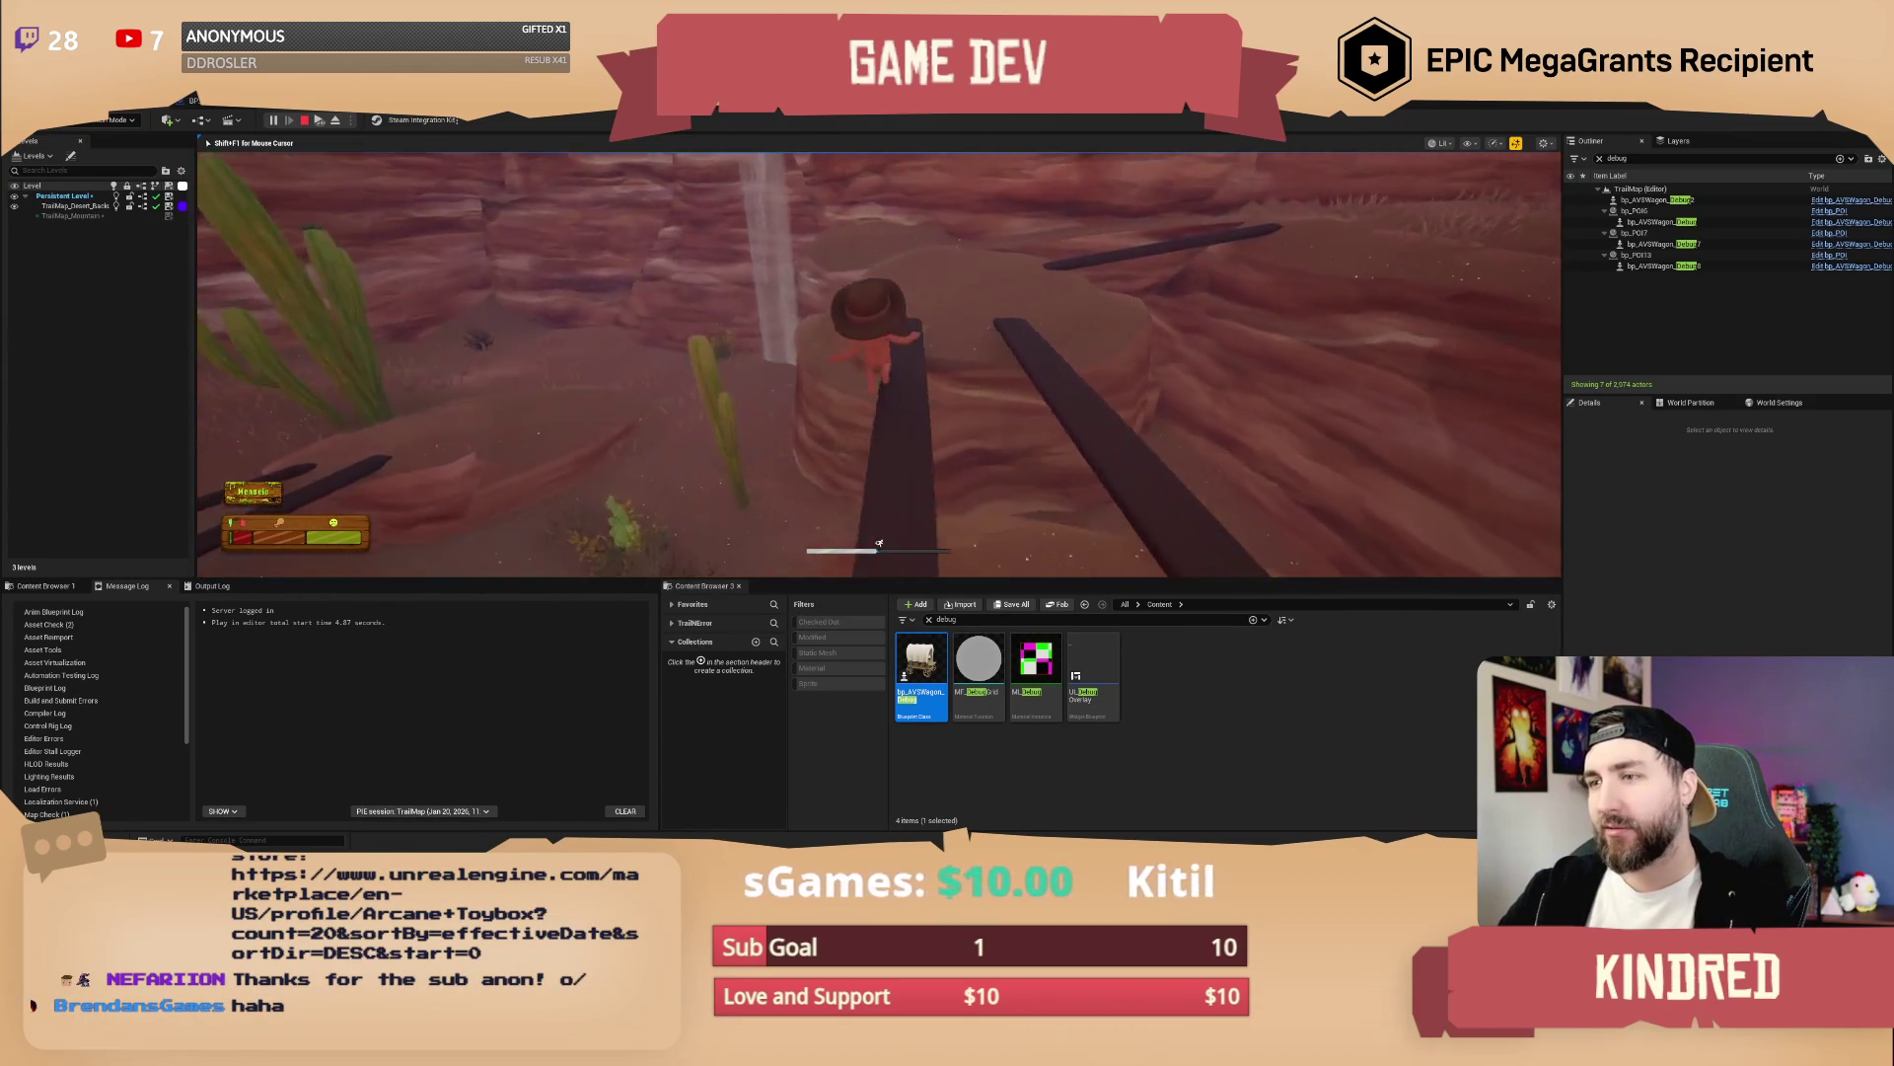
key(w)
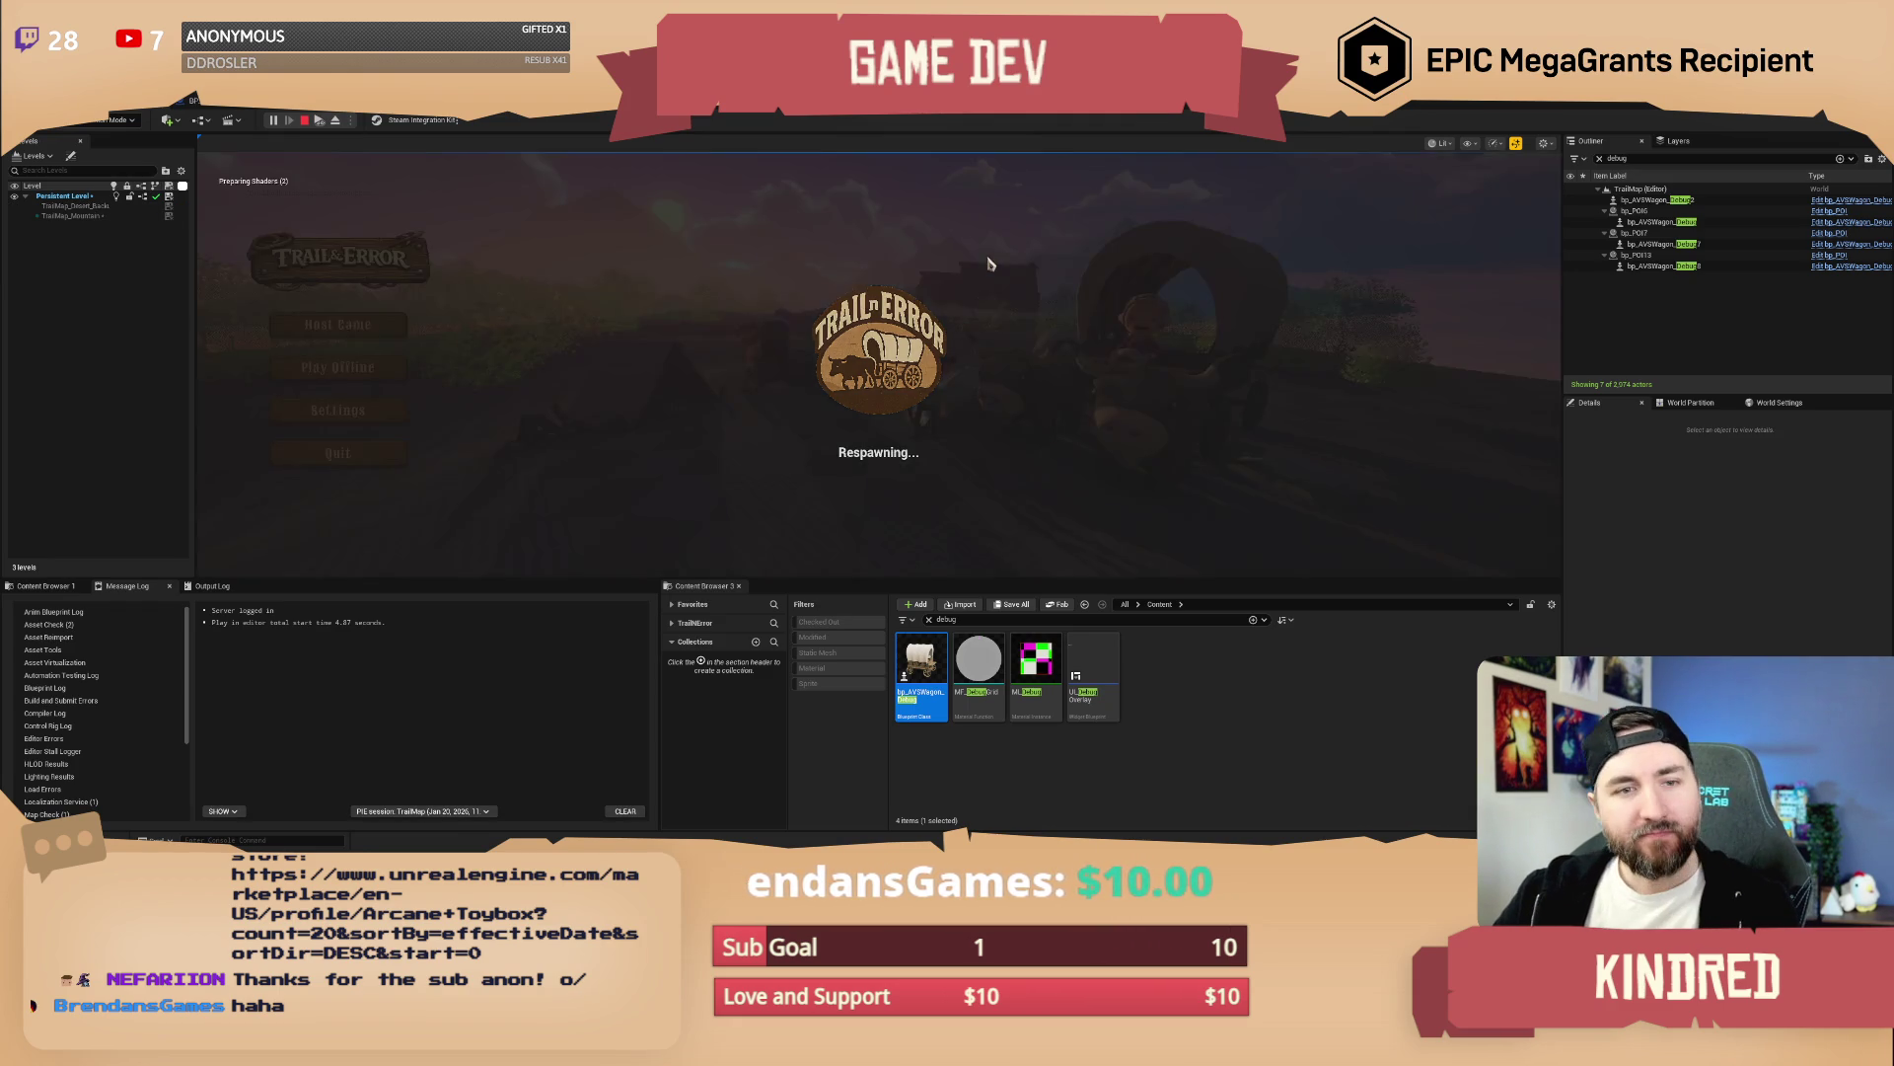
Stop the playtest and fly the editor camera to the canyon's cacti, fence and wooden walkway
key(Escape)
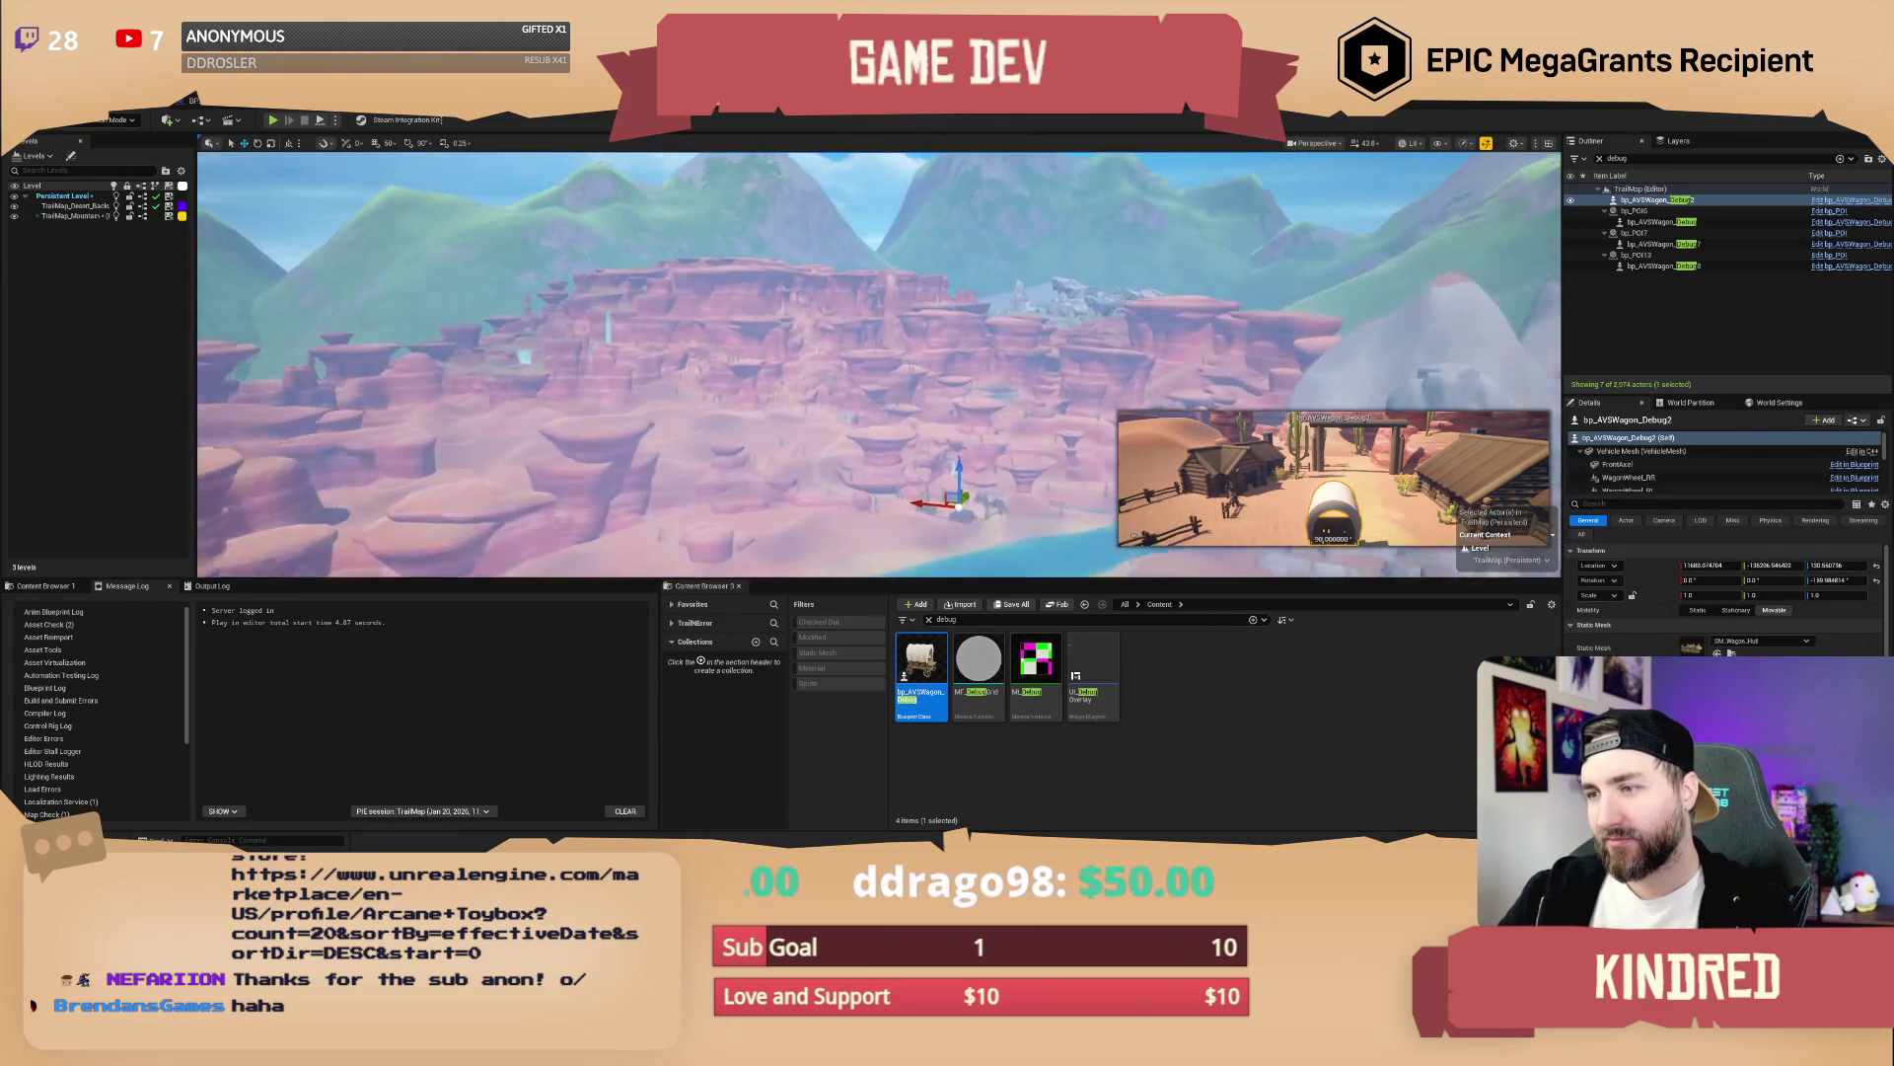
key(w)
key(w)
scroll(878, 365, down, 3)
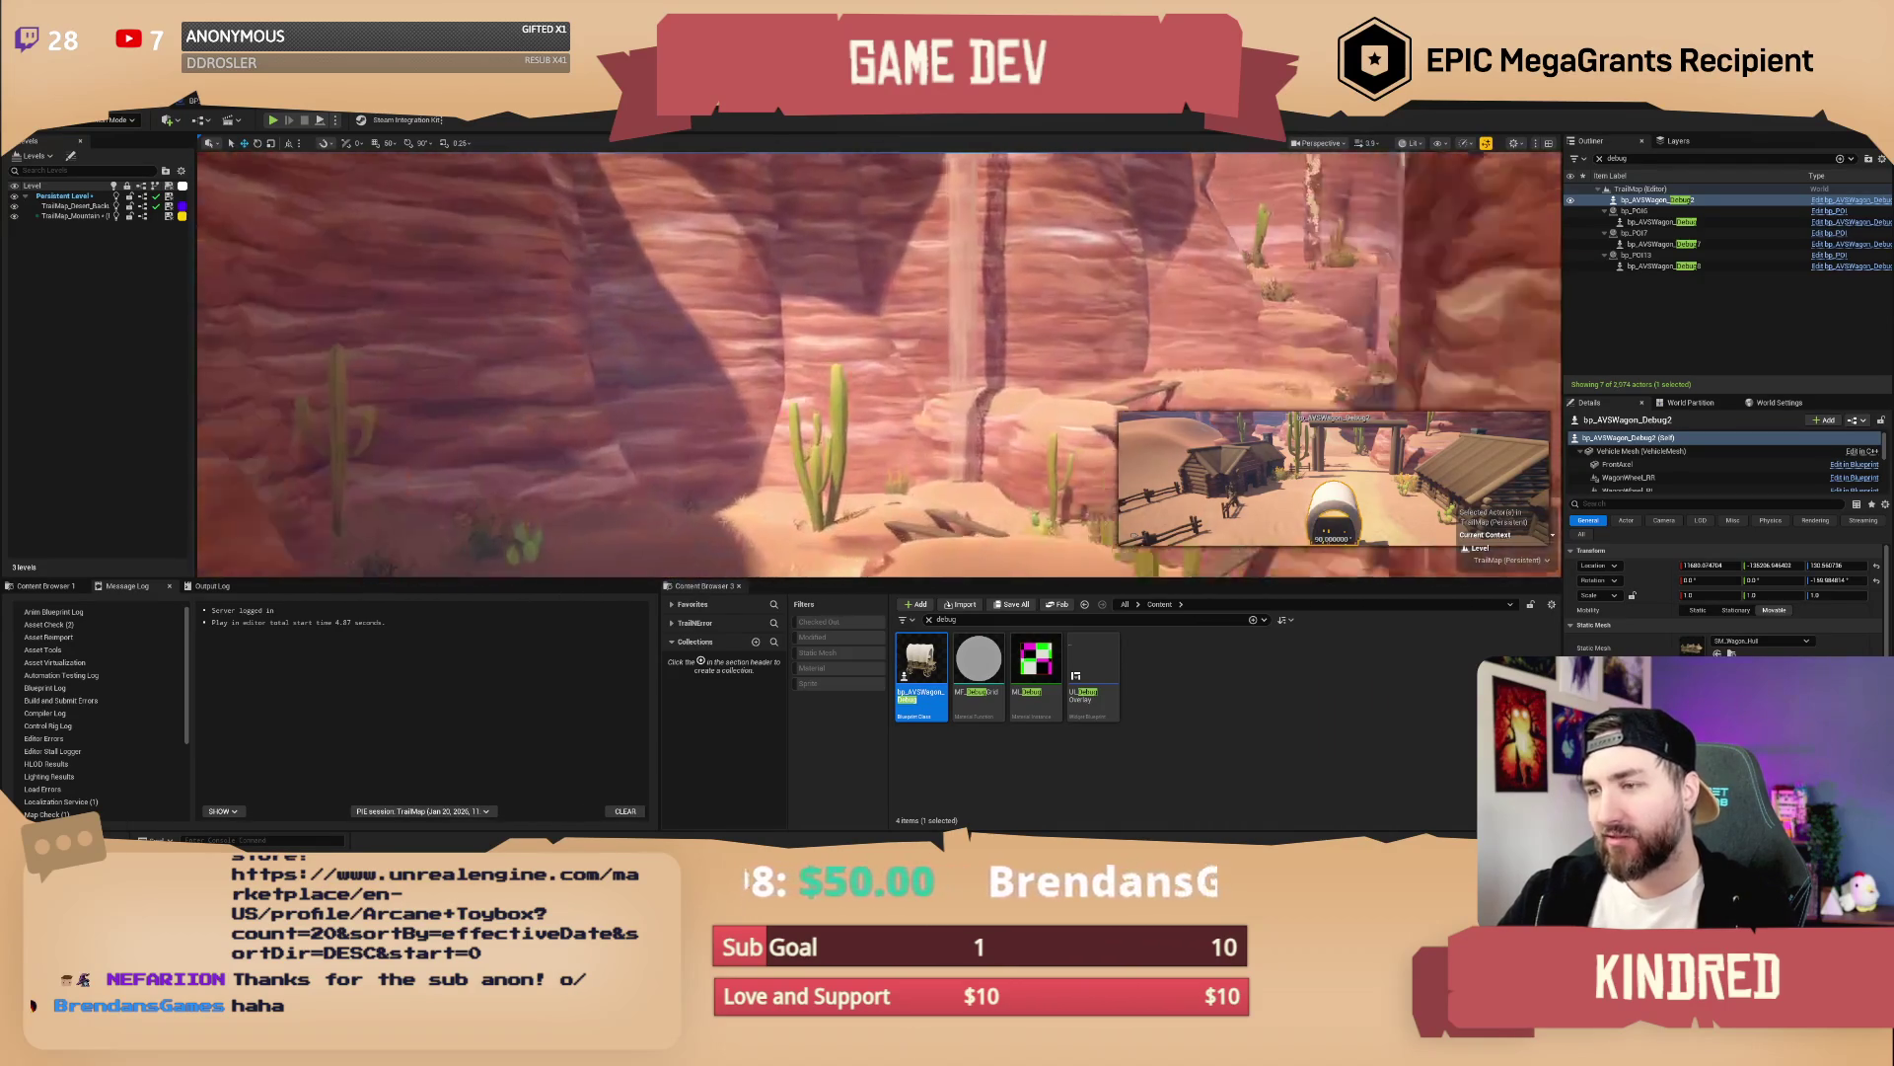
key(w)
scroll(878, 365, down, 2)
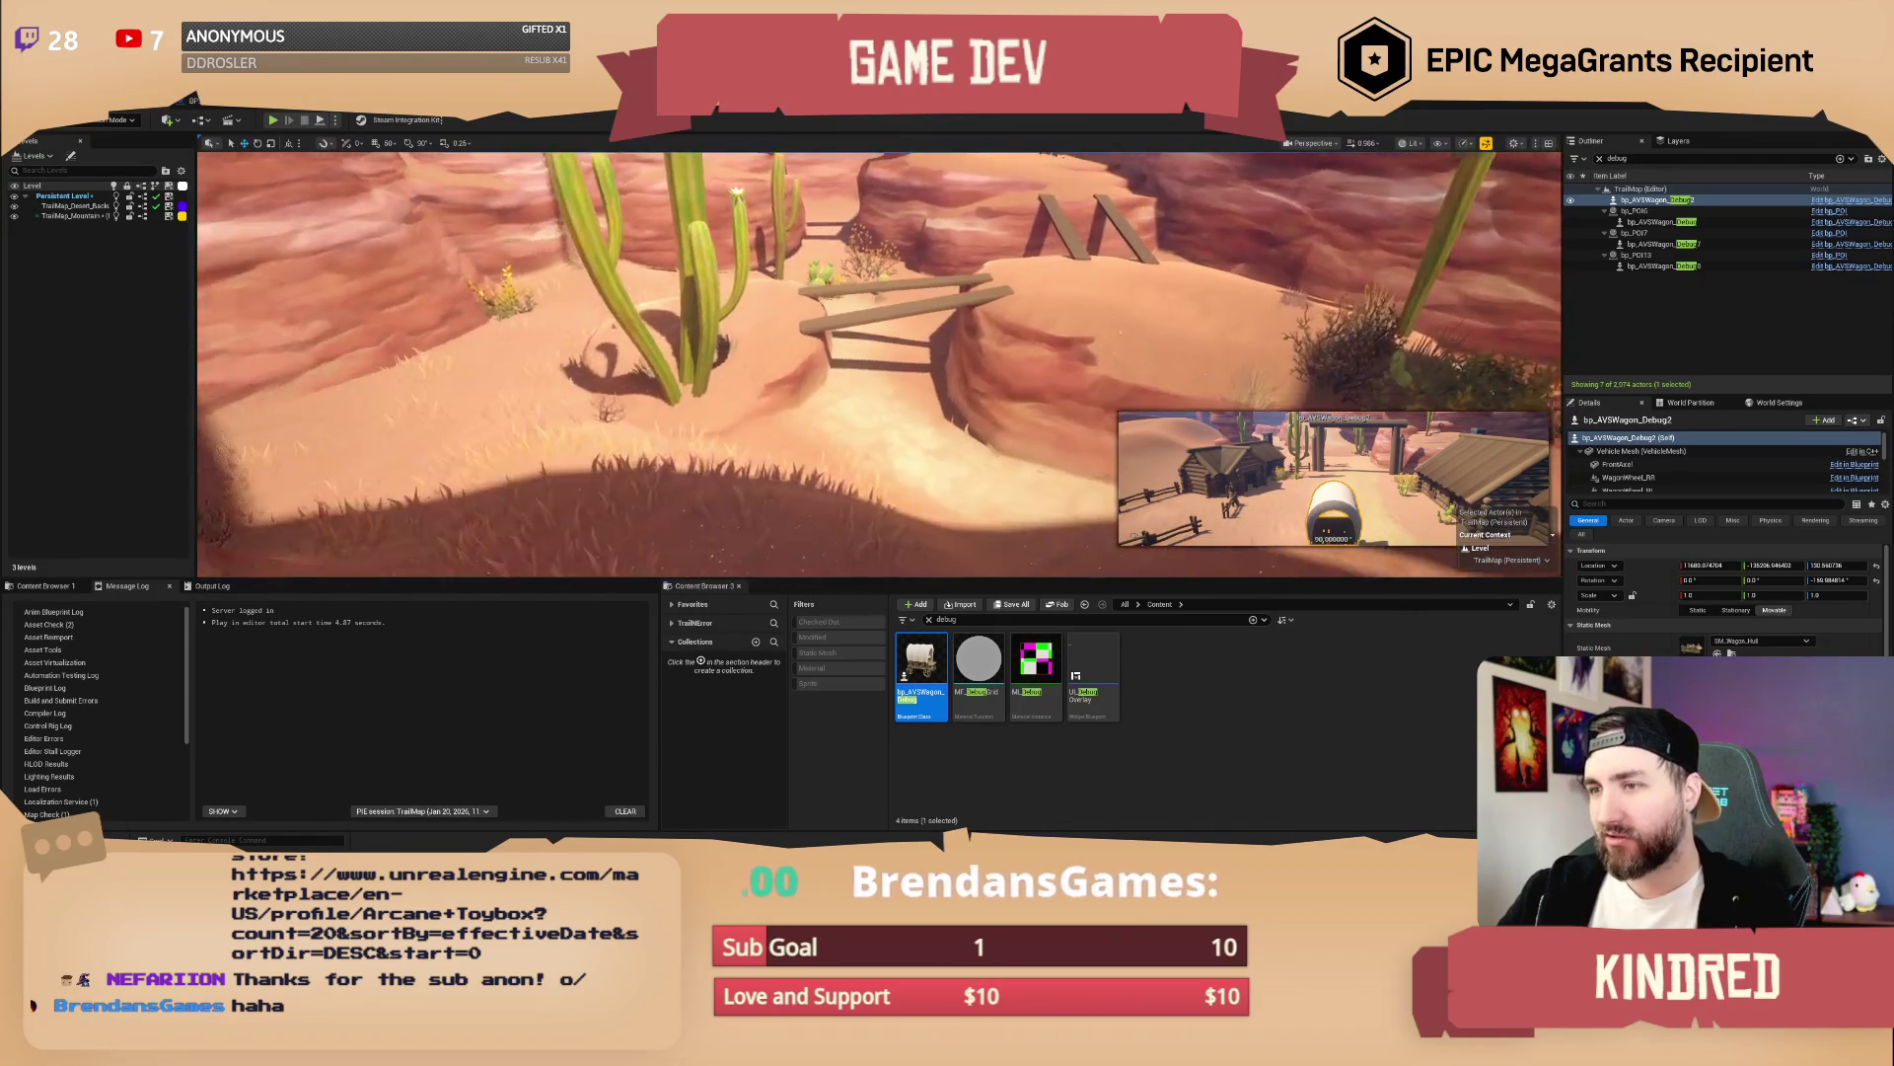
scroll(878, 365, down, 2)
key(a)
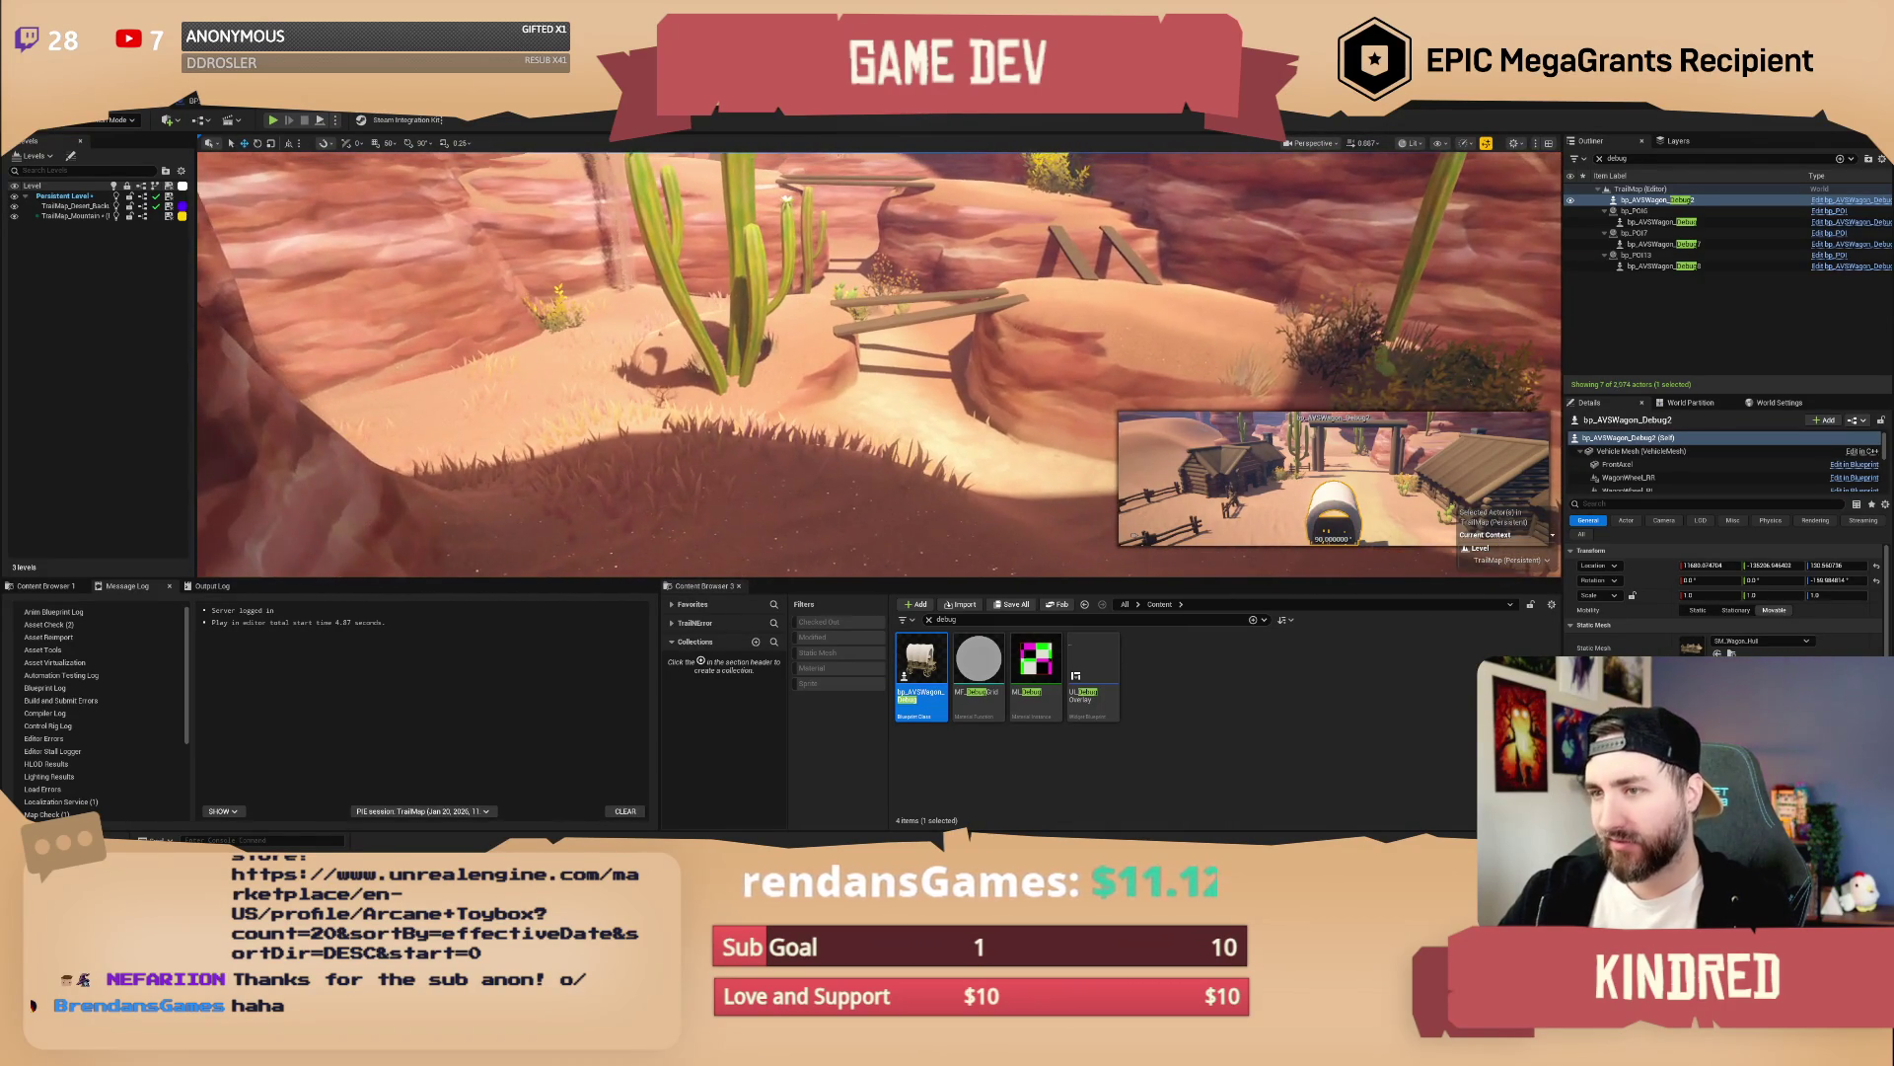
scroll(878, 365, up, 3)
key(d)
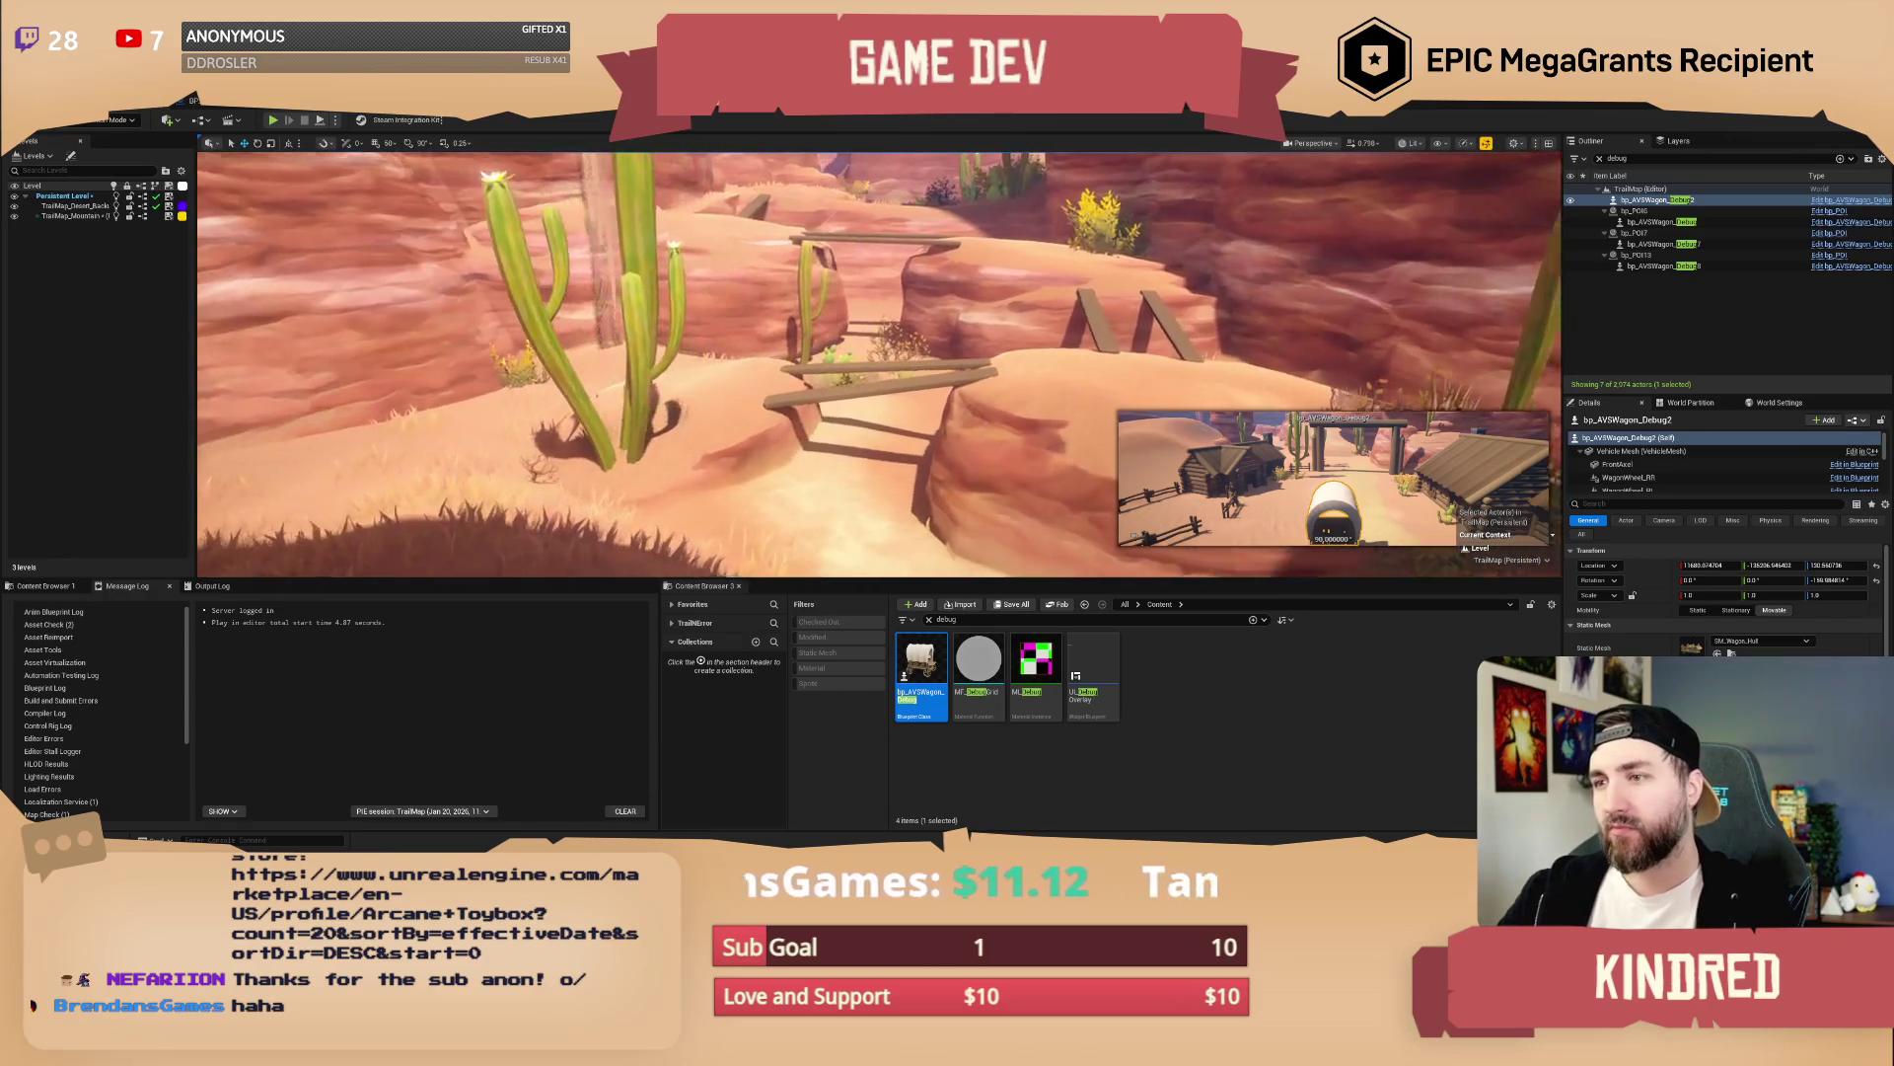
key(a)
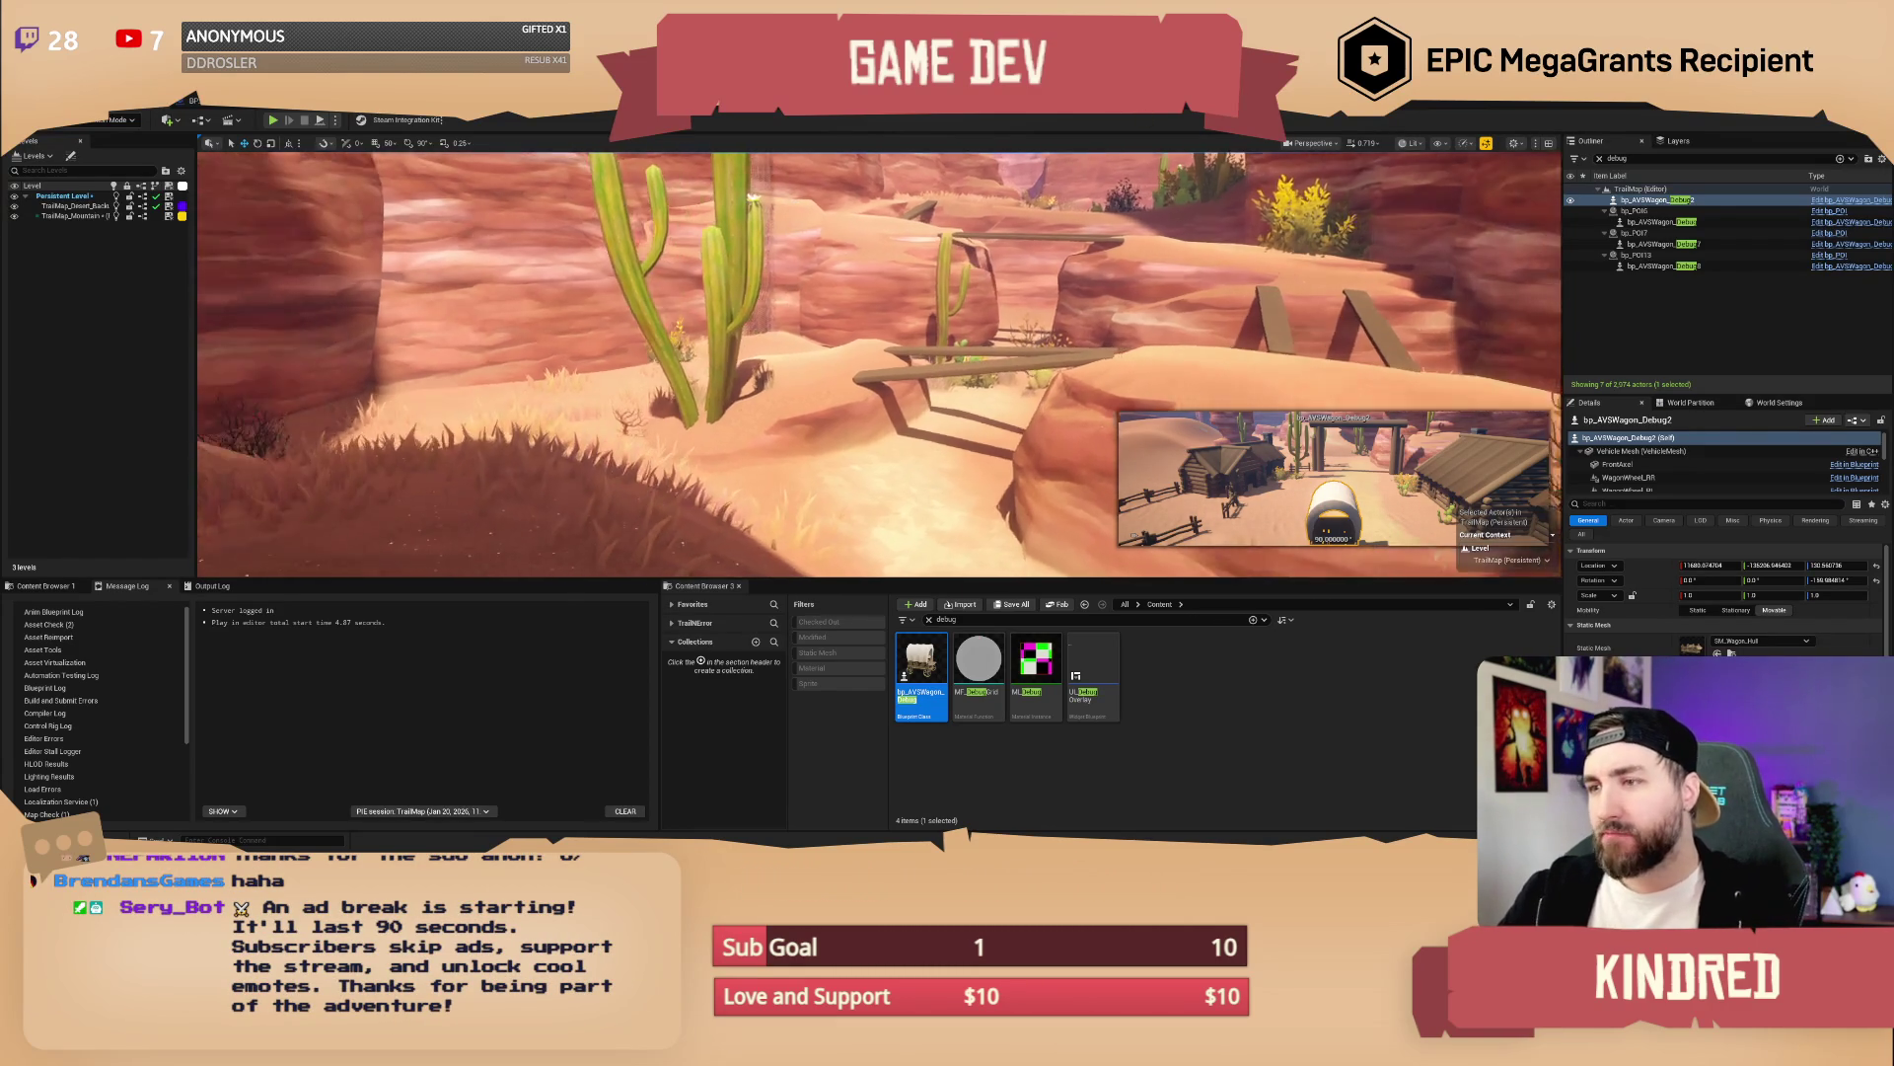
key(alt+p)
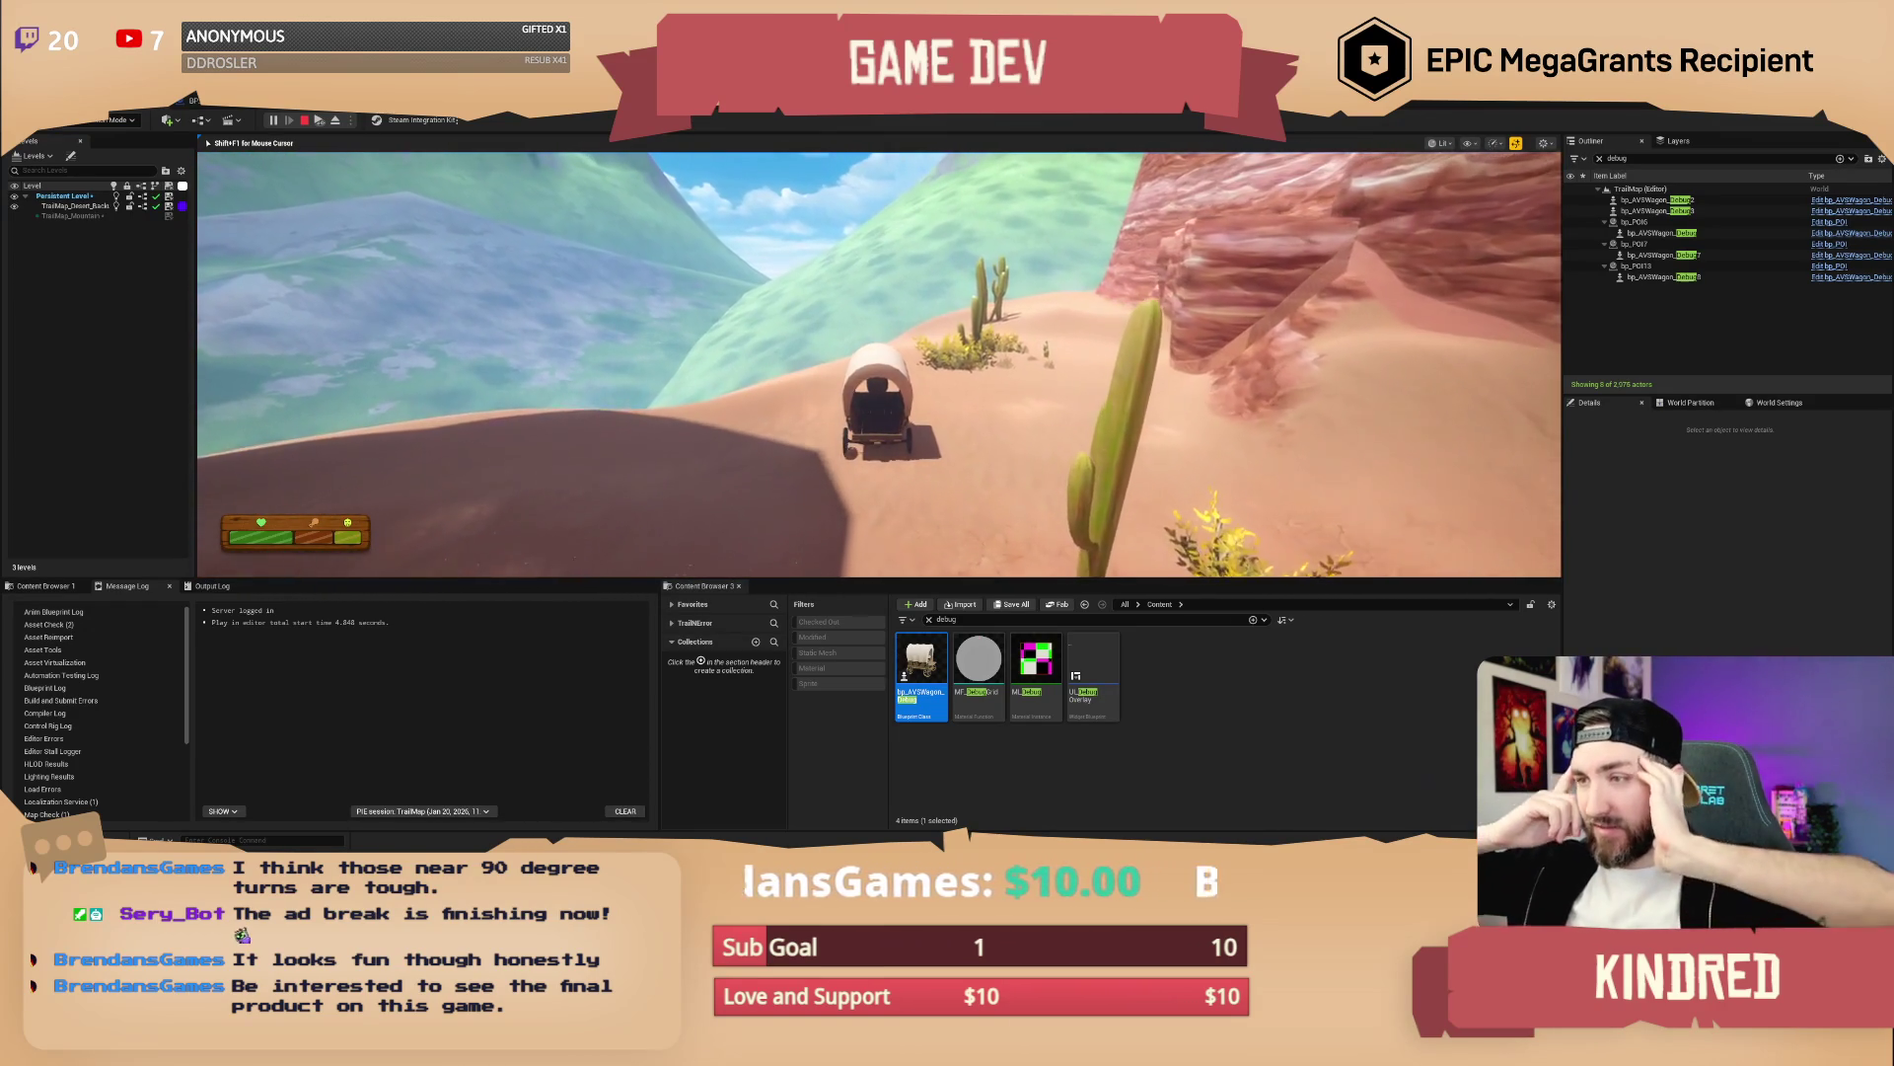
Stop the playtest, delete the Debug3 wagon, and focus the Debug2 wagon before replaying
key(Escape)
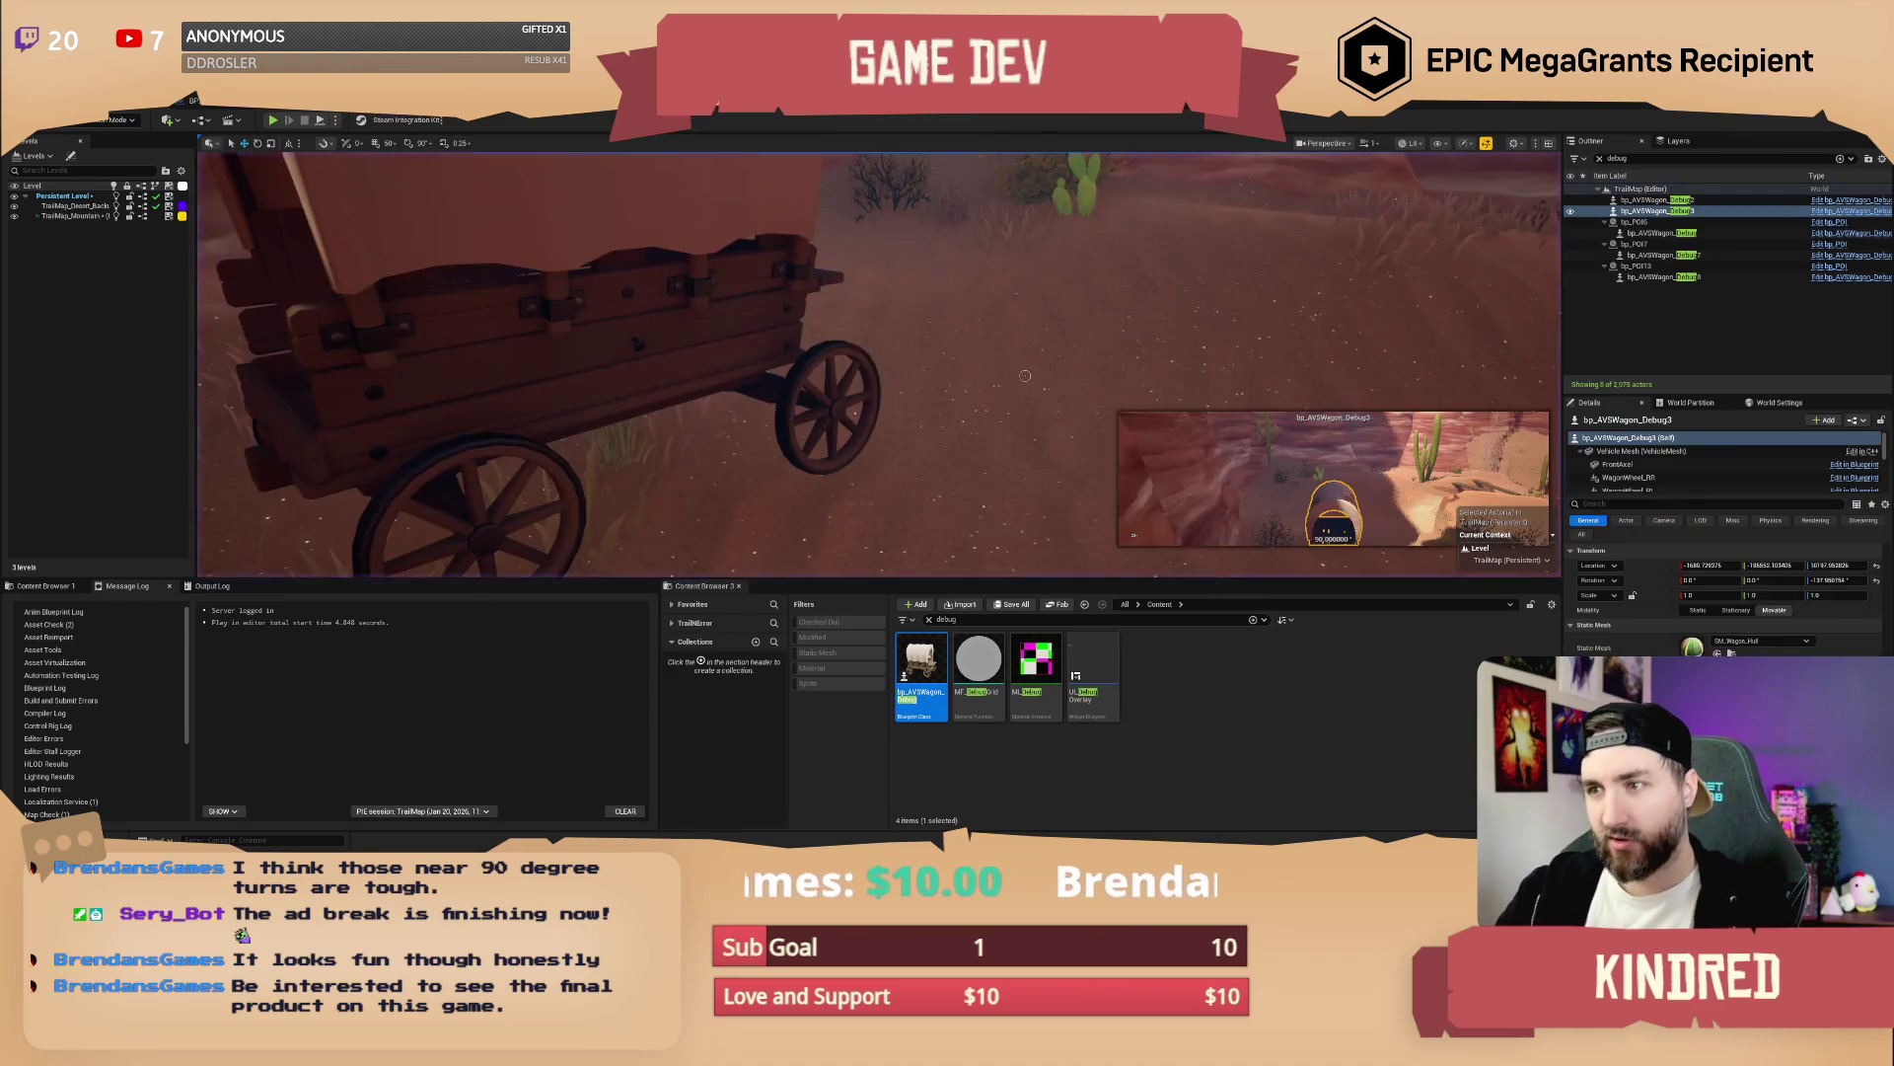
key(f)
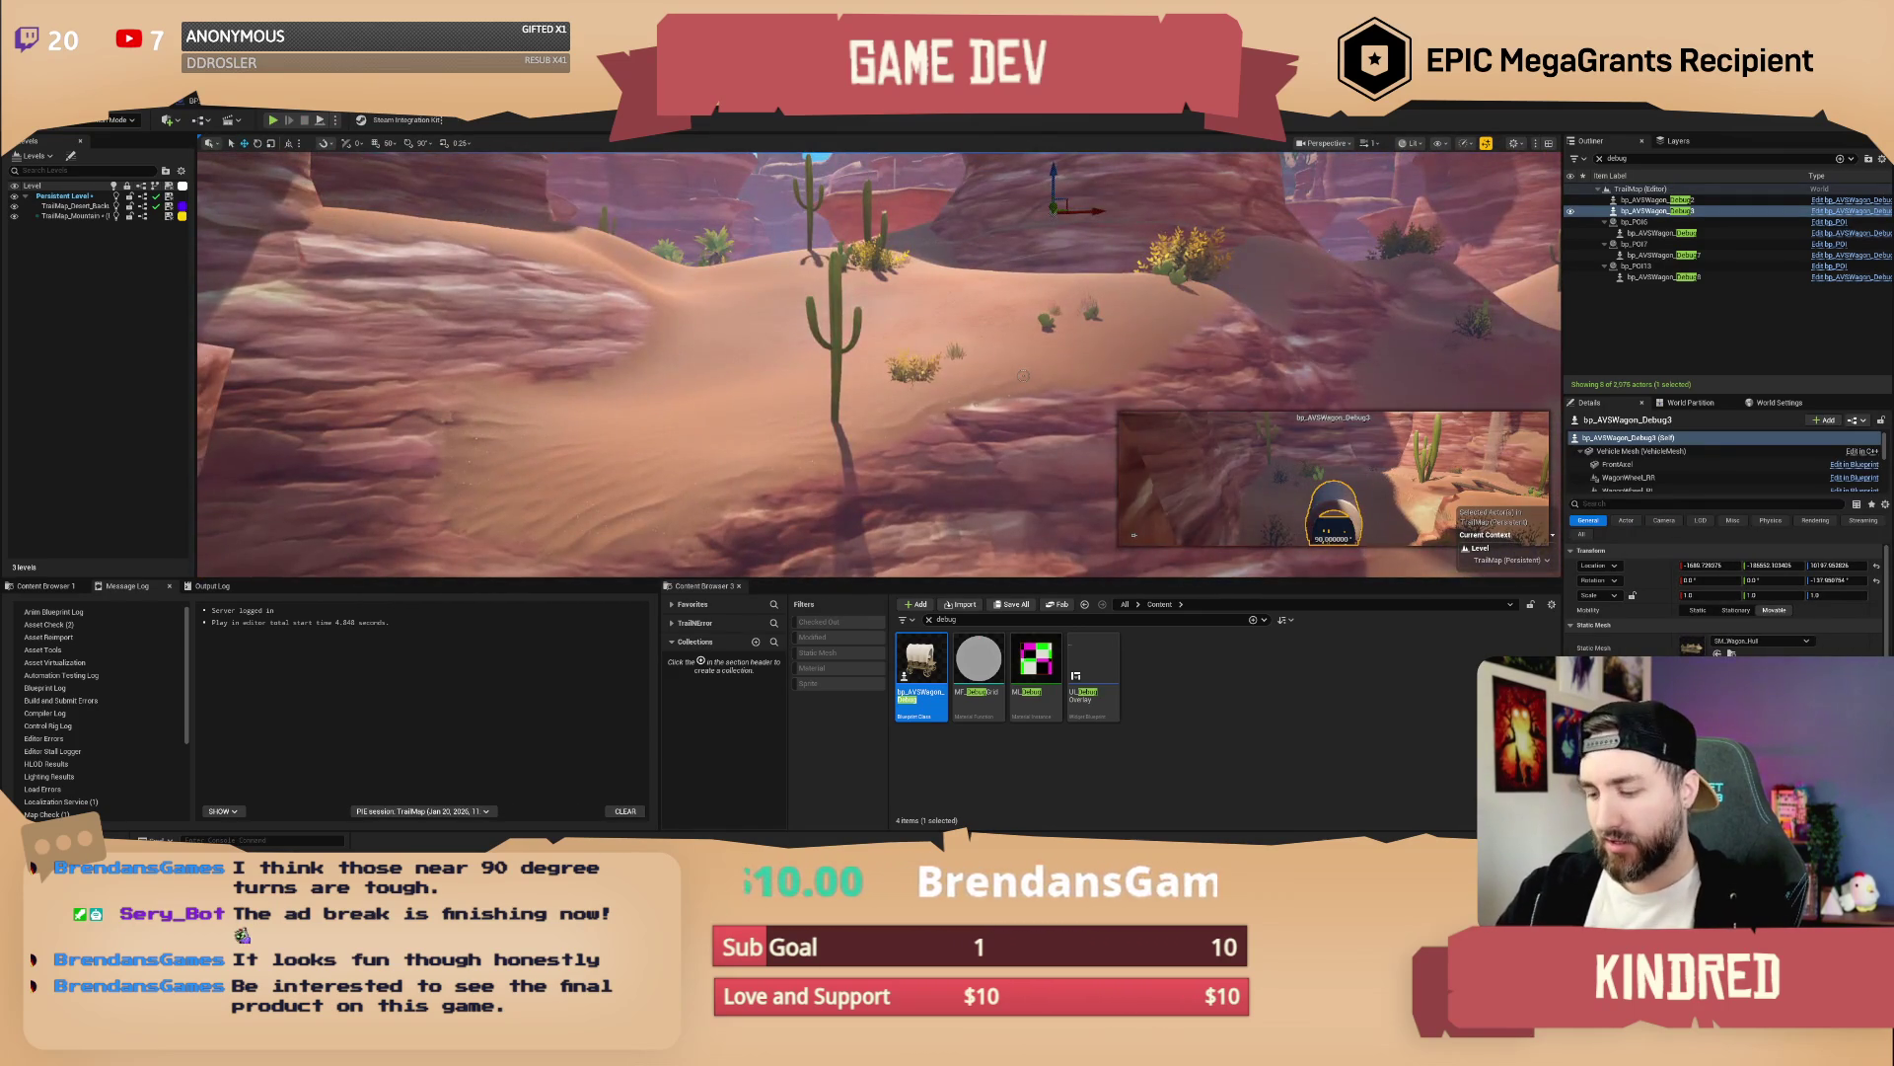
key(Delete)
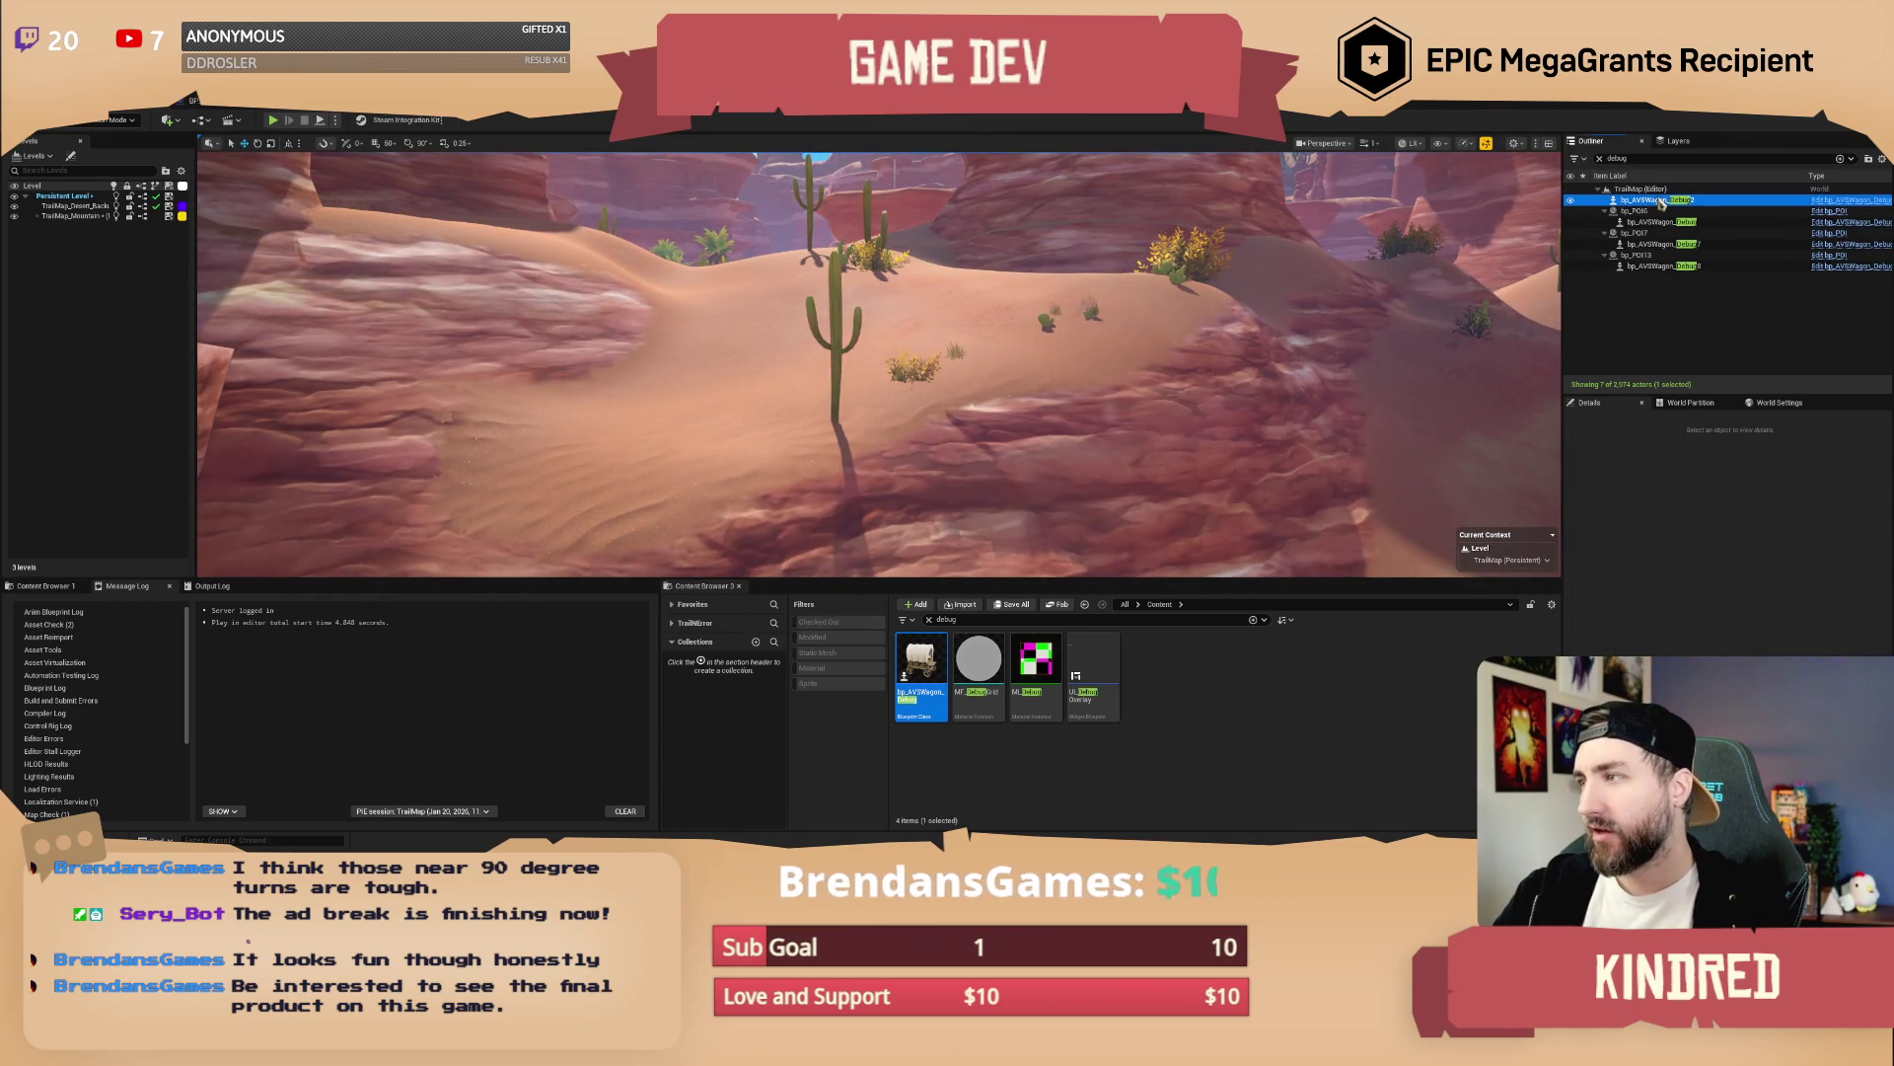
double_click(1662, 201)
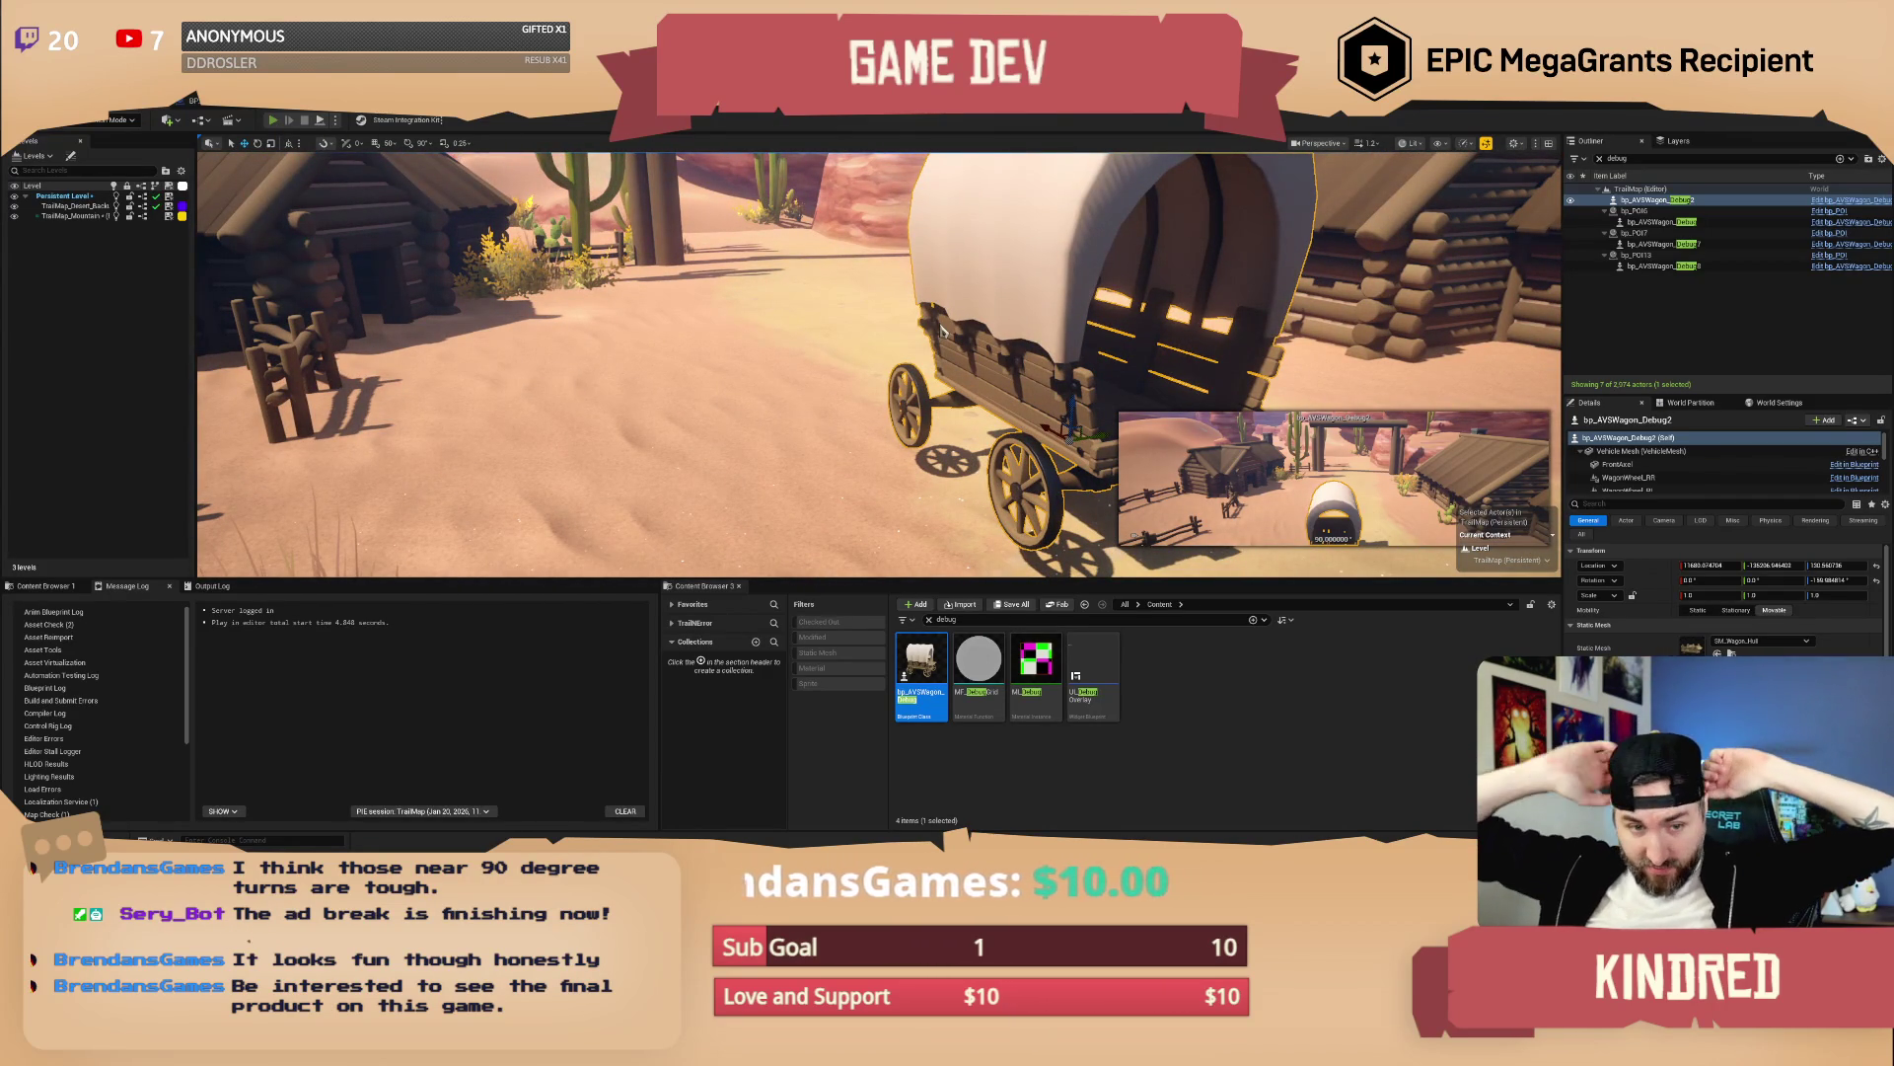
key(alt+p)
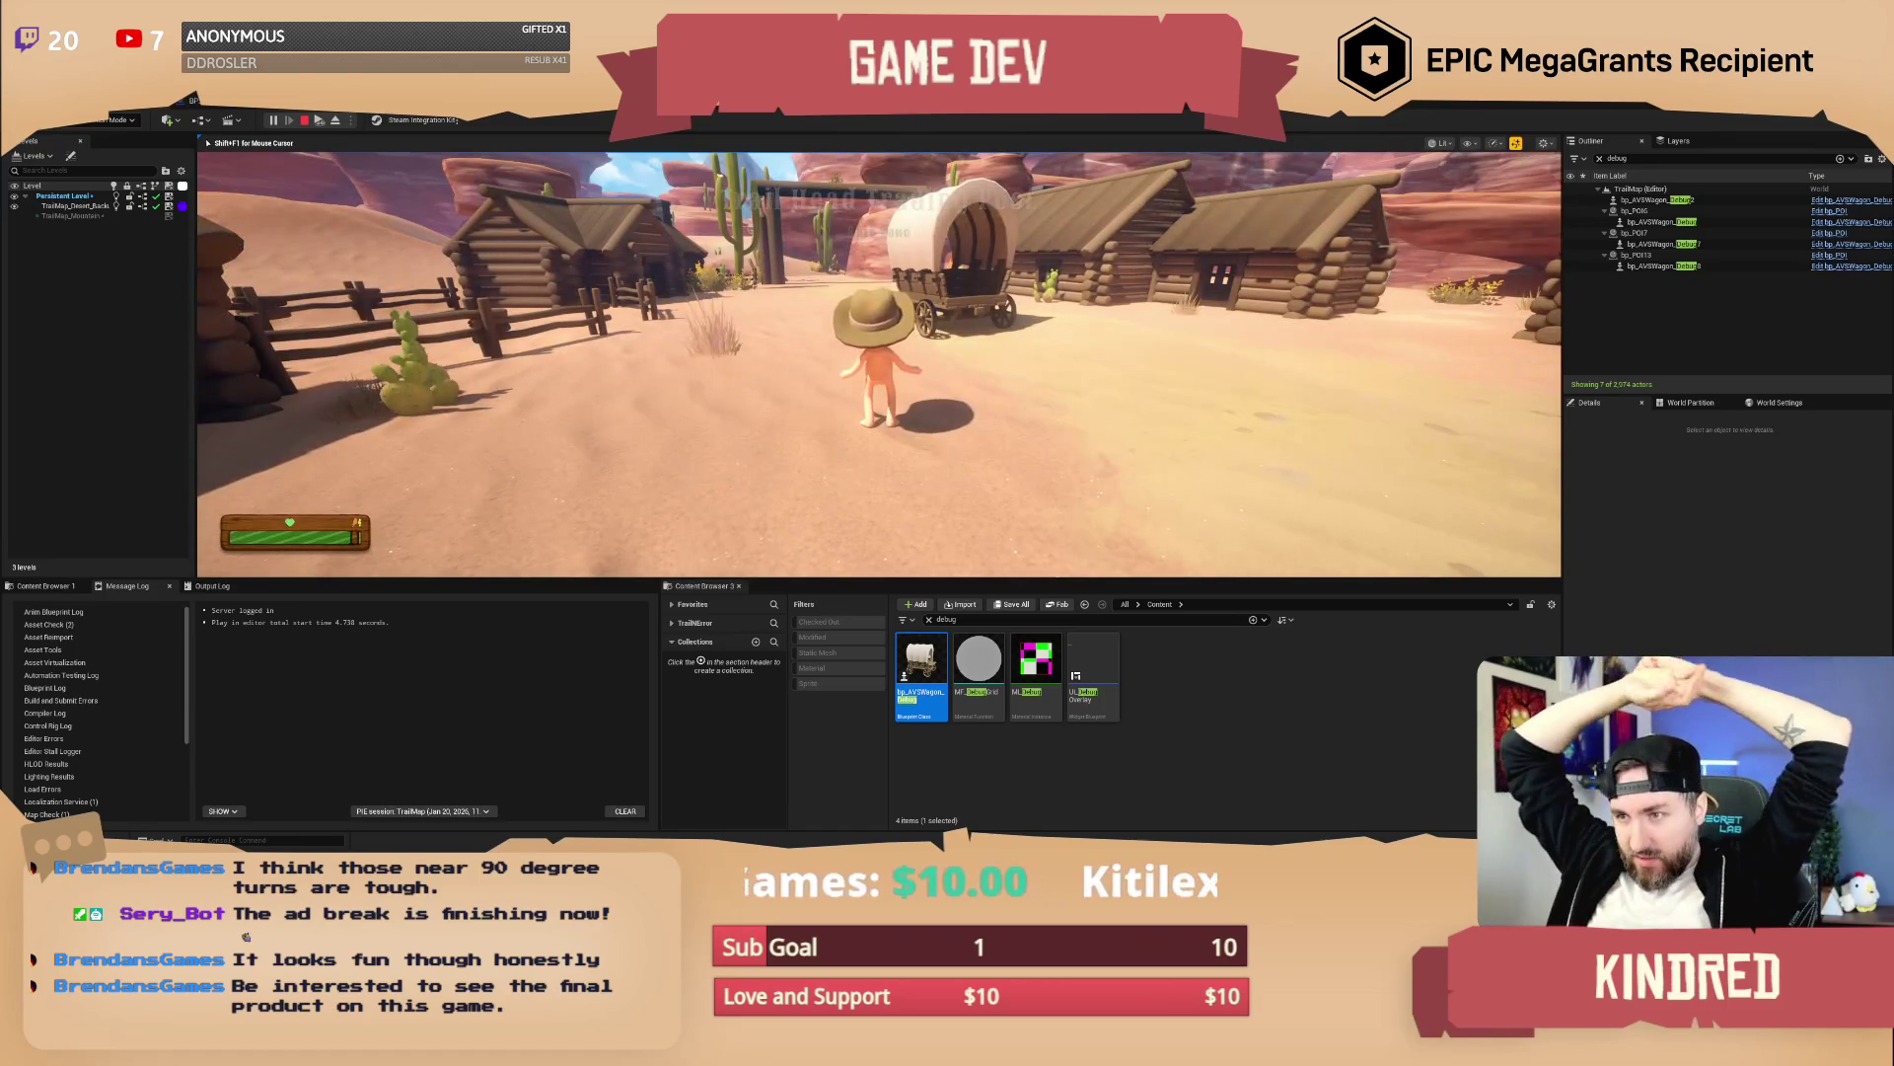
Run behind the wagon toward the wooden gate, then pause and eject to the editor
key(w)
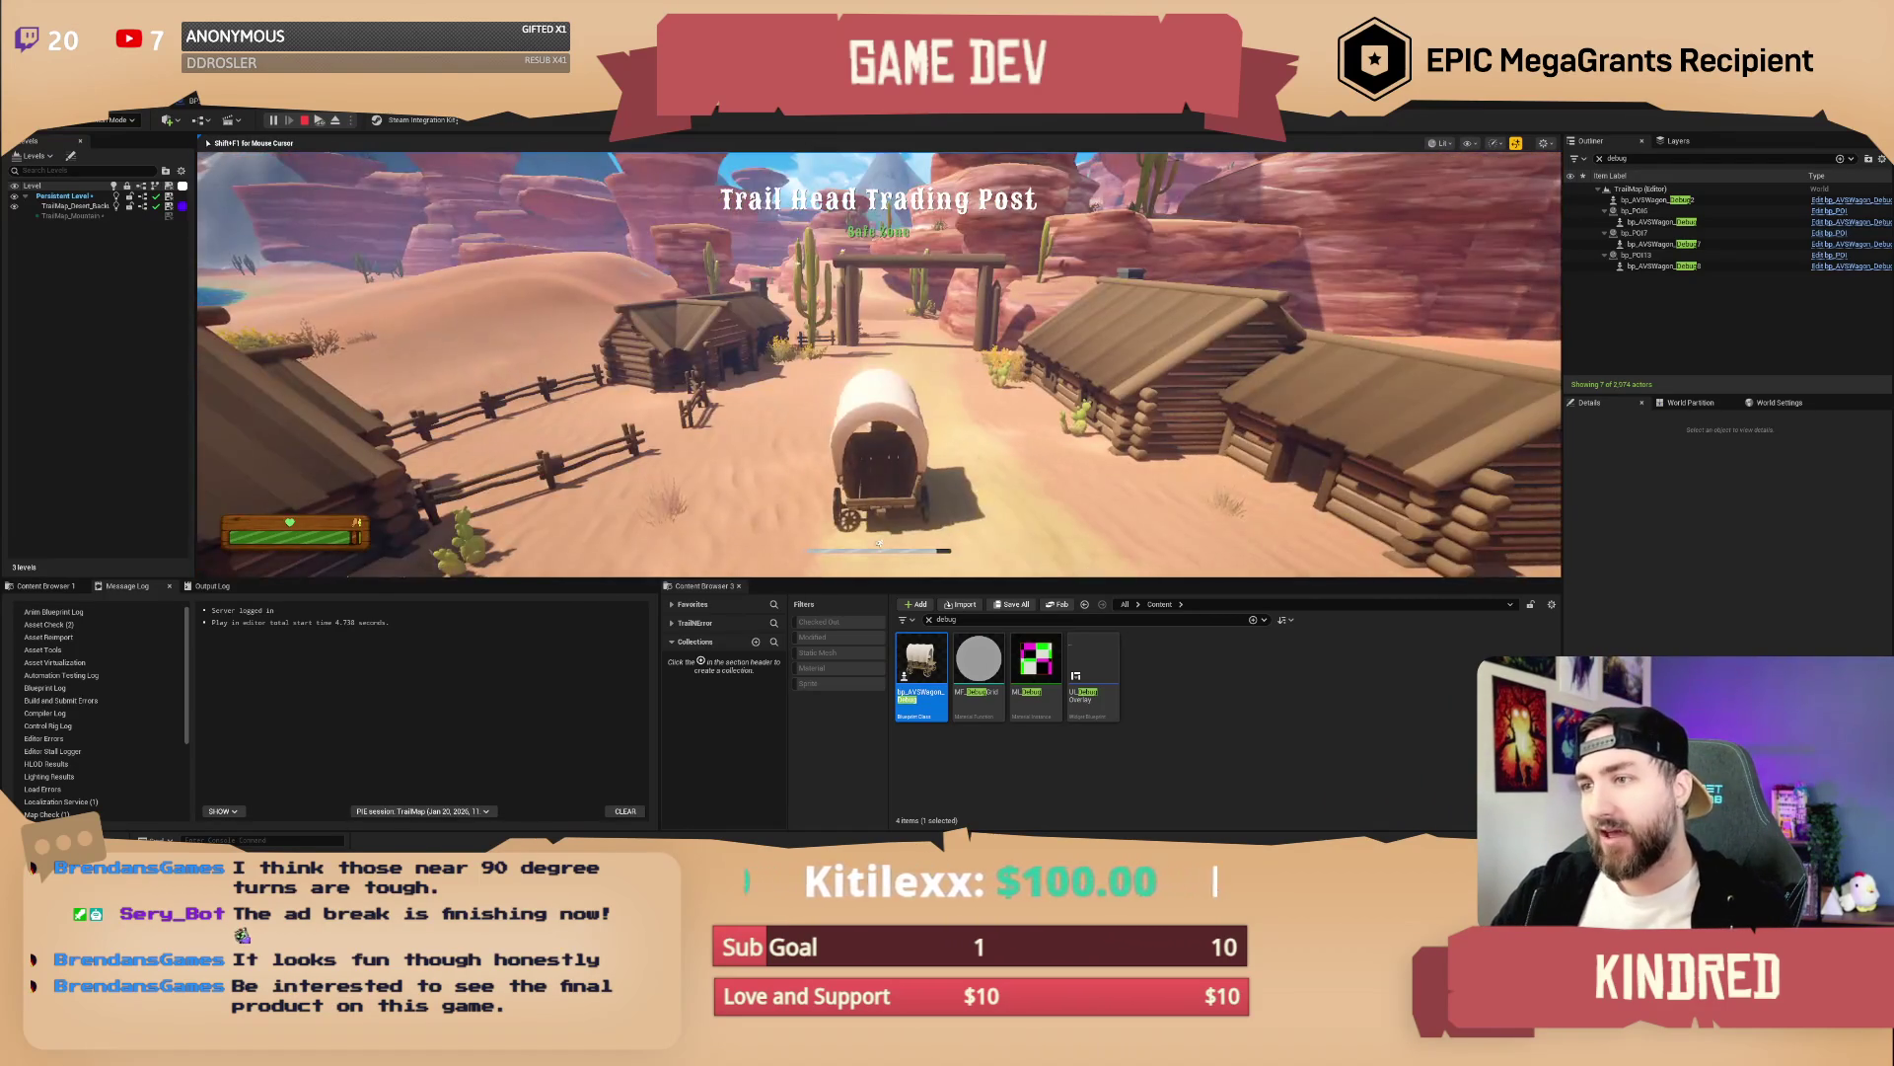
key(w)
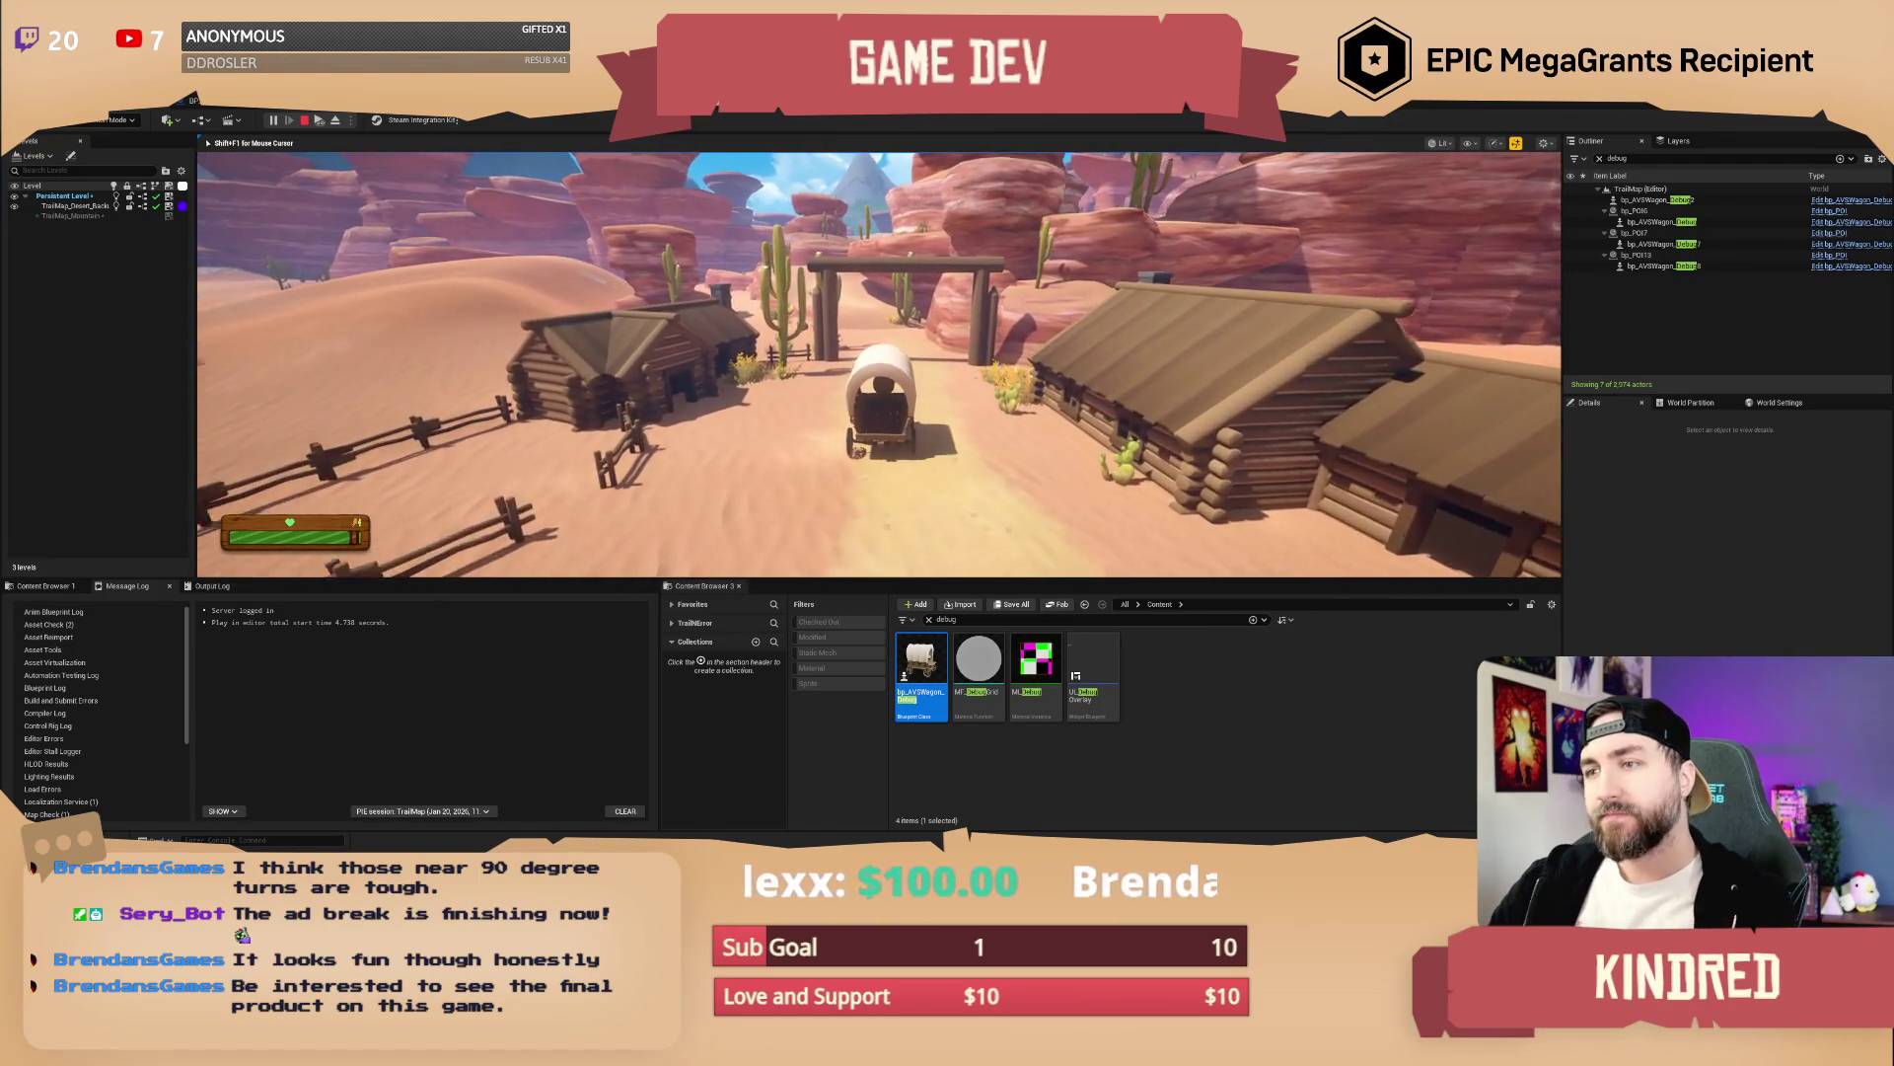
key(w)
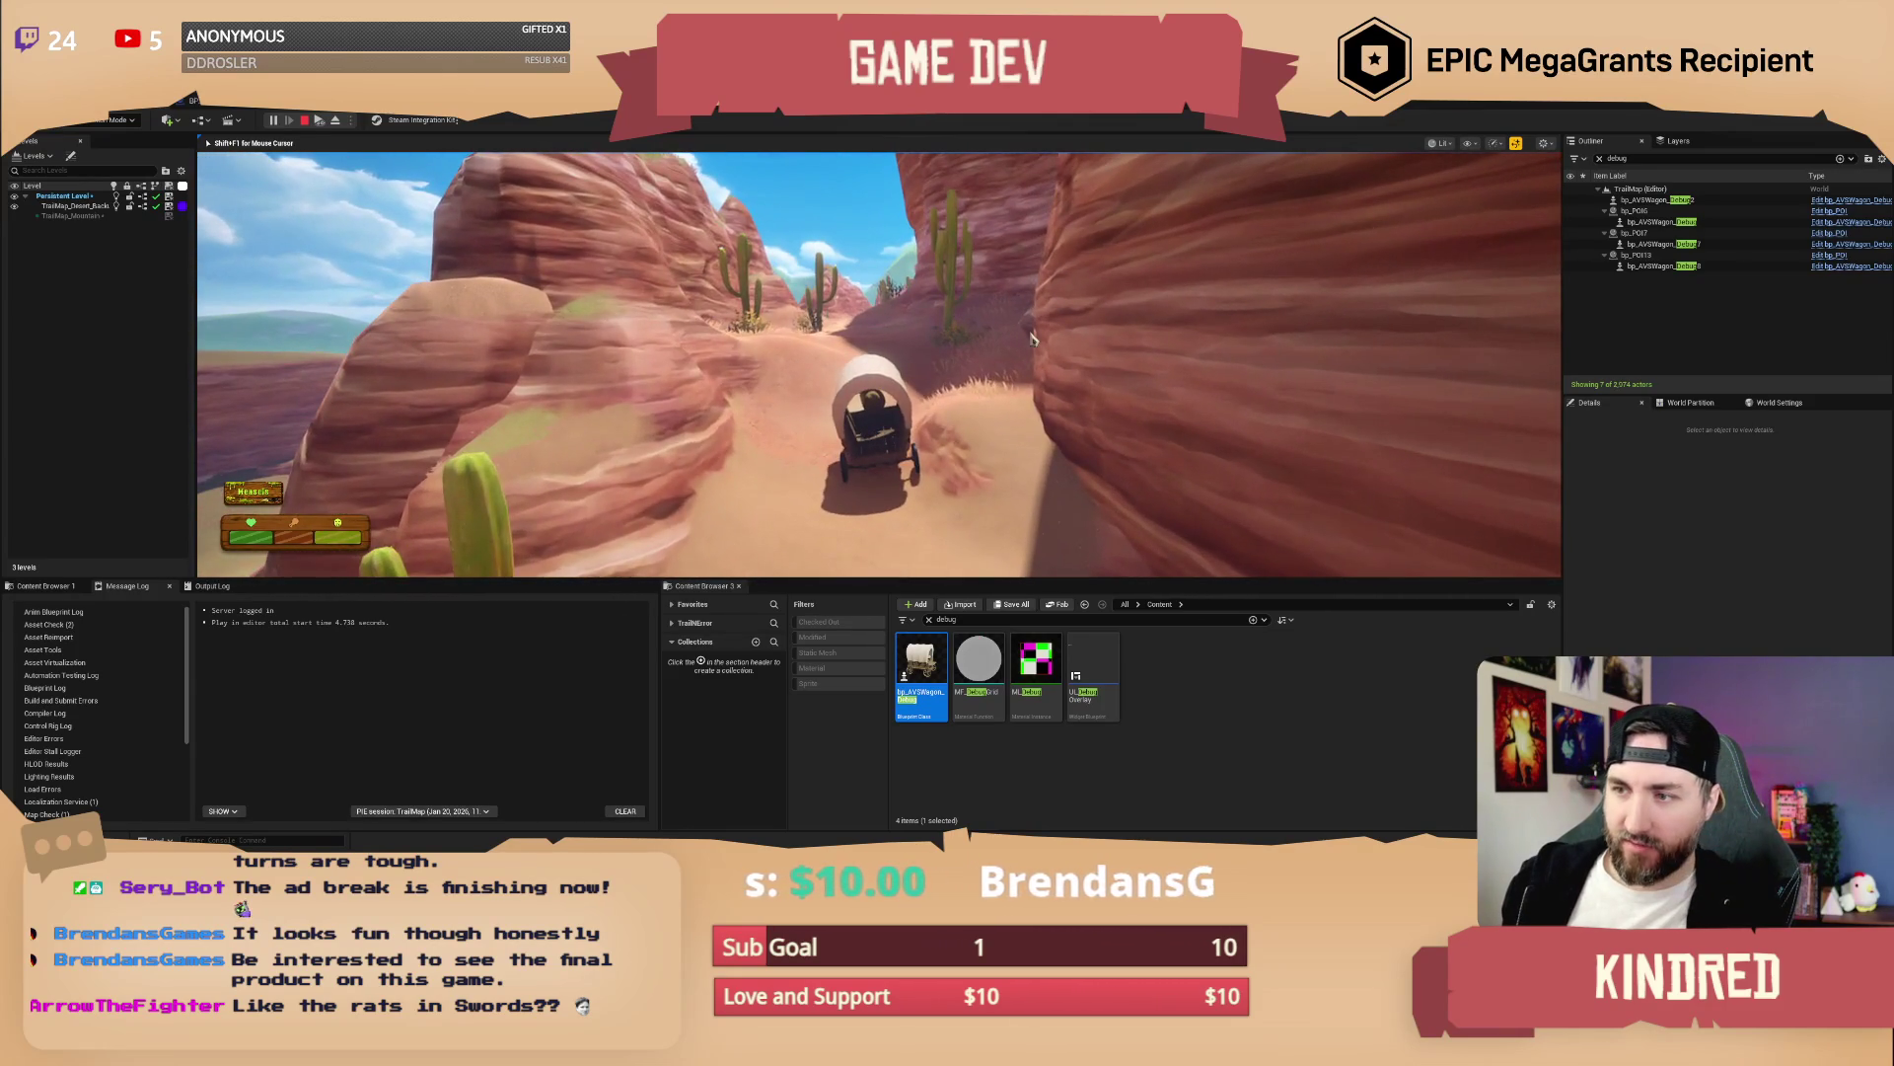
key(Pause)
key(F8)
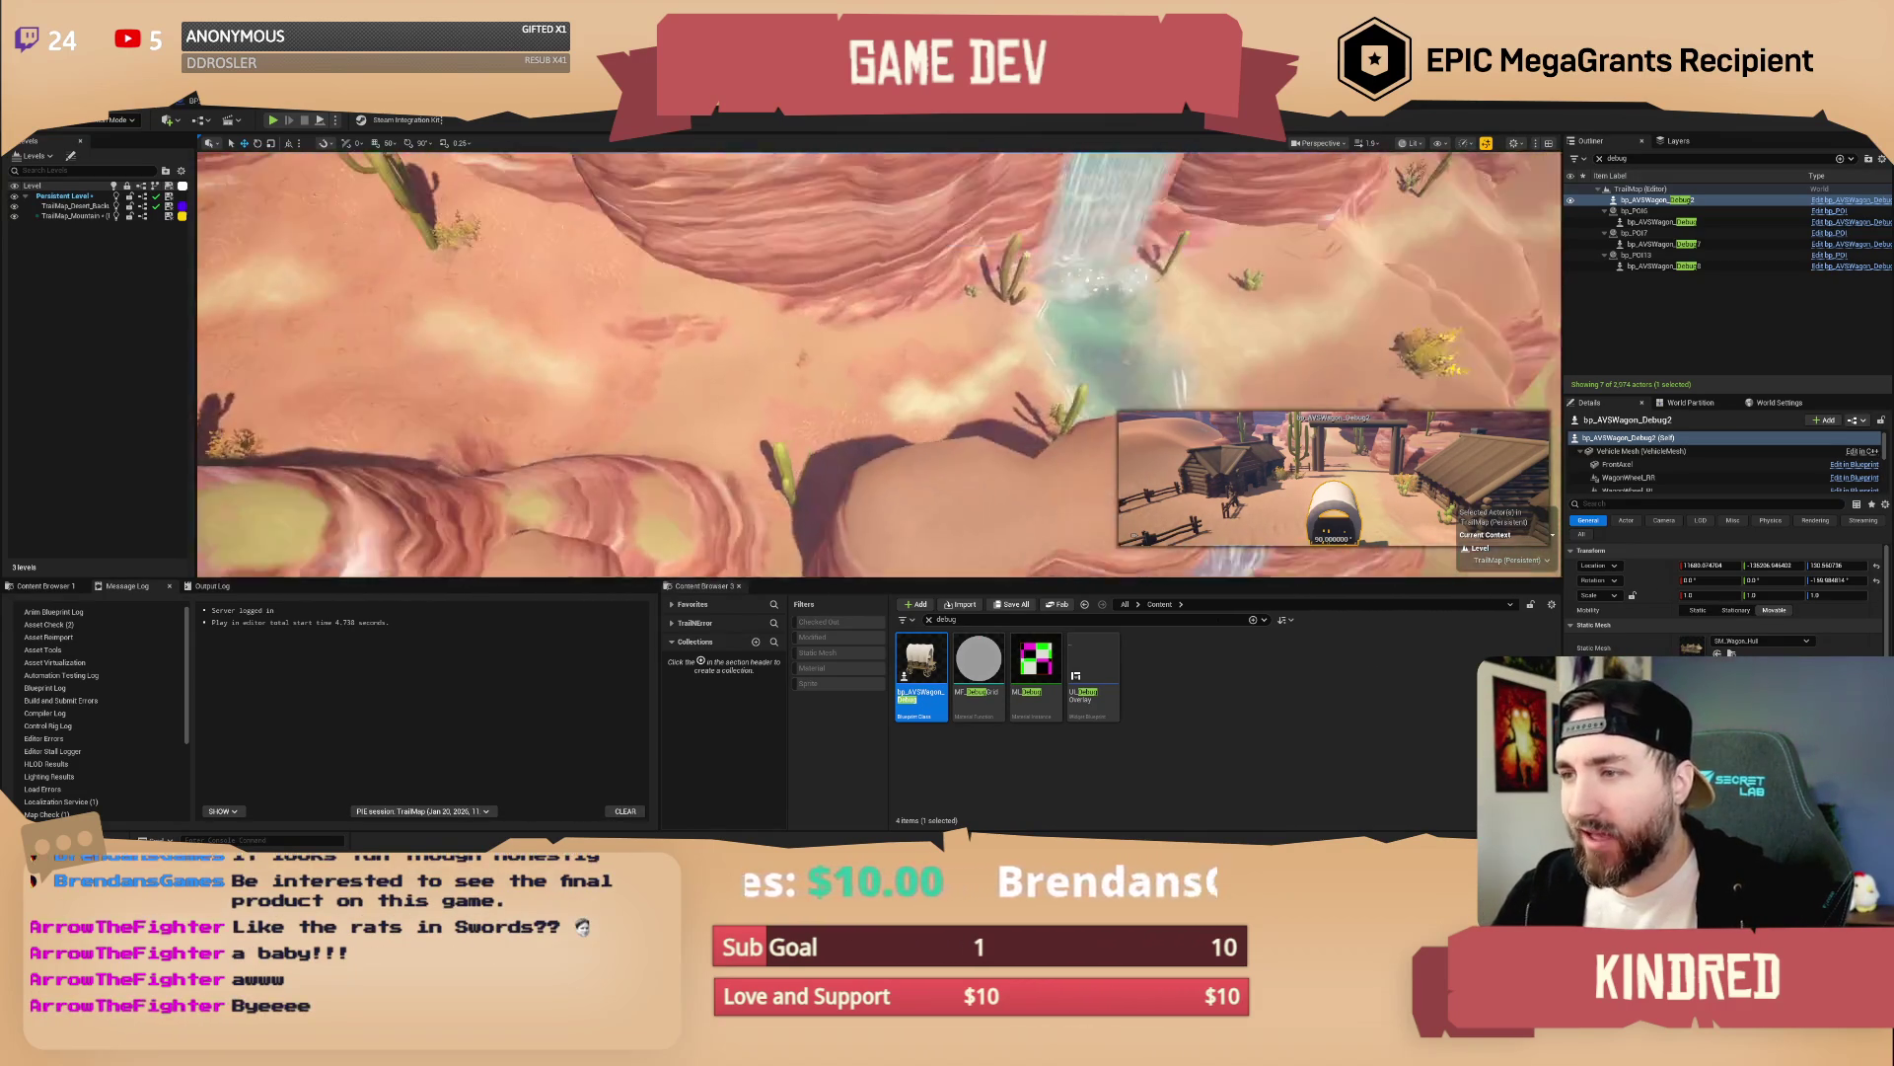
Drop a bp_AVSWagon_Debug3 wagon on the sand by the water, rotated to about -171 degrees
mouse_move(908, 673)
mouse_down()
mouse_move(917, 464)
mouse_move(829, 406)
mouse_move(888, 394)
mouse_move(938, 414)
mouse_up()
key(e)
key(f)
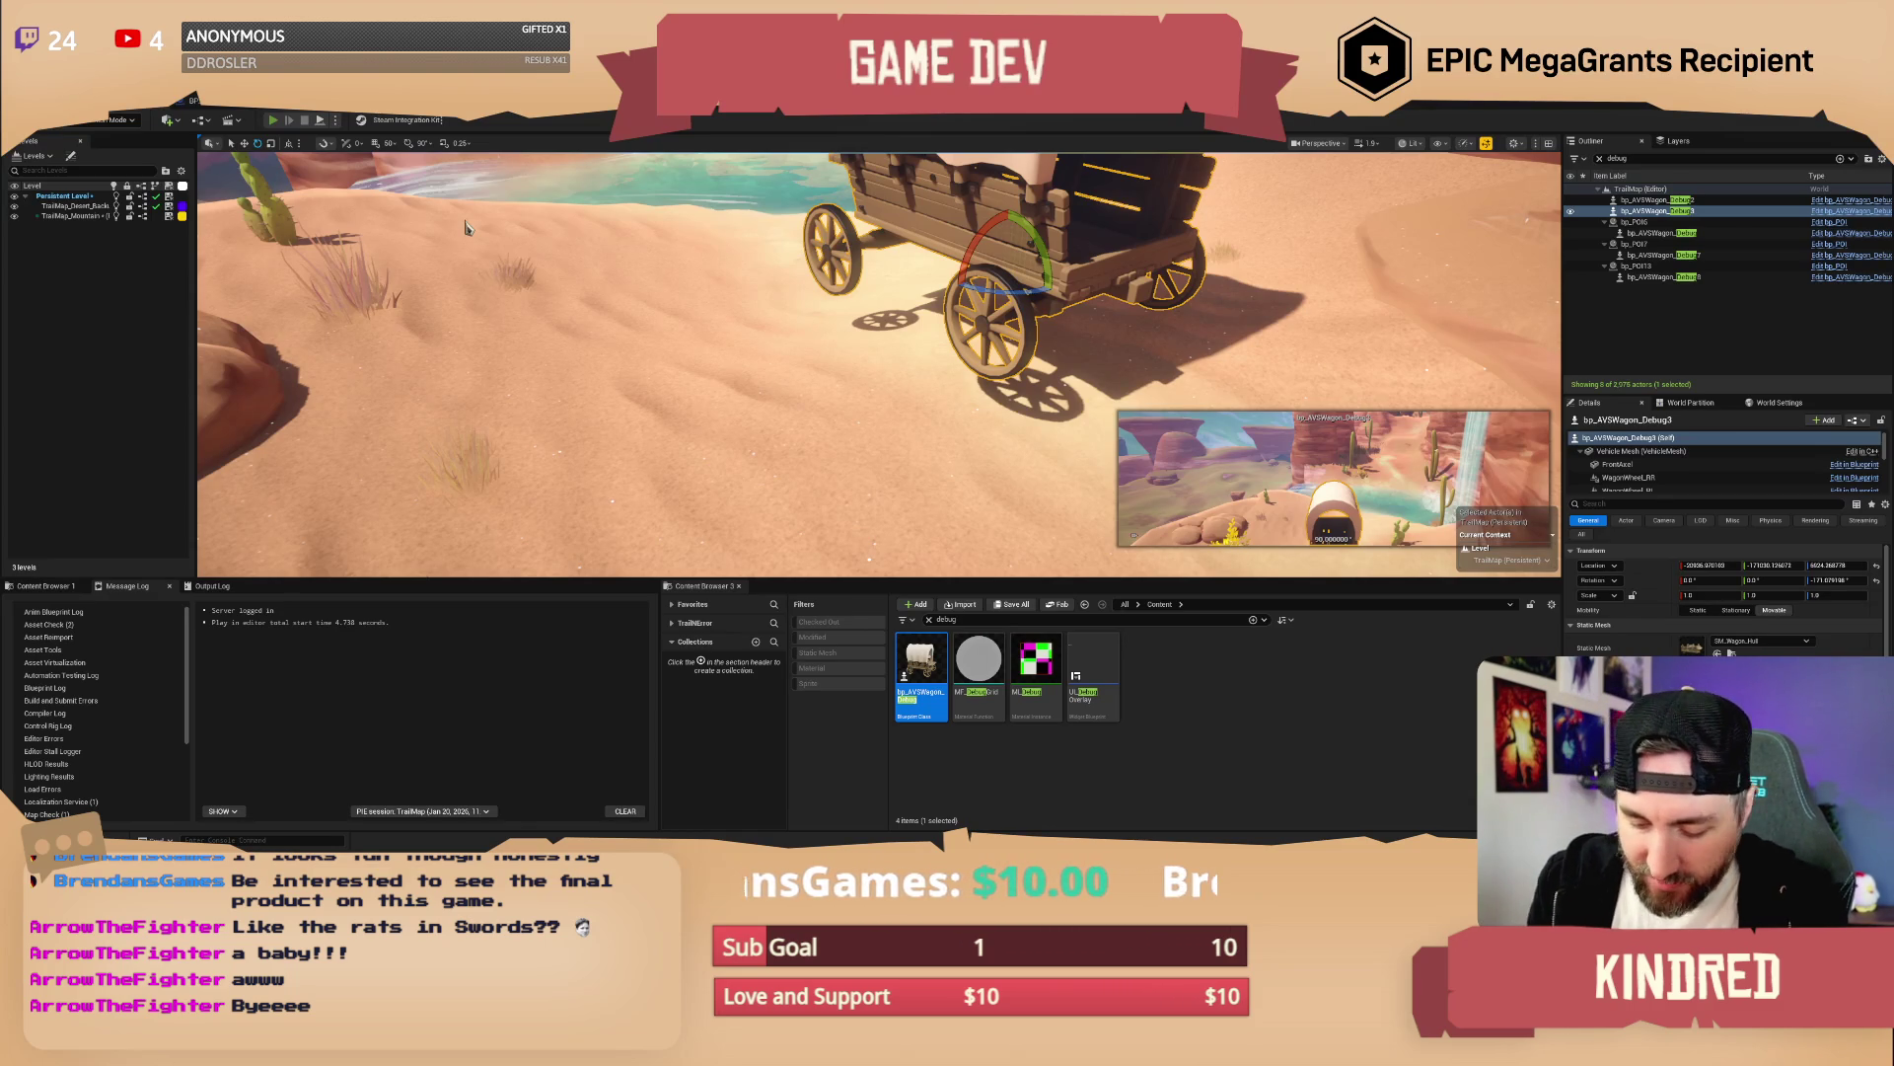
key(alt+p)
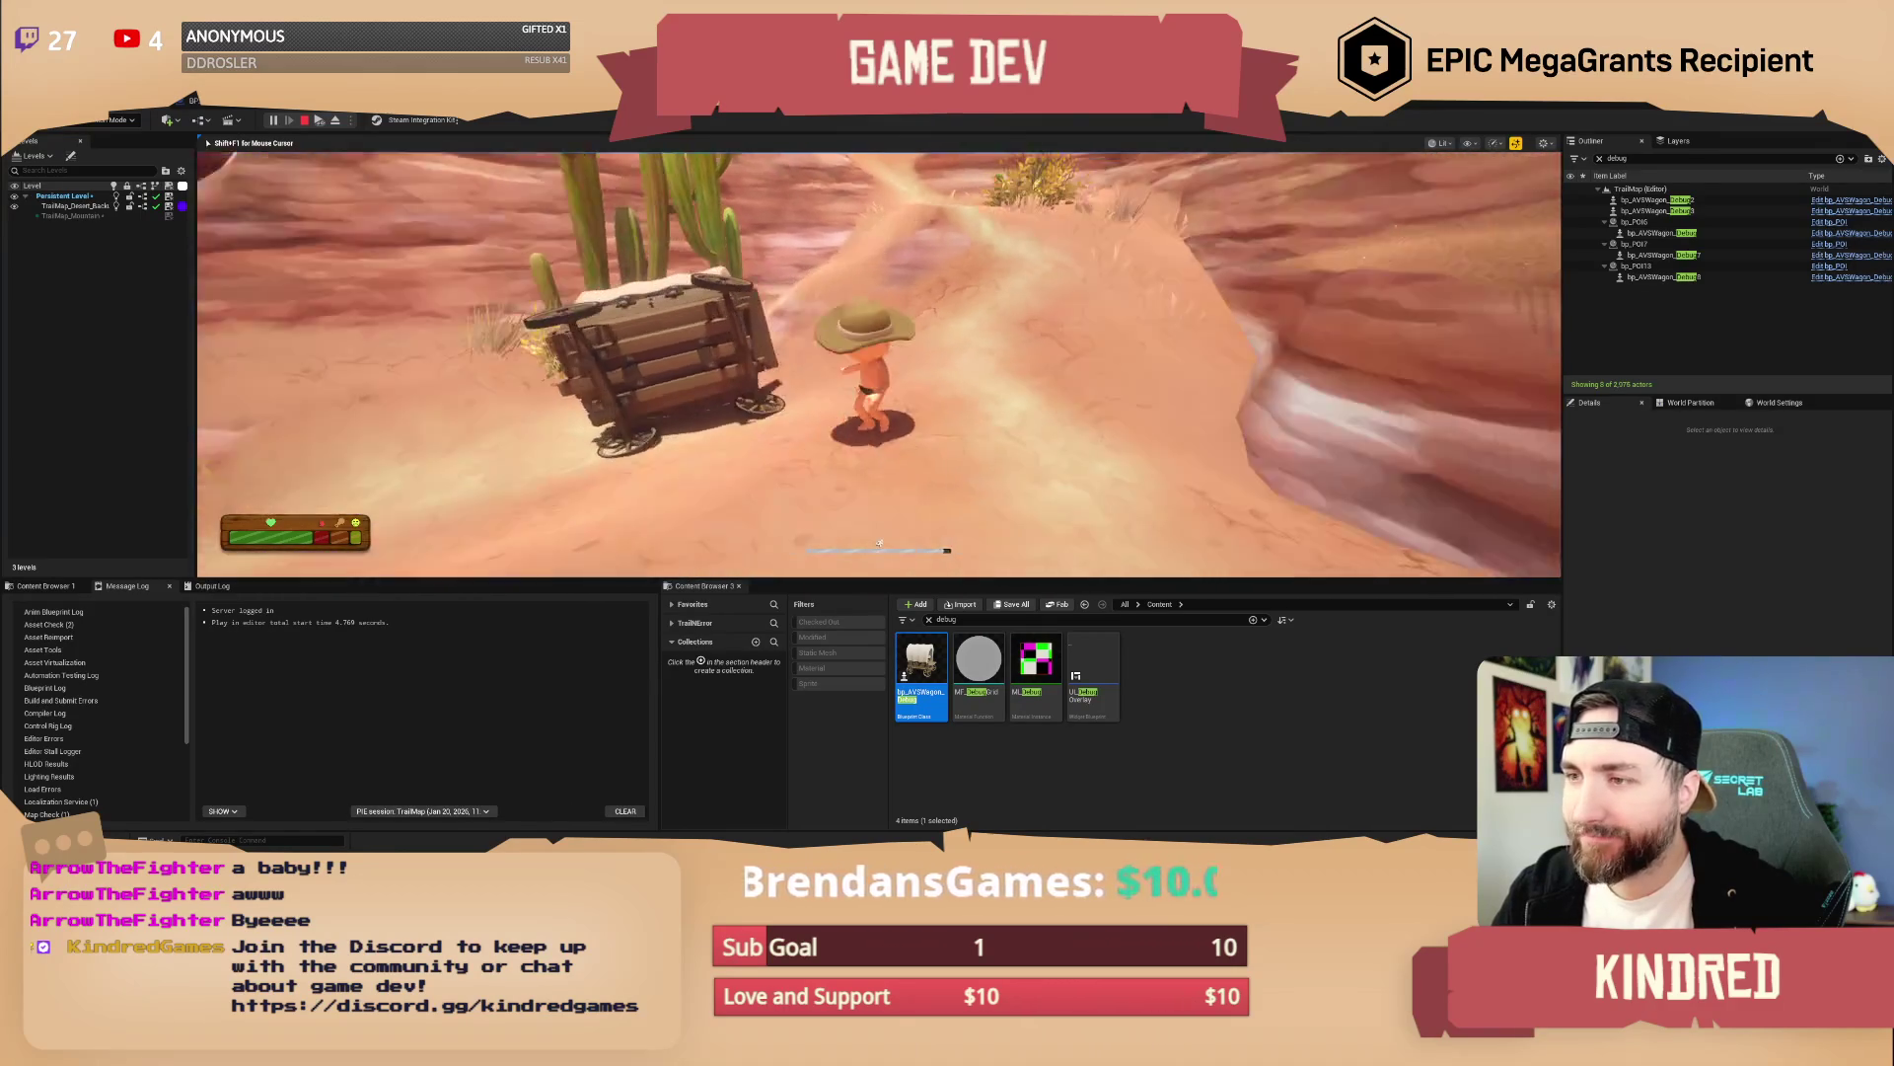
End the Debug3 wagon playtest and return to the desert canyon editor viewport
key(Escape)
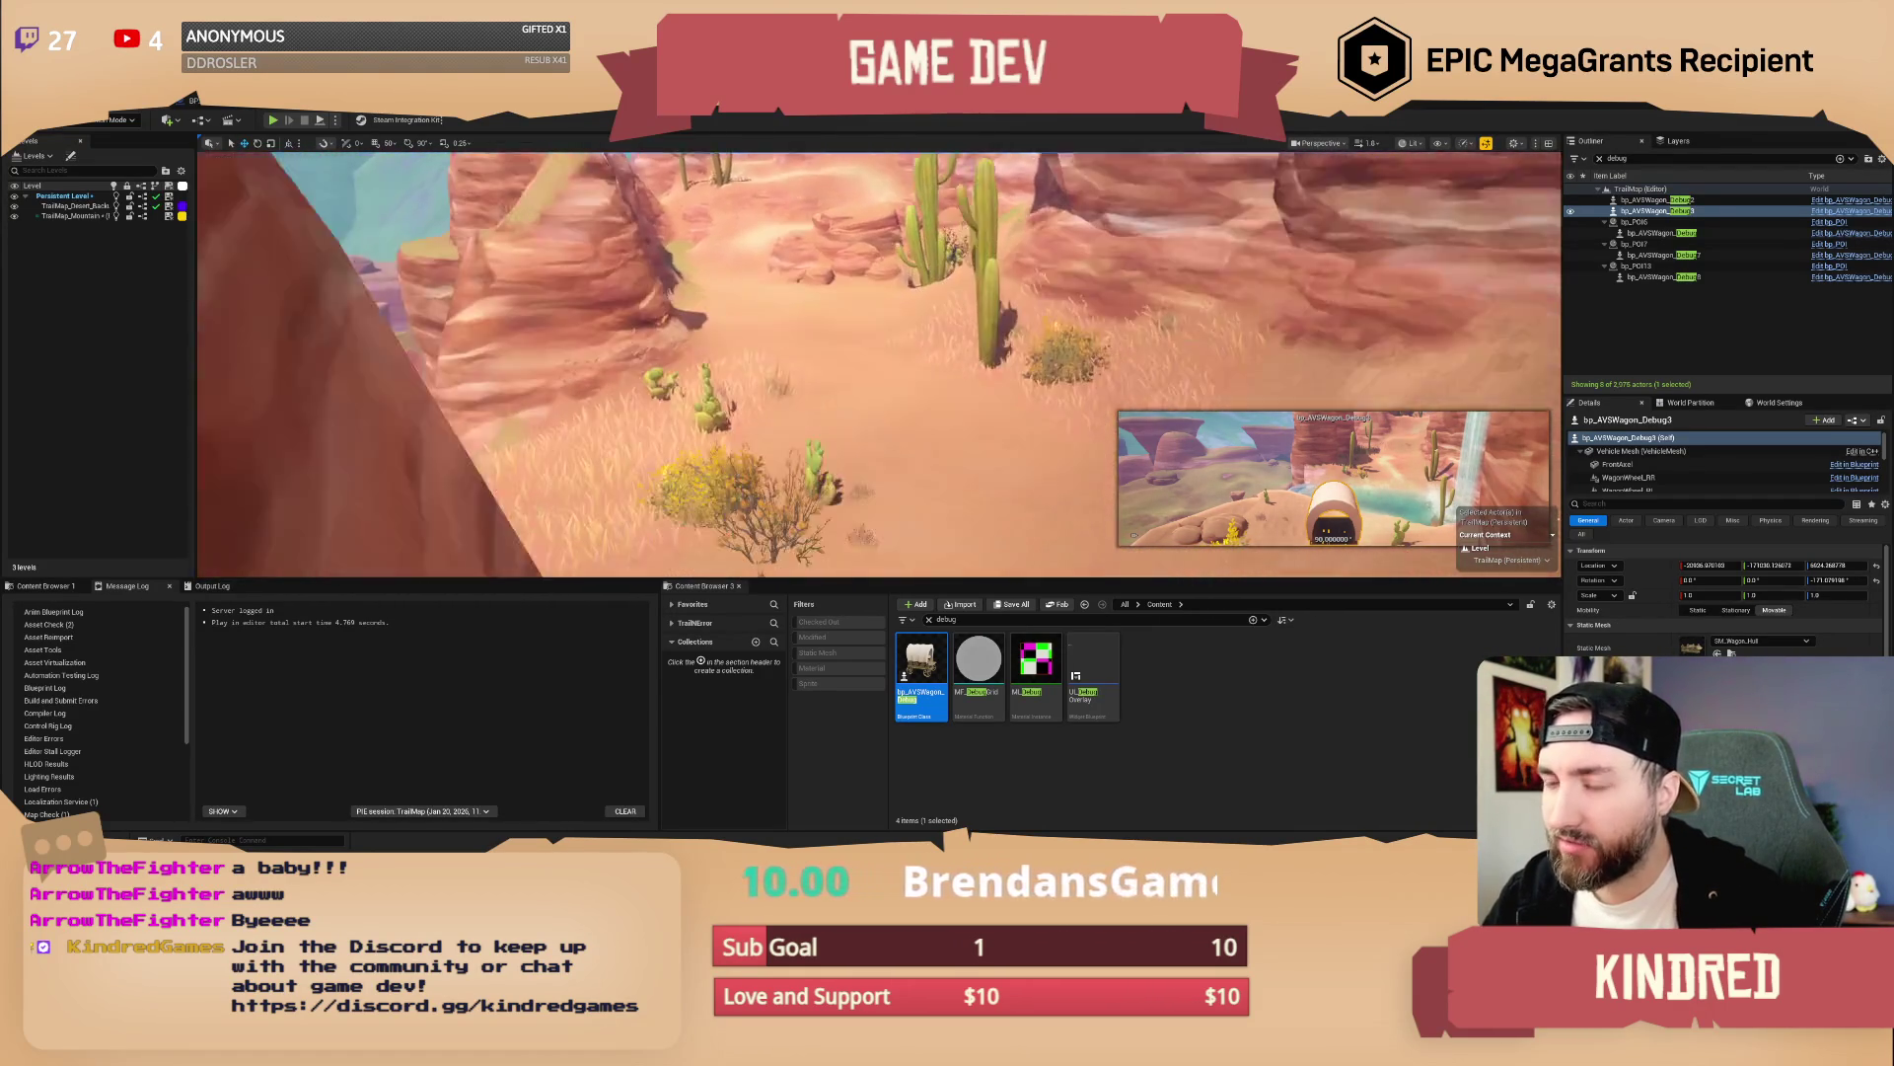
Frame the wagon, fly the camera beside it near the waterfall, and start Play-In-Editor there
key(f)
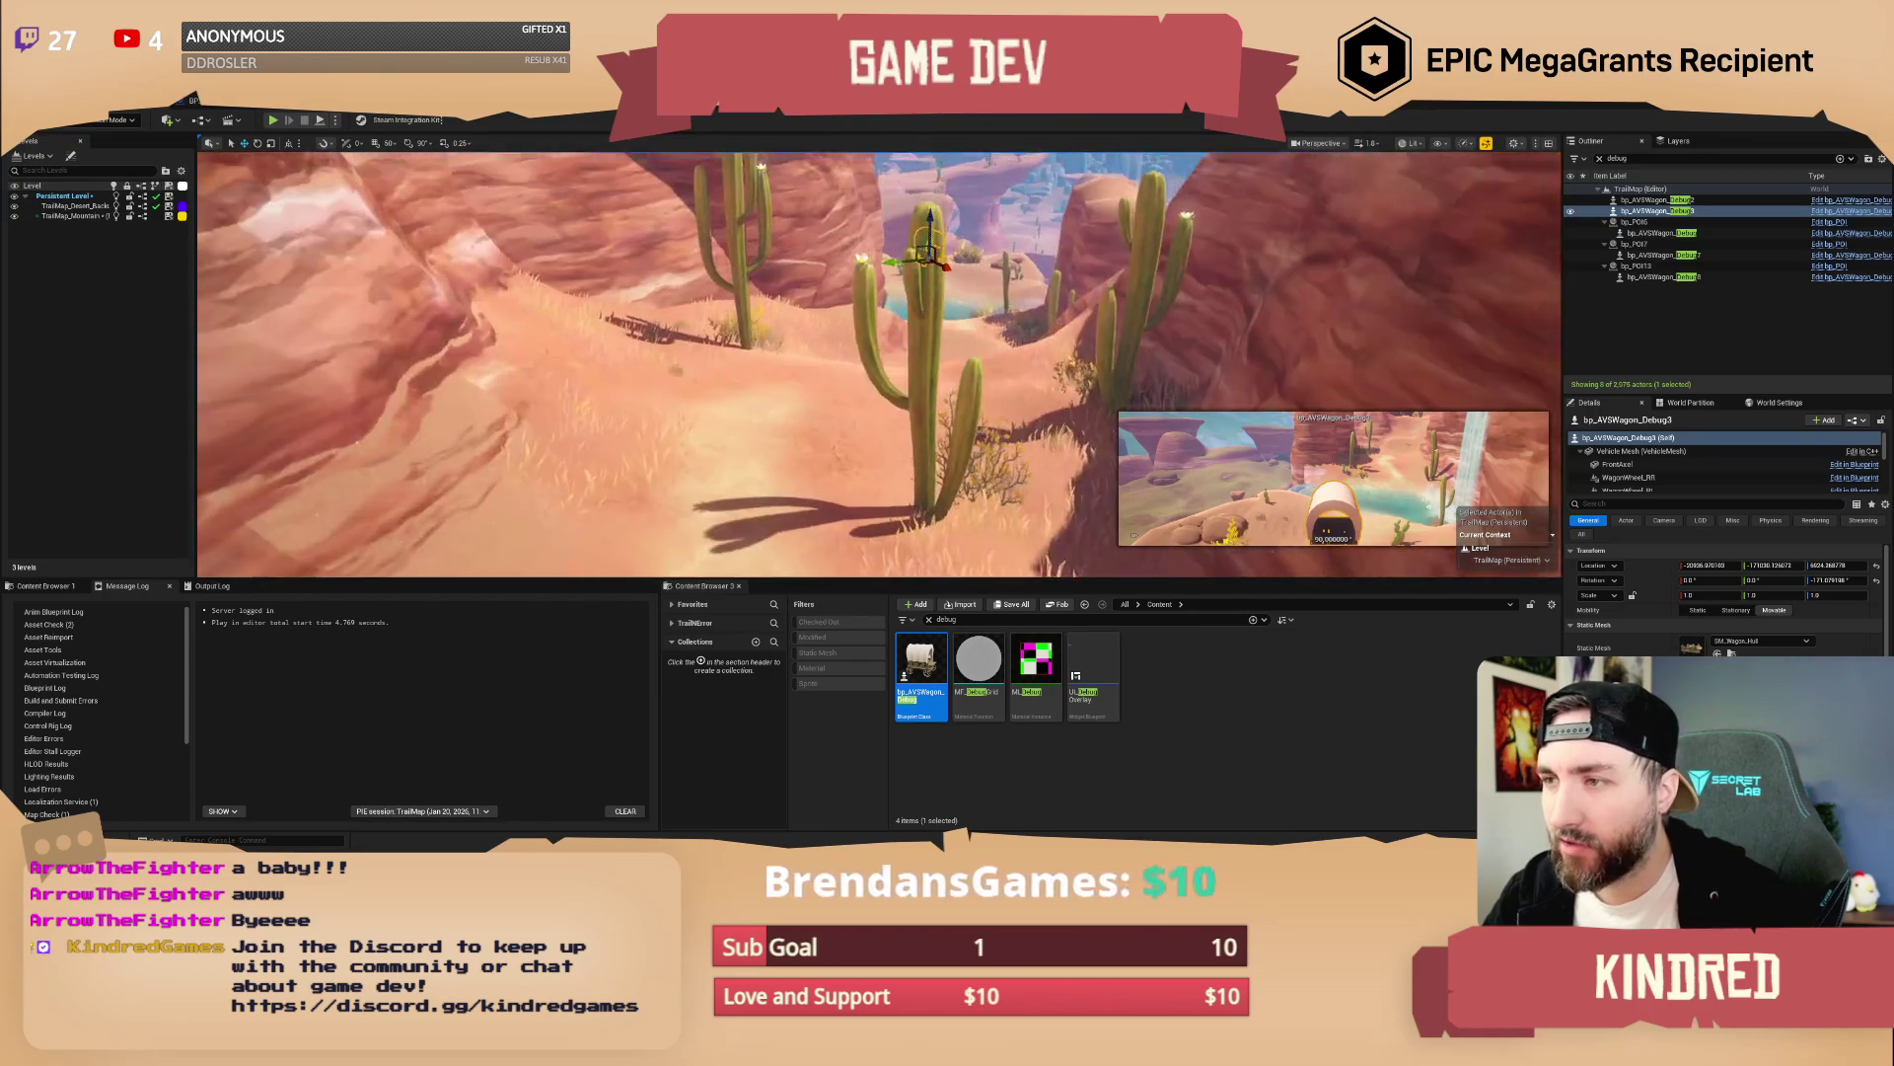
key(w)
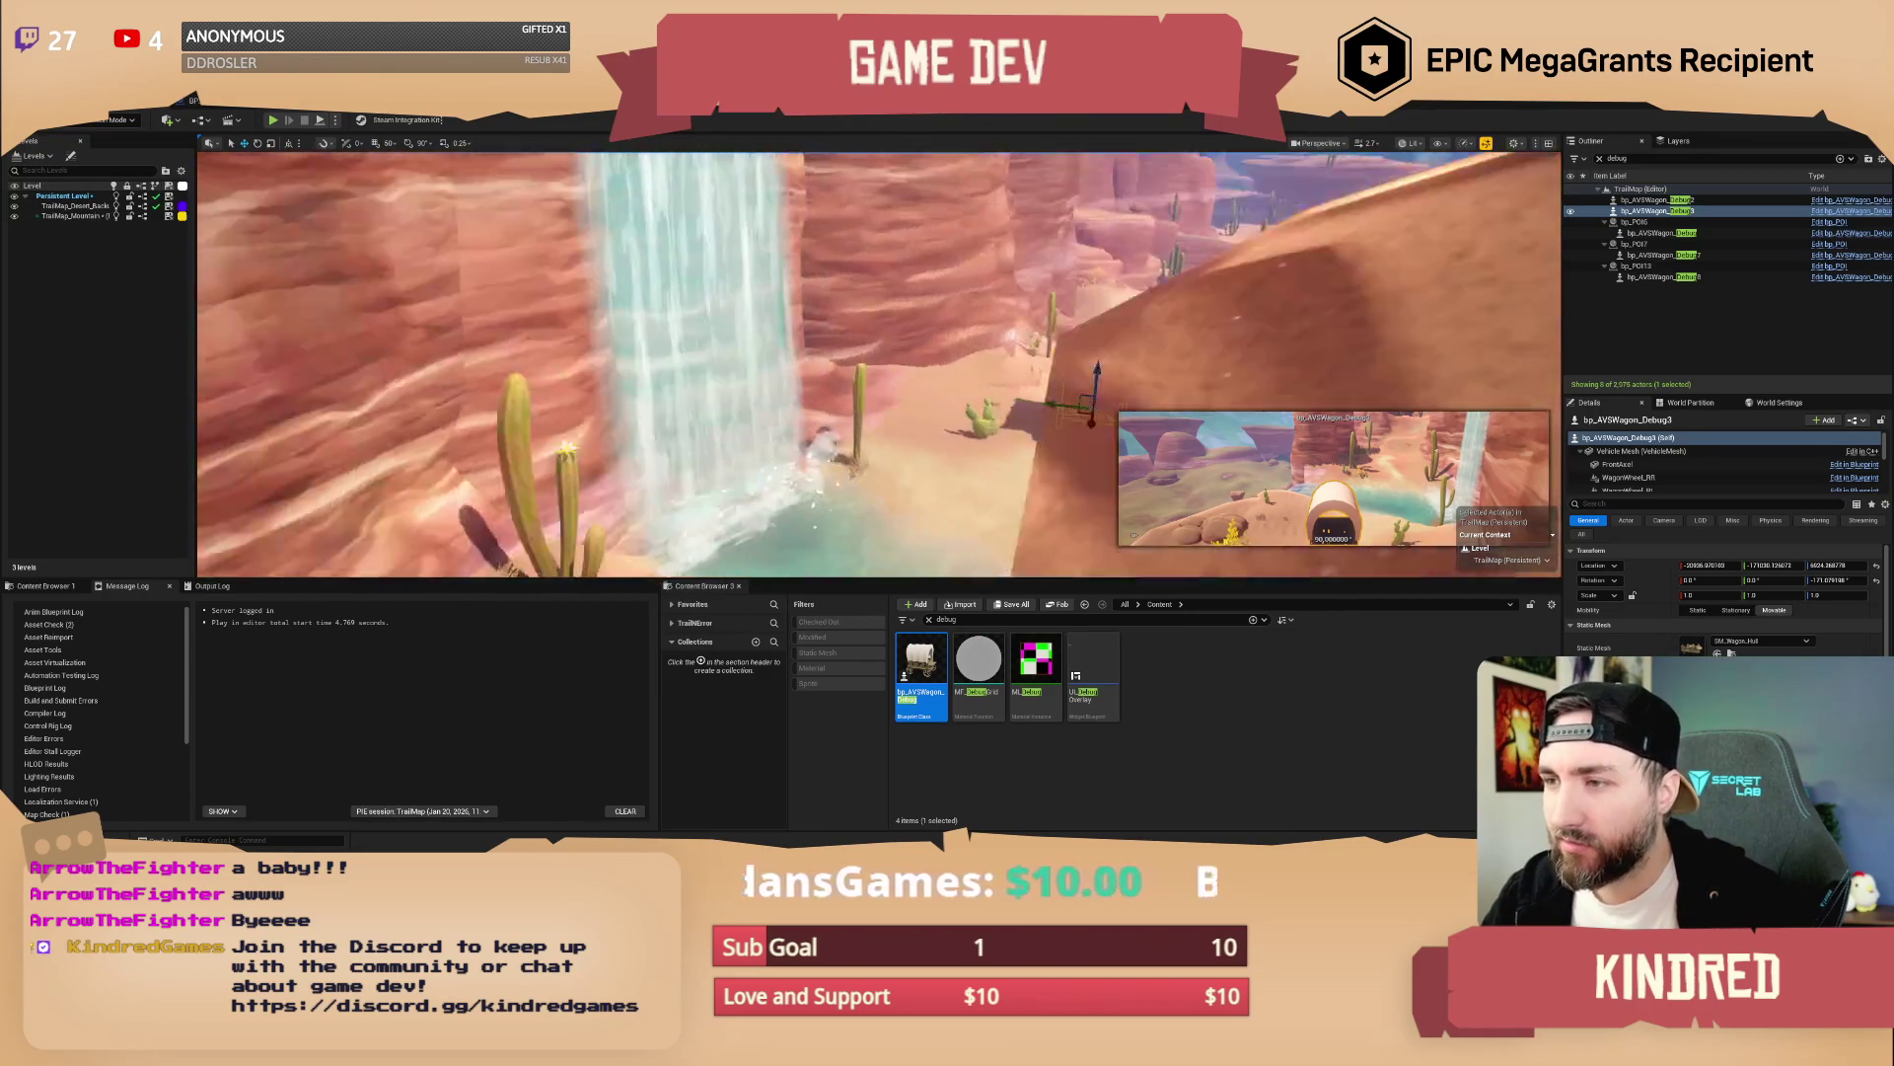
key(w)
scroll(878, 365, down, 2)
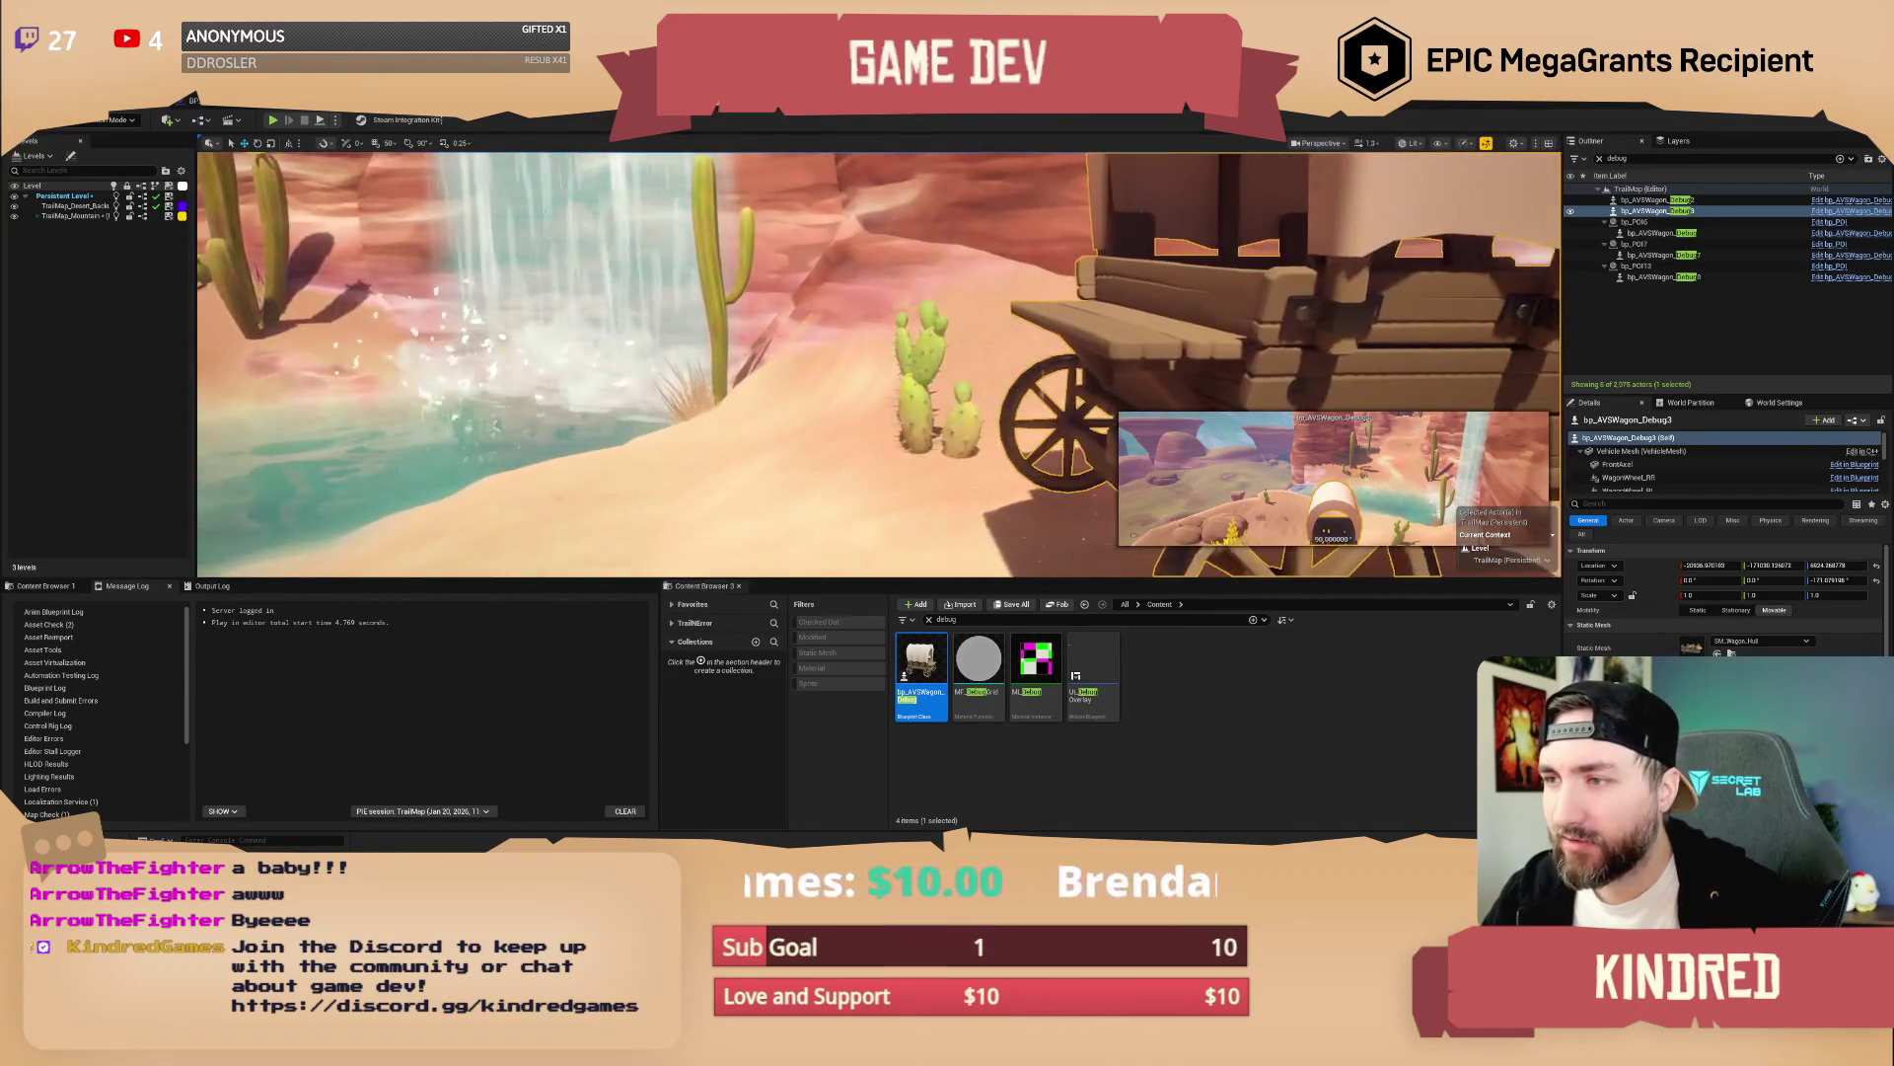
key(d)
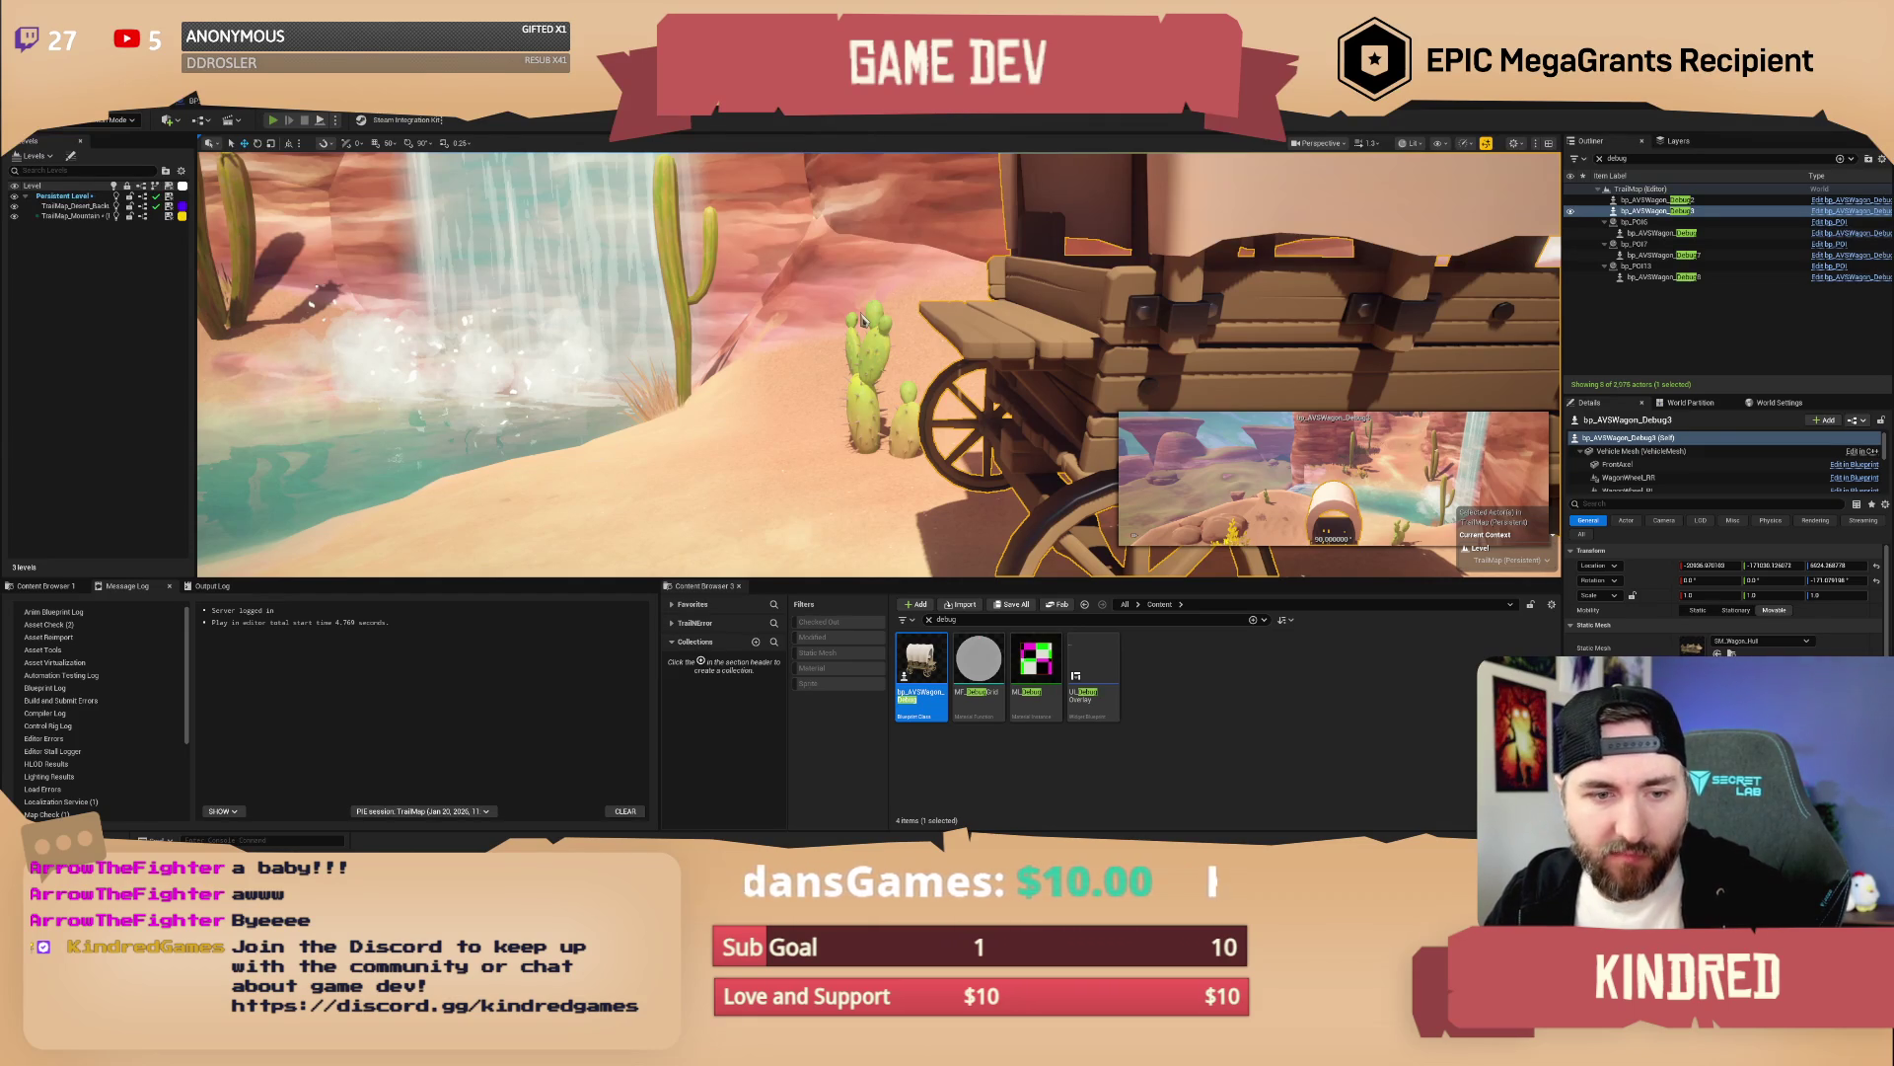
key(alt+p)
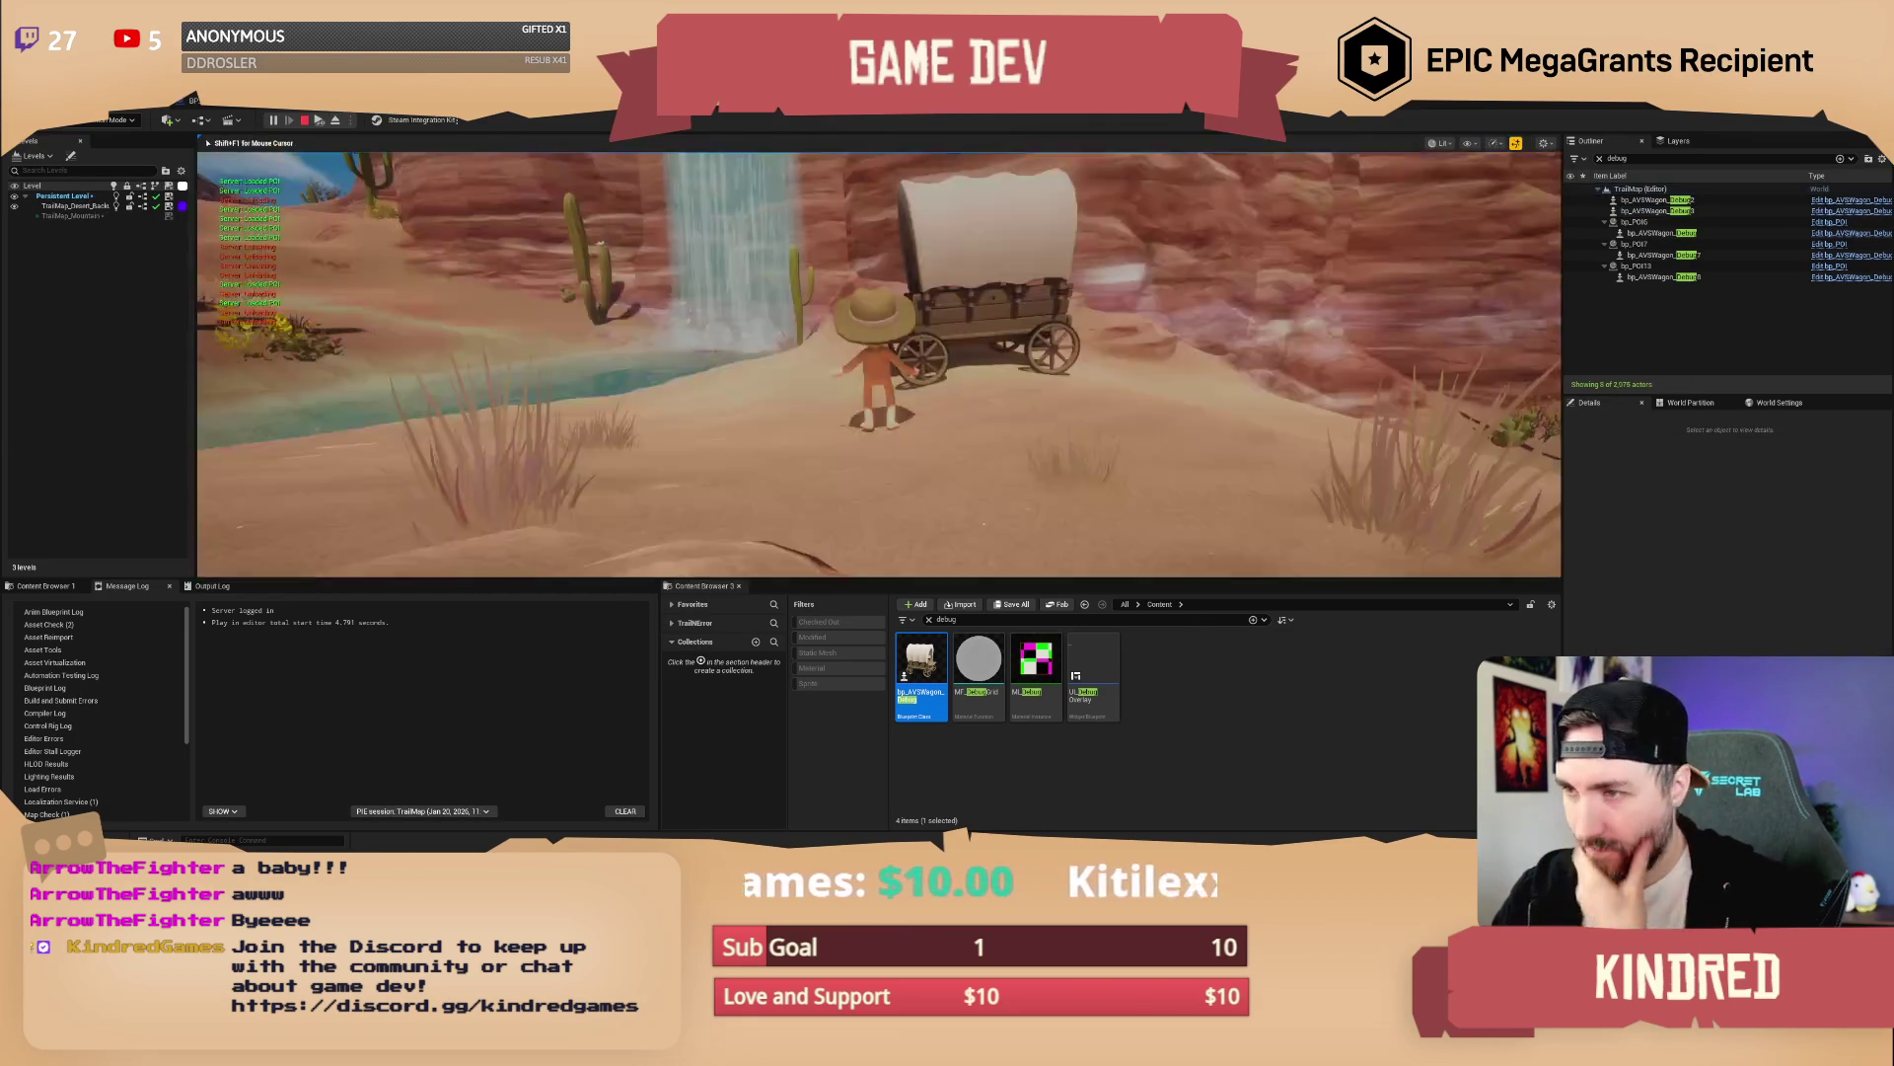
Walk the cowboy toward the covered wagon in the running playtest
key(w)
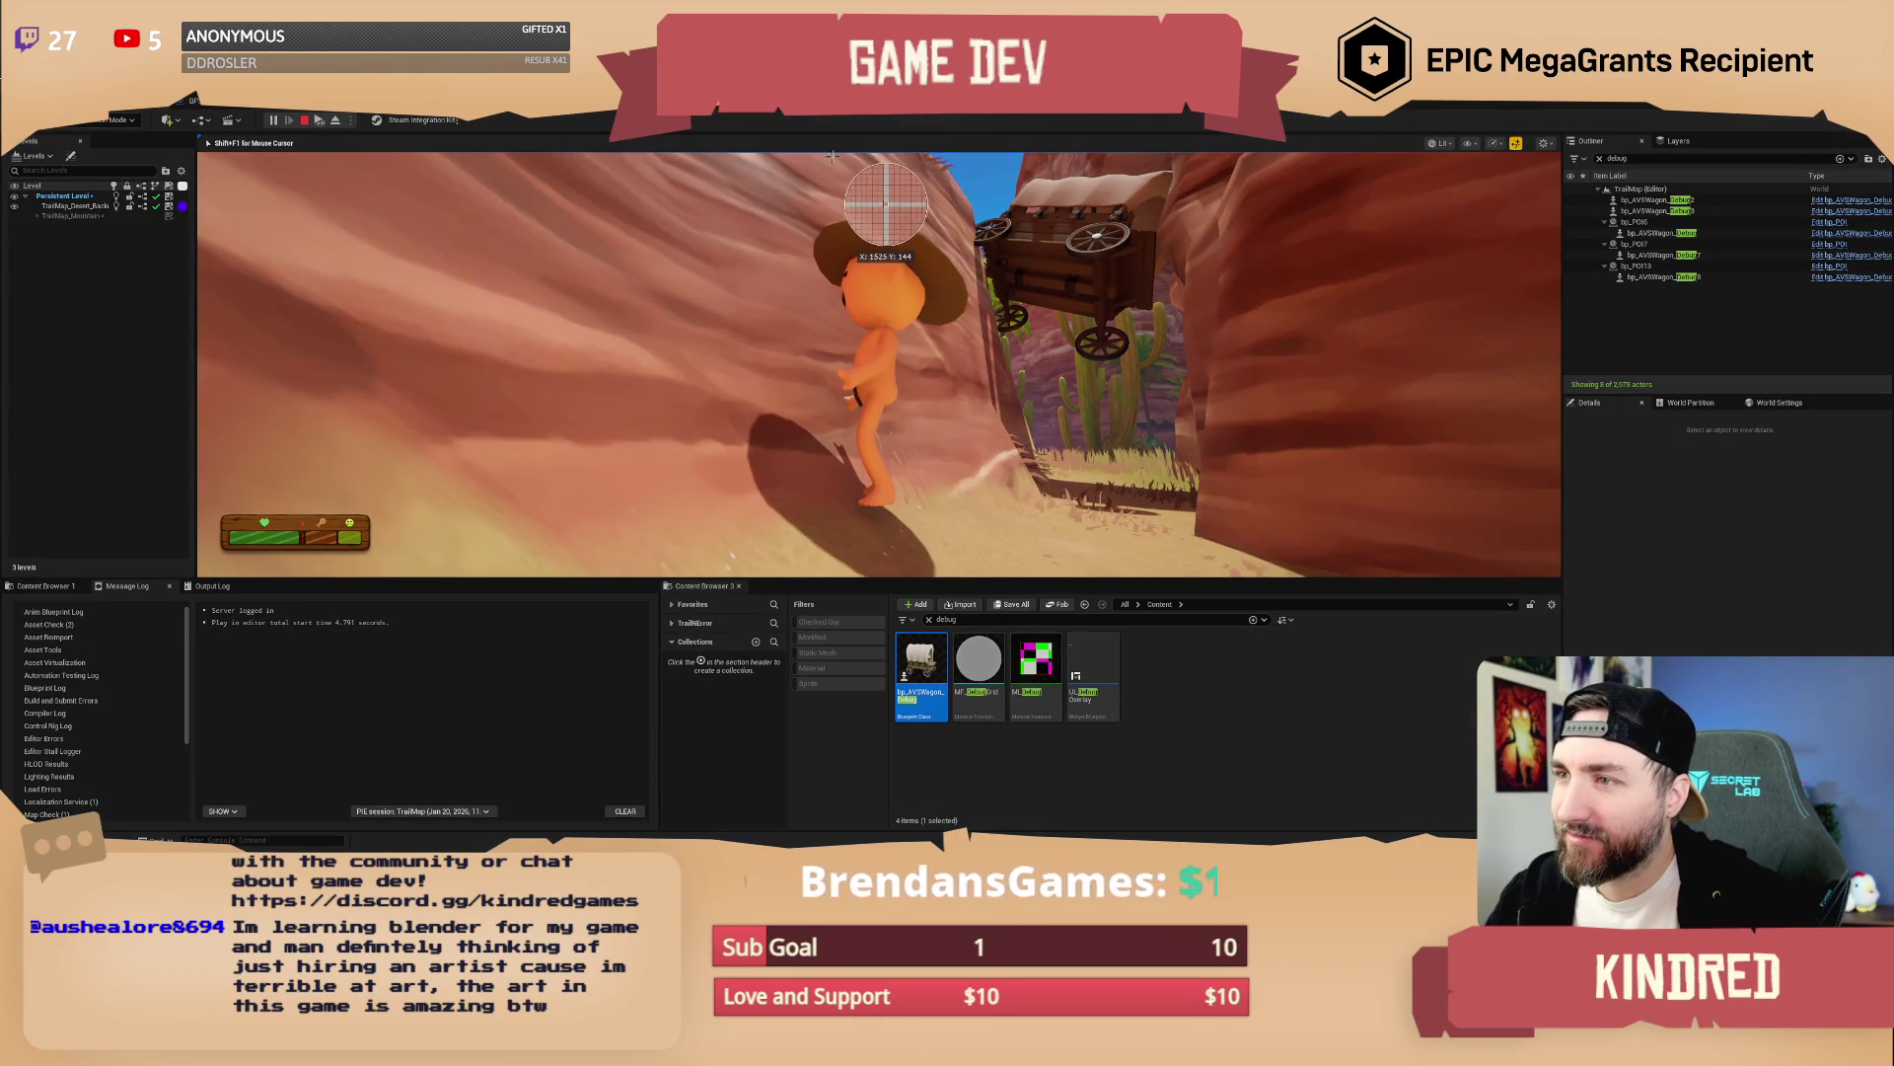
Run the cowboy forward through the canyon toward the river, then stop the play session
drag(1322, 426, 1321, 426)
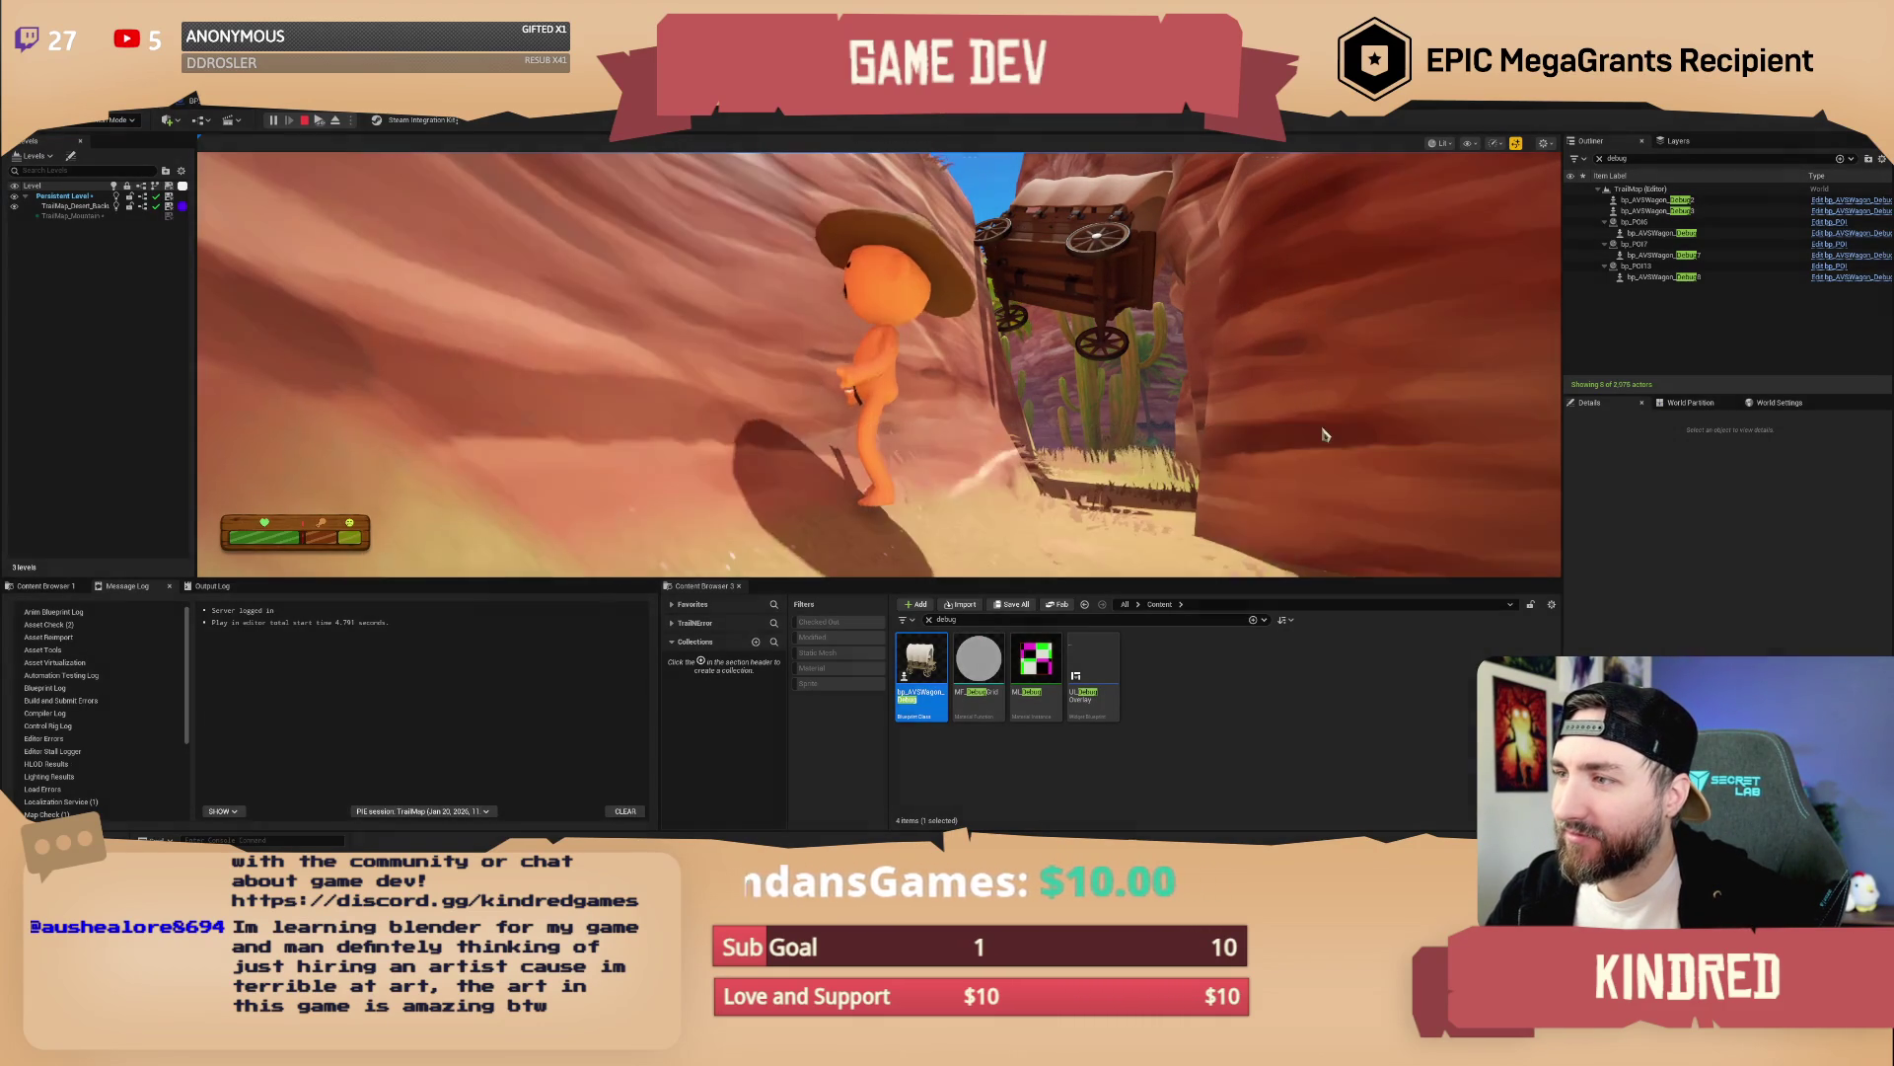
click(1321, 427)
key(w)
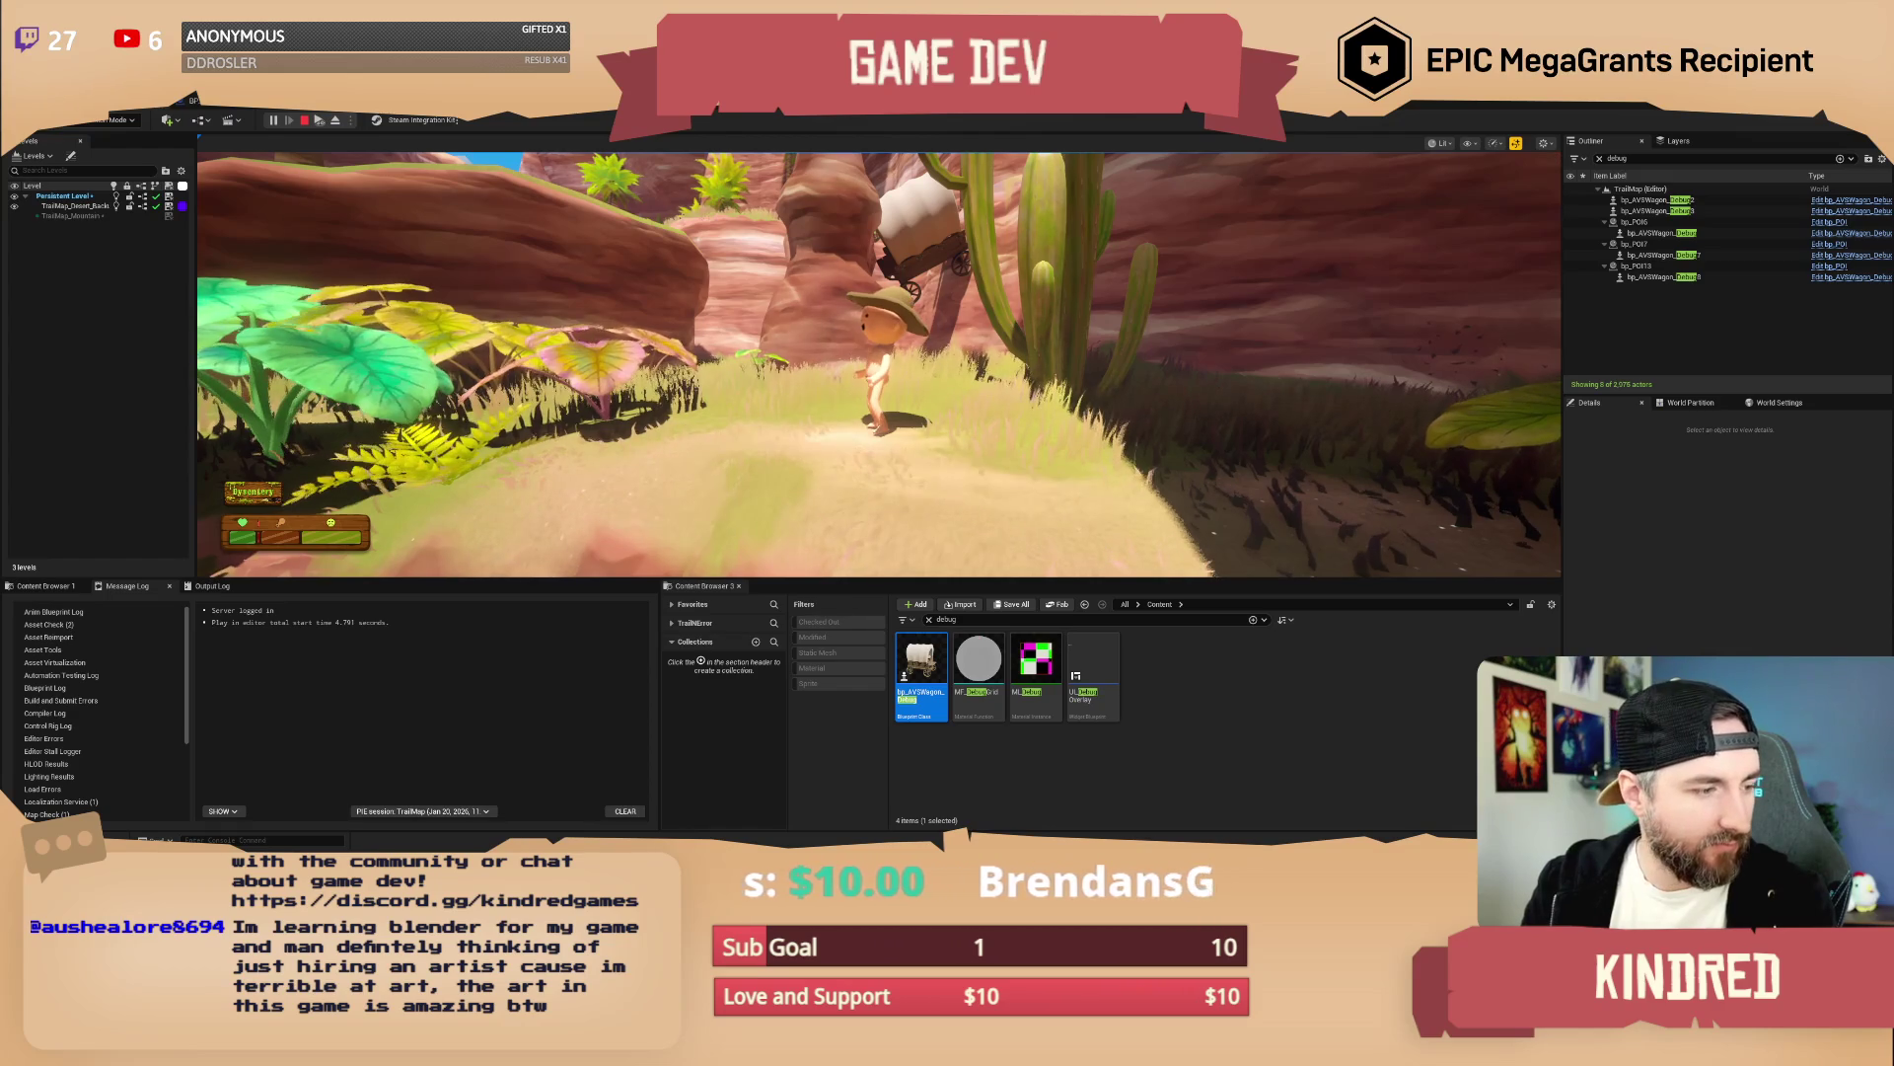
click(878, 365)
key(w)
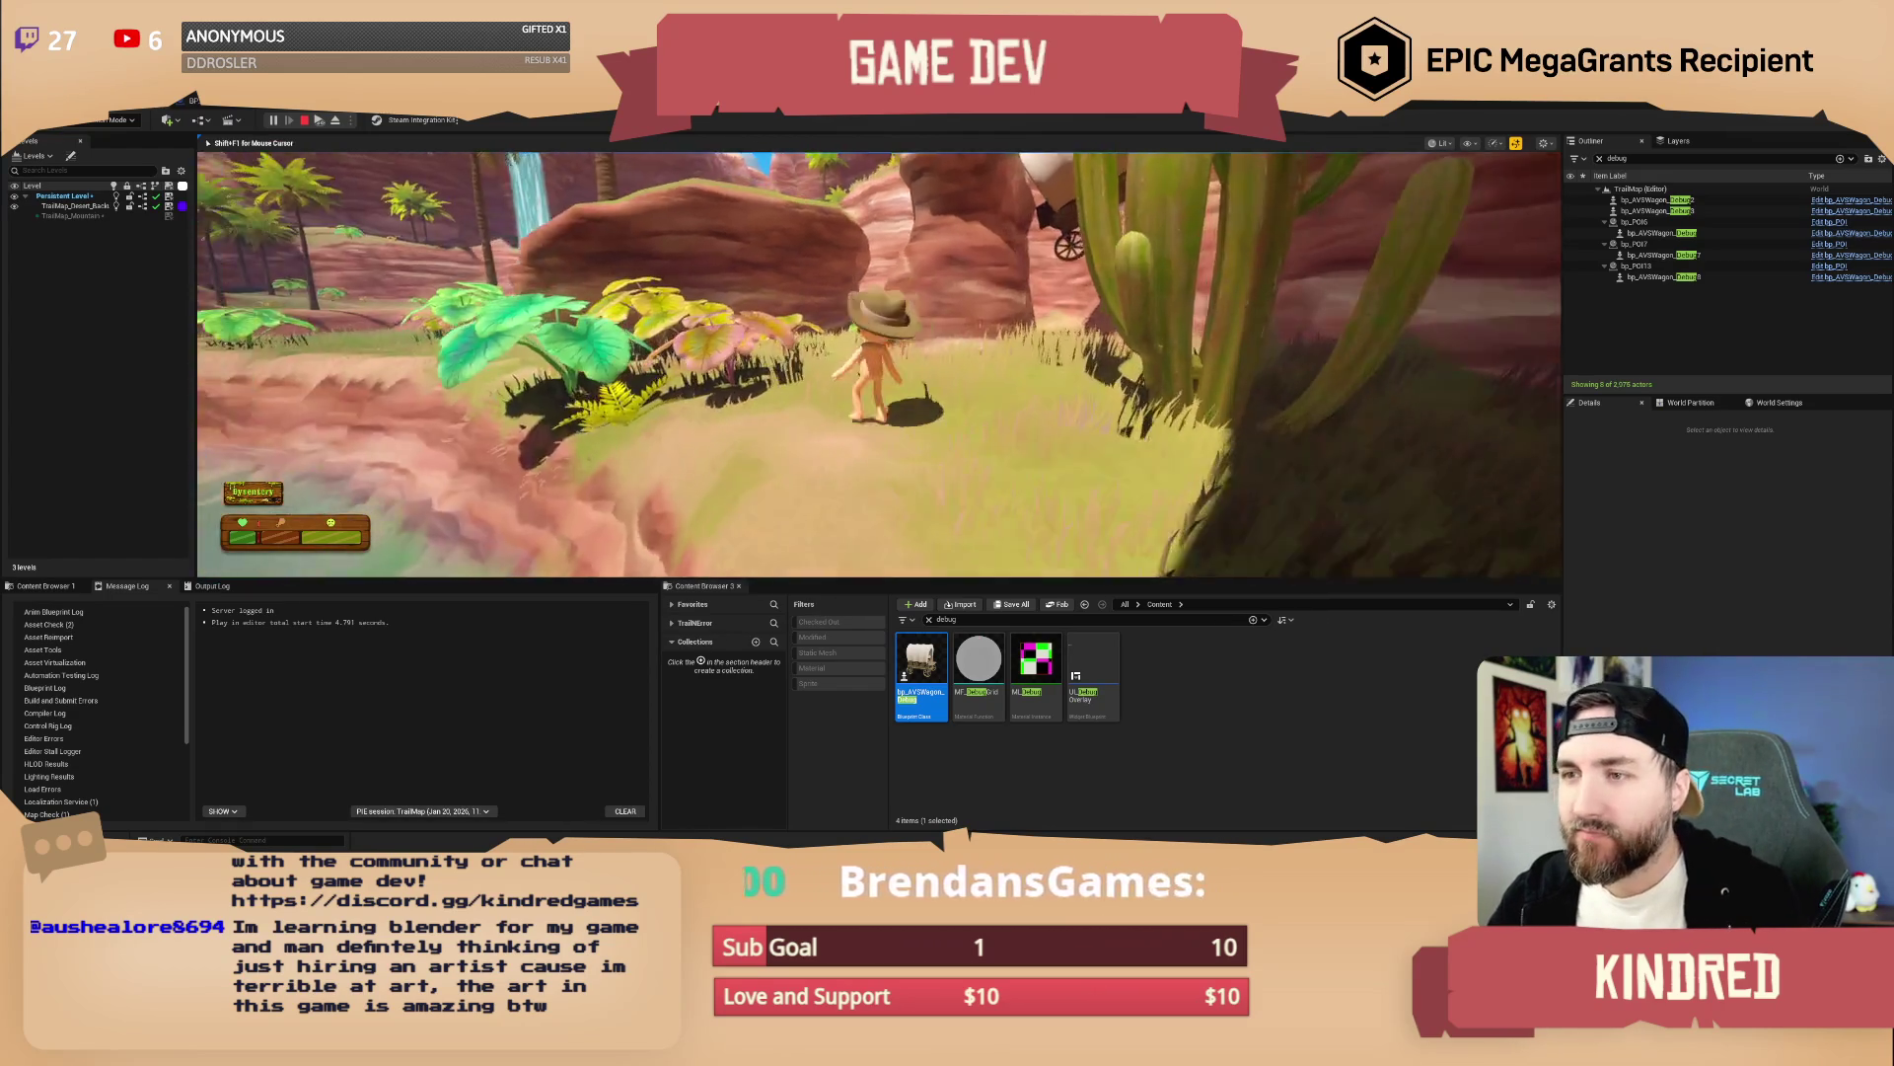
key(Escape)
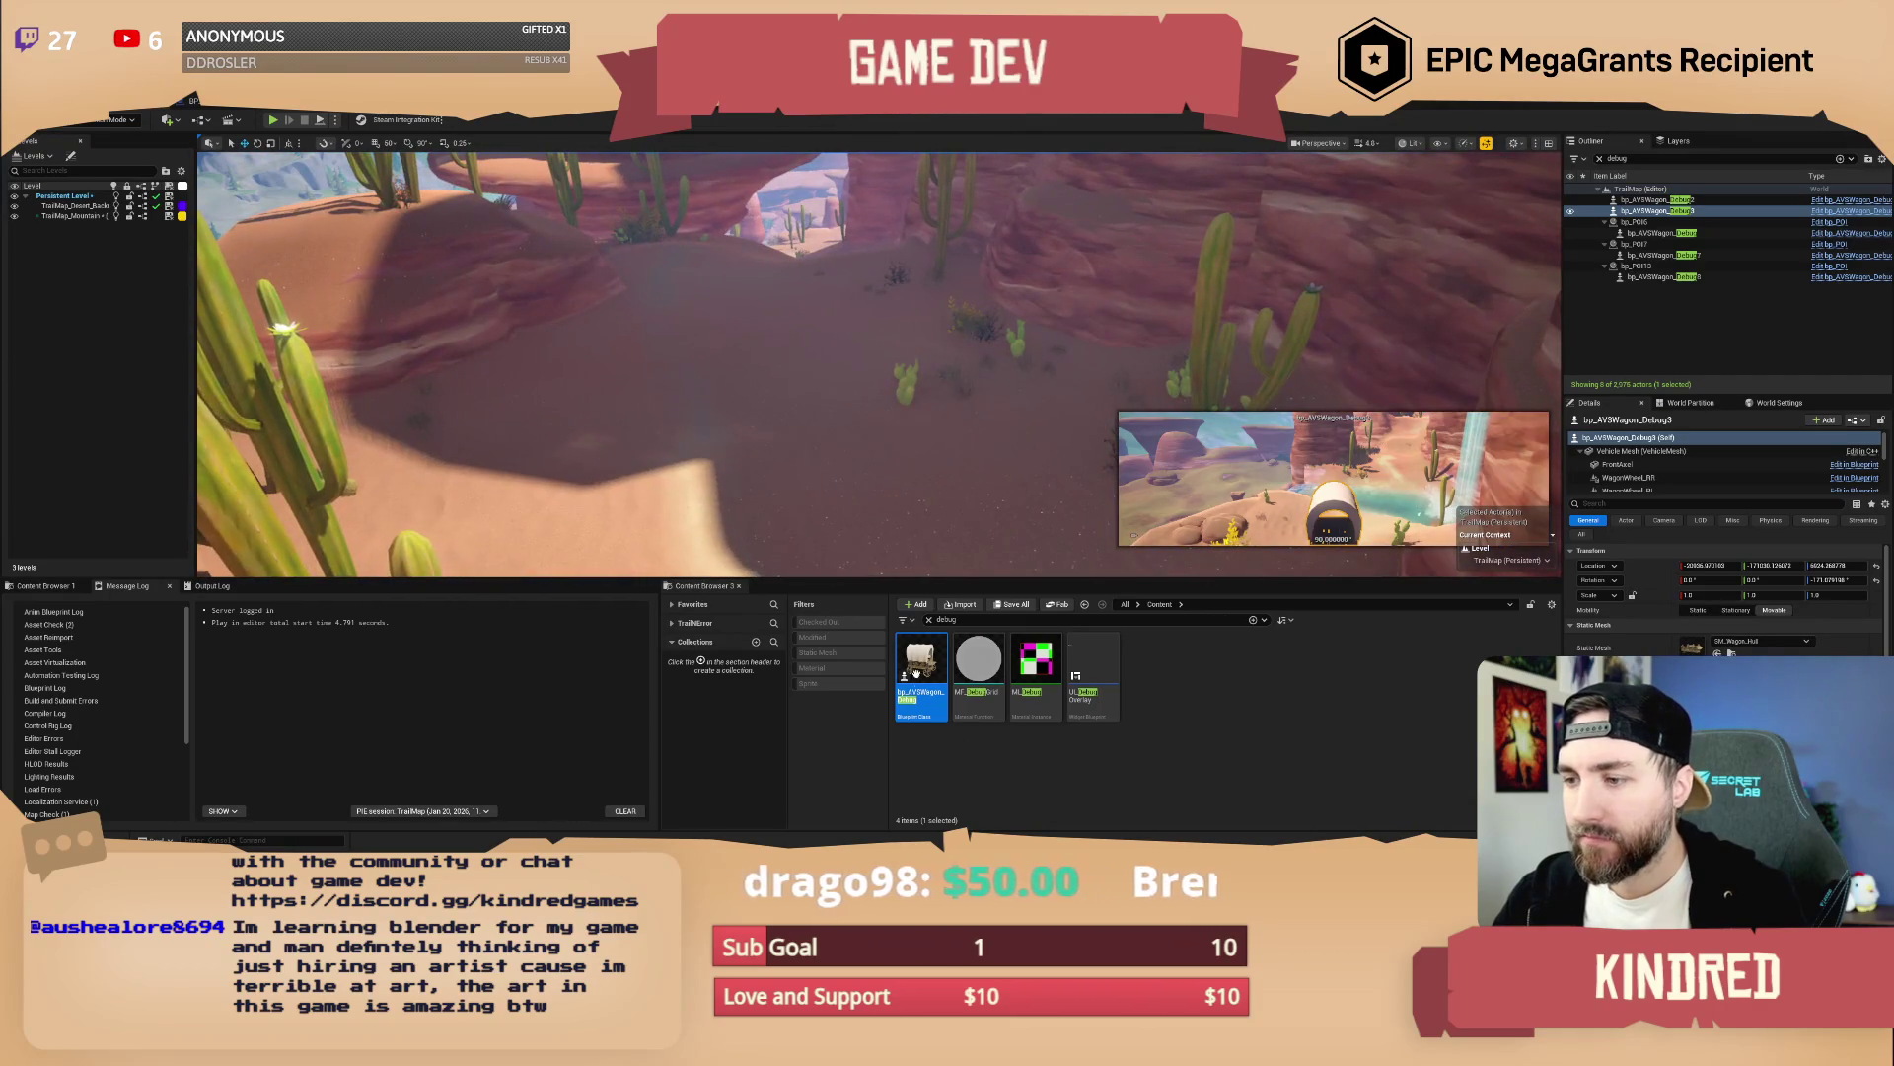
Drop another bp_AVSWagon_Debug into the canyon and start Play-In-Editor with Alt+P
drag(747, 421, 742, 415)
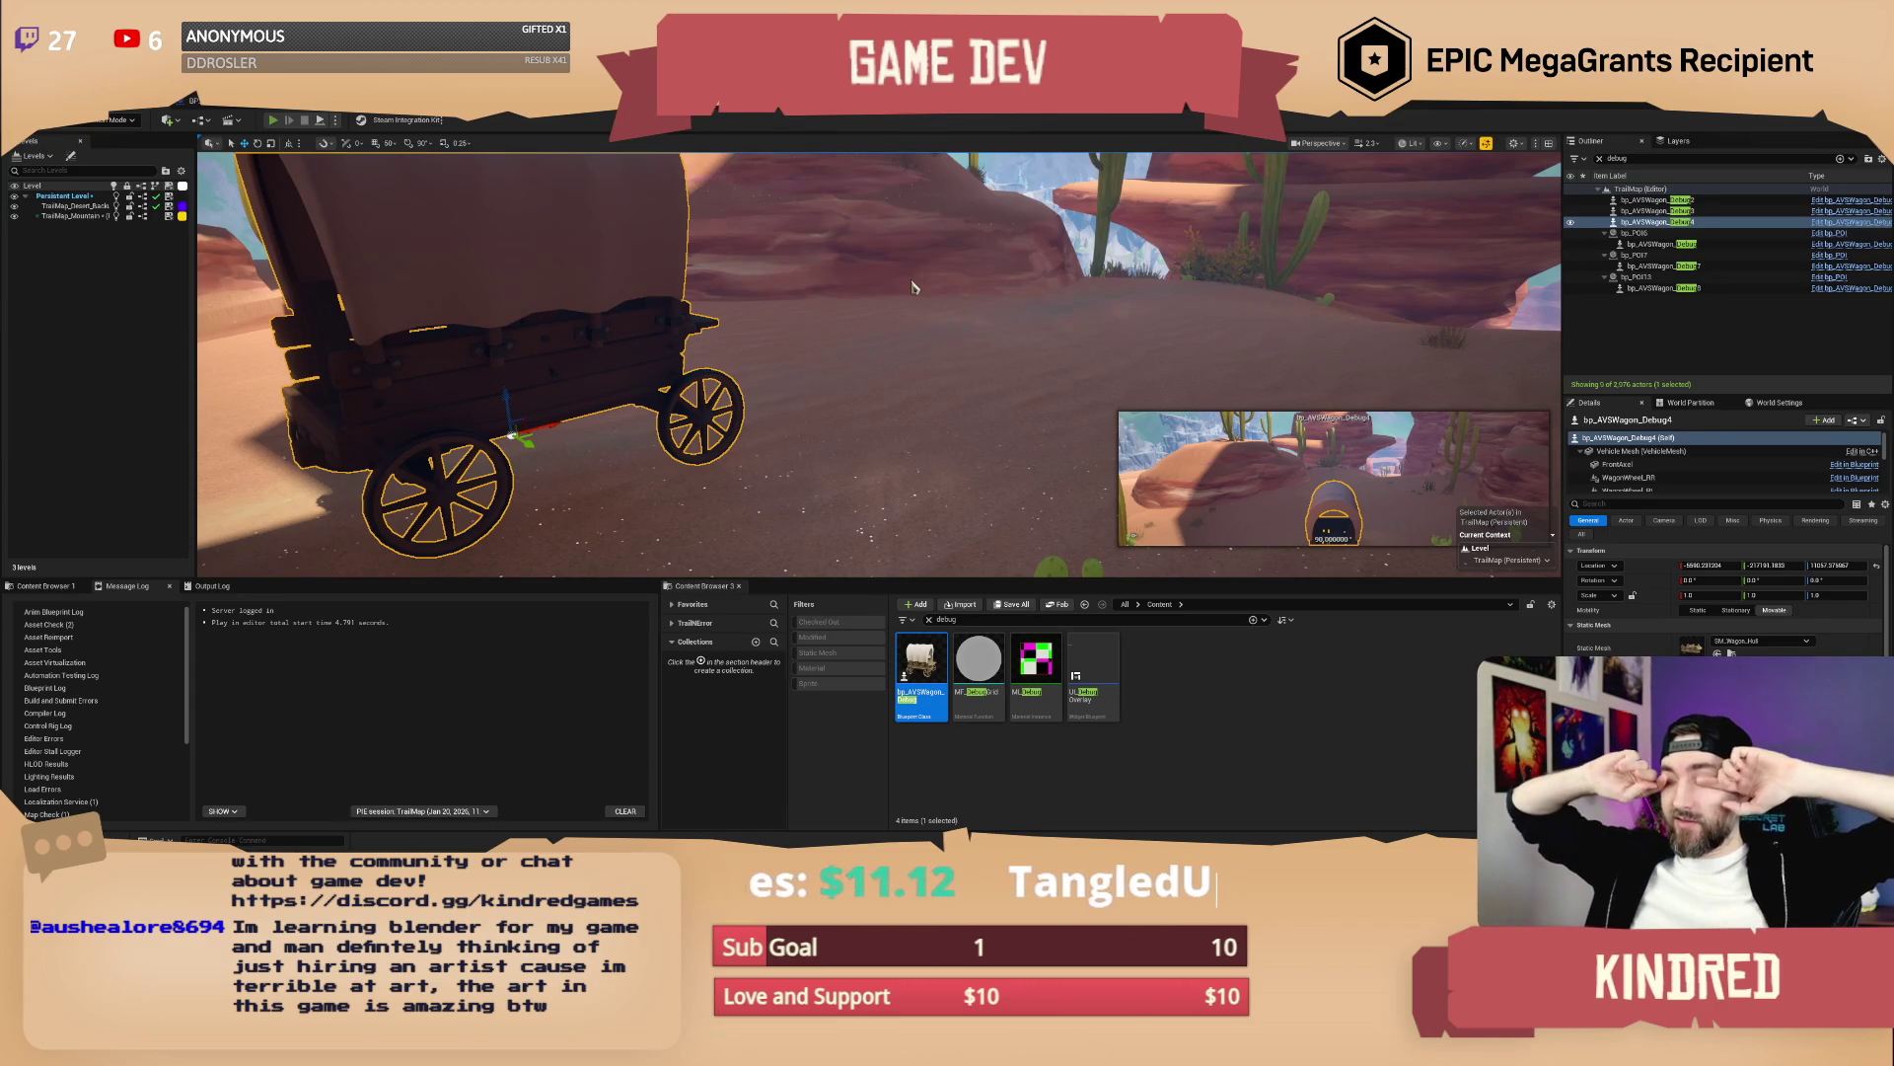
key(alt+p)
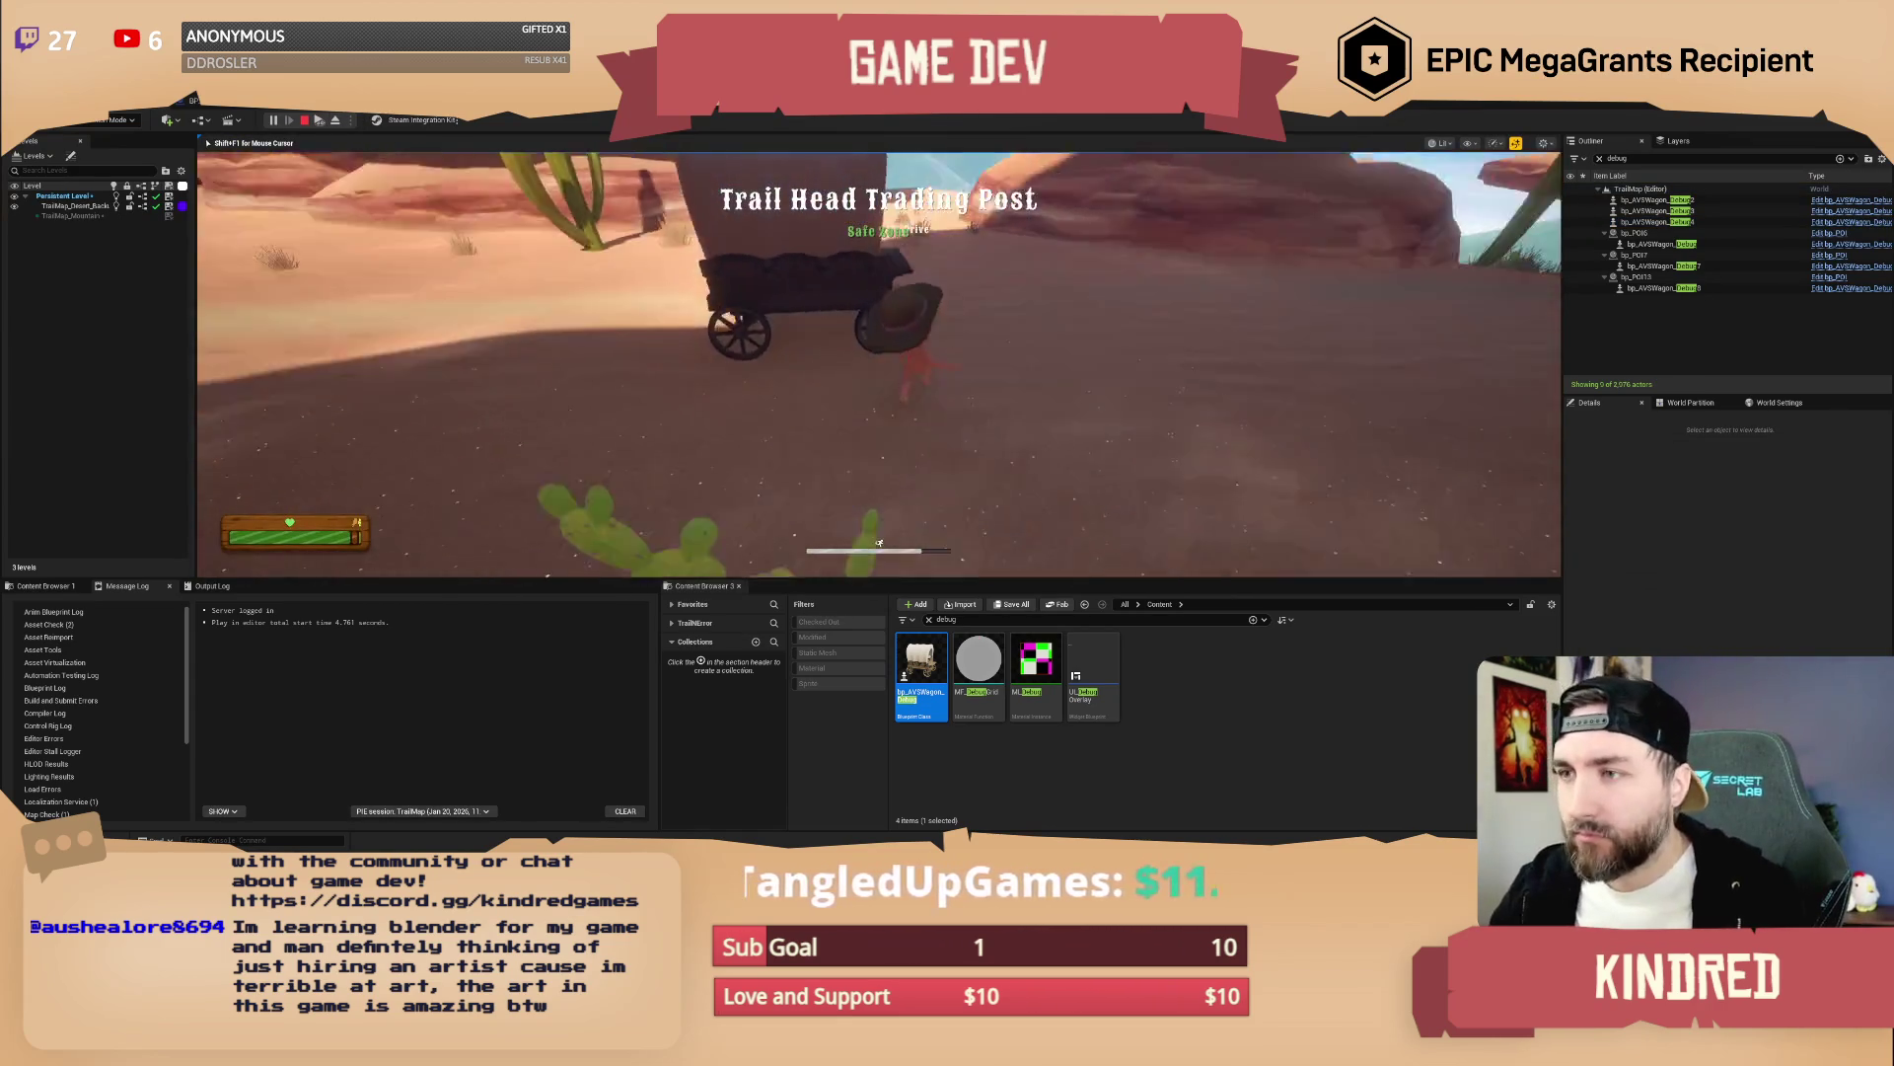
Drive the wagon forward through the canyon and out into open desert, then stop playing
key(w)
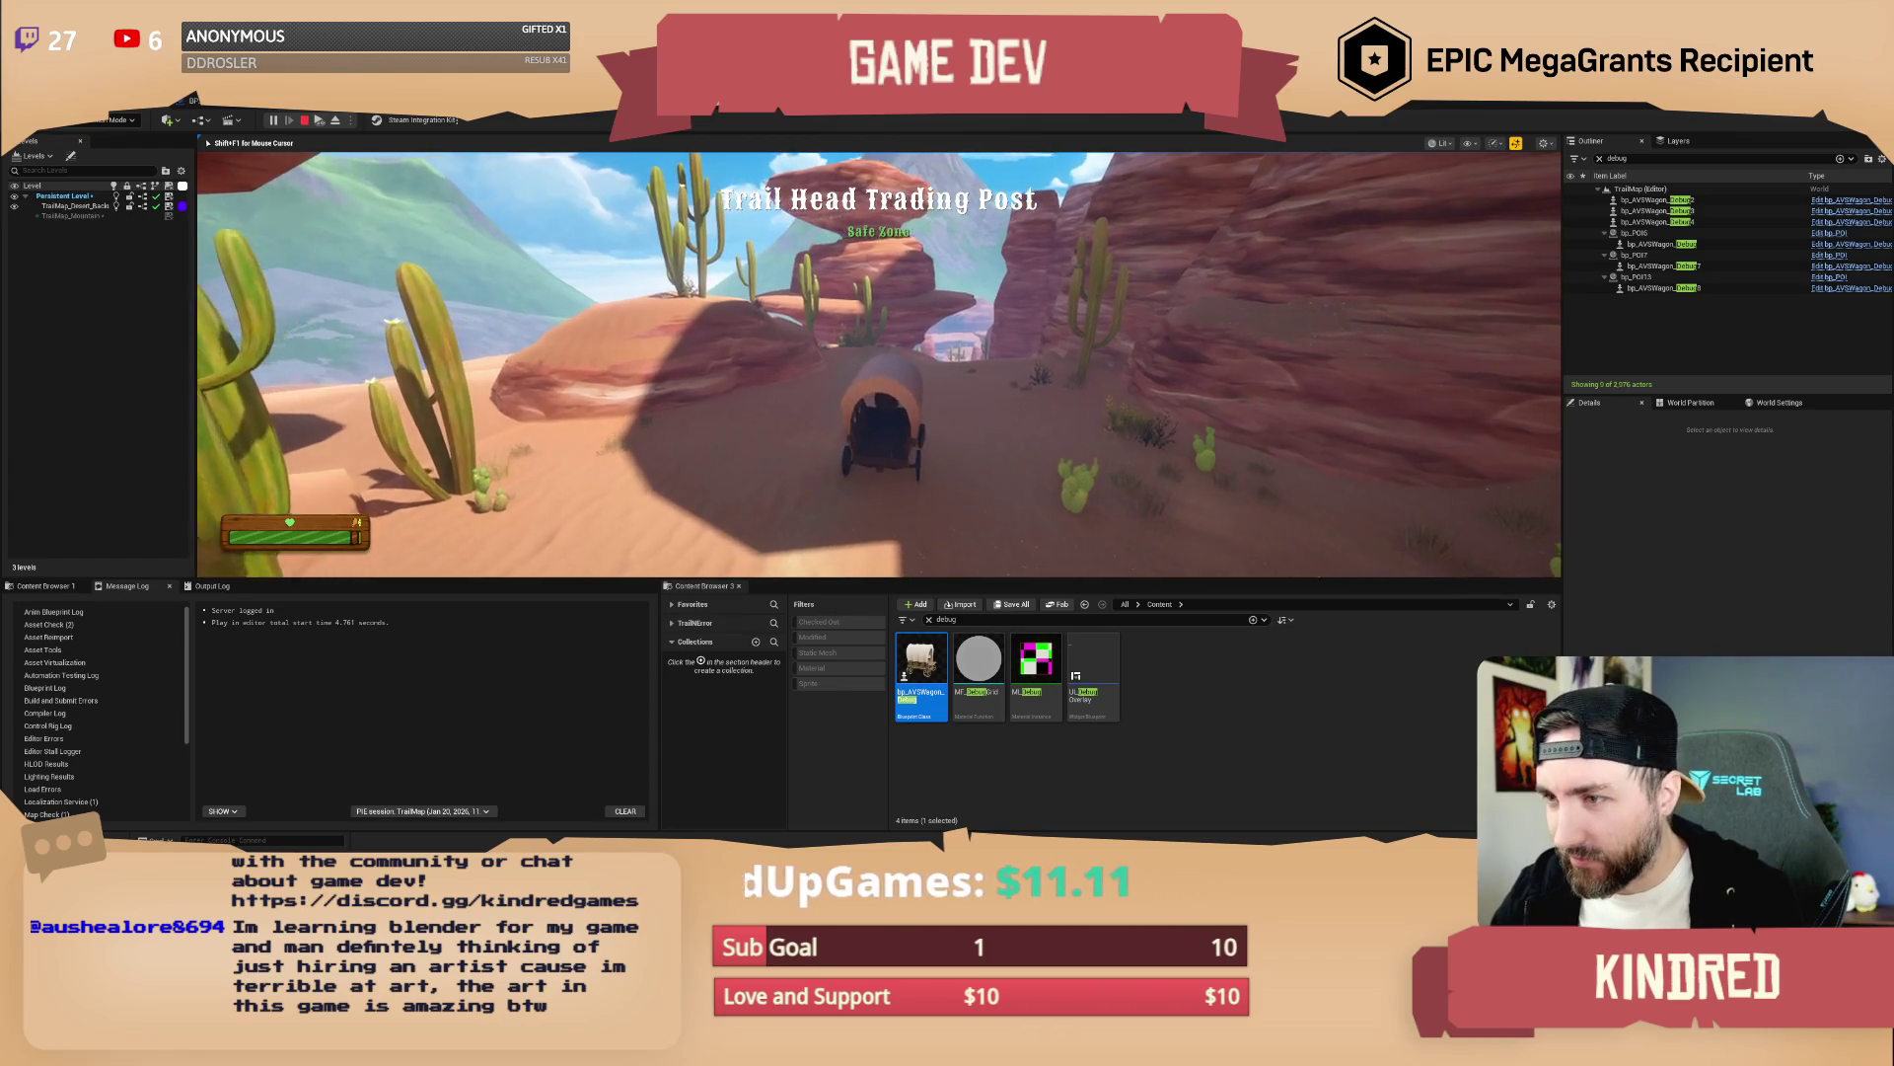
key(w)
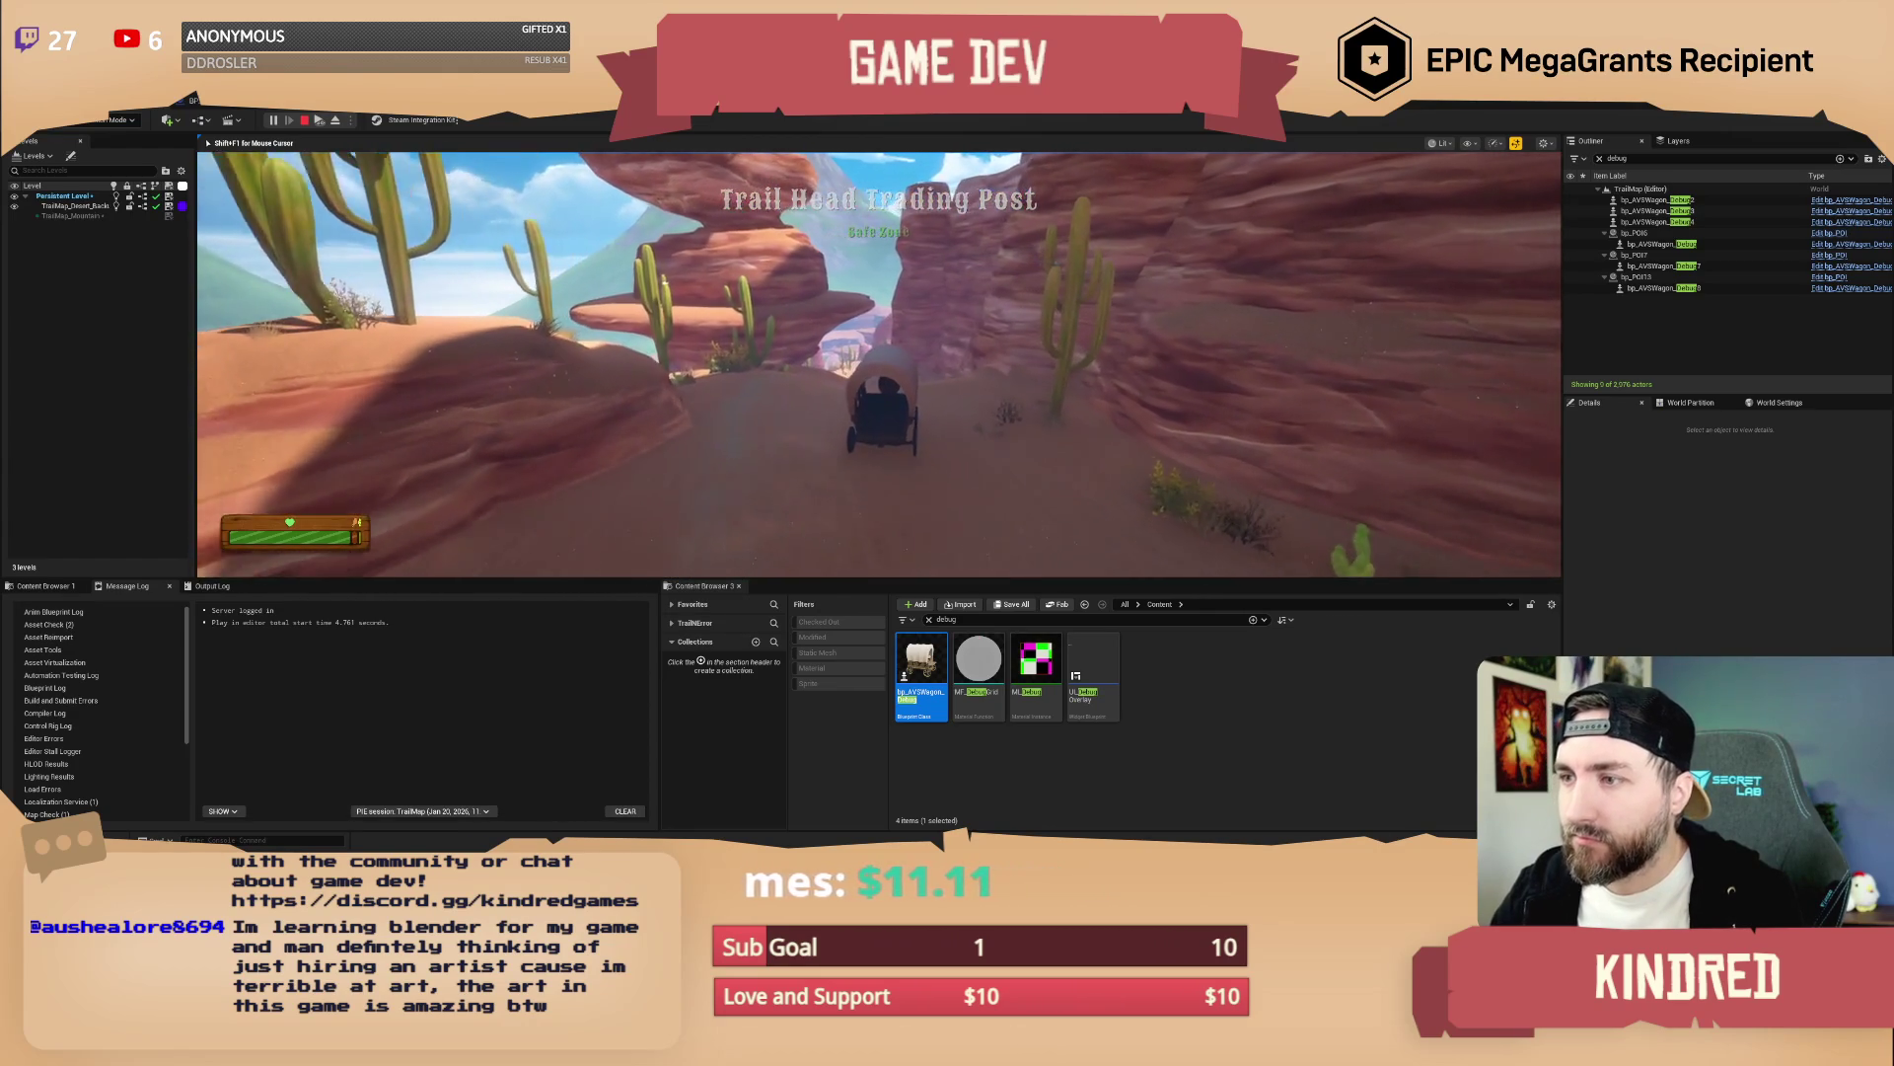
key(w)
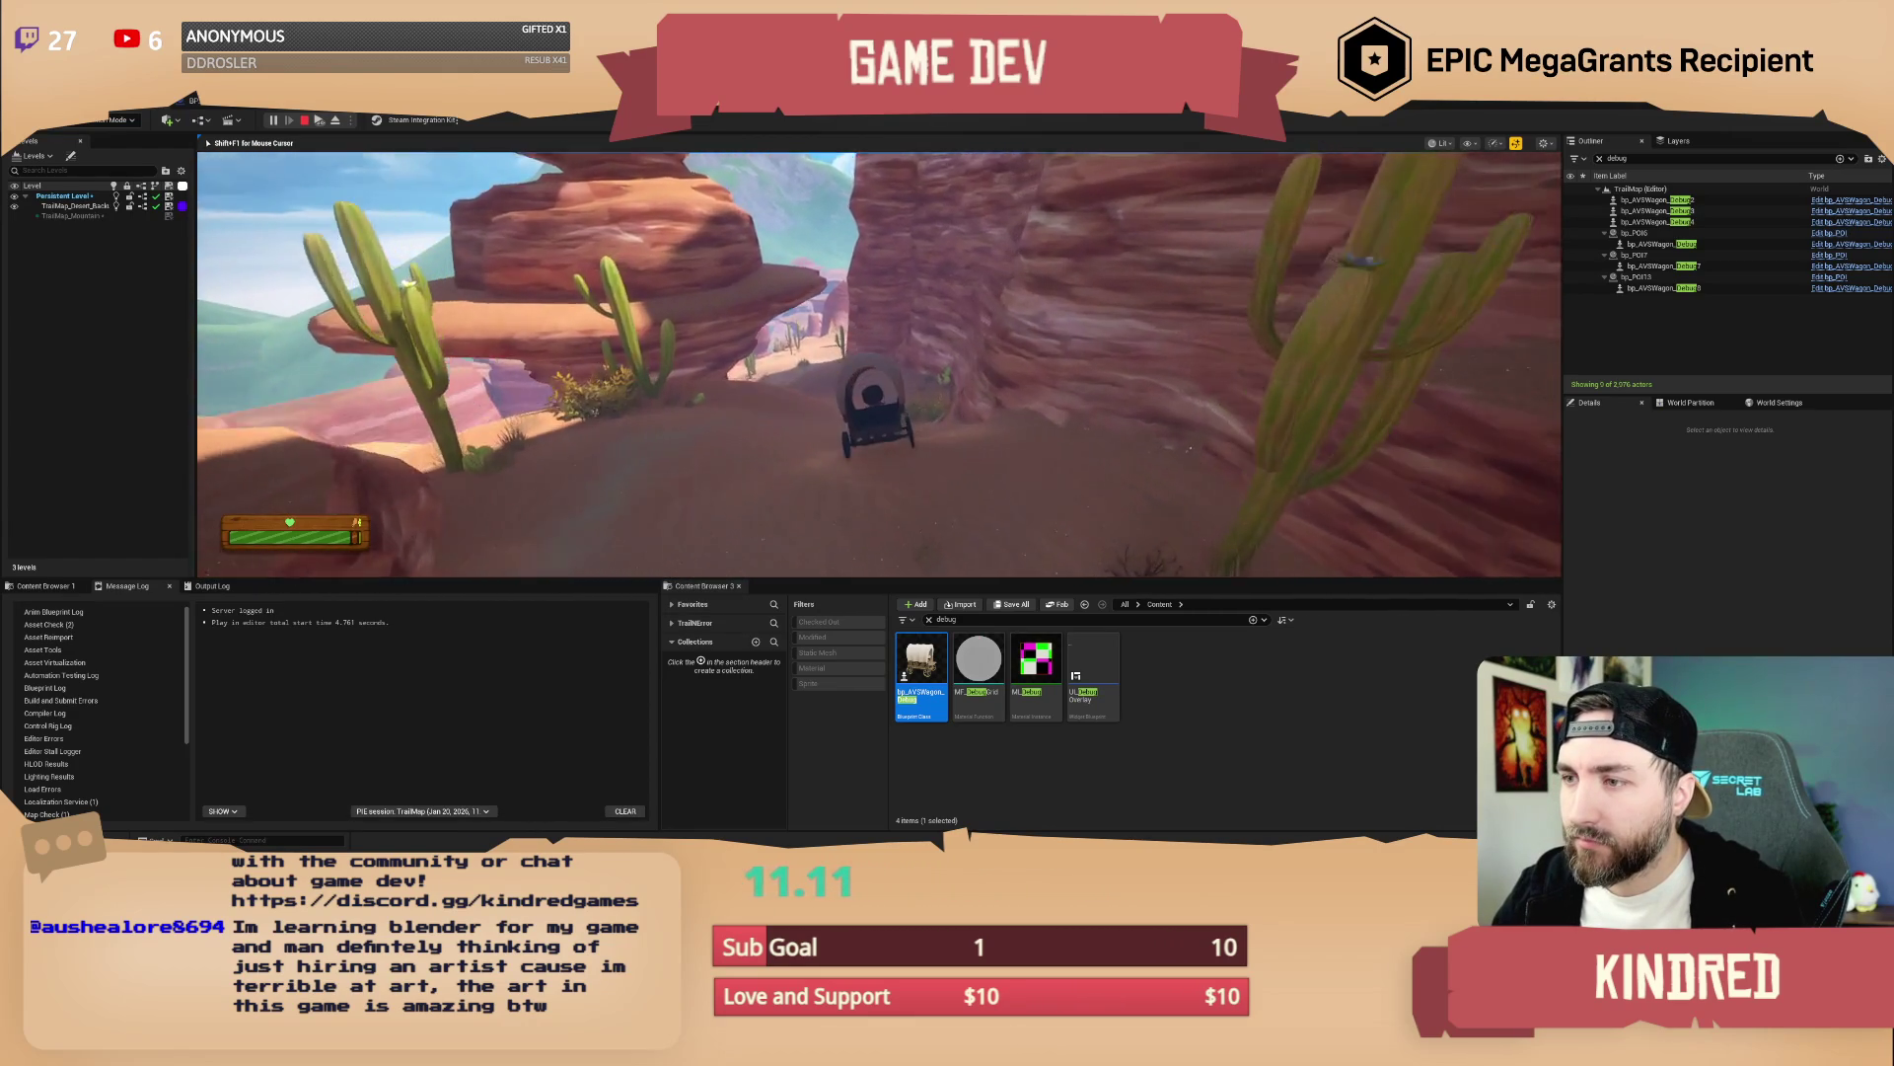
key(w)
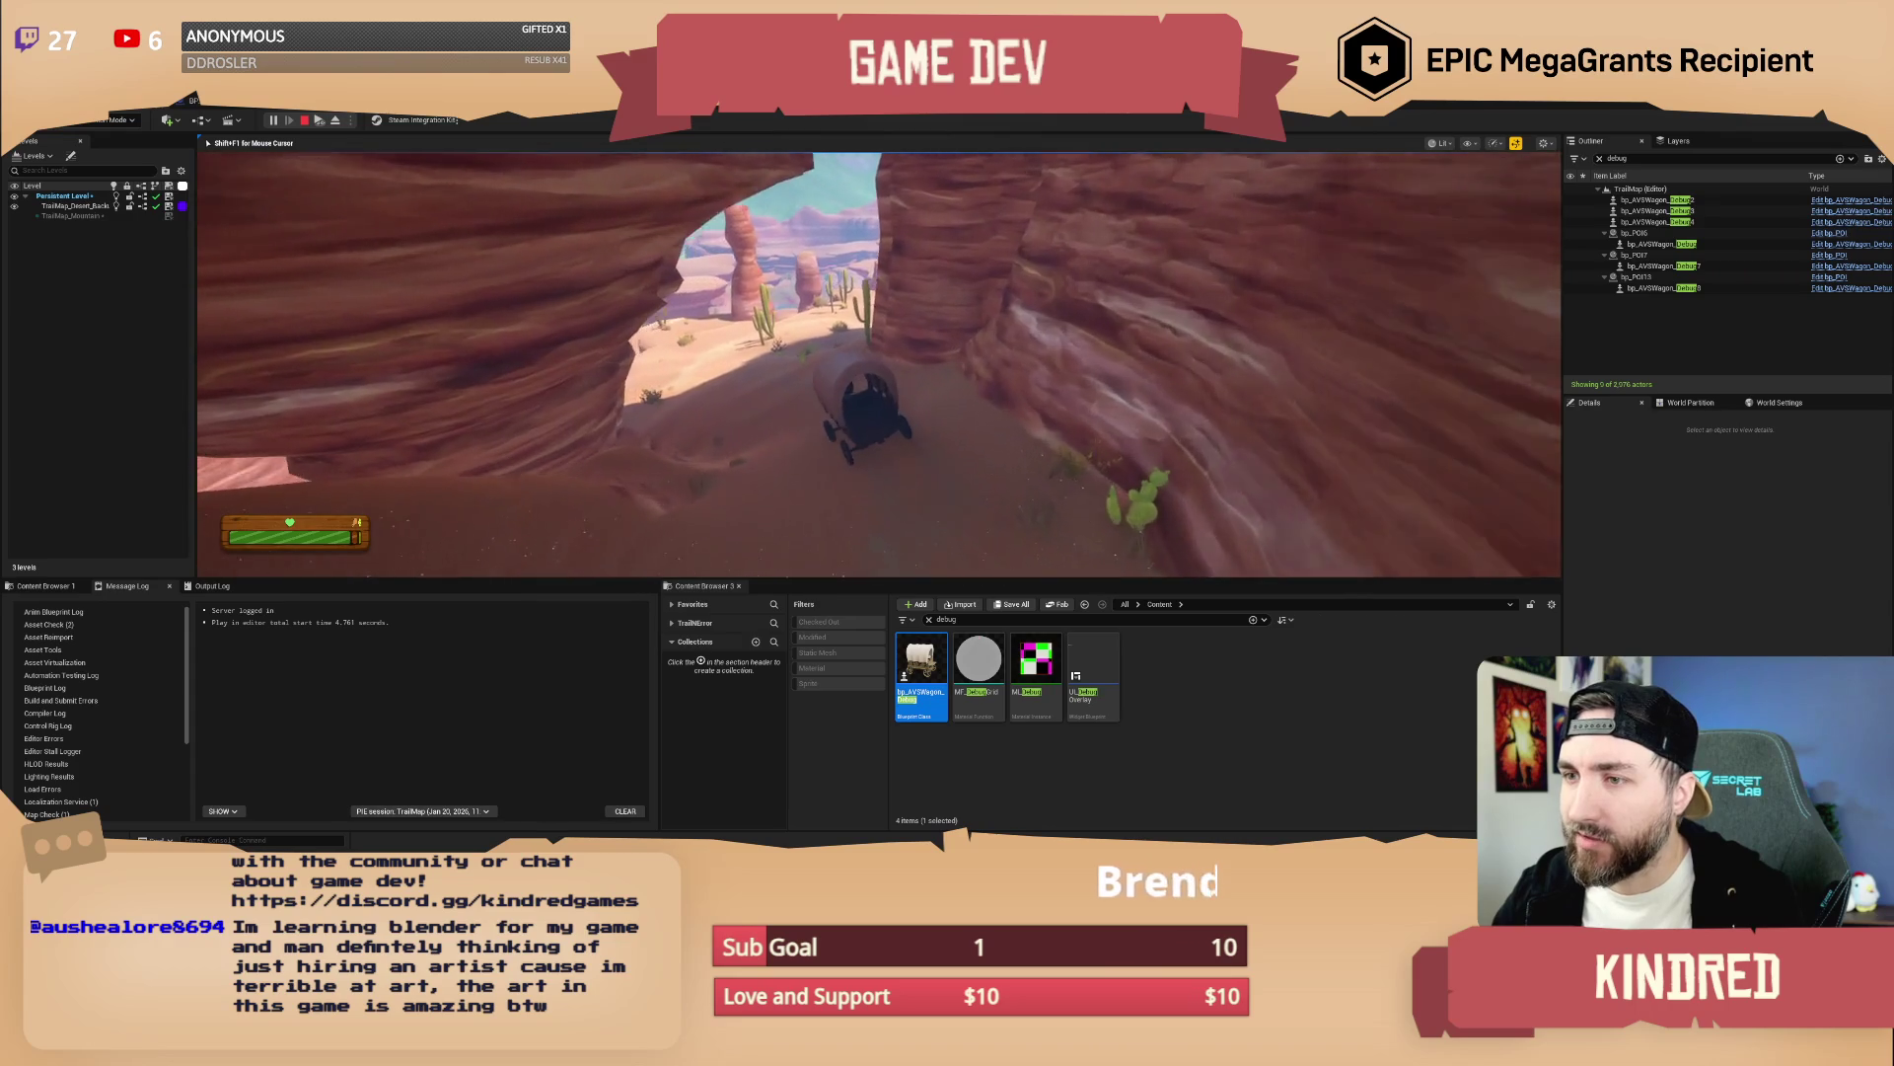
key(w)
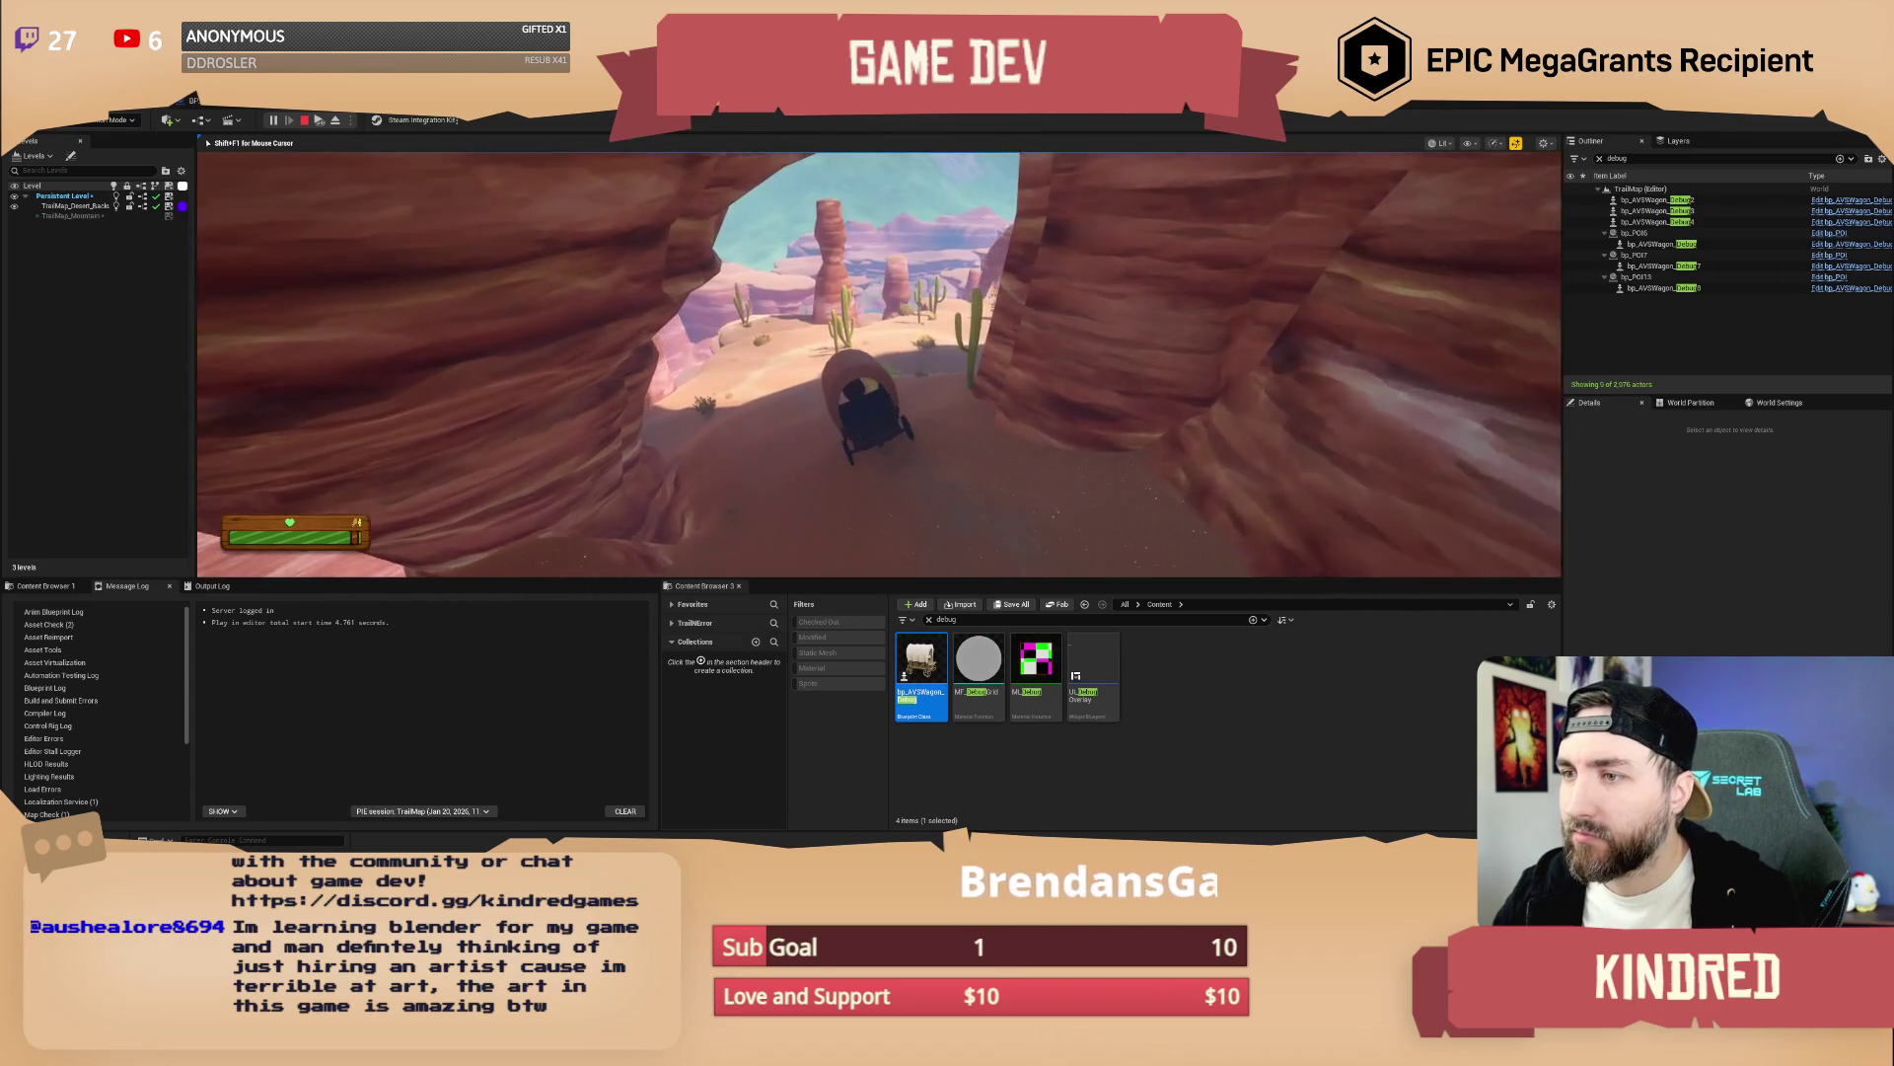
key(w)
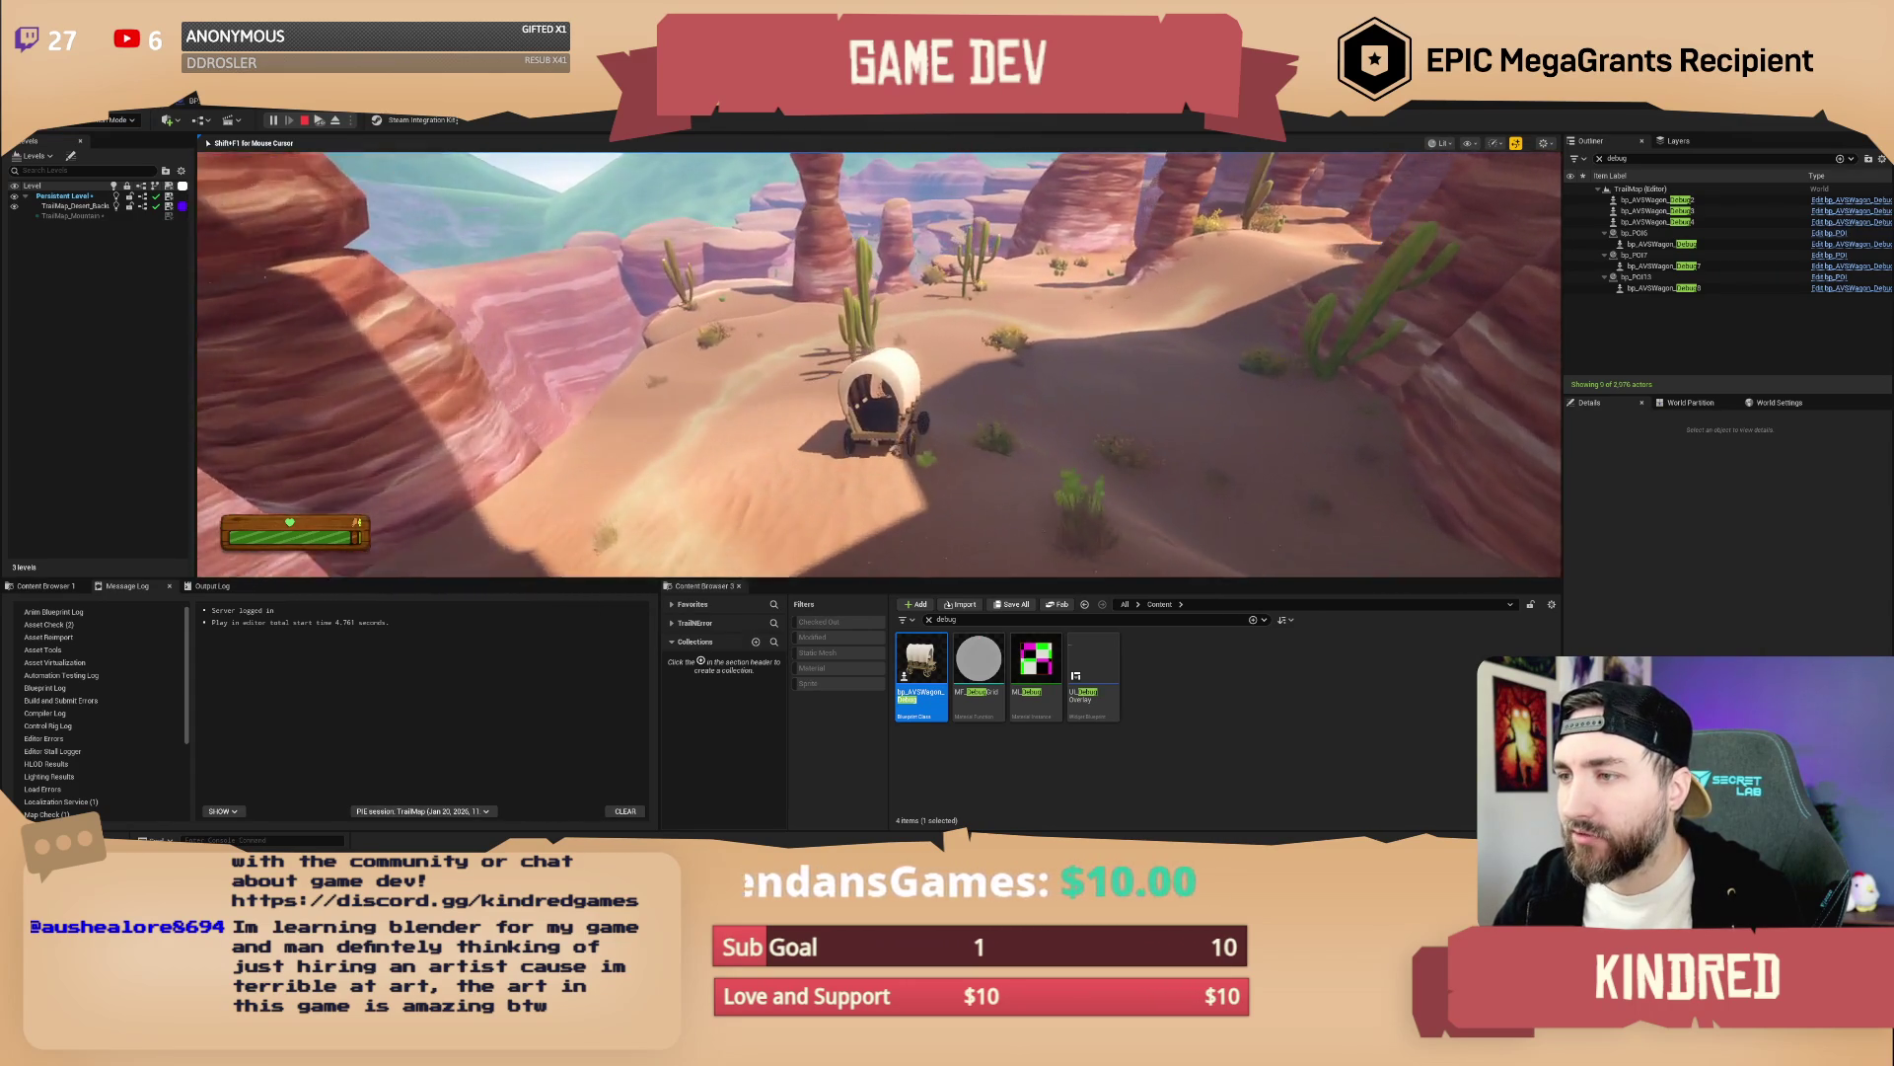
key(w)
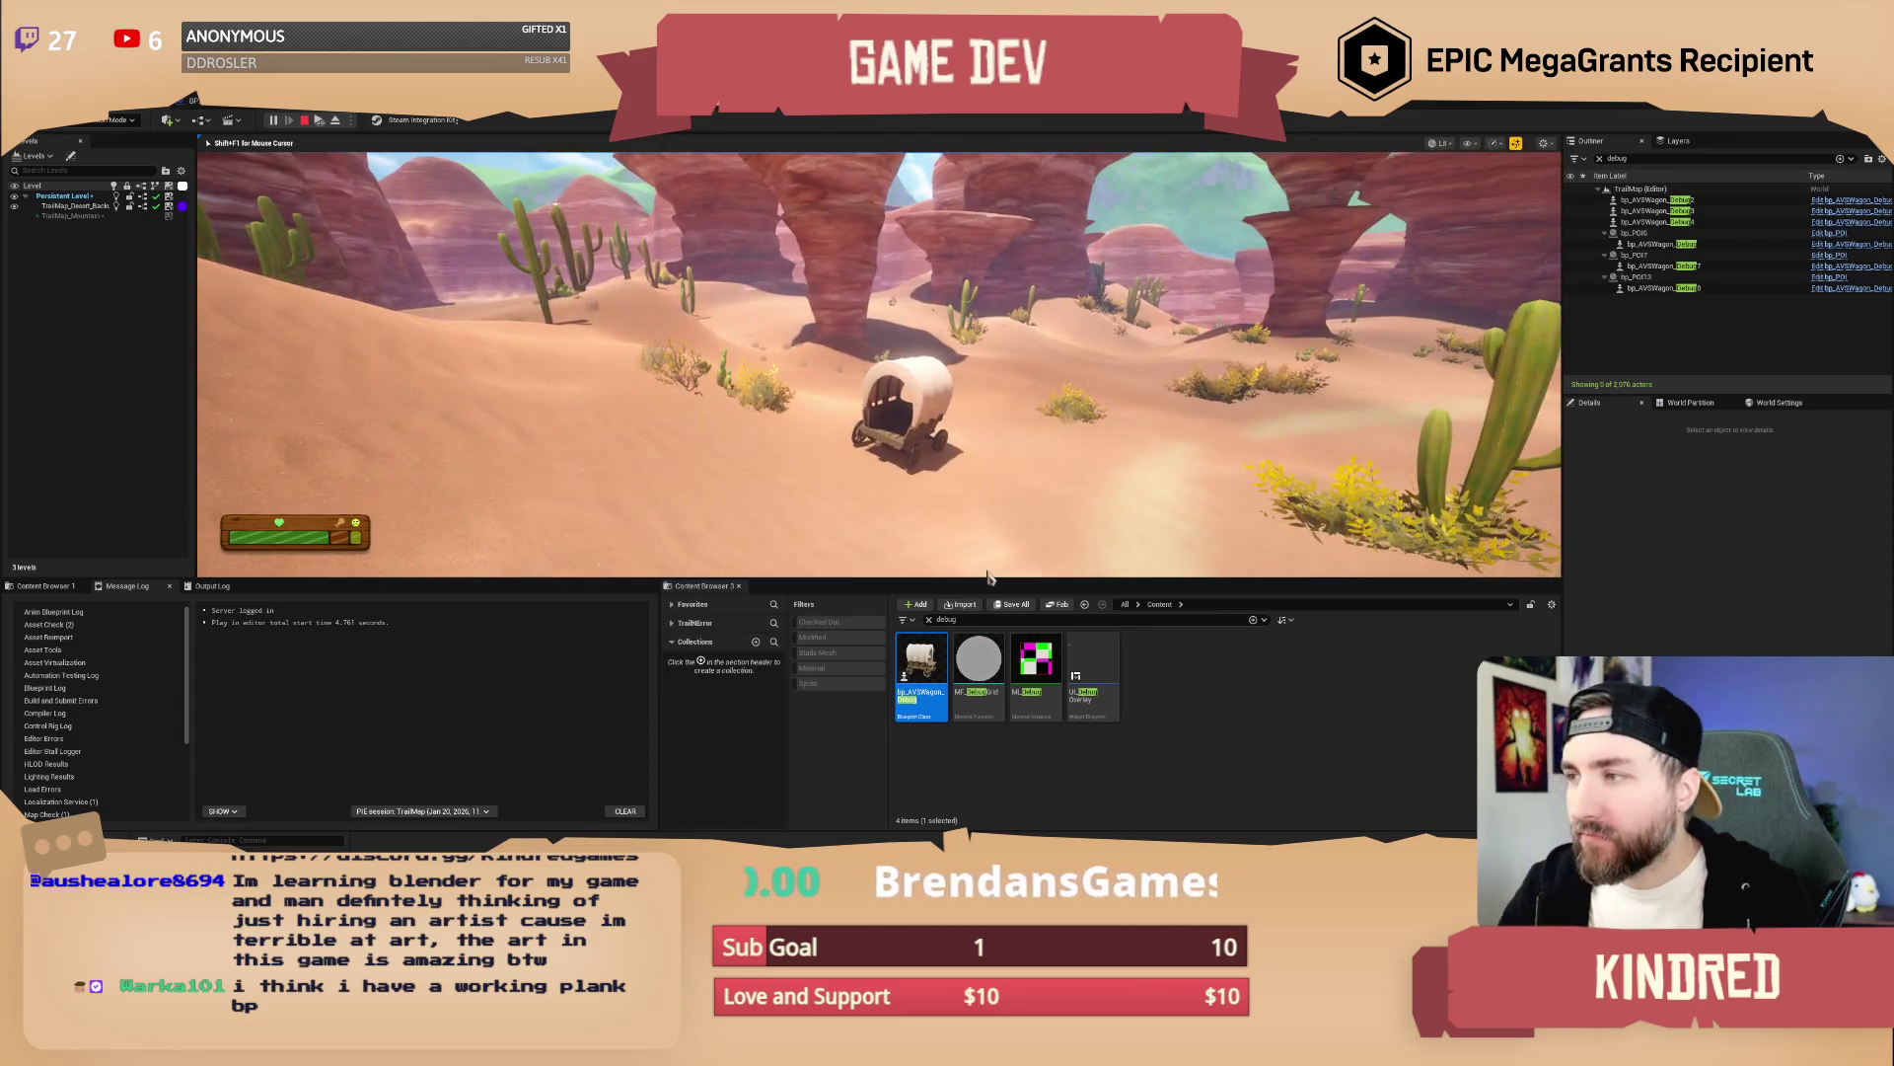
key(Escape)
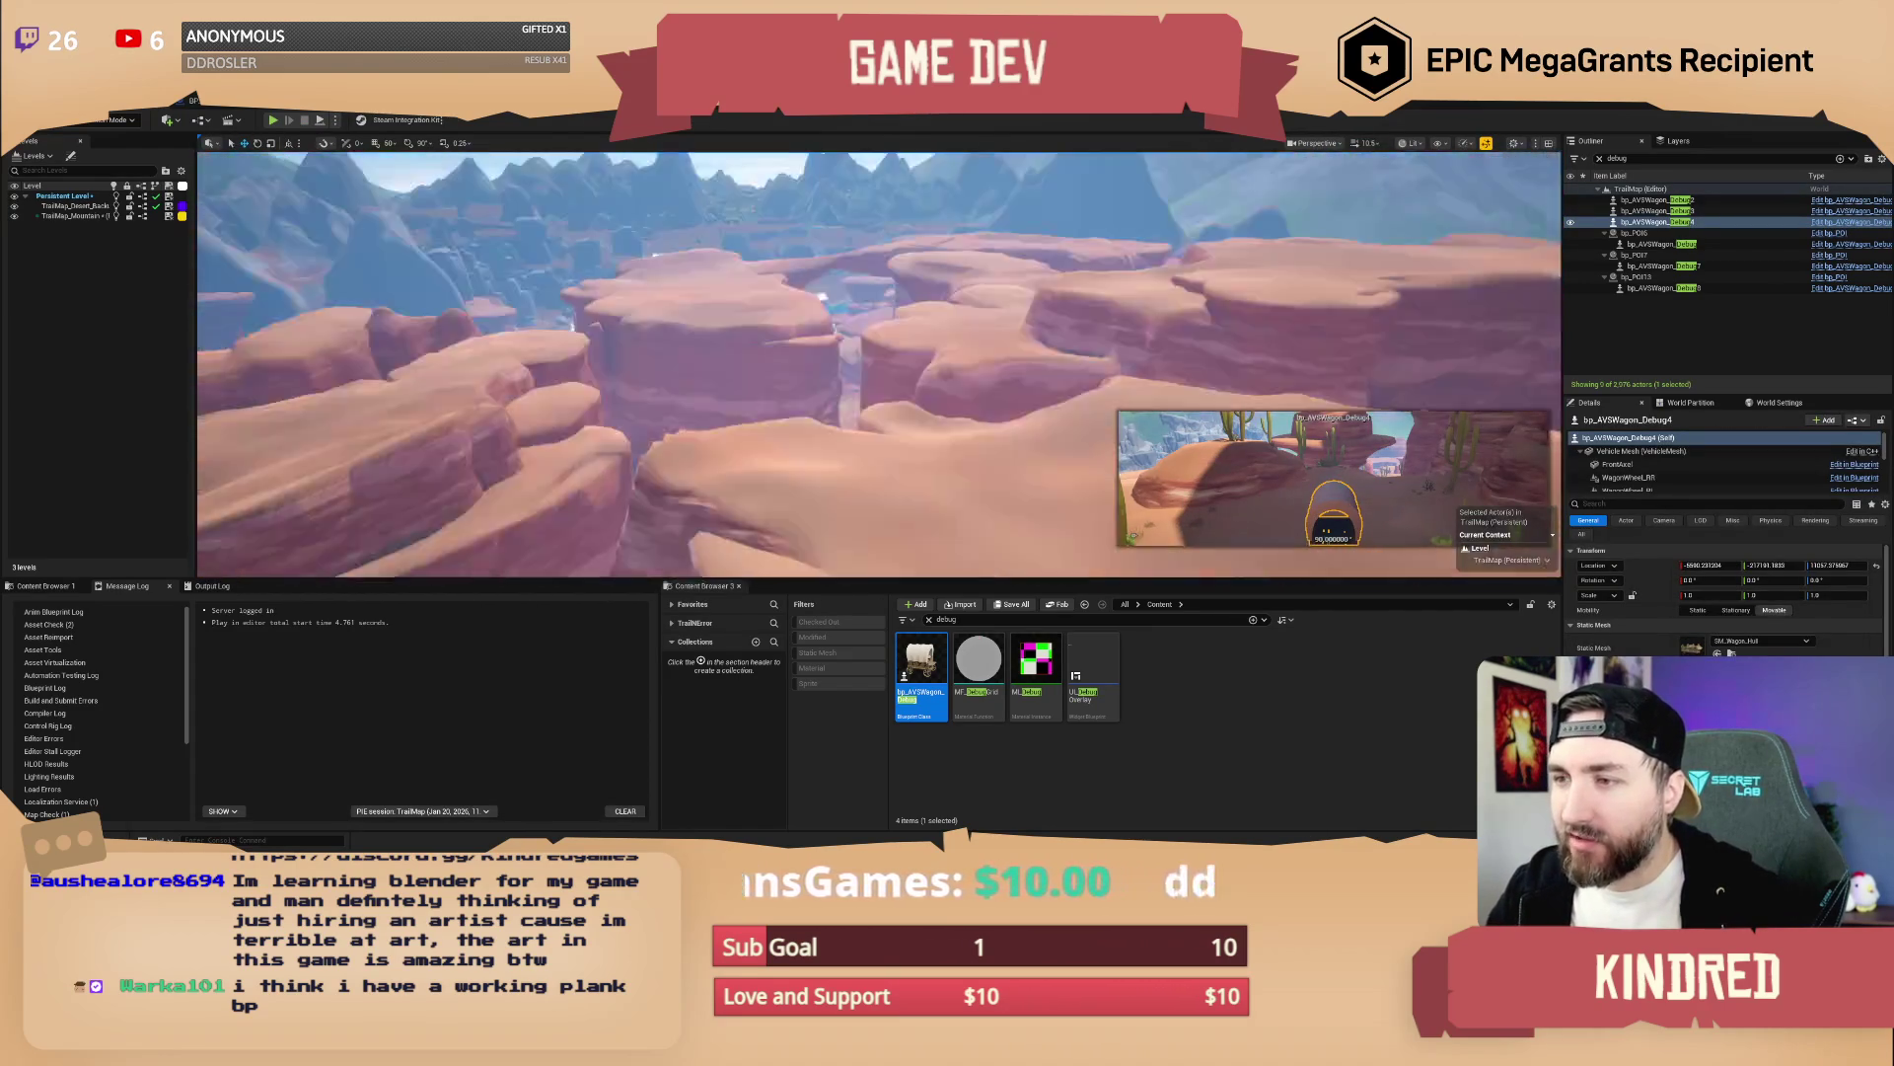
key(w)
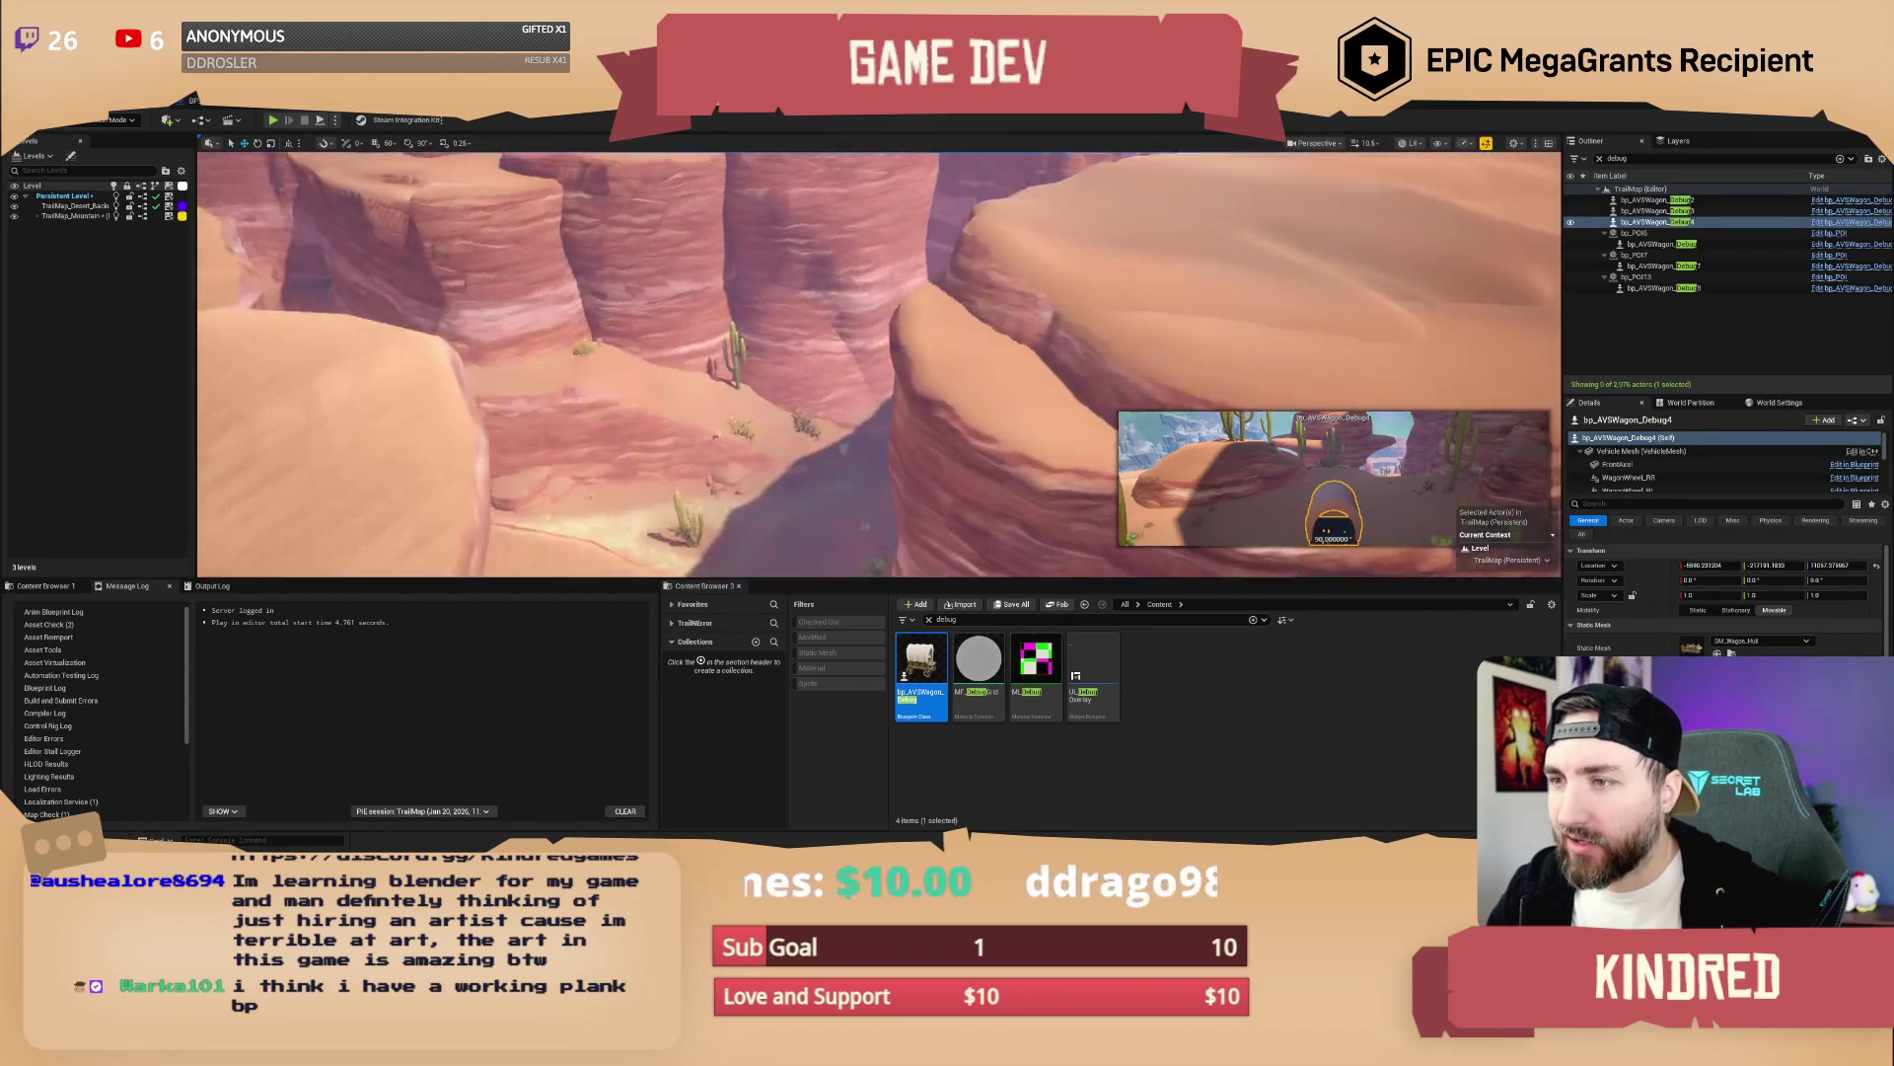
scroll(878, 365, down, 3)
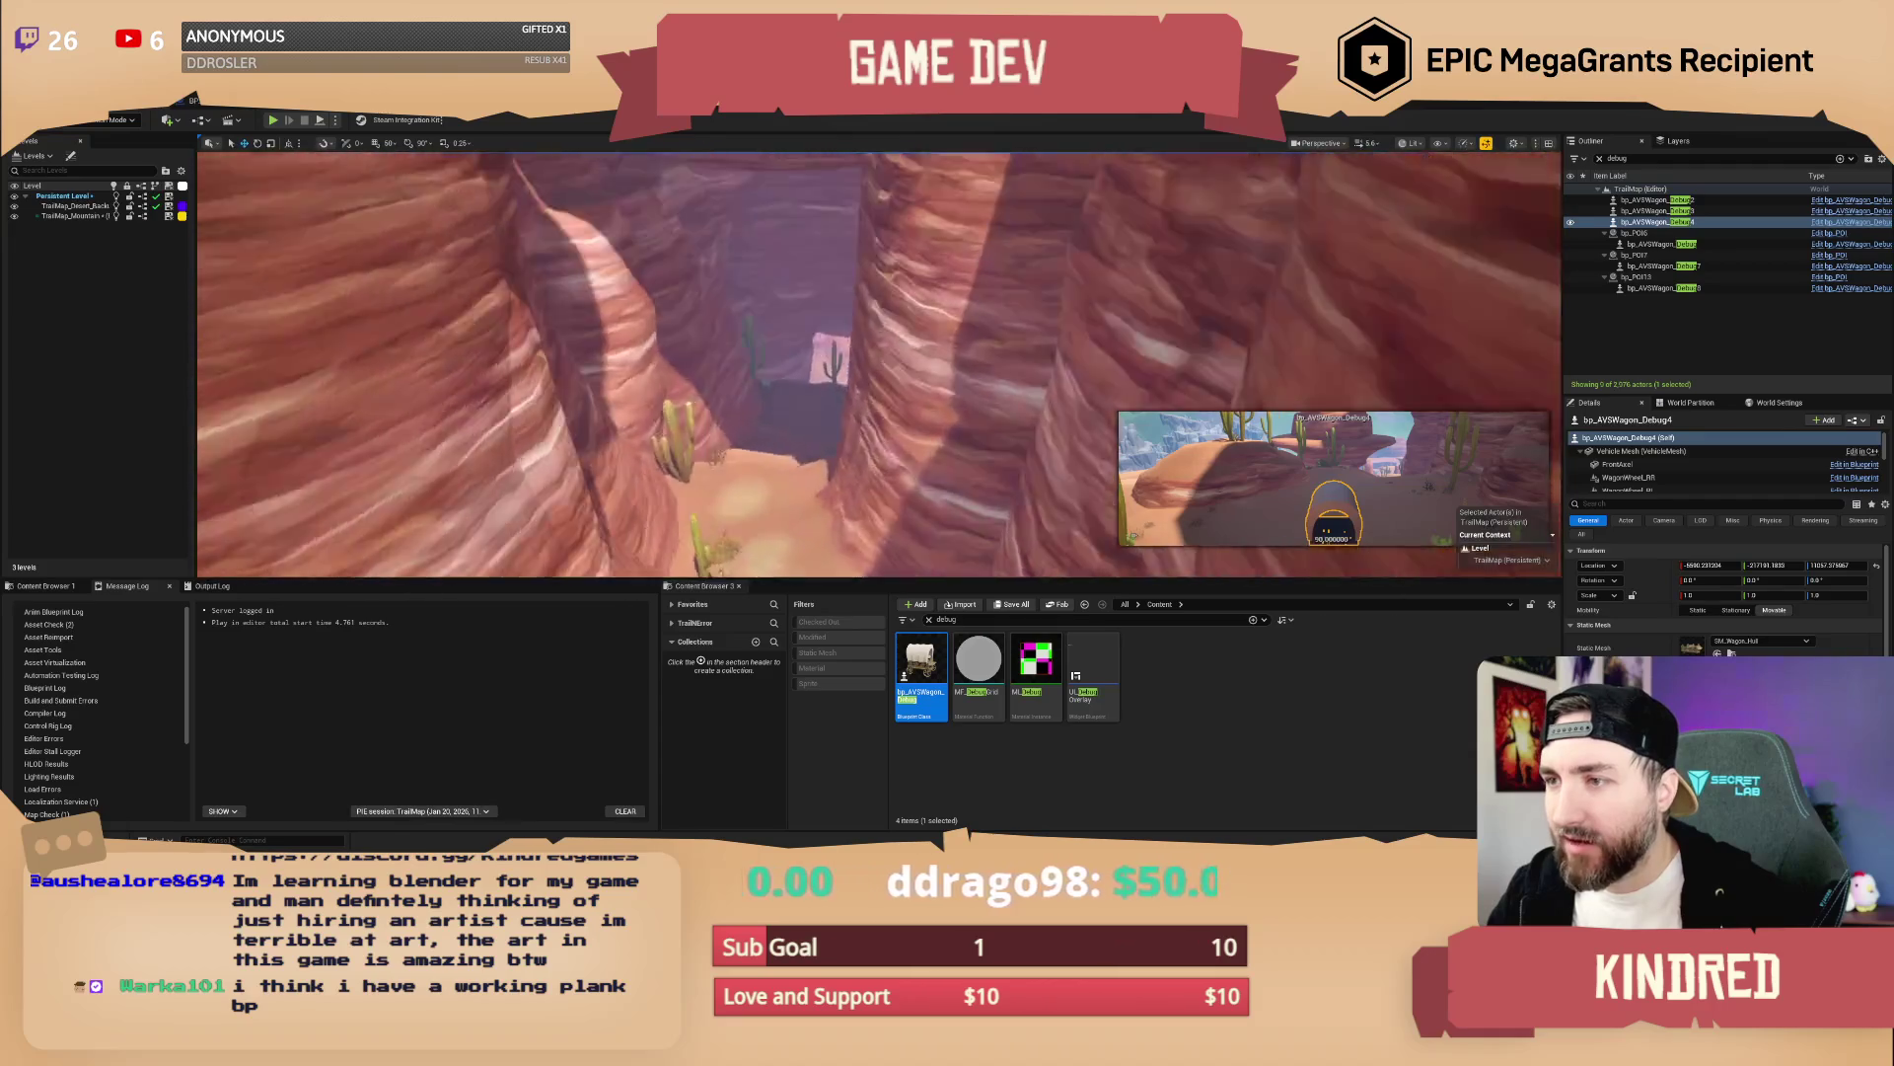
key(w)
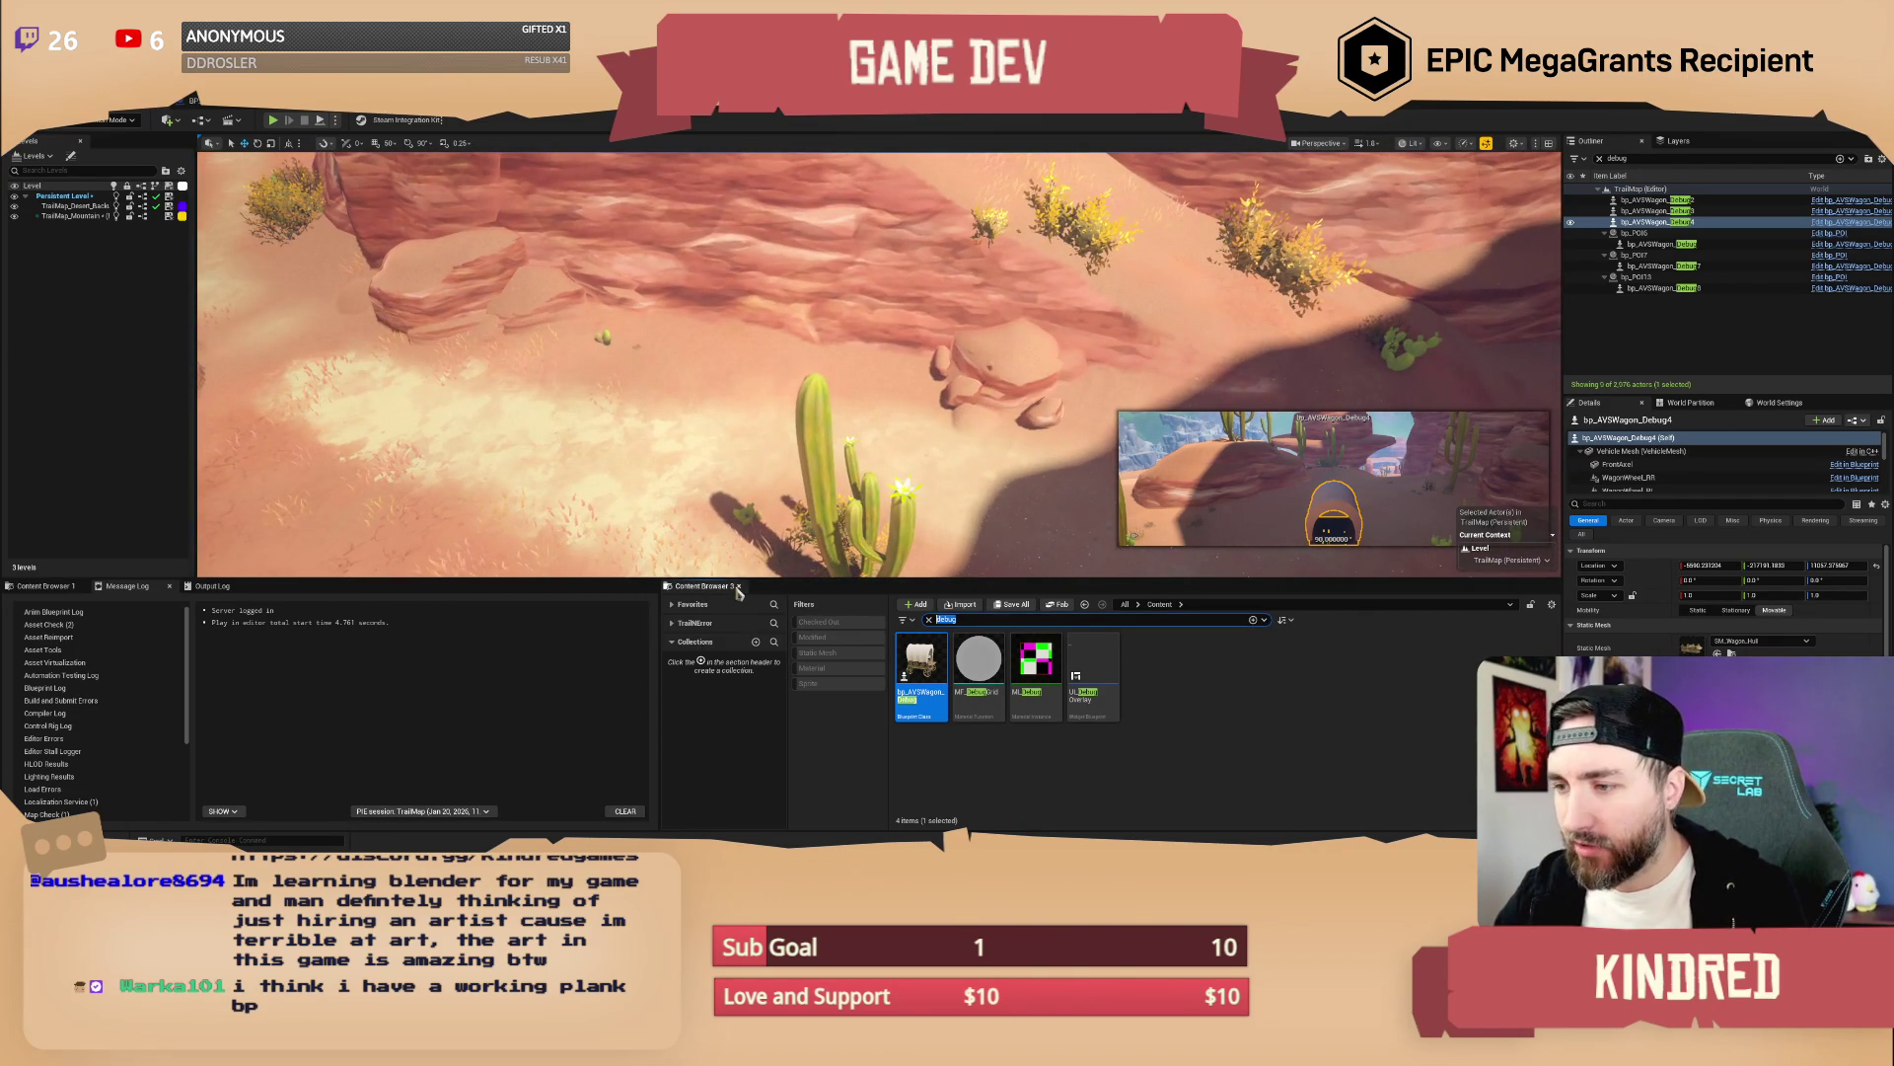
Search 'sign', place and rotate an SM_Sign_Right signpost near the cactus, then select bp_Sign_Trail_Left
text(sign)
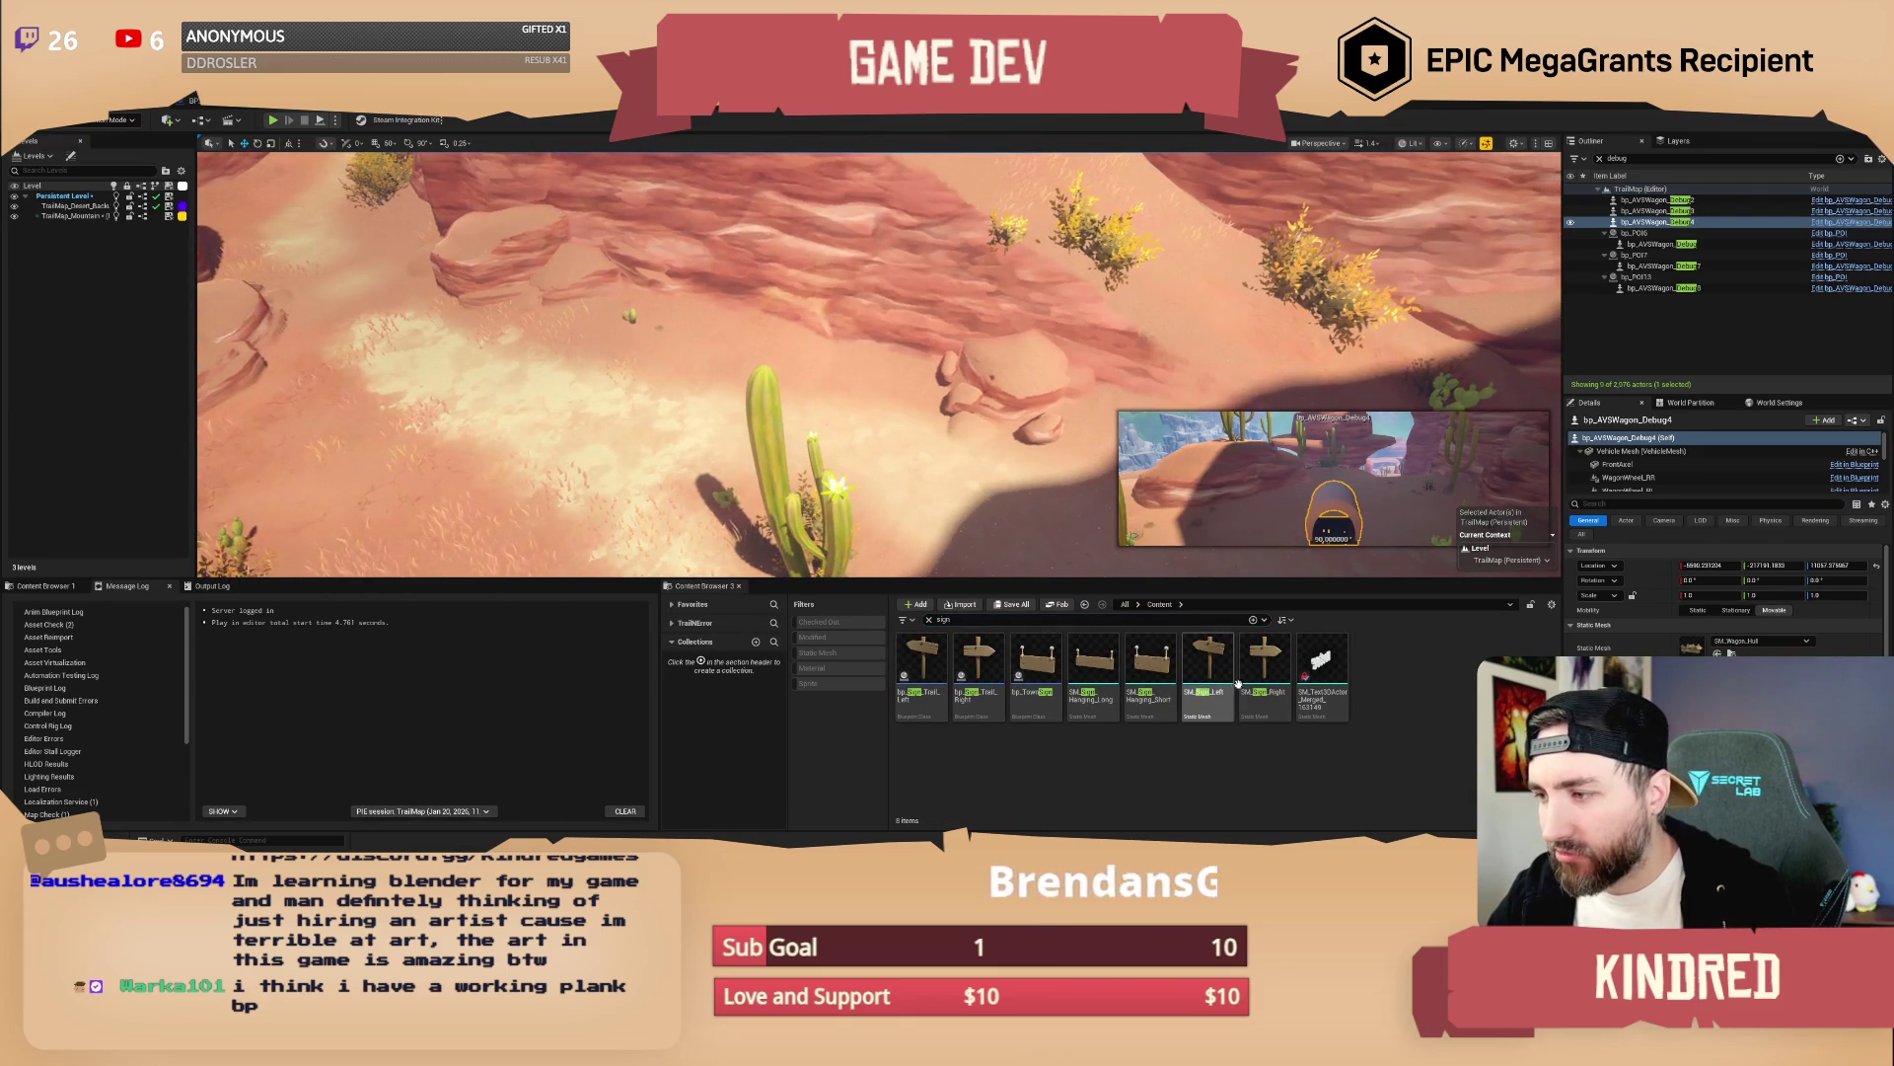
mouse_move(1265, 659)
mouse_down()
mouse_move(878, 398)
mouse_move(982, 432)
mouse_move(928, 489)
mouse_move(715, 514)
mouse_move(626, 338)
mouse_move(668, 346)
mouse_move(671, 375)
mouse_move(735, 357)
mouse_move(750, 380)
mouse_up()
mouse_move(888, 444)
mouse_down()
mouse_move(997, 419)
mouse_move(1128, 436)
mouse_up()
key(Escape)
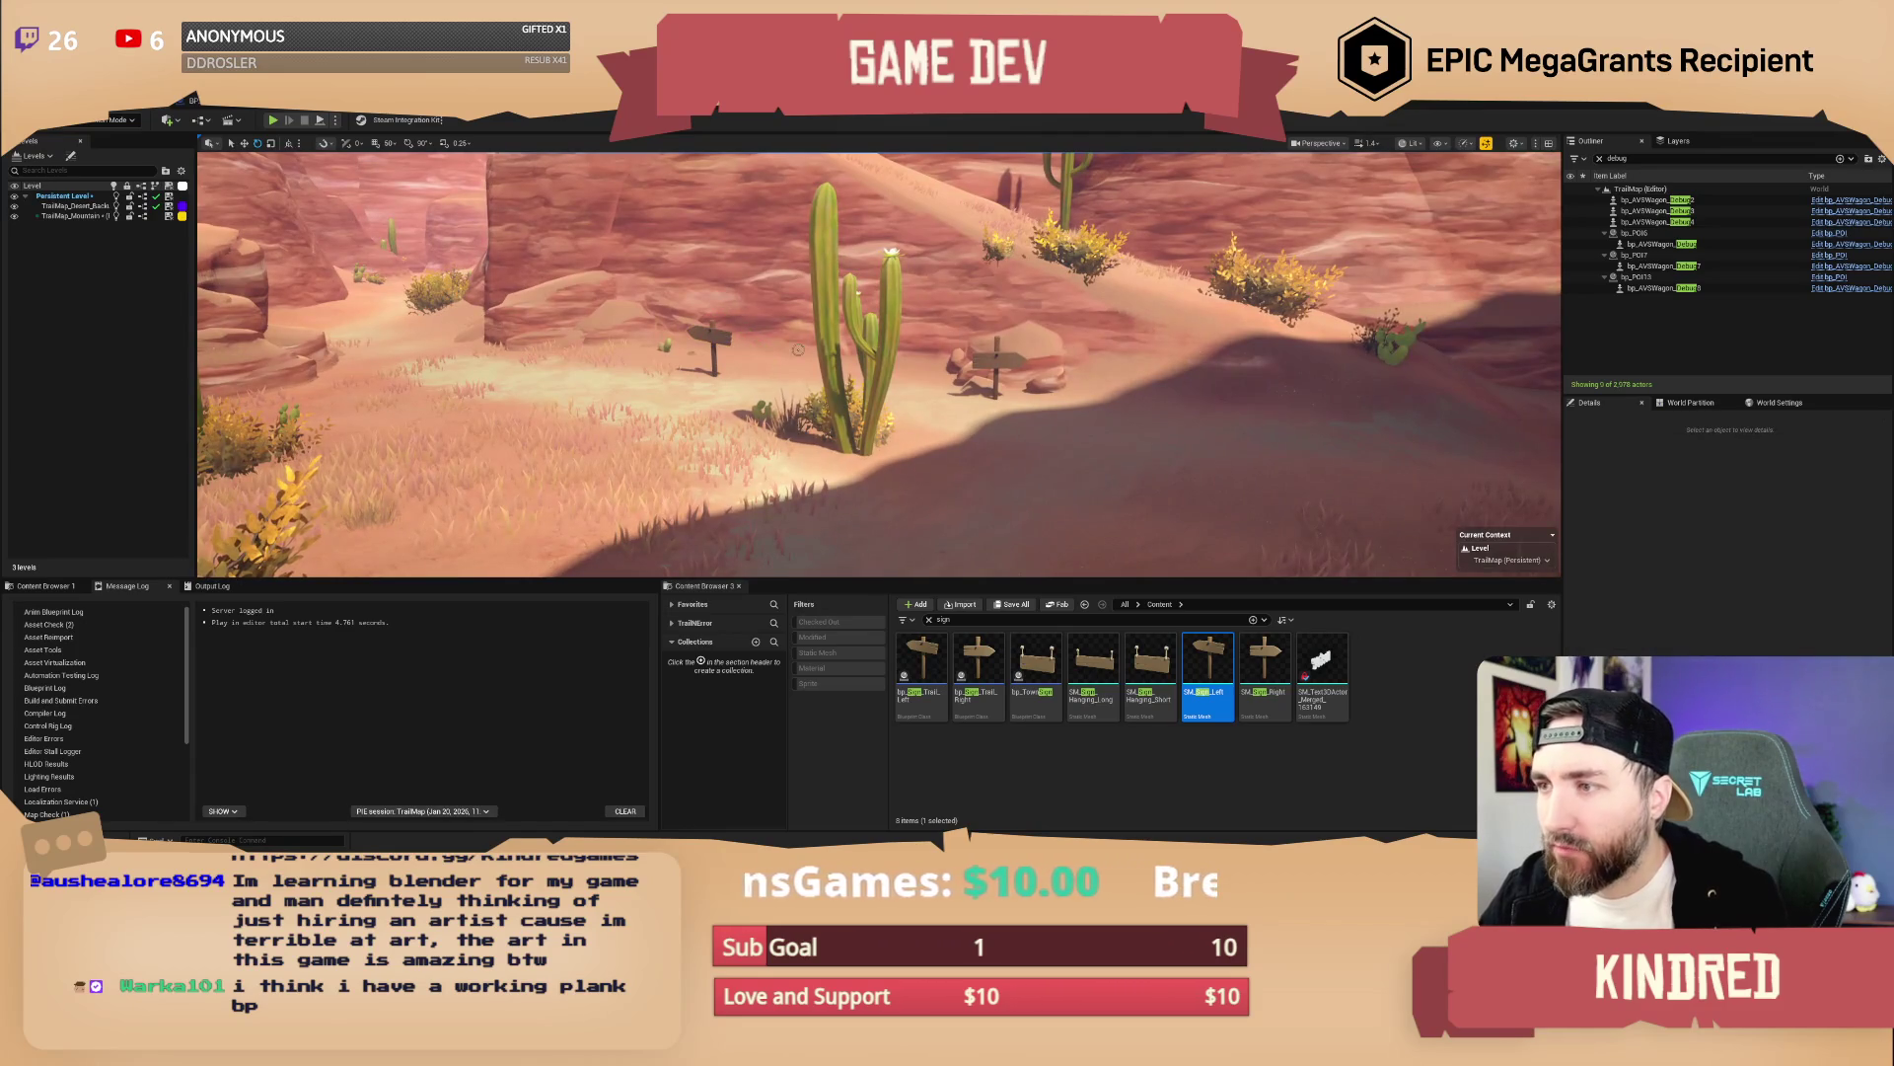
drag(1128, 435, 1140, 404)
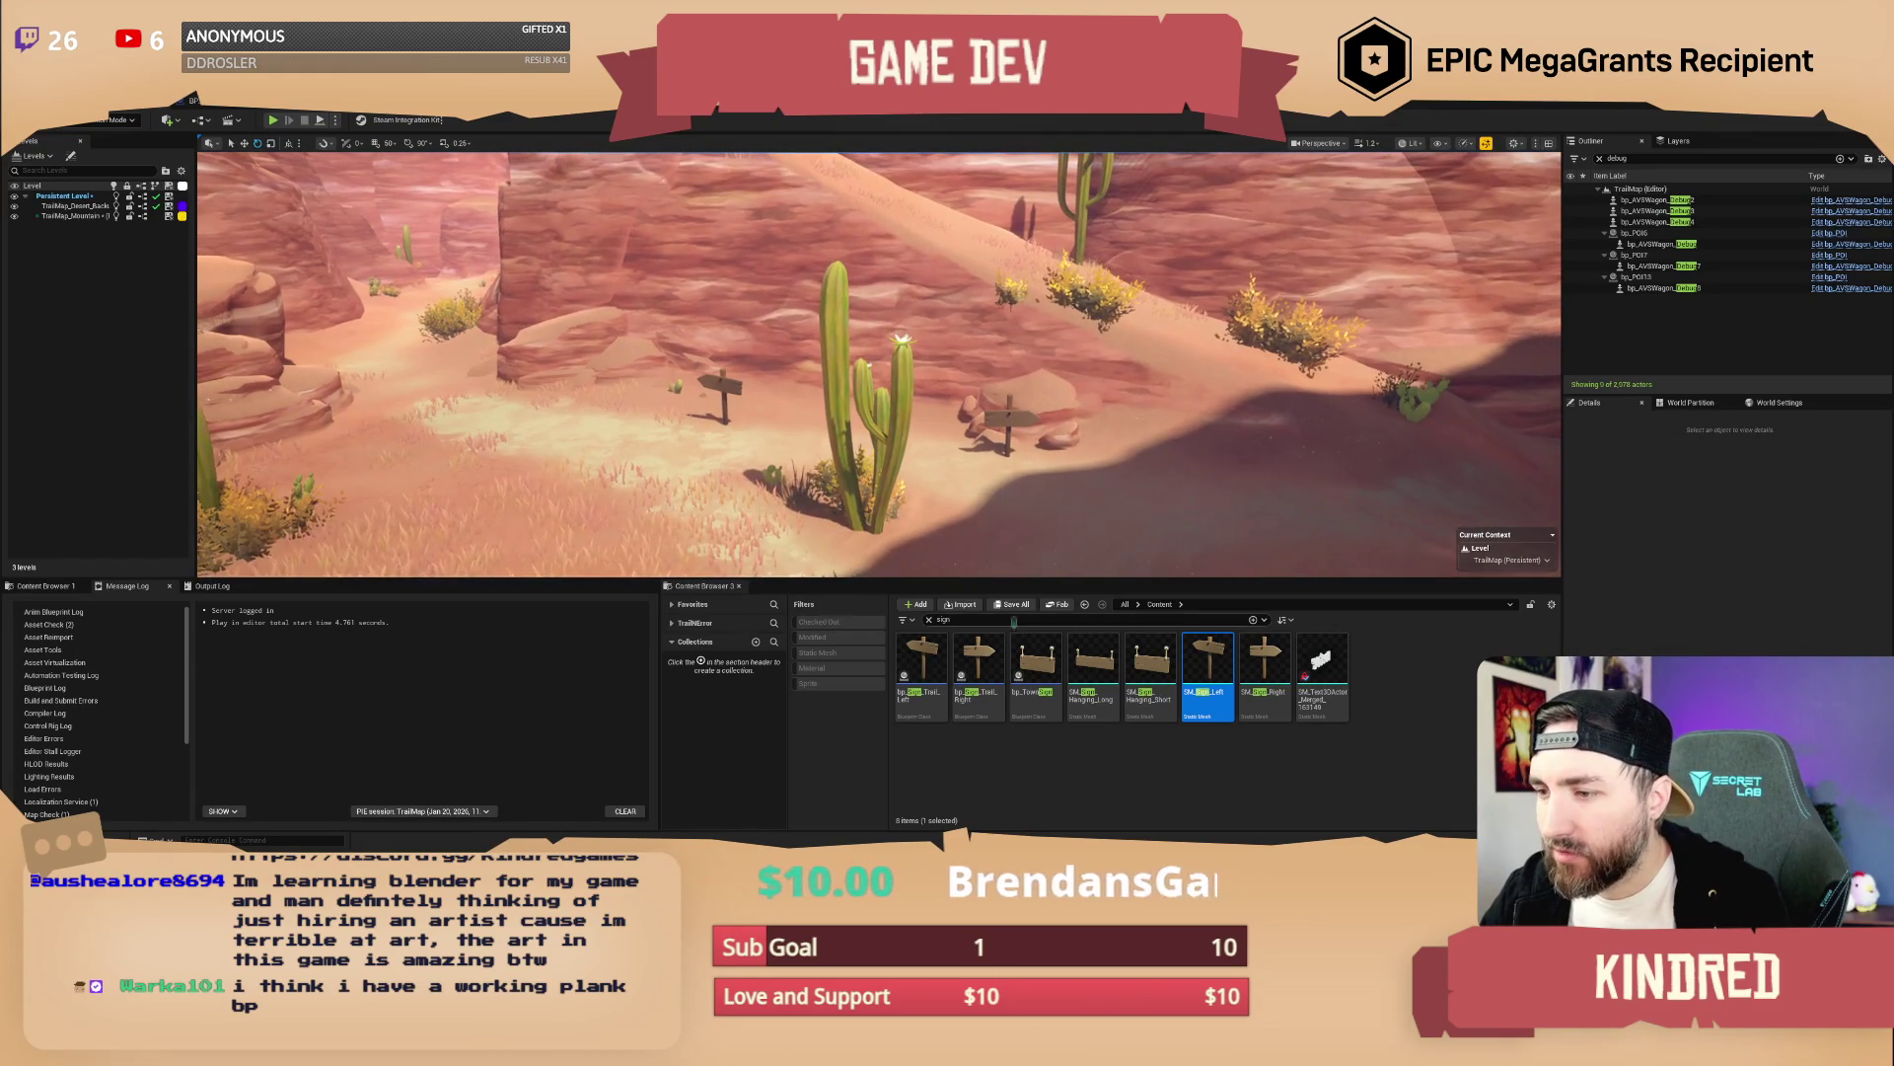
click(926, 660)
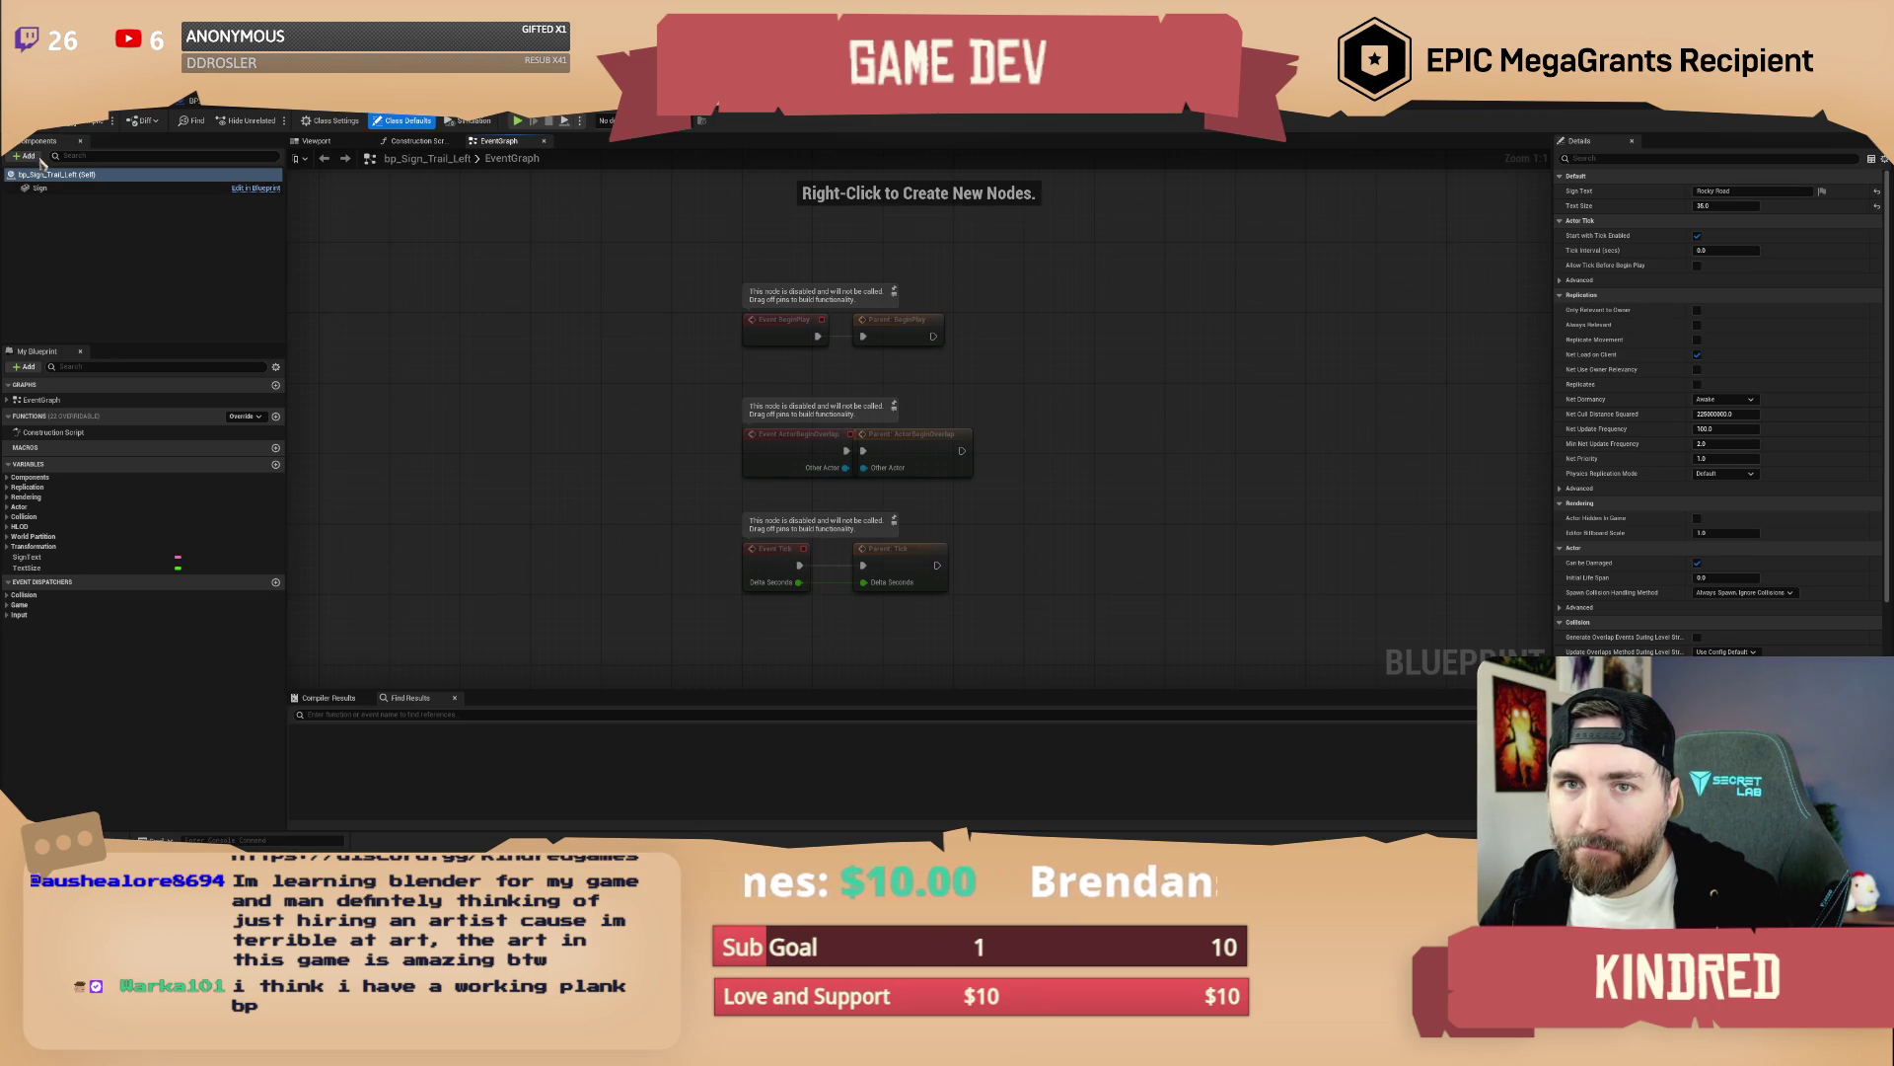
Add a TextRender component under the Sign mesh and show the blueprint's 3D Viewport
click(25, 158)
text(text)
click(44, 198)
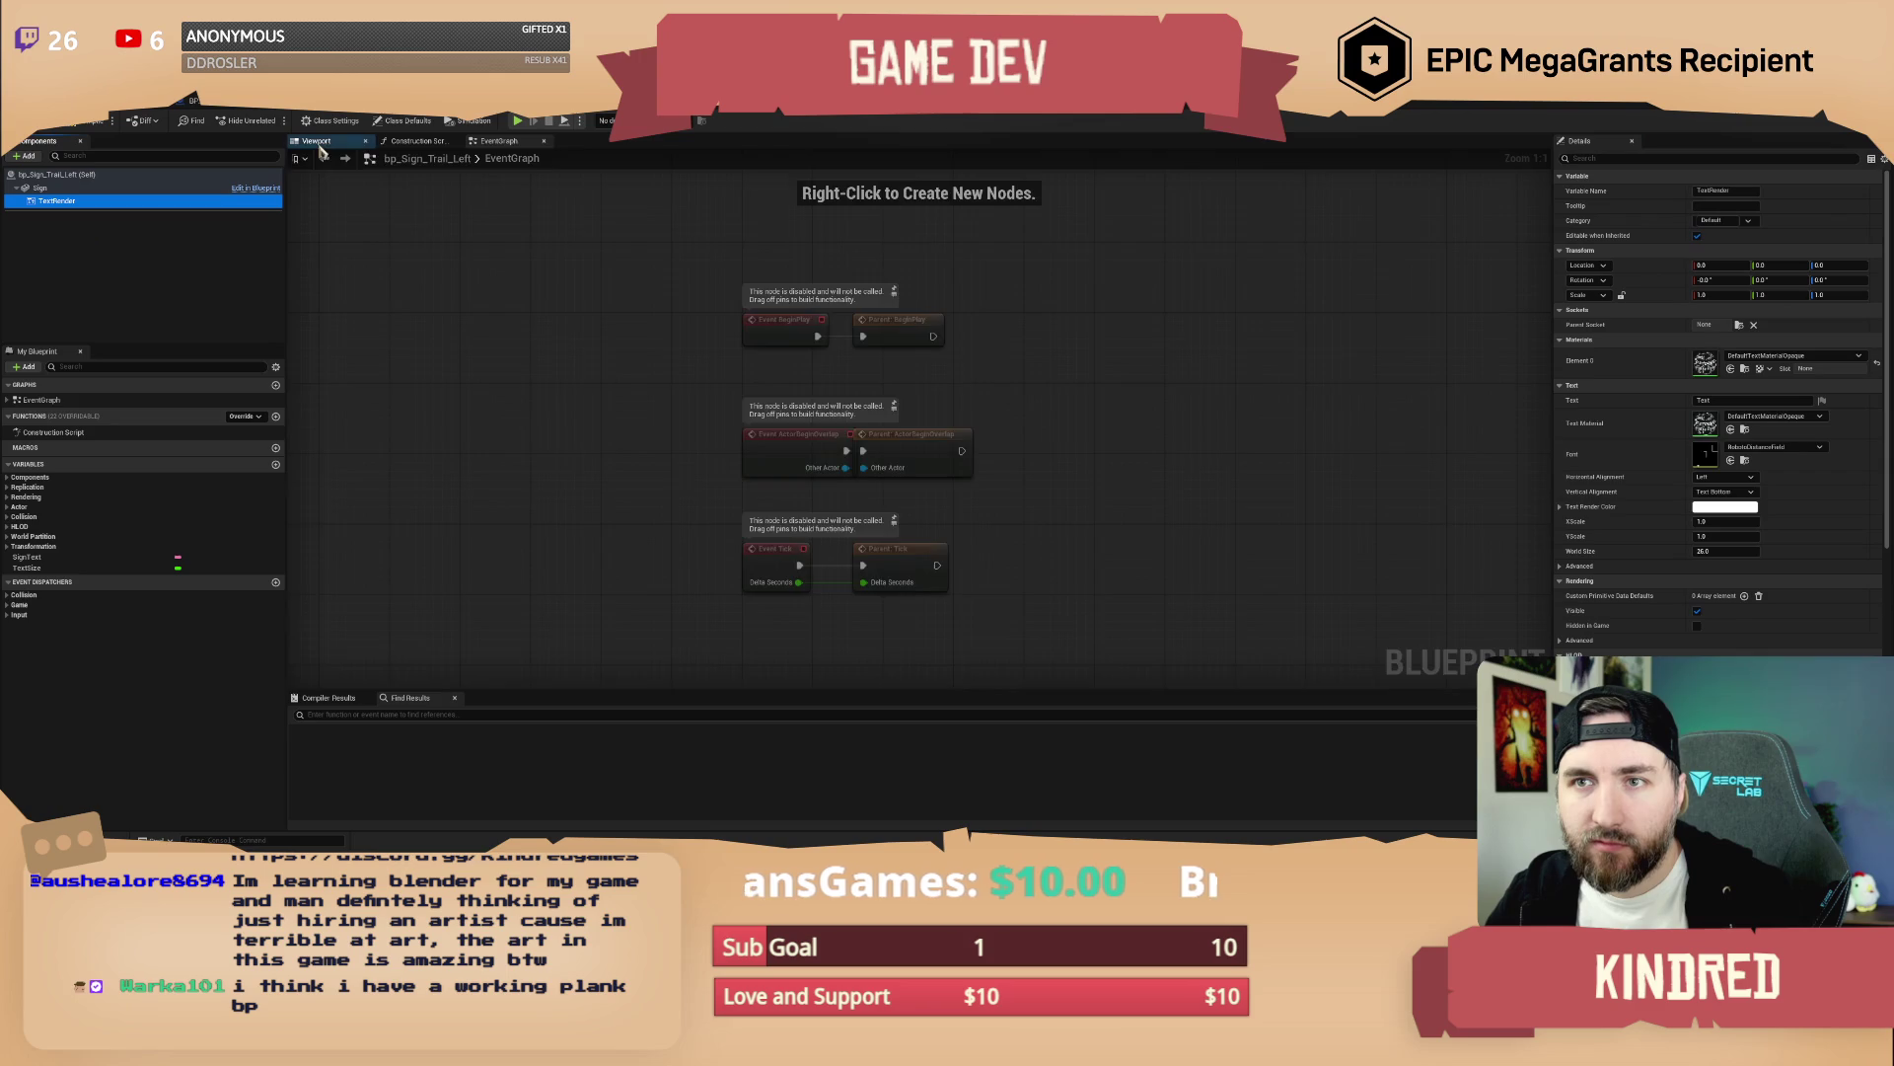
click(316, 141)
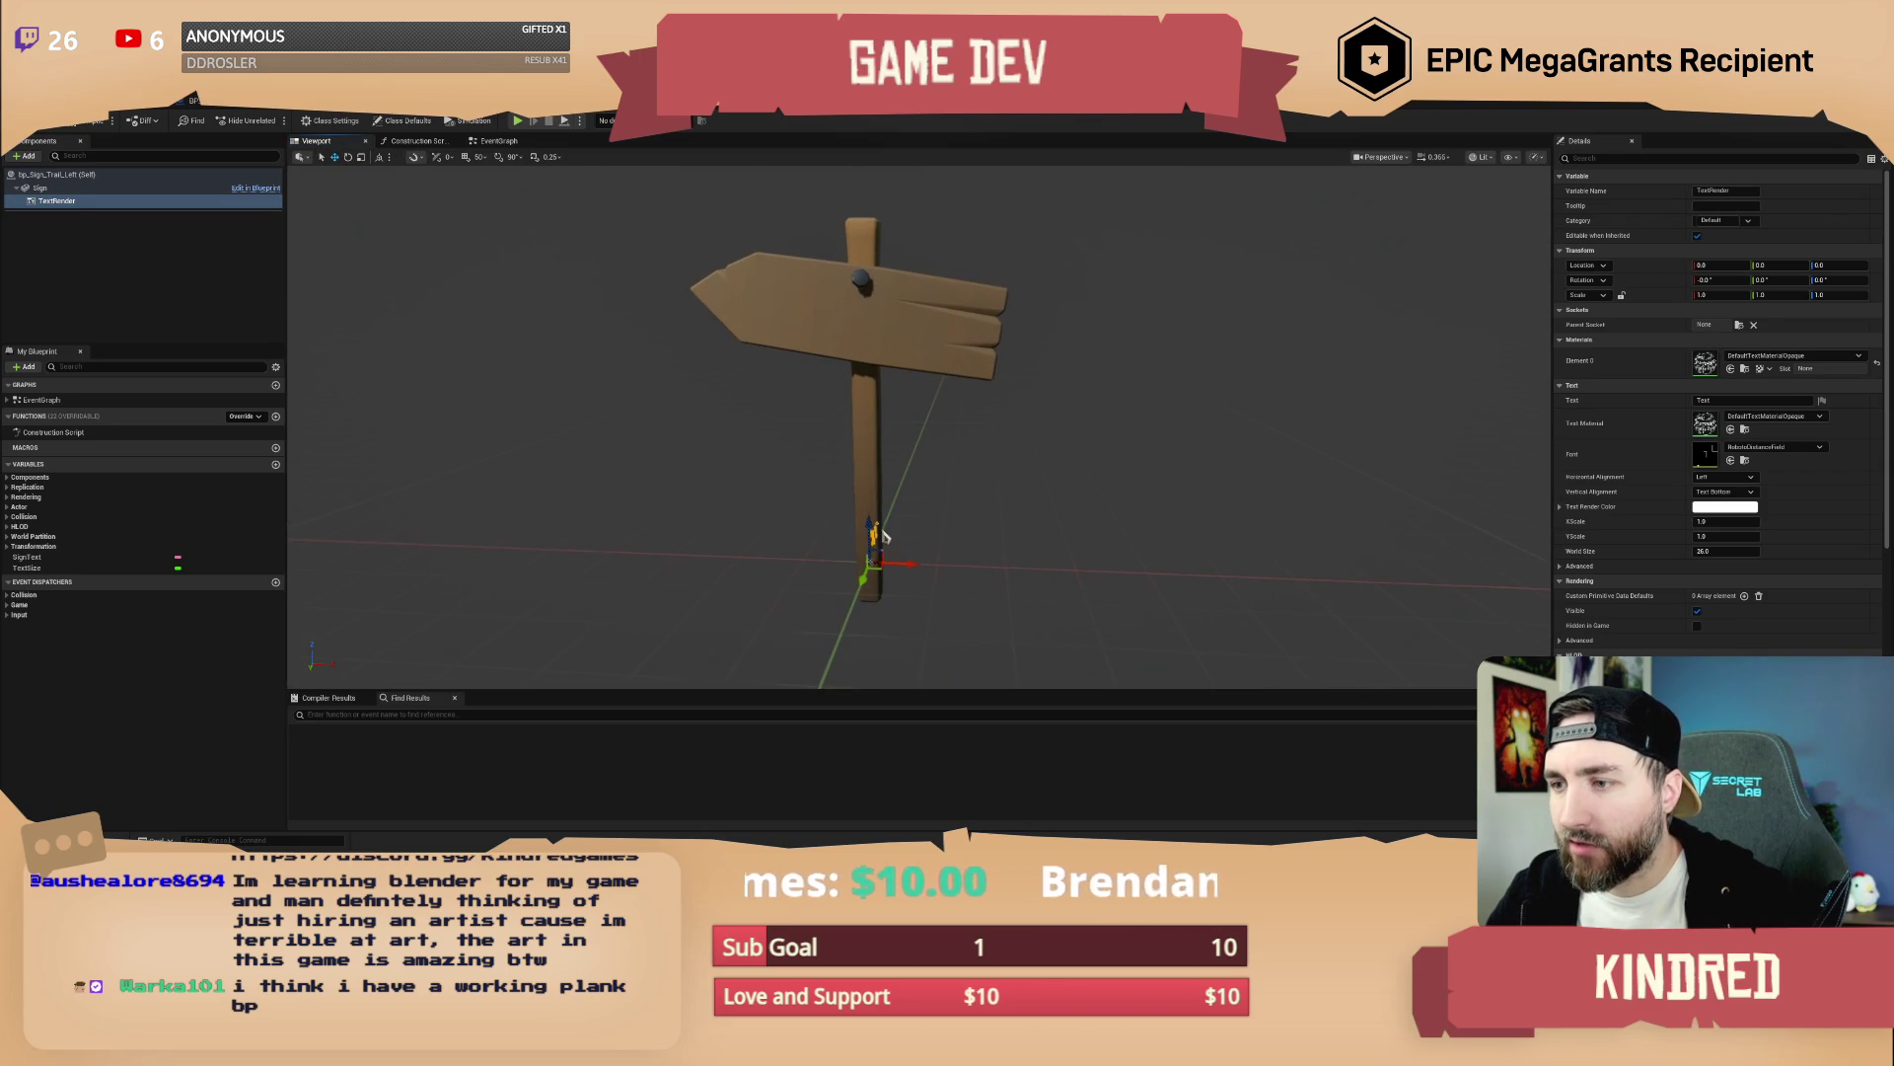
click(903, 353)
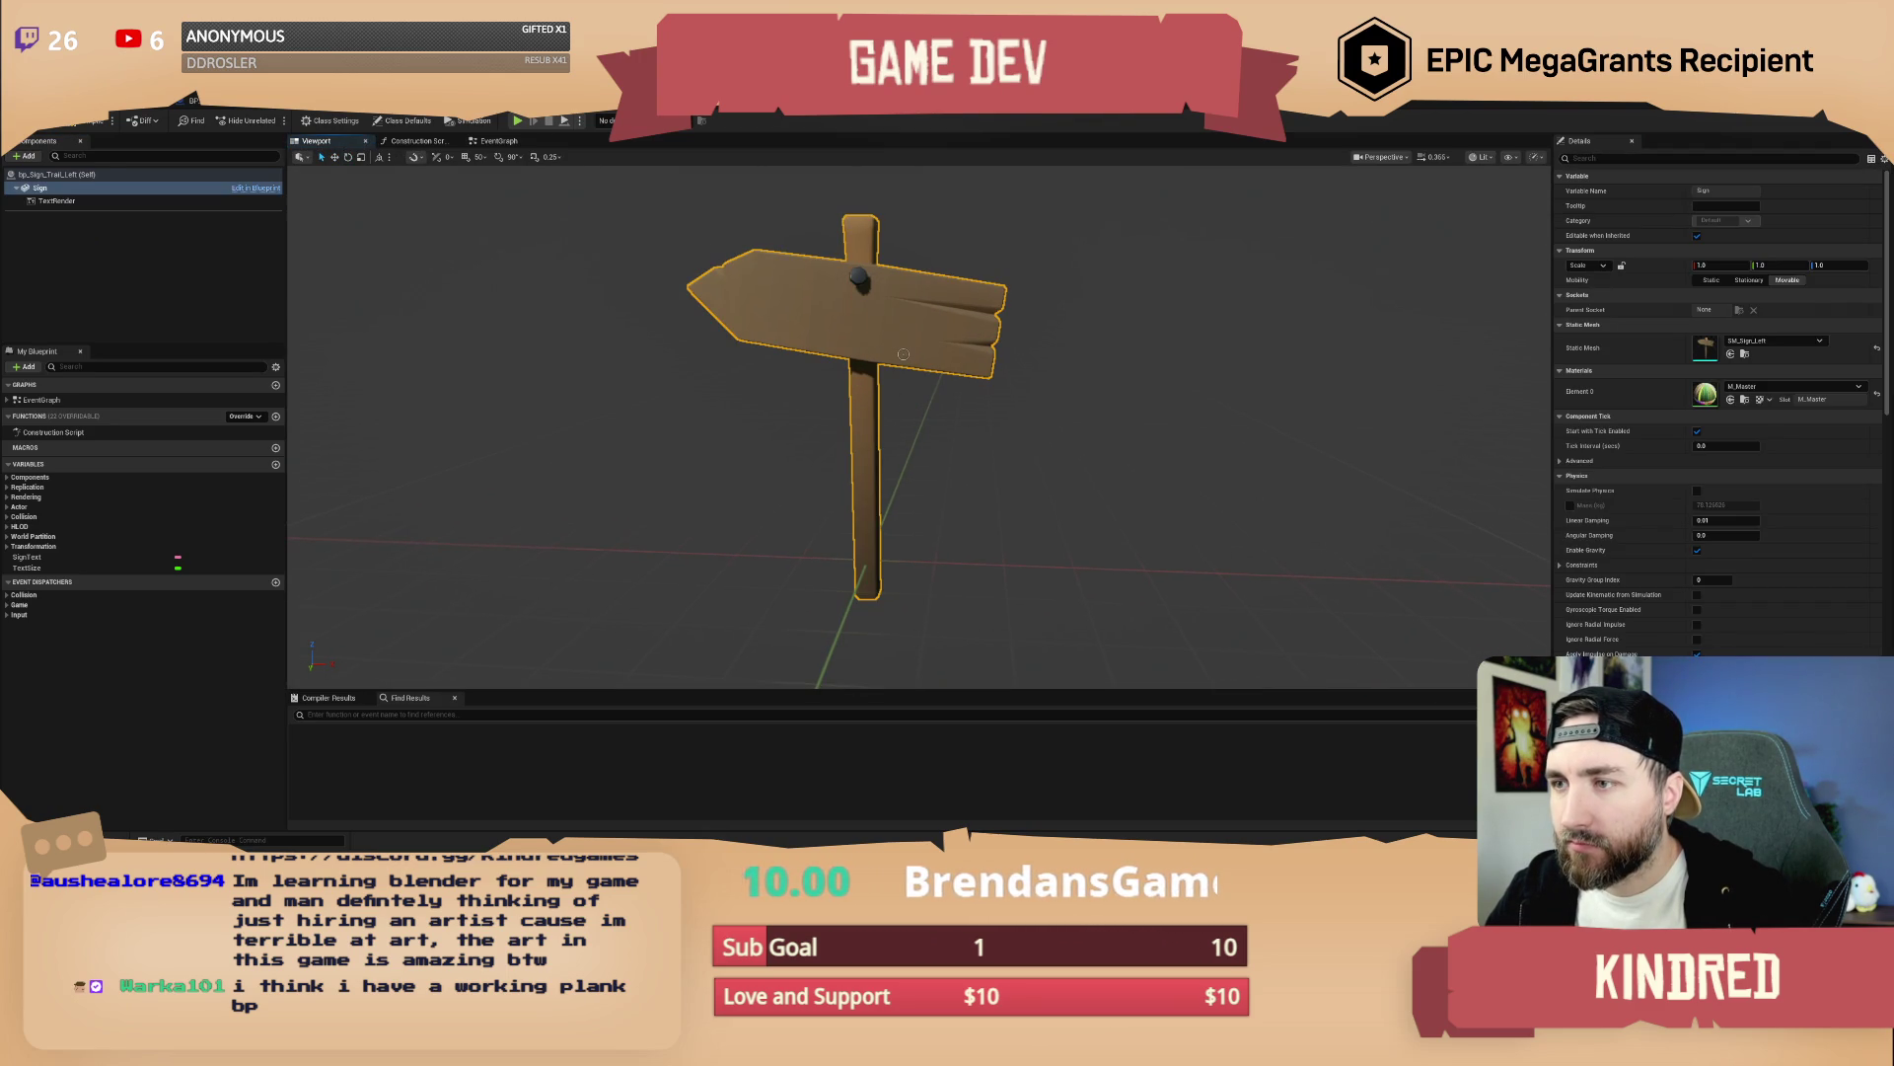
click(45, 201)
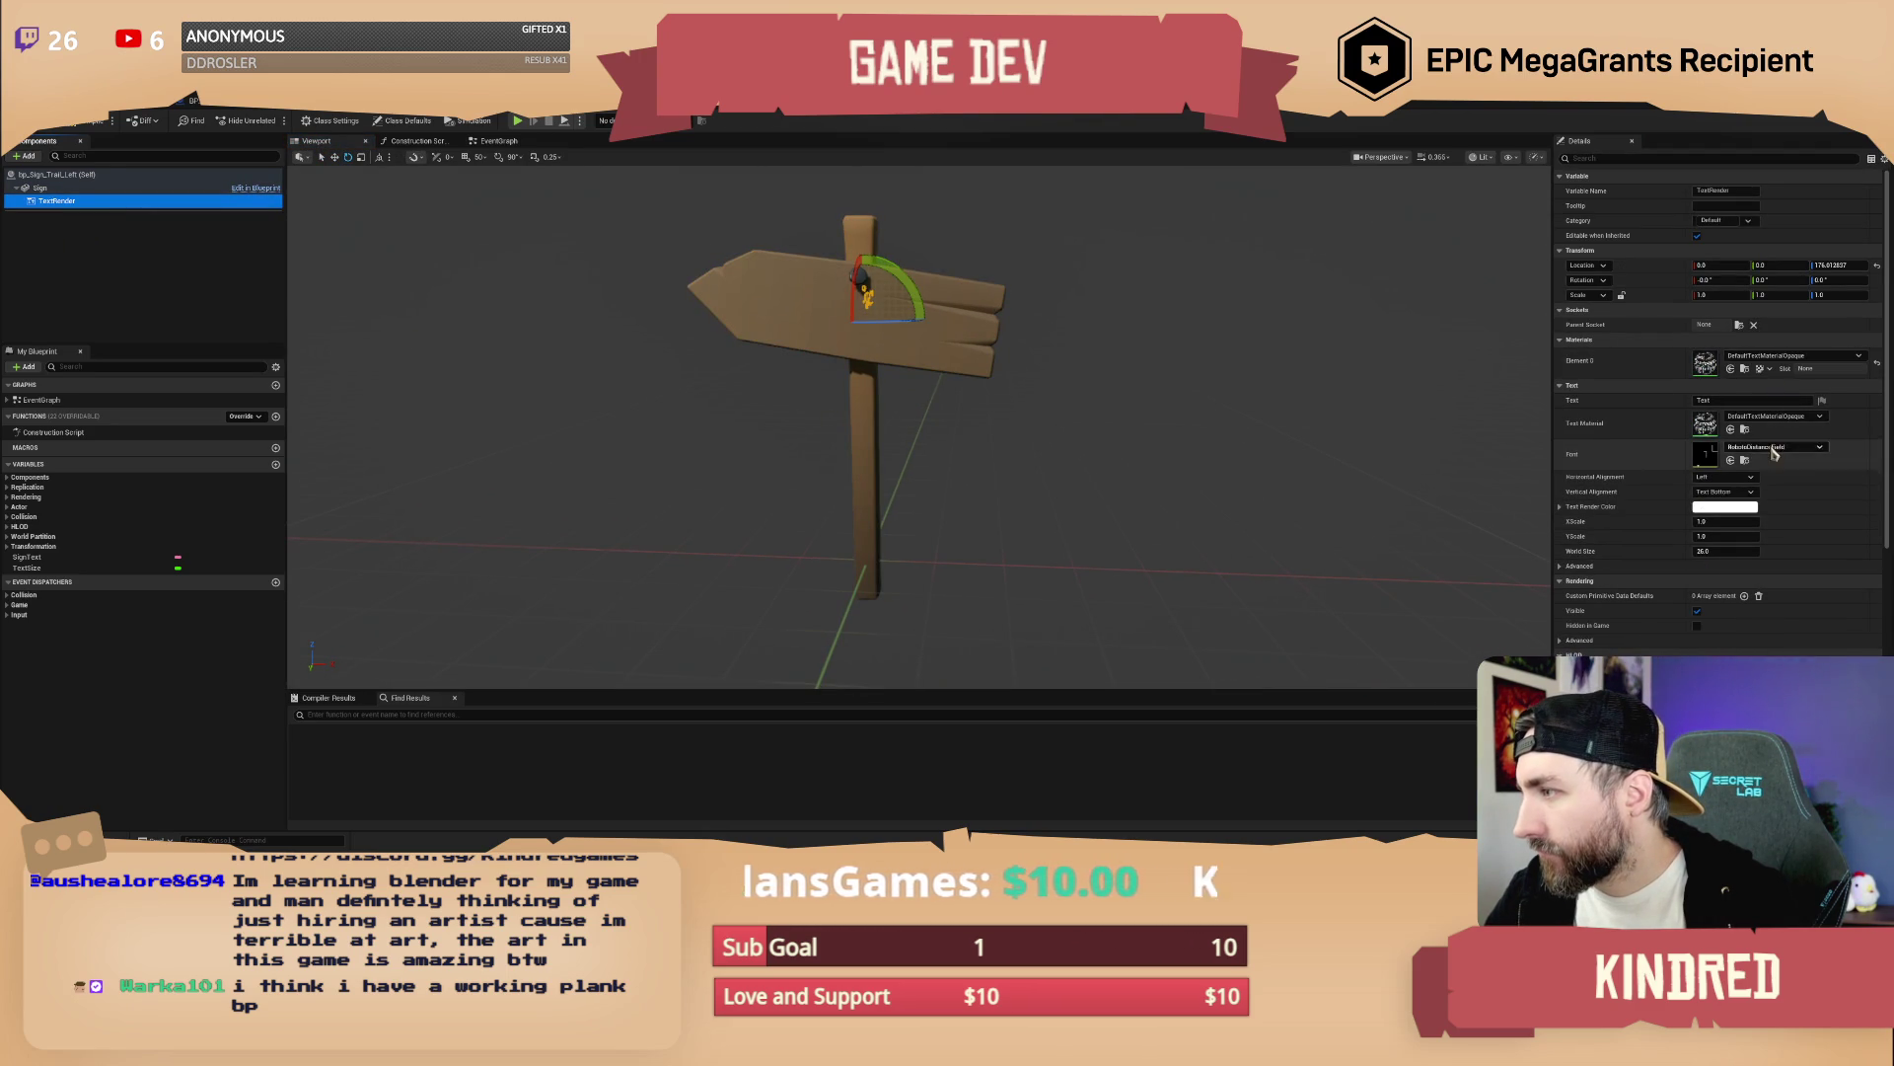
Set the TextRender font to Sancreek-Regular_Font and orient the text on the sign board
click(1777, 447)
click(1815, 622)
click(982, 382)
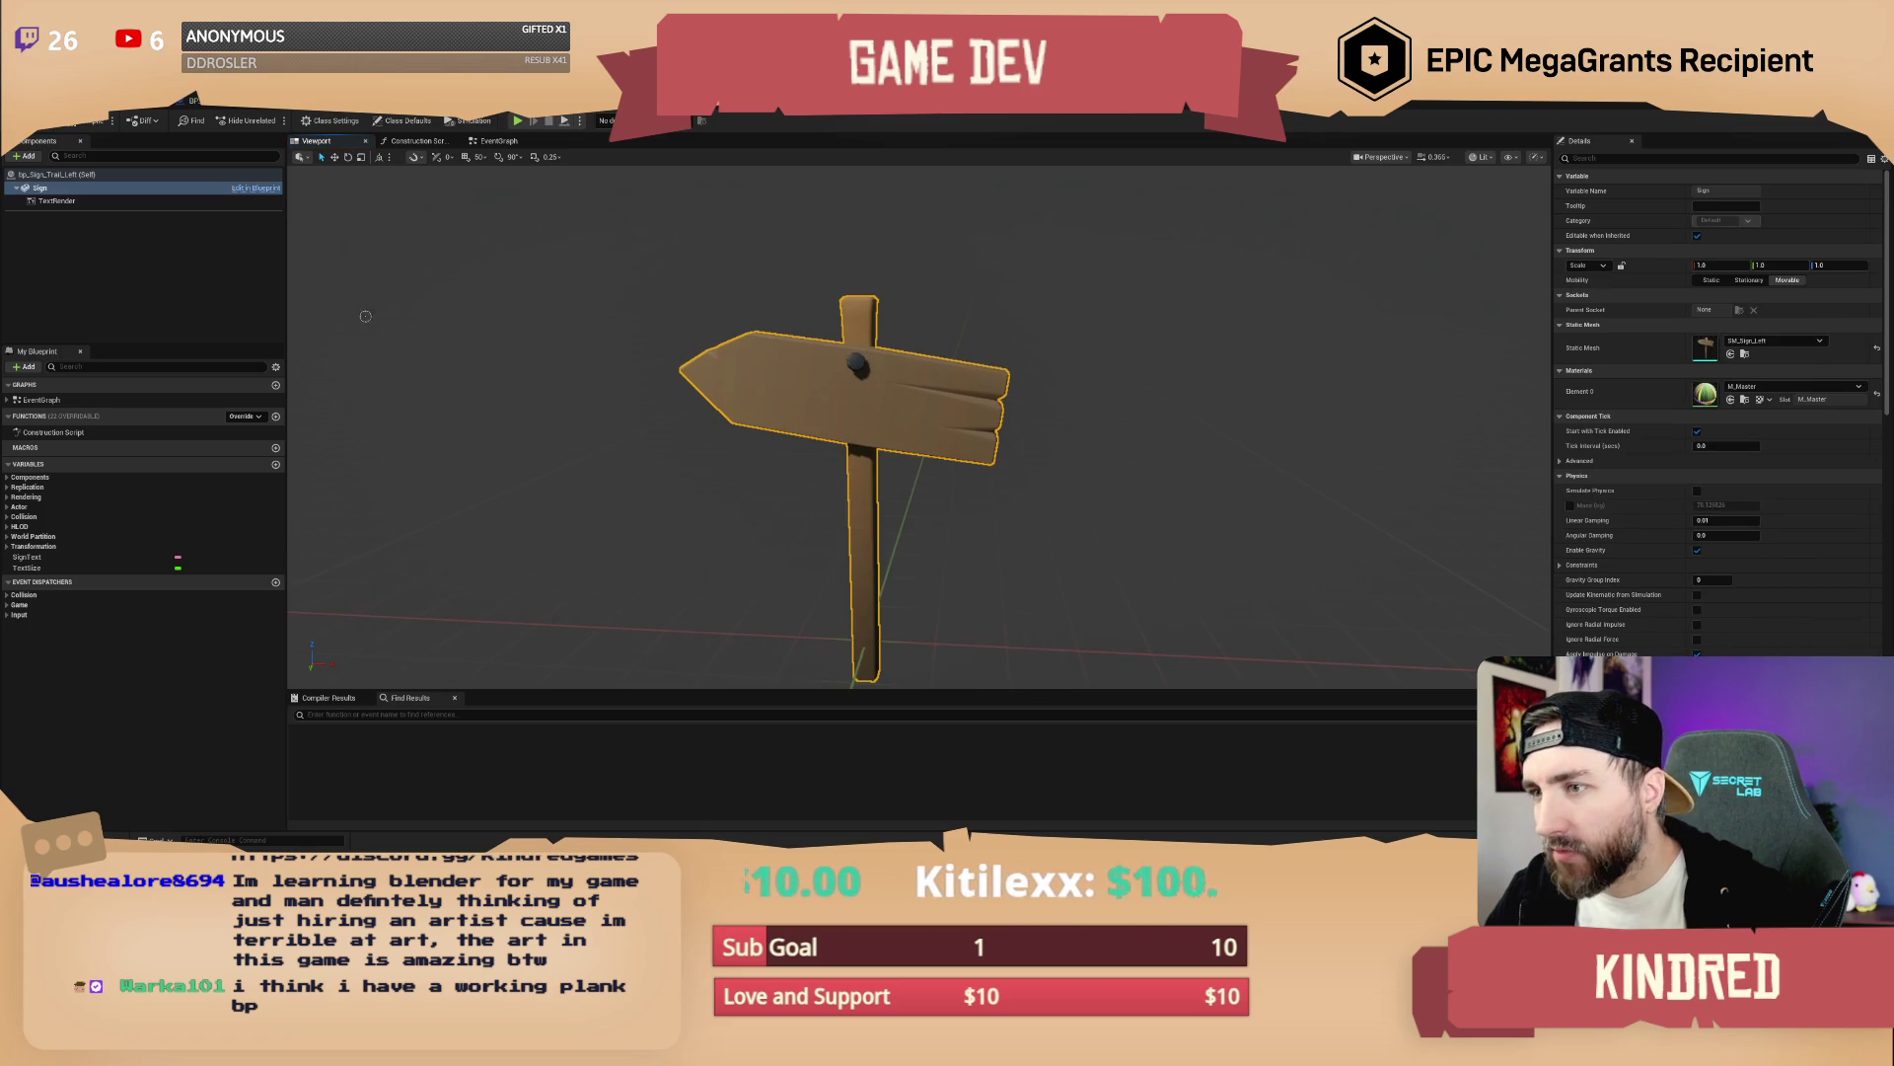
click(85, 201)
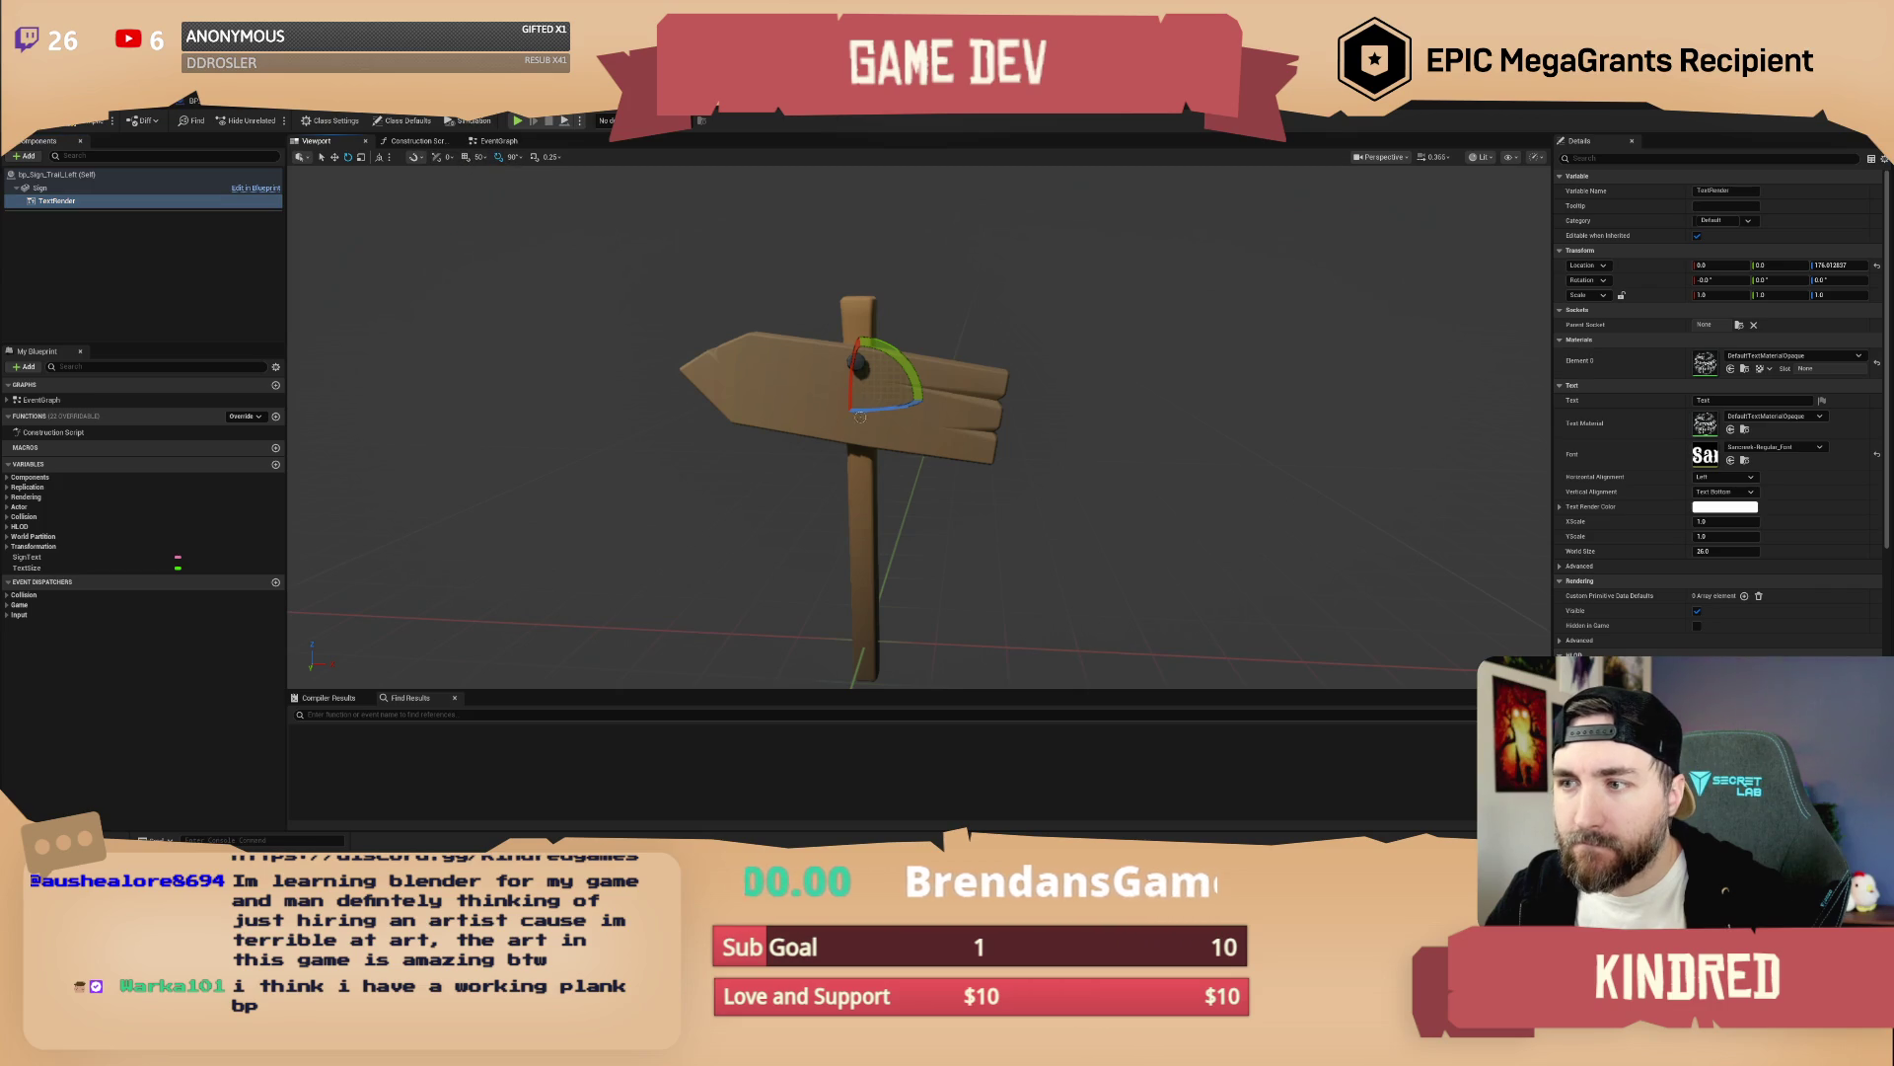
mouse_move(891, 420)
mouse_down()
mouse_move(1046, 415)
mouse_move(932, 391)
mouse_up()
key(e)
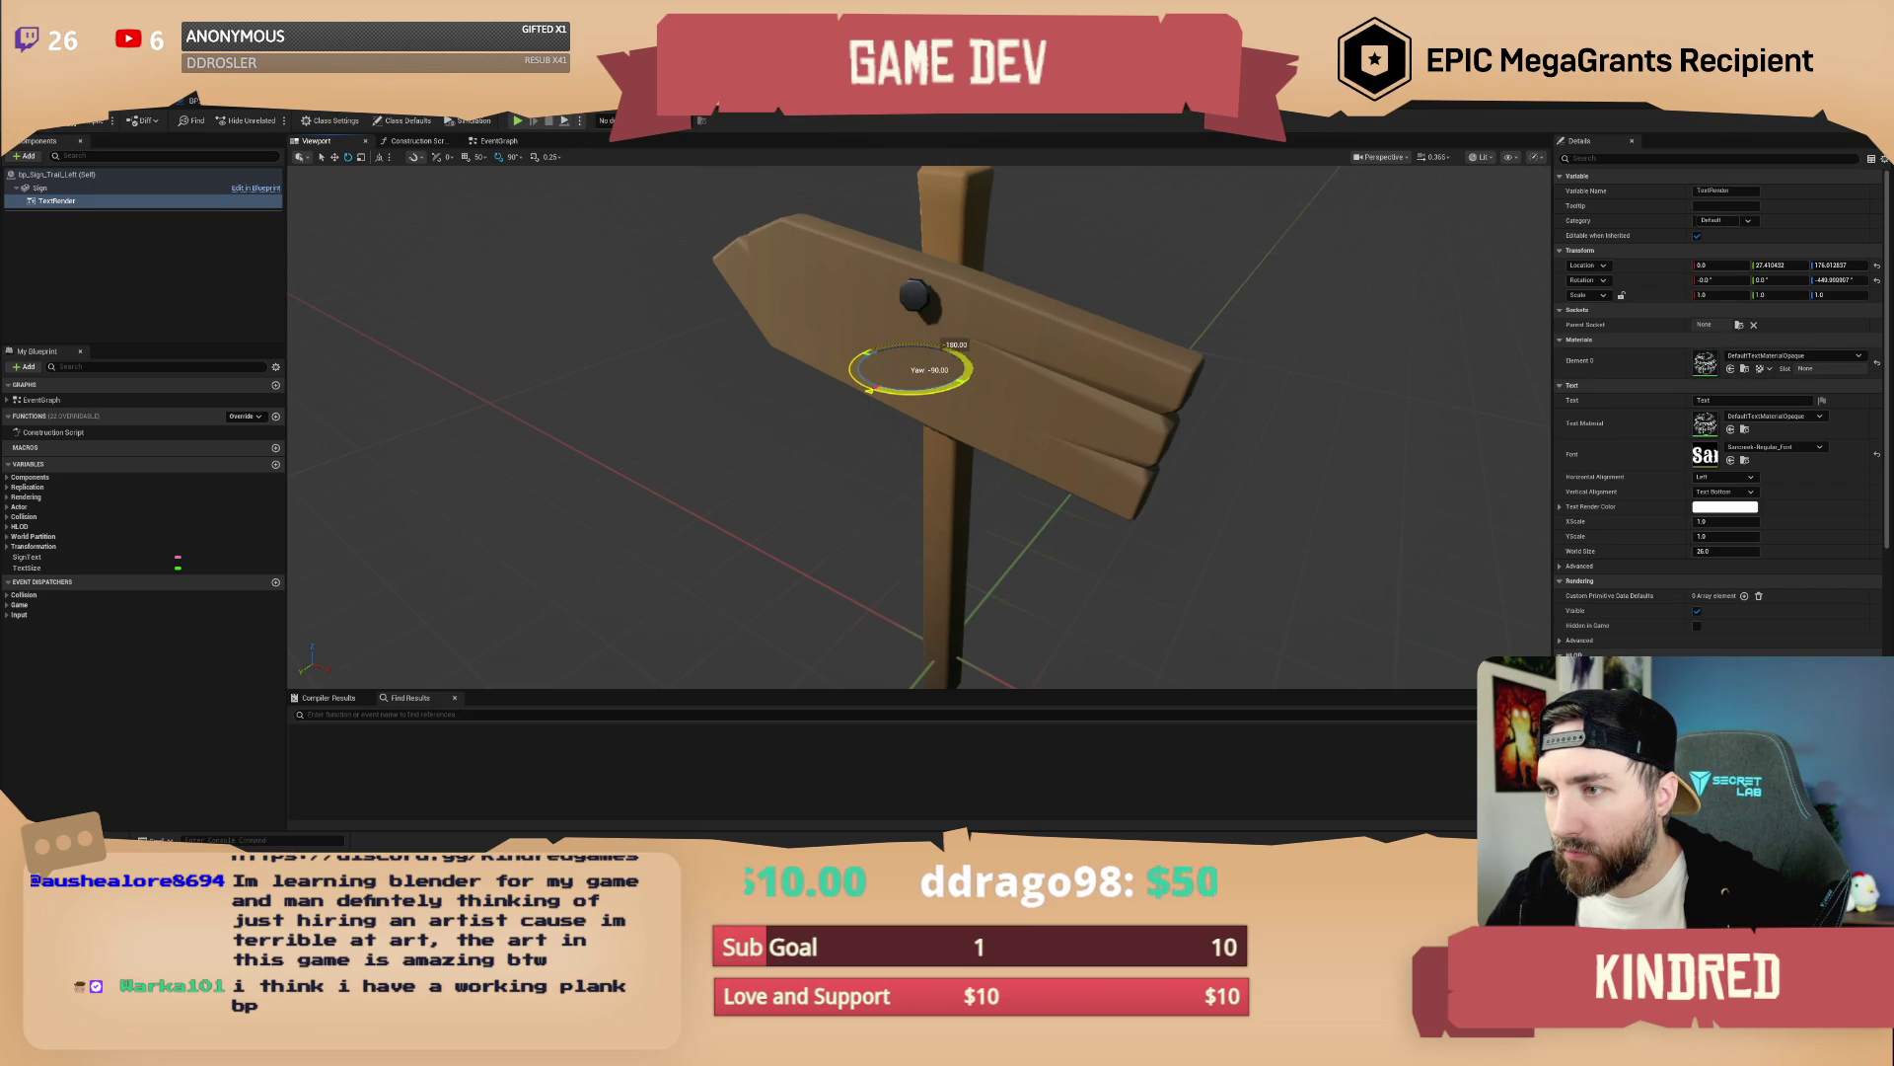
mouse_move(912, 375)
mouse_down()
mouse_move(1026, 423)
mouse_move(1031, 392)
mouse_move(1081, 400)
mouse_up()
key(w)
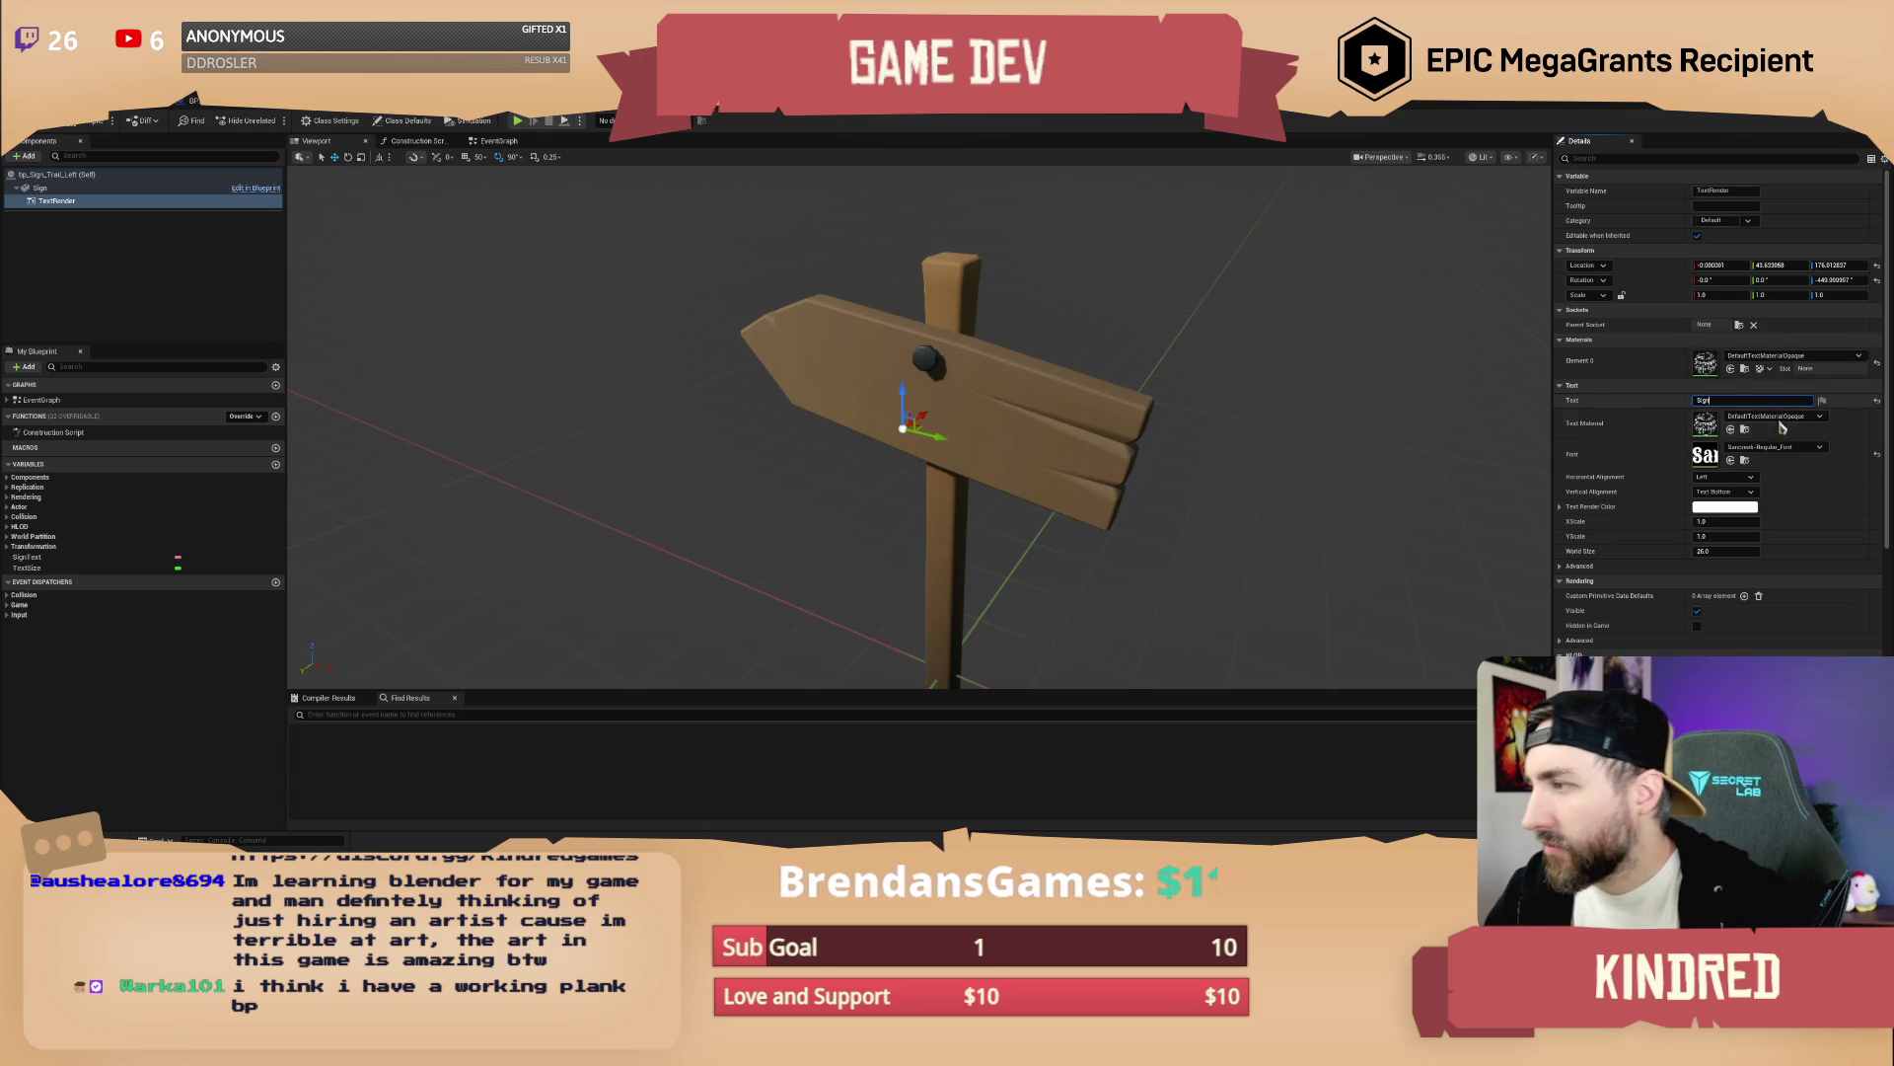
Make the Sign text render and rotate it 90 degrees to read correctly, leaving its material unchanged
click(1879, 455)
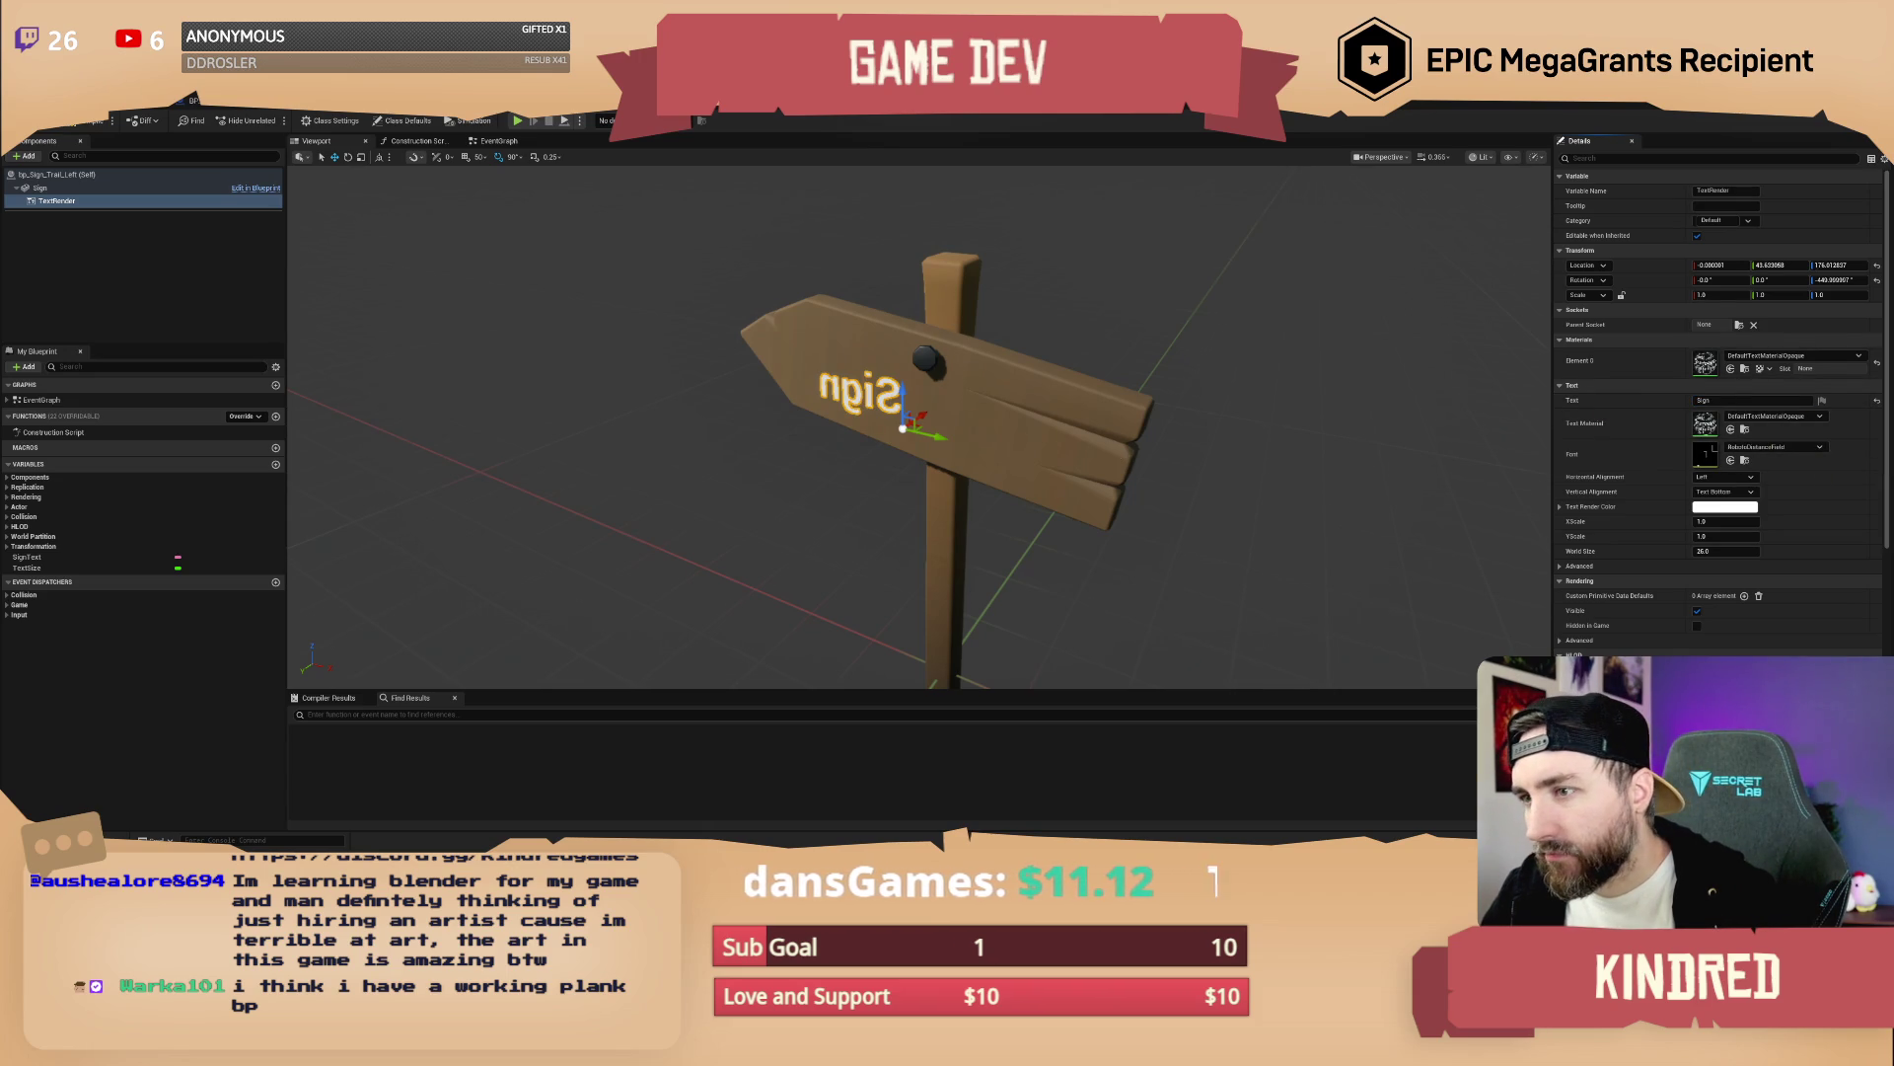
key(f)
key(e)
mouse_move(1085, 413)
mouse_down()
mouse_move(962, 400)
mouse_move(986, 404)
mouse_up()
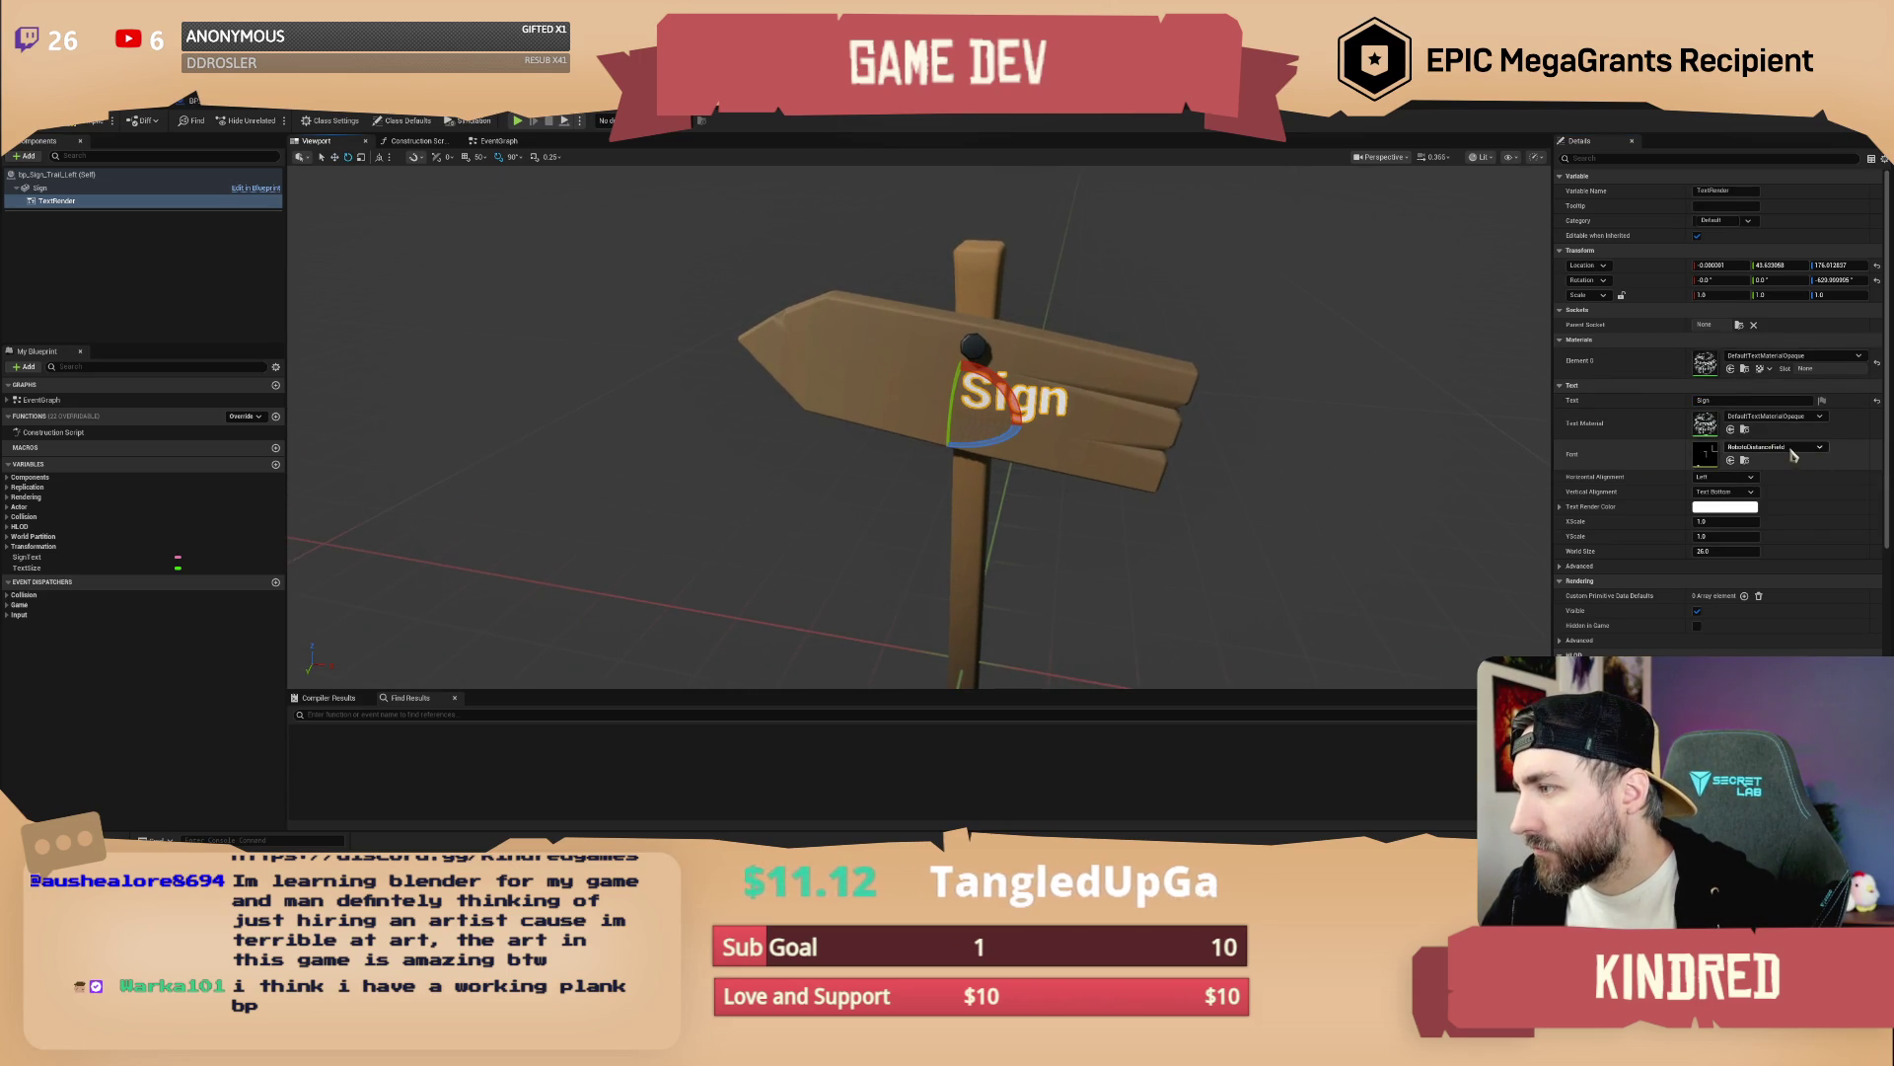
click(1794, 420)
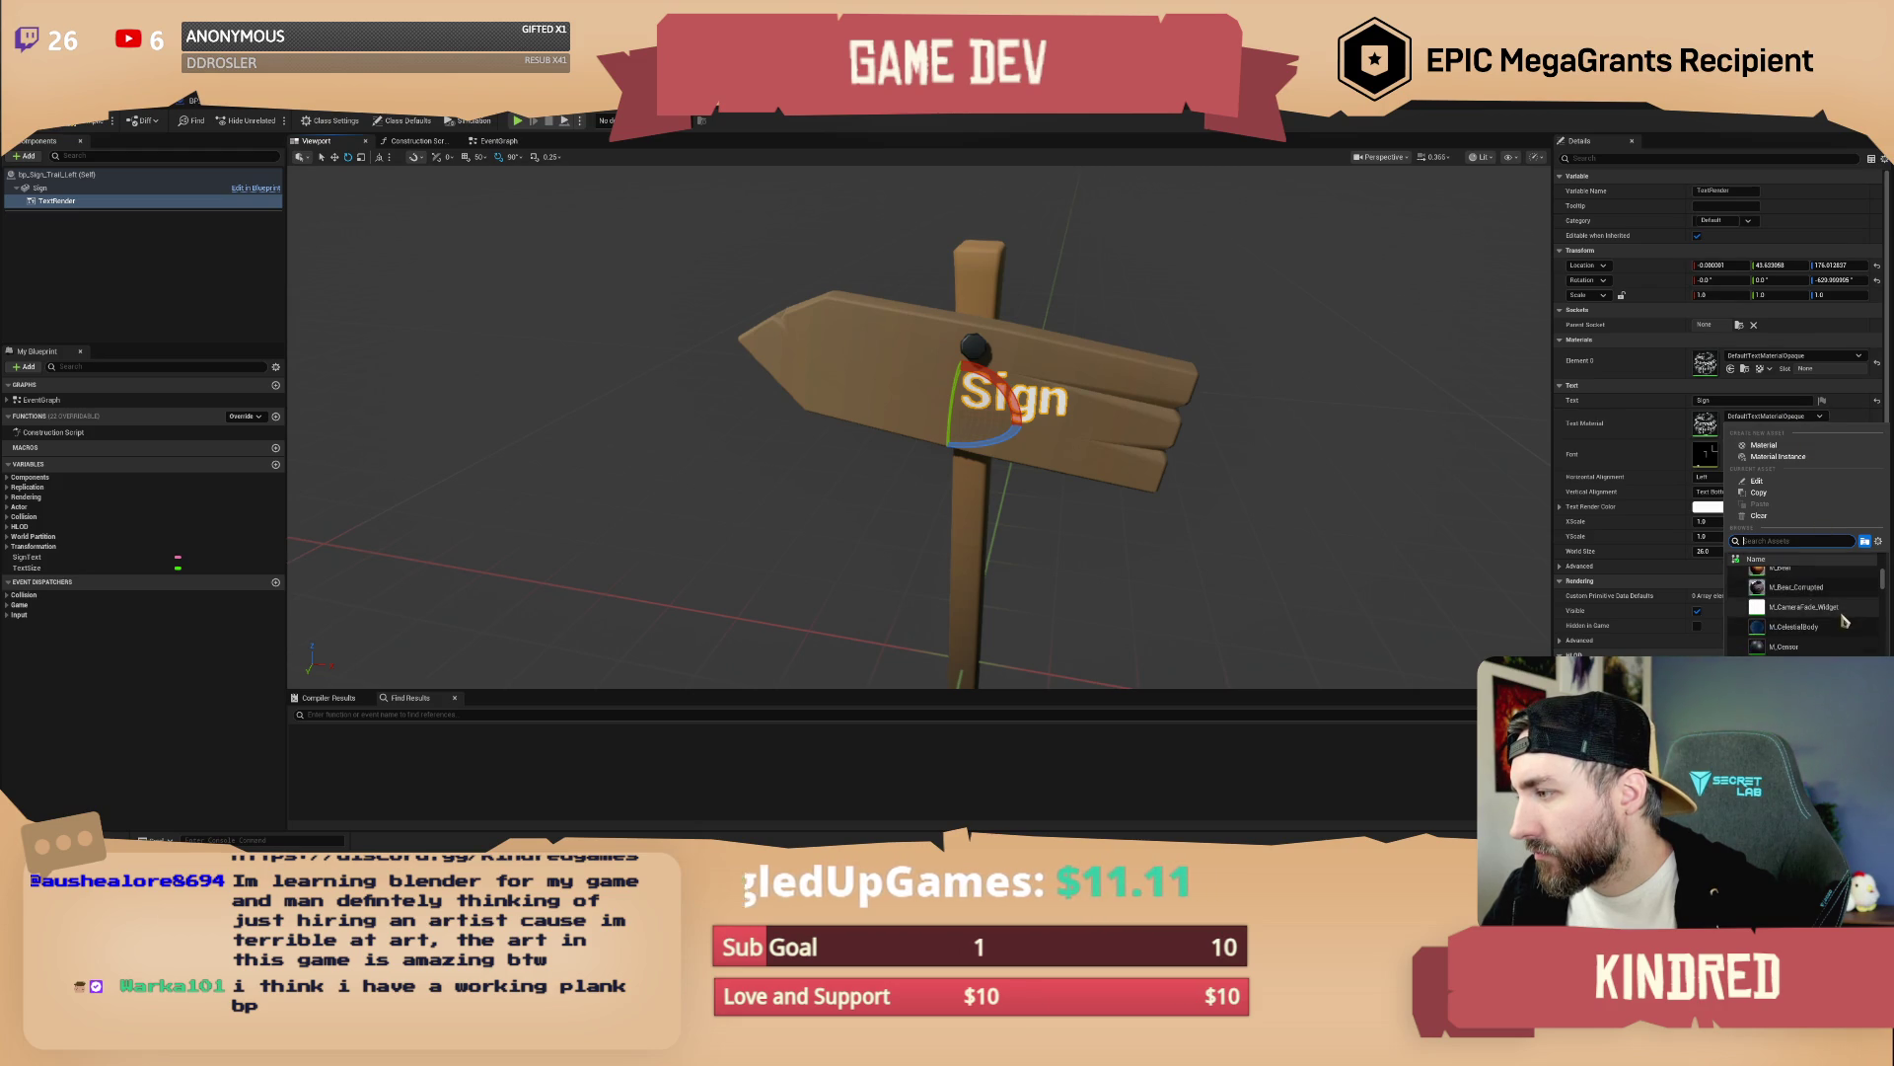
click(1773, 375)
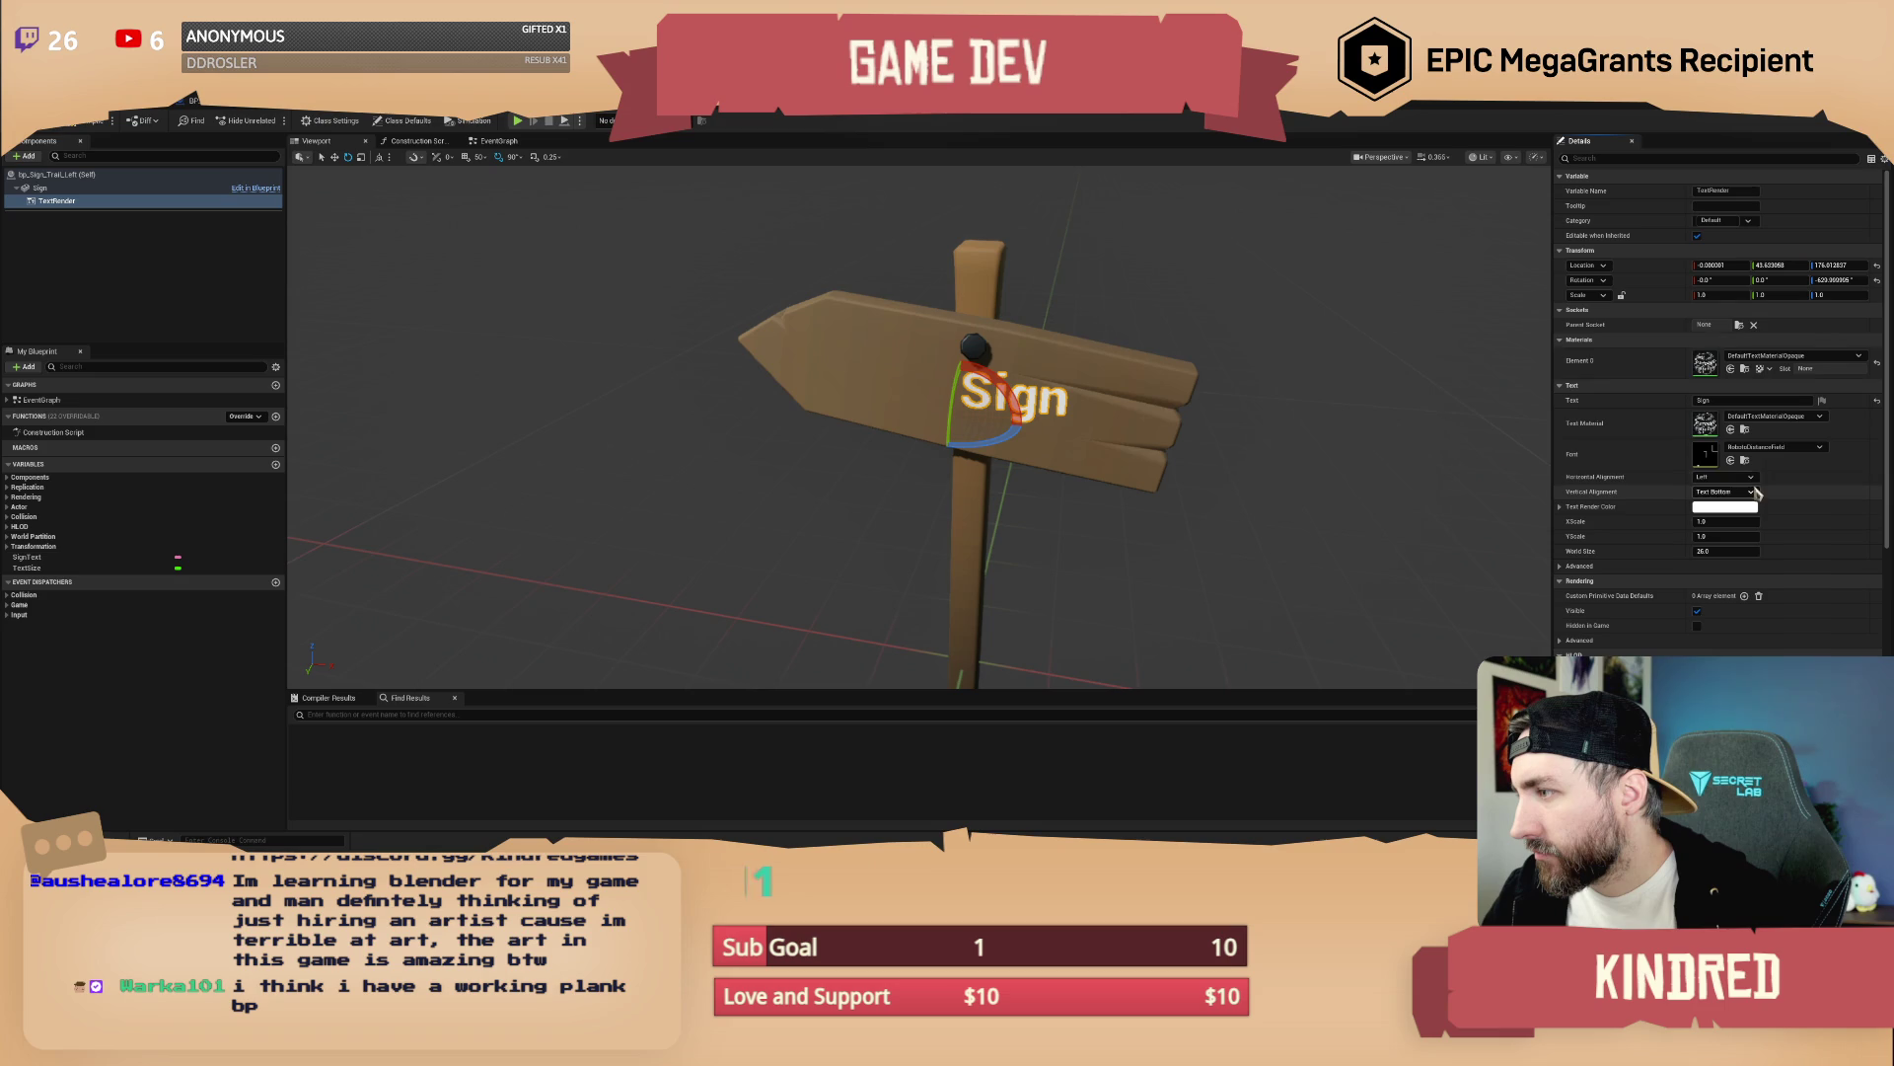
Try Sancreek-Regular_Font on the text, then revert it to RobotoDistanceField
click(1776, 452)
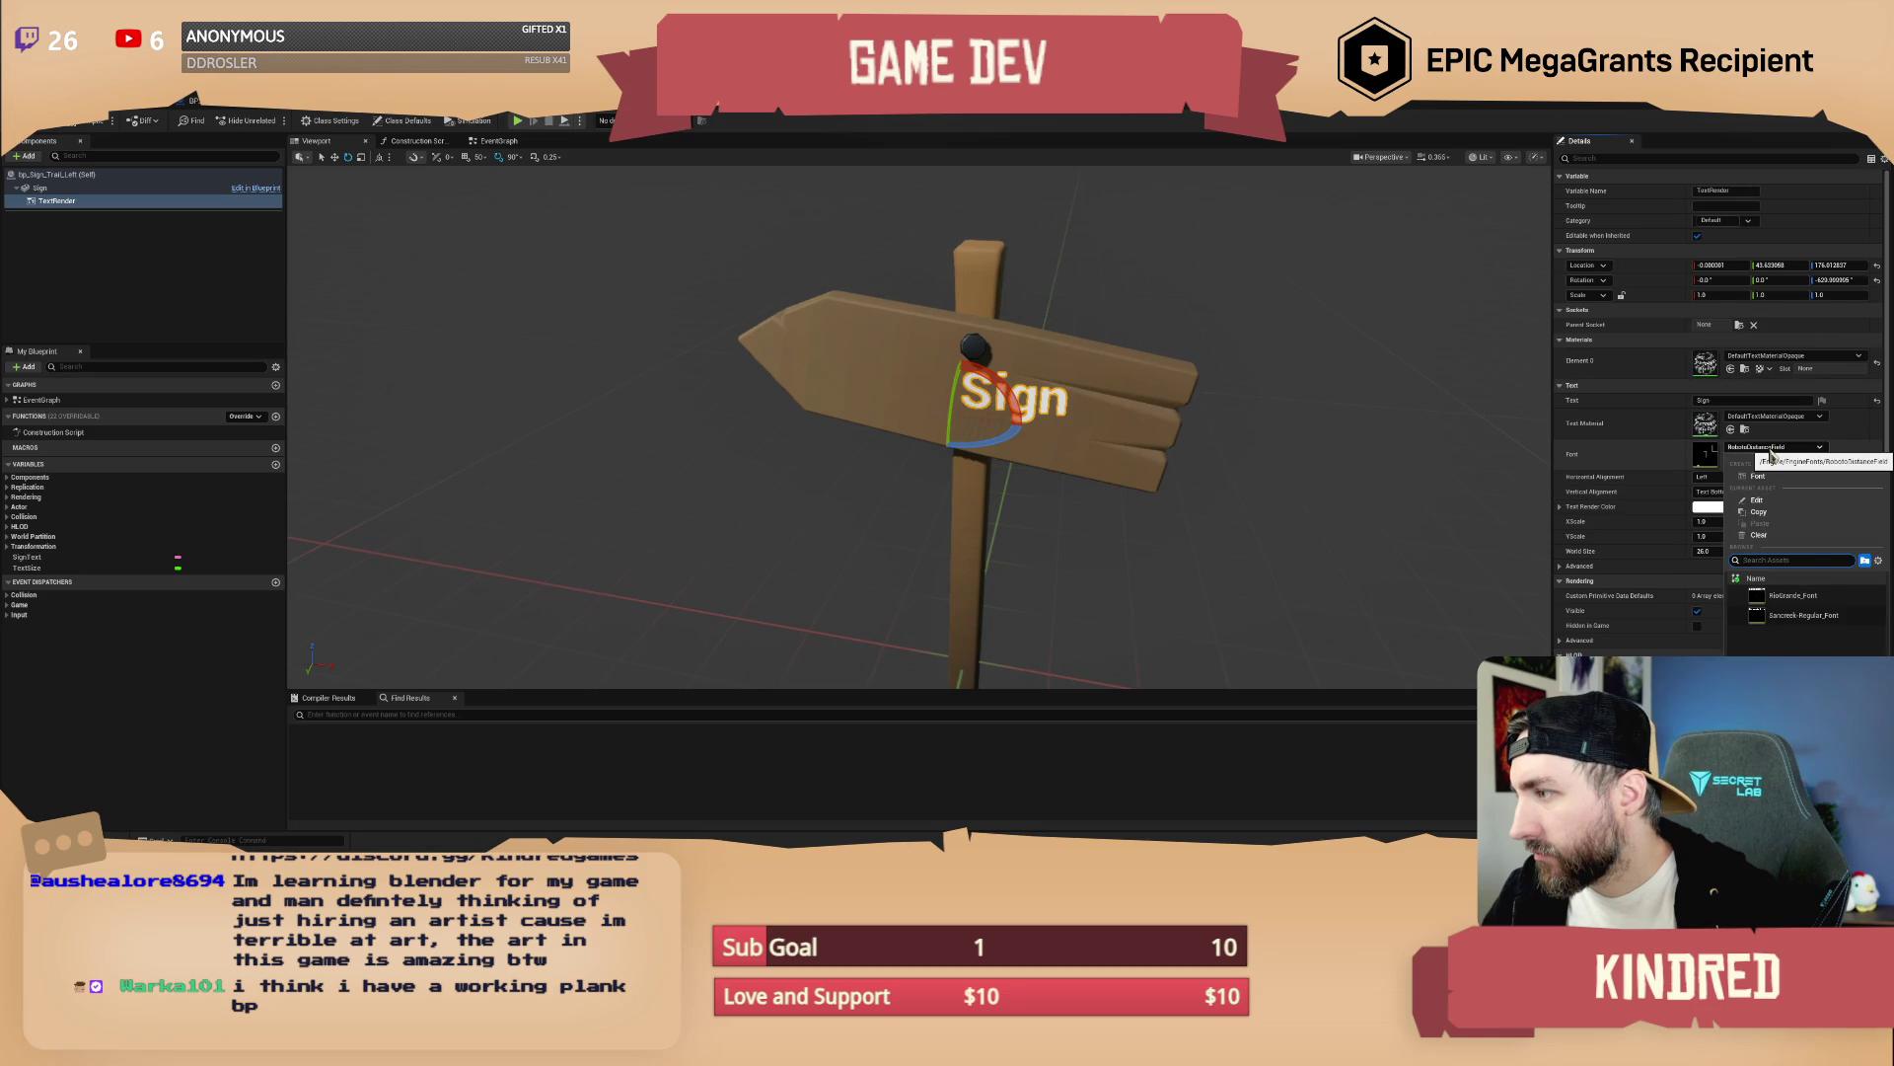
click(1804, 614)
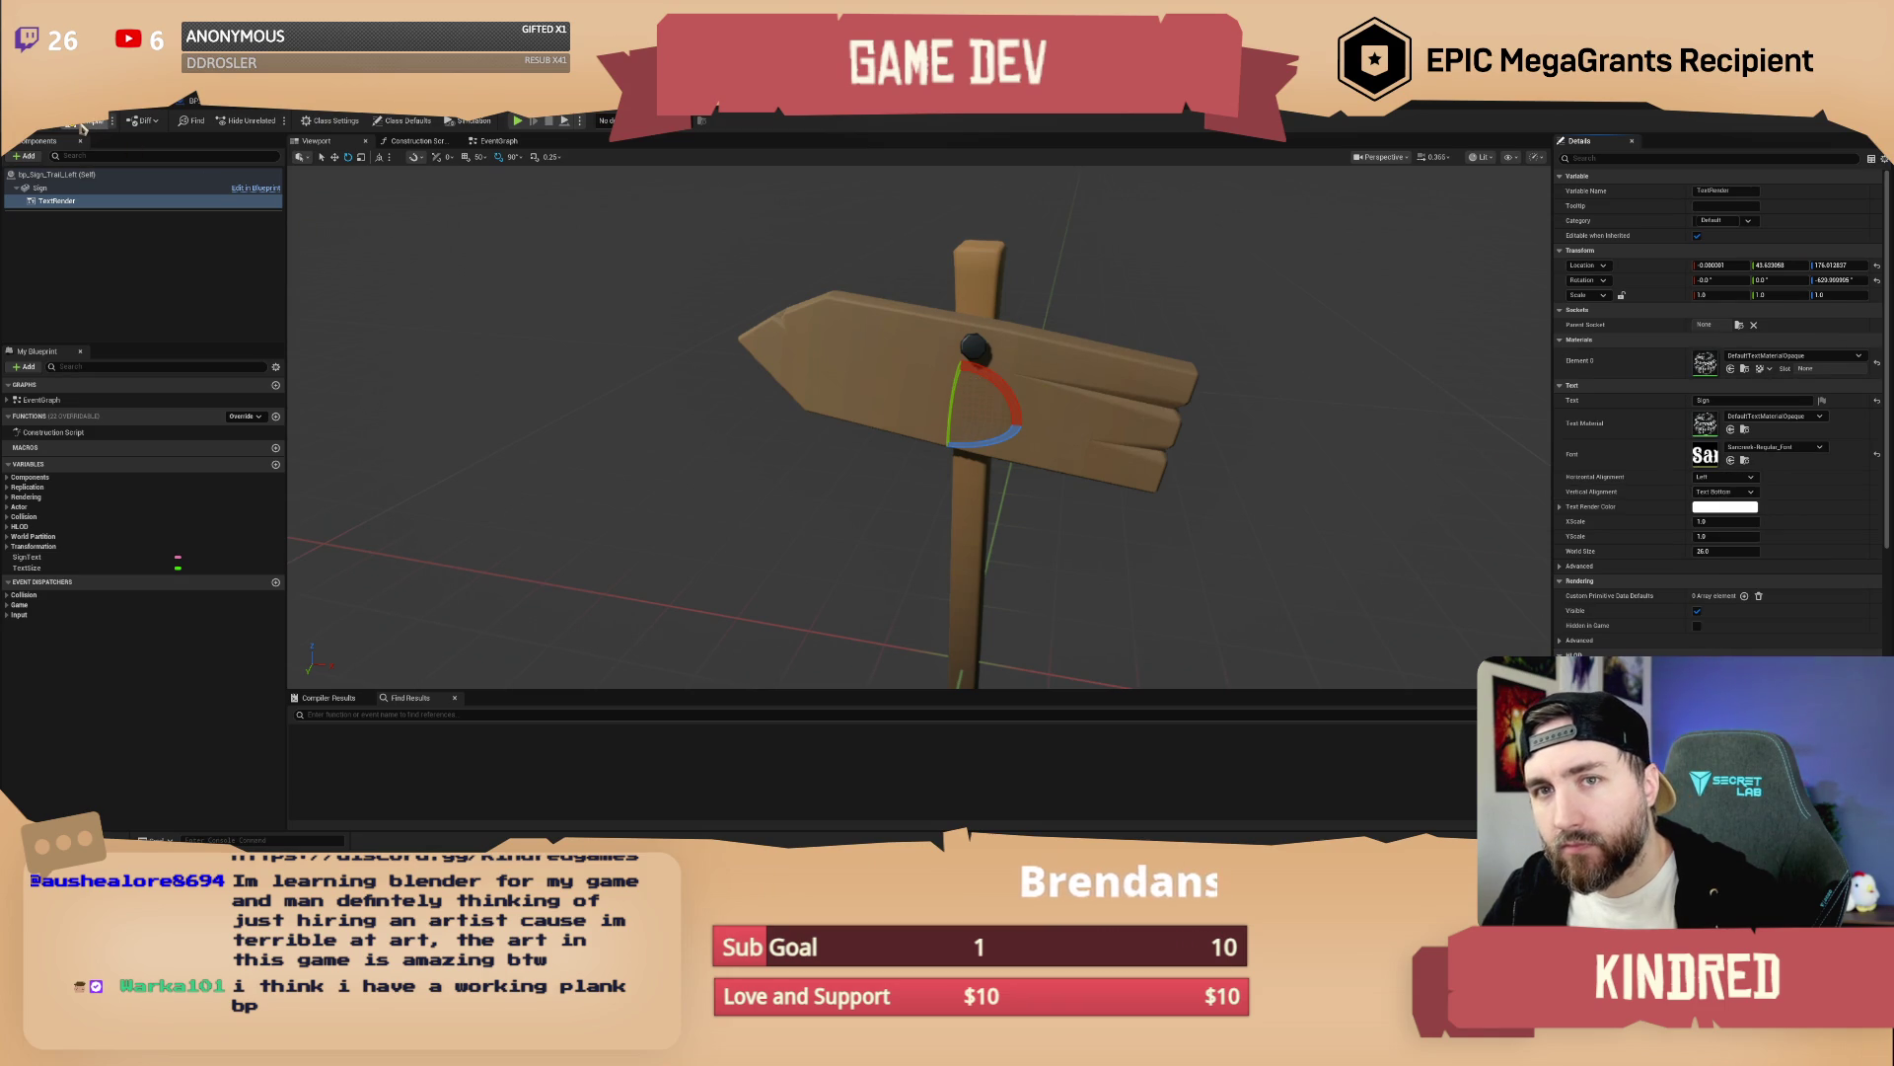
click(1878, 457)
drag(1214, 435, 1264, 427)
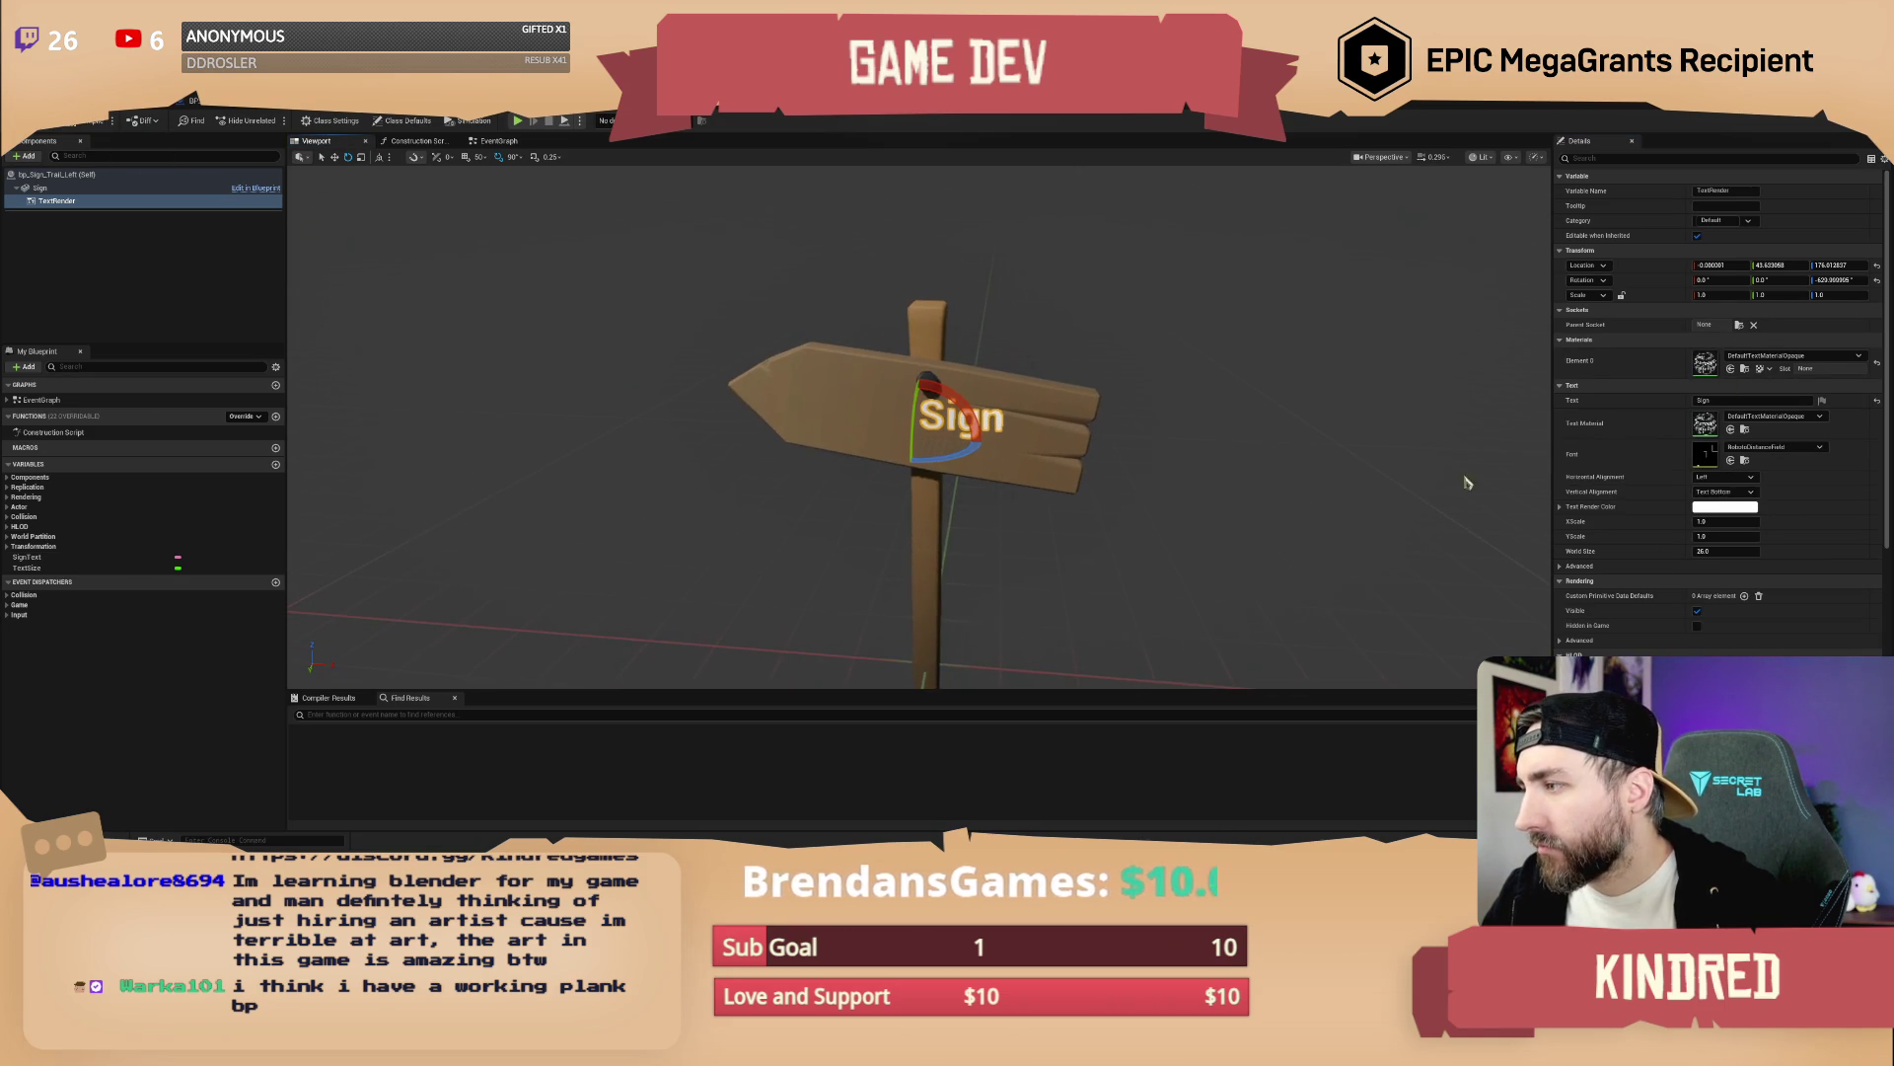
Set Vertical Alignment to Text Center and Horizontal Alignment to Center
click(1729, 491)
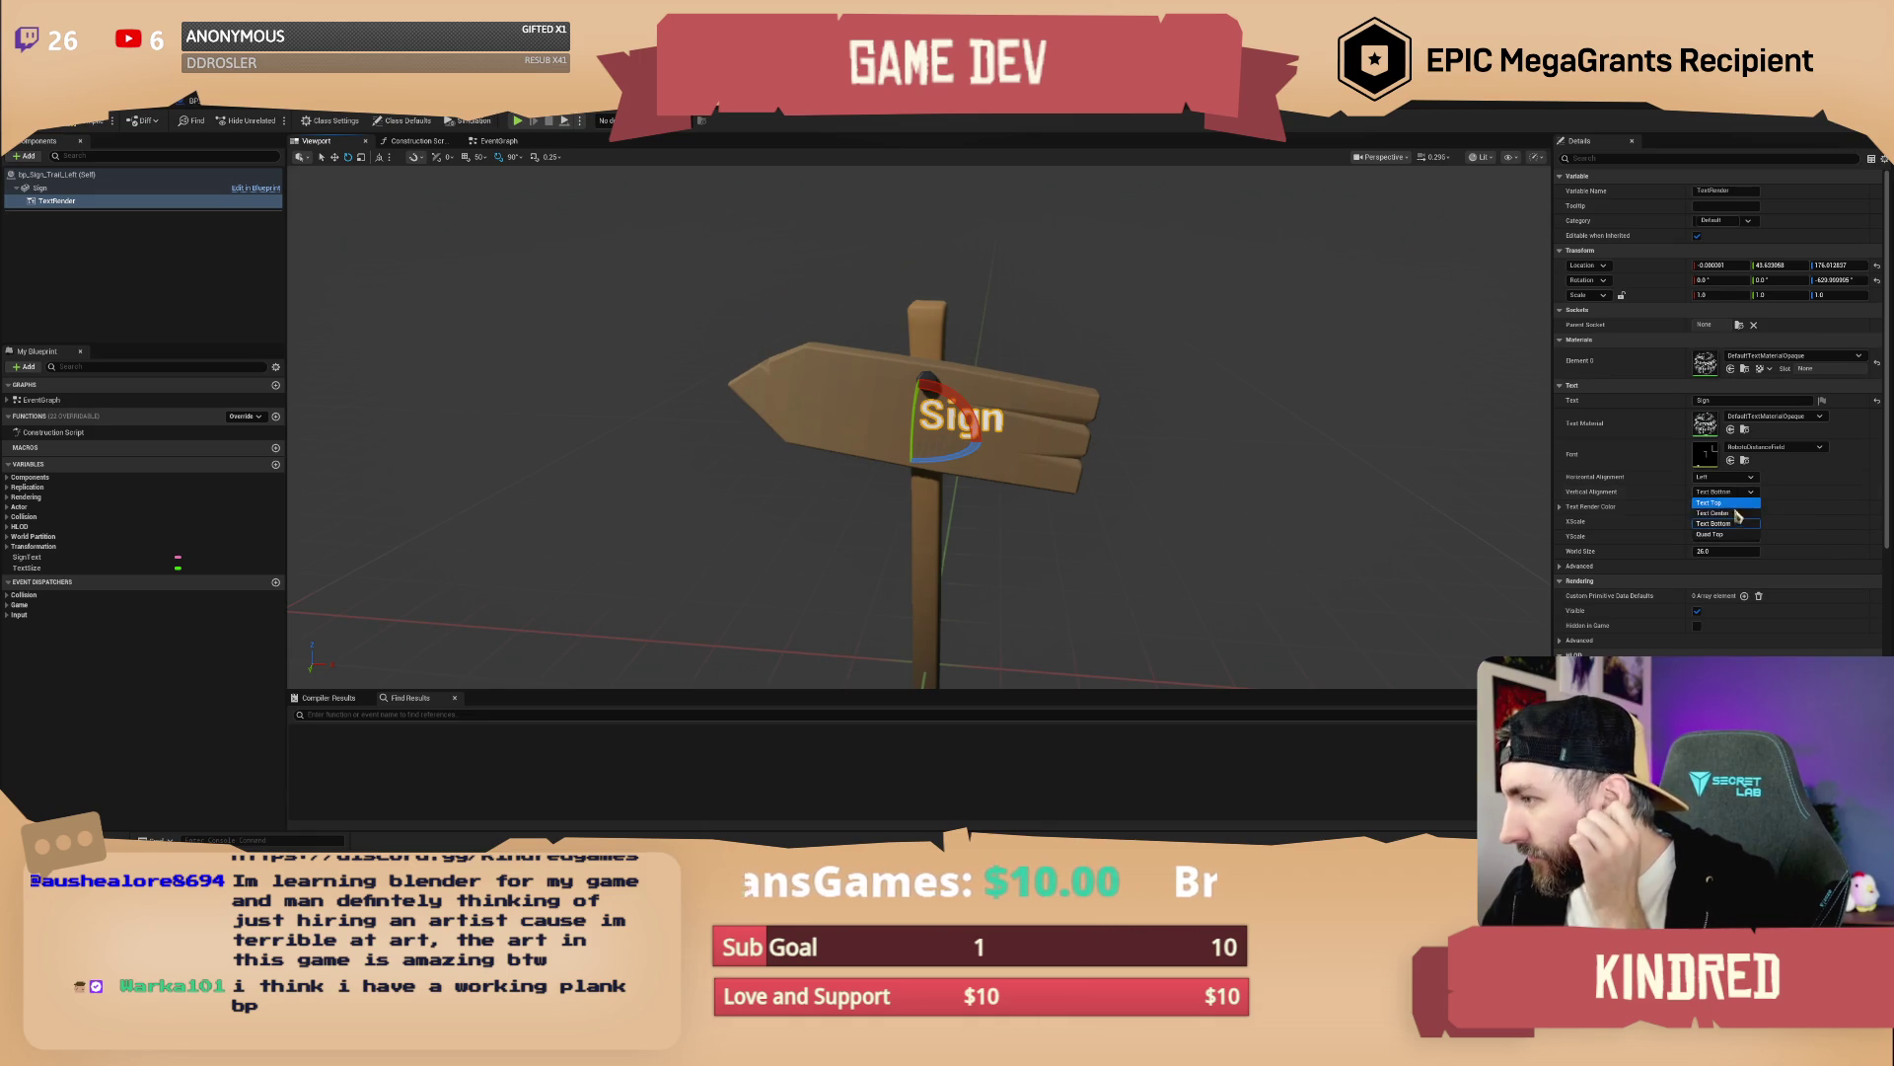
click(1713, 514)
click(1724, 477)
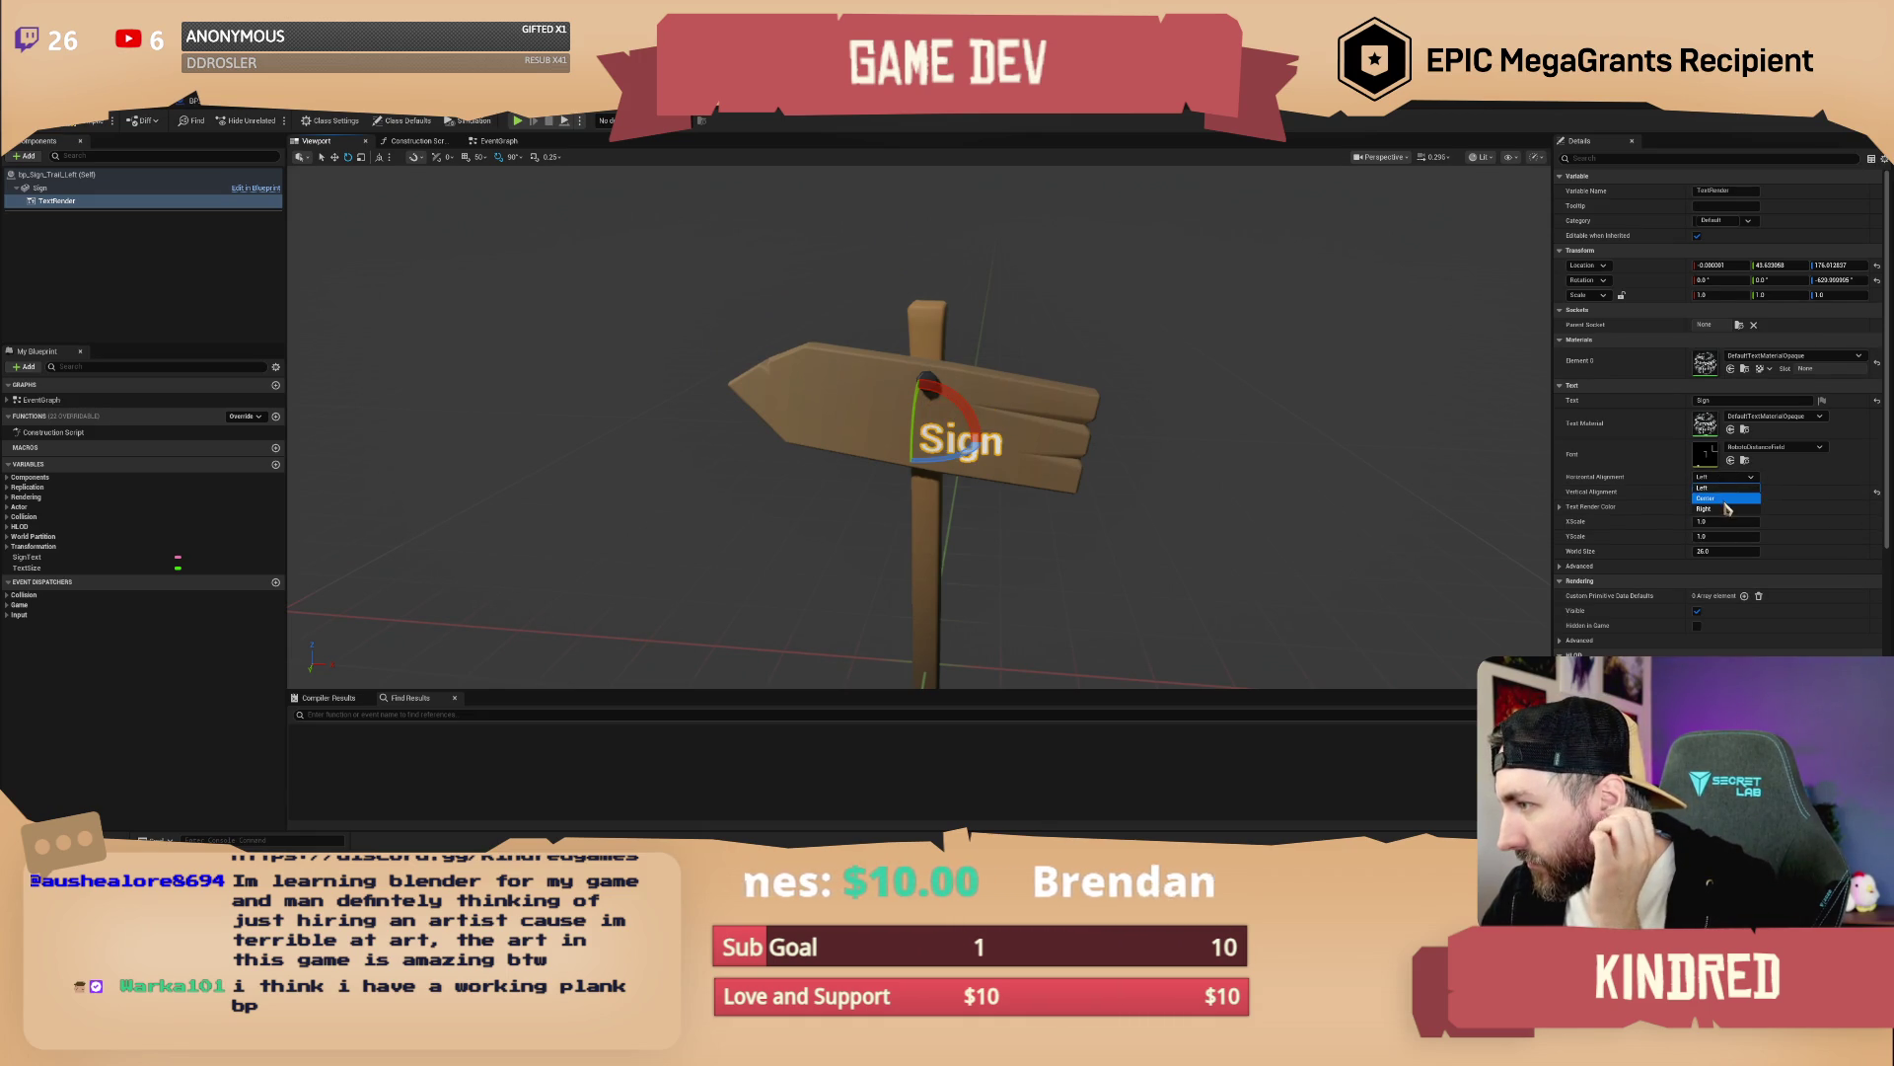
click(1716, 499)
drag(1037, 441, 1080, 441)
click(1037, 441)
Move the Sign text to Location Y 20.70 on the board, then browse to its font asset
key(f)
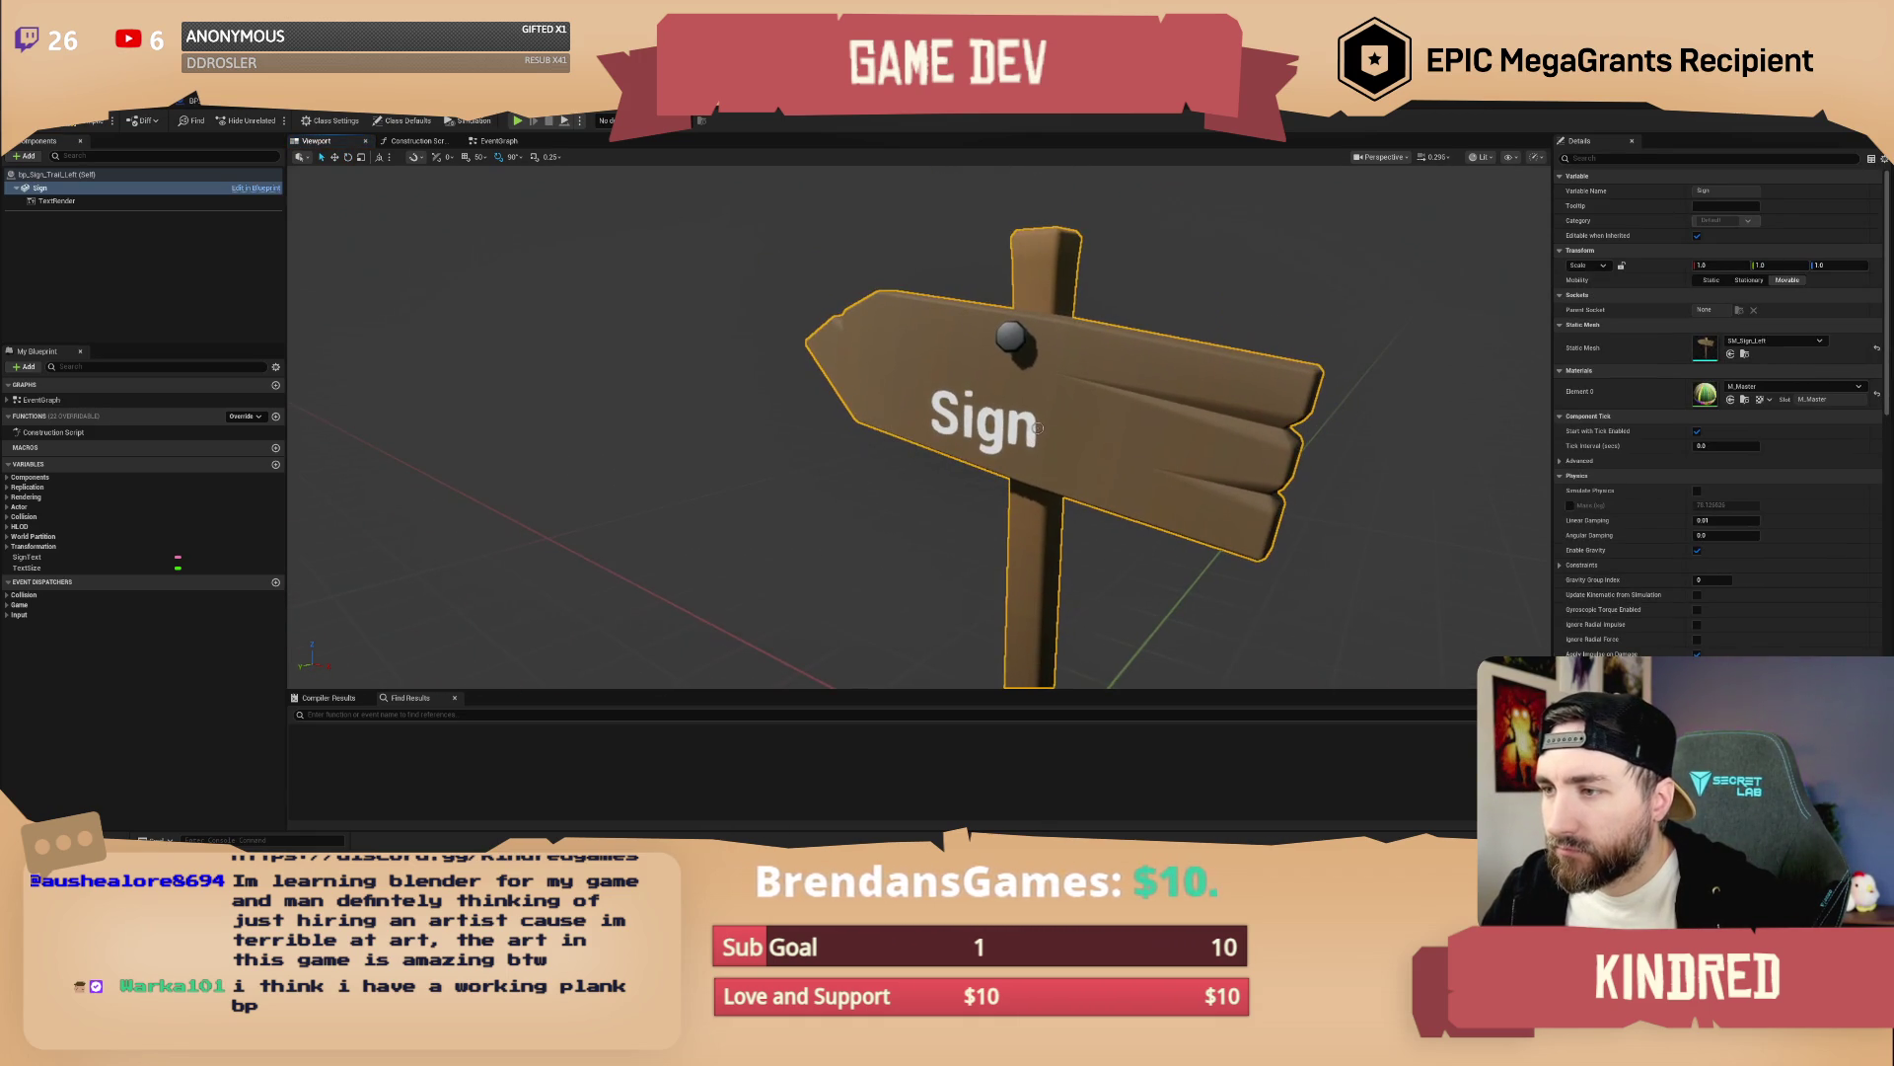
click(57, 200)
key(f)
mouse_move(859, 432)
mouse_down()
mouse_move(997, 451)
mouse_move(913, 363)
mouse_move(919, 333)
mouse_up()
click(912, 363)
click(905, 371)
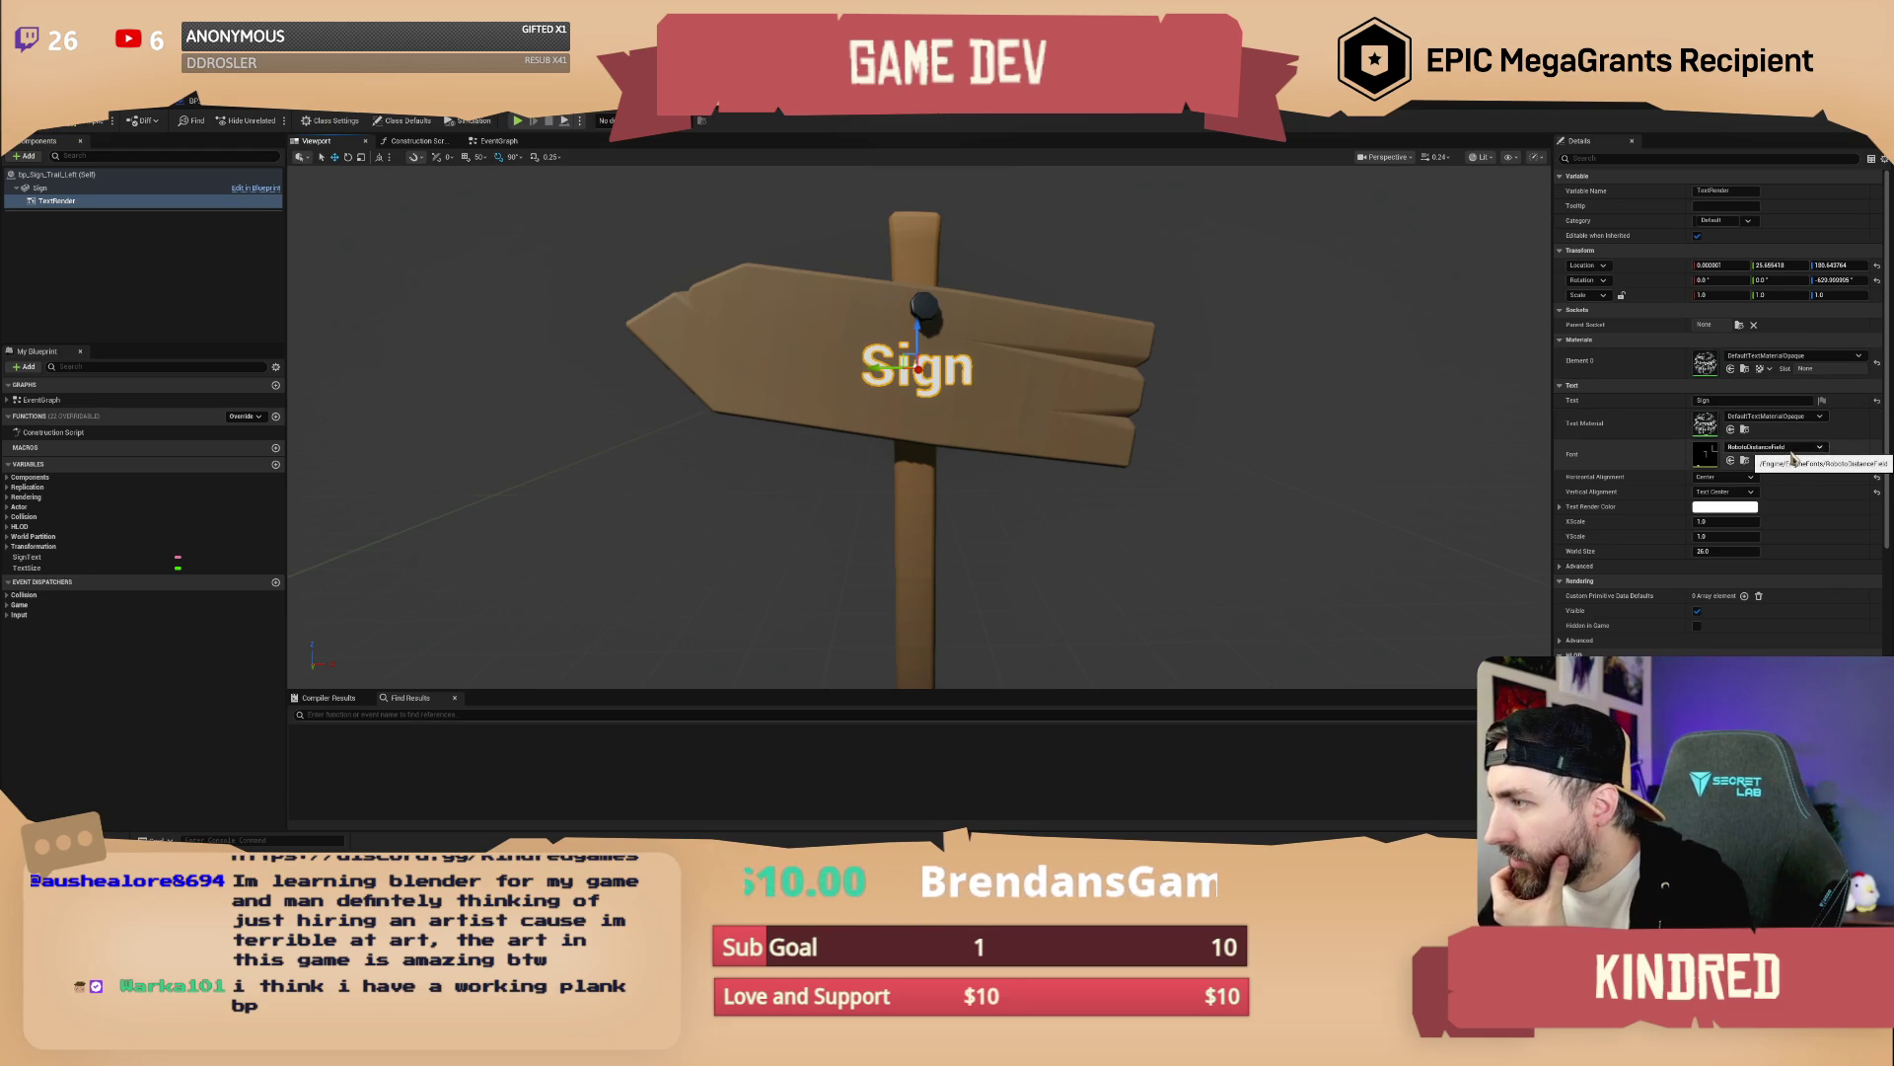
click(1746, 462)
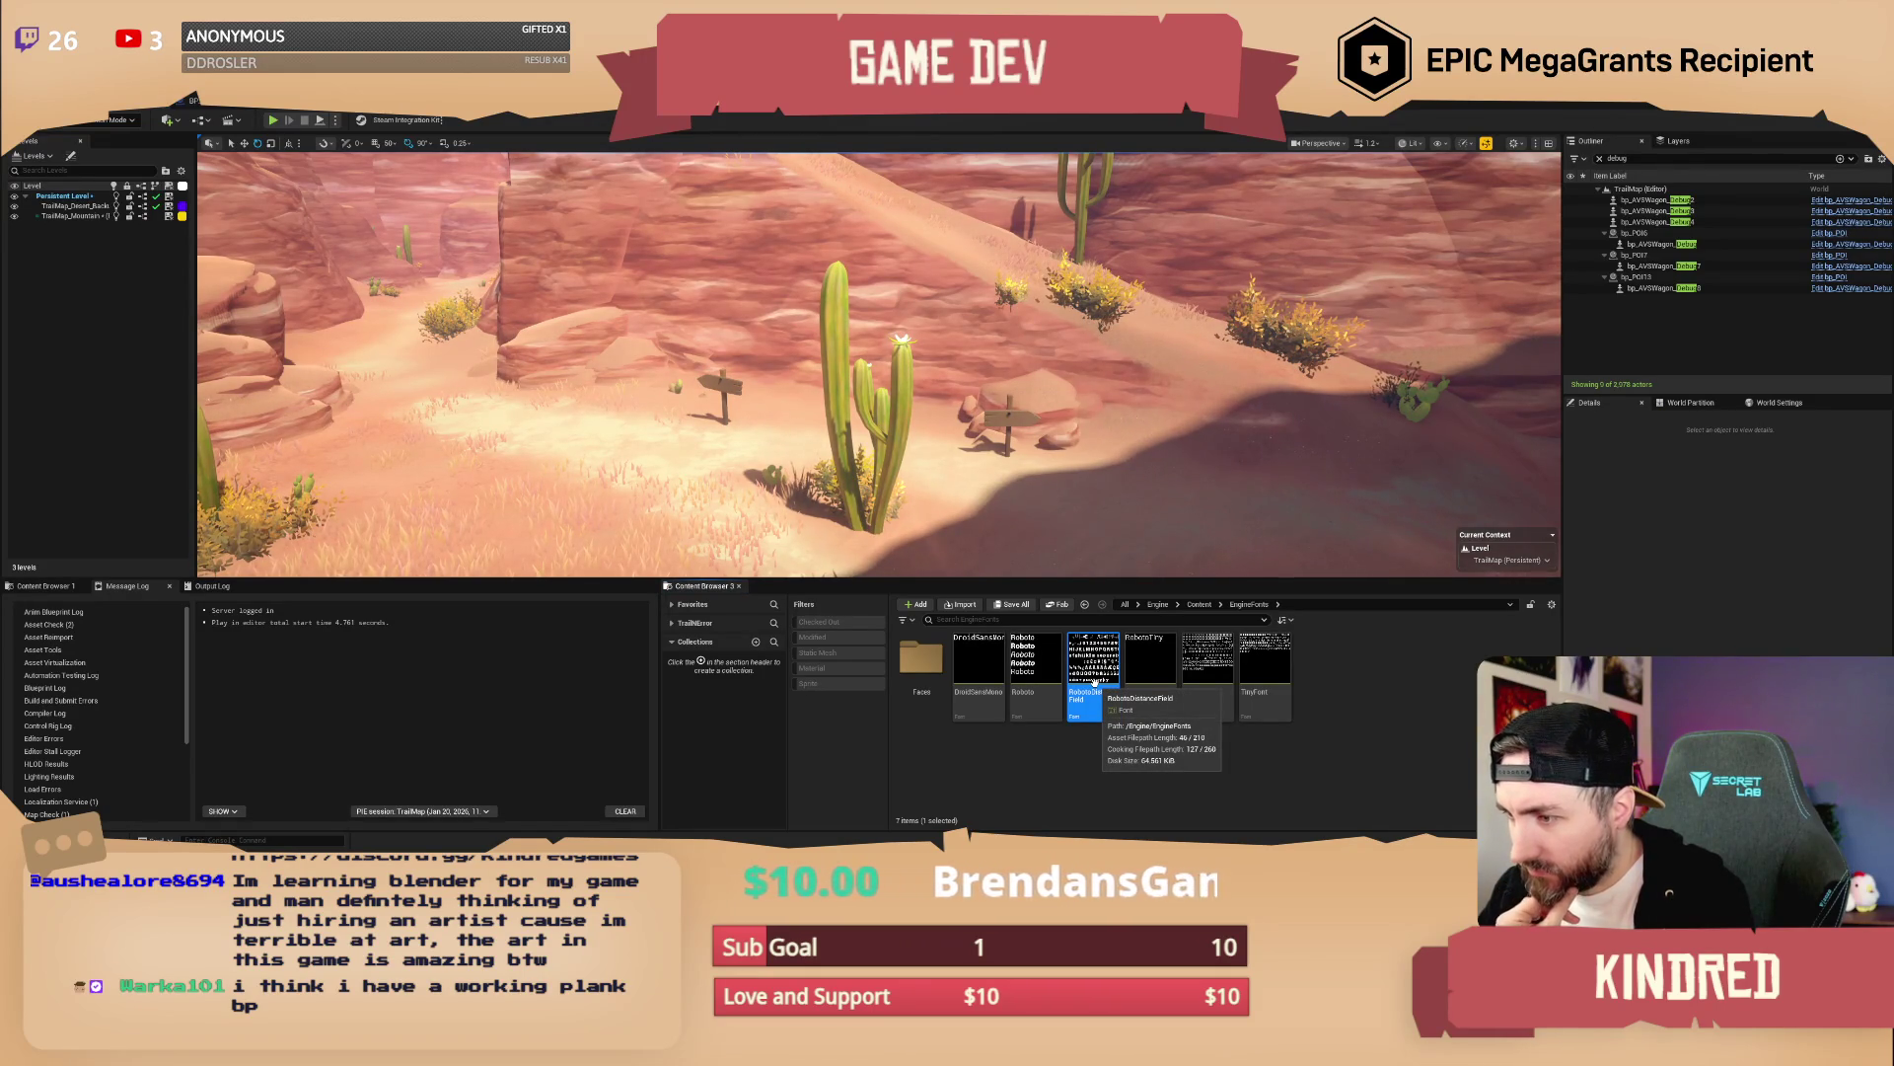
Go to the Content root and look through the UI > CommonStyles > Text folders
click(1098, 768)
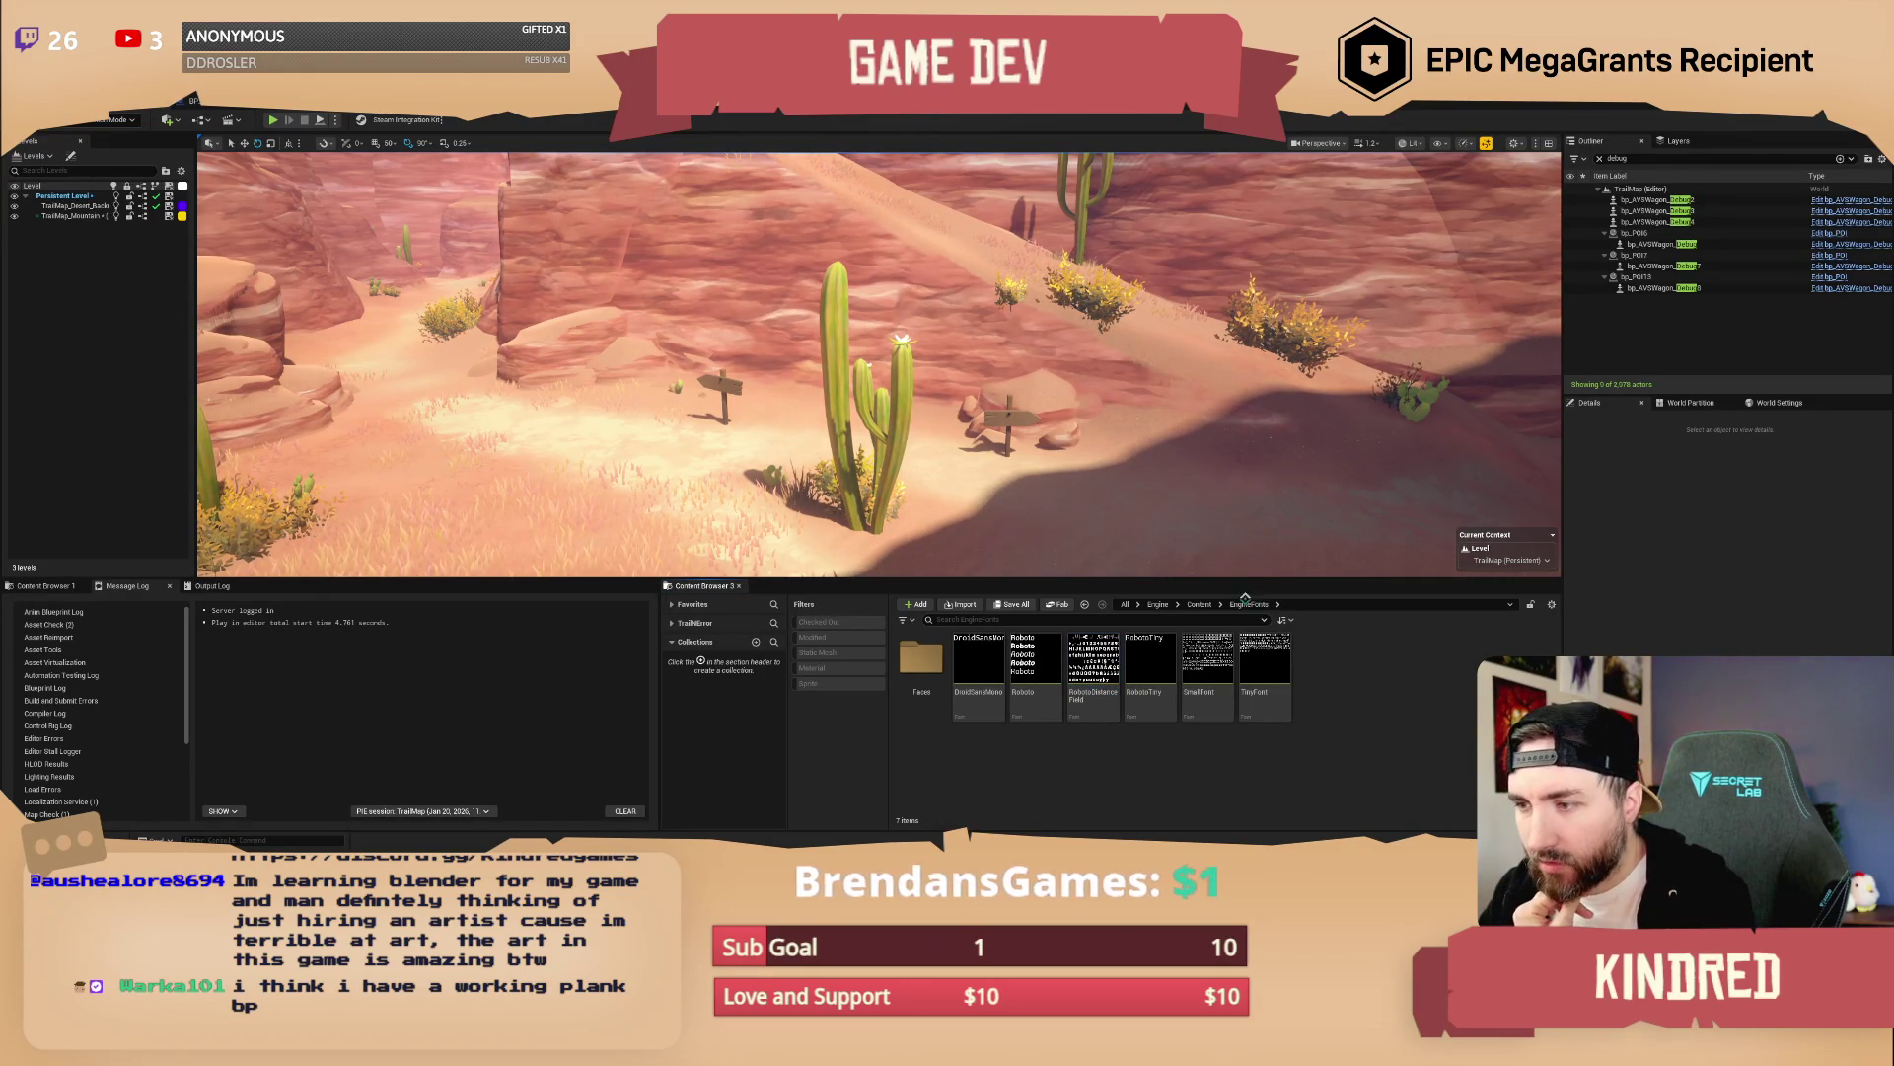
click(1133, 613)
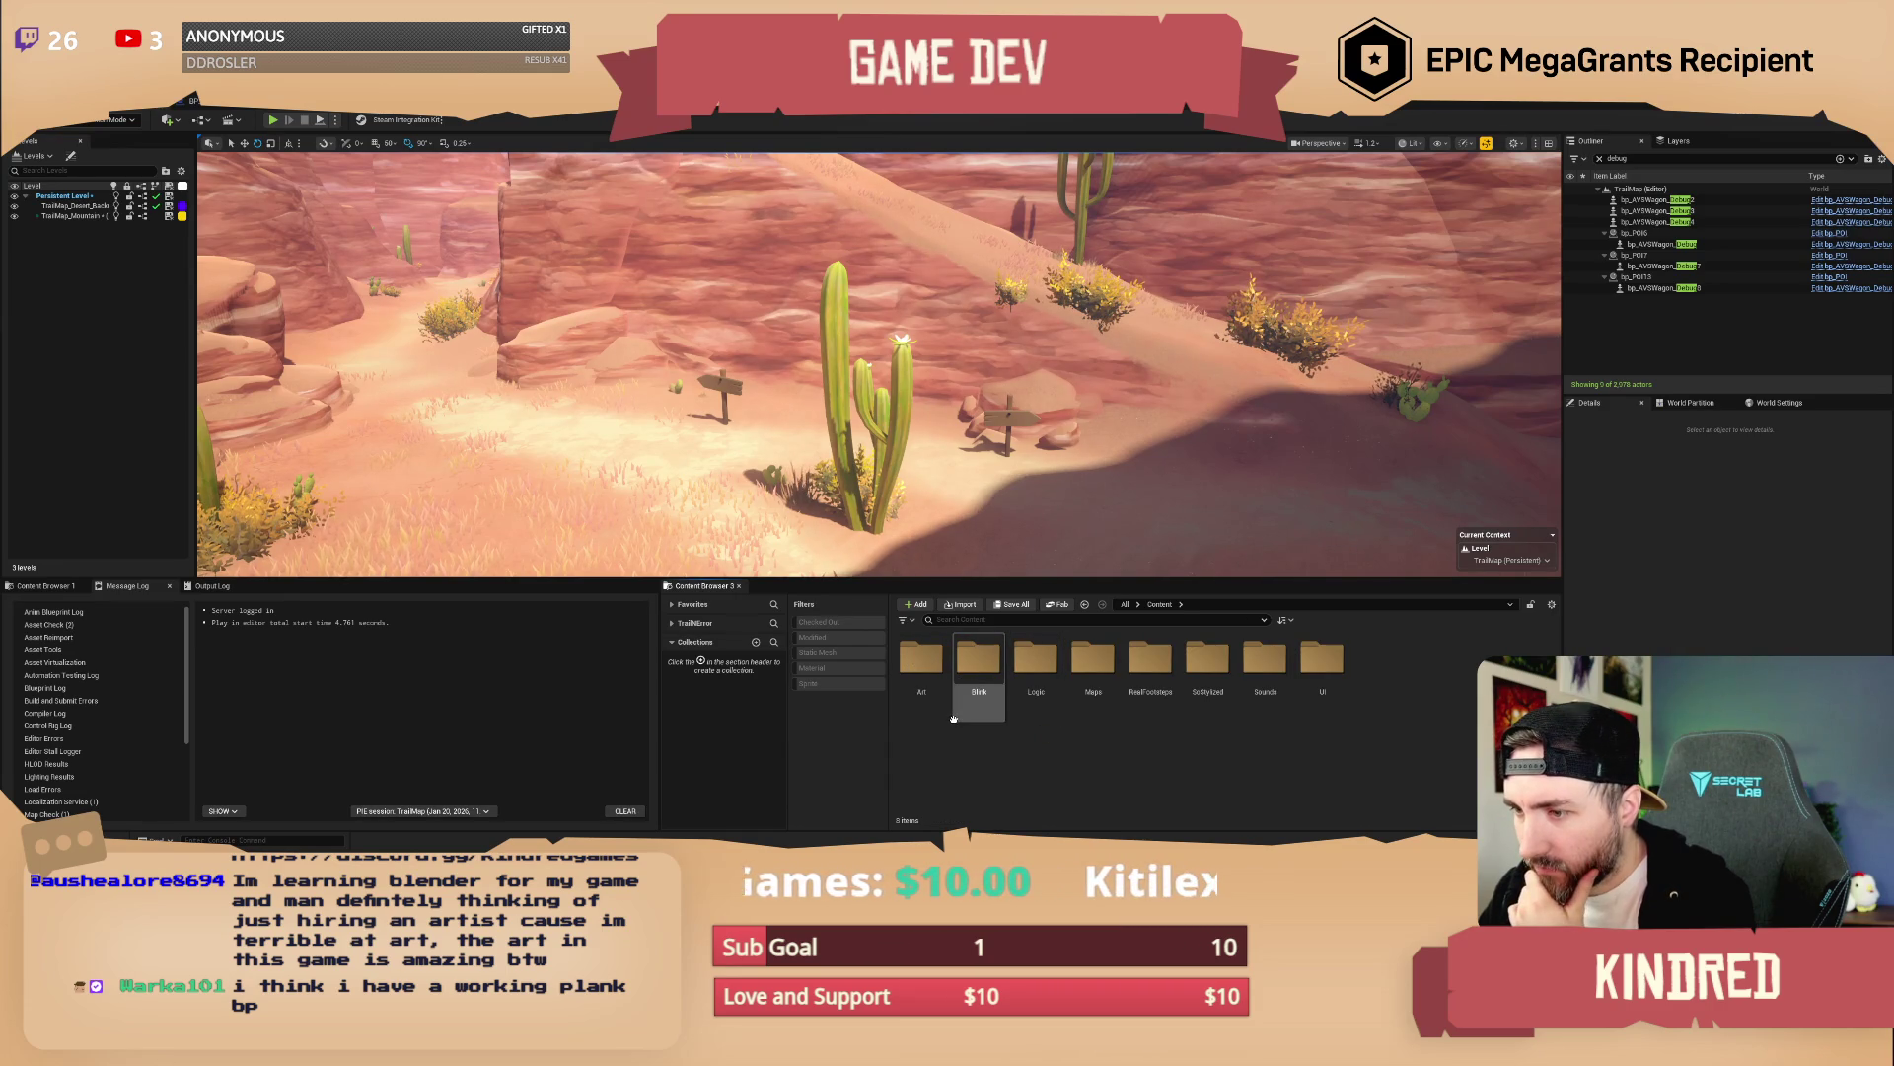
double_click(1323, 659)
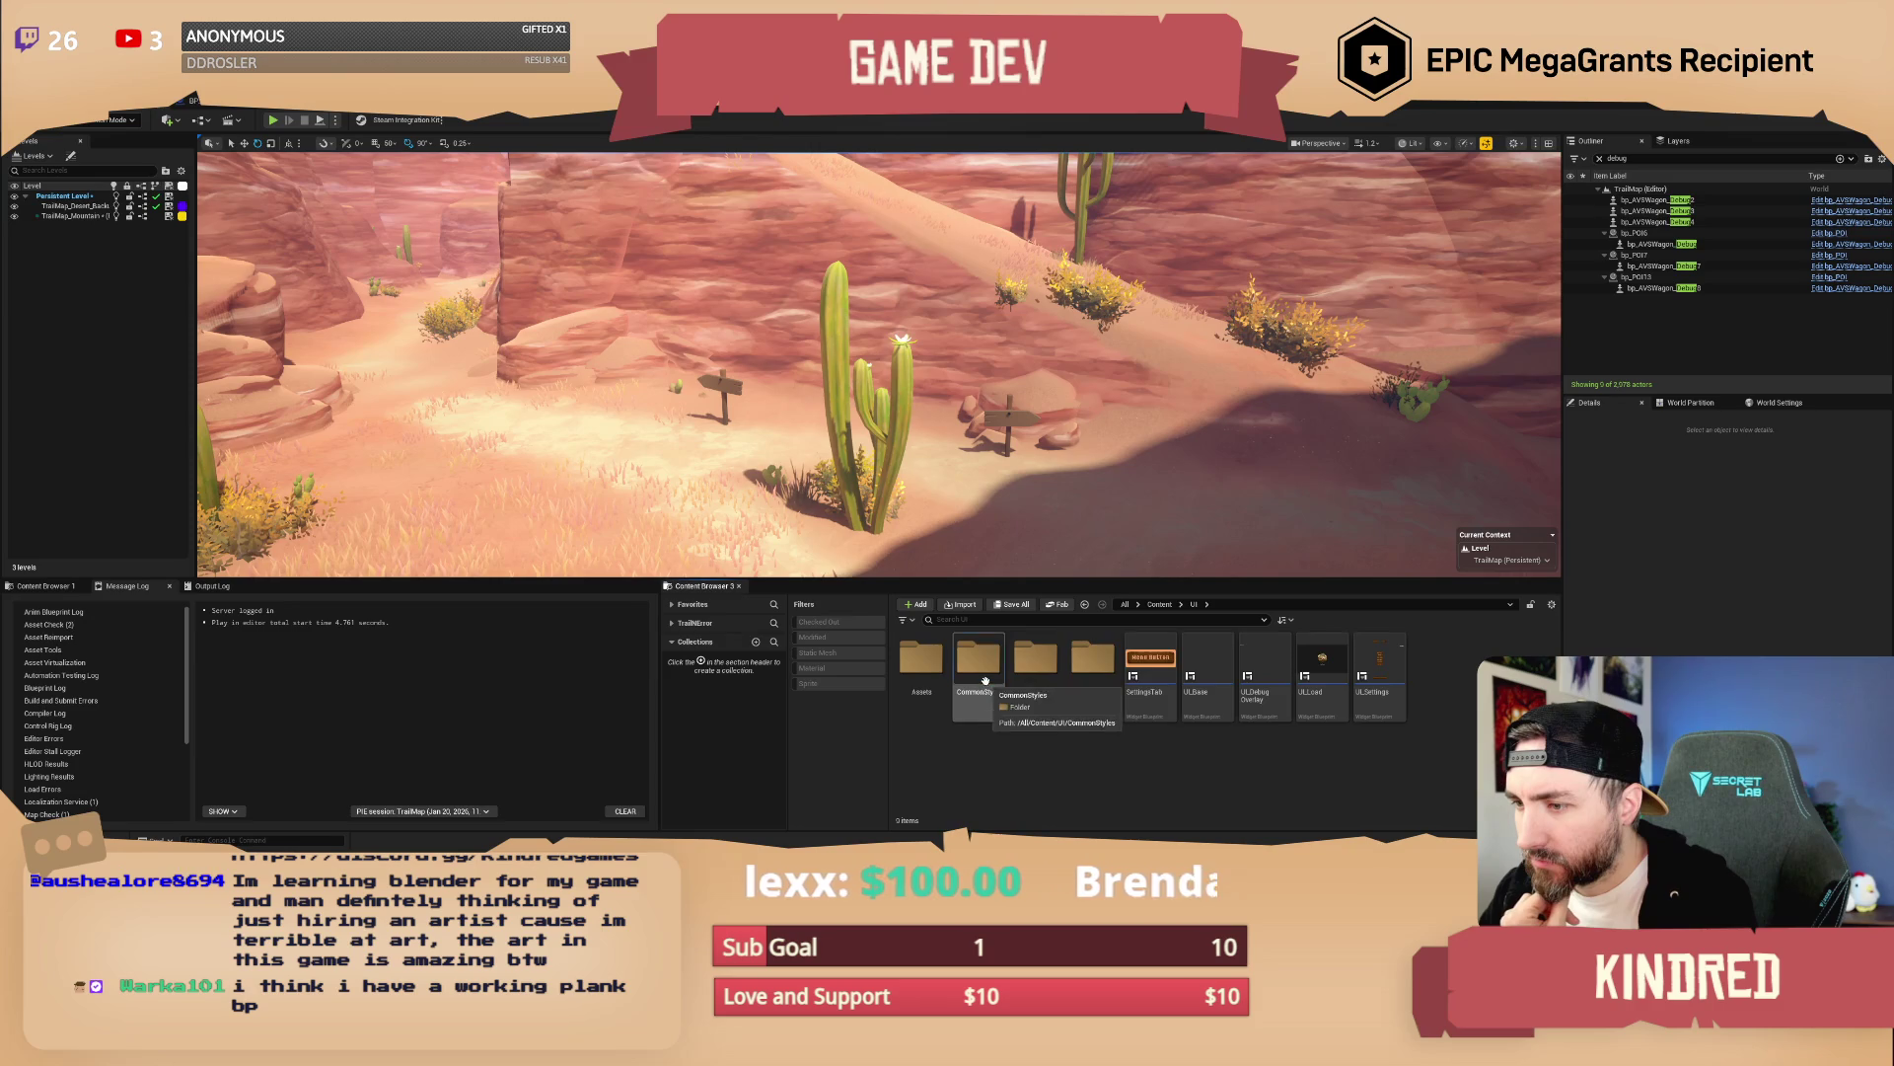
double_click(979, 659)
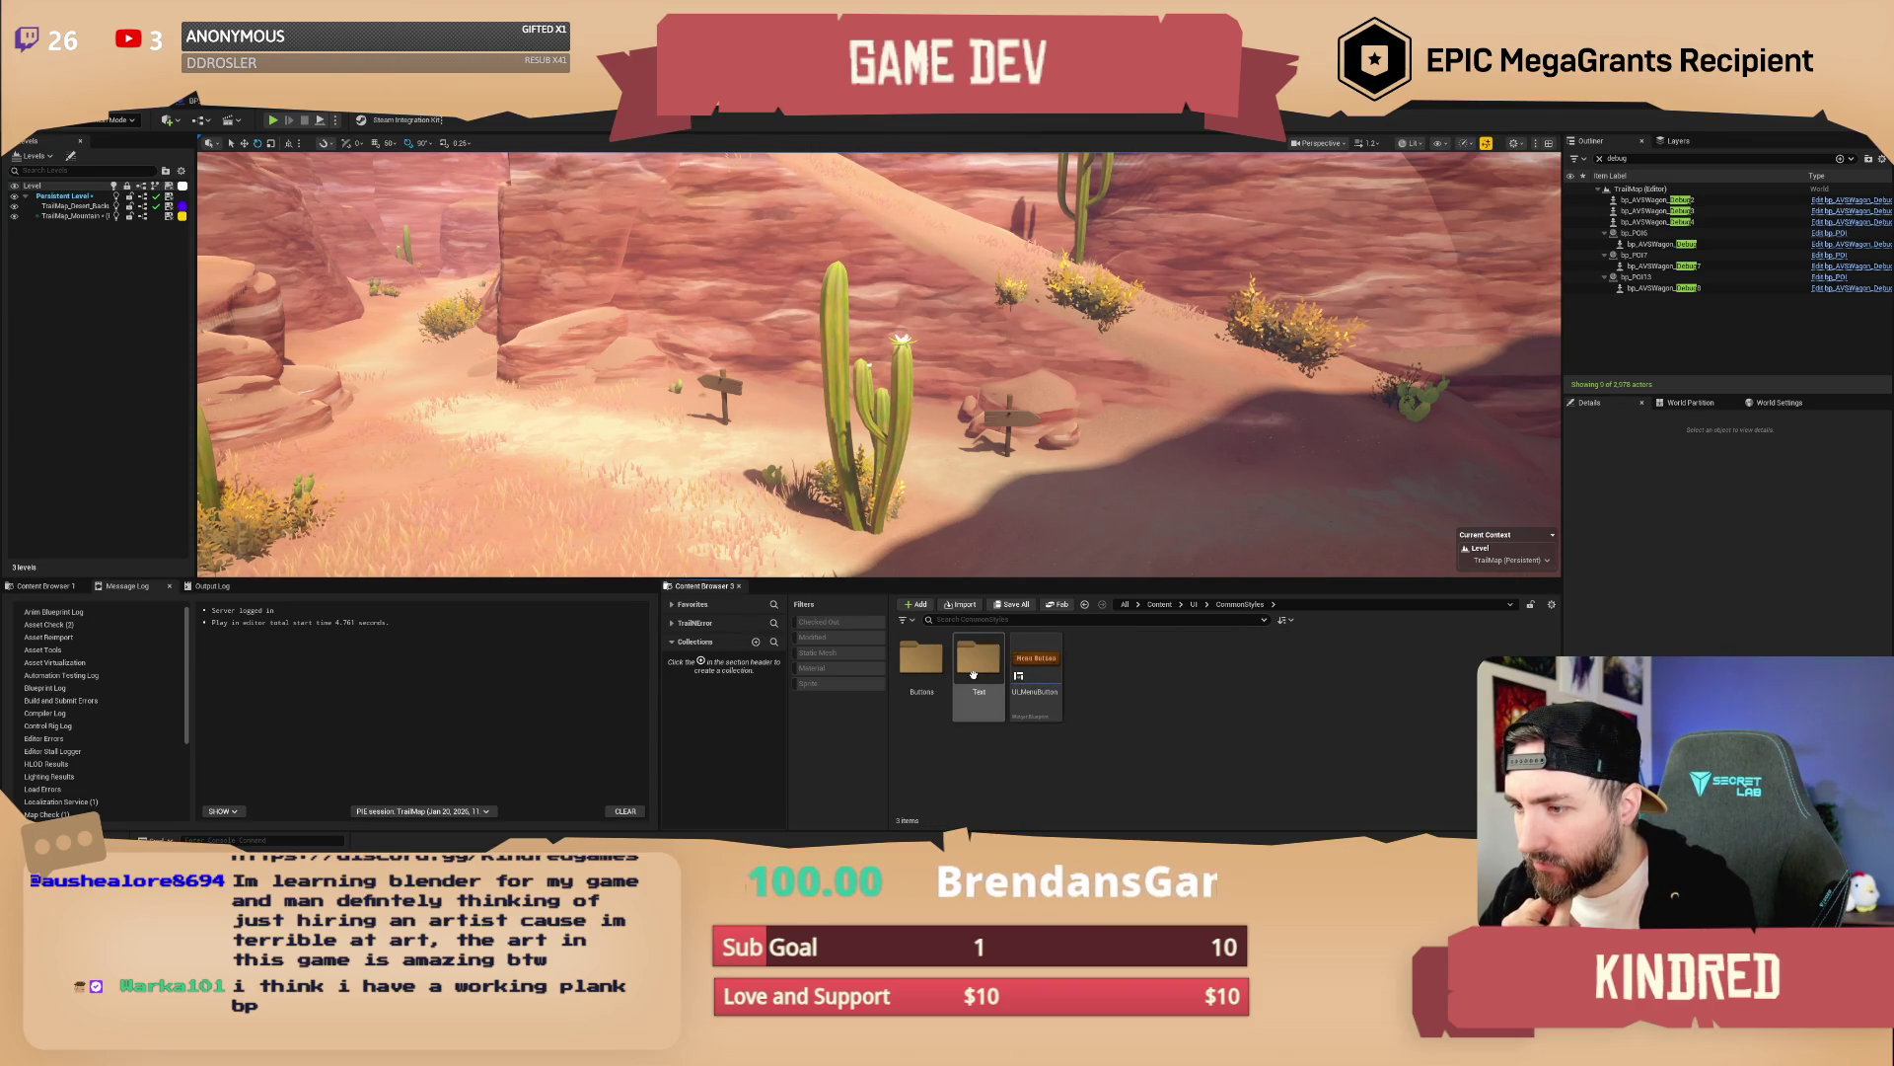
double_click(975, 671)
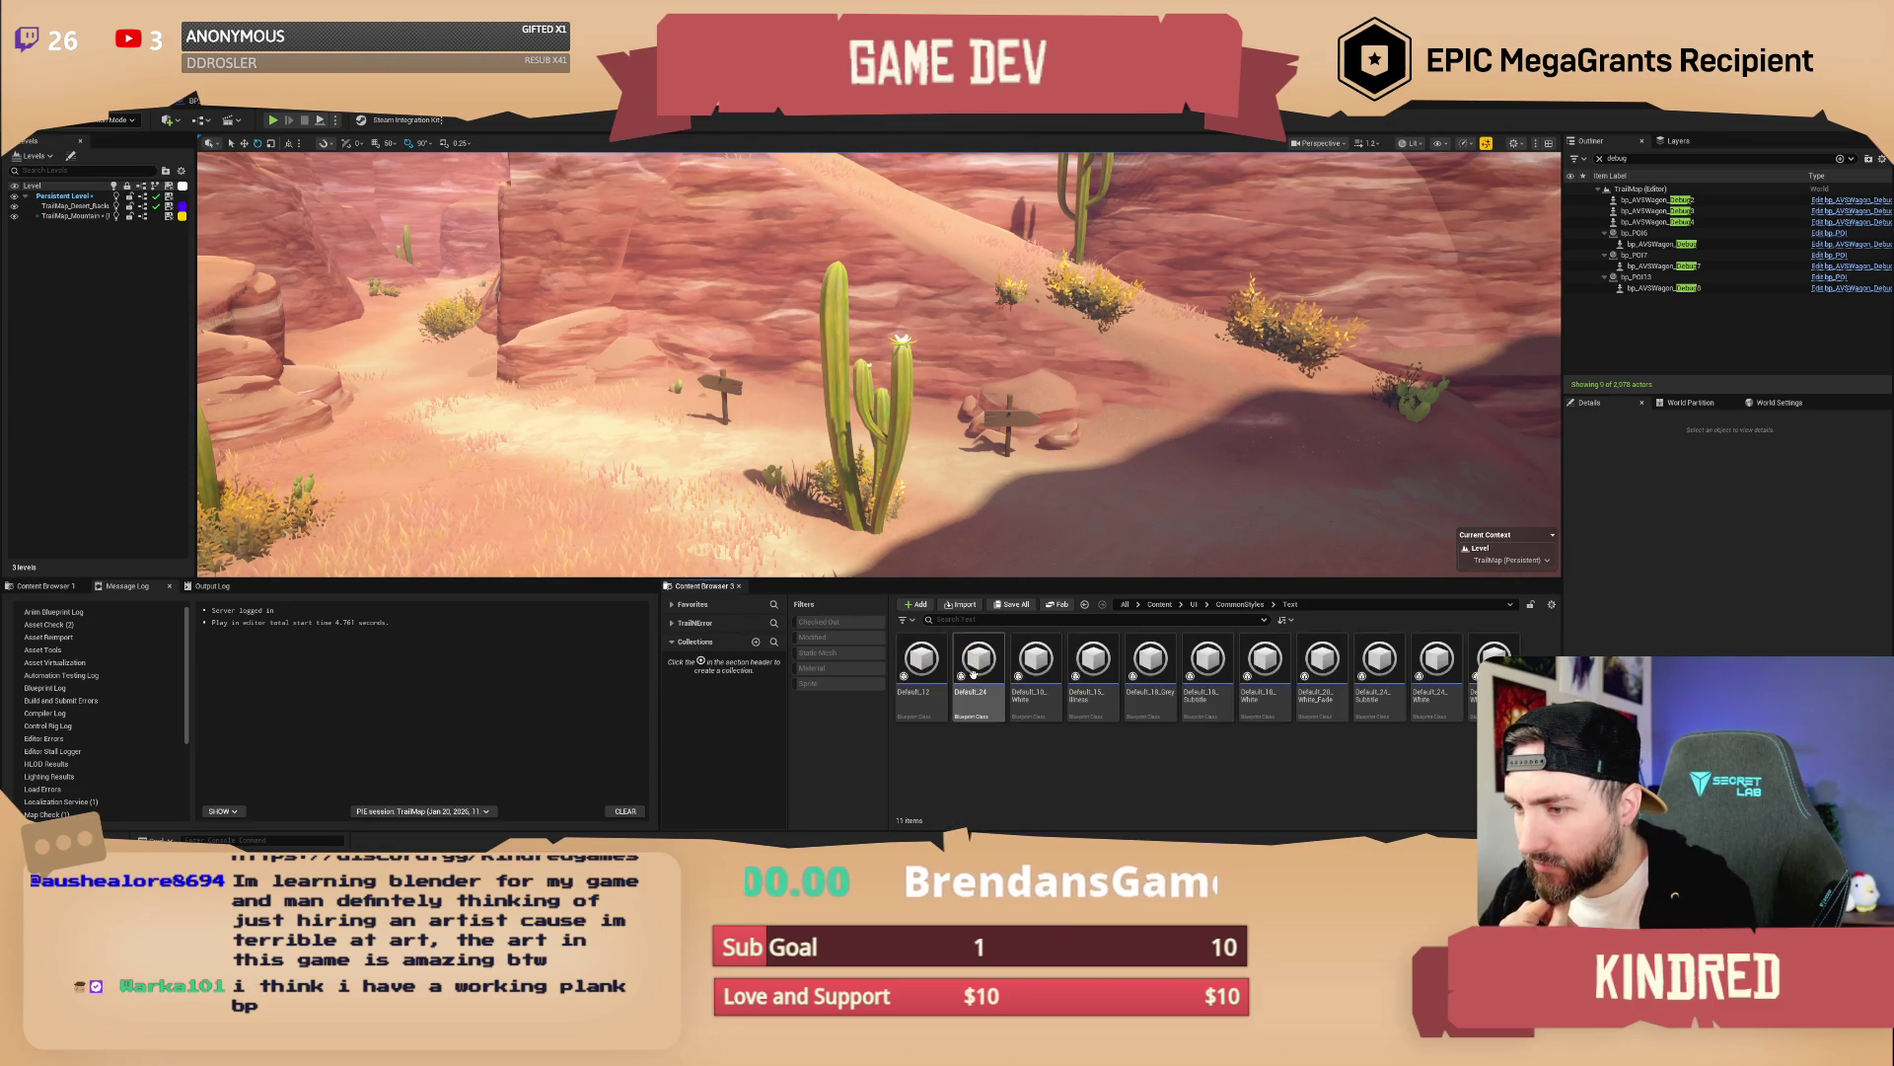
click(1239, 605)
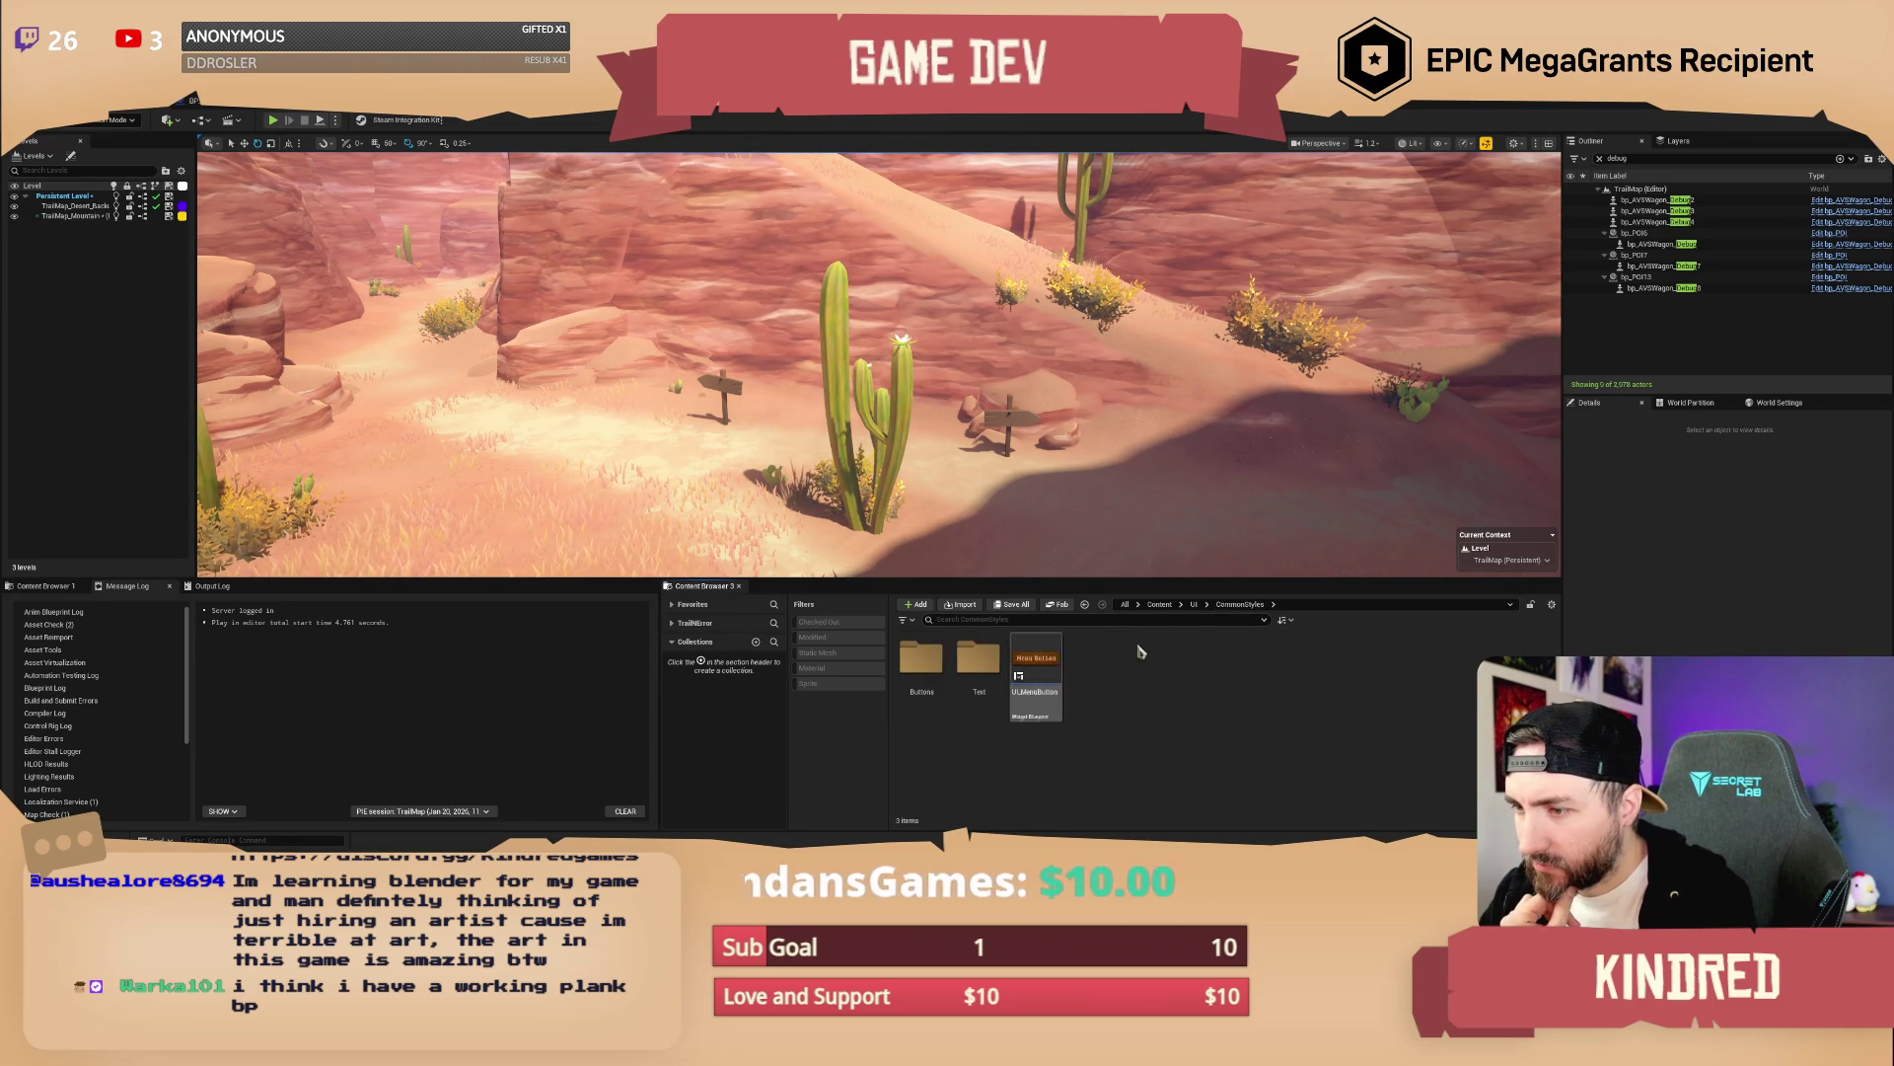
click(1194, 604)
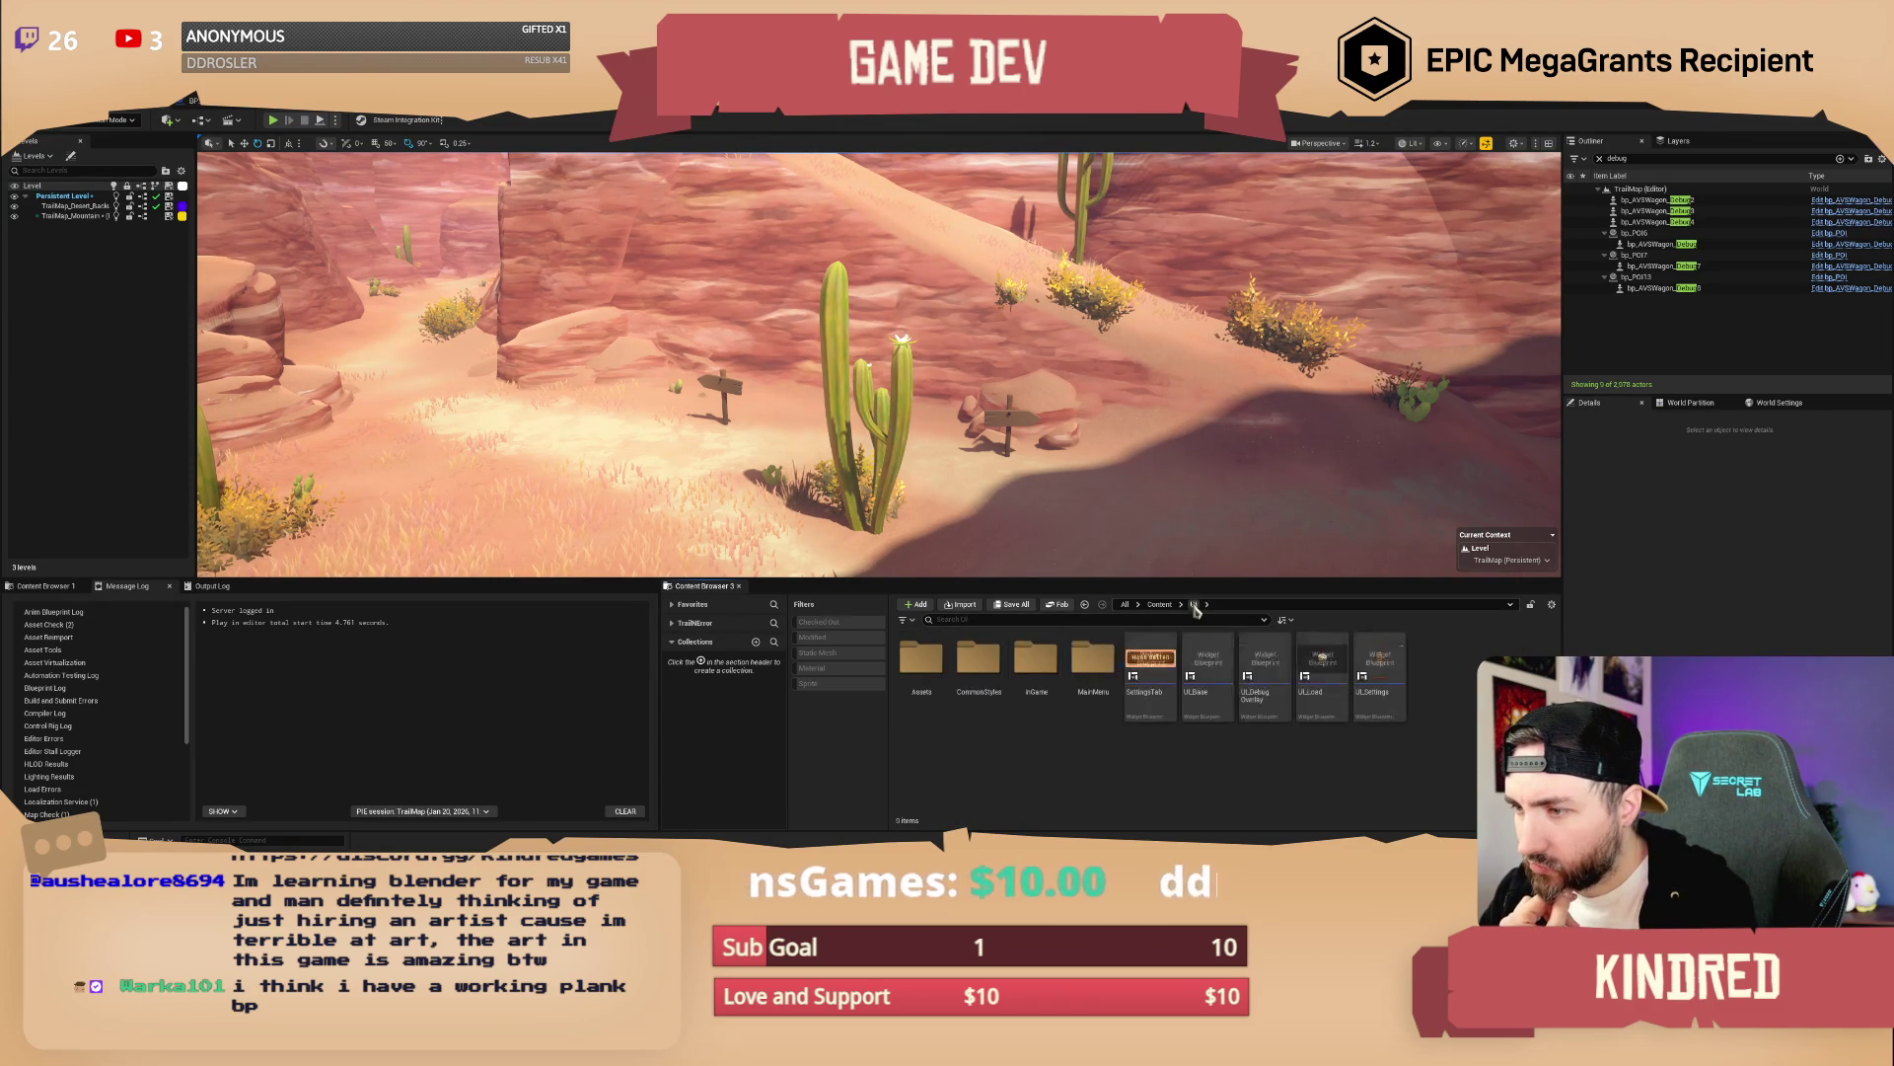
Locate the fonts in UI > Assets > Fonts and reimport Sancreek-Regular
double_click(1085, 671)
click(1194, 604)
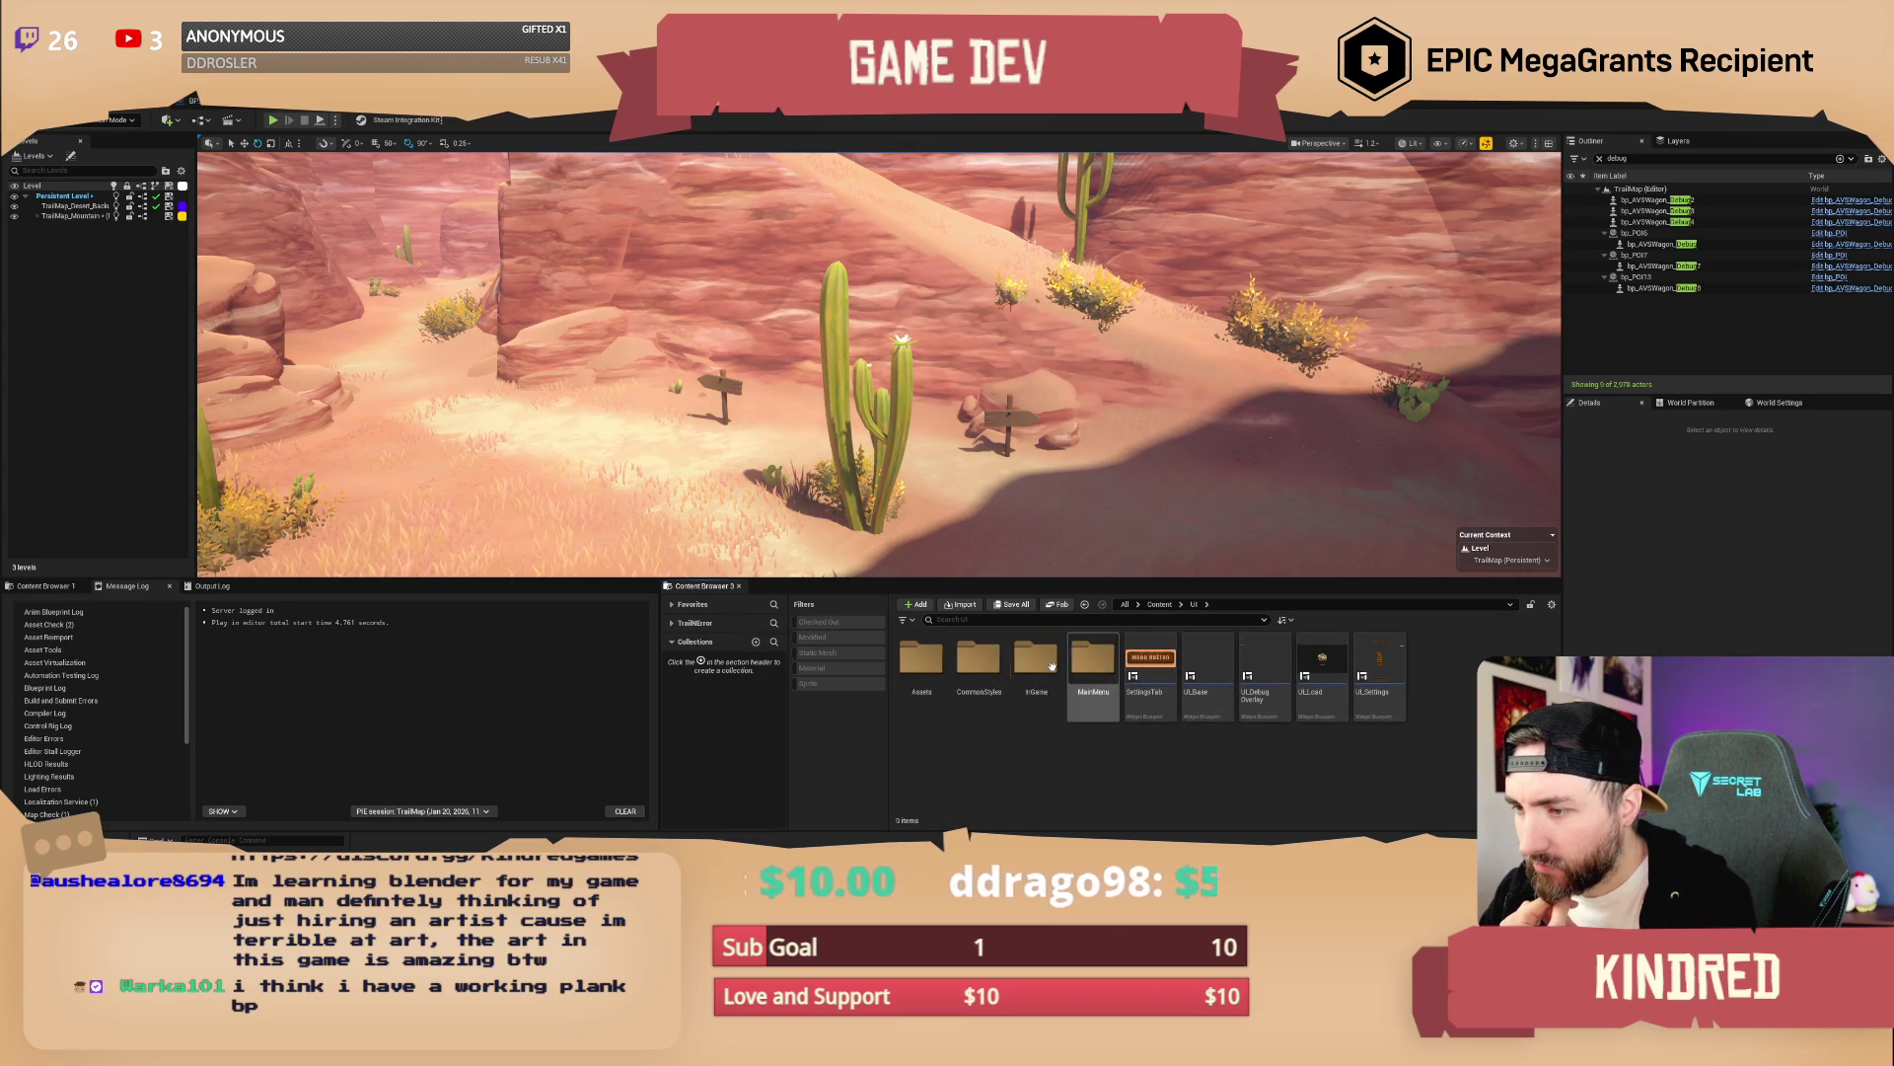
double_click(1058, 663)
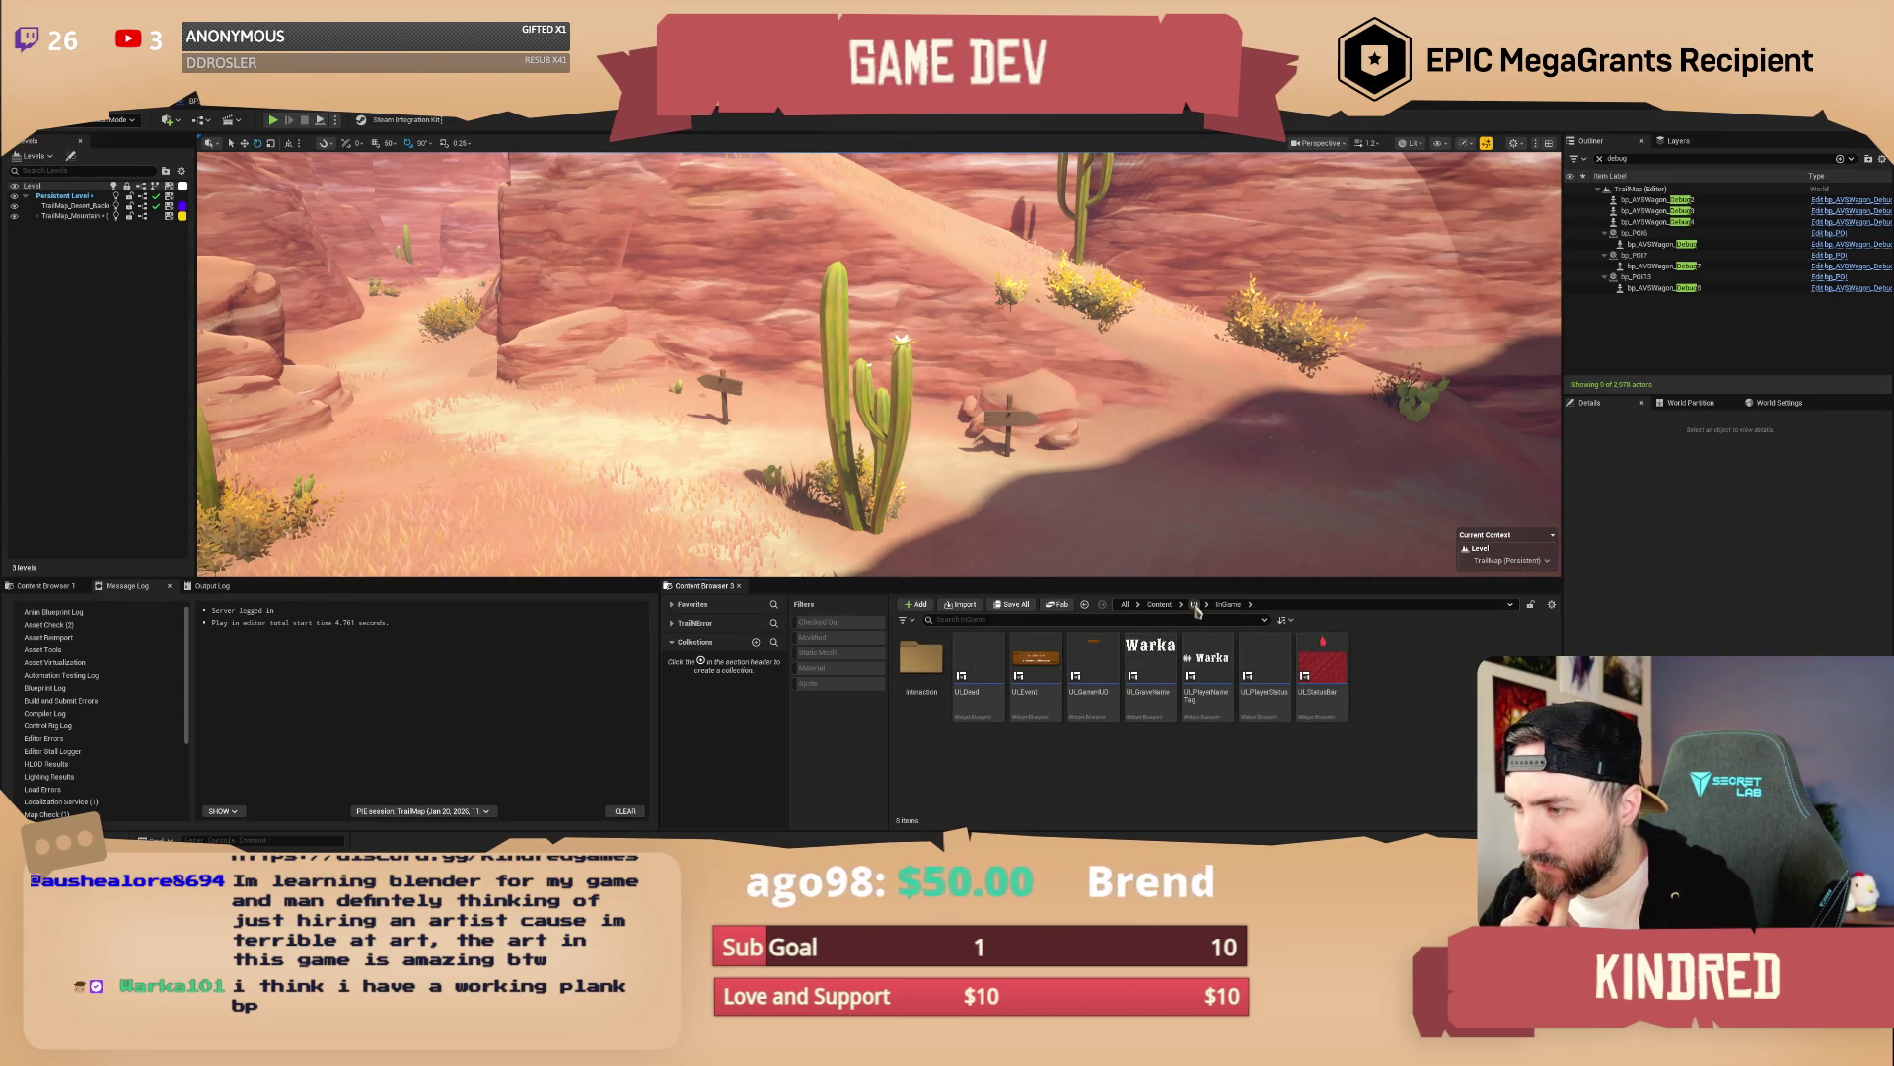
click(1194, 604)
double_click(921, 661)
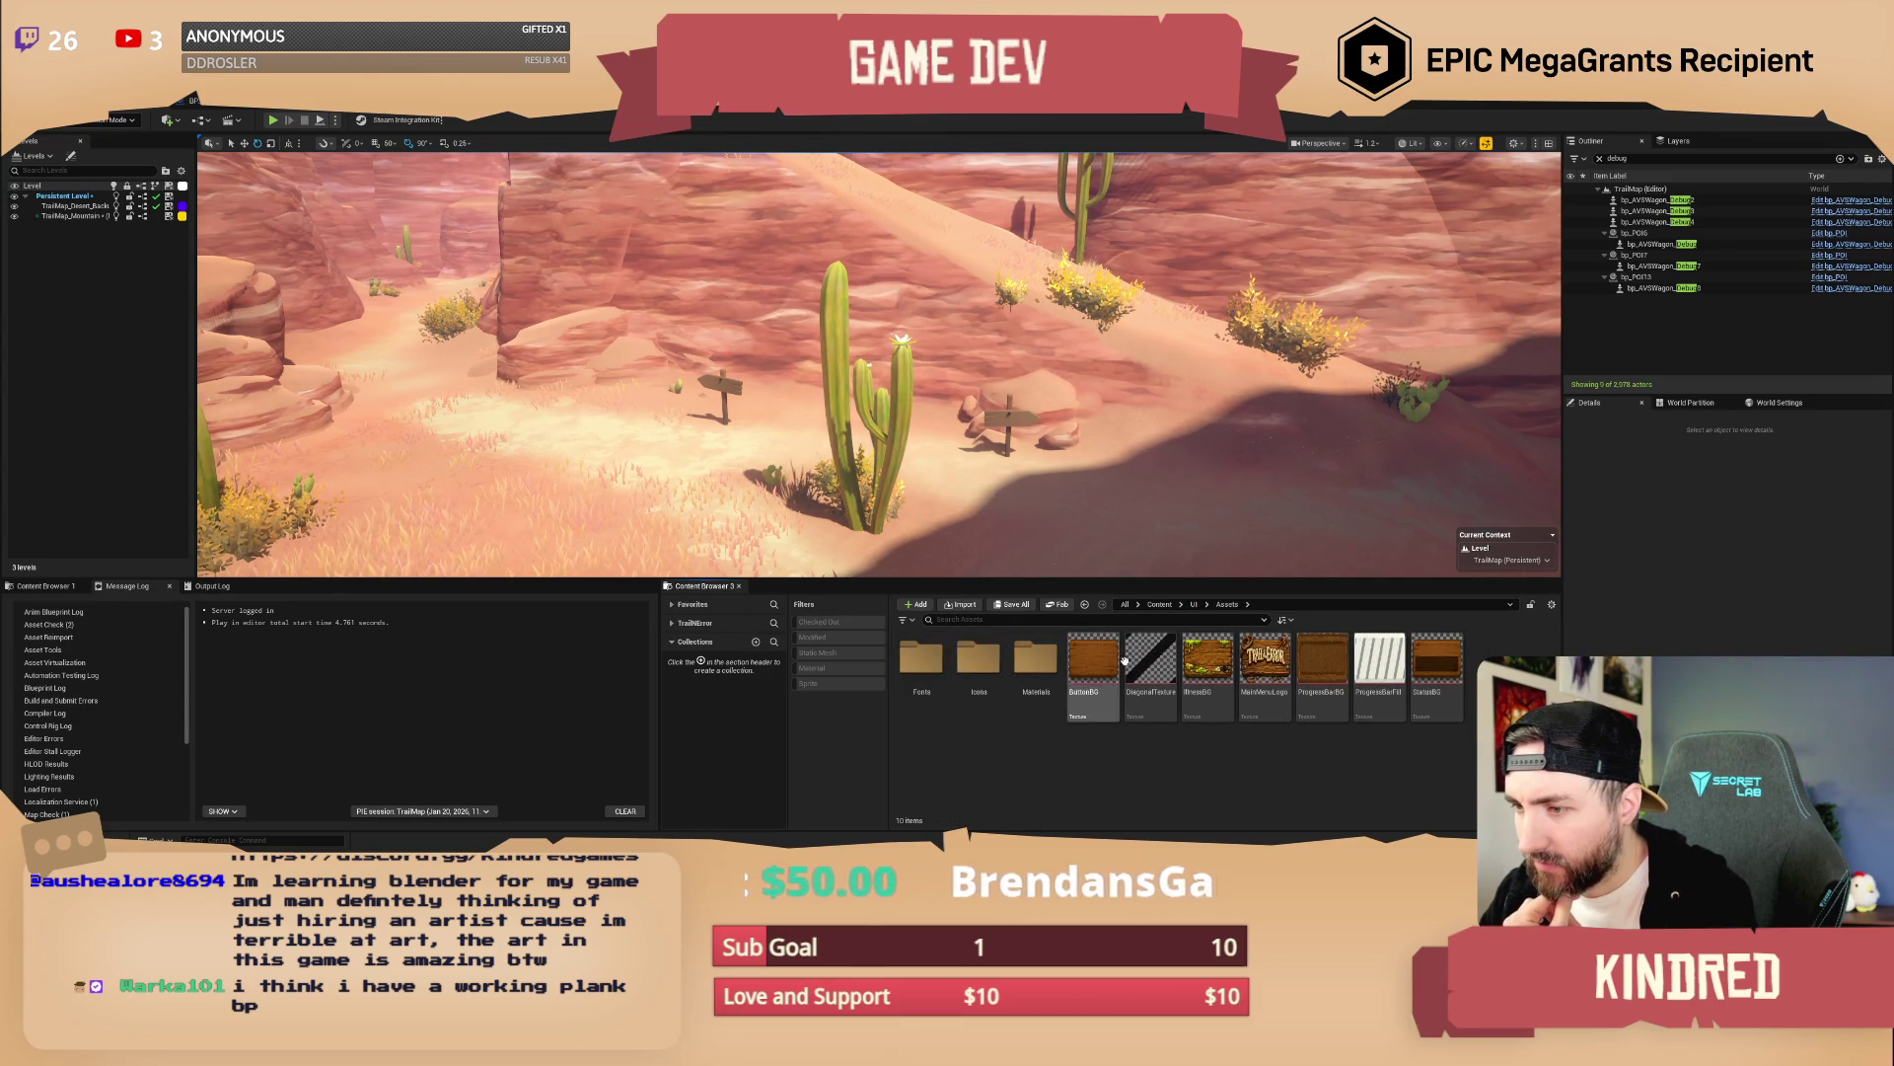
double_click(921, 659)
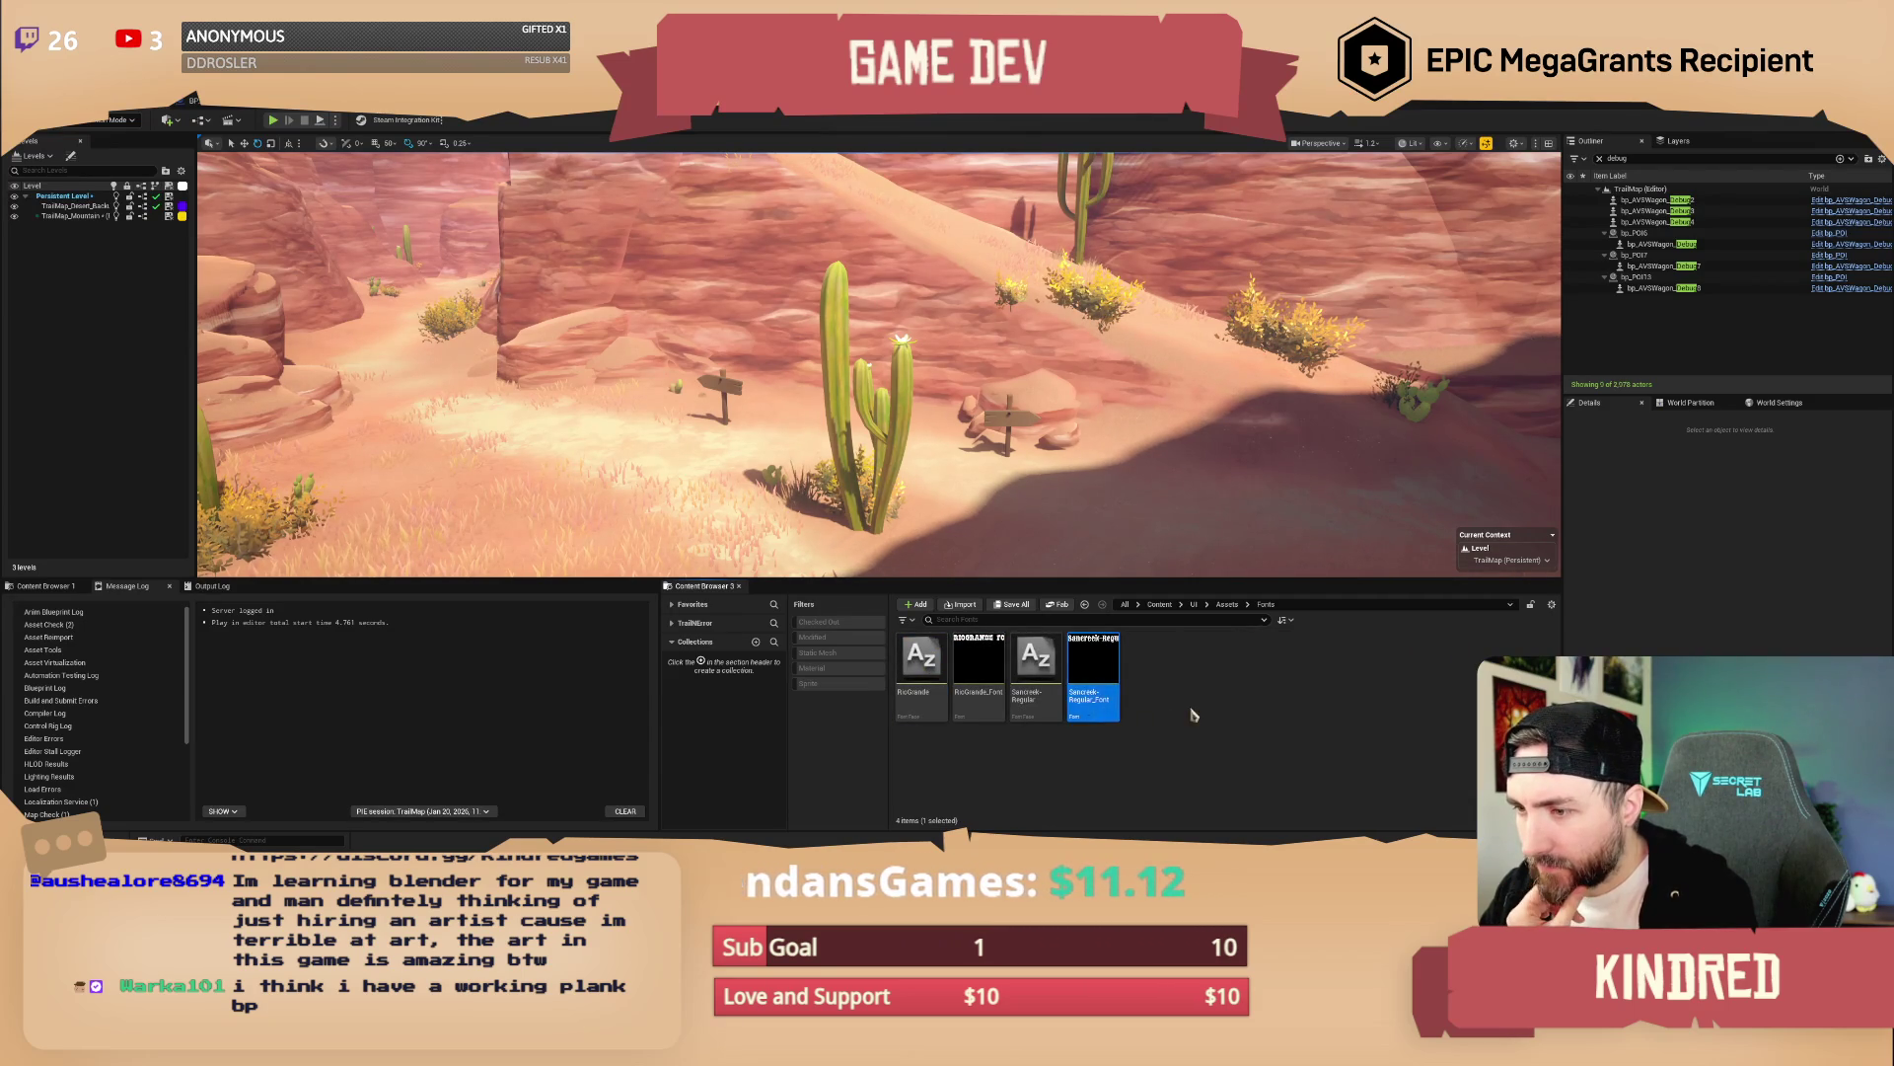
right_click(1041, 681)
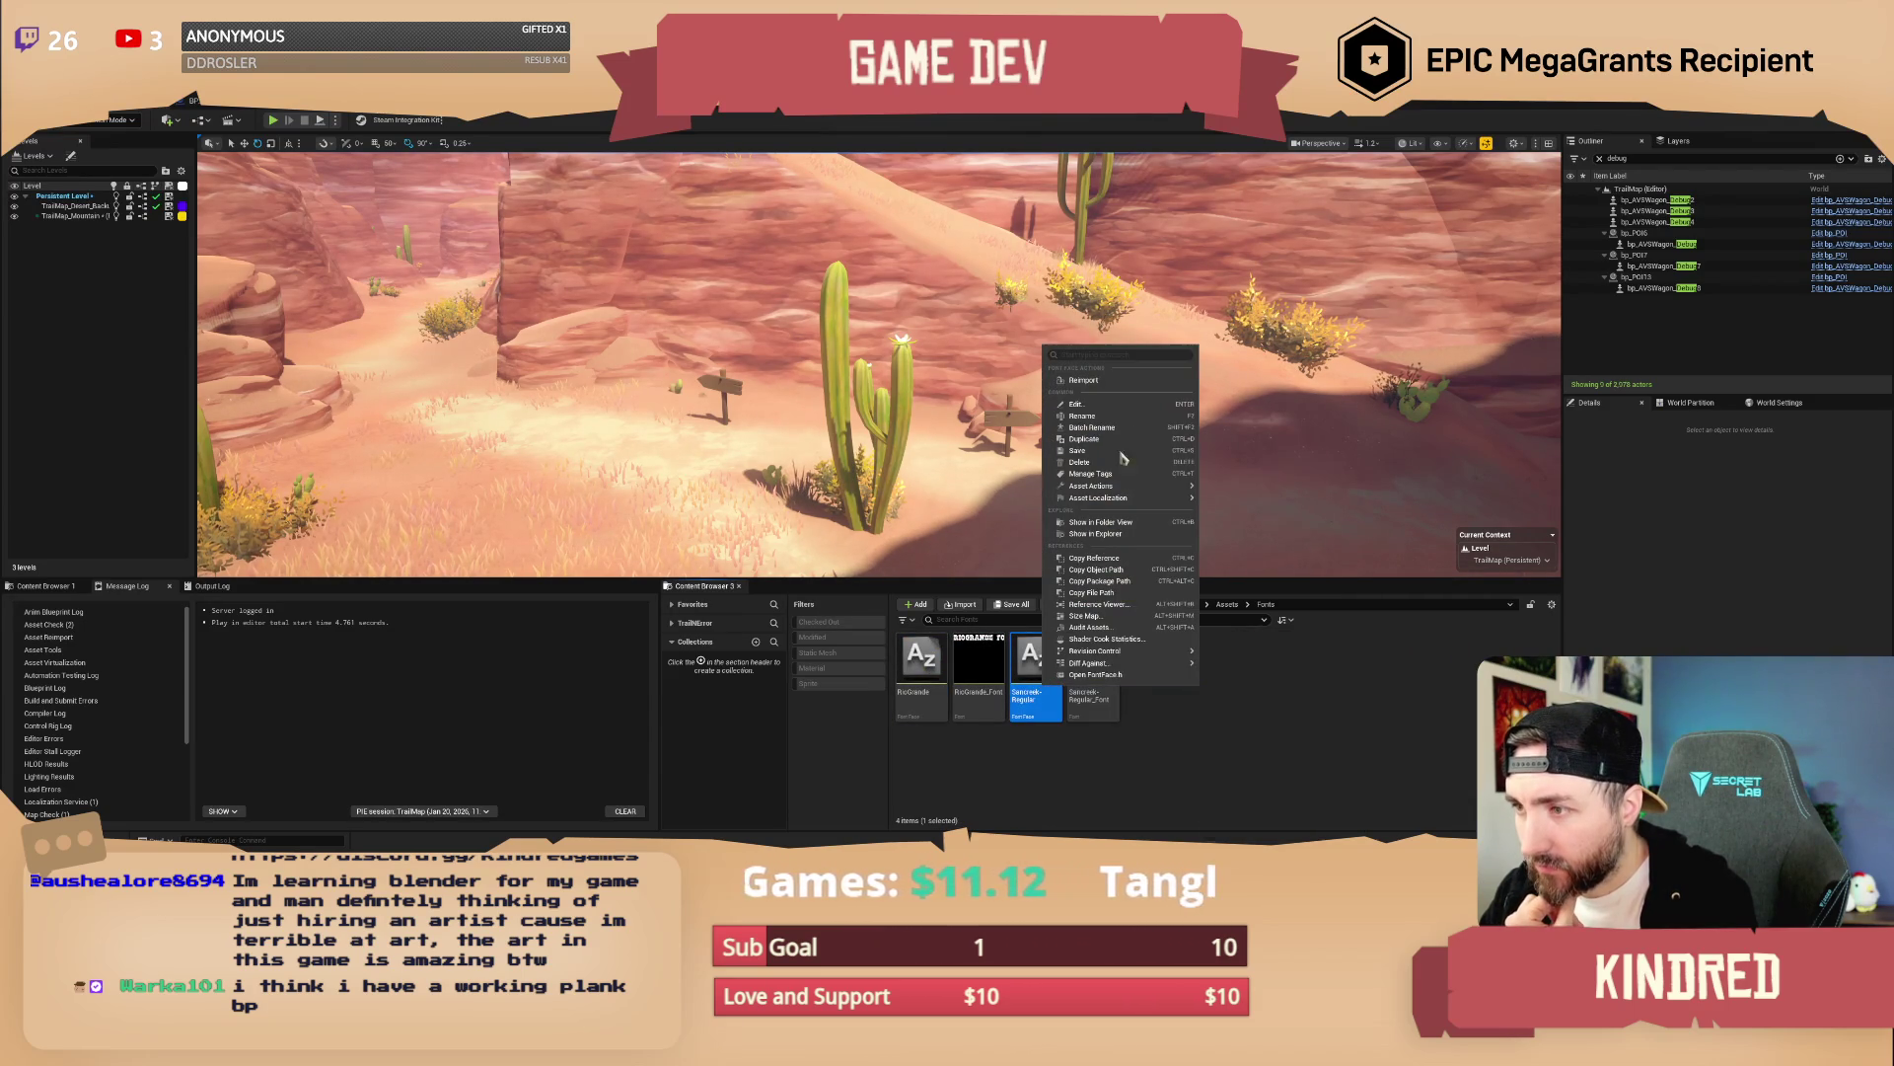
click(1133, 382)
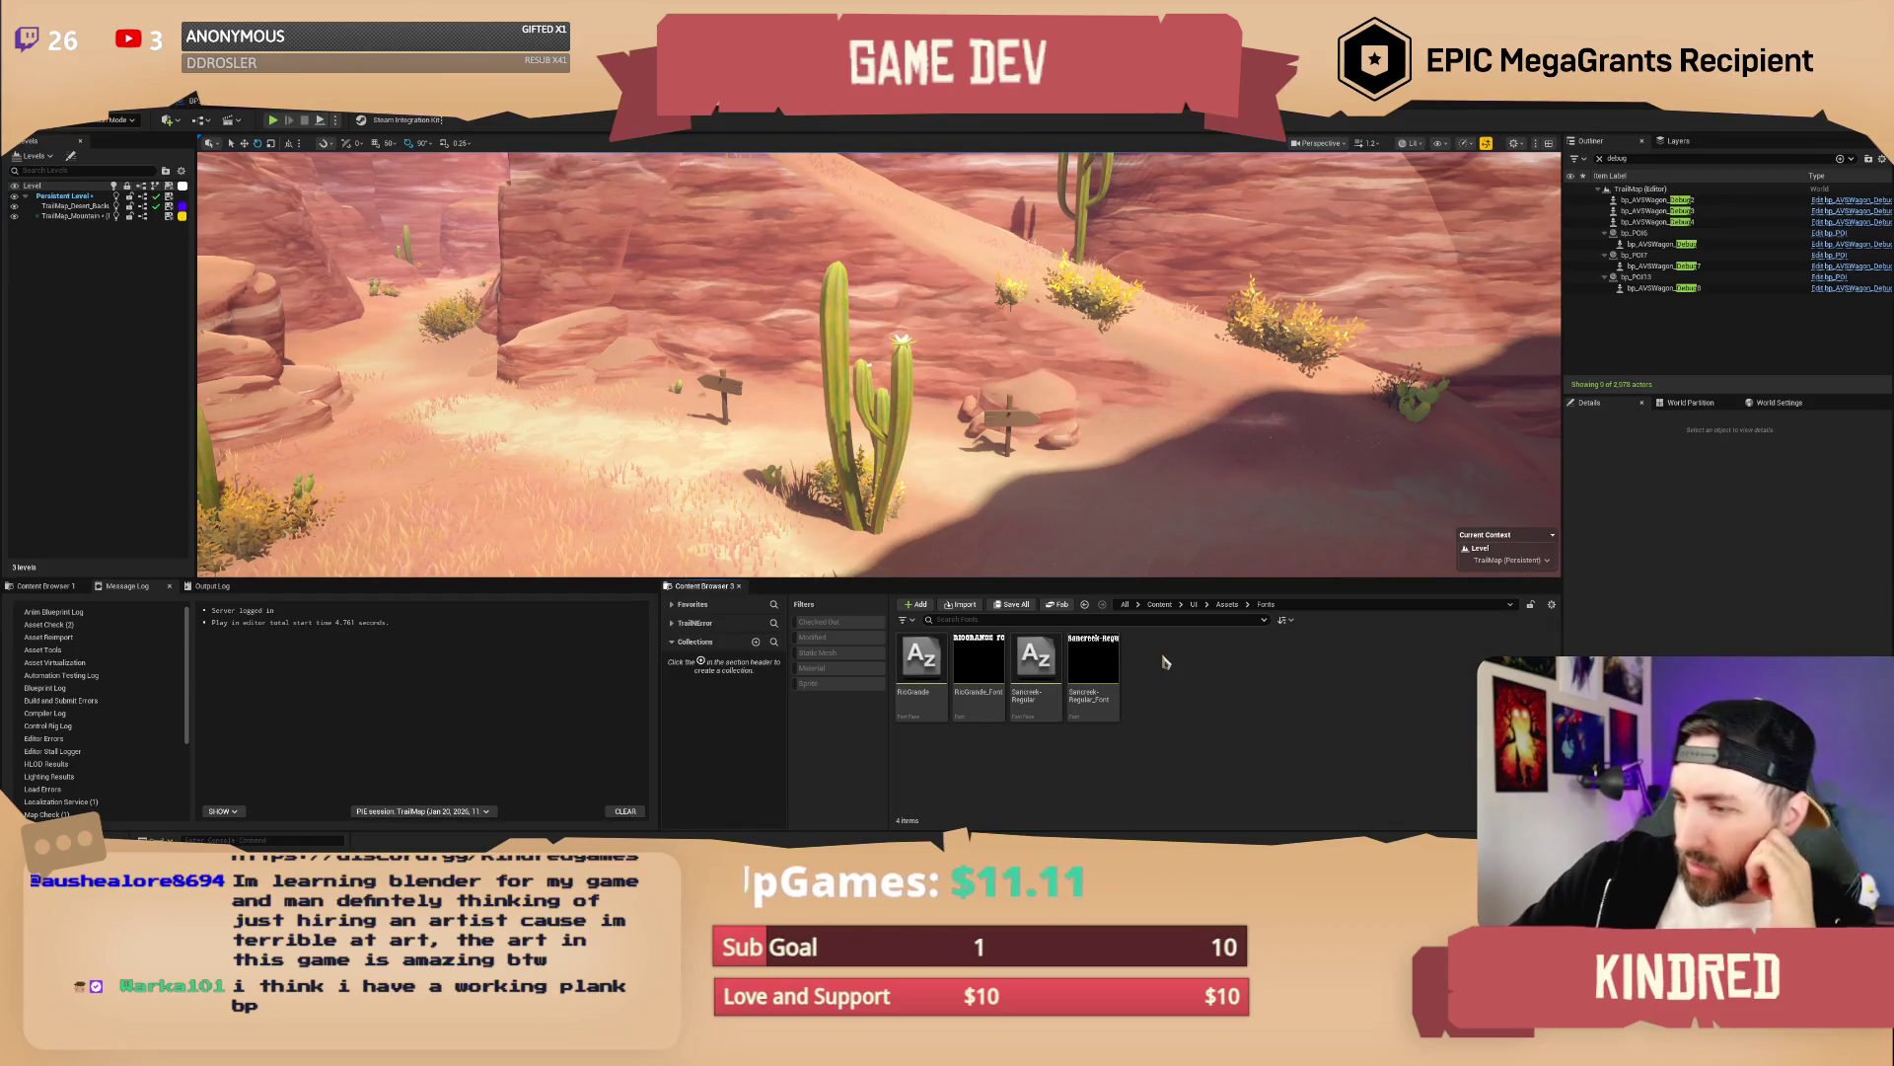
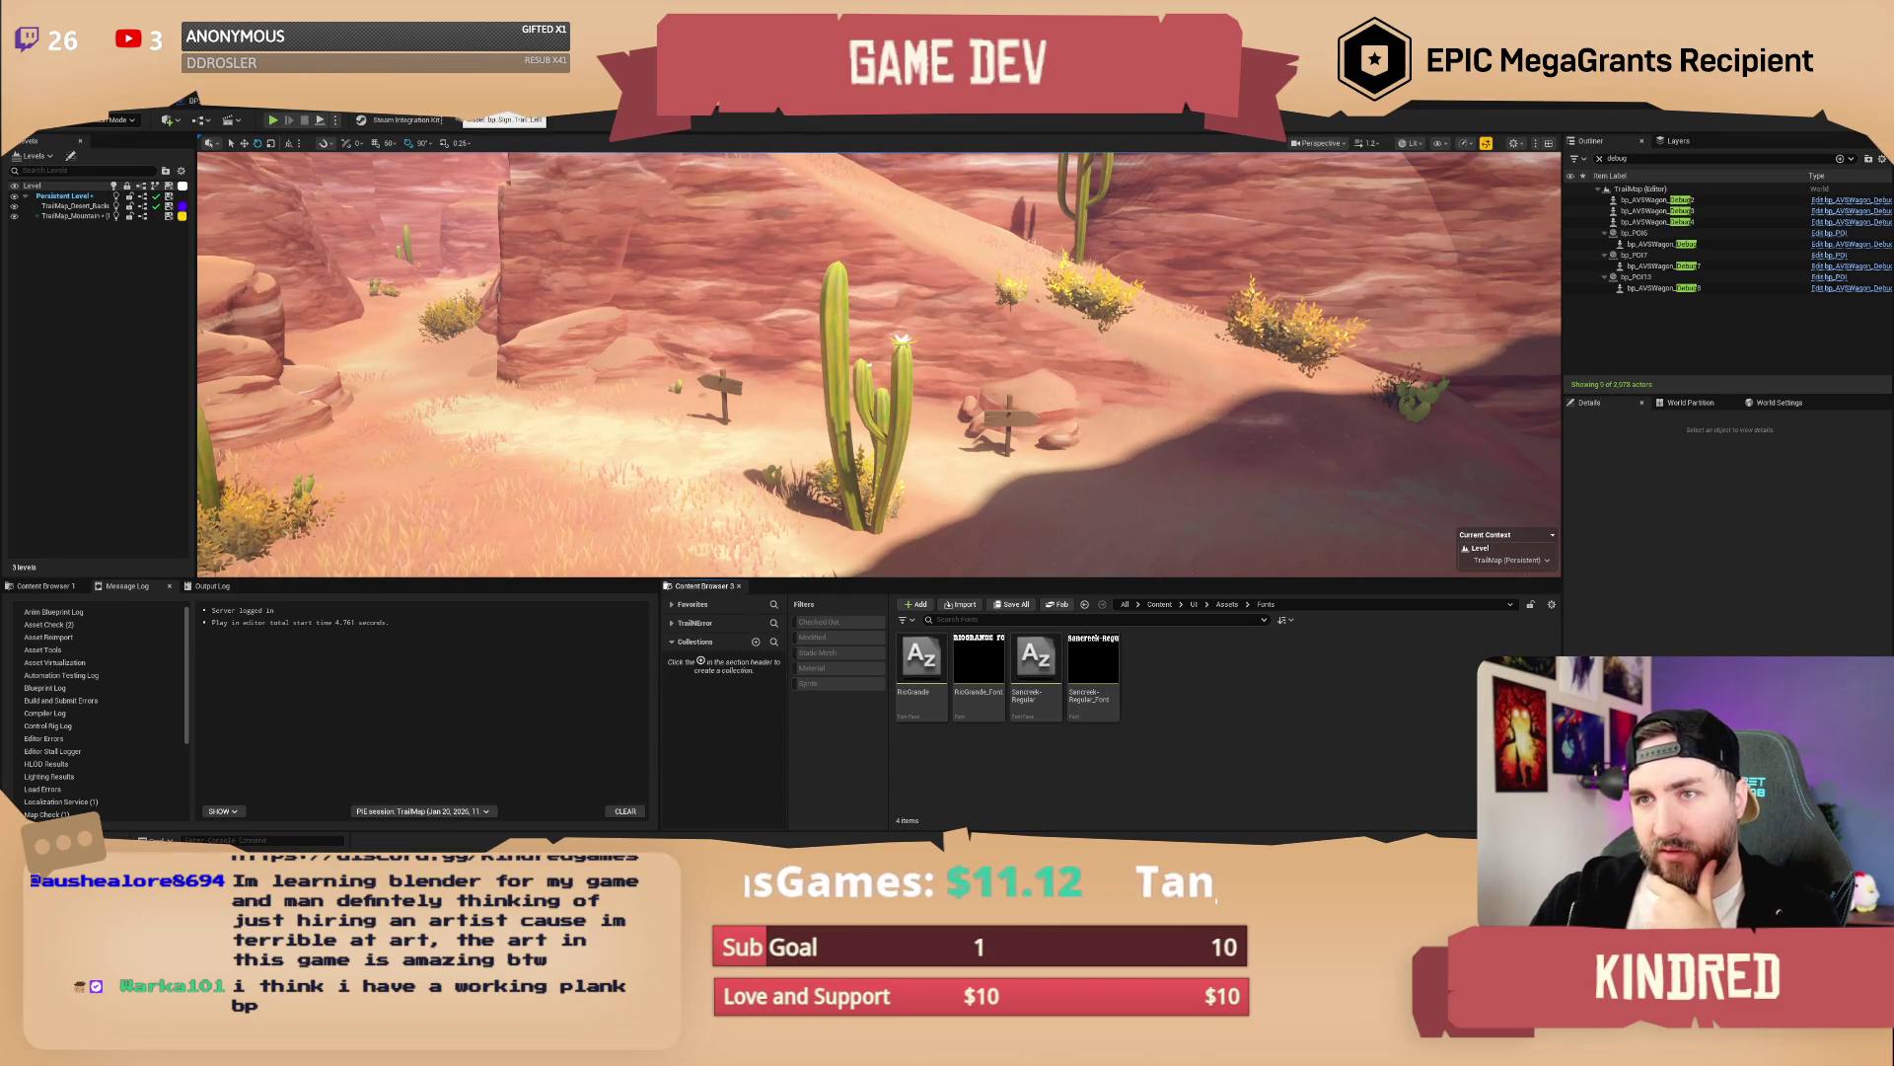
Compile the sign Blueprint, then add a User Interface > Font asset in the Fonts folder
click(463, 119)
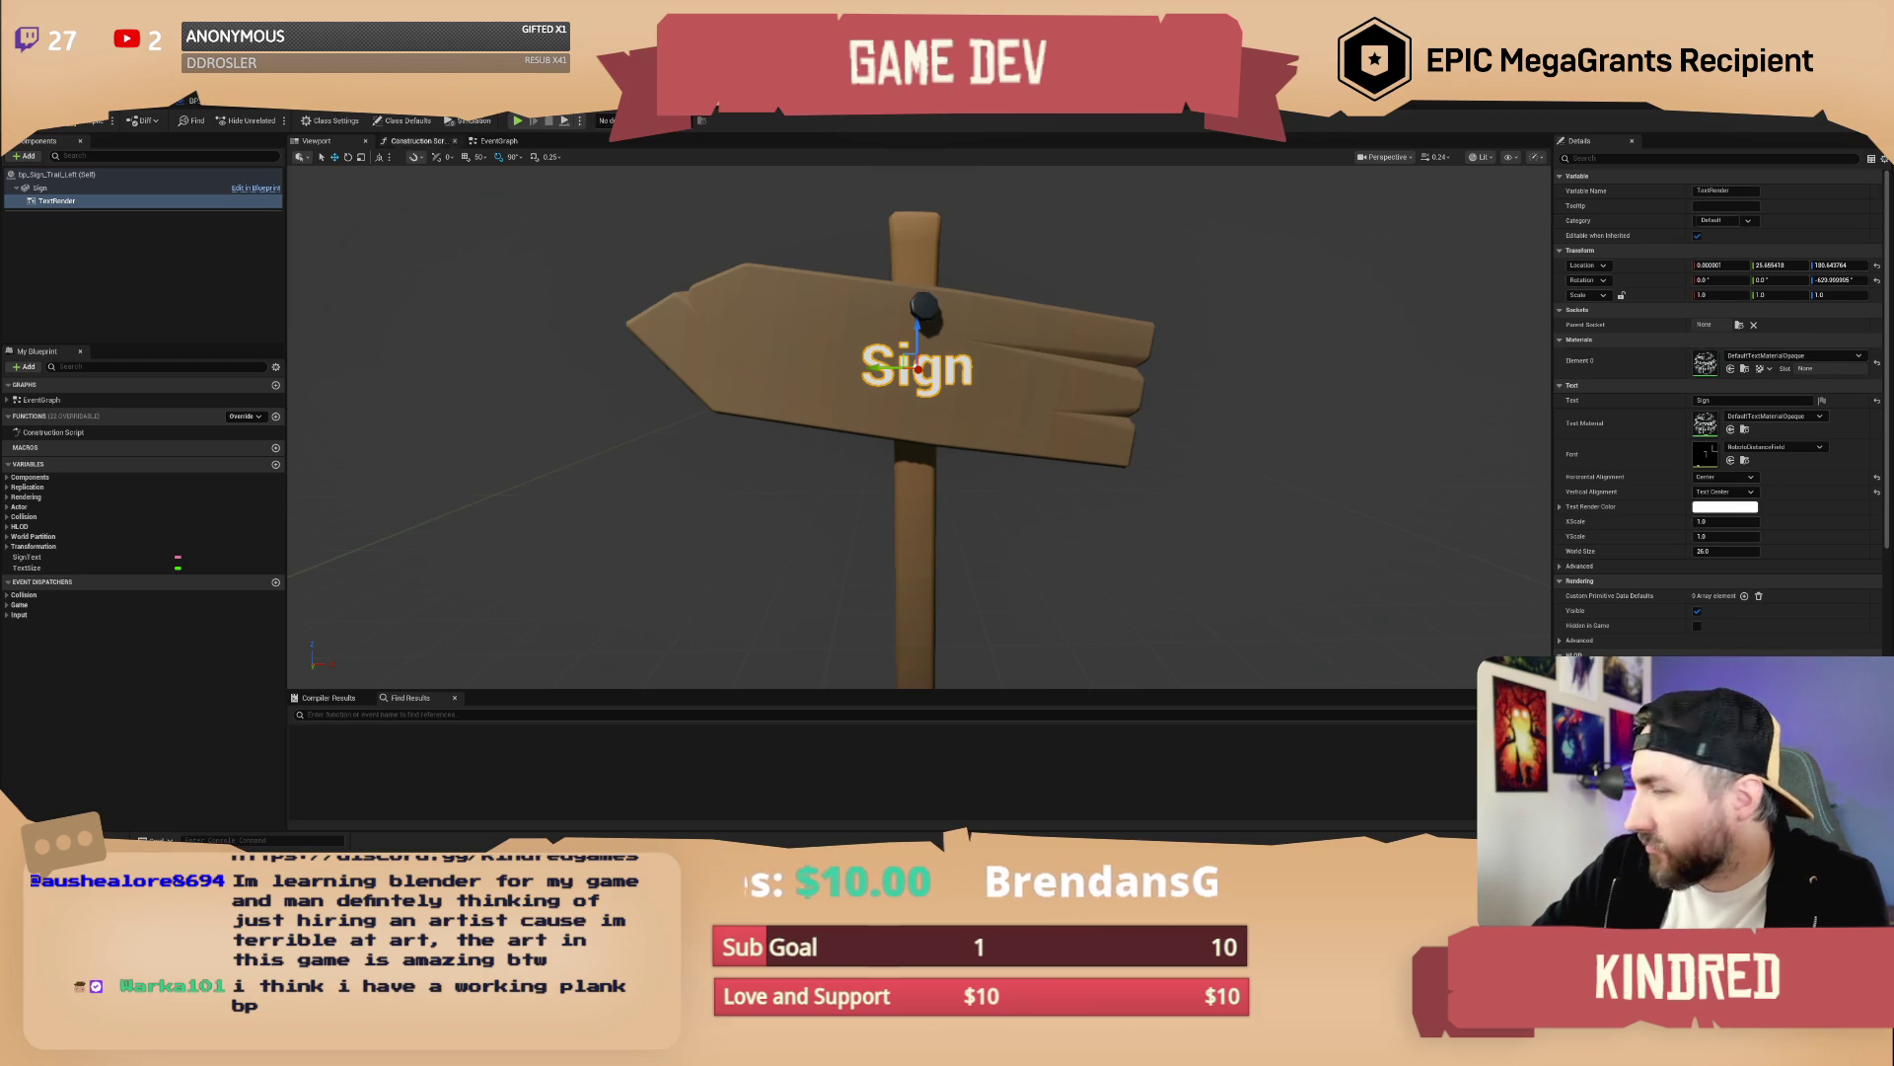
click(94, 120)
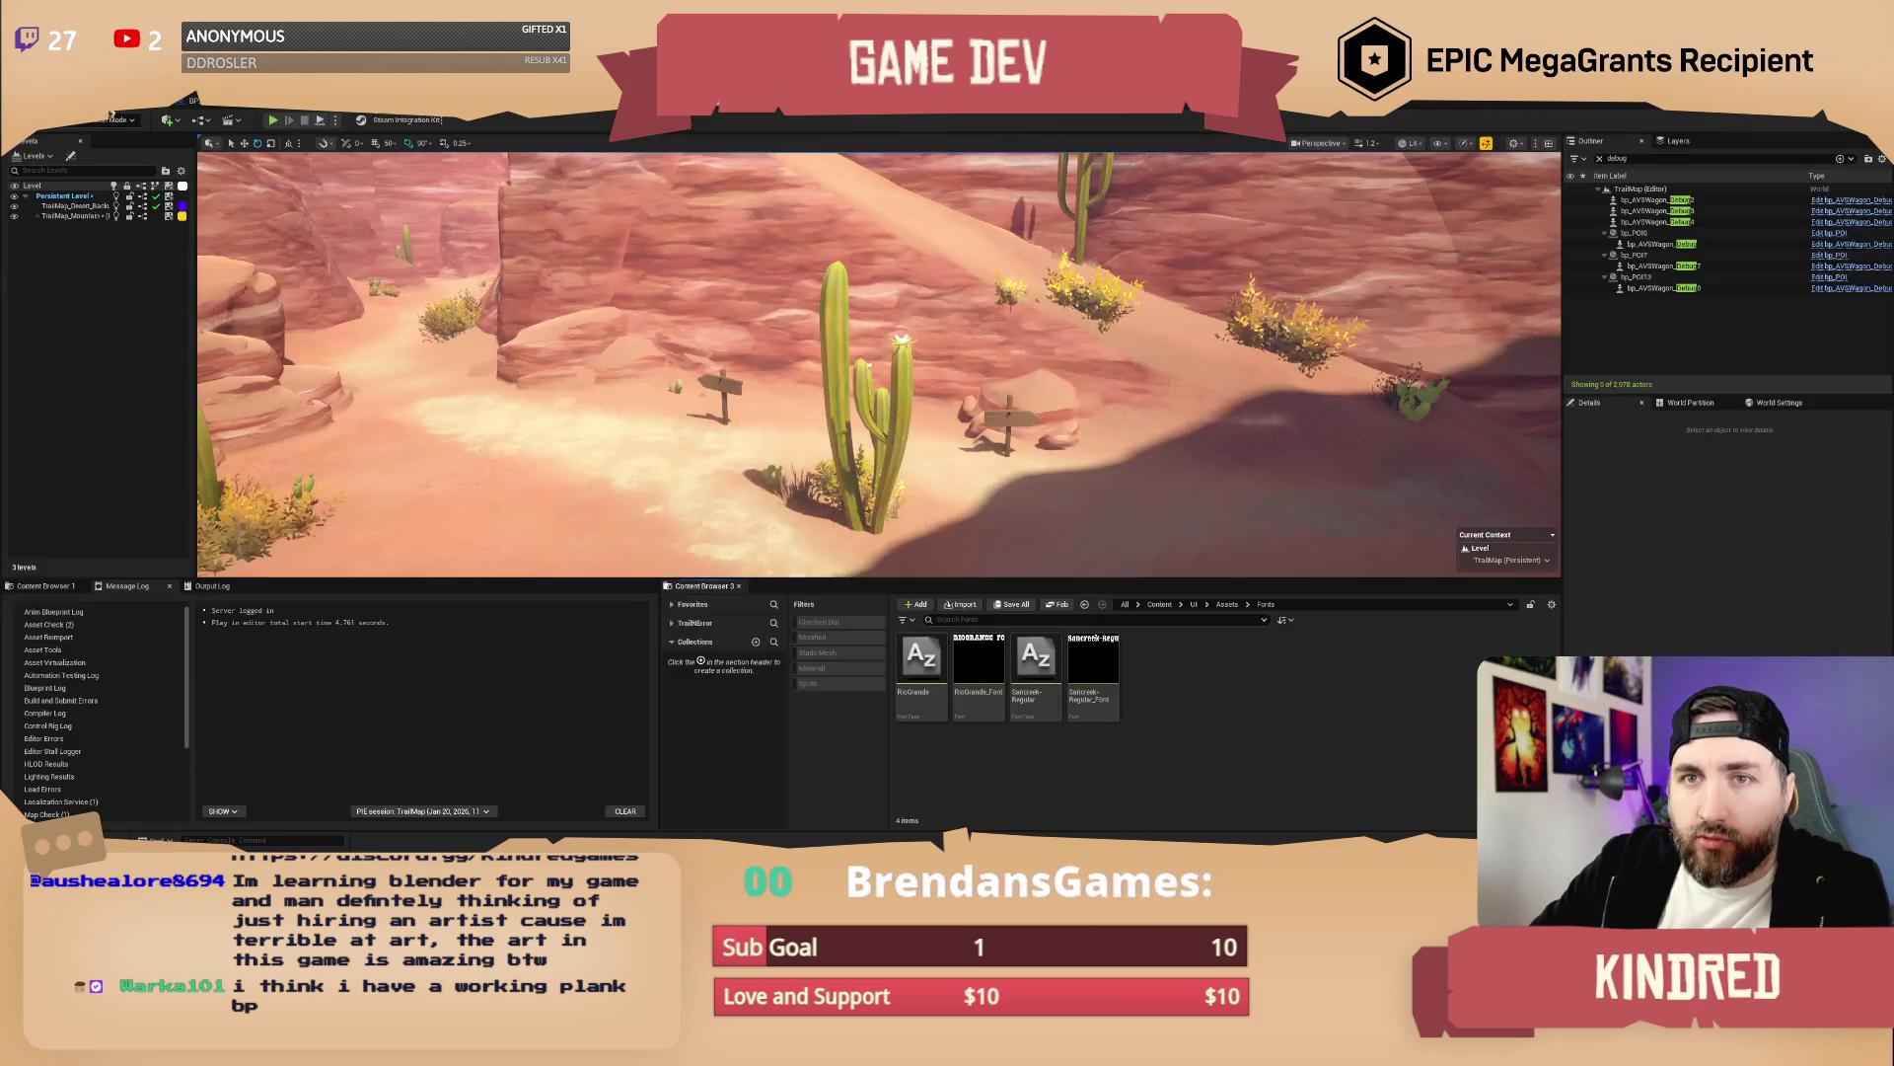
right_click(1208, 677)
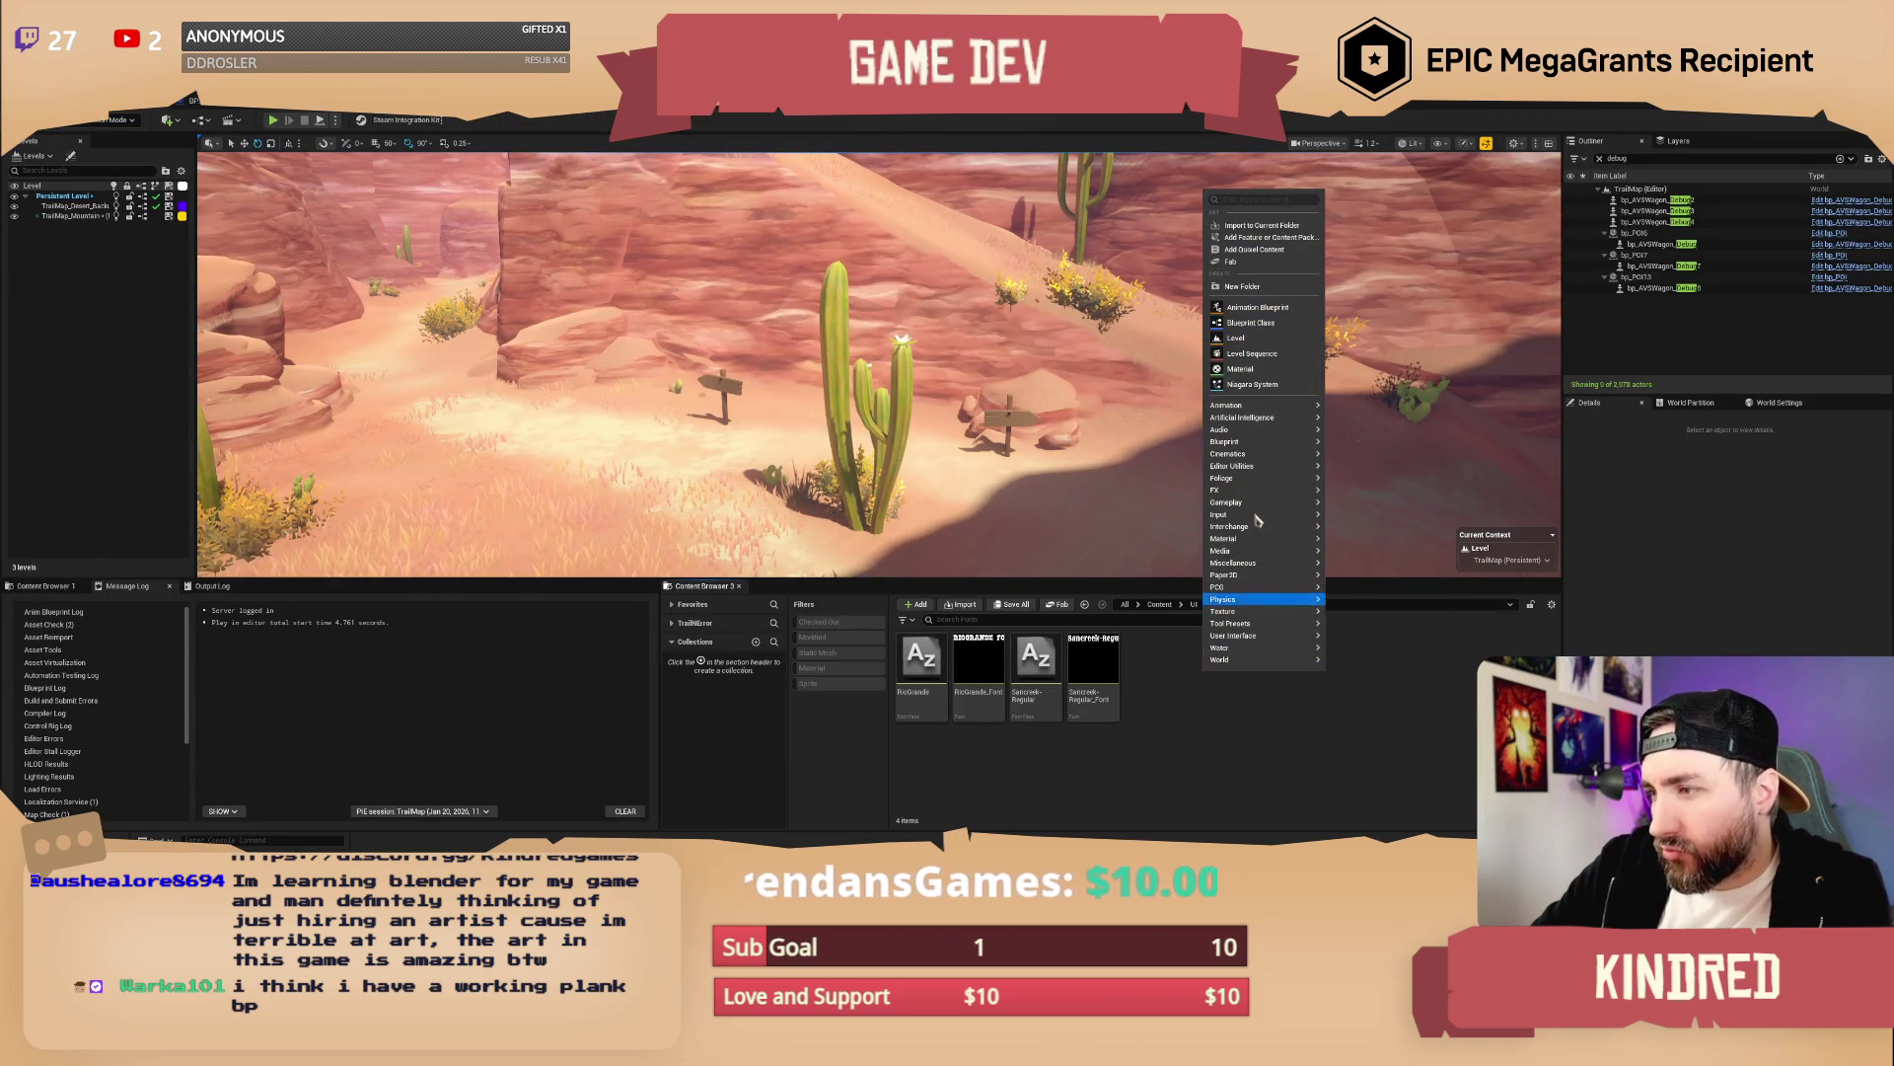
mouse_move(1263, 491)
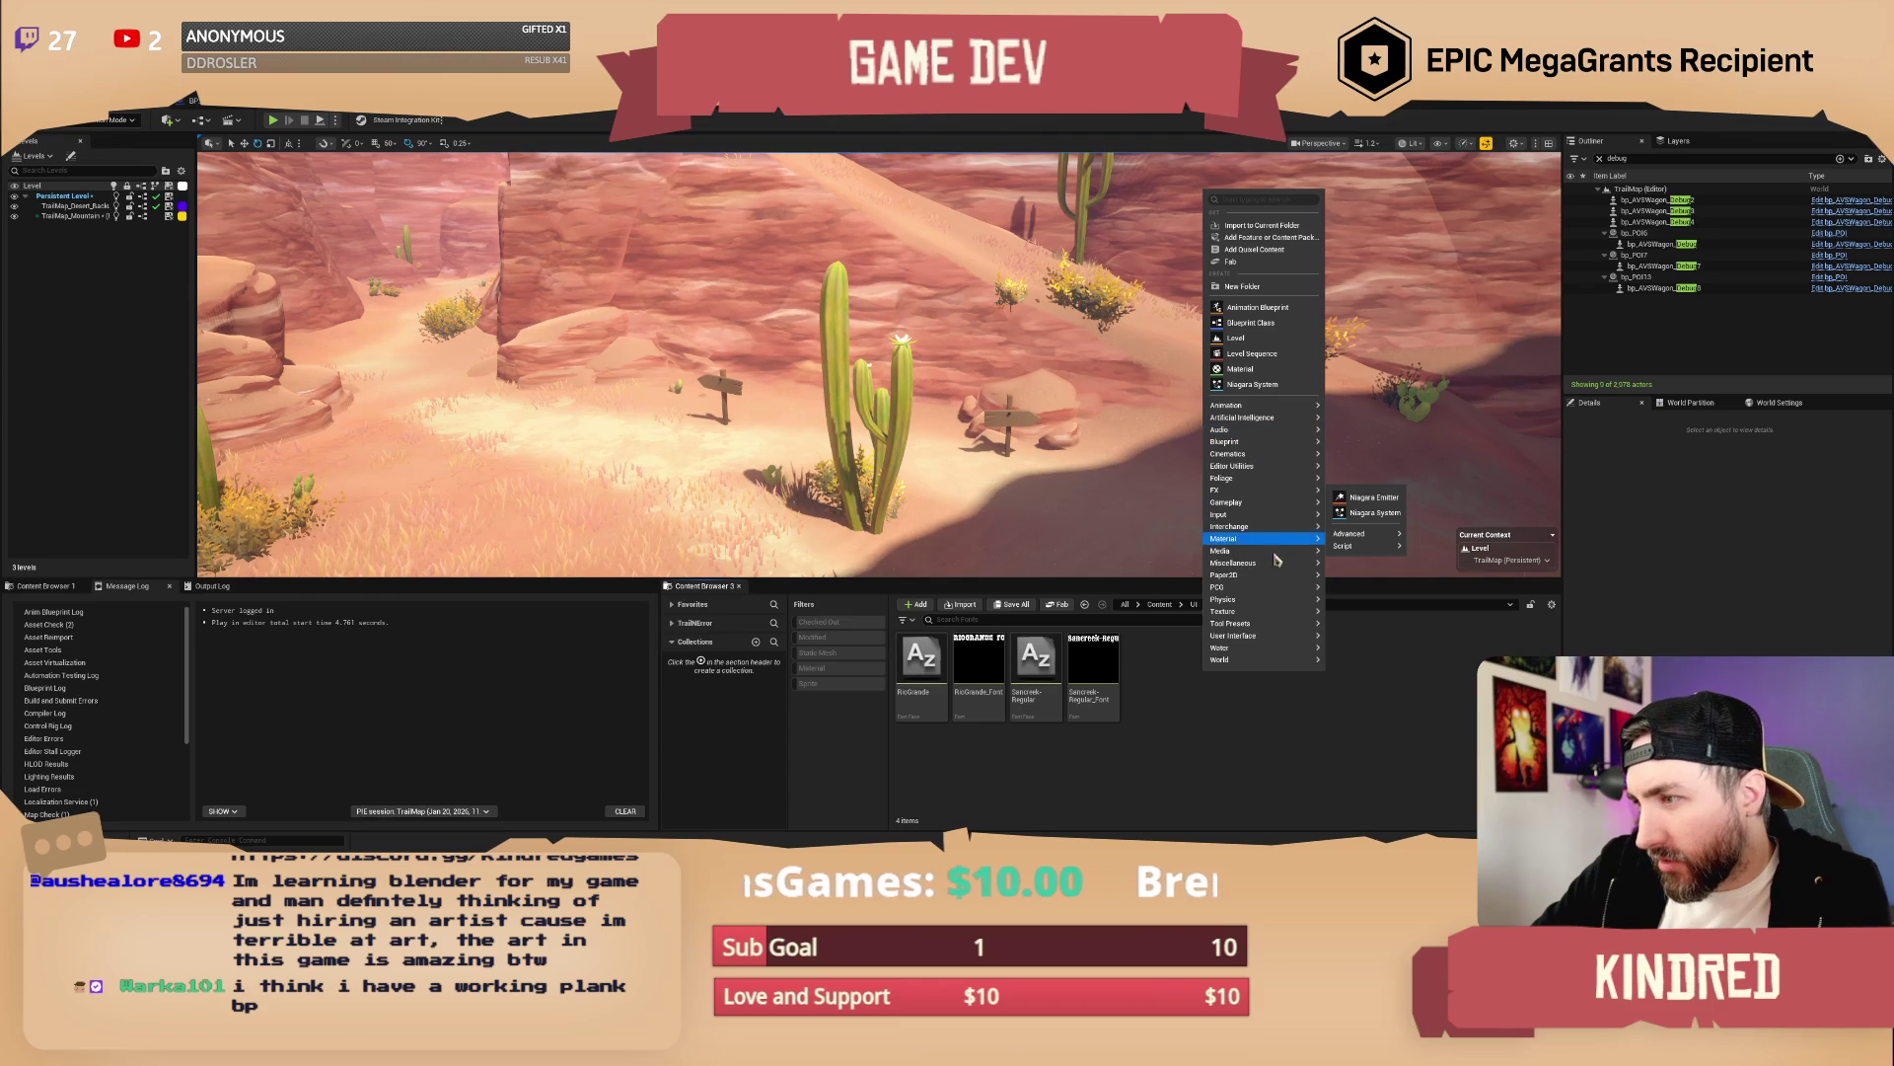
mouse_move(1288, 569)
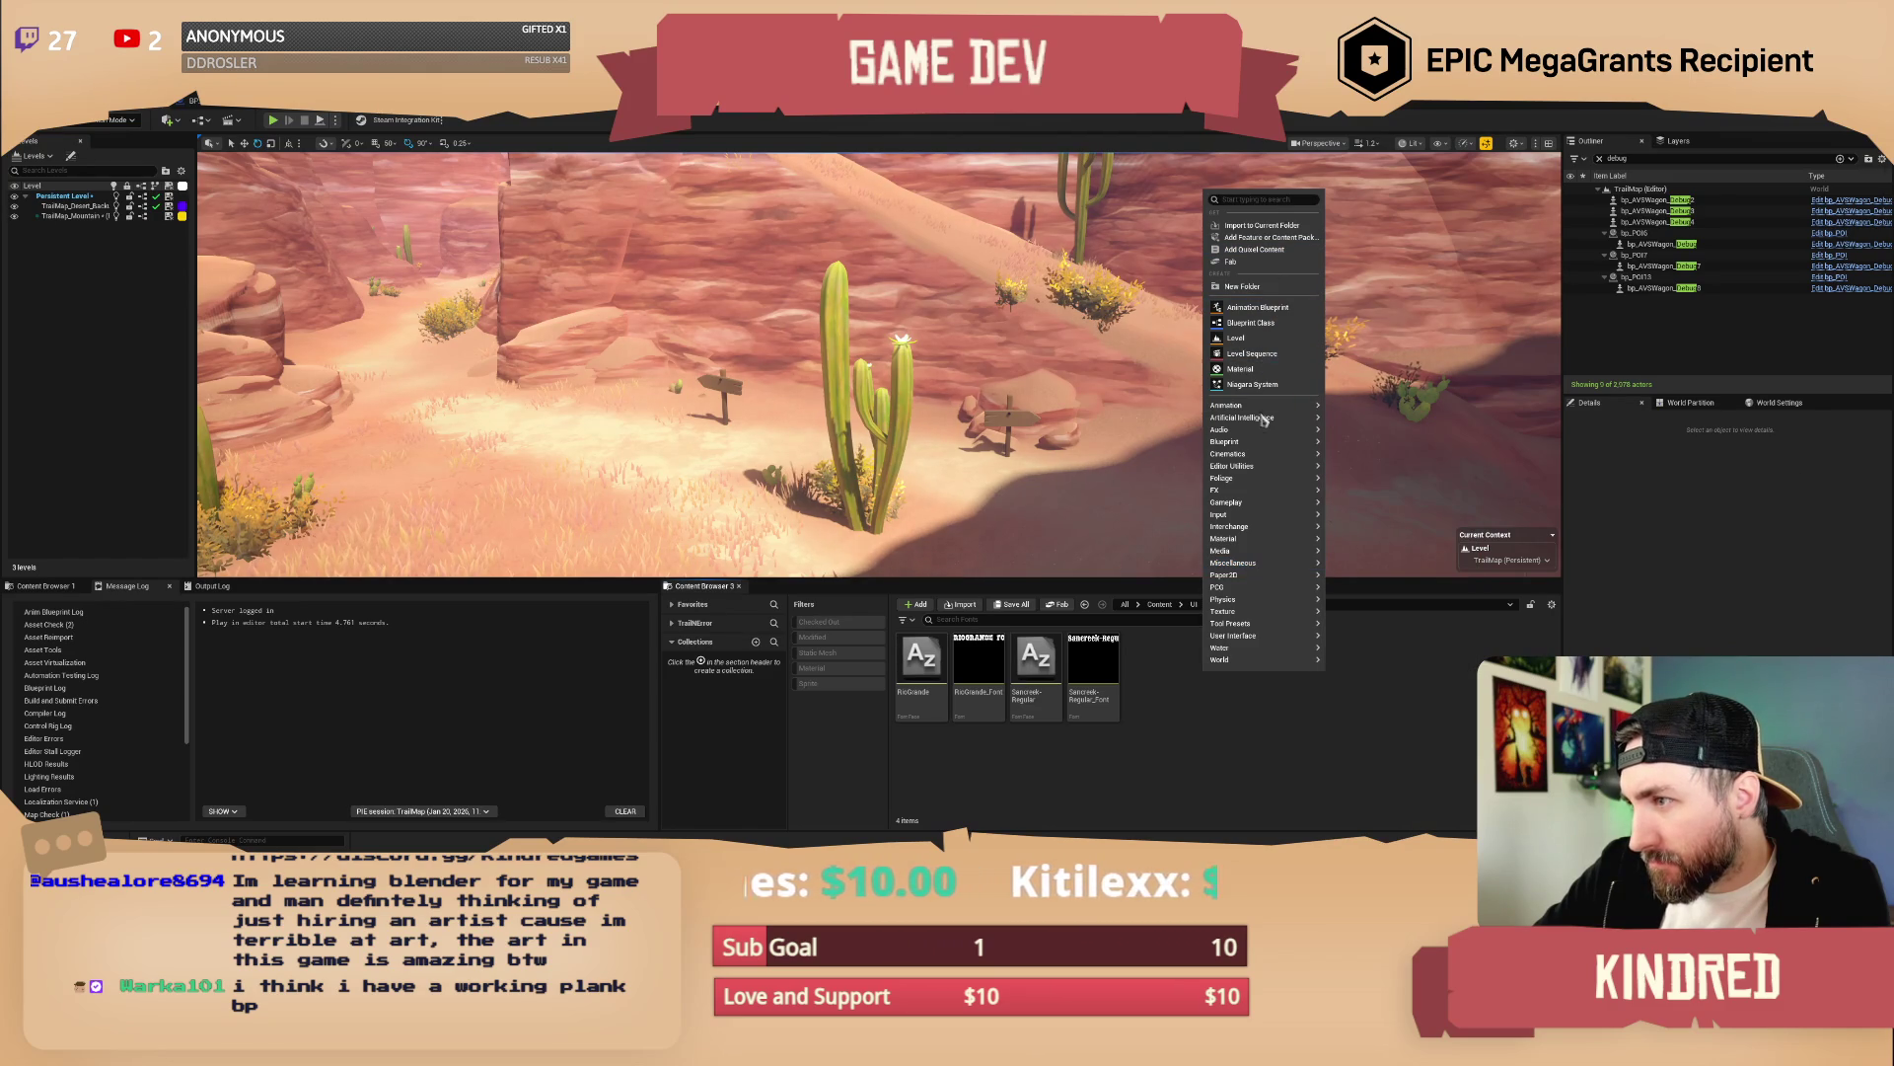
mouse_move(1265, 417)
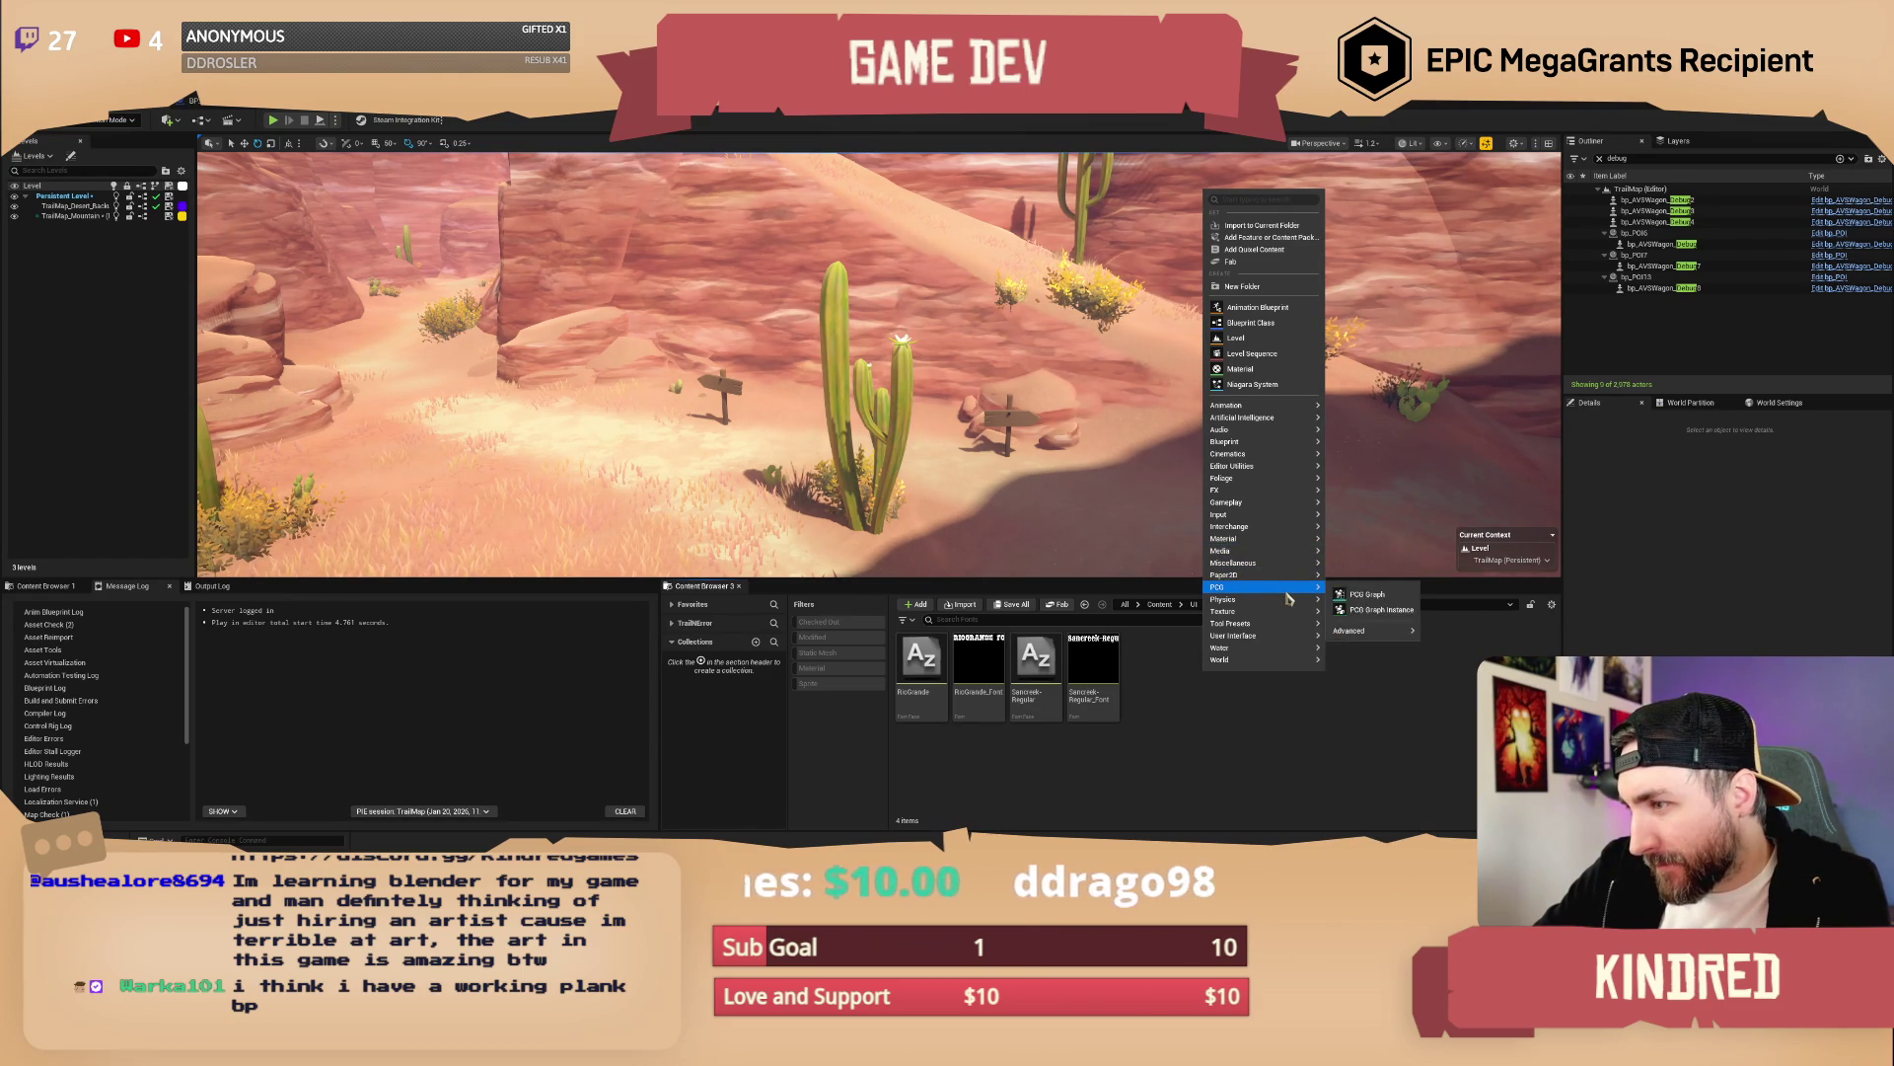
mouse_move(1295, 639)
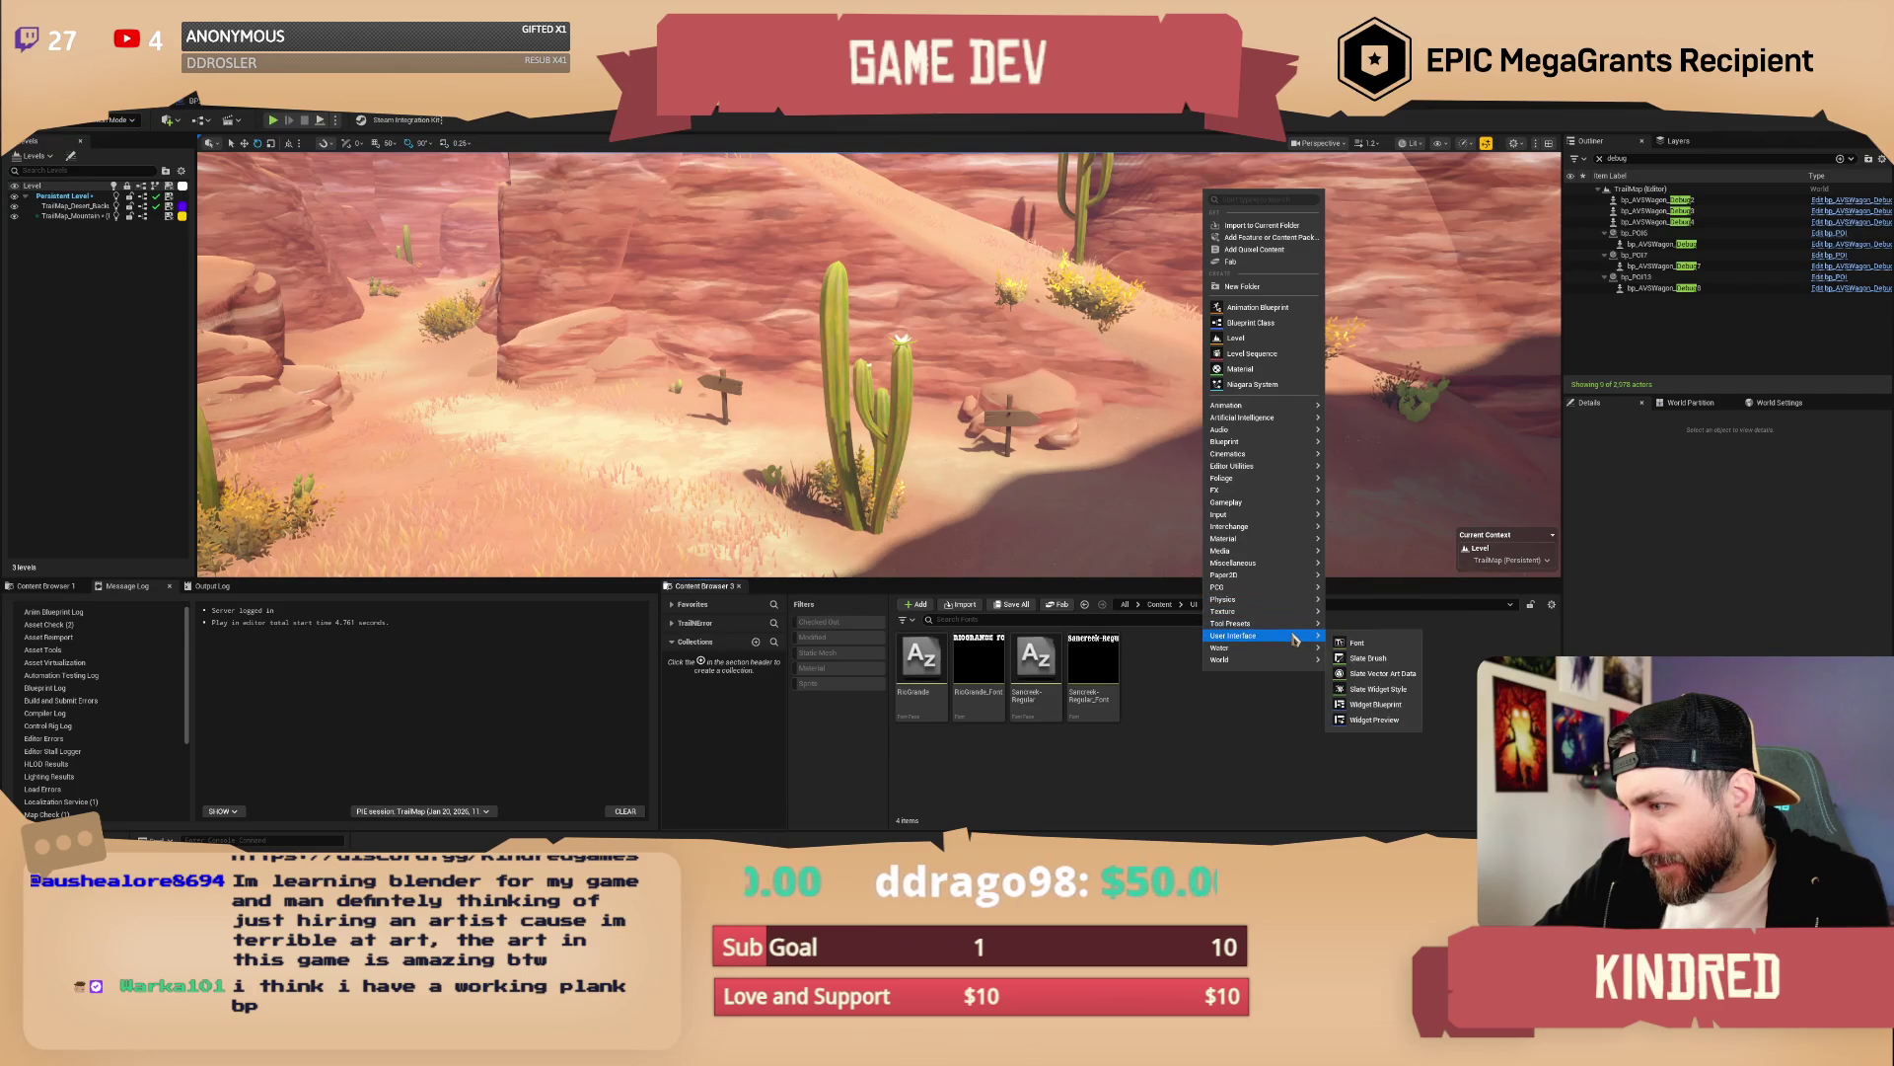
click(1360, 644)
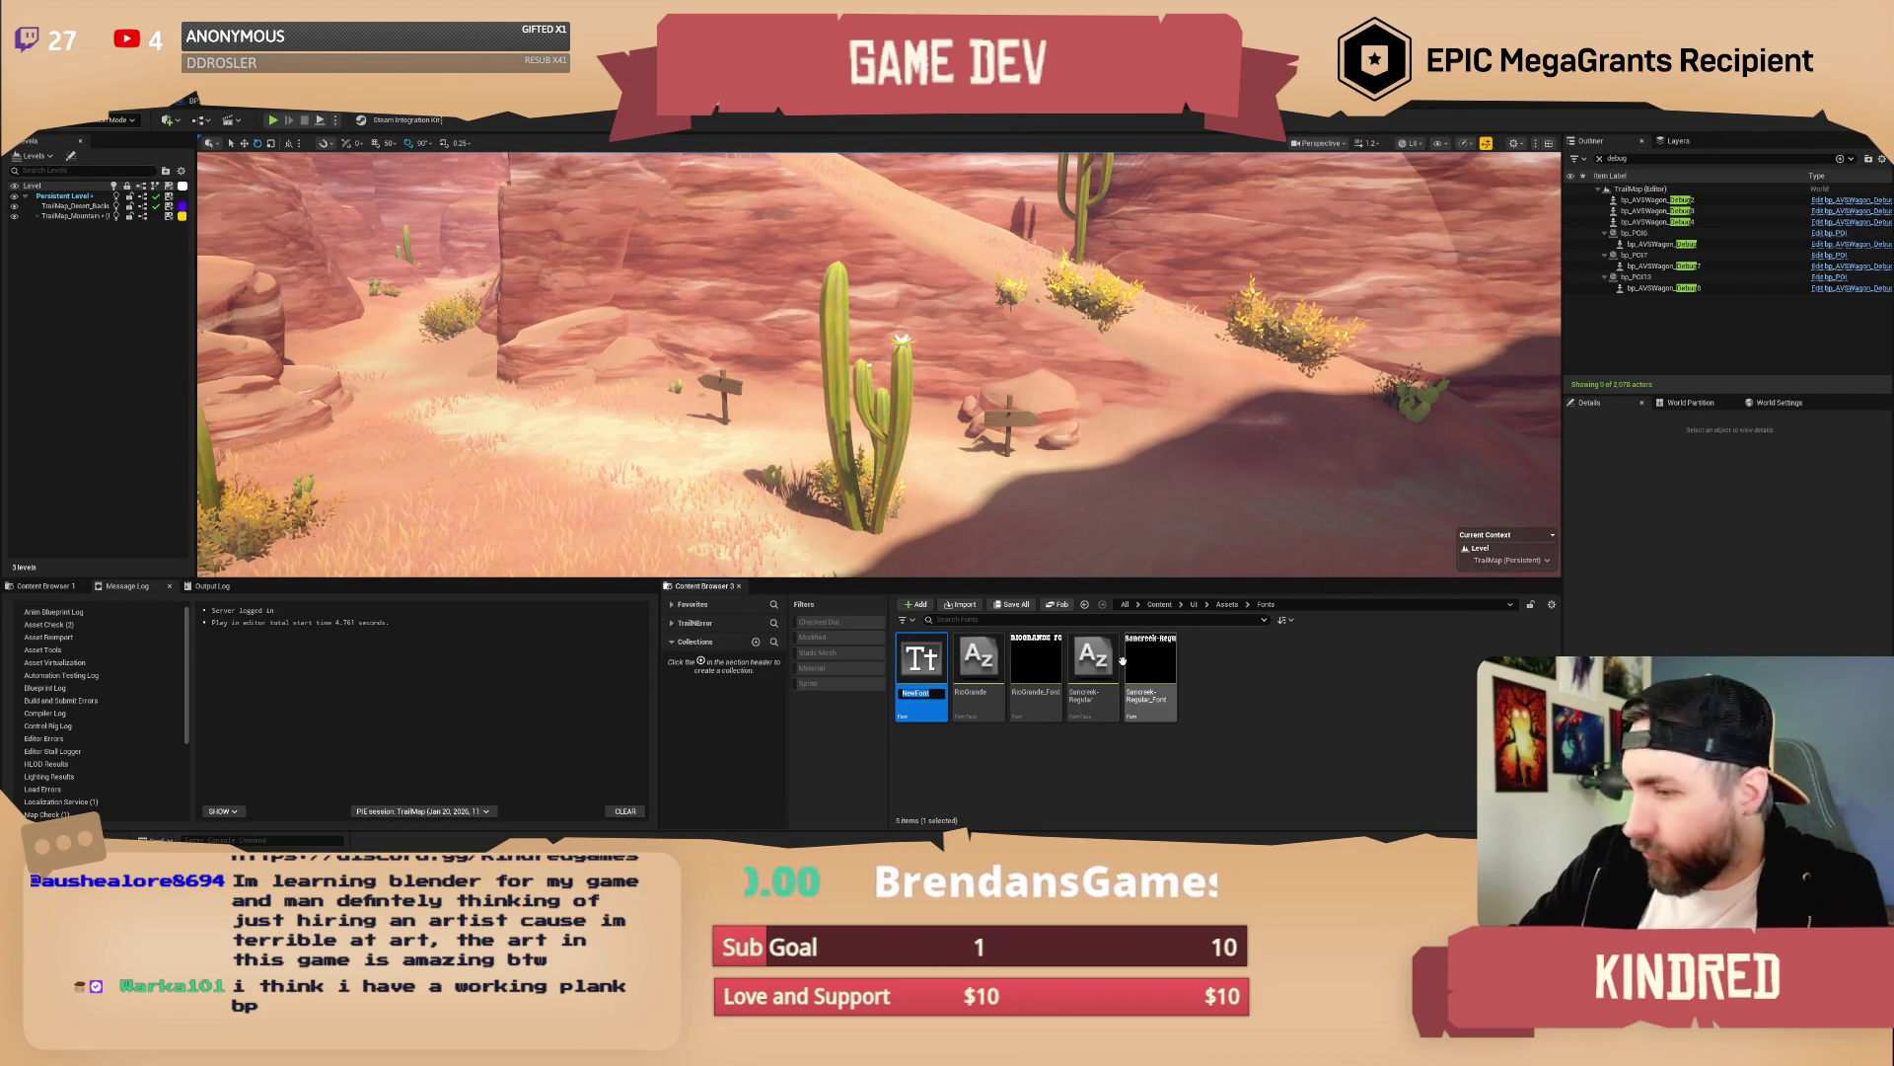
Name the new font asset 'Font_TextRender_Sancreek' and open it in the font editor
text(F)
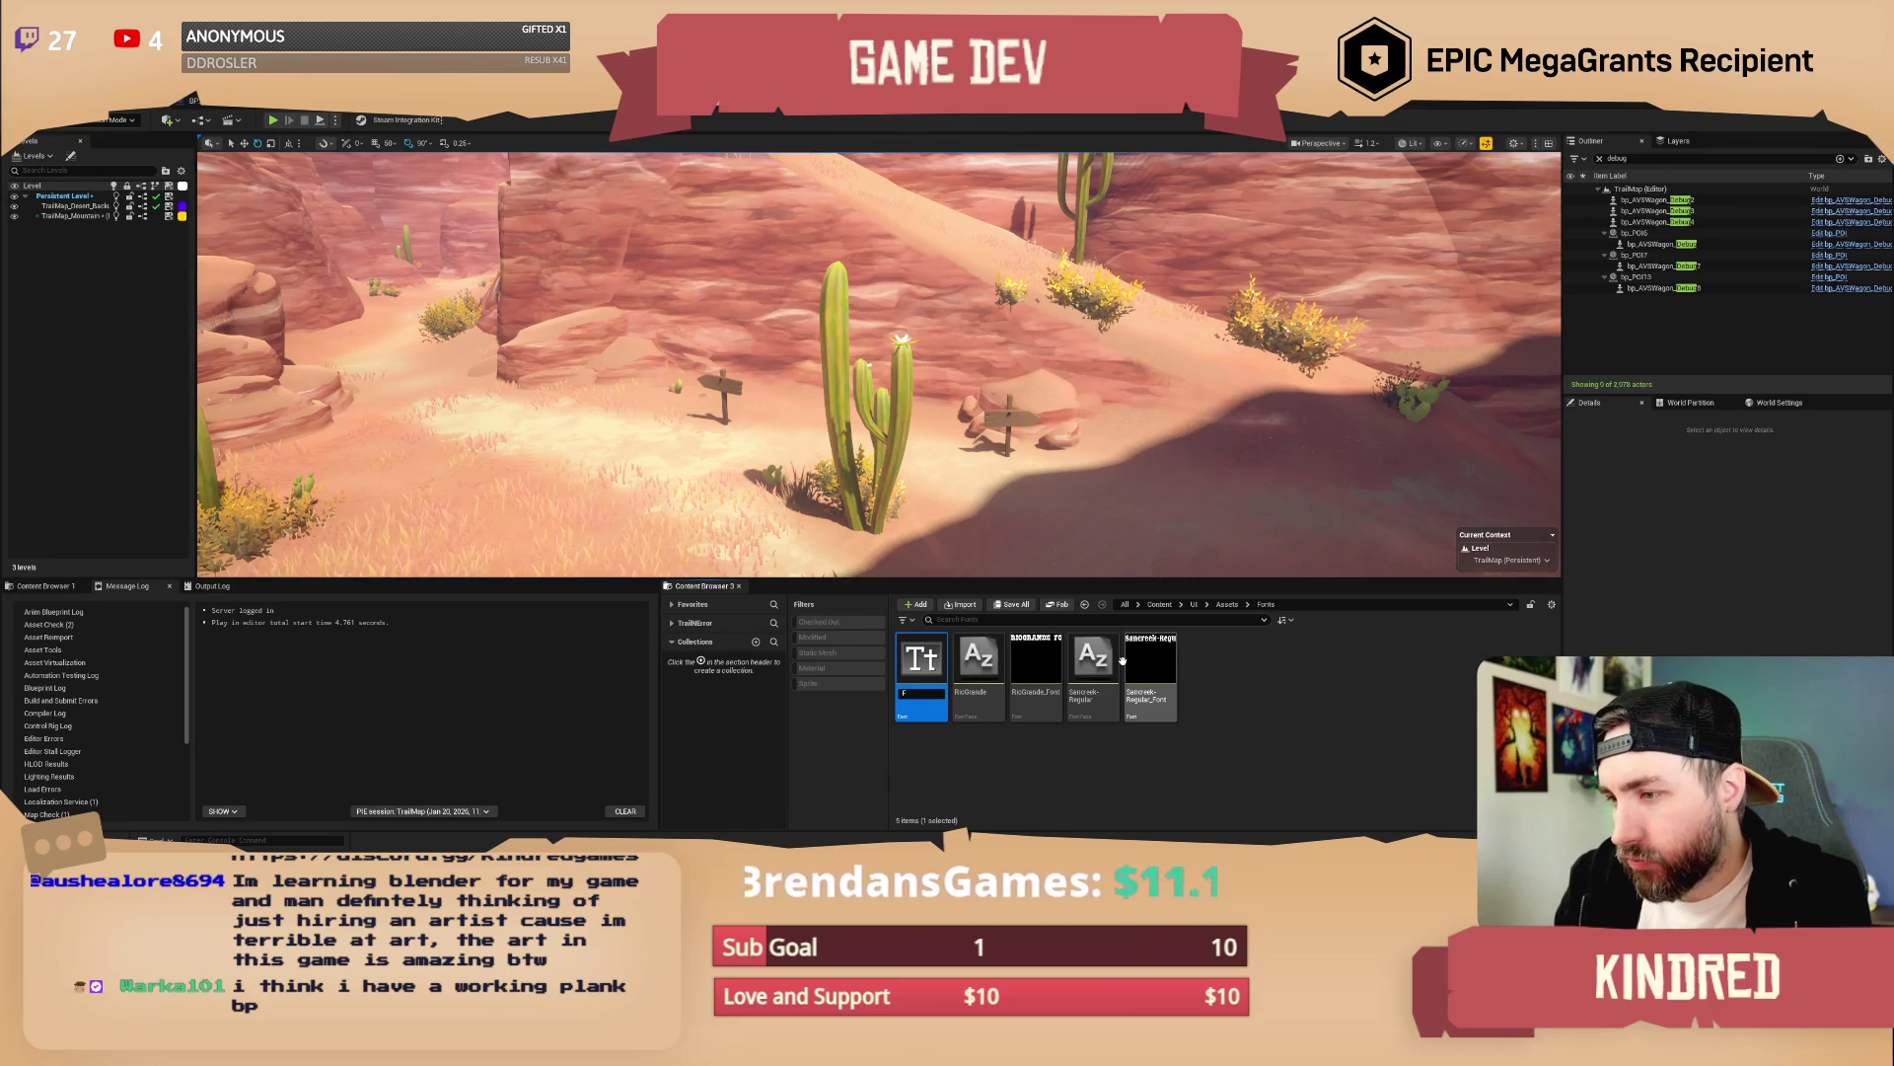
key(BackSpace)
key(BackSpace)
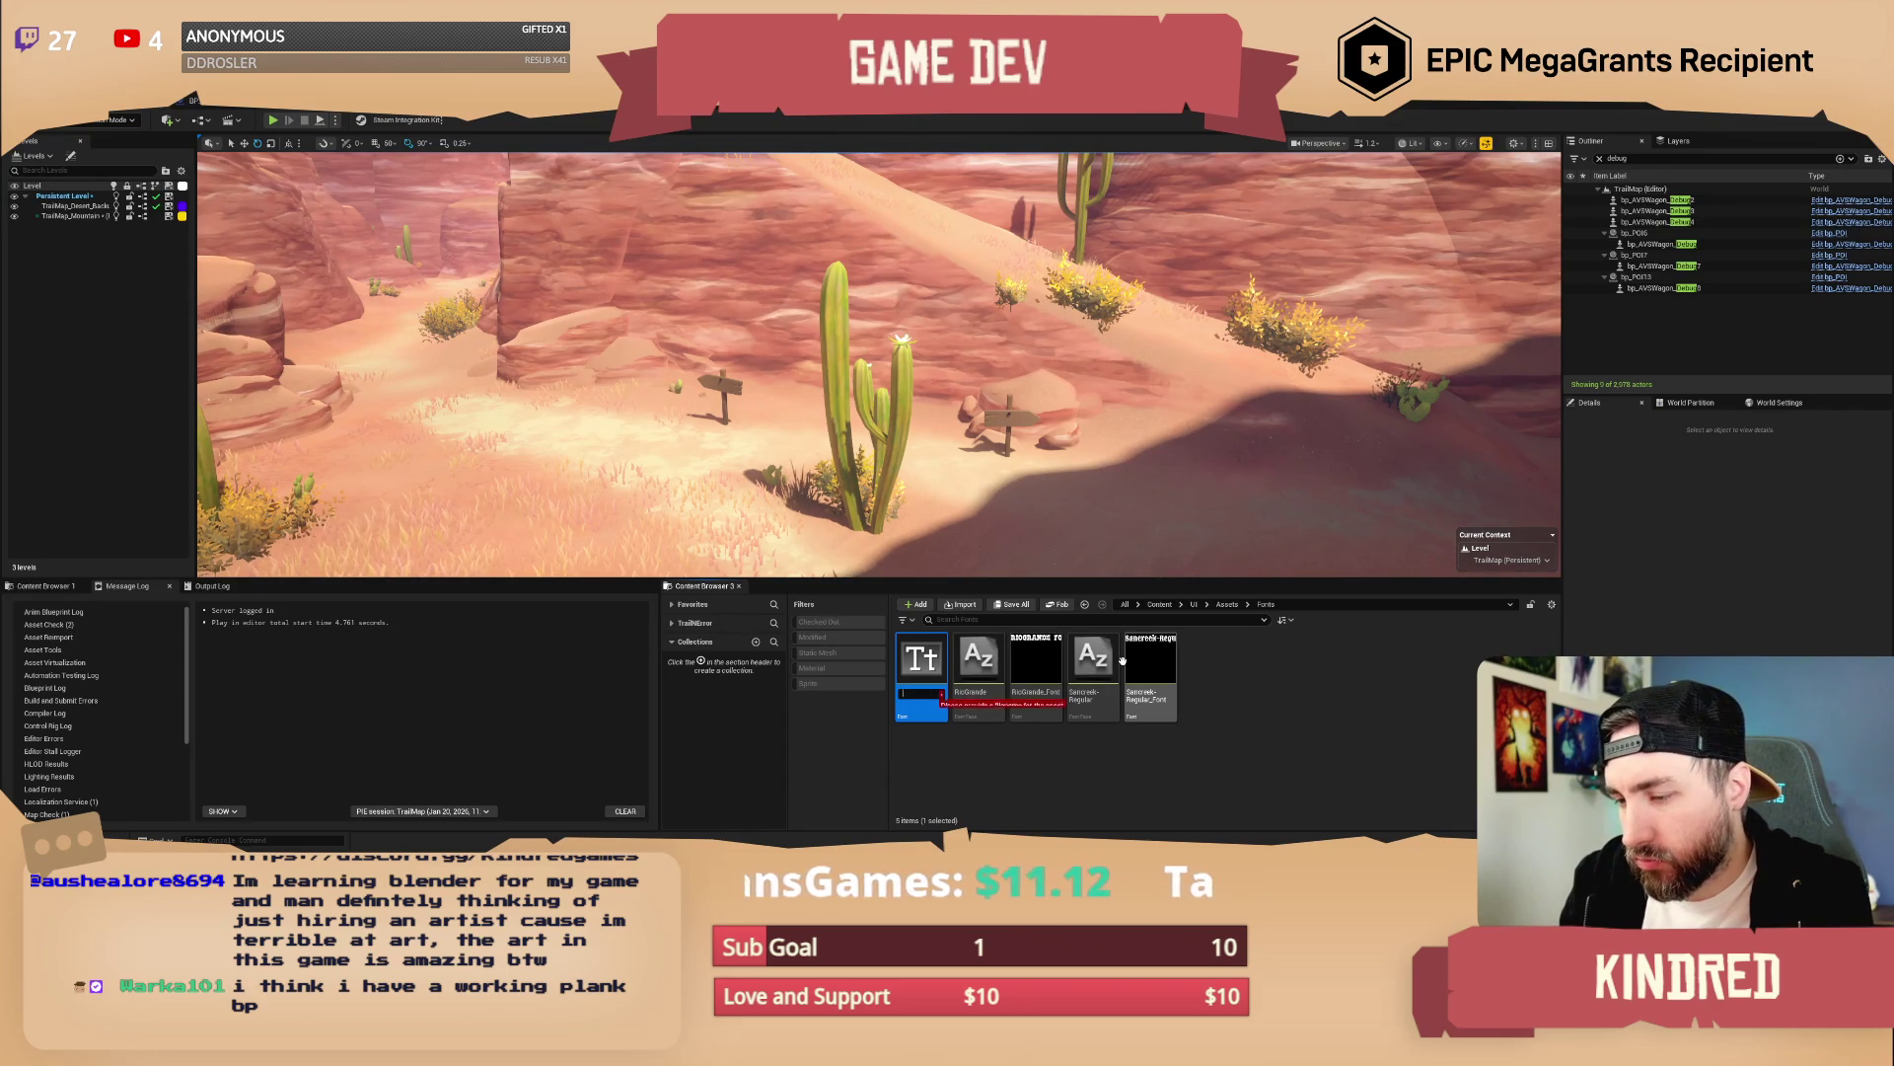
text(Font_Te)
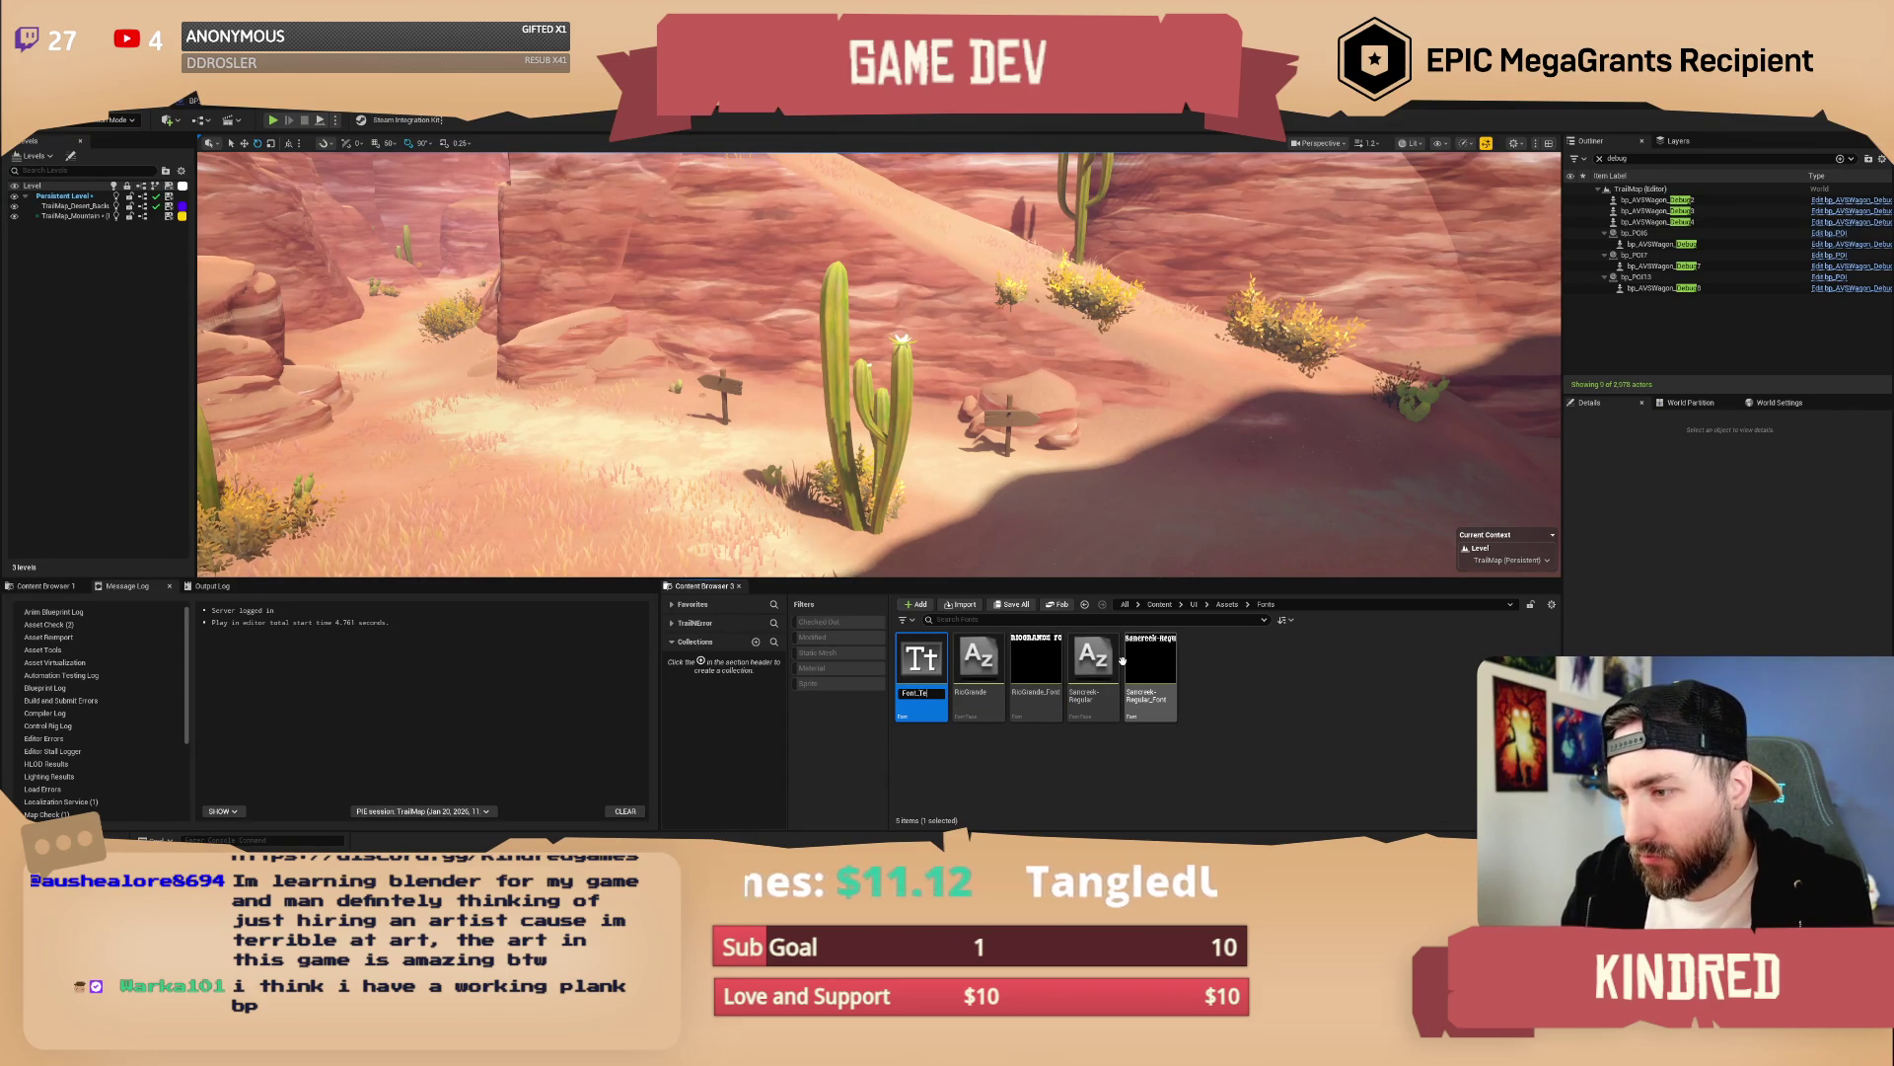
key(BackSpace)
key(BackSpace)
key(BackSpace)
text(TextRender_F)
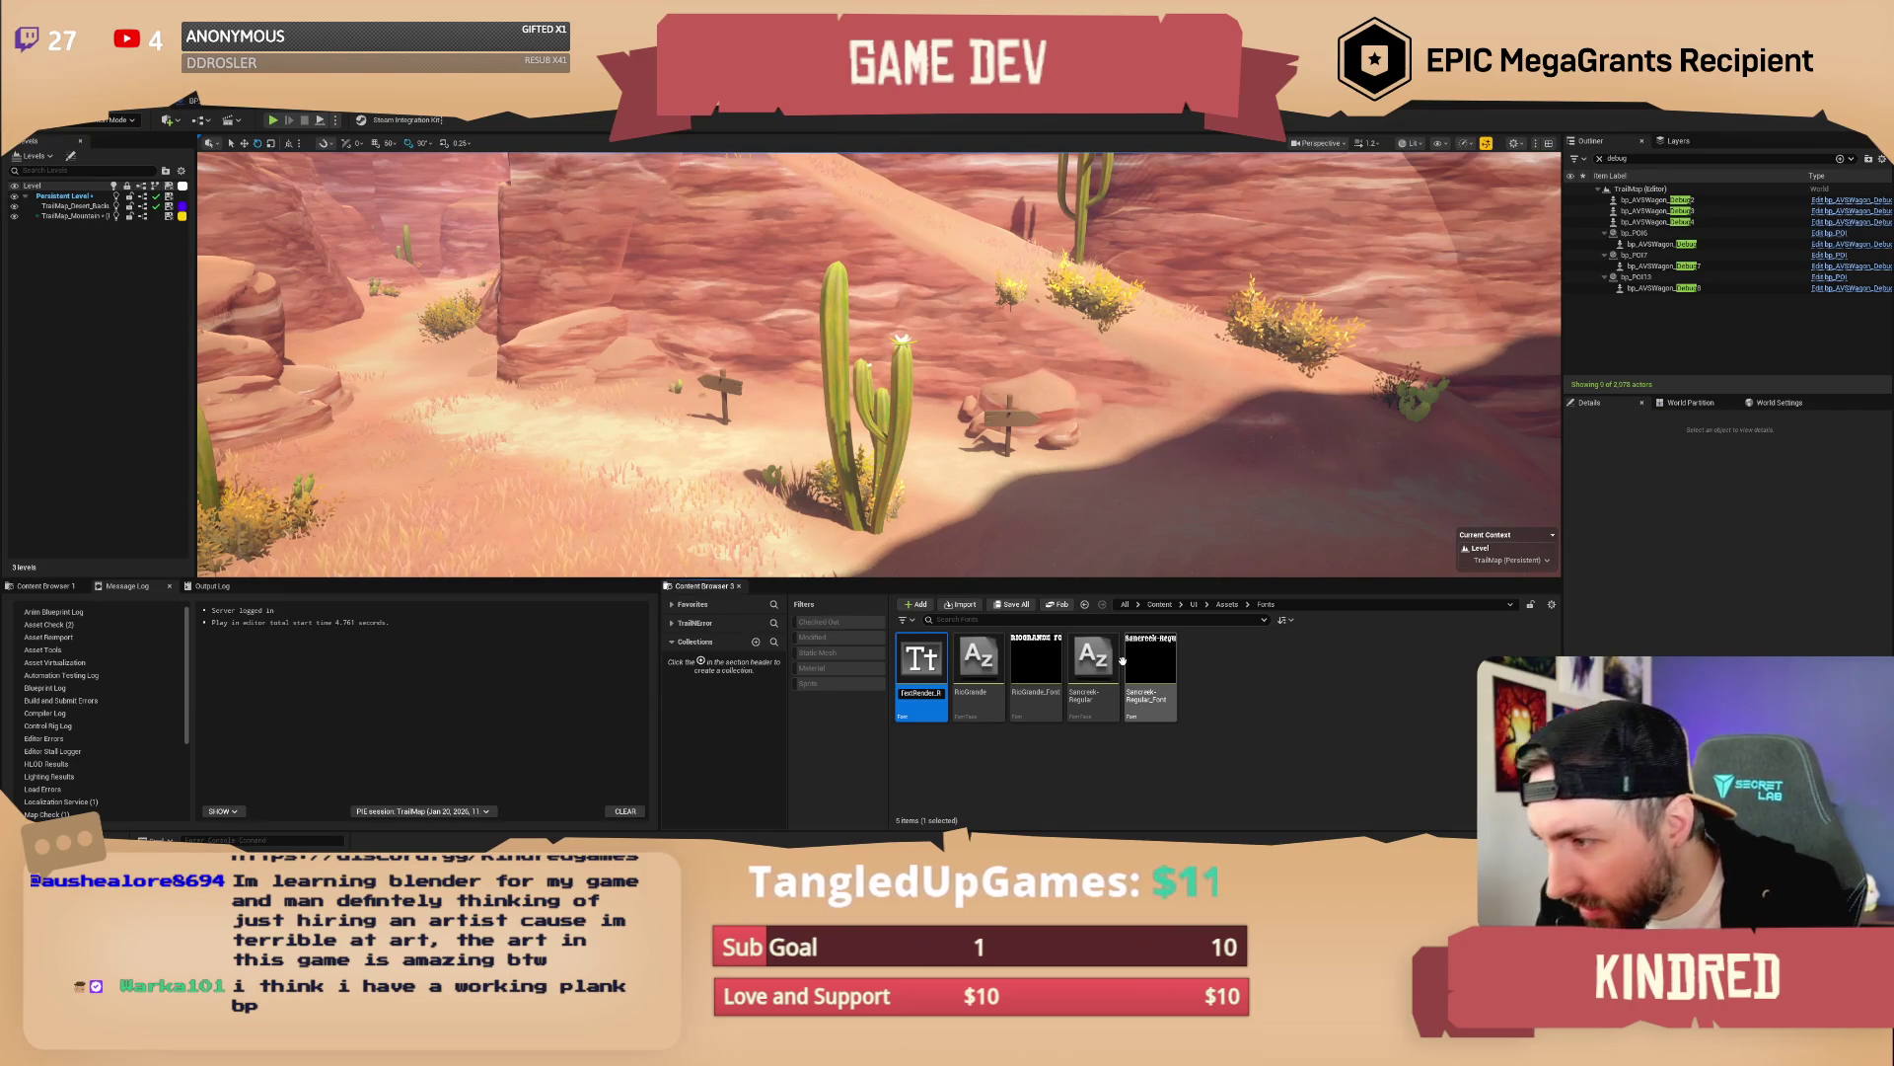
key(BackSpace)
text(Sancreek)
key(Return)
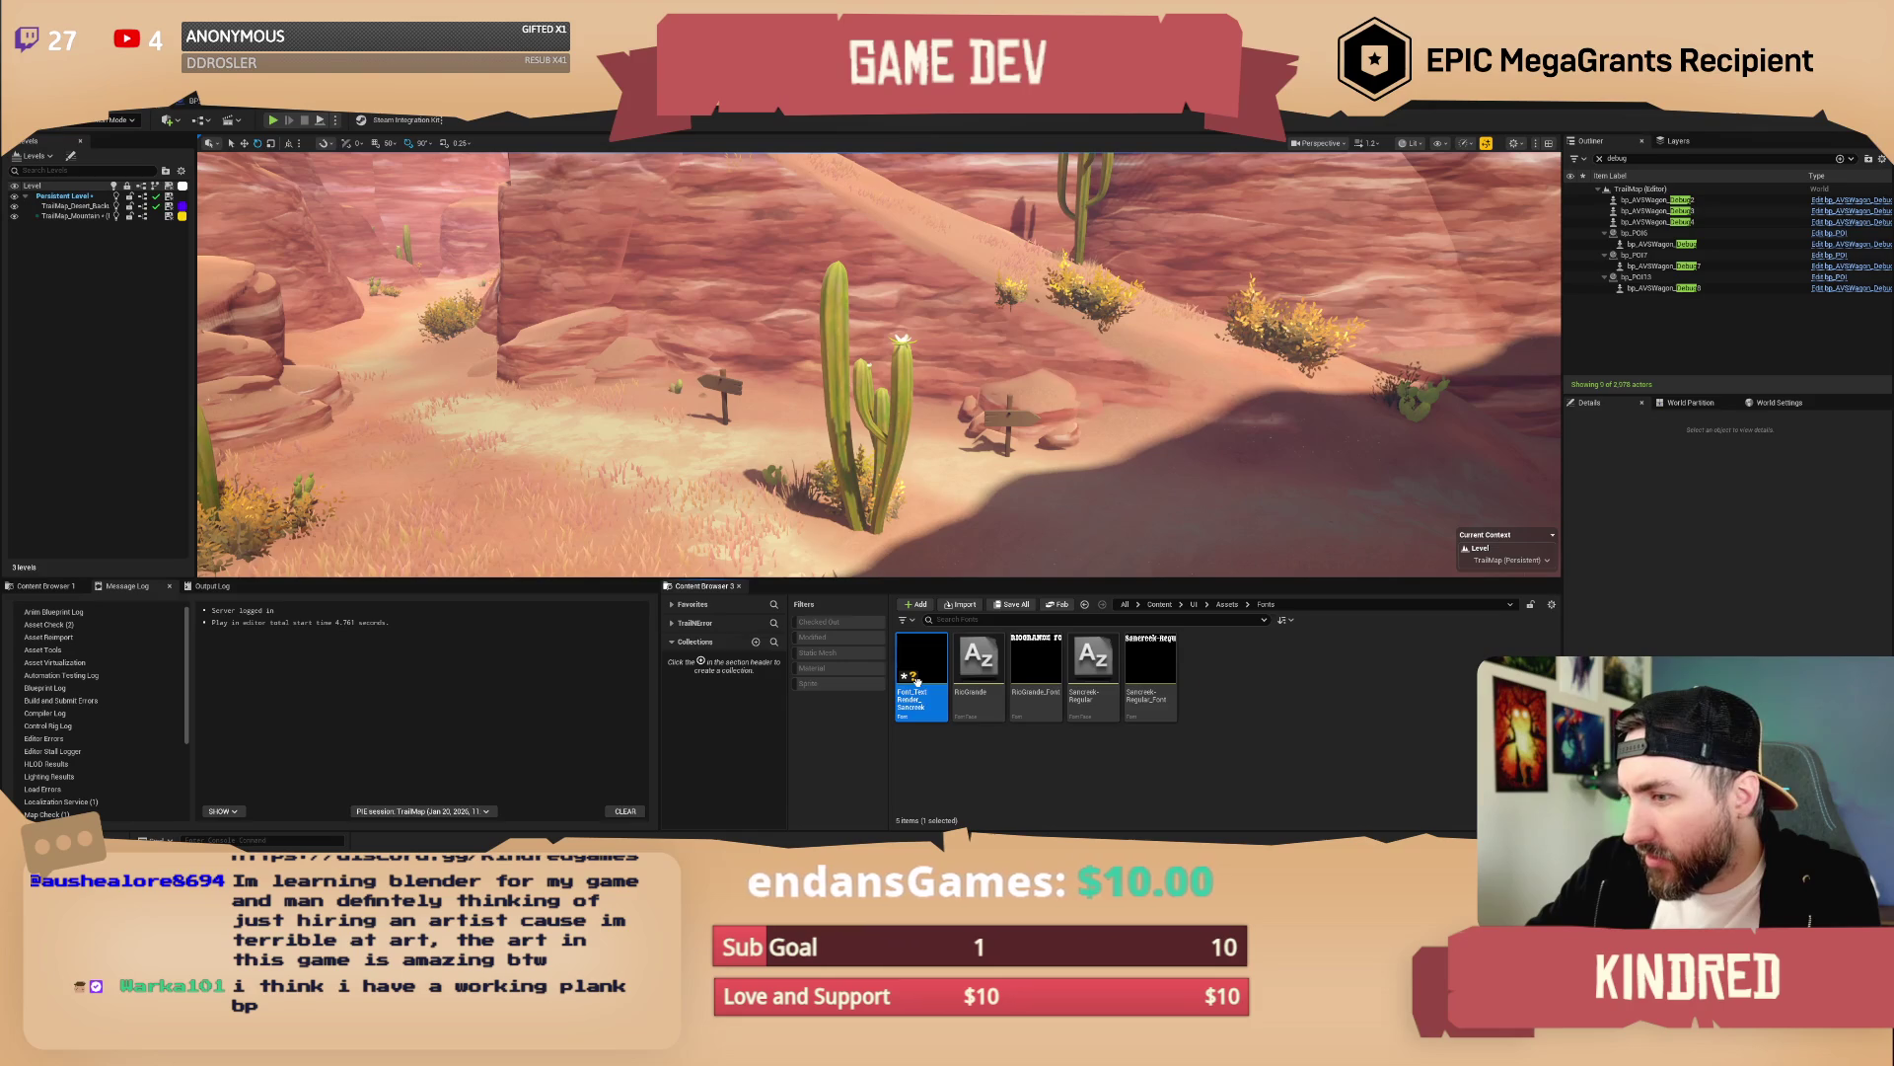
double_click(950, 666)
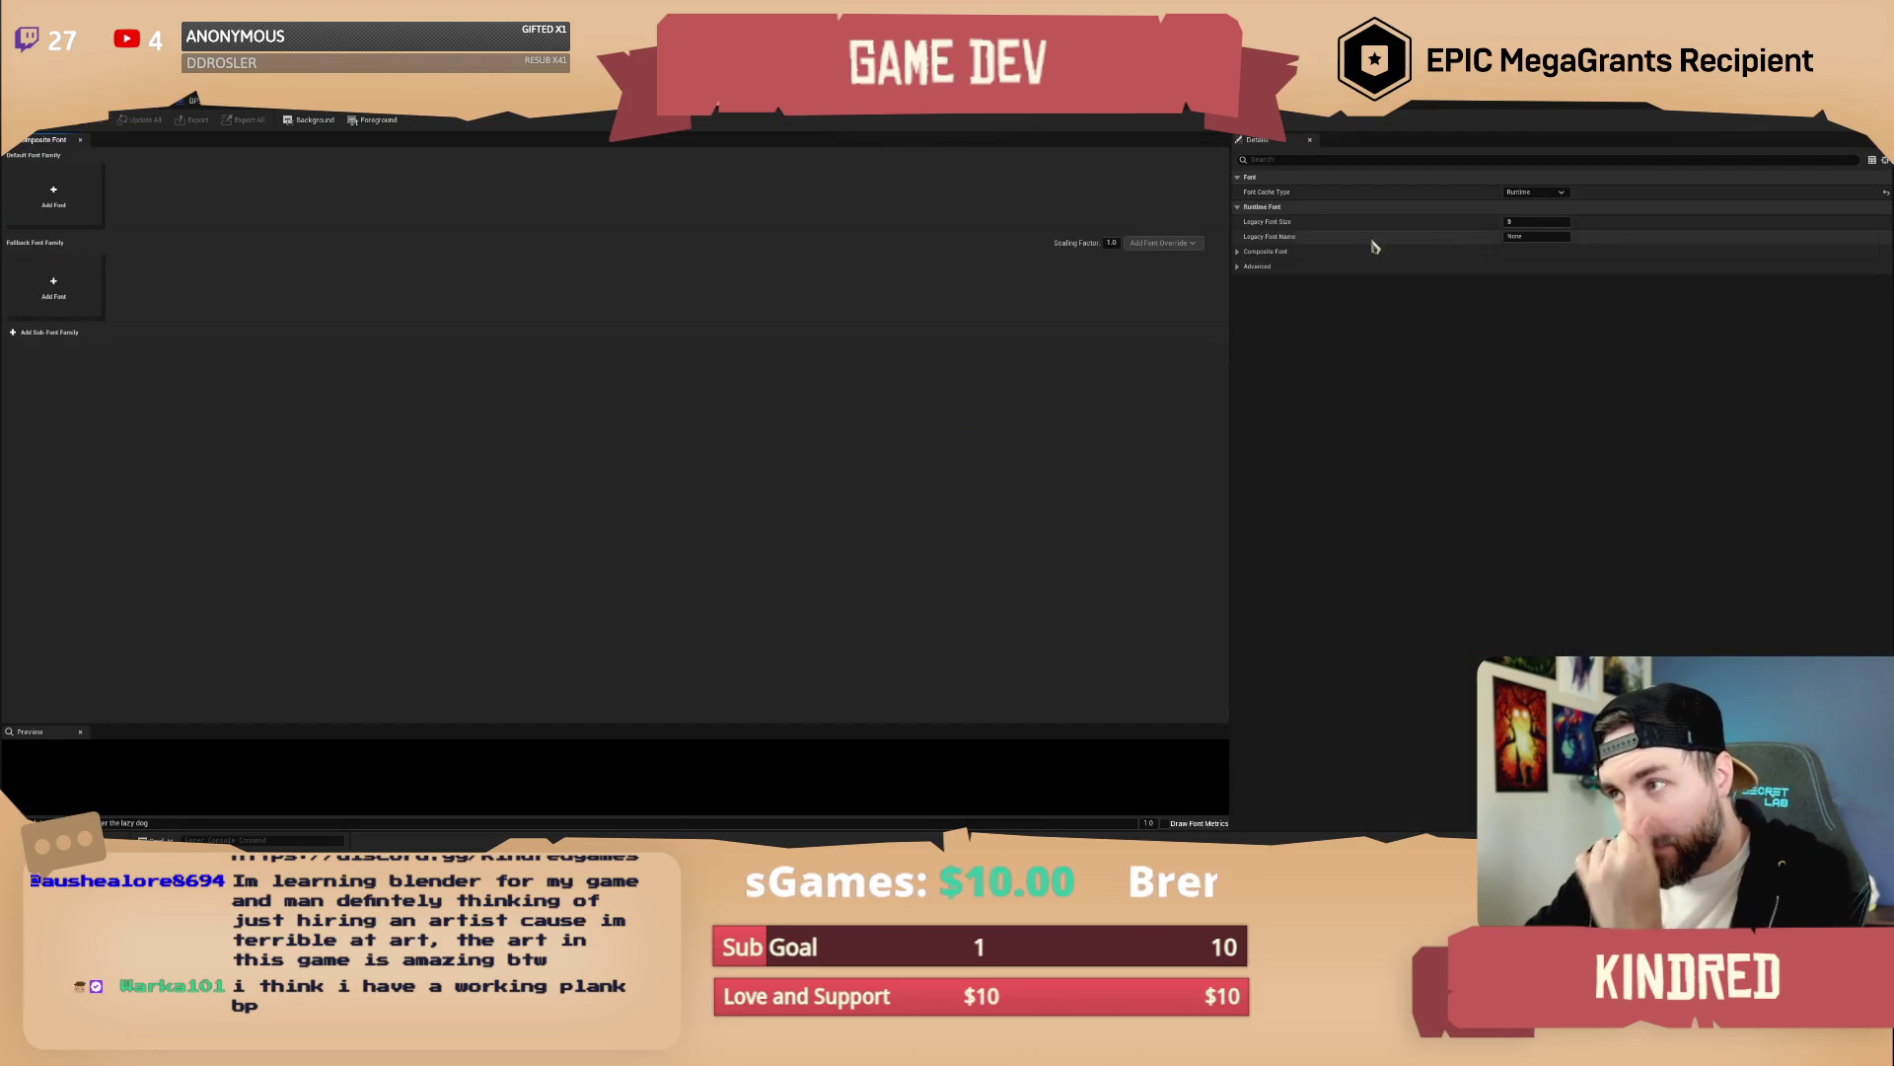
Add Sancreek-Regular to the Default Font Family and choose Offline as Font Cache Type
click(61, 202)
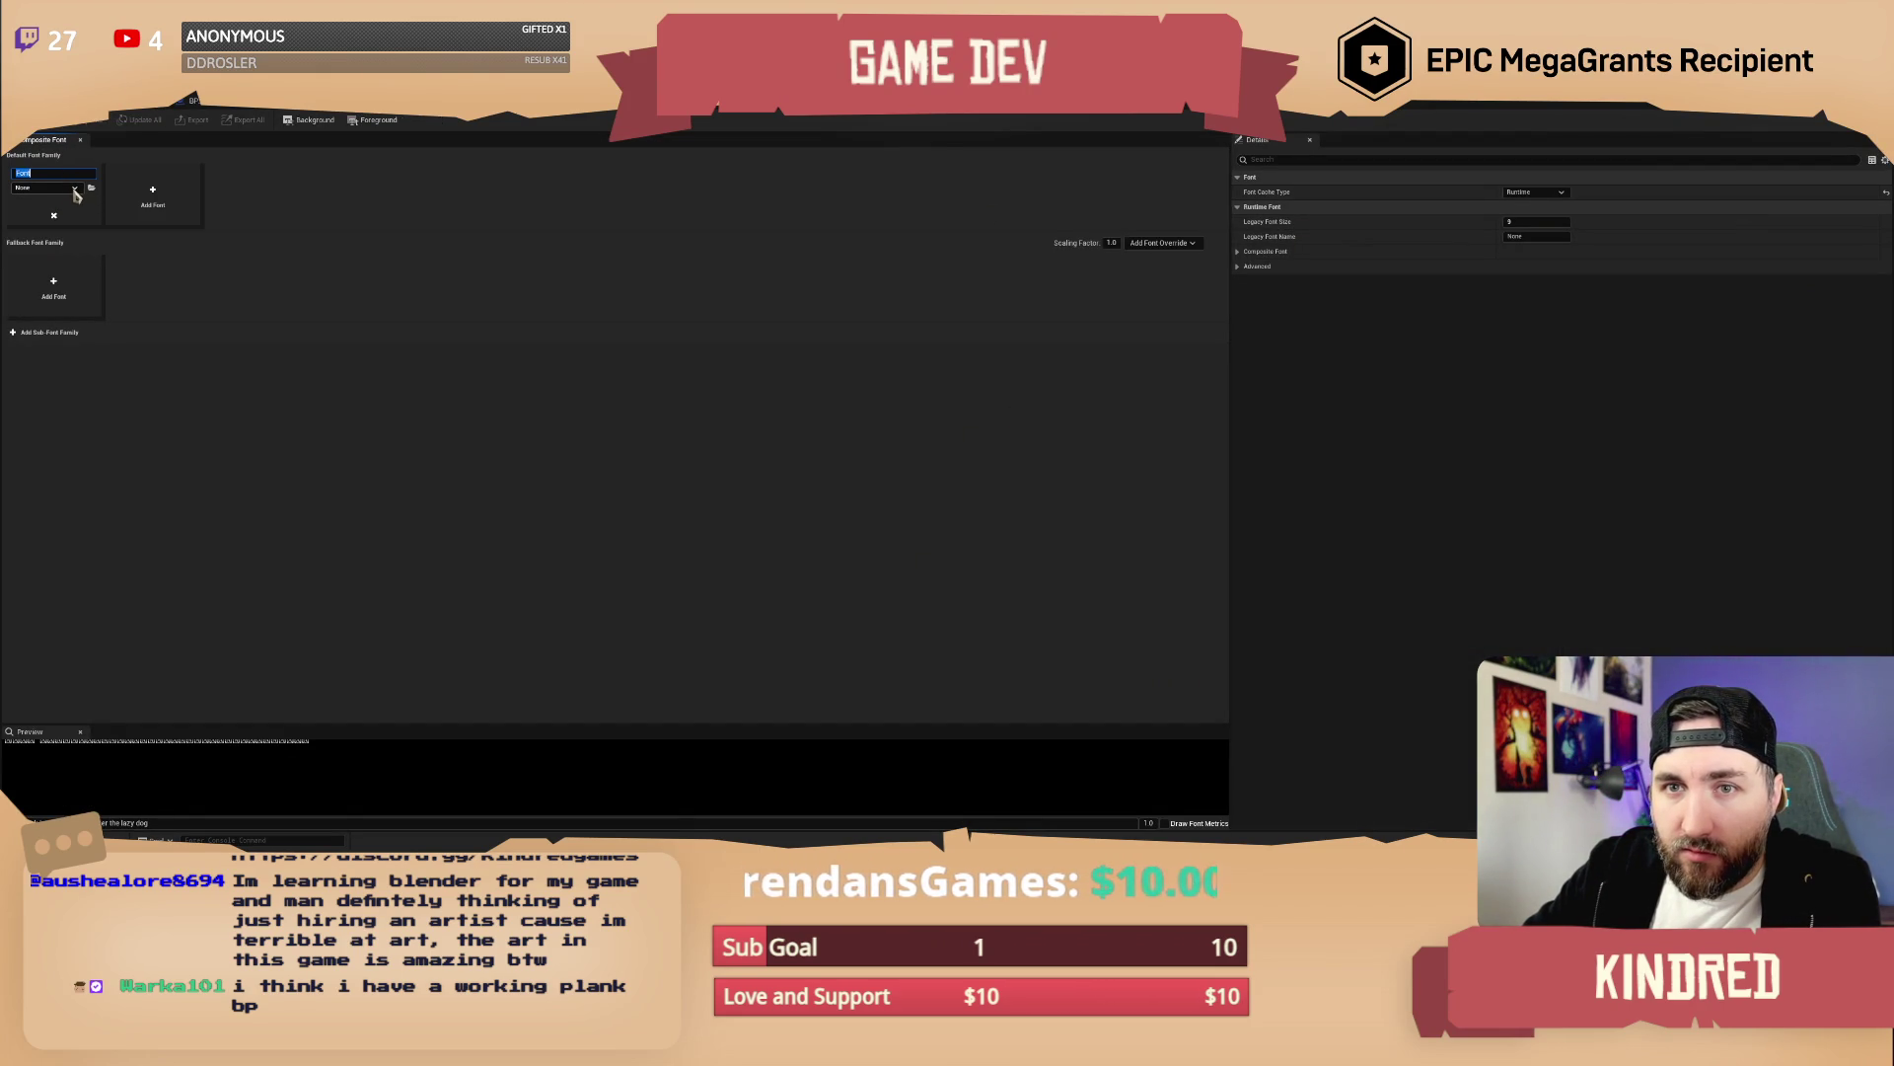
click(73, 188)
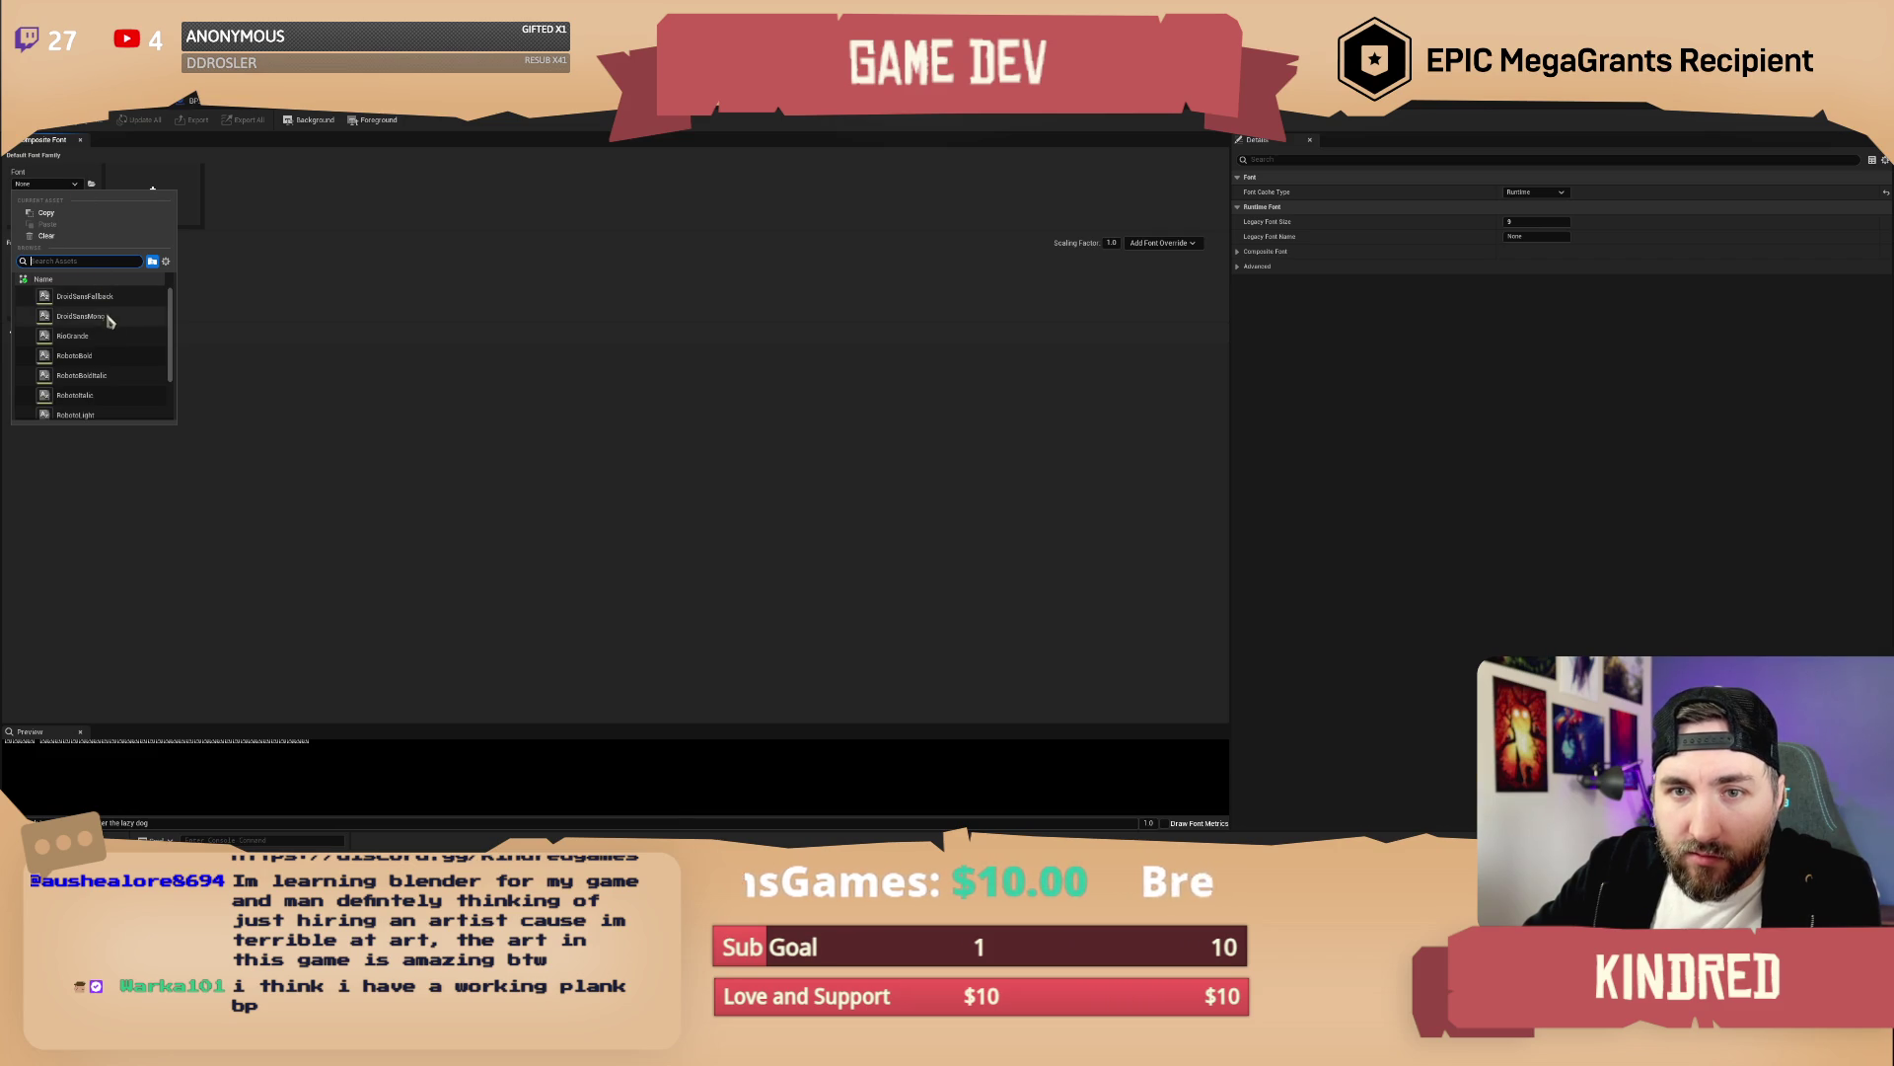
scroll(117, 316, down, 1)
scroll(116, 316, down, 3)
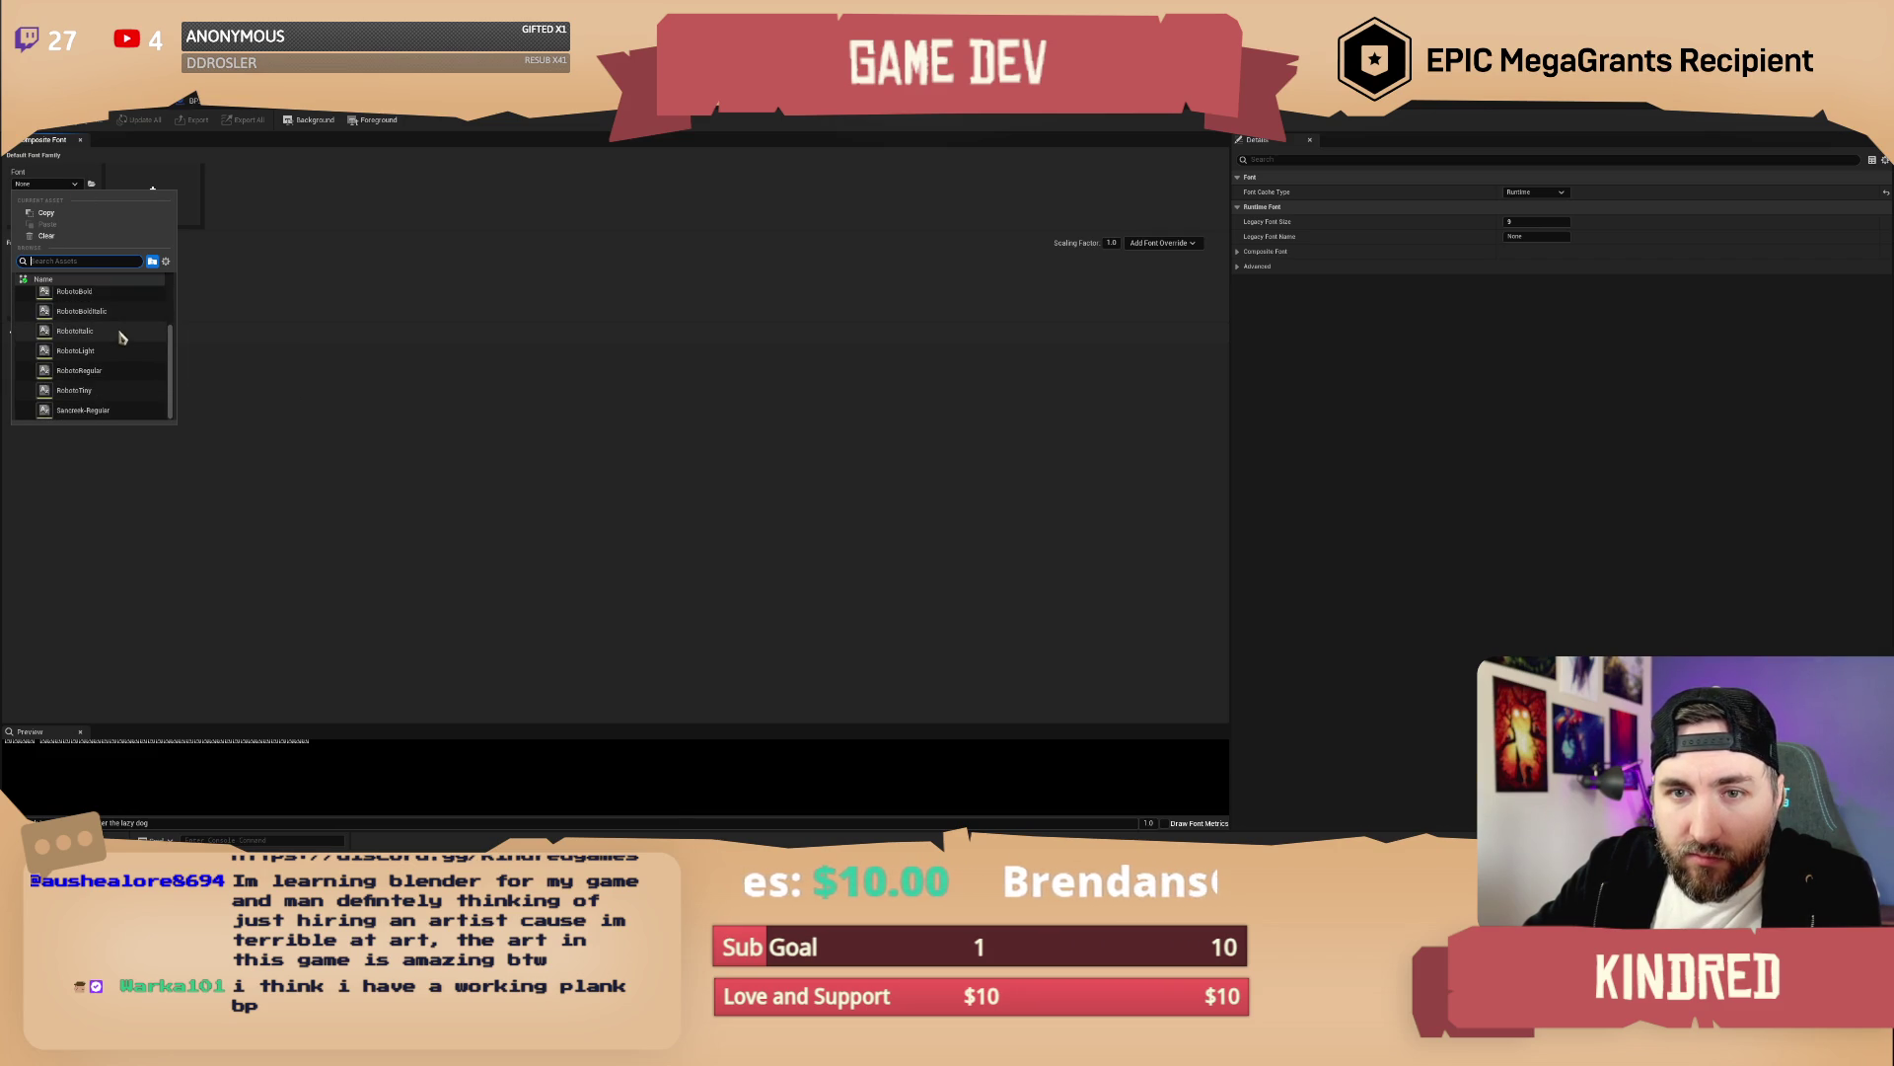
click(108, 417)
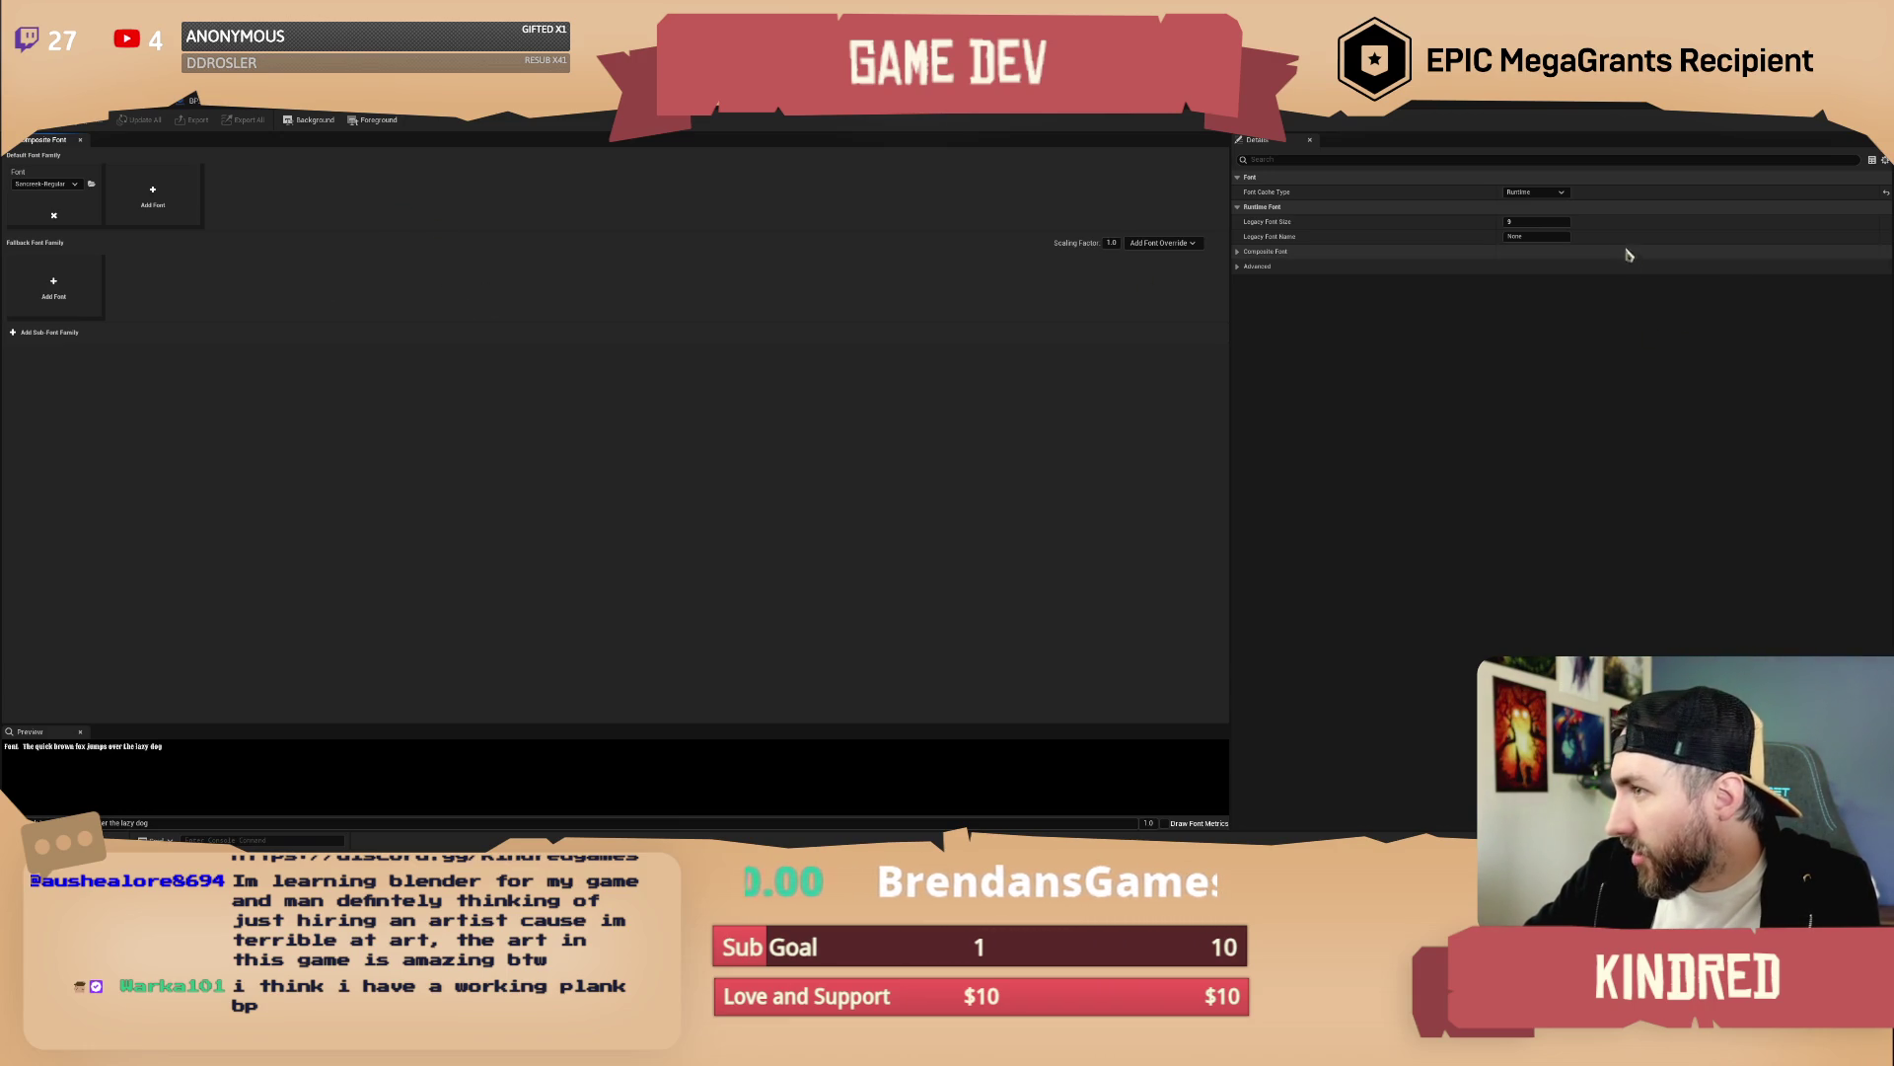
click(1535, 192)
click(1528, 204)
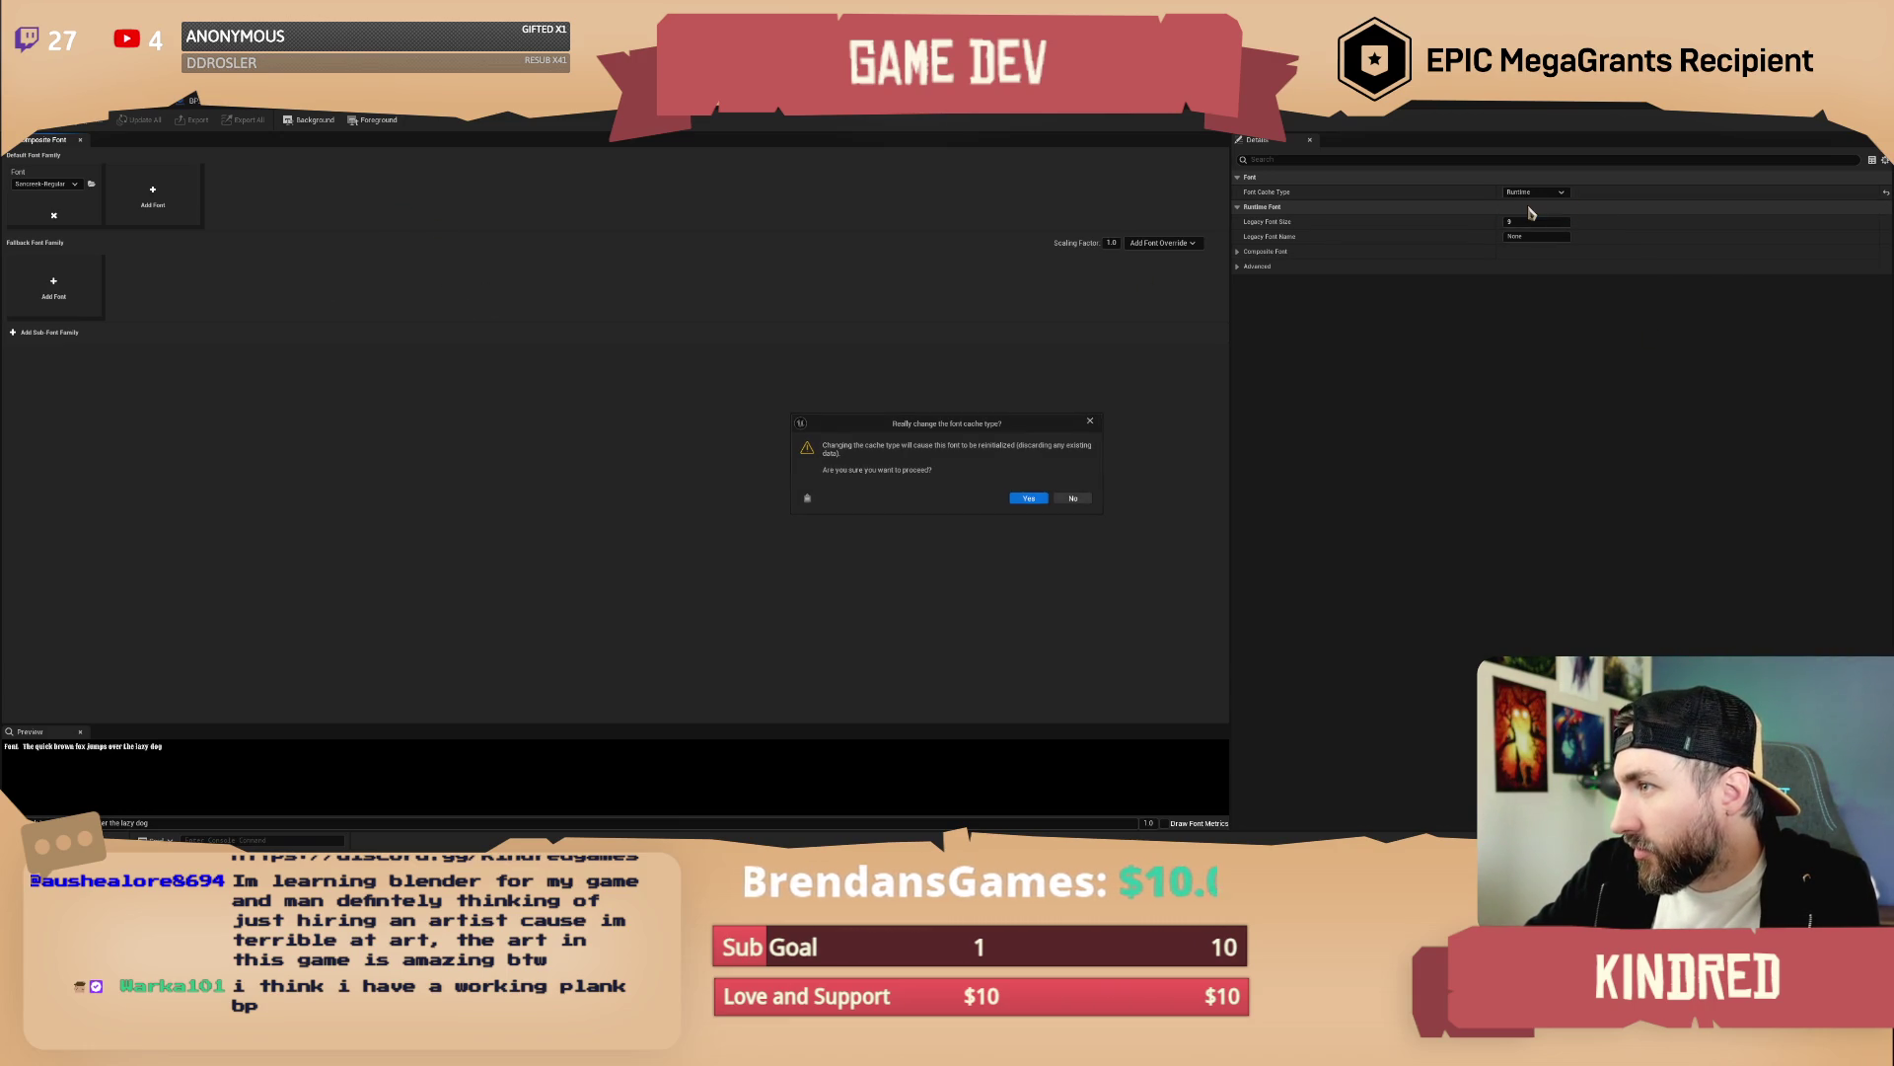
Confirm the Offline cache type change and browse the system font list for a typeface
click(1030, 502)
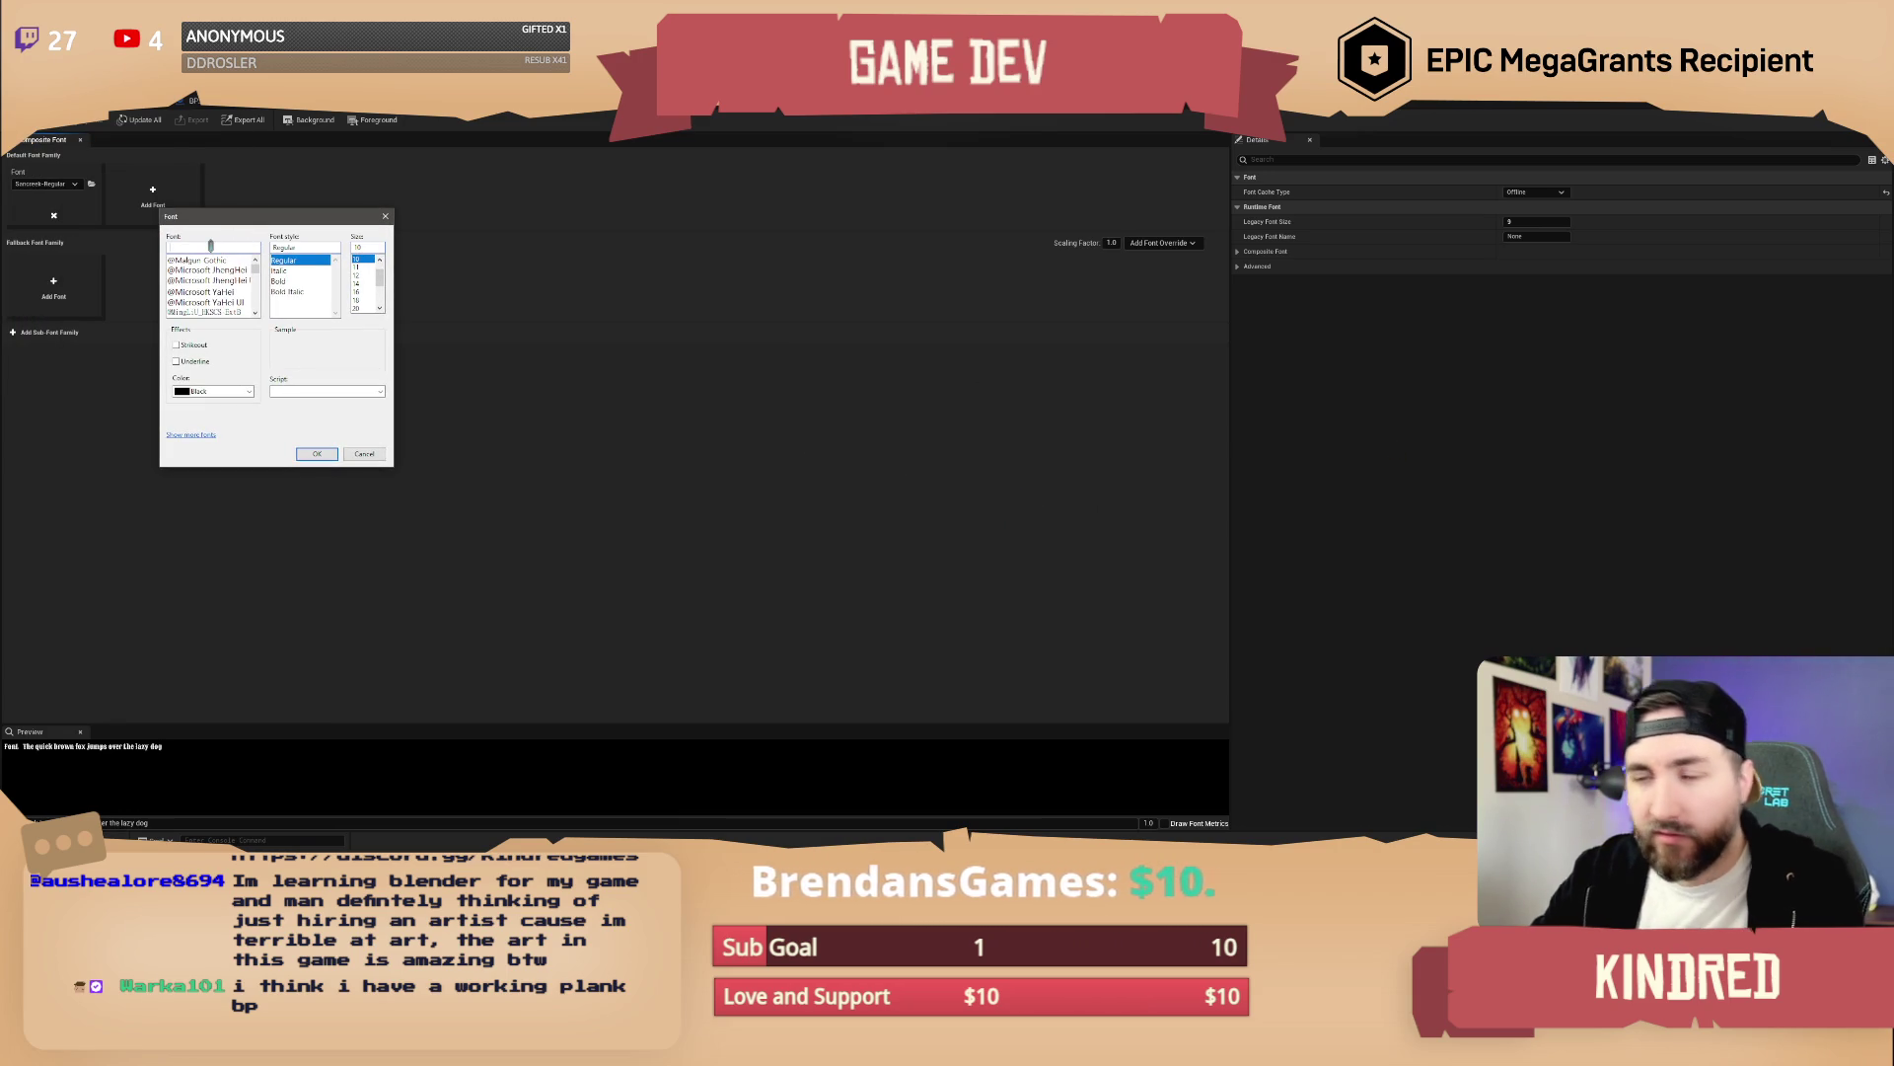
text(simsanscre)
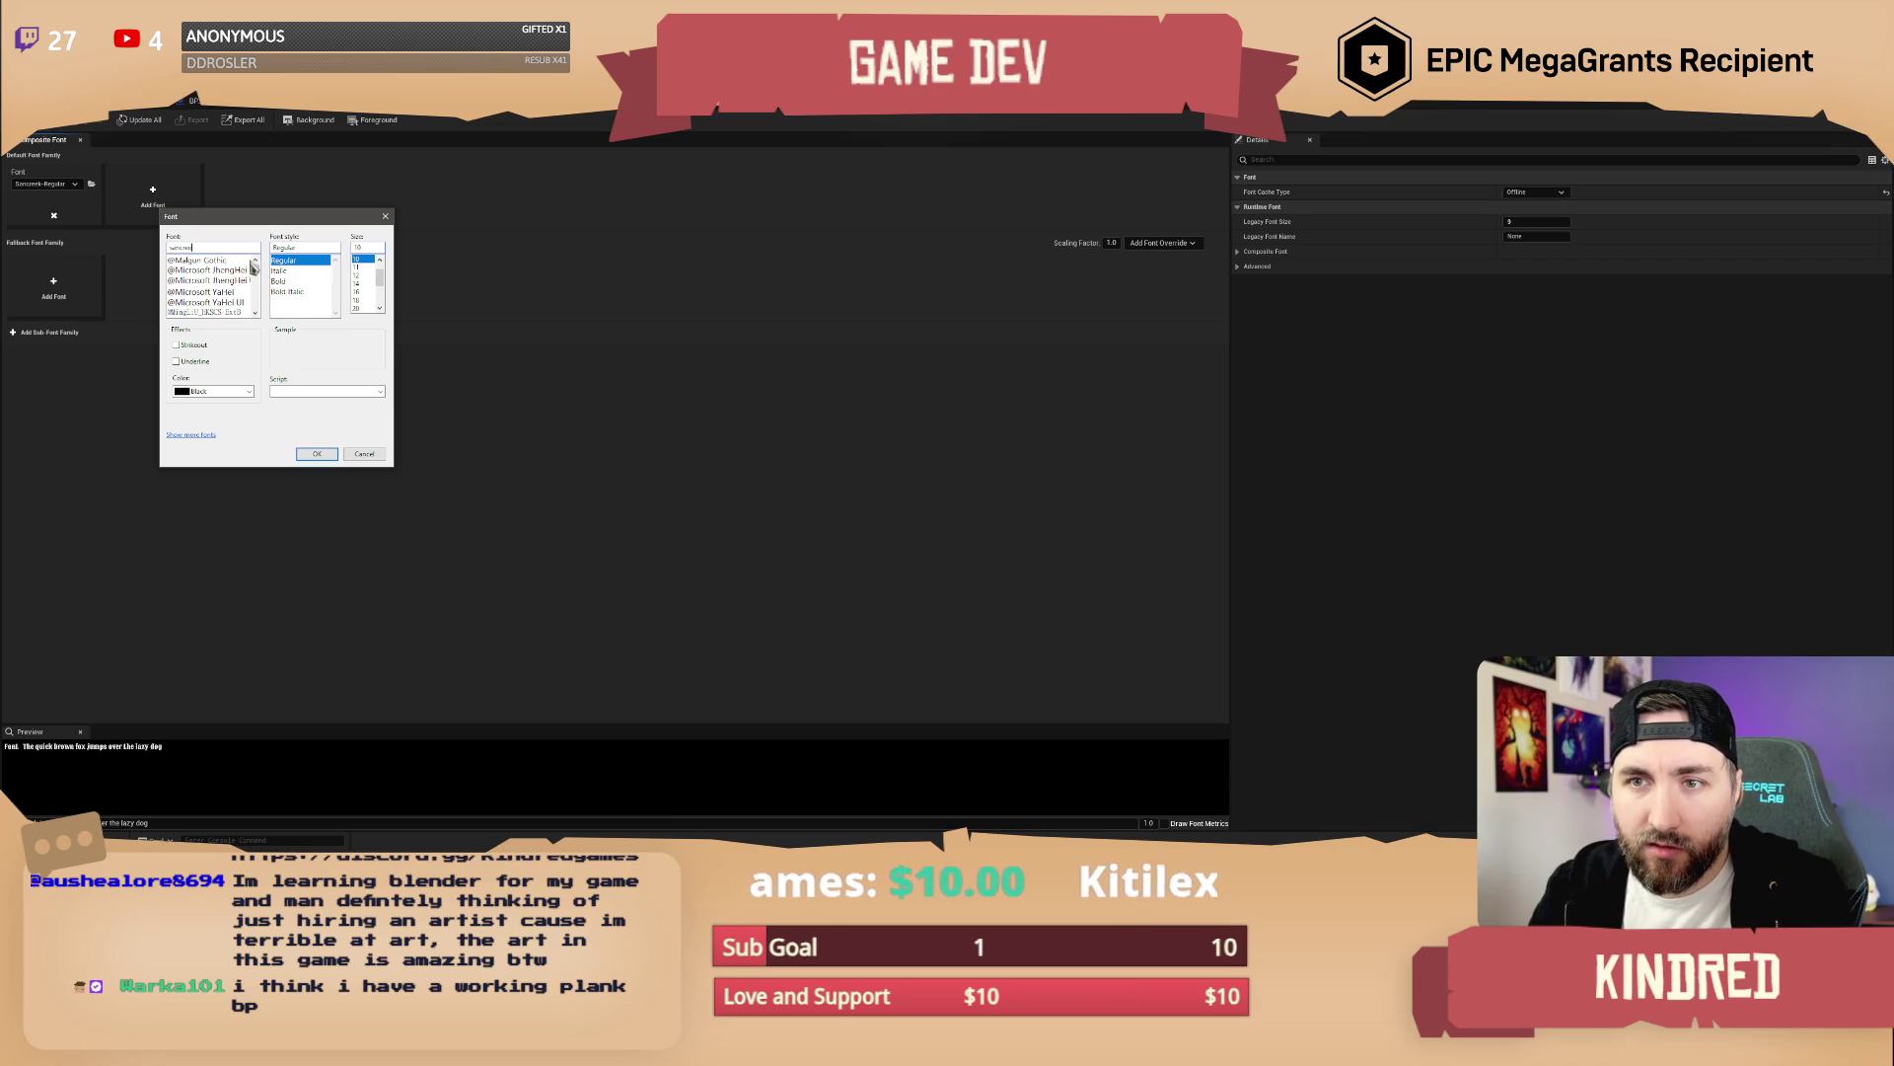
drag(255, 264, 257, 280)
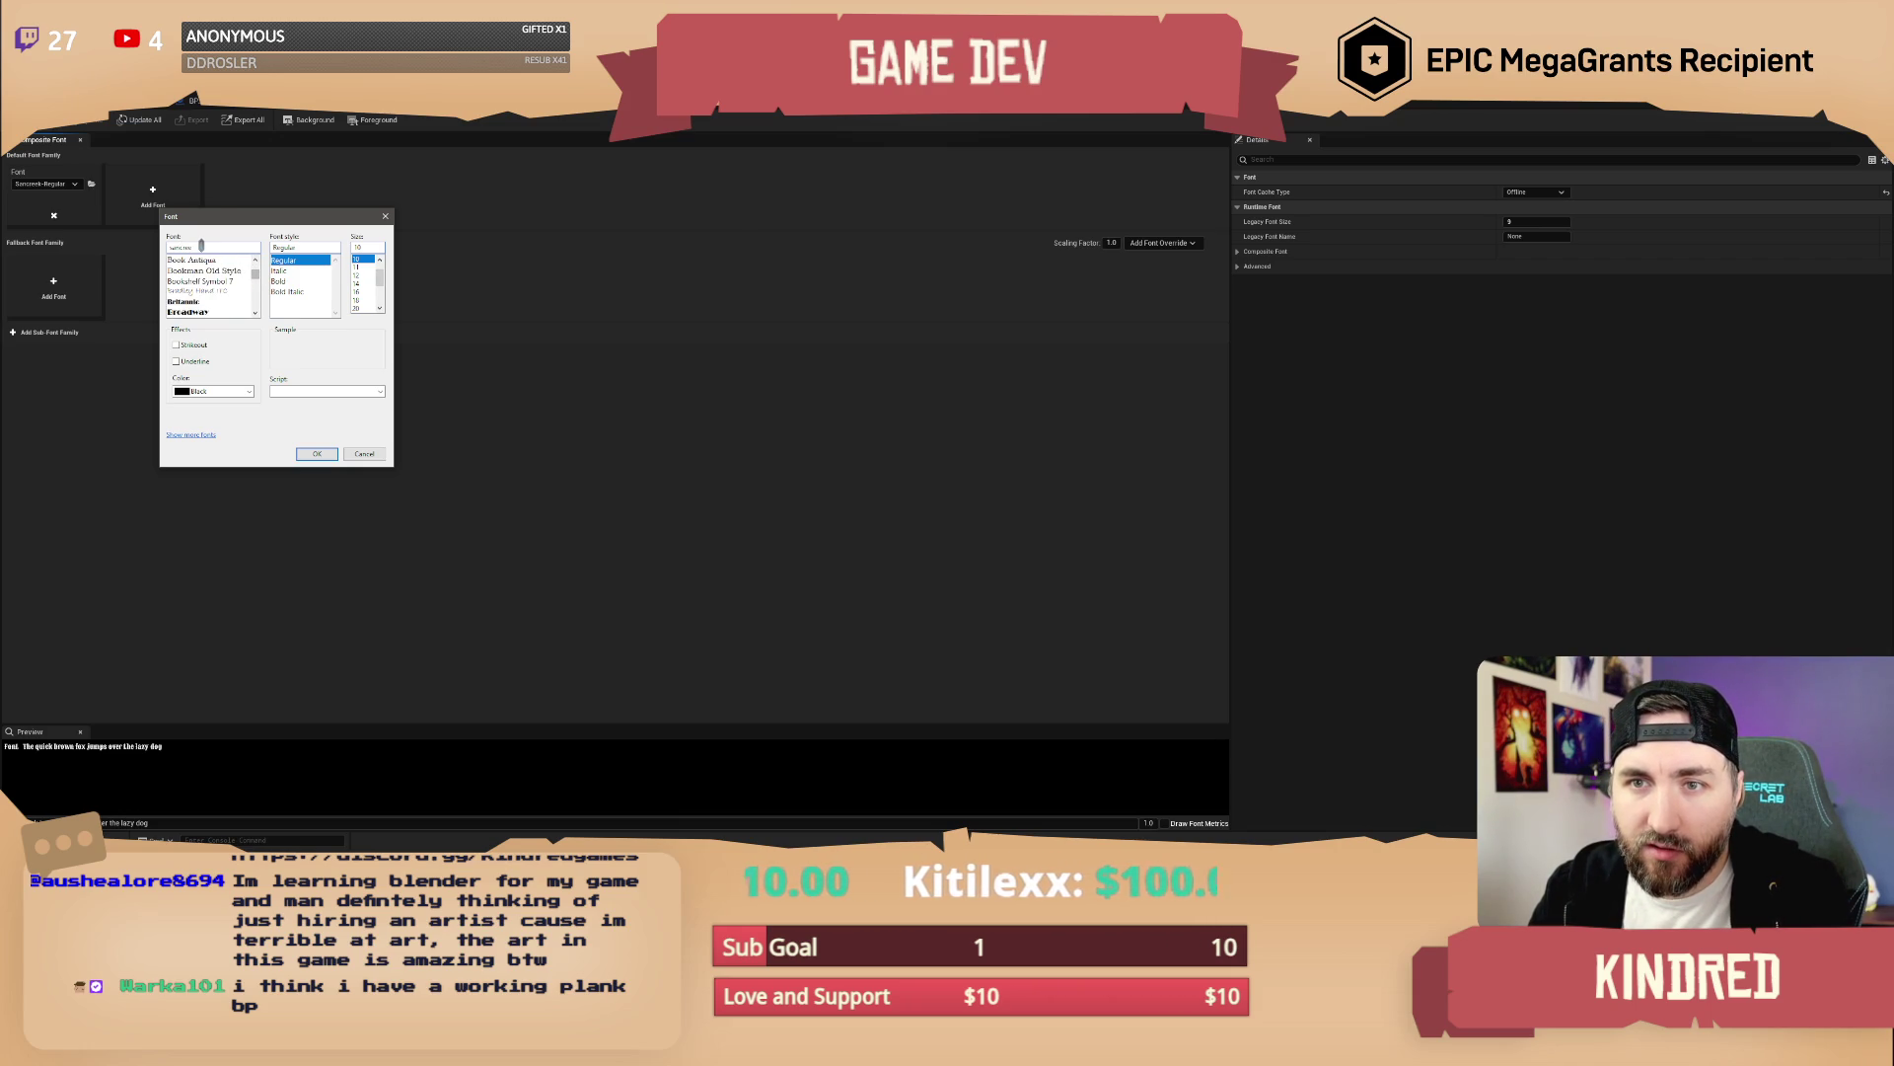
scroll(212, 272, down, 4)
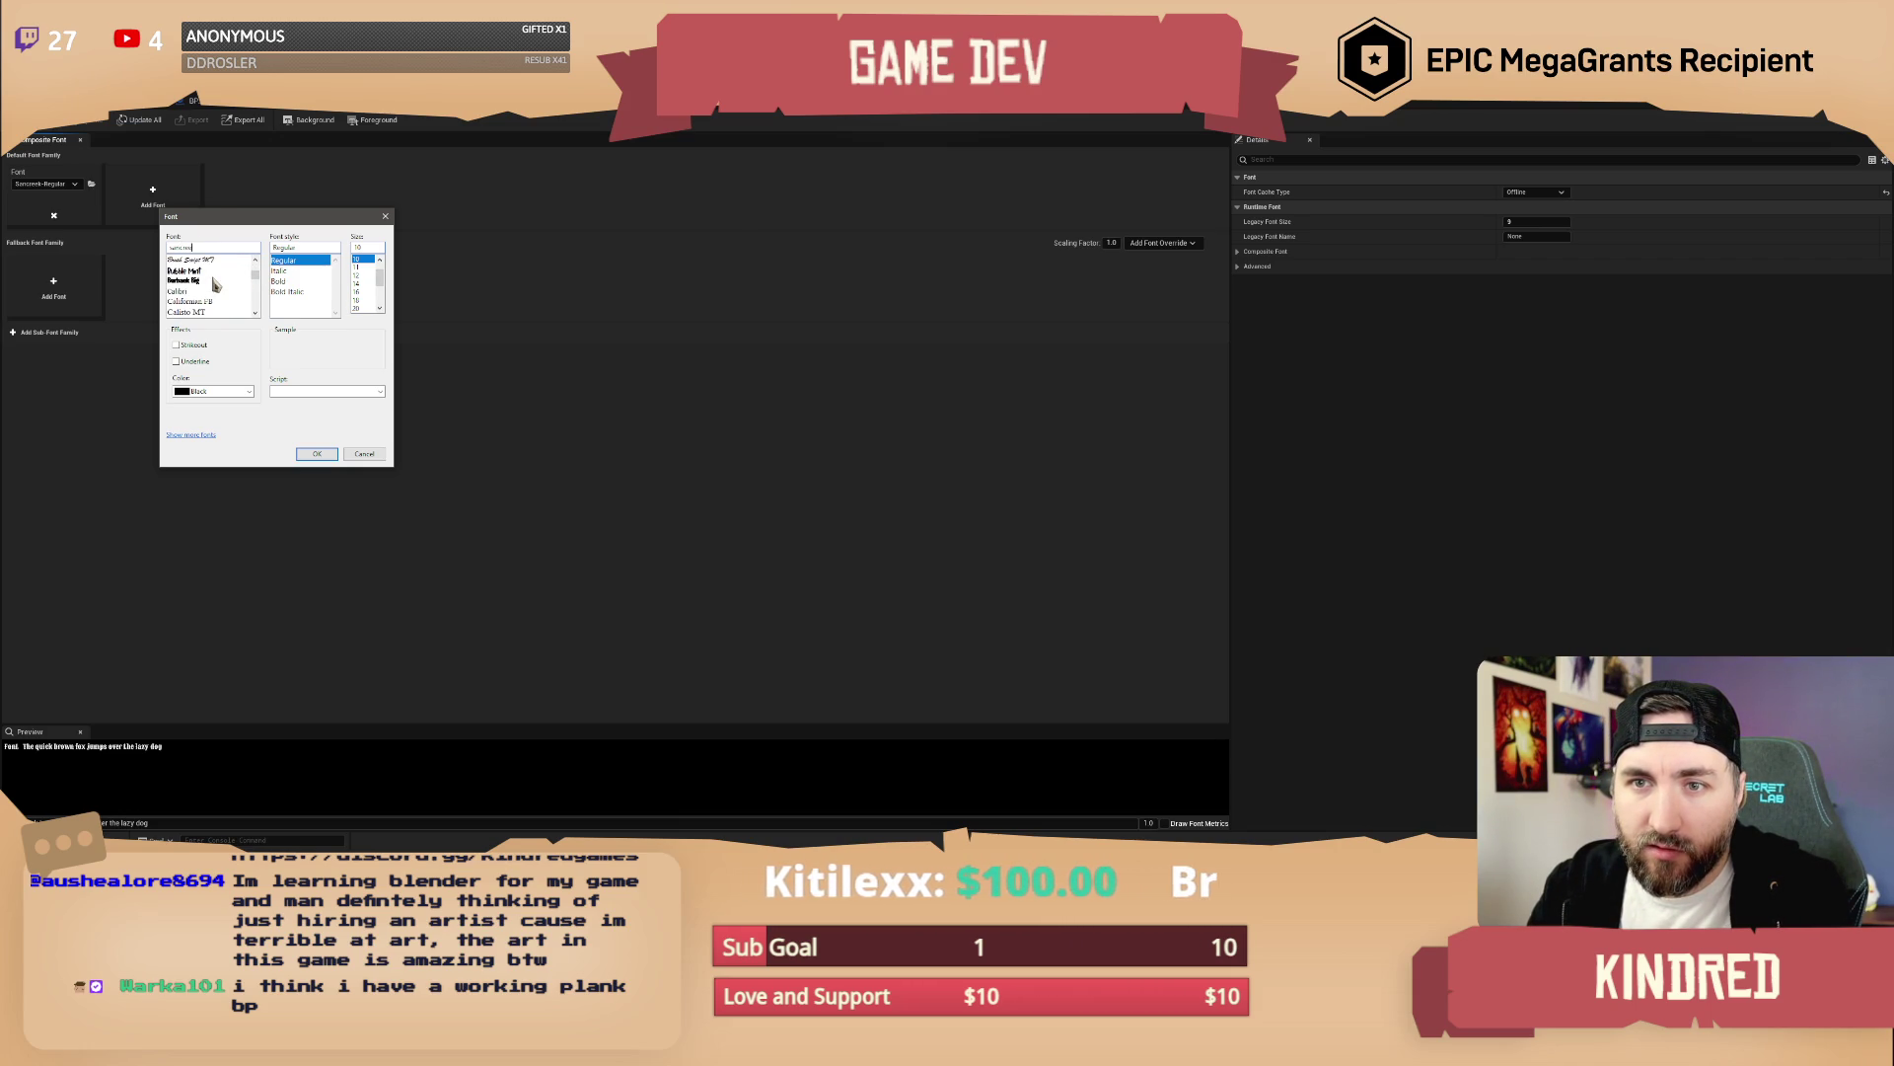
scroll(219, 281, down, 2)
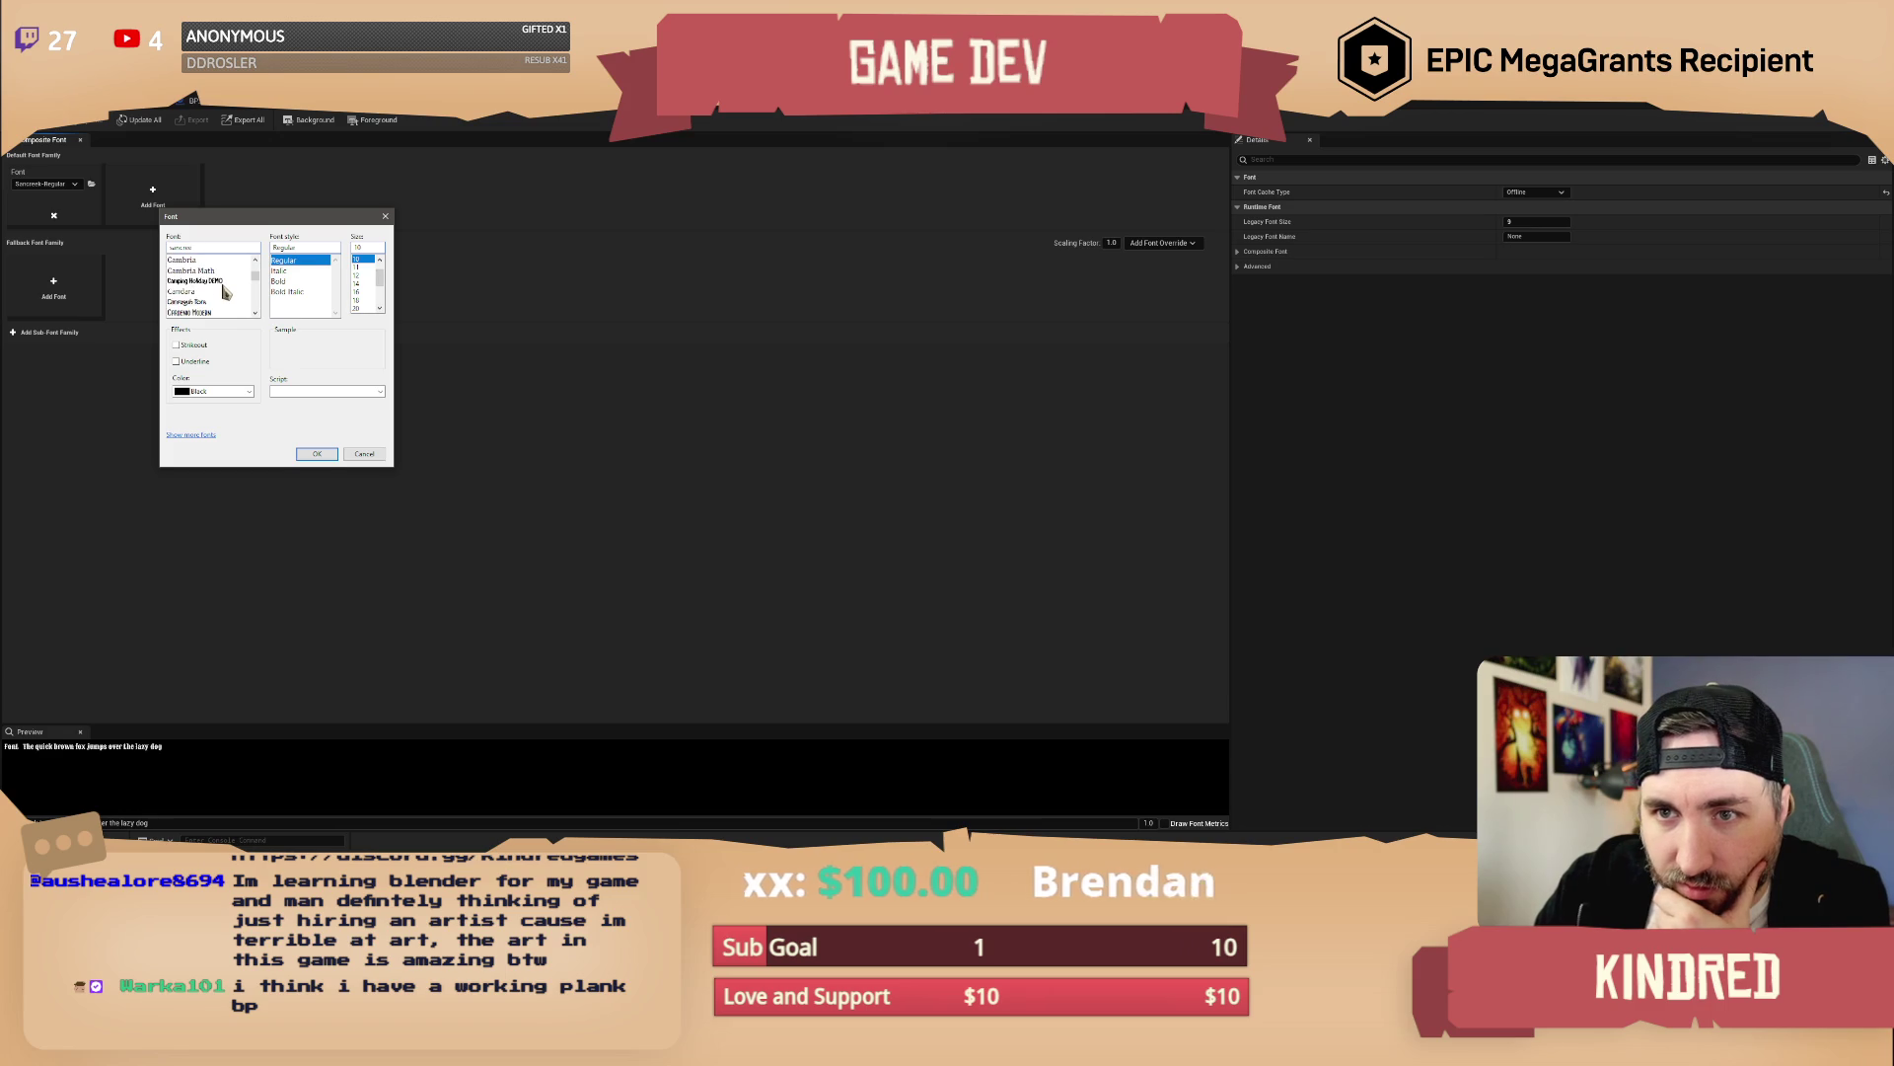
scroll(224, 291, down, 2)
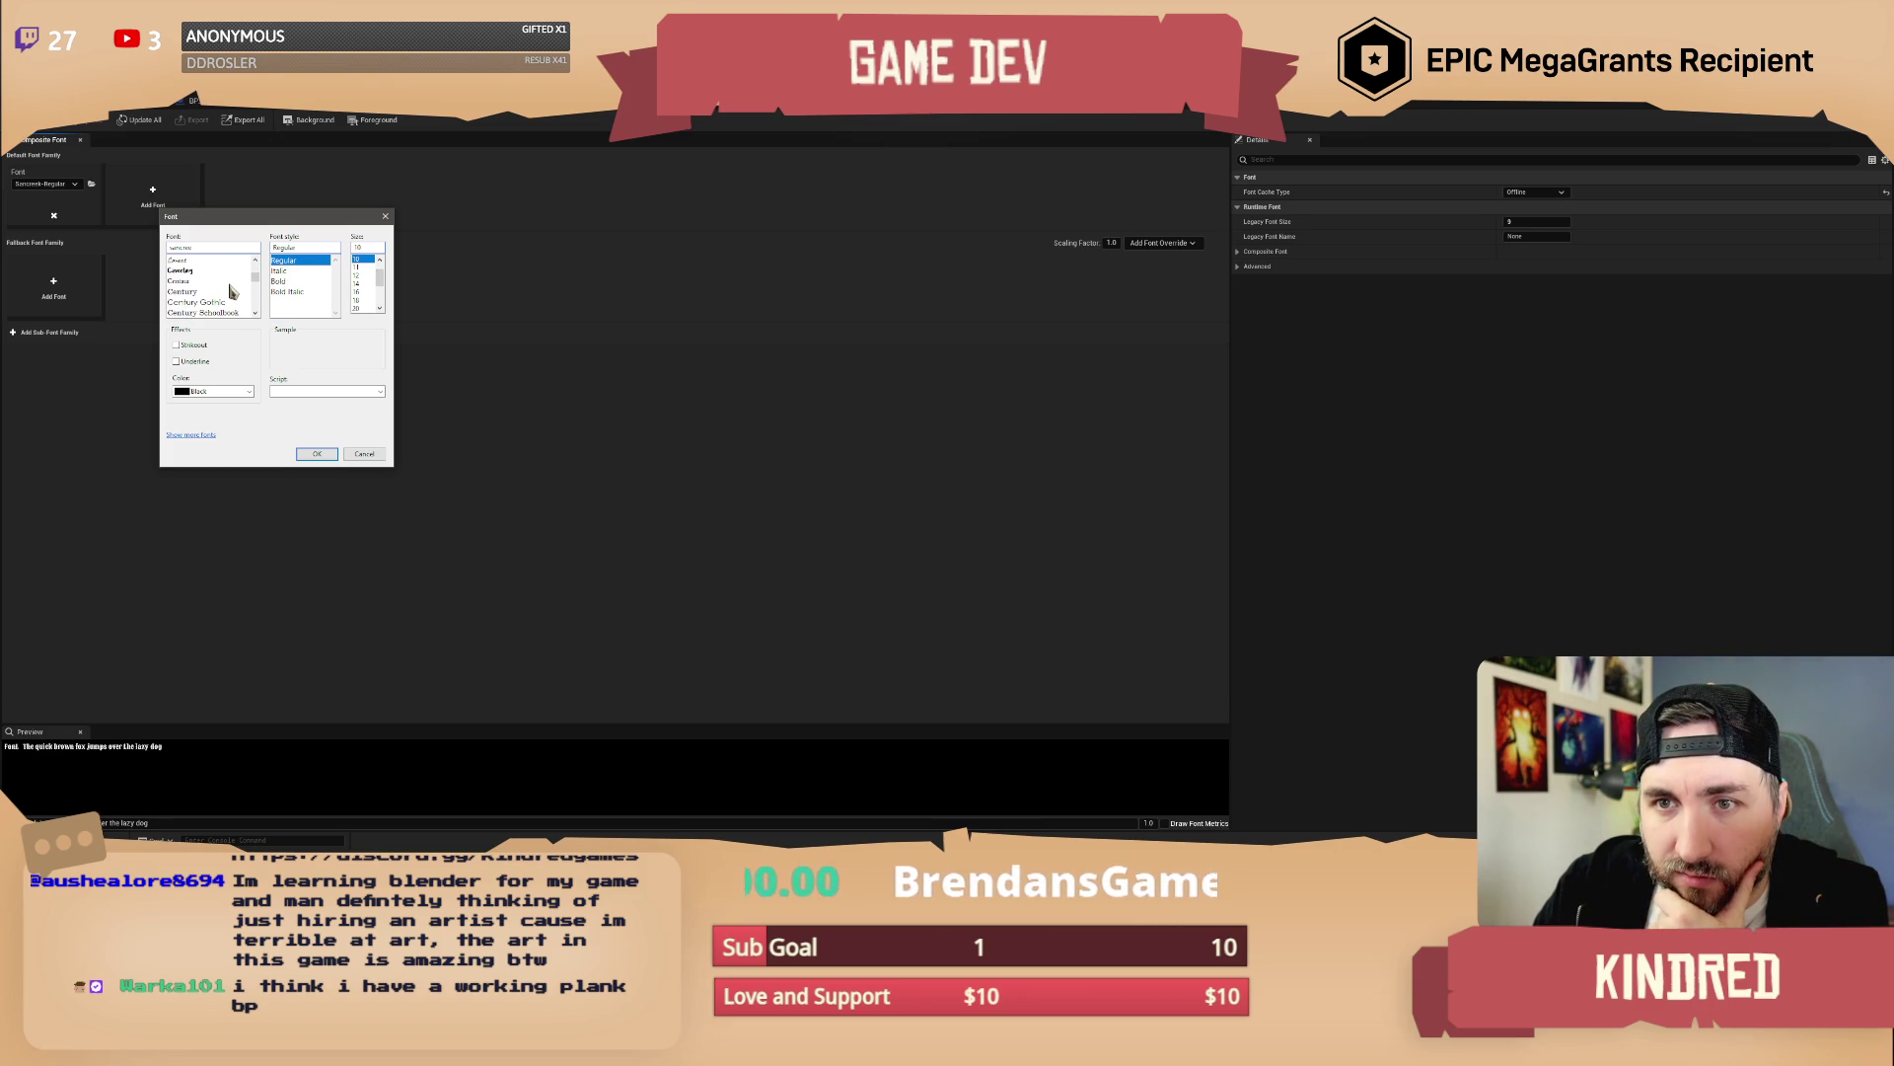
scroll(230, 291, down, 4)
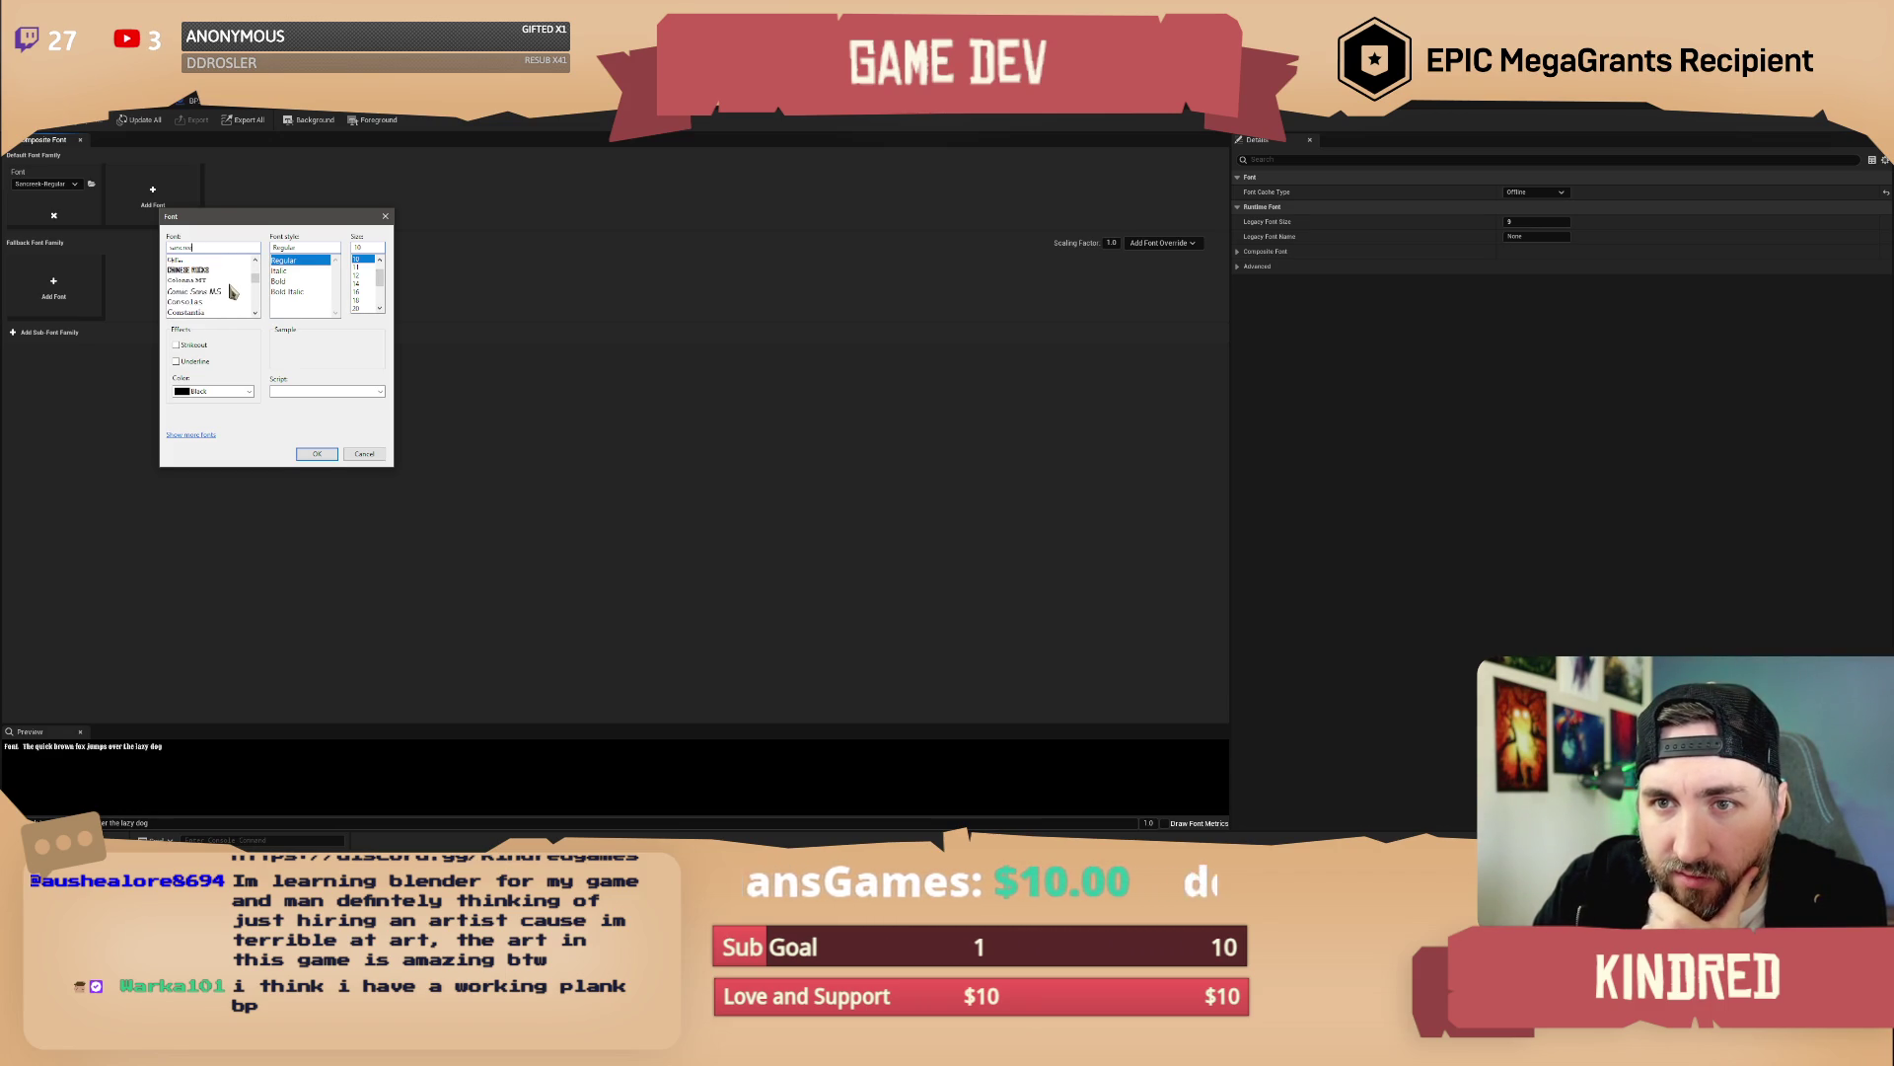
scroll(230, 291, down, 3)
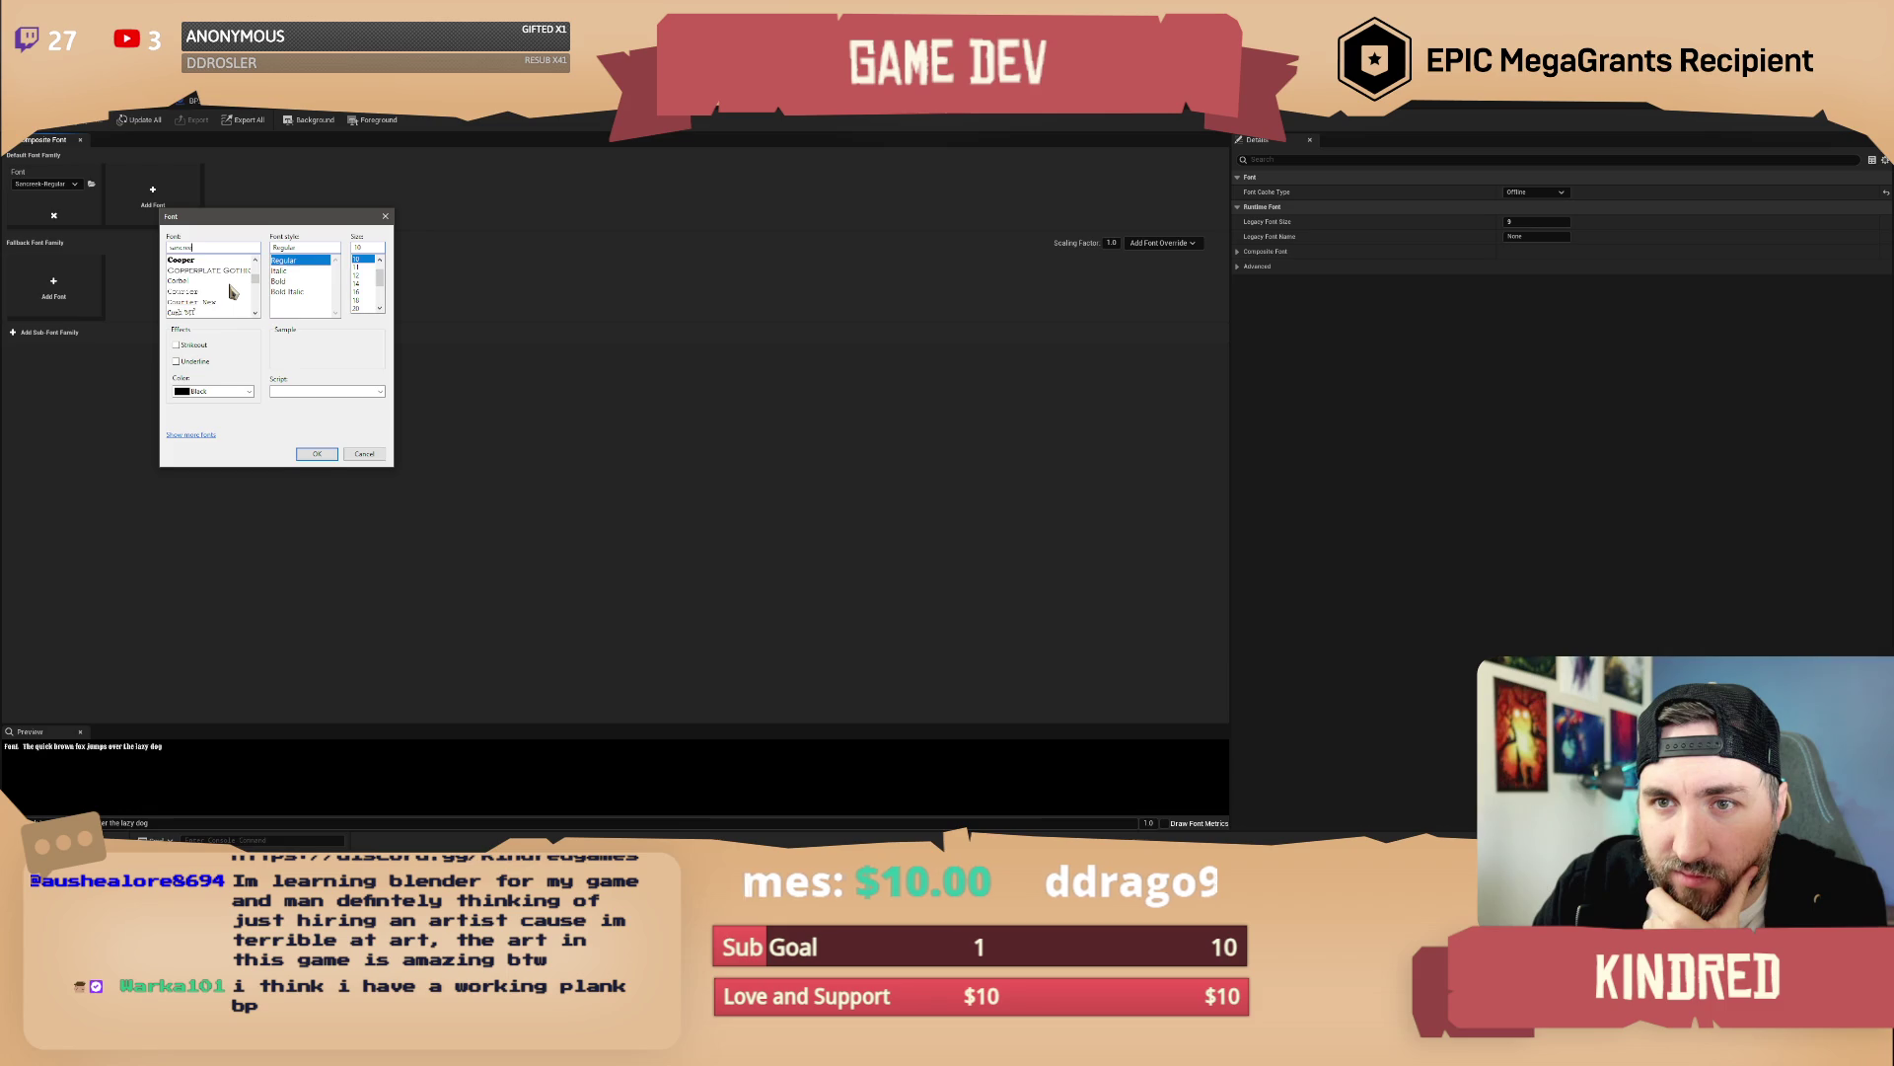
scroll(231, 291, down, 2)
scroll(230, 291, down, 3)
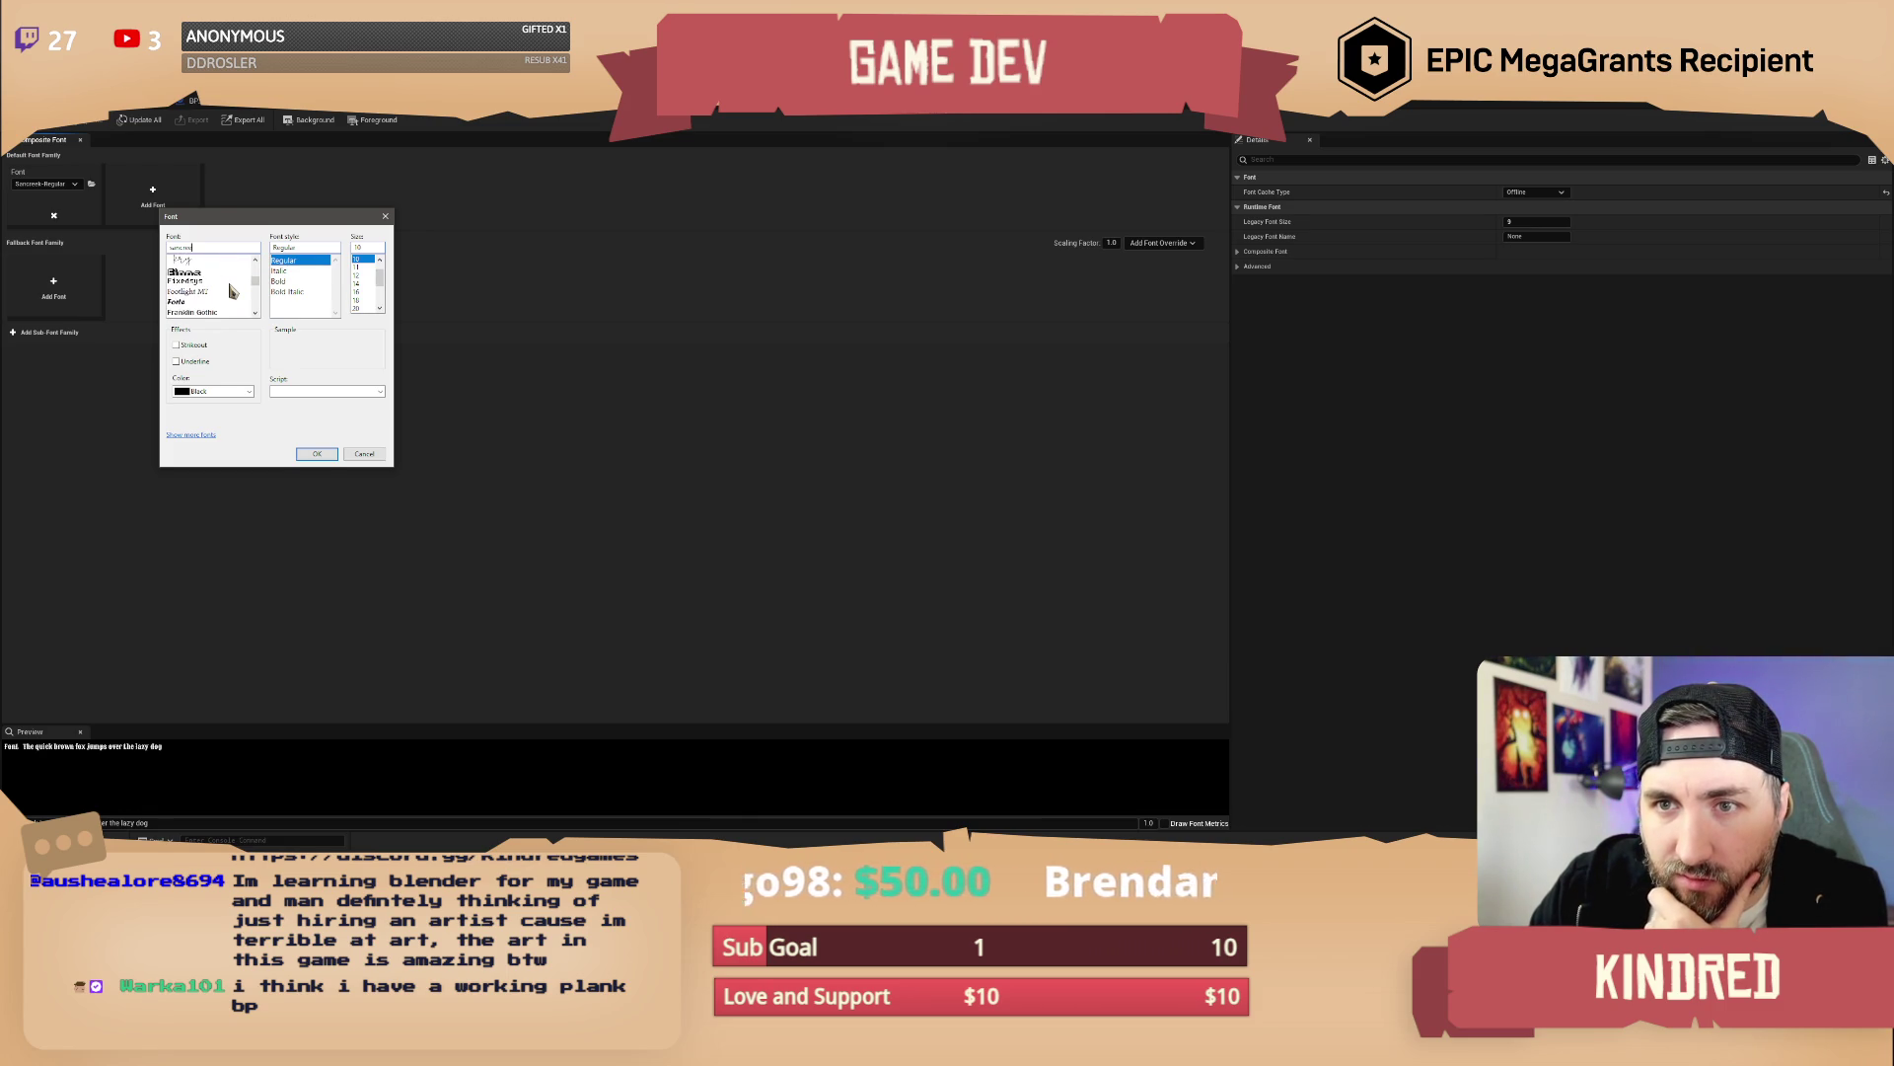
scroll(231, 291, down, 2)
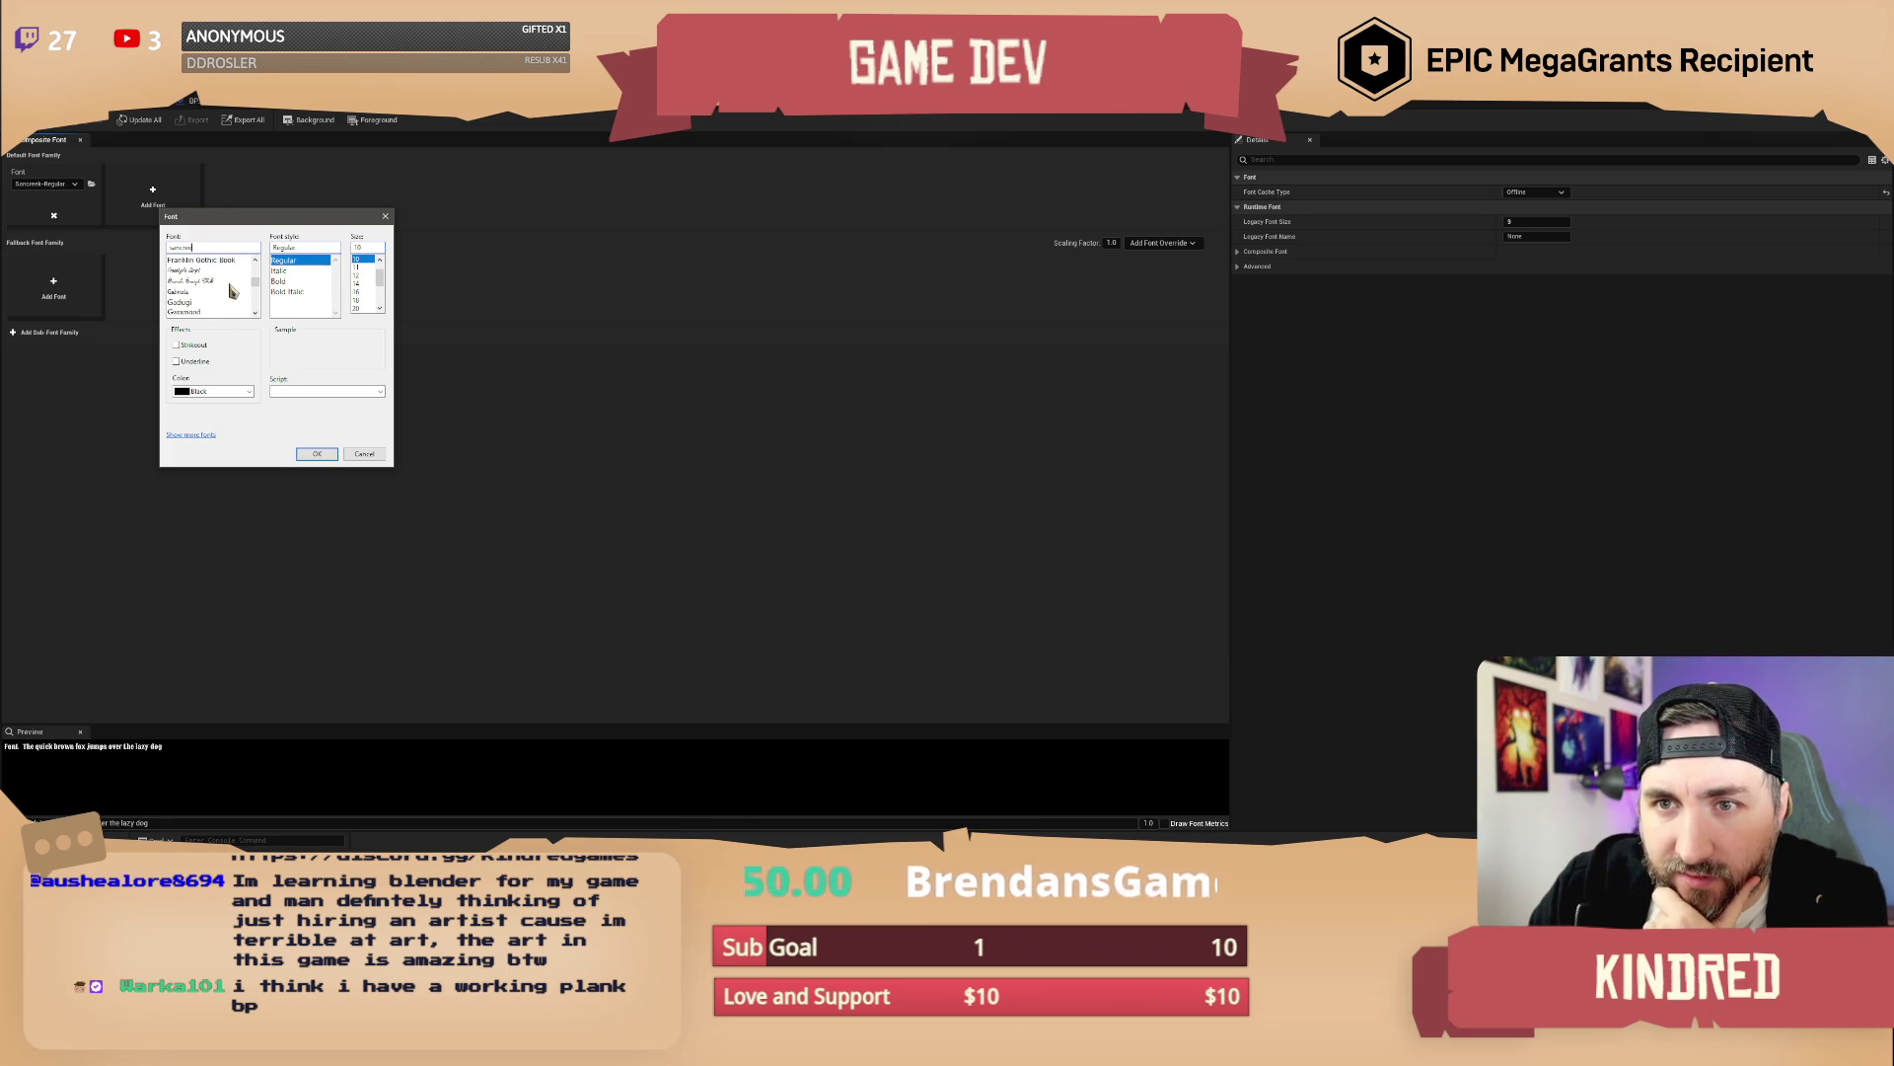
scroll(230, 291, down, 5)
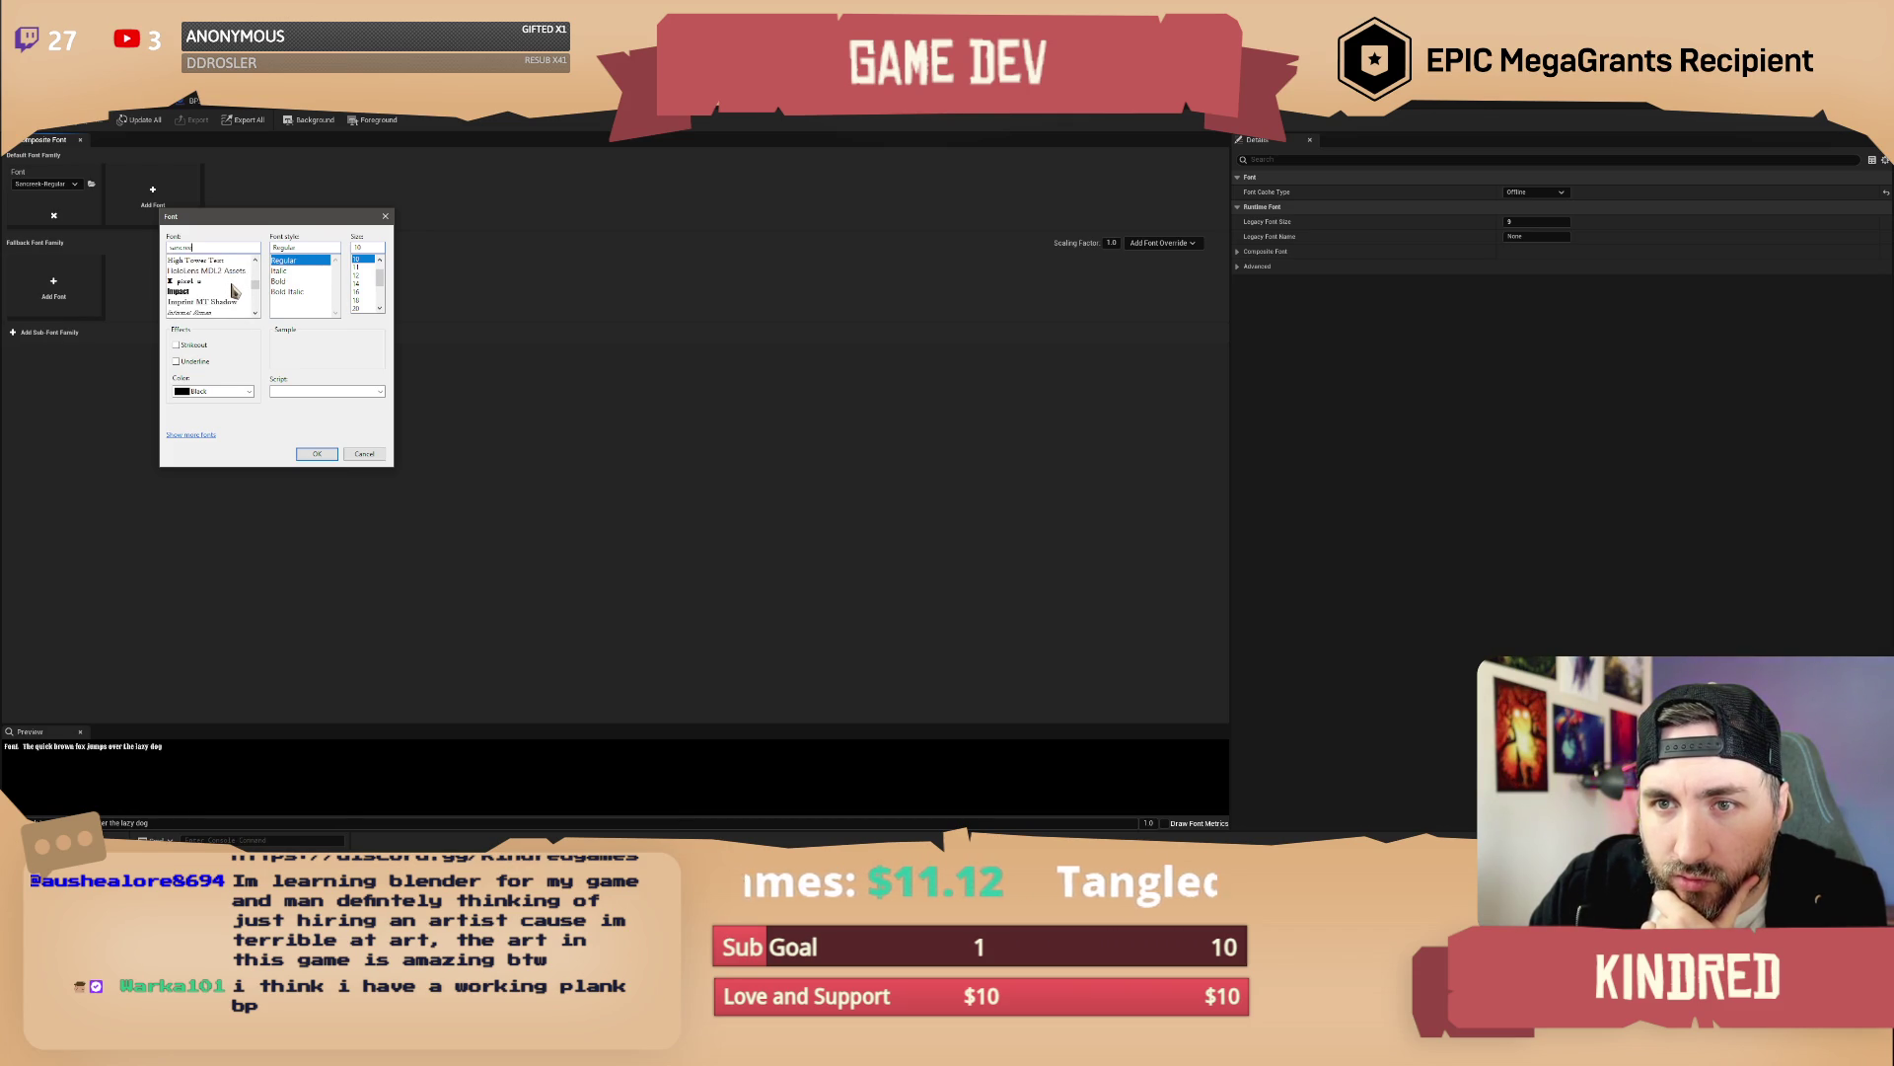
scroll(233, 290, down, 1)
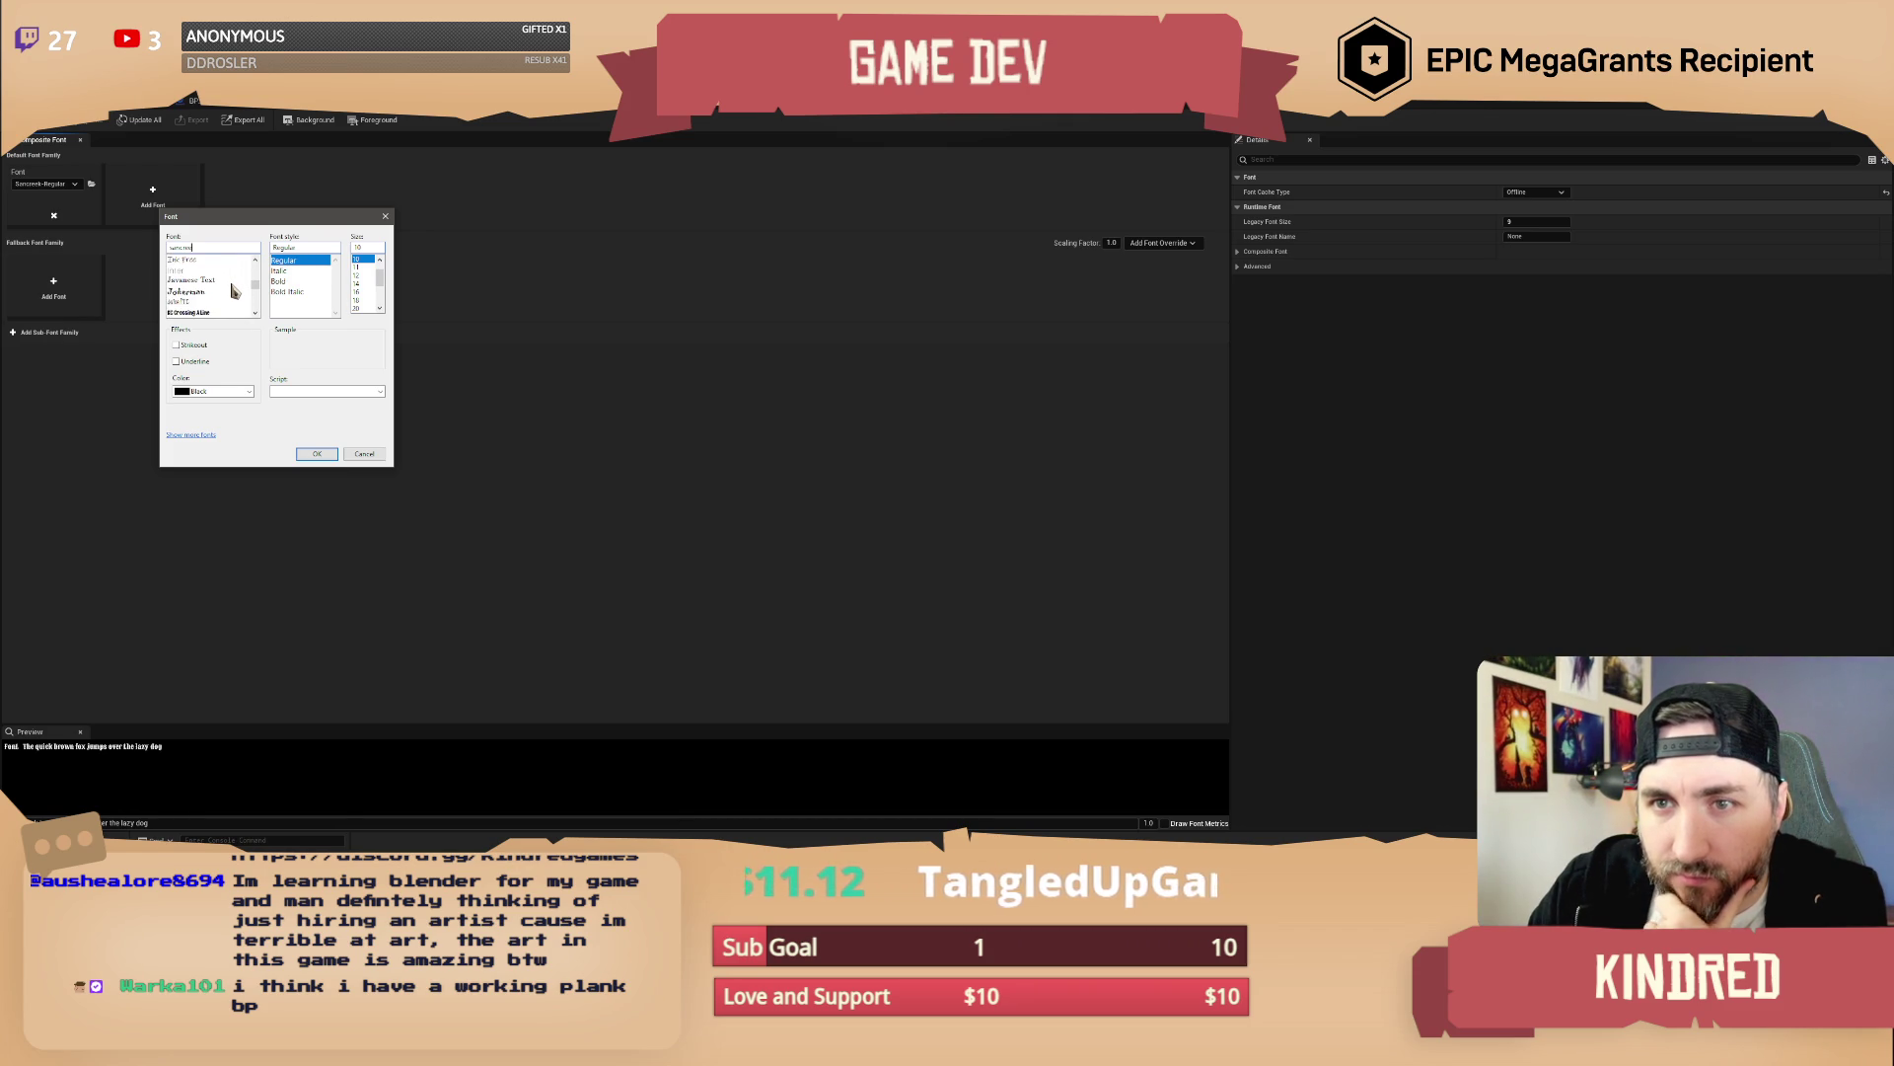
scroll(233, 290, down, 5)
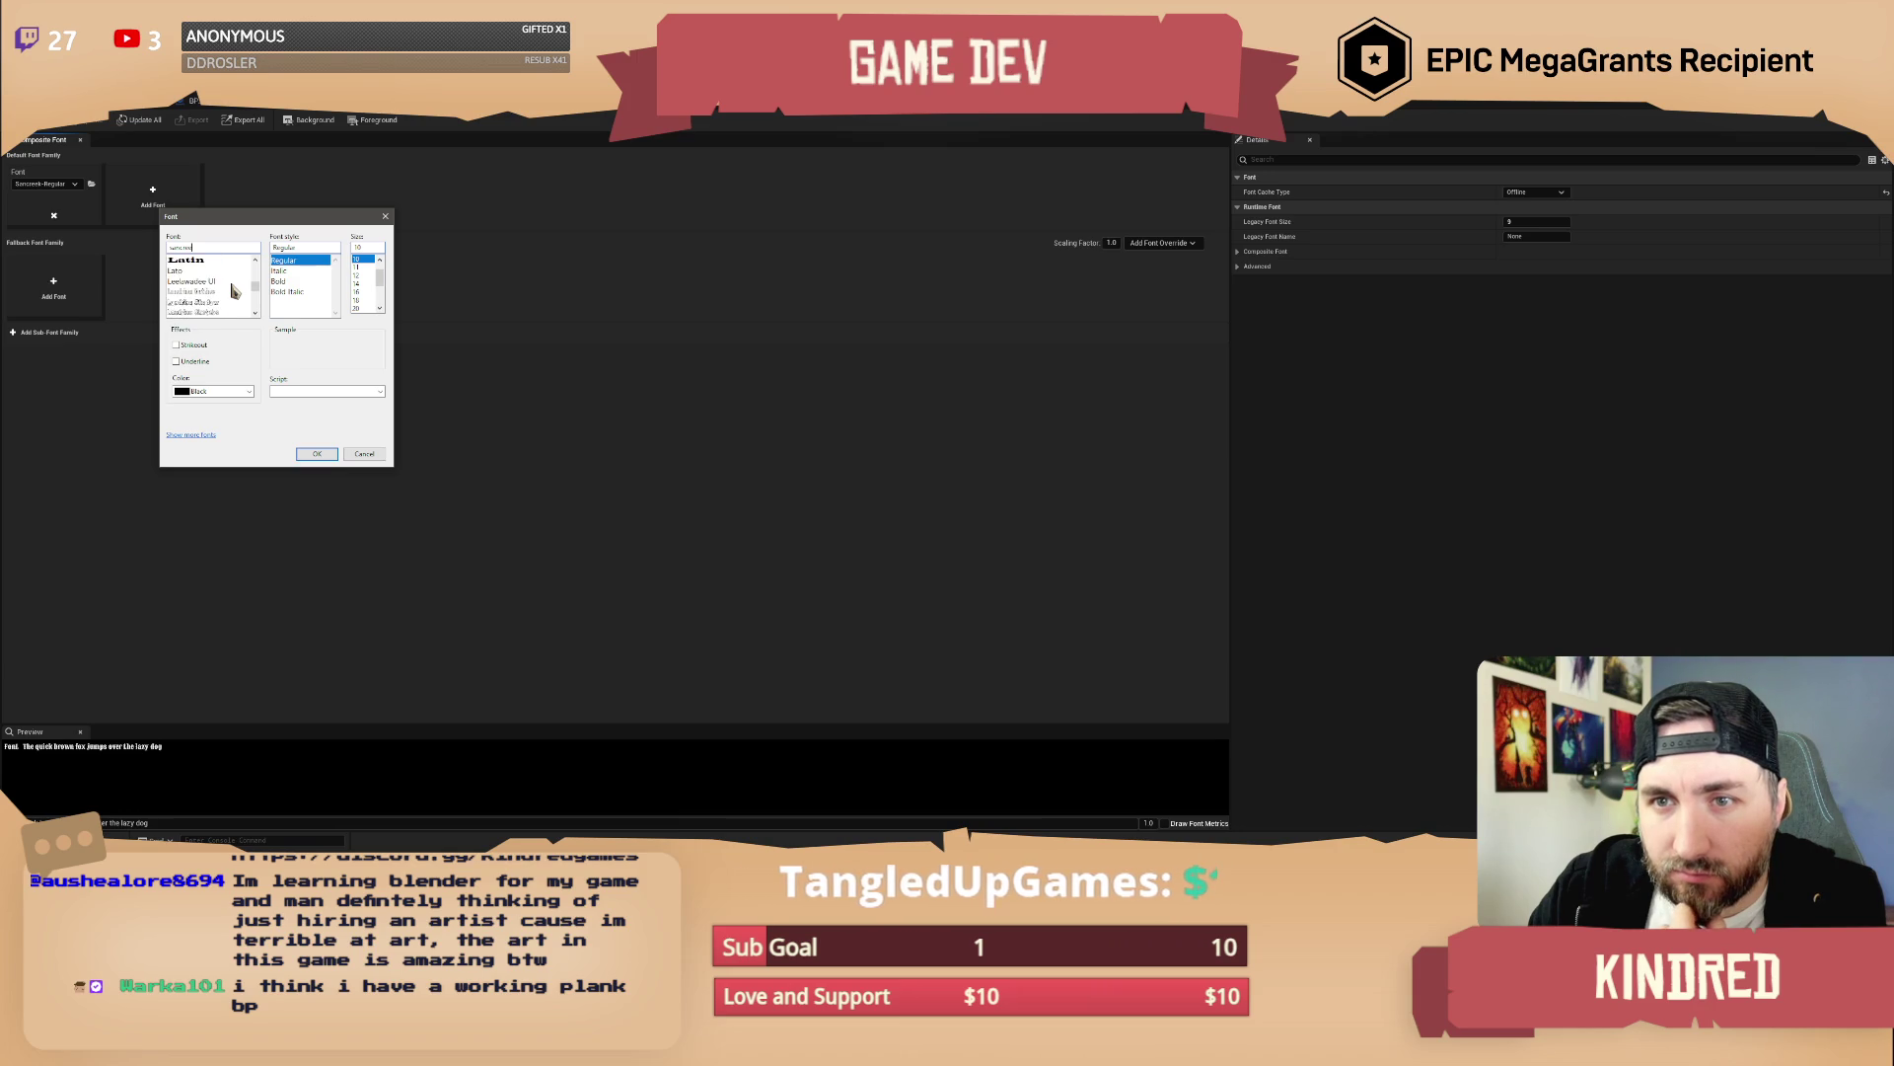
scroll(233, 290, down, 1)
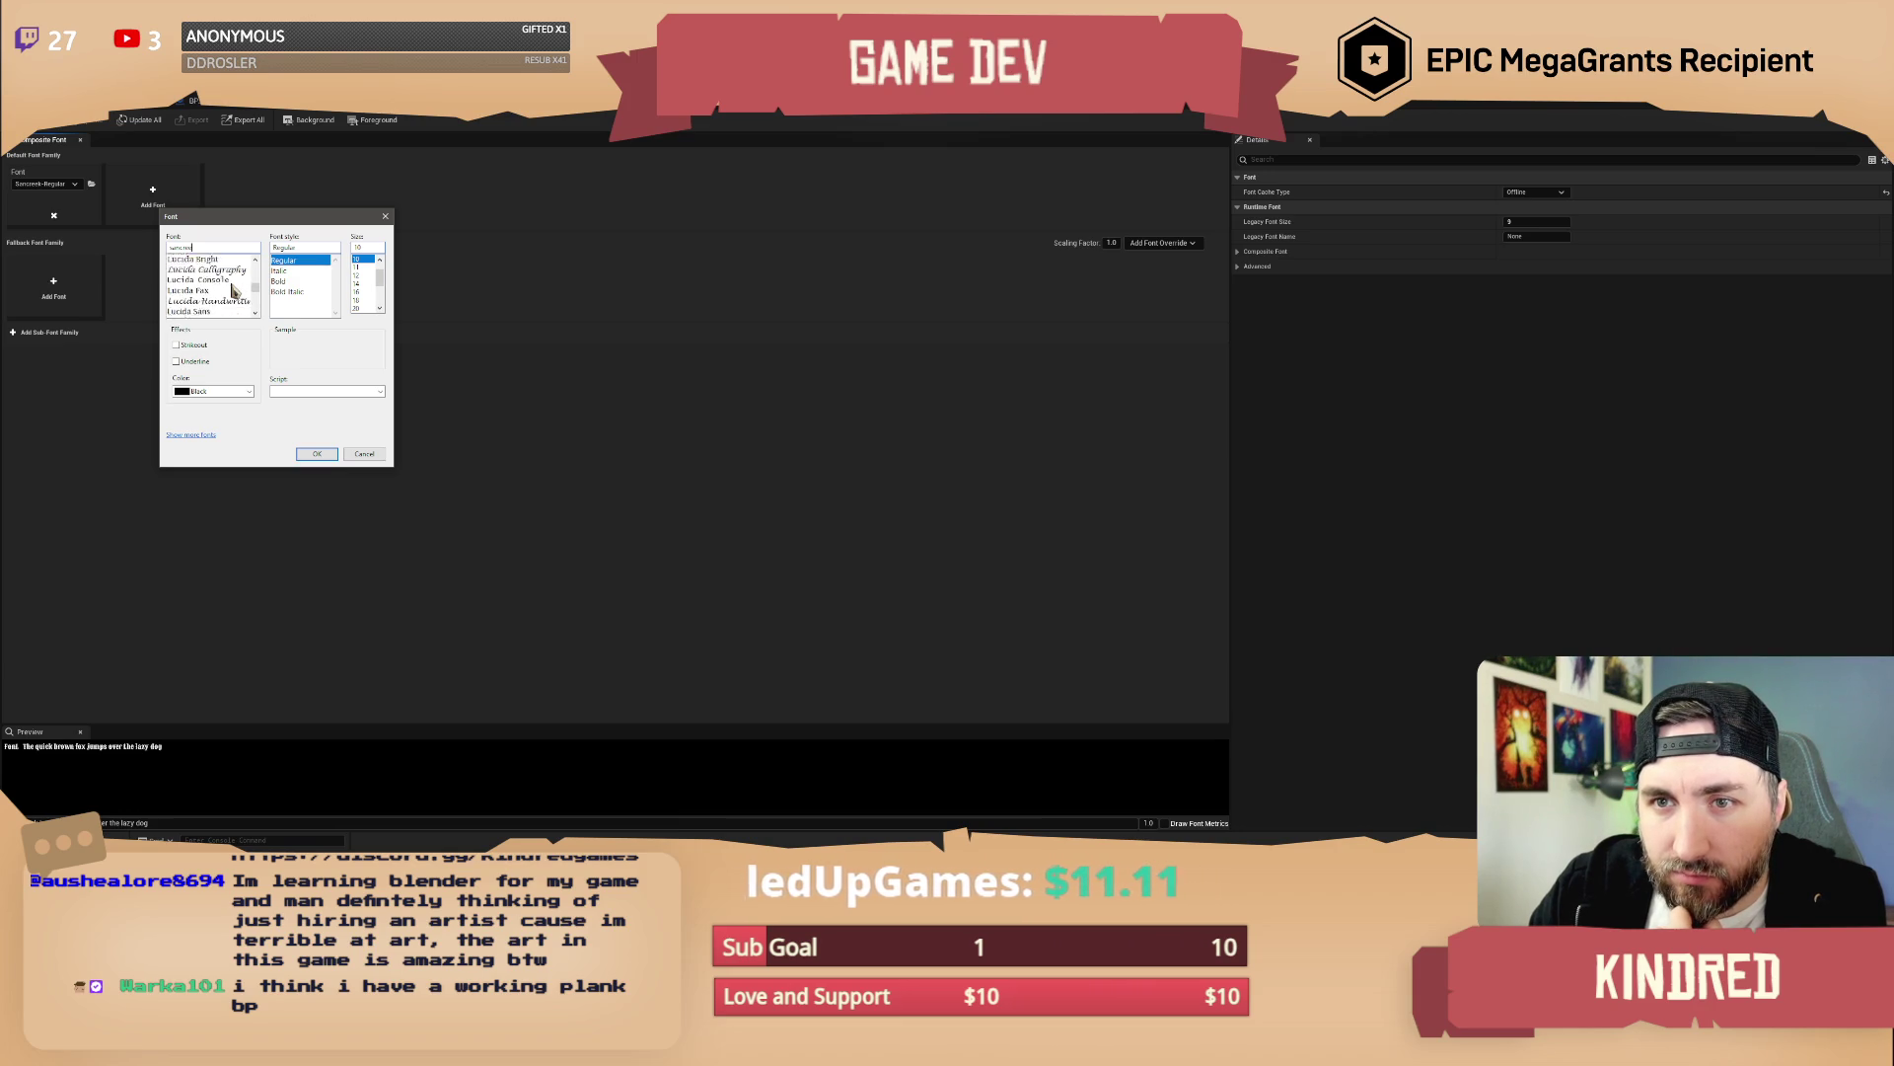
scroll(233, 290, down, 2)
scroll(233, 291, down, 1)
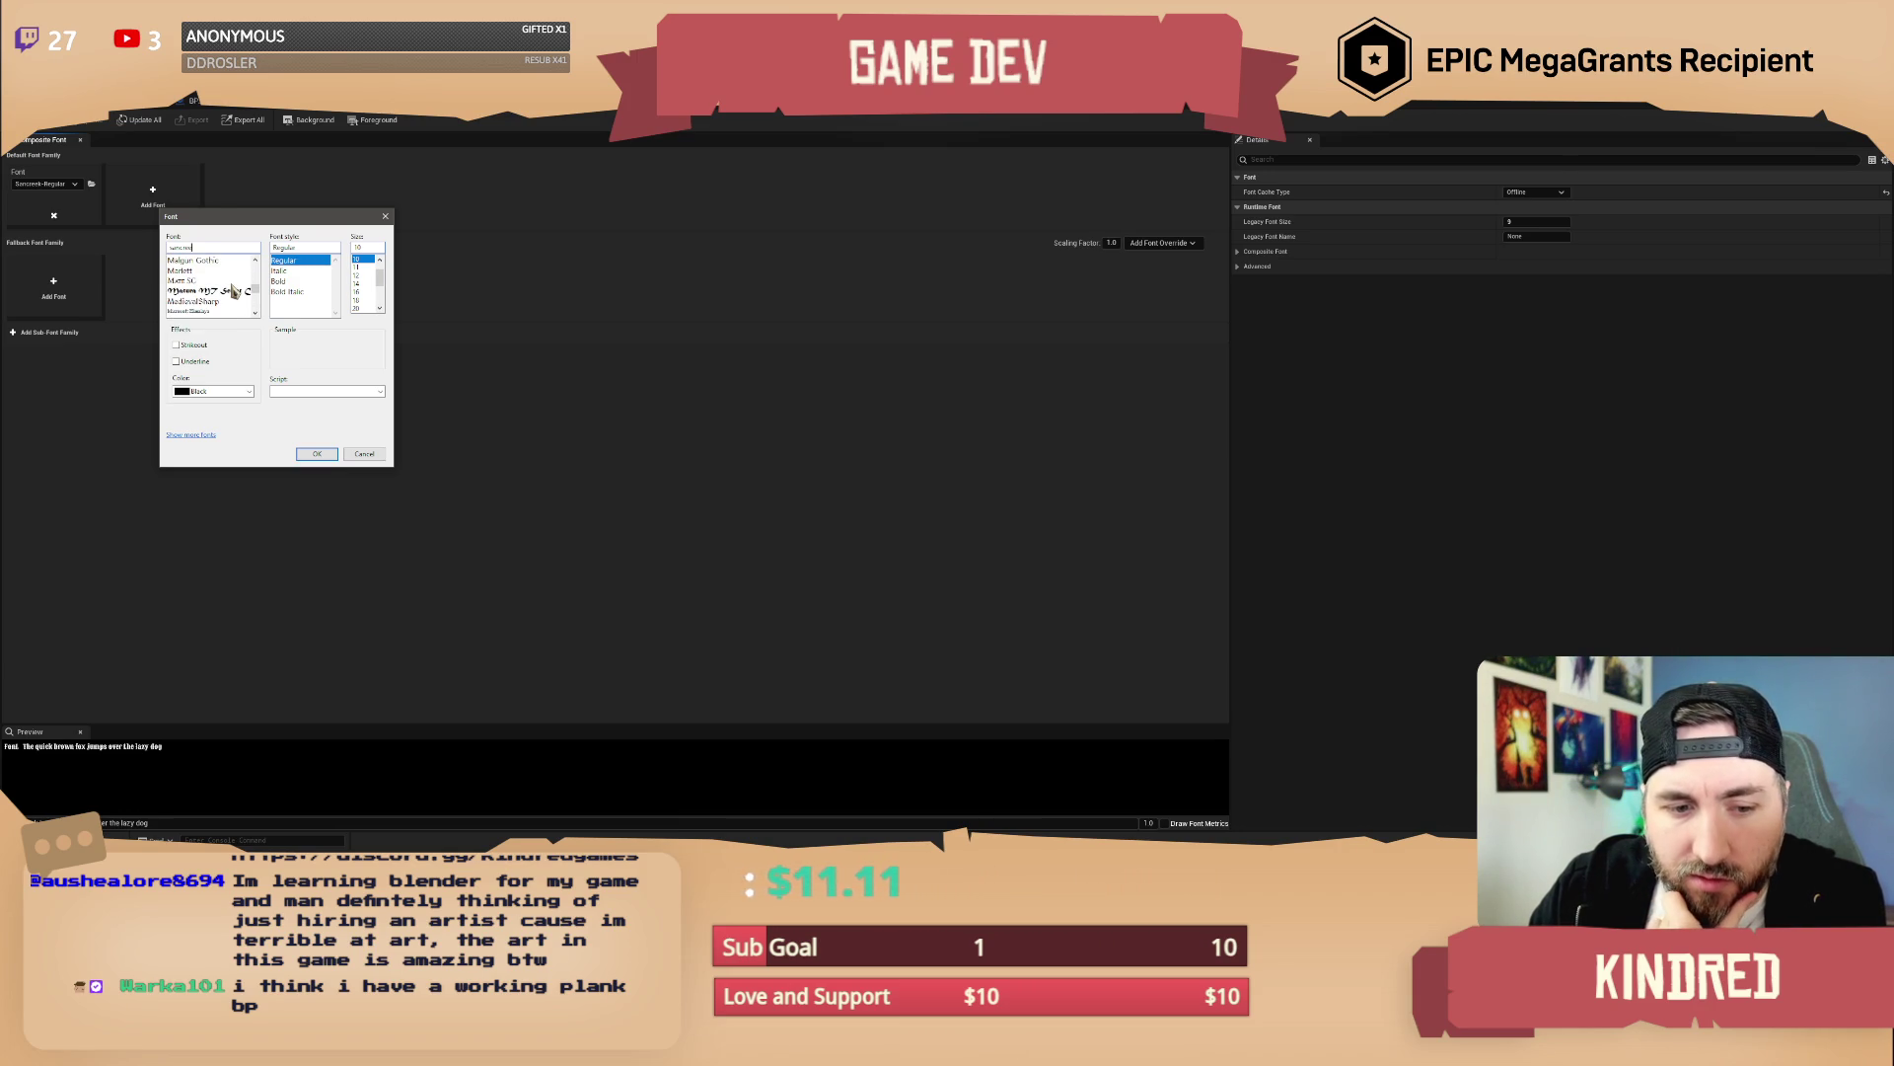
scroll(233, 290, down, 2)
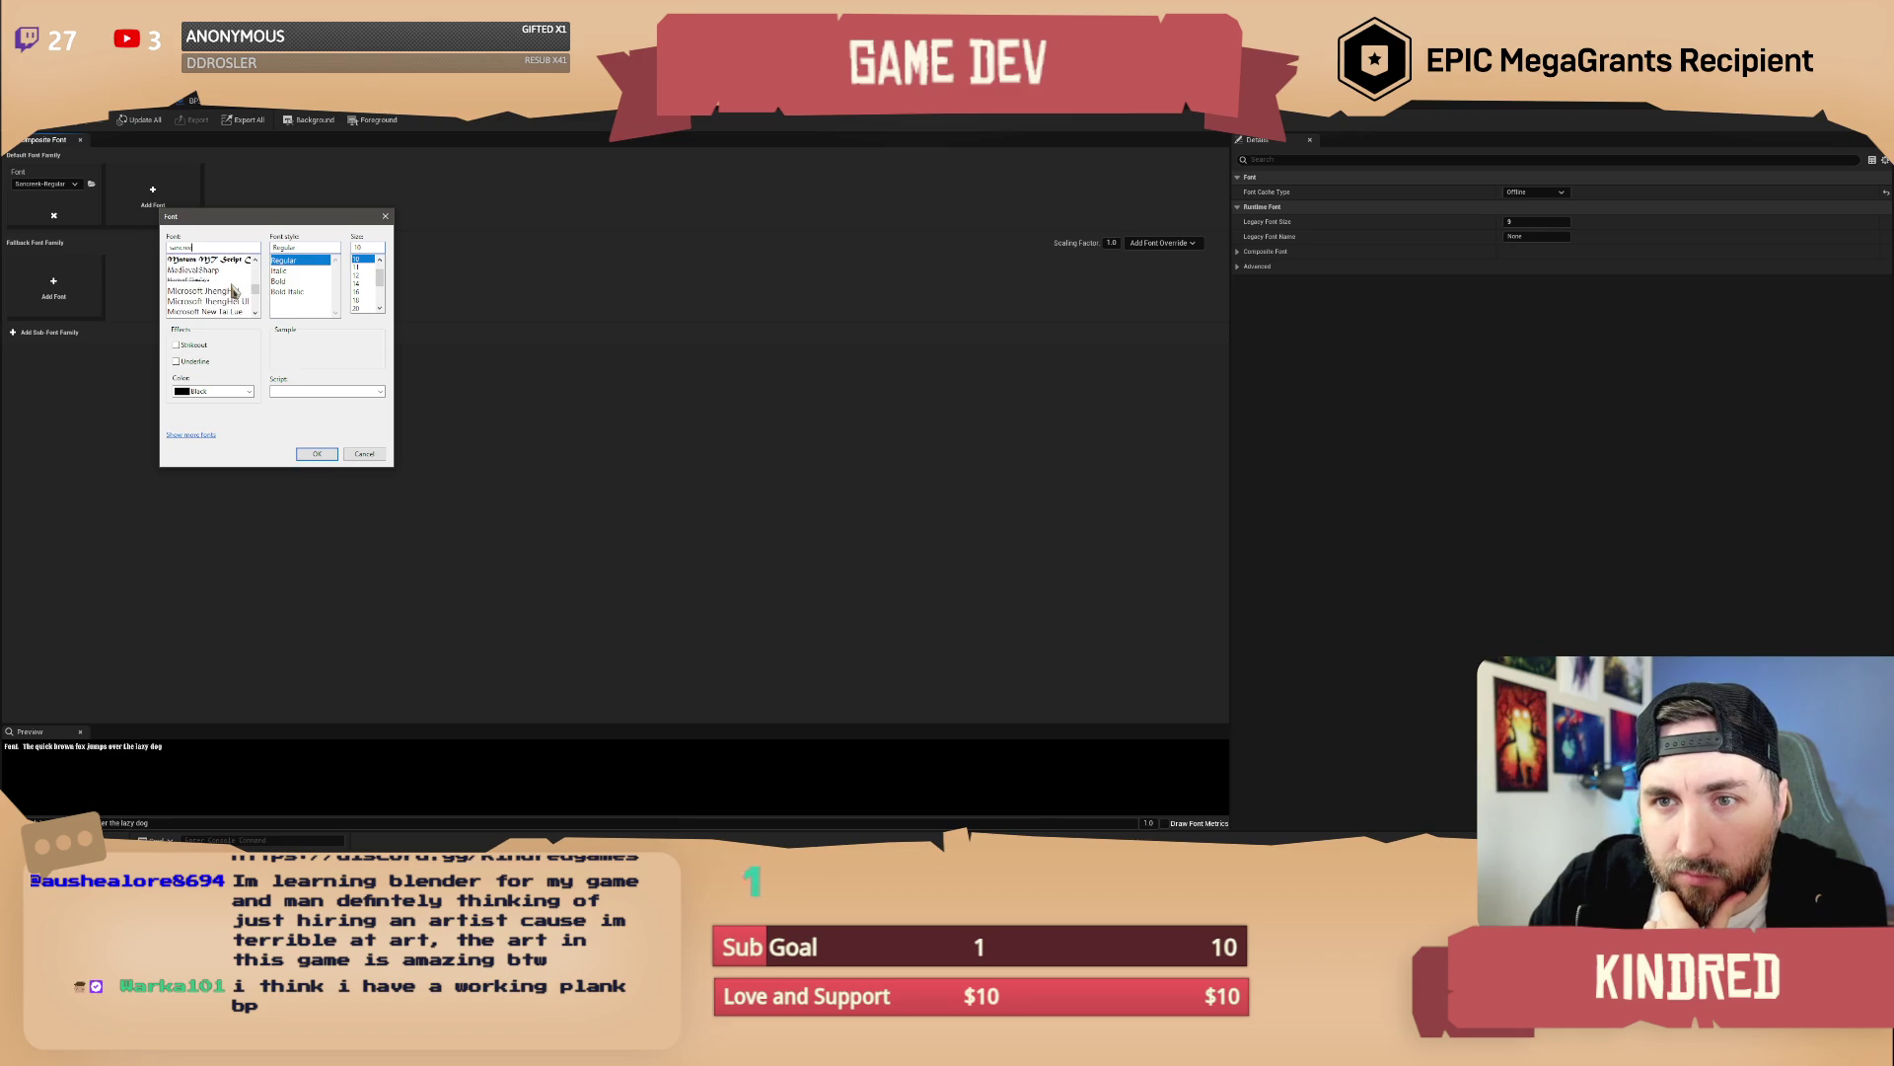
scroll(233, 290, down, 5)
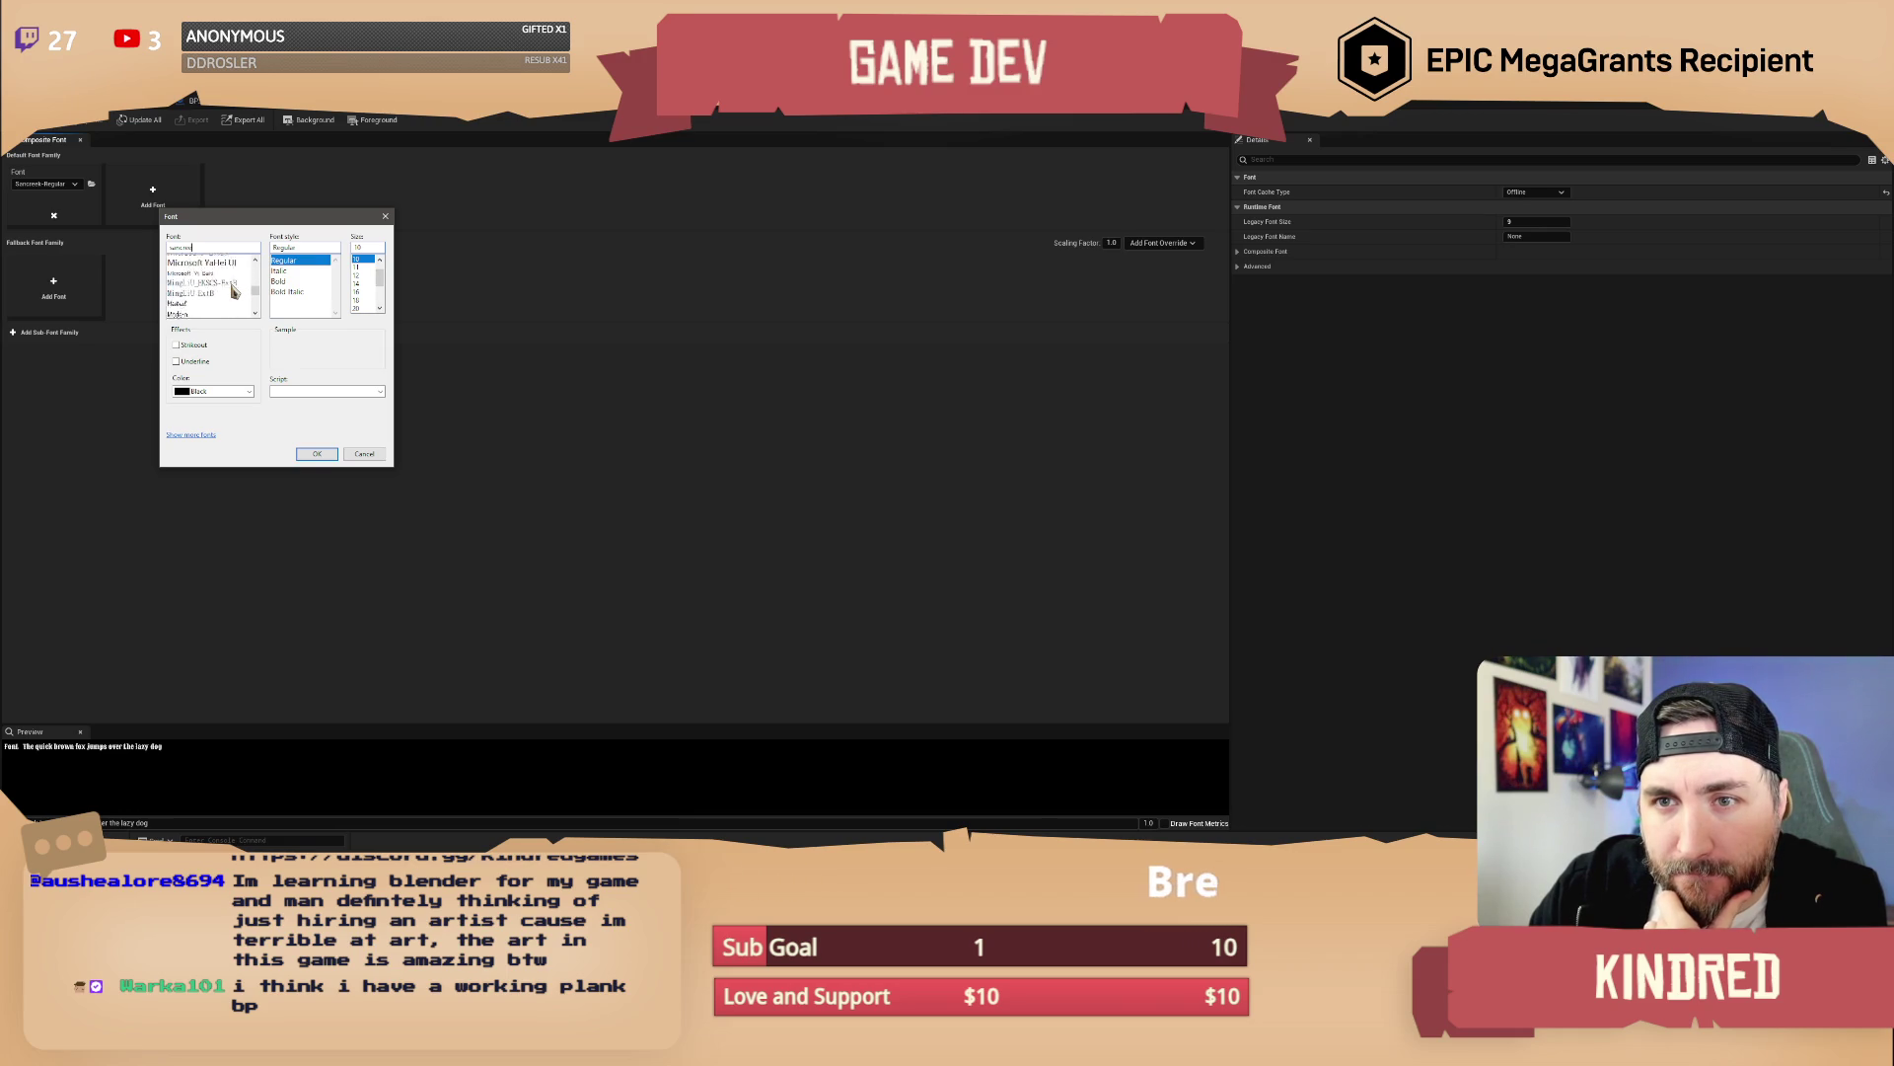
scroll(233, 291, down, 3)
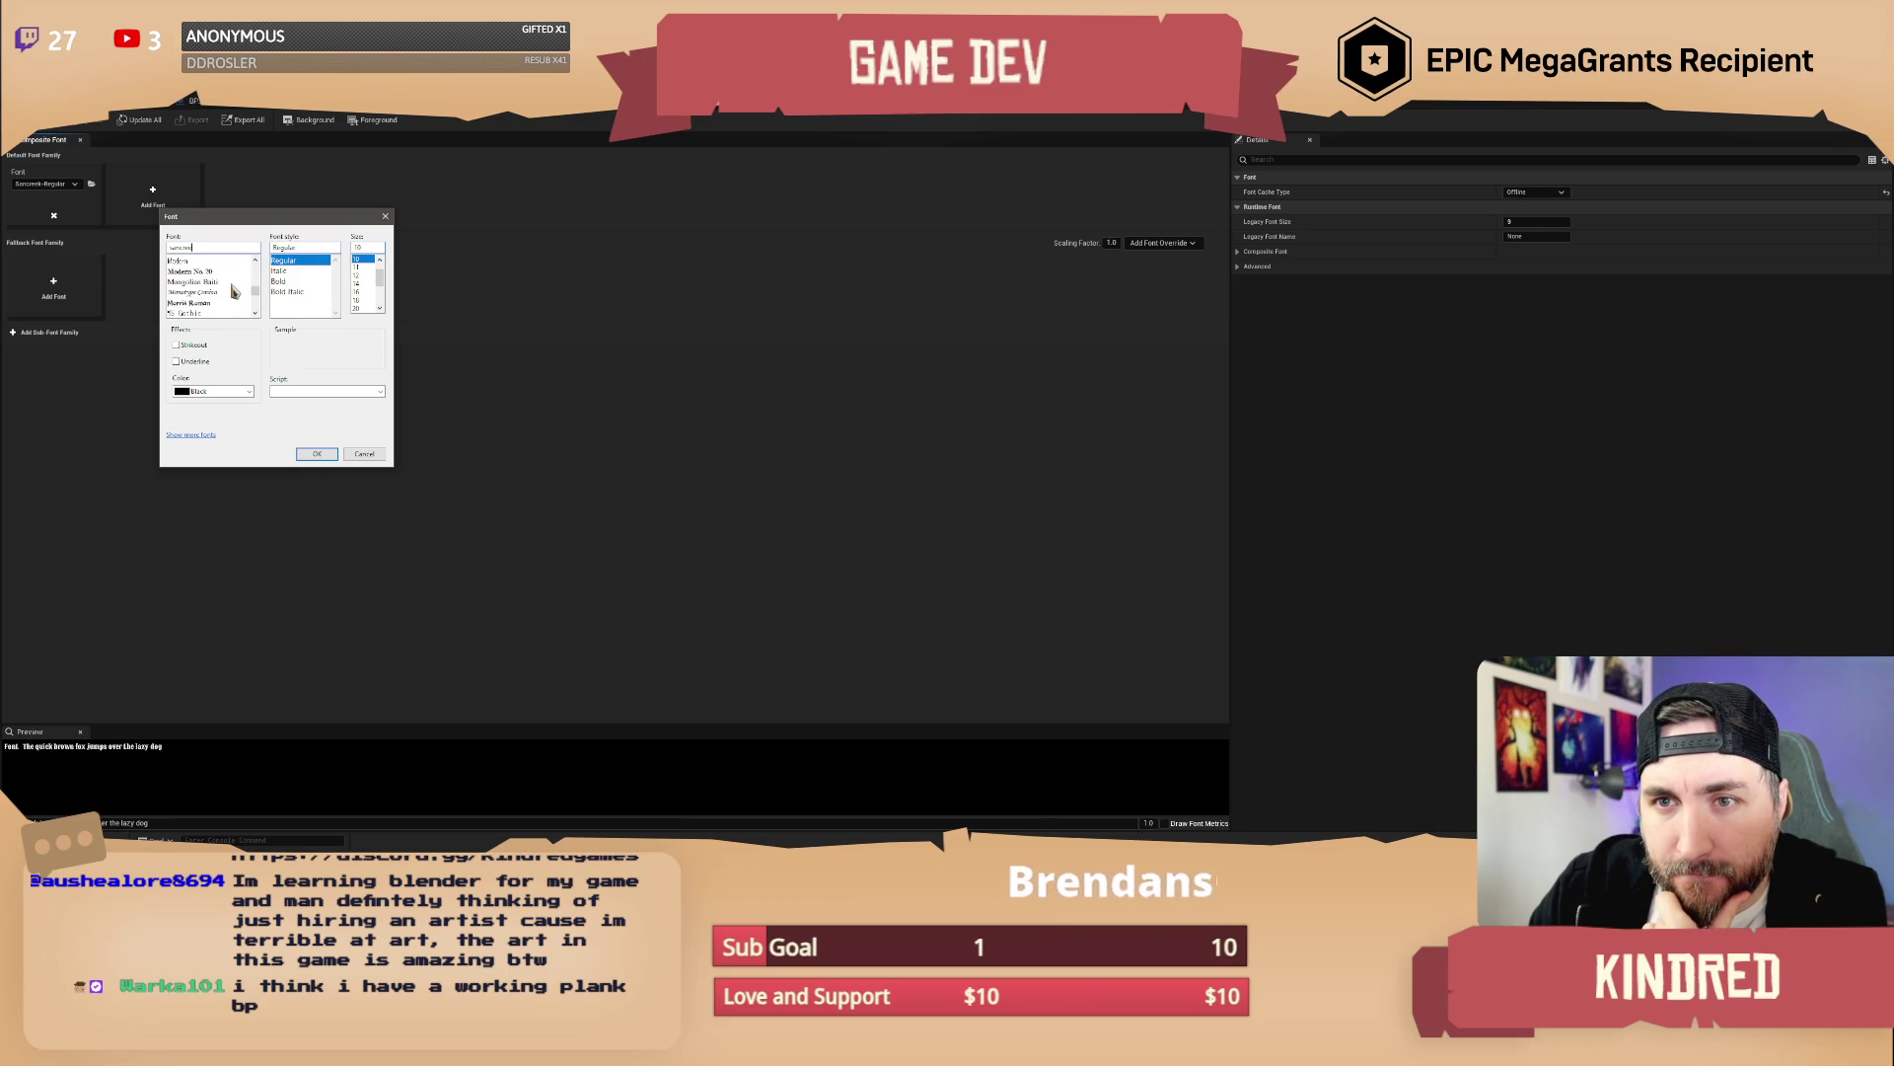
scroll(233, 290, down, 3)
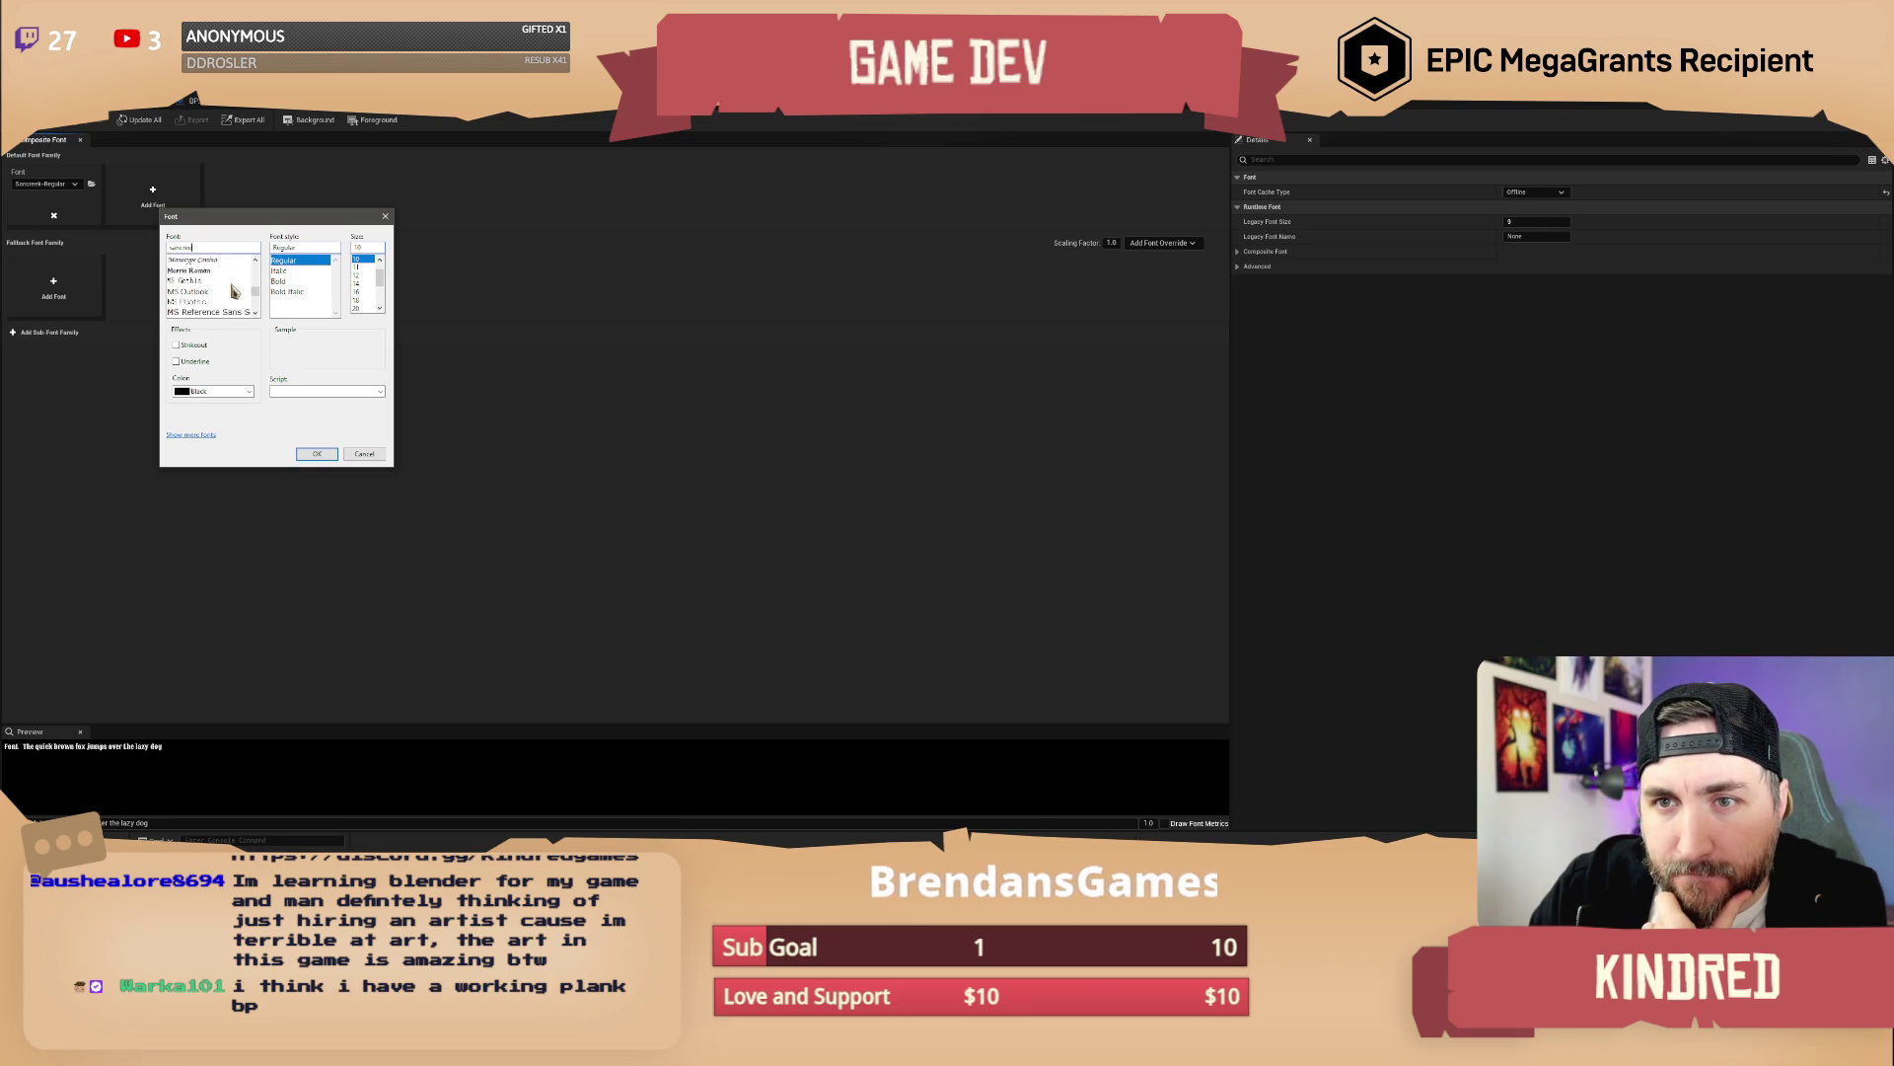
scroll(233, 290, down, 3)
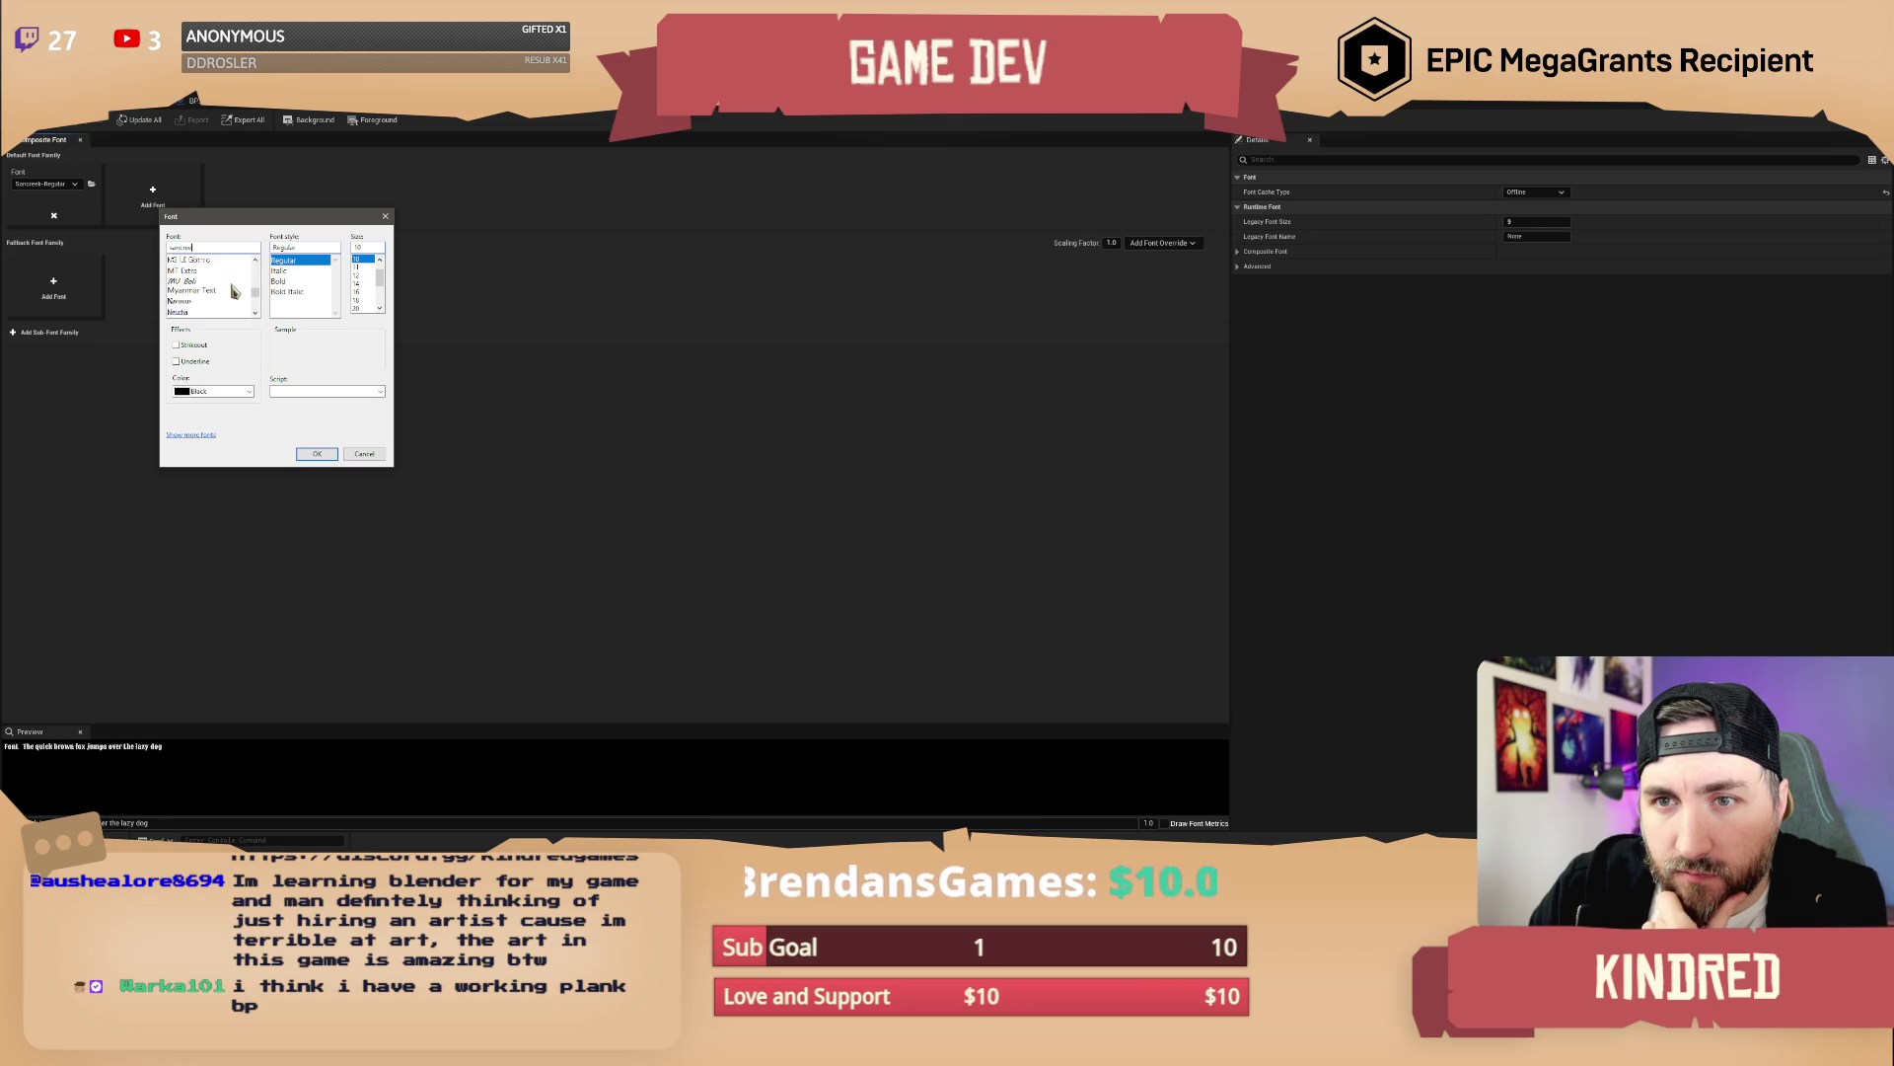
scroll(234, 291, down, 3)
scroll(234, 291, down, 3)
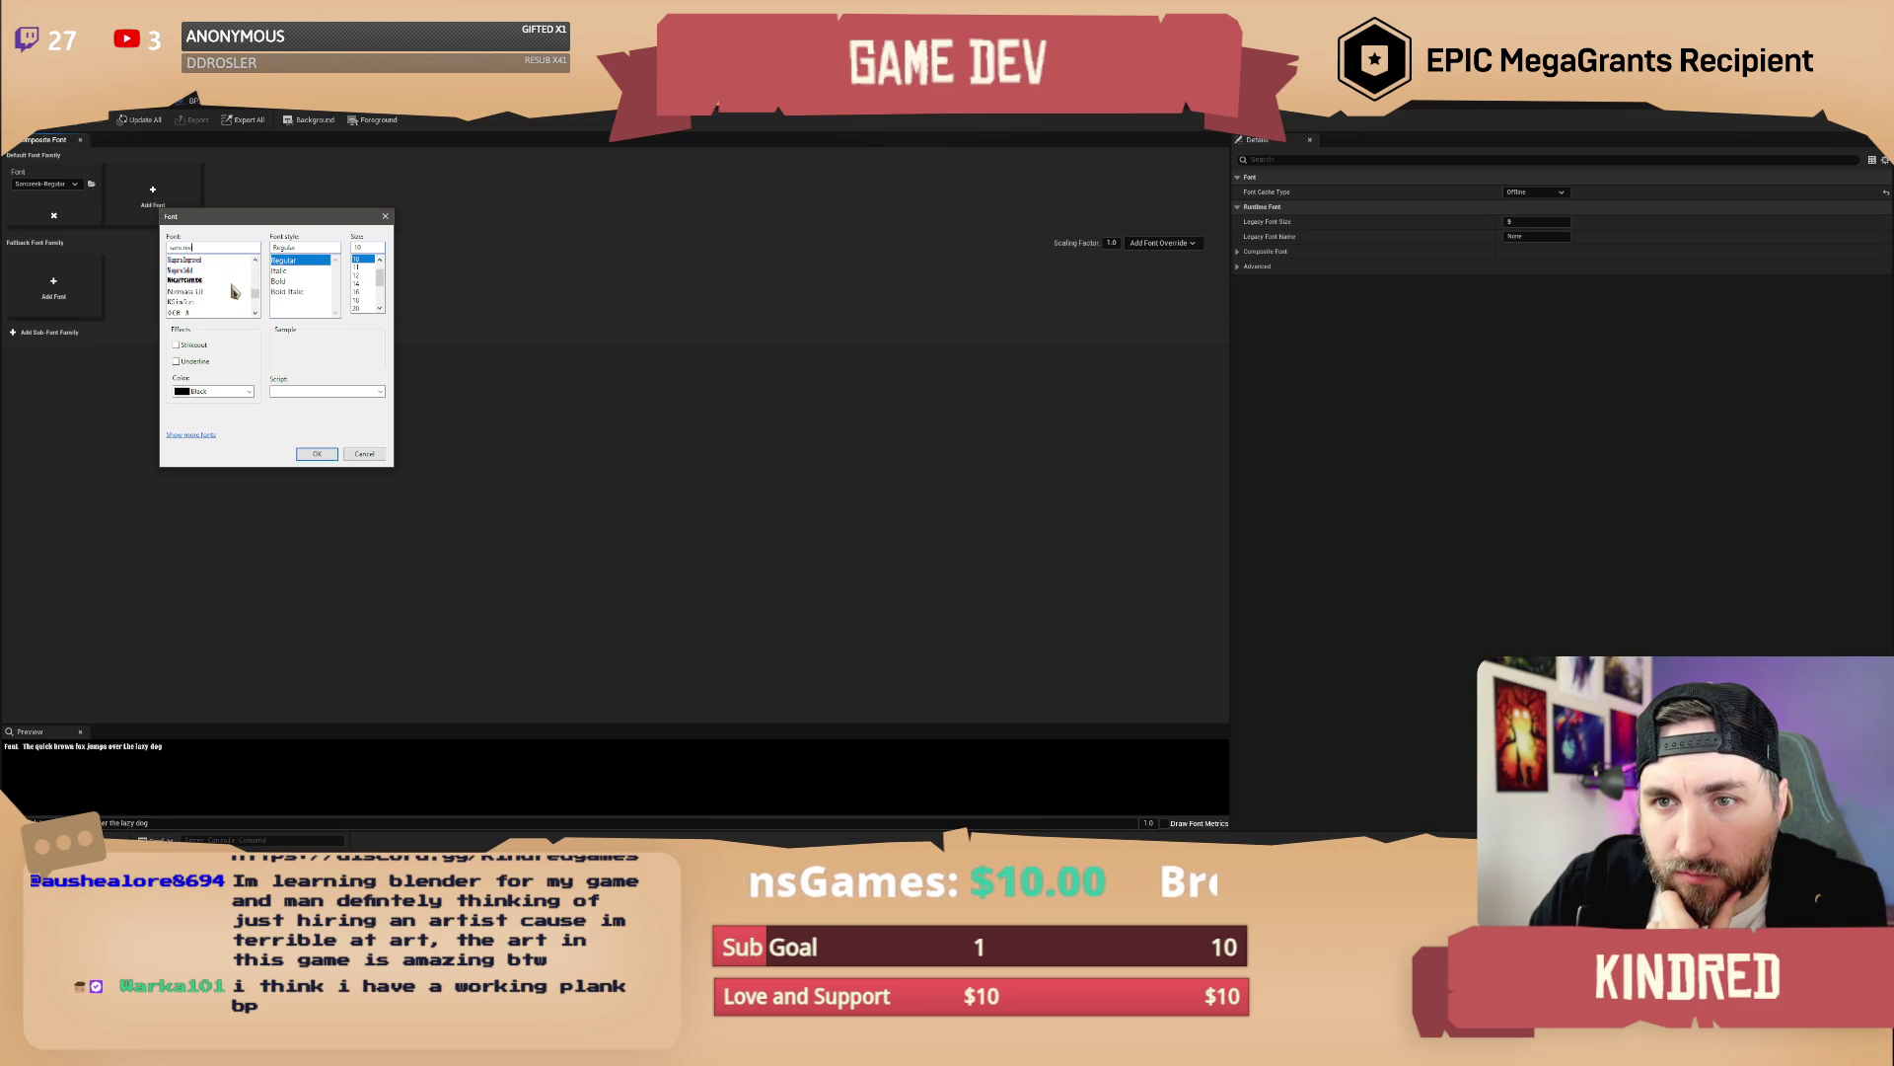
scroll(234, 291, down, 1)
scroll(234, 291, down, 2)
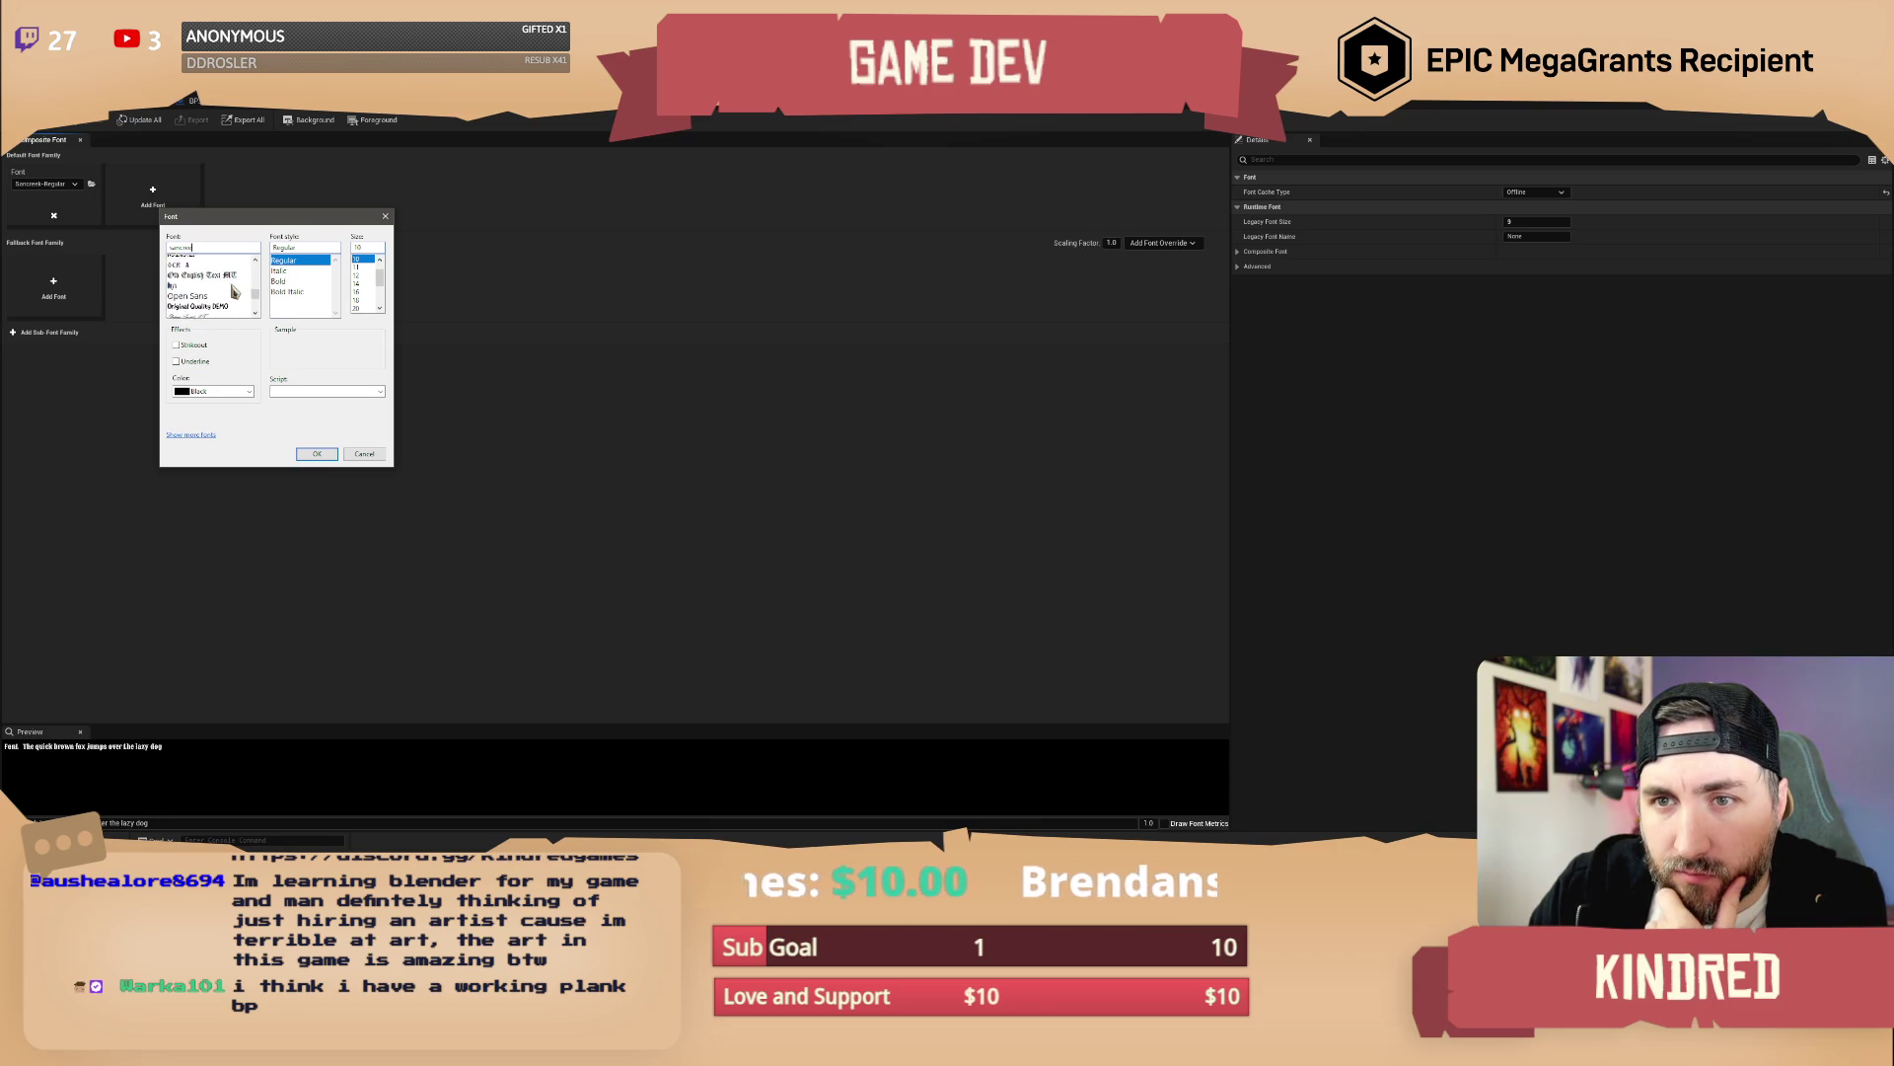
scroll(234, 291, down, 3)
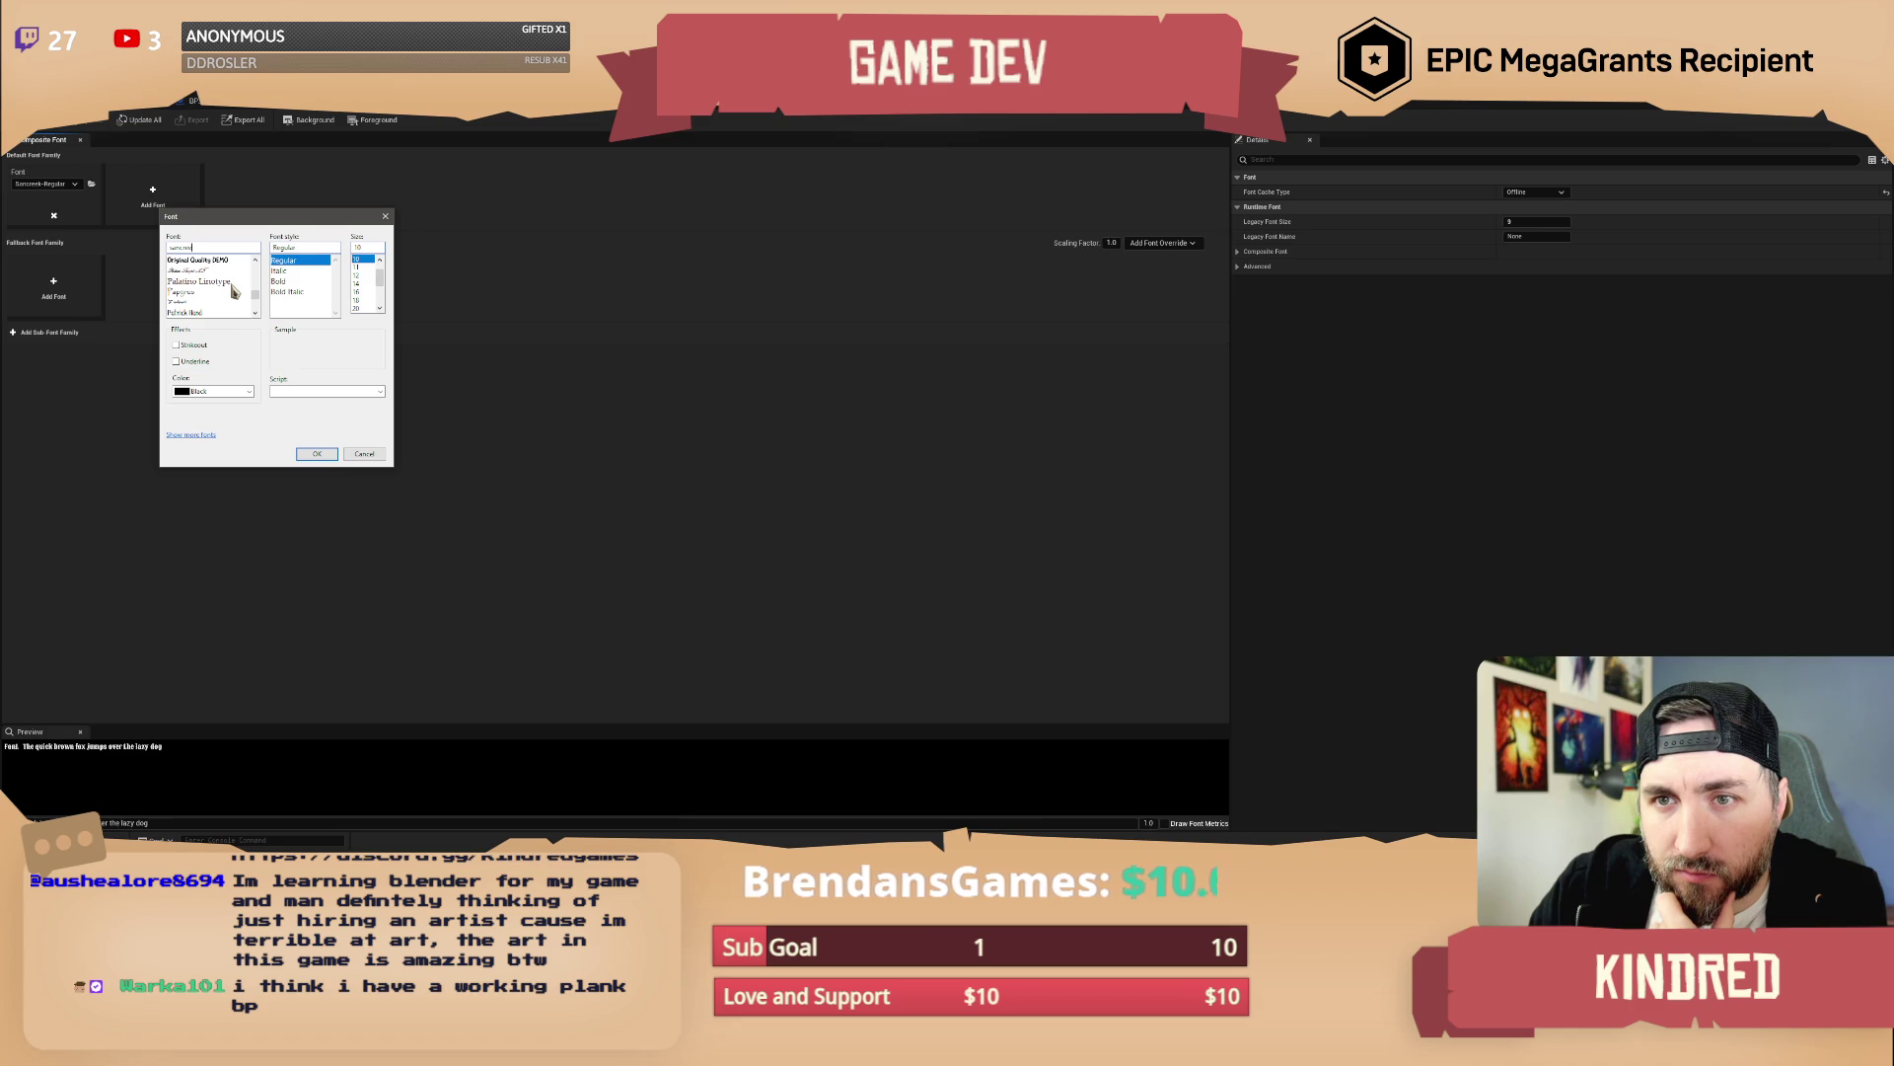
scroll(234, 291, down, 3)
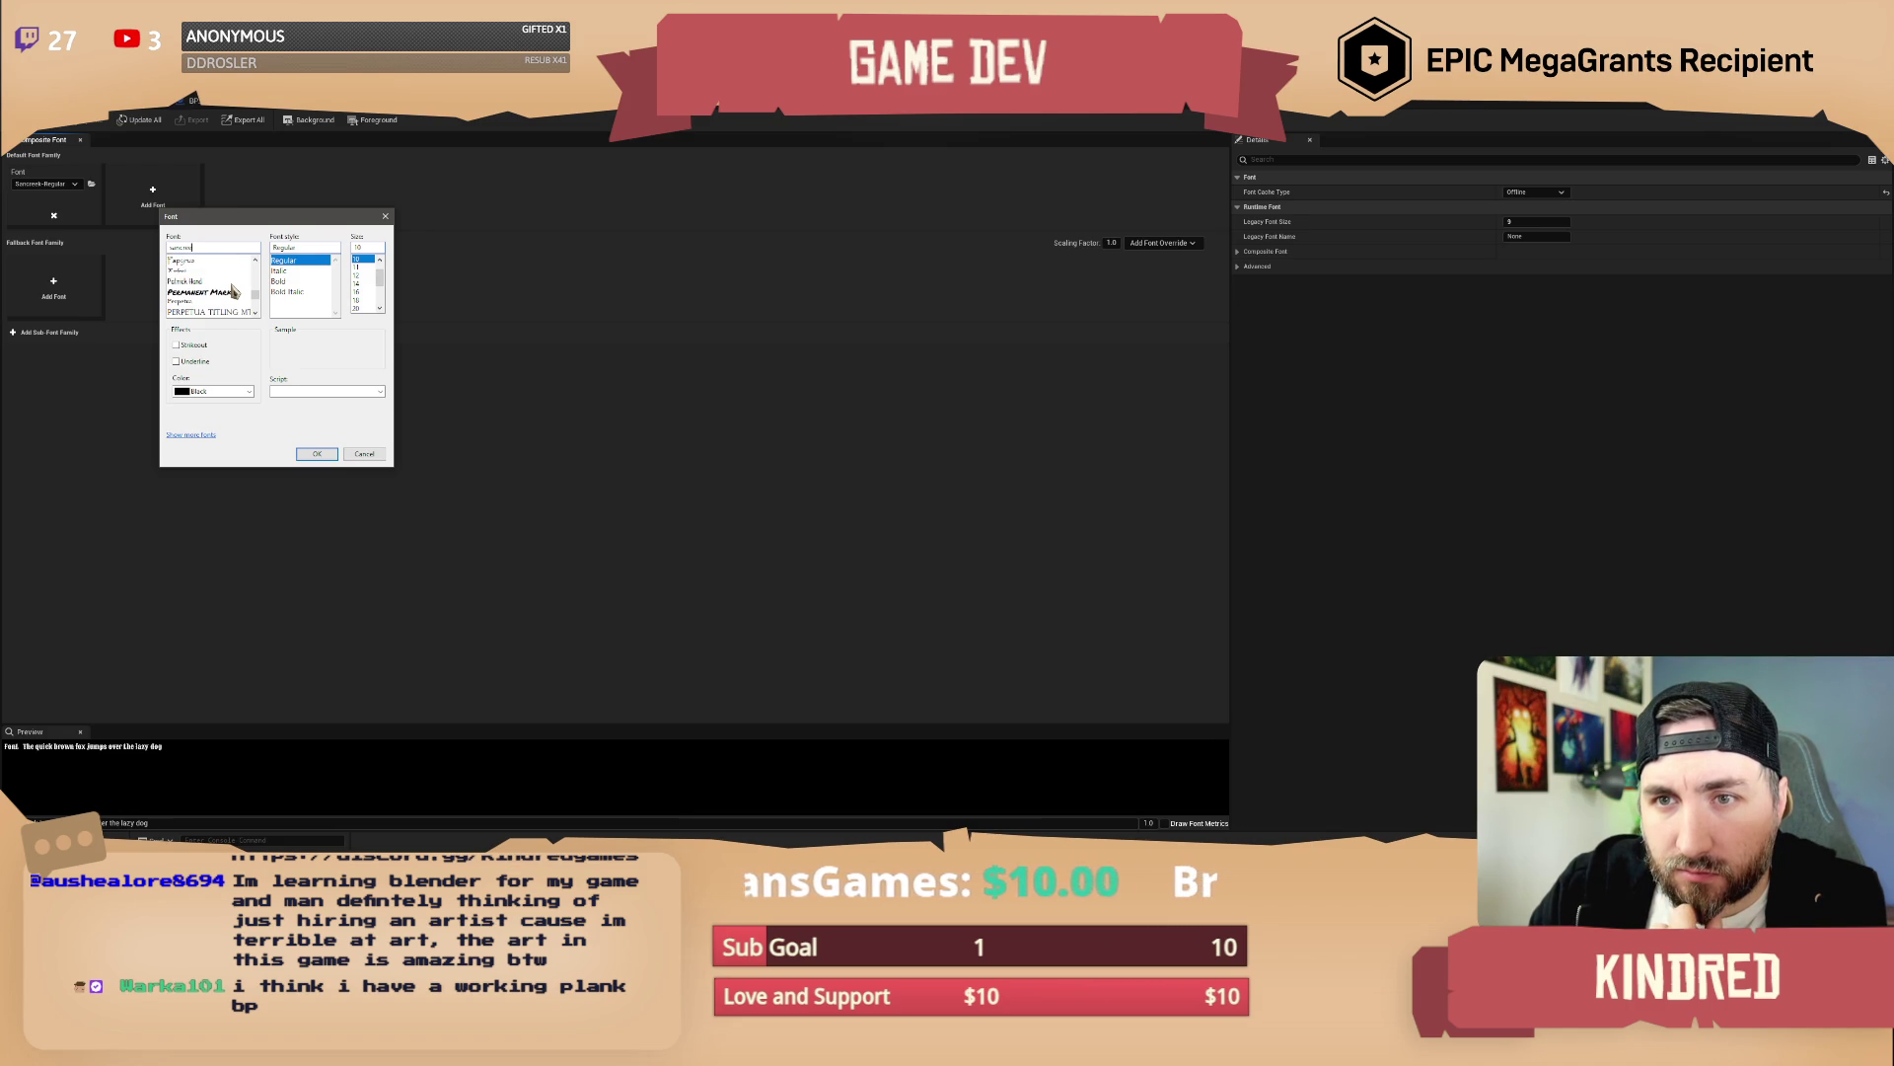
scroll(234, 291, down, 3)
scroll(233, 291, down, 3)
scroll(234, 291, down, 3)
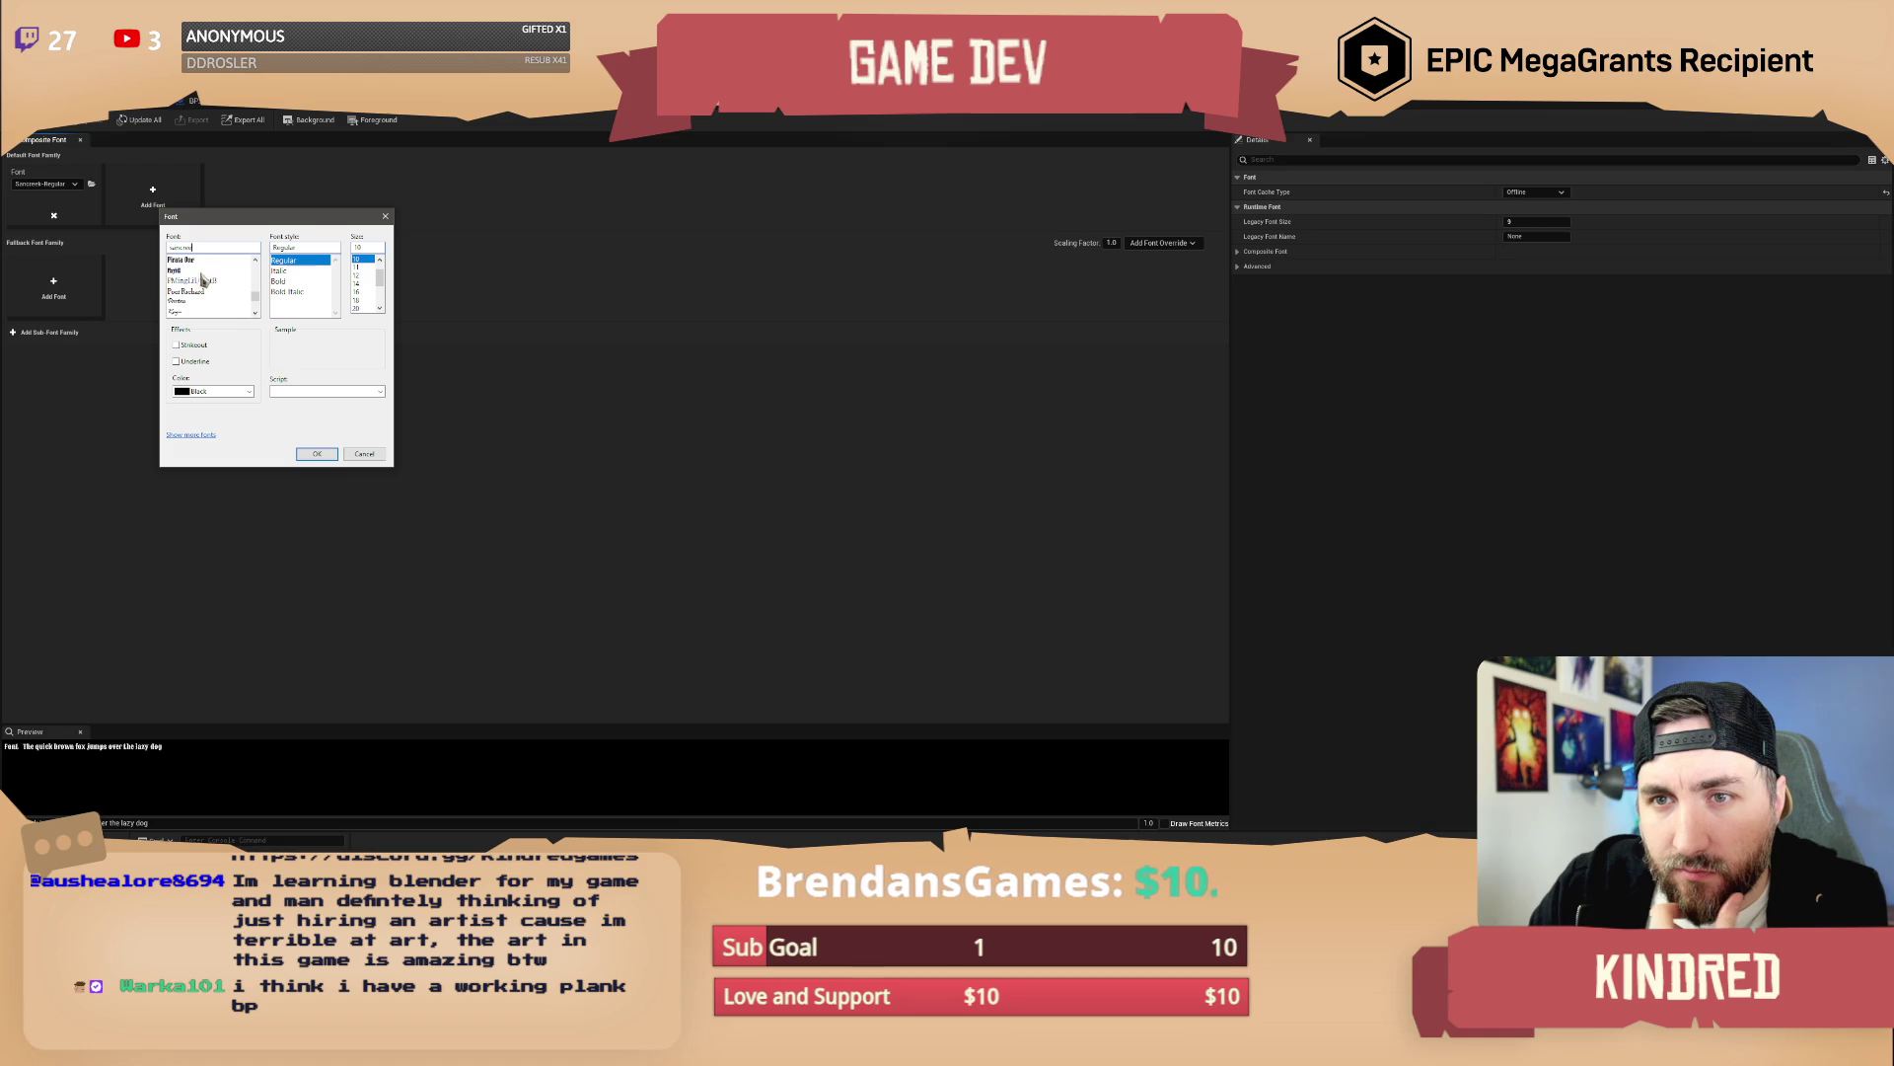
Pick the typeface at size 12 to generate the offline font's texture page
click(186, 270)
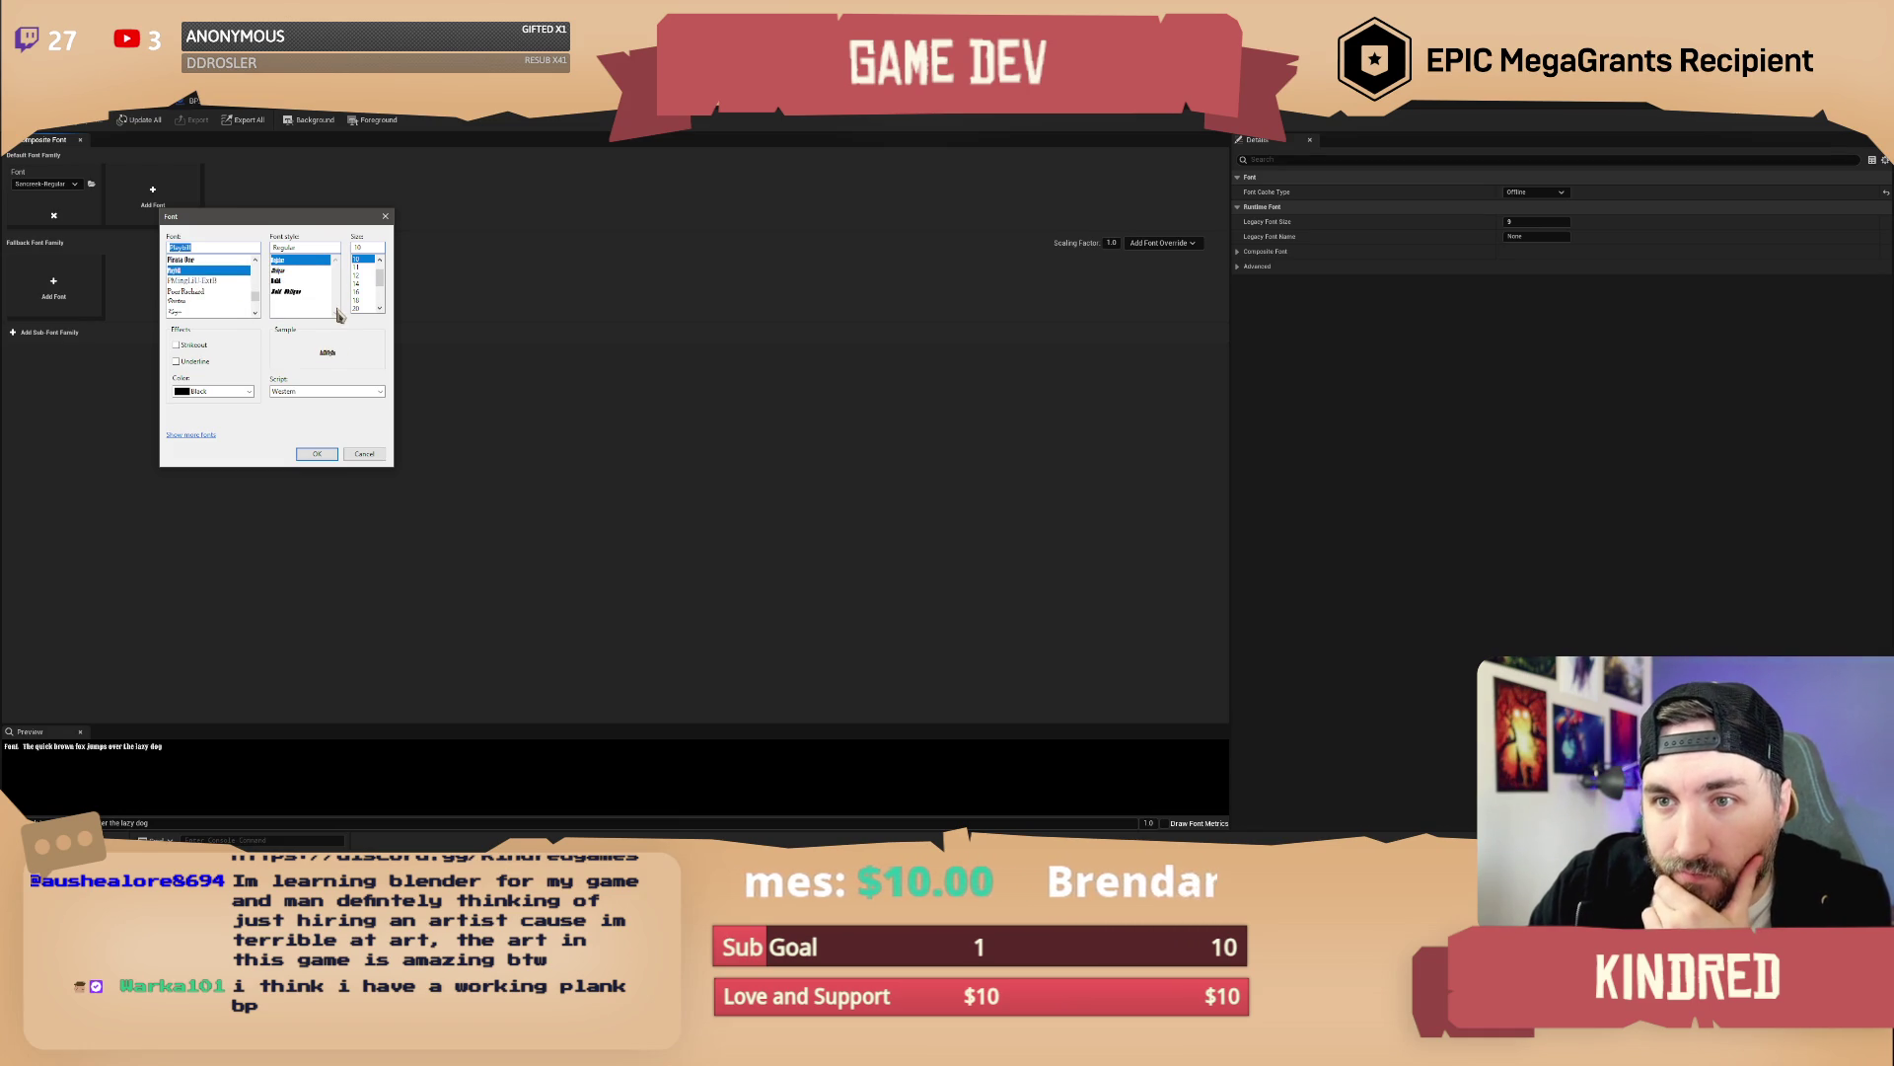
click(361, 275)
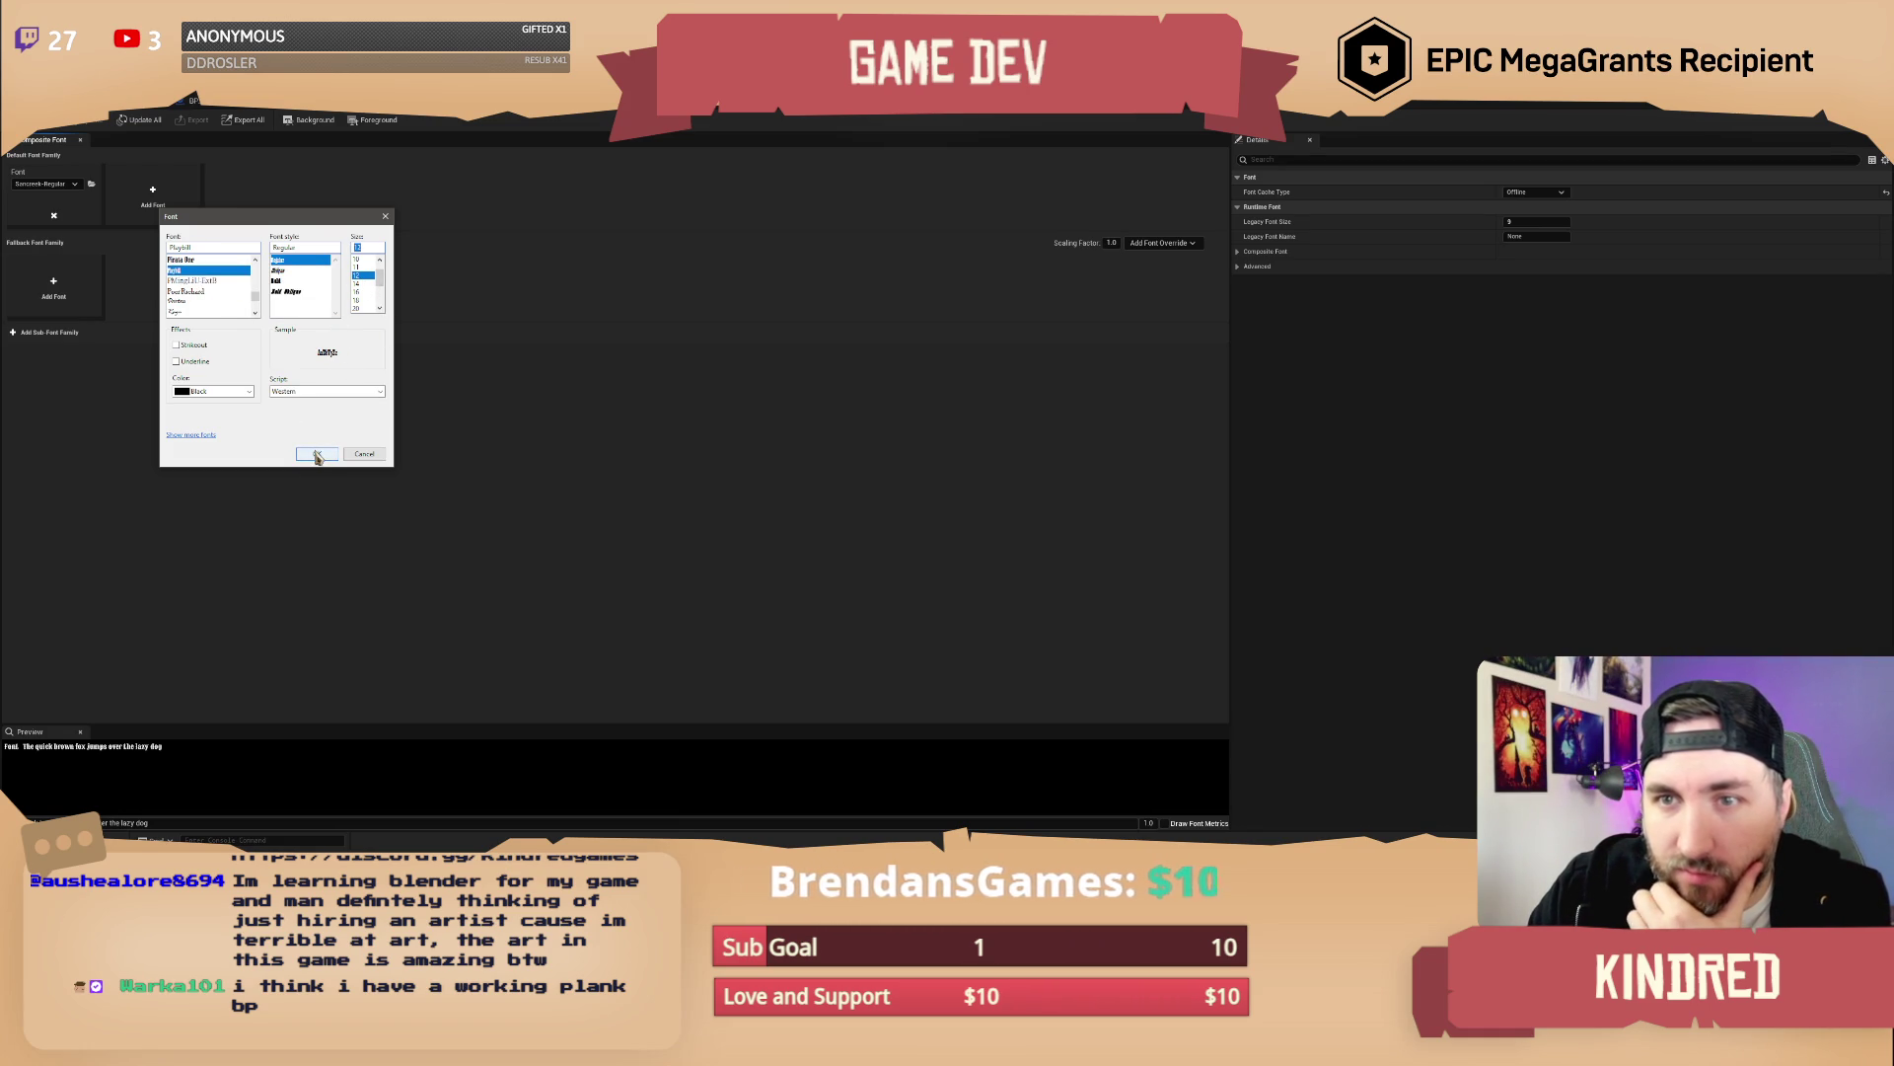
click(317, 454)
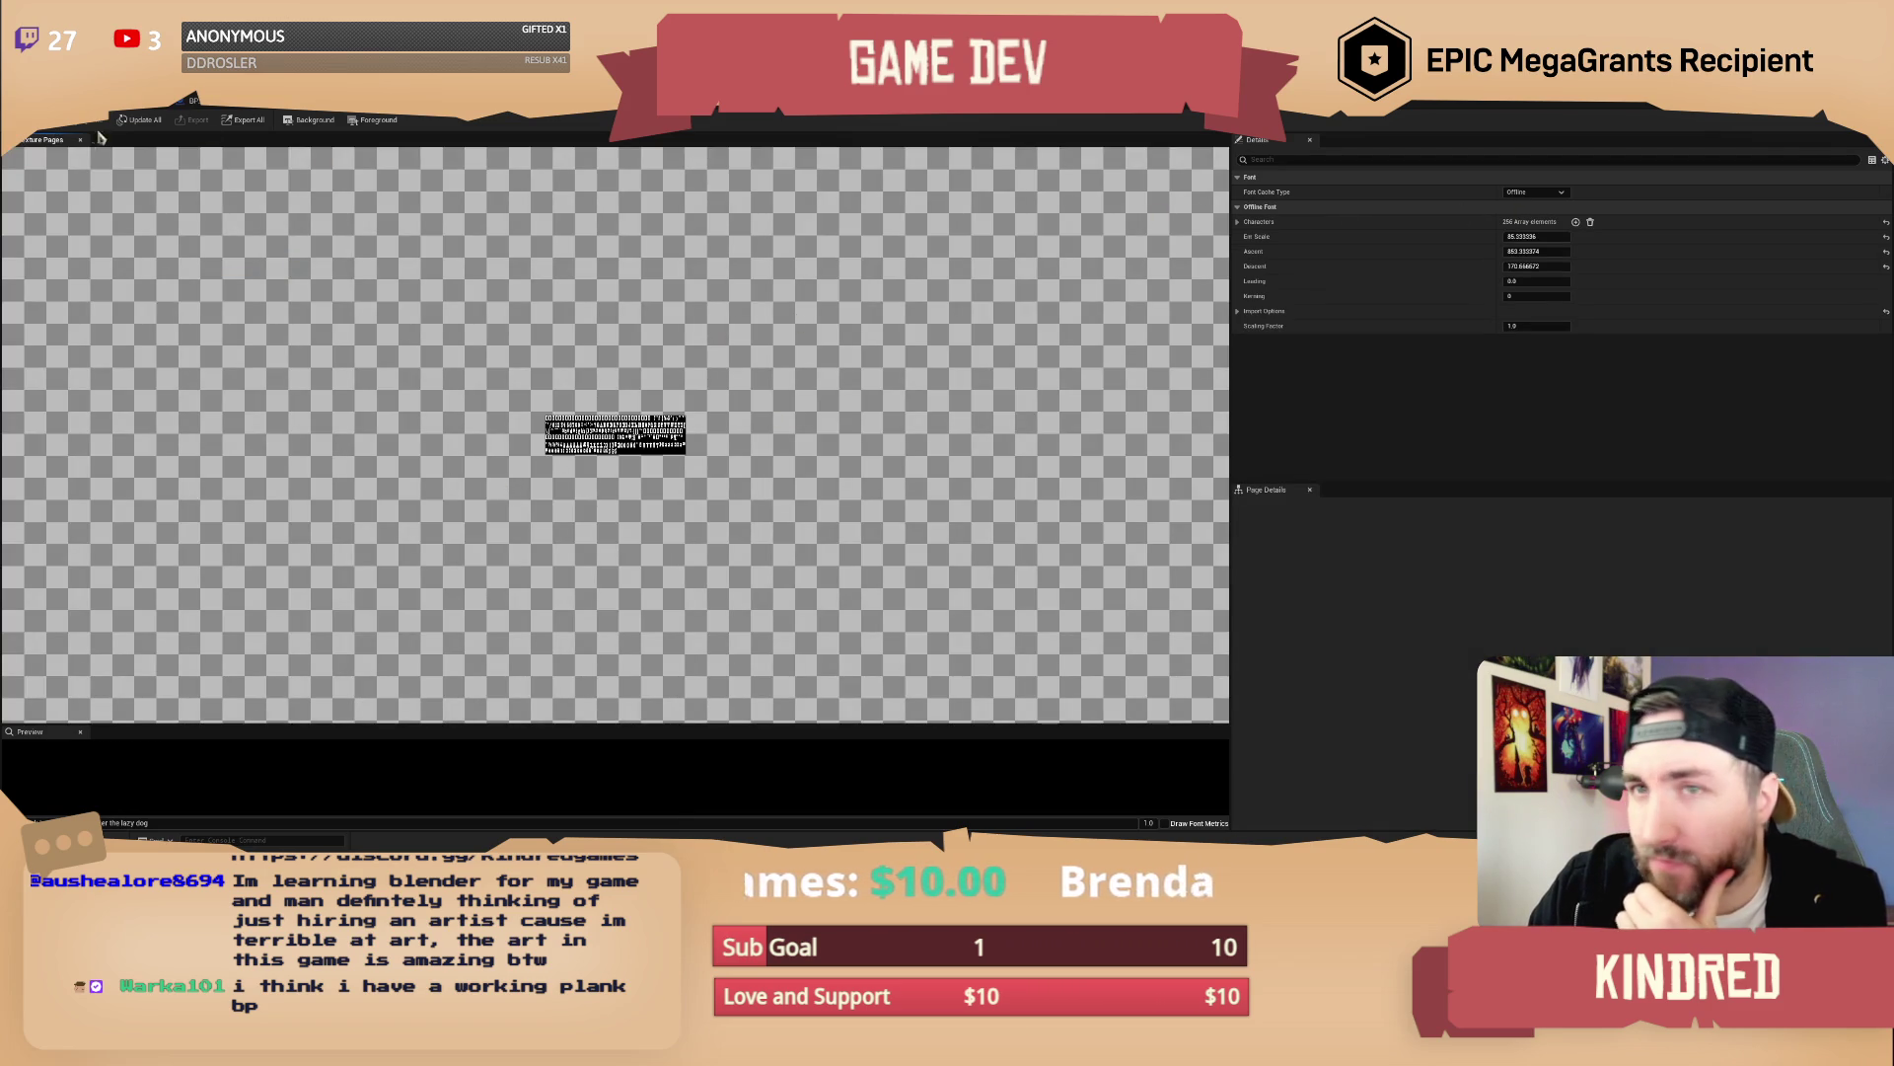
click(135, 111)
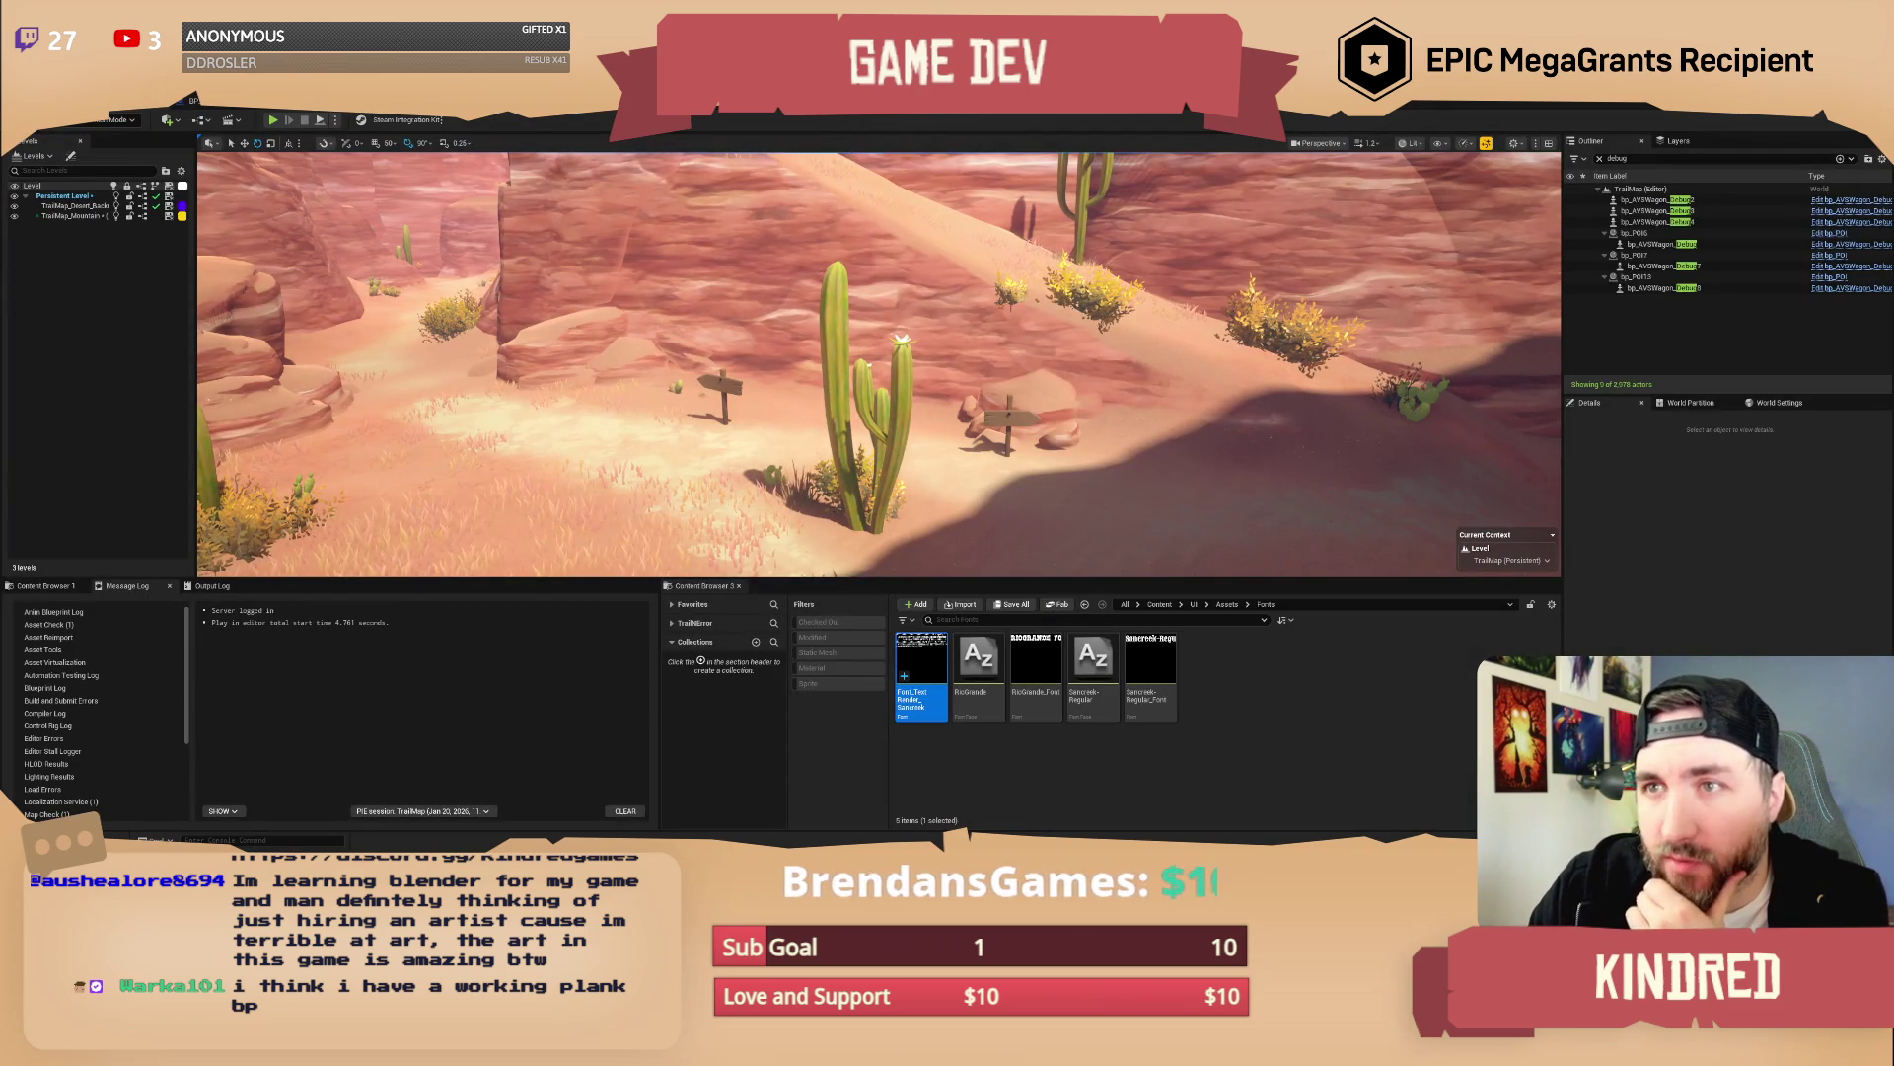
Set the sign Blueprint's TextRender Font to Font_TextRender_Sancreek
click(483, 106)
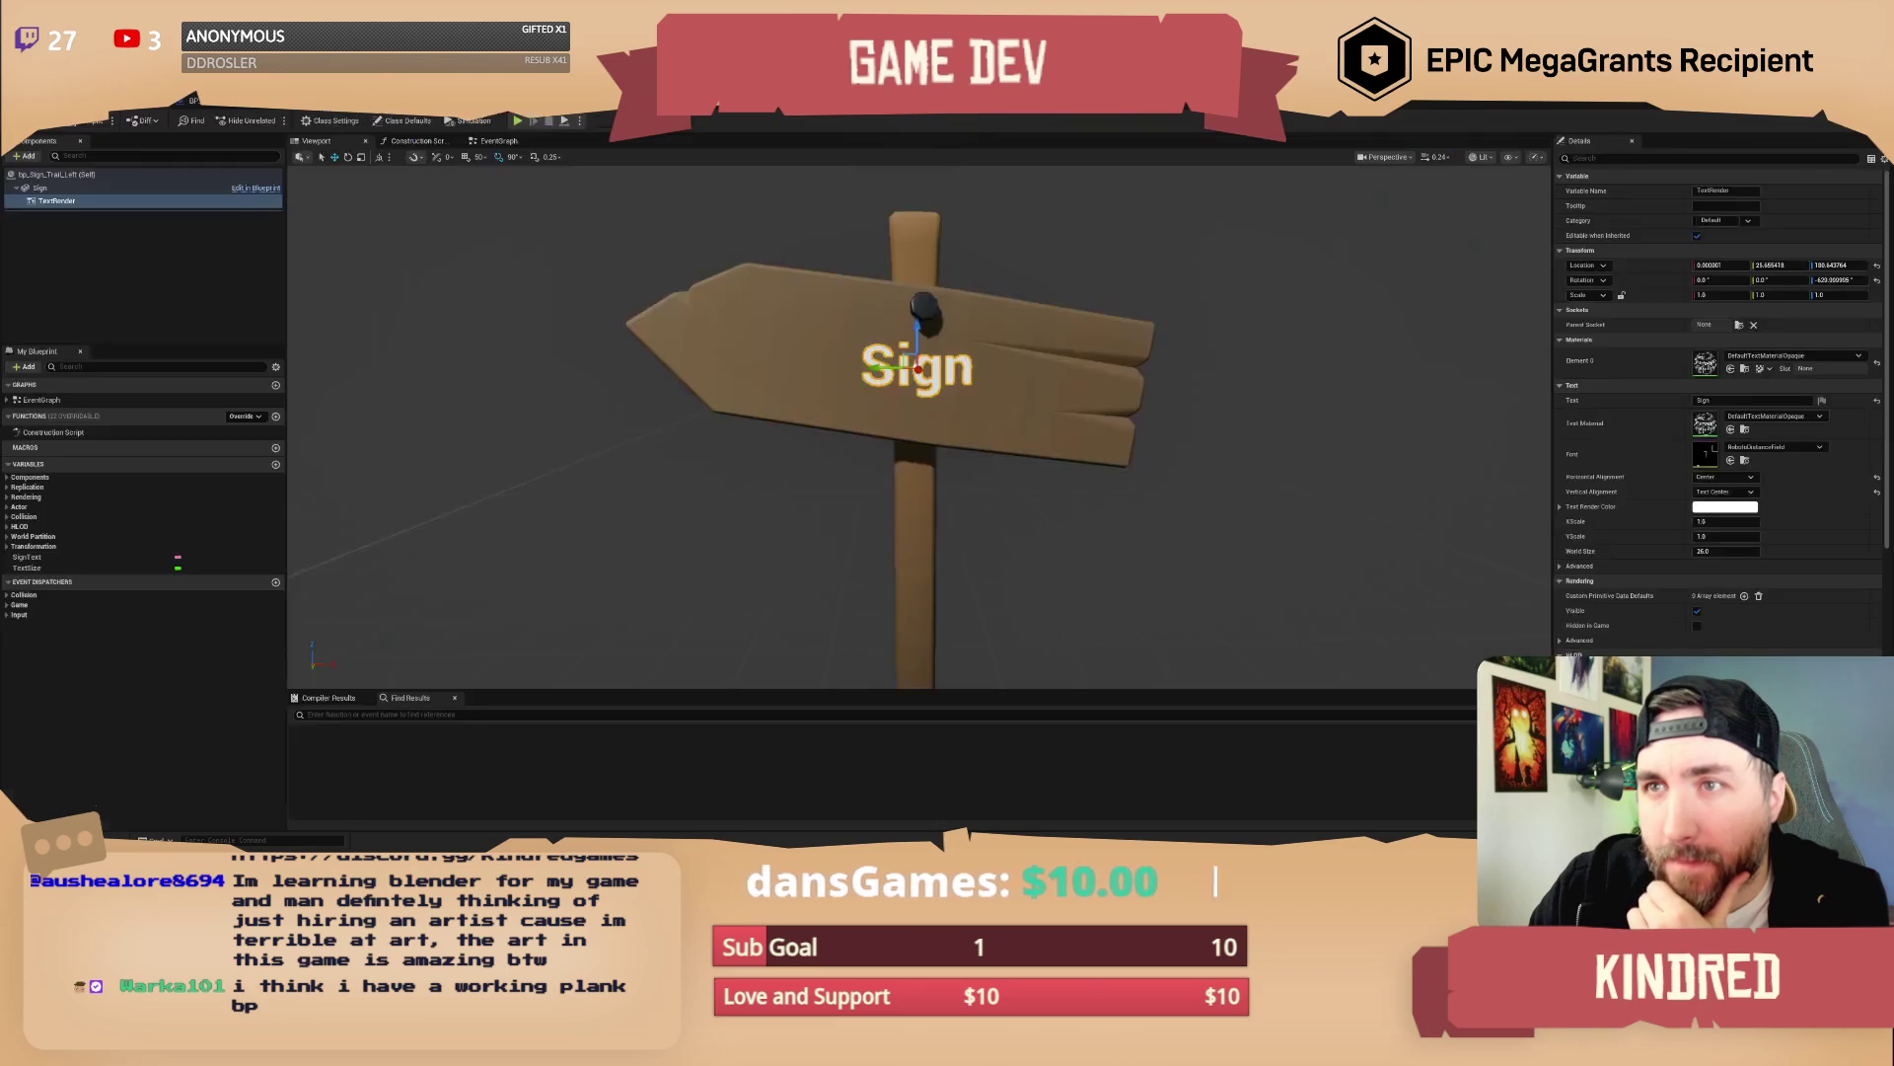
click(1786, 449)
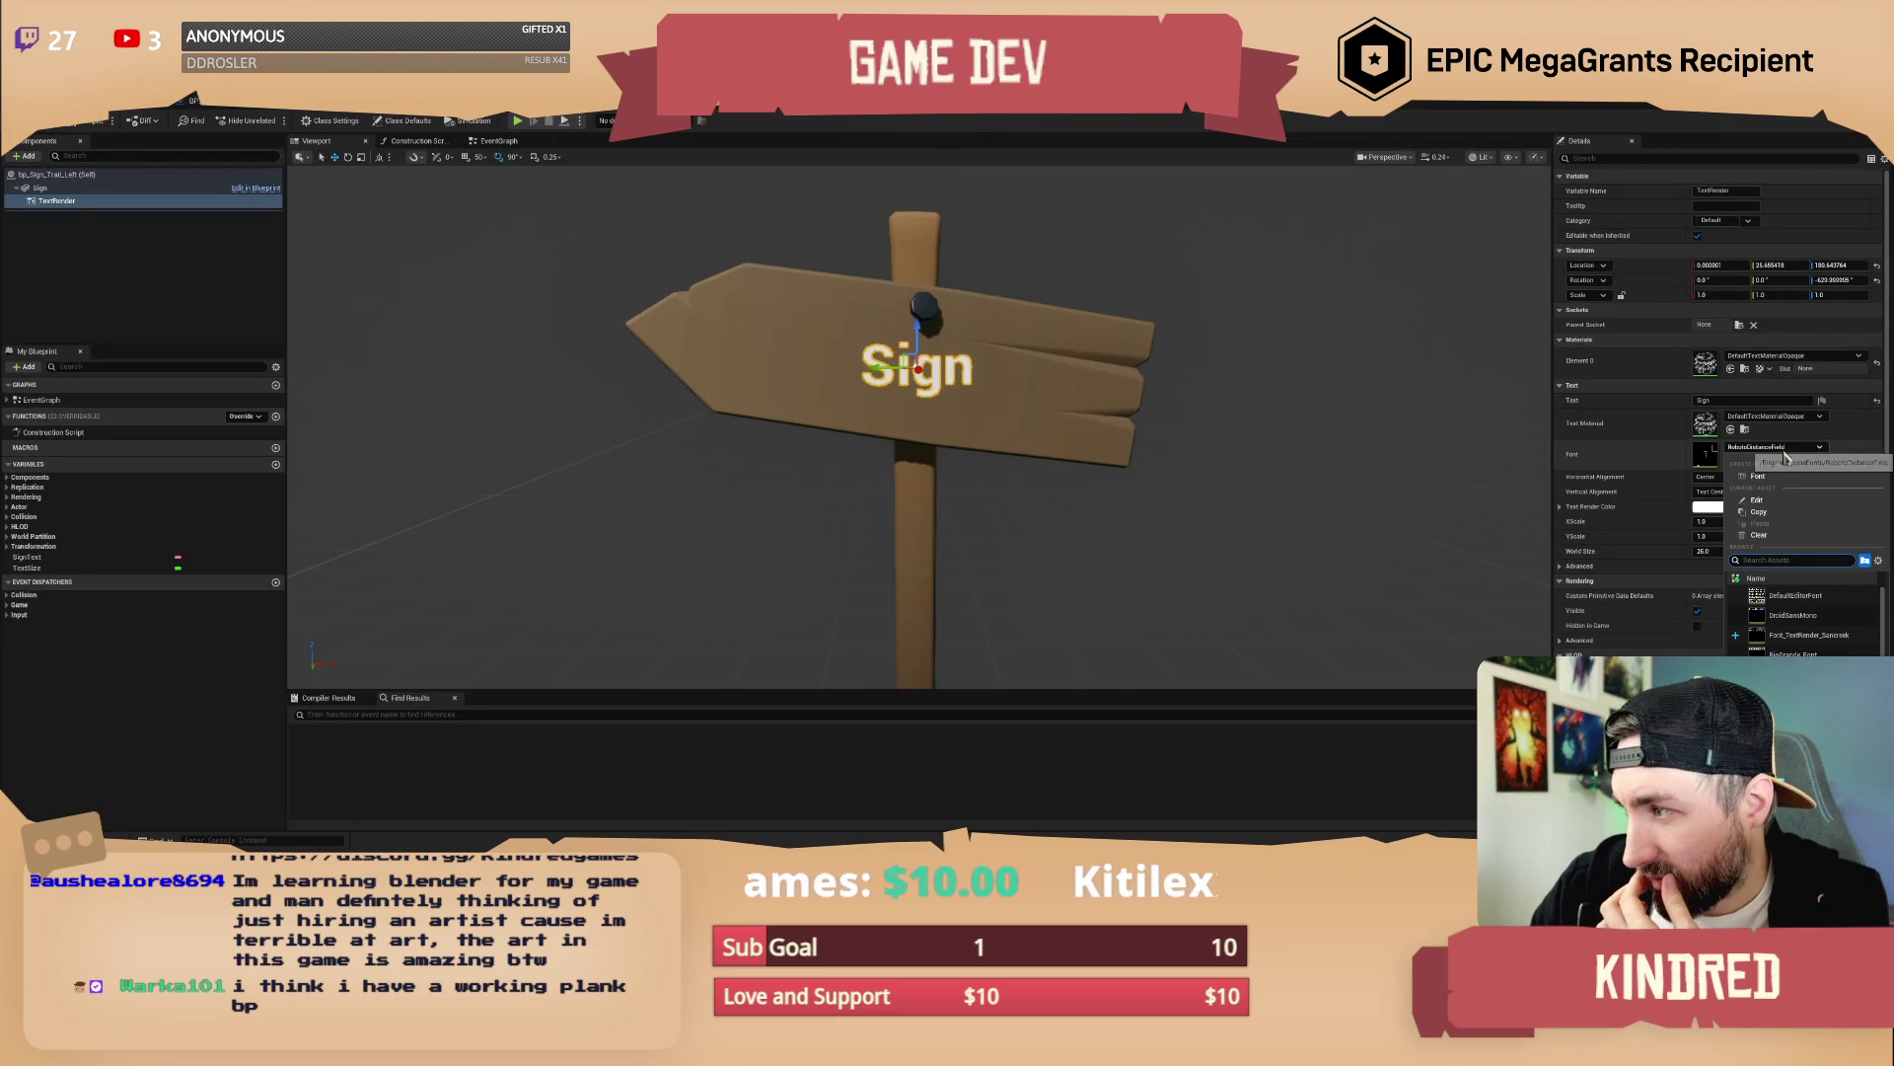
click(1809, 635)
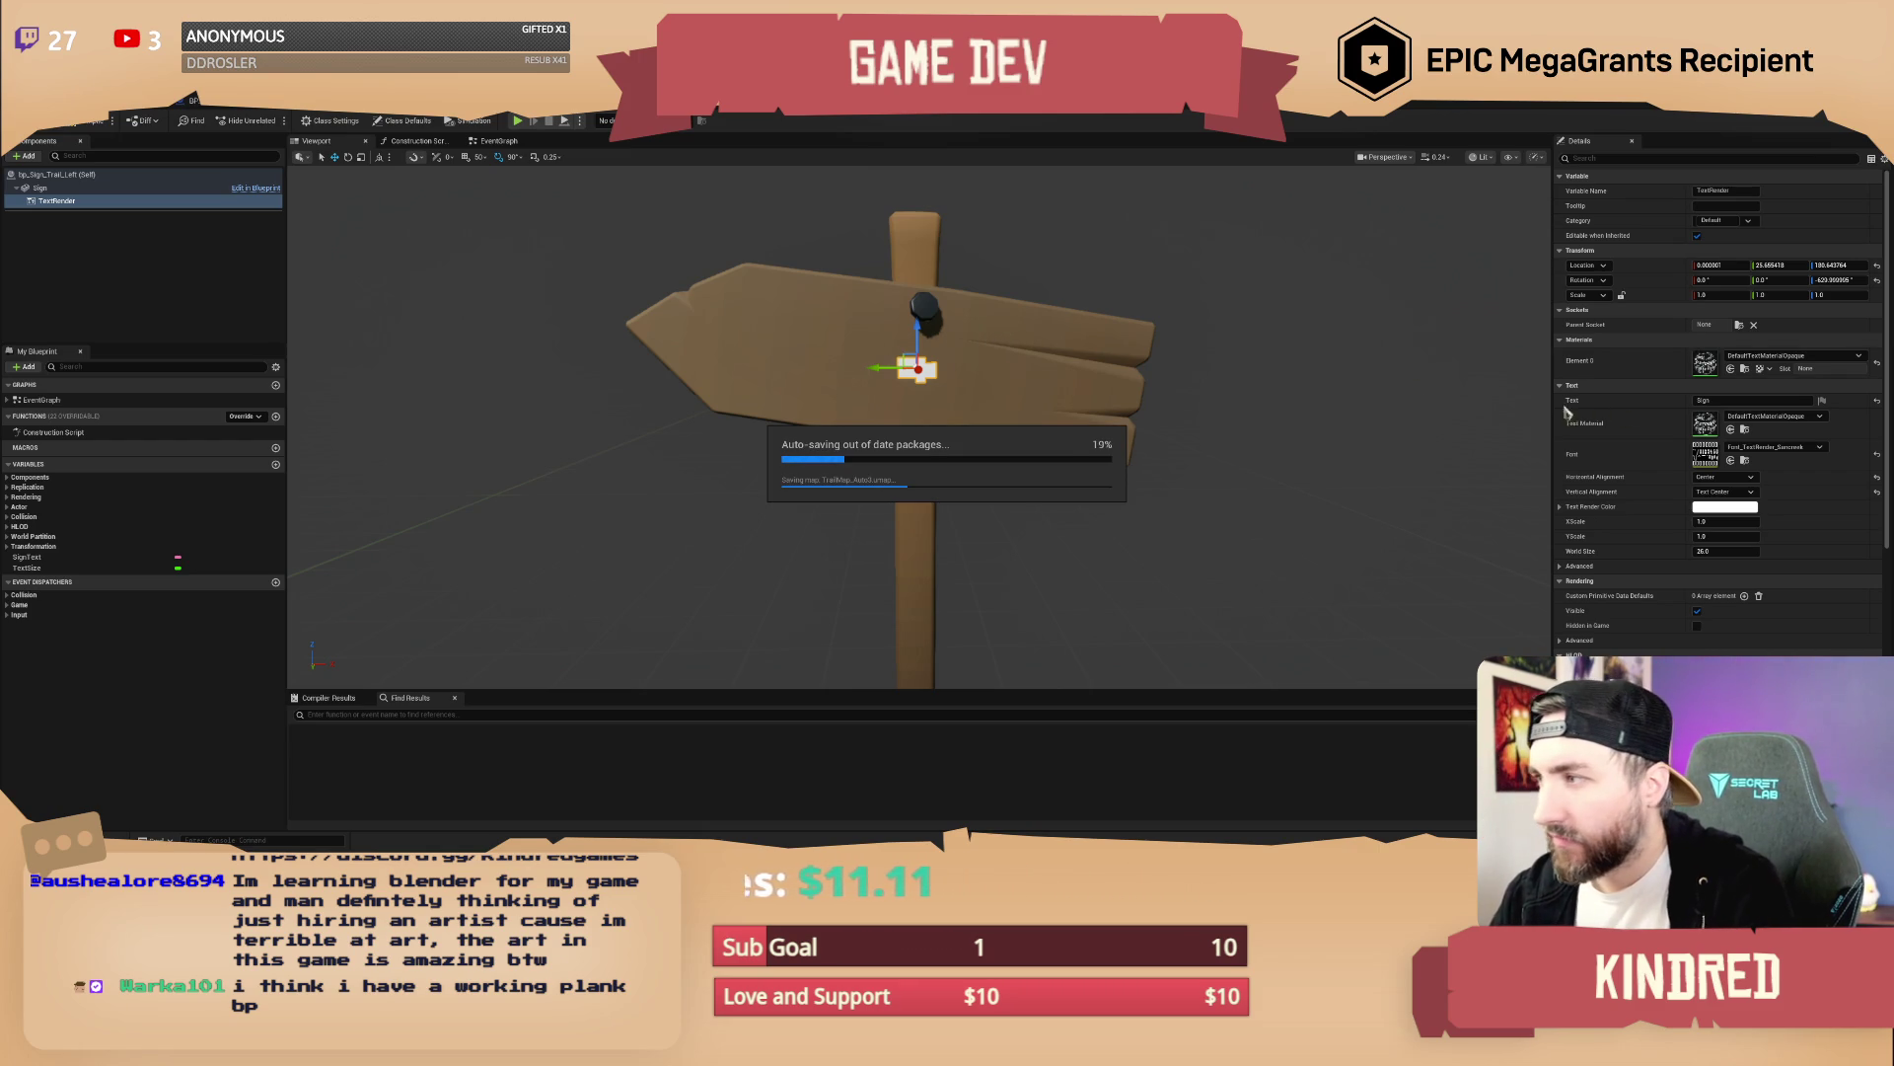
mouse_move(1360, 405)
mouse_down()
mouse_move(1028, 379)
mouse_move(1154, 365)
mouse_up()
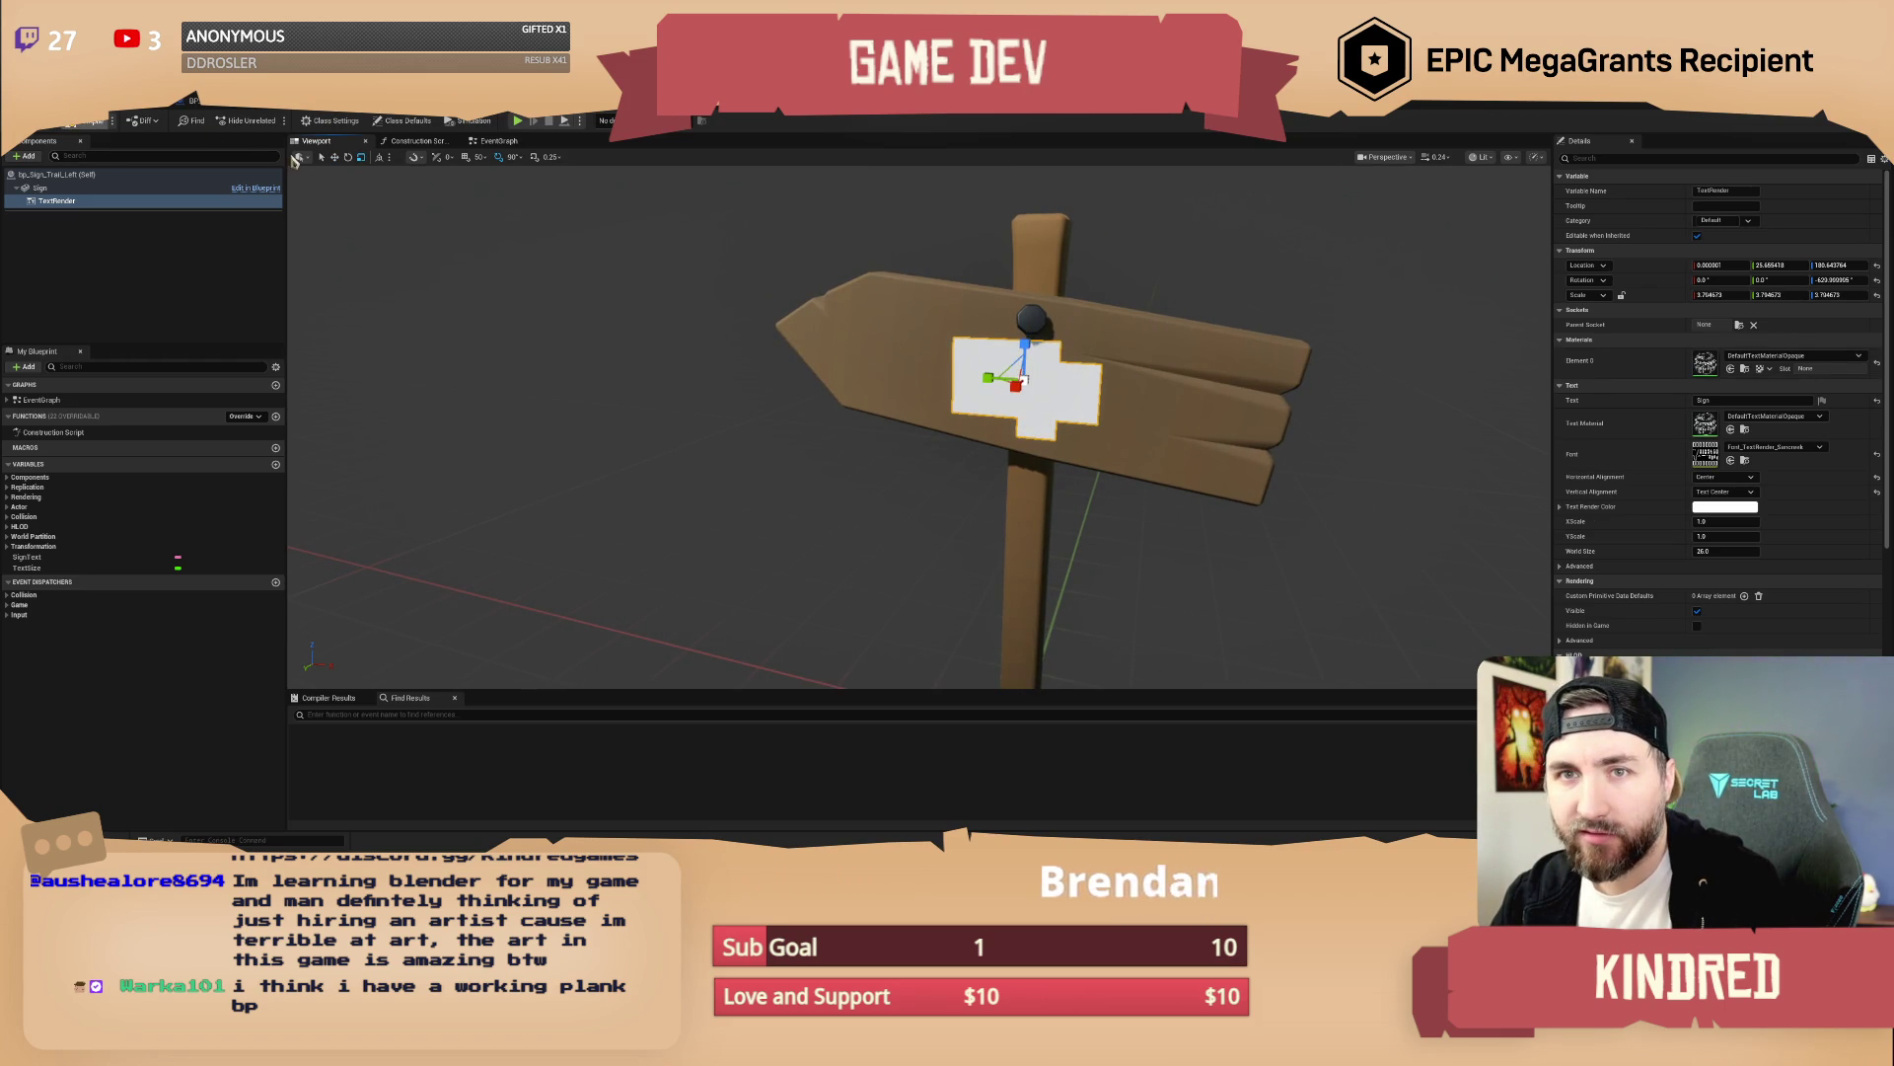
double_click(1705, 452)
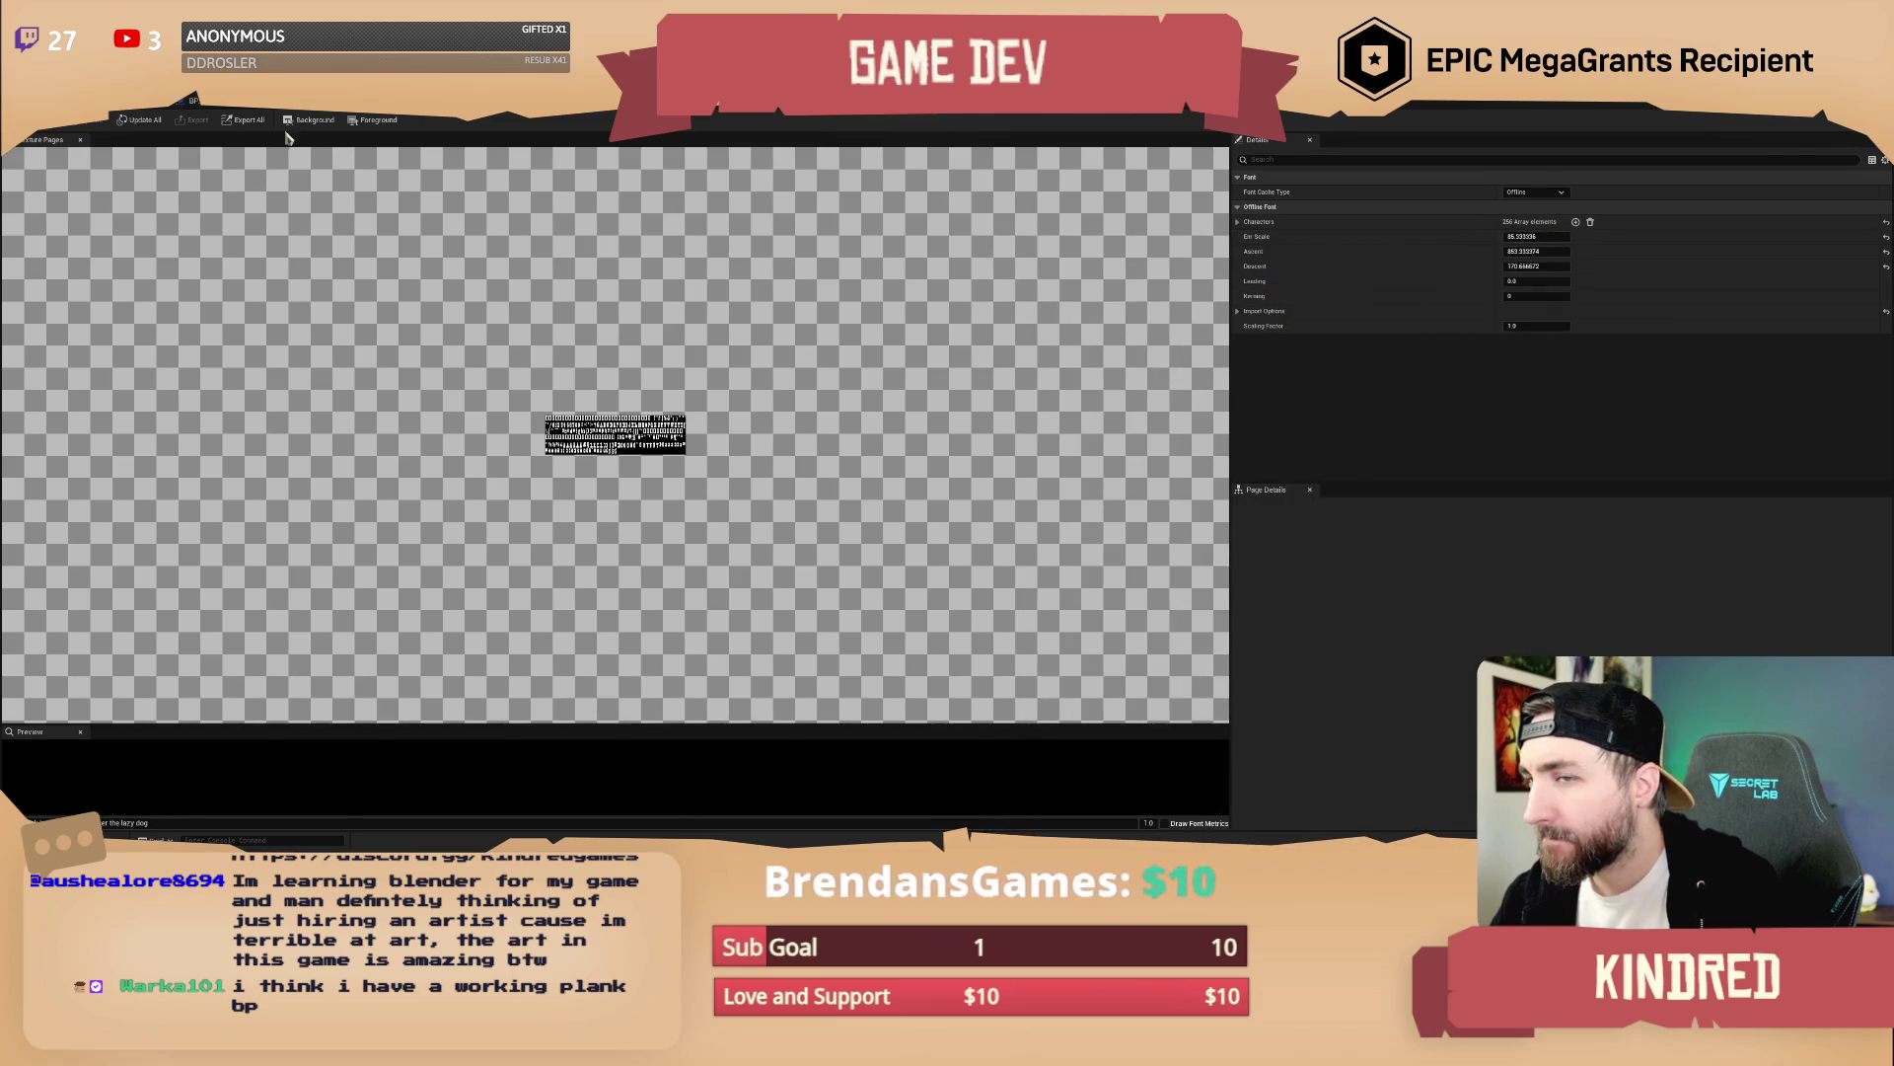
click(197, 101)
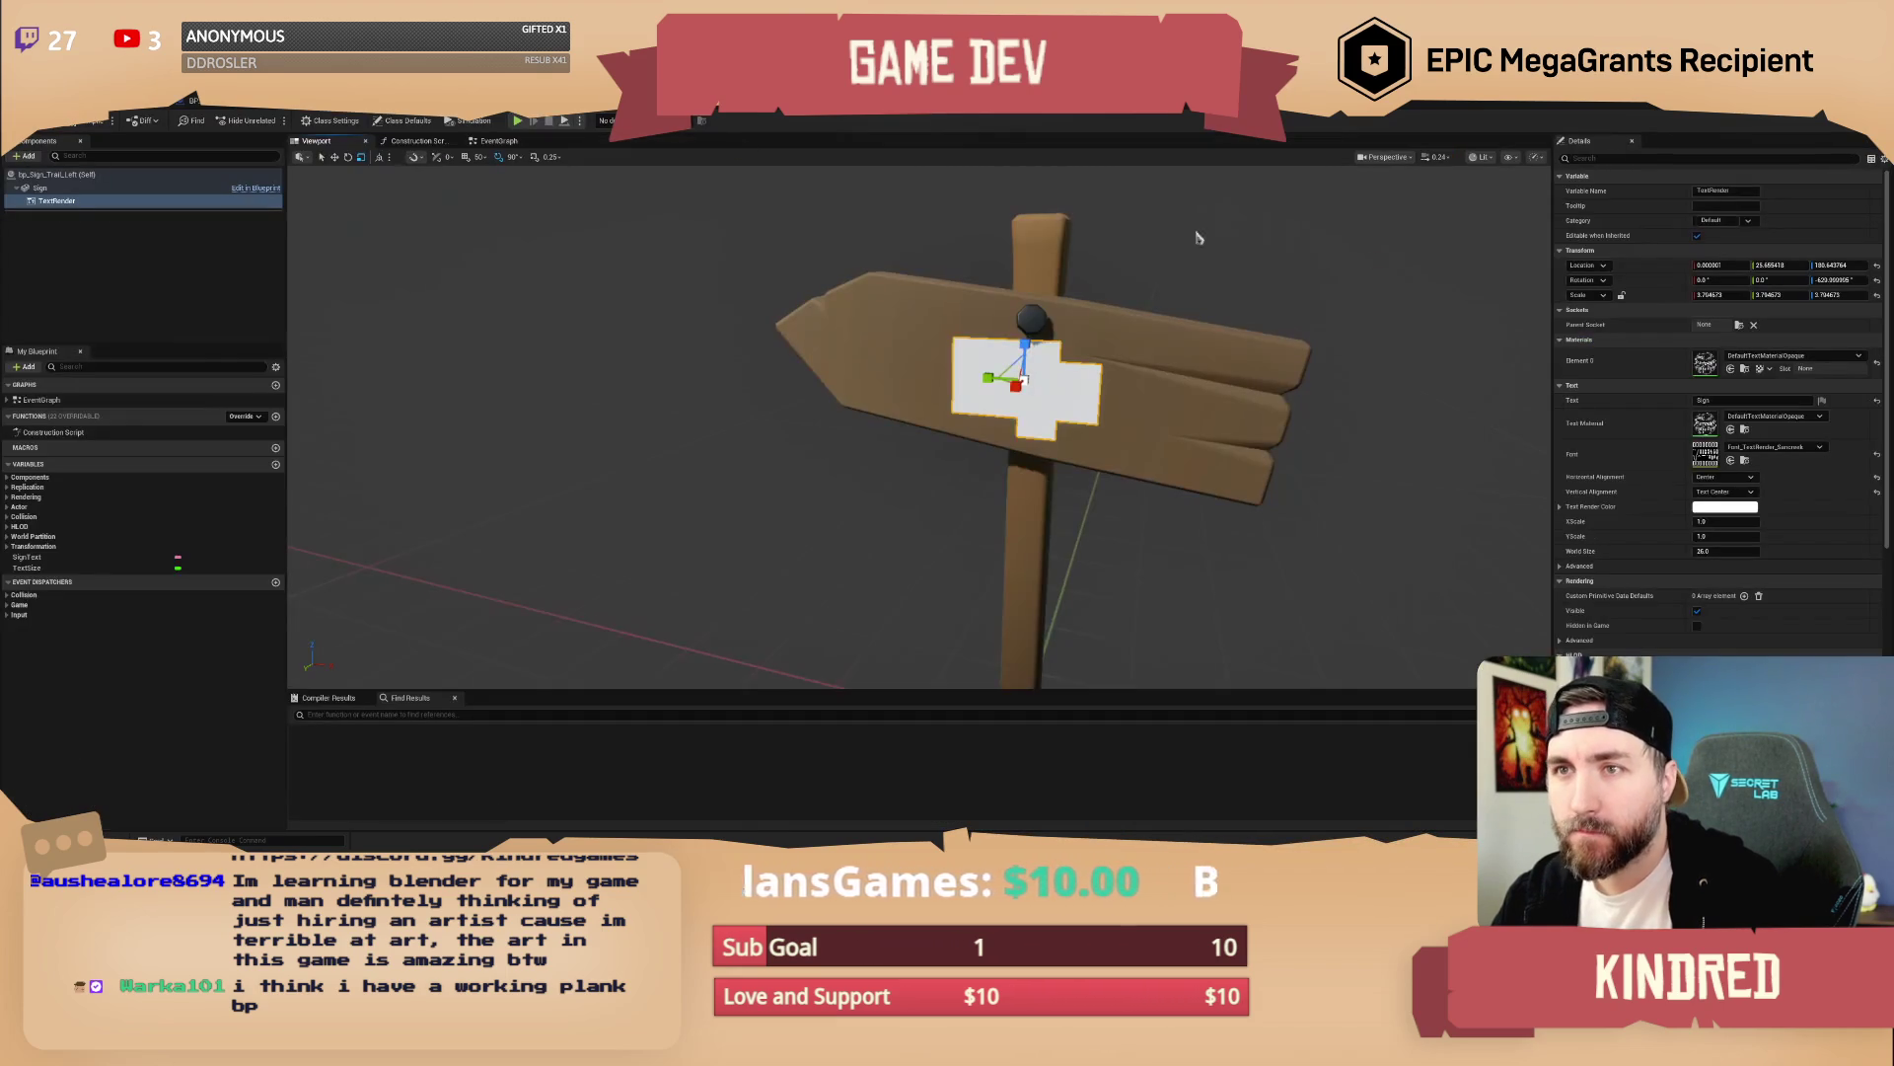
click(227, 101)
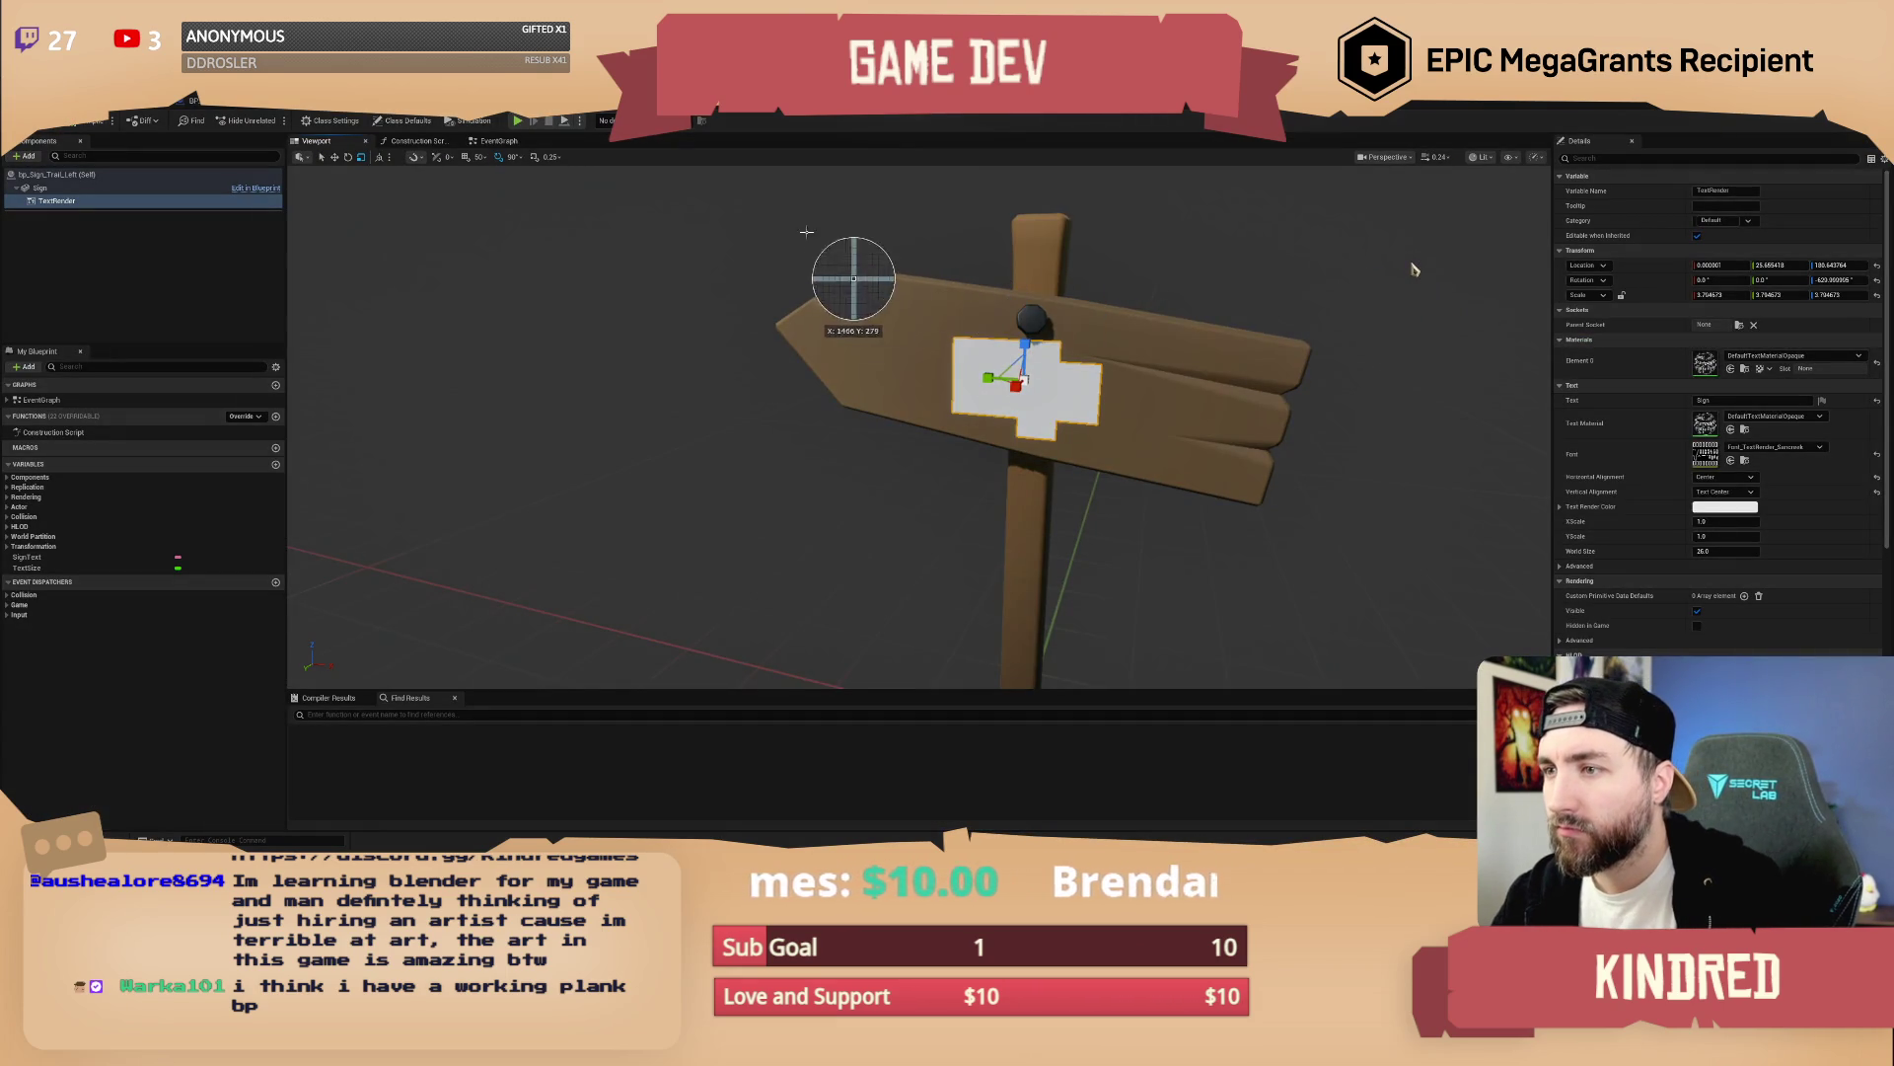
click(1240, 550)
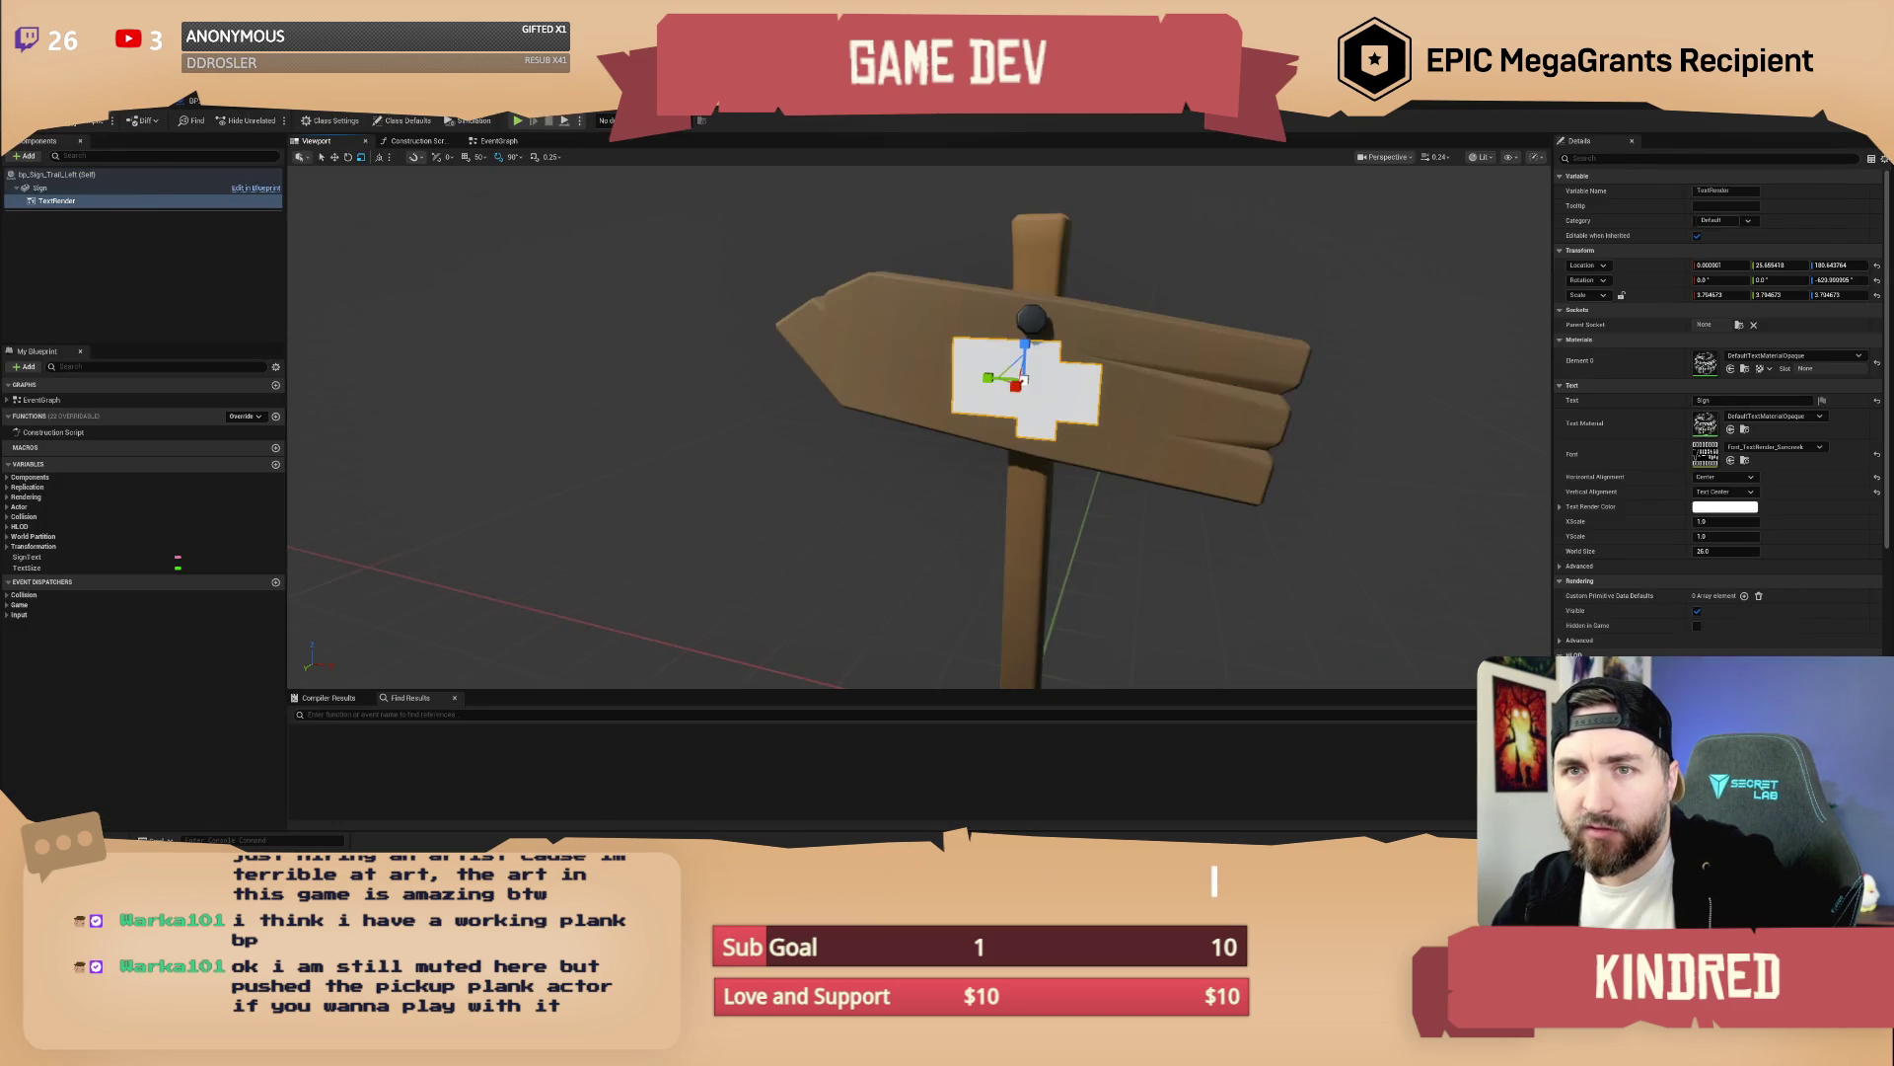
Duplicate the Sancreek-Regular font asset as 'Sancreek-Regular_Font_Offline'
key(alt+Tab)
click(1093, 663)
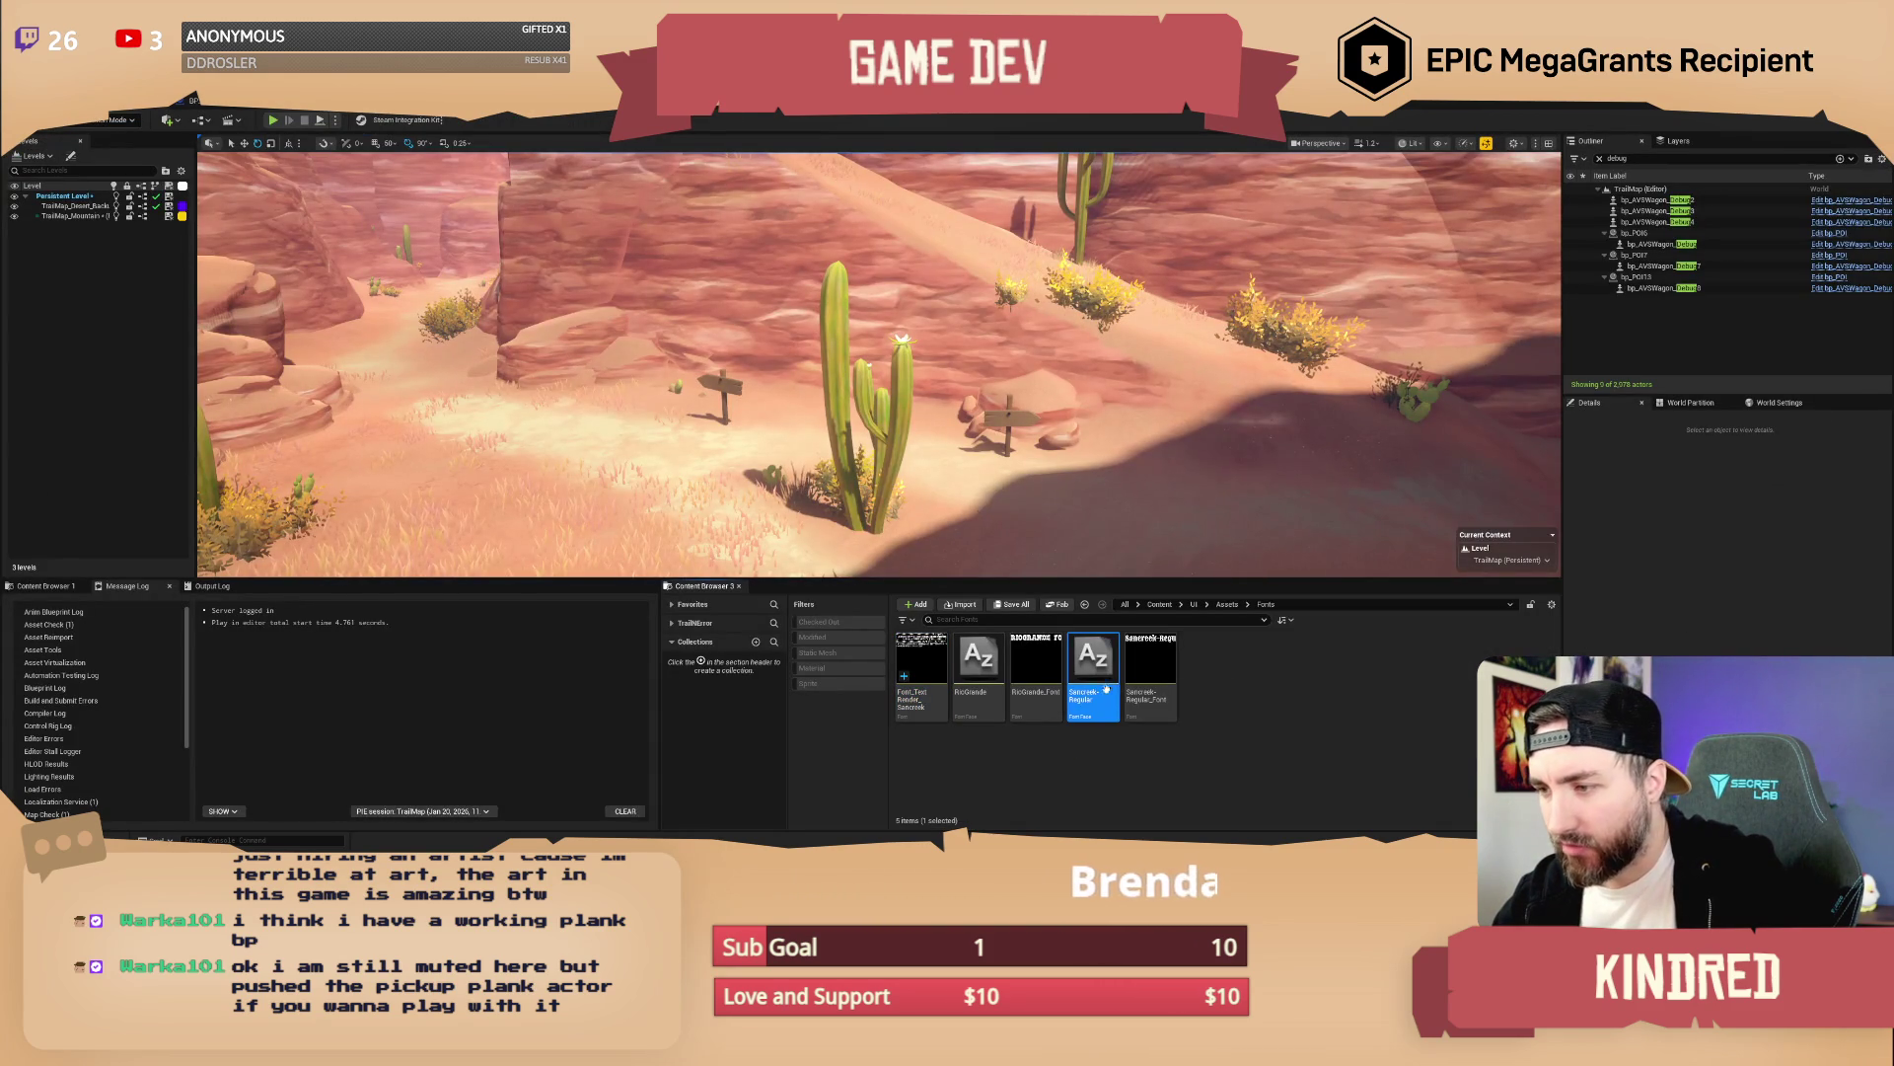
right_click(1101, 663)
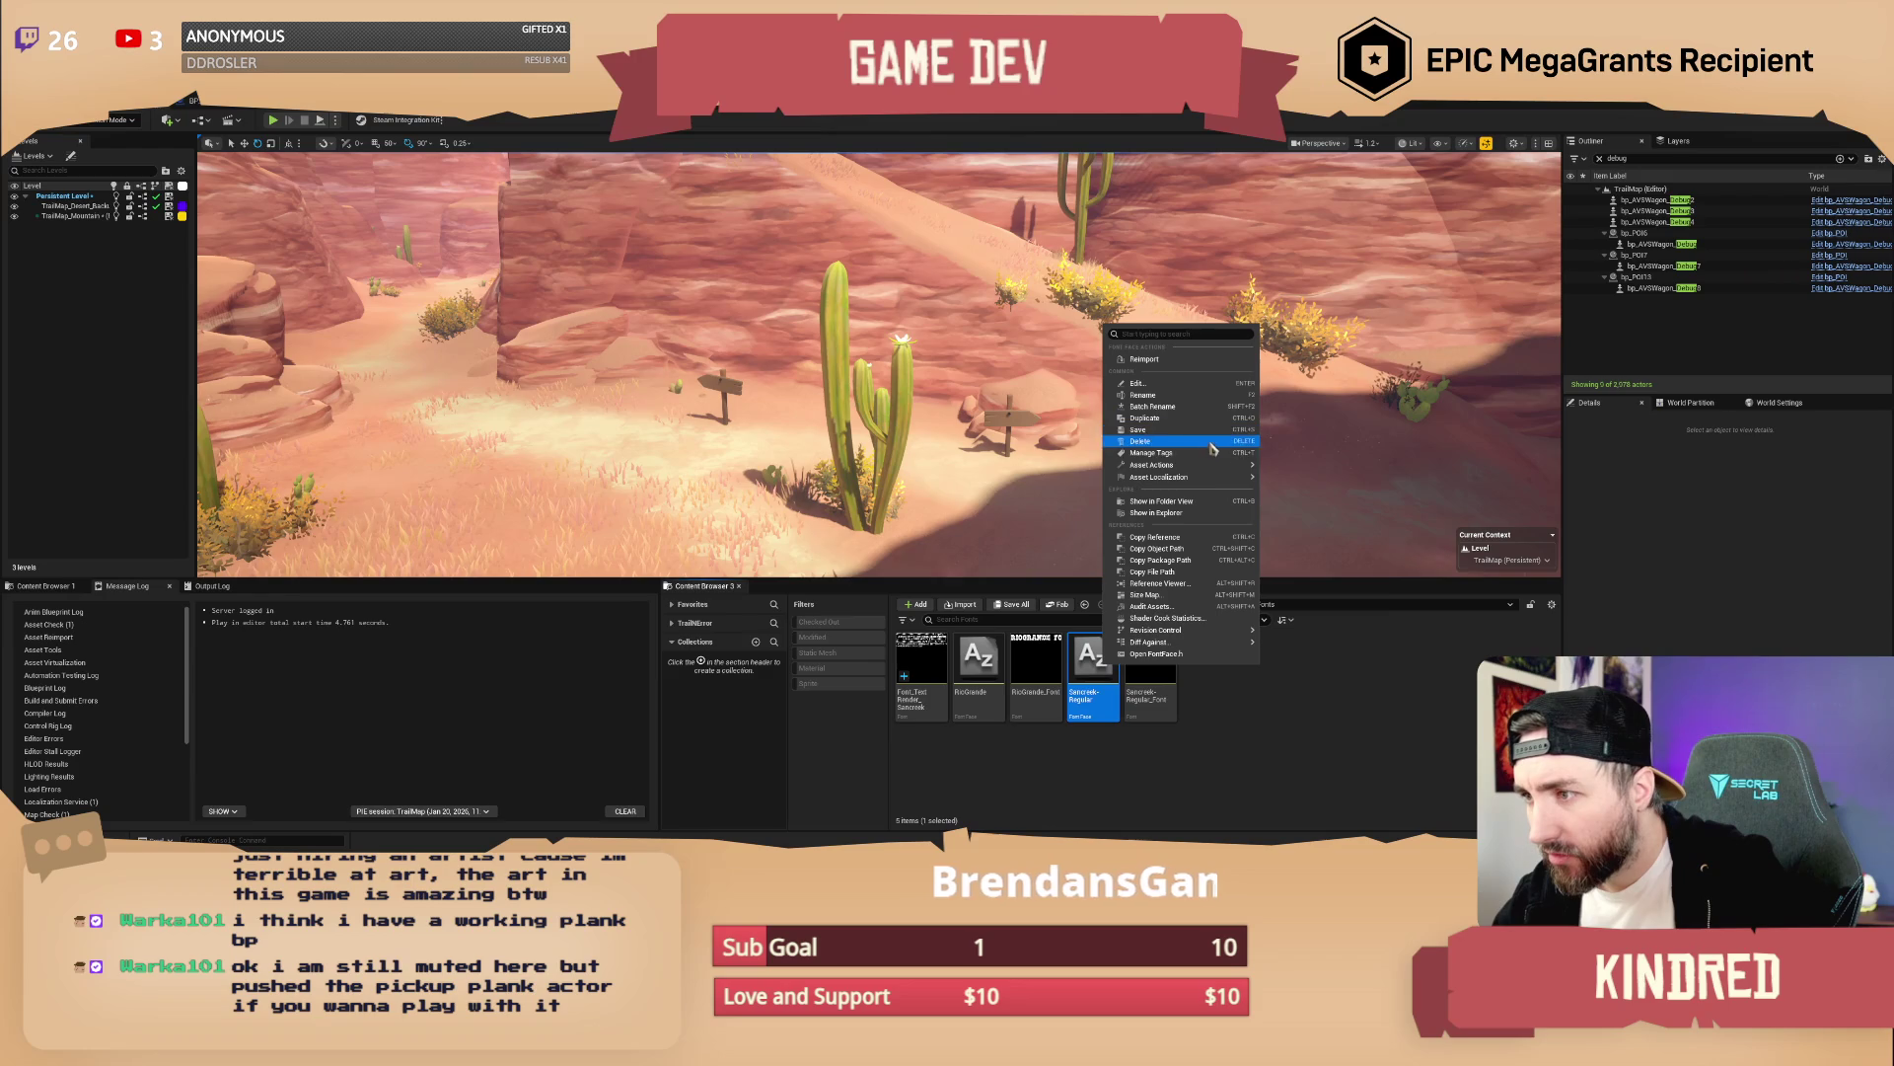
mouse_move(1214, 471)
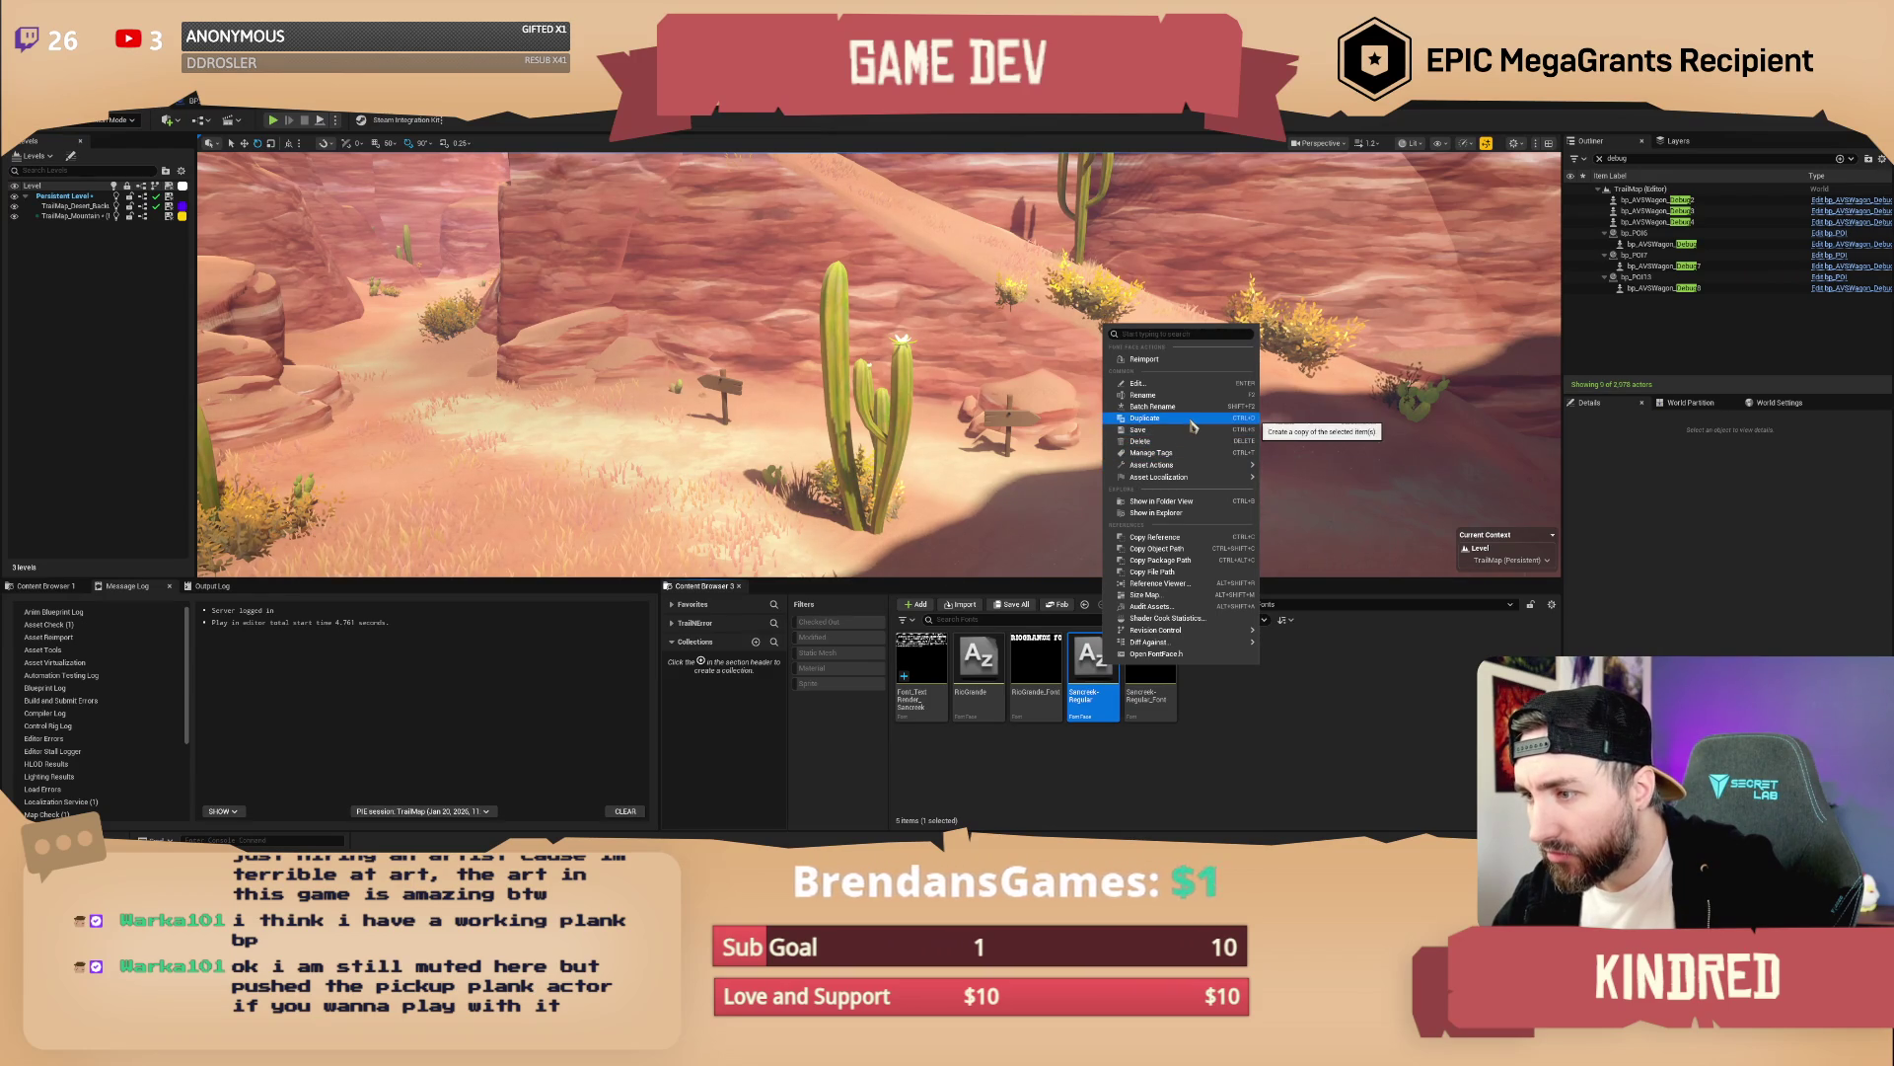
click(1119, 771)
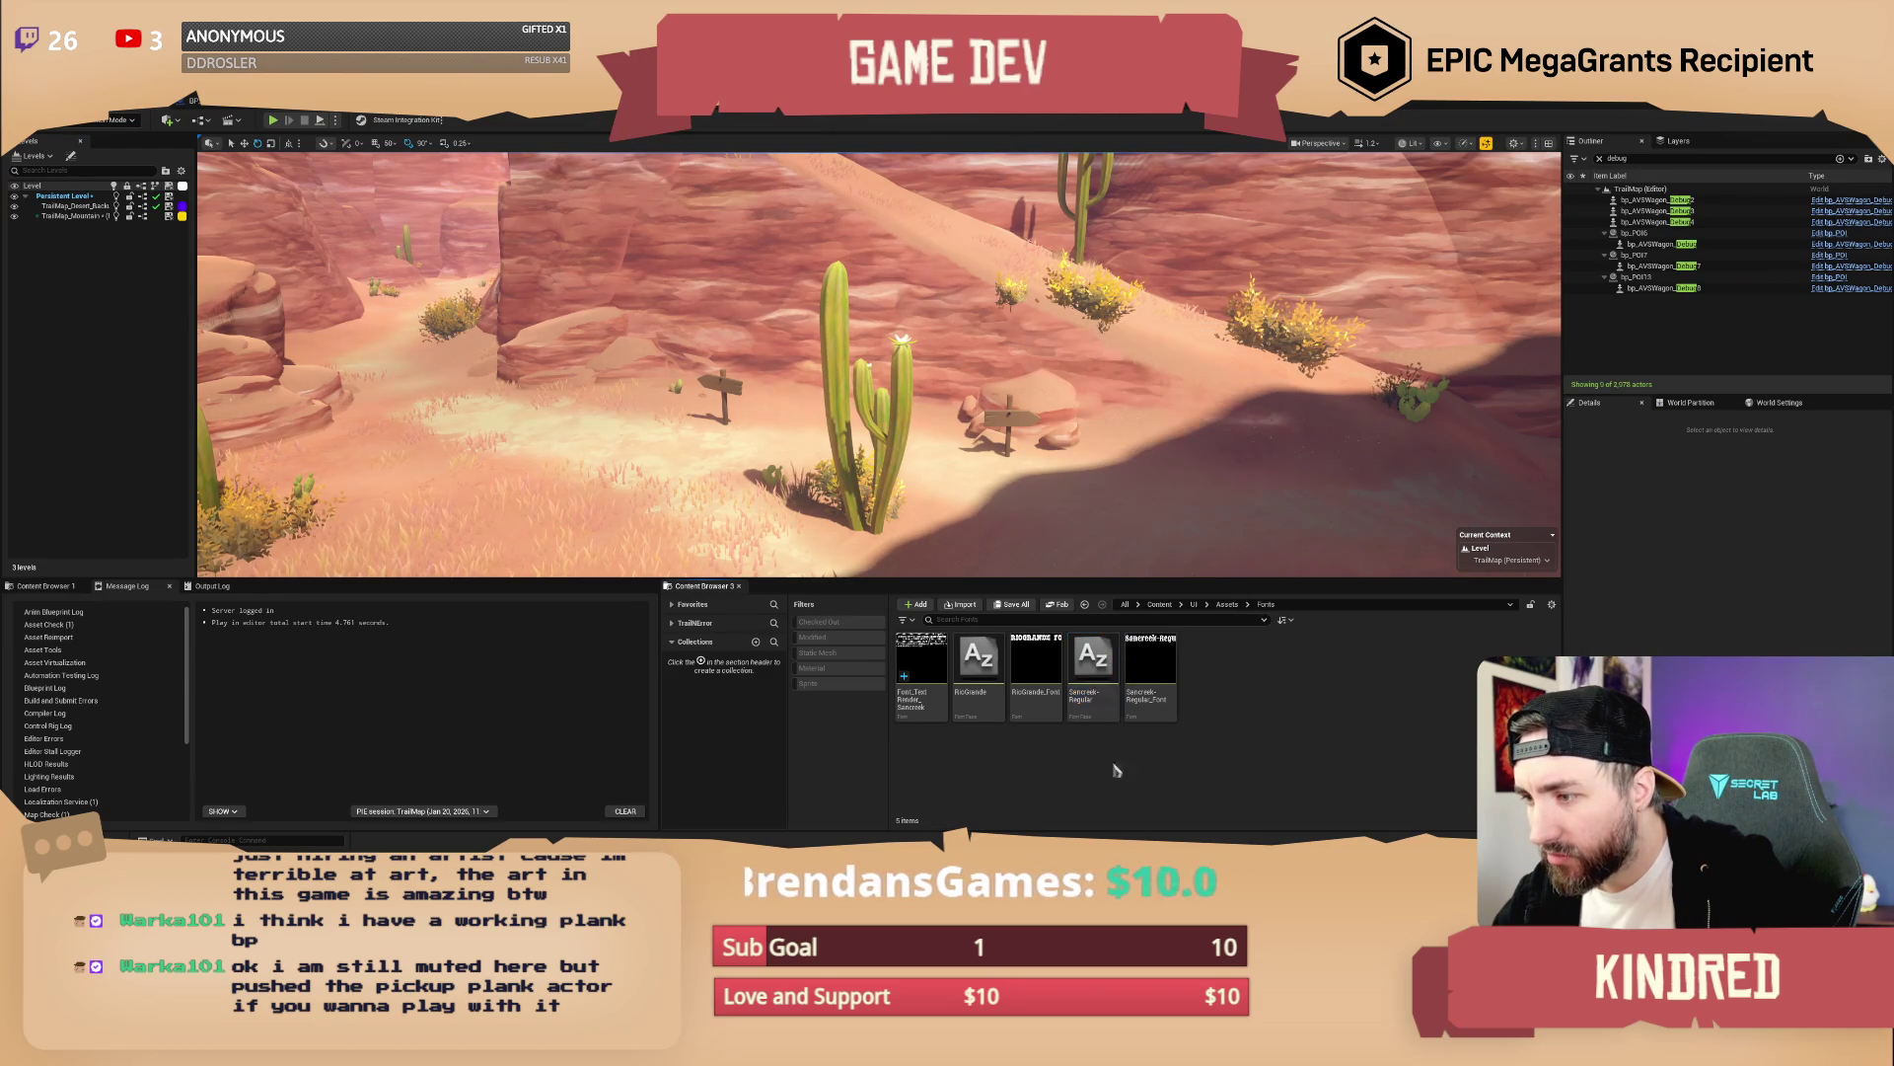
right_click(1161, 670)
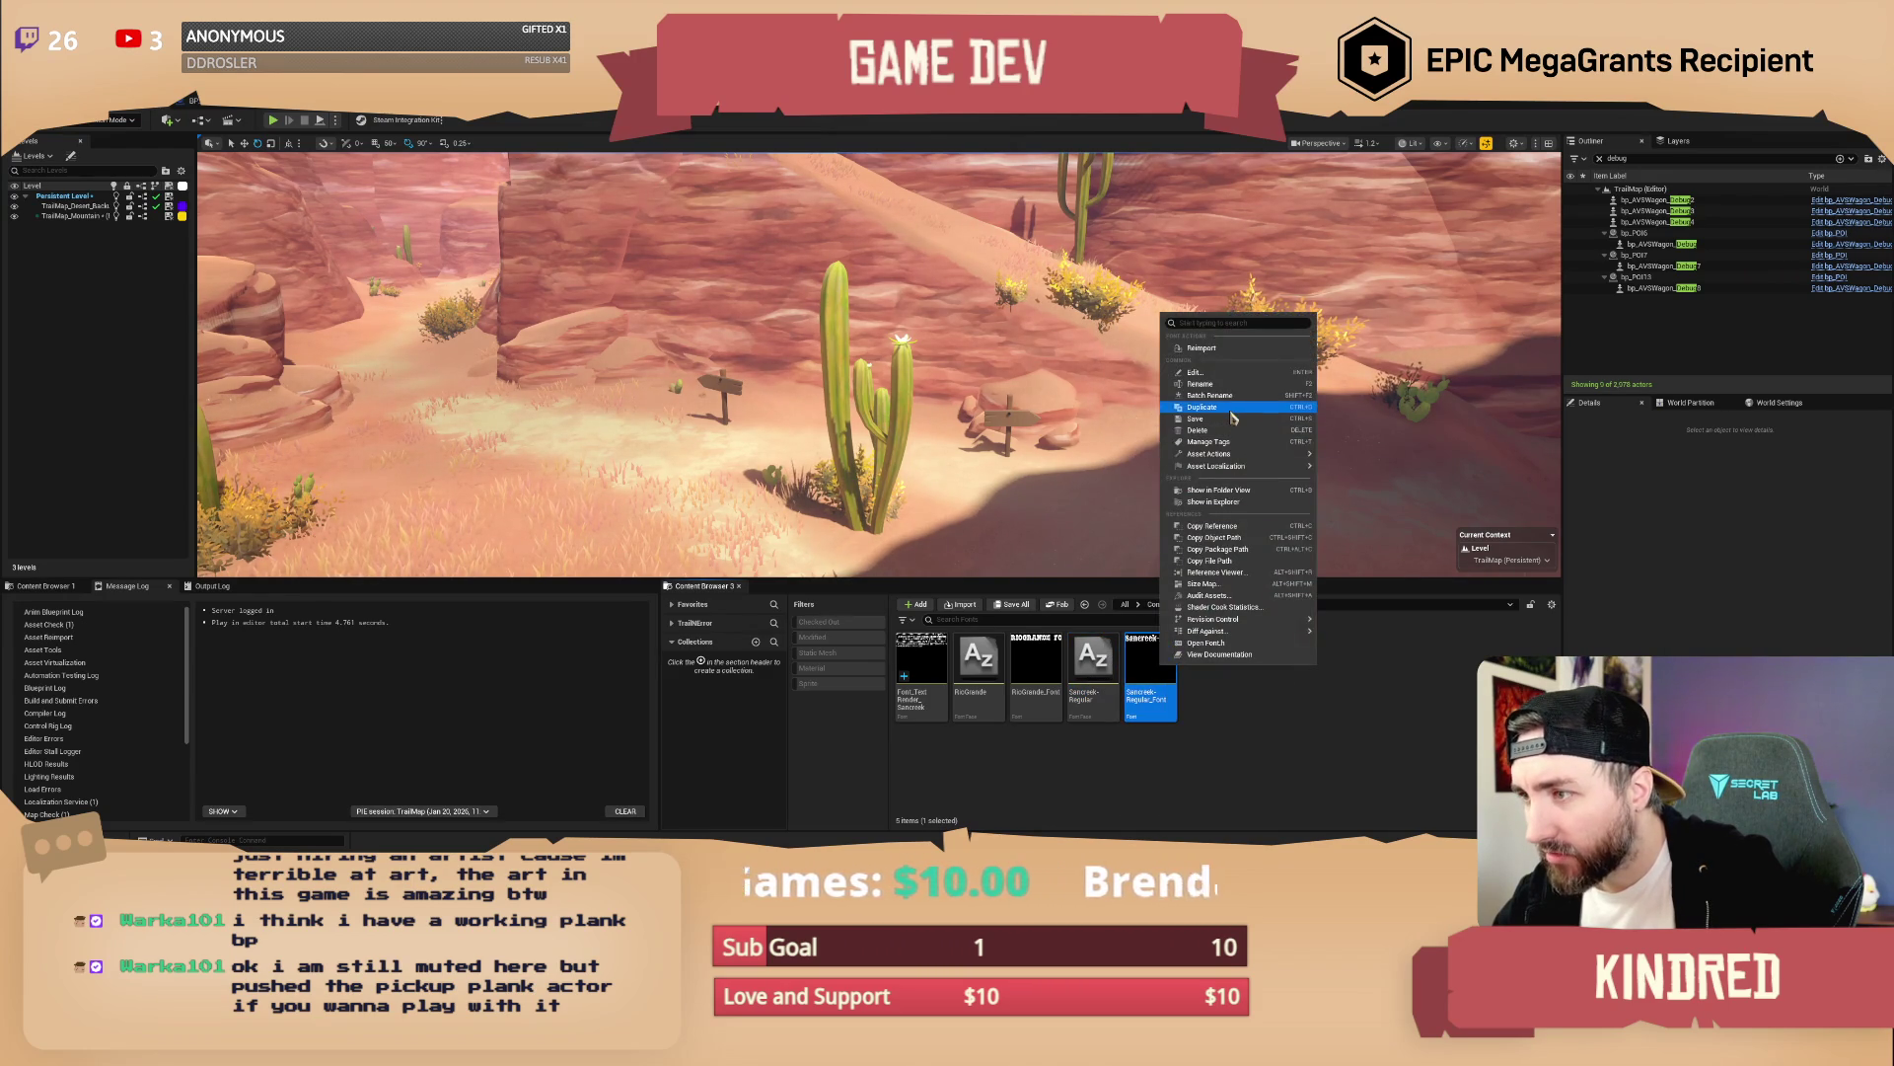
click(1228, 410)
key(End)
key(BackSpace)
text(_Offline)
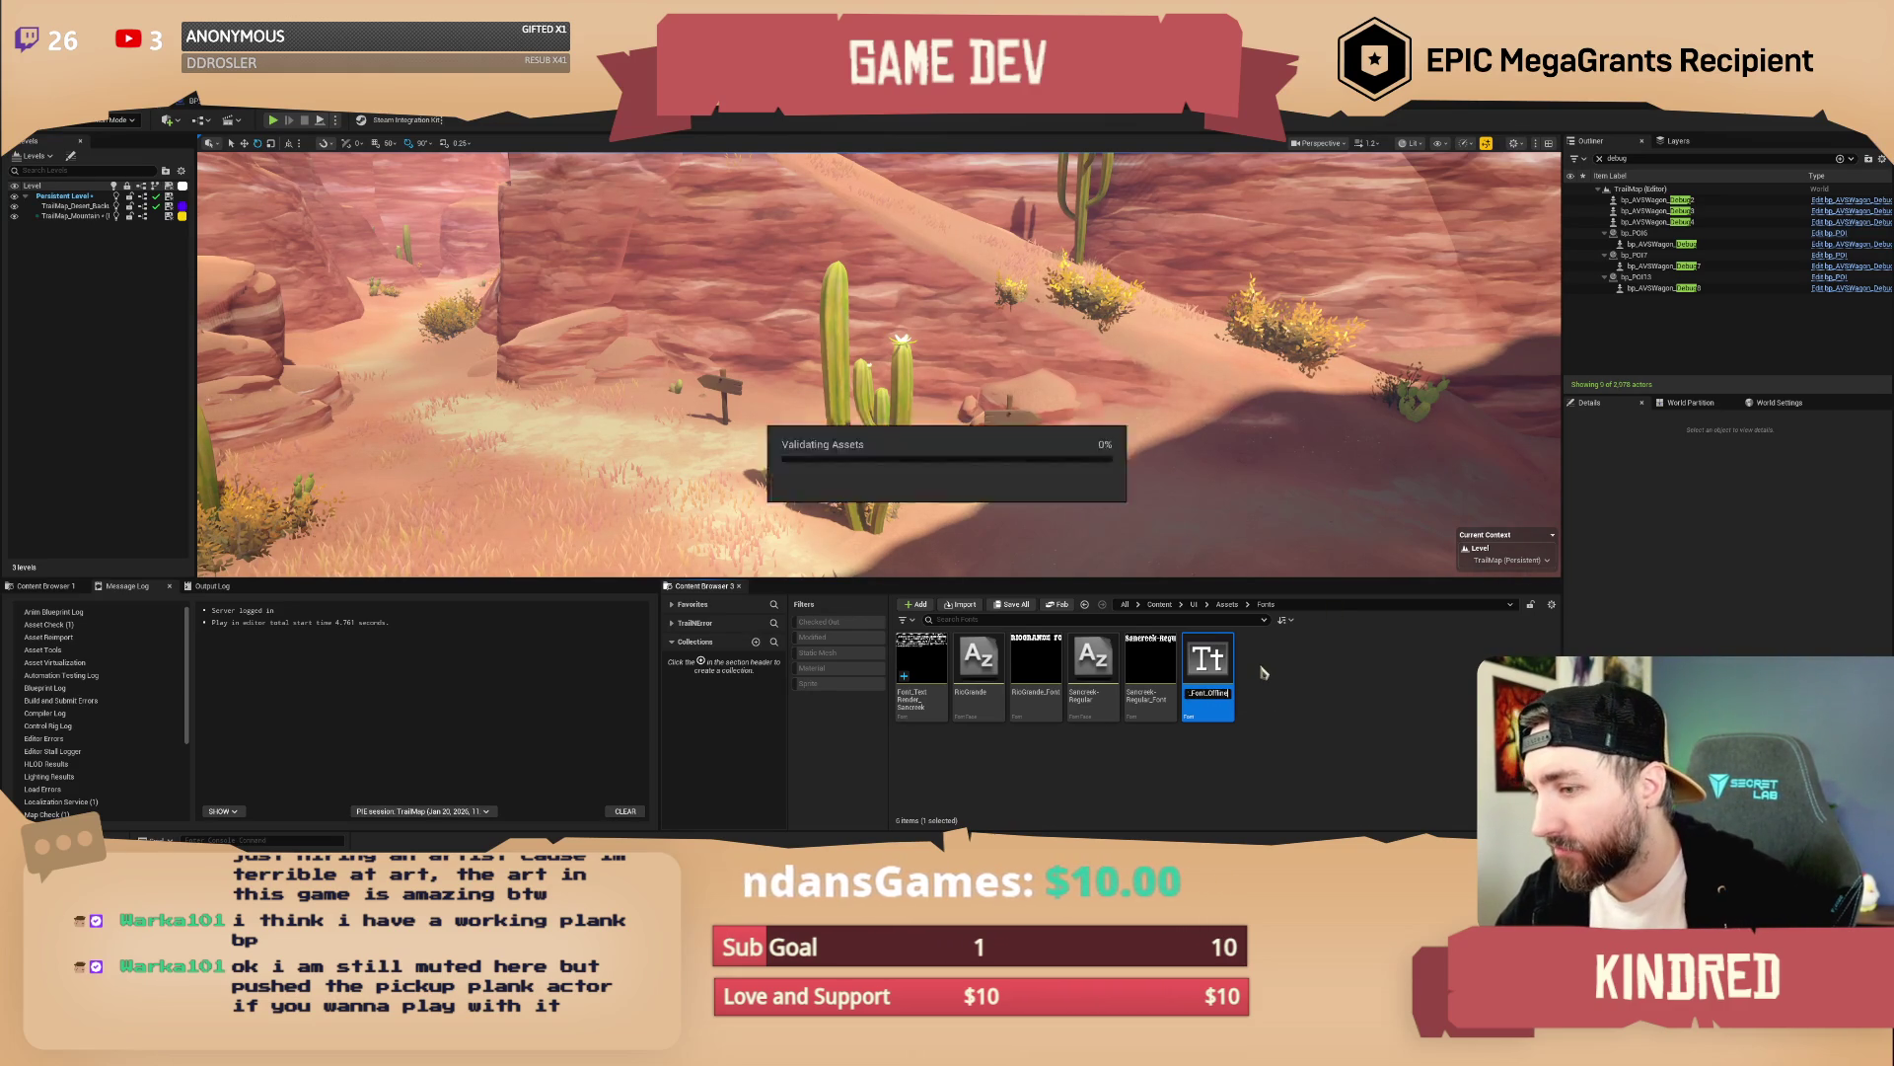
key(Return)
Try switching the duplicate's cache type to Offline, cancel the system font prompt, and return to the Blueprint
double_click(1208, 679)
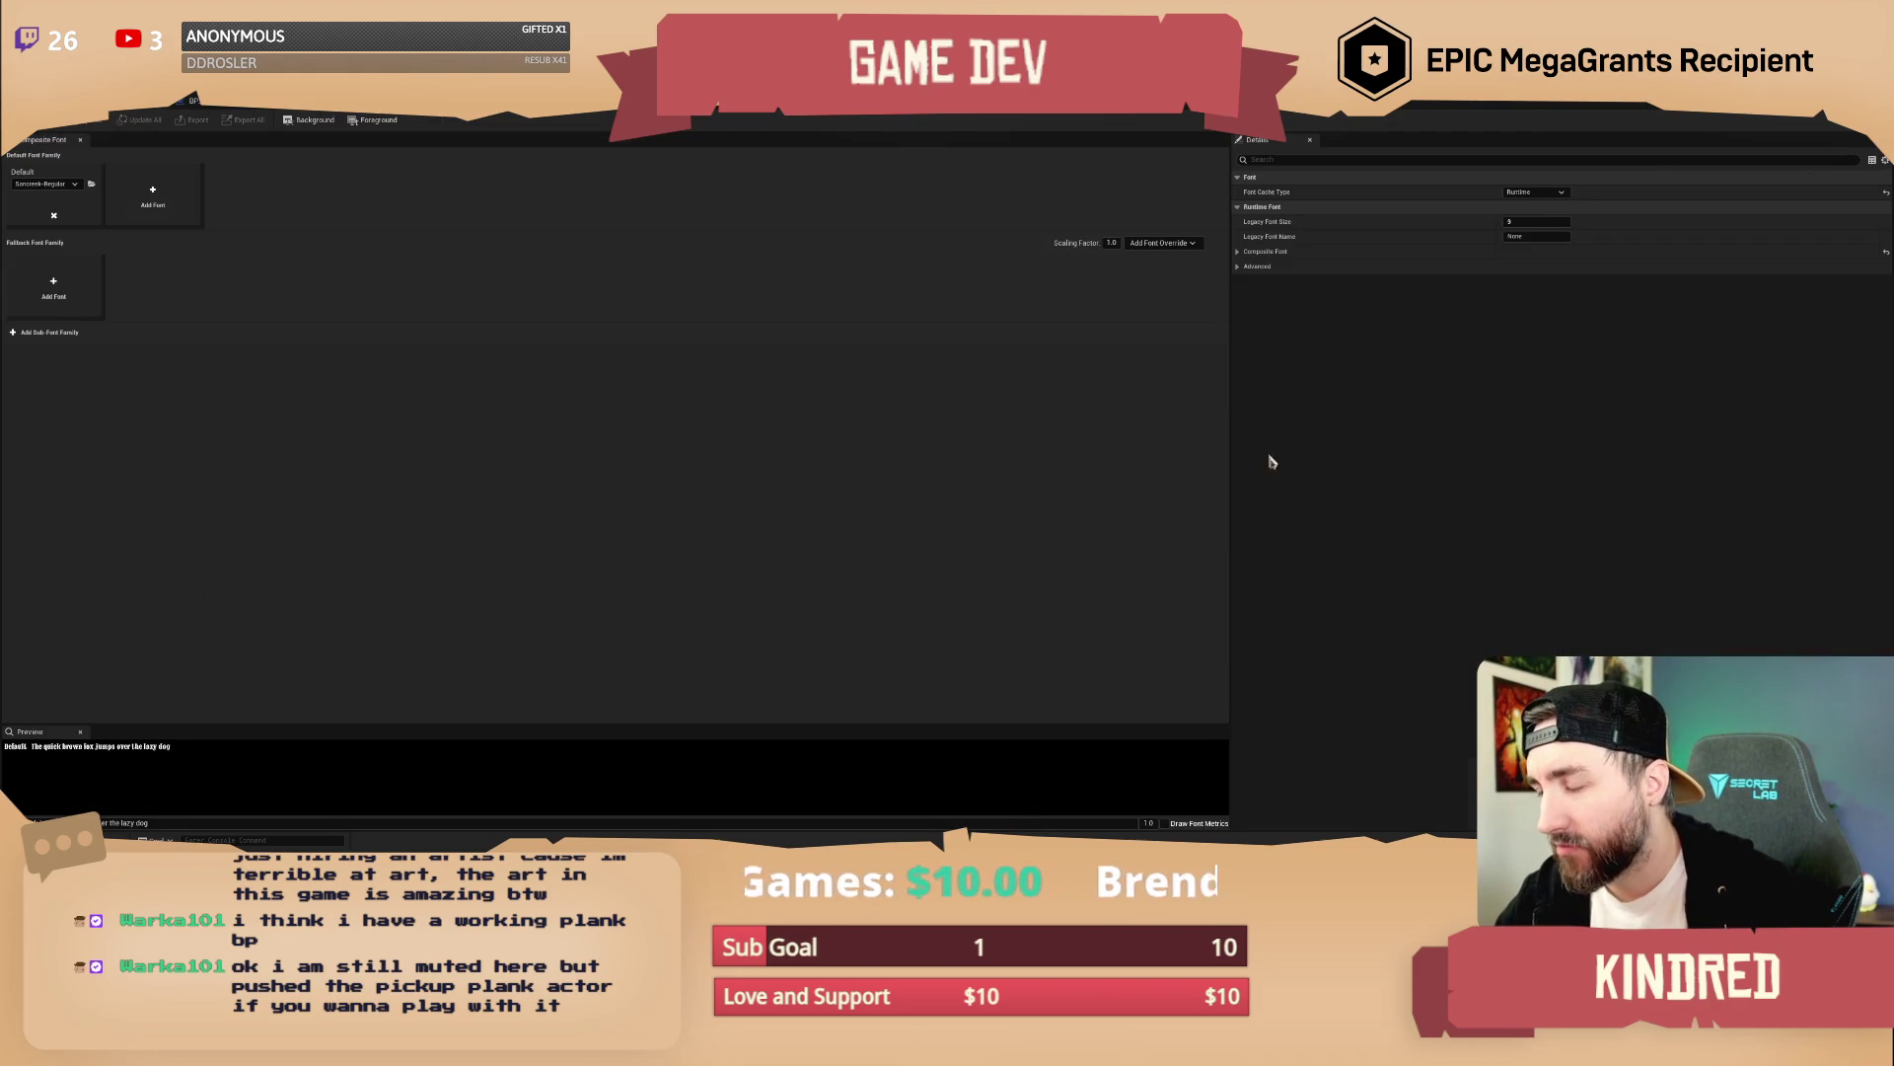
click(1534, 192)
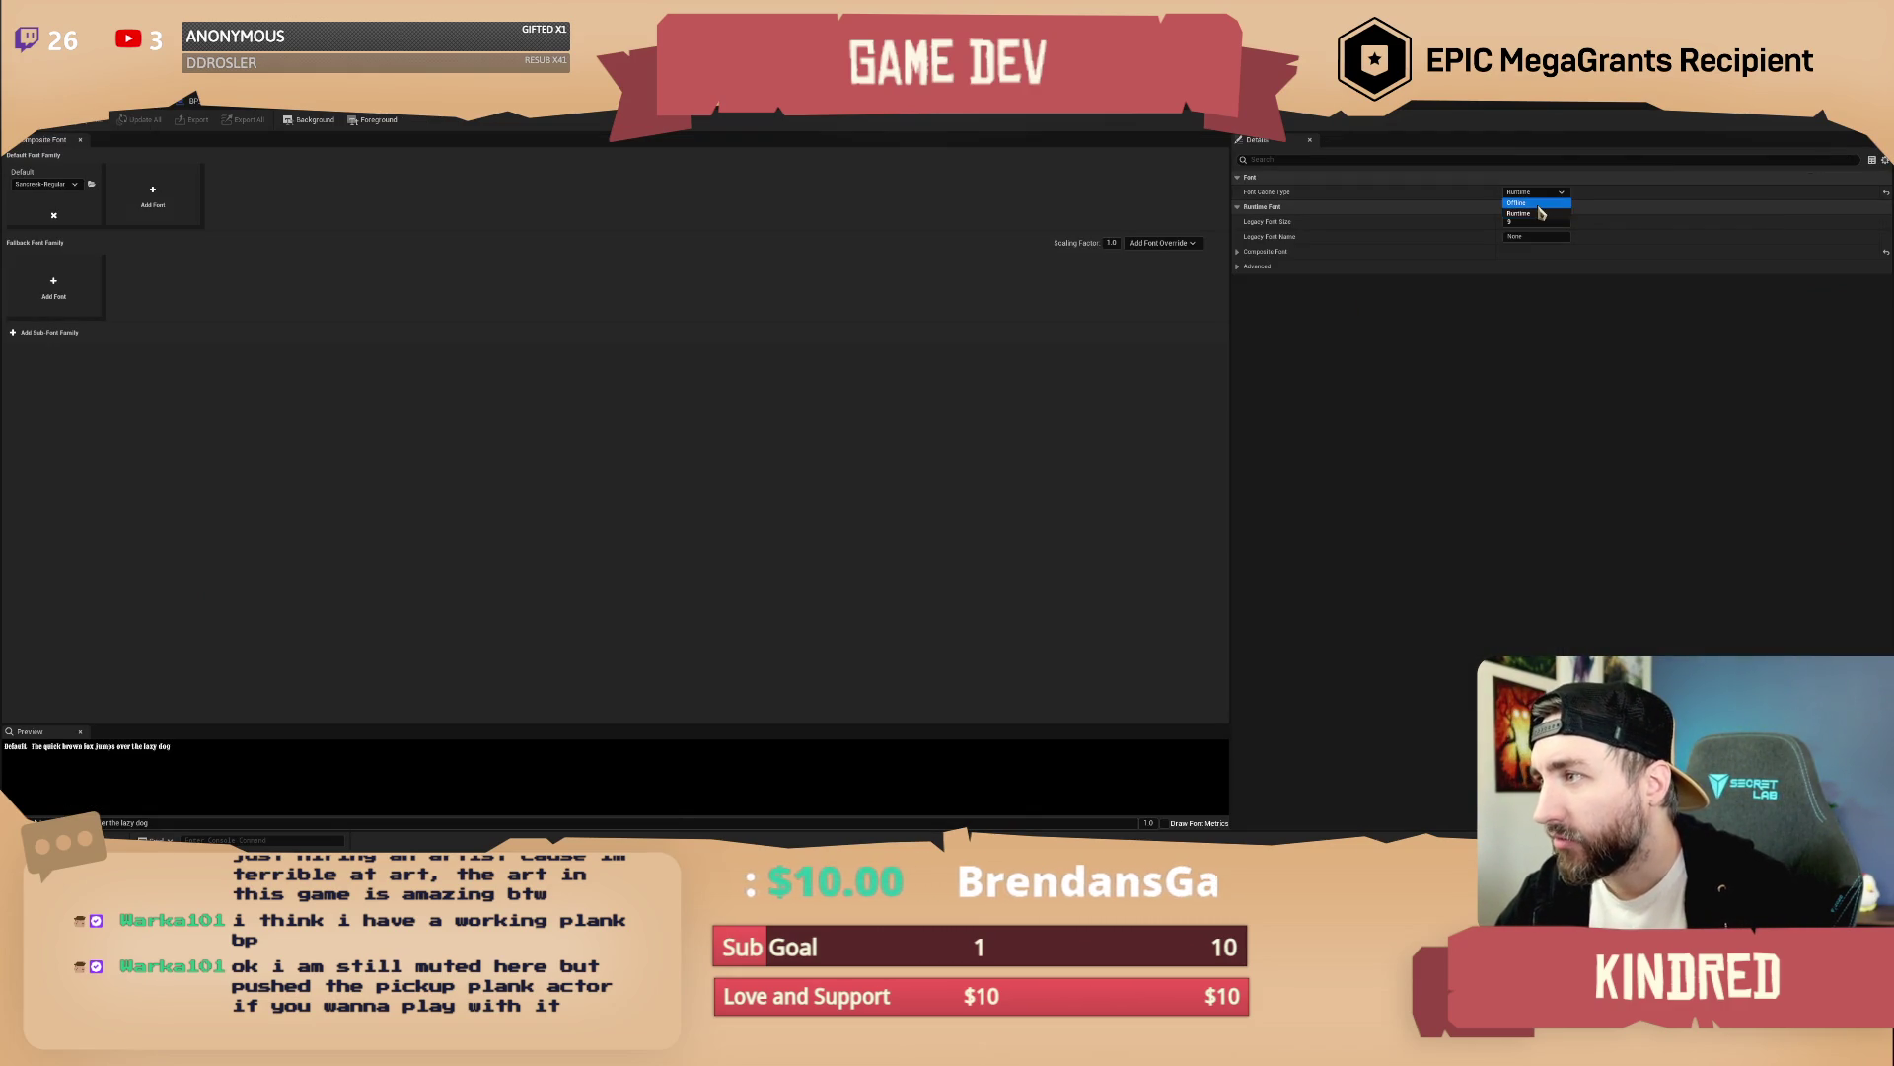
click(1538, 204)
click(1028, 498)
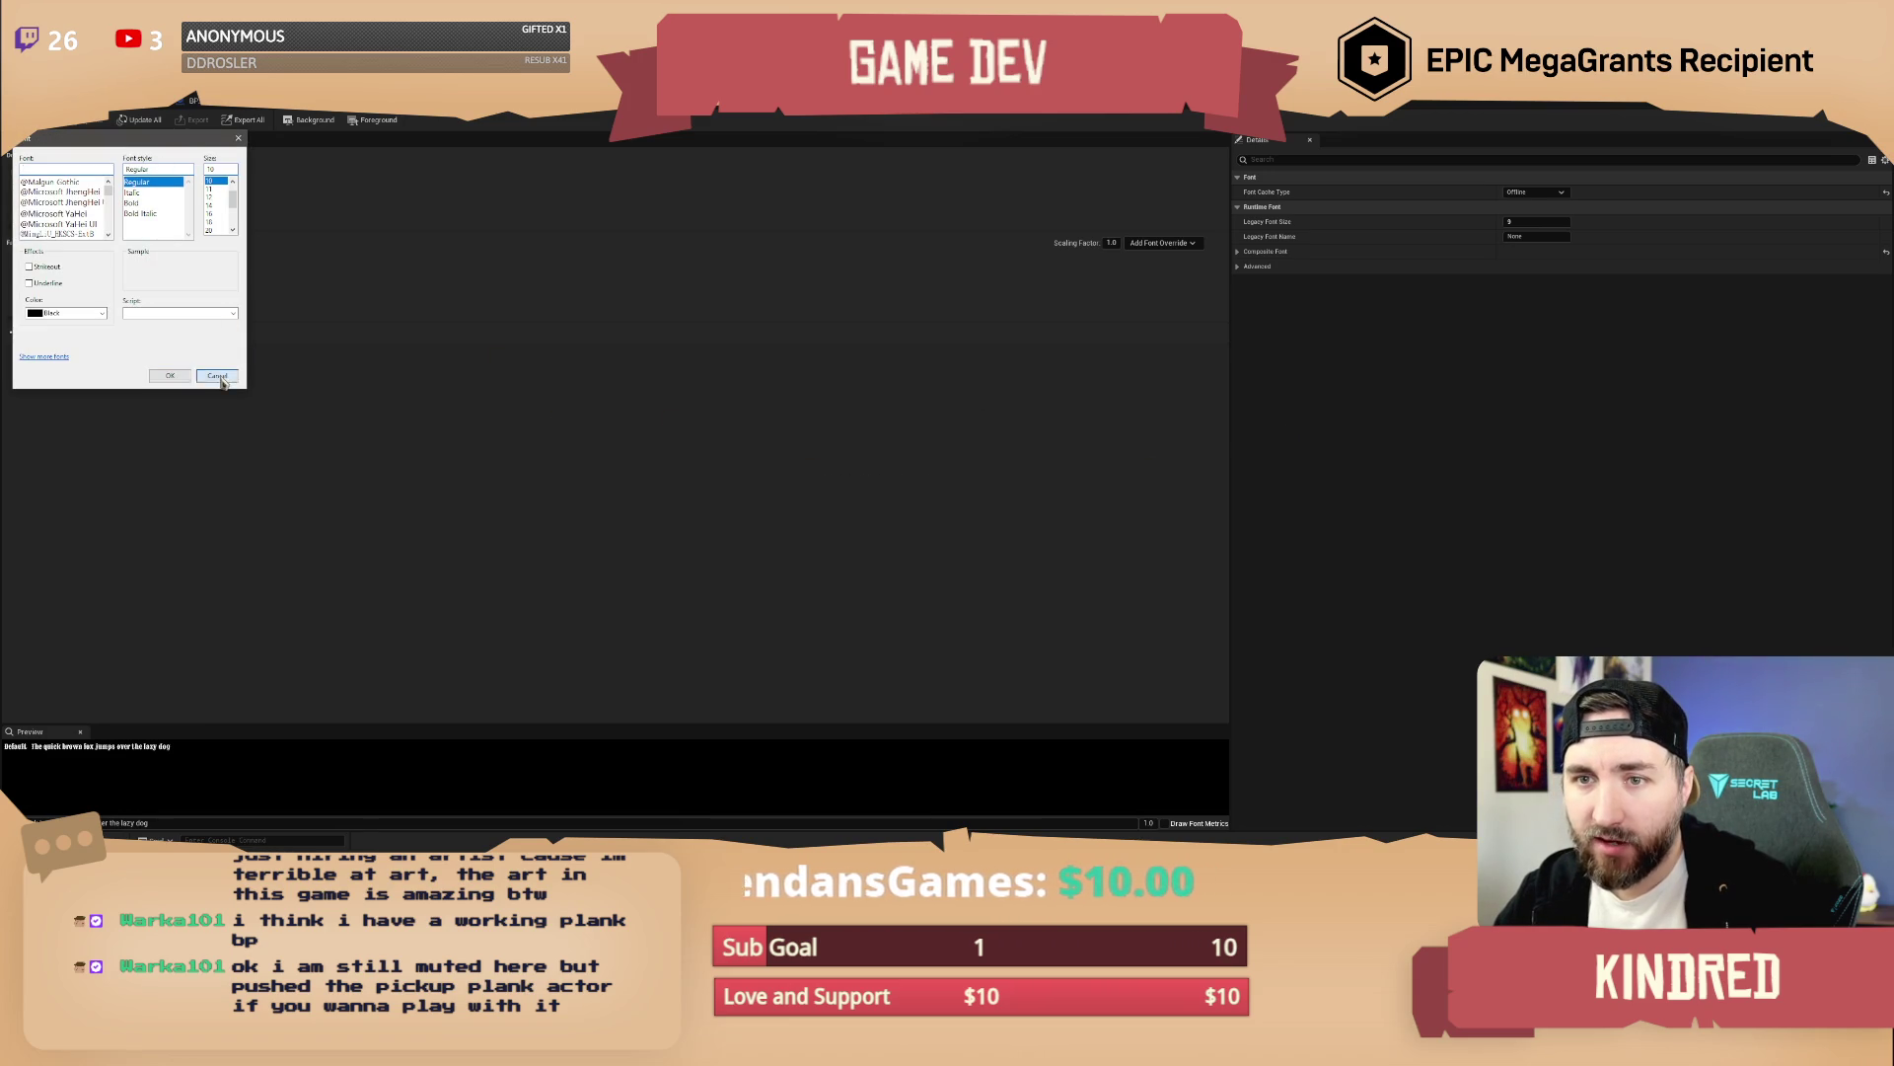
click(217, 375)
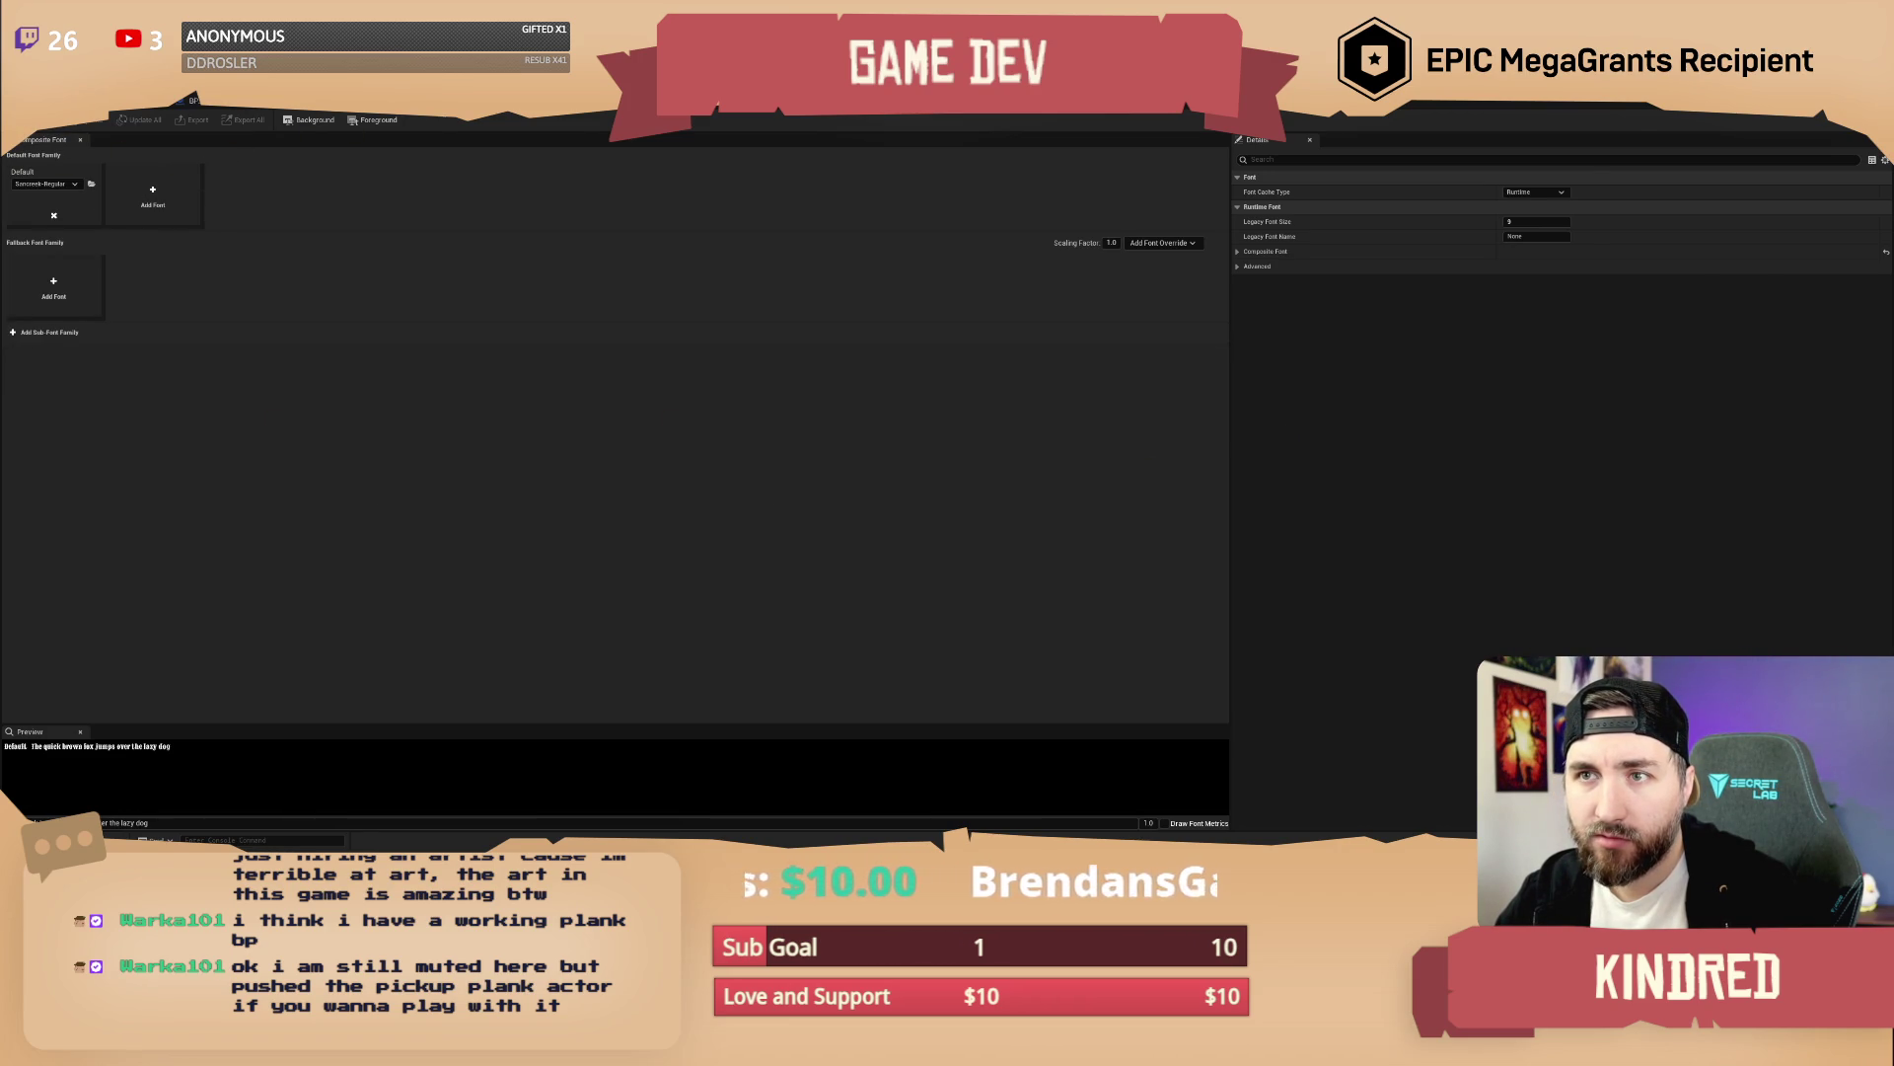
key(alt+Tab)
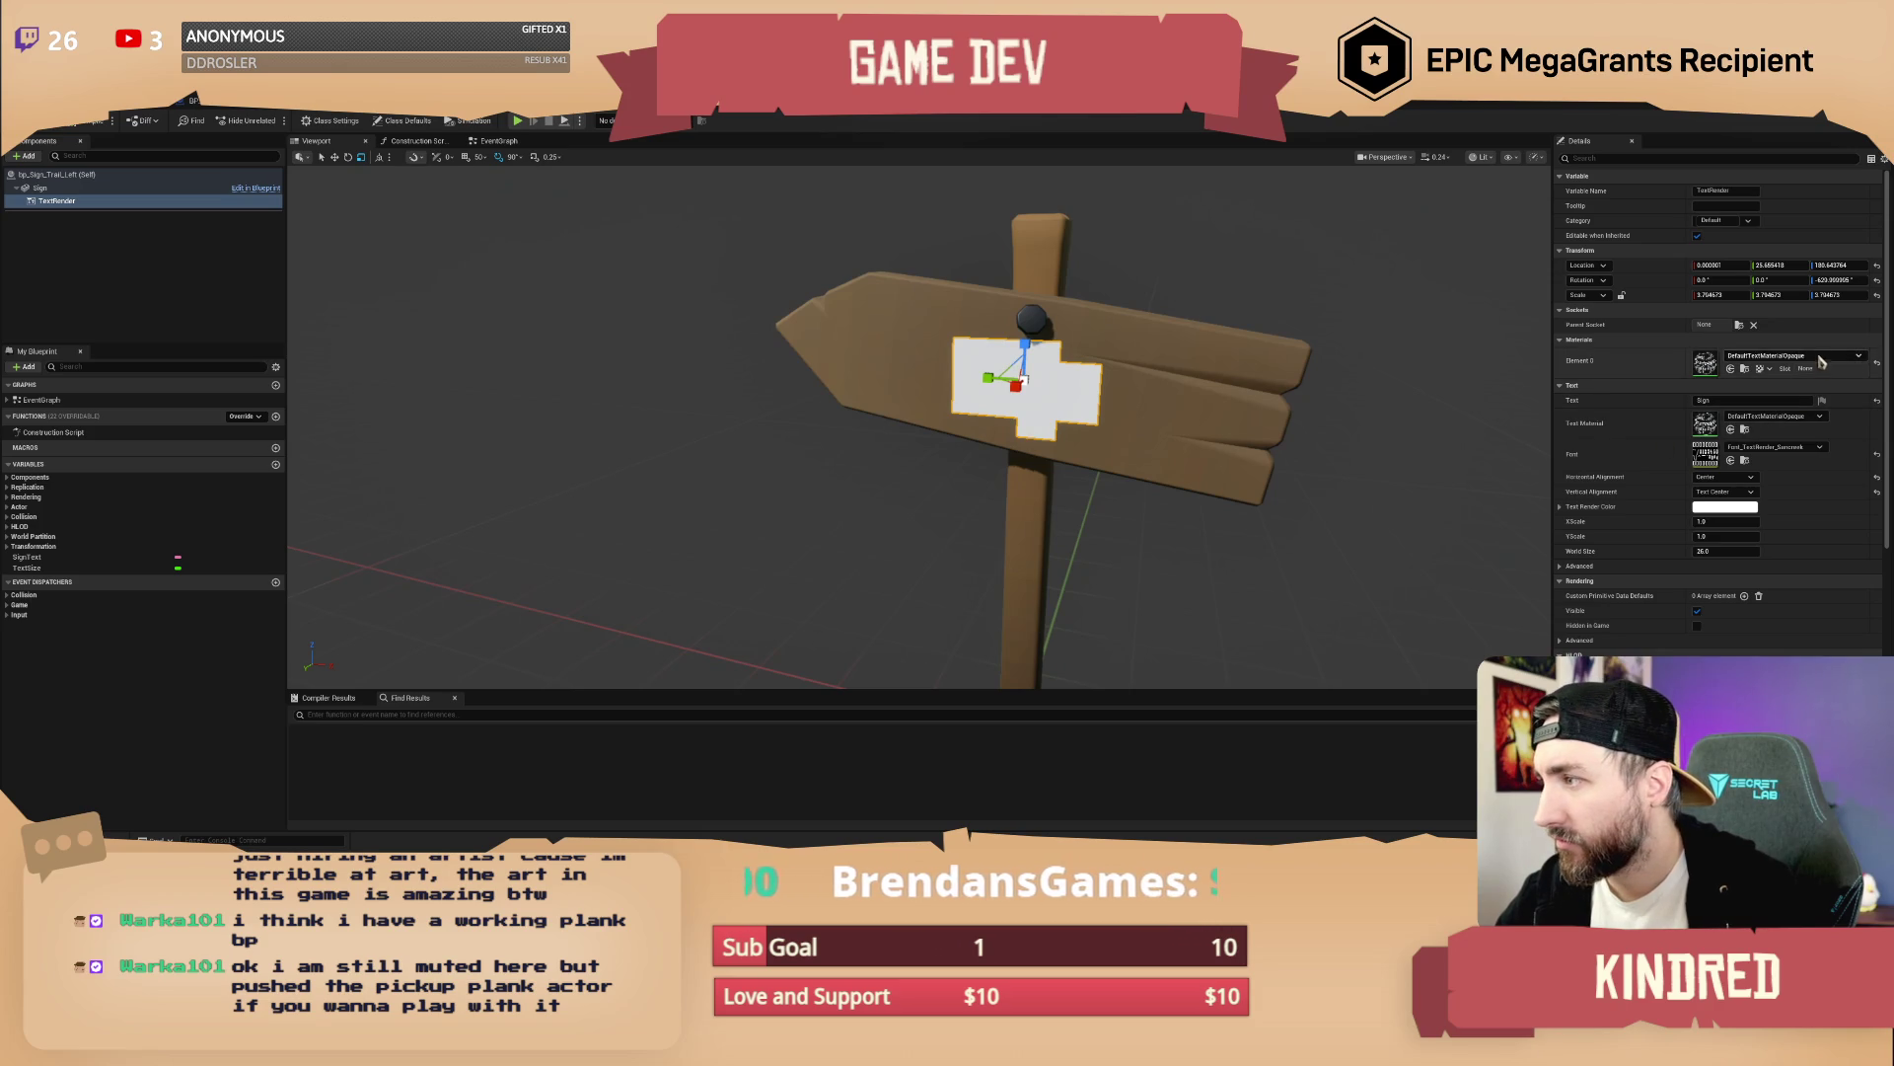
Assign Sancreek-Regular_Font_Offline to the sign's TextRender and frame the text in the viewport
click(1773, 449)
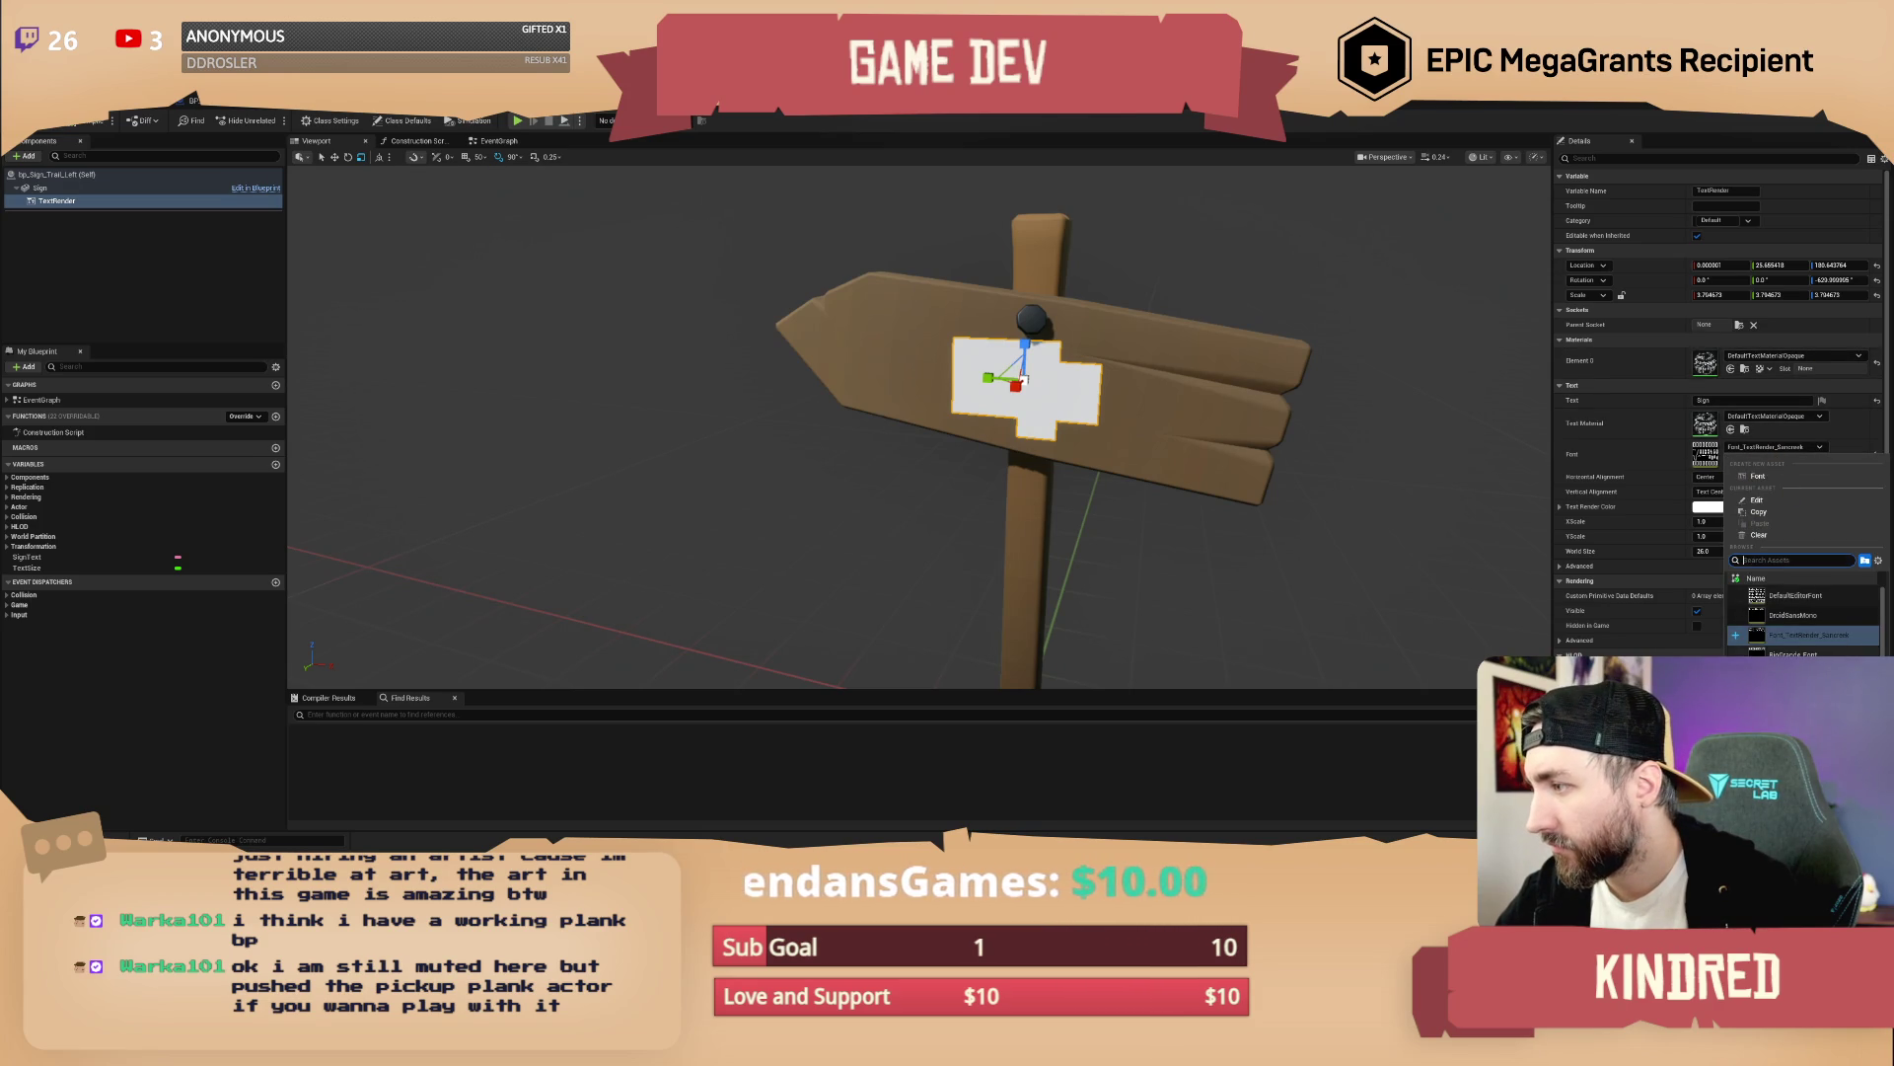
scroll(1815, 617, down, 5)
click(1776, 645)
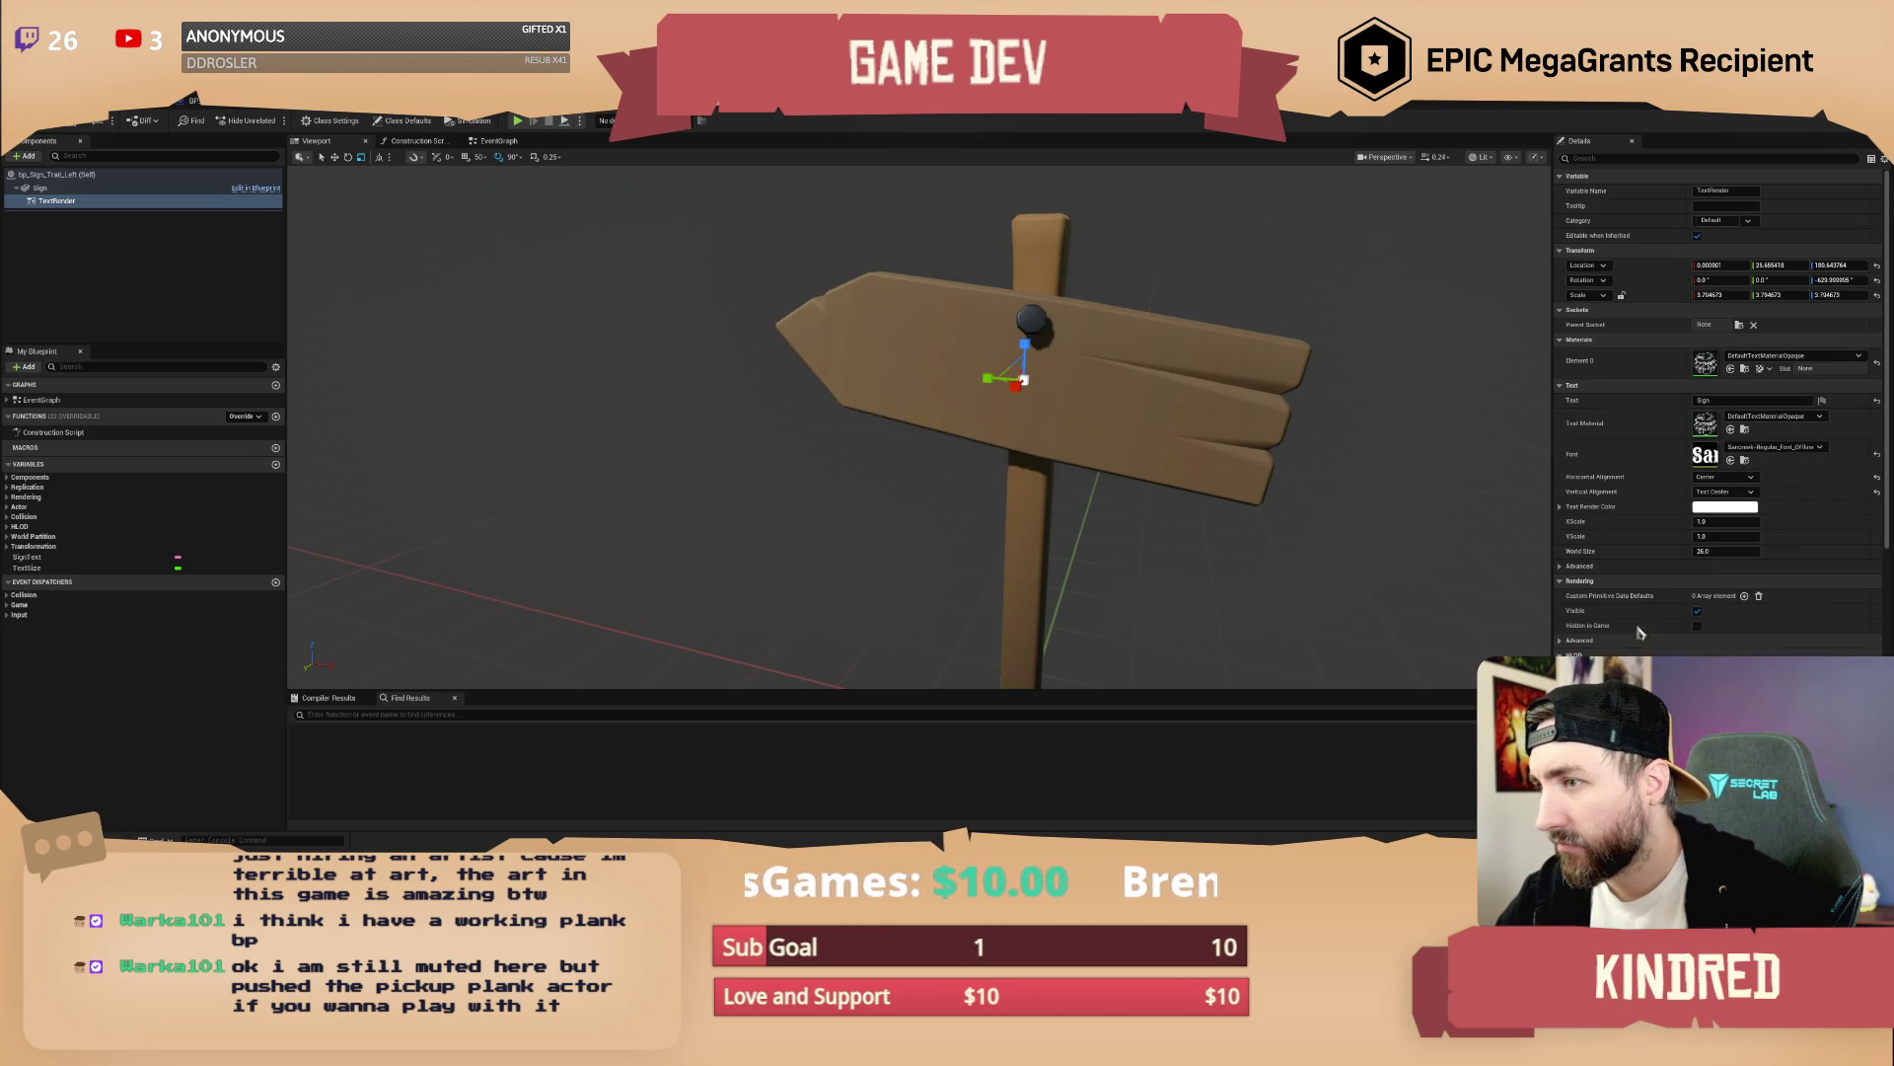
mouse_move(1179, 458)
mouse_down()
mouse_move(932, 455)
mouse_move(894, 426)
mouse_move(928, 449)
mouse_up()
key(f)
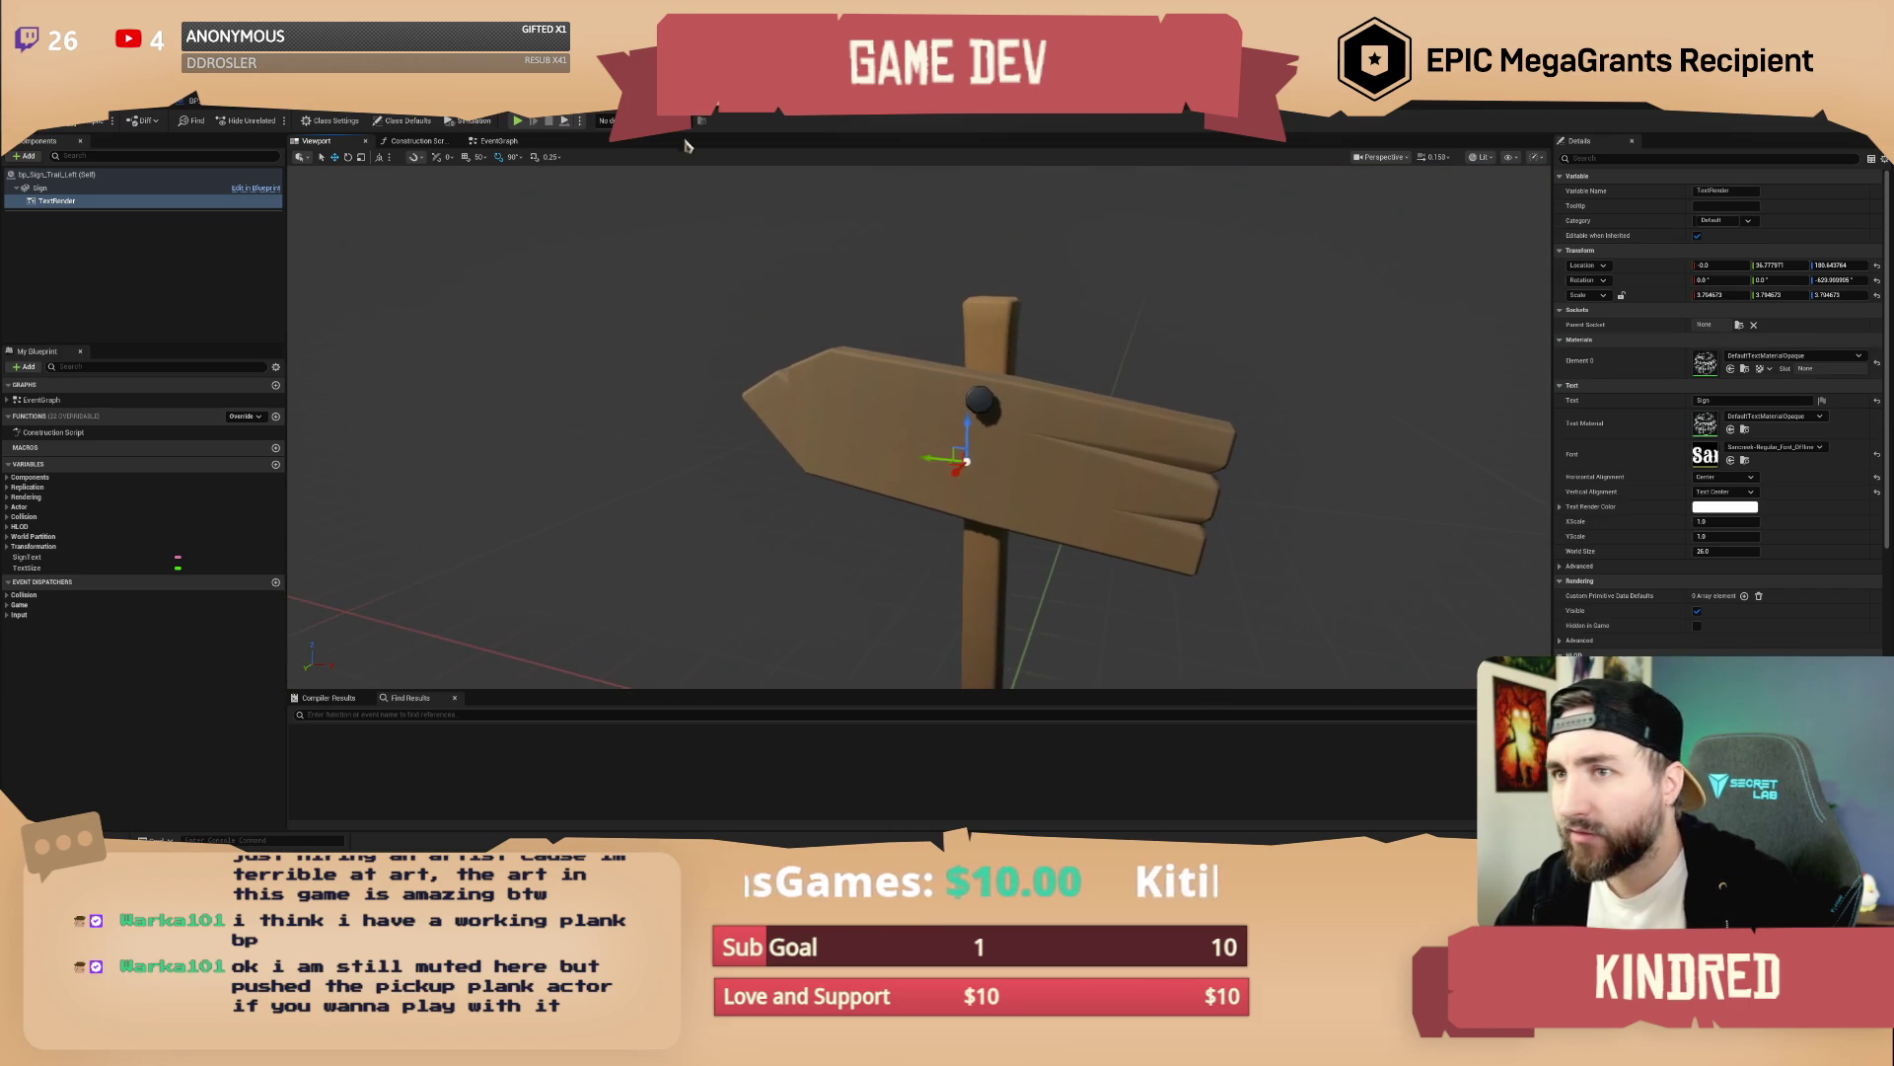
double_click(1705, 454)
Add a fallback font family override using Sancreek-Regular
click(74, 184)
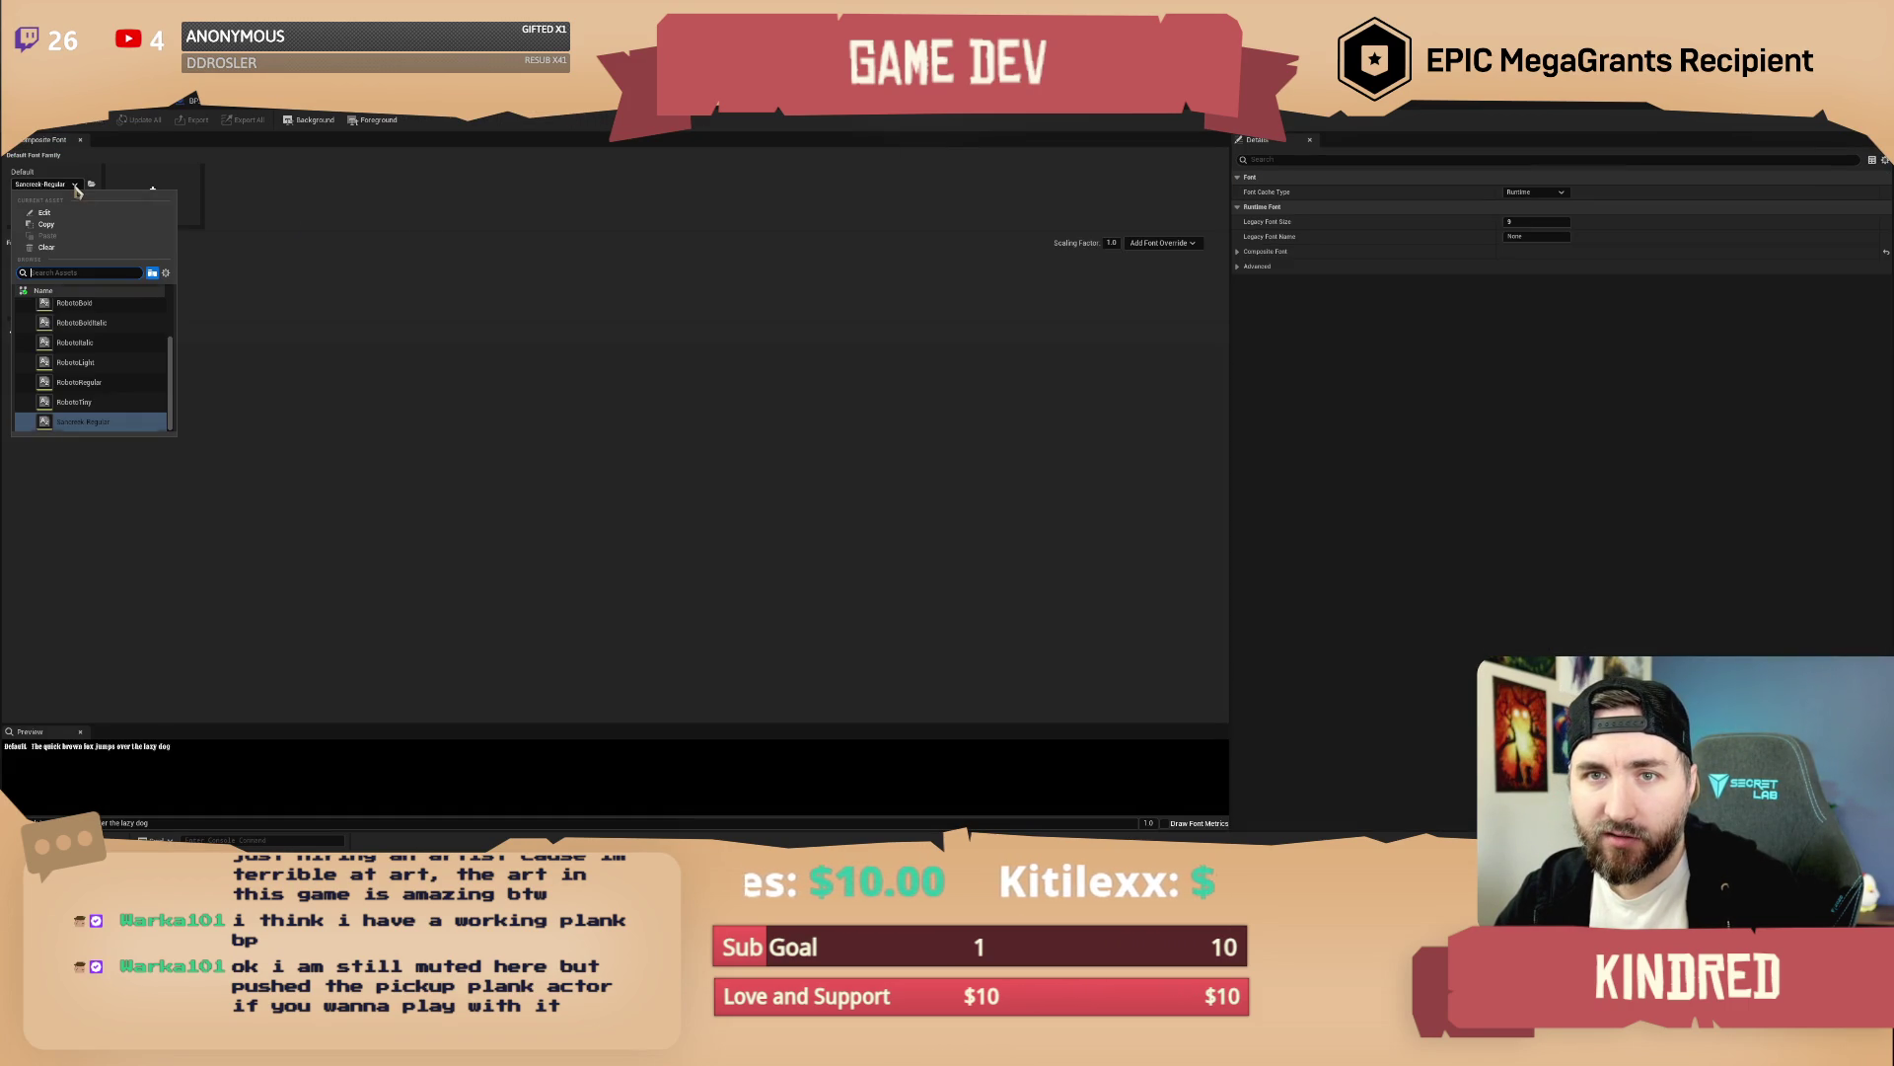
click(307, 189)
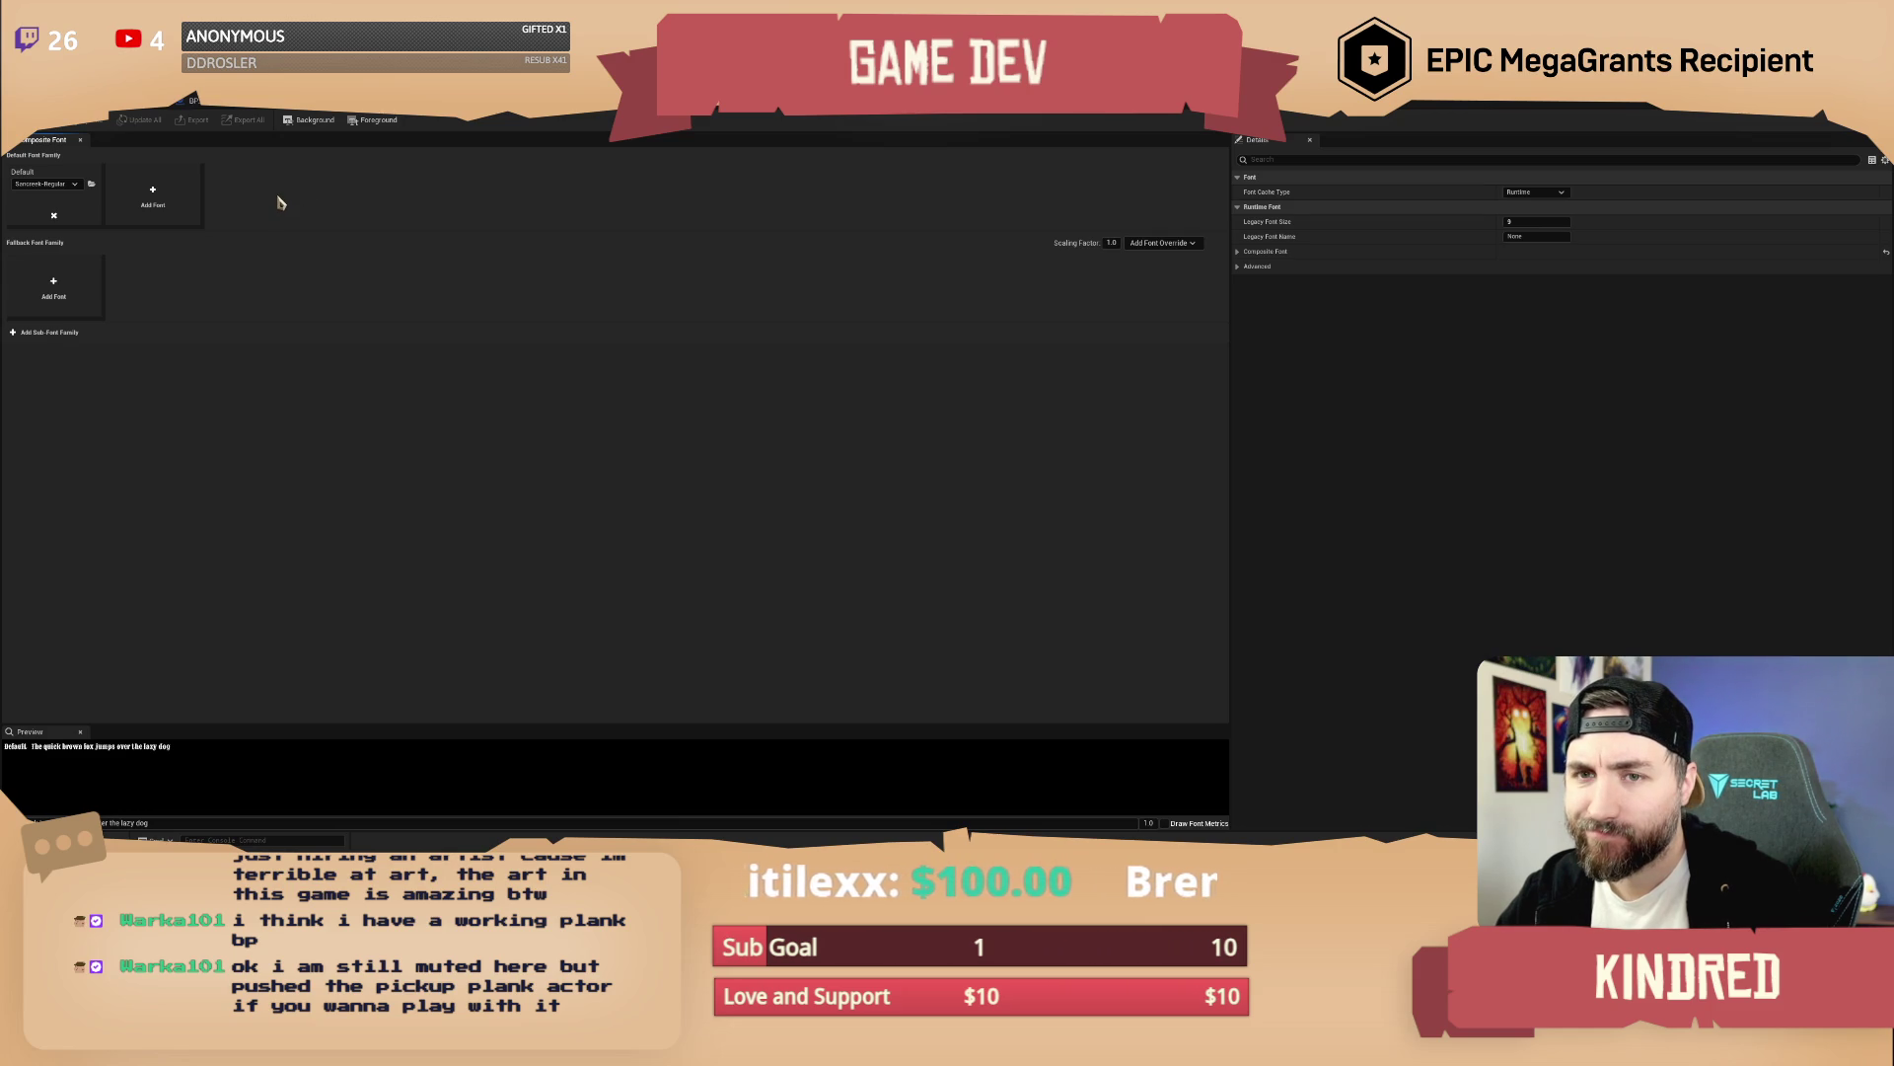
click(1192, 244)
click(1149, 261)
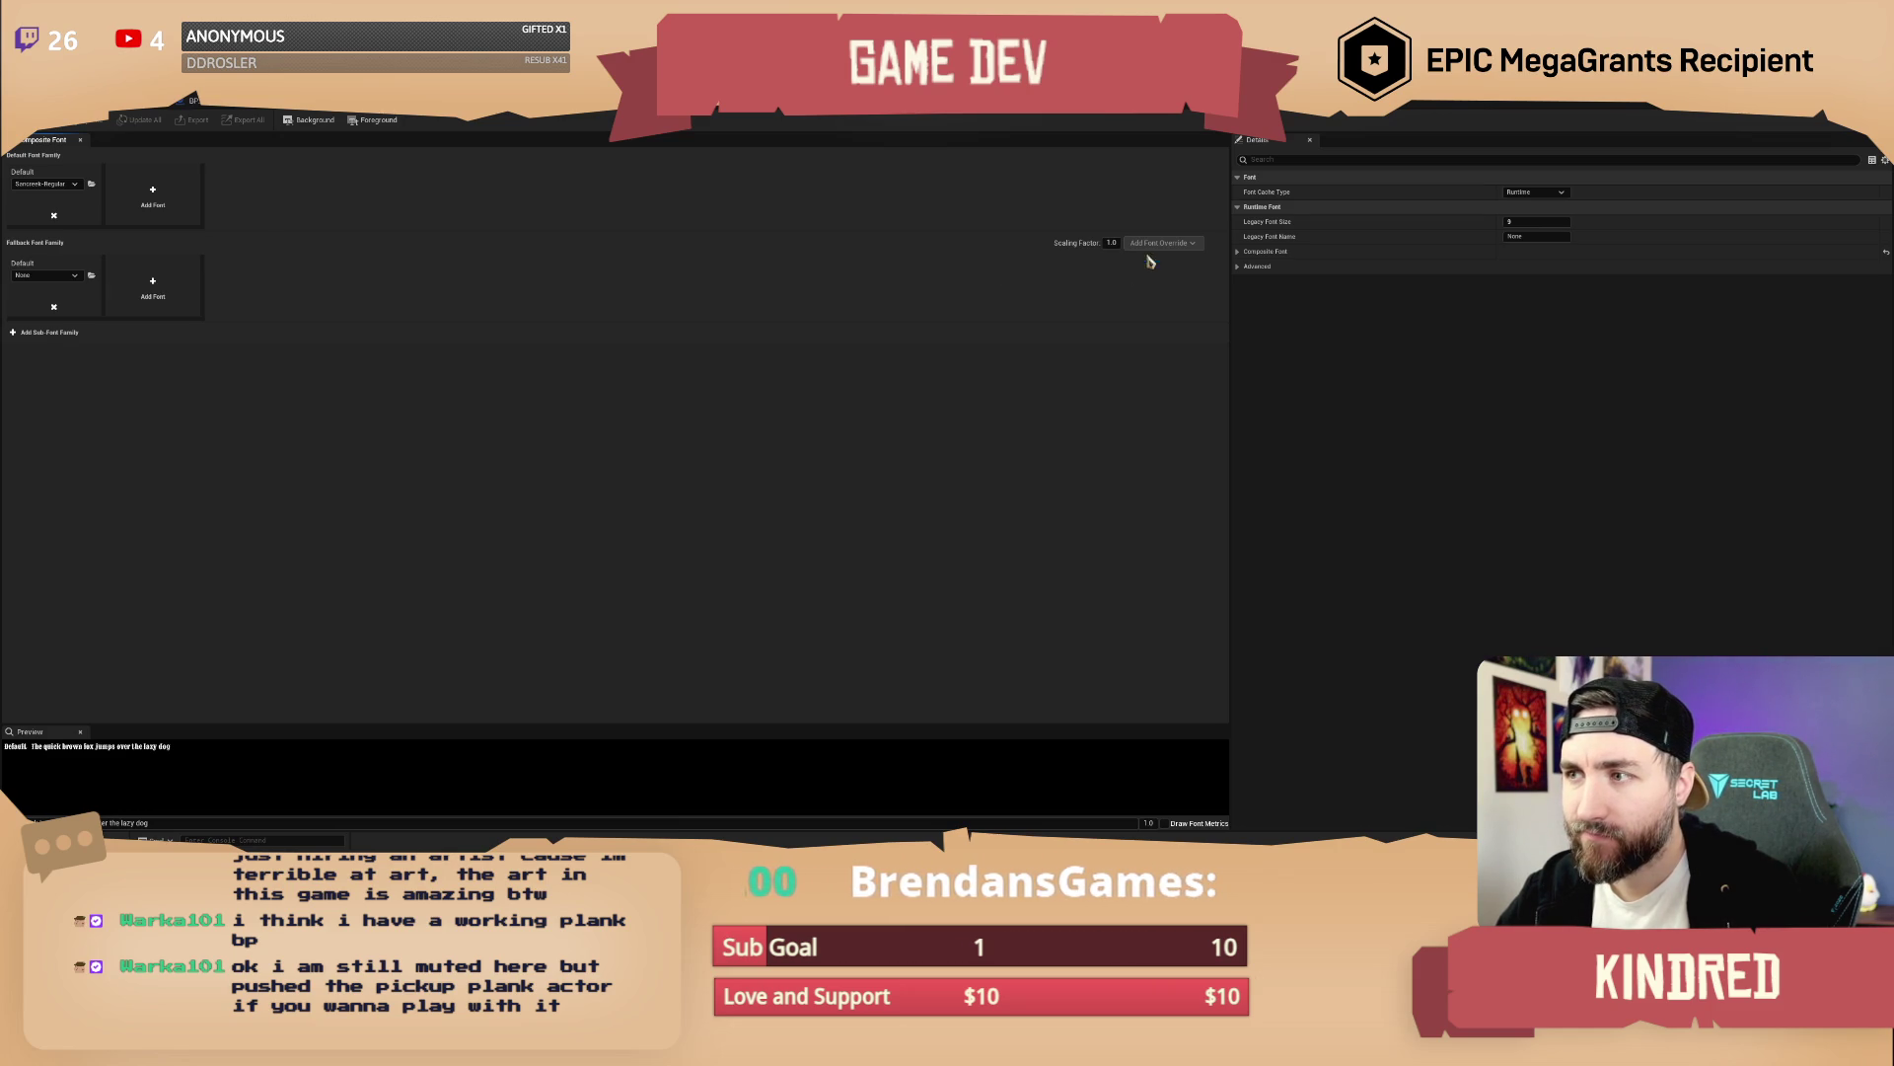
click(67, 276)
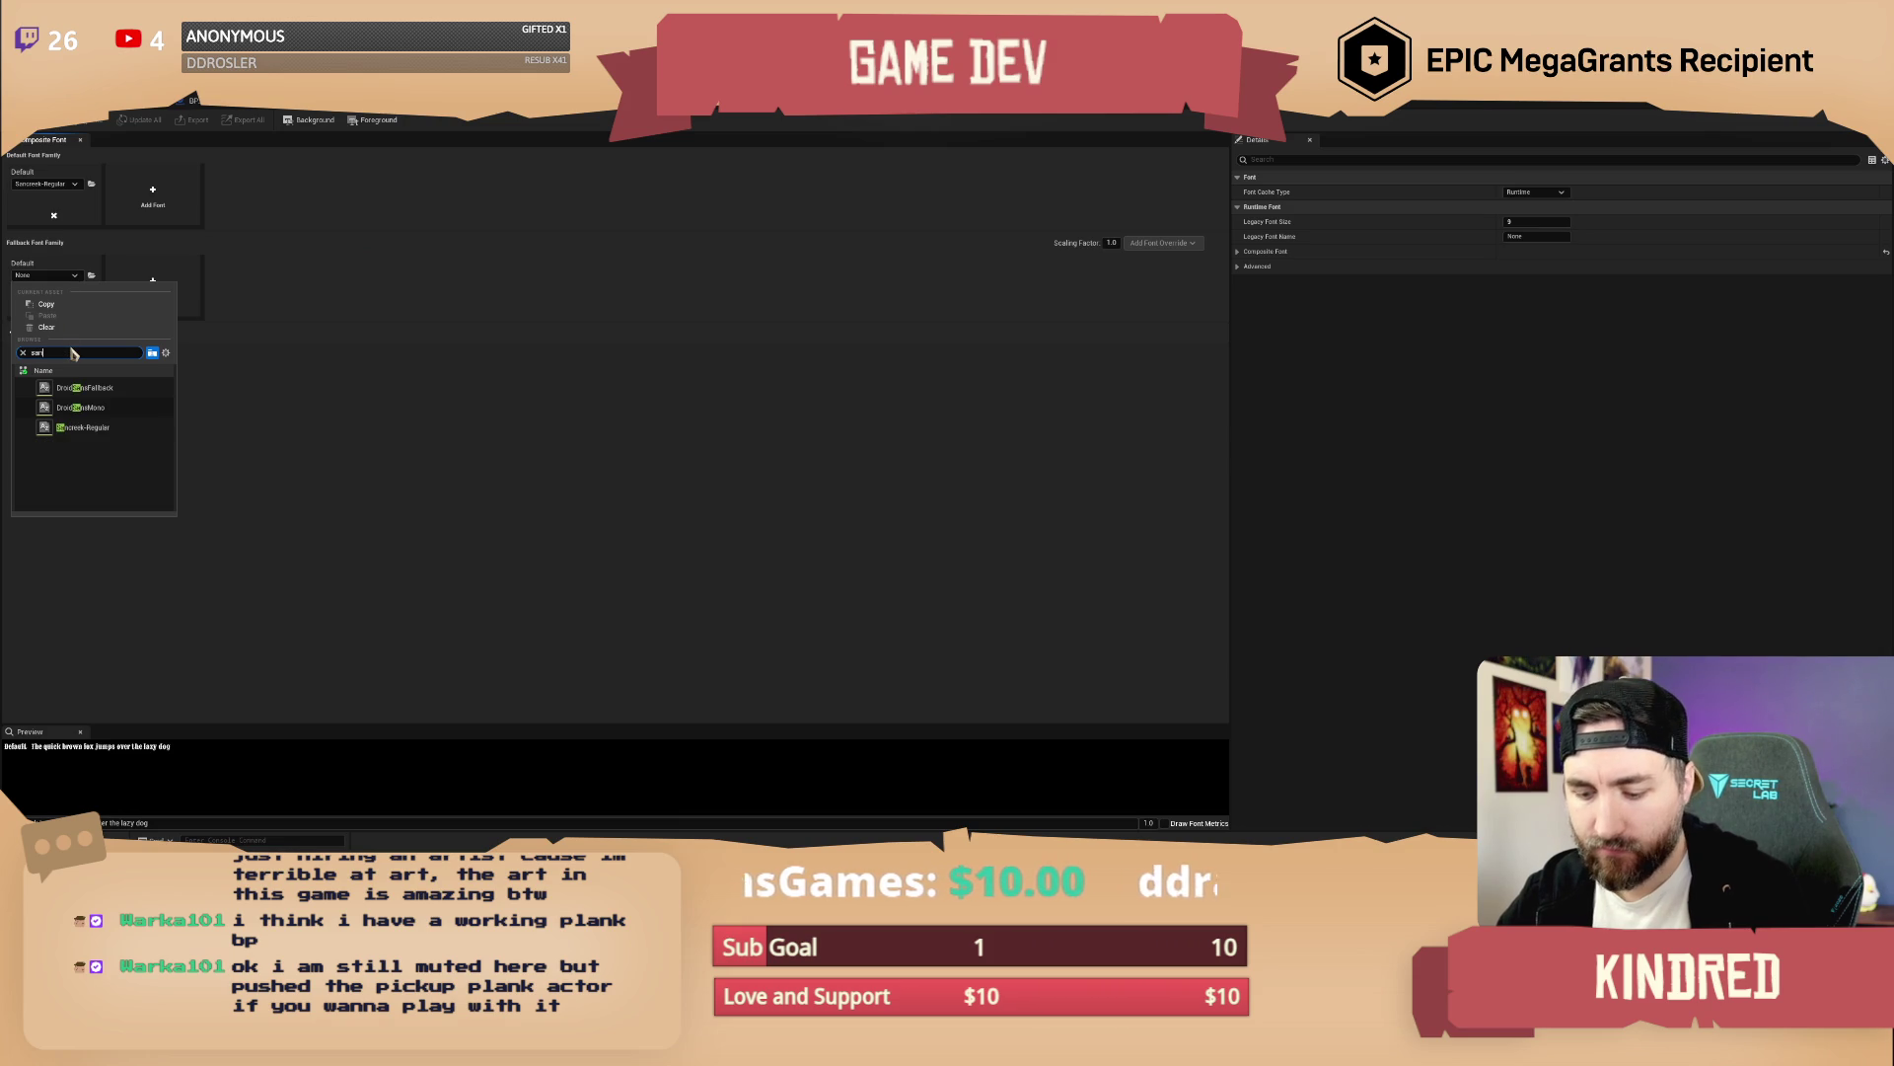
click(118, 429)
Switch the font cache type to Offline, building it from the Anise system font
click(1547, 195)
click(1529, 221)
click(1029, 499)
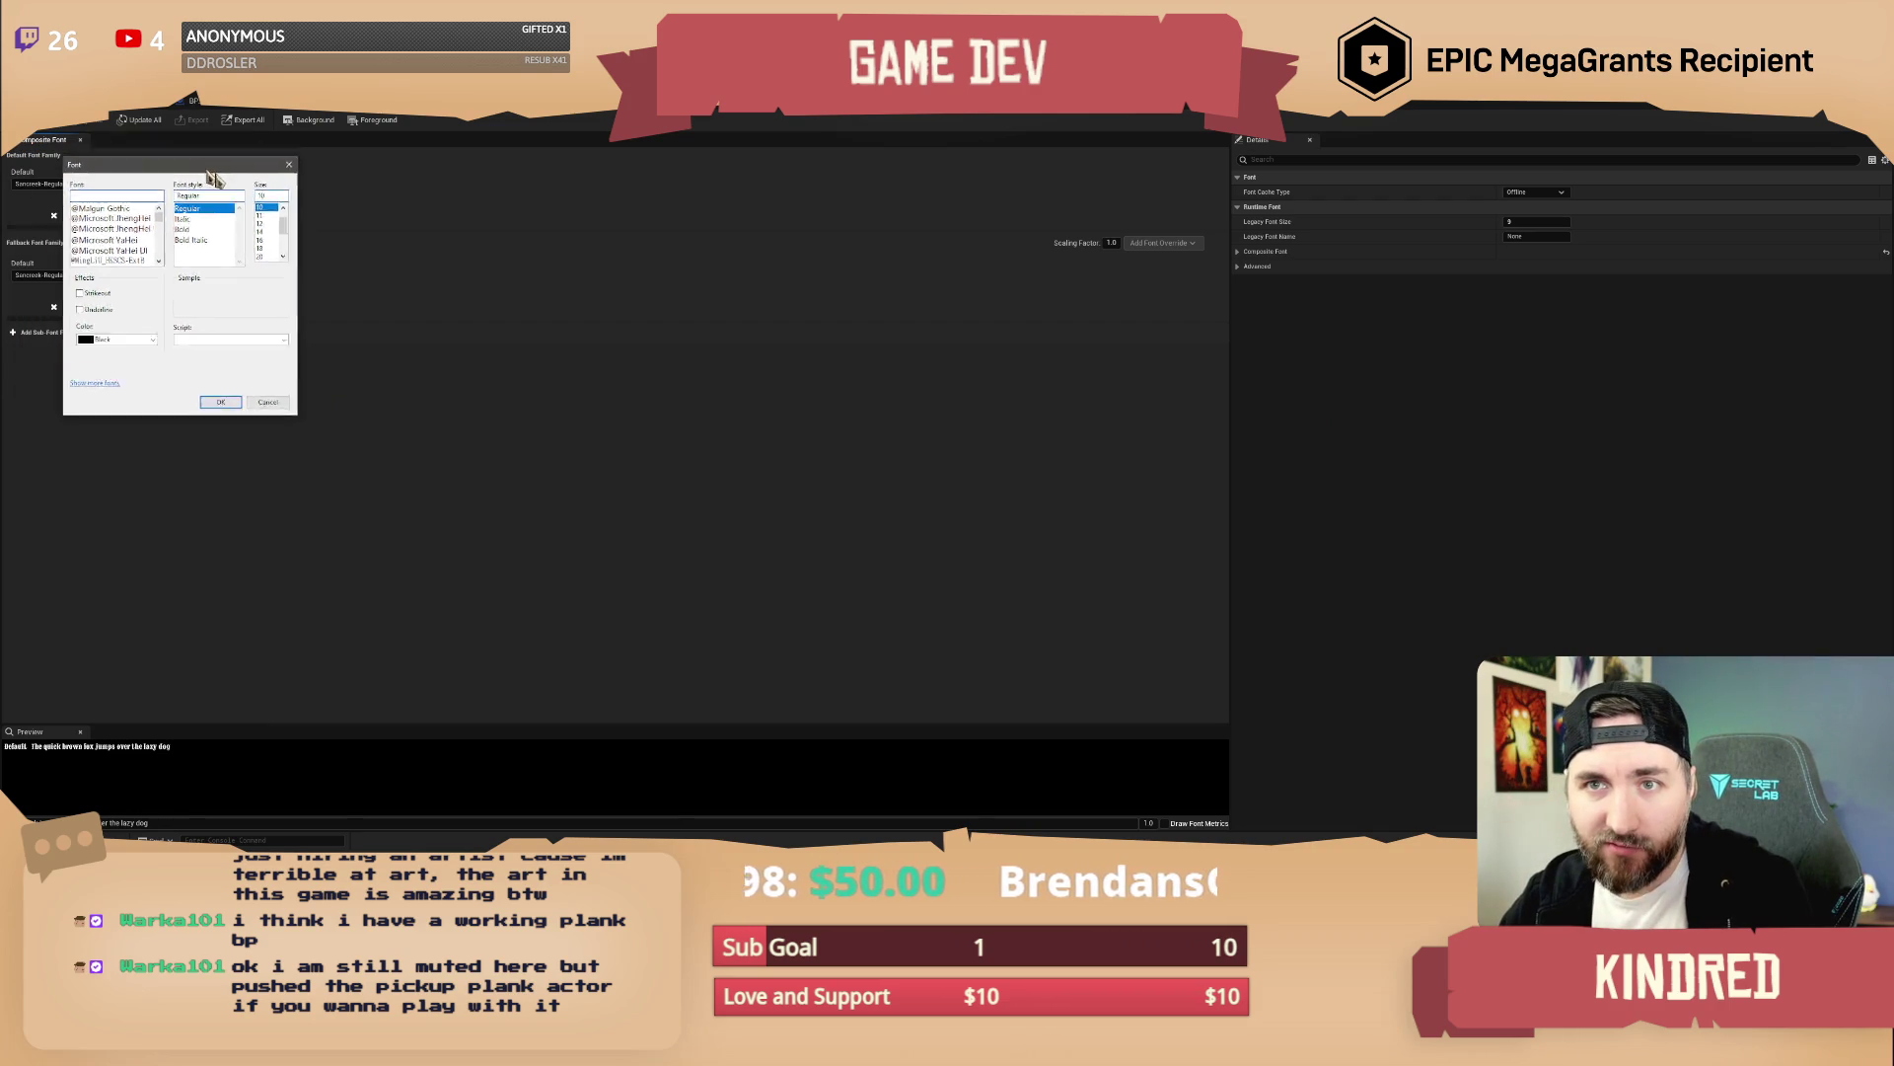
scroll(304, 312, down, 10)
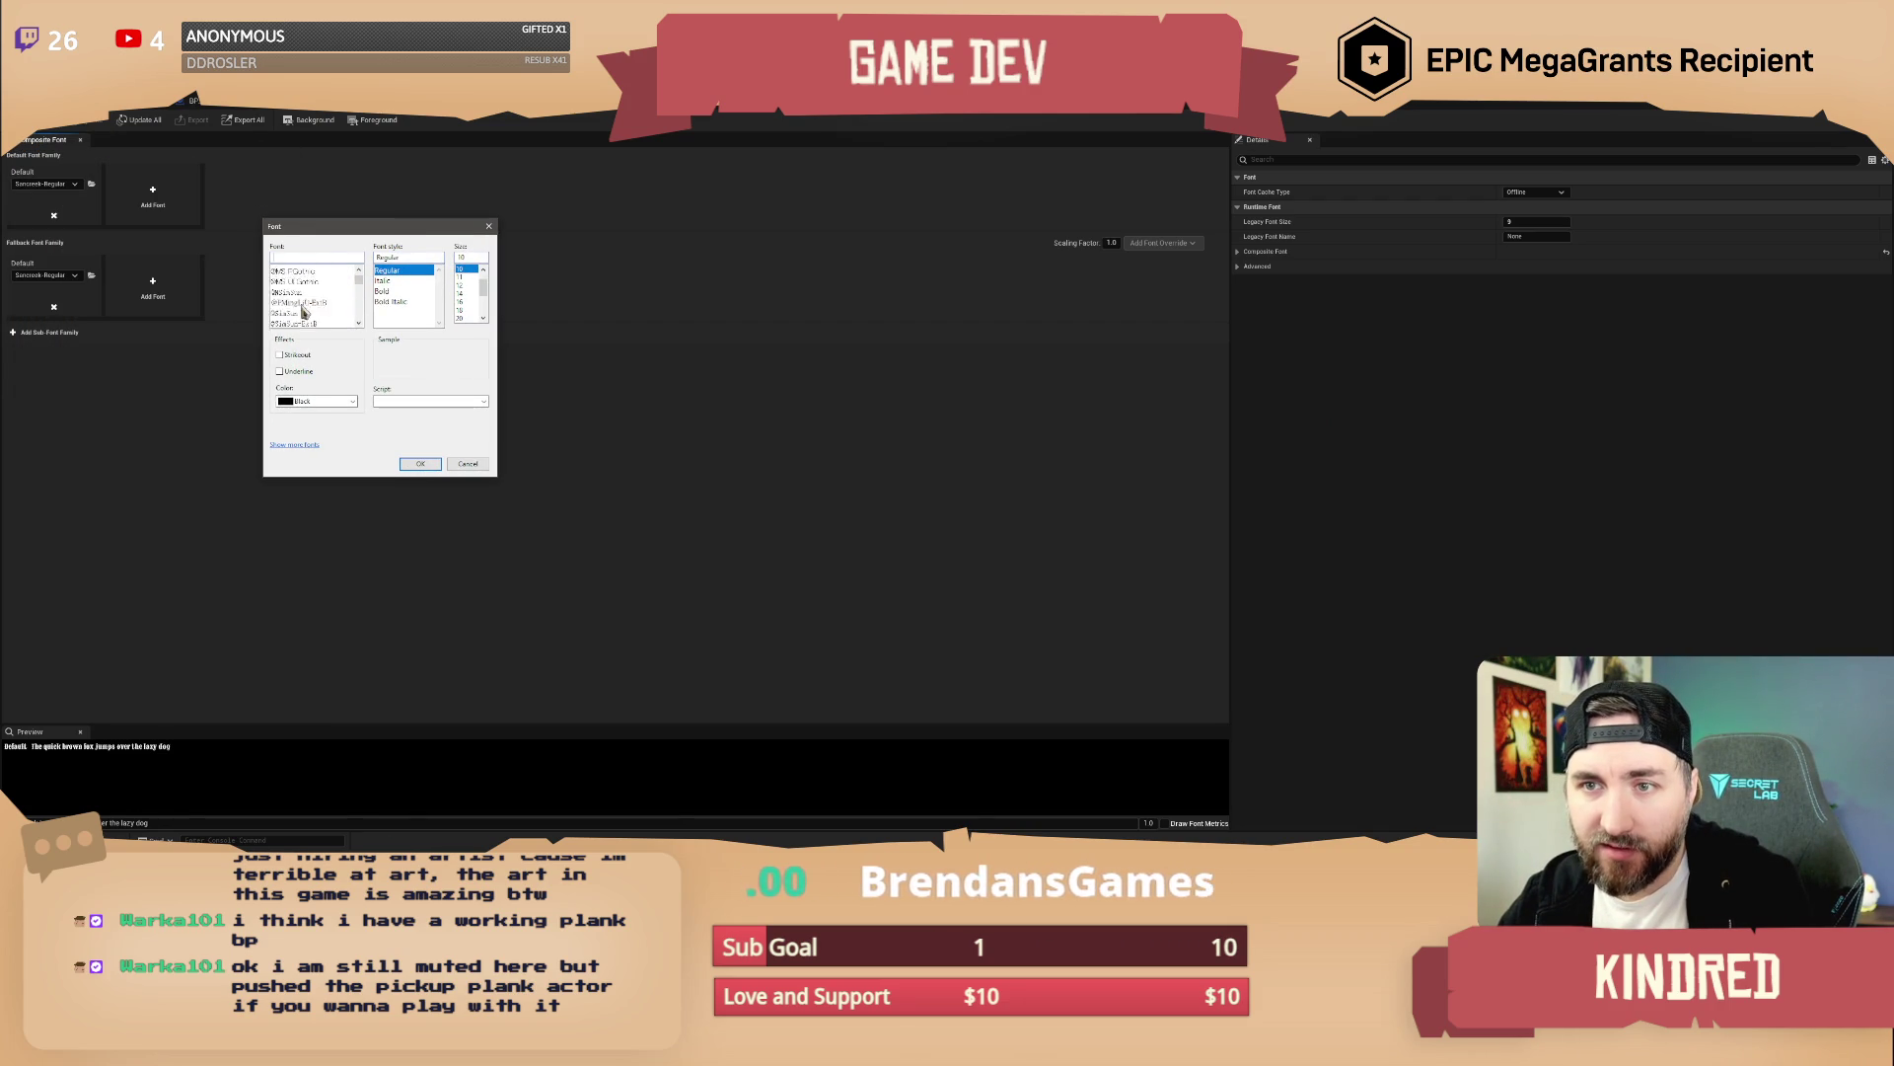
scroll(302, 311, up, 1)
click(302, 302)
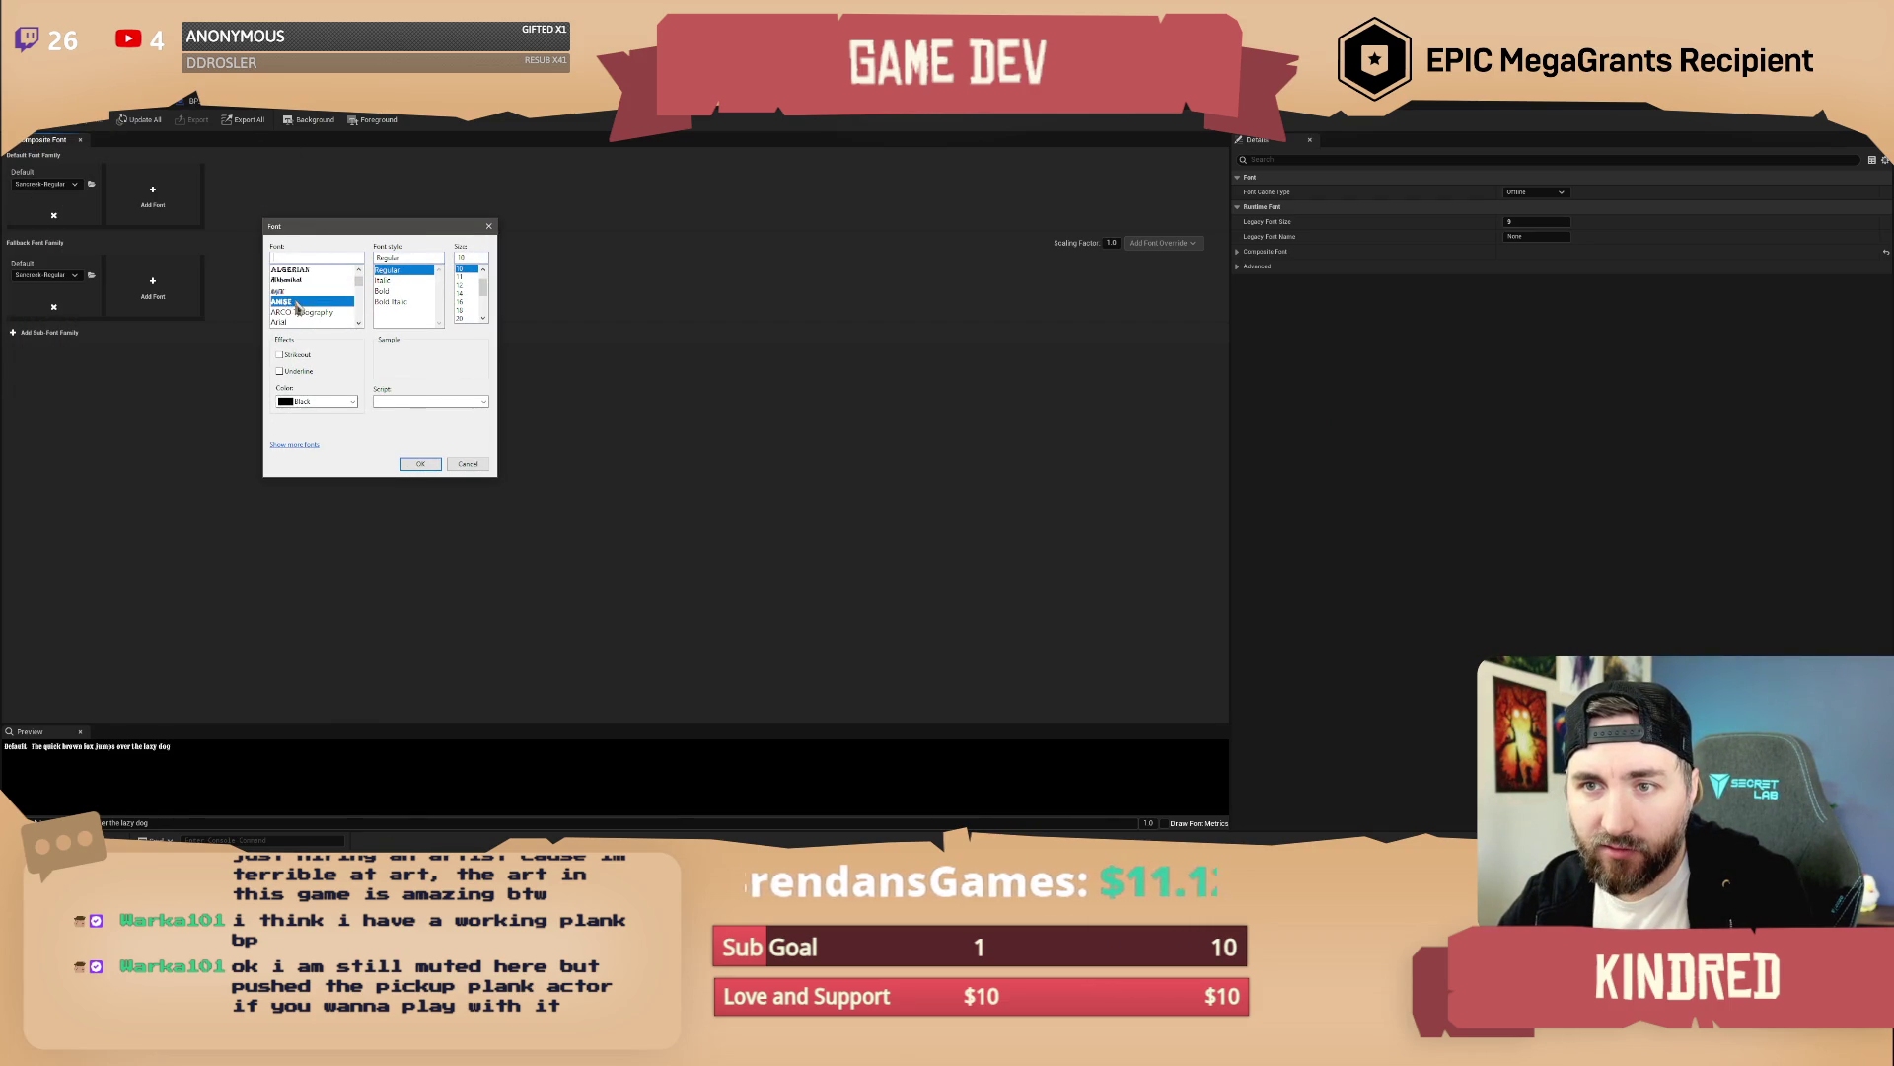
click(419, 465)
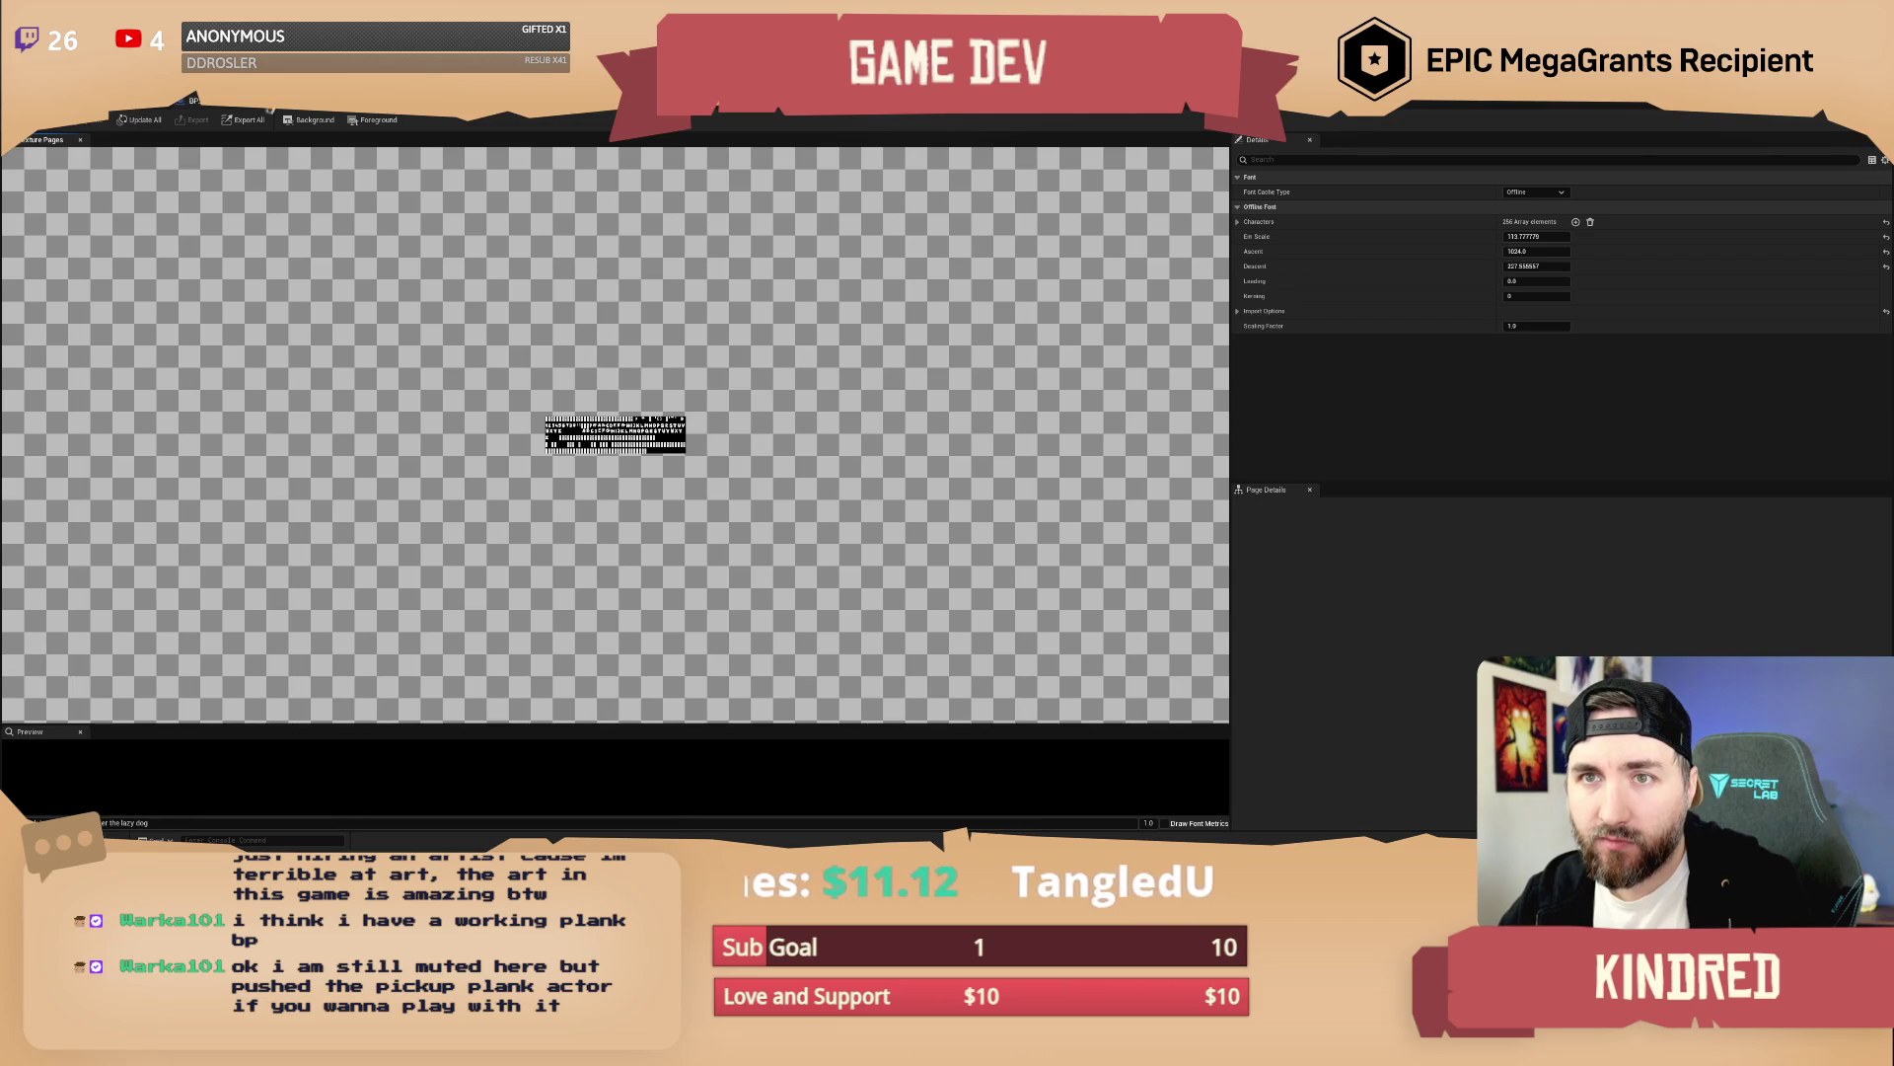
click(513, 115)
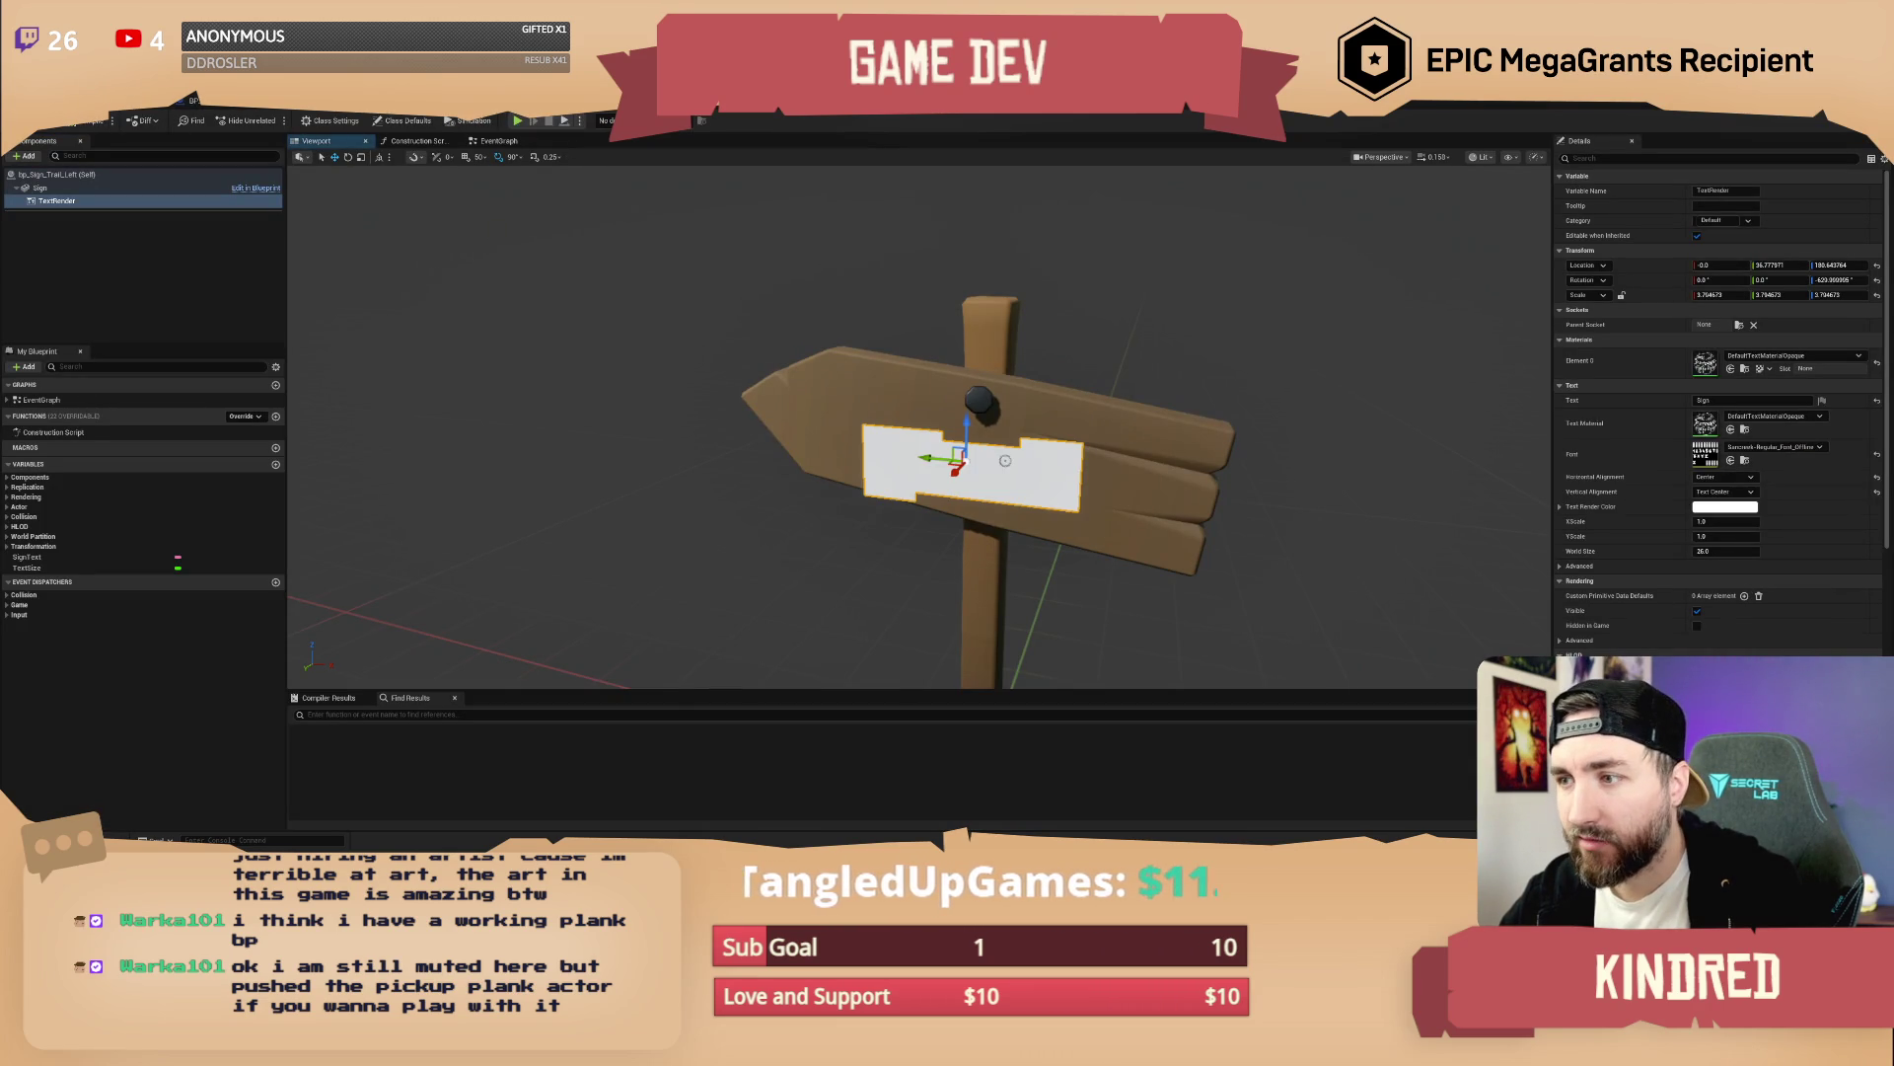
Reset the import Height to 16 and rebuild the offline font's texture pages
click(296, 102)
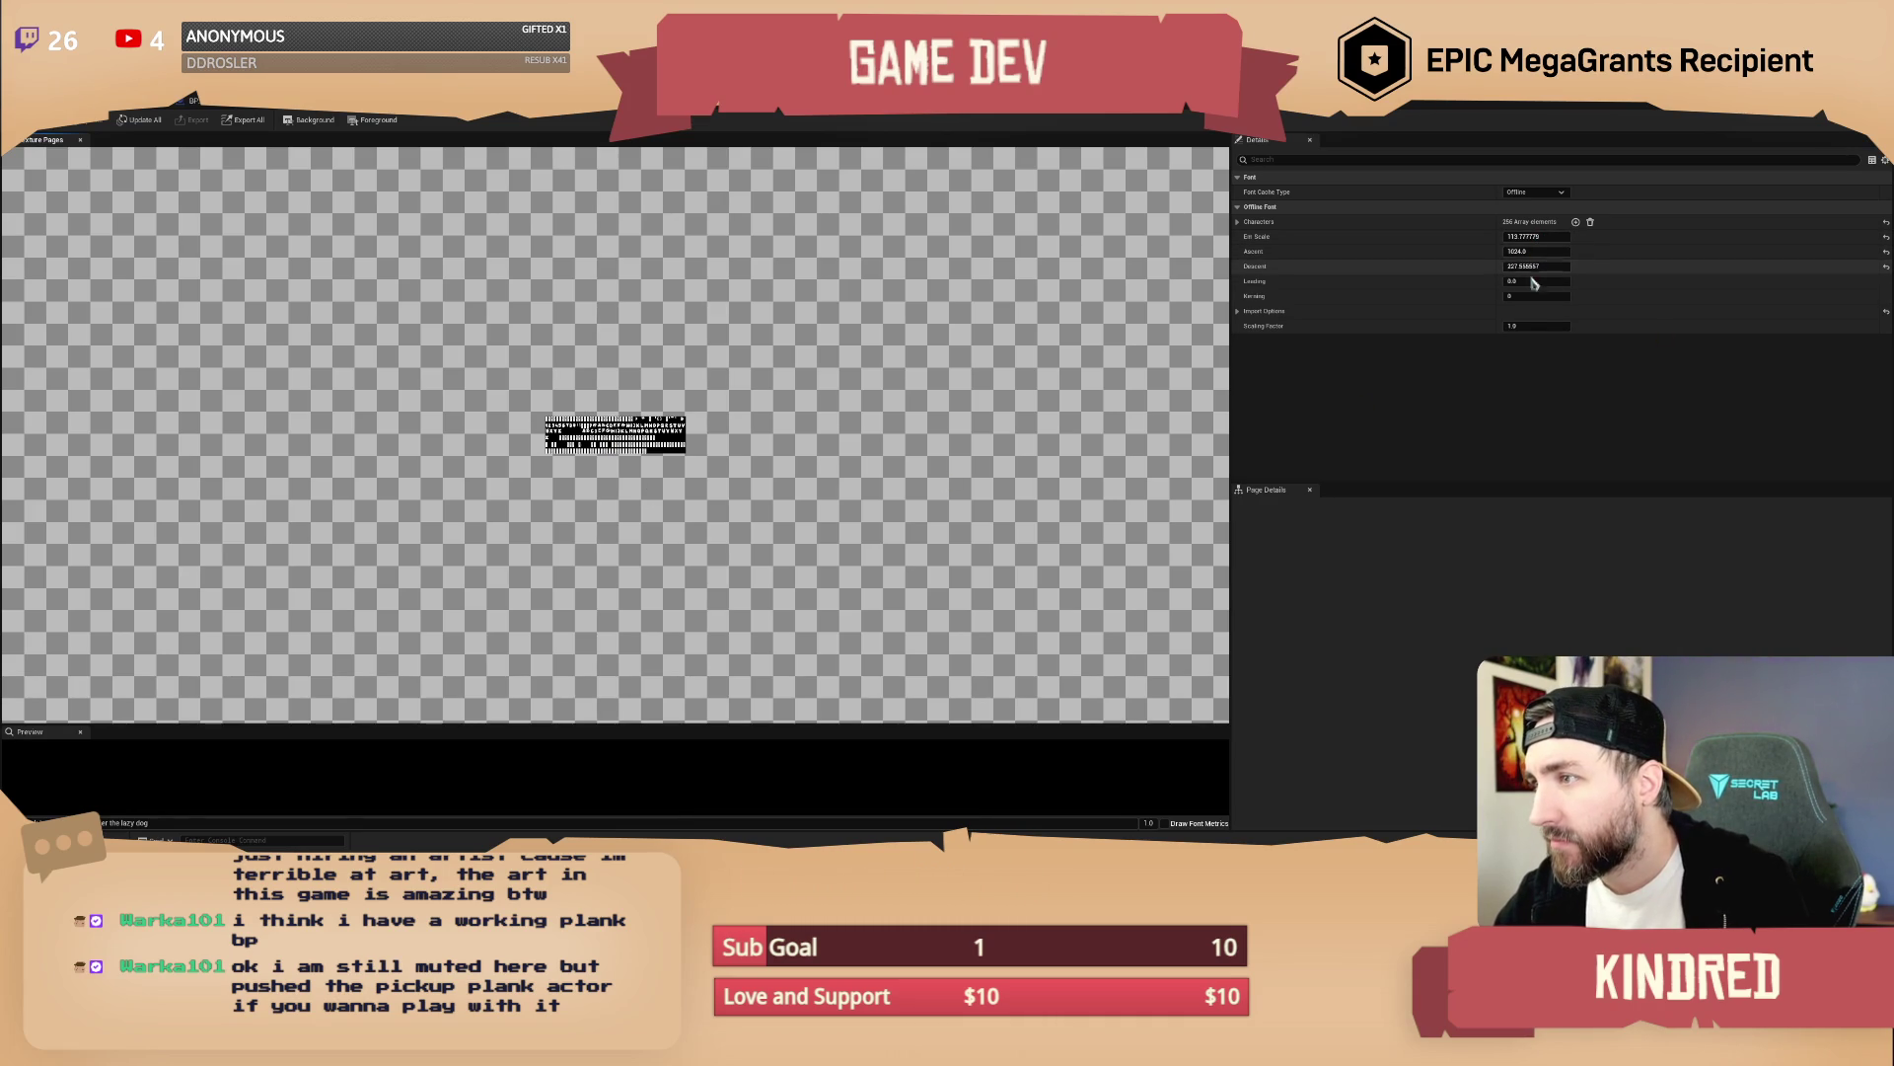
click(1539, 312)
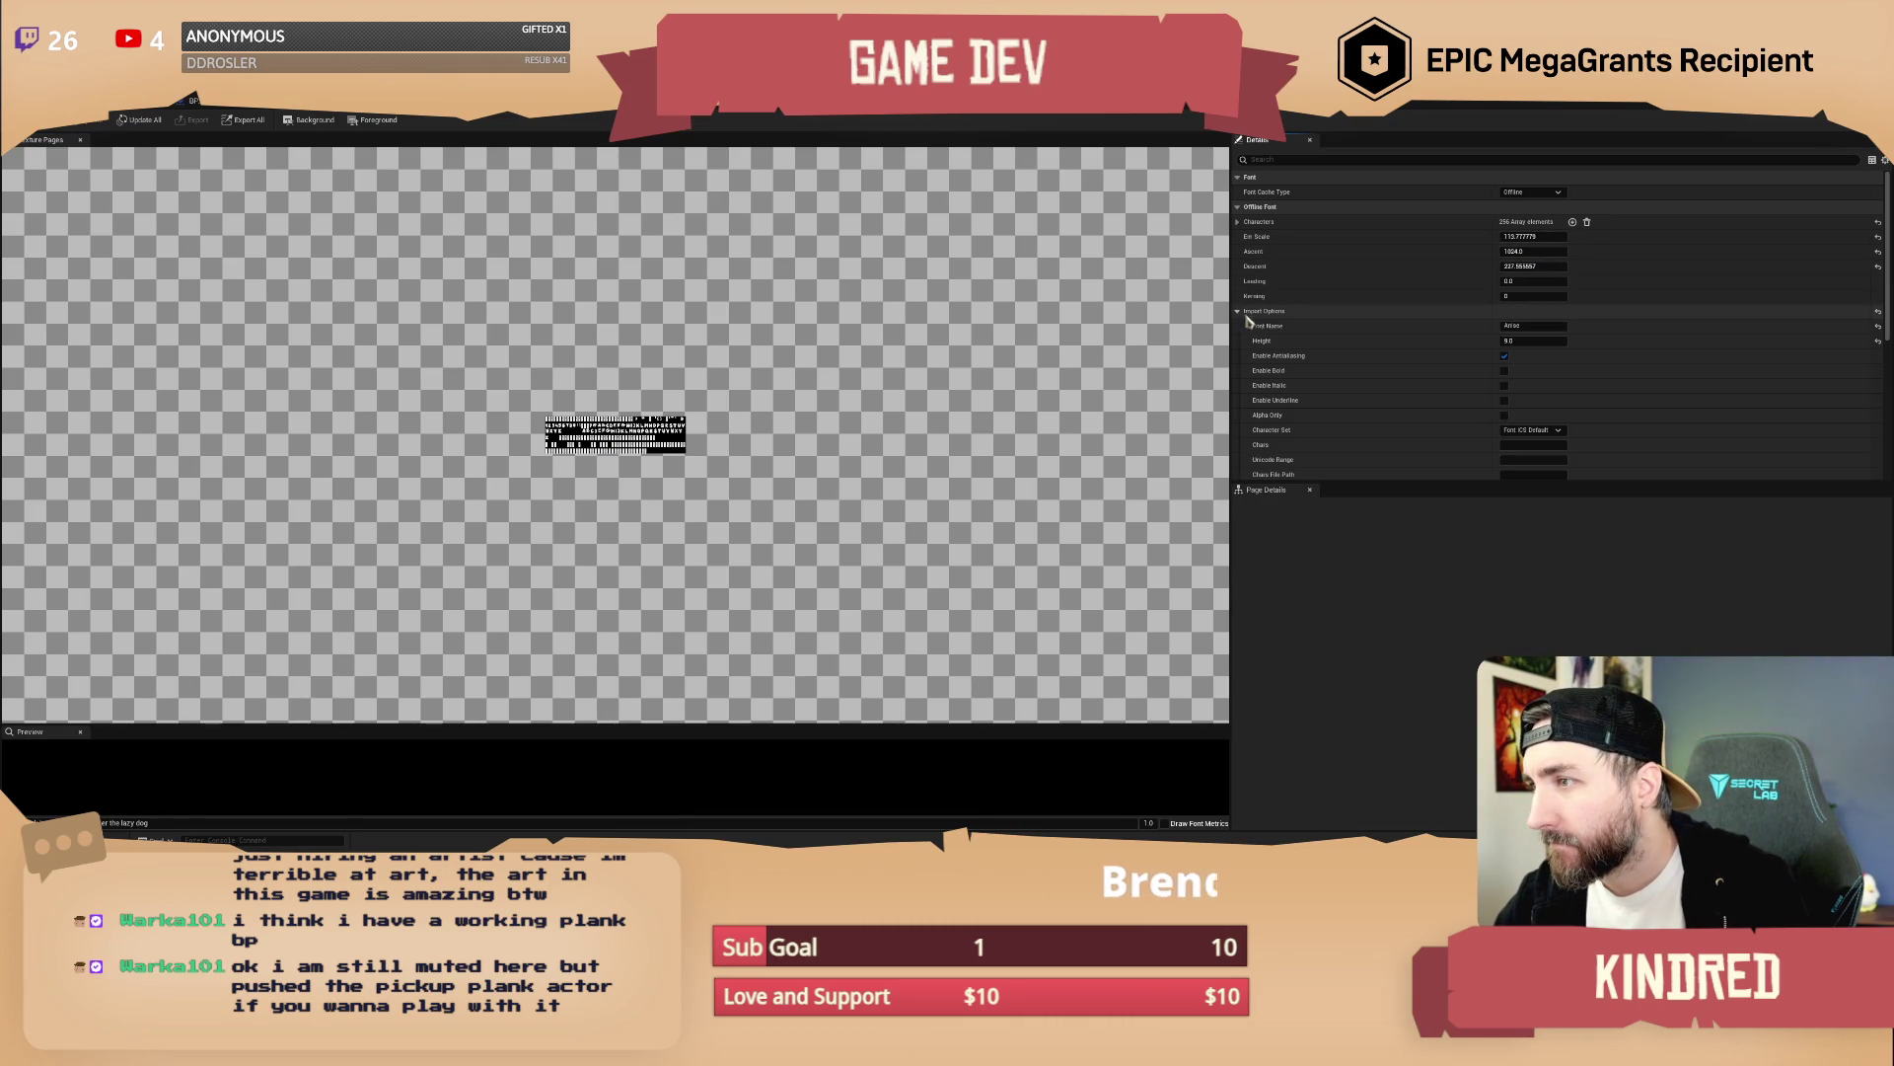
scroll(1544, 381, down, 2)
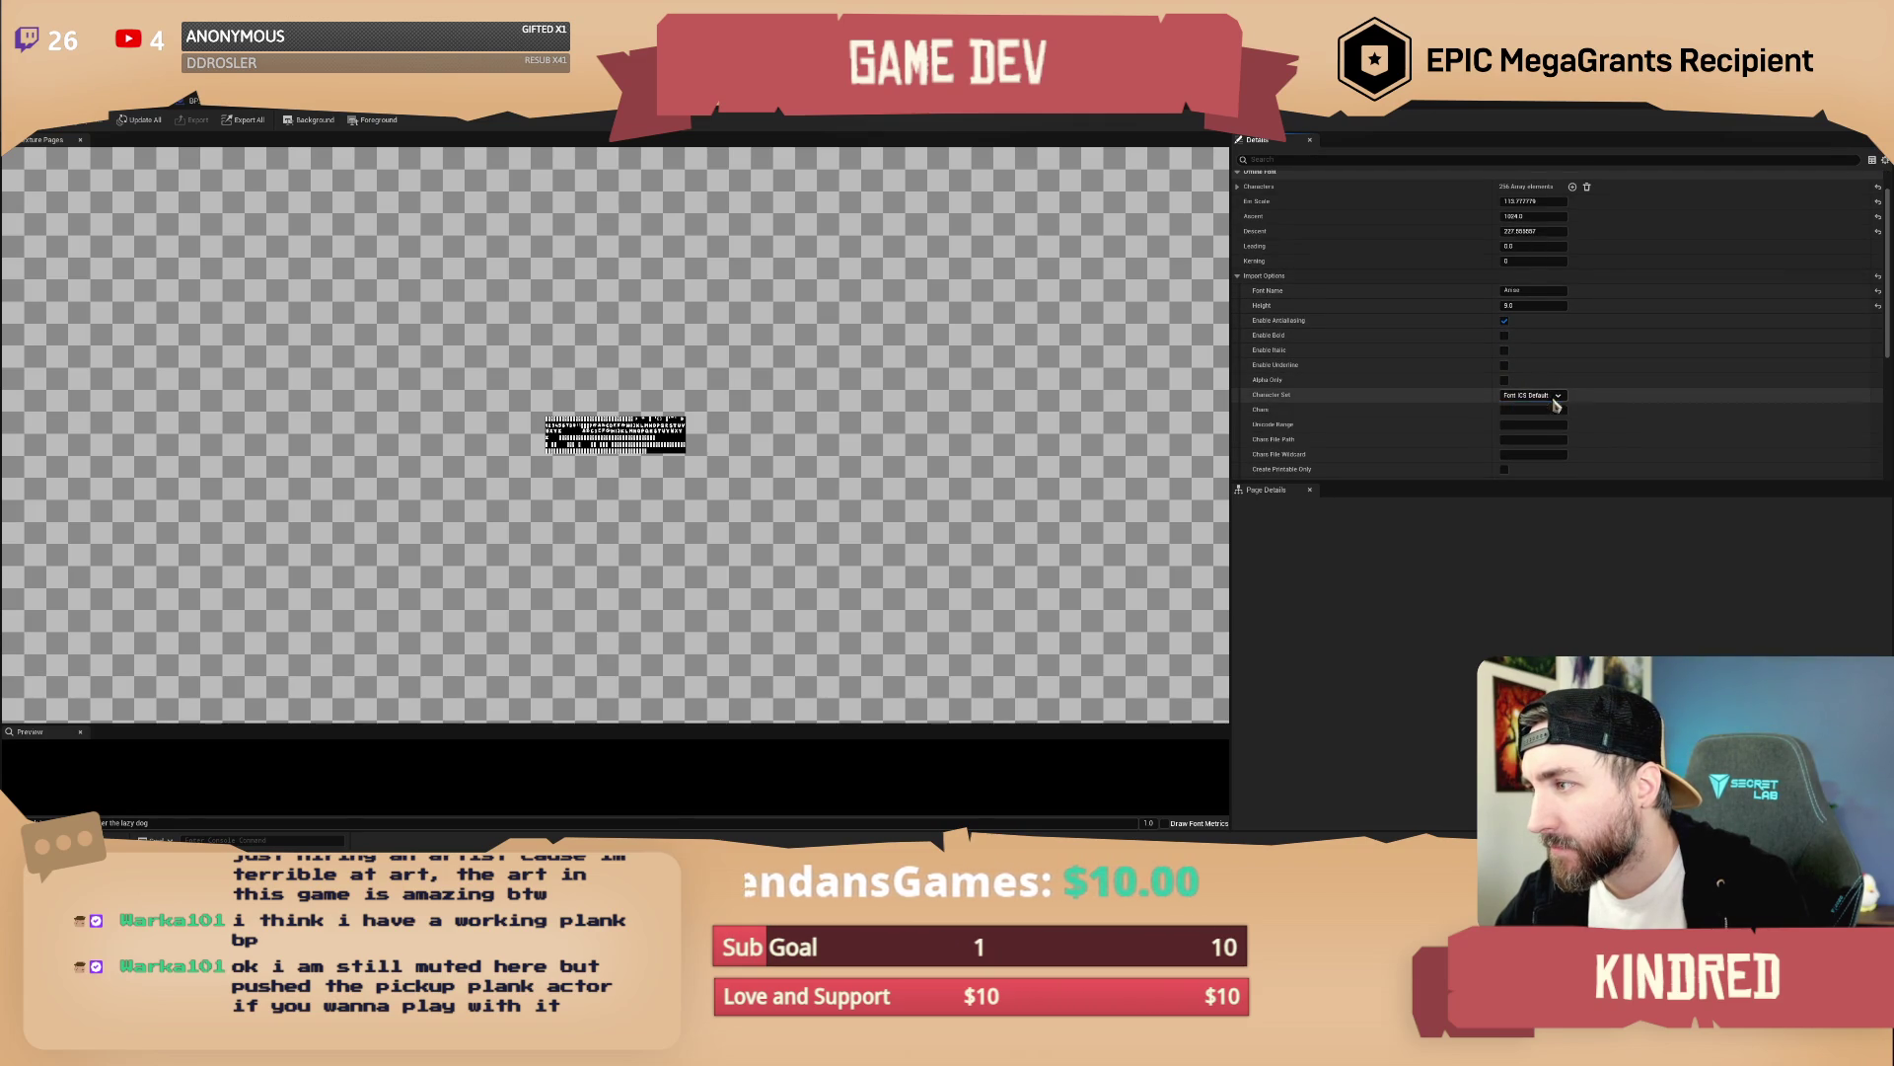
scroll(1628, 408, down, 5)
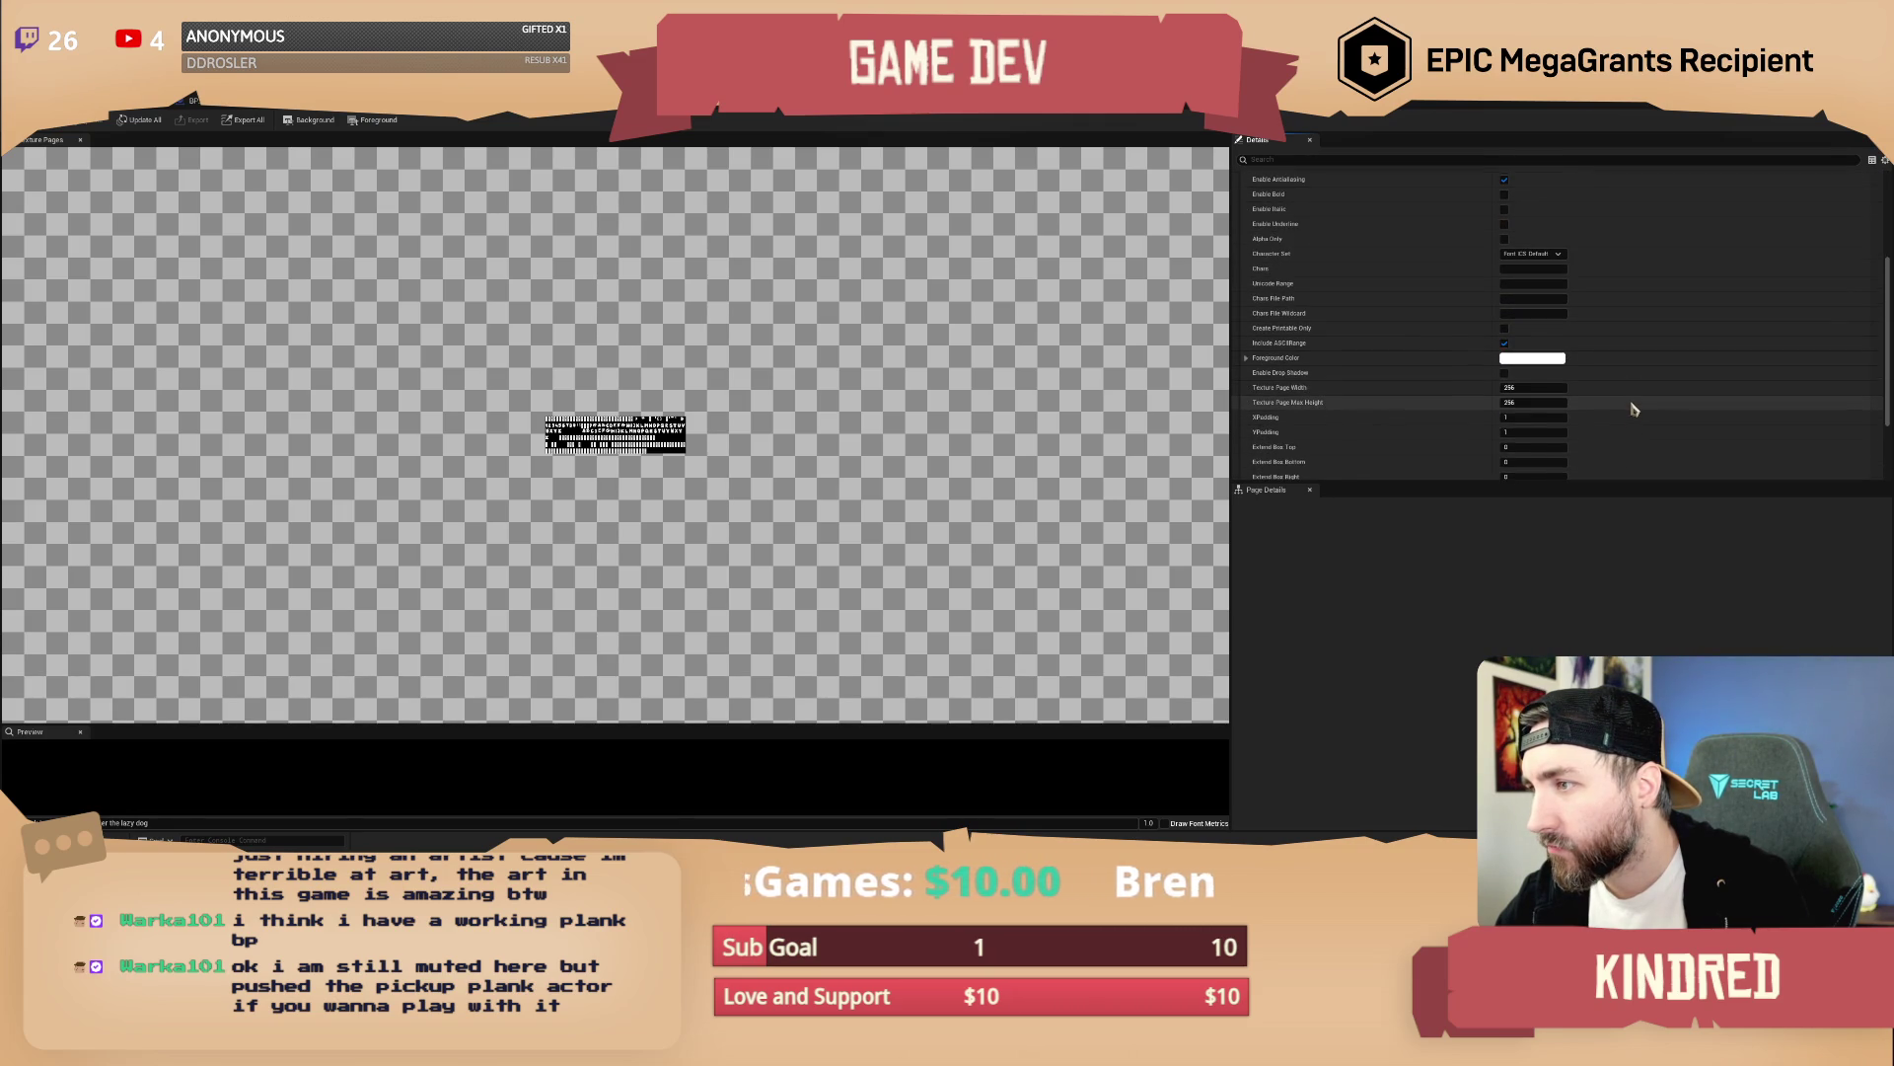
scroll(1633, 408, down, 4)
scroll(1633, 409, up, 10)
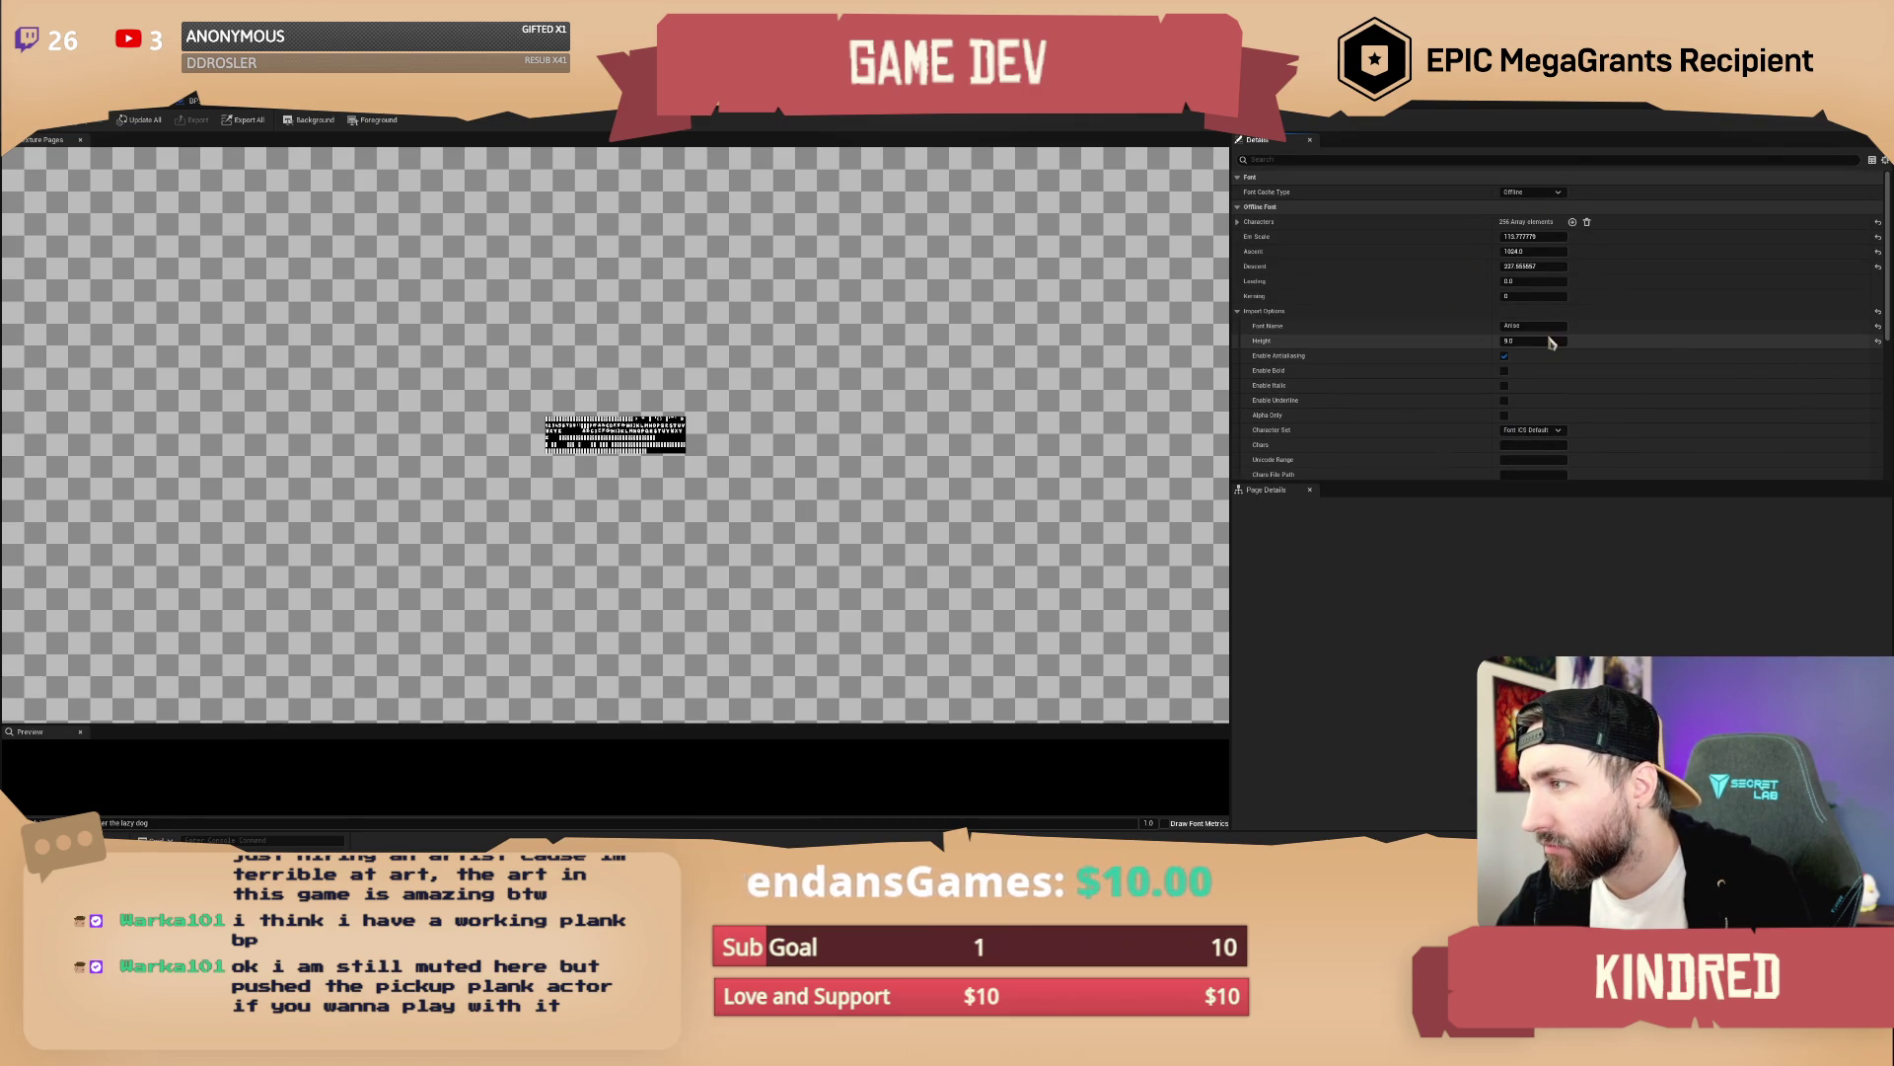
click(1878, 342)
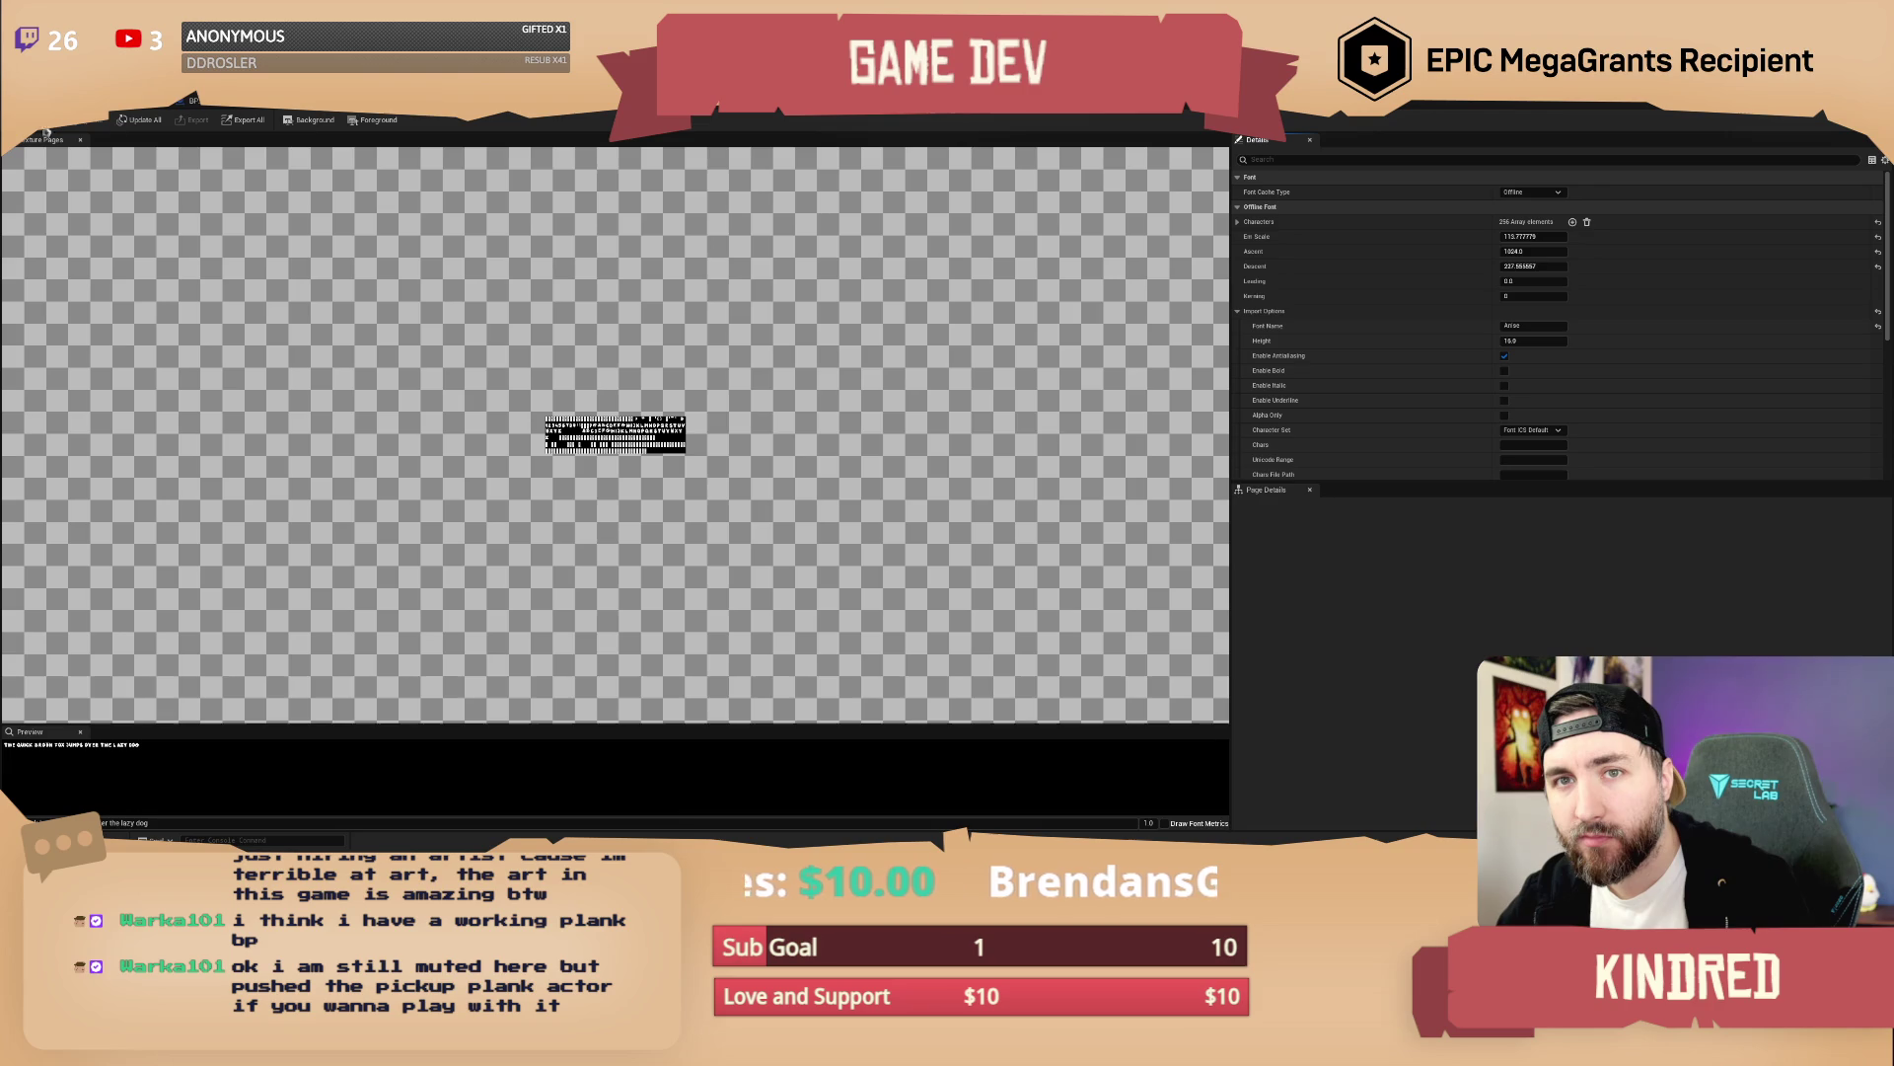
click(193, 100)
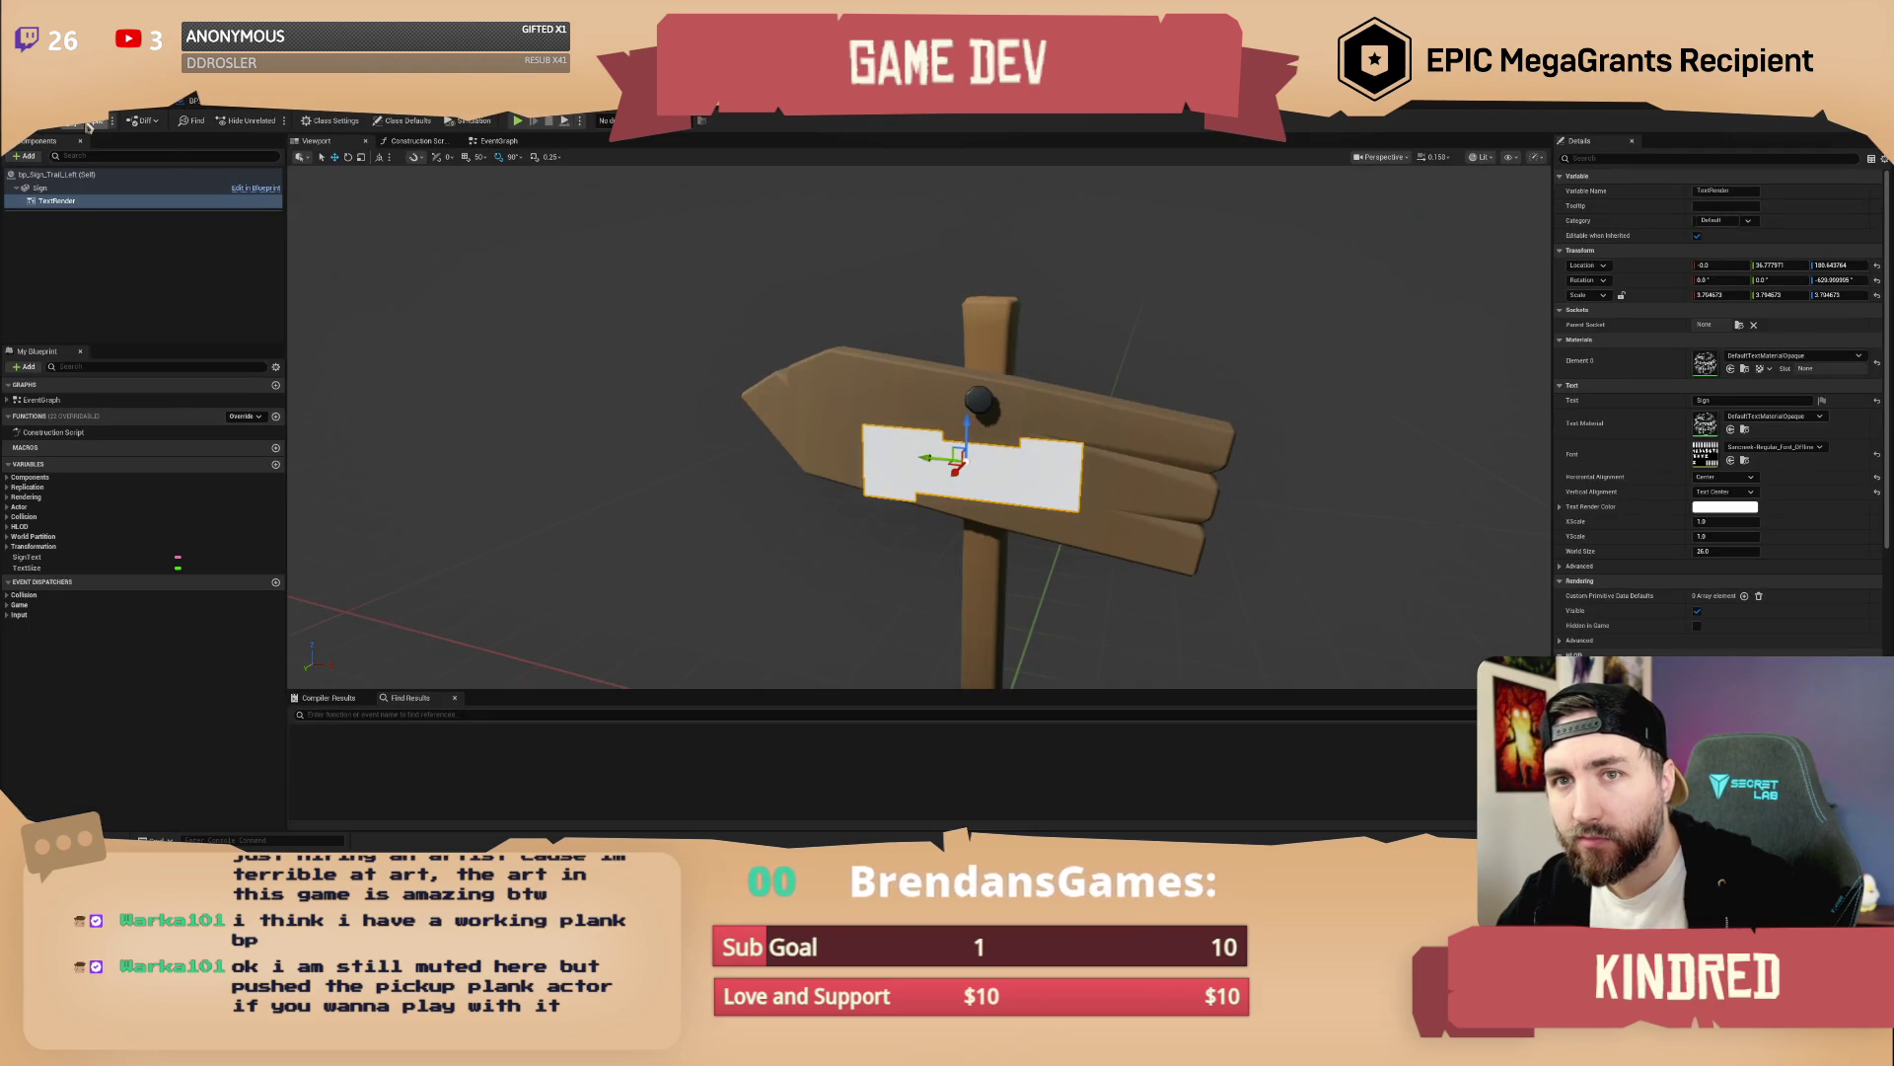
click(109, 101)
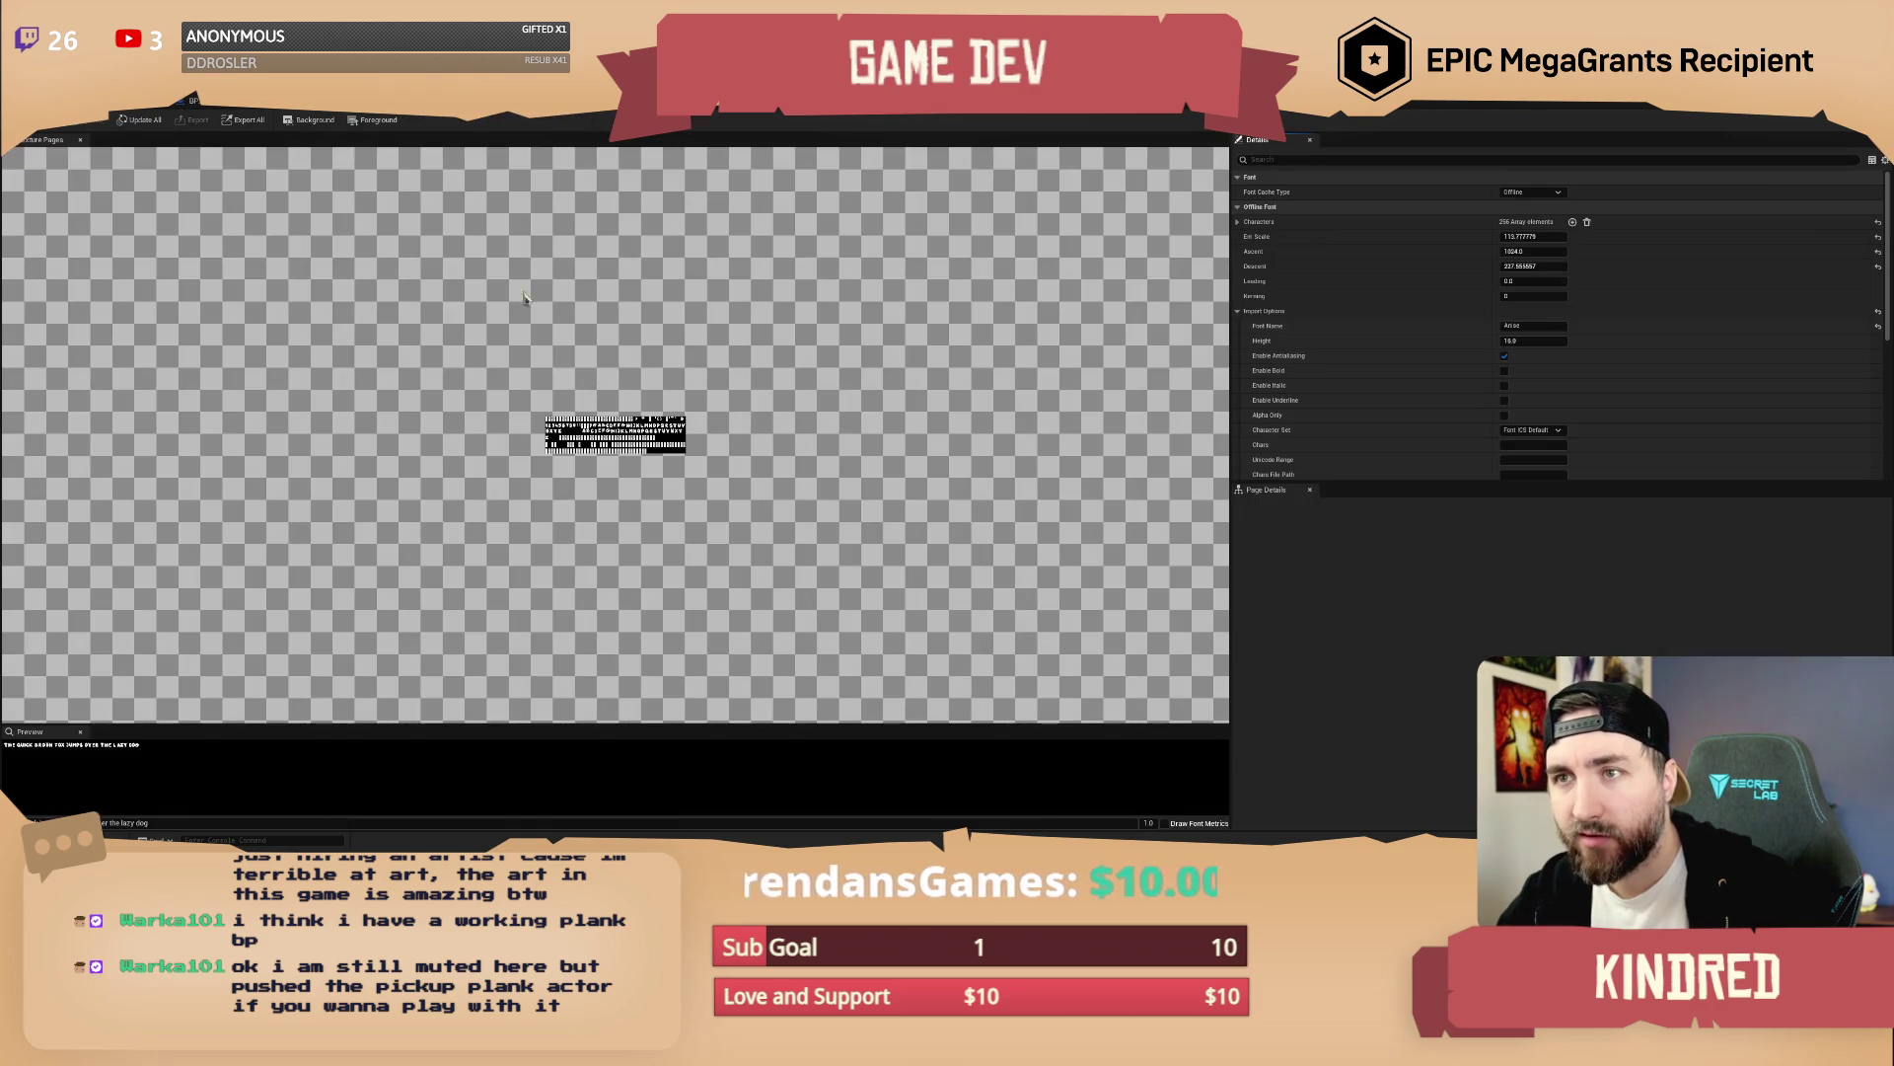
click(1526, 341)
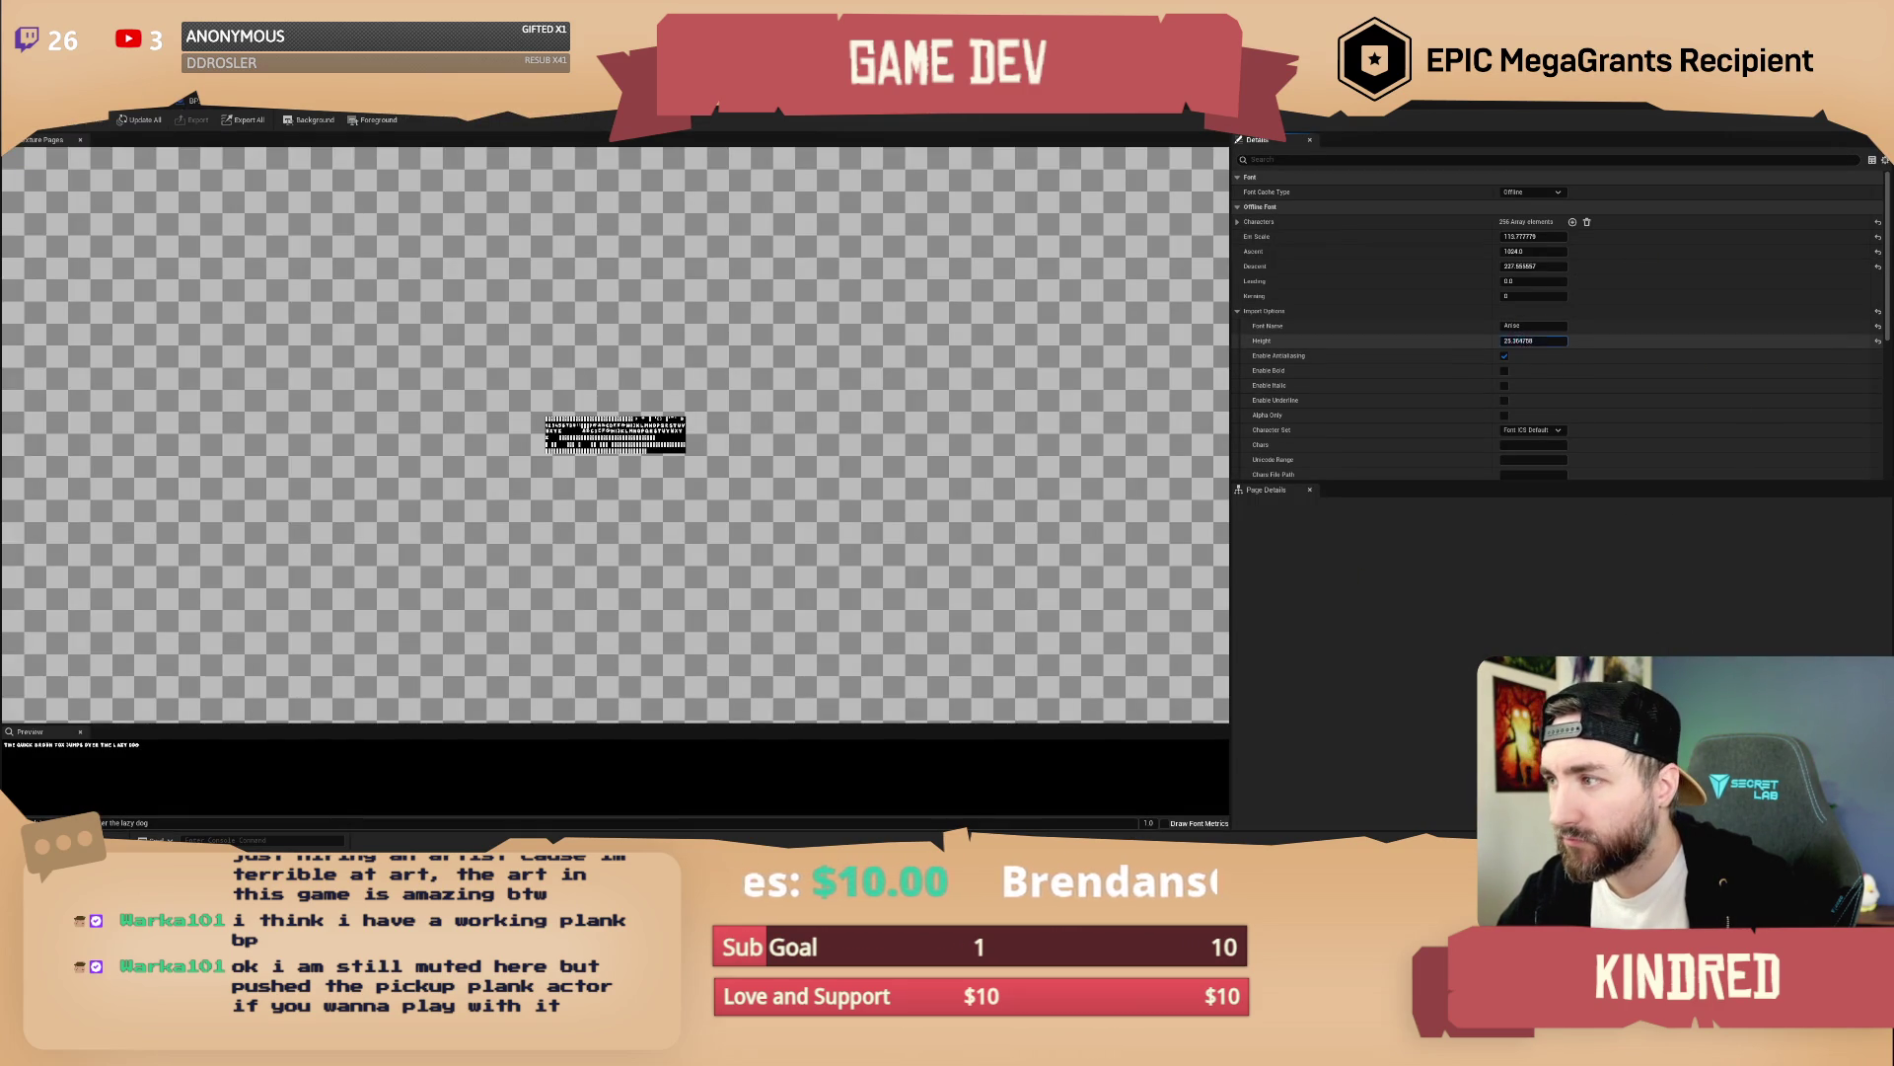
key(Return)
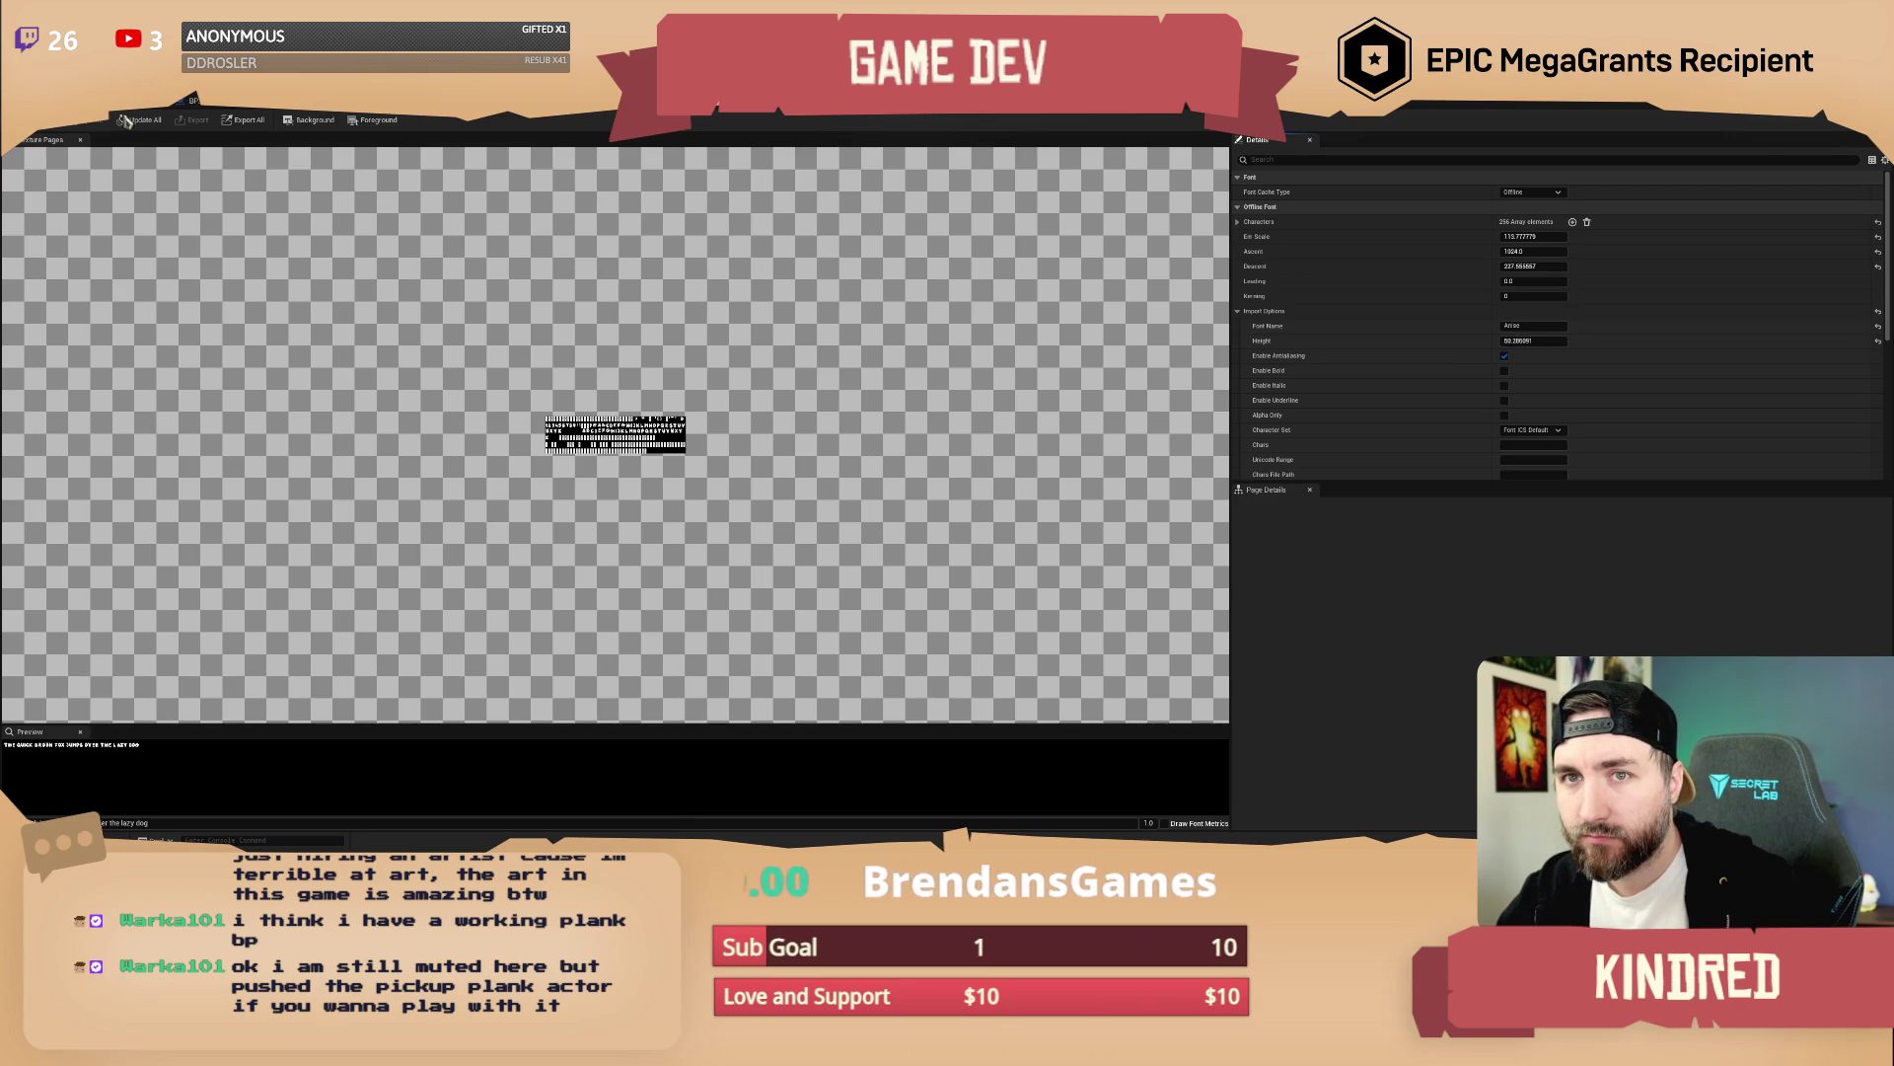
click(120, 121)
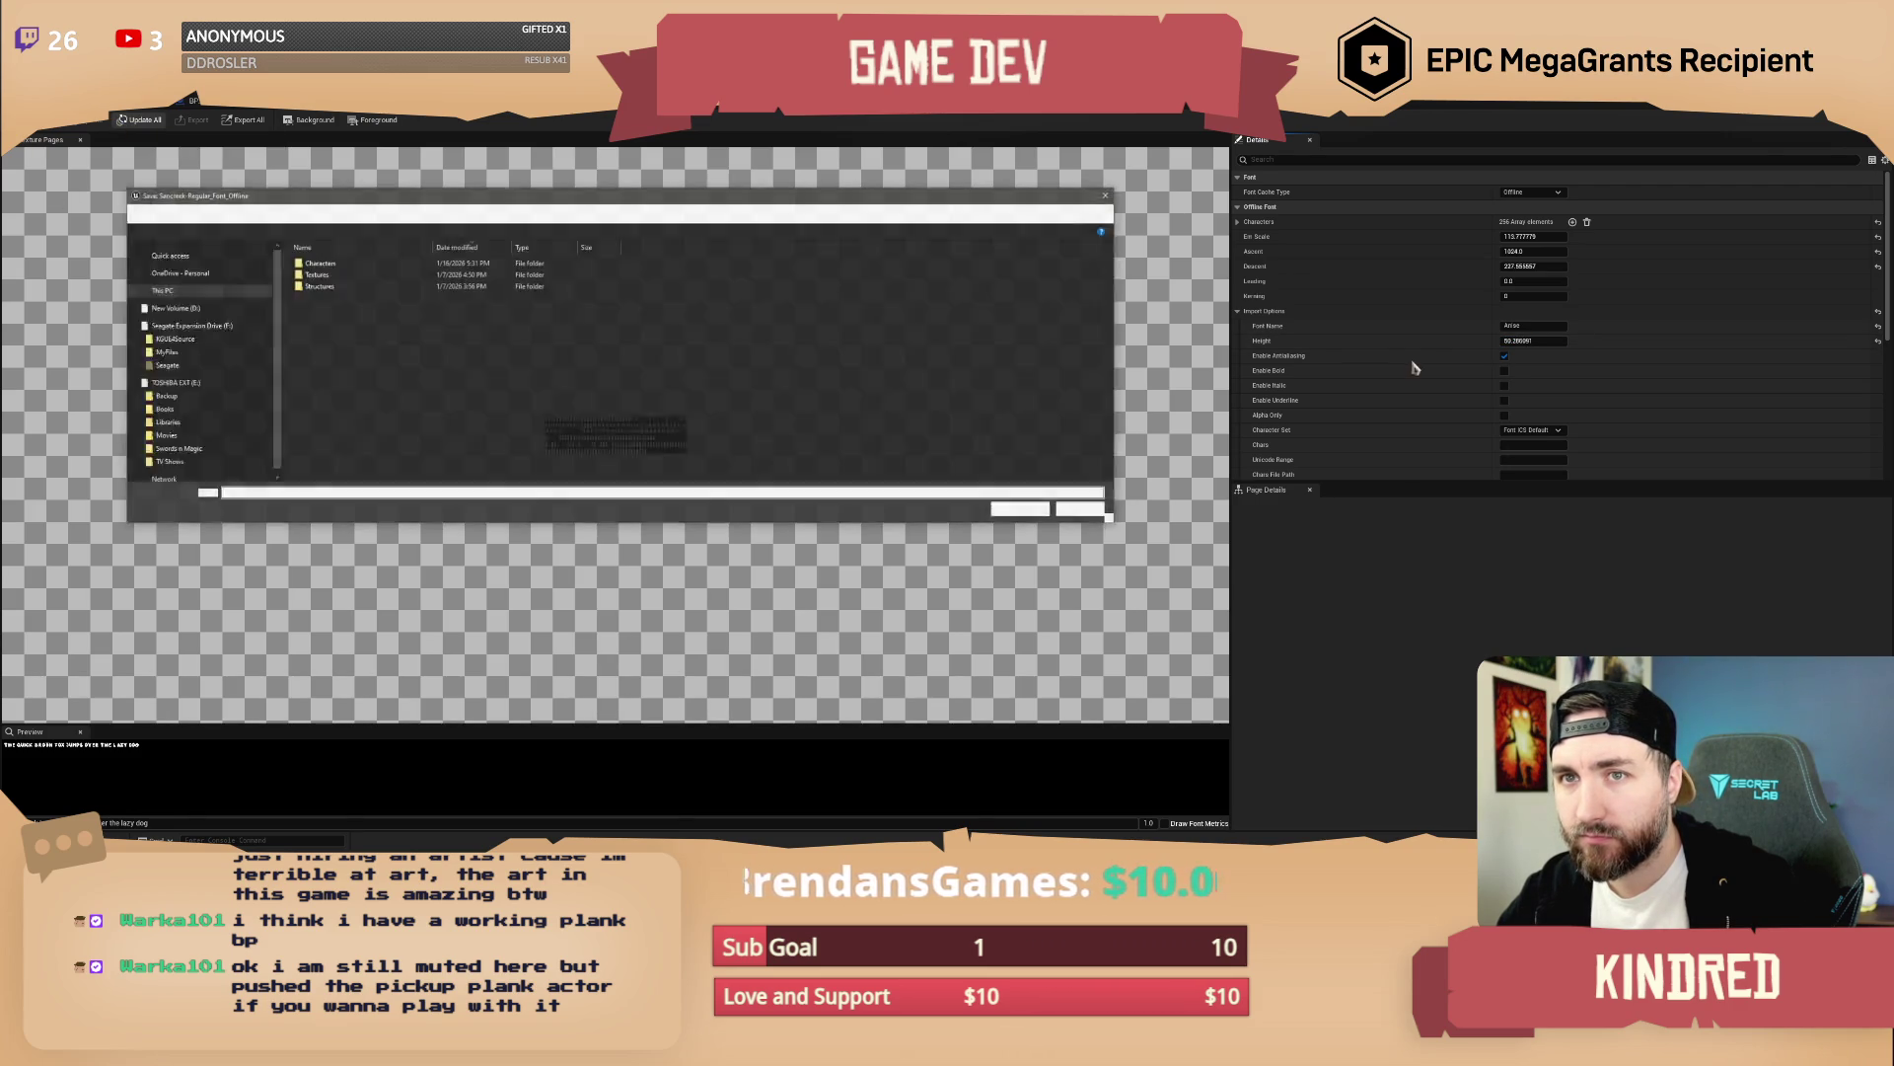
click(1082, 509)
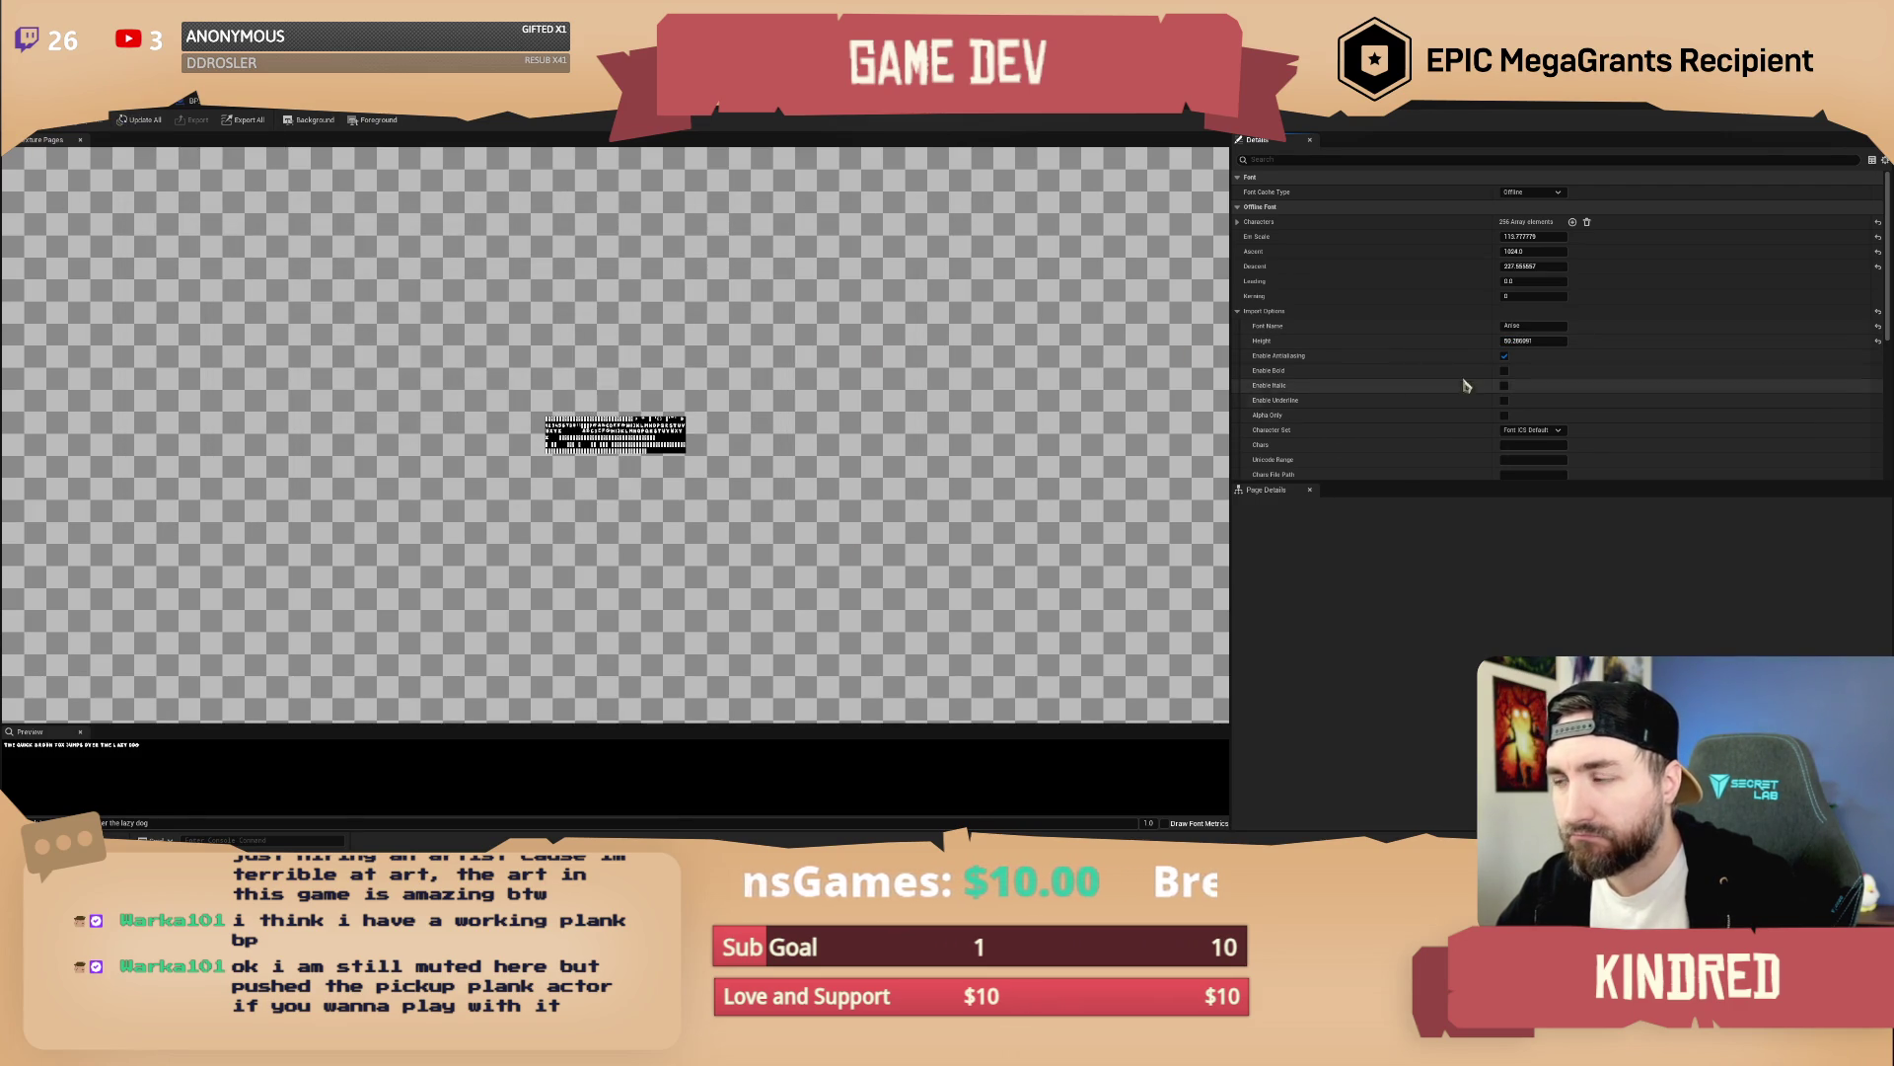
Lower the Height to about 31.97, raising Em Scale to ~401 and Ascent to ~1379
drag(1534, 340, 1536, 369)
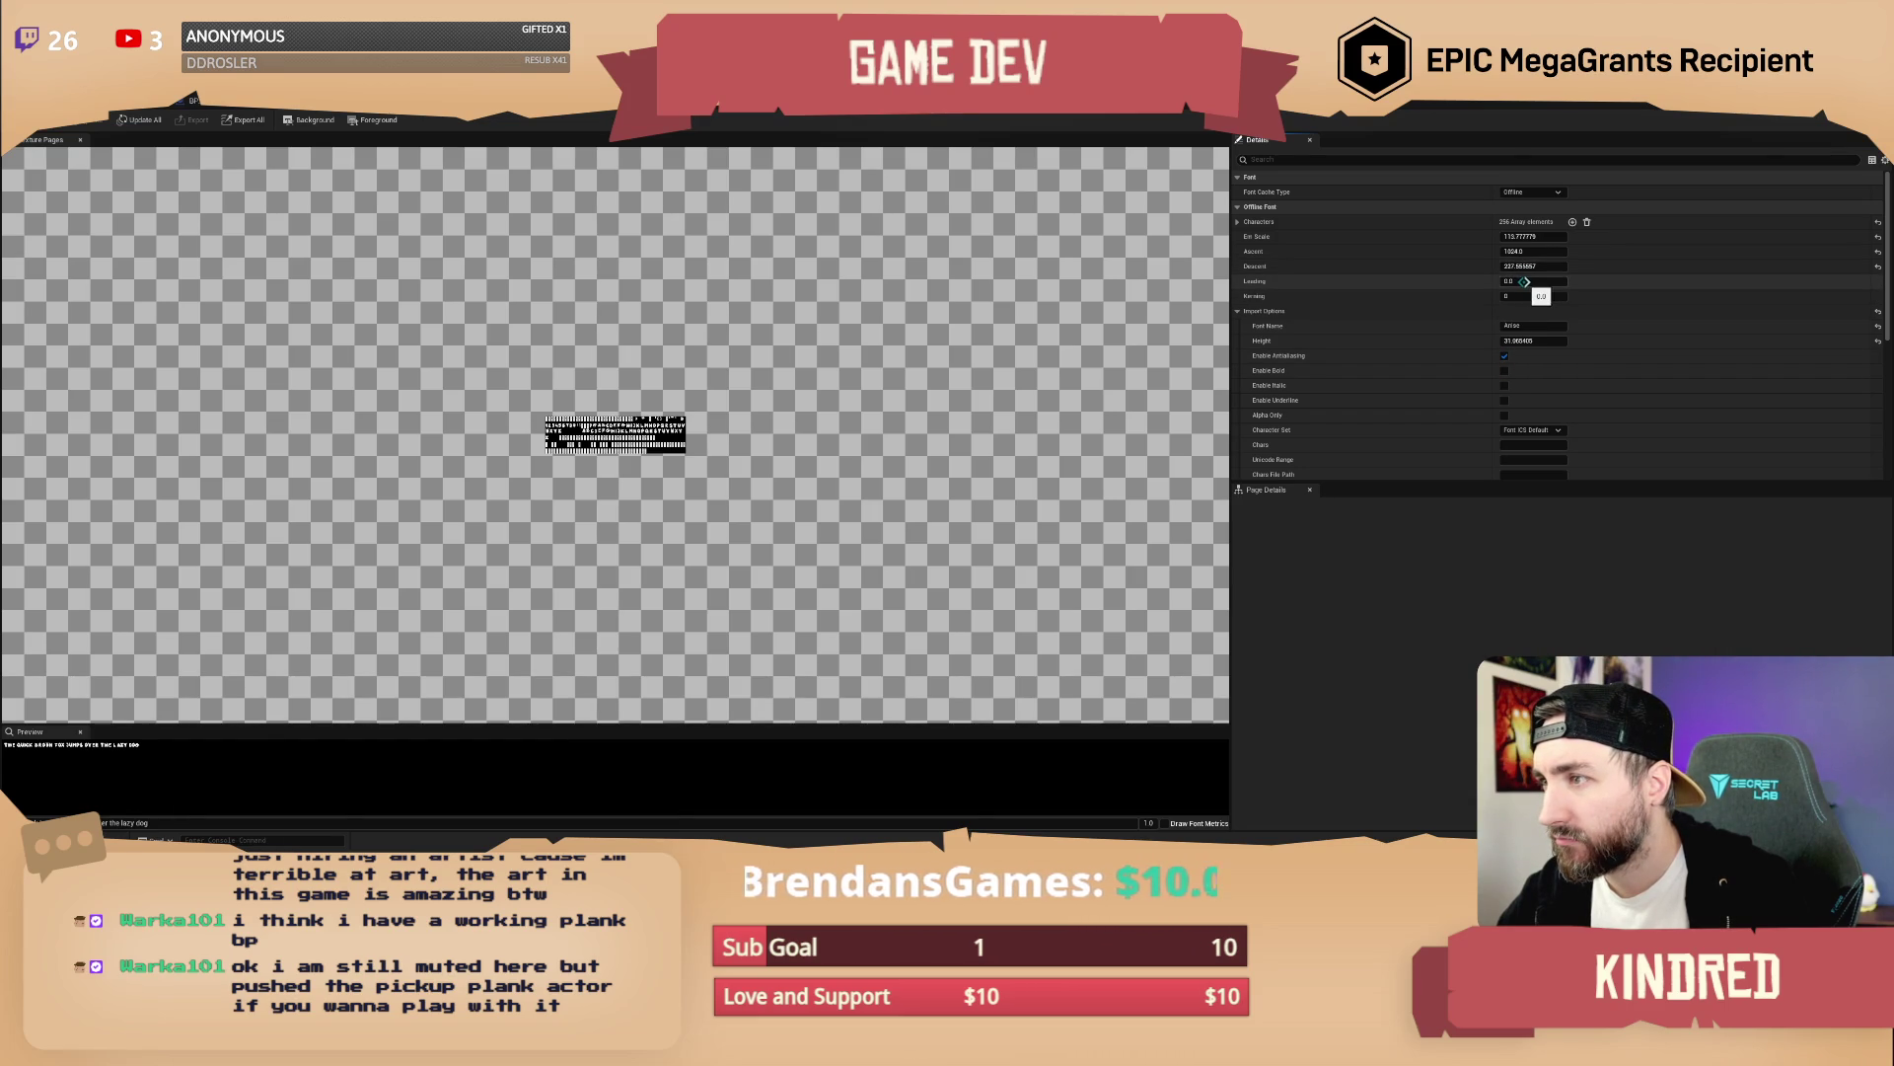
mouse_move(1524, 238)
mouse_down()
mouse_move(1554, 238)
mouse_move(1540, 266)
mouse_up()
drag(1520, 252, 1549, 252)
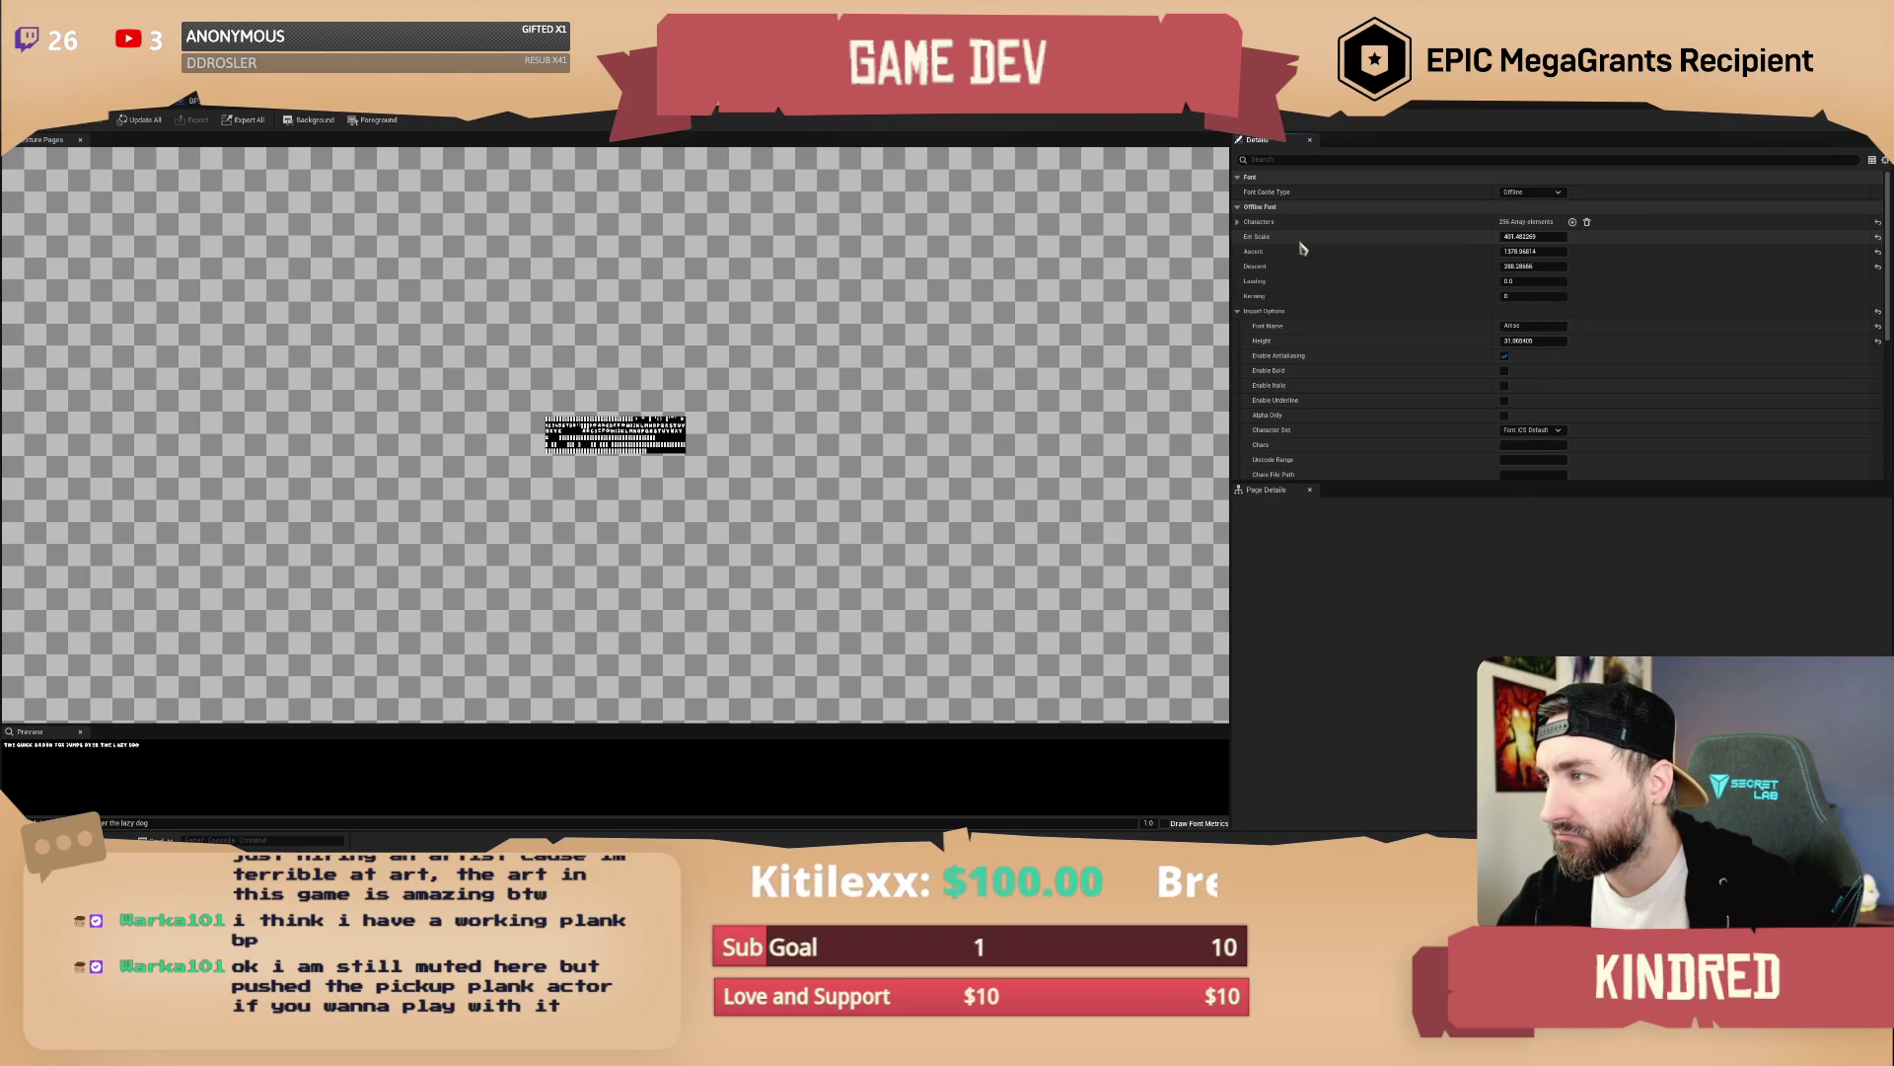
click(1238, 223)
Inspect the coordinates of the first three entries in the Characters array
click(1247, 238)
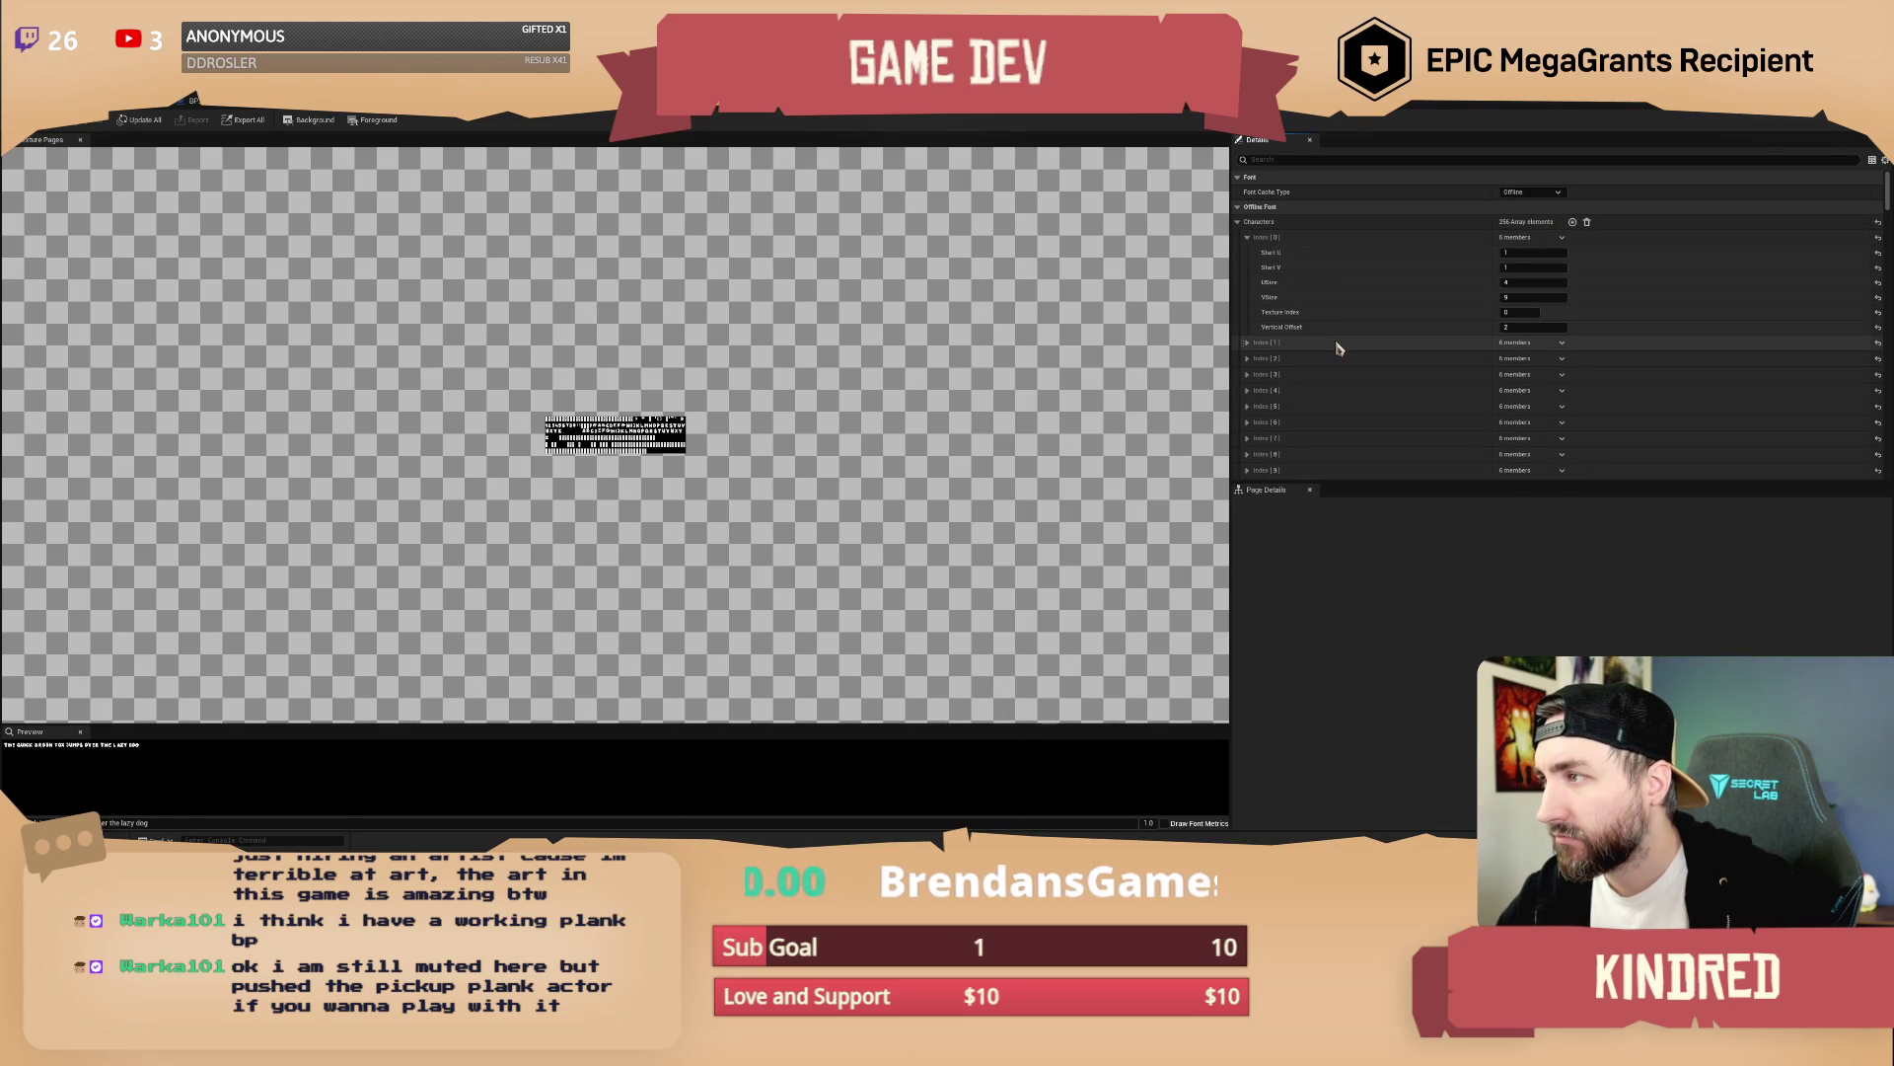
click(1247, 343)
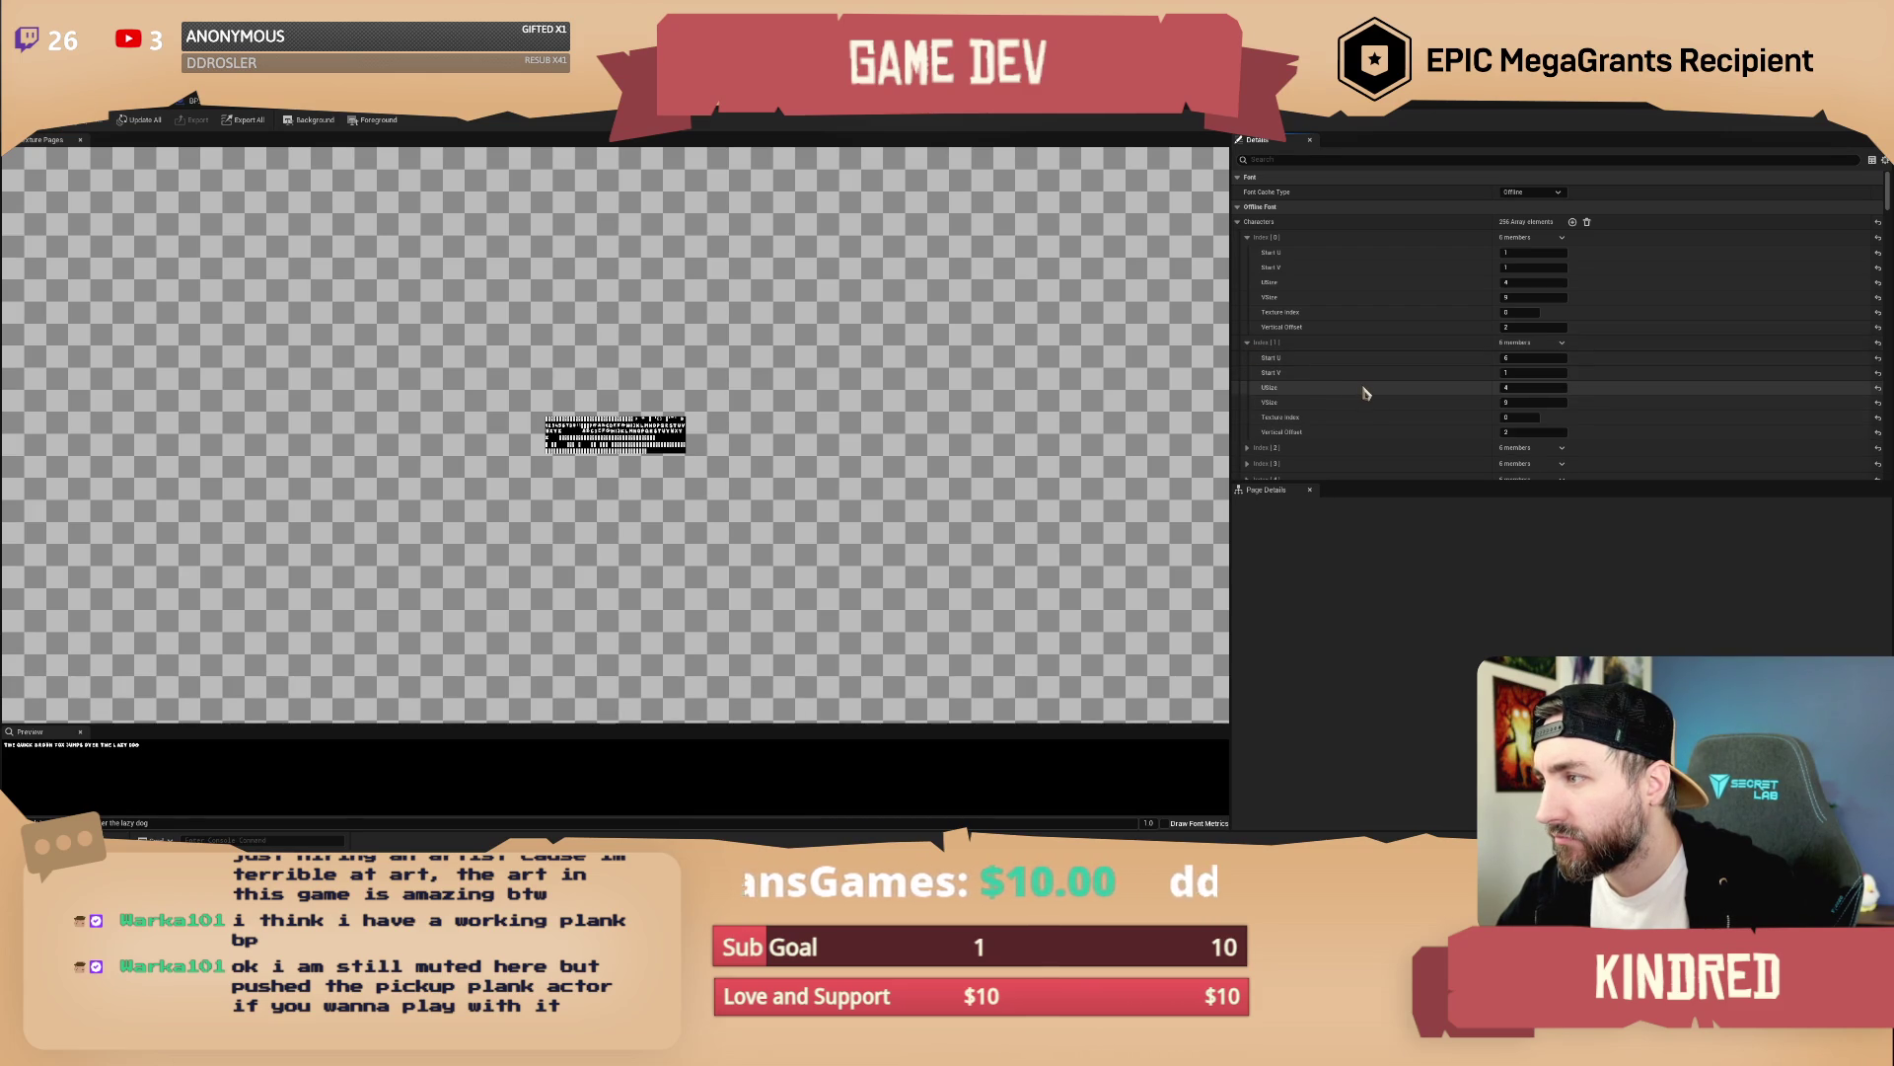
click(1247, 449)
scroll(1352, 434, down, 2)
scroll(1362, 403, up, 2)
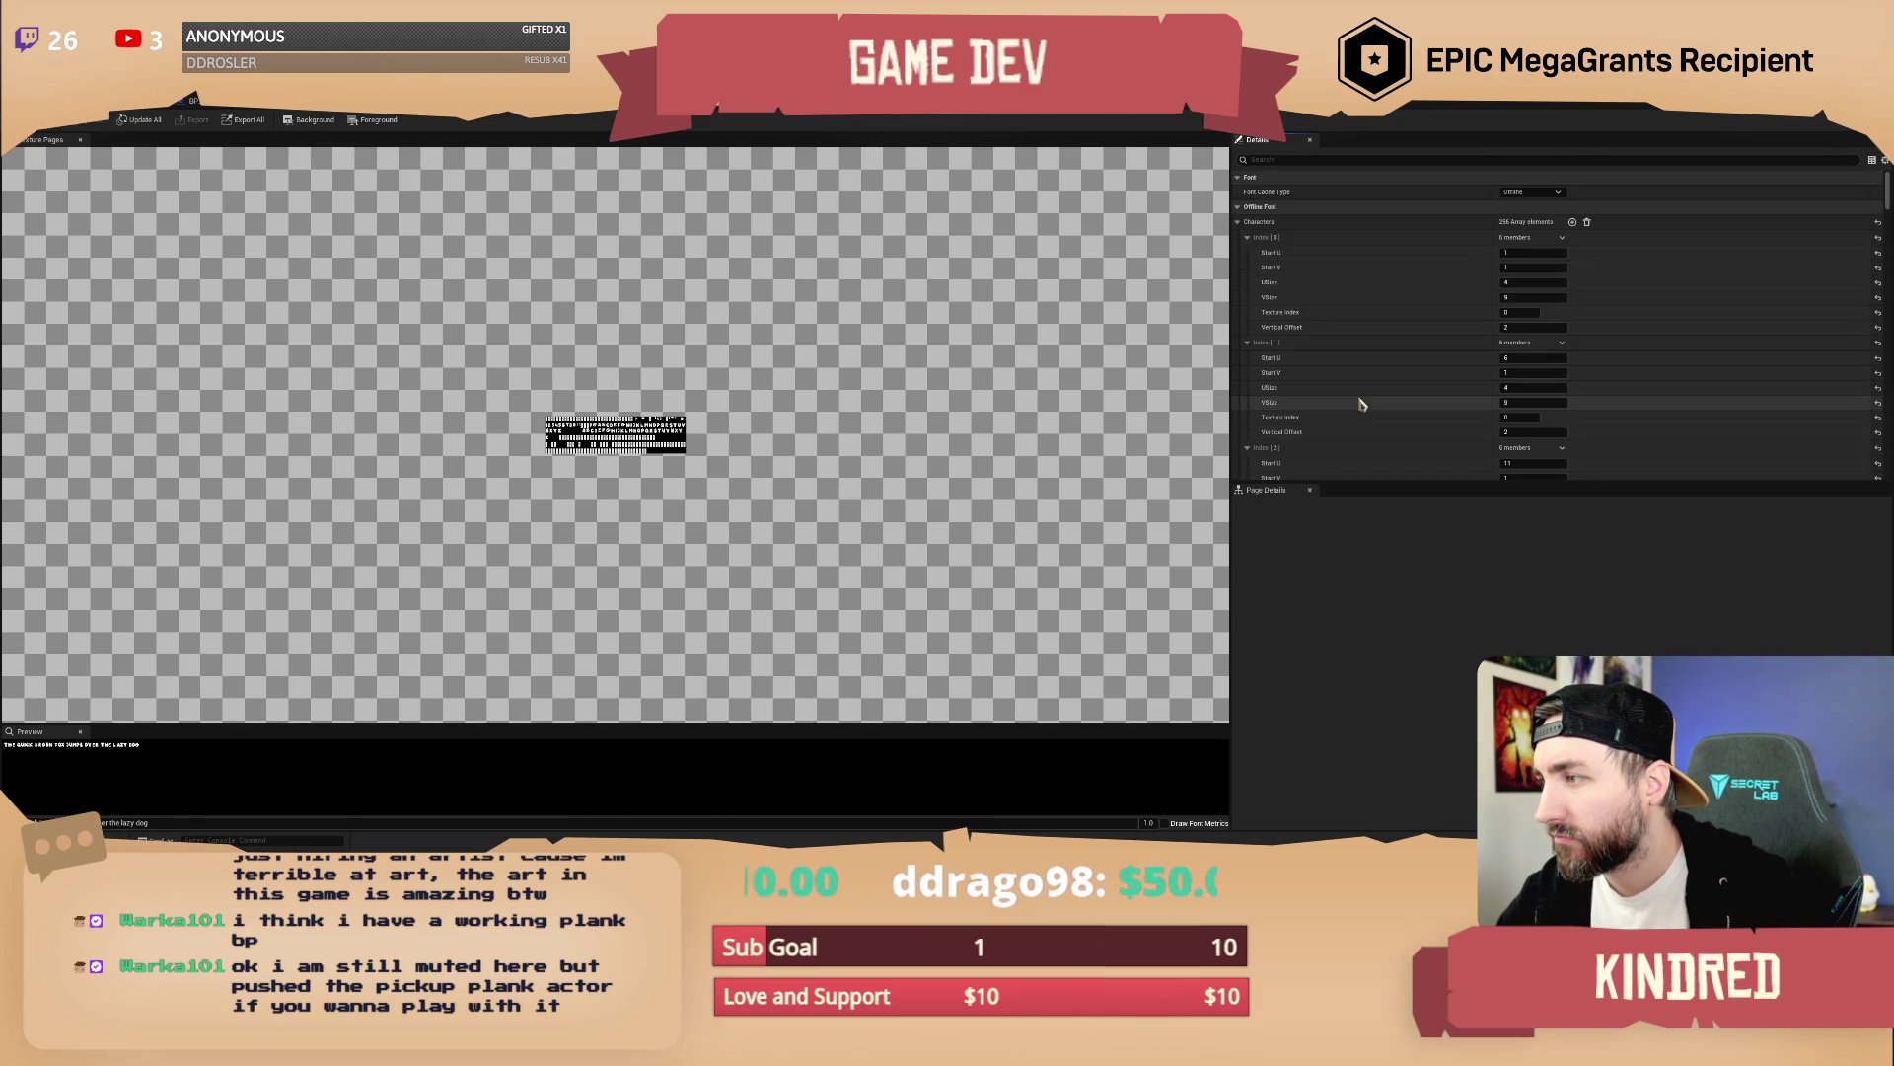
Drag the offline font's Scaling Factor up to about 6.108 and return to the sign Blueprint
click(1239, 208)
click(1239, 208)
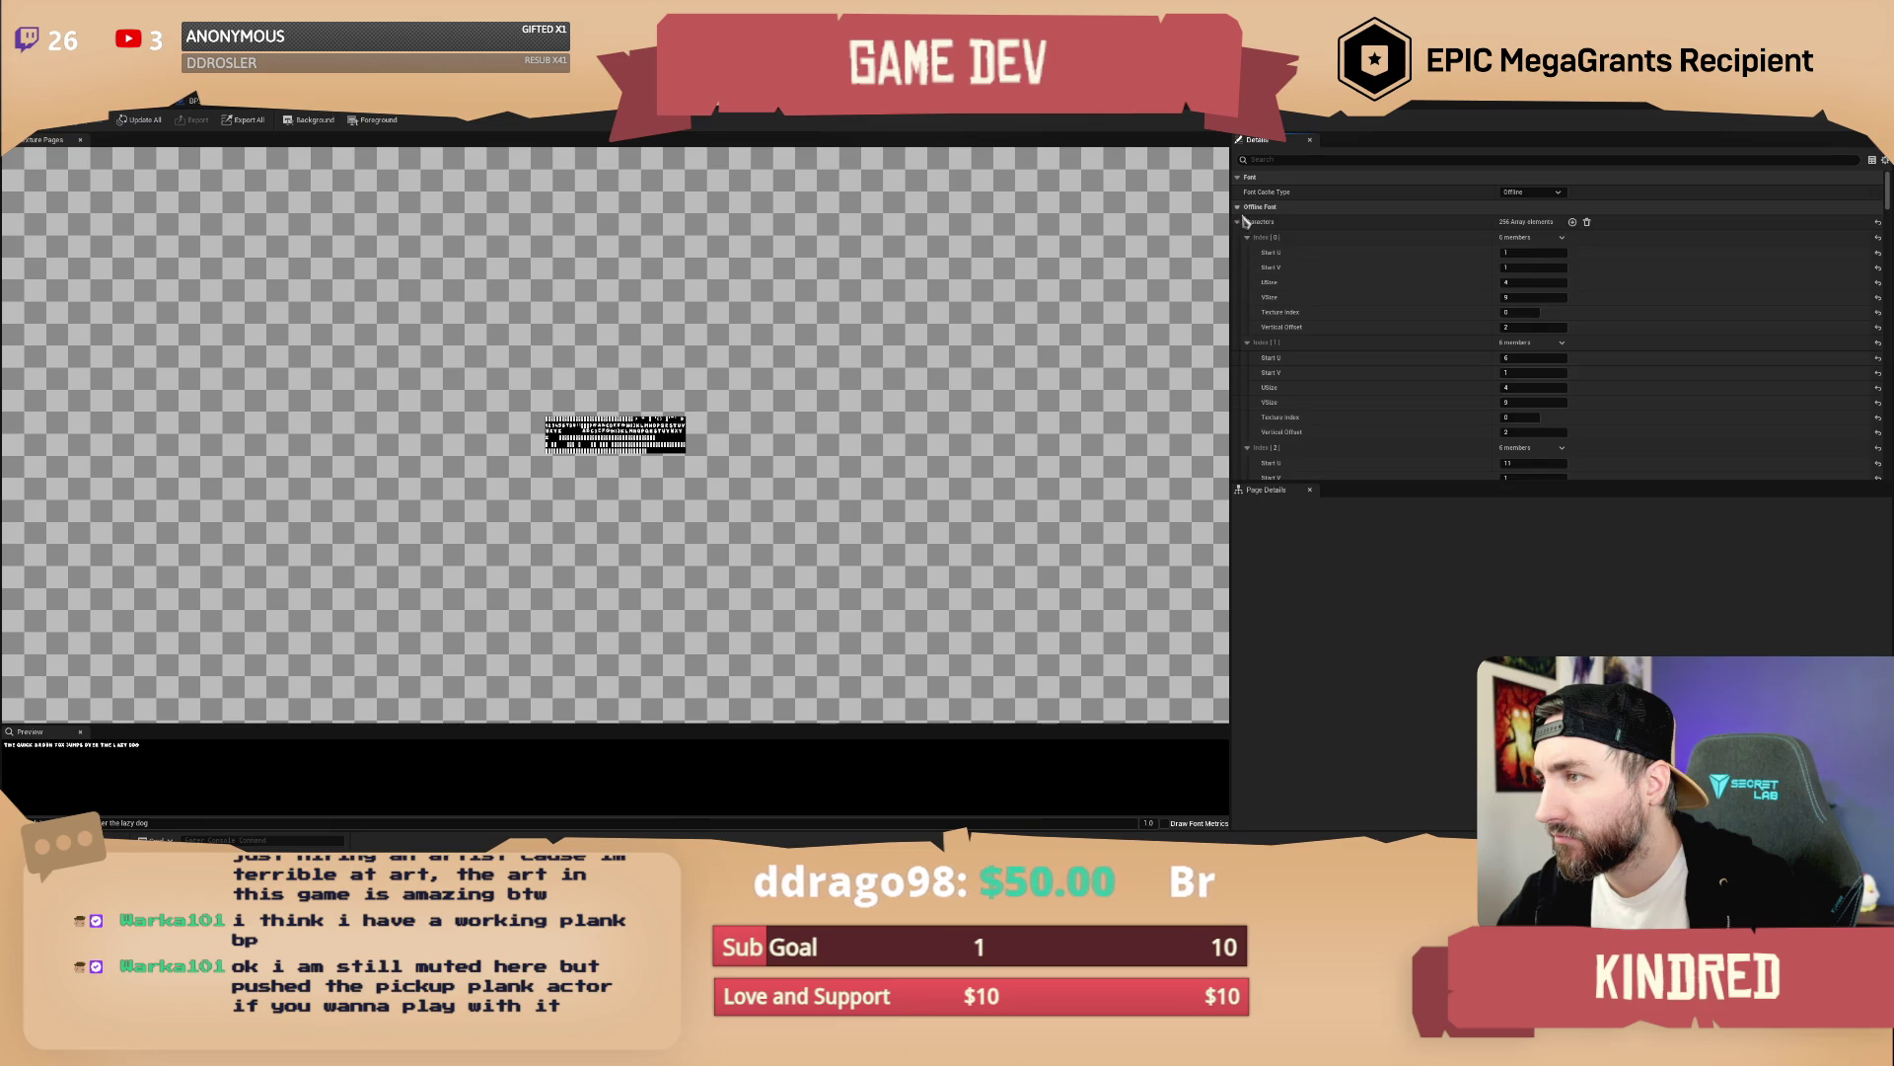
scroll(1313, 342, down, 1)
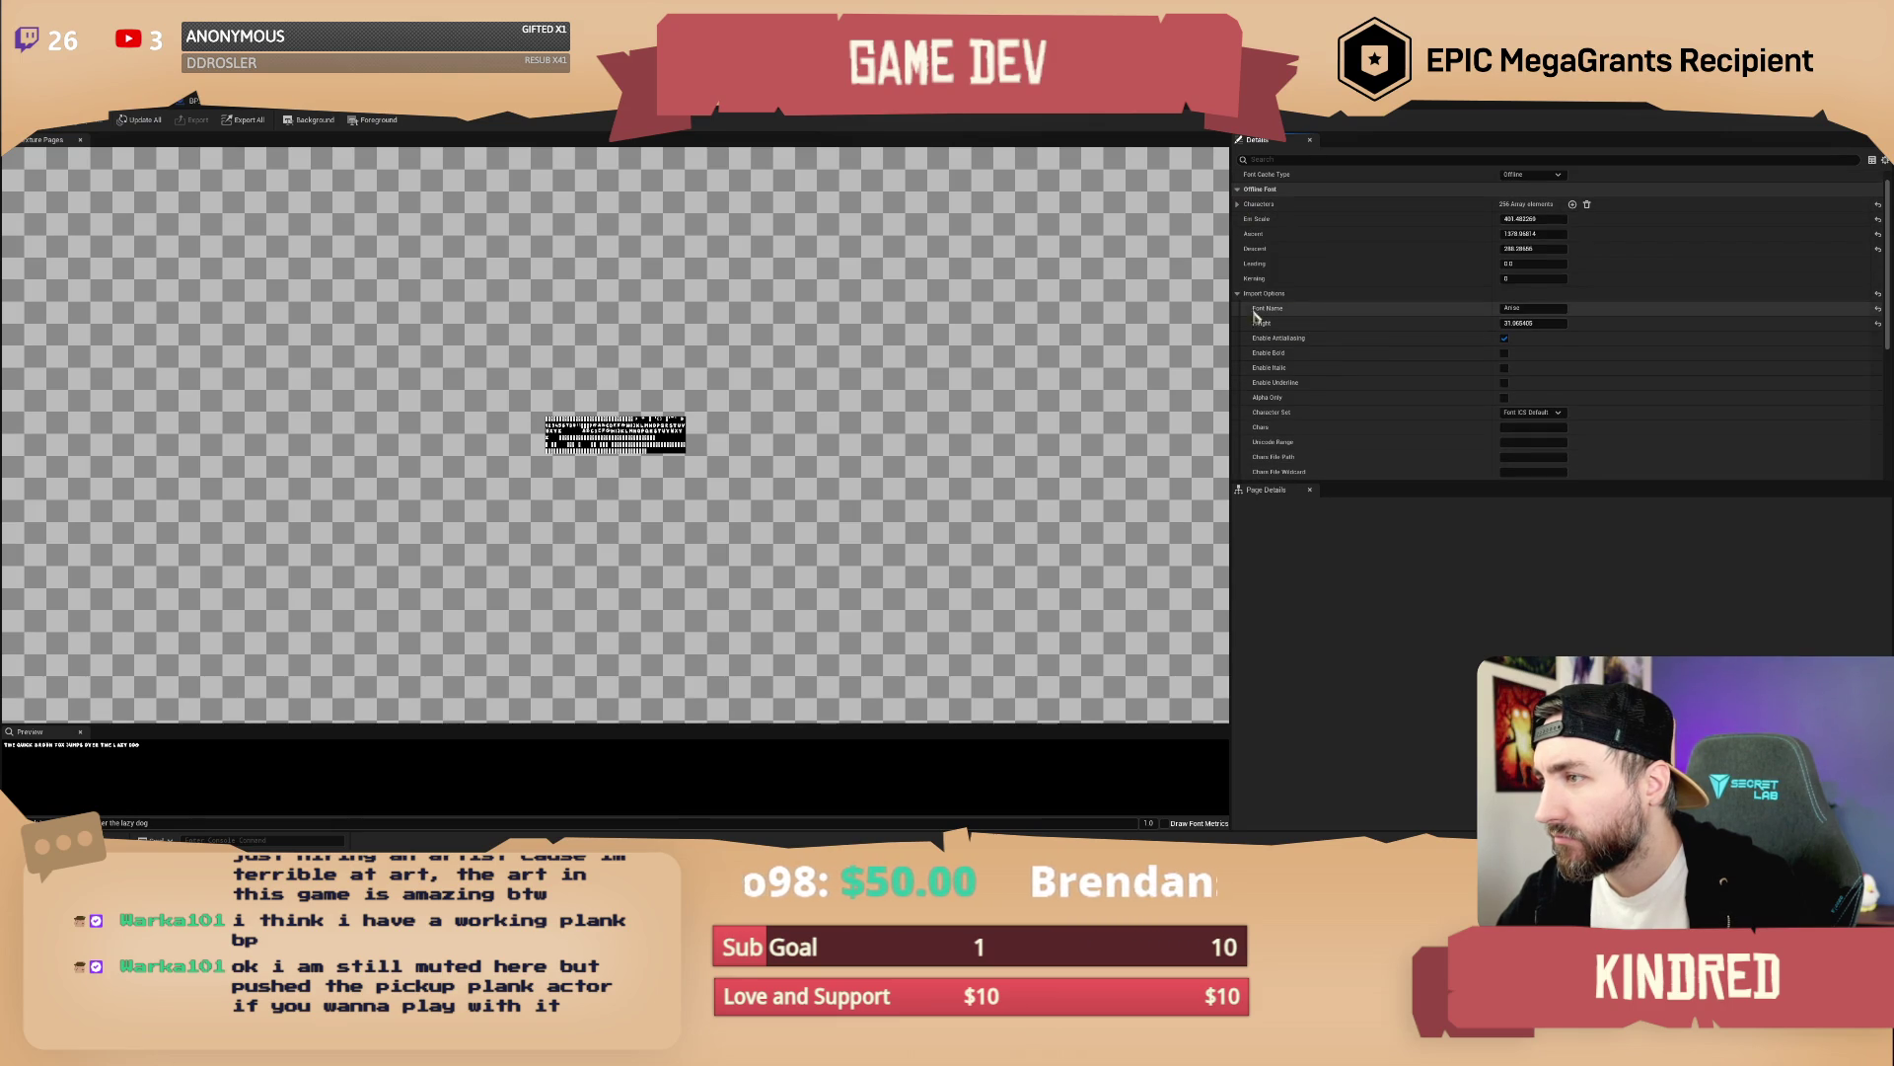
click(1239, 294)
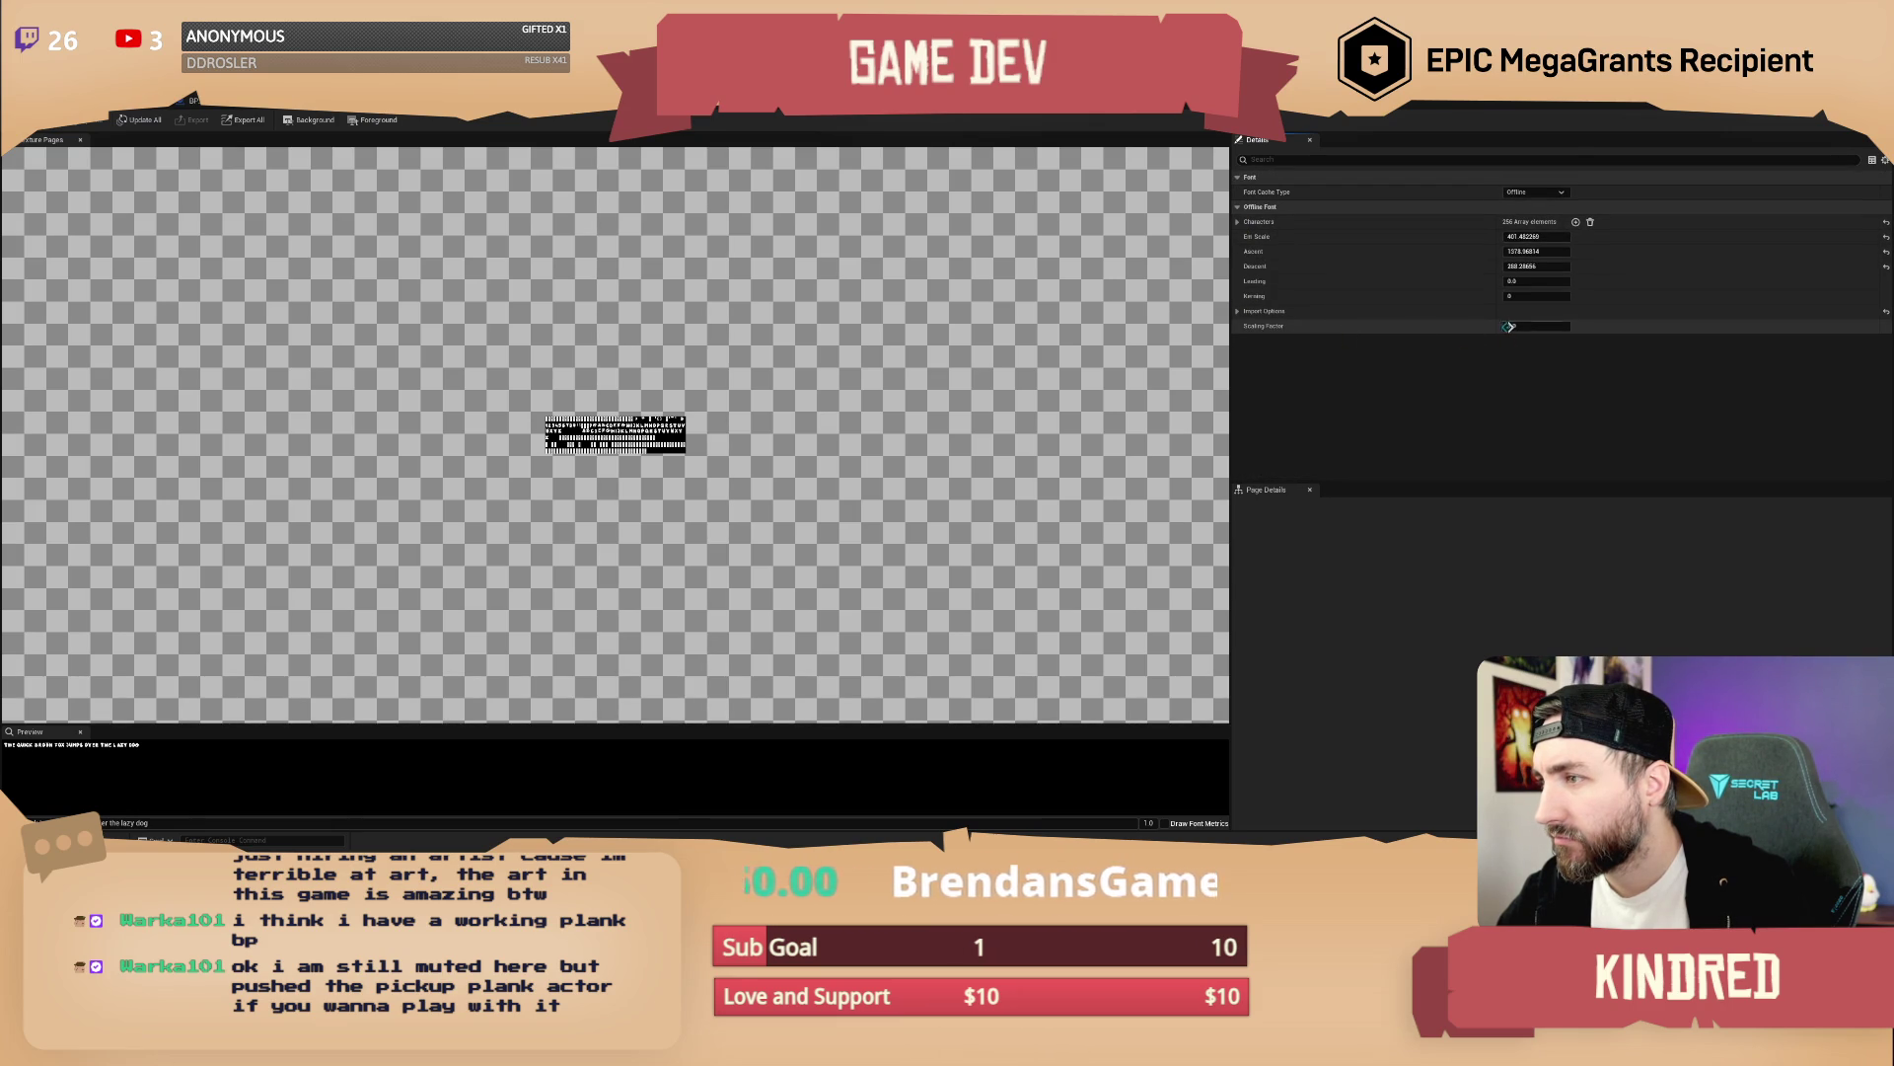
drag(1536, 325, 1579, 326)
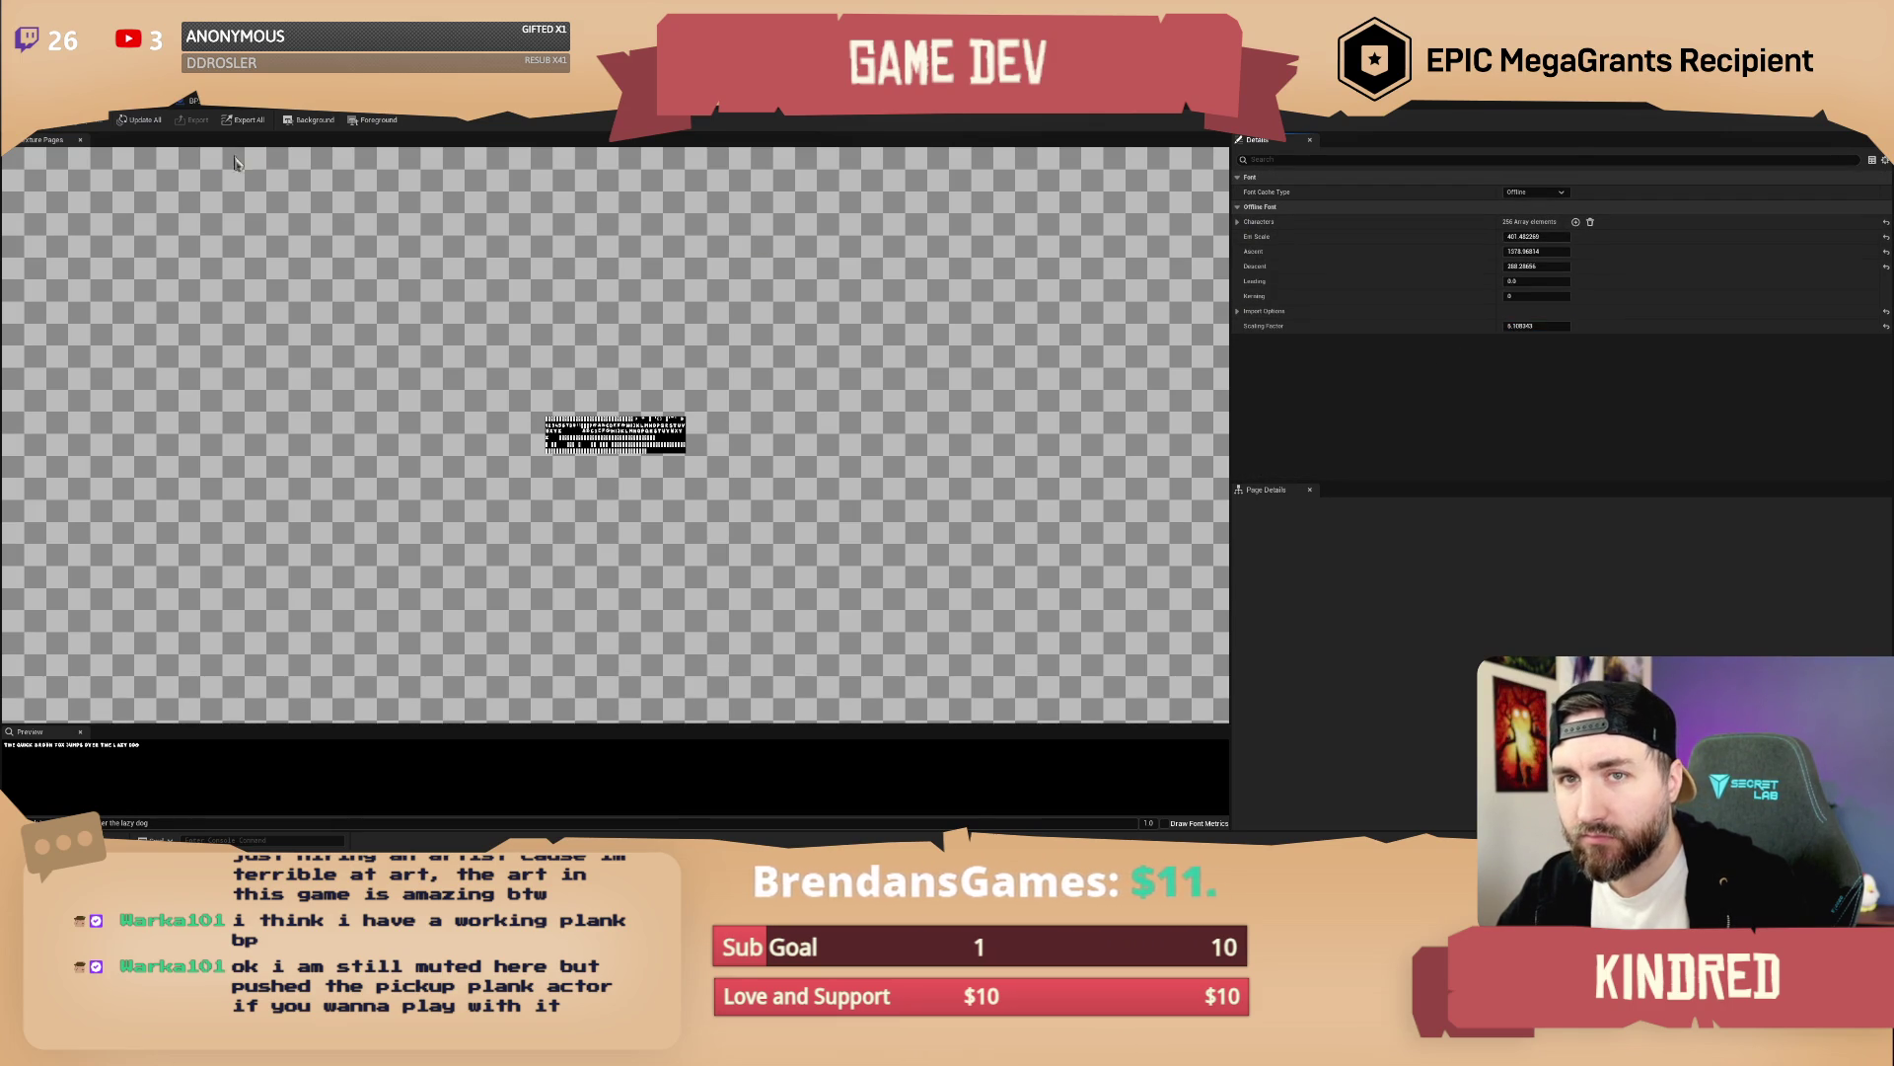
click(194, 101)
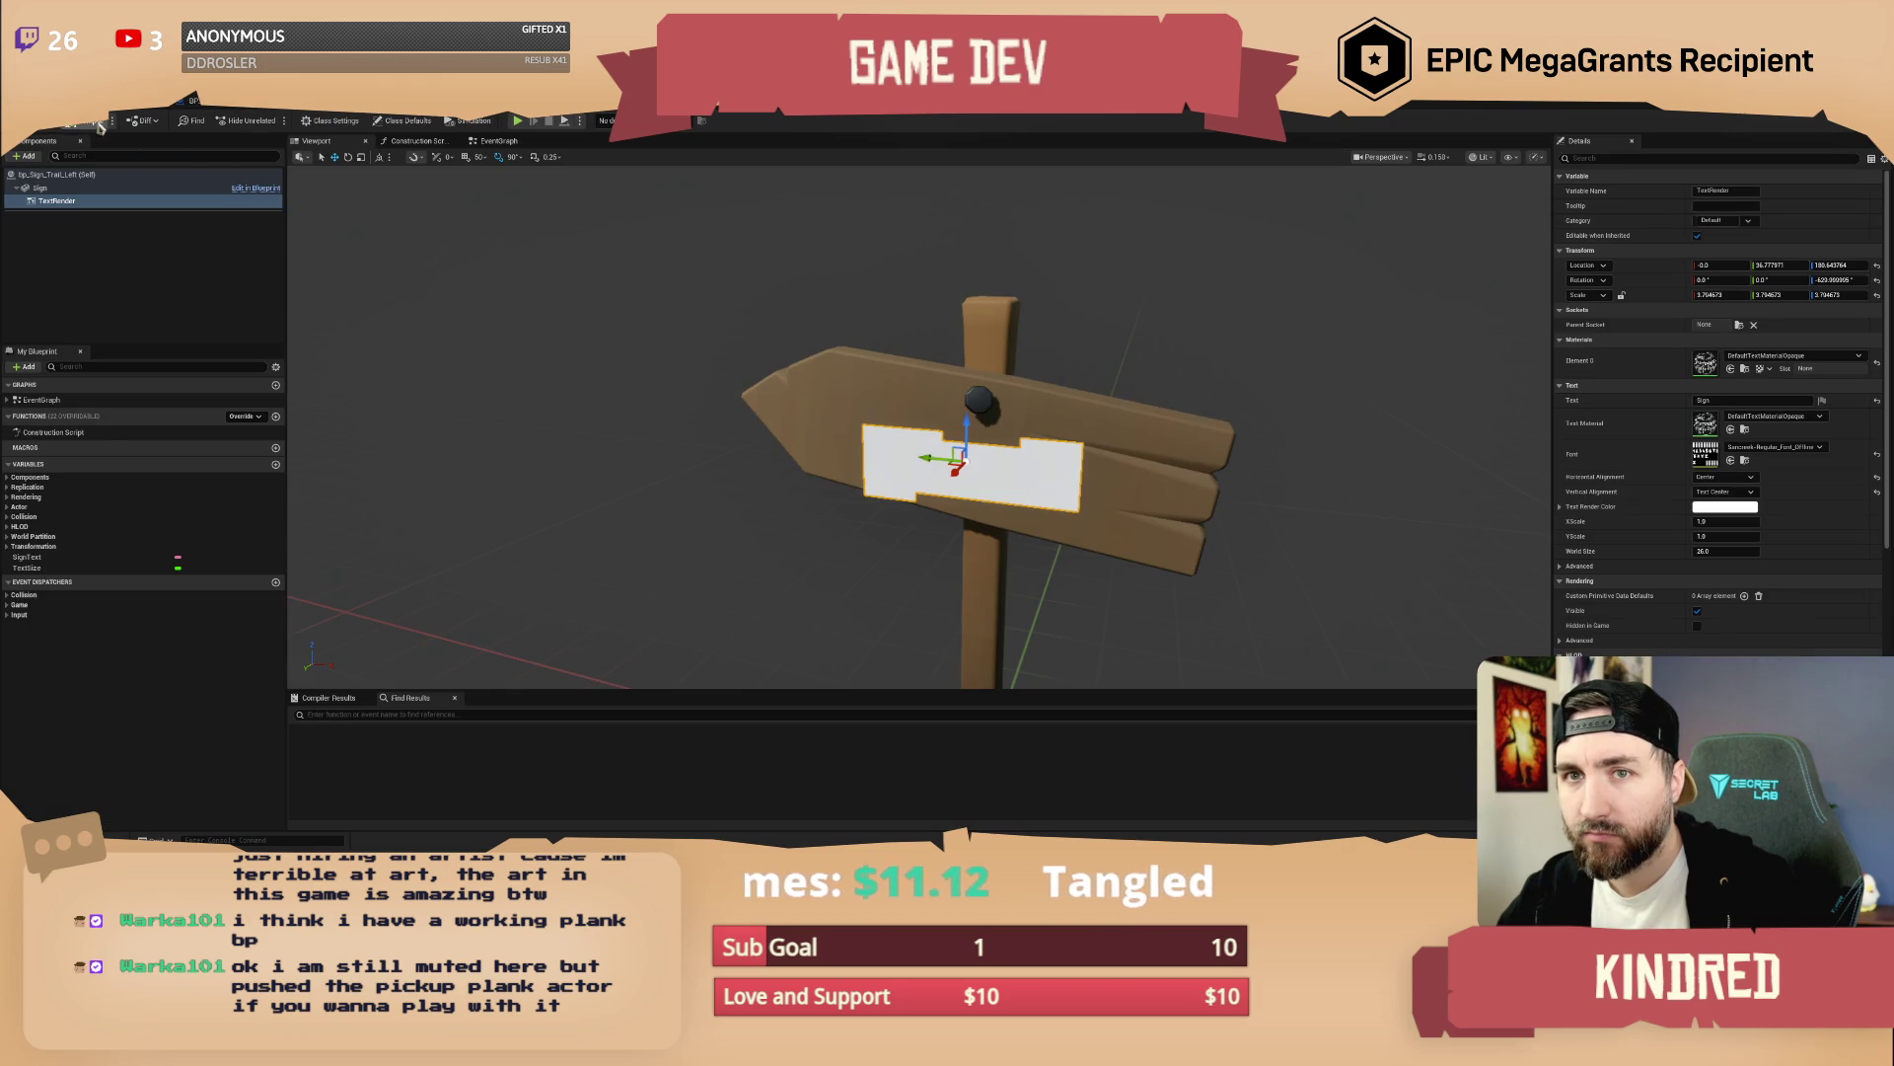
Raise the sign text slightly on the board, then try a darker text colour before keeping white
drag(962, 409, 963, 400)
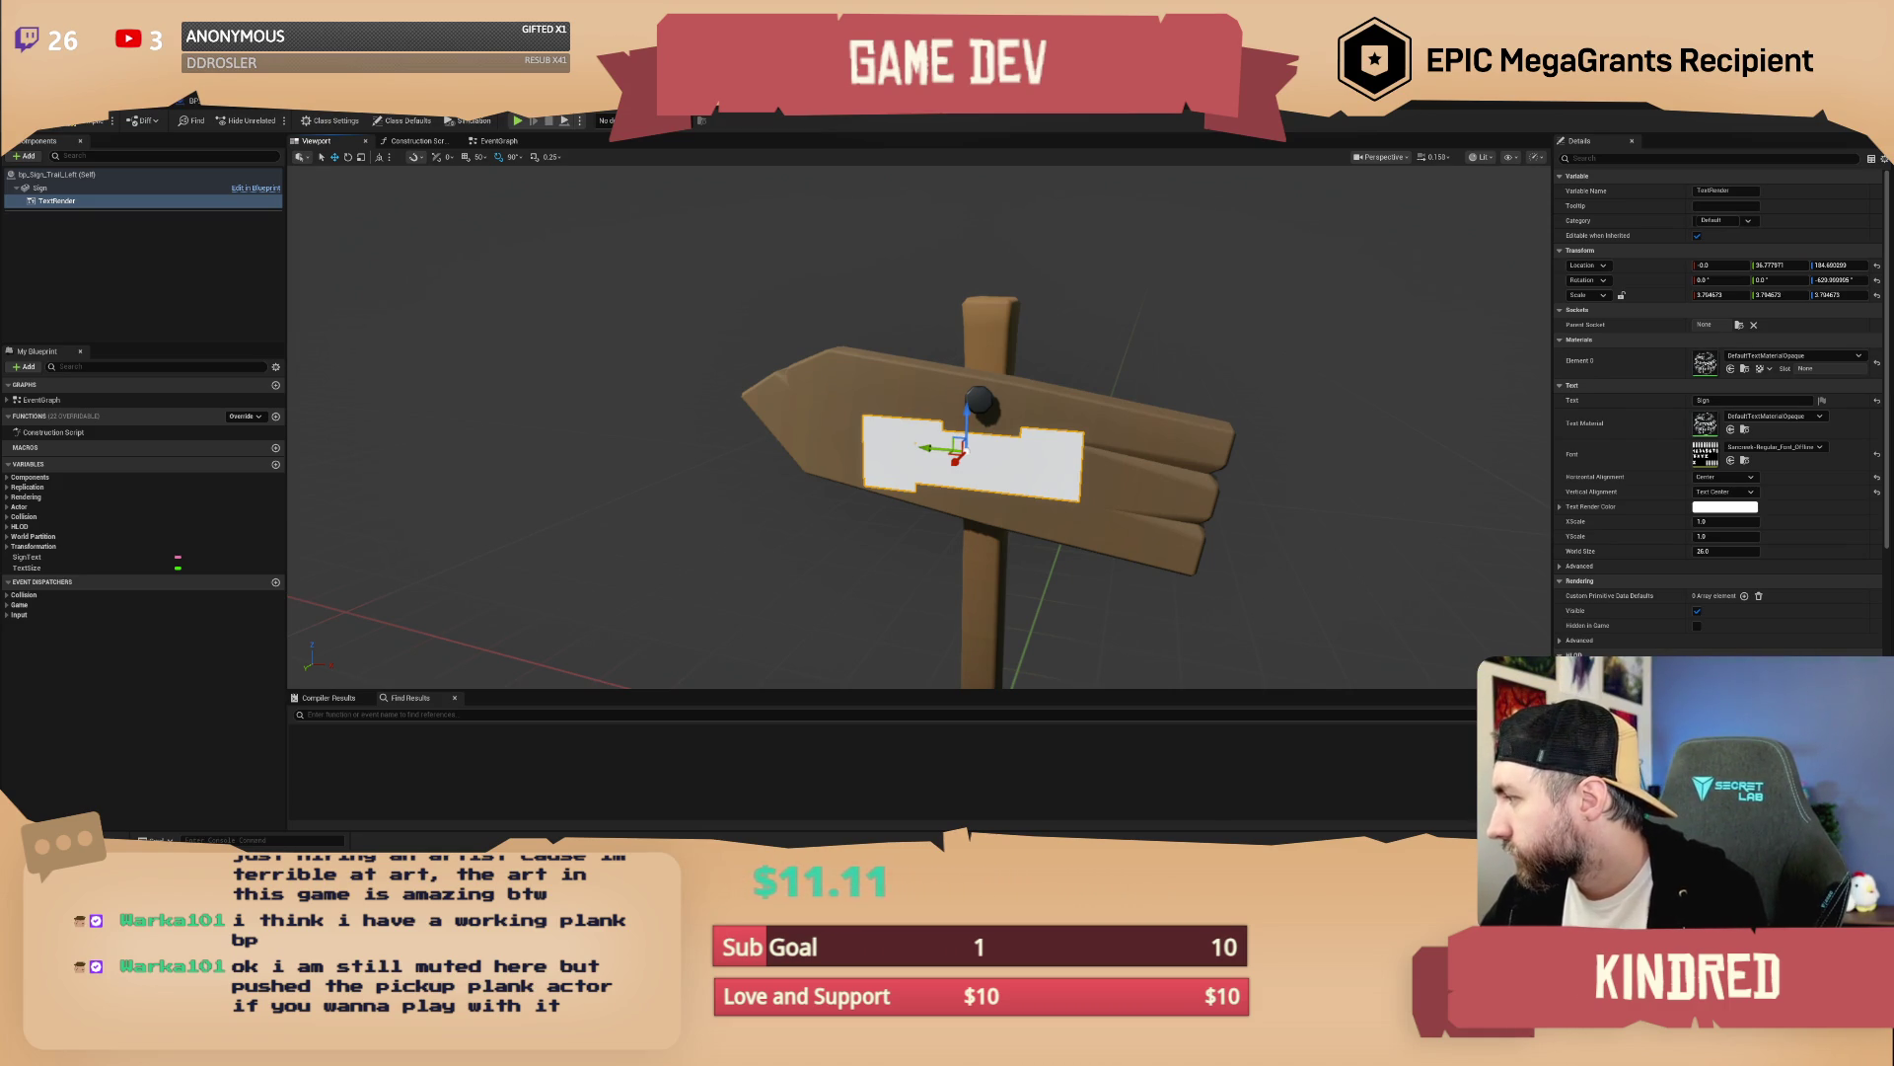
click(1701, 509)
mouse_move(1617, 608)
mouse_down()
mouse_move(1618, 632)
mouse_move(1622, 536)
mouse_up()
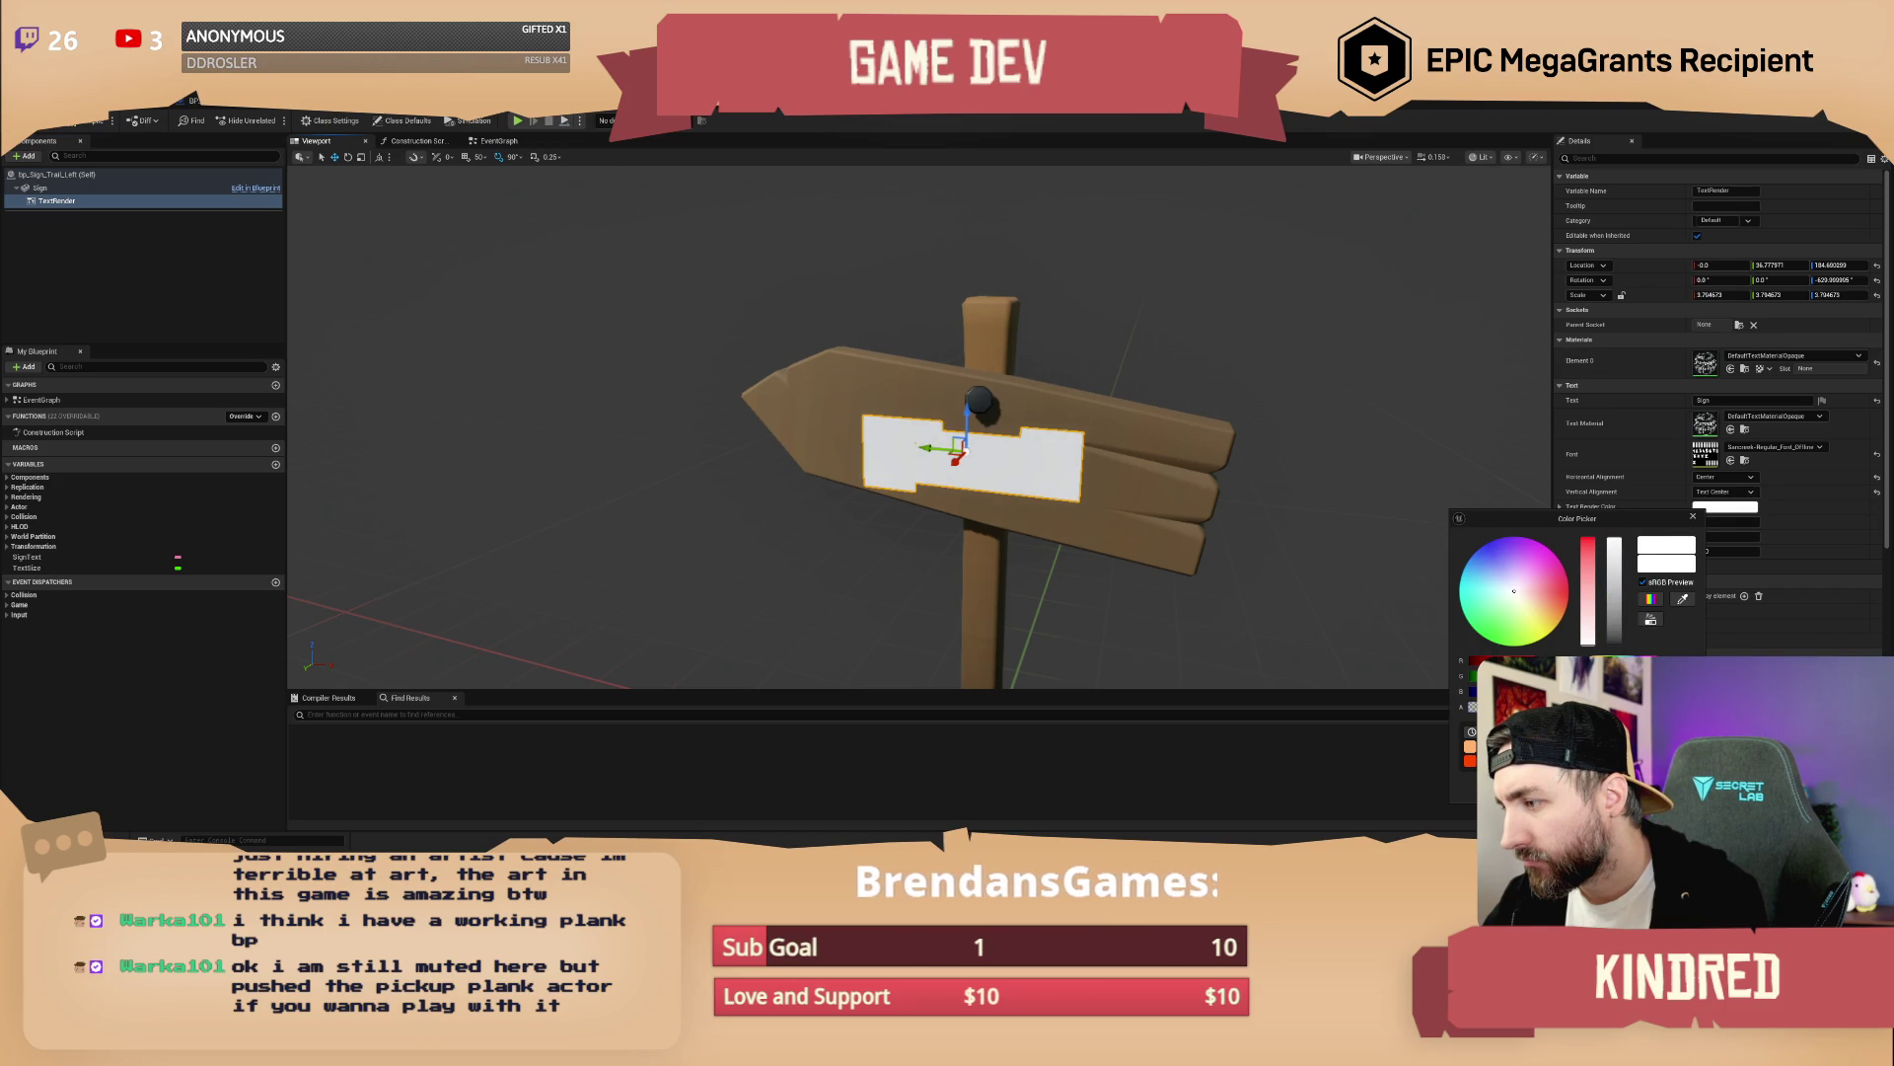
click(1693, 516)
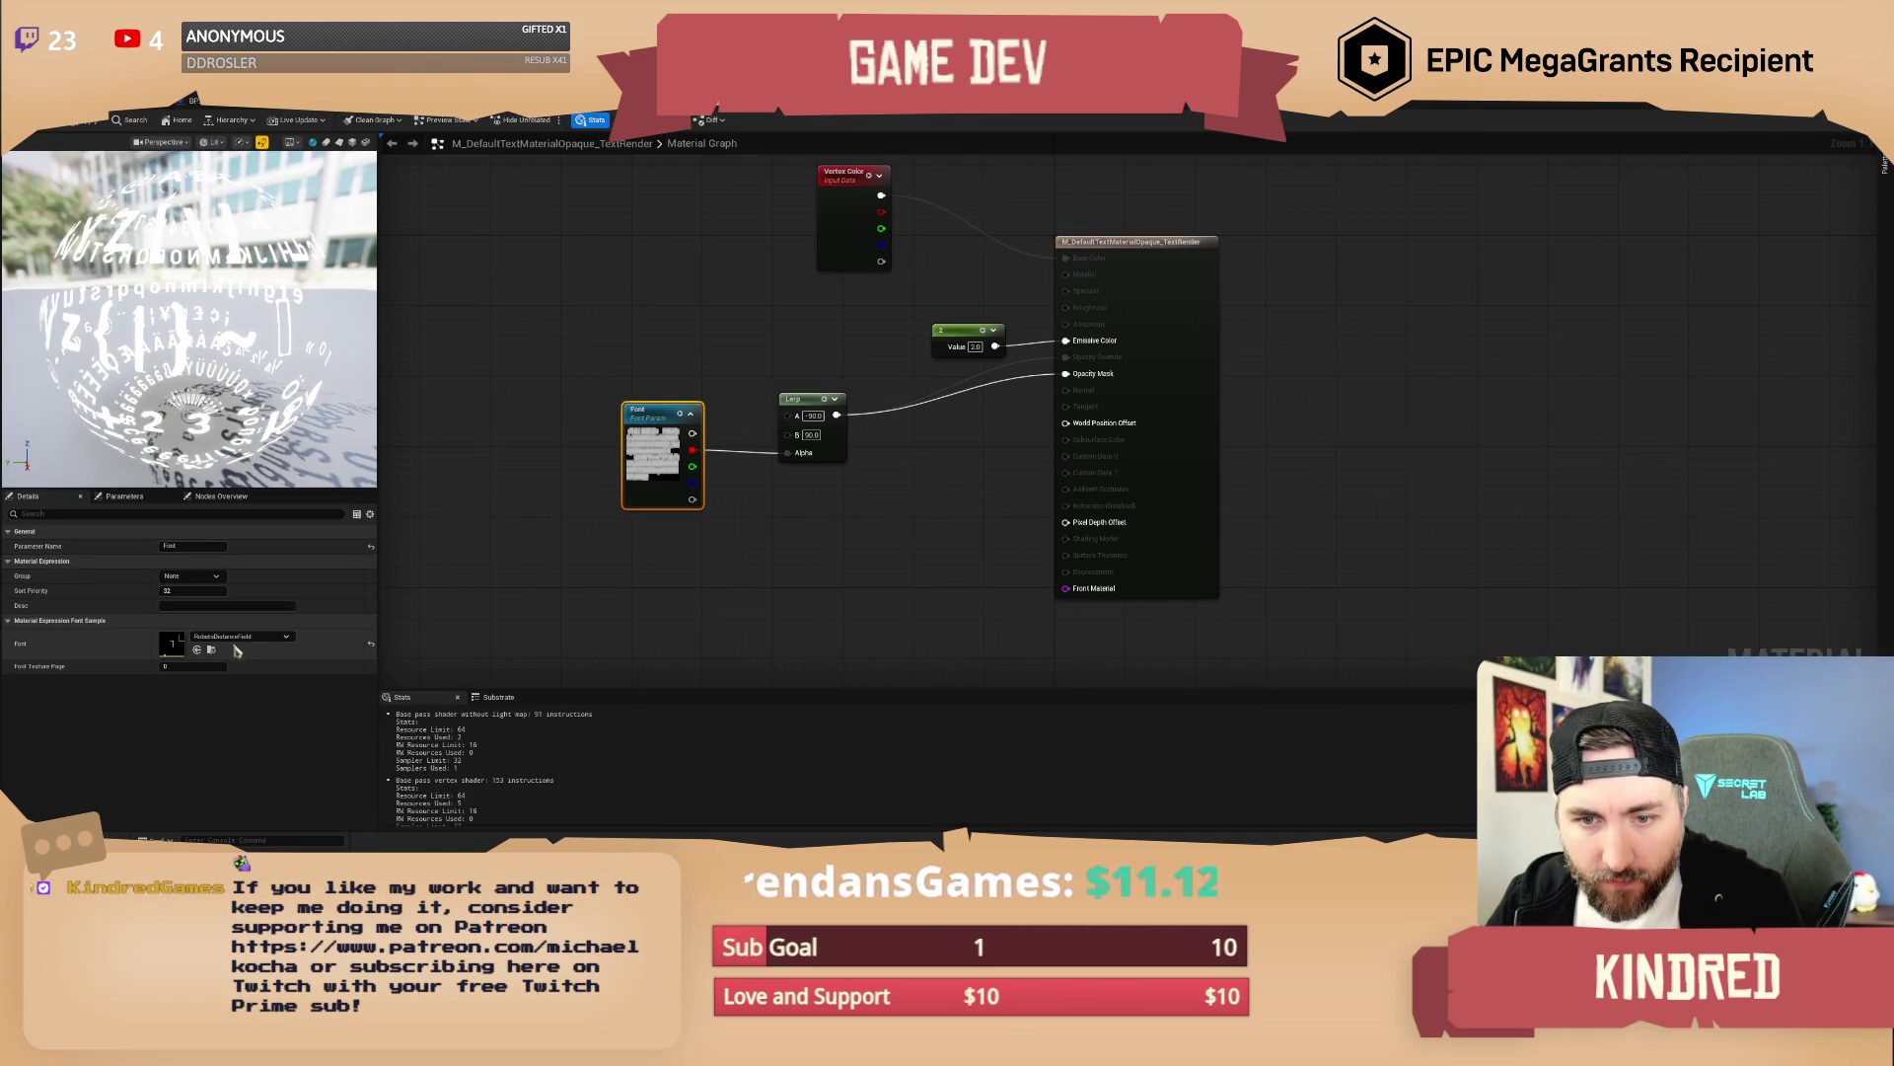
Set the Font parameter to Roboto and open the Font node's font asset in the font editor
click(284, 638)
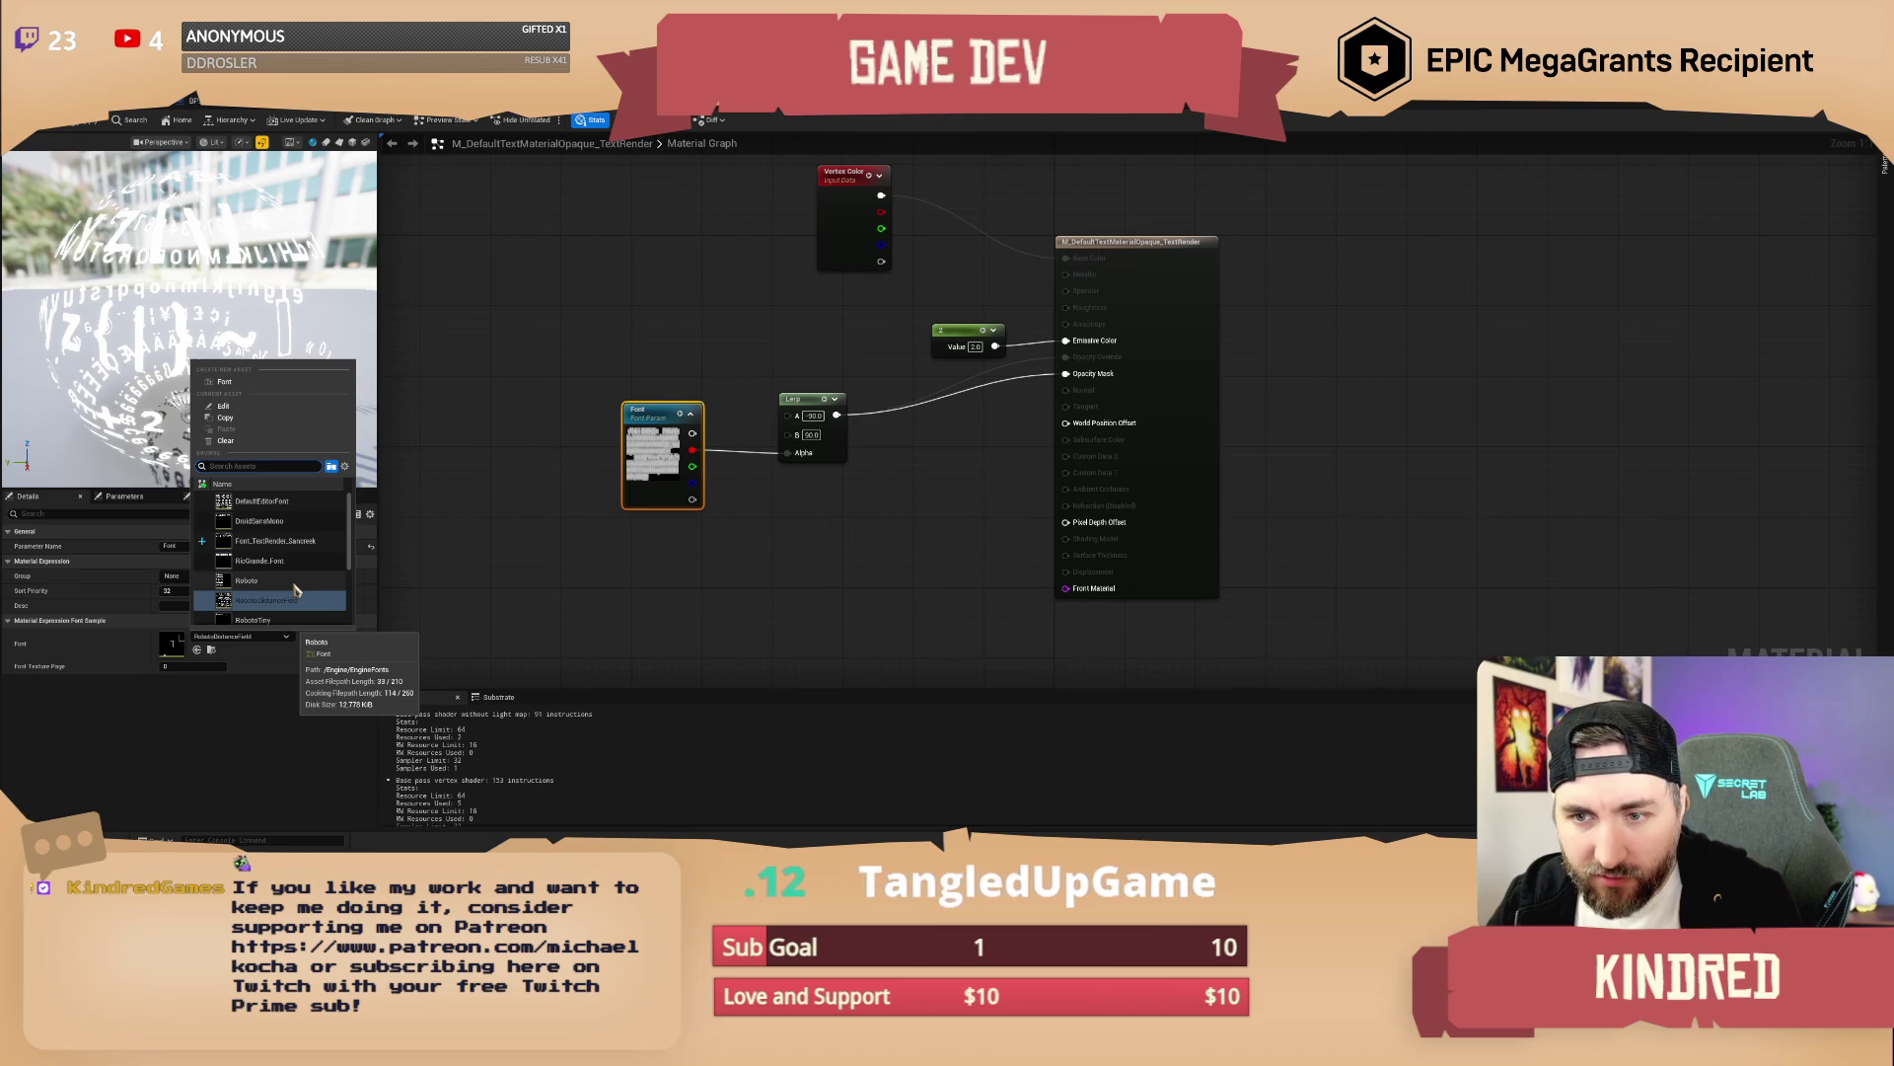
click(294, 582)
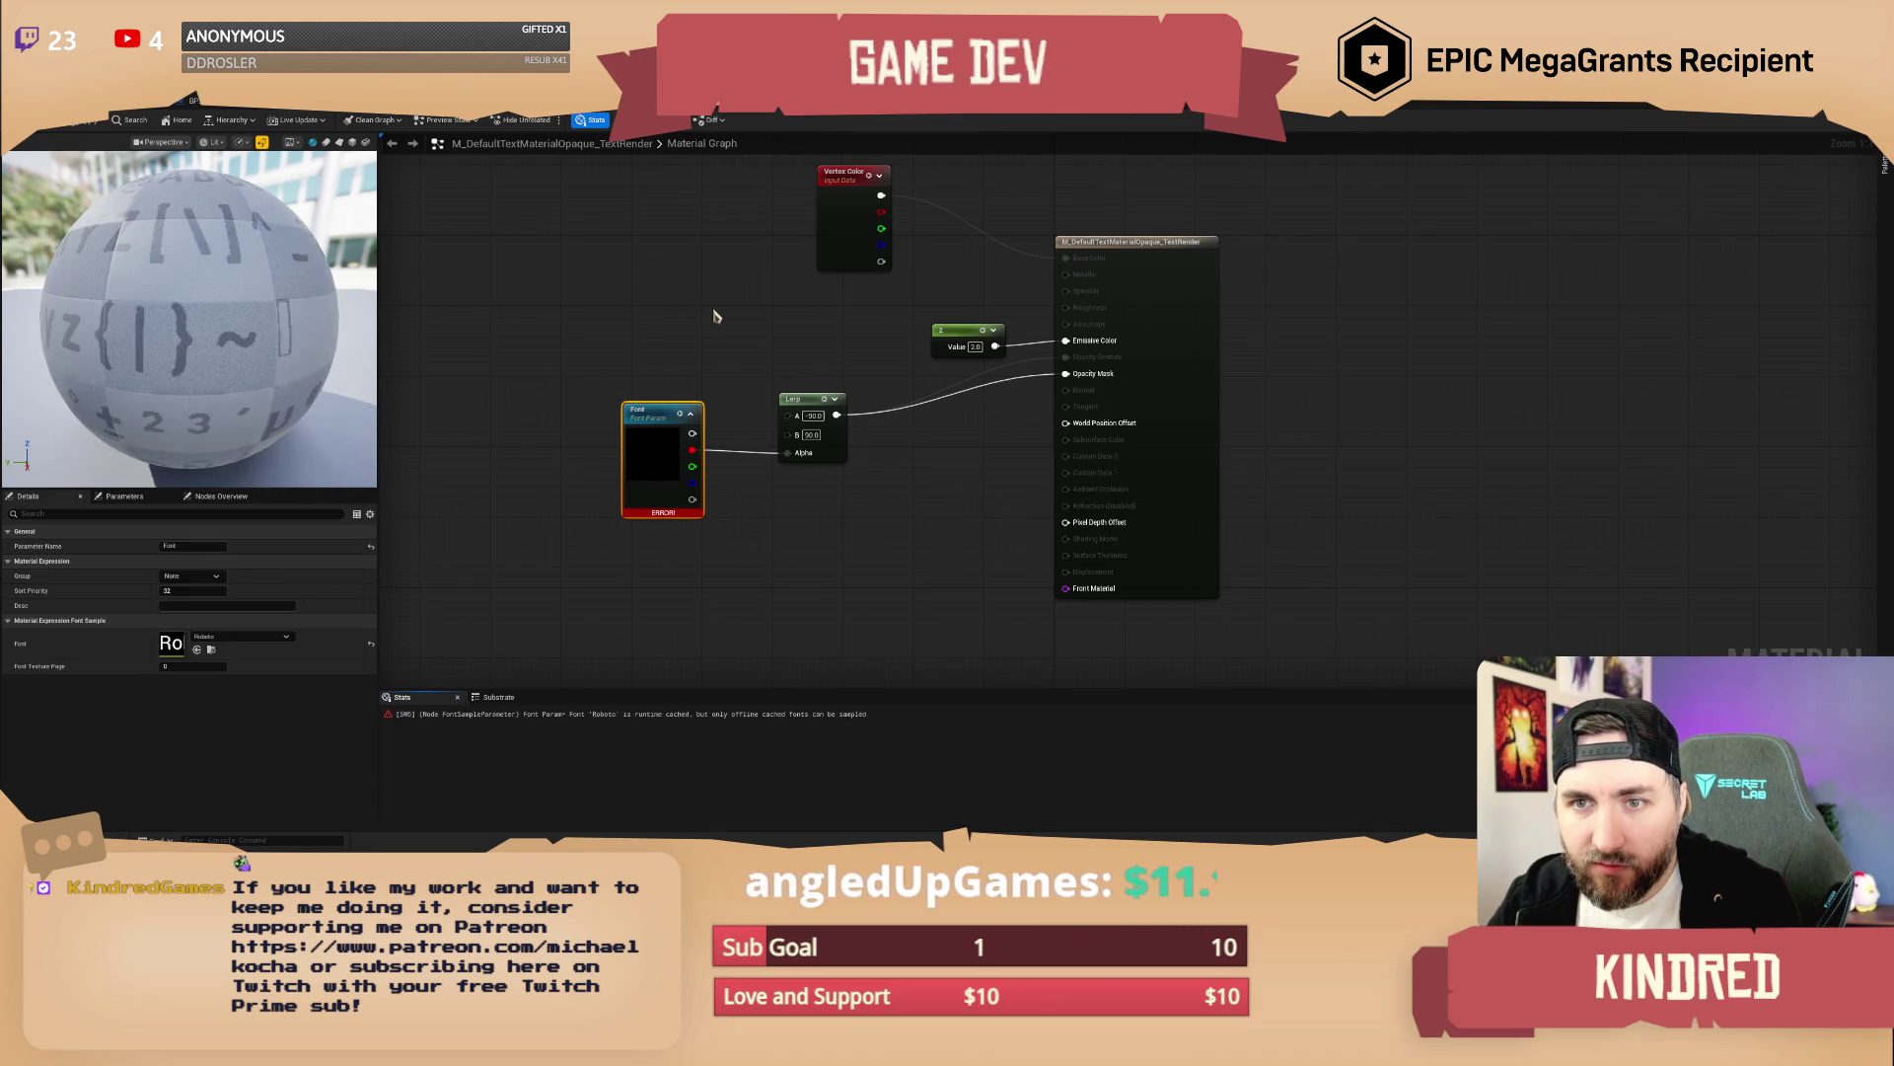
key(Home)
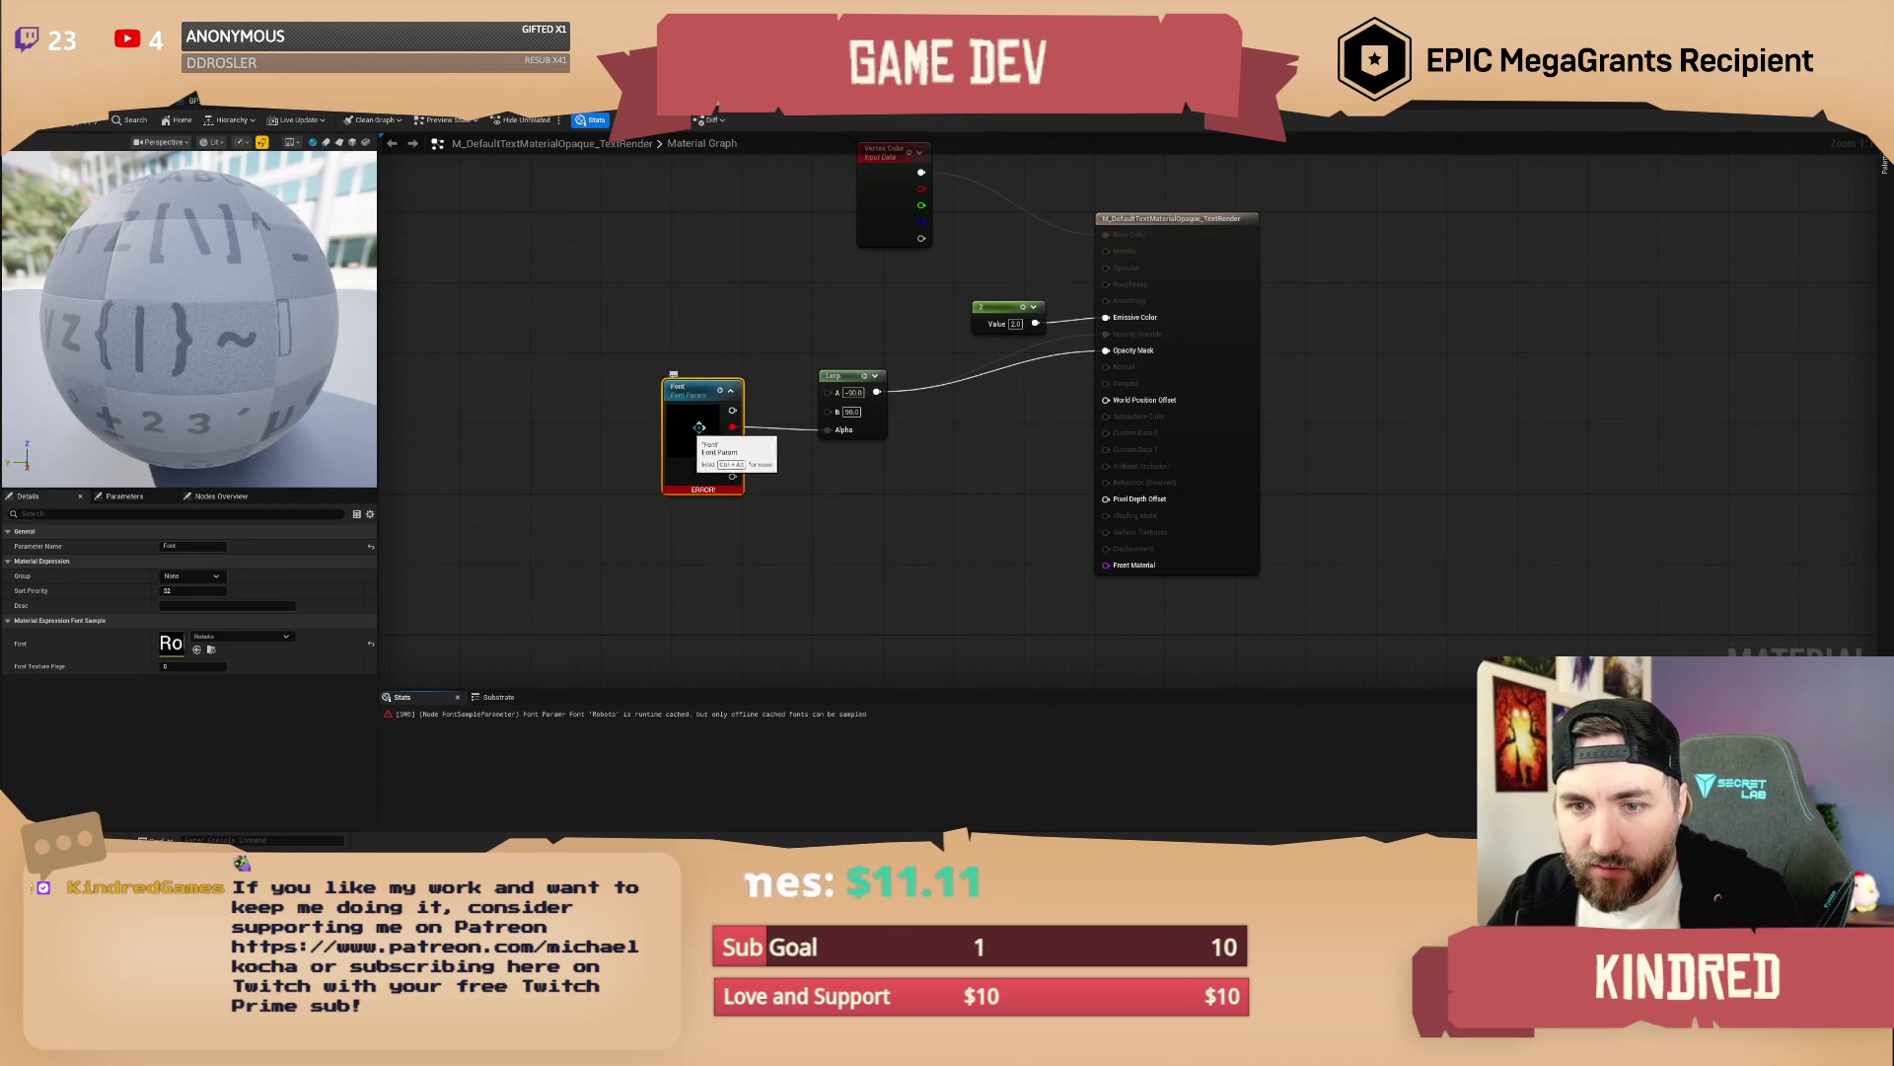
drag(780, 332, 771, 403)
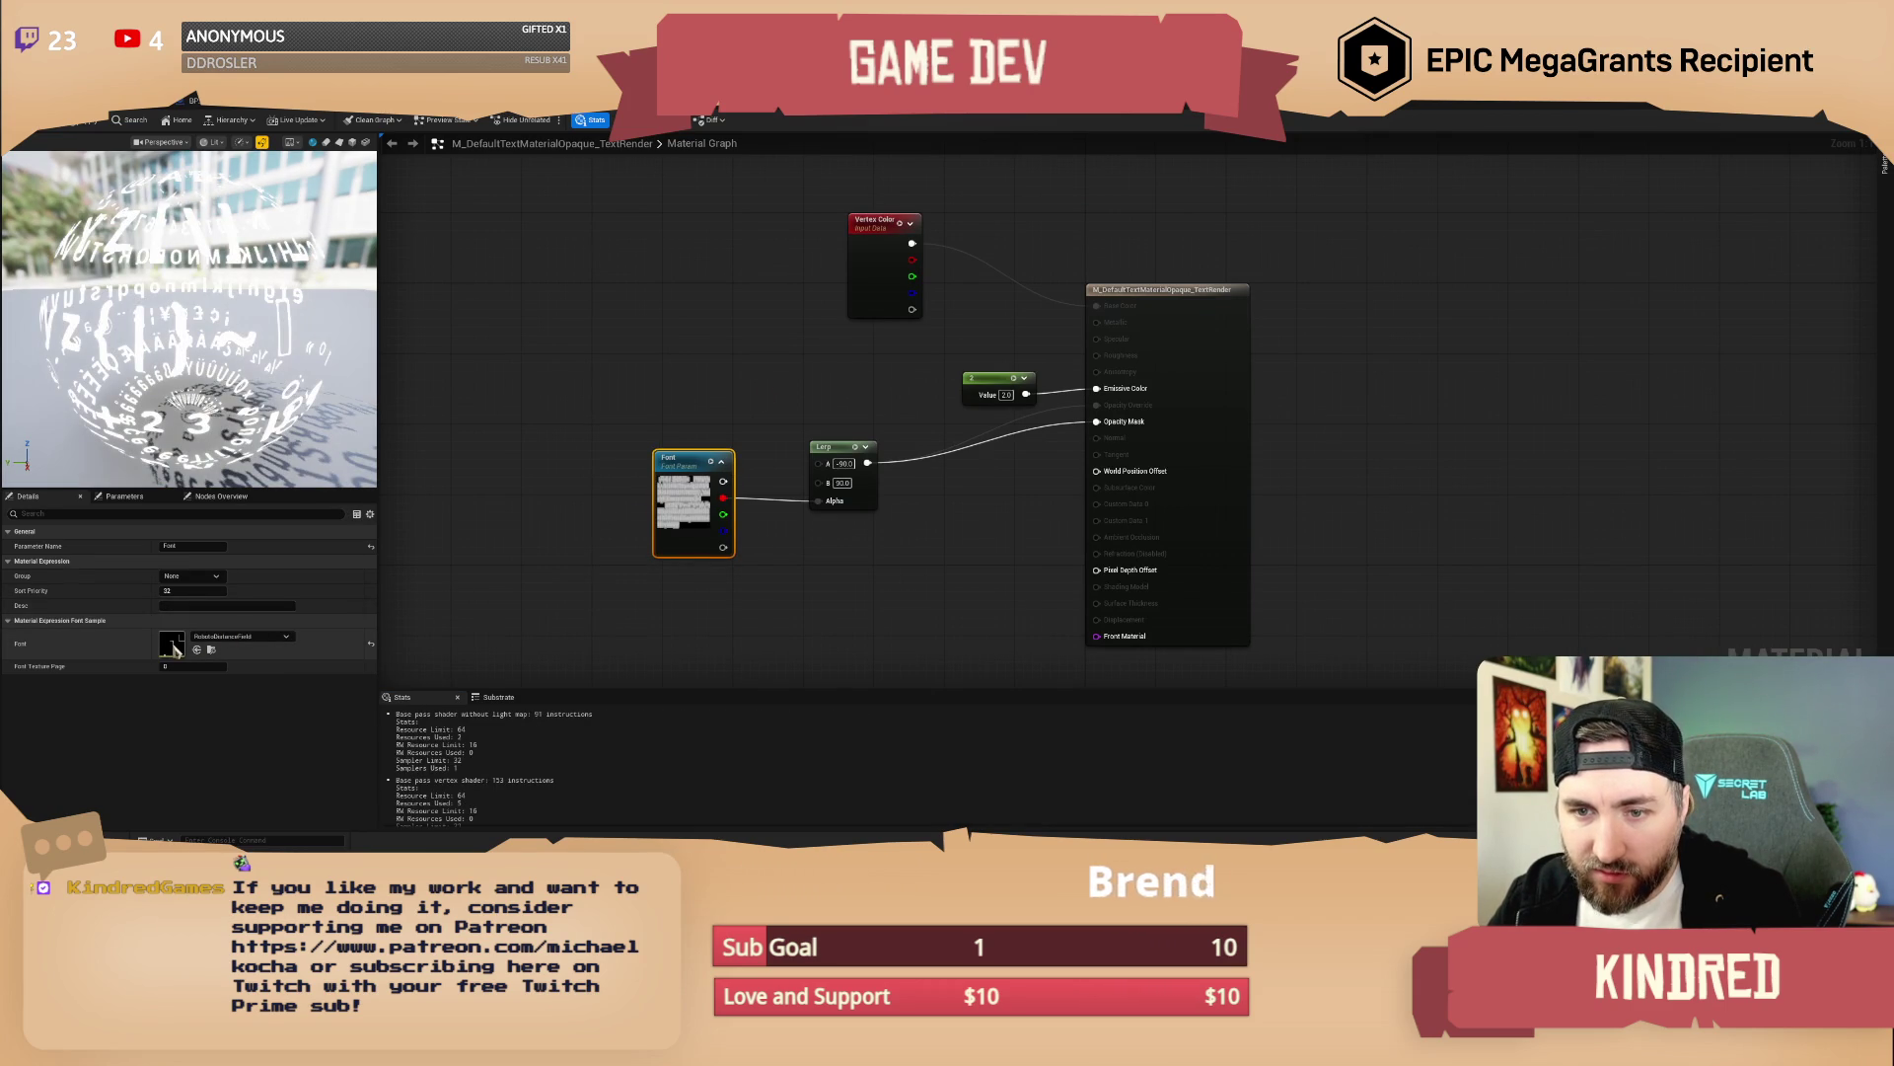
double_click(173, 648)
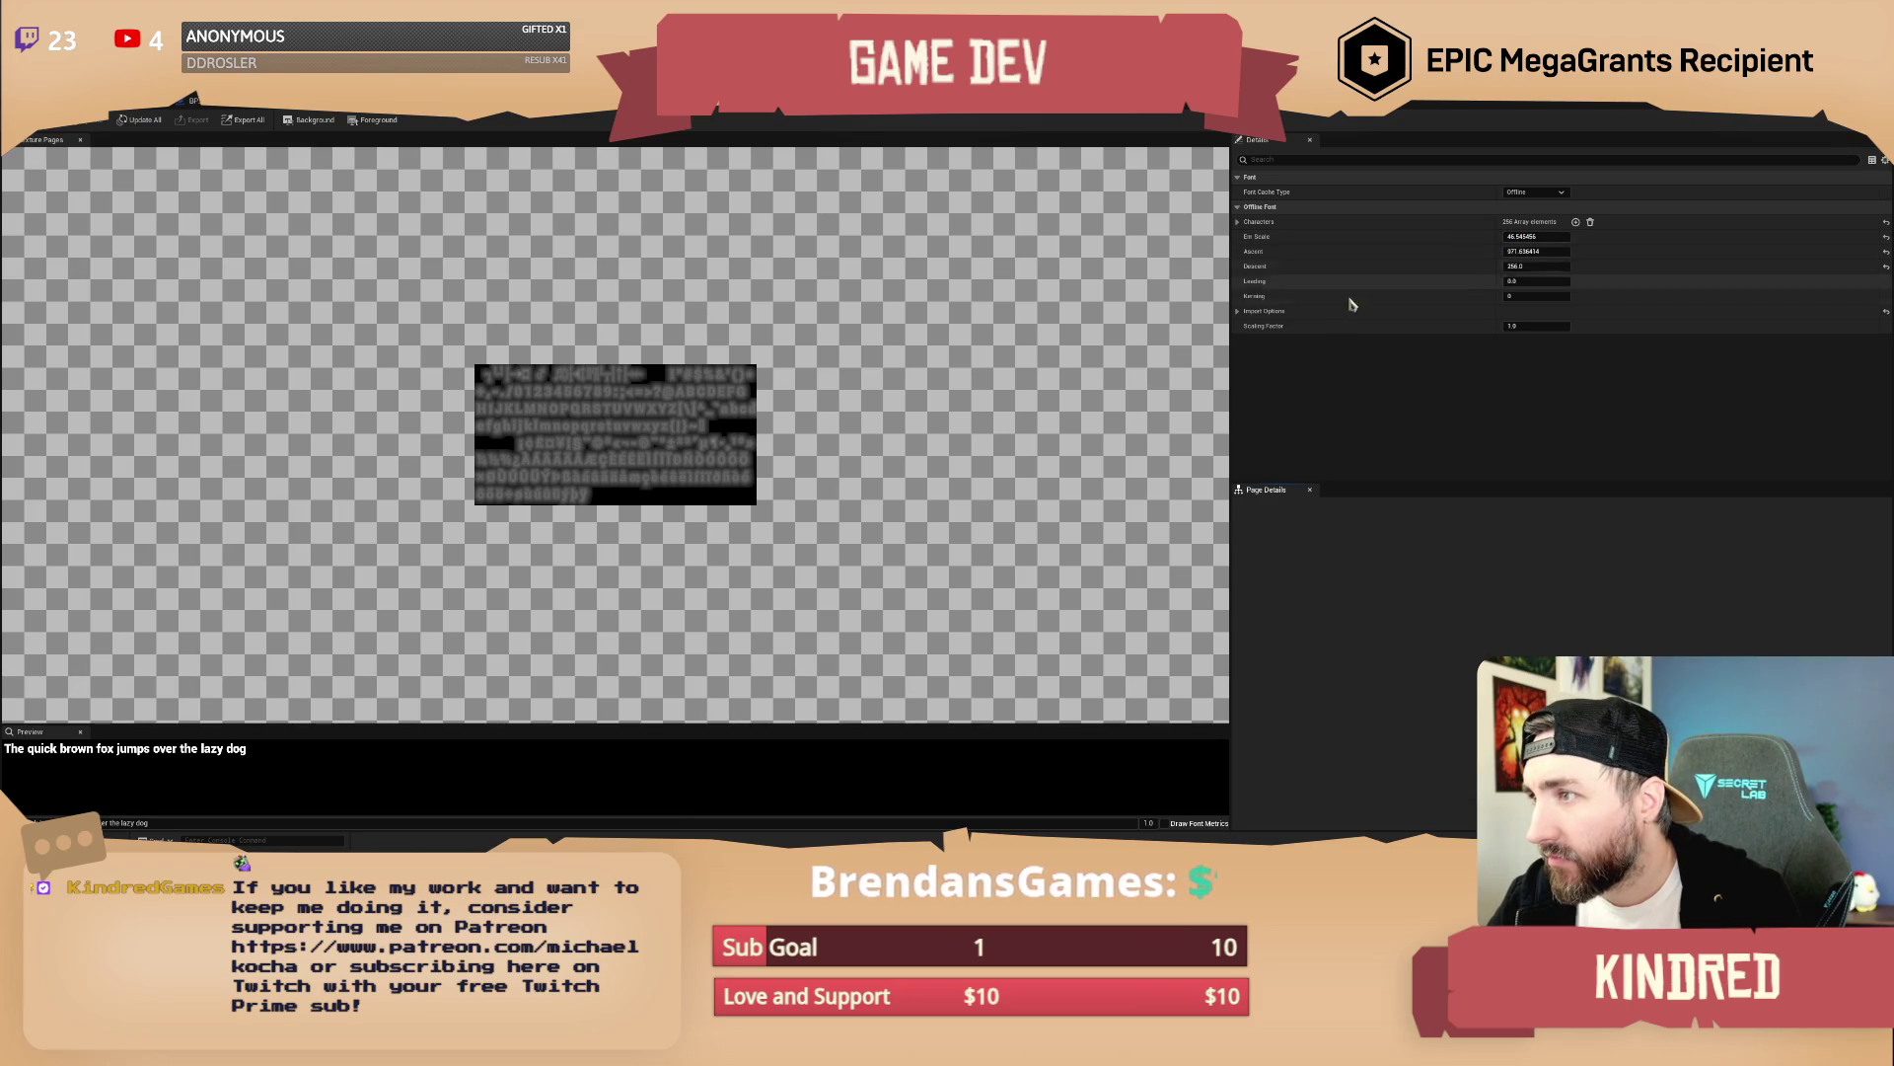
Filter the font properties for 'comp', then set the material's Font parameter to Font_TextRender_Sancreek
click(1429, 158)
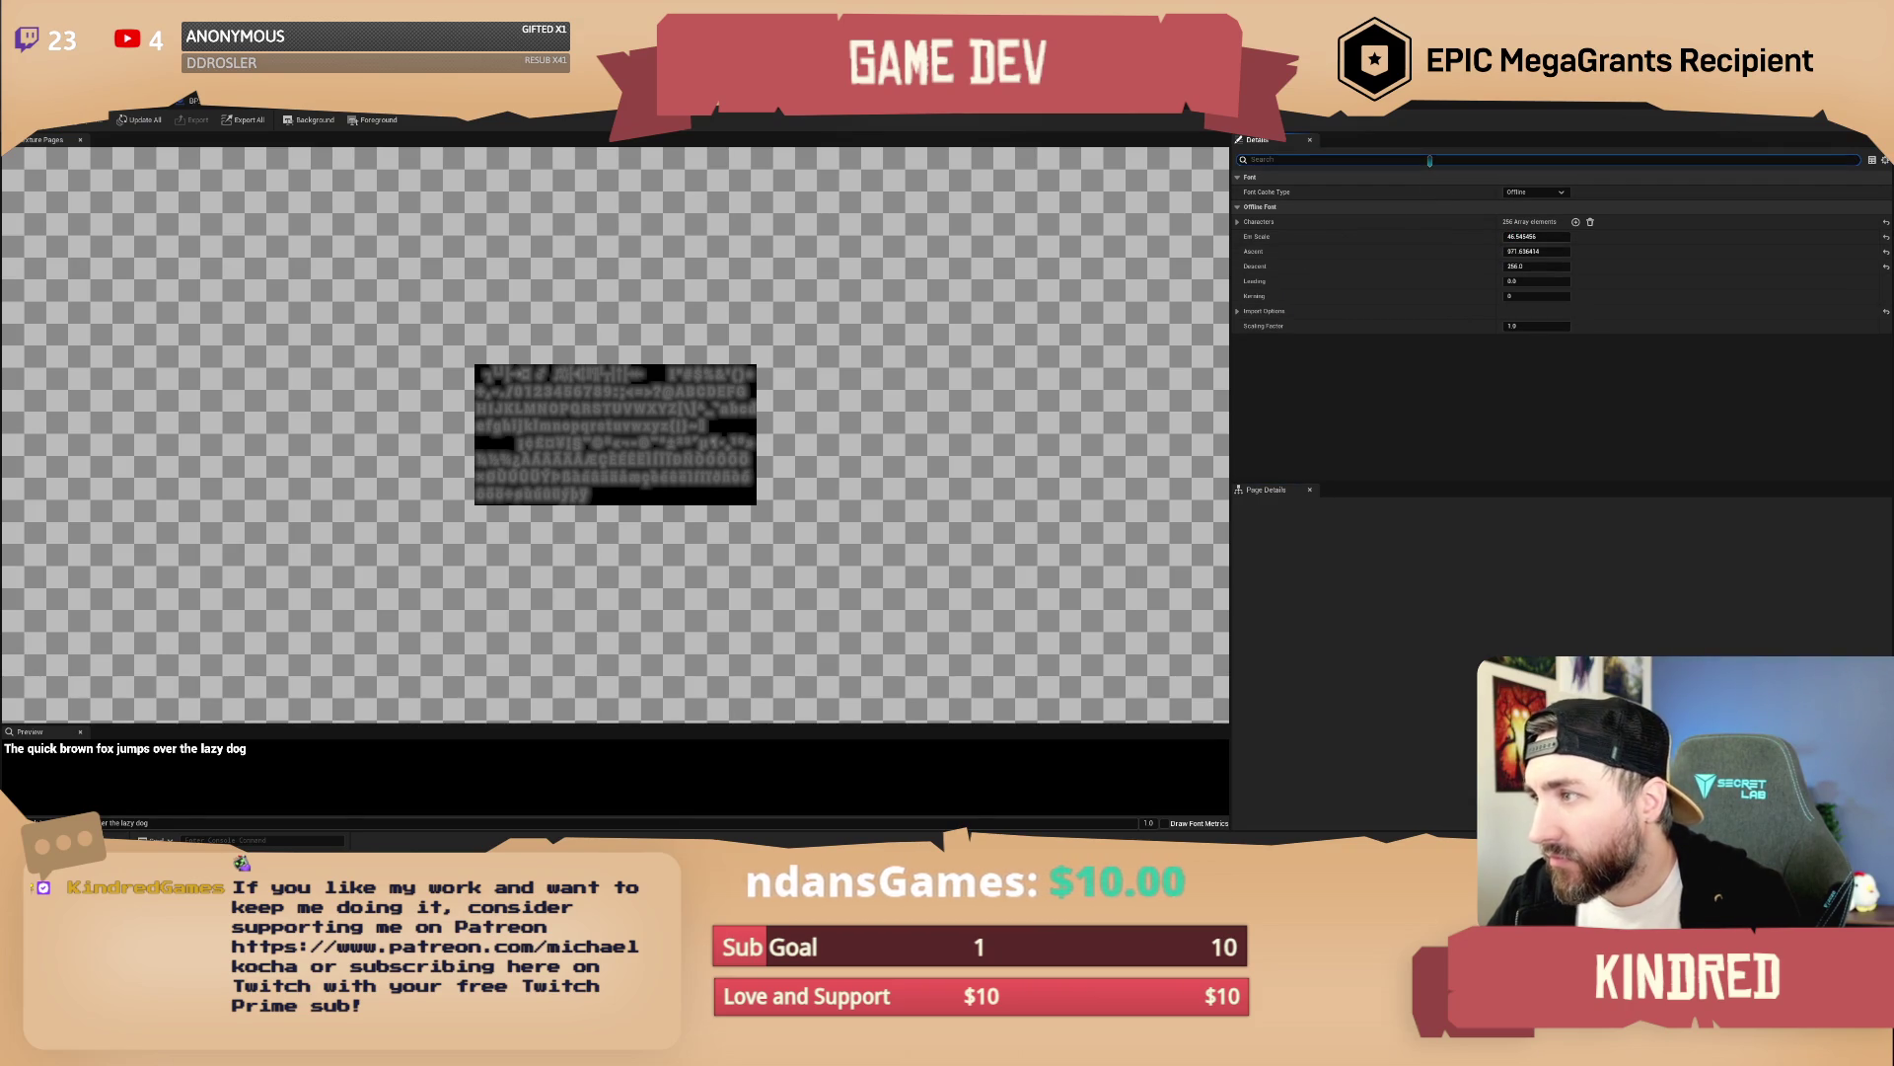
text(comp)
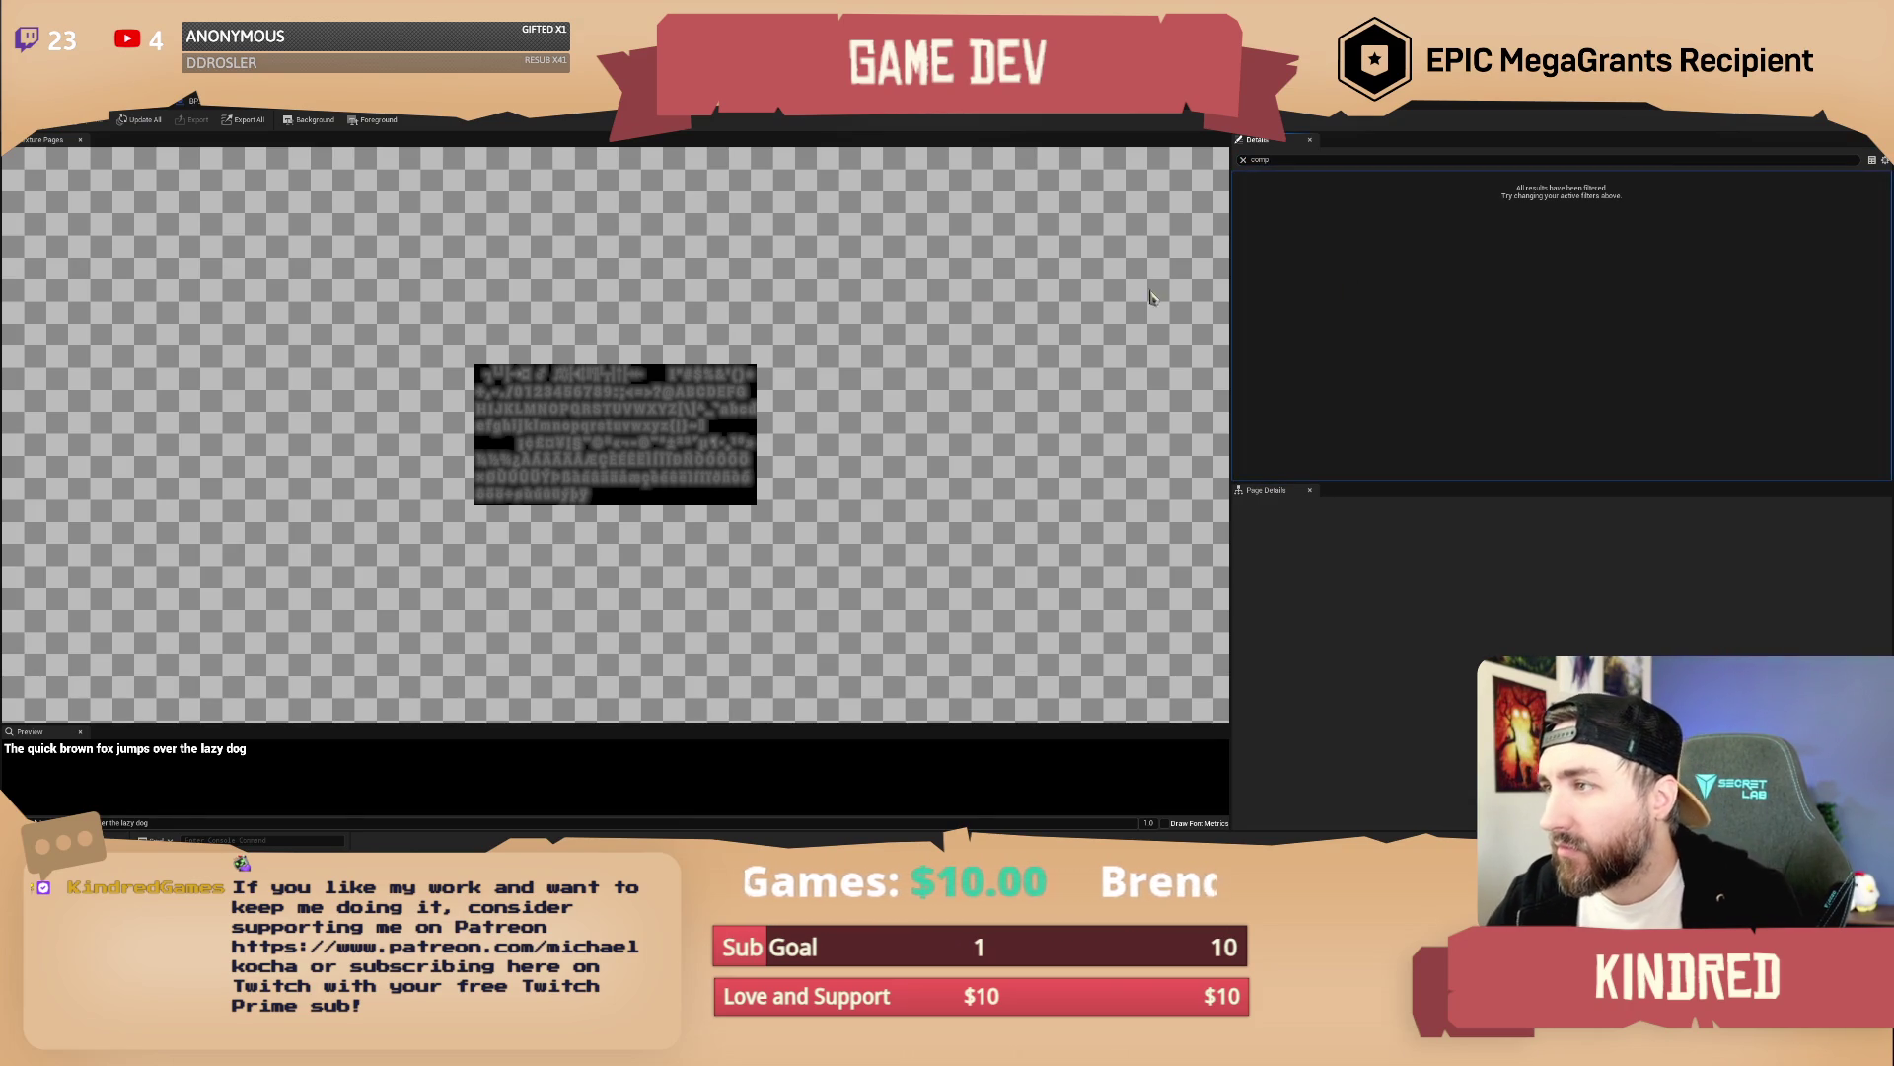
click(764, 110)
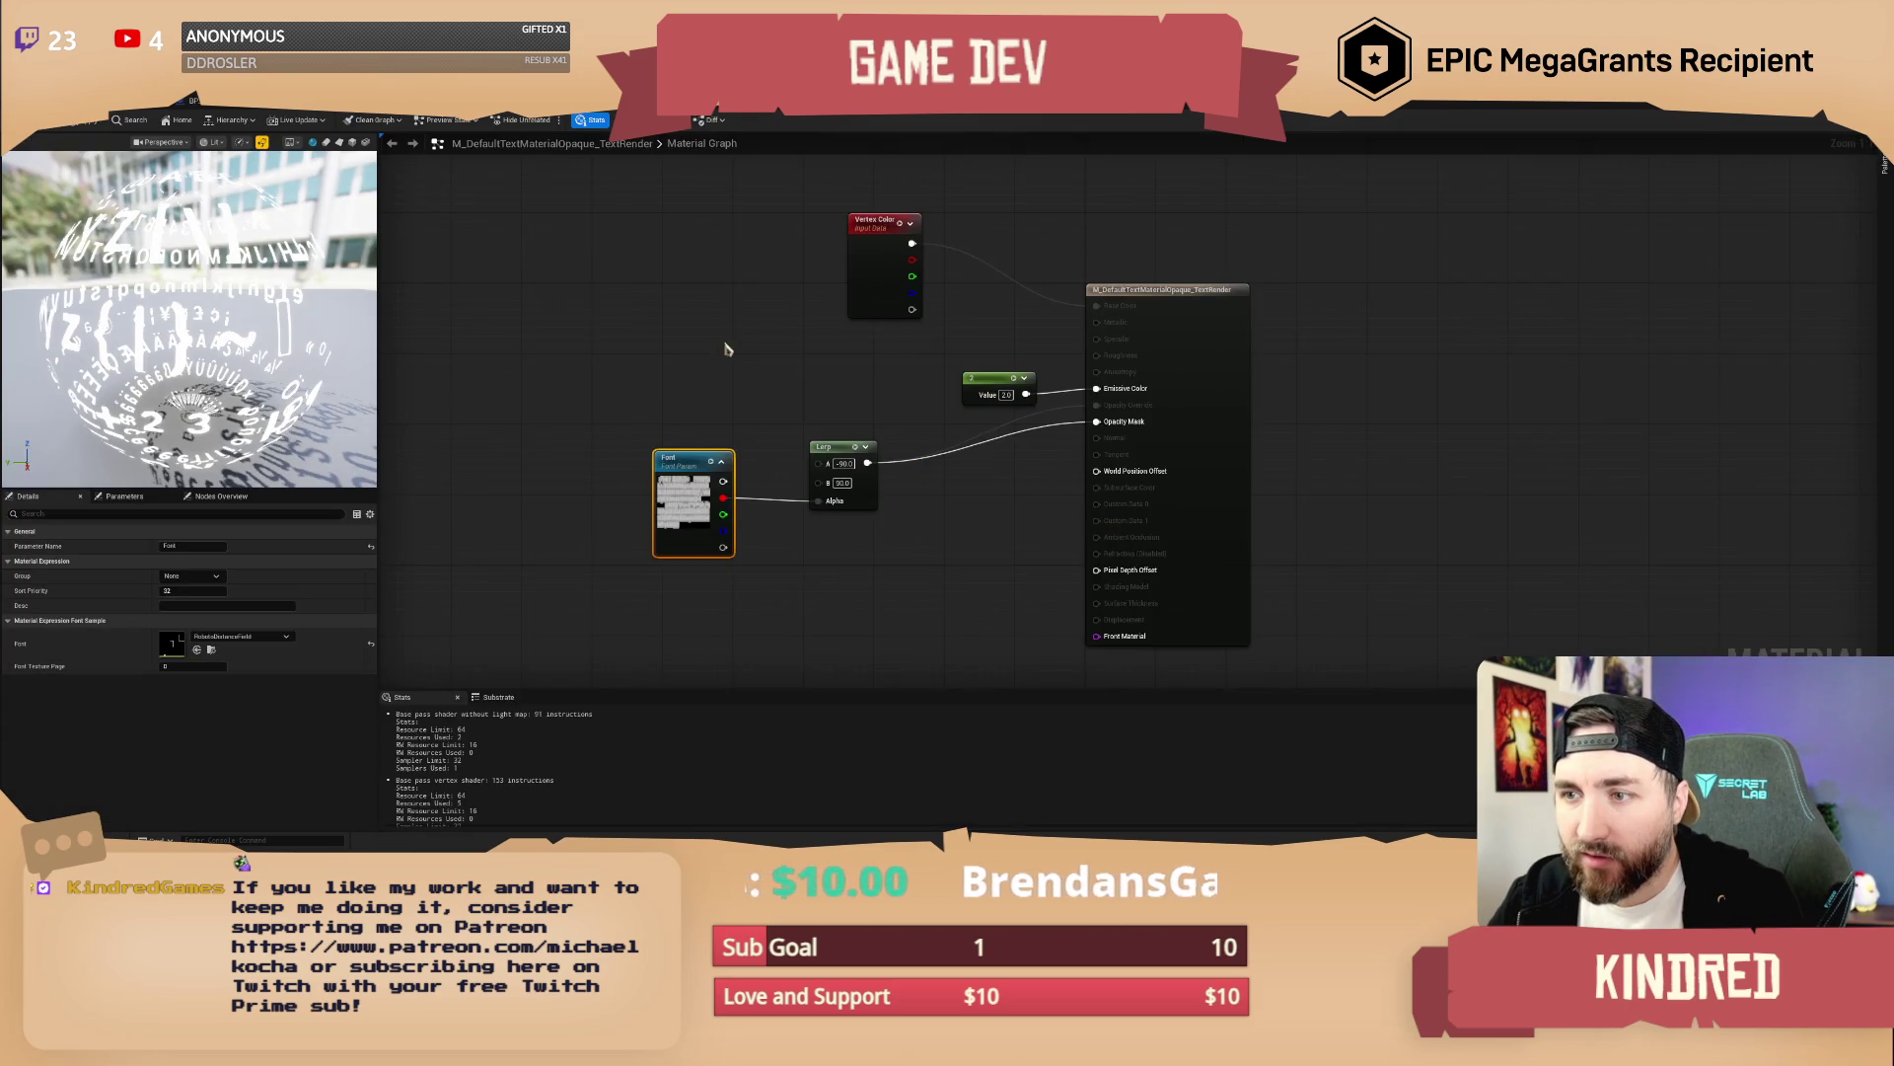
drag(724, 347, 664, 328)
click(664, 327)
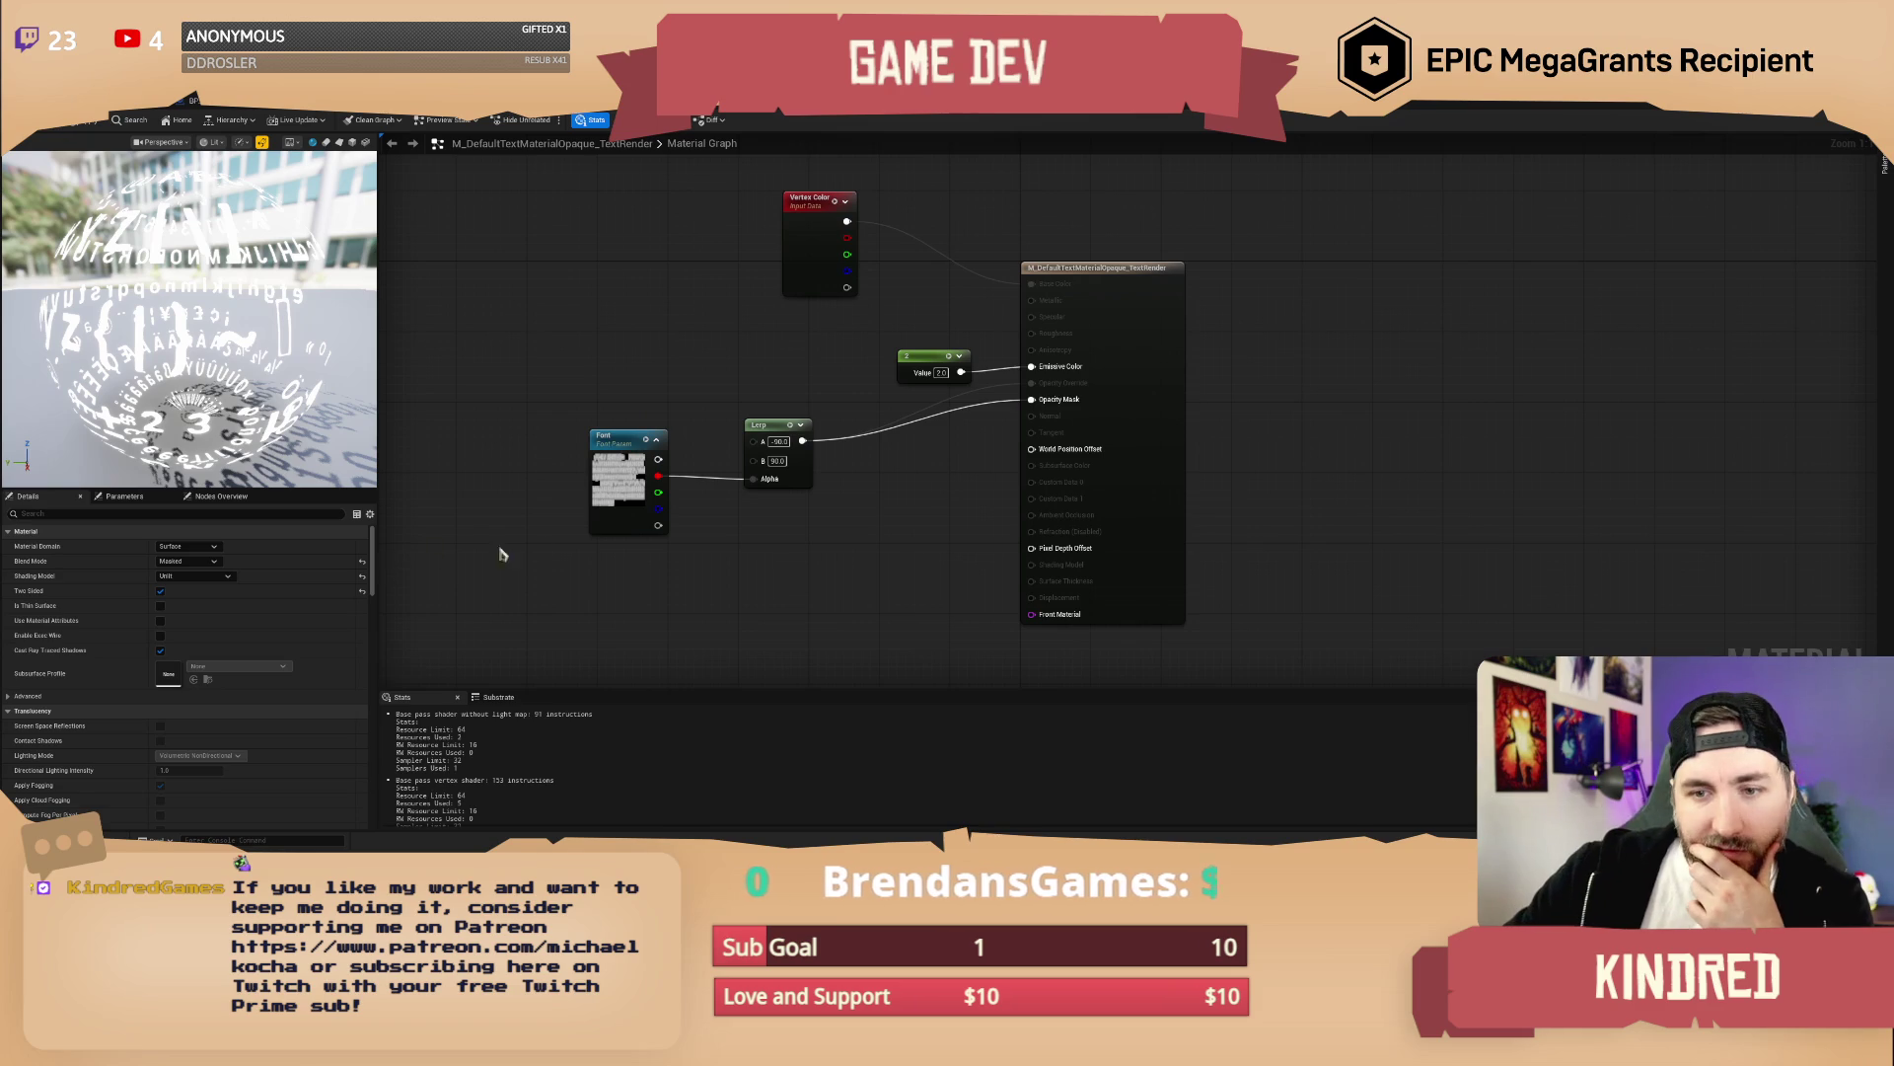
click(607, 520)
click(247, 636)
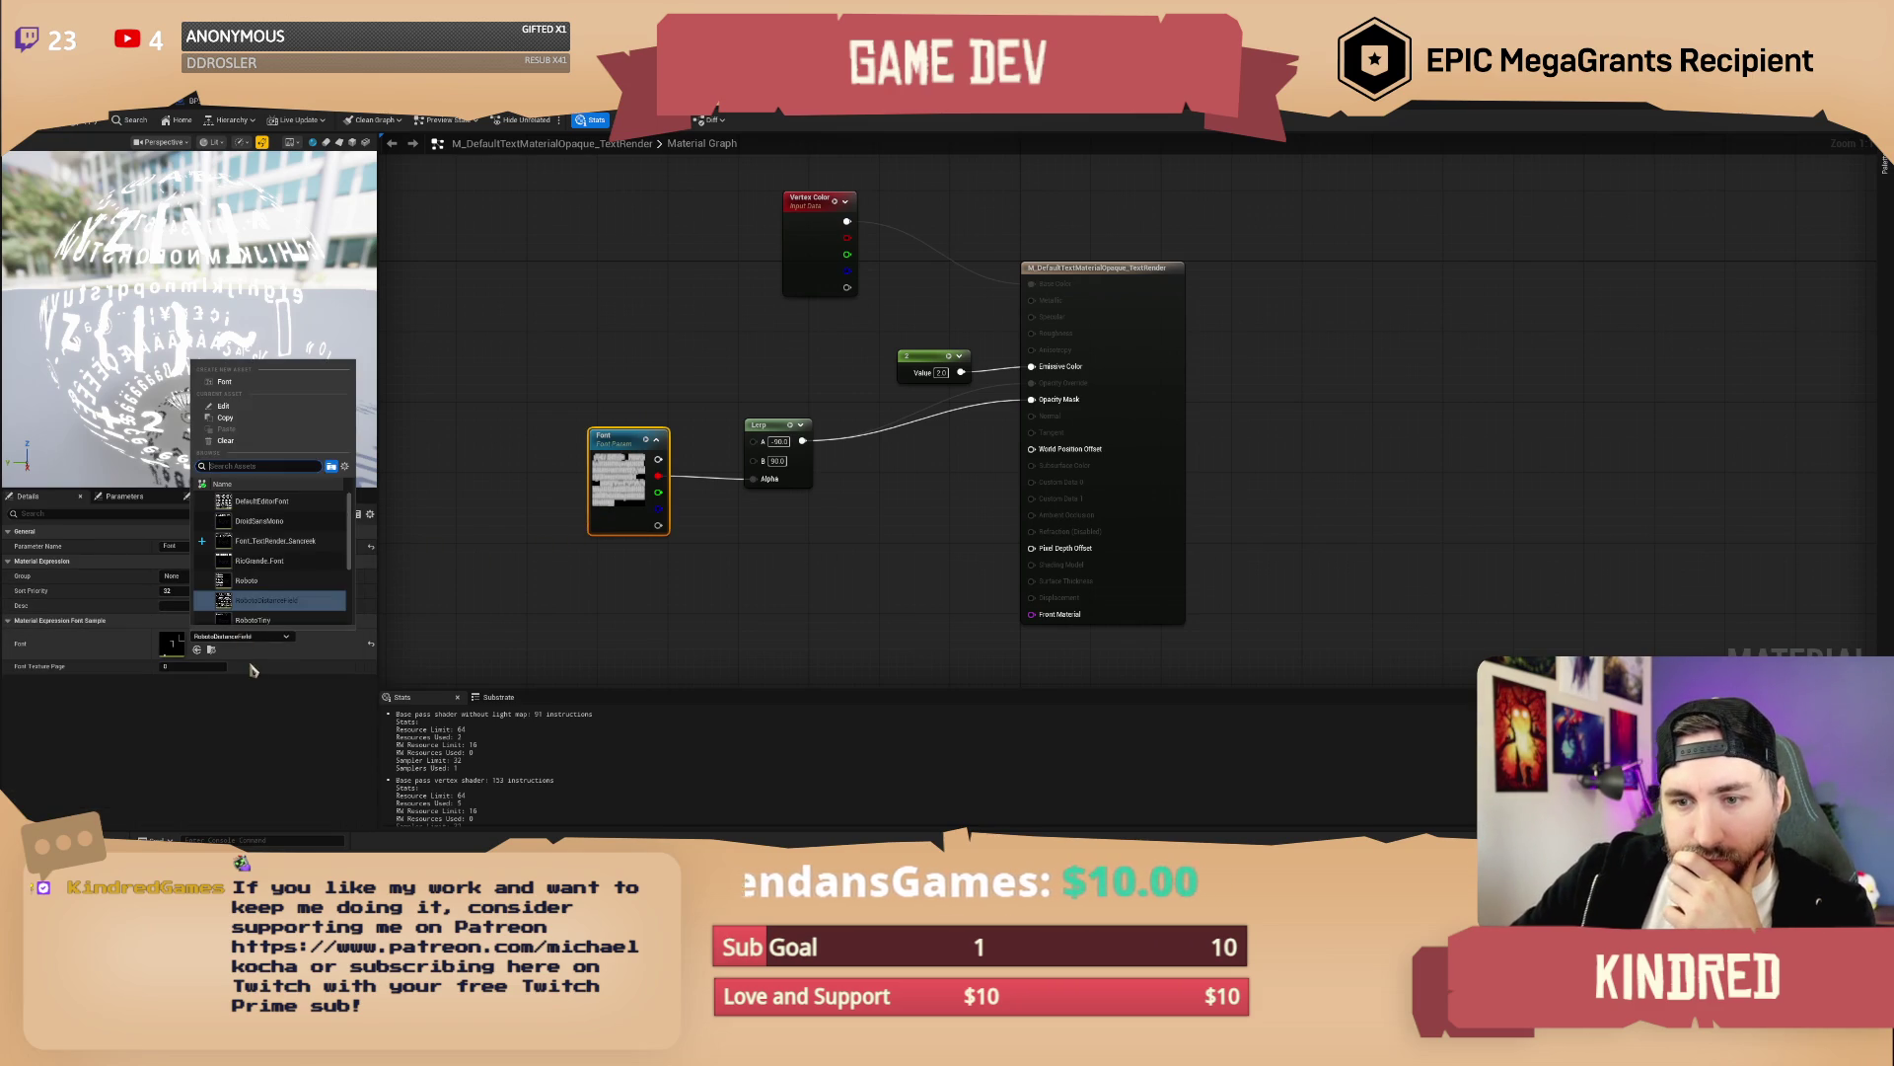
scroll(294, 563, down, 1)
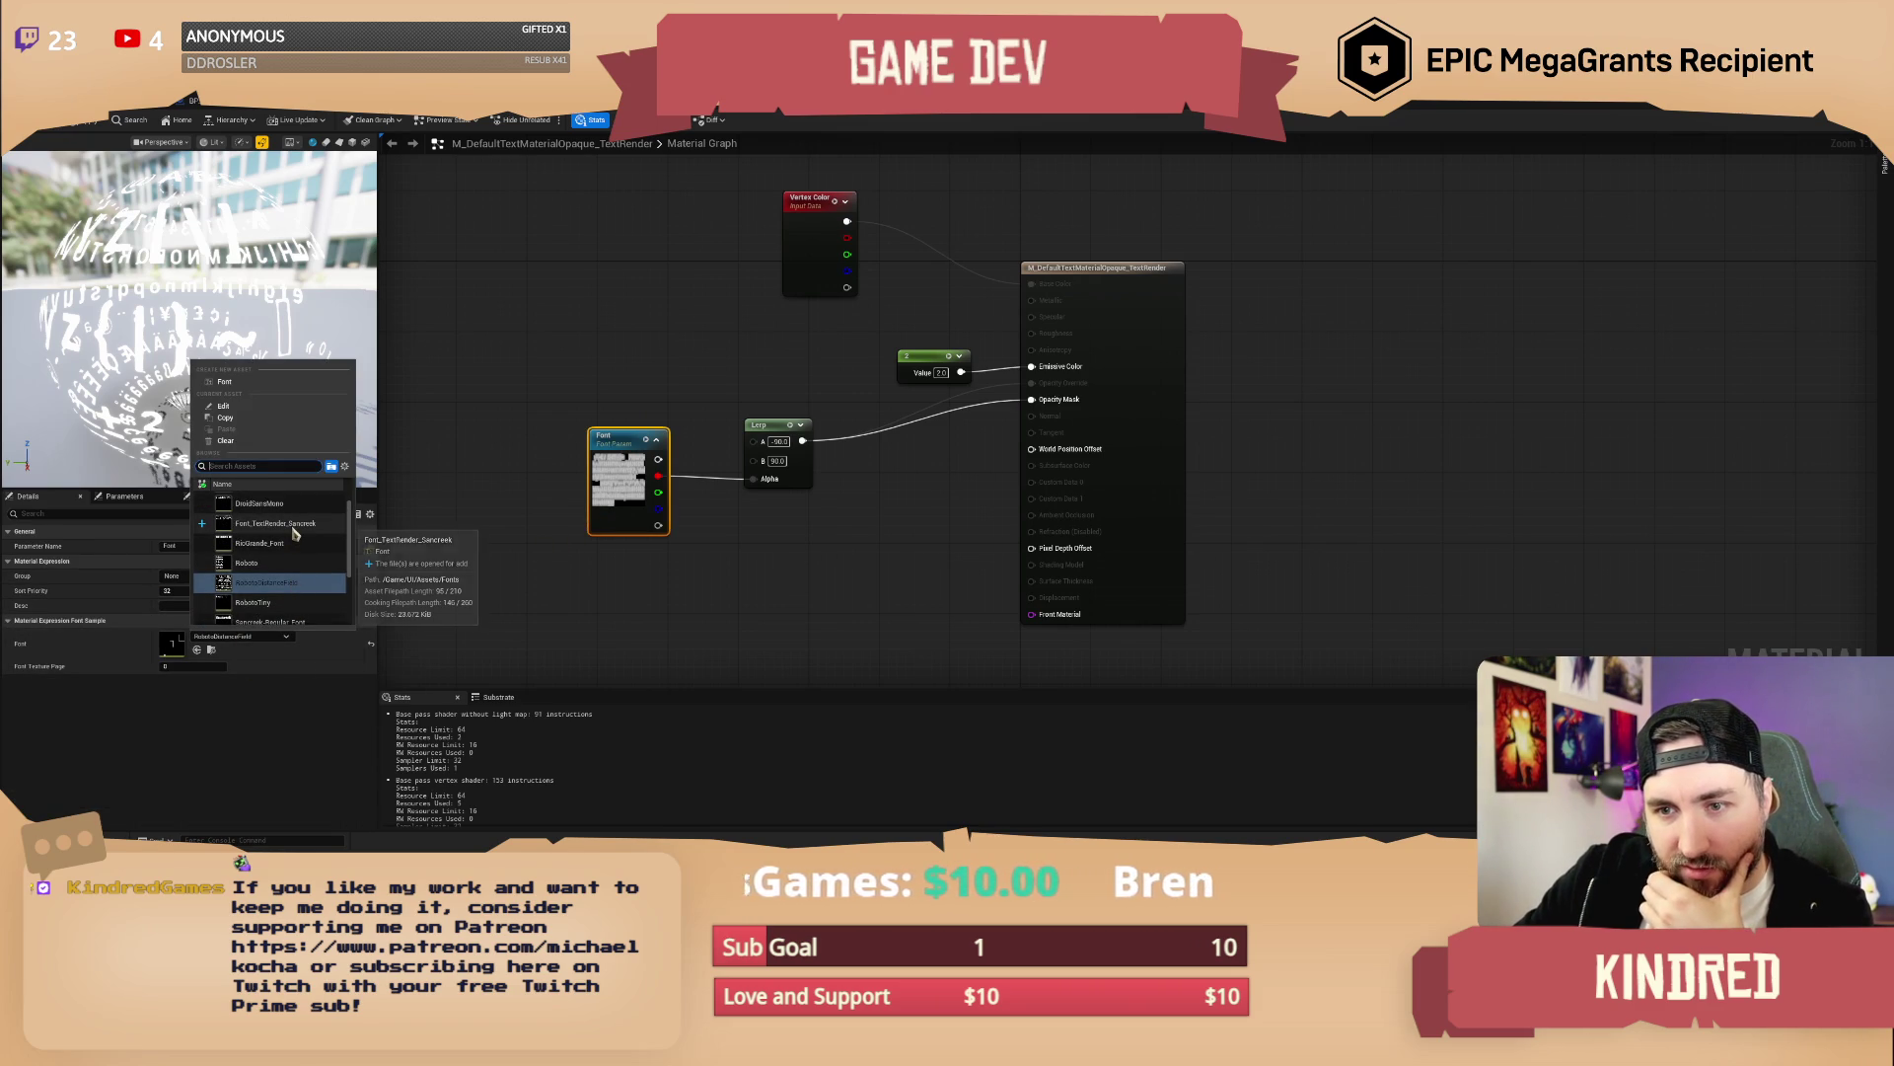
click(294, 534)
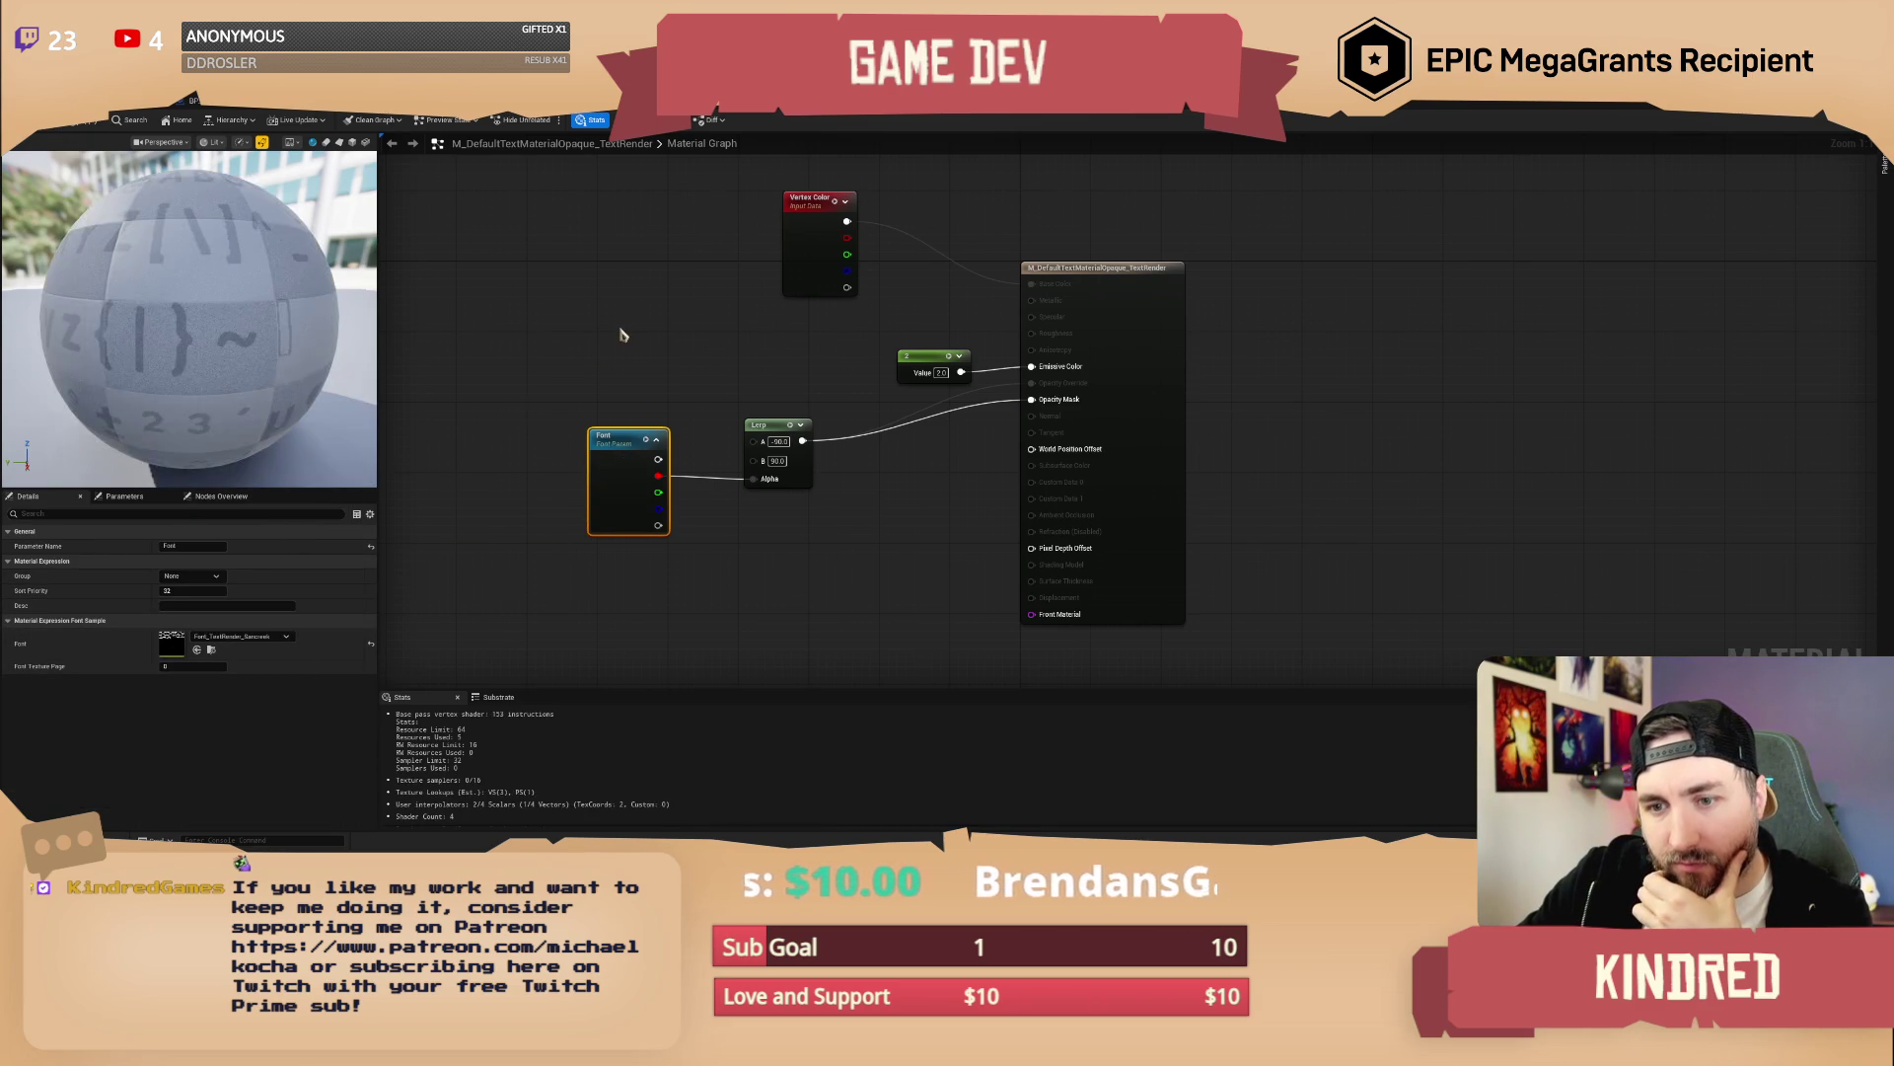
Recentre the material graph and open the Sancreek font asset in the font editor
drag(625, 335, 588, 327)
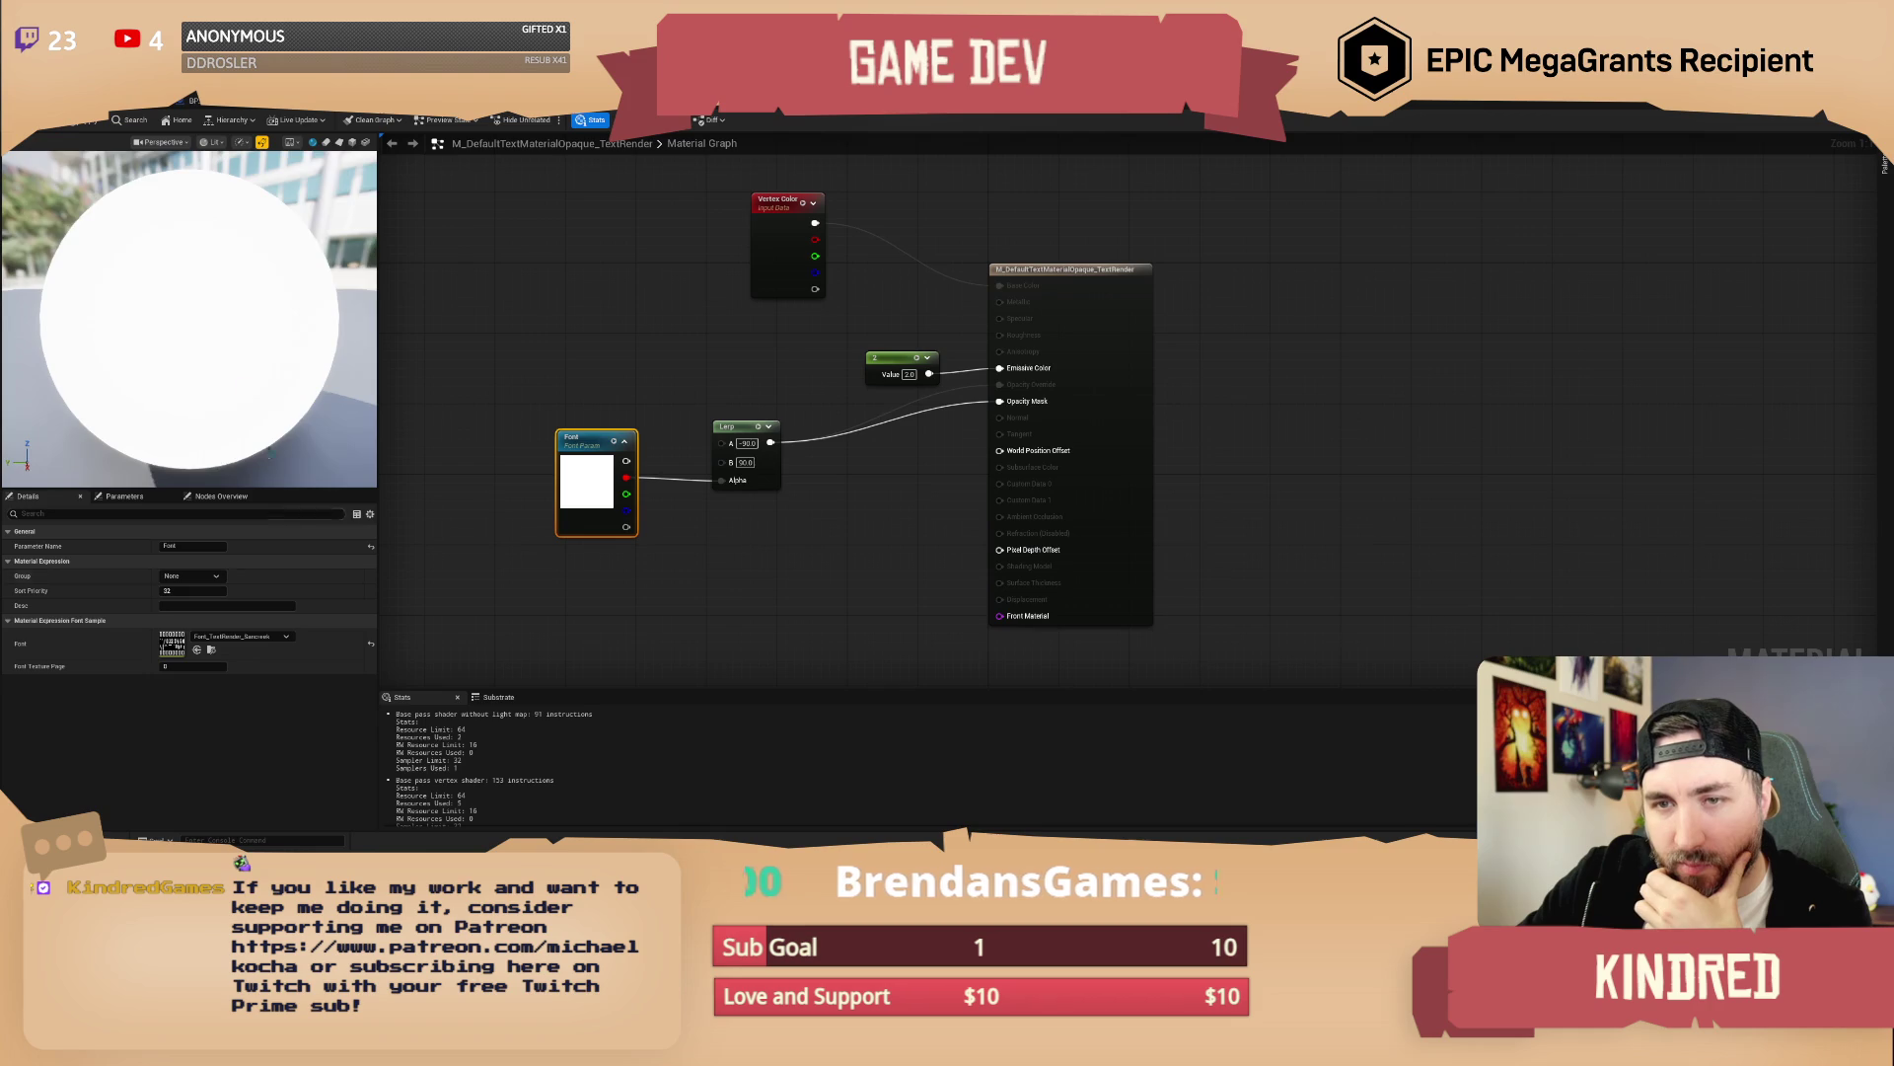
scroll(262, 350, down, 4)
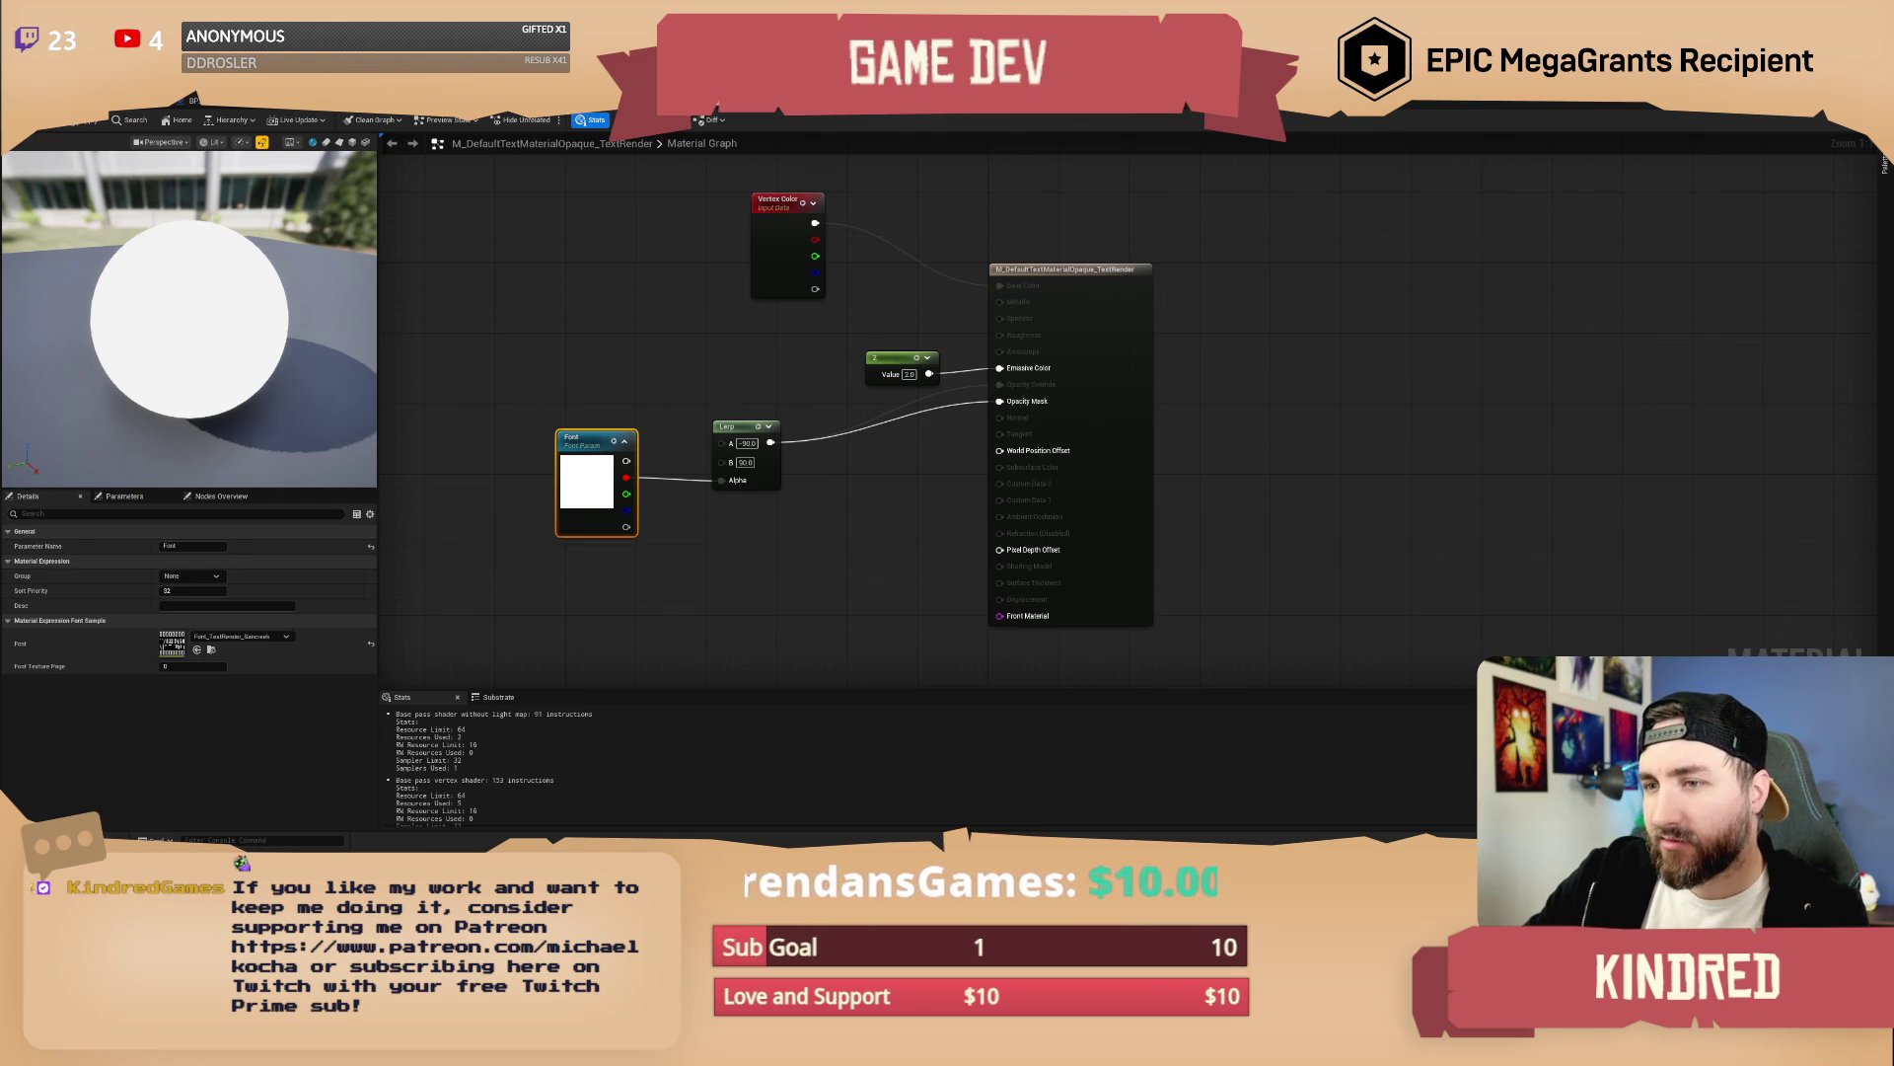
drag(610, 450, 641, 423)
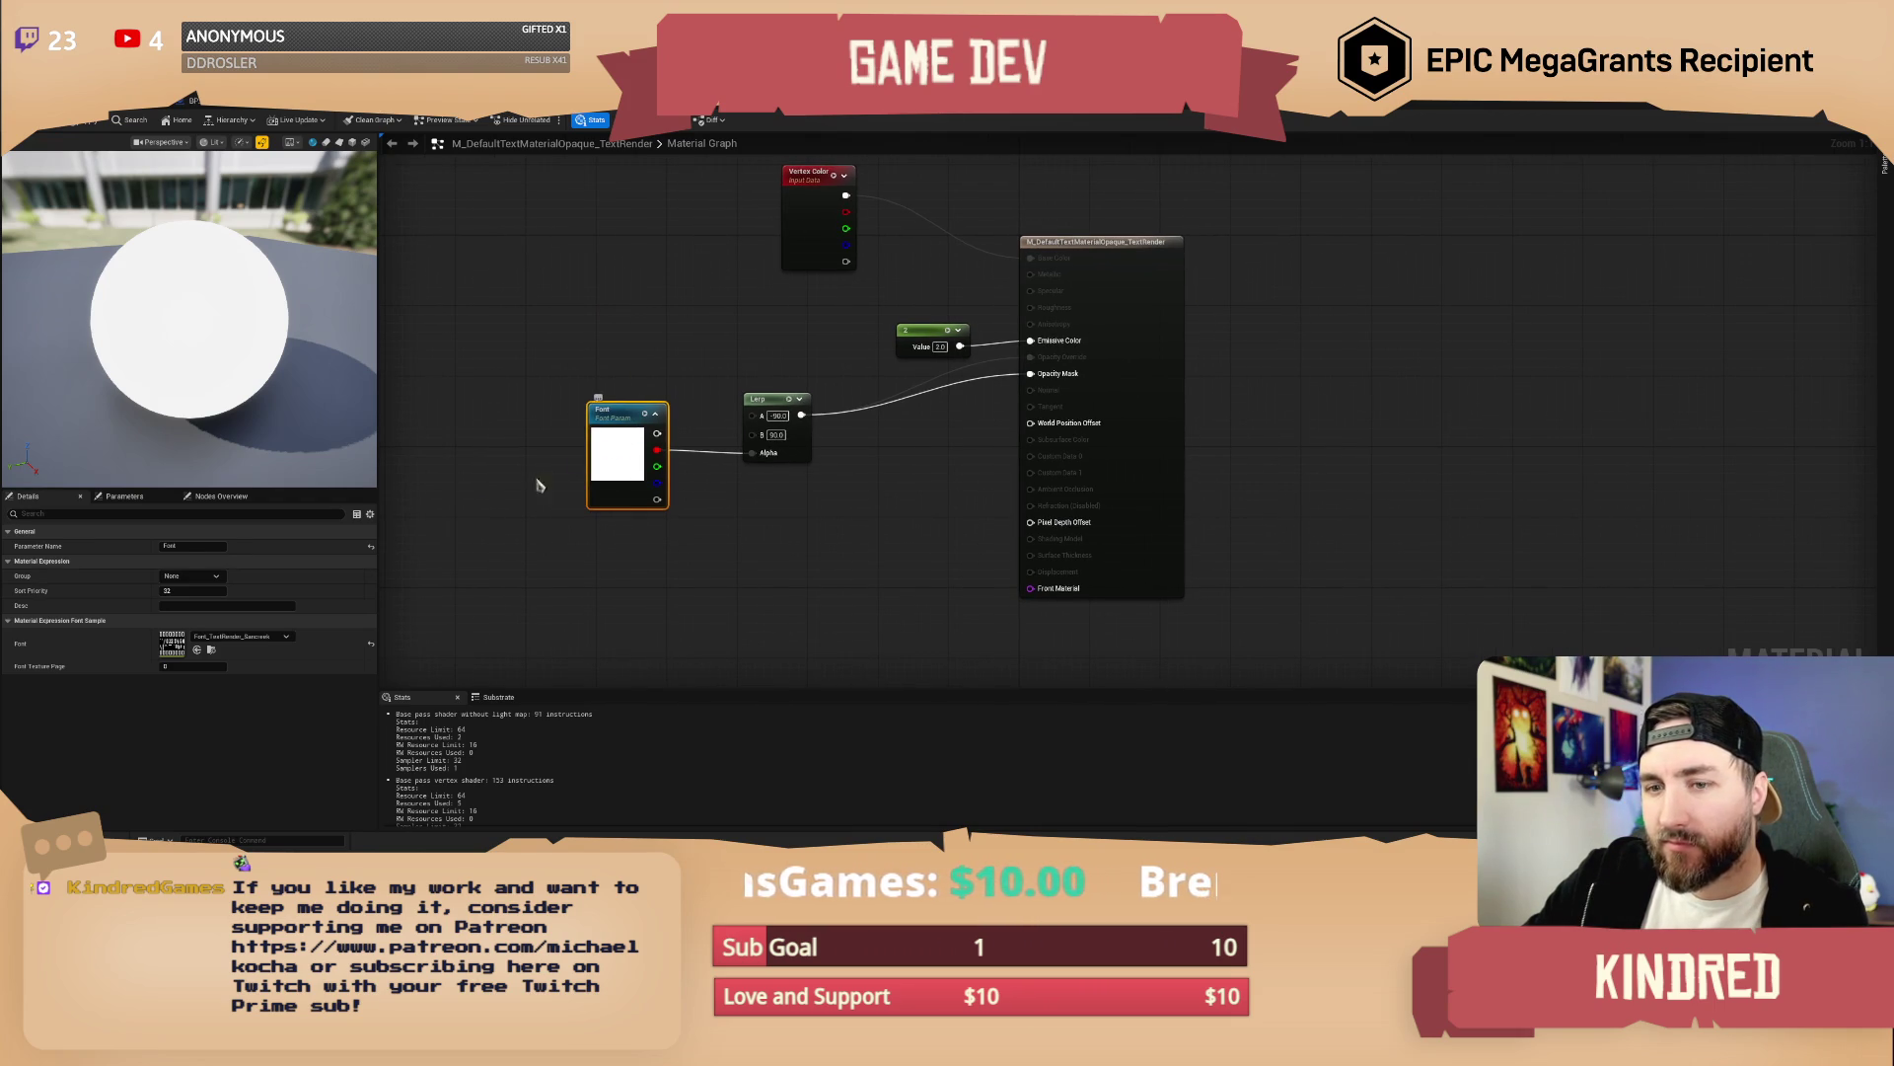
double_click(180, 647)
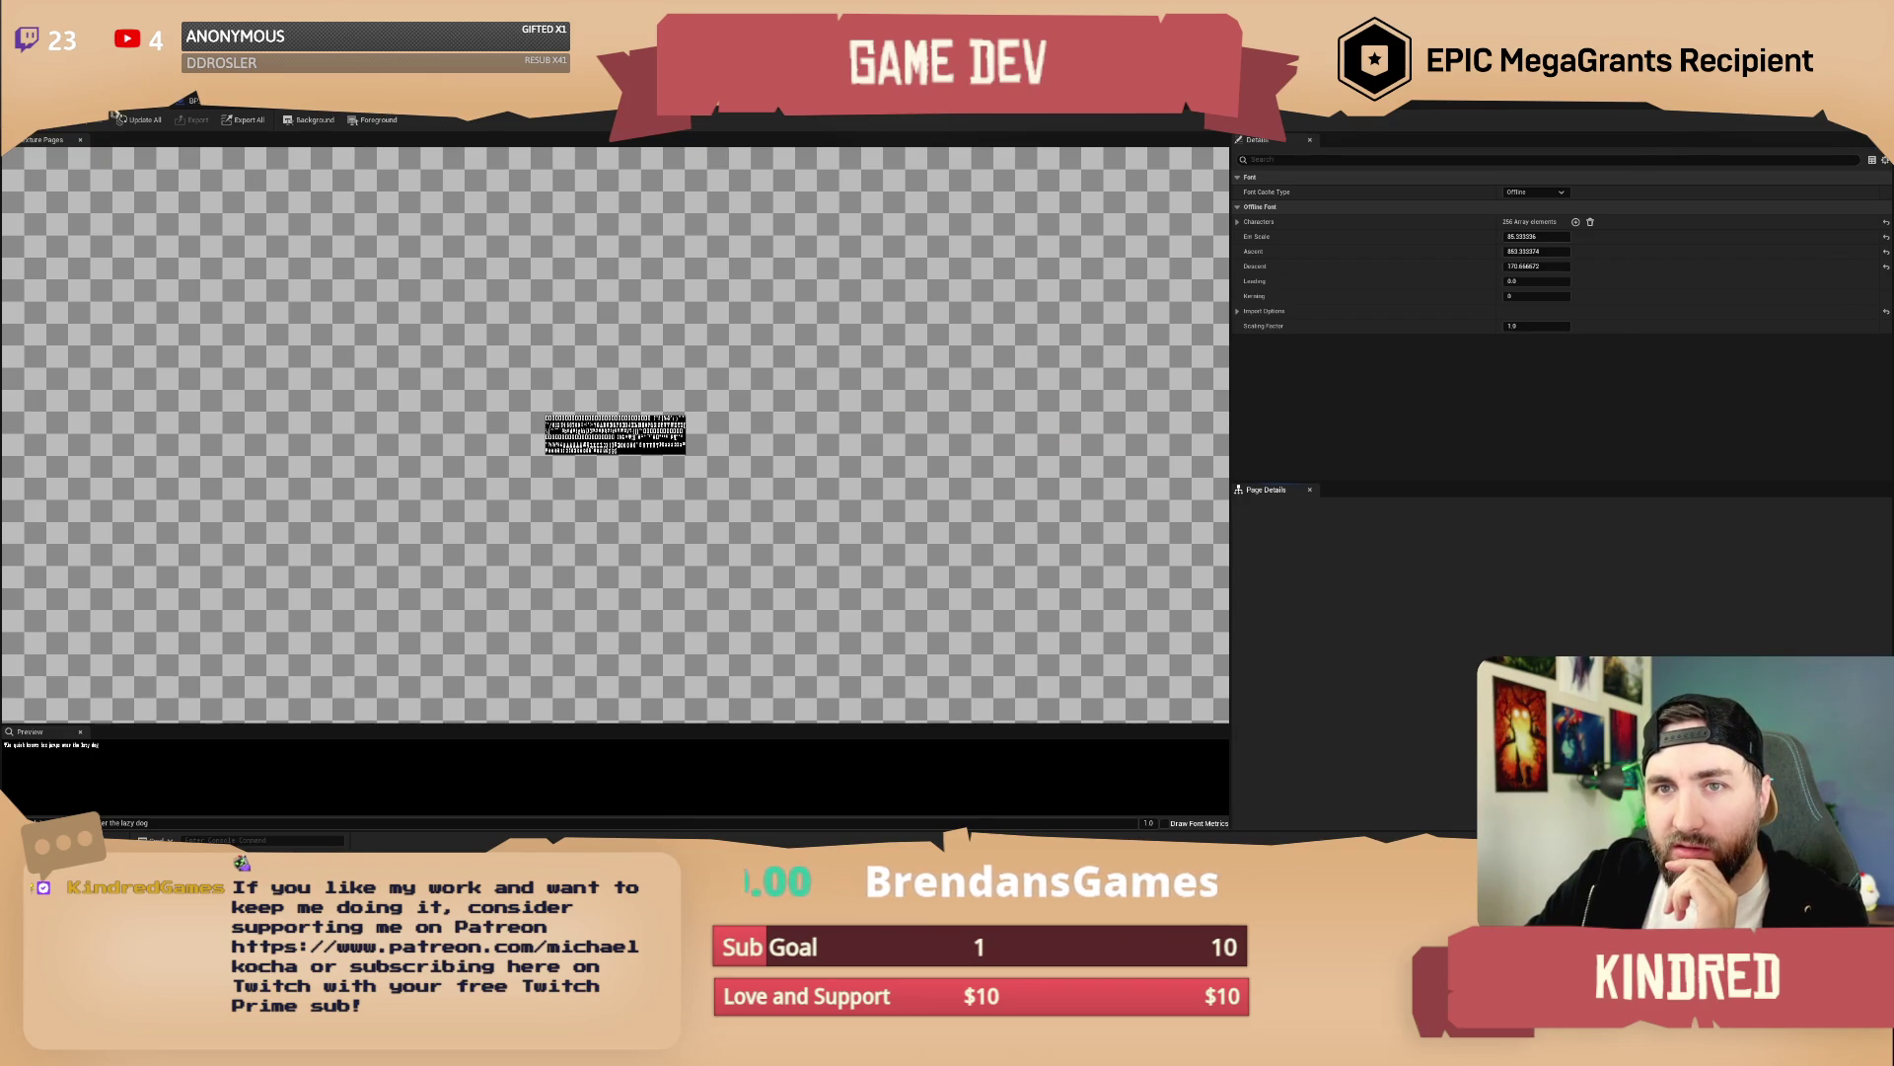
Go to the Content folder and open M_DefaultTextMaterialOpaque_TextRender in the material editor
key(alt+Tab)
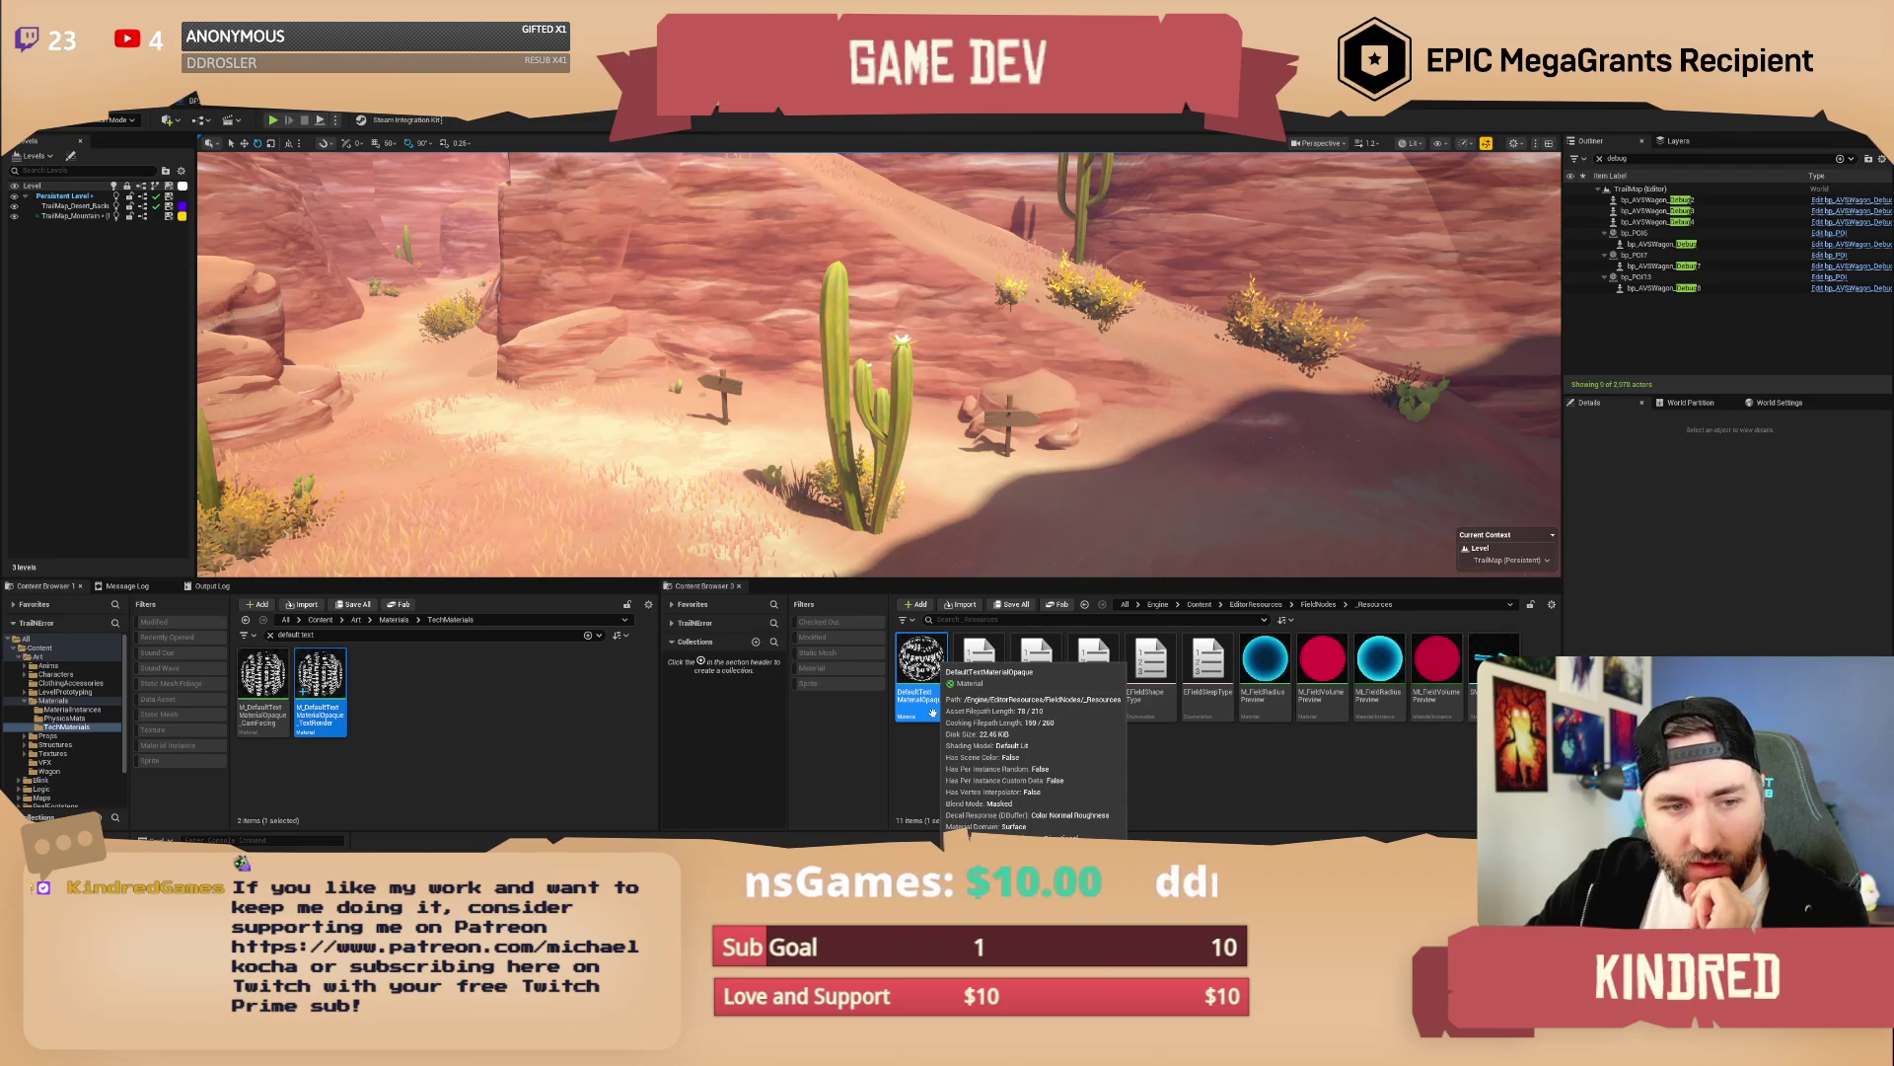
click(1167, 764)
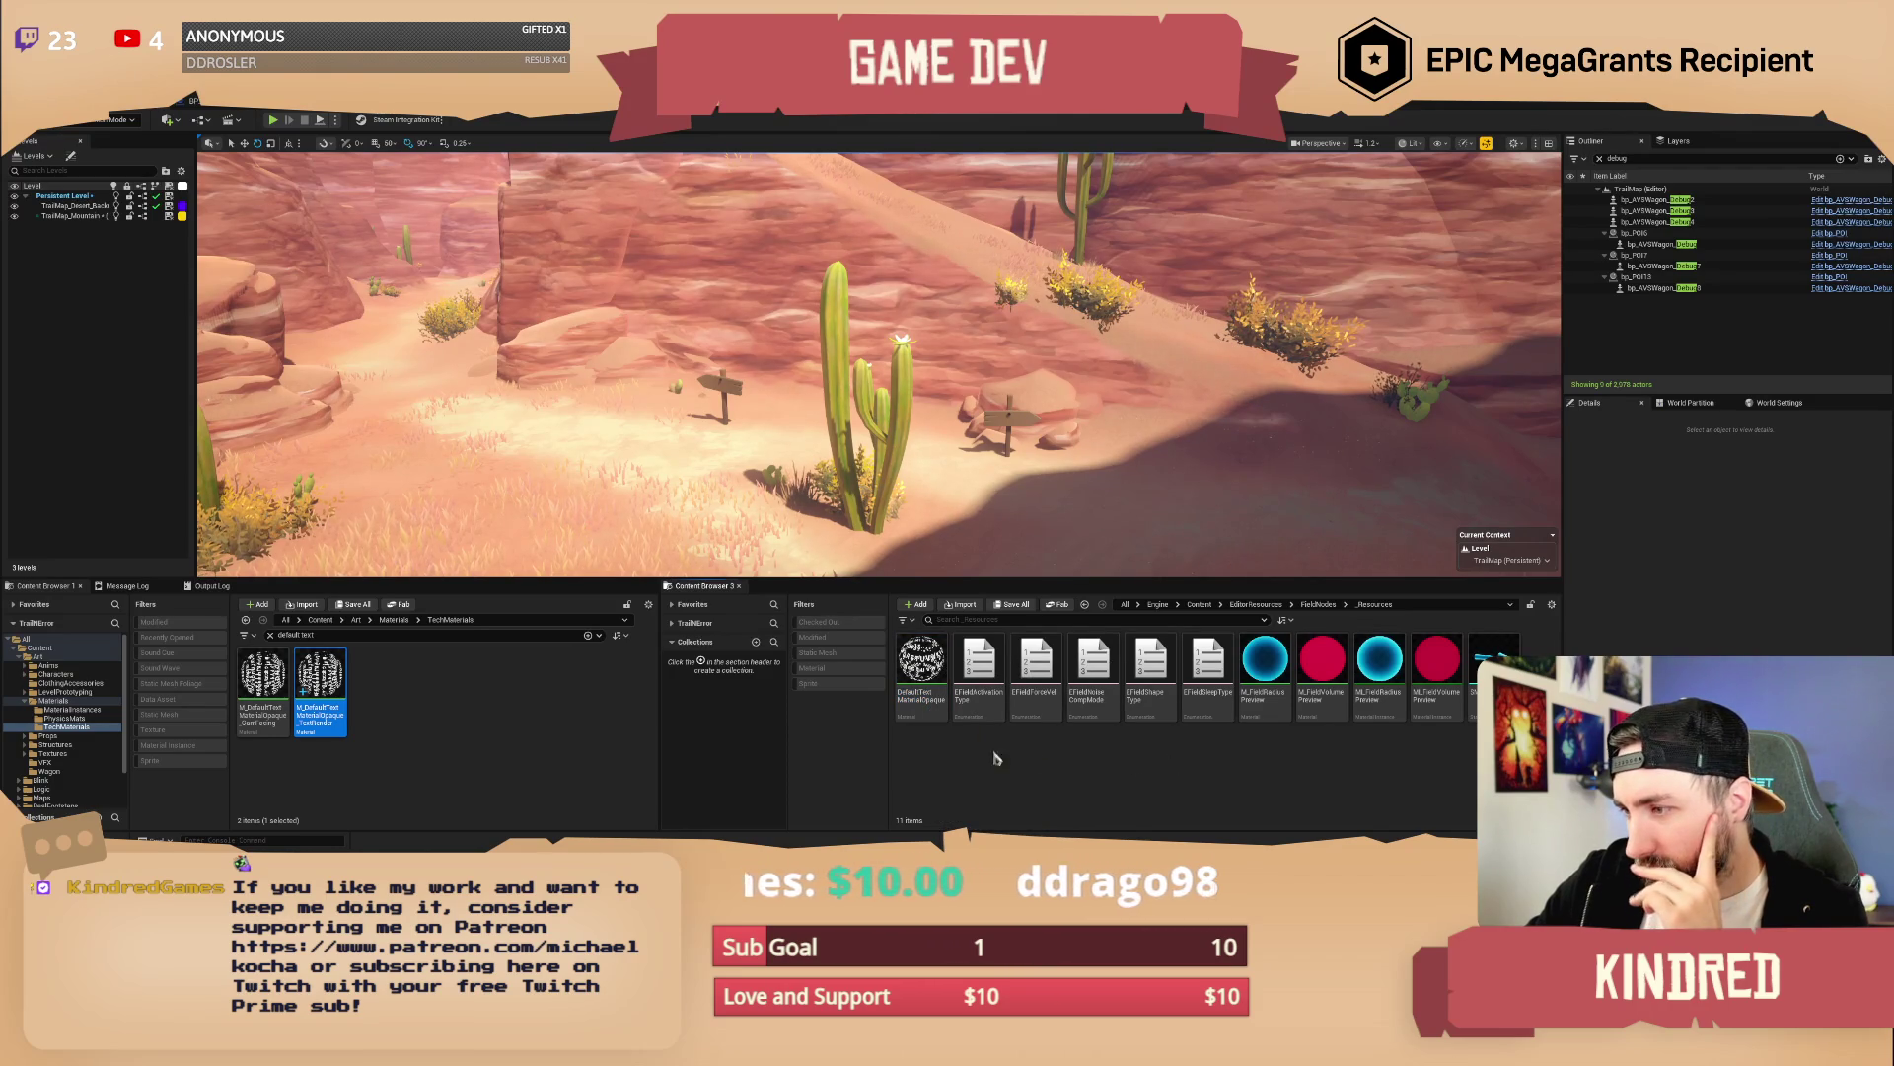
click(1124, 604)
double_click(969, 678)
double_click(321, 691)
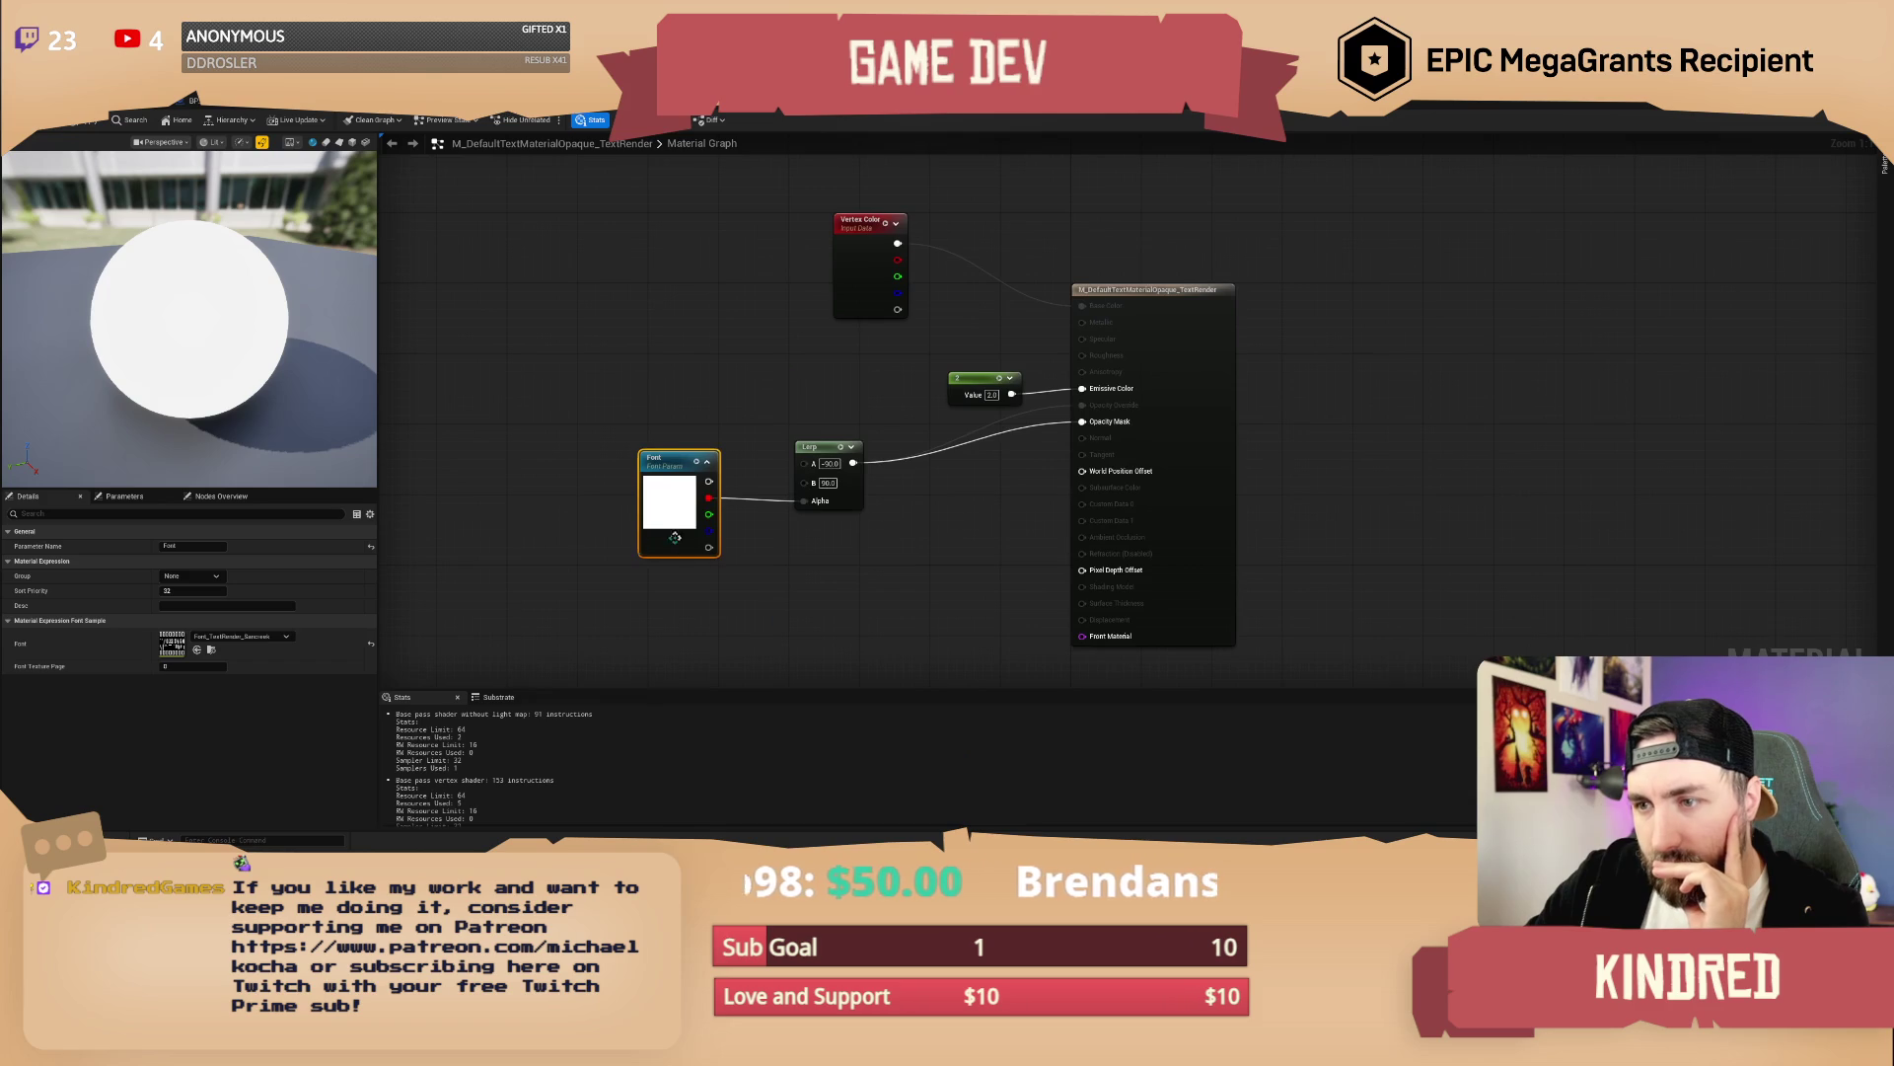
Try RobotoDistanceField, then Font_TextRender_Sancreek as the material's font, briefly inspecting the Sancreek asset
click(372, 645)
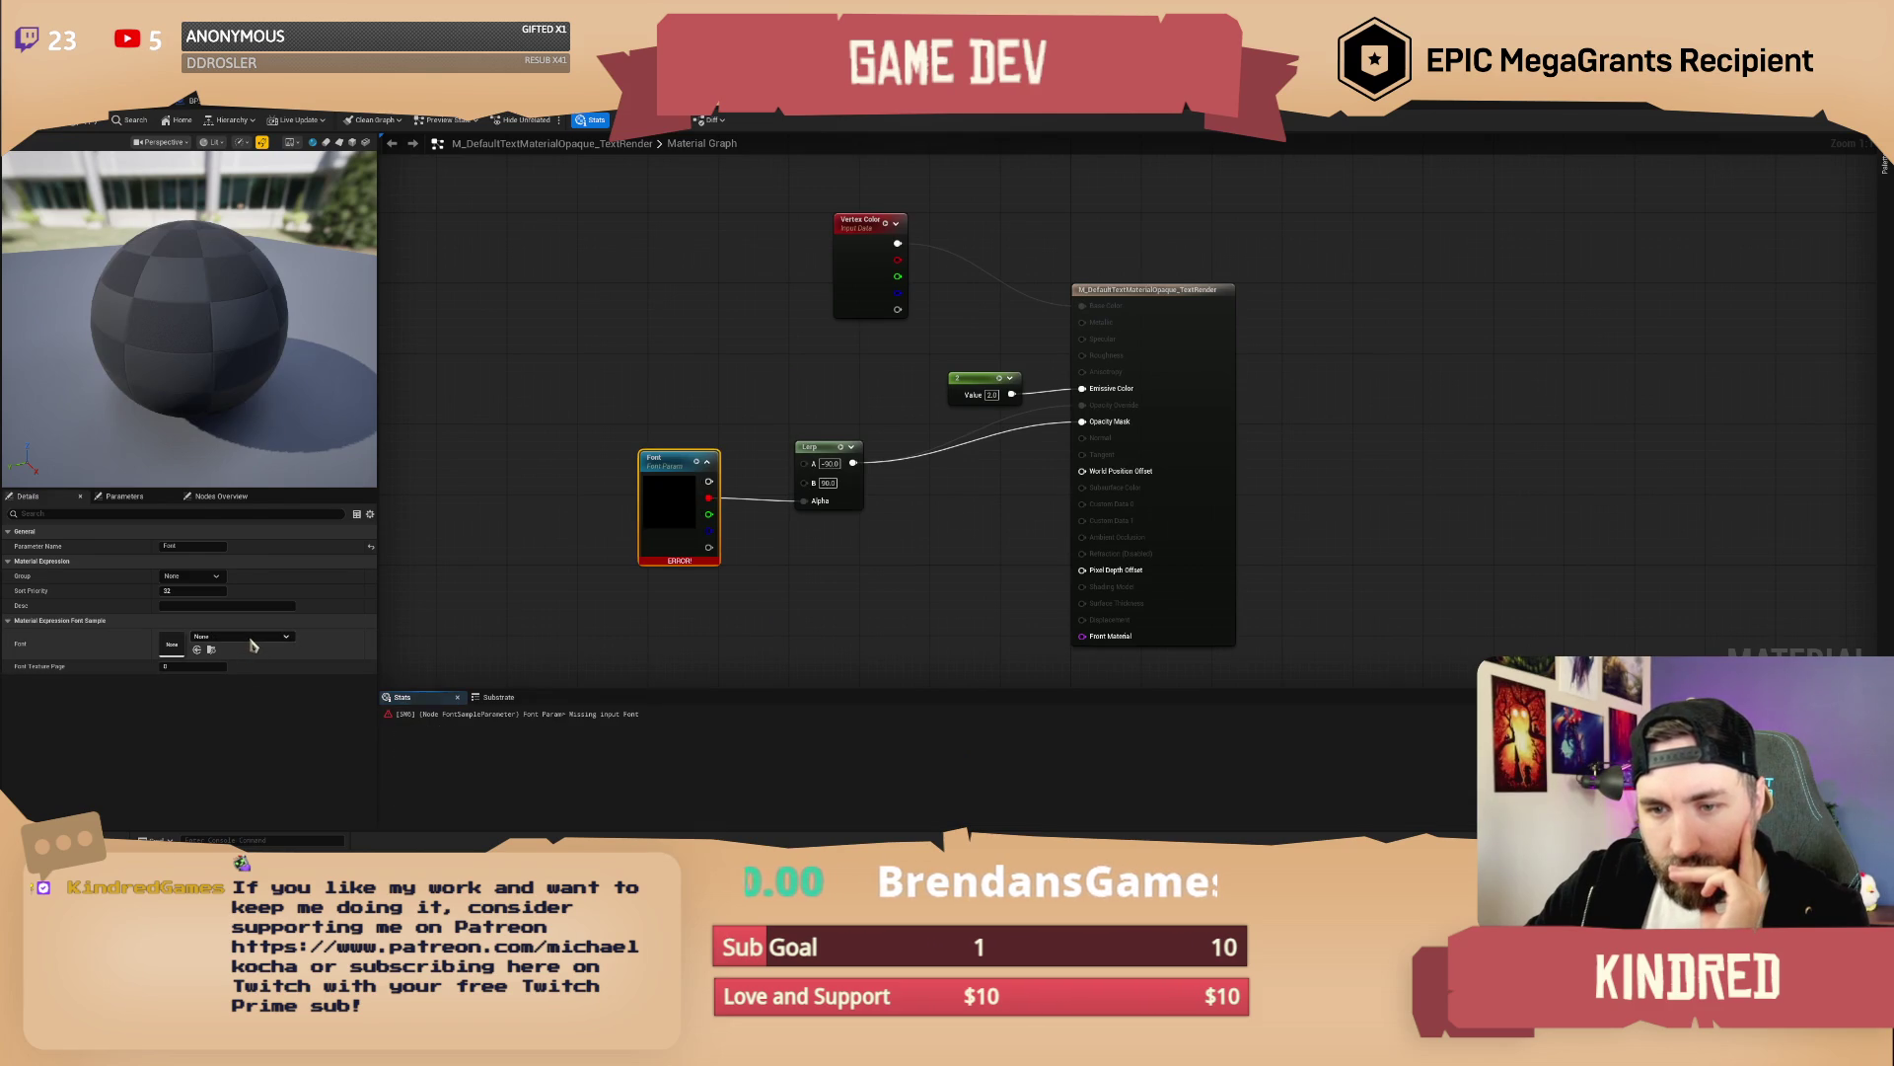
click(249, 637)
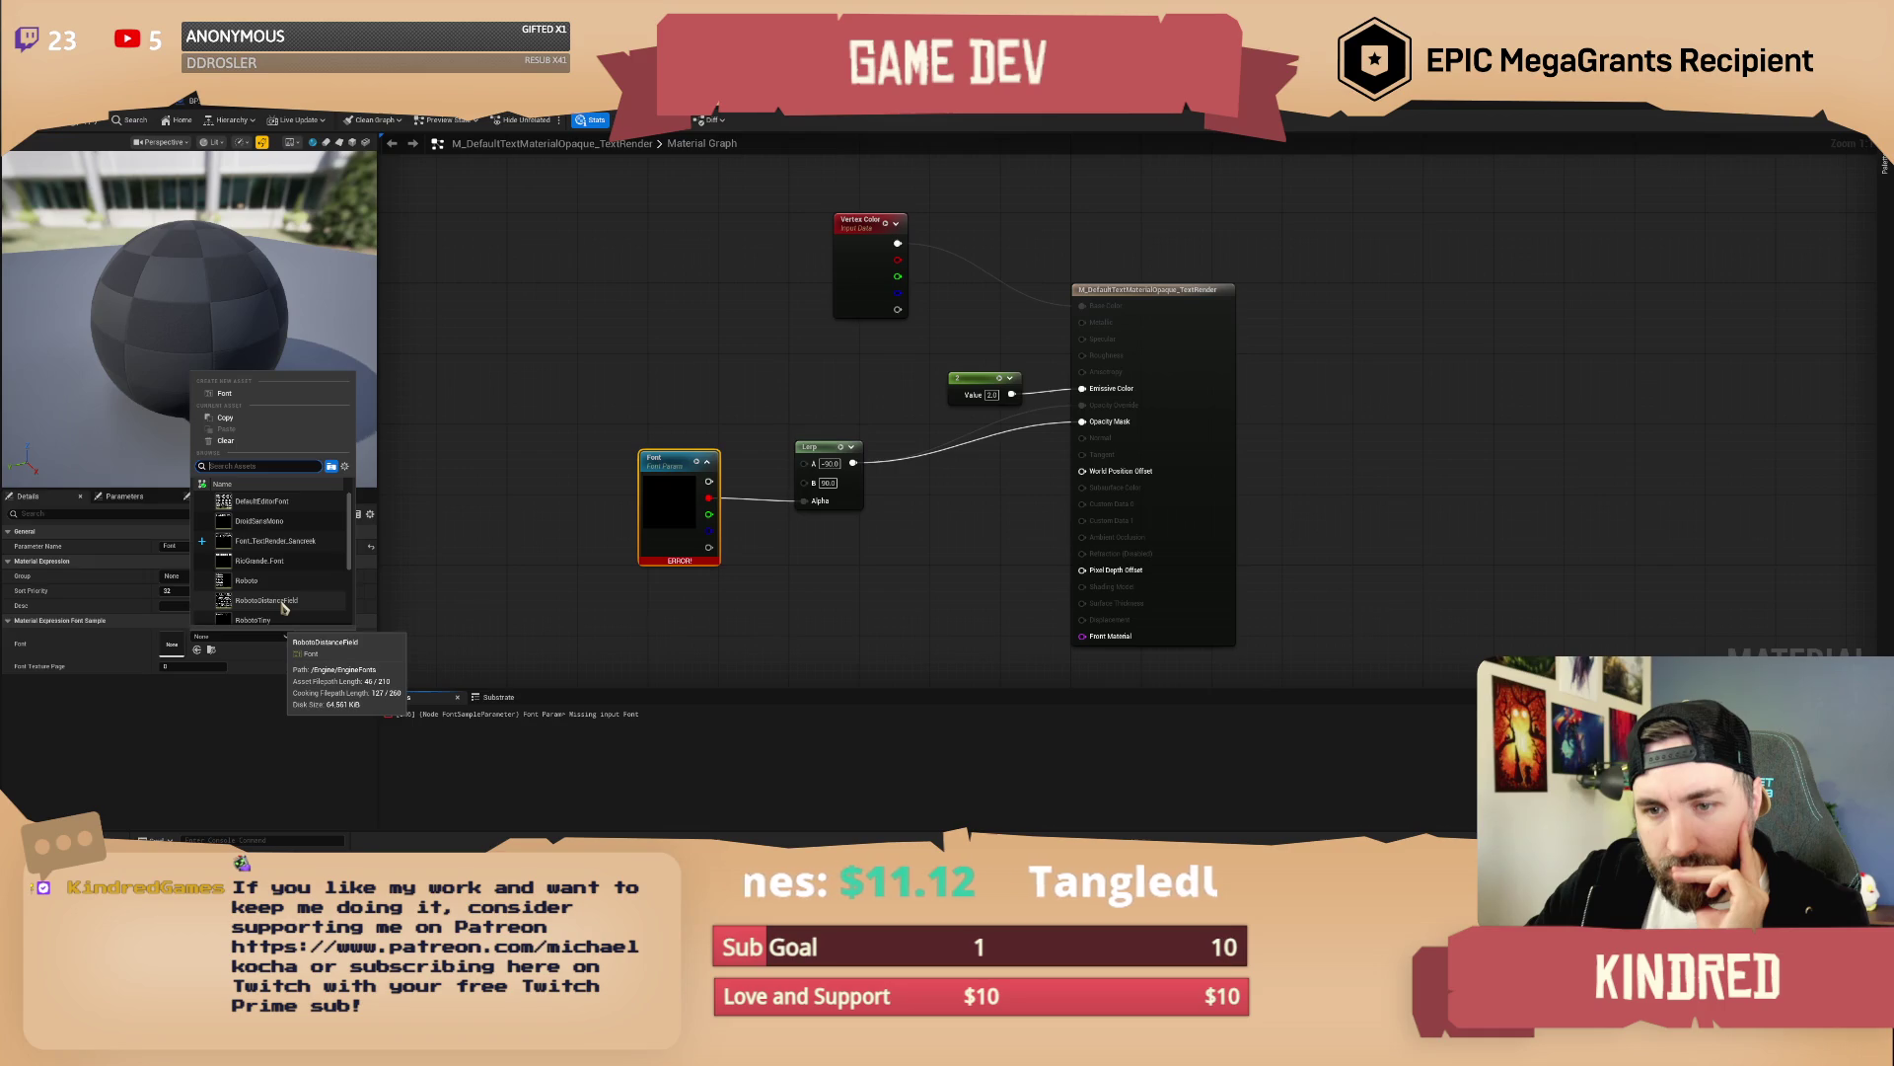
click(281, 604)
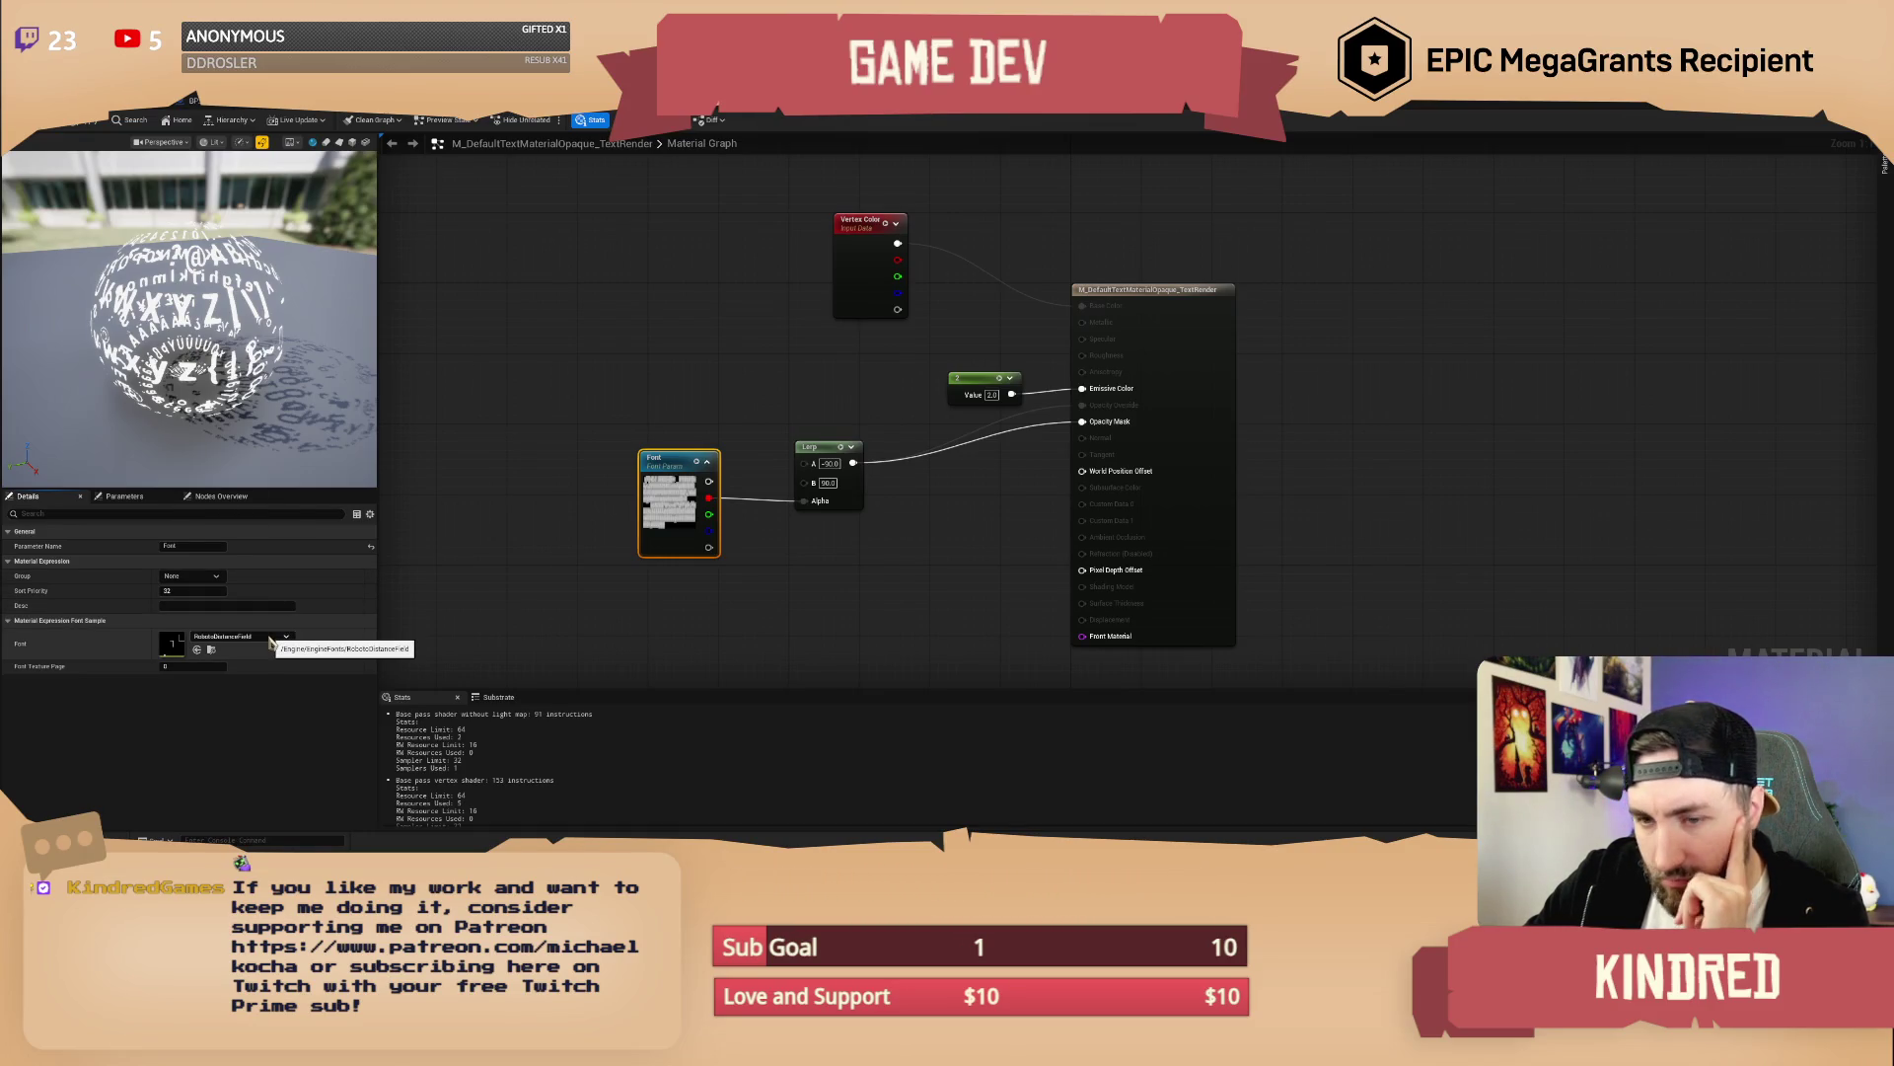
click(270, 639)
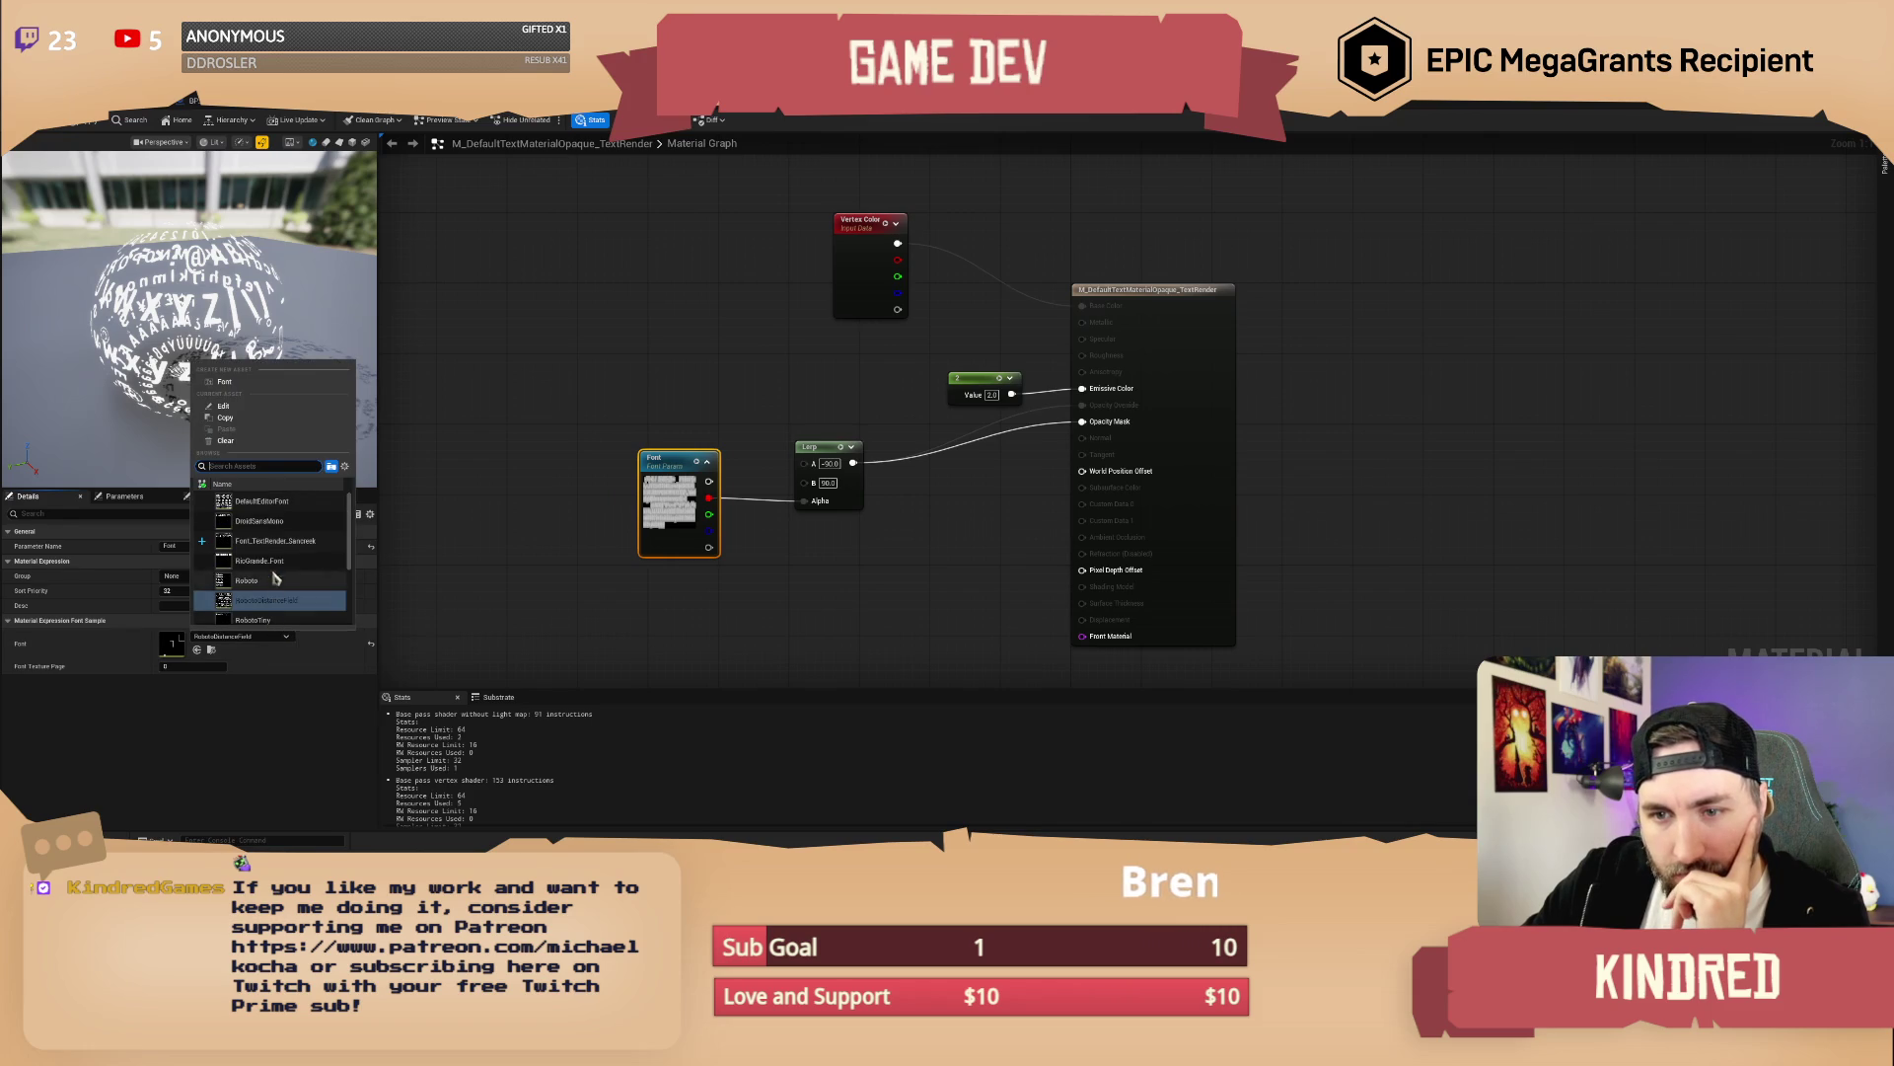
click(278, 542)
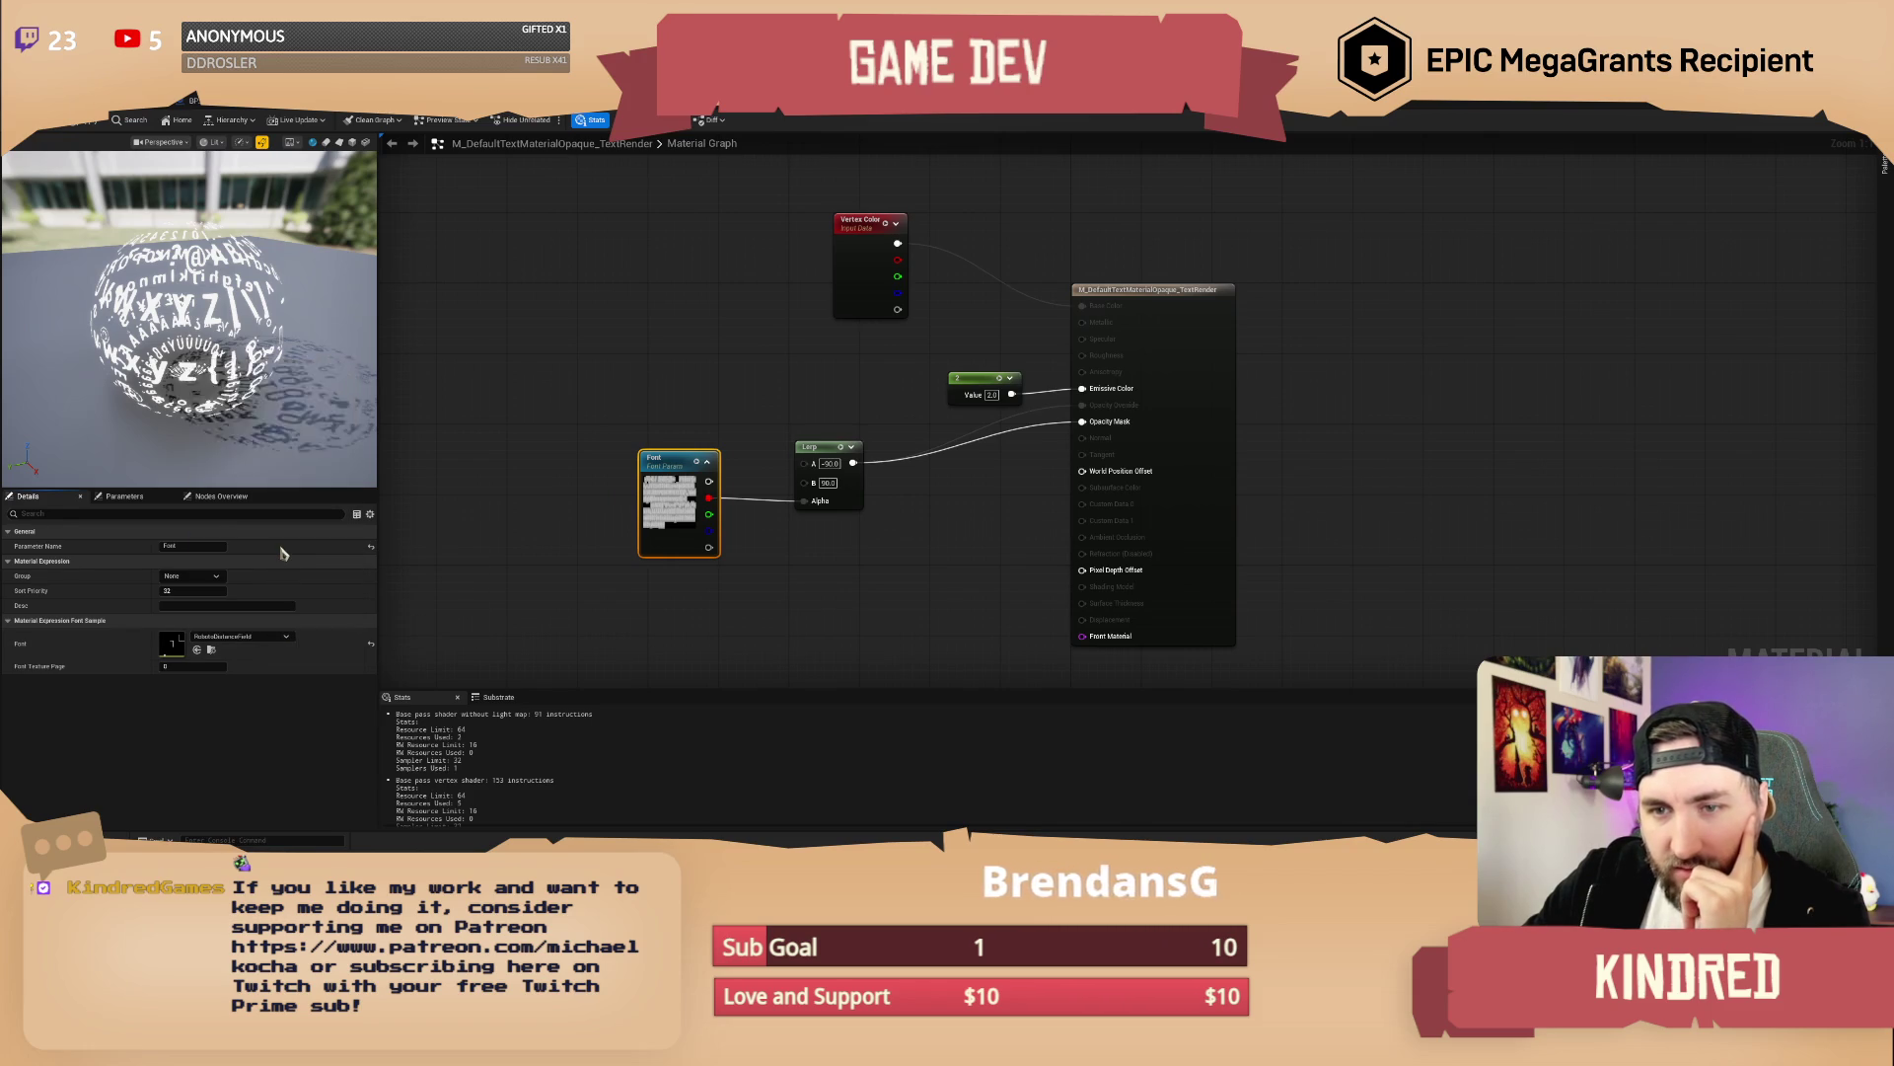
double_click(171, 643)
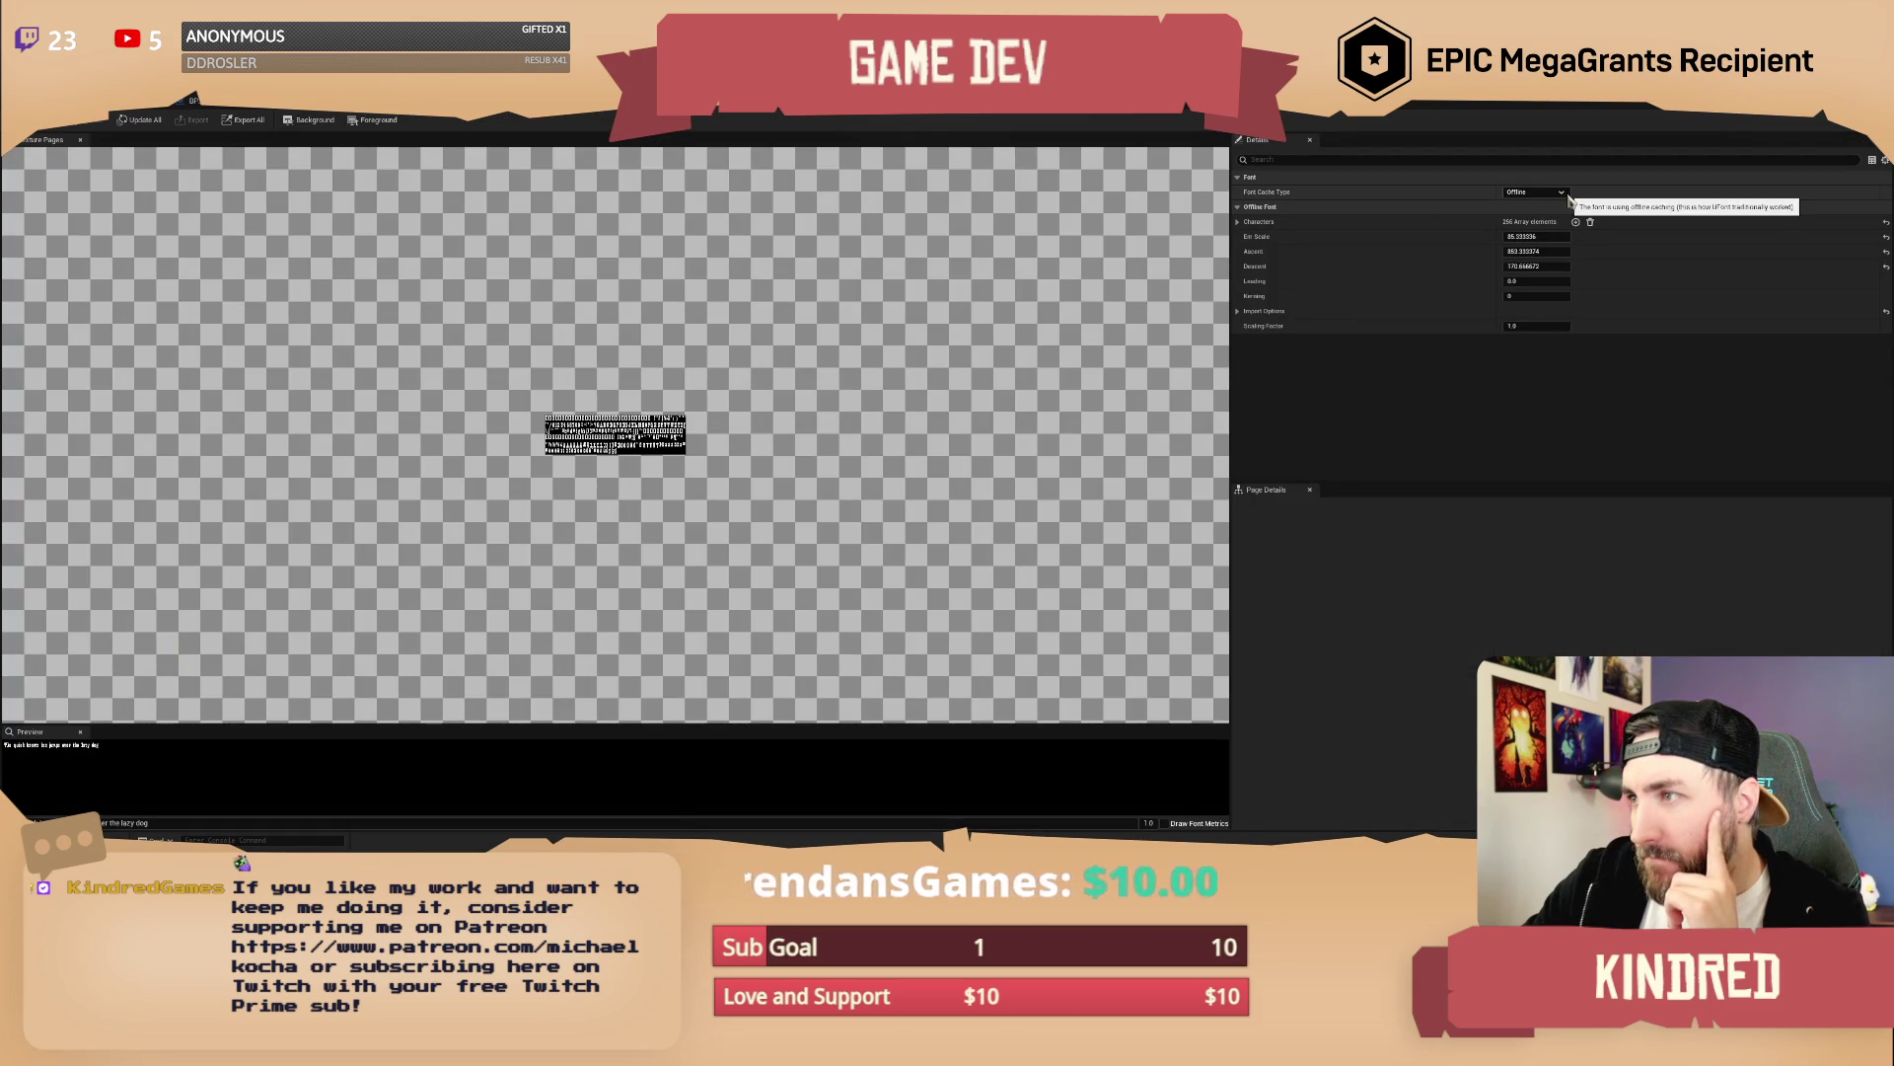
key(ctrl+w)
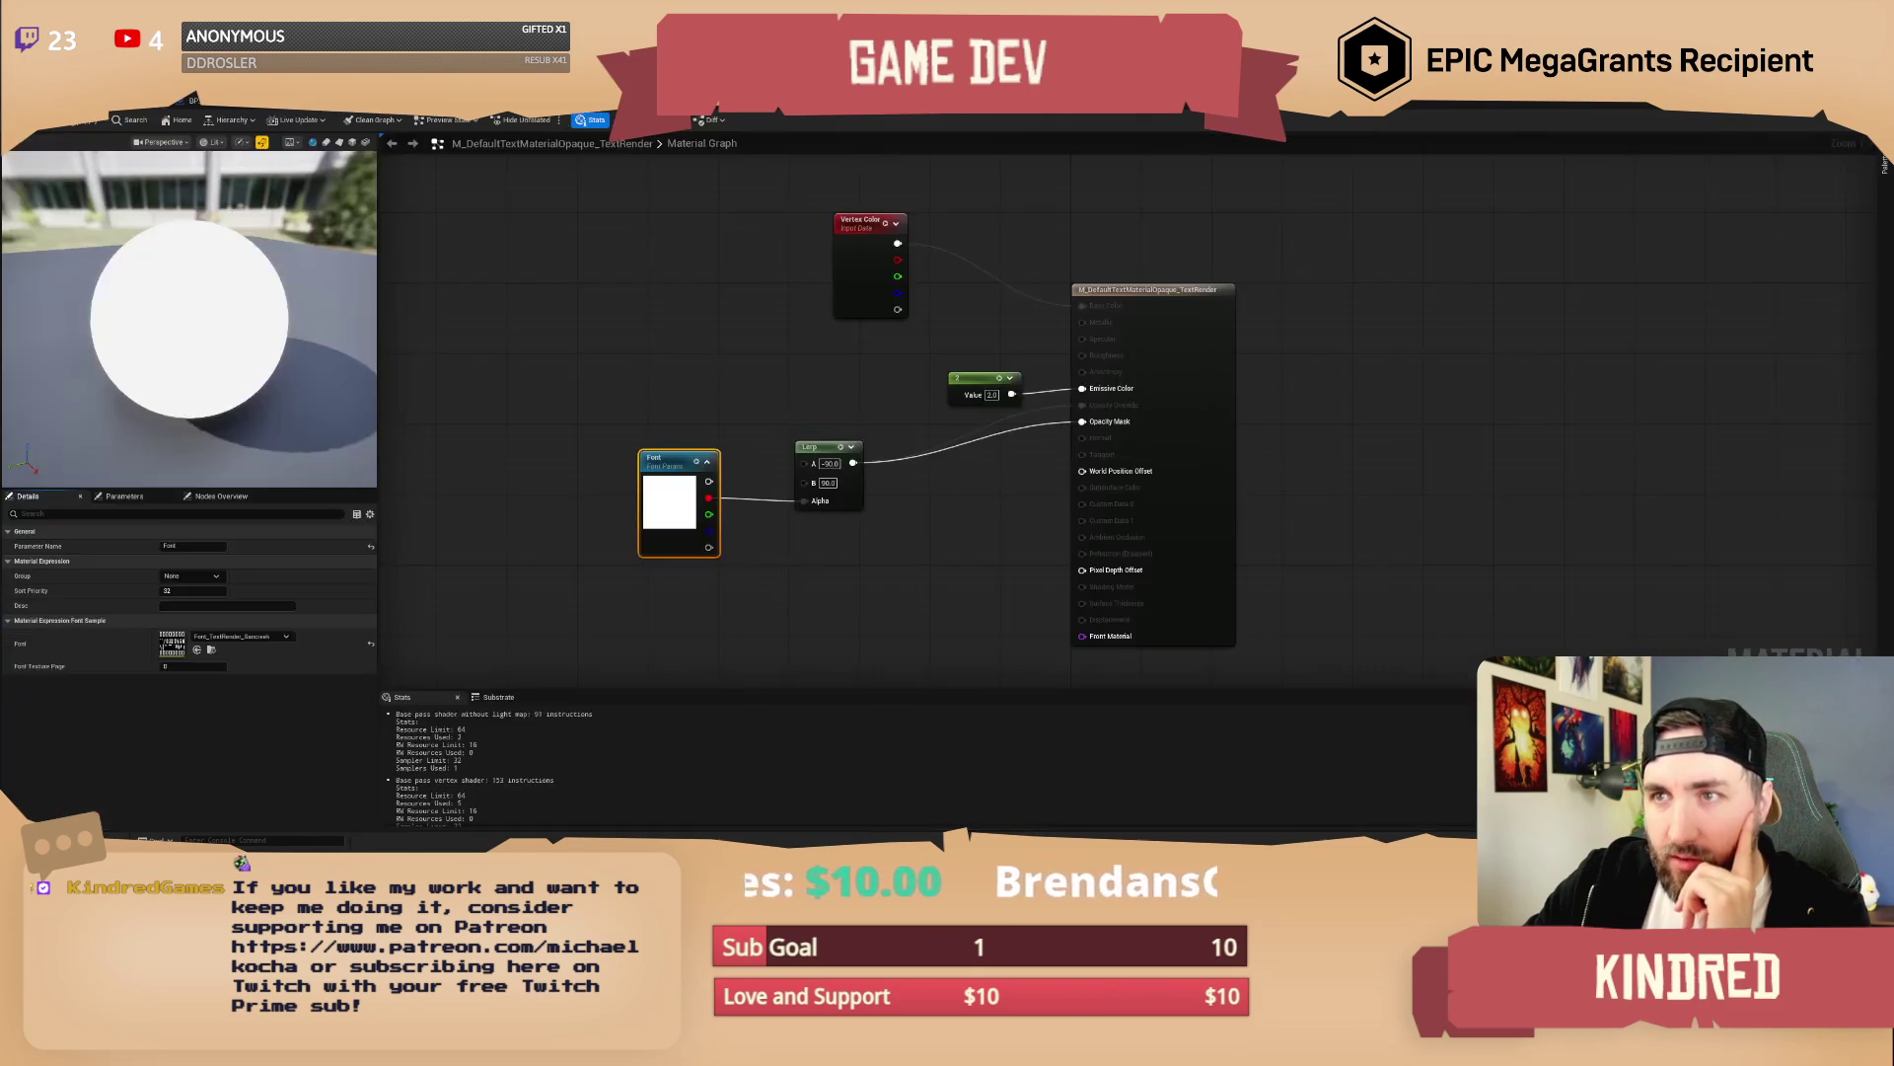
Switch the material's font back to RobotoDistanceField and locate it in the Content Browser
click(242, 637)
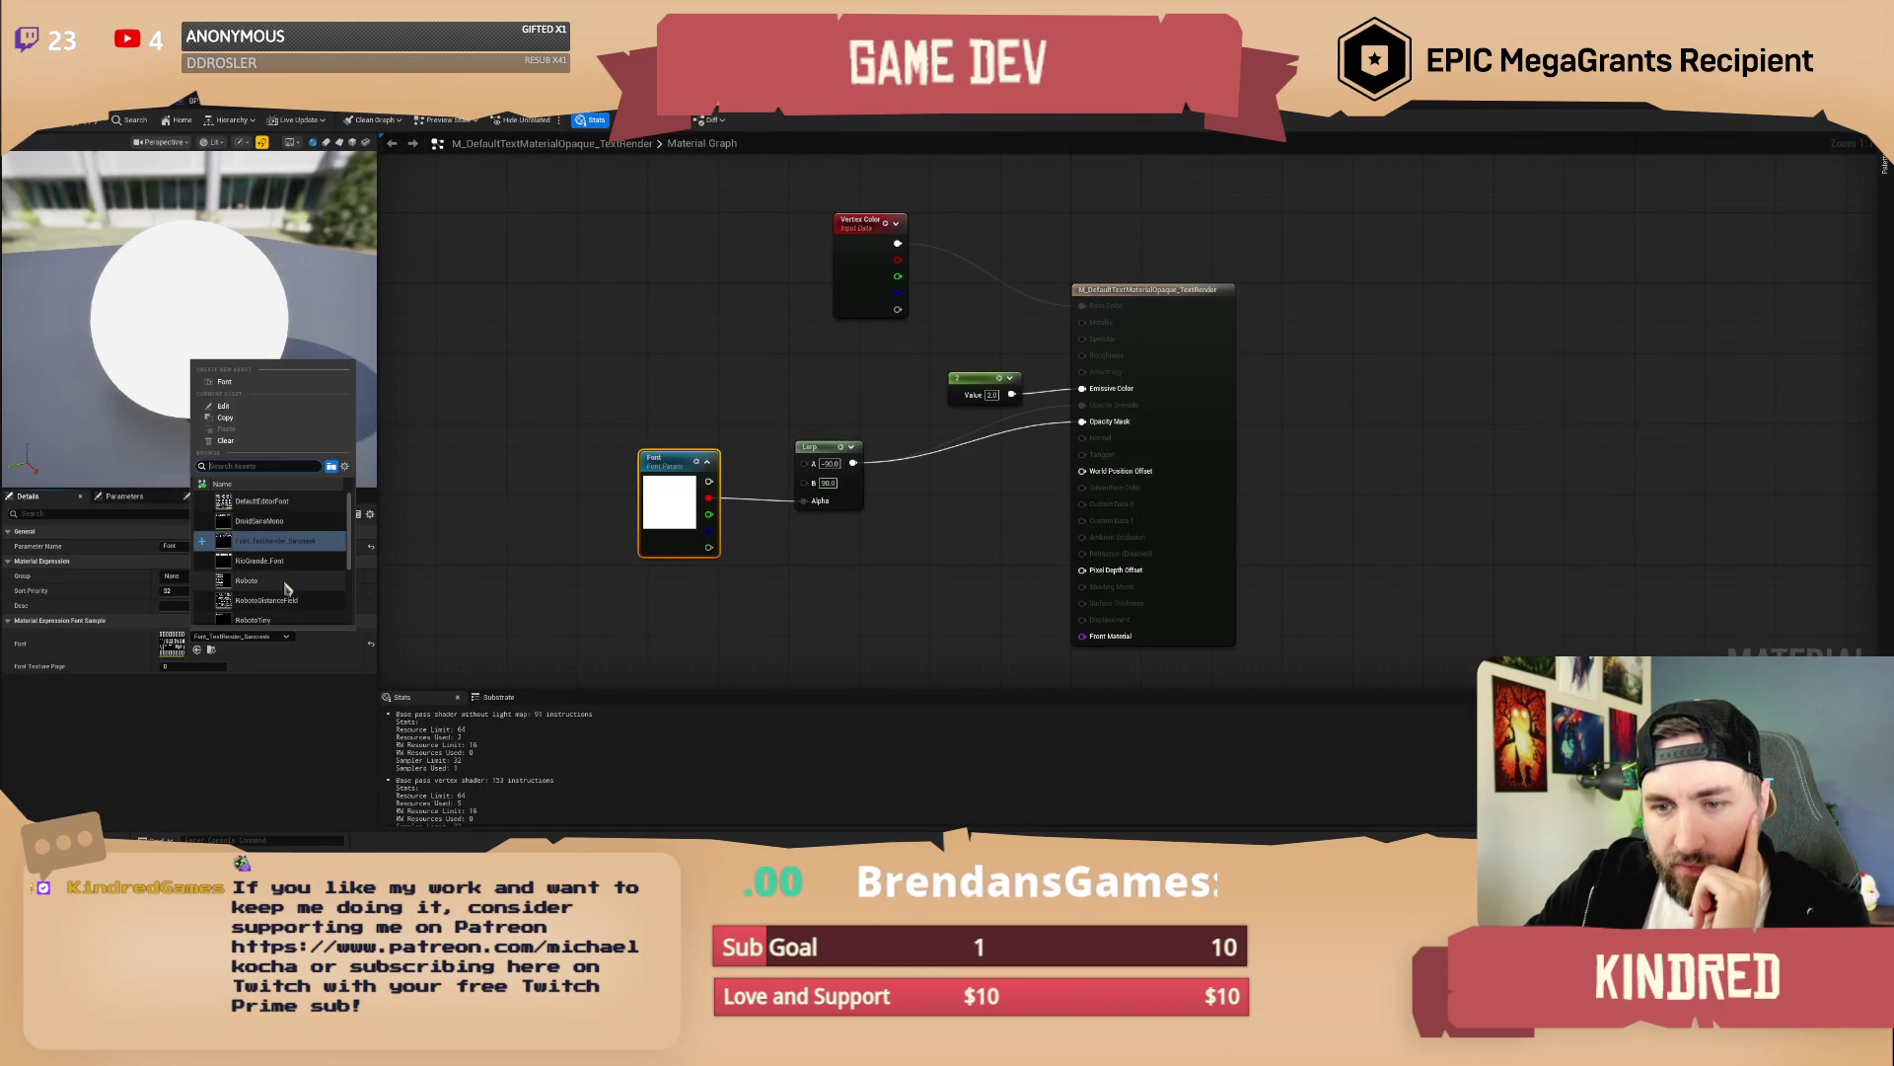
click(266, 600)
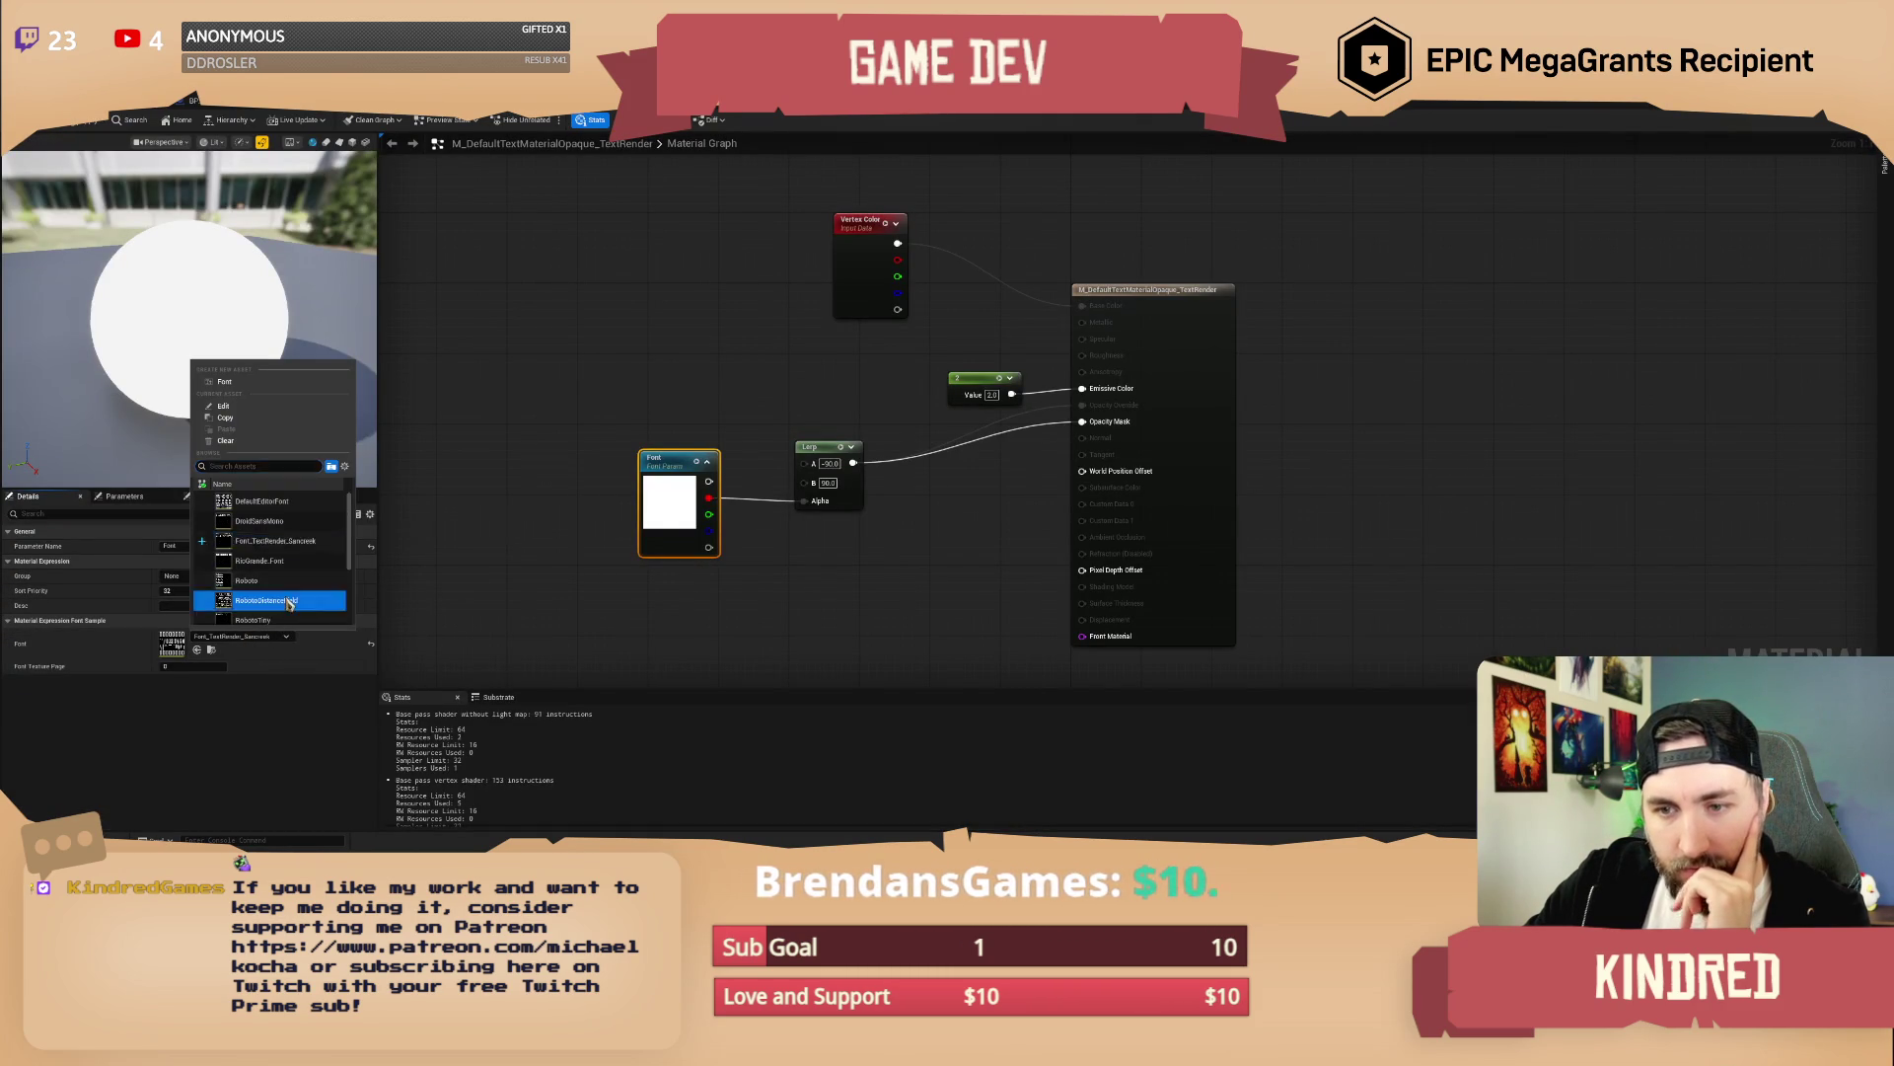
click(211, 651)
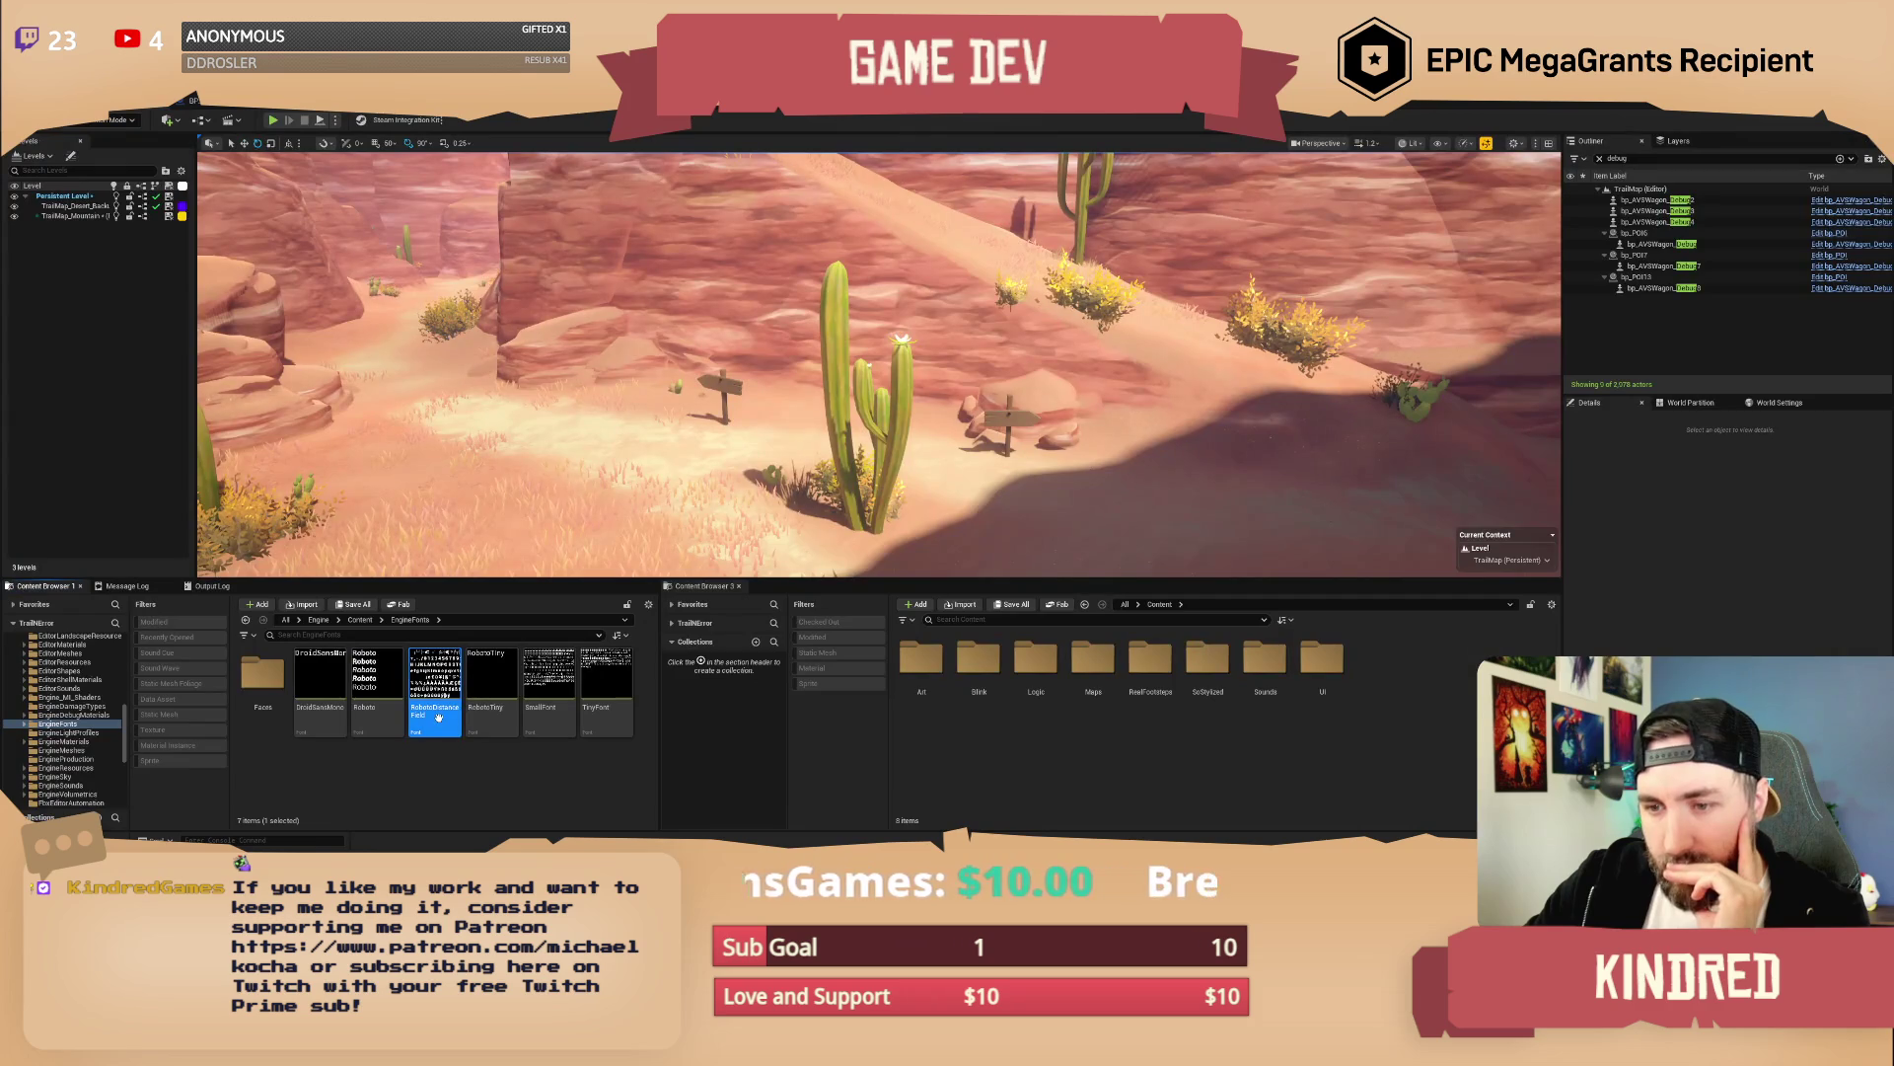
key(Return)
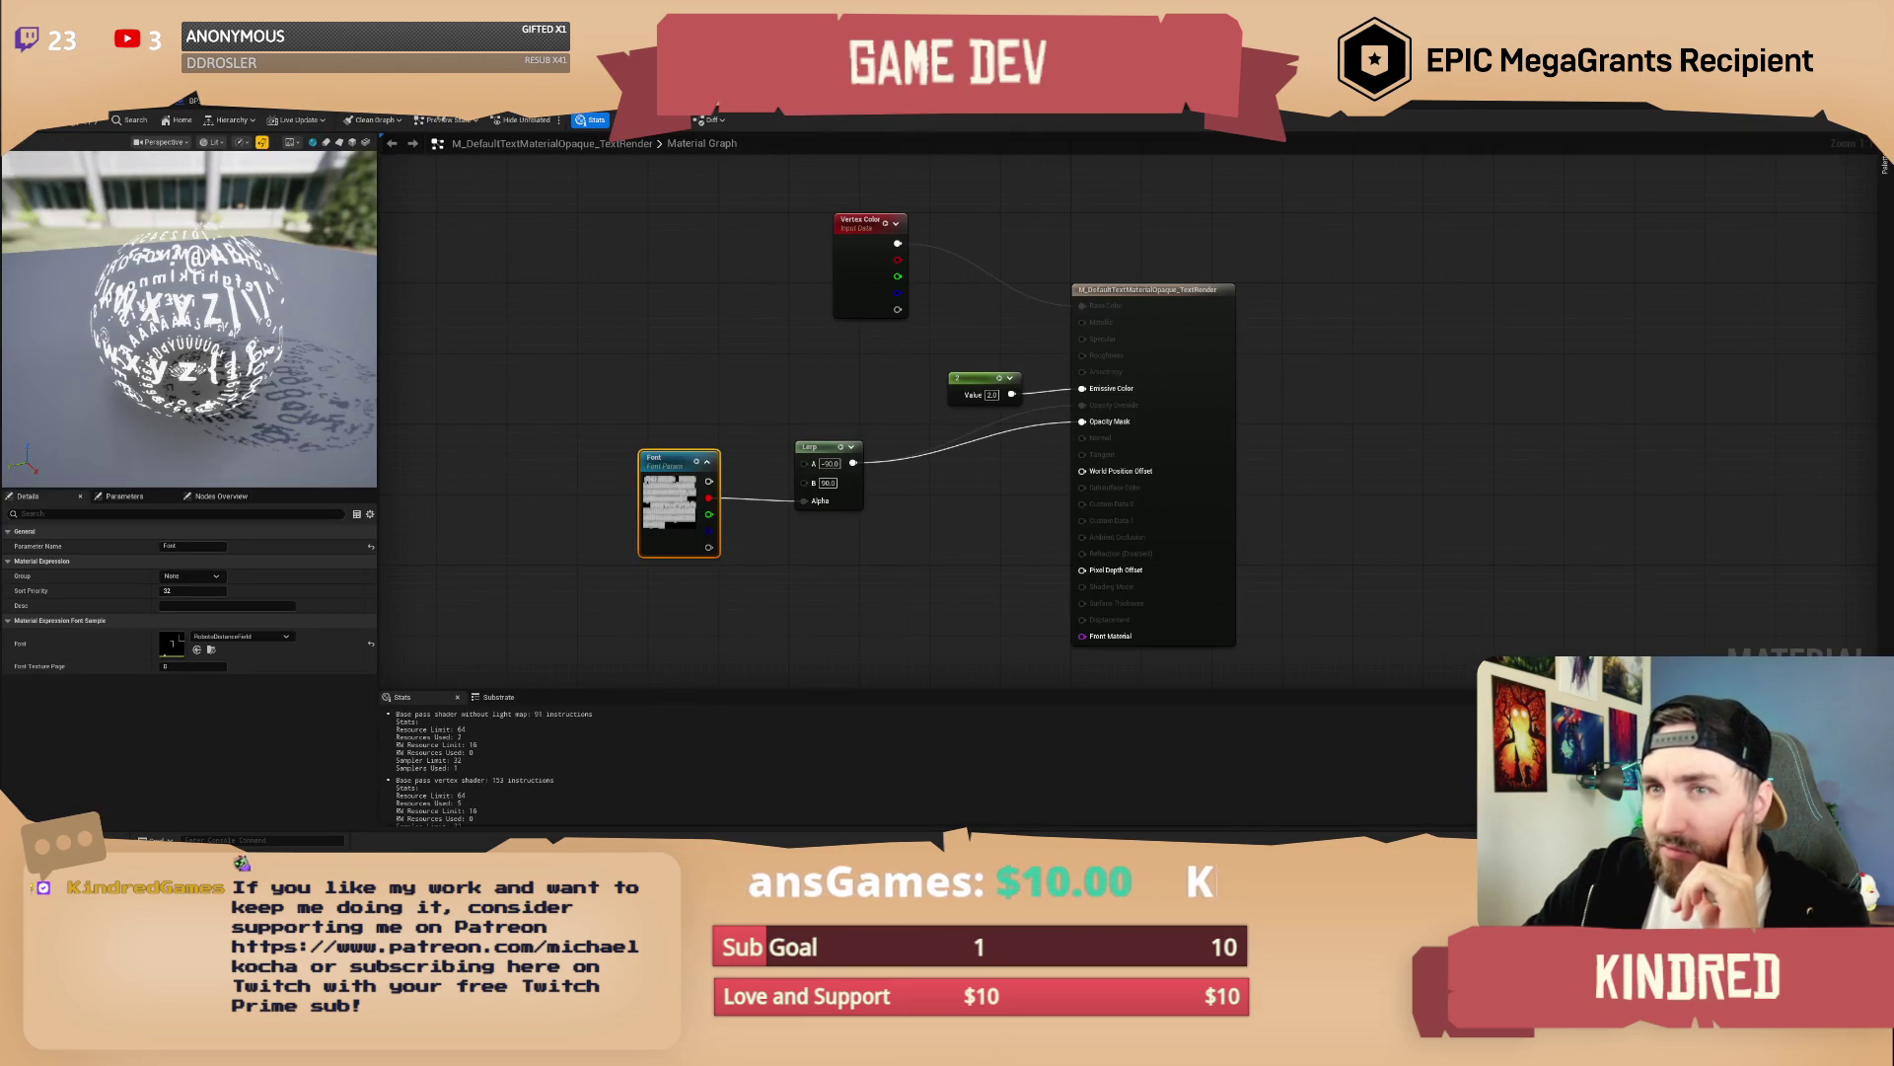
Switch back to the sign Blueprint's TextRender component
click(498, 150)
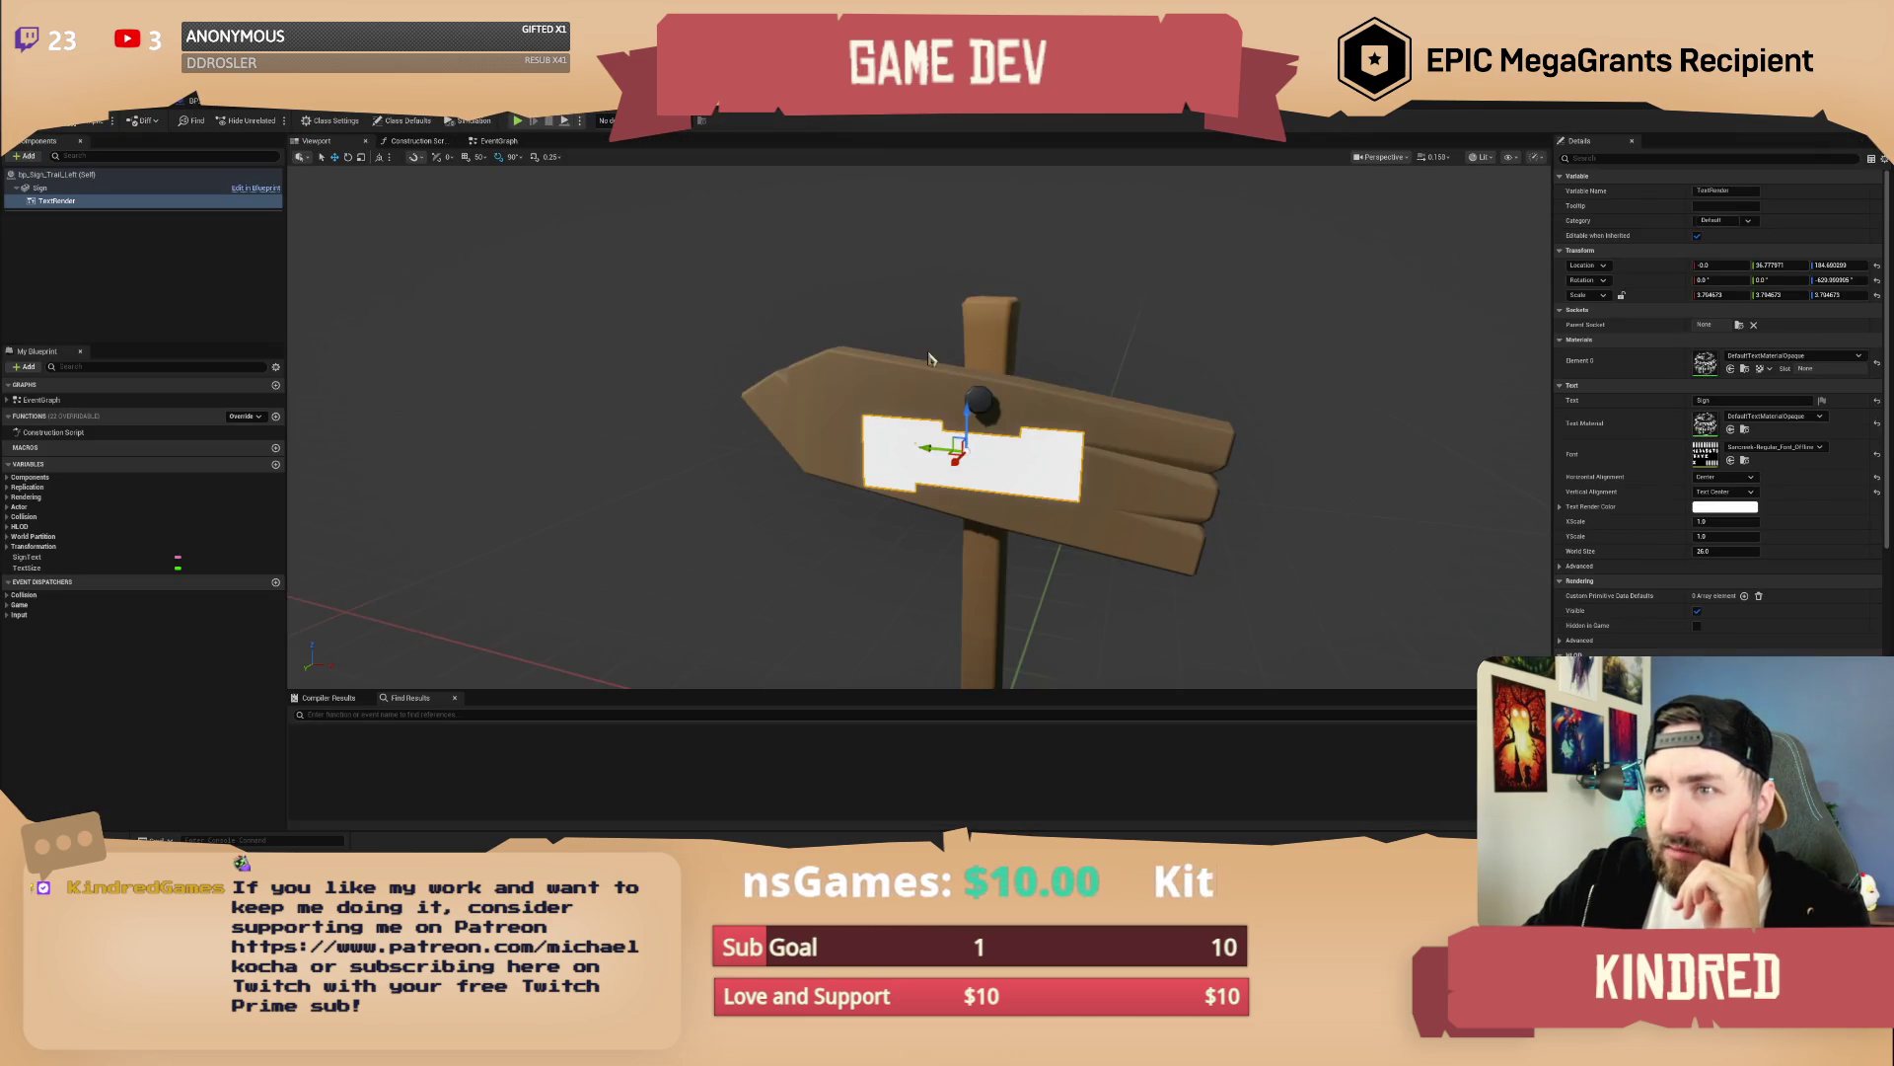
Assign DefaultTextMaterialOpaque to the TextRender's Element 0 material, then deselect the component
click(1817, 357)
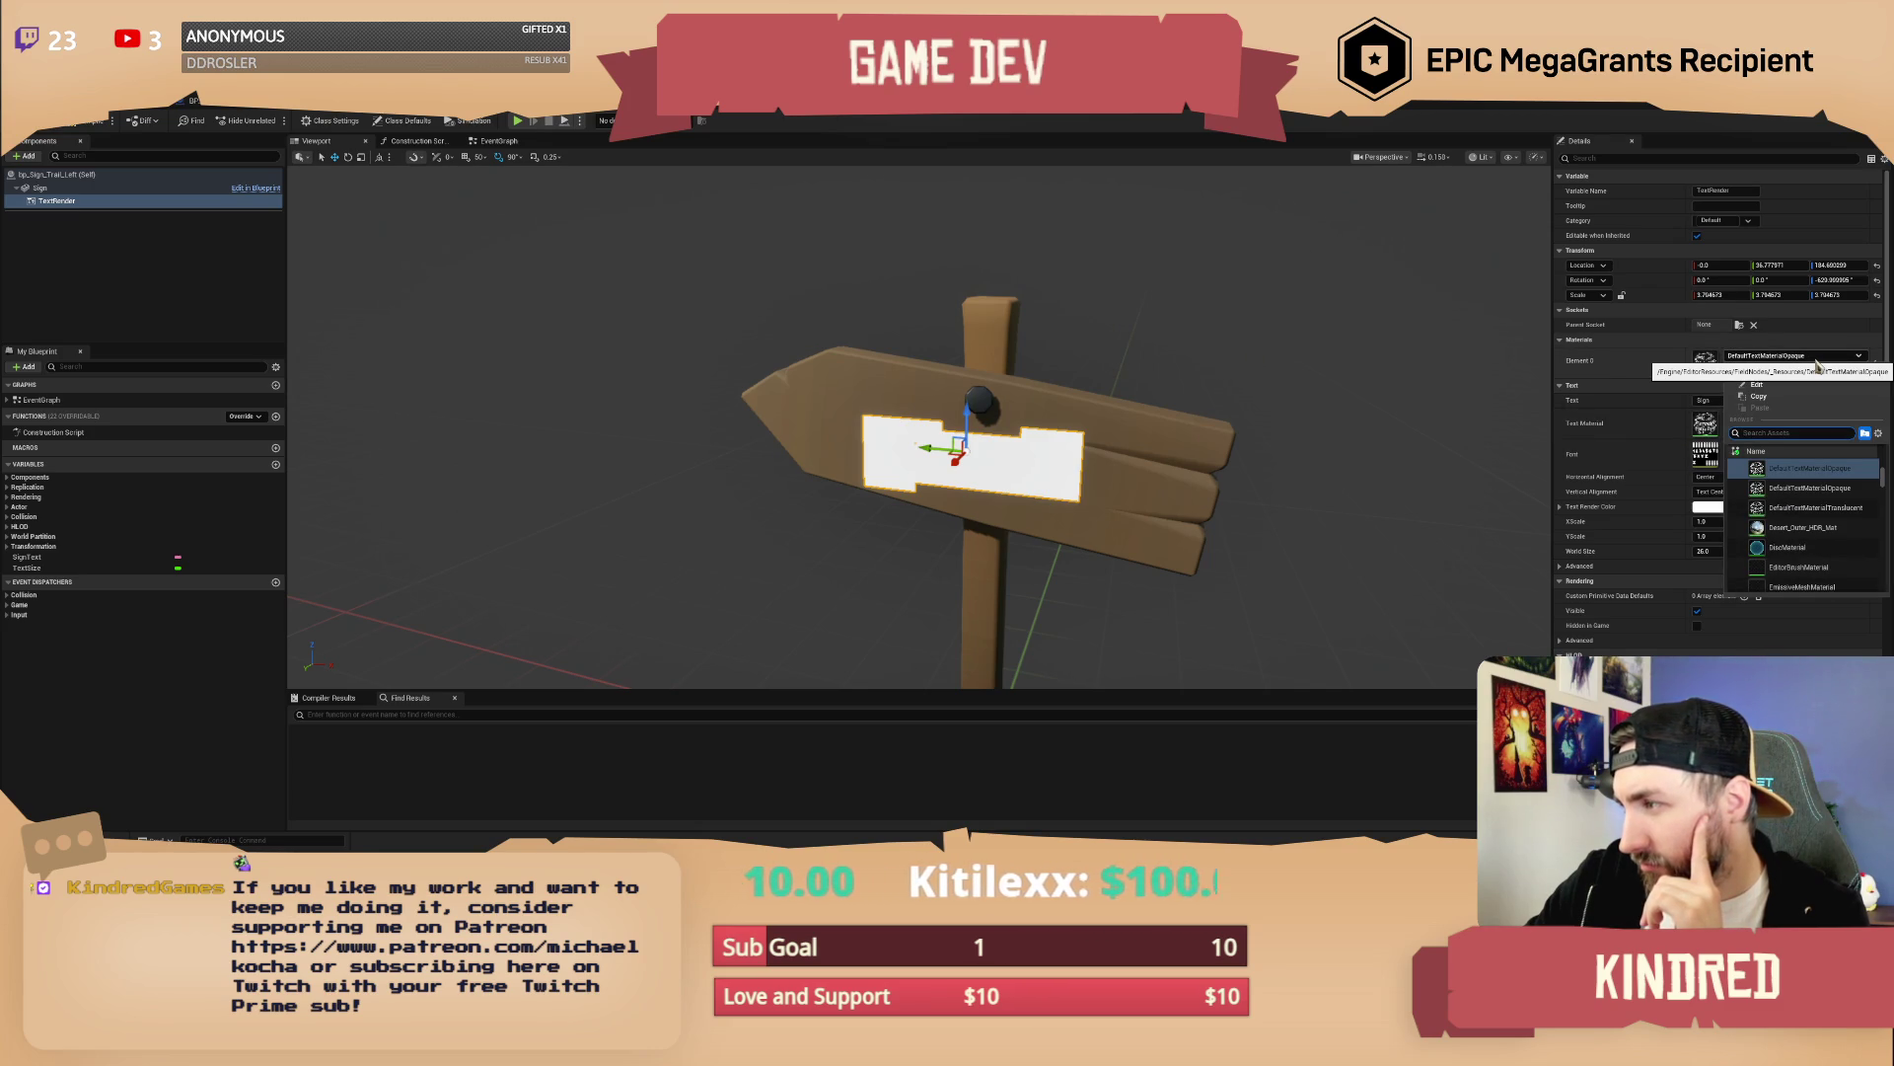
scroll(1841, 509, up, 1)
click(1837, 507)
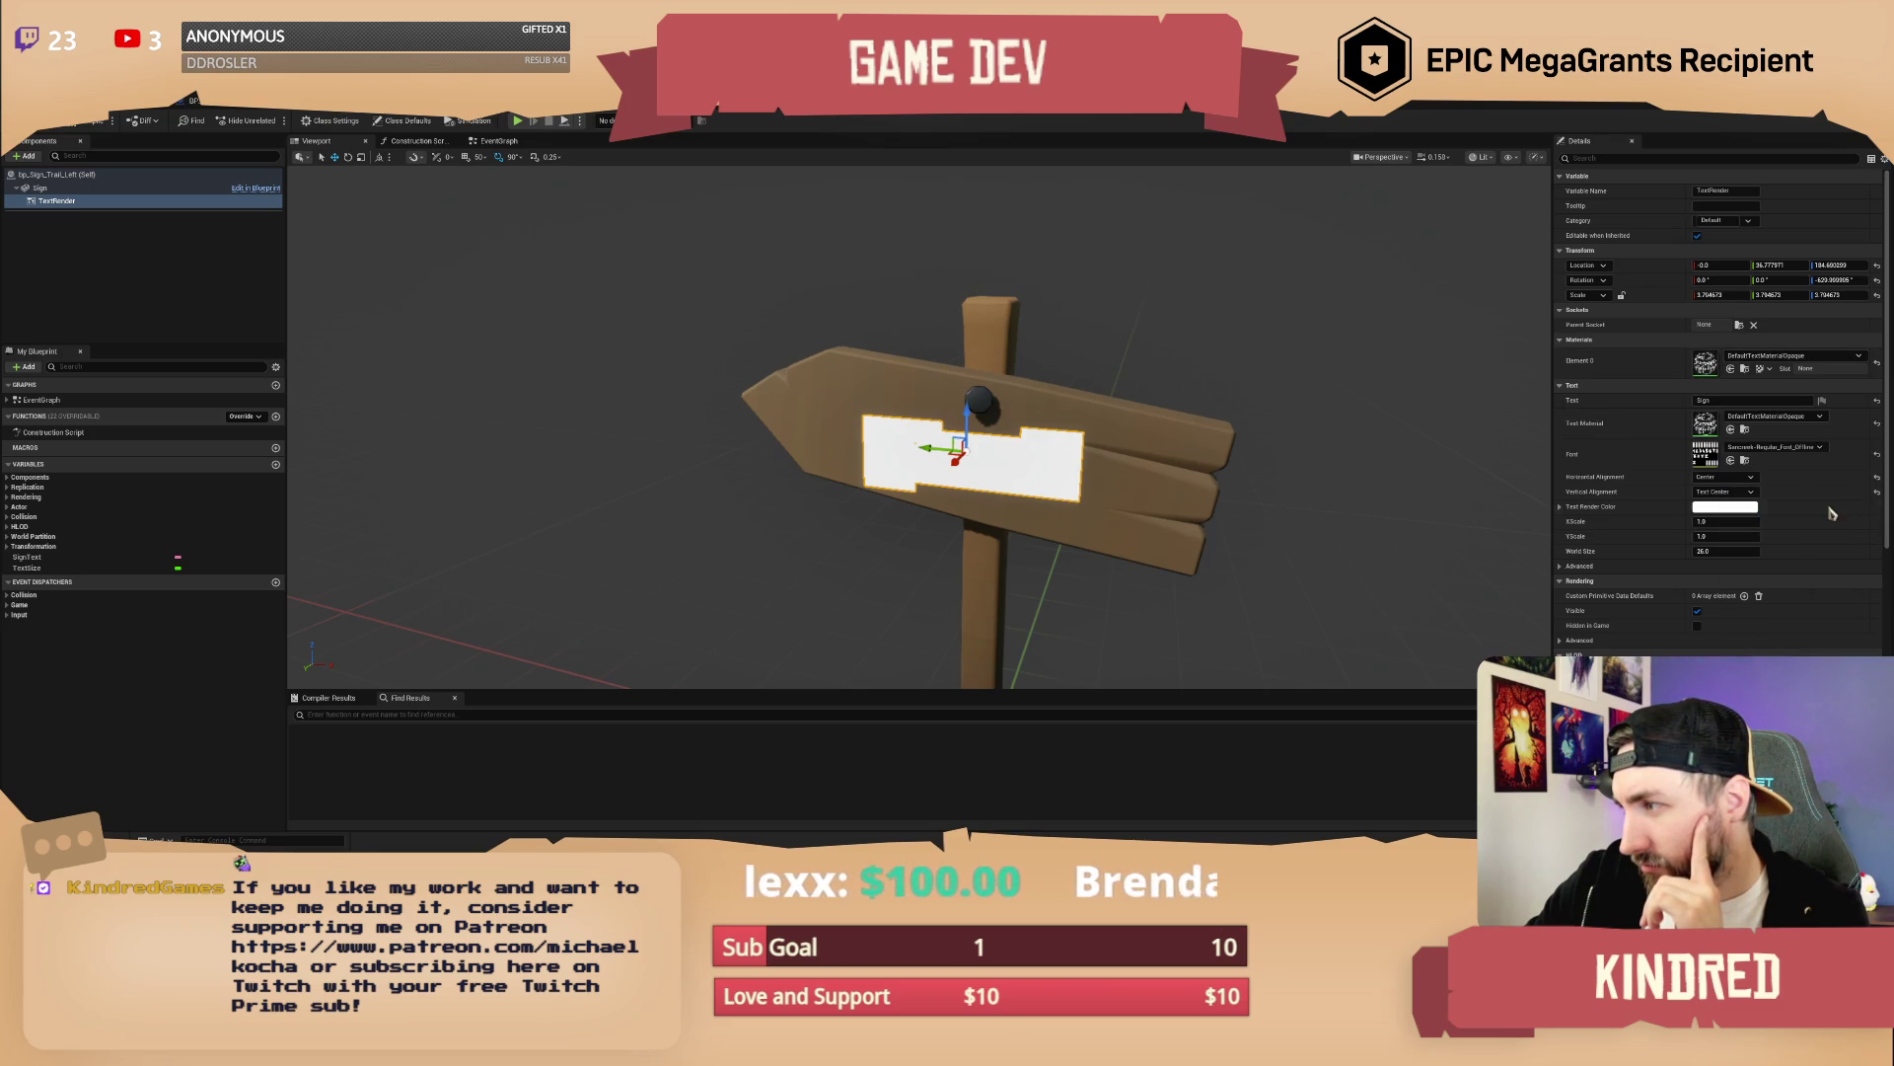
click(1794, 361)
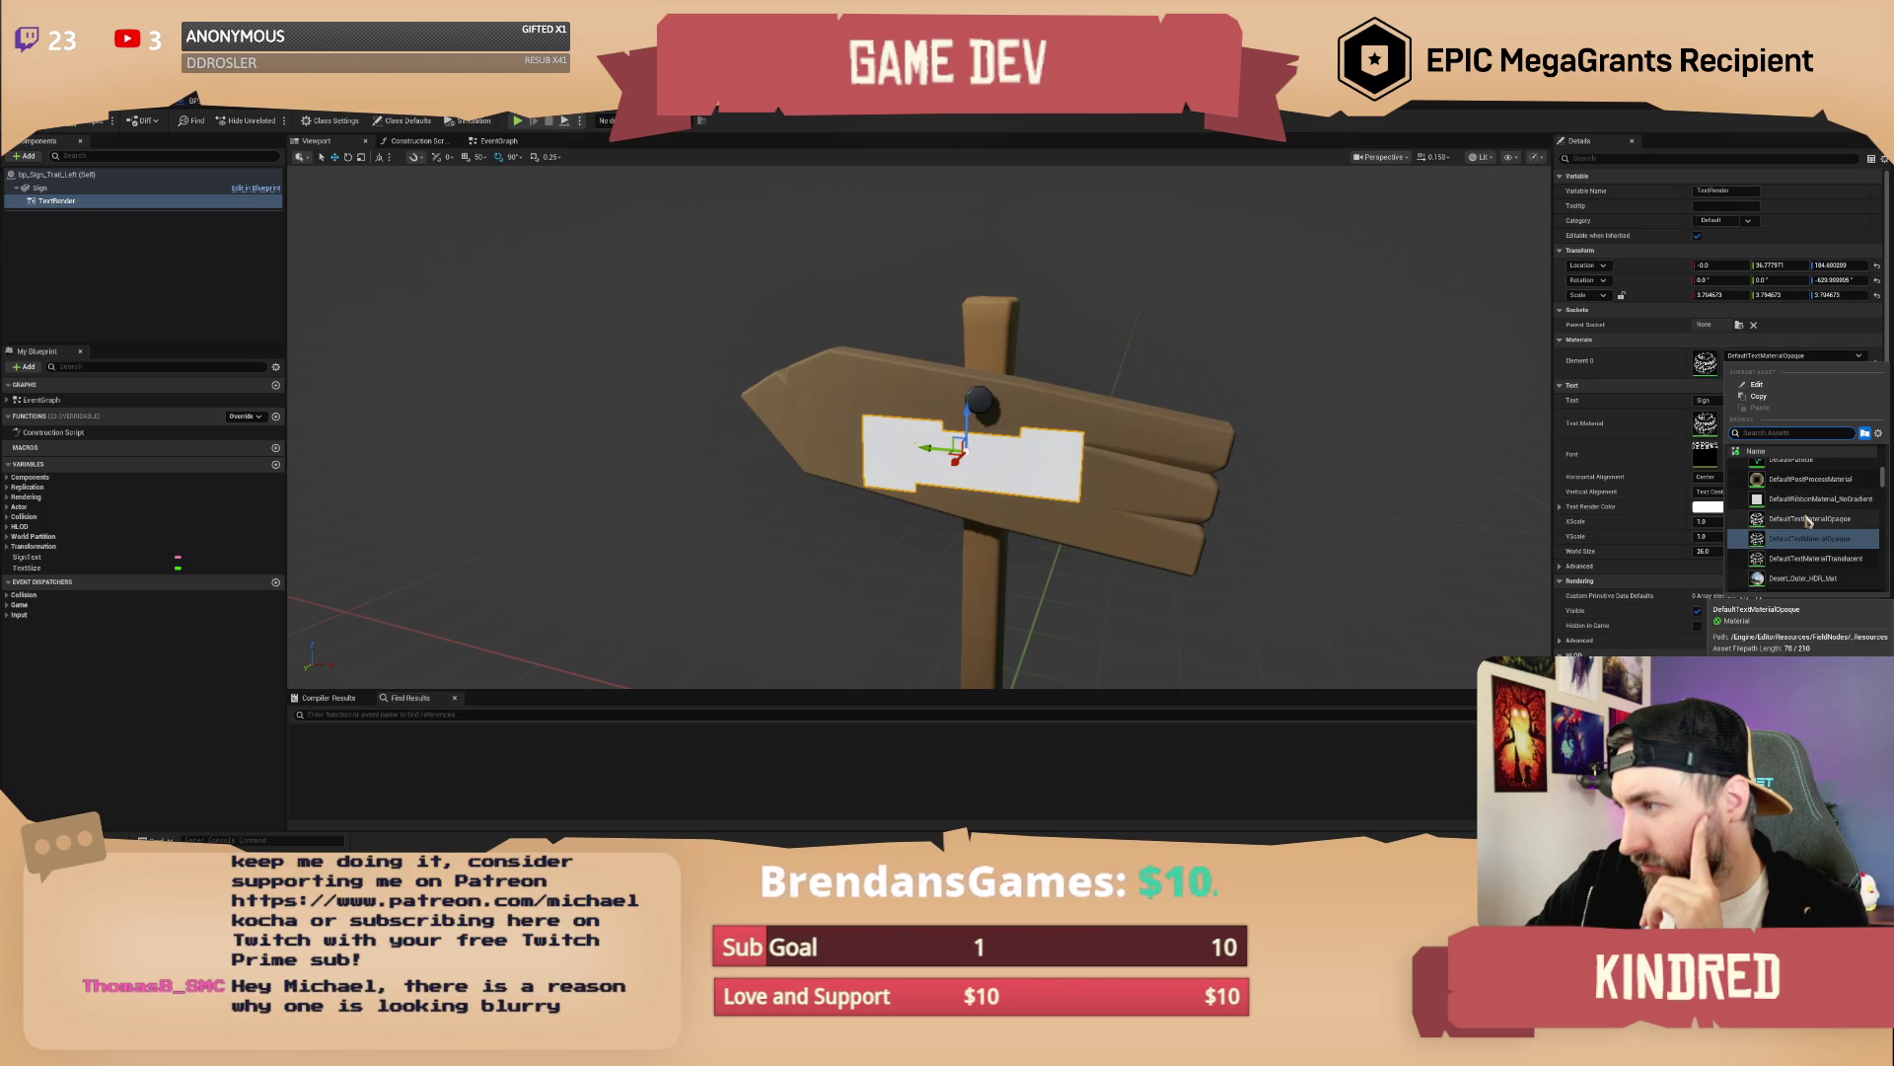
text(d)
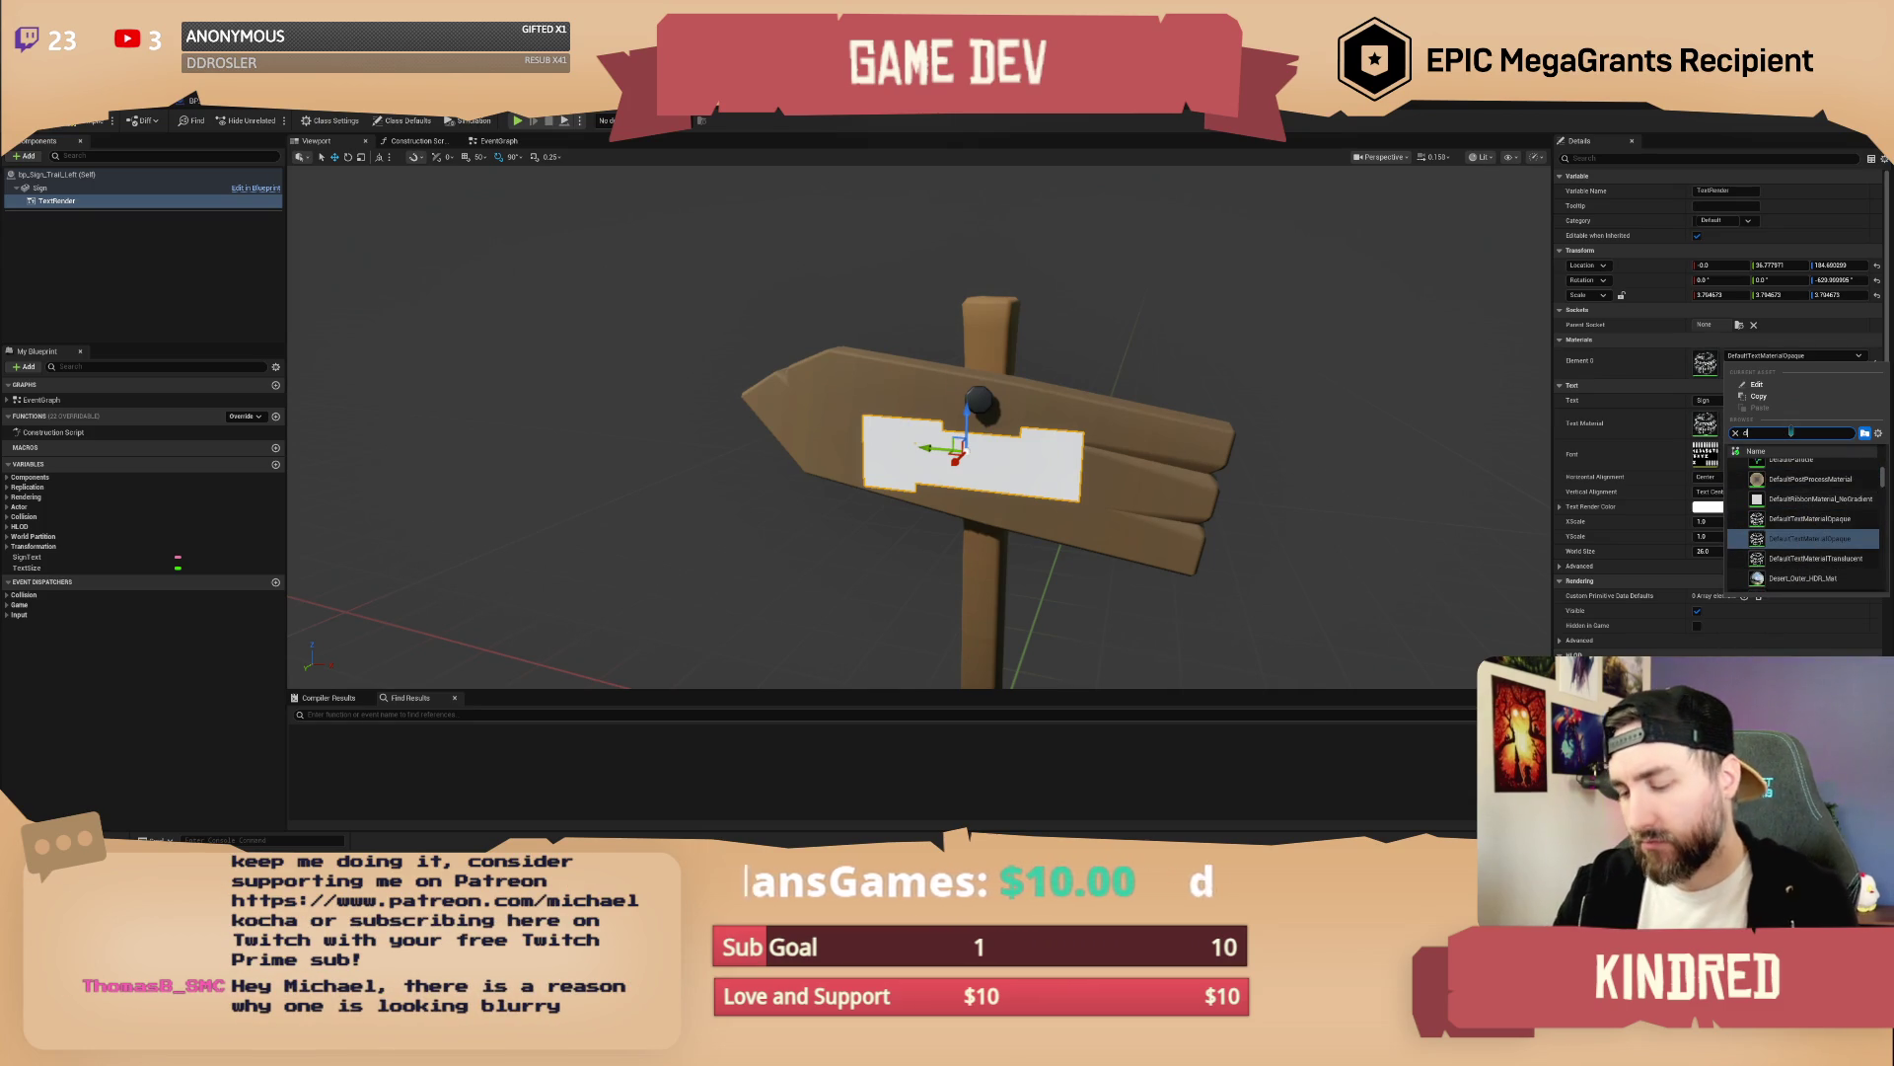
text(istance)
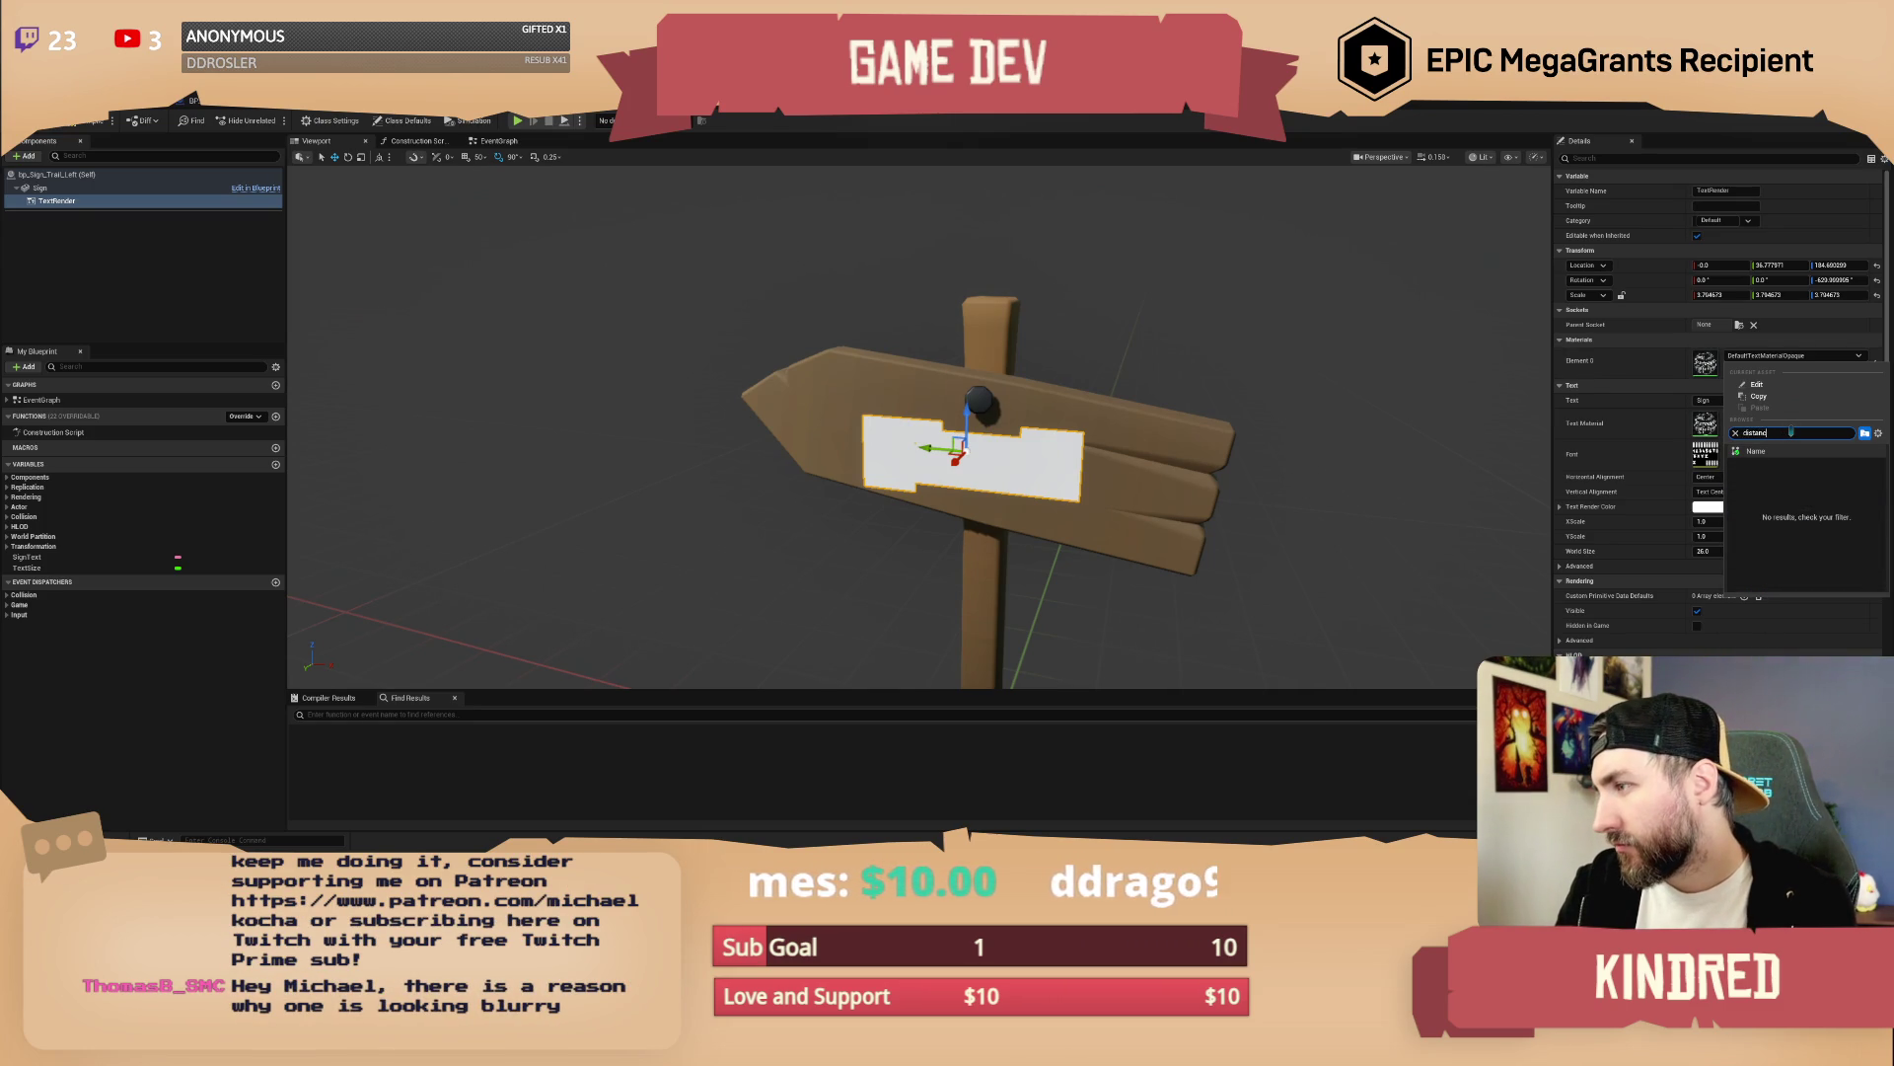
key(ctrl+a)
key(BackSpace)
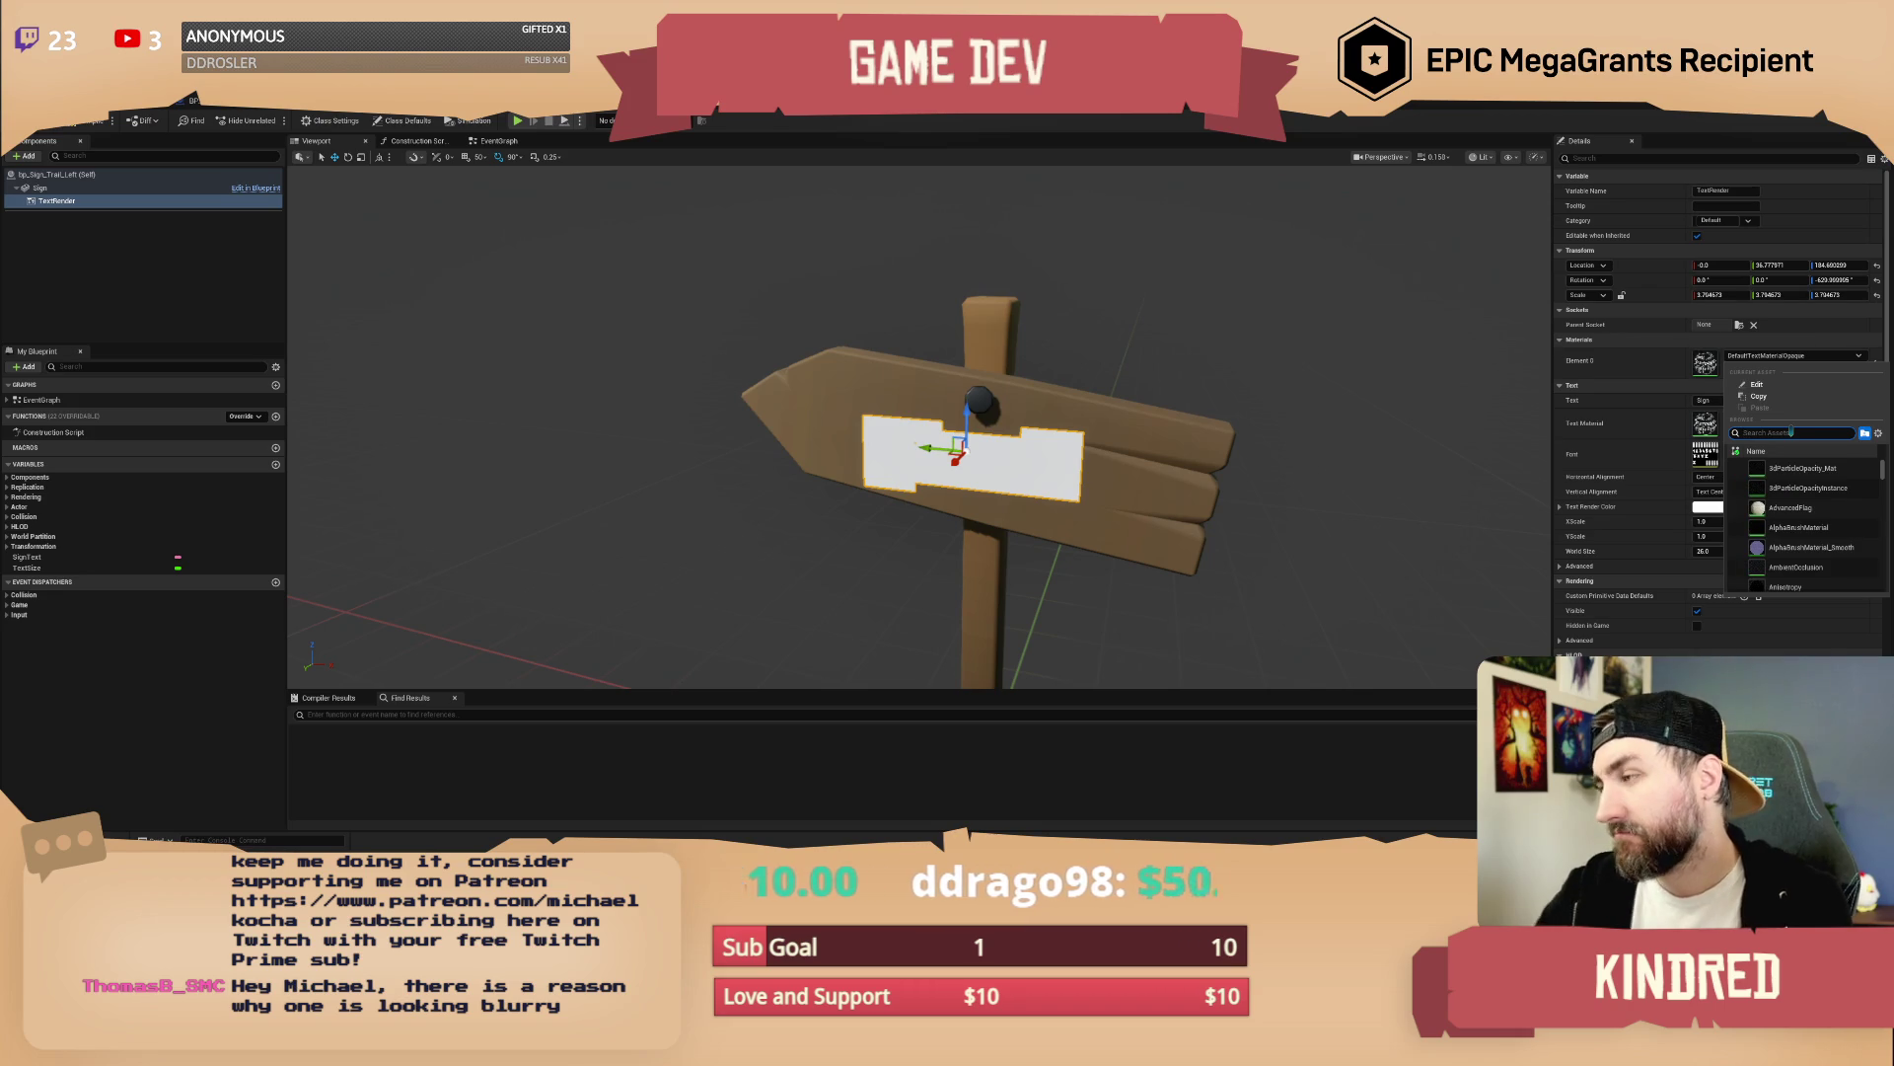
click(1812, 364)
click(1811, 363)
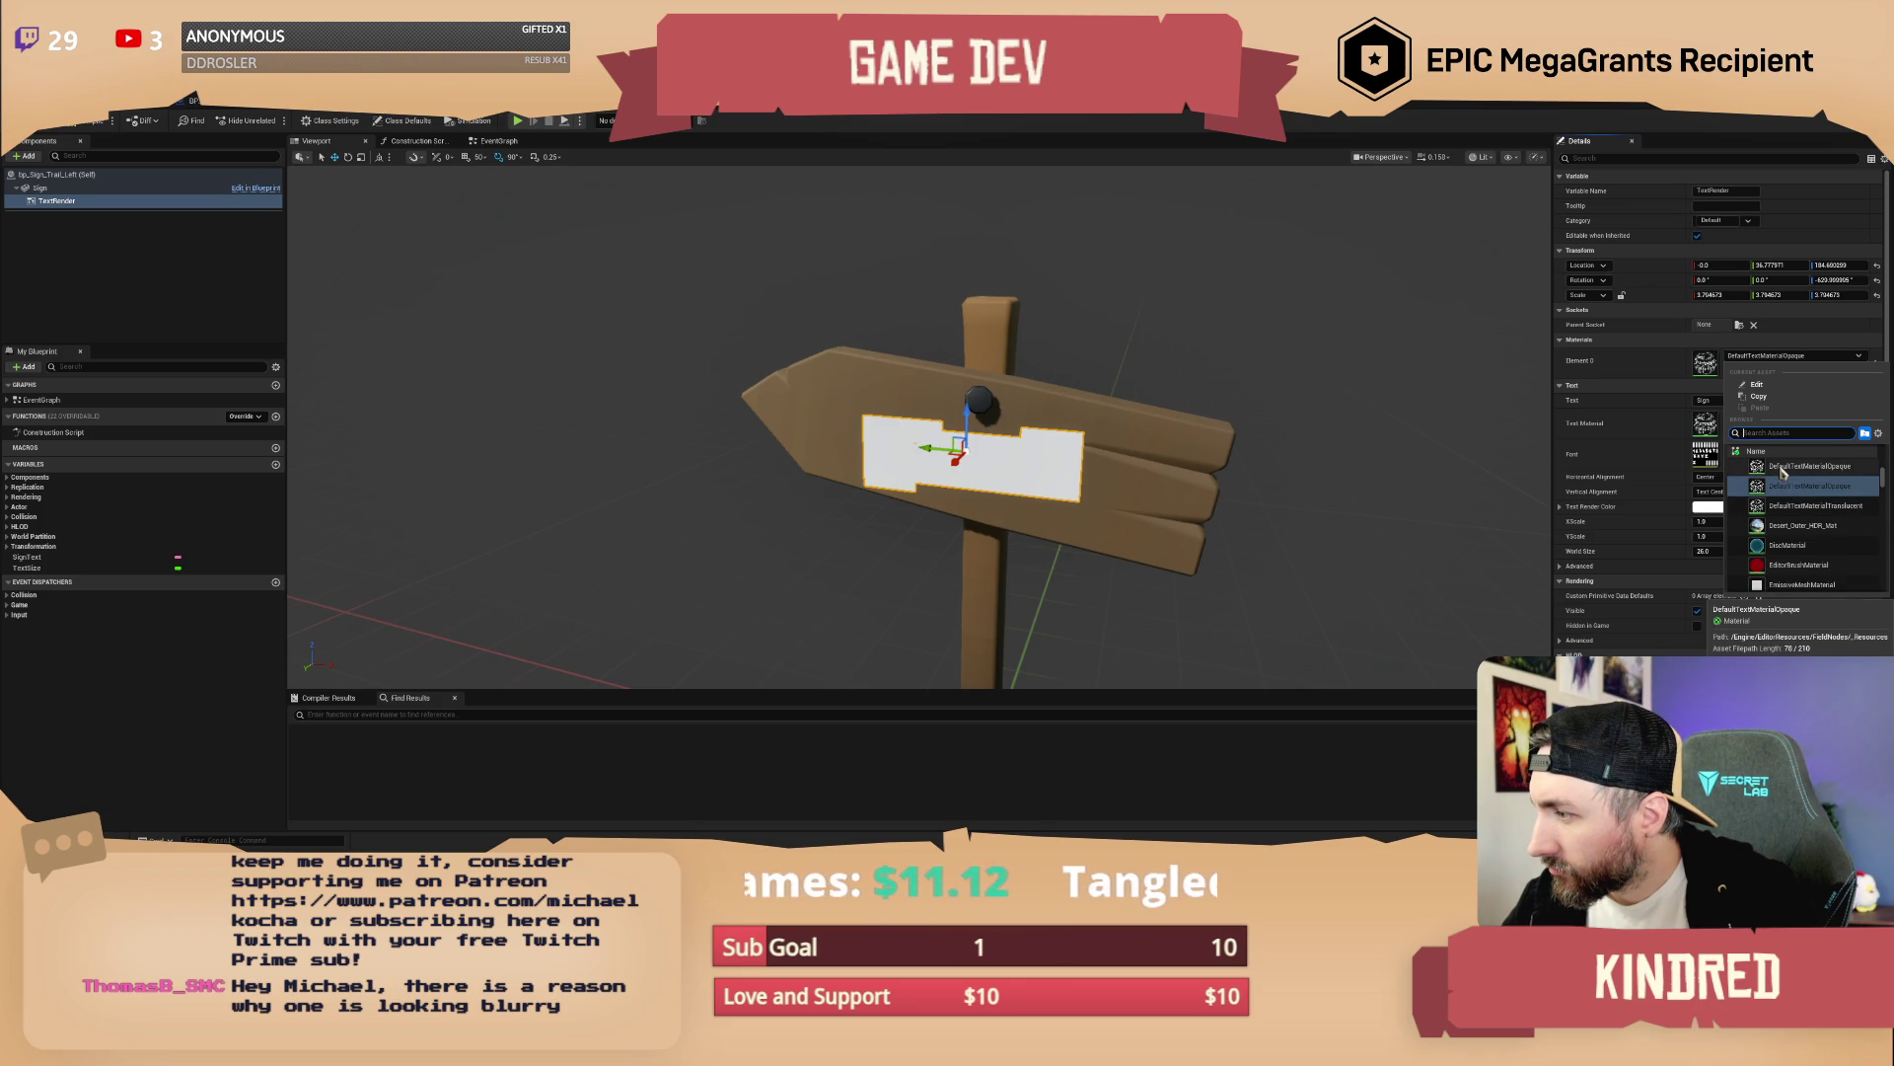
key(Escape)
click(1263, 375)
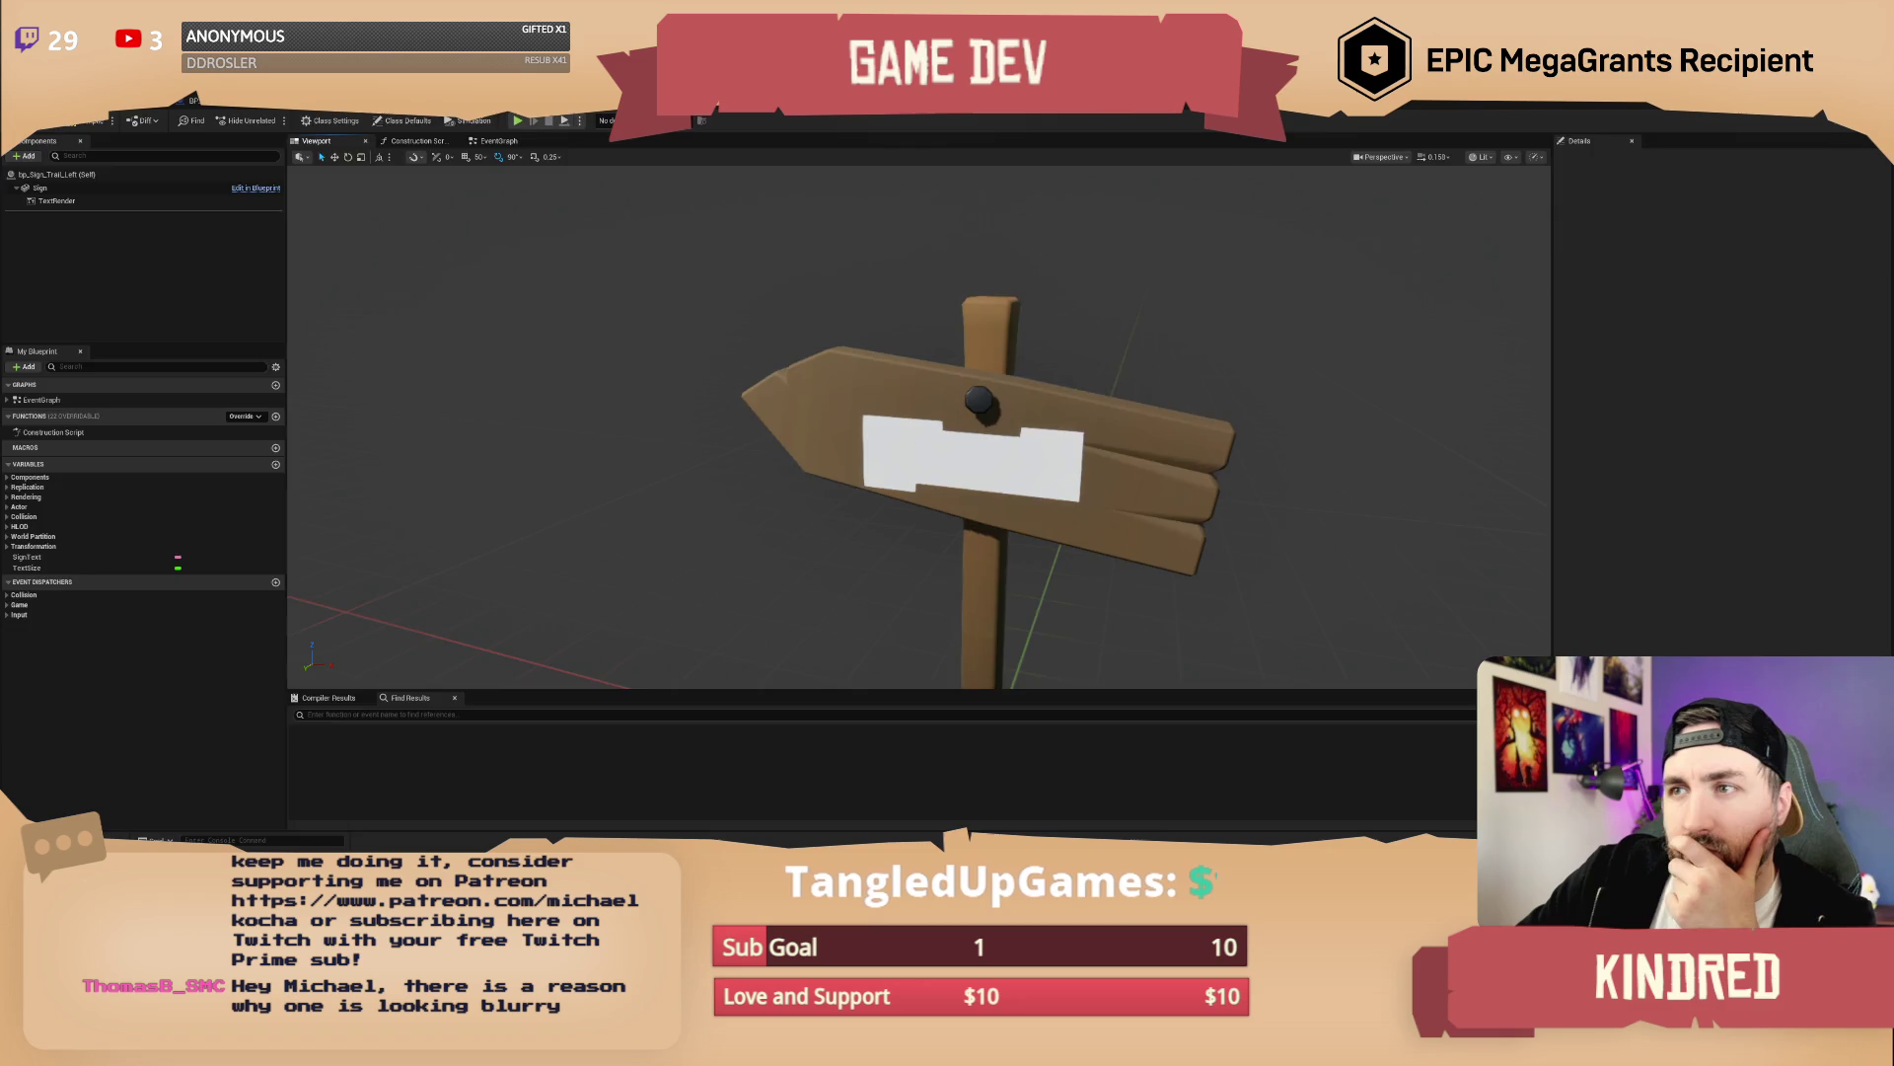
Expand and scroll through the open font's import options
key(alt+Tab)
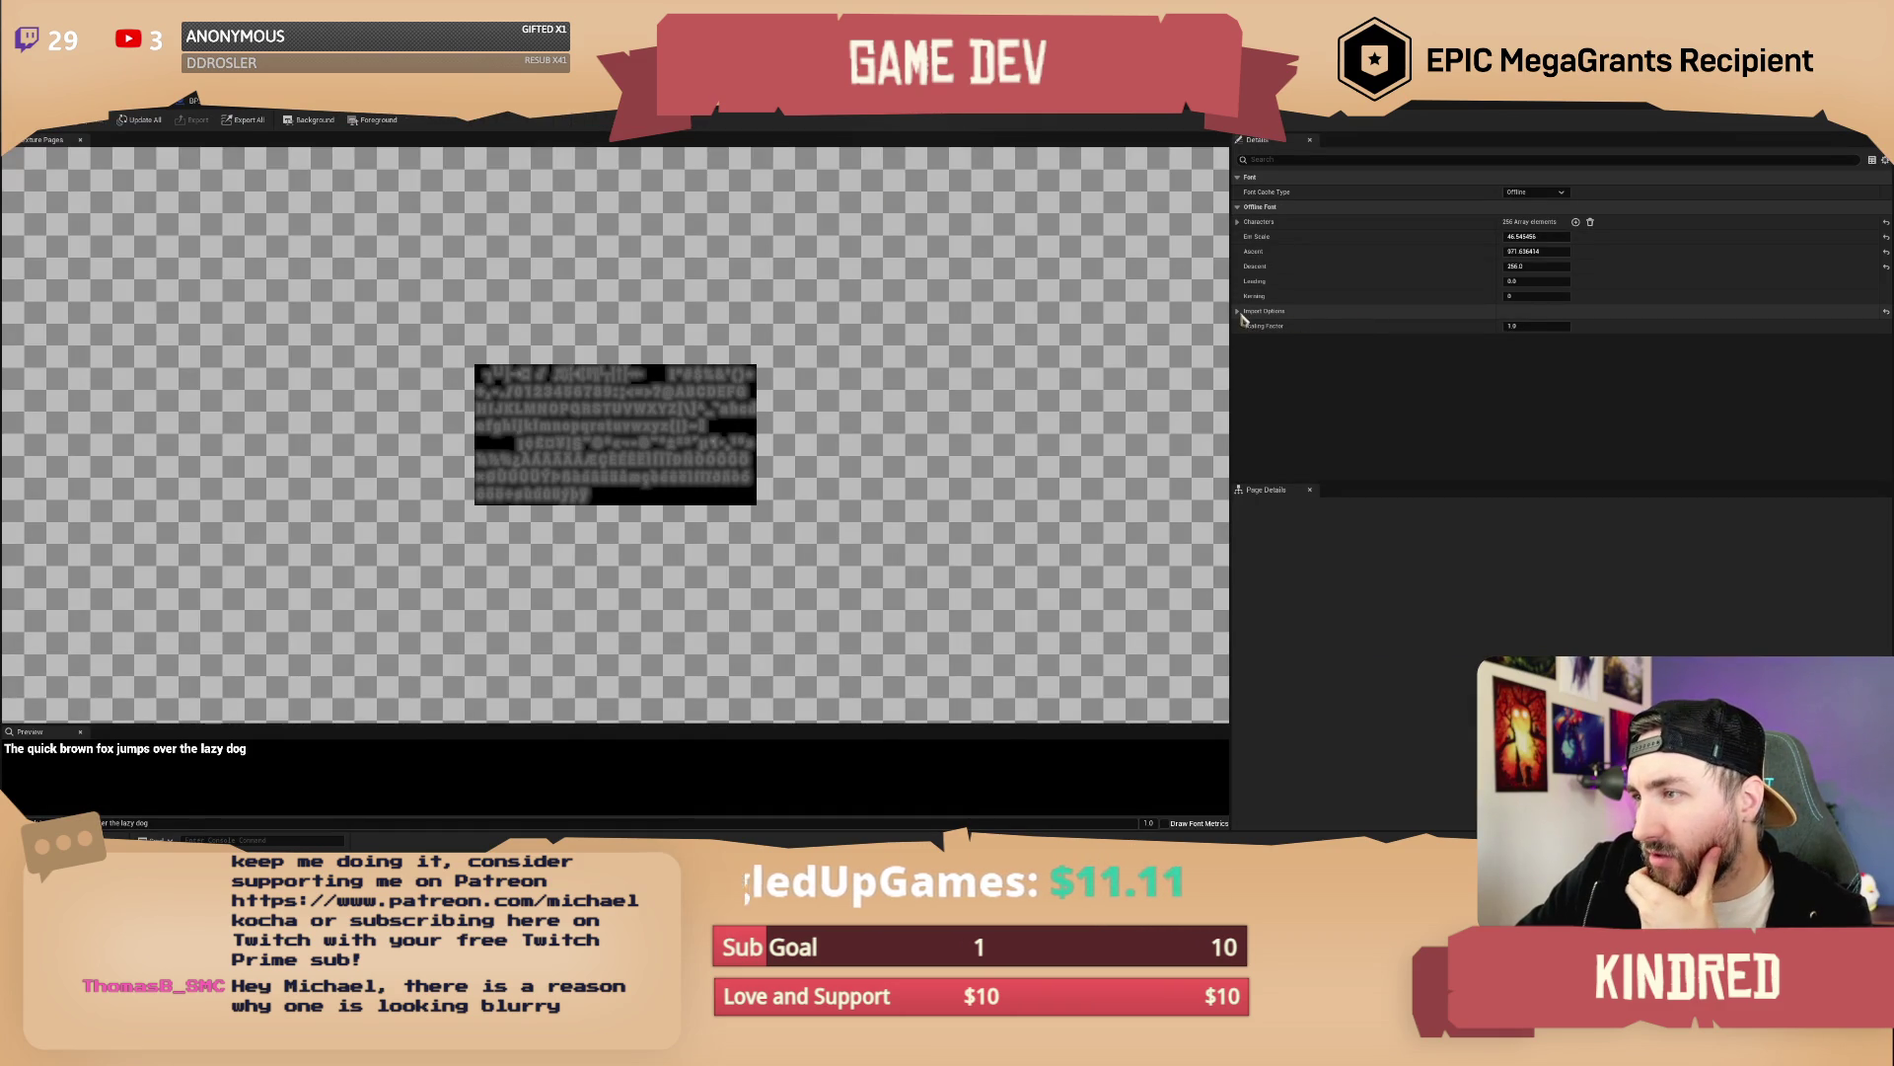
click(1238, 311)
scroll(1406, 395, down, 1)
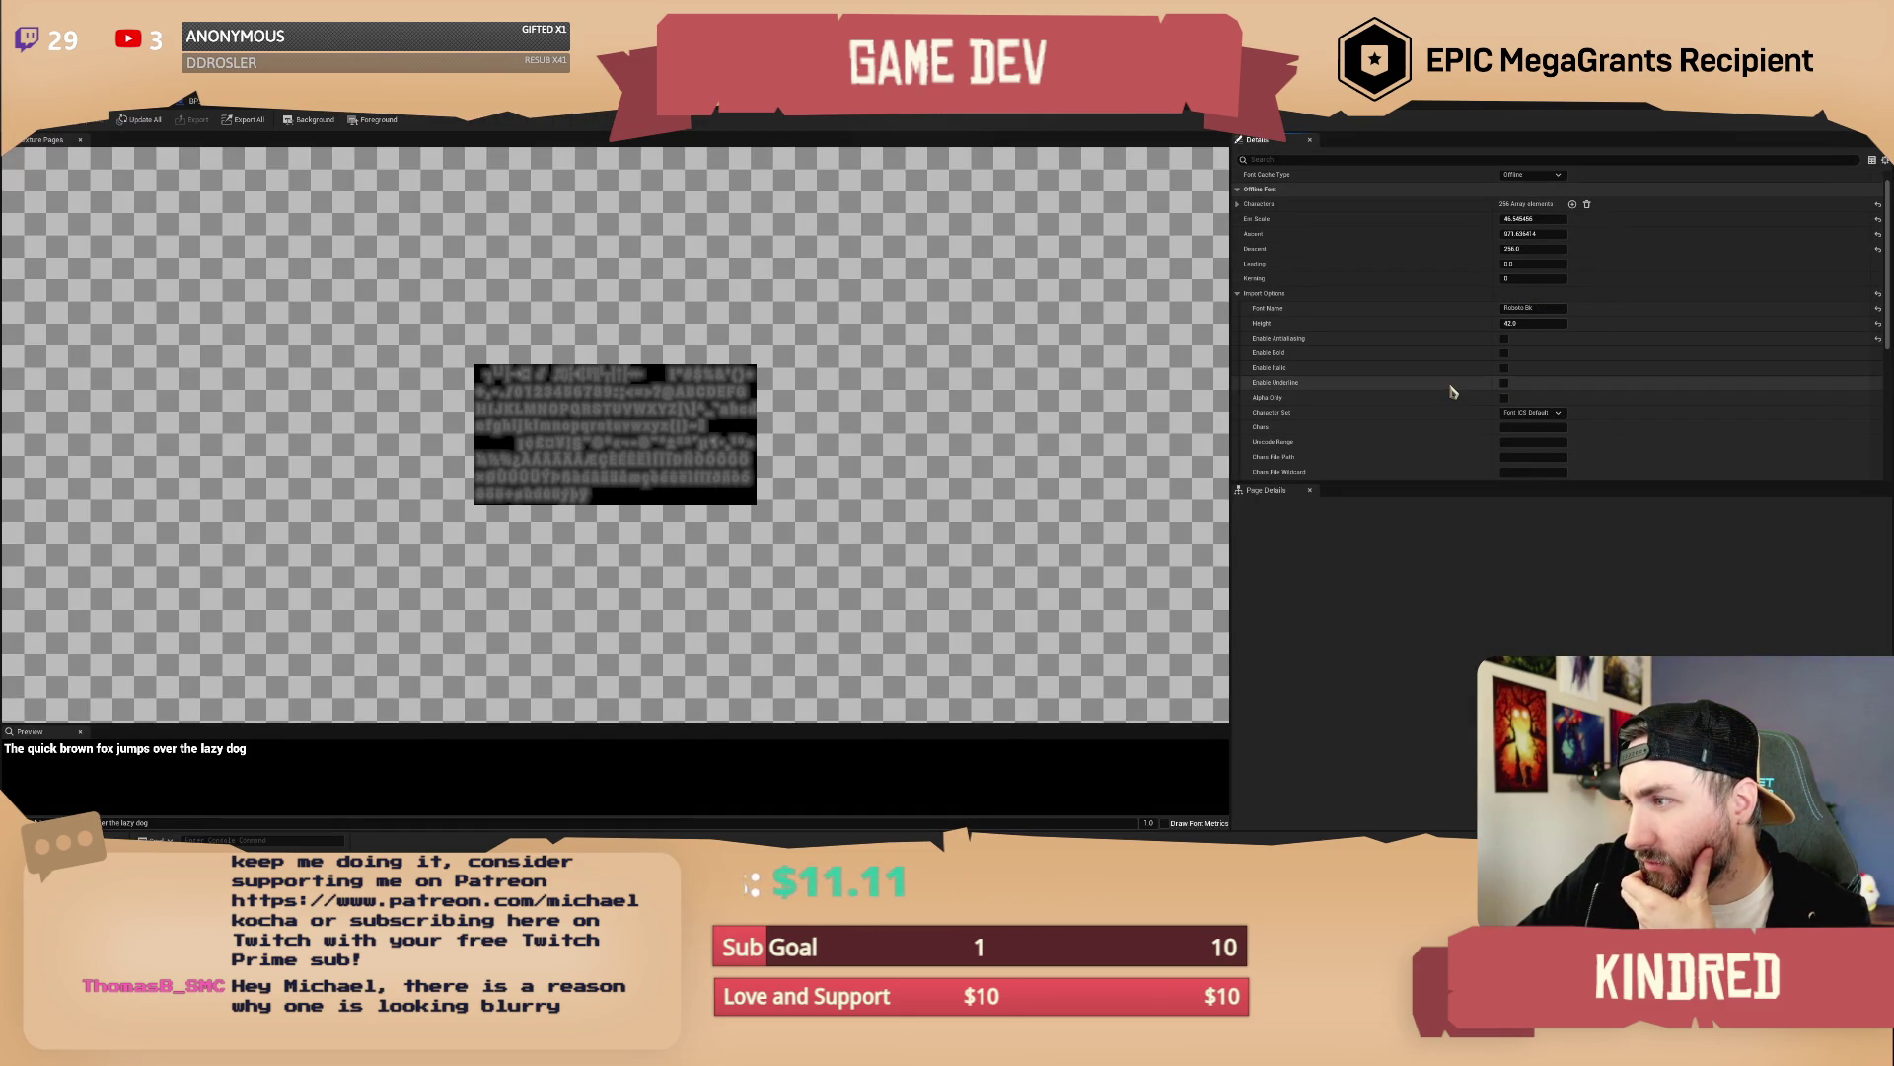
scroll(1451, 394, down, 1)
scroll(1438, 404, down, 1)
scroll(1438, 402, down, 3)
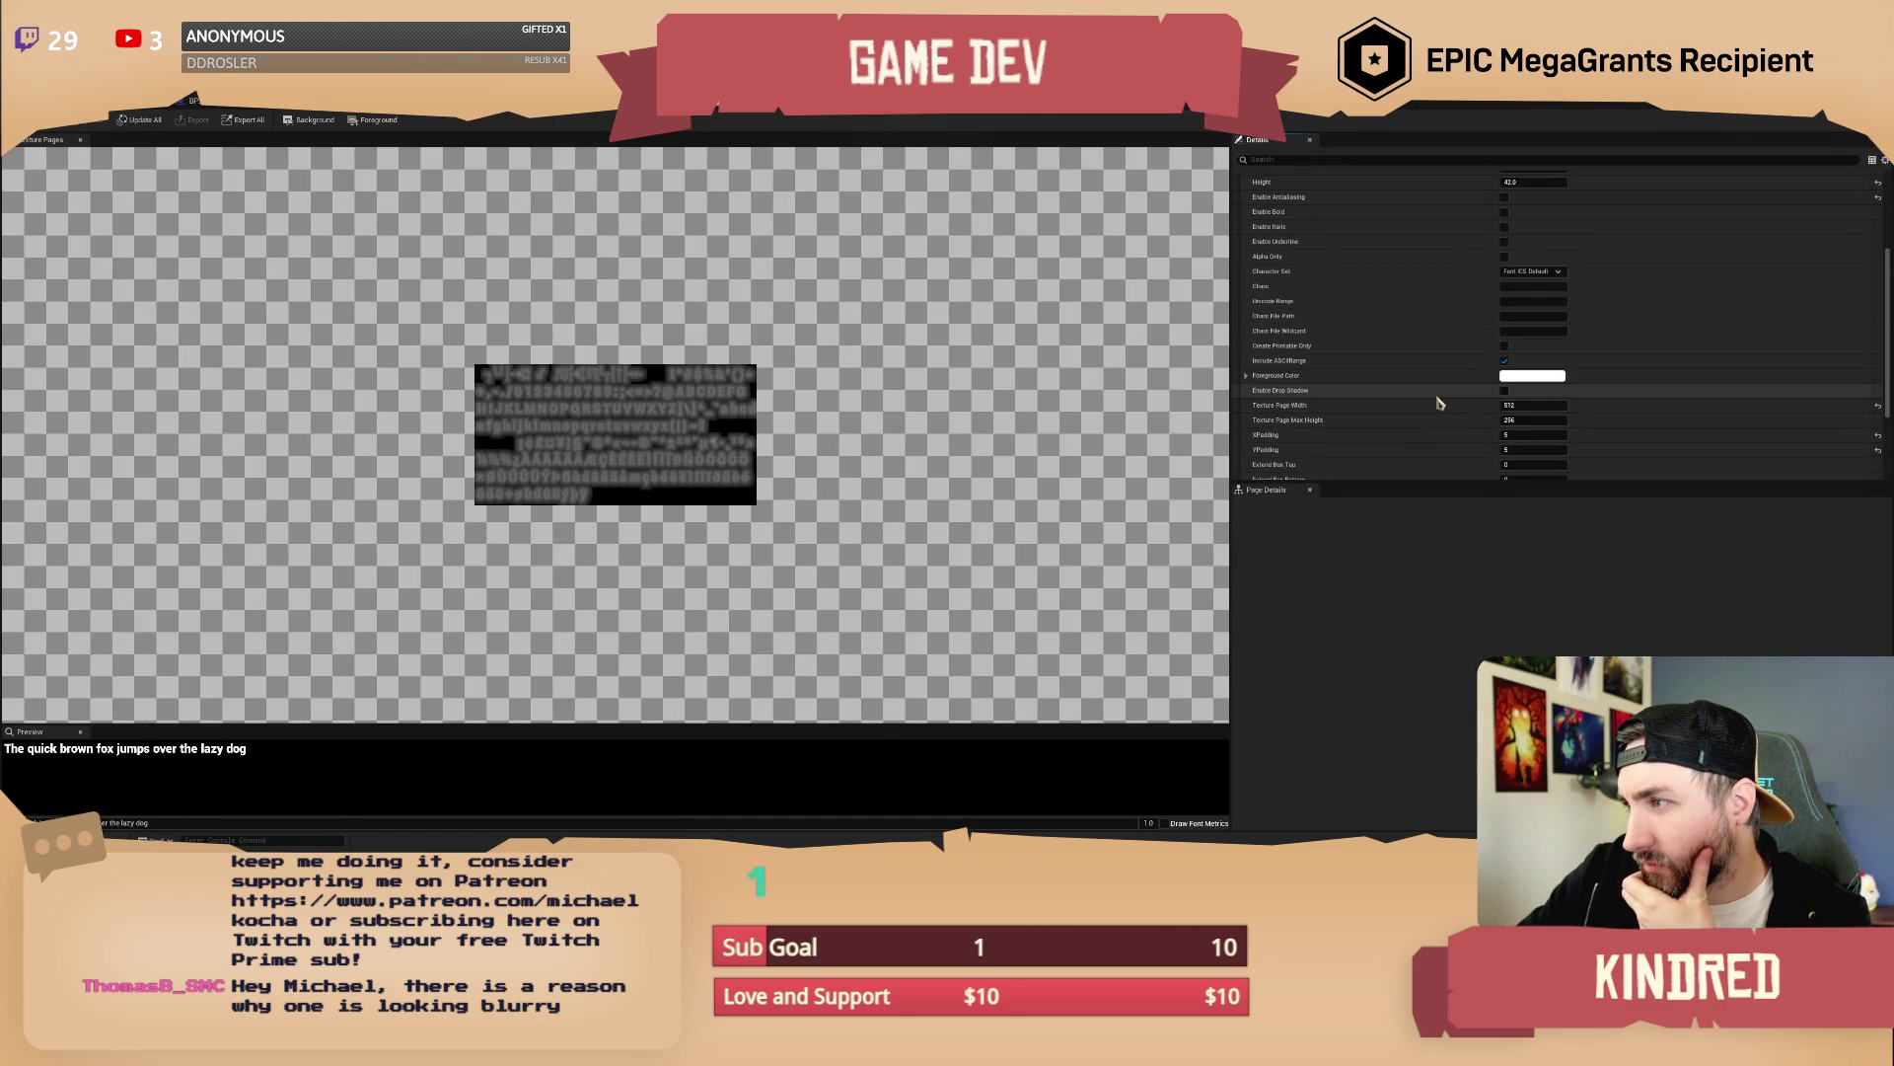
scroll(1438, 399, up, 2)
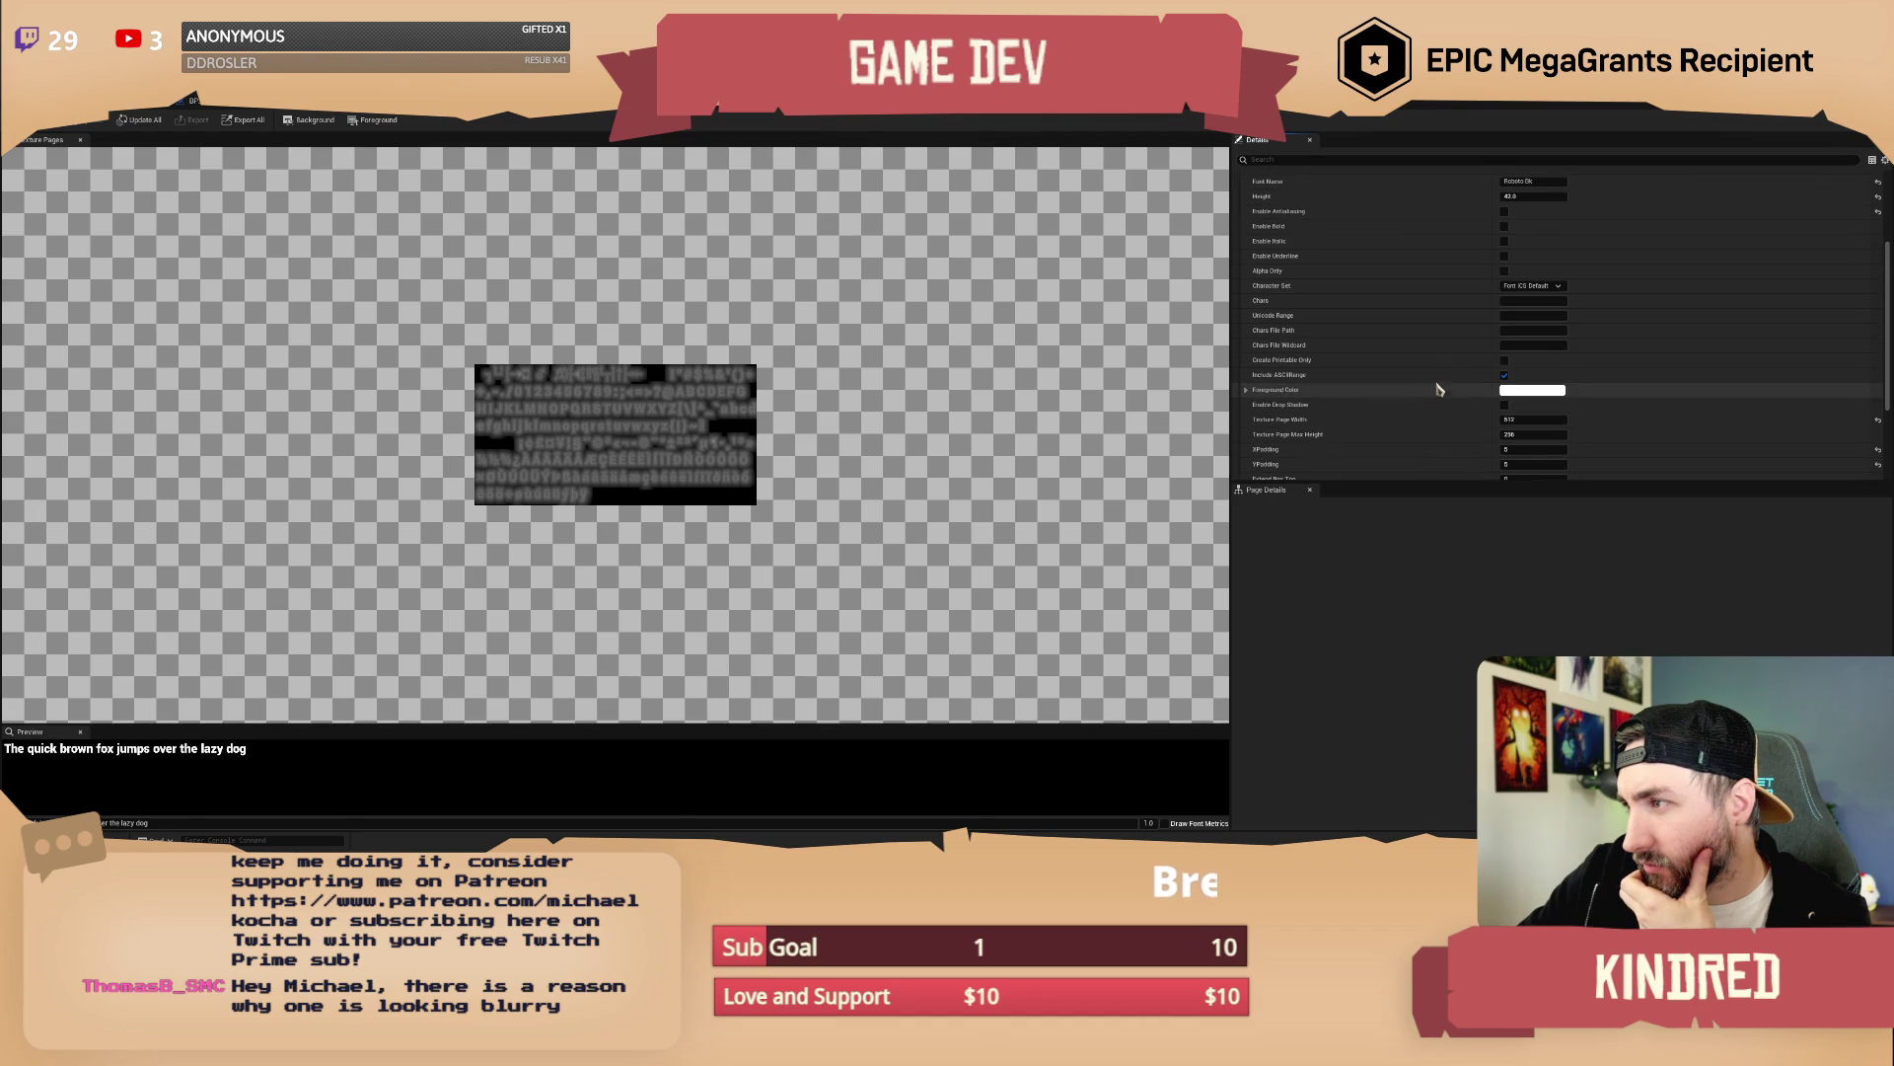
scroll(1424, 357, down, 3)
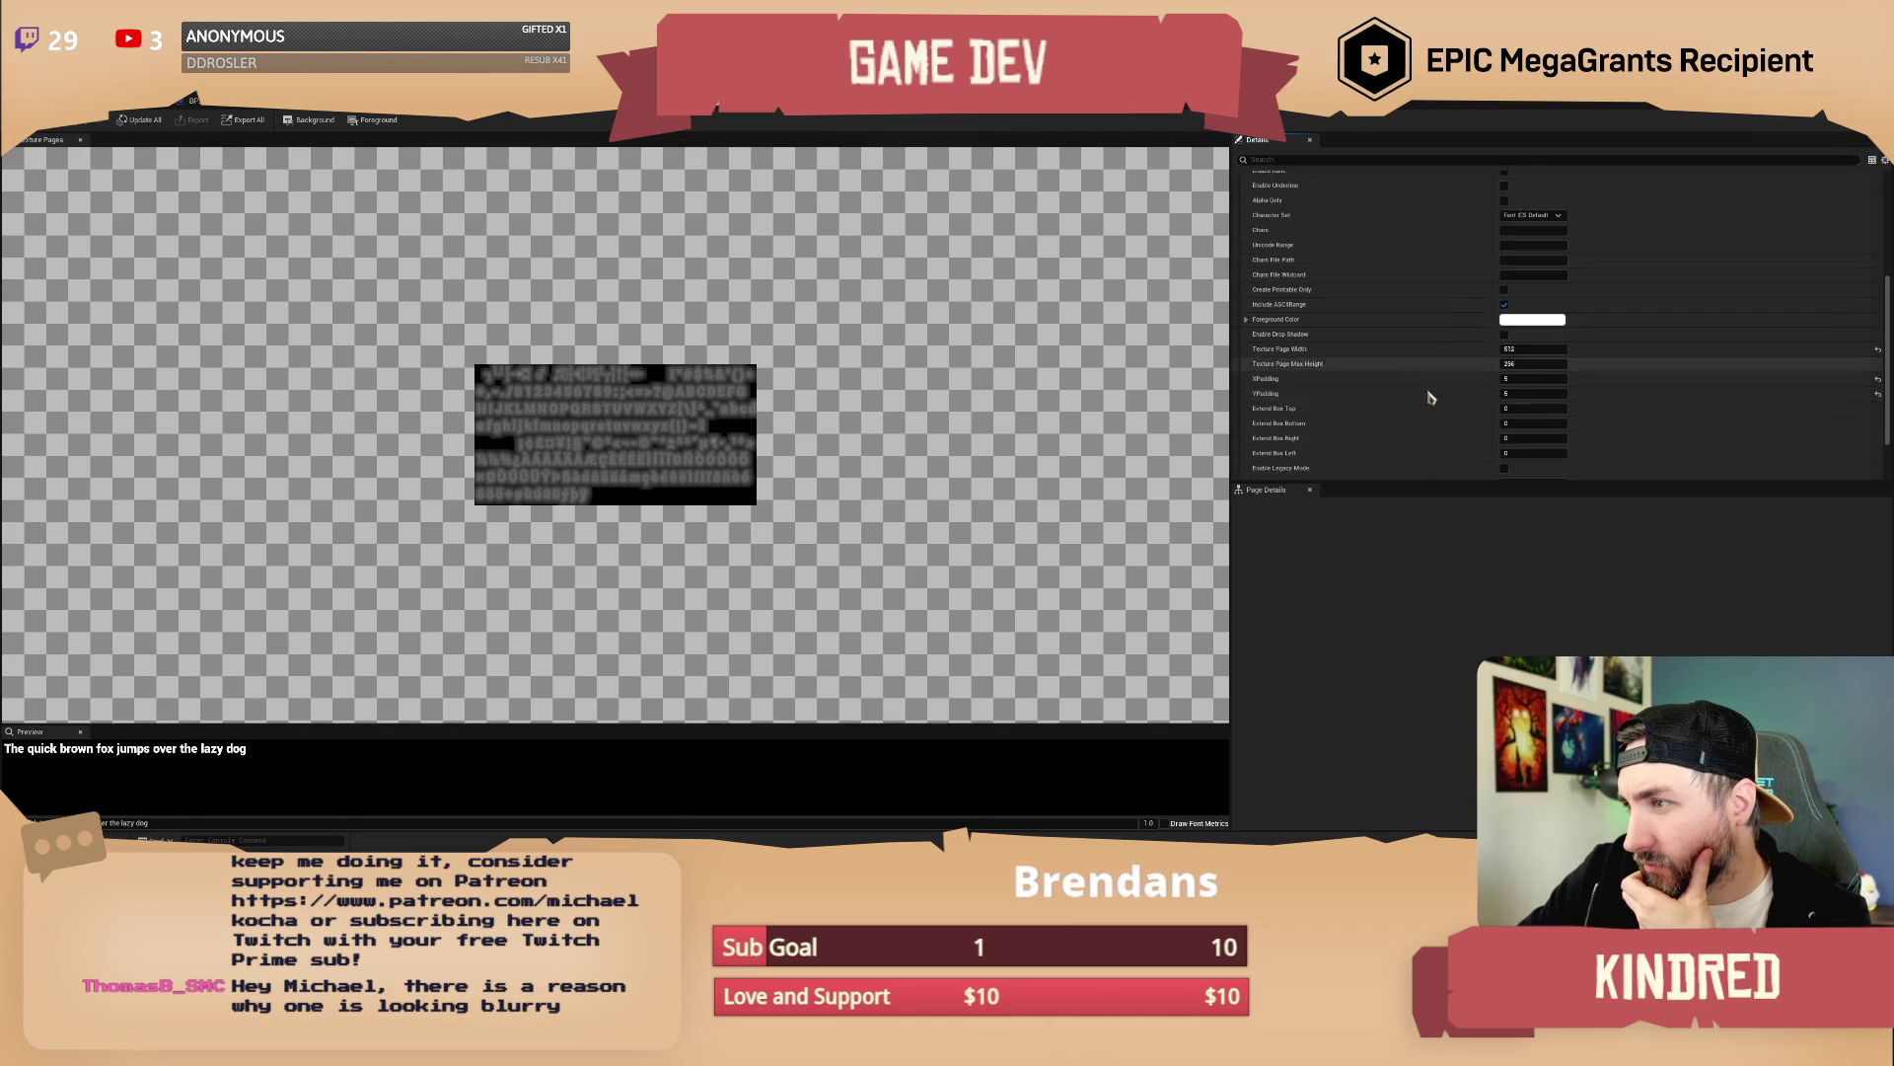
Review the other font's import options and Character Set list without changes, then return to the Blueprint
key(ctrl+z)
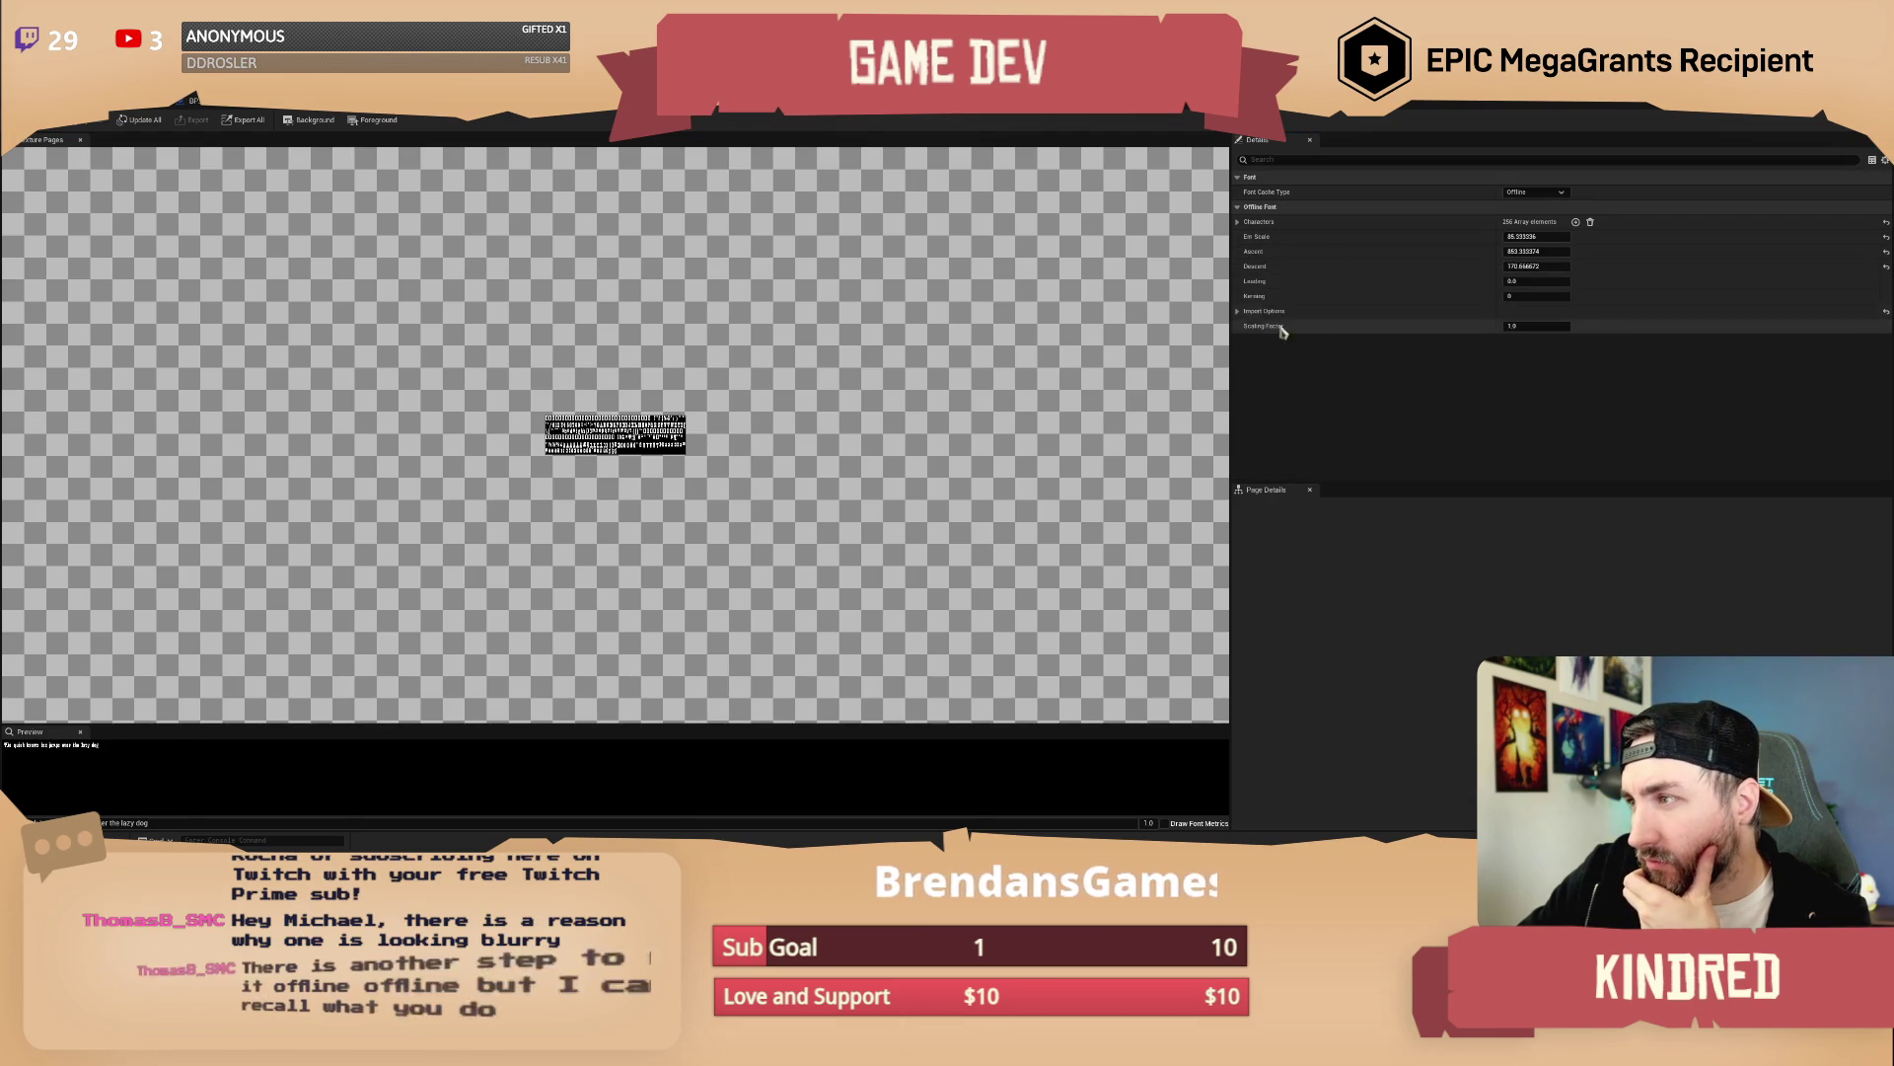
click(1253, 311)
scroll(1480, 365, down, 2)
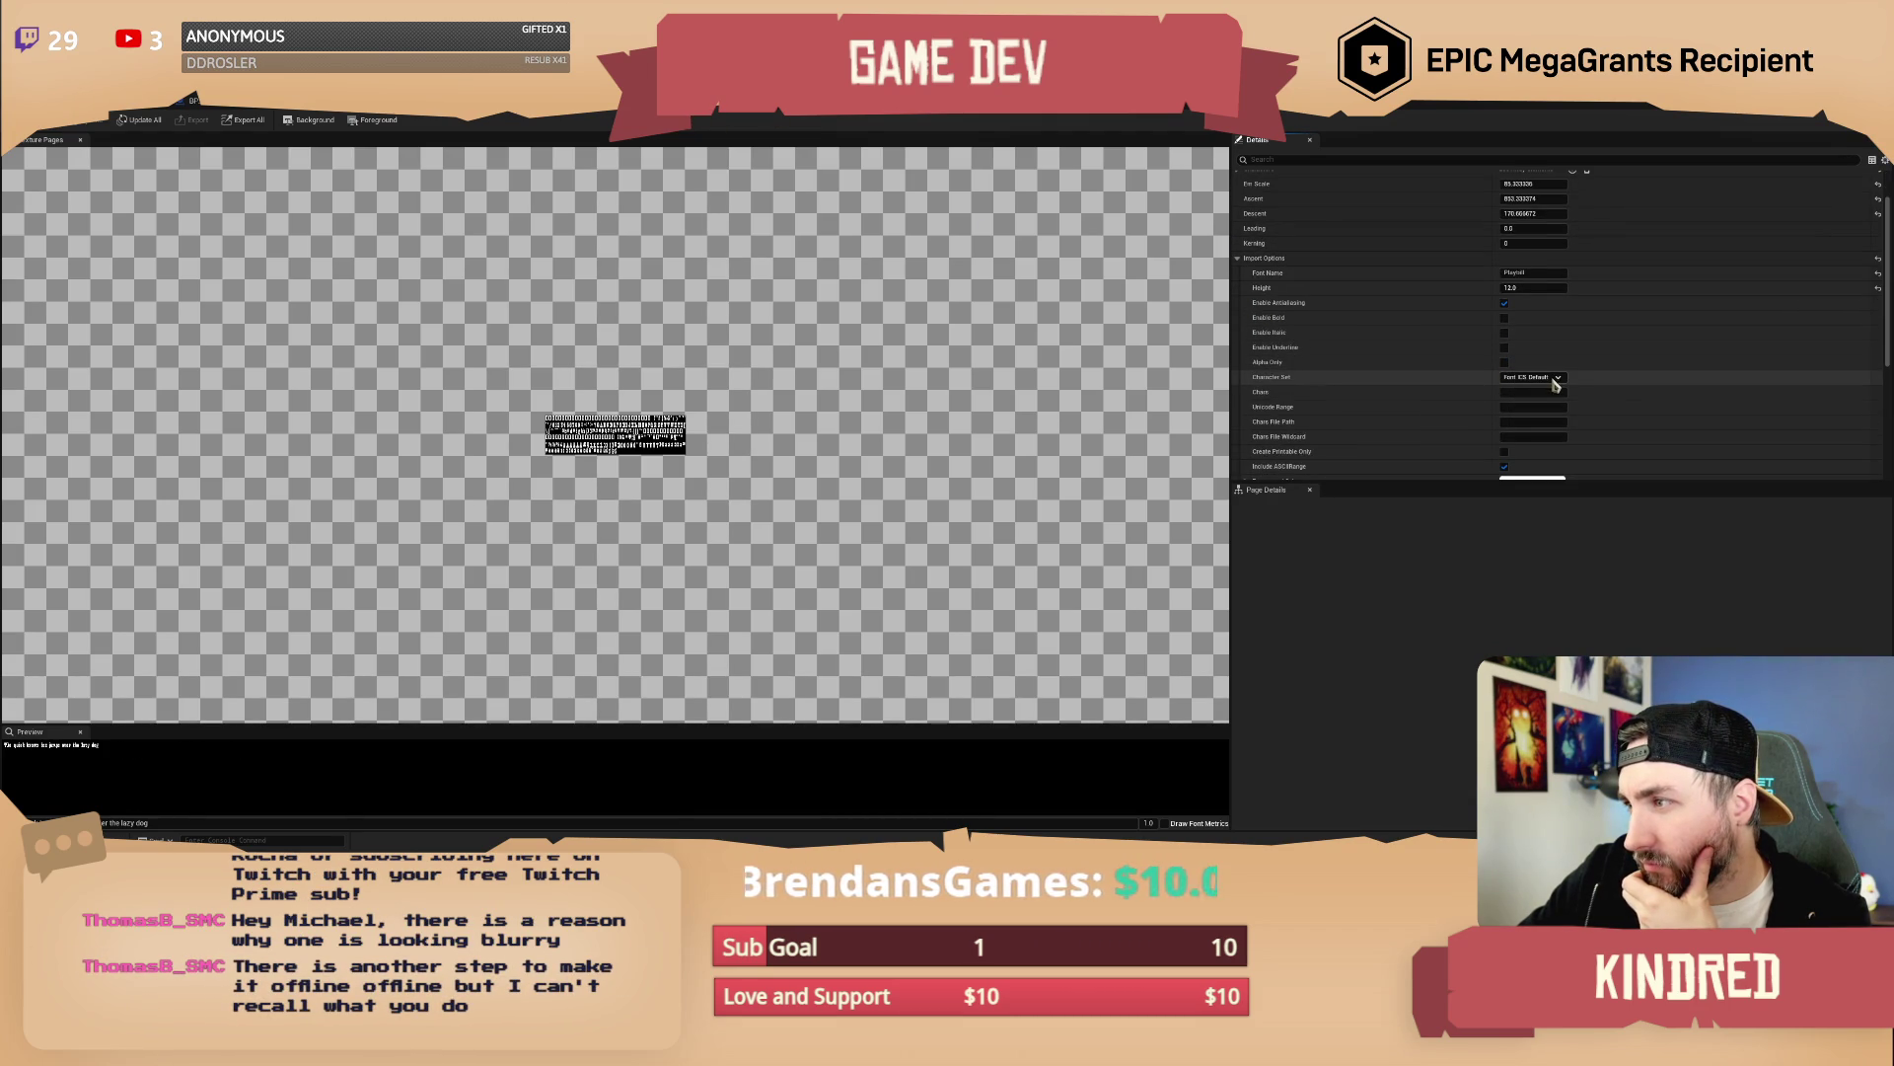
click(1556, 379)
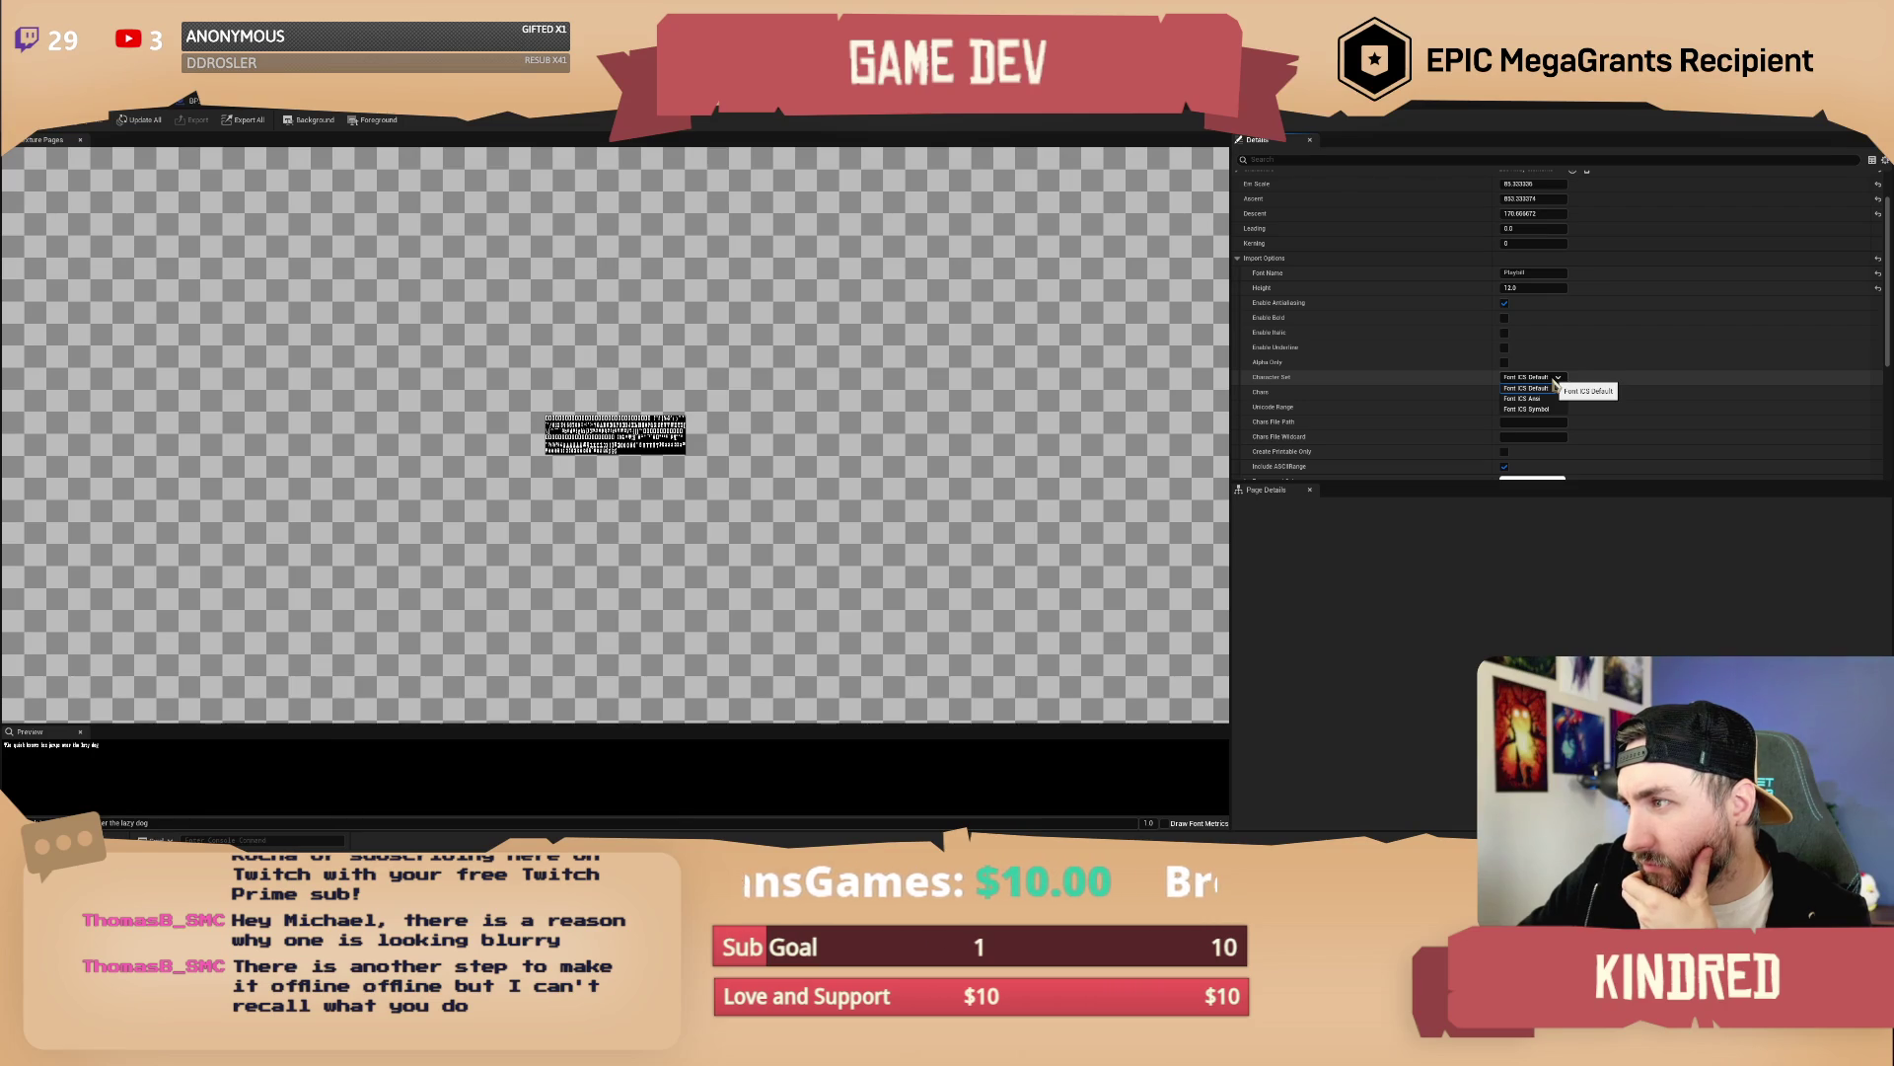
click(1539, 388)
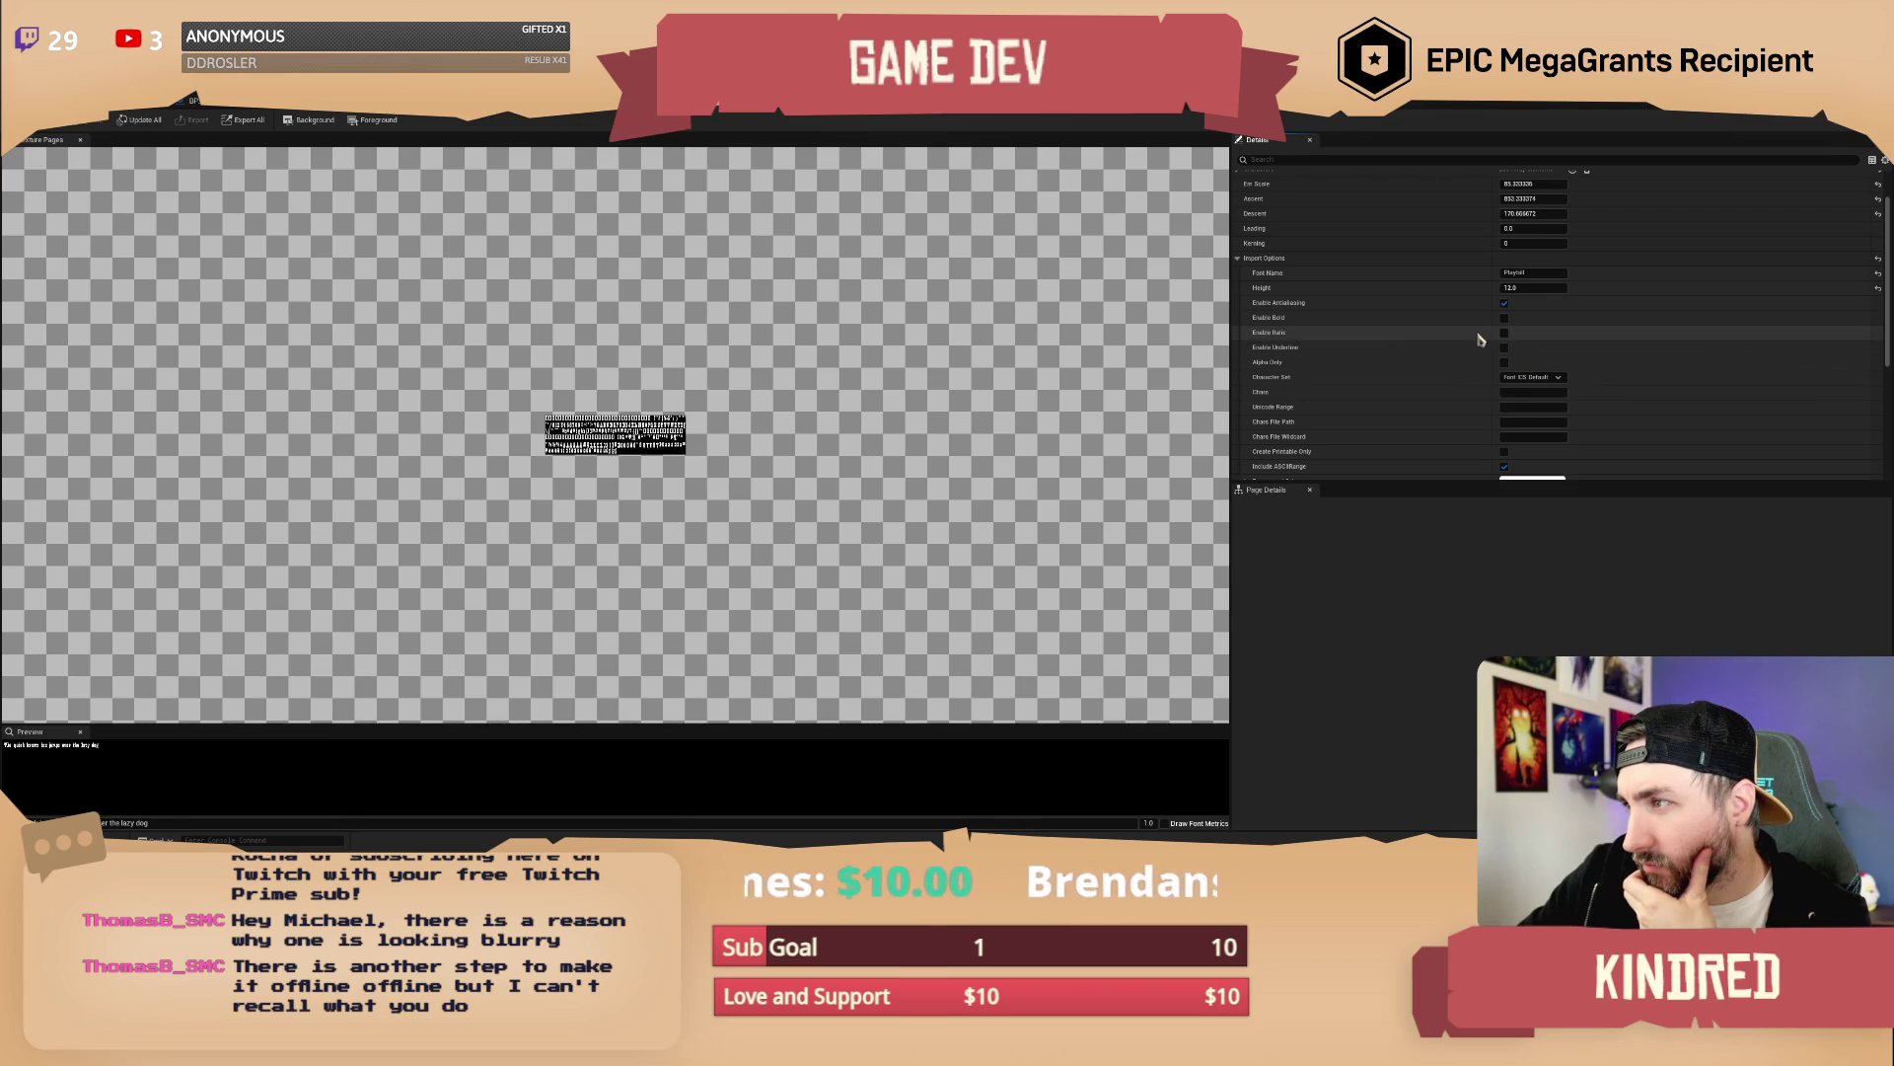
scroll(1464, 338, down, 8)
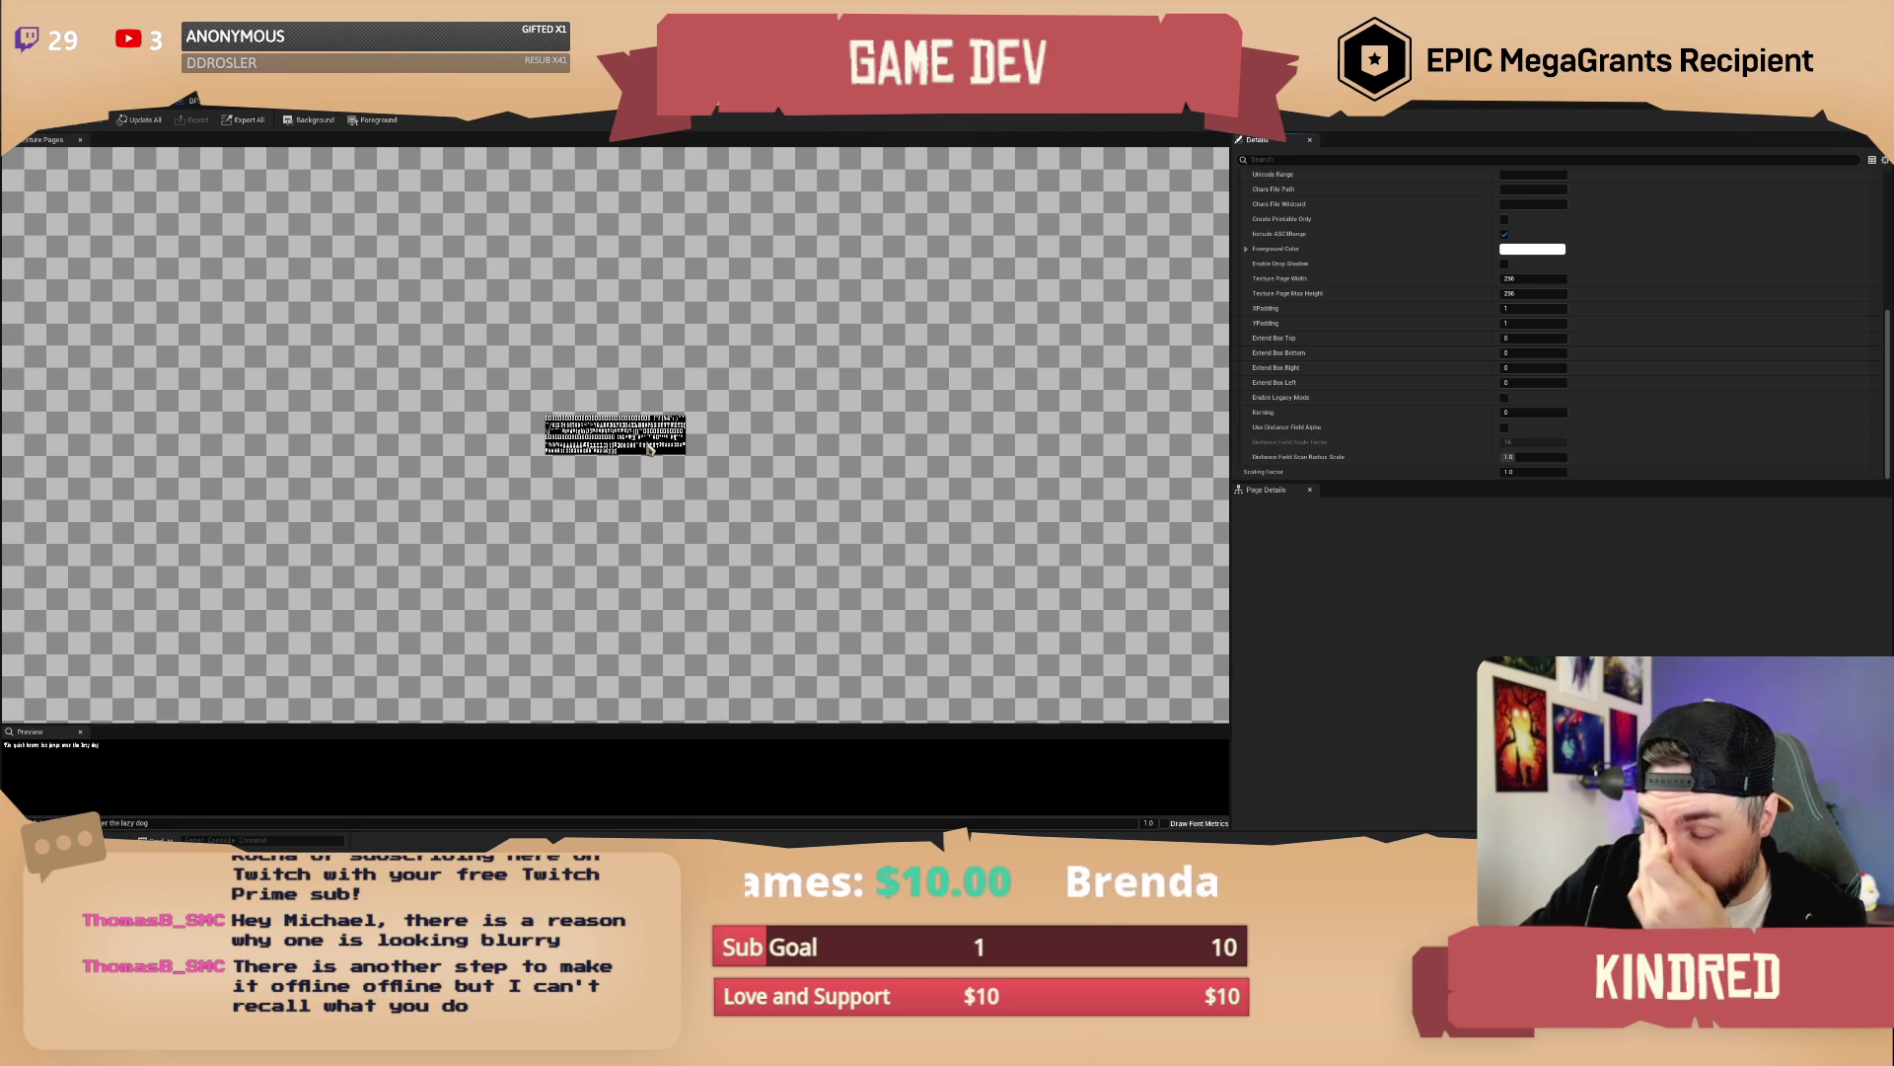
key(alt+Tab)
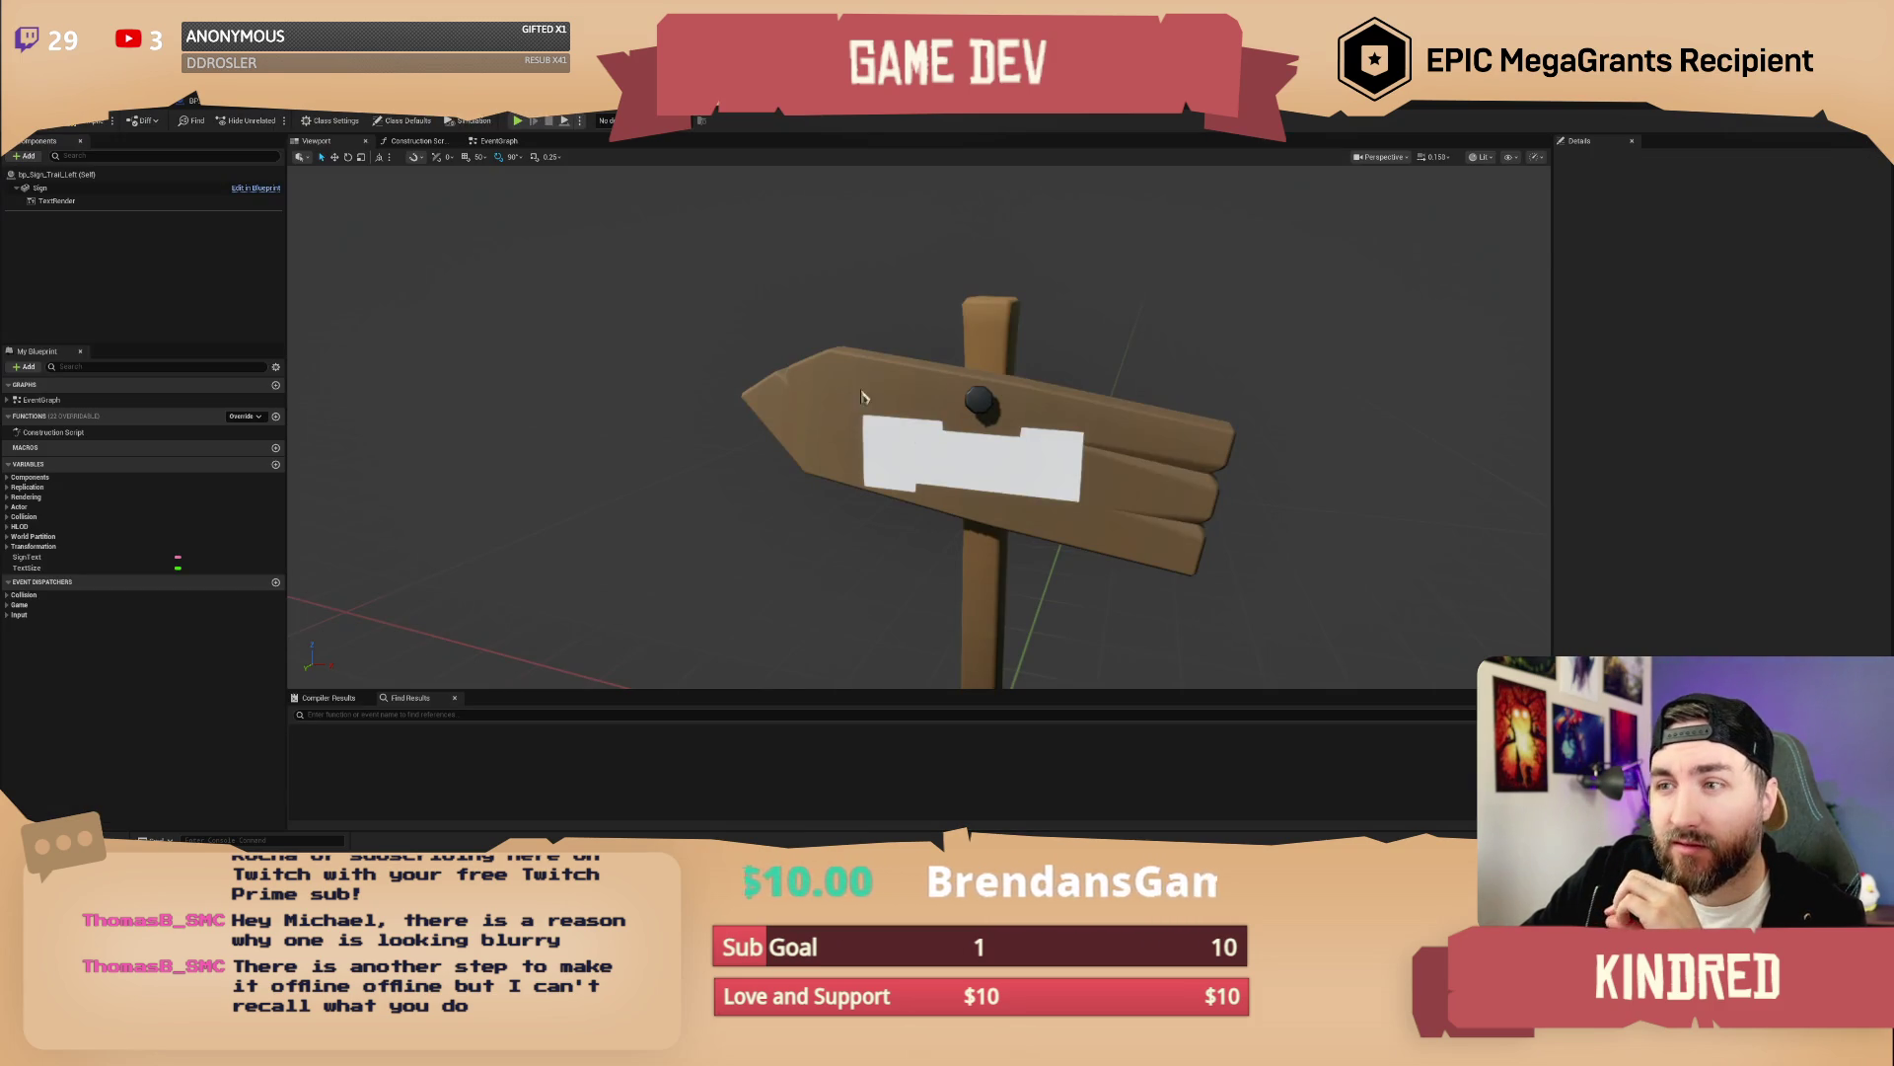
Search 'textren' to assign M_DefaultTextMaterialOpaque_TextRender to the TextRender, then open that material
click(989, 466)
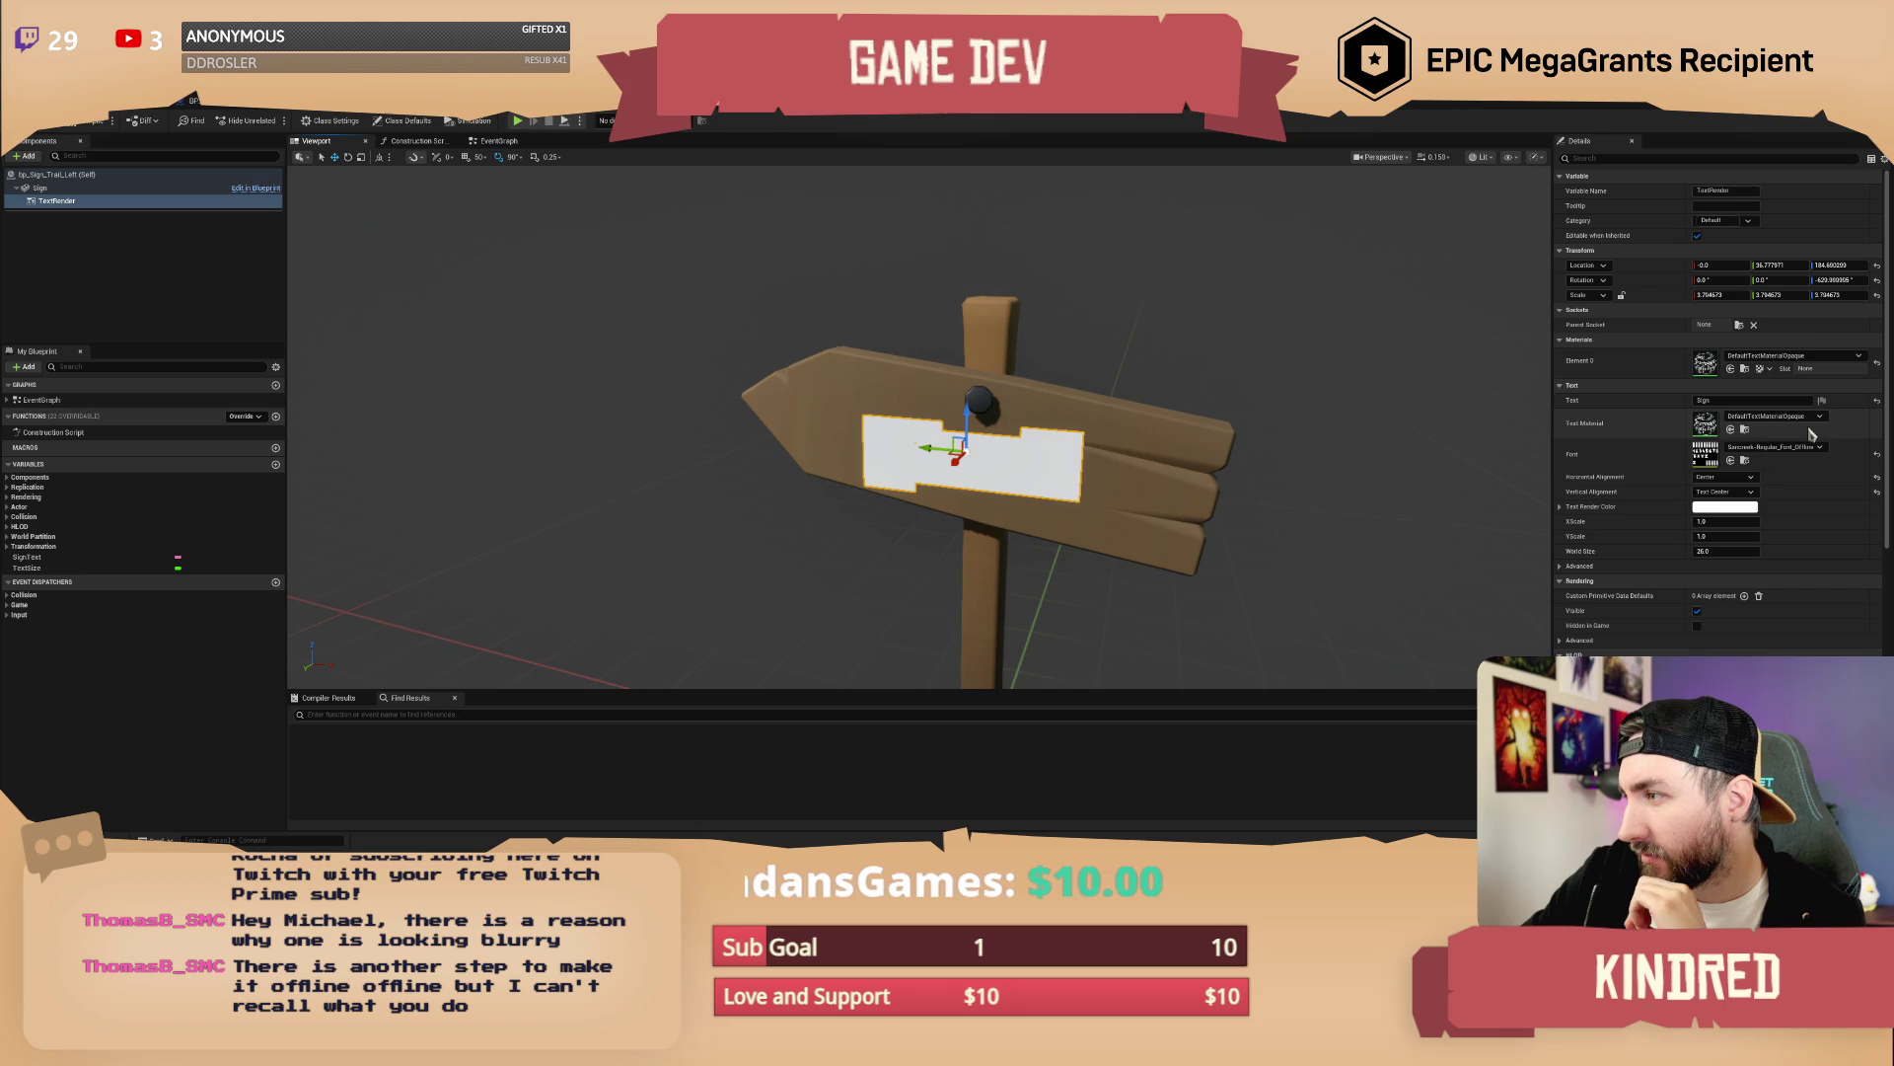
click(1815, 418)
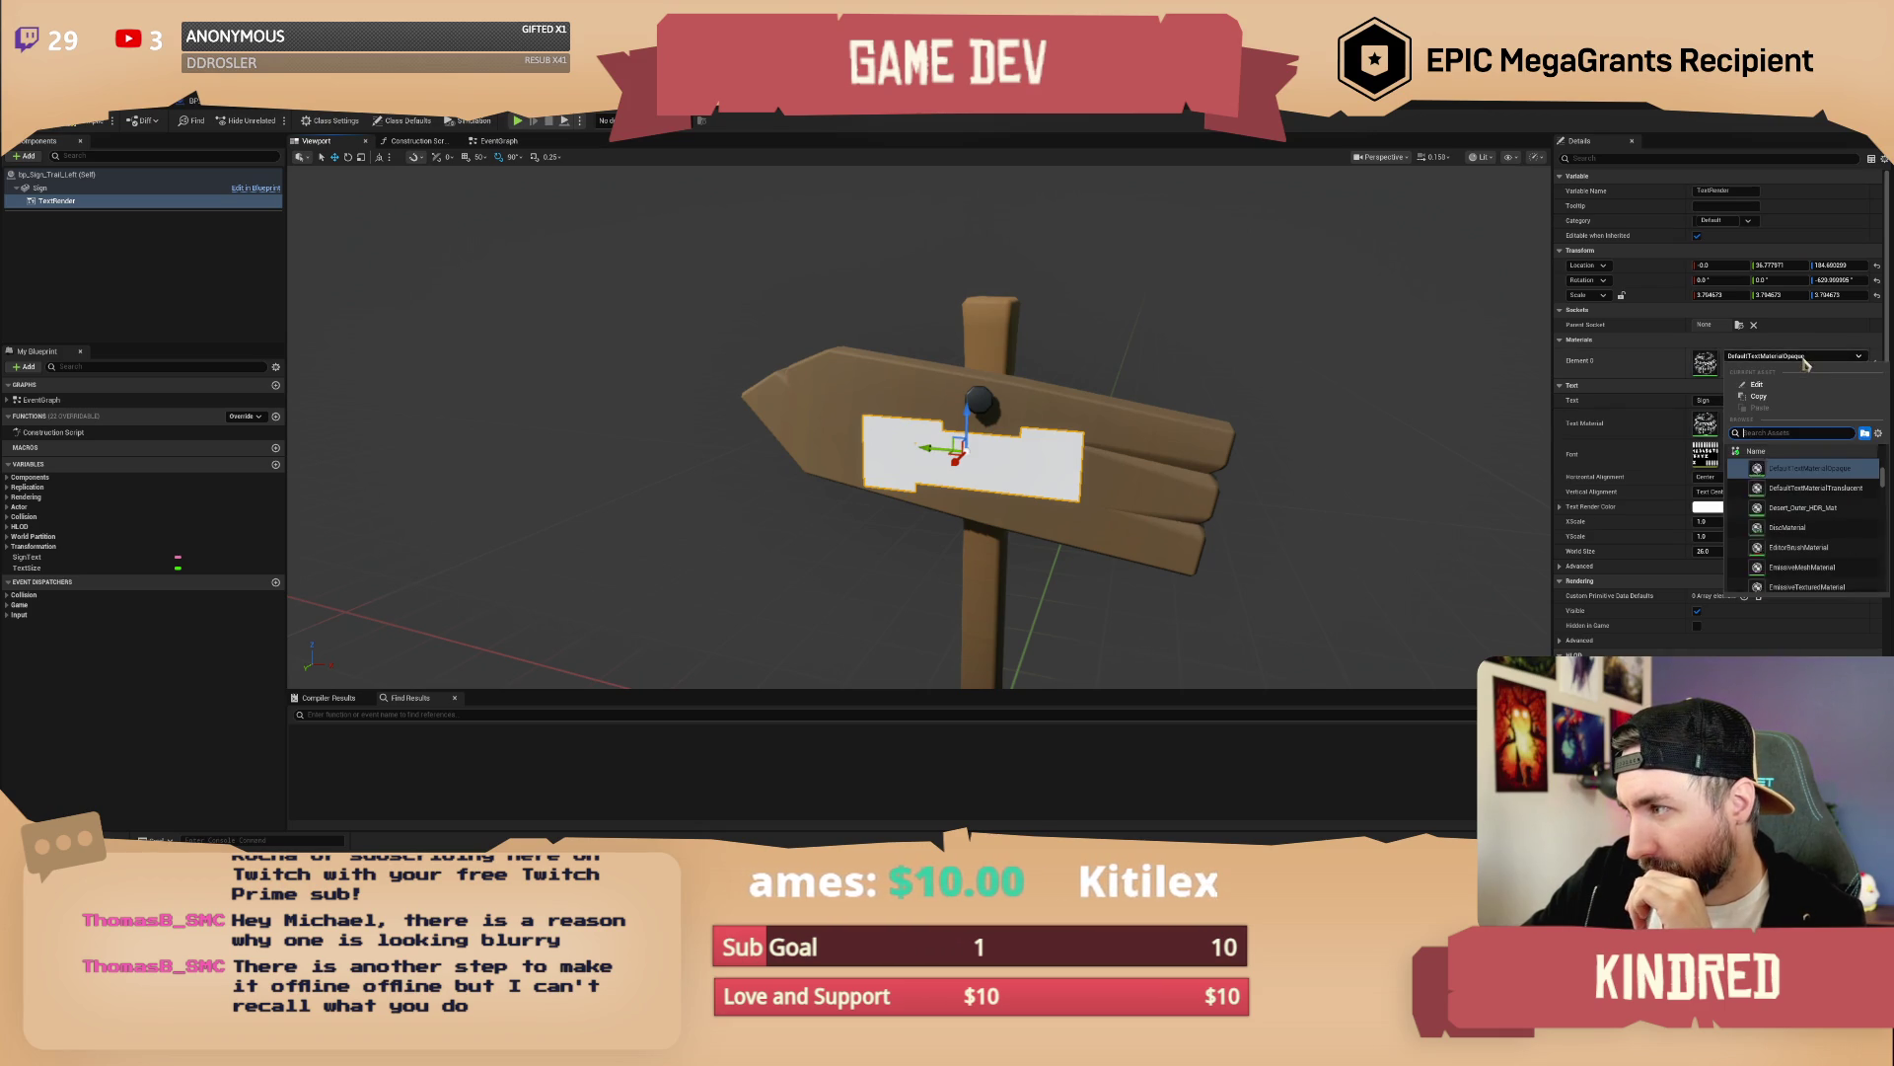
text(offline)
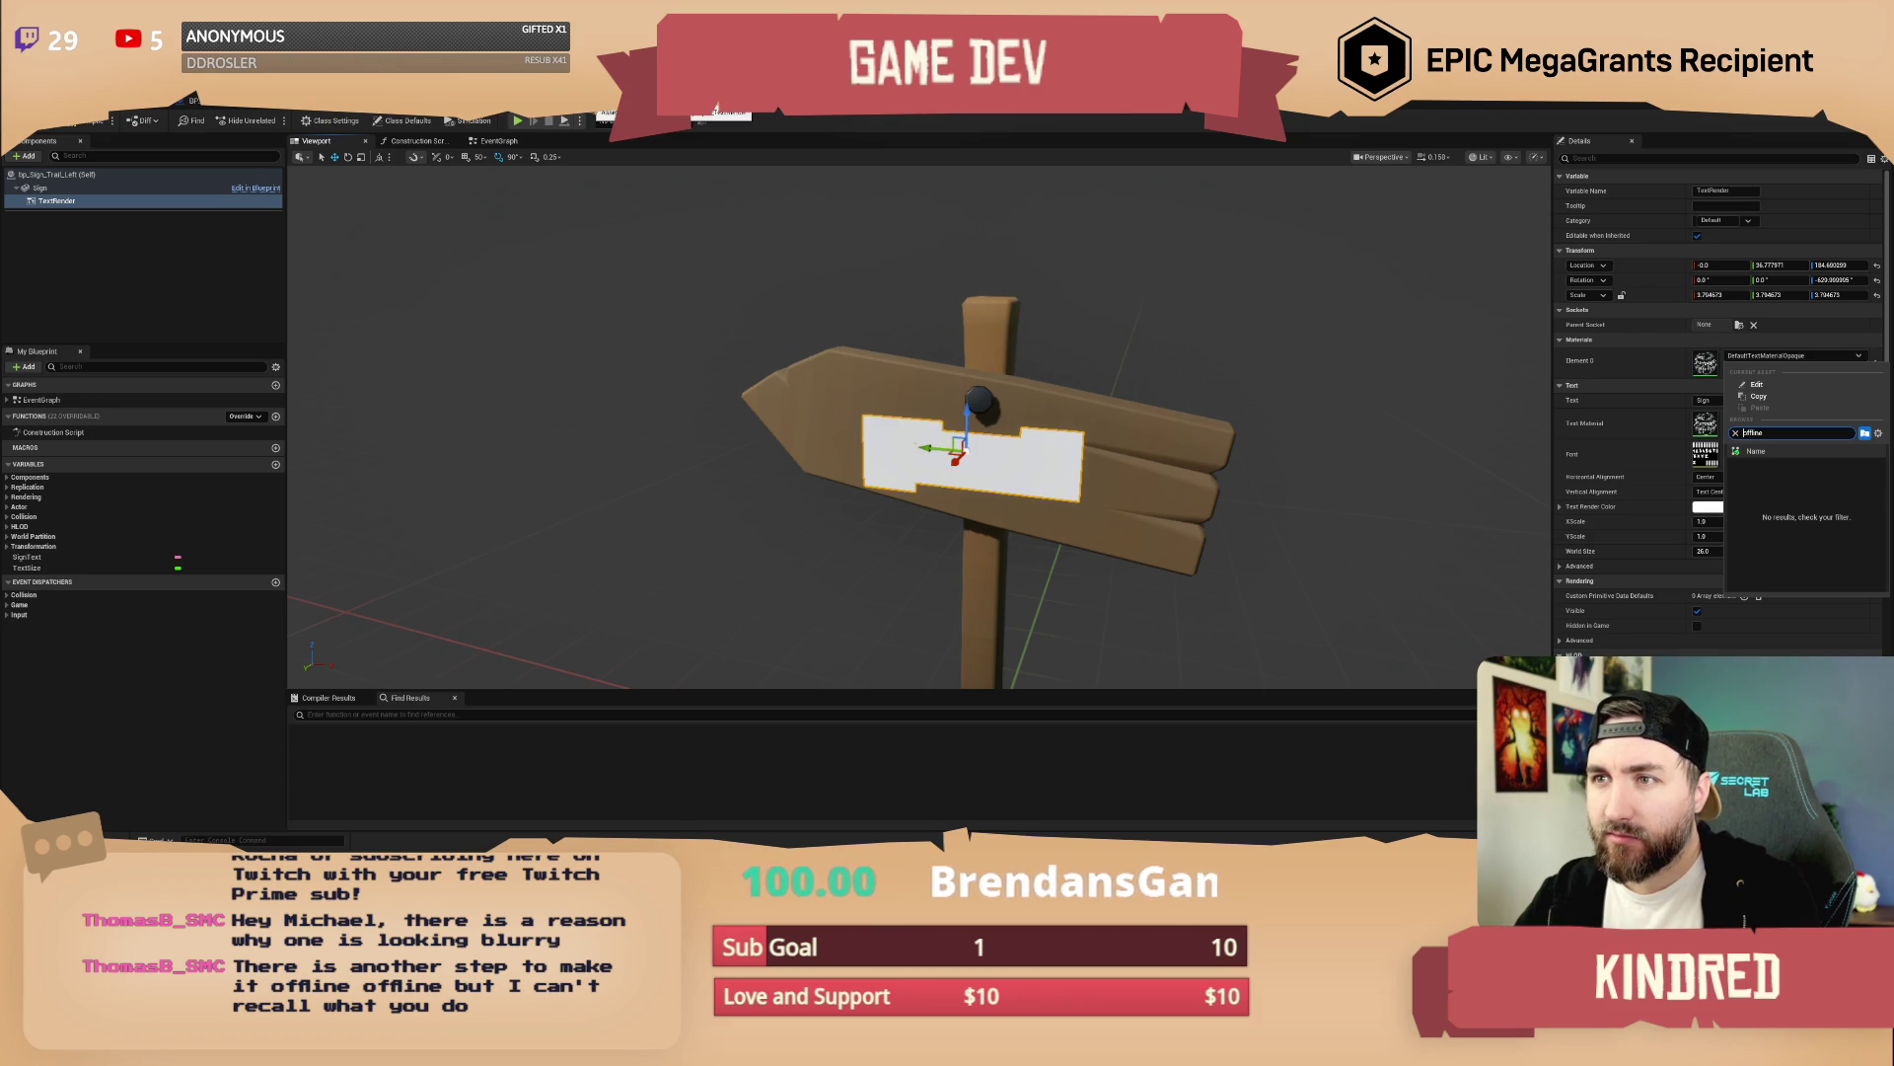
key(BackSpace)
key(BackSpace)
key(BackSpace)
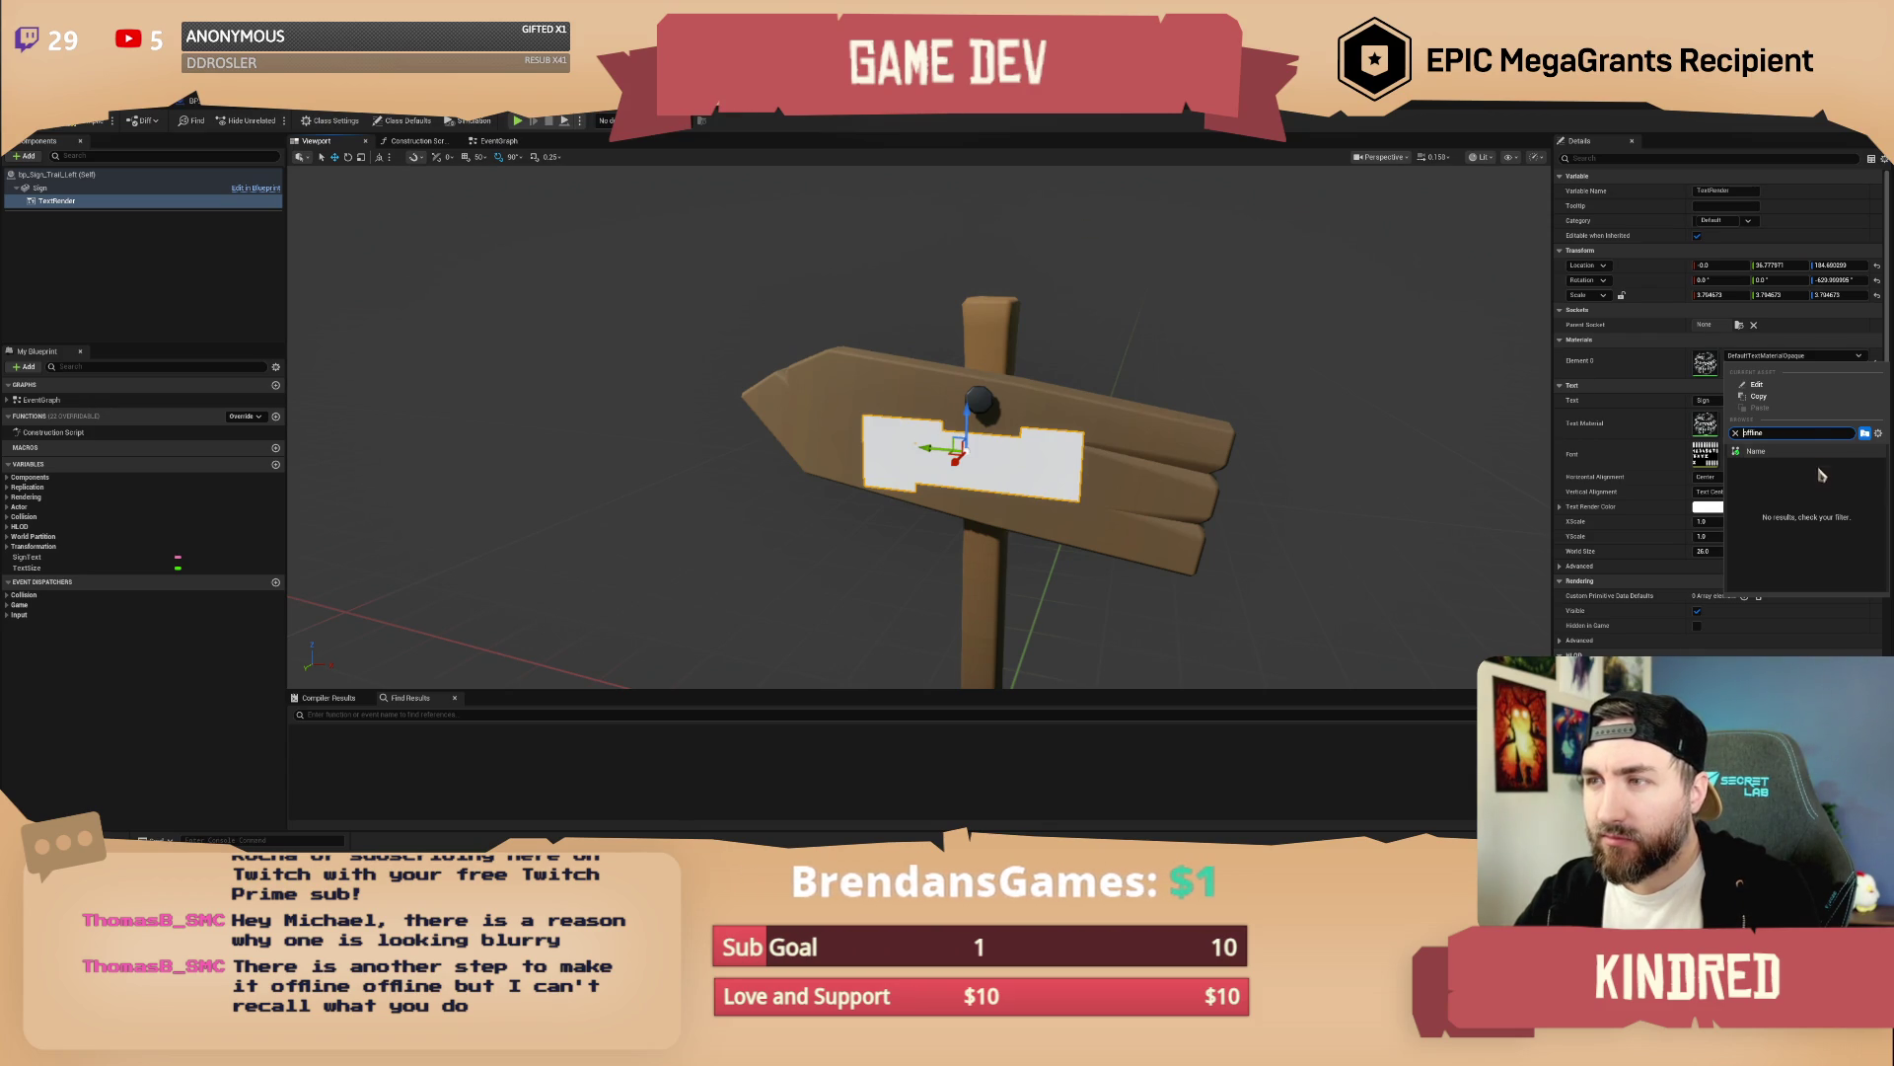
text(text)
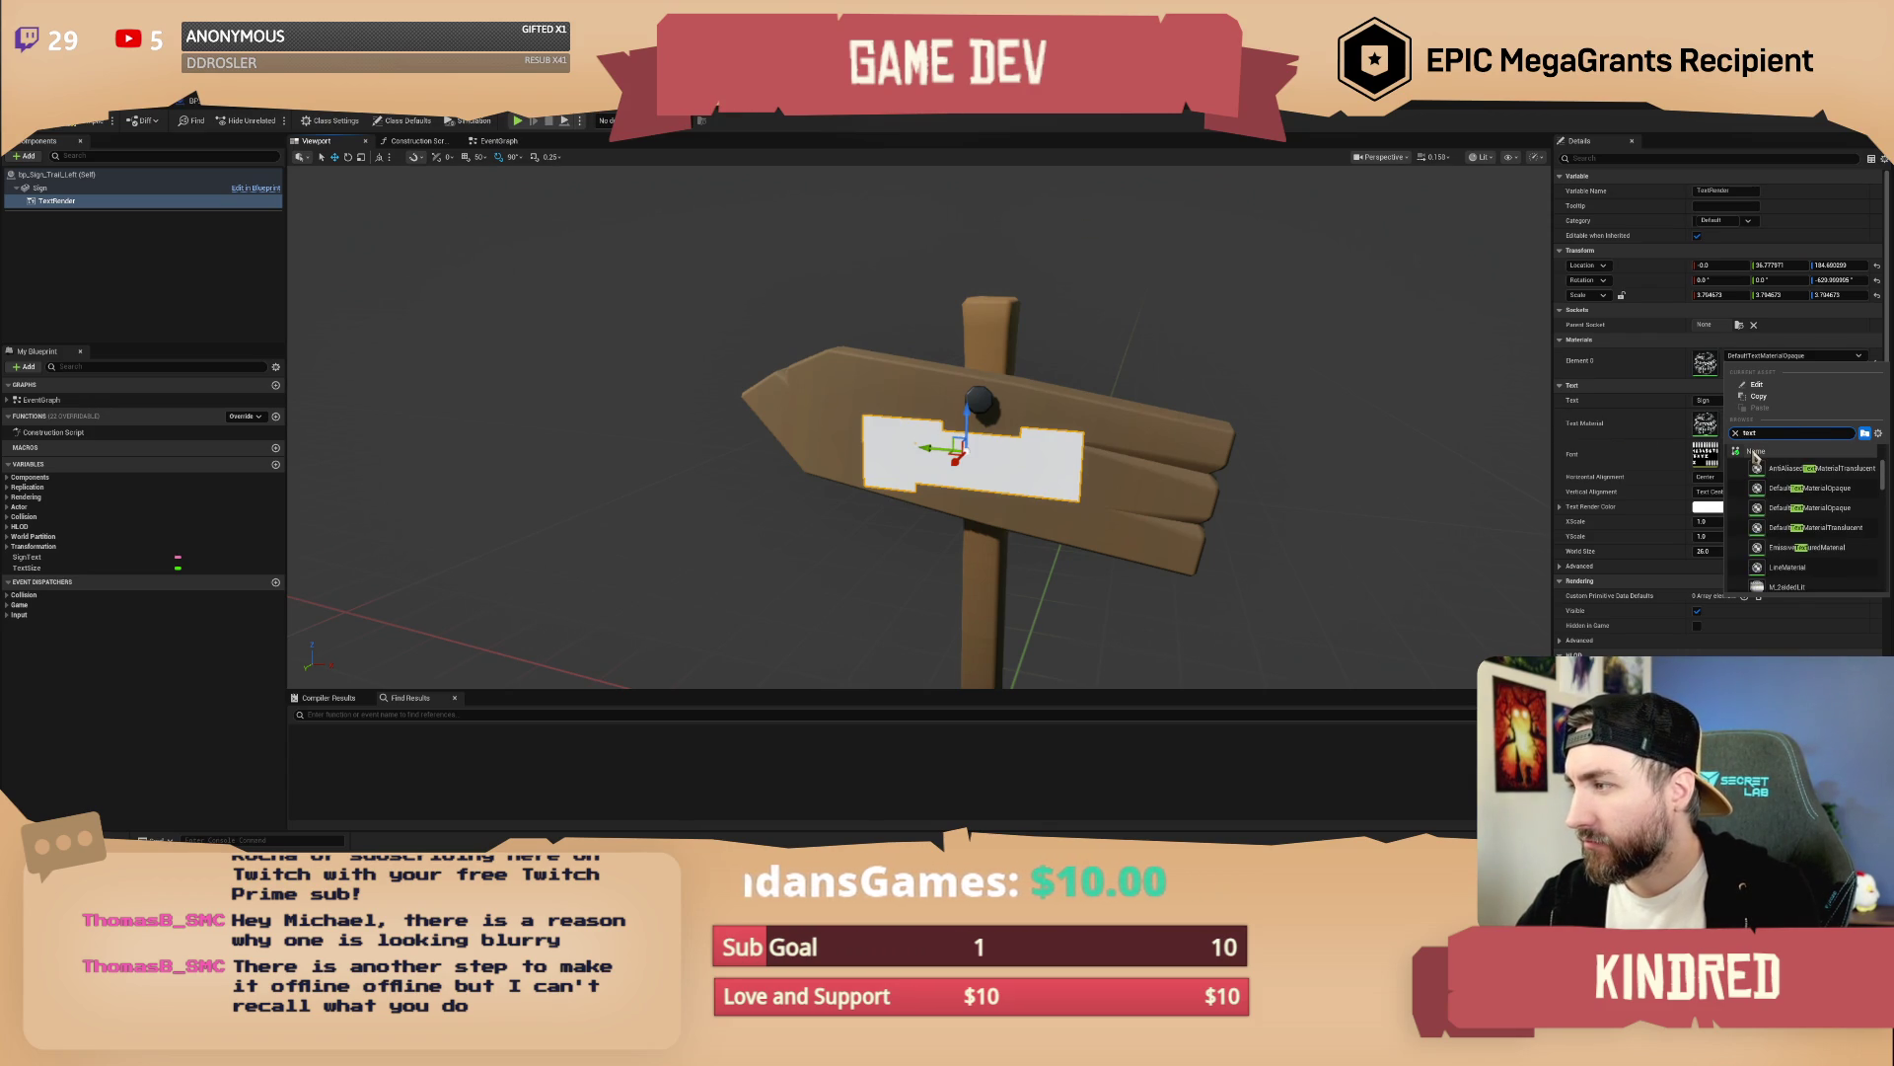
text(ren)
click(1860, 472)
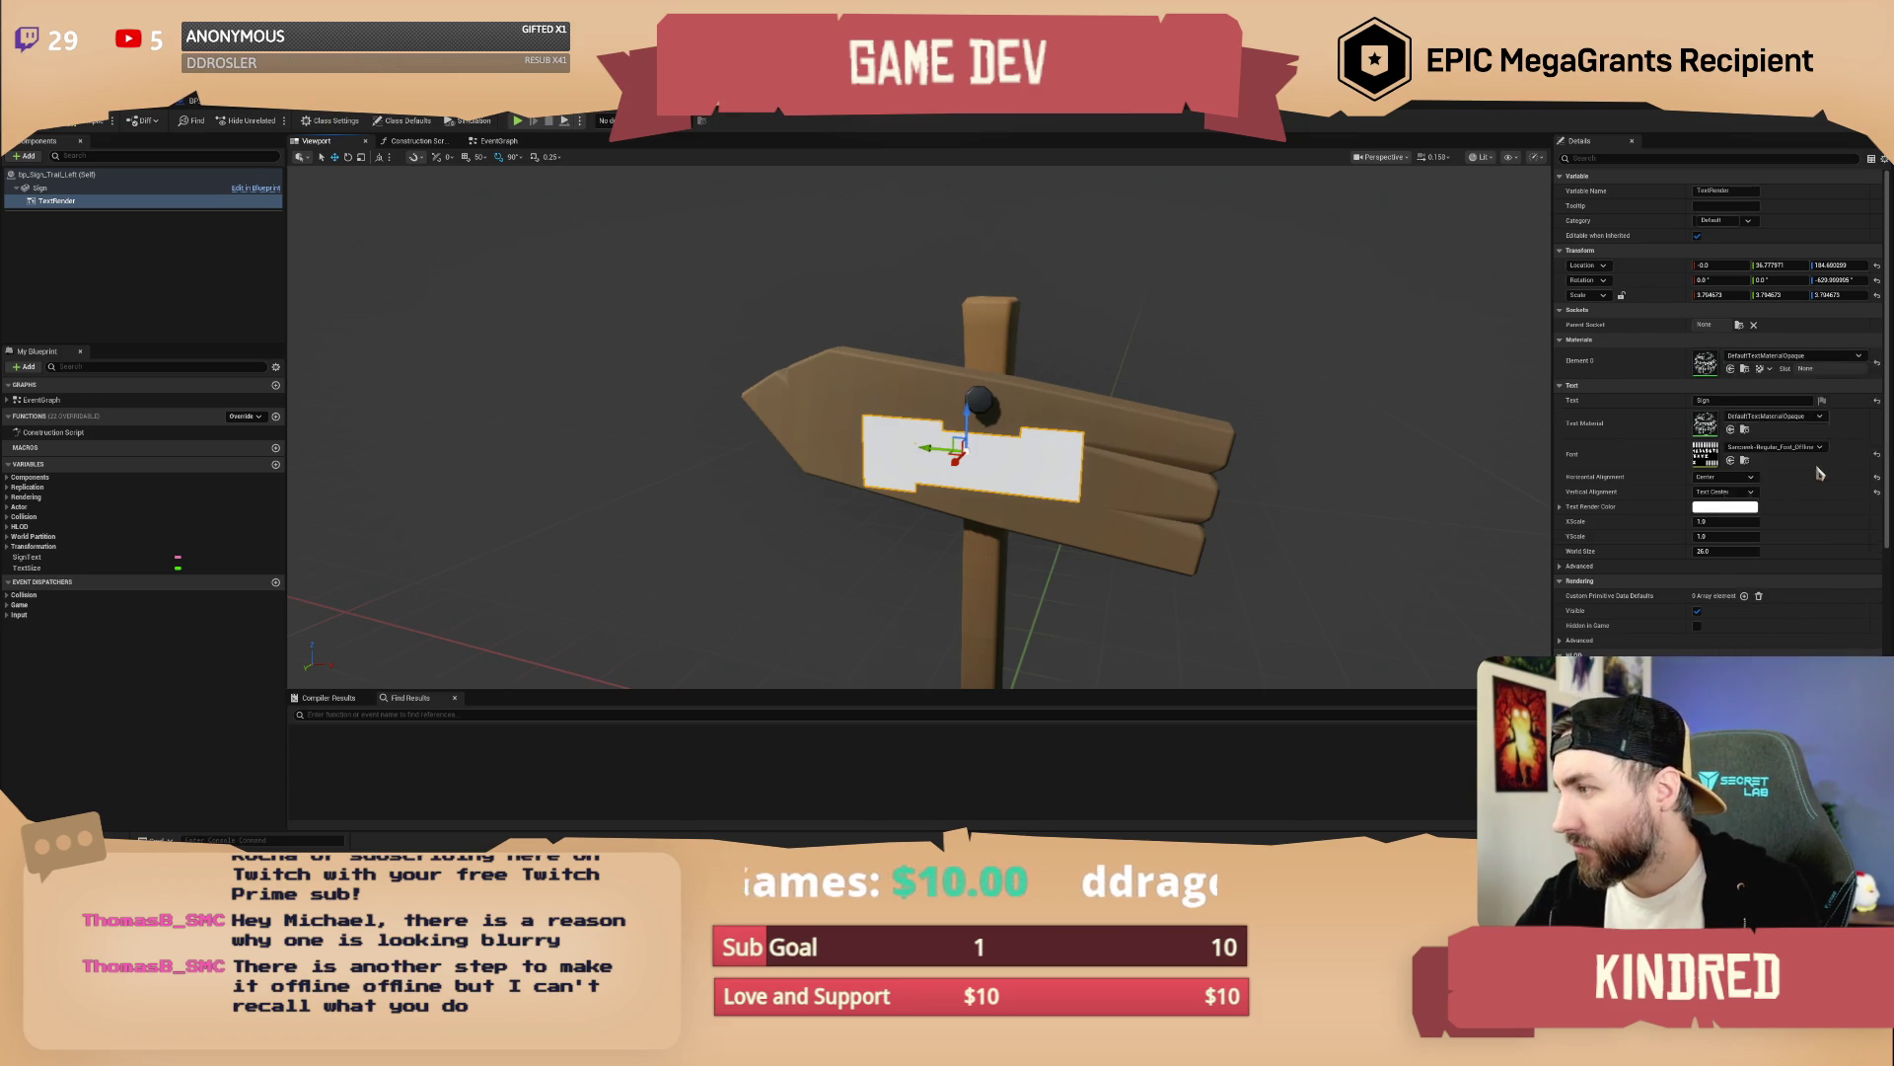
drag(1299, 440, 1292, 395)
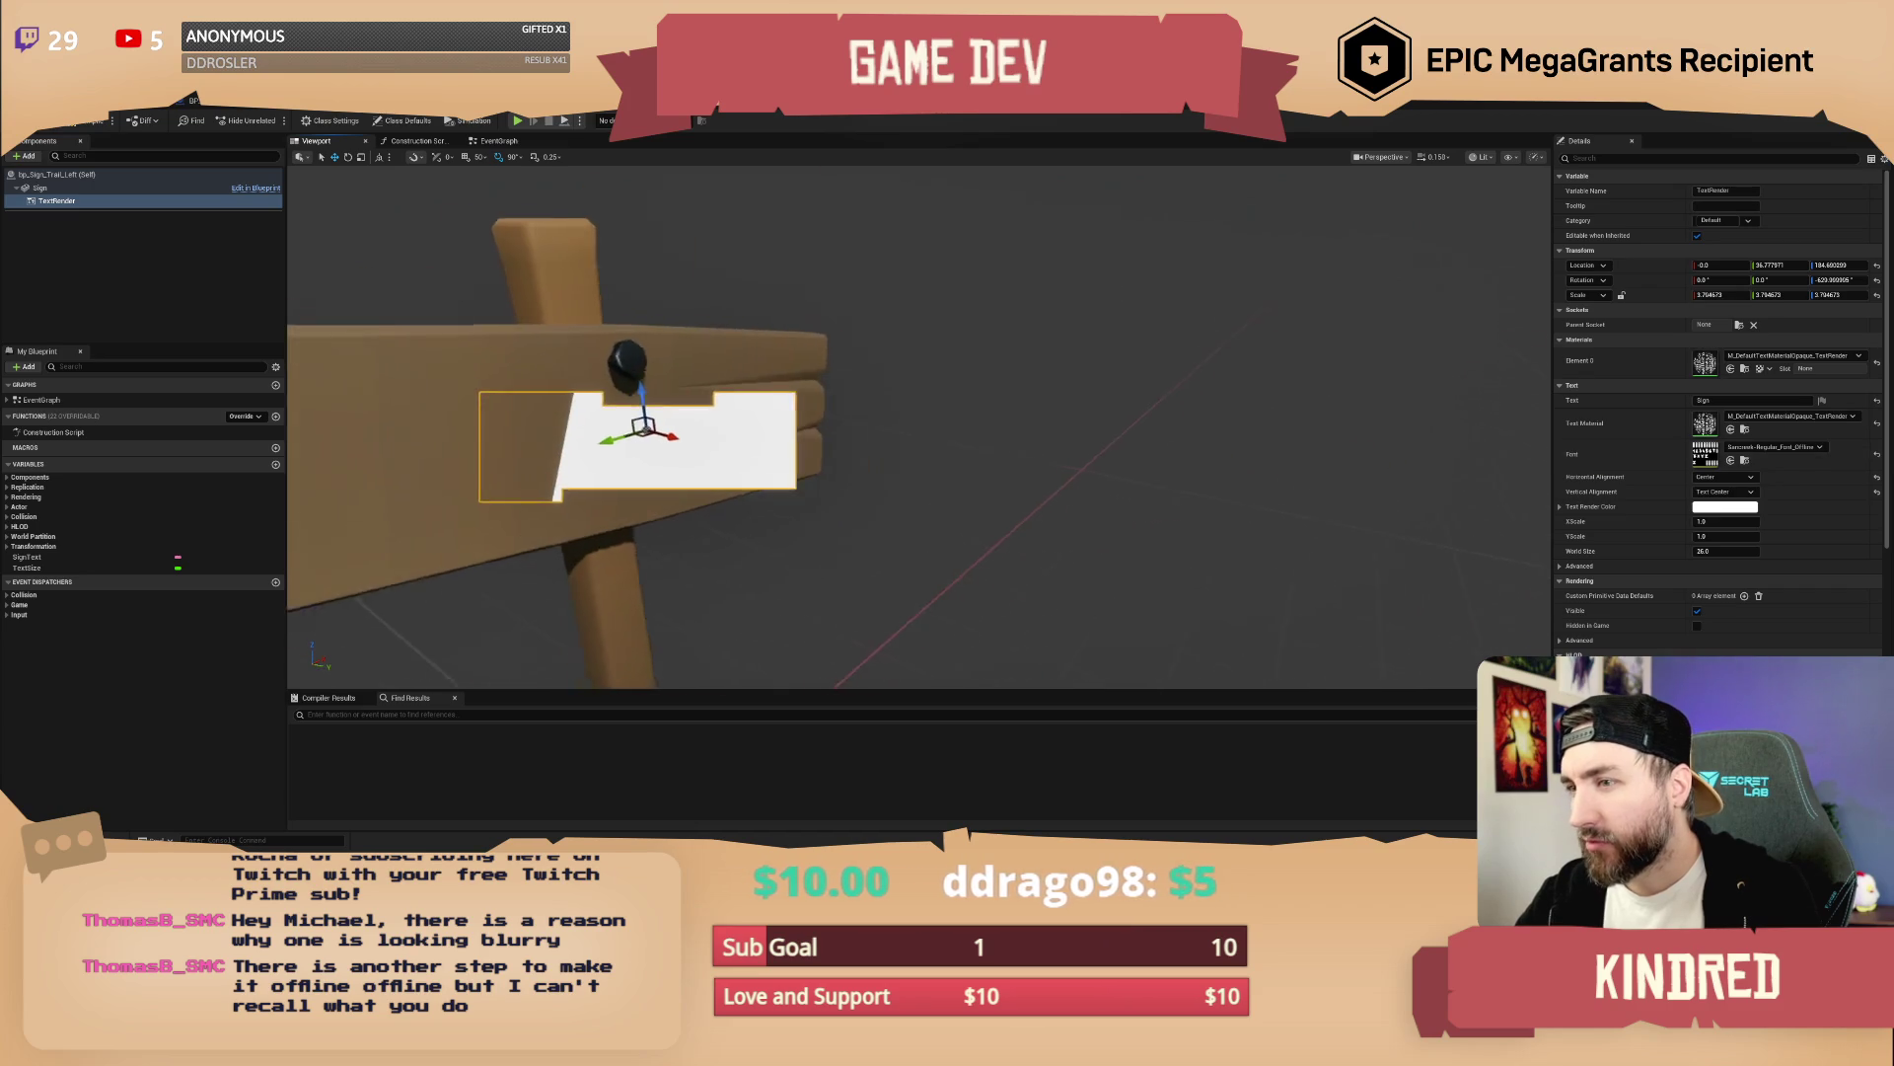
double_click(1705, 424)
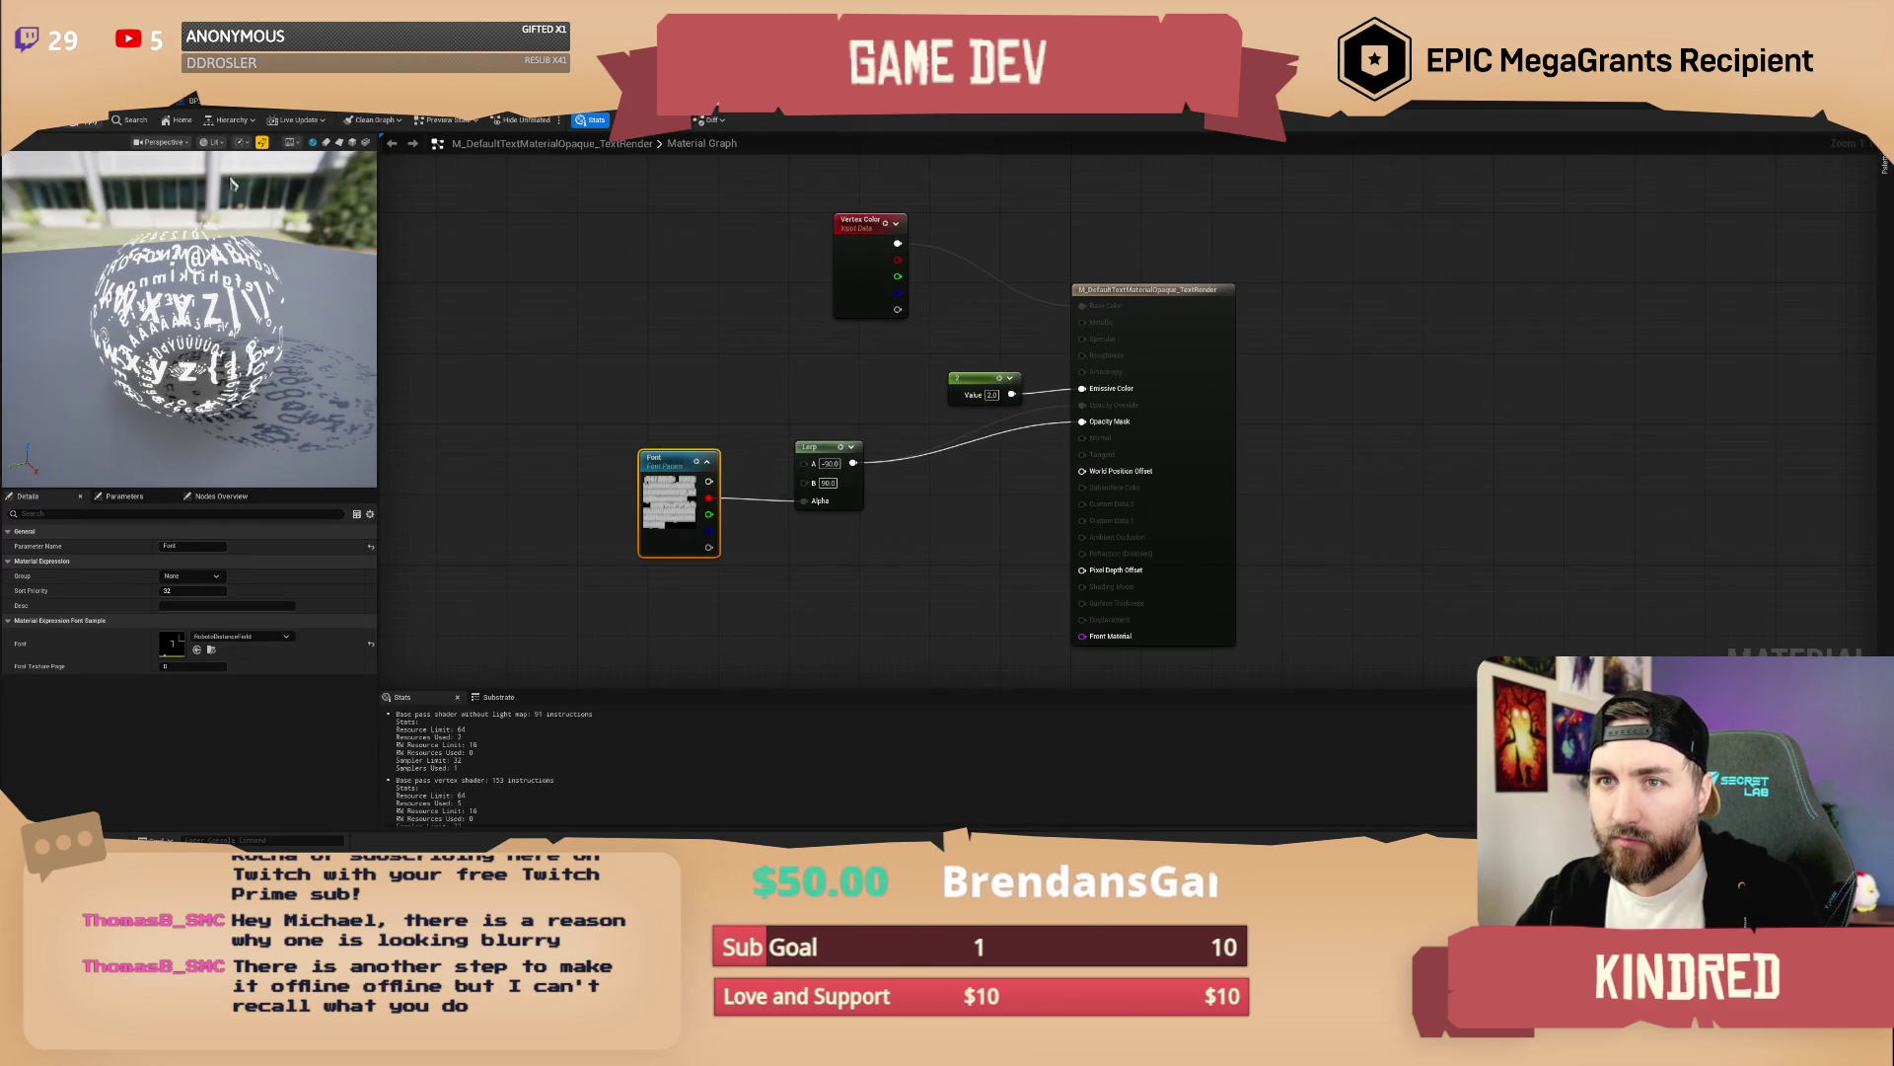
Save the material changes with Ctrl+S, orbit around the signpost, and switch to the font editor
key(ctrl+s)
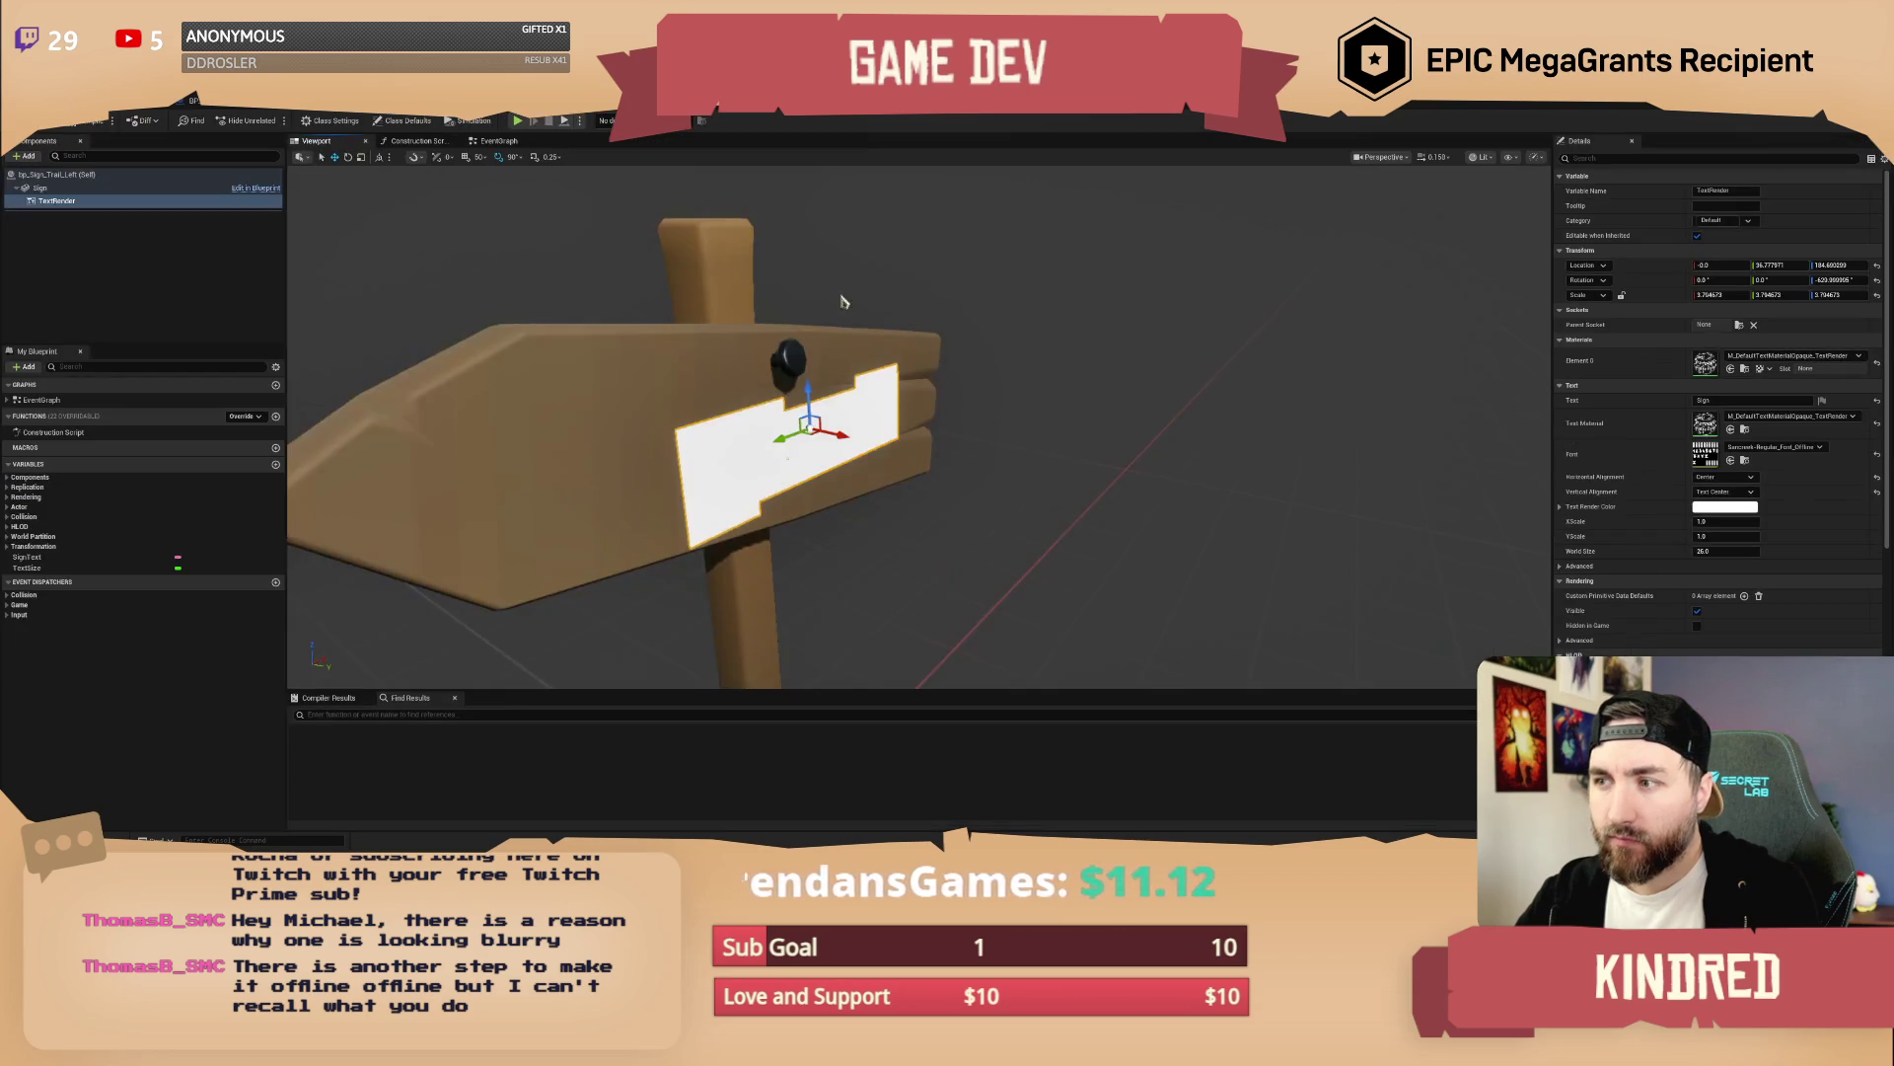
mouse_move(917, 424)
mouse_down()
mouse_move(769, 425)
mouse_move(1110, 408)
mouse_up()
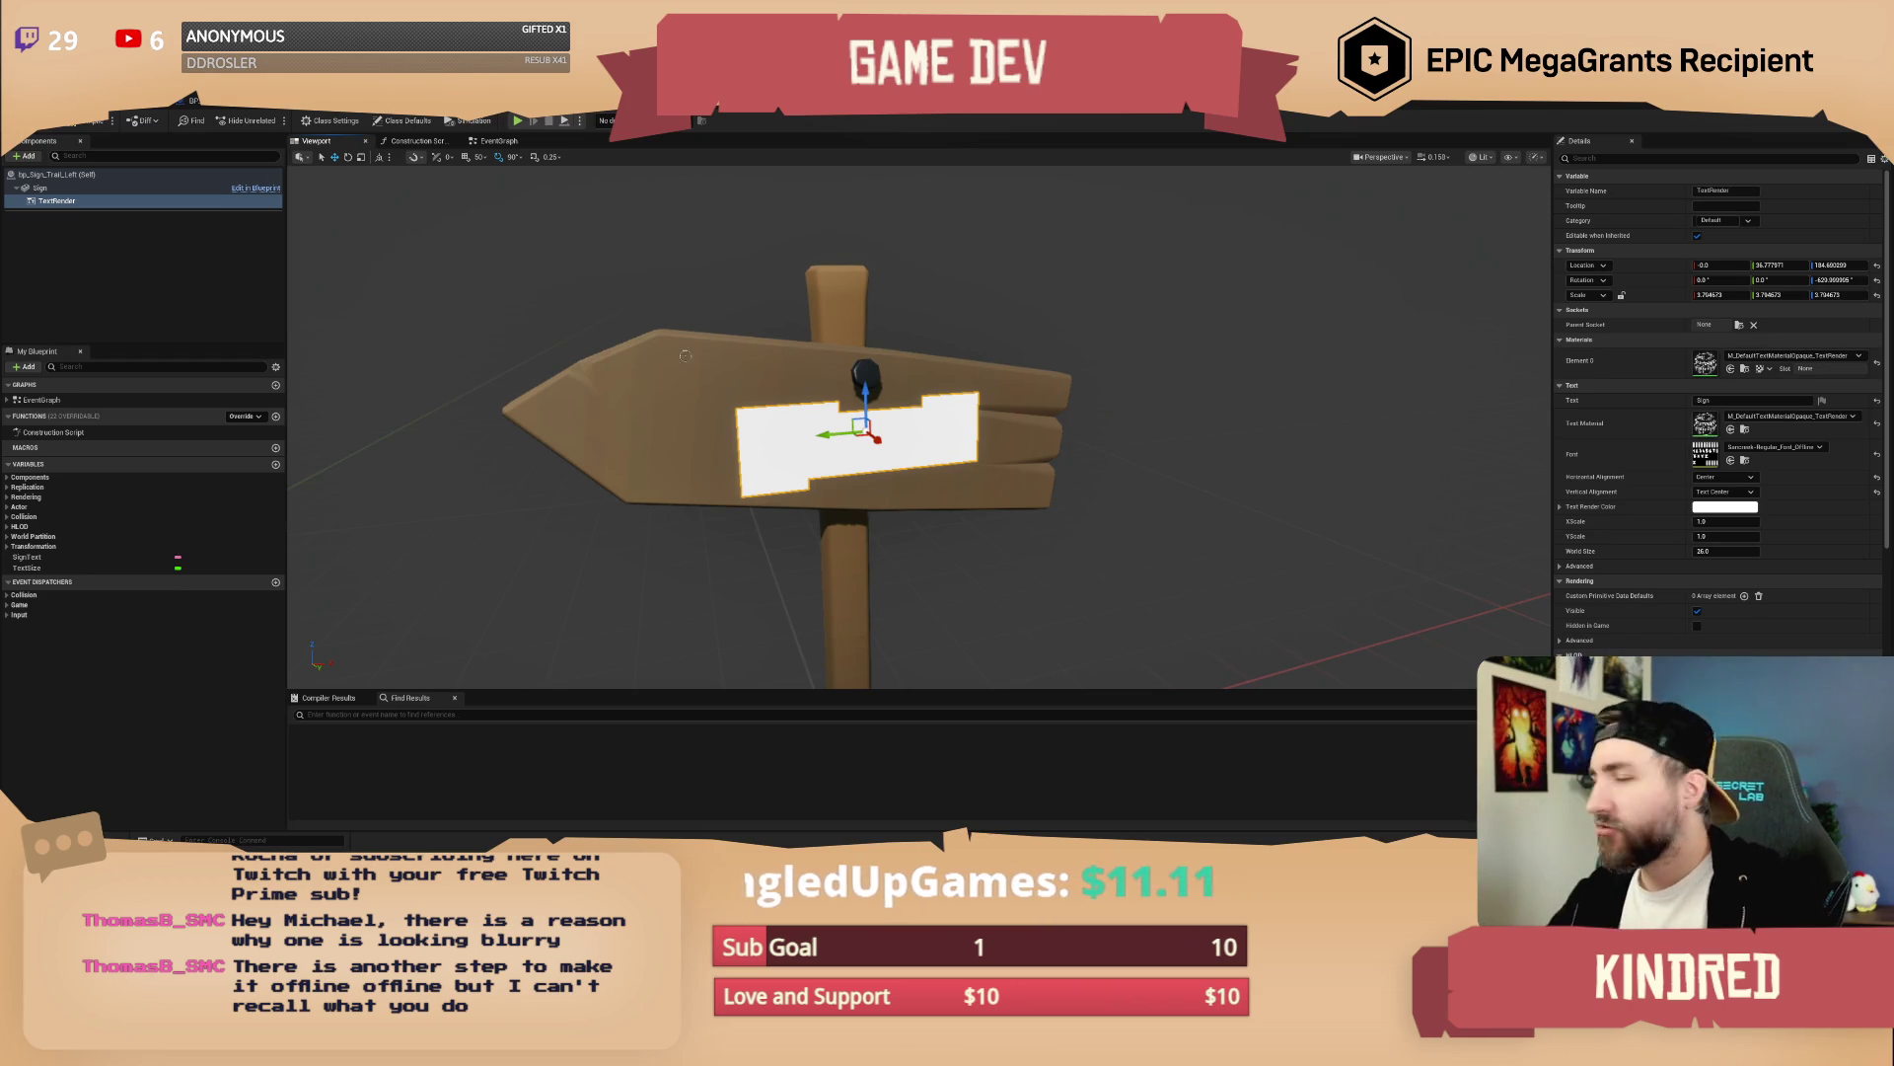
click(785, 114)
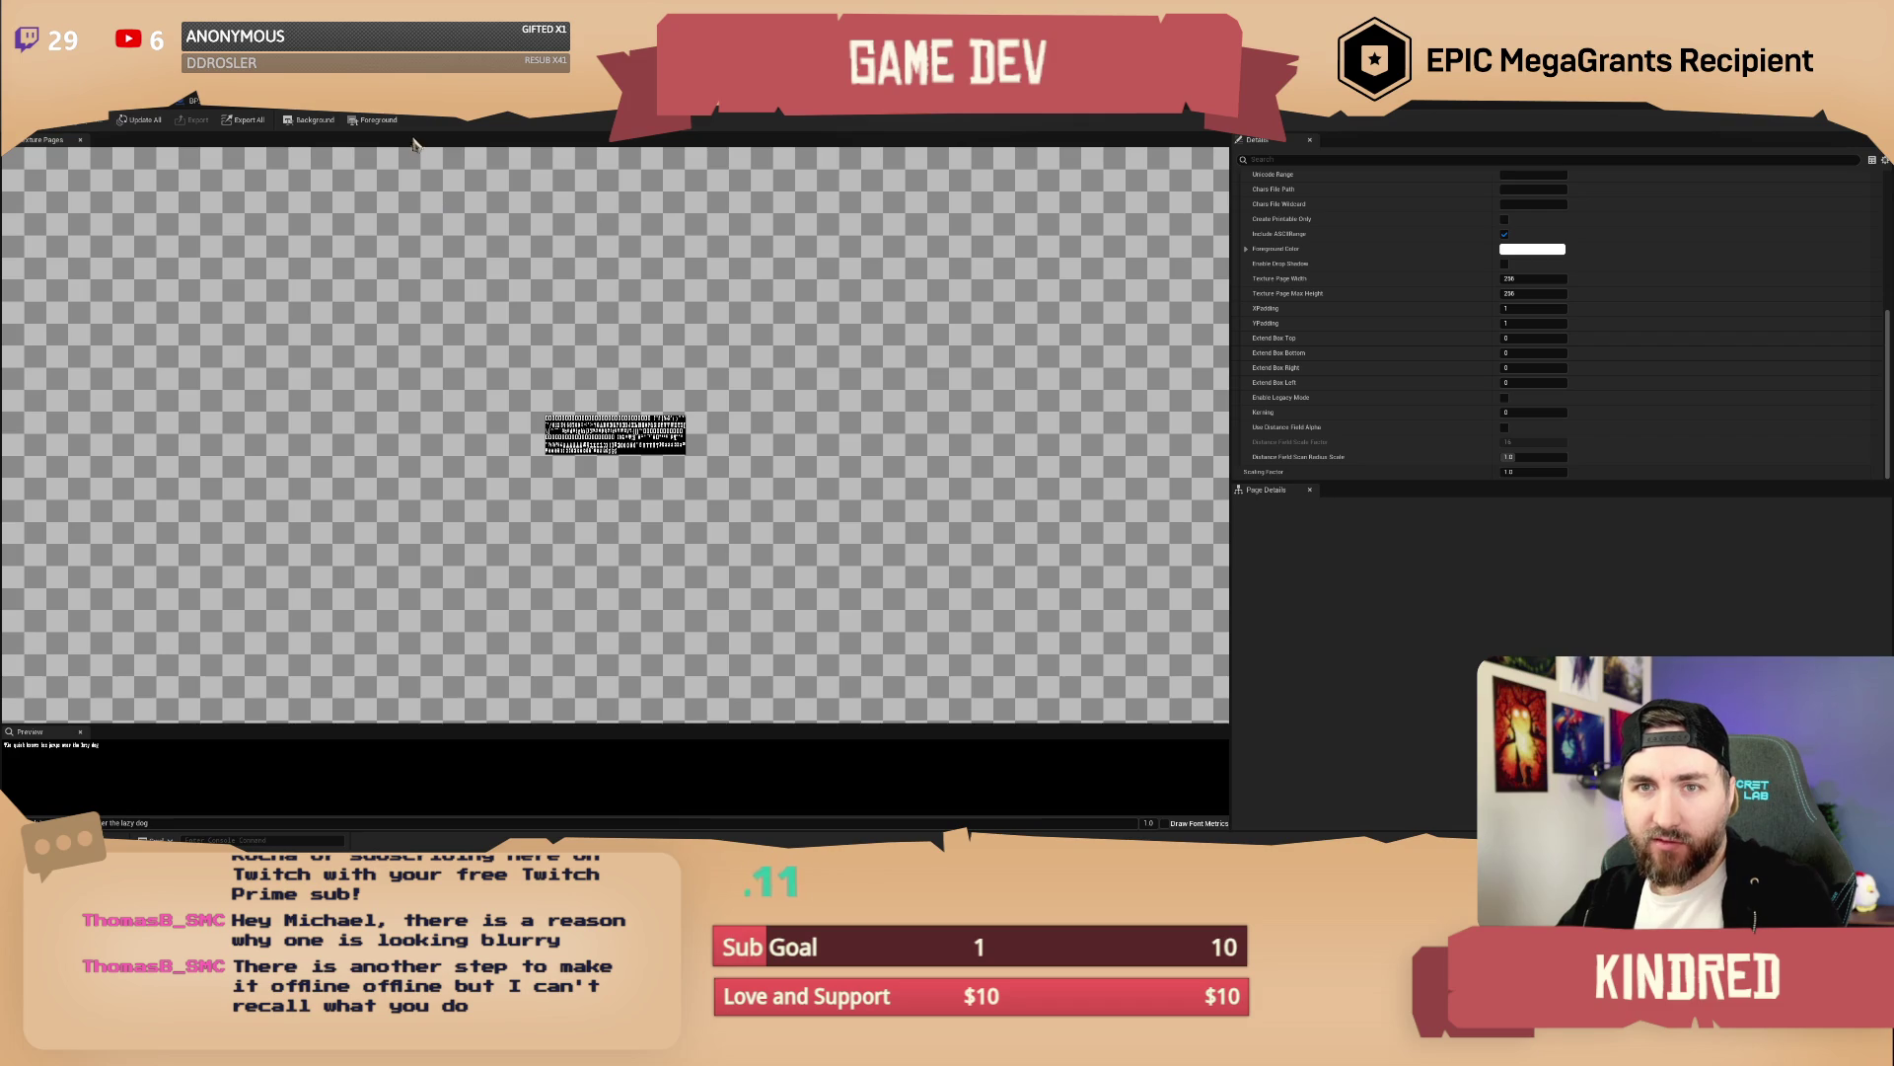
Select the text material's Font Sample node and open its font asset from the Details thumbnail
click(706, 109)
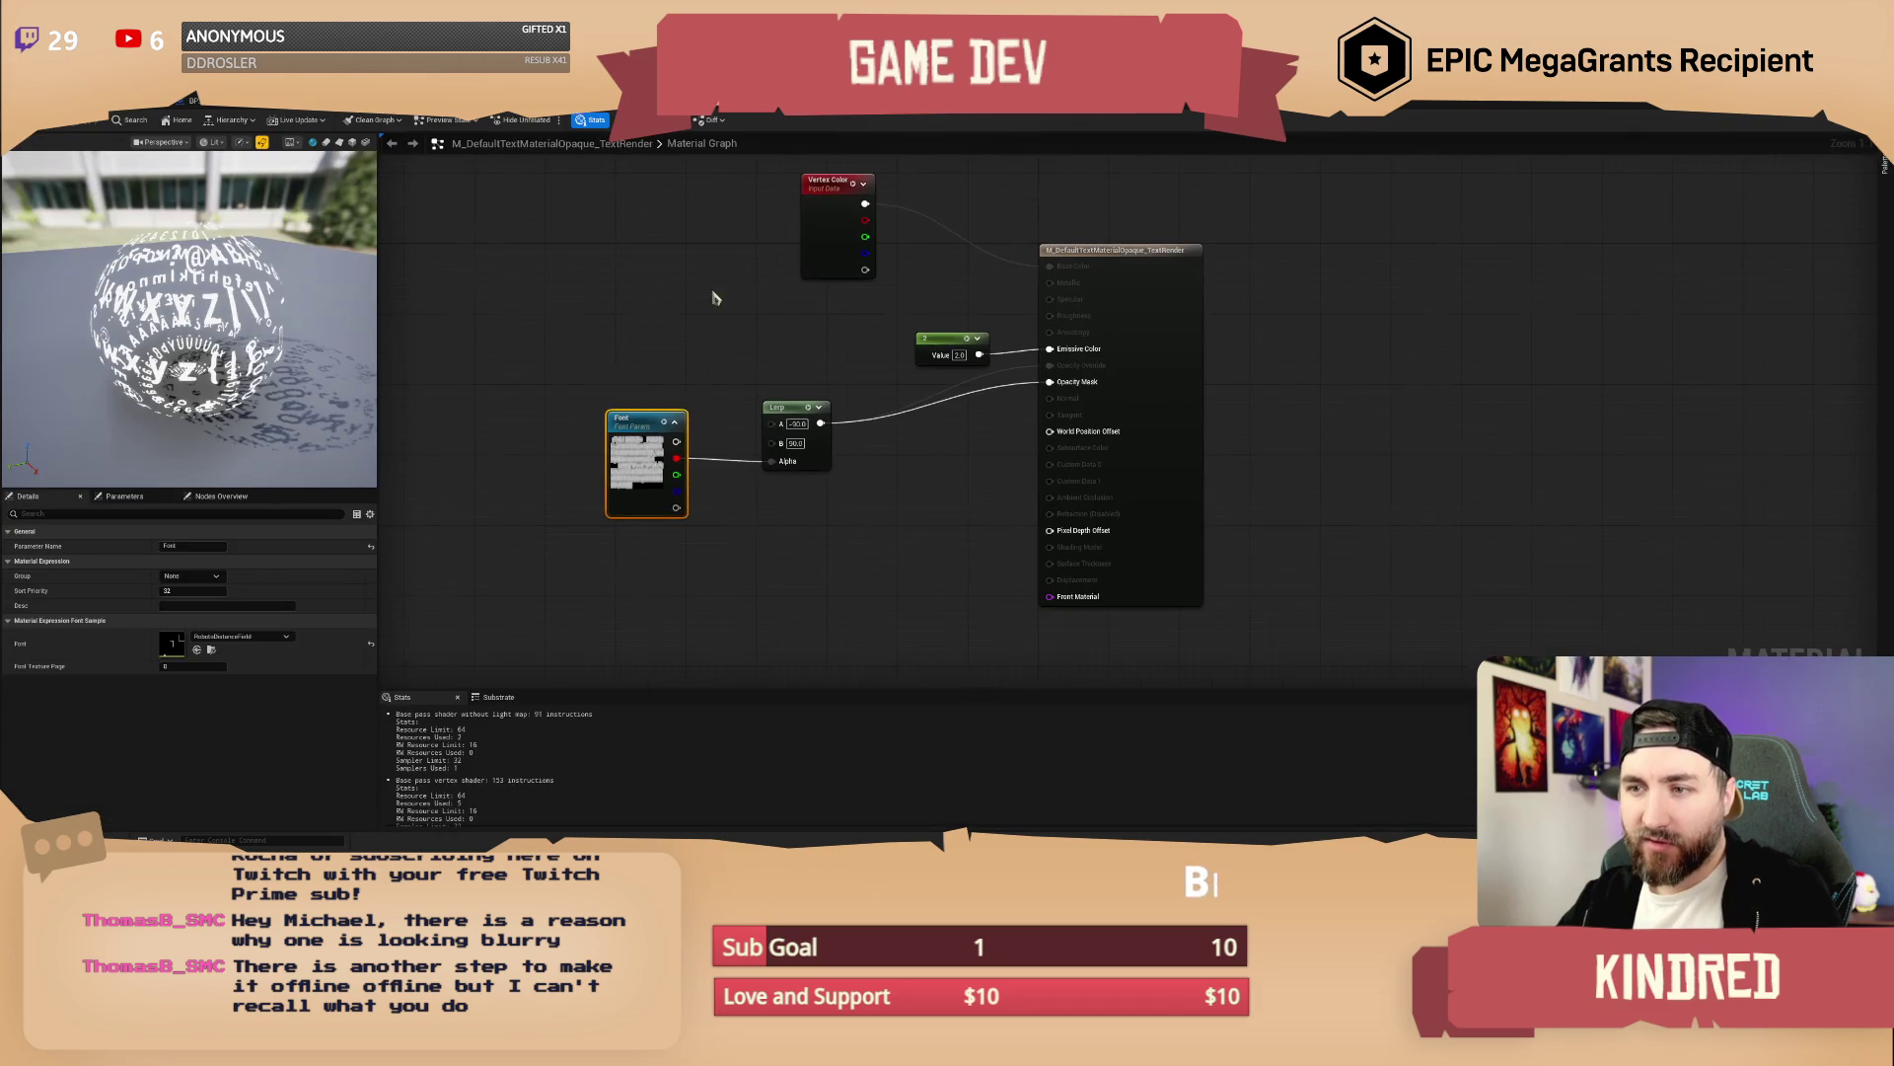
click(1276, 553)
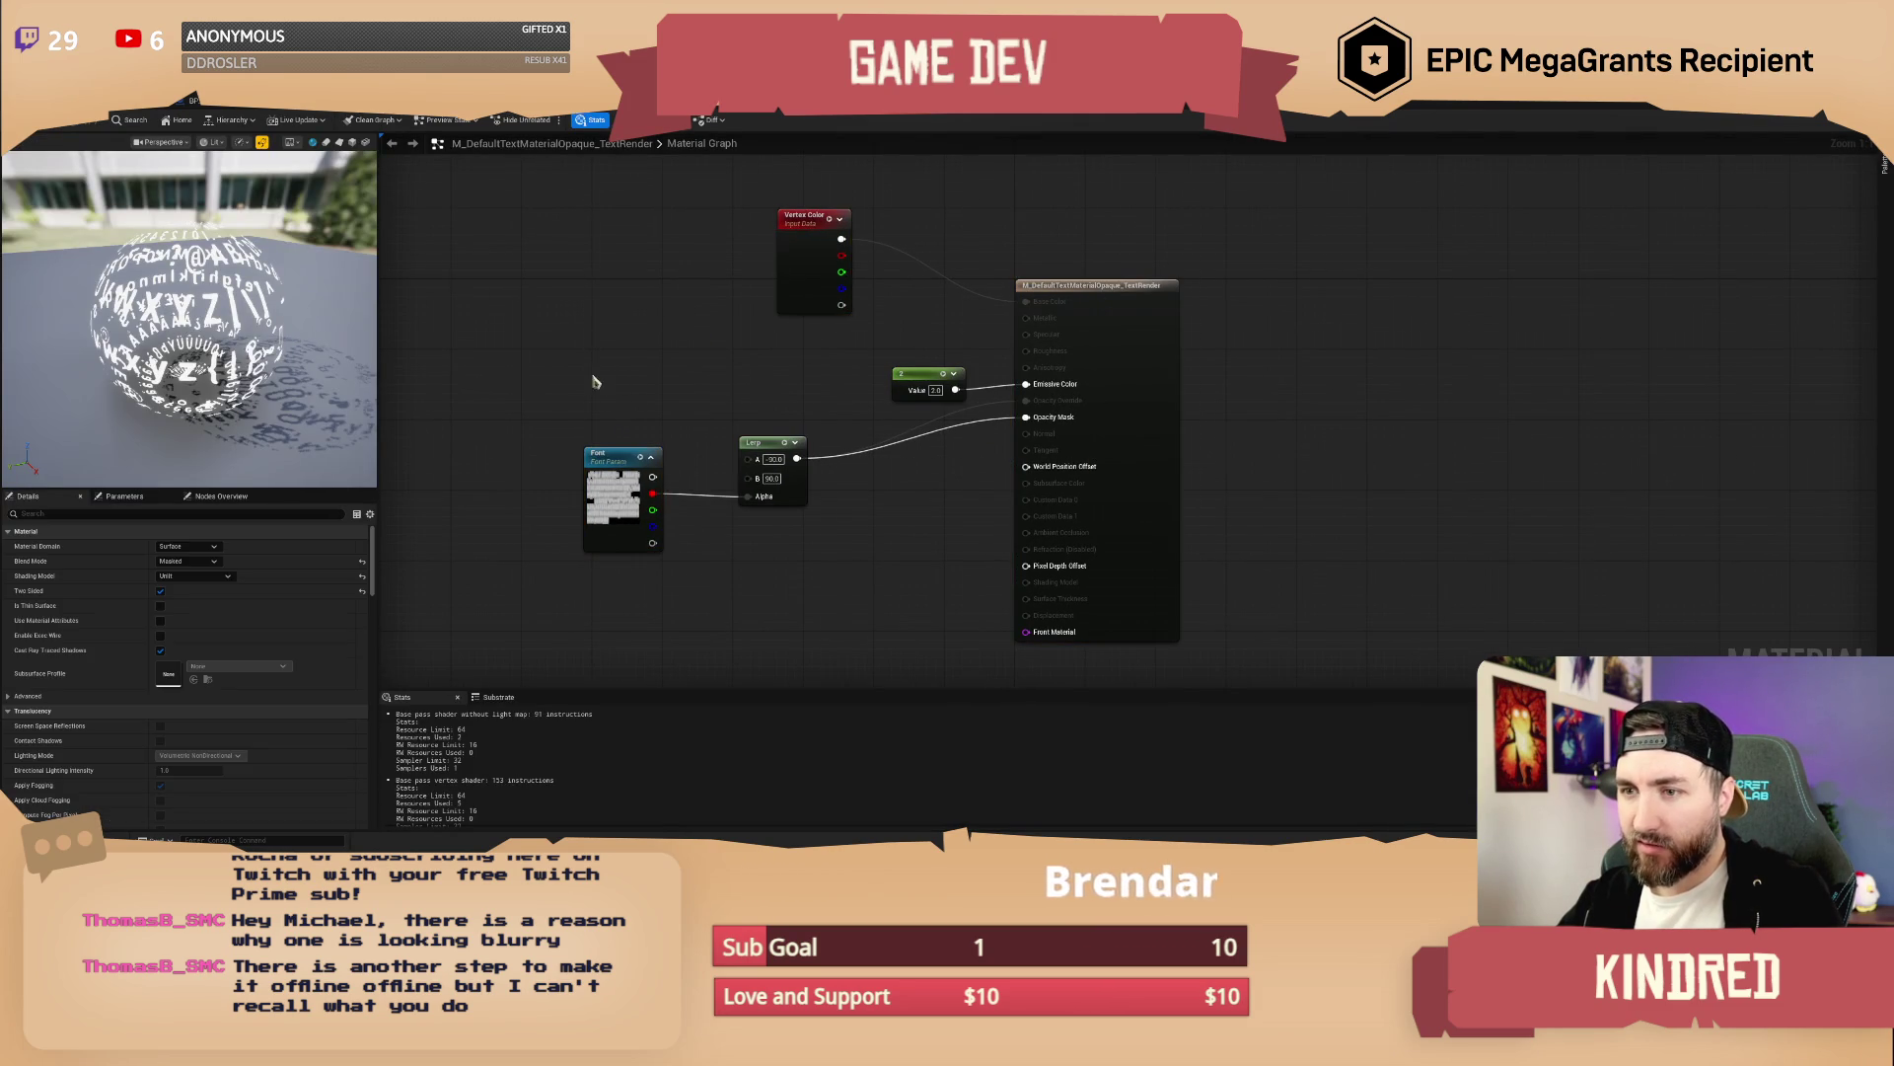
click(624, 511)
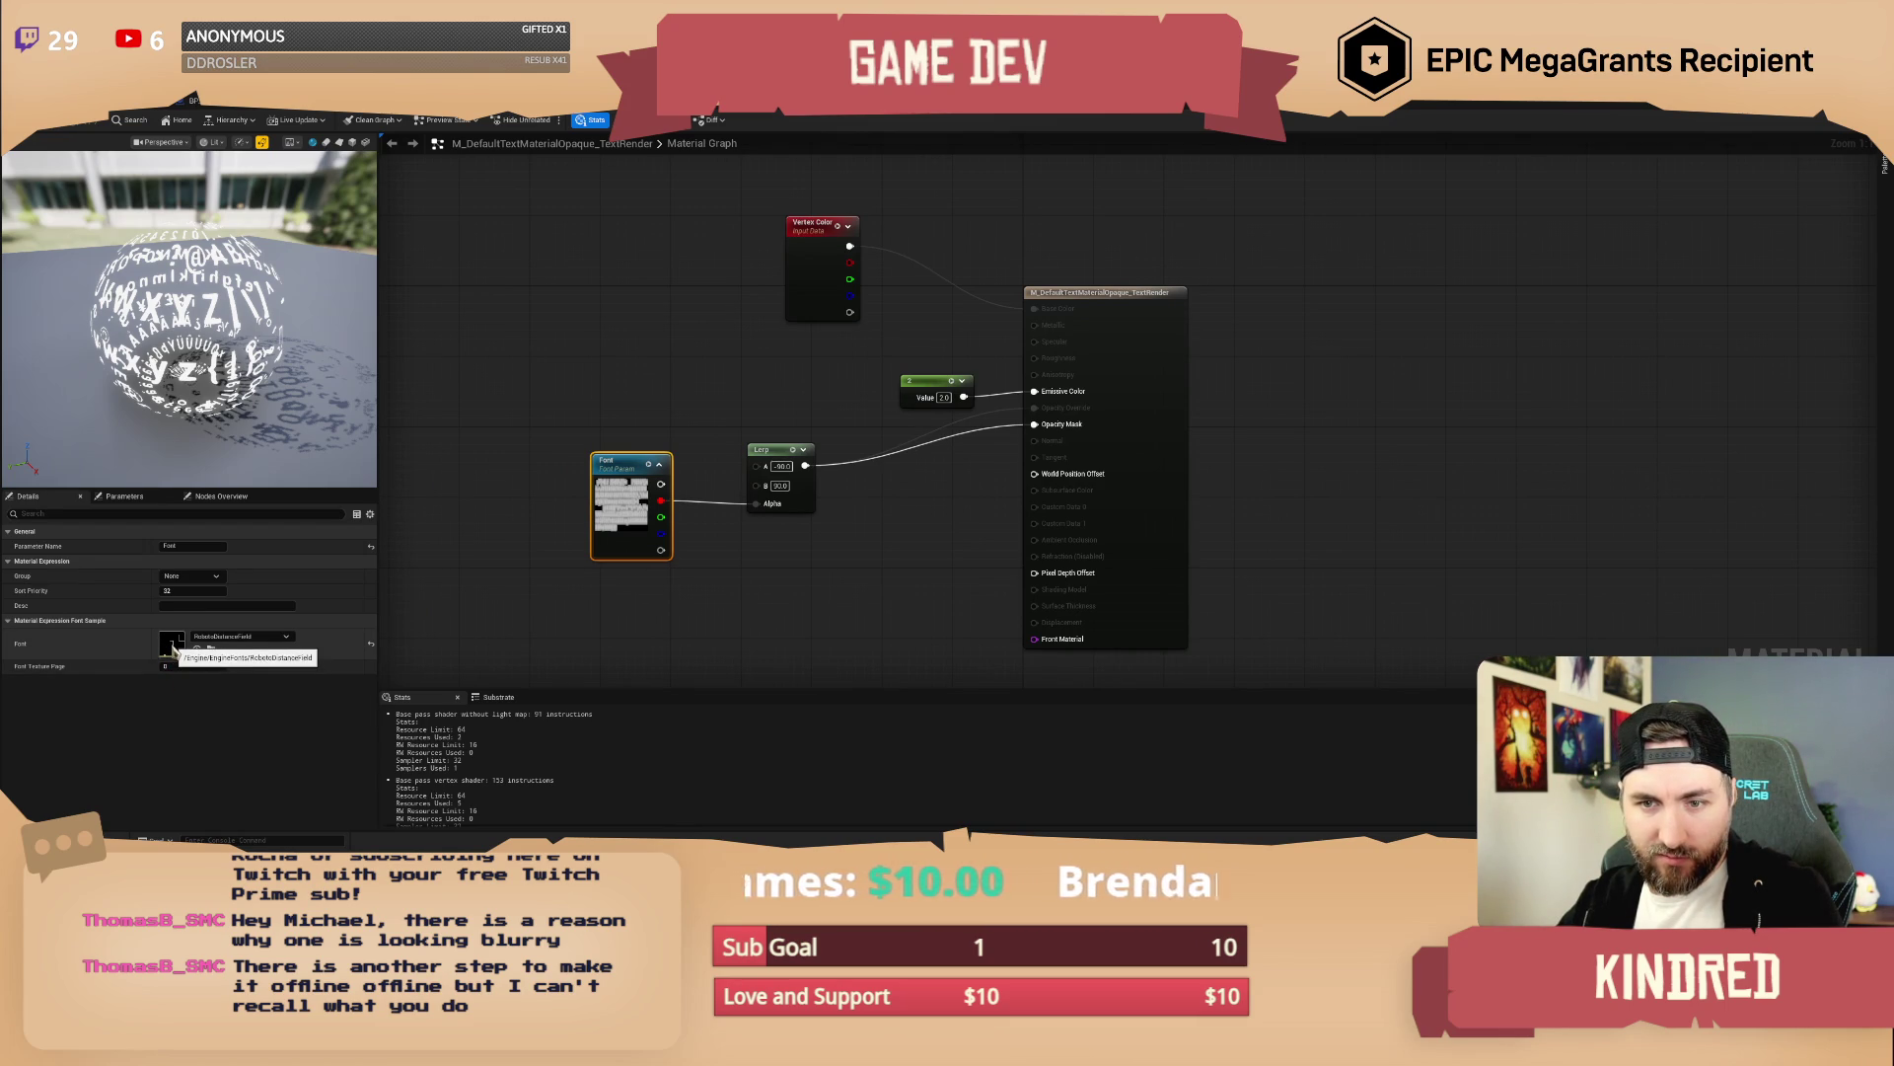
double_click(173, 648)
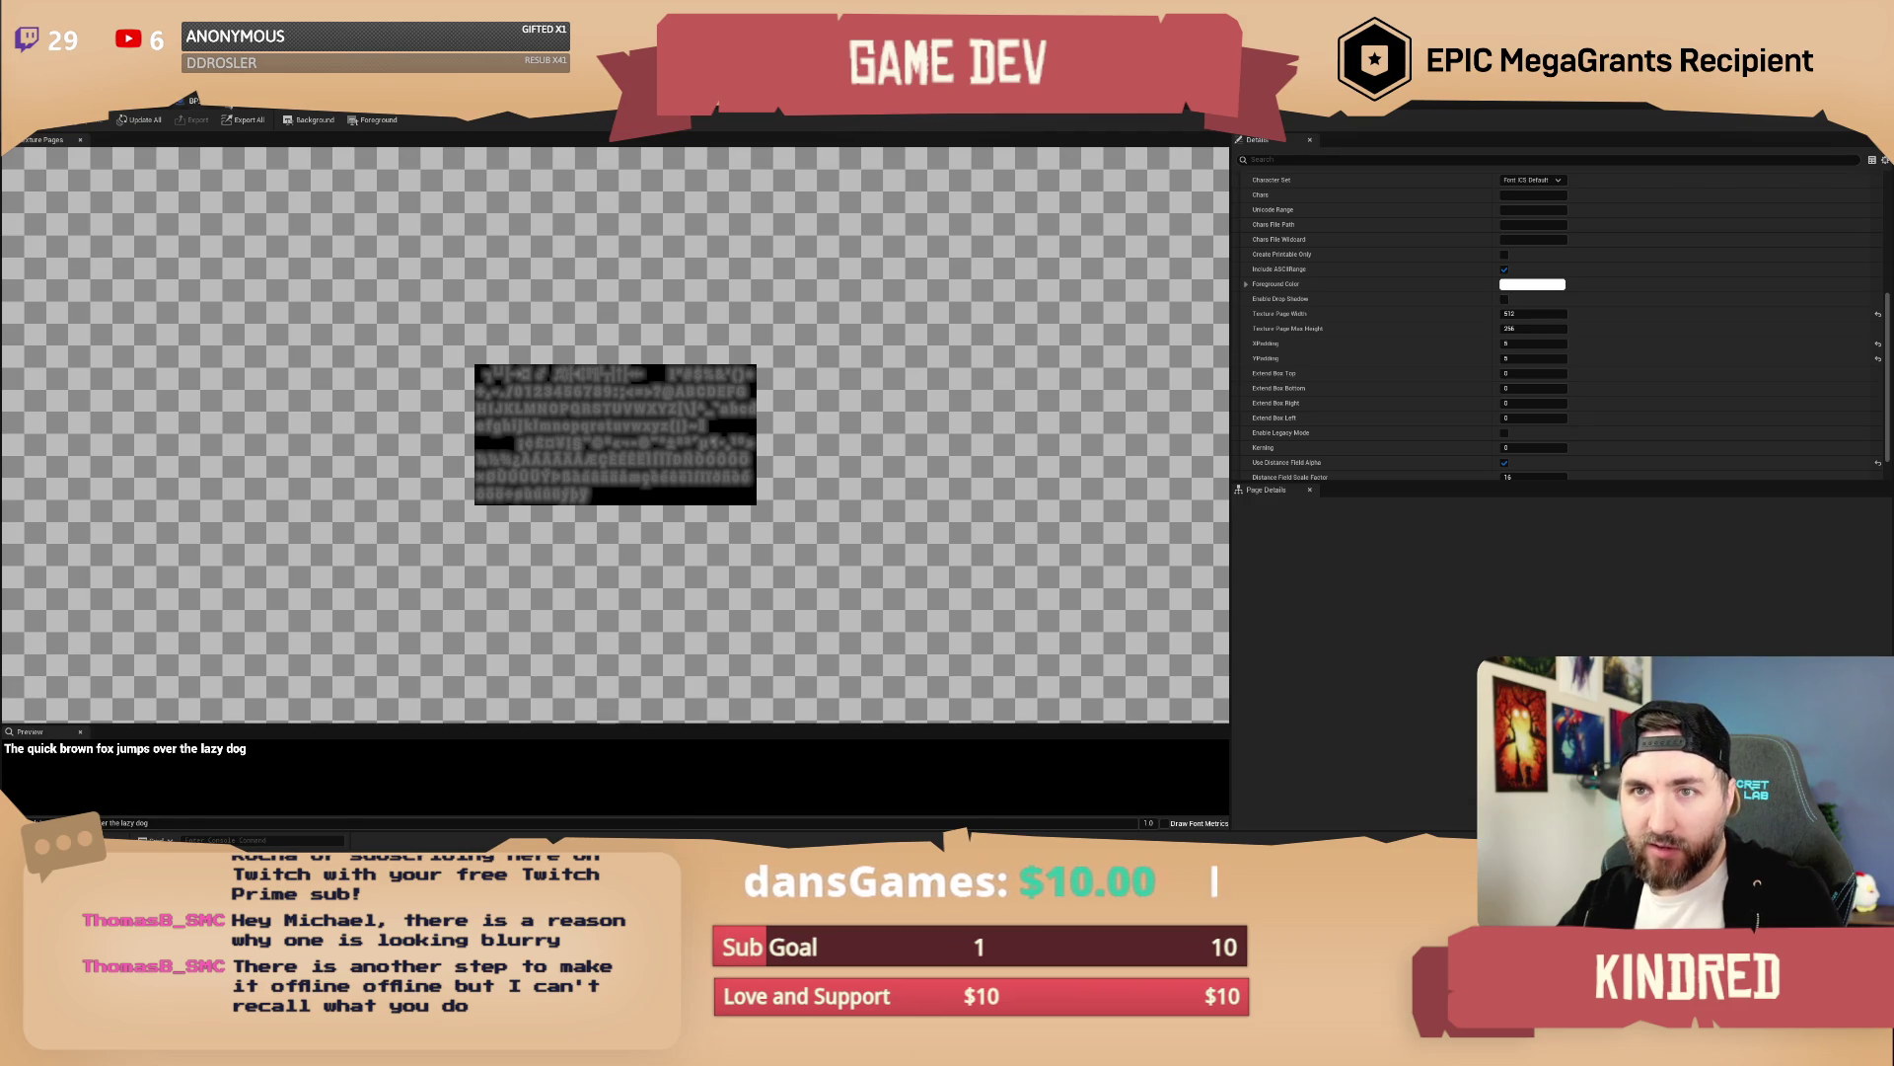
click(192, 101)
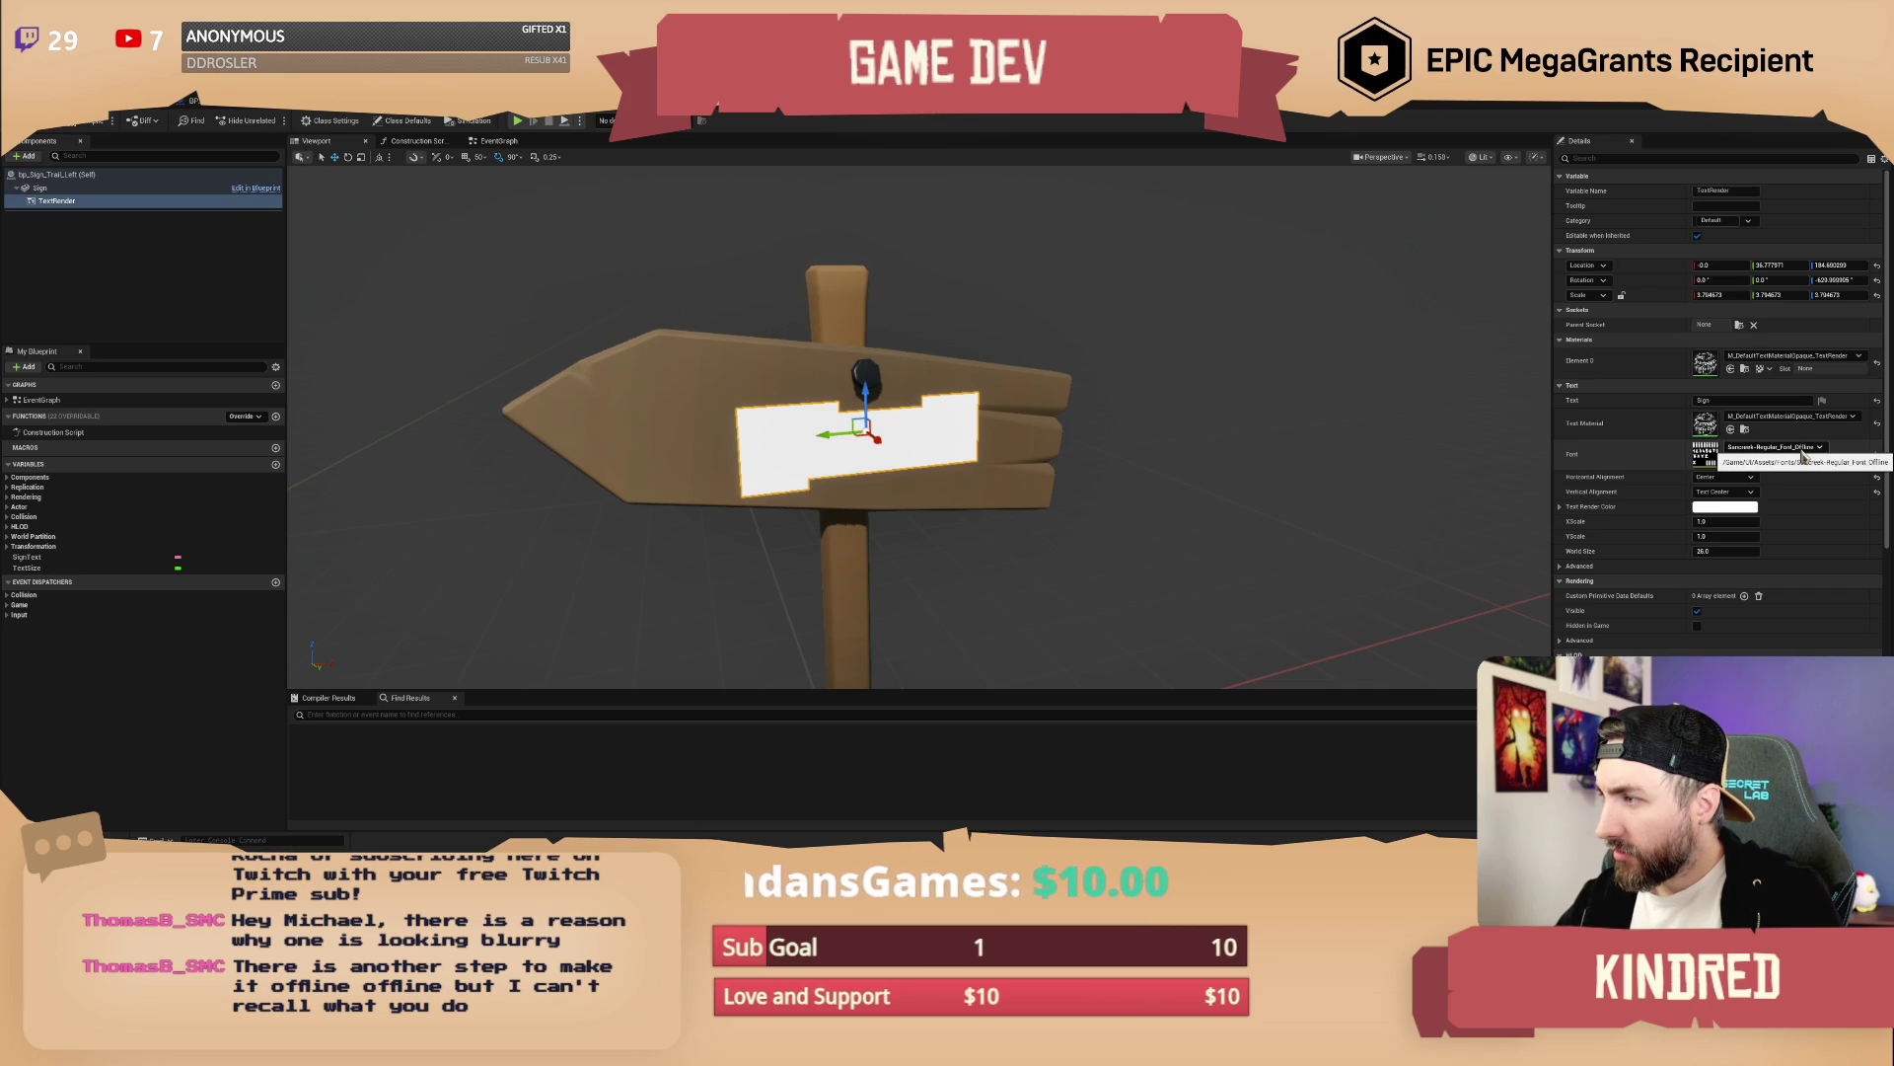
Open the TextRender's assigned font and inspect its texture page preview
double_click(1712, 462)
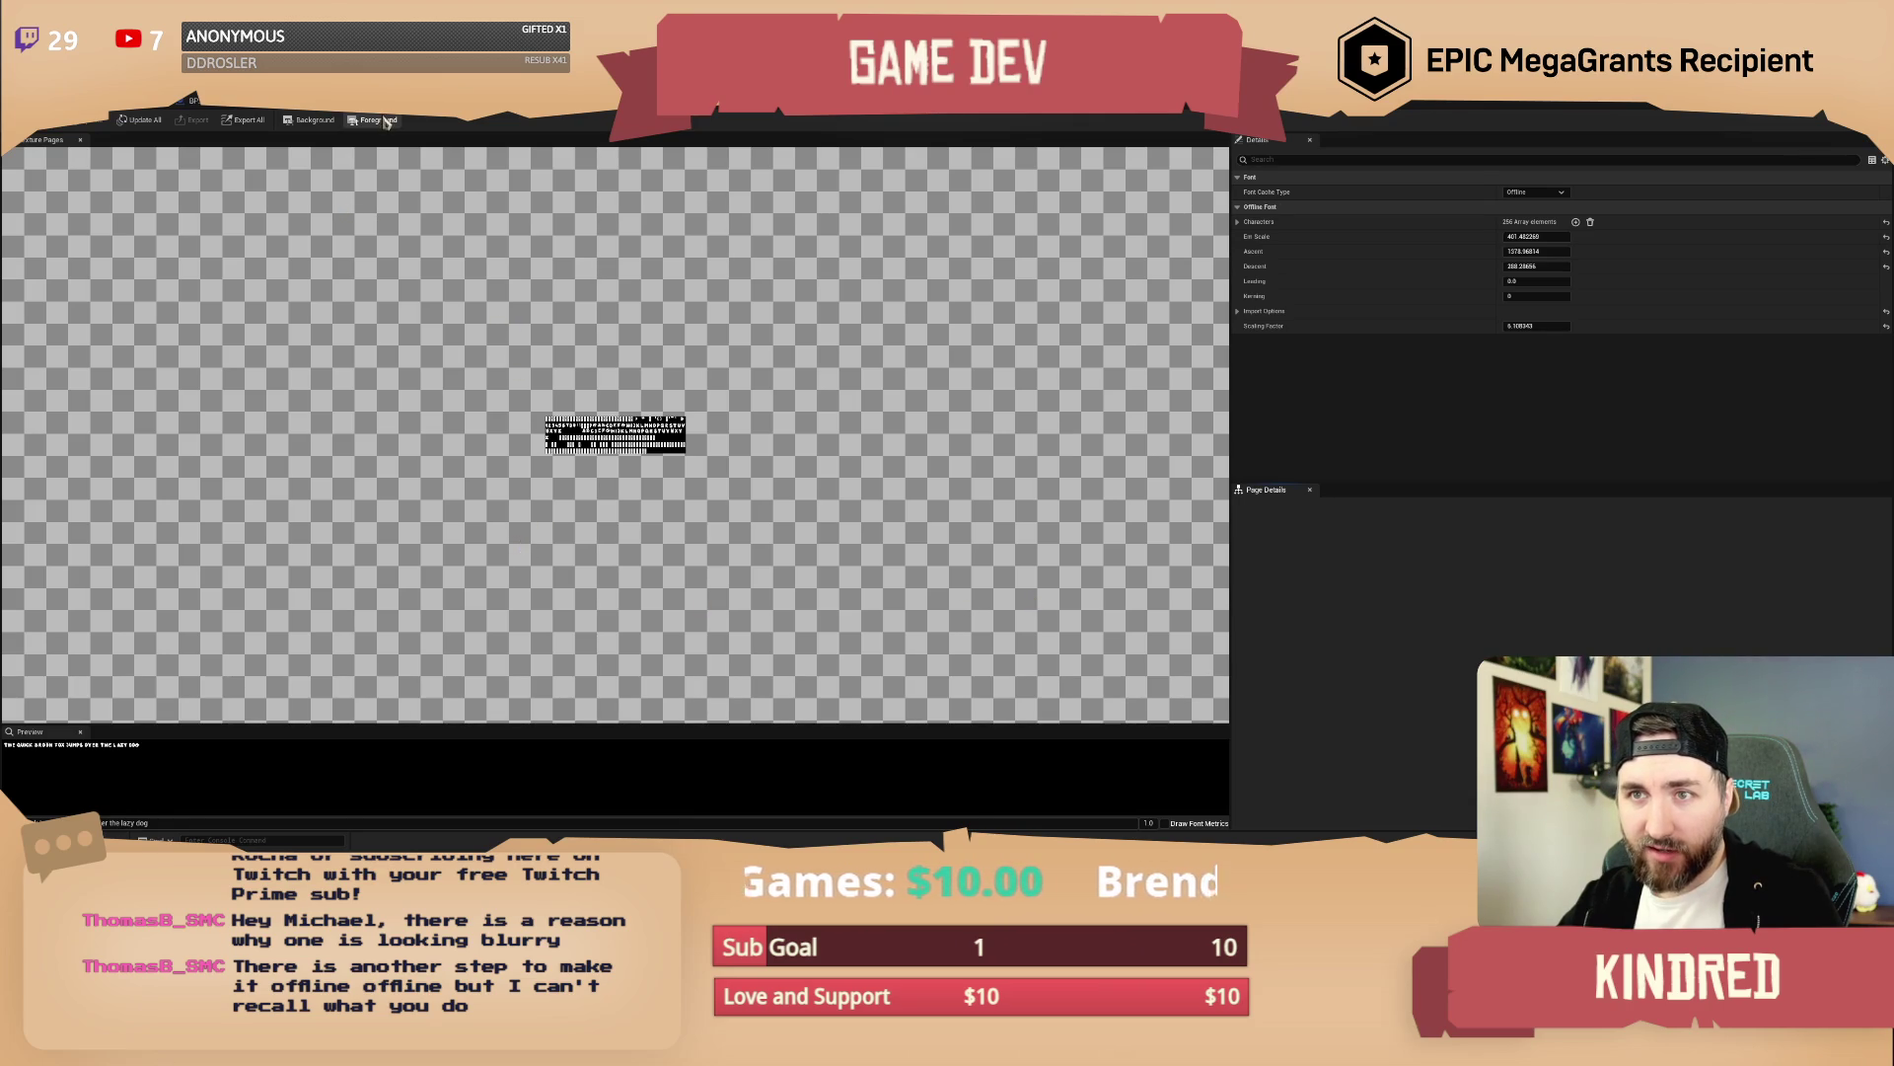
click(313, 127)
click(553, 130)
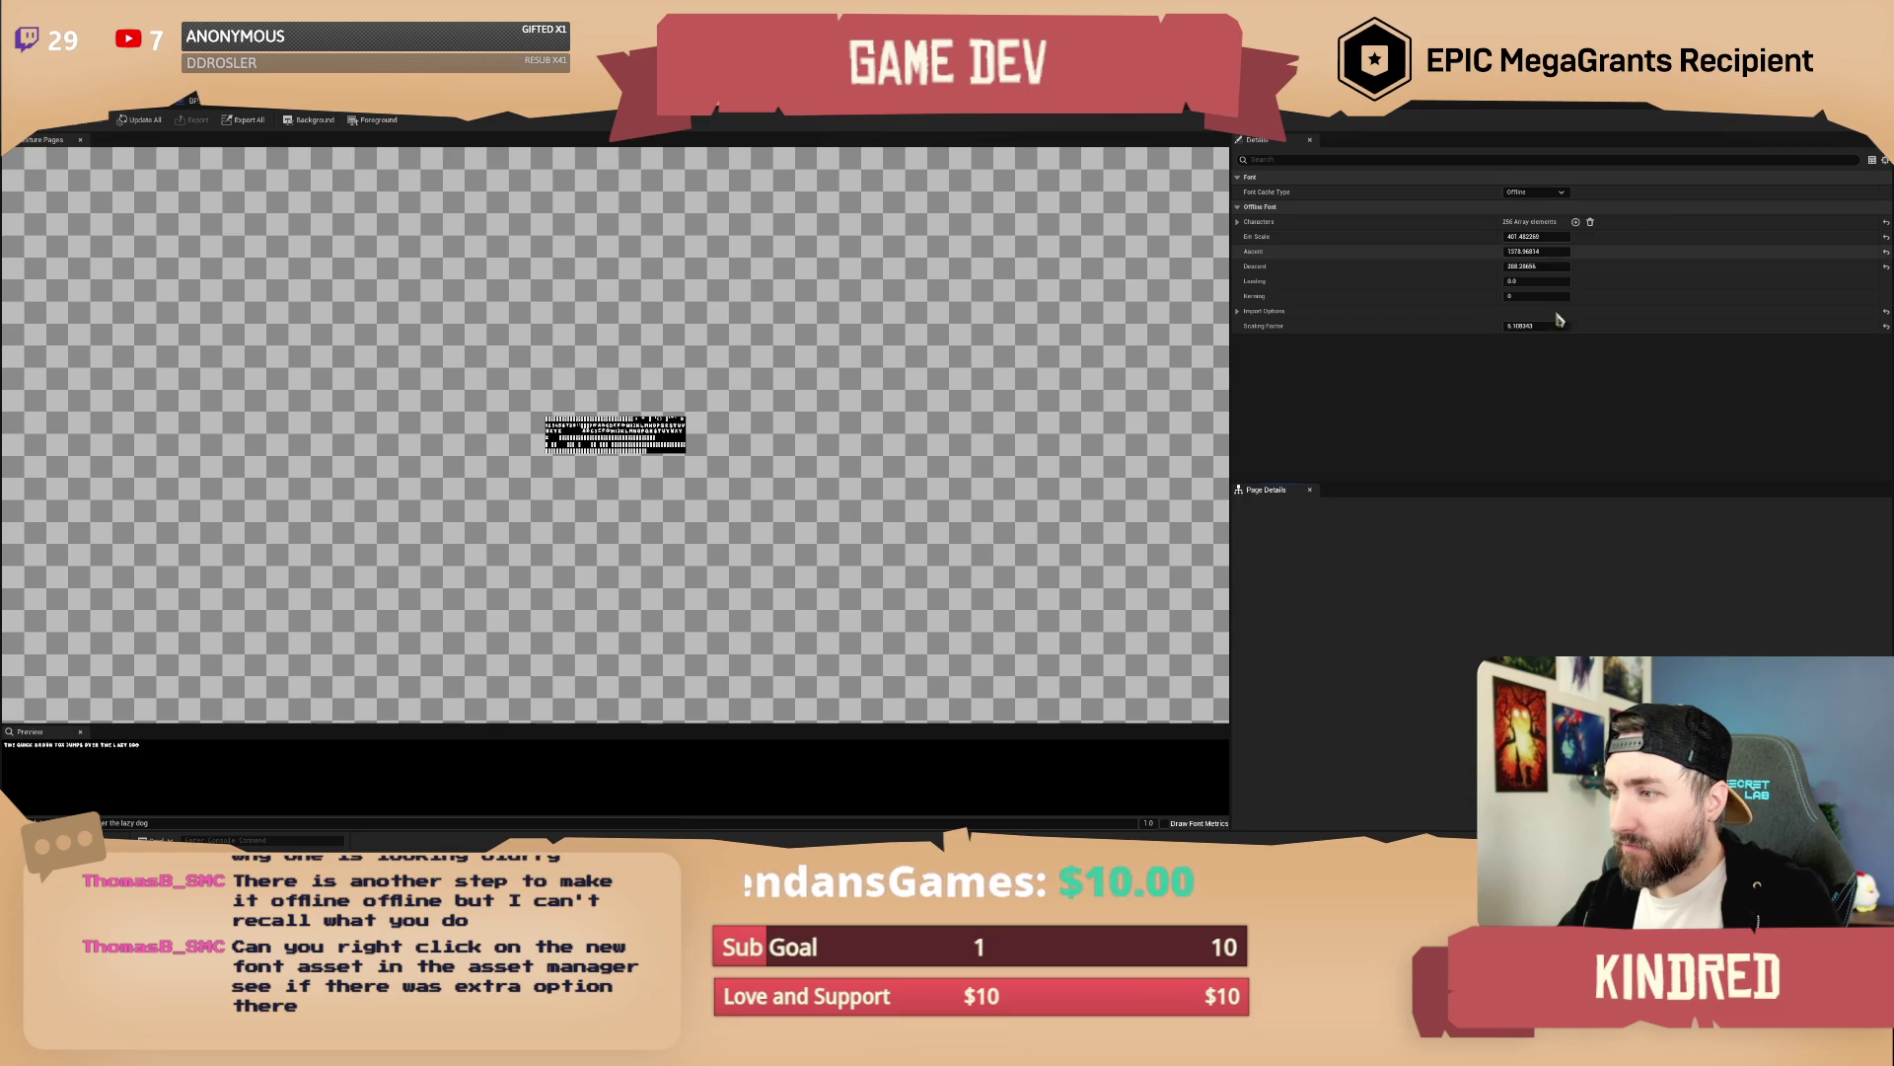
click(1046, 427)
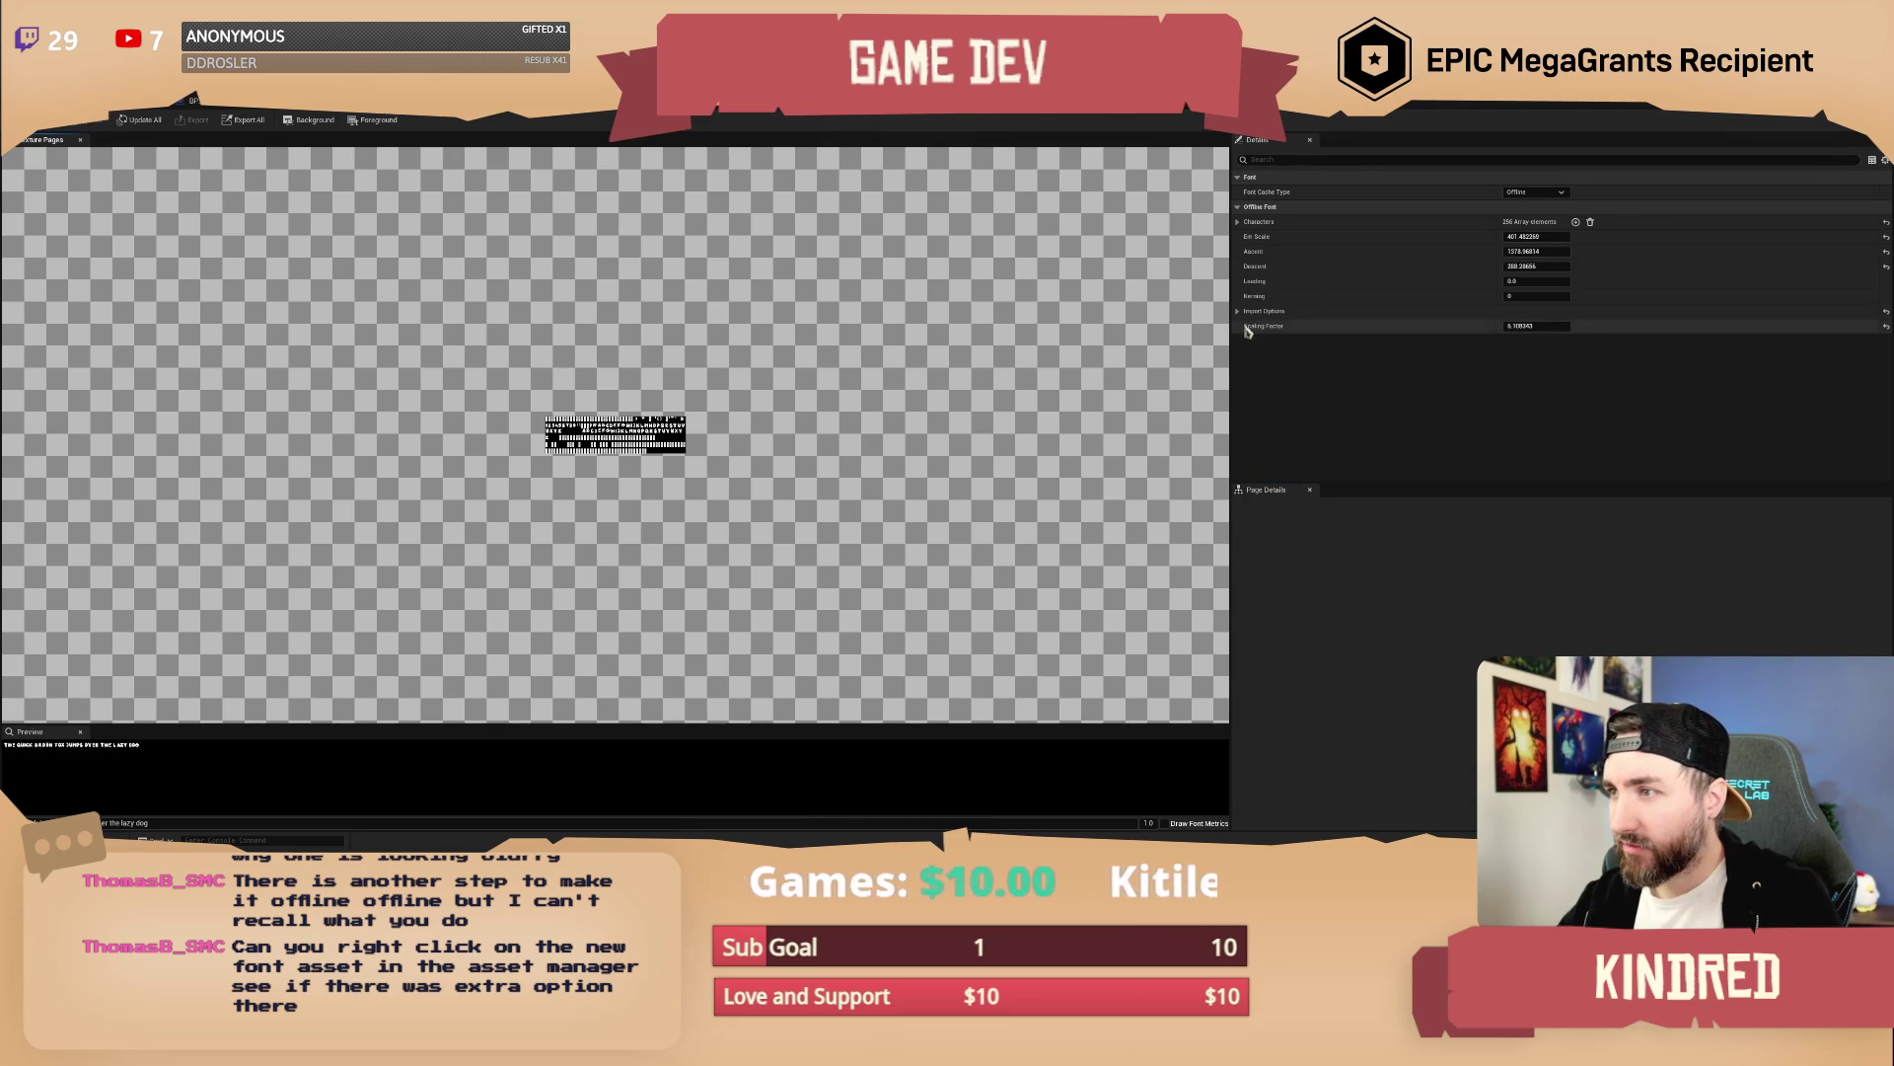
Expand the font's Import Options and switch the Font Cache Type to Runtime
click(1238, 225)
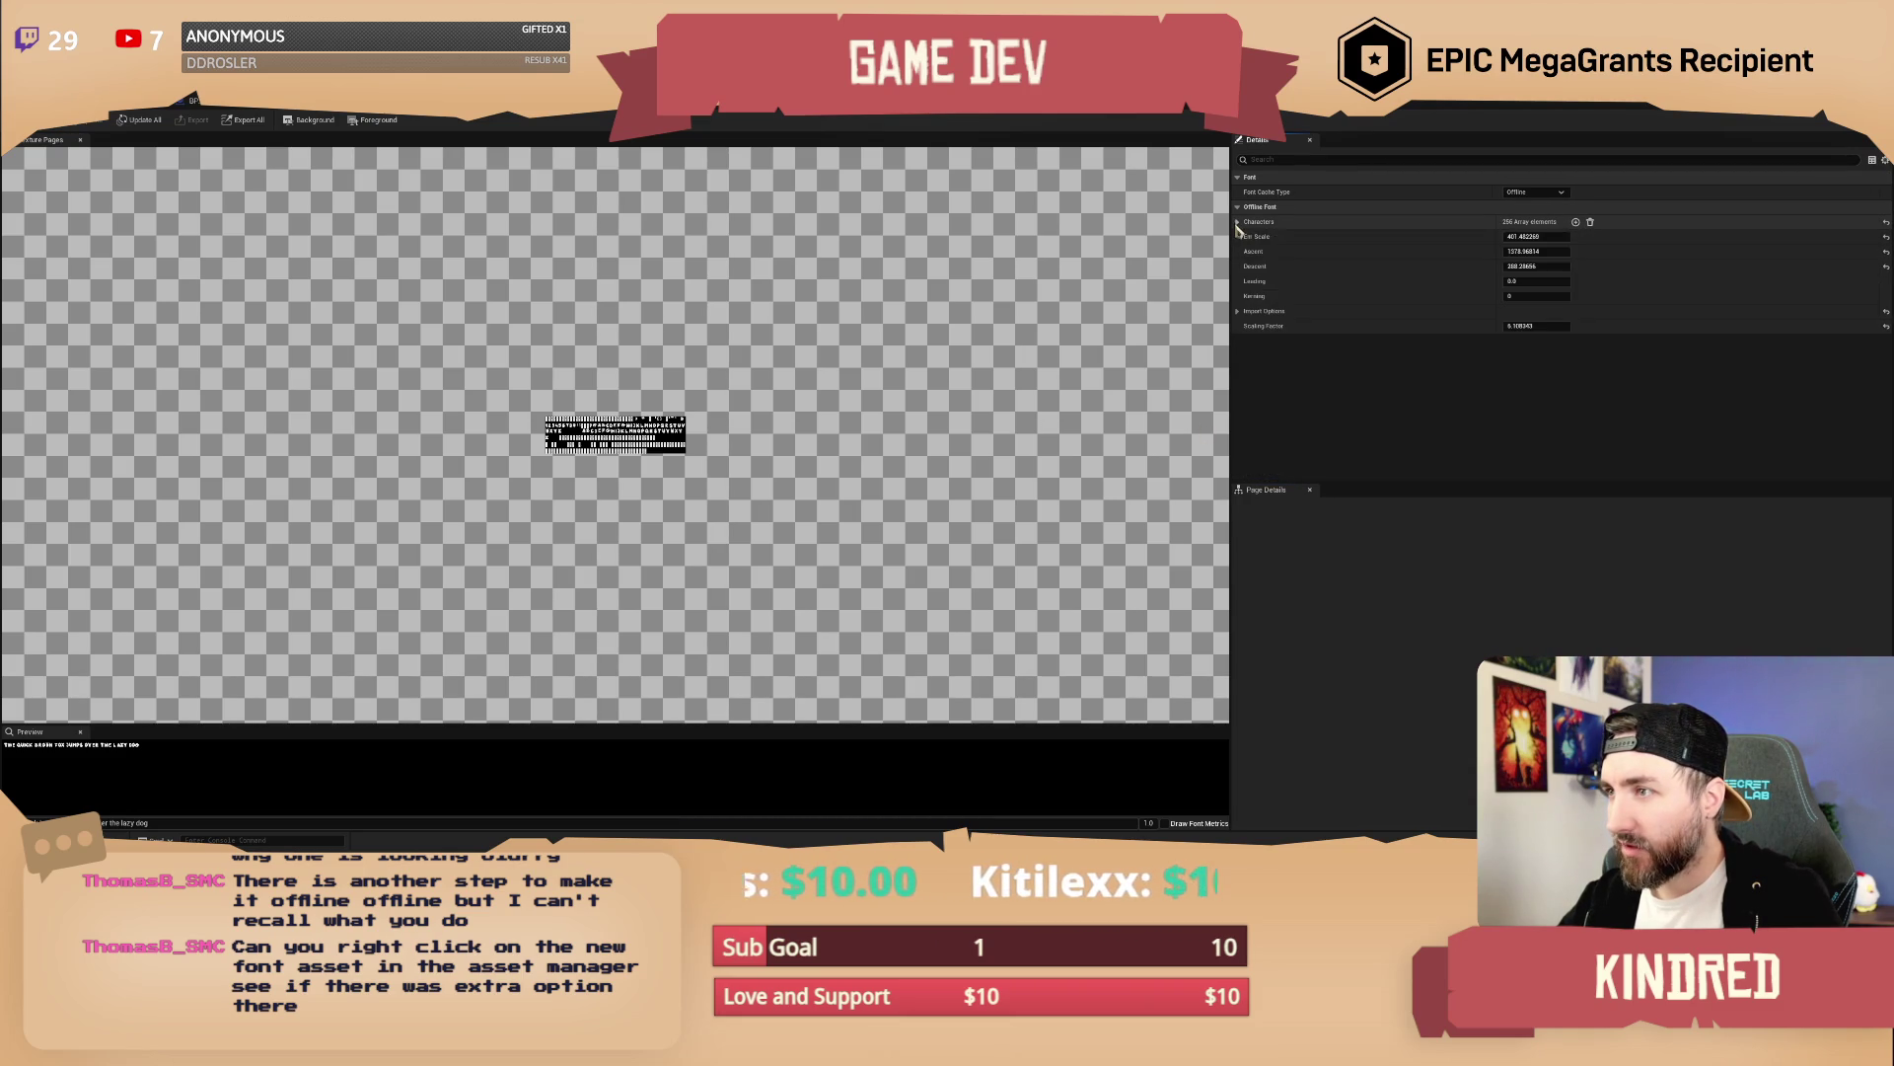
click(1238, 224)
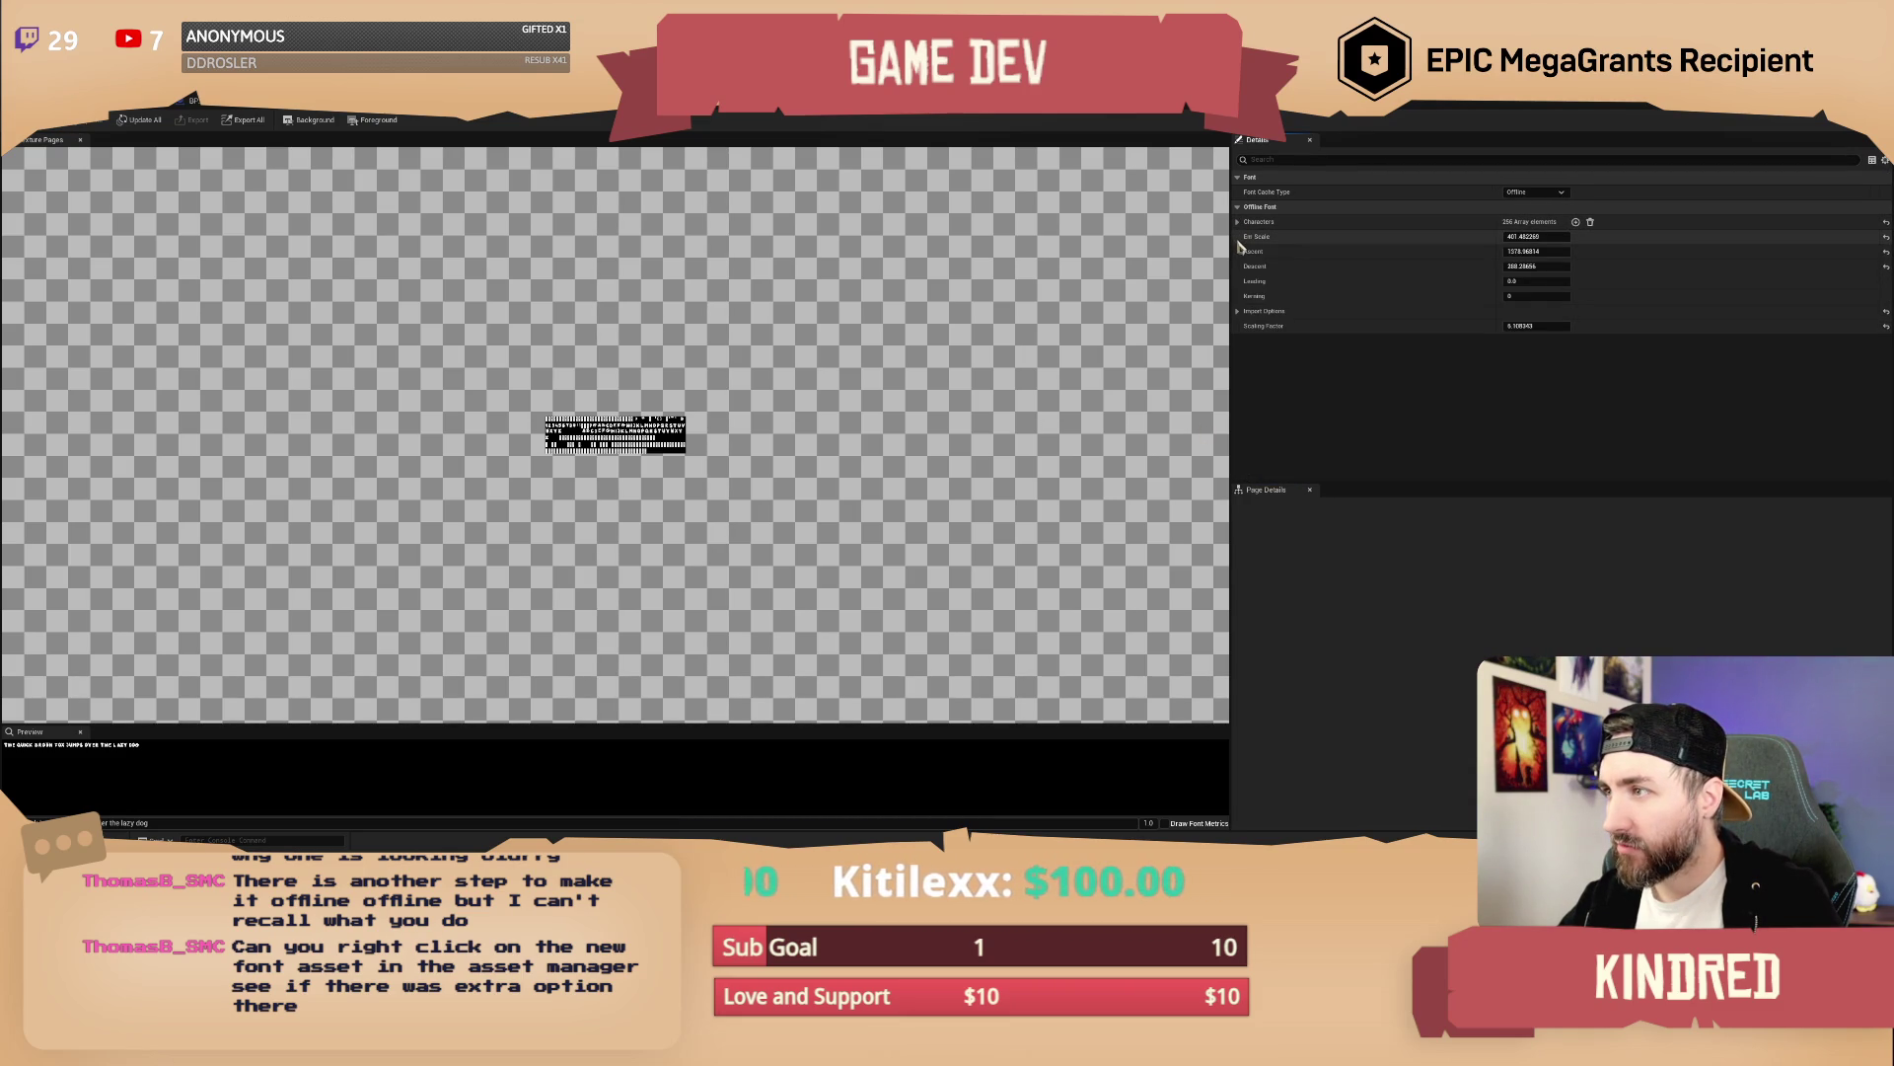
click(1238, 312)
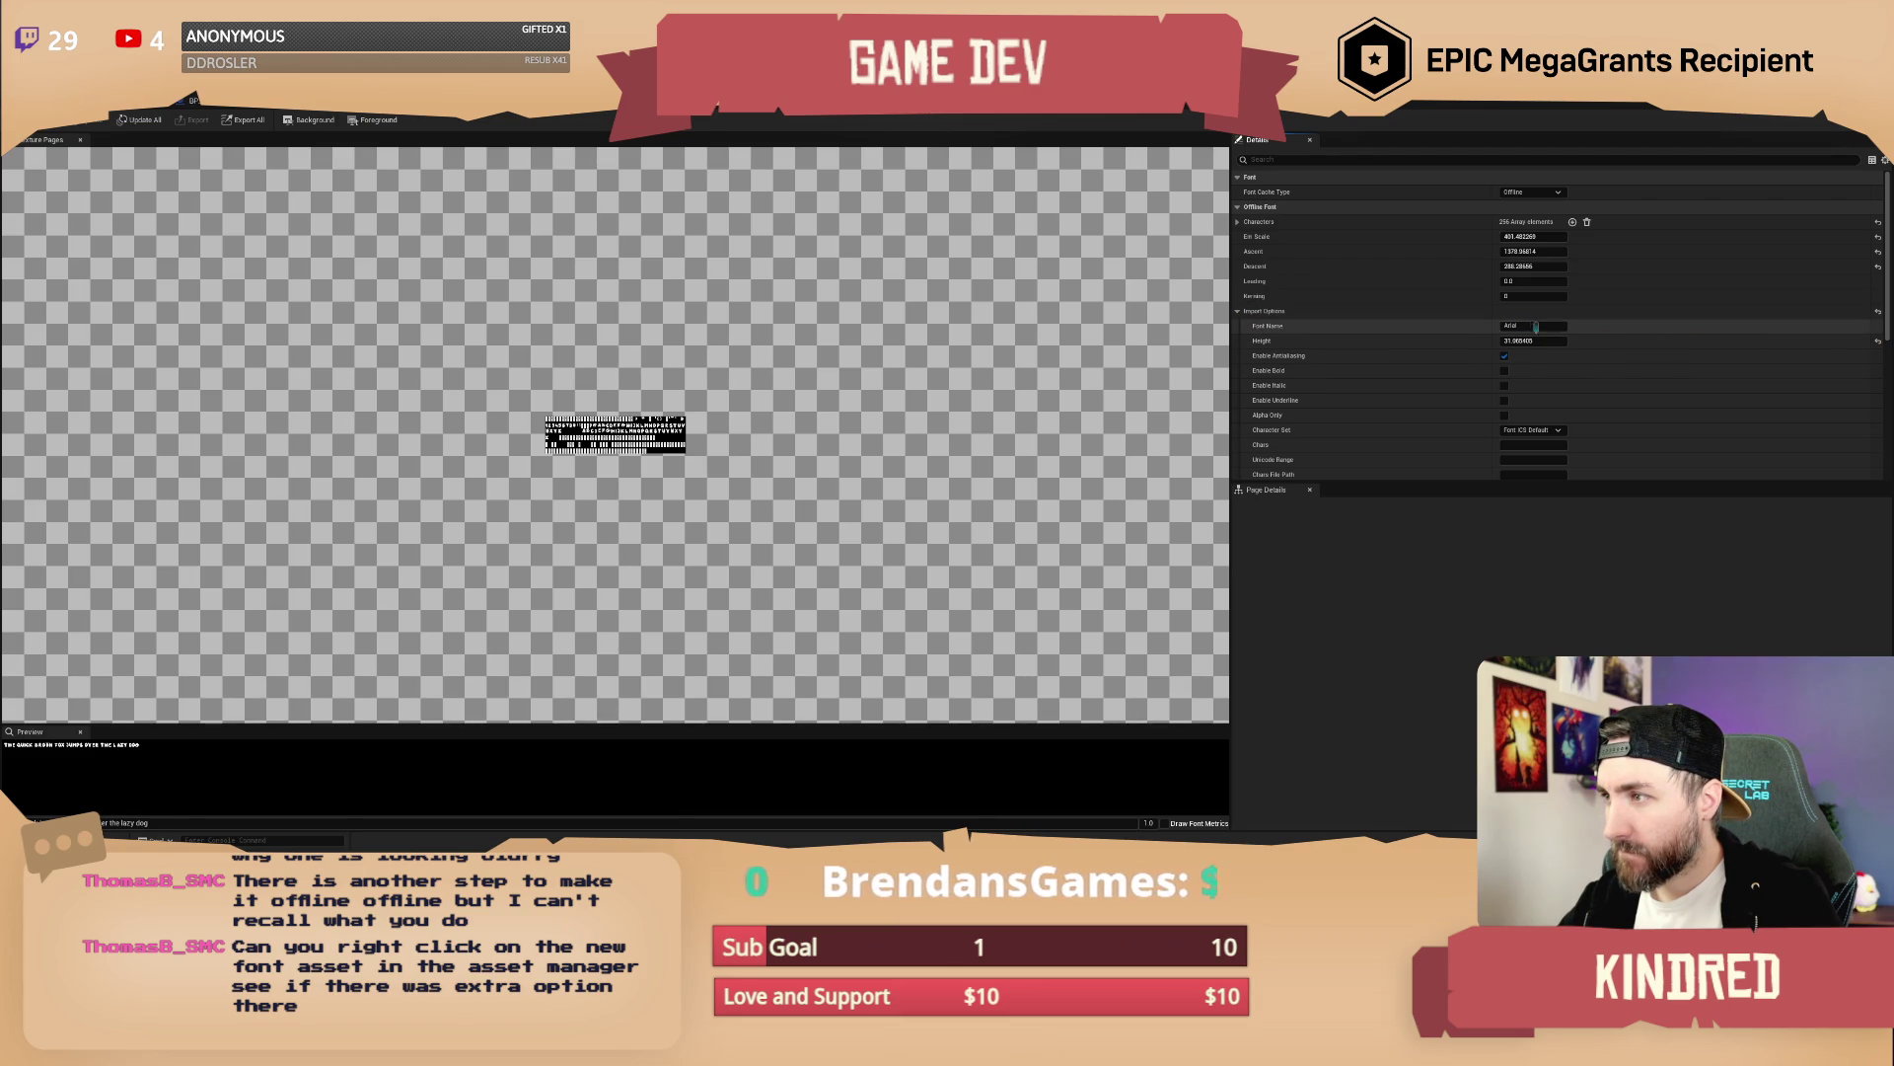
click(1529, 193)
click(1528, 214)
Confirm the Runtime change, then set the font cache type back to Offline
click(1028, 503)
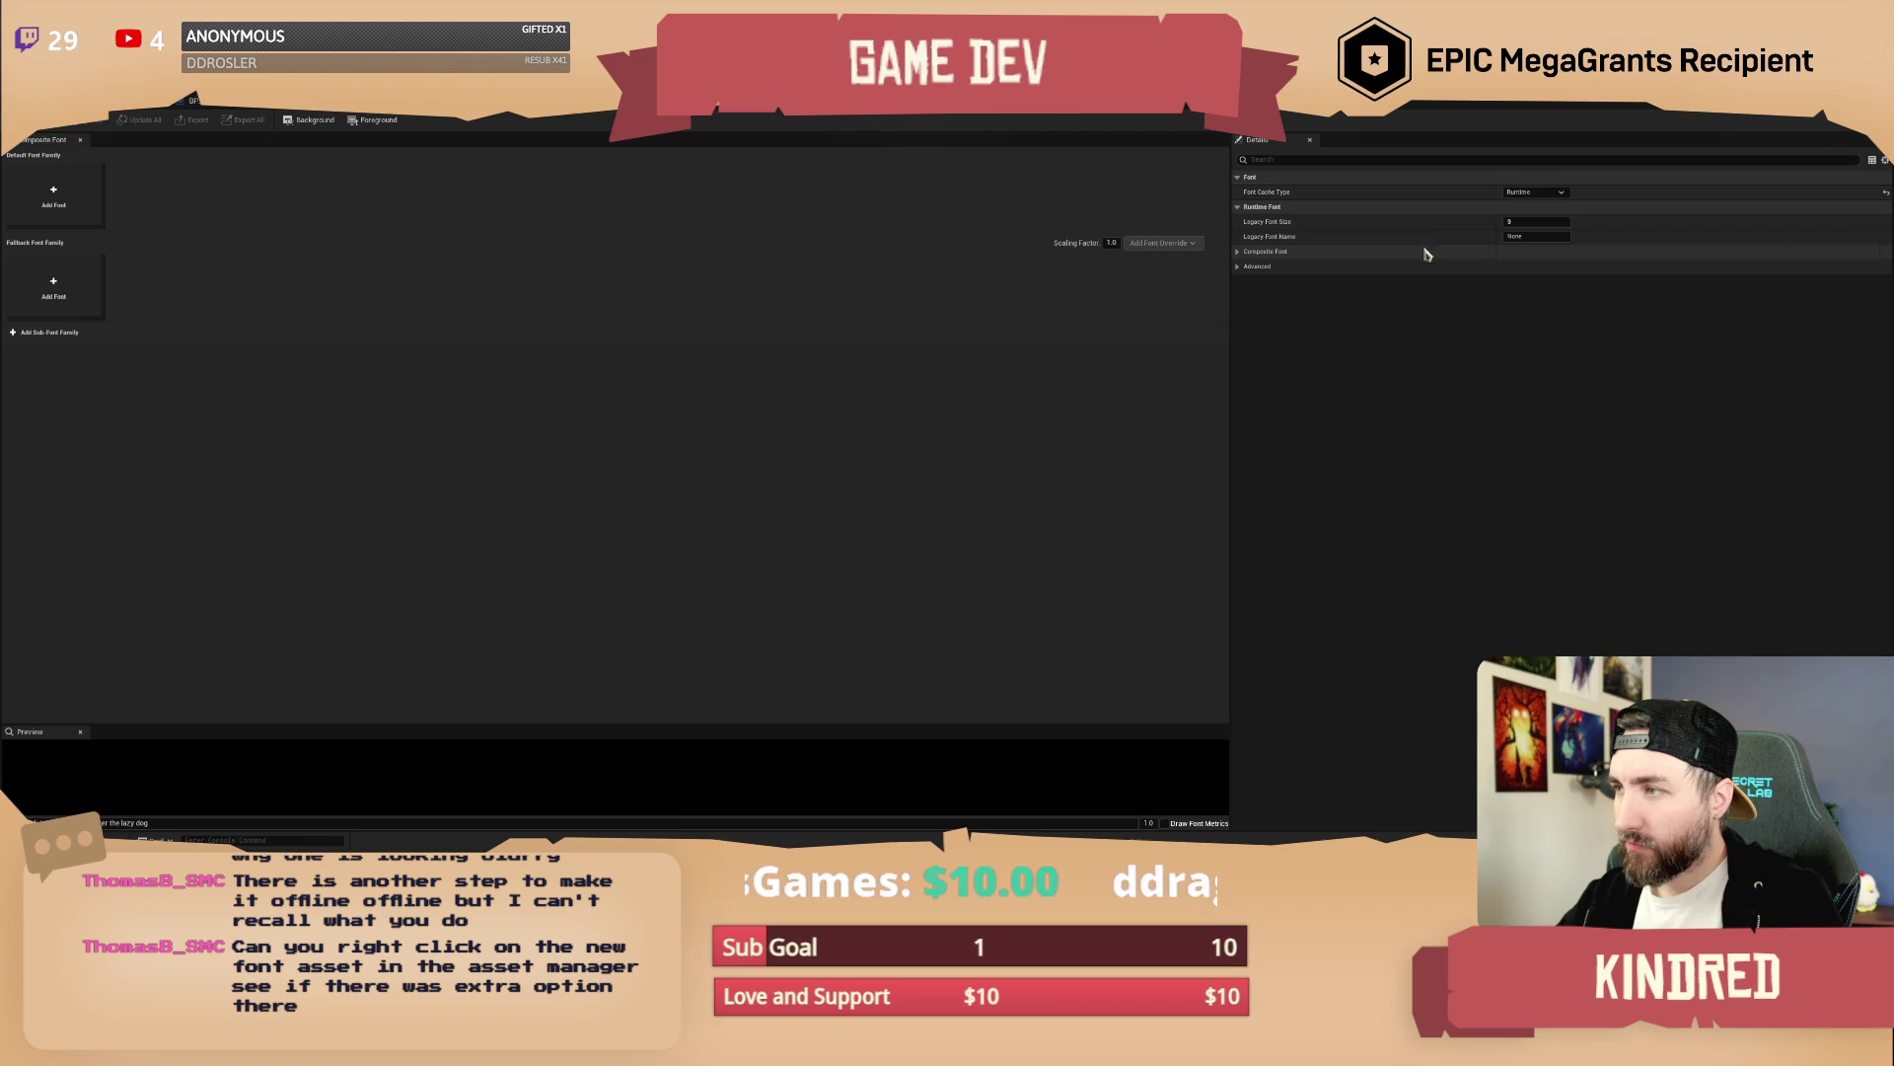
click(1535, 193)
click(1534, 215)
click(1028, 497)
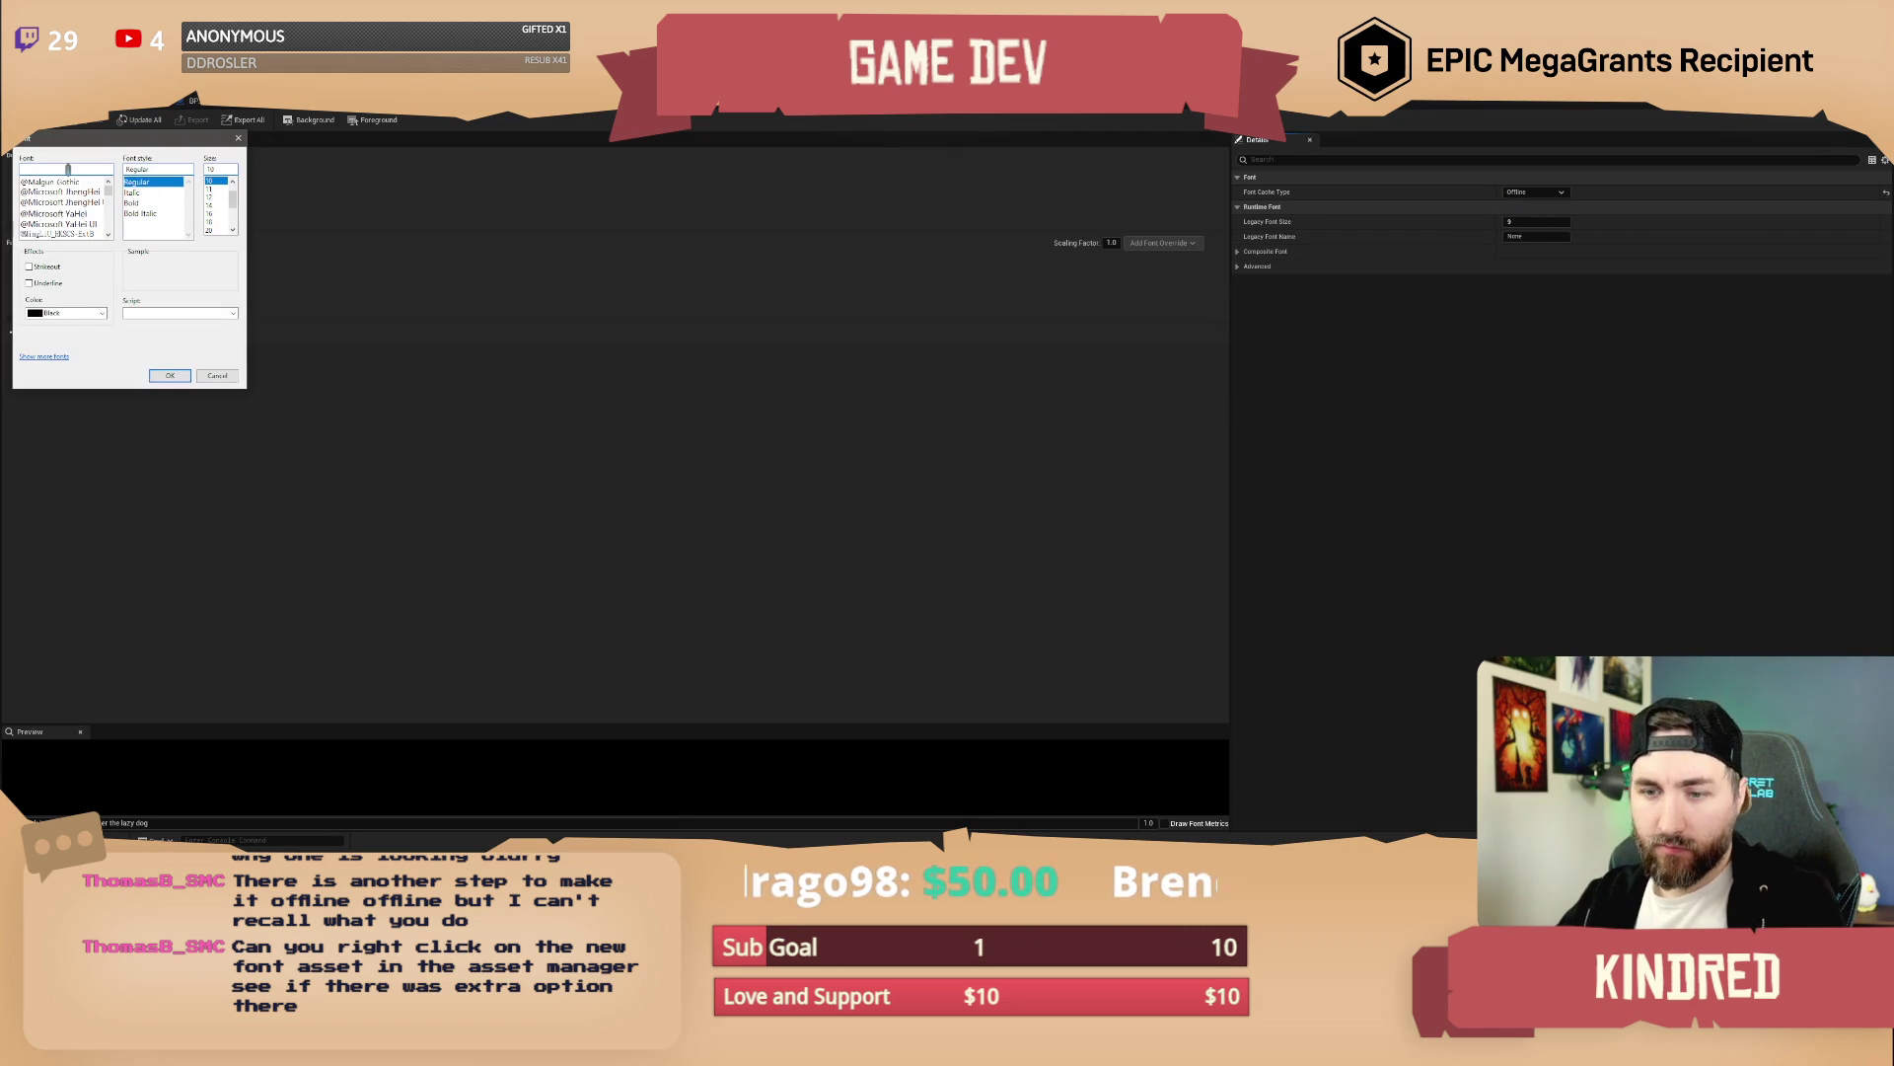
Pick the Playbill font at size 24 and generate the offline font pages
text(playb)
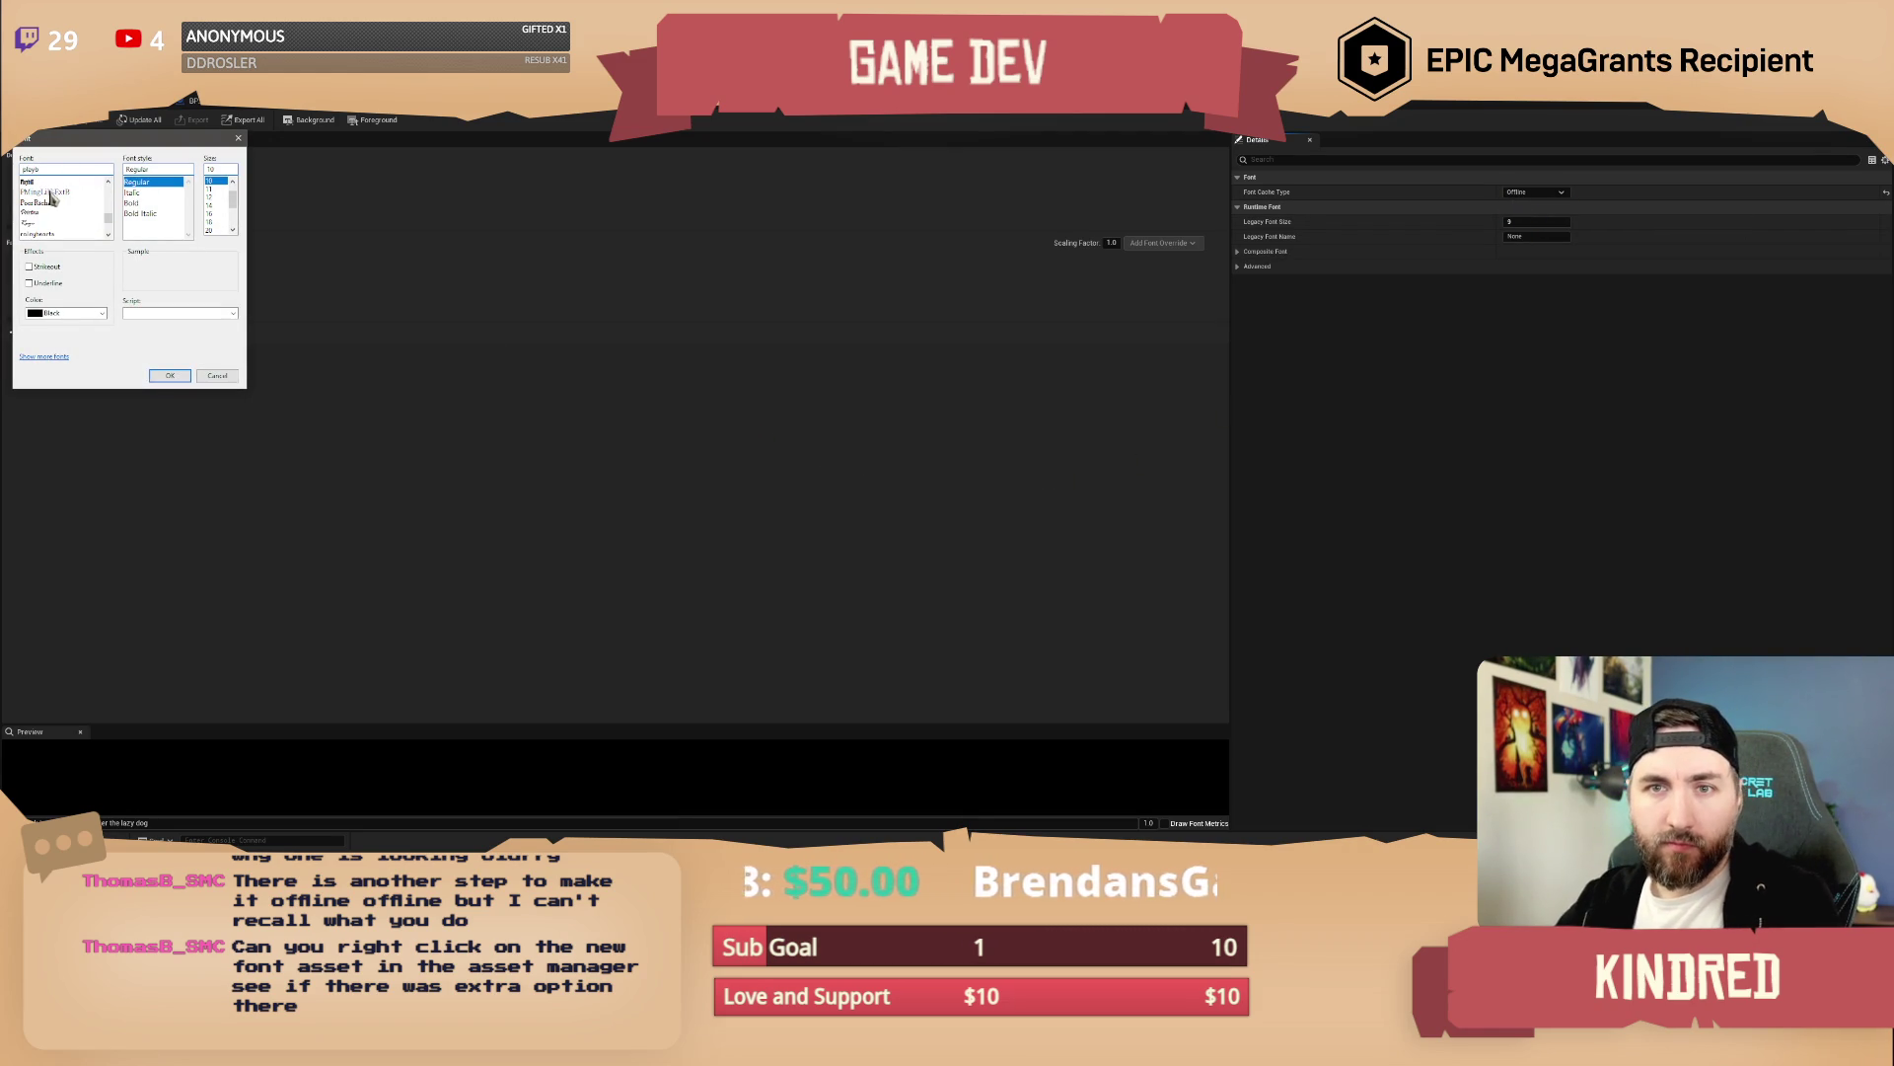
click(36, 182)
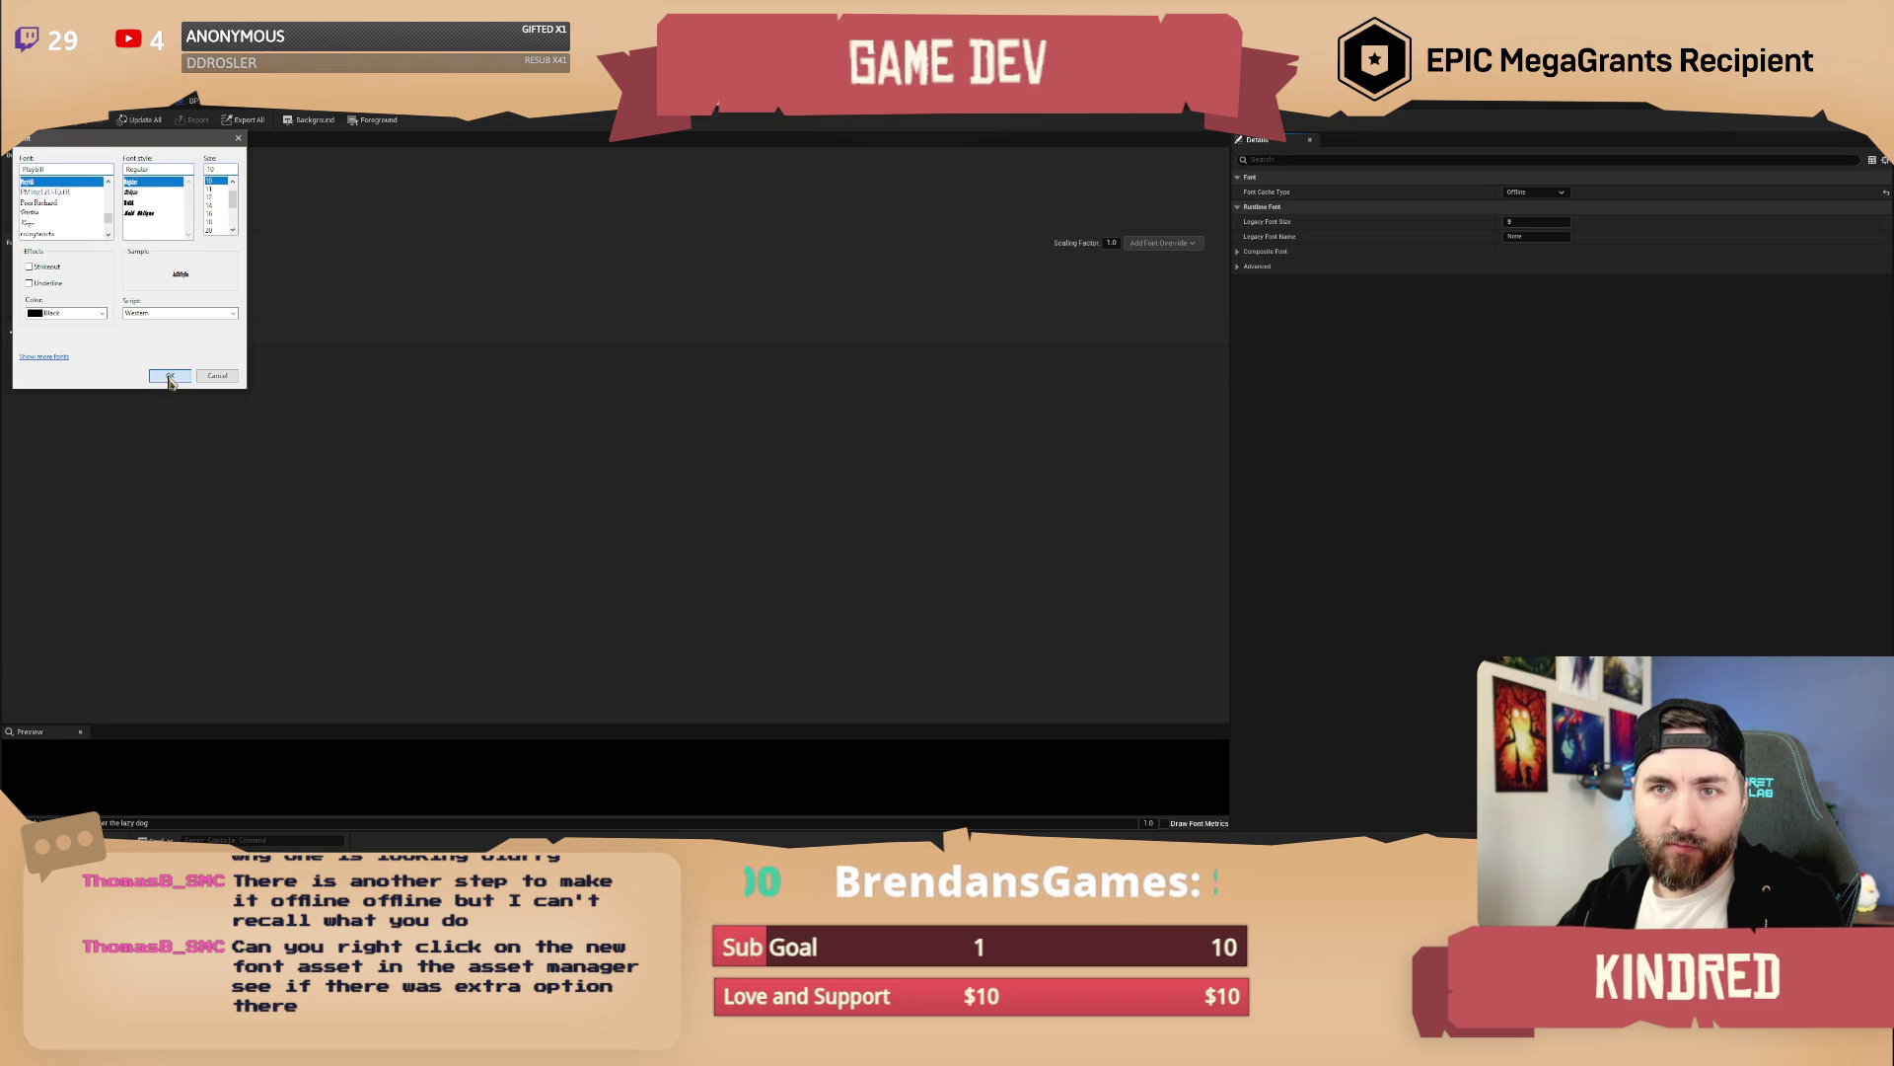
click(210, 213)
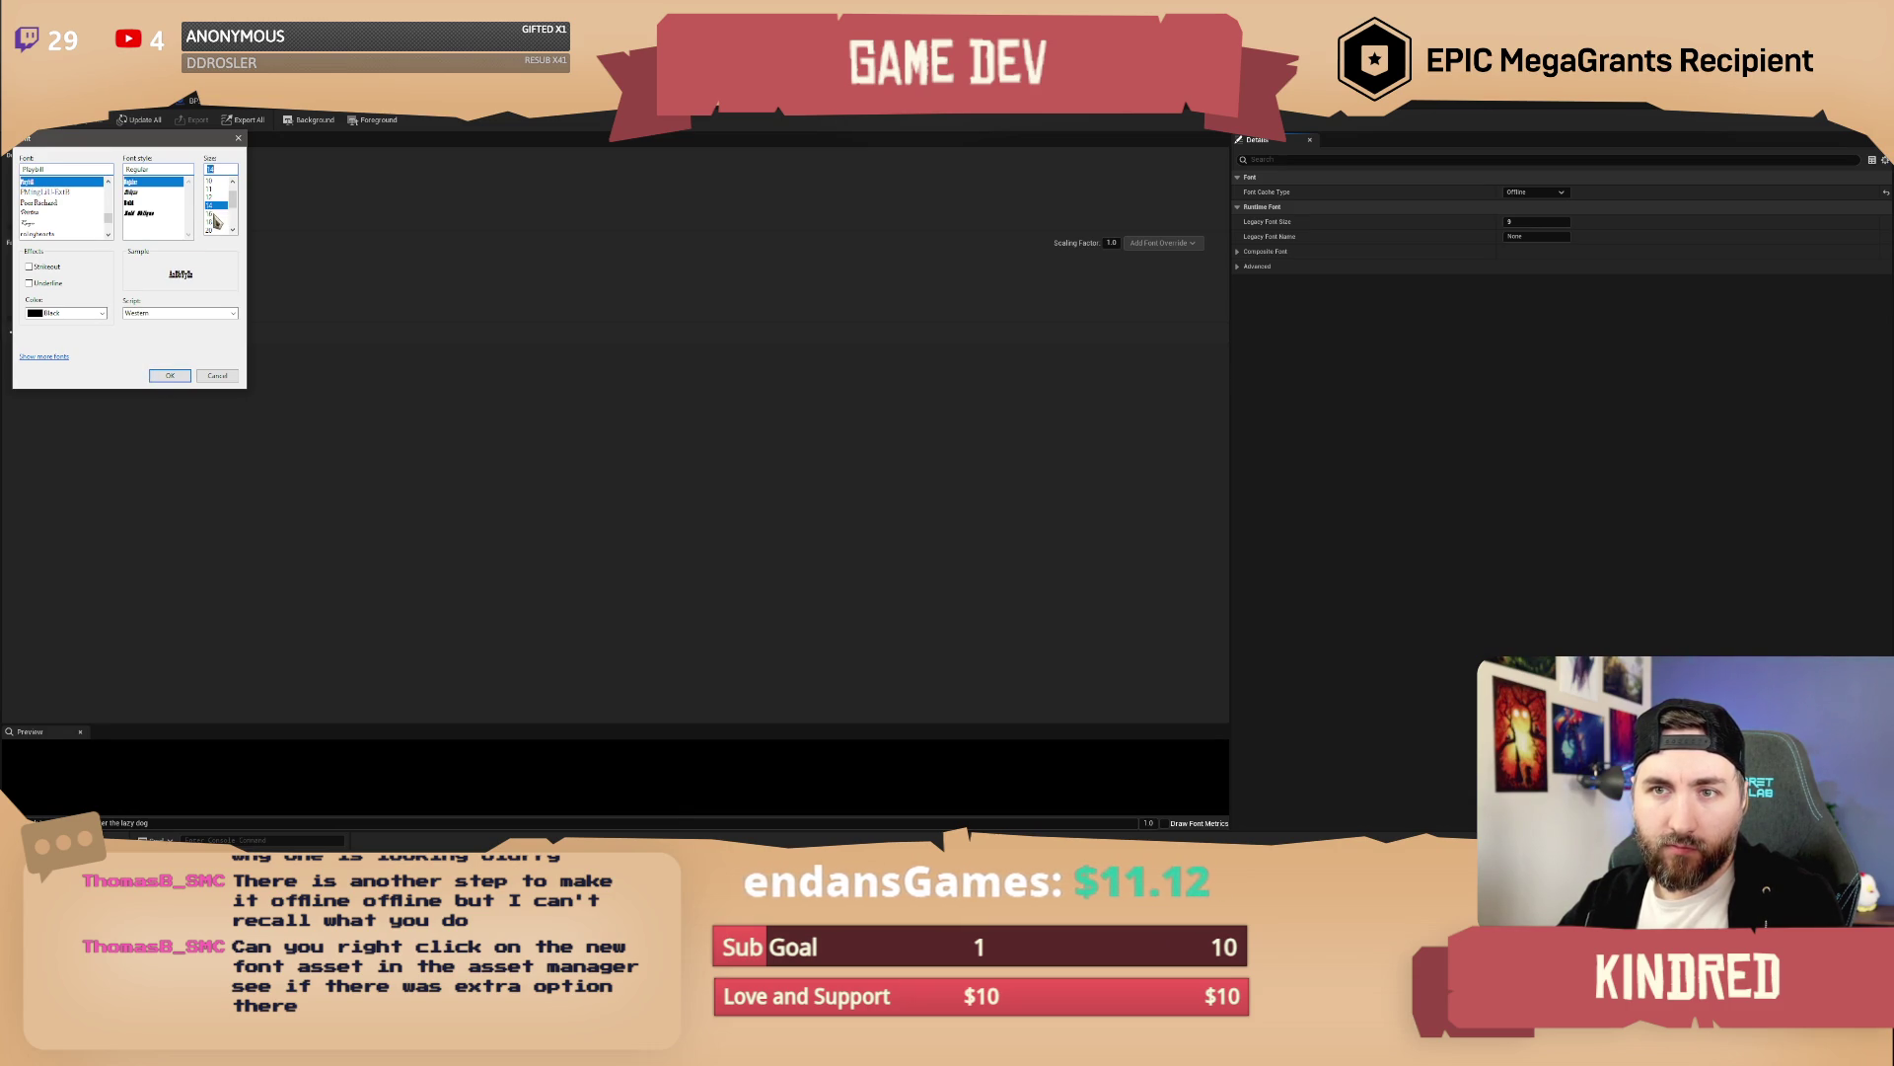
scroll(222, 212, down, 2)
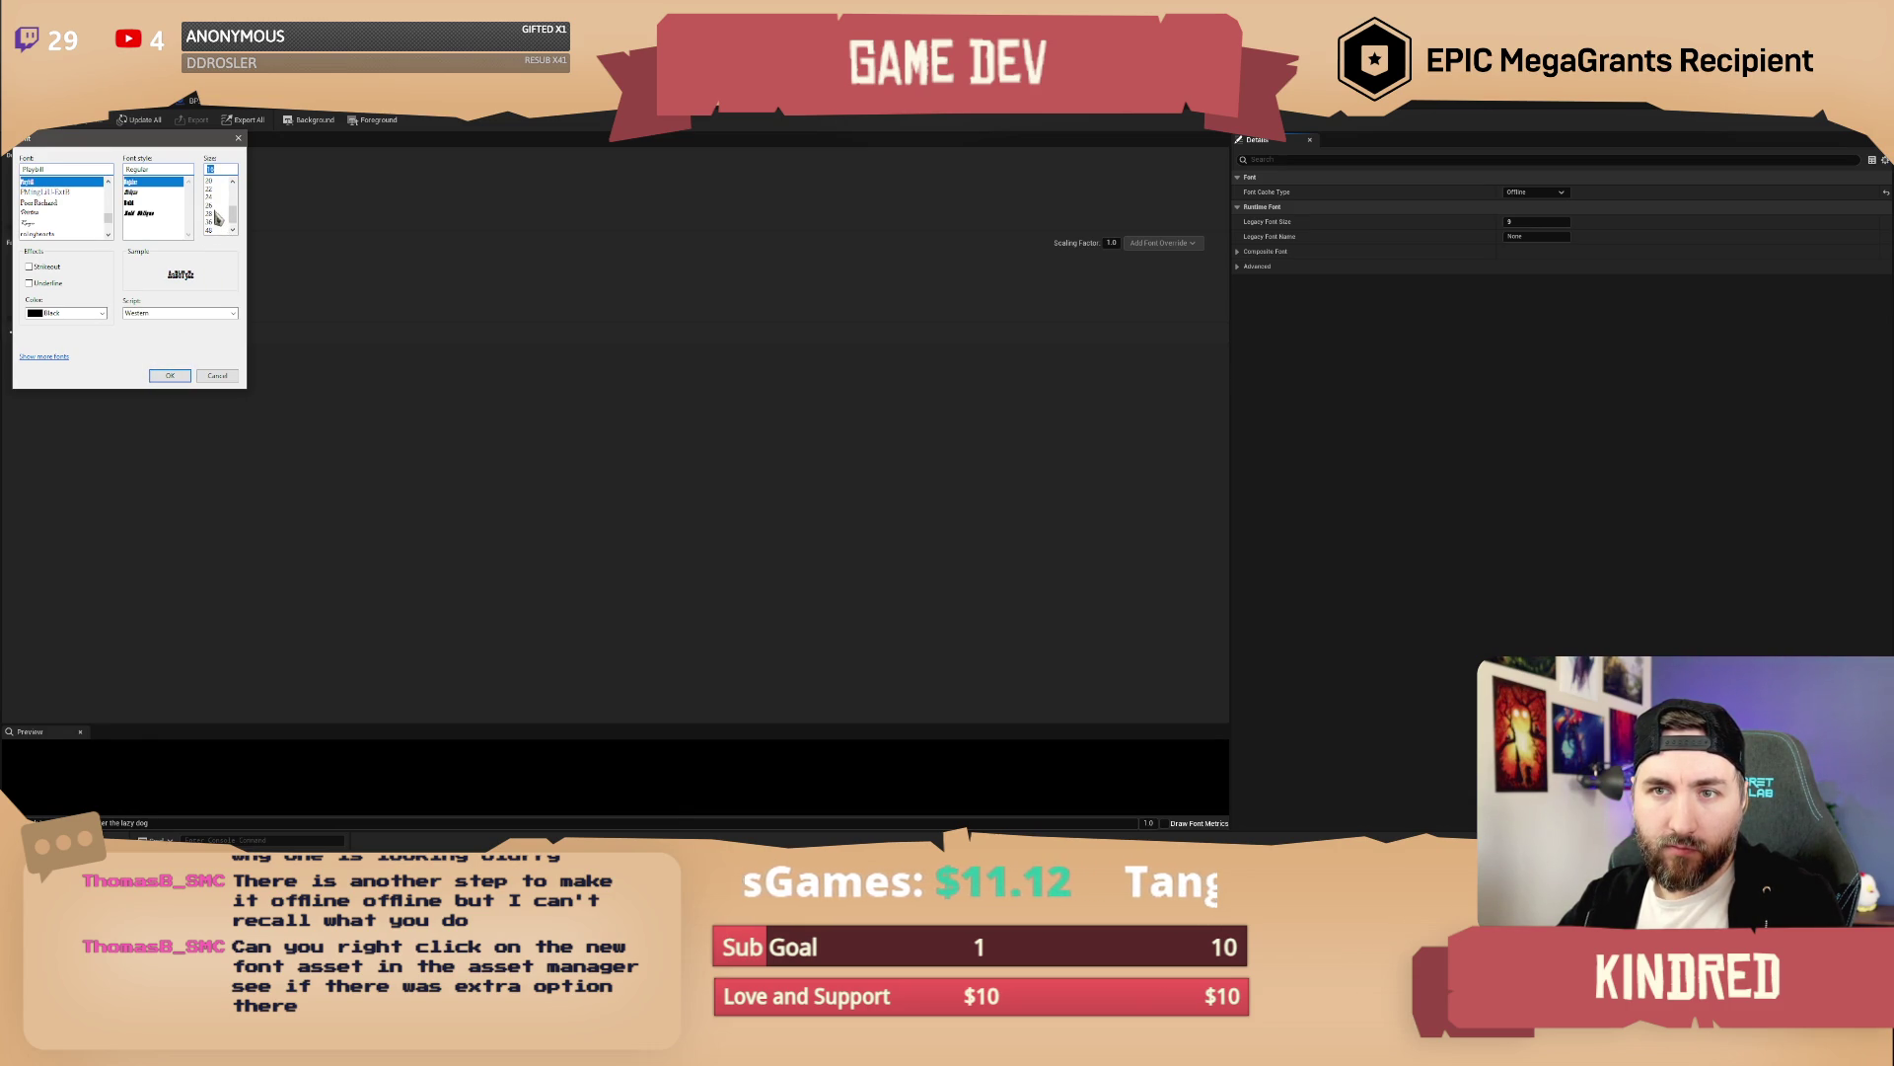
click(212, 198)
click(169, 376)
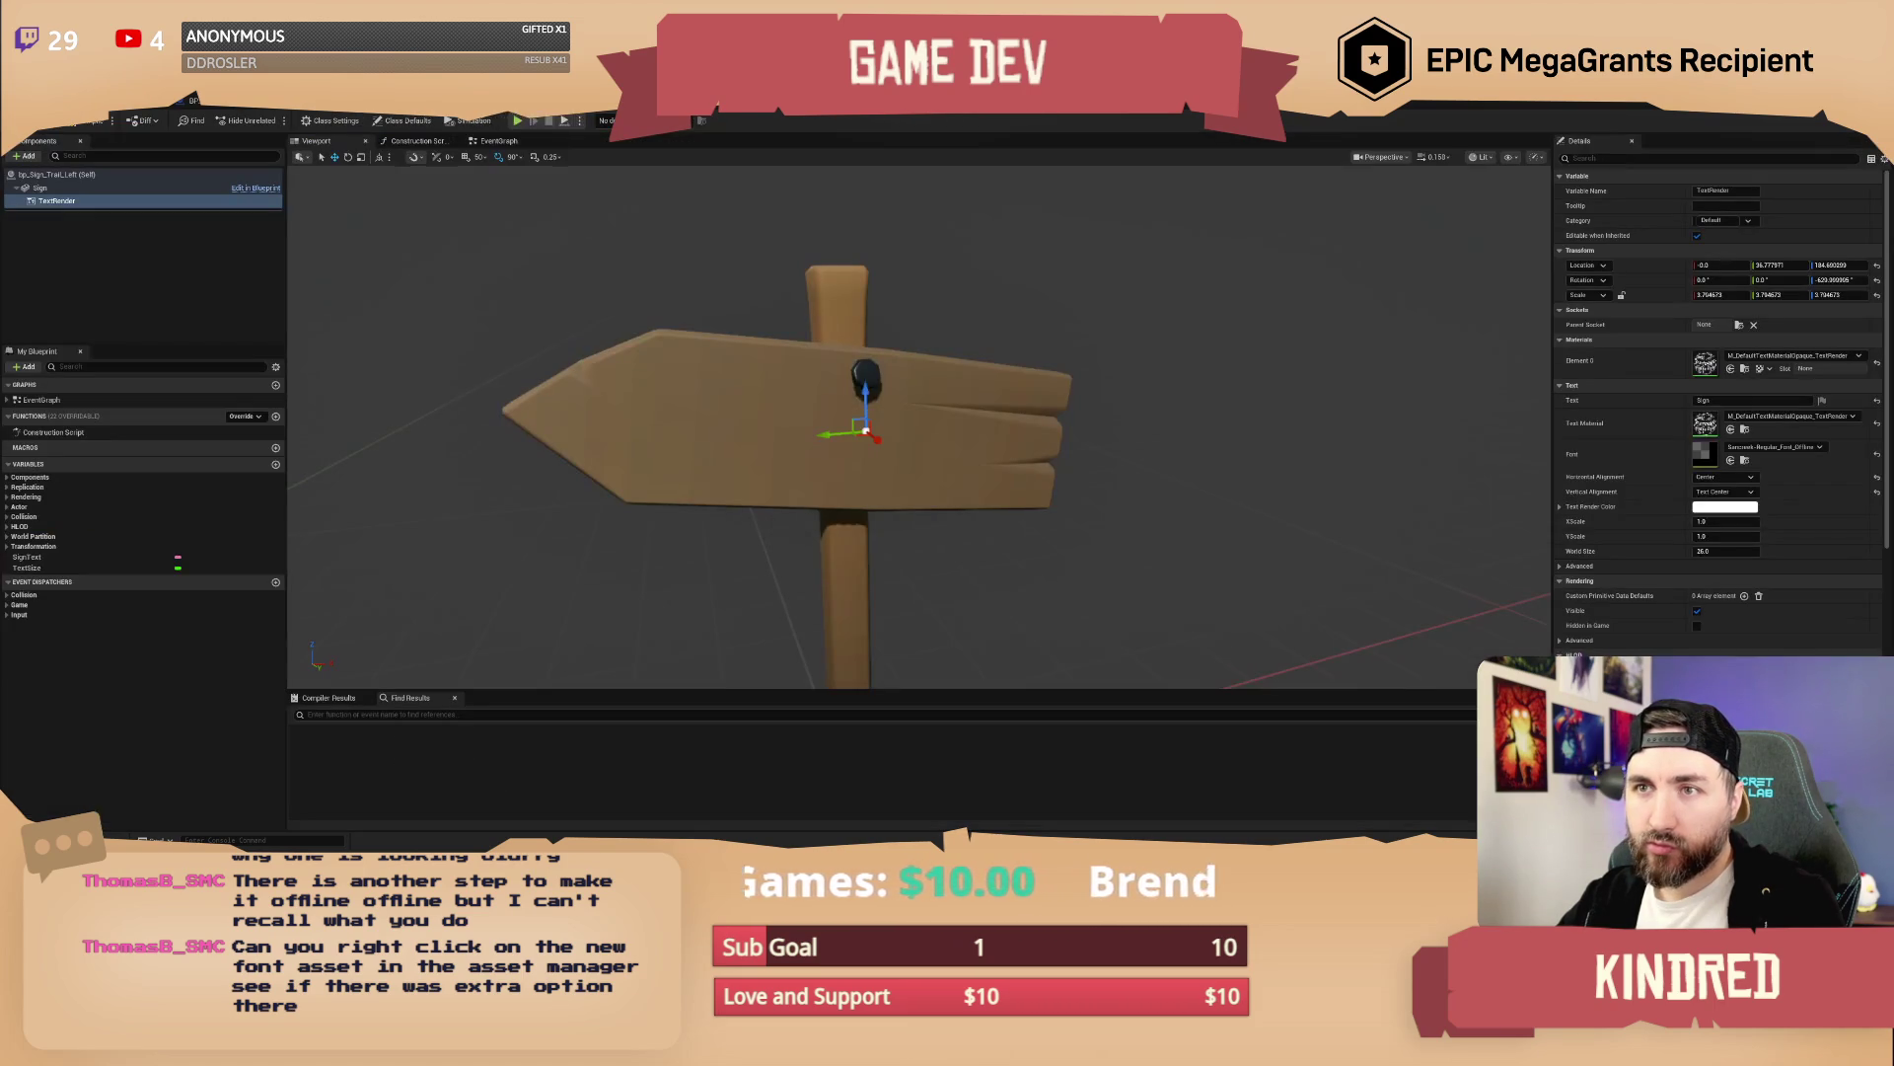
Open the sign text's material M_DefaultTextMaterialOpaque_TextRender from the Element 0 thumbnail
click(1818, 449)
click(1818, 449)
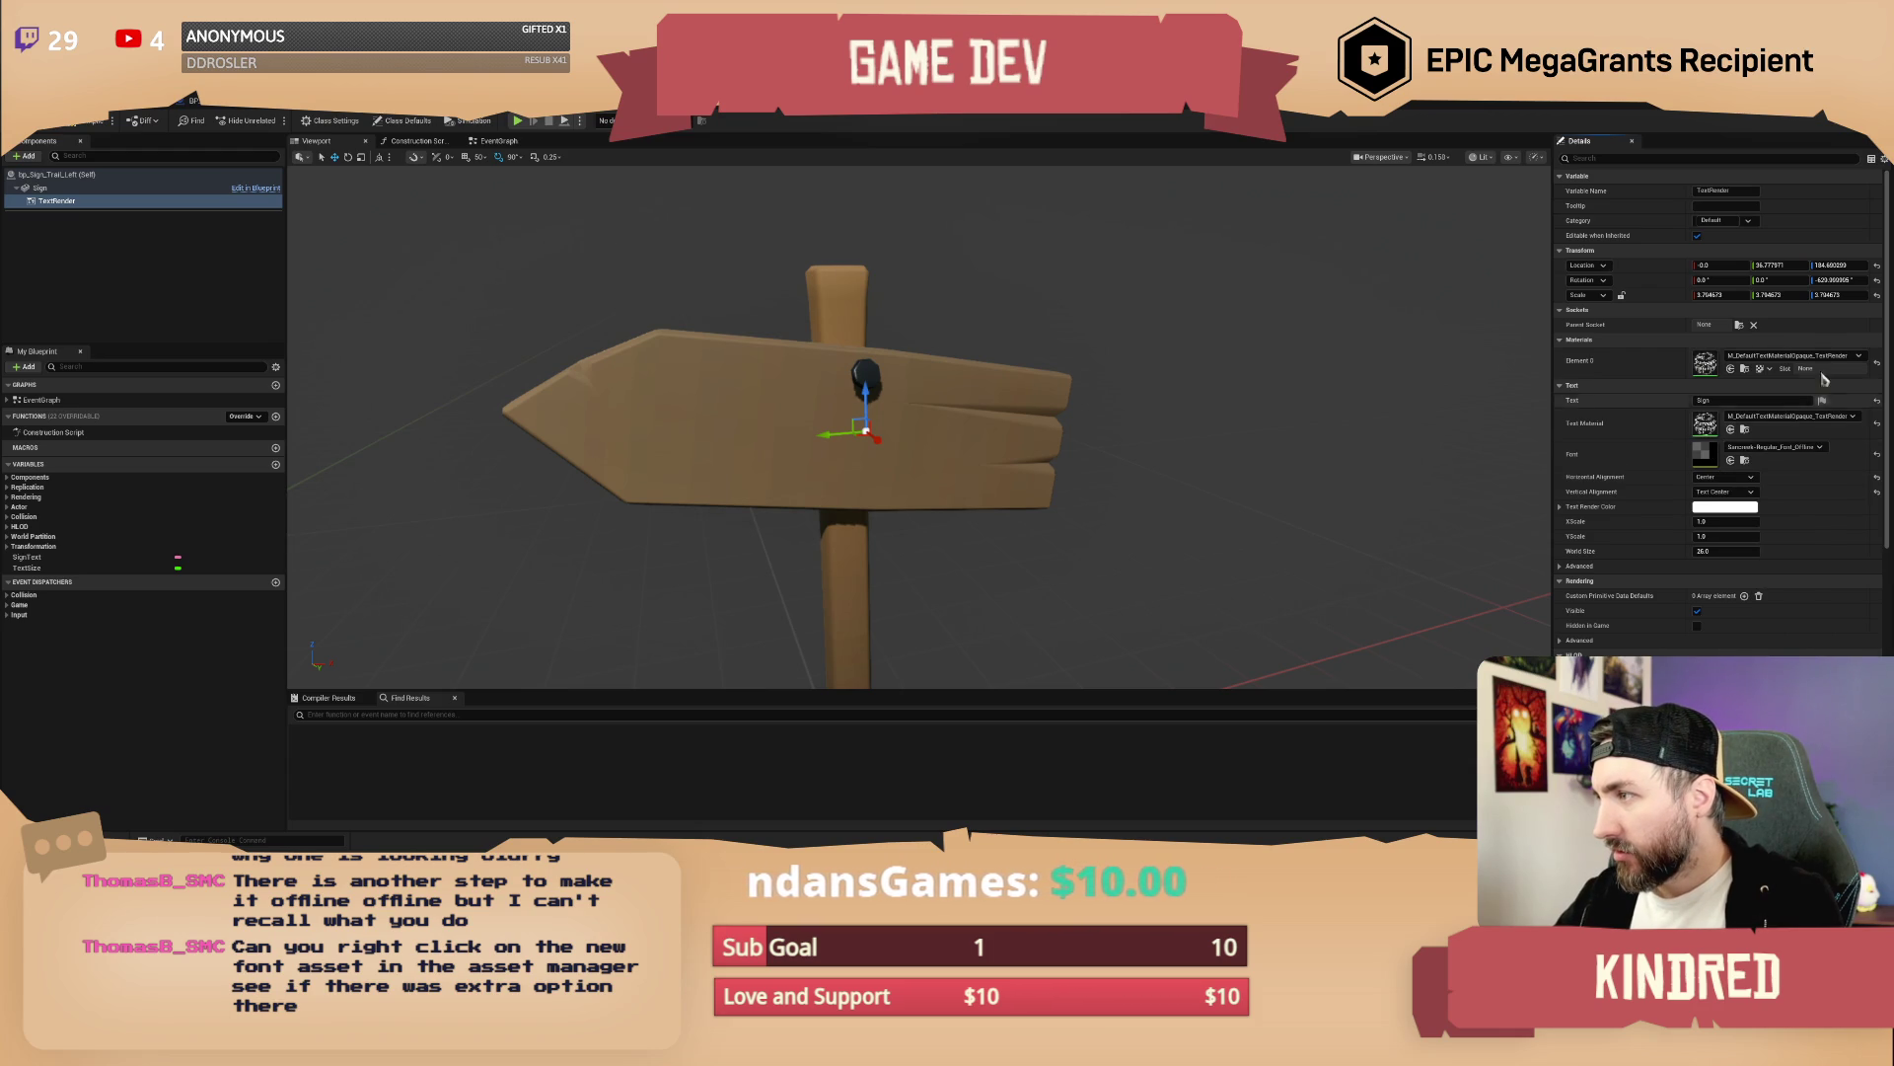
double_click(1710, 365)
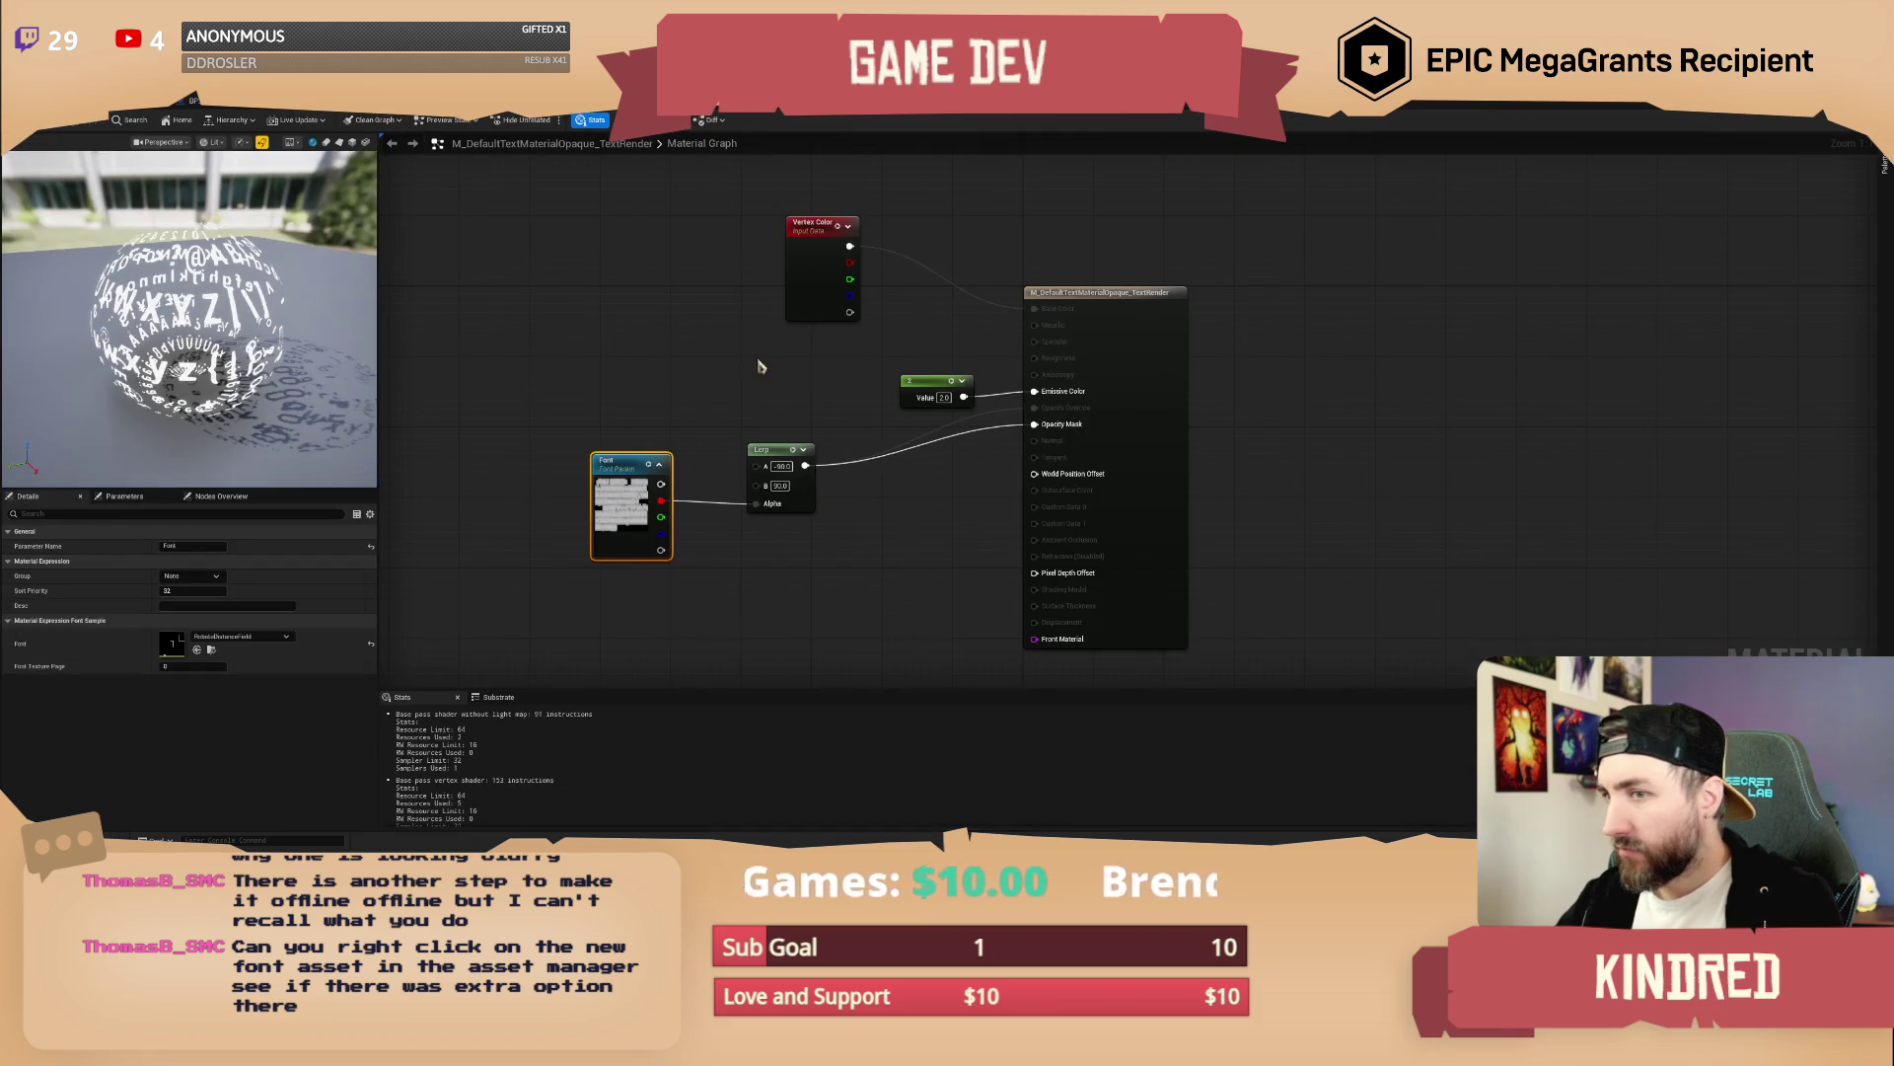
Search the material's Details for compression settings and review its Parameters tab
click(692, 378)
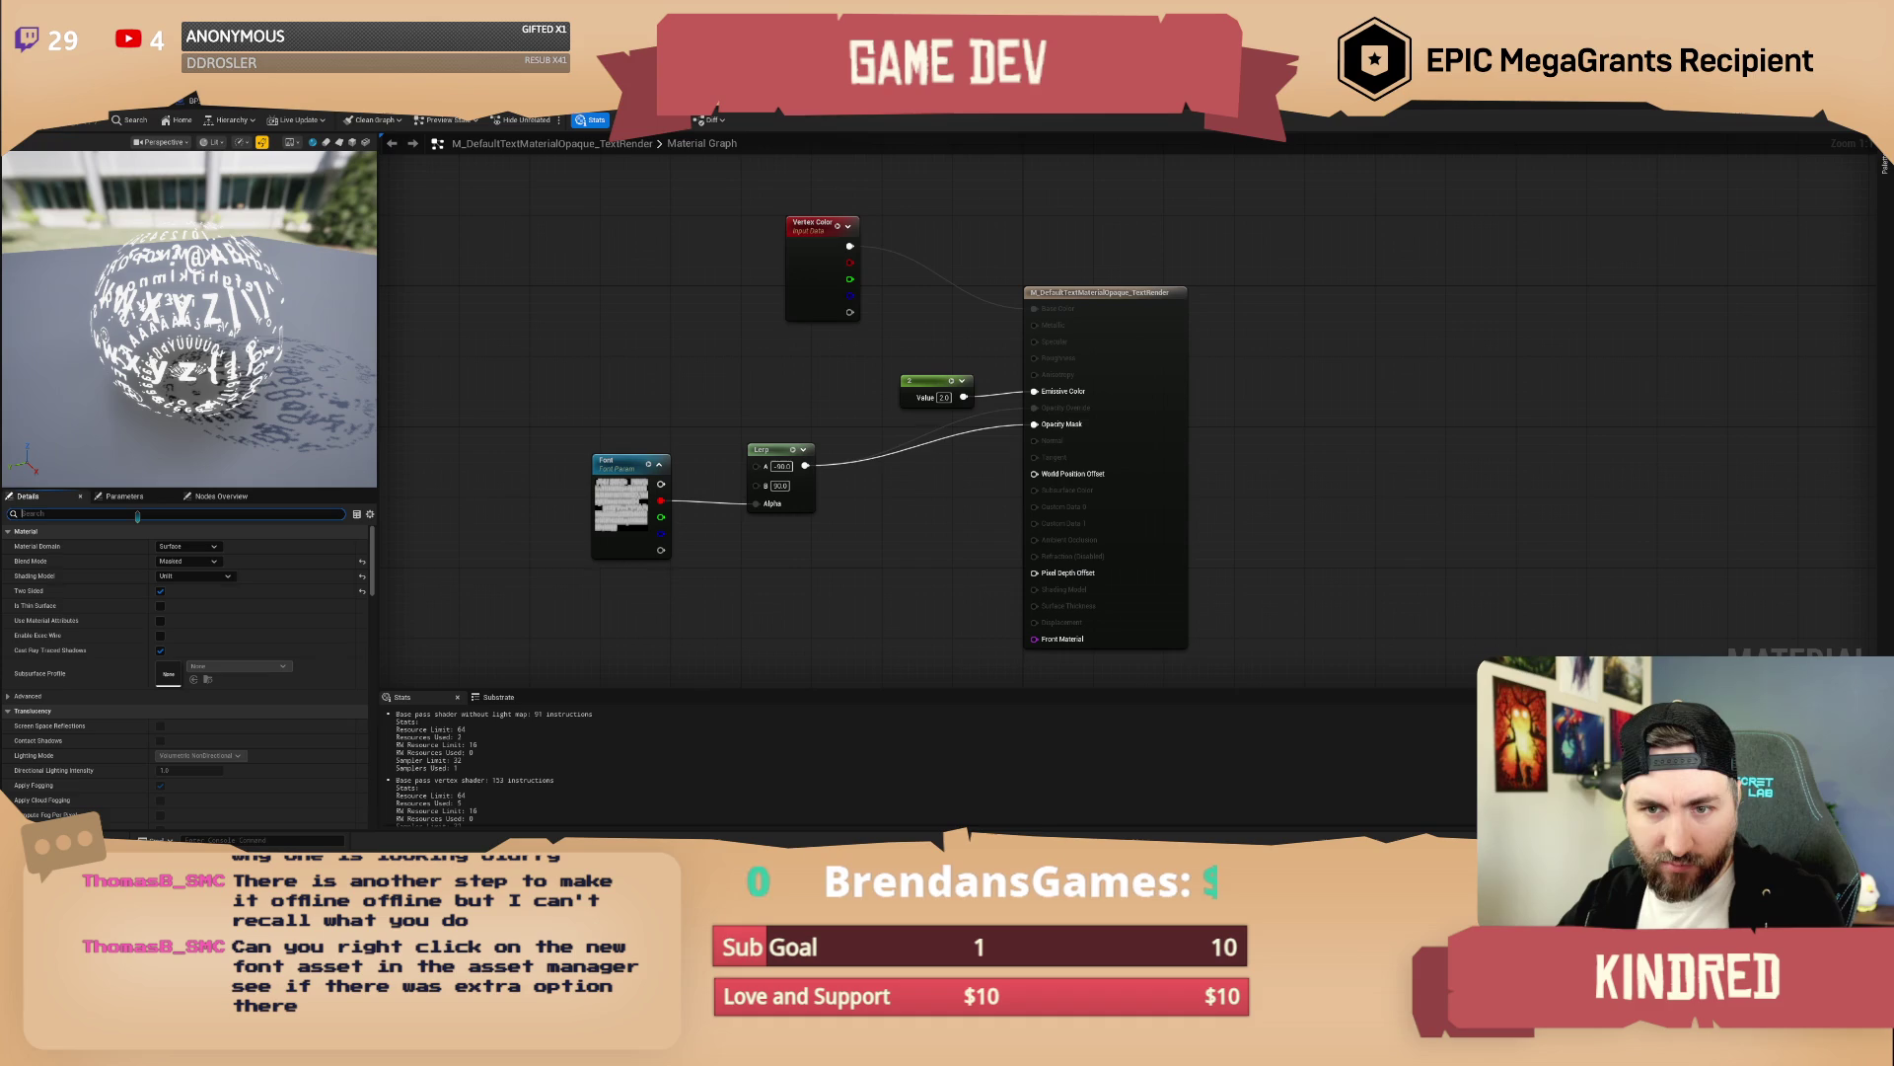
text(compr)
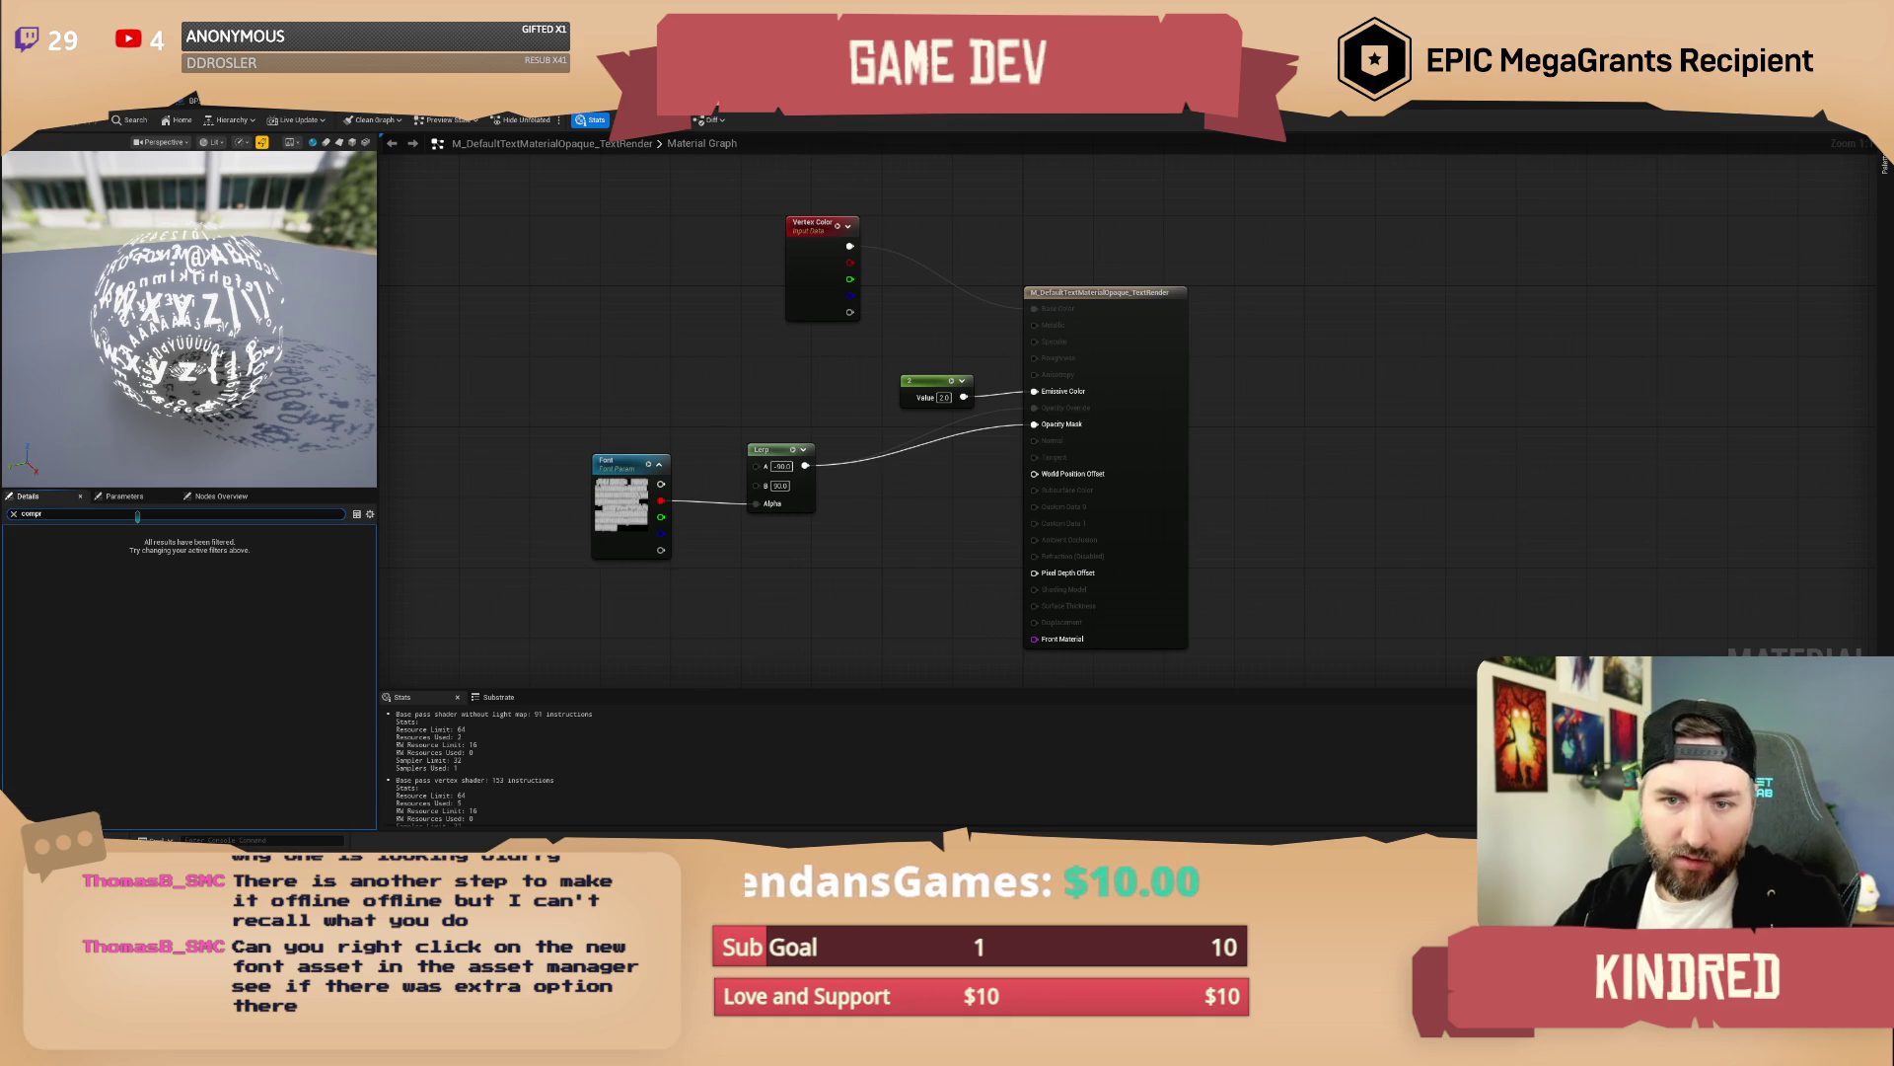
key(BackSpace)
key(BackSpace)
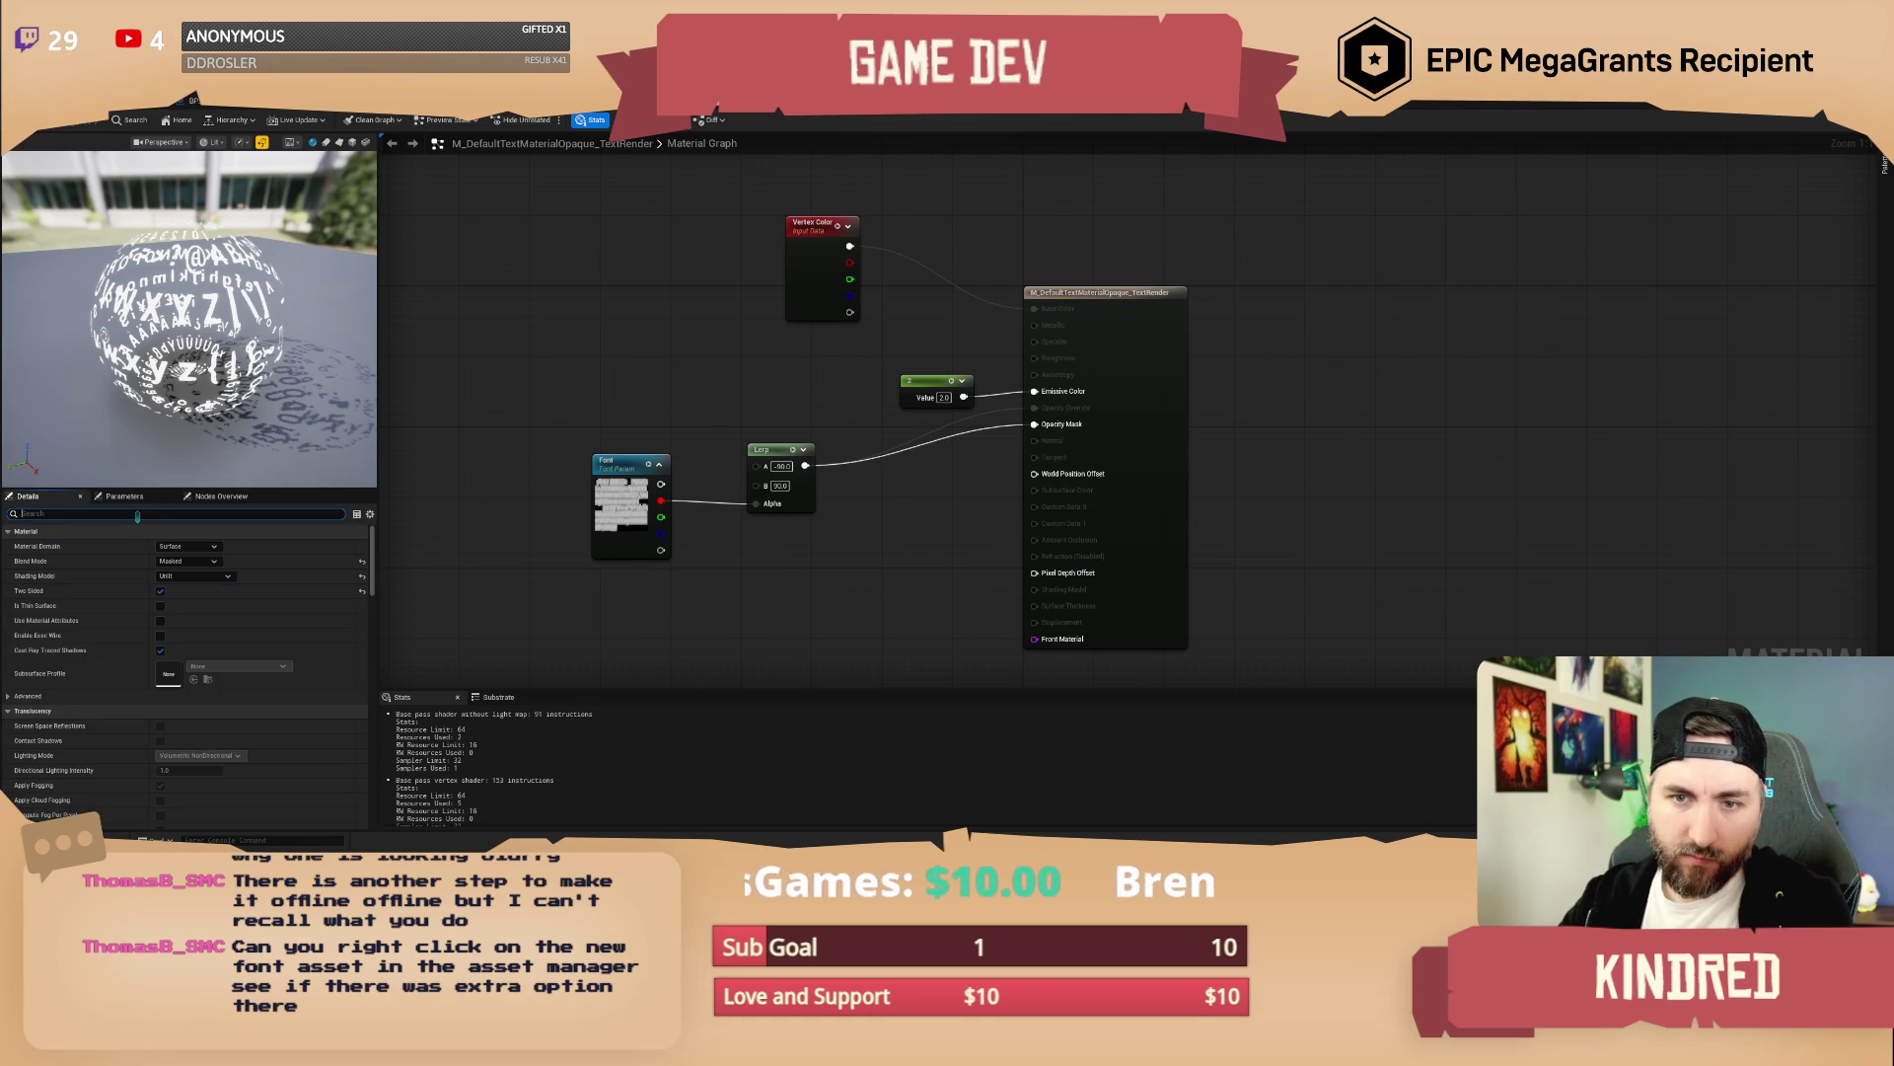
click(124, 495)
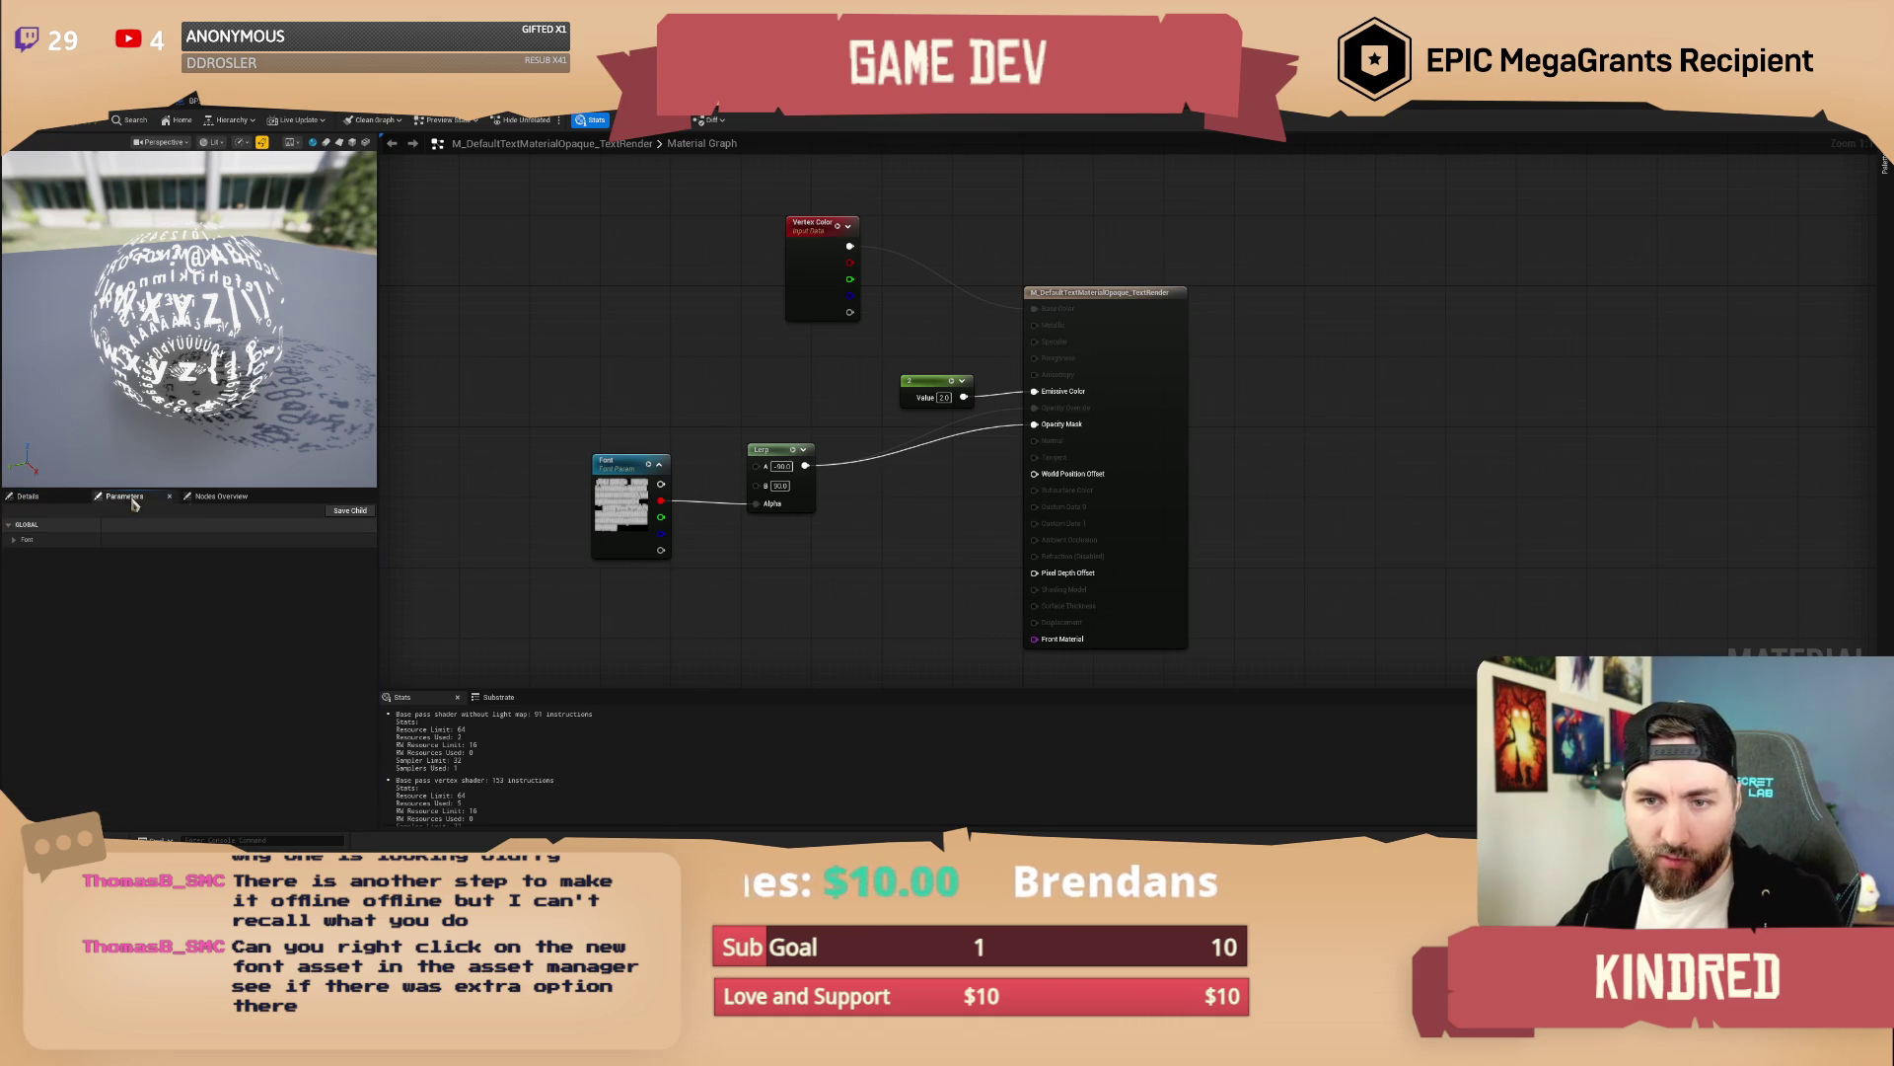
click(28, 495)
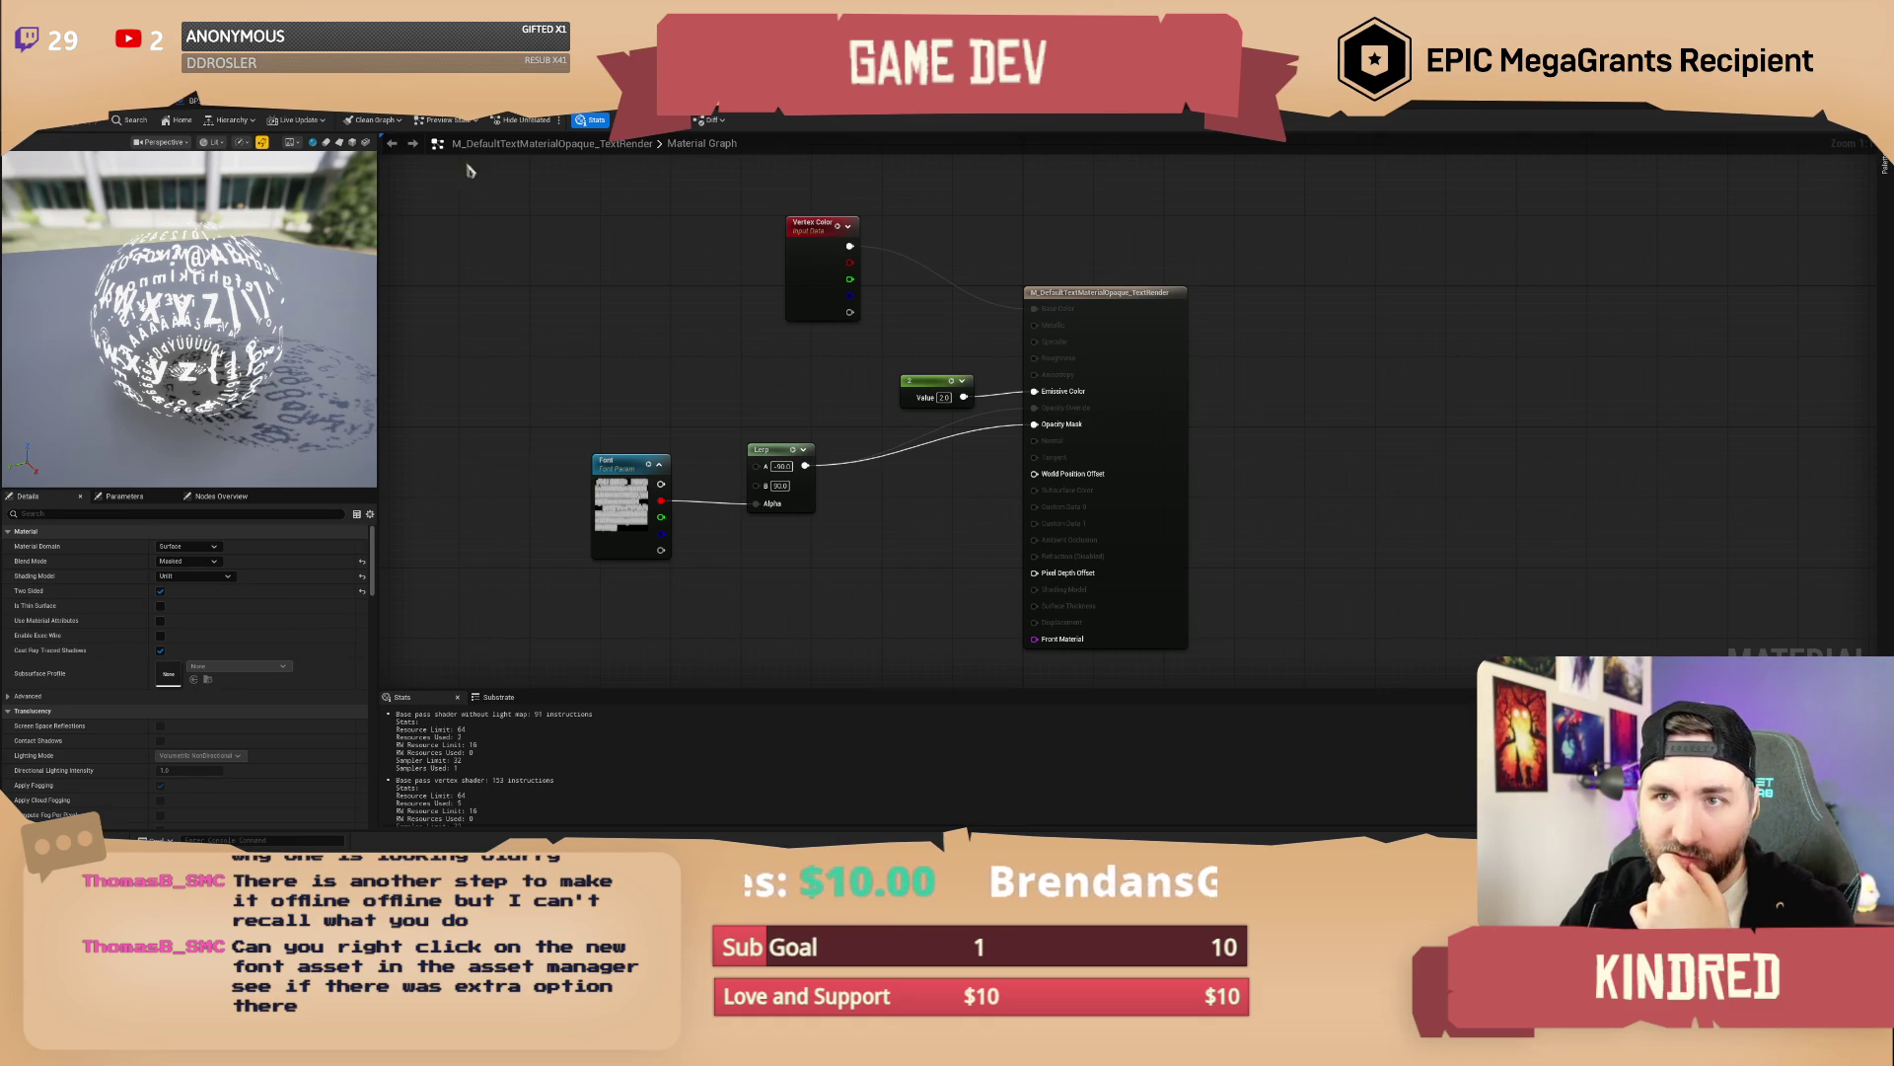
click(158, 99)
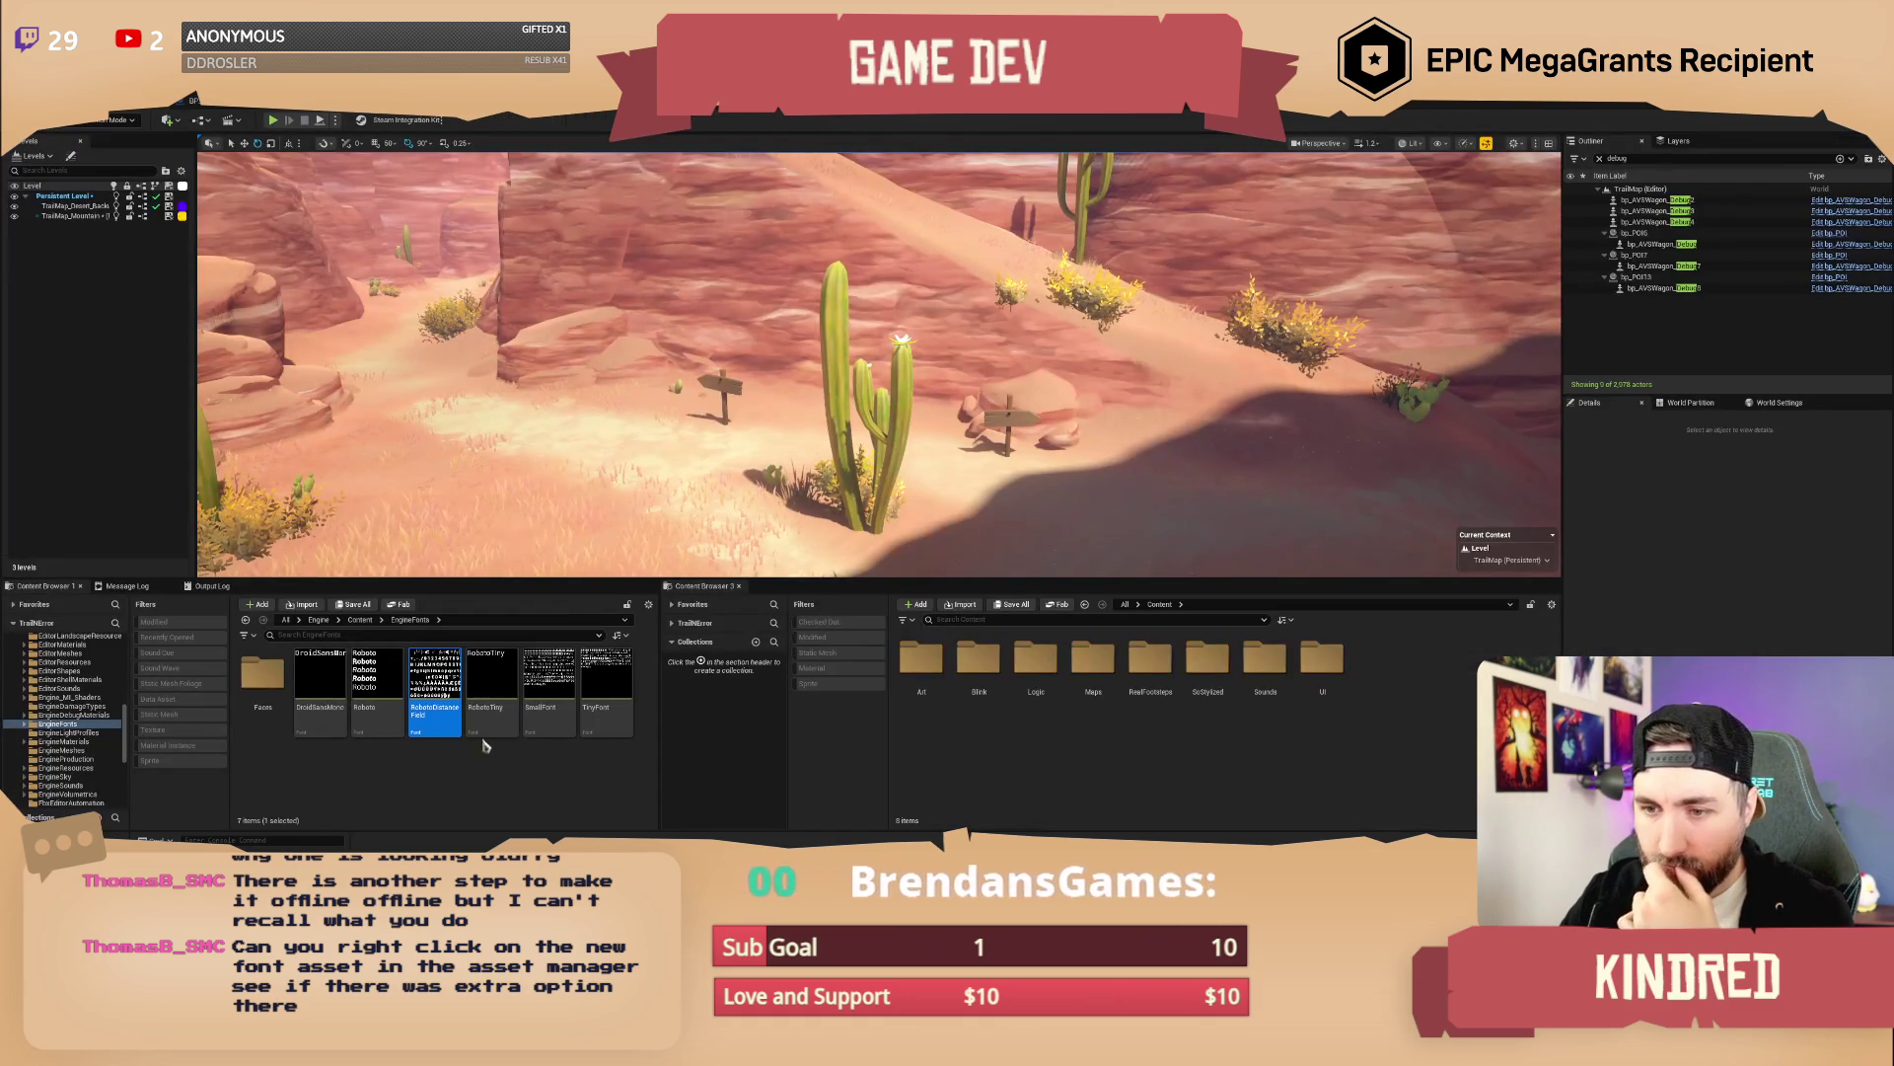
Go to the project's Content folder and search for 'sanc' font assets
click(334, 770)
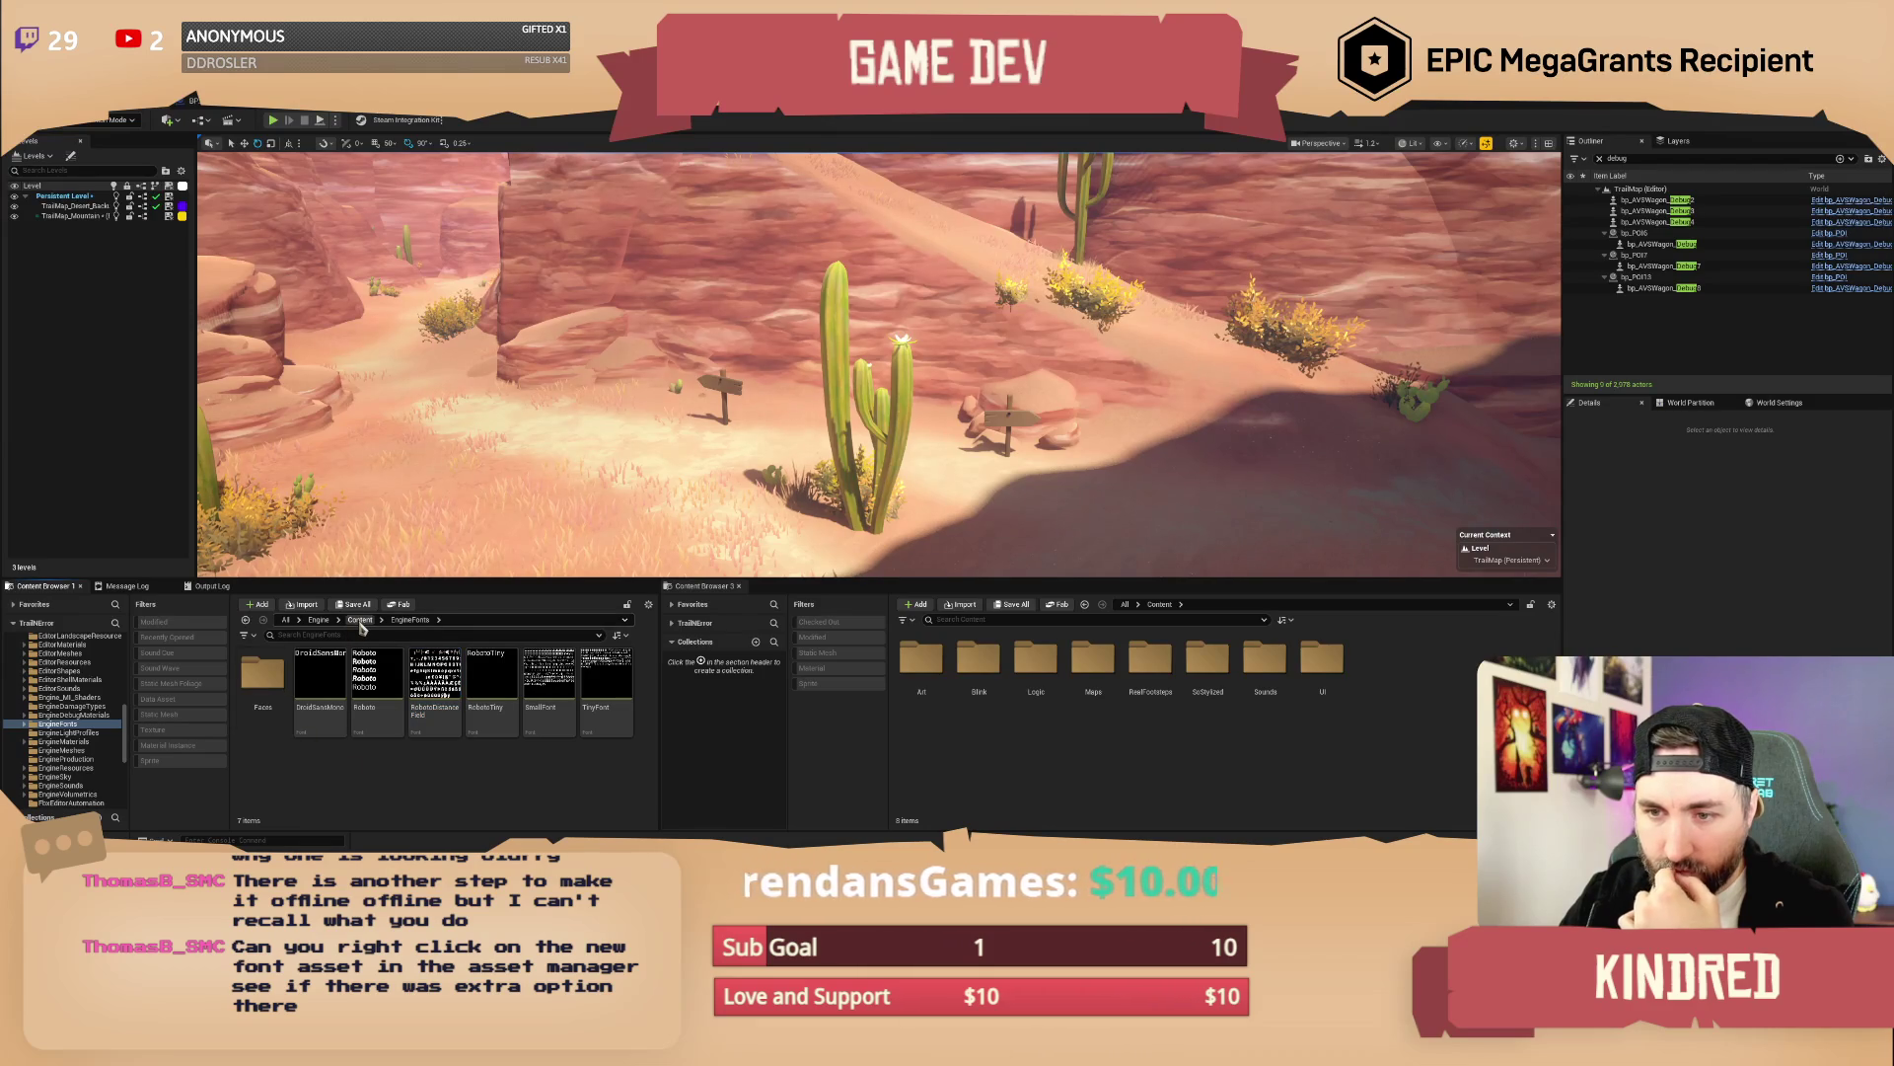
click(285, 620)
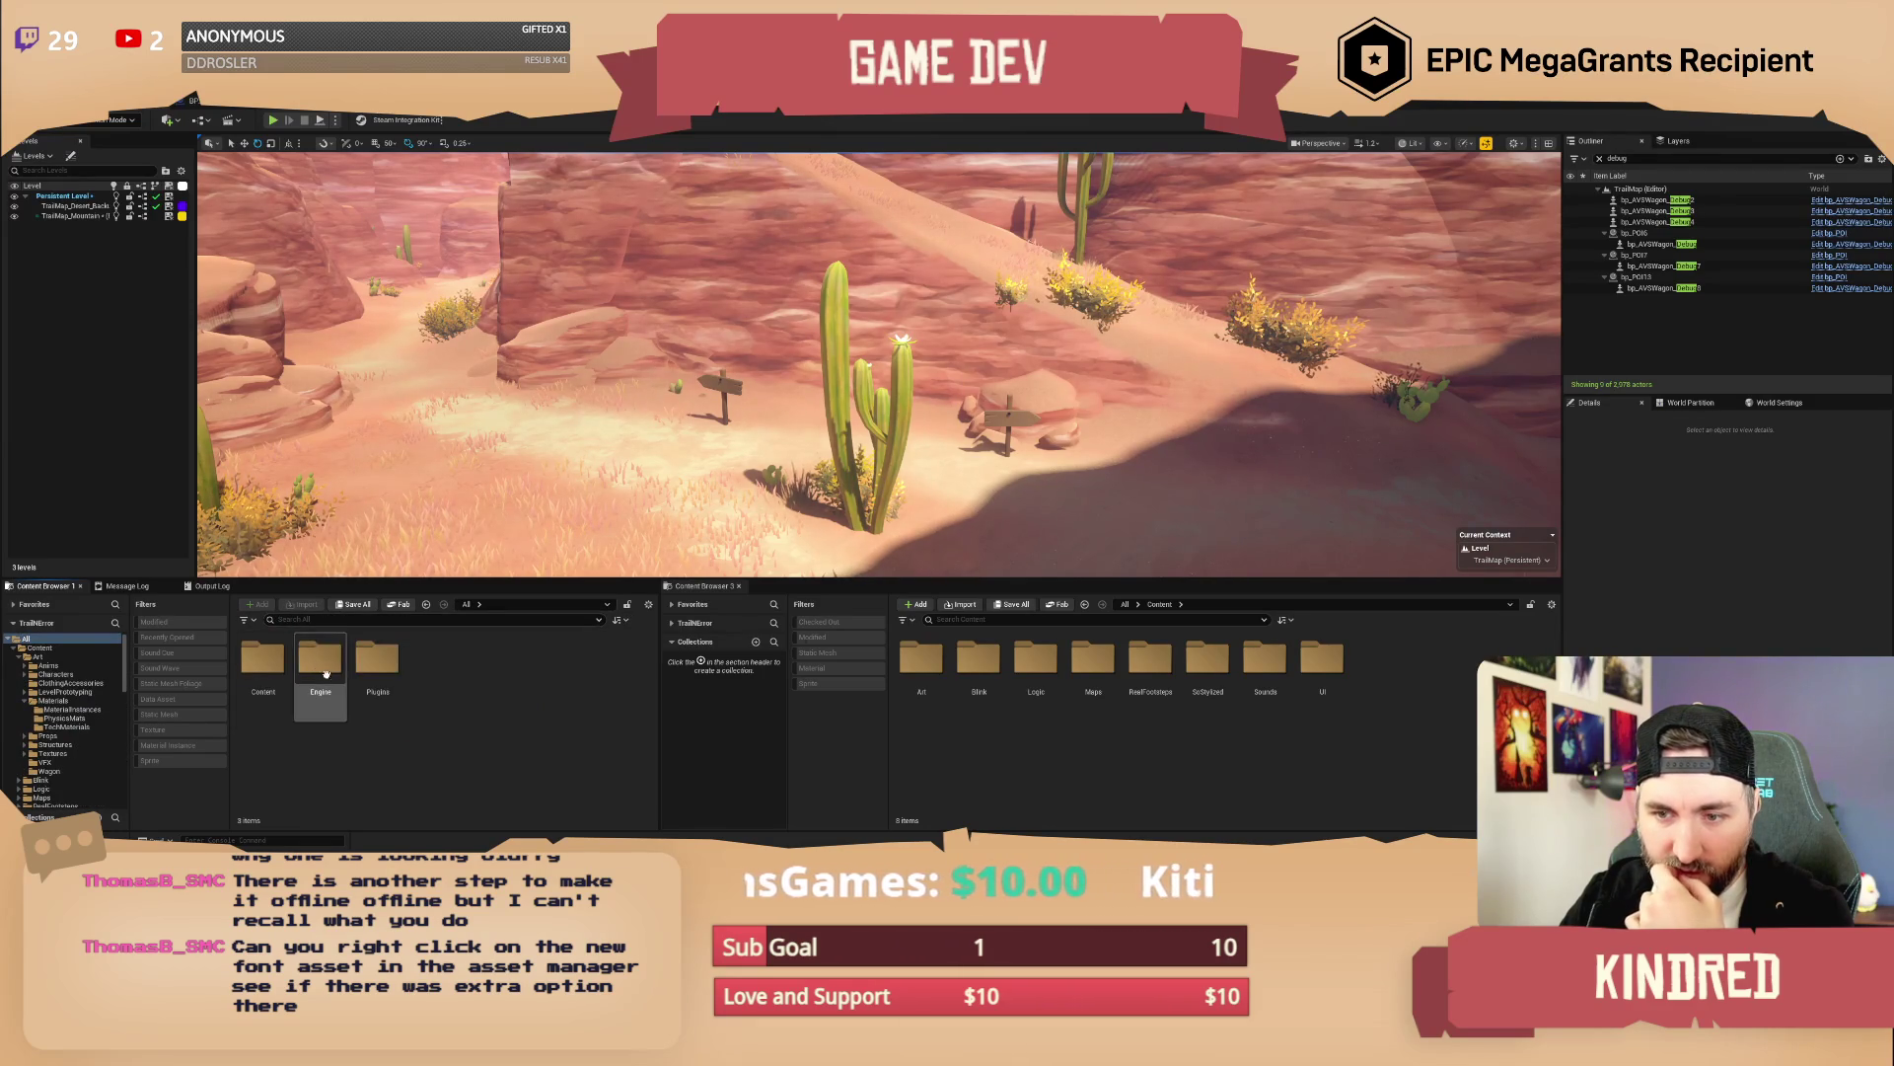
double_click(262, 661)
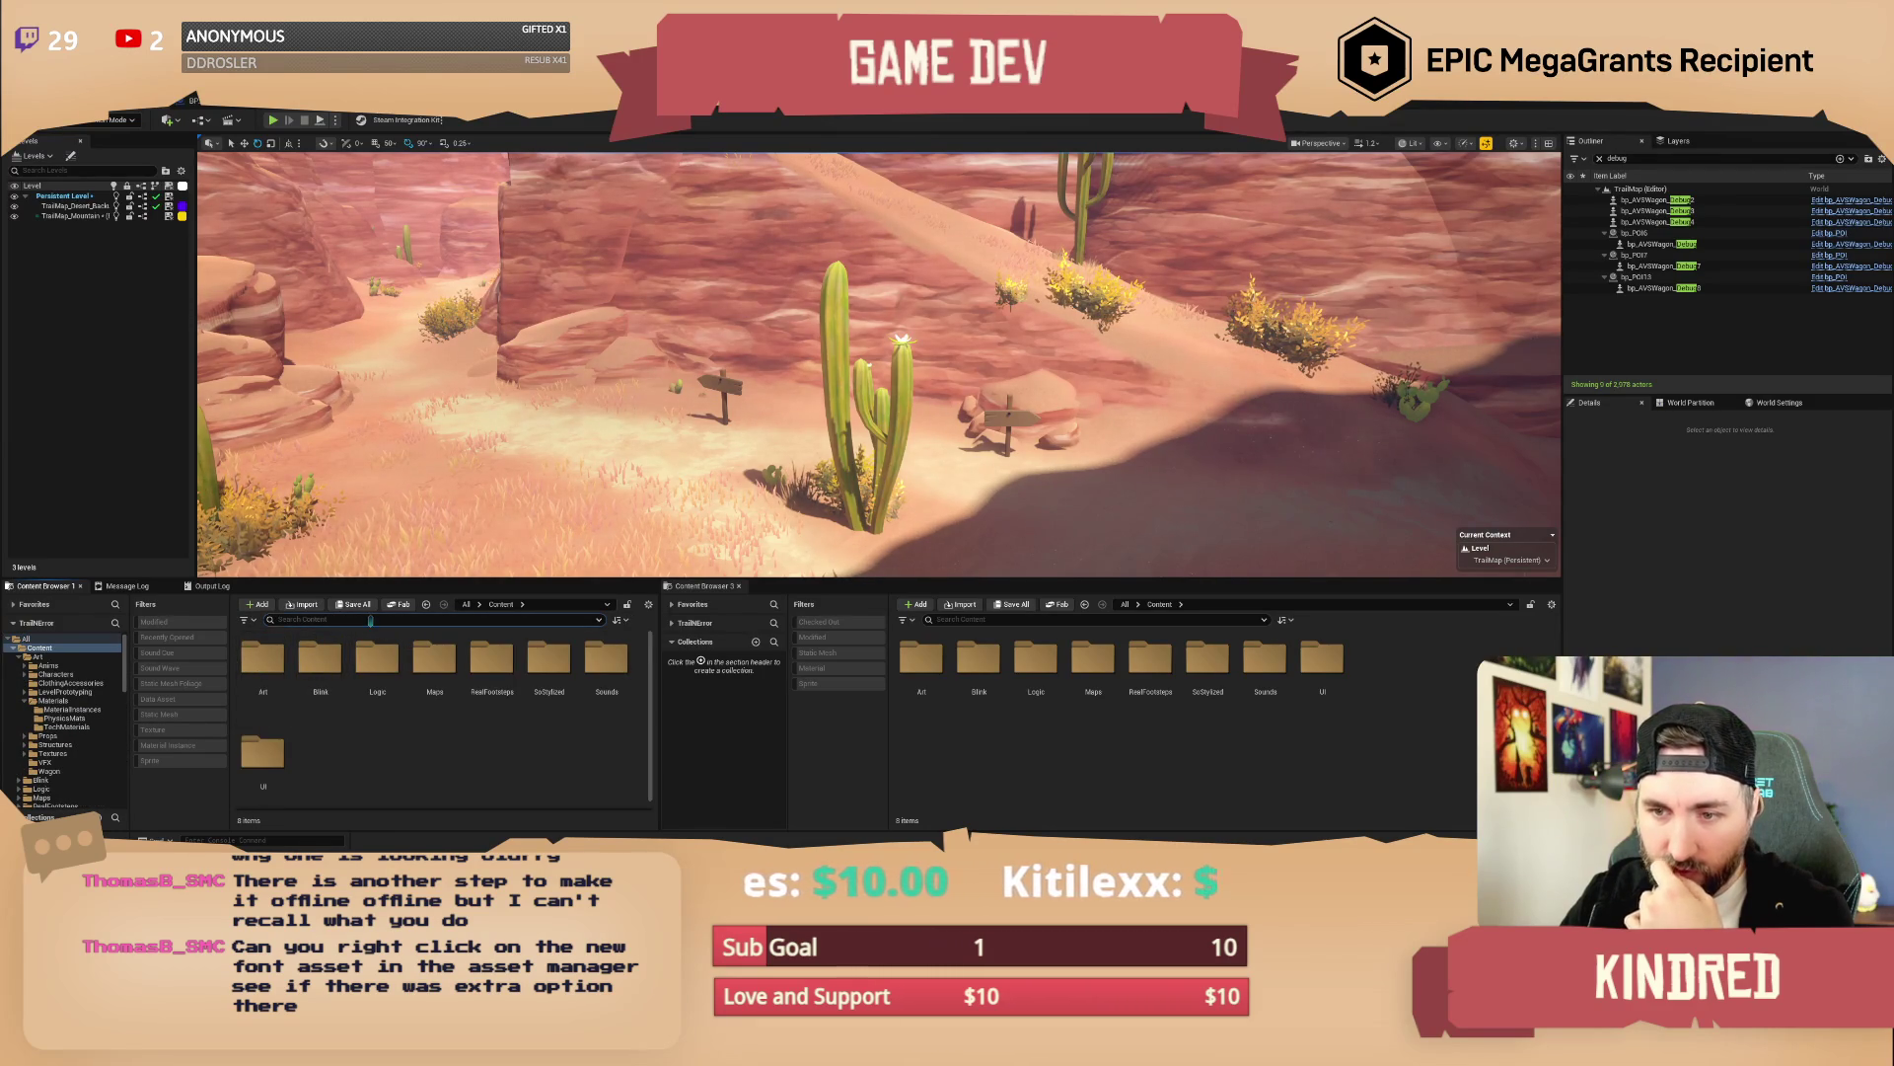
click(370, 620)
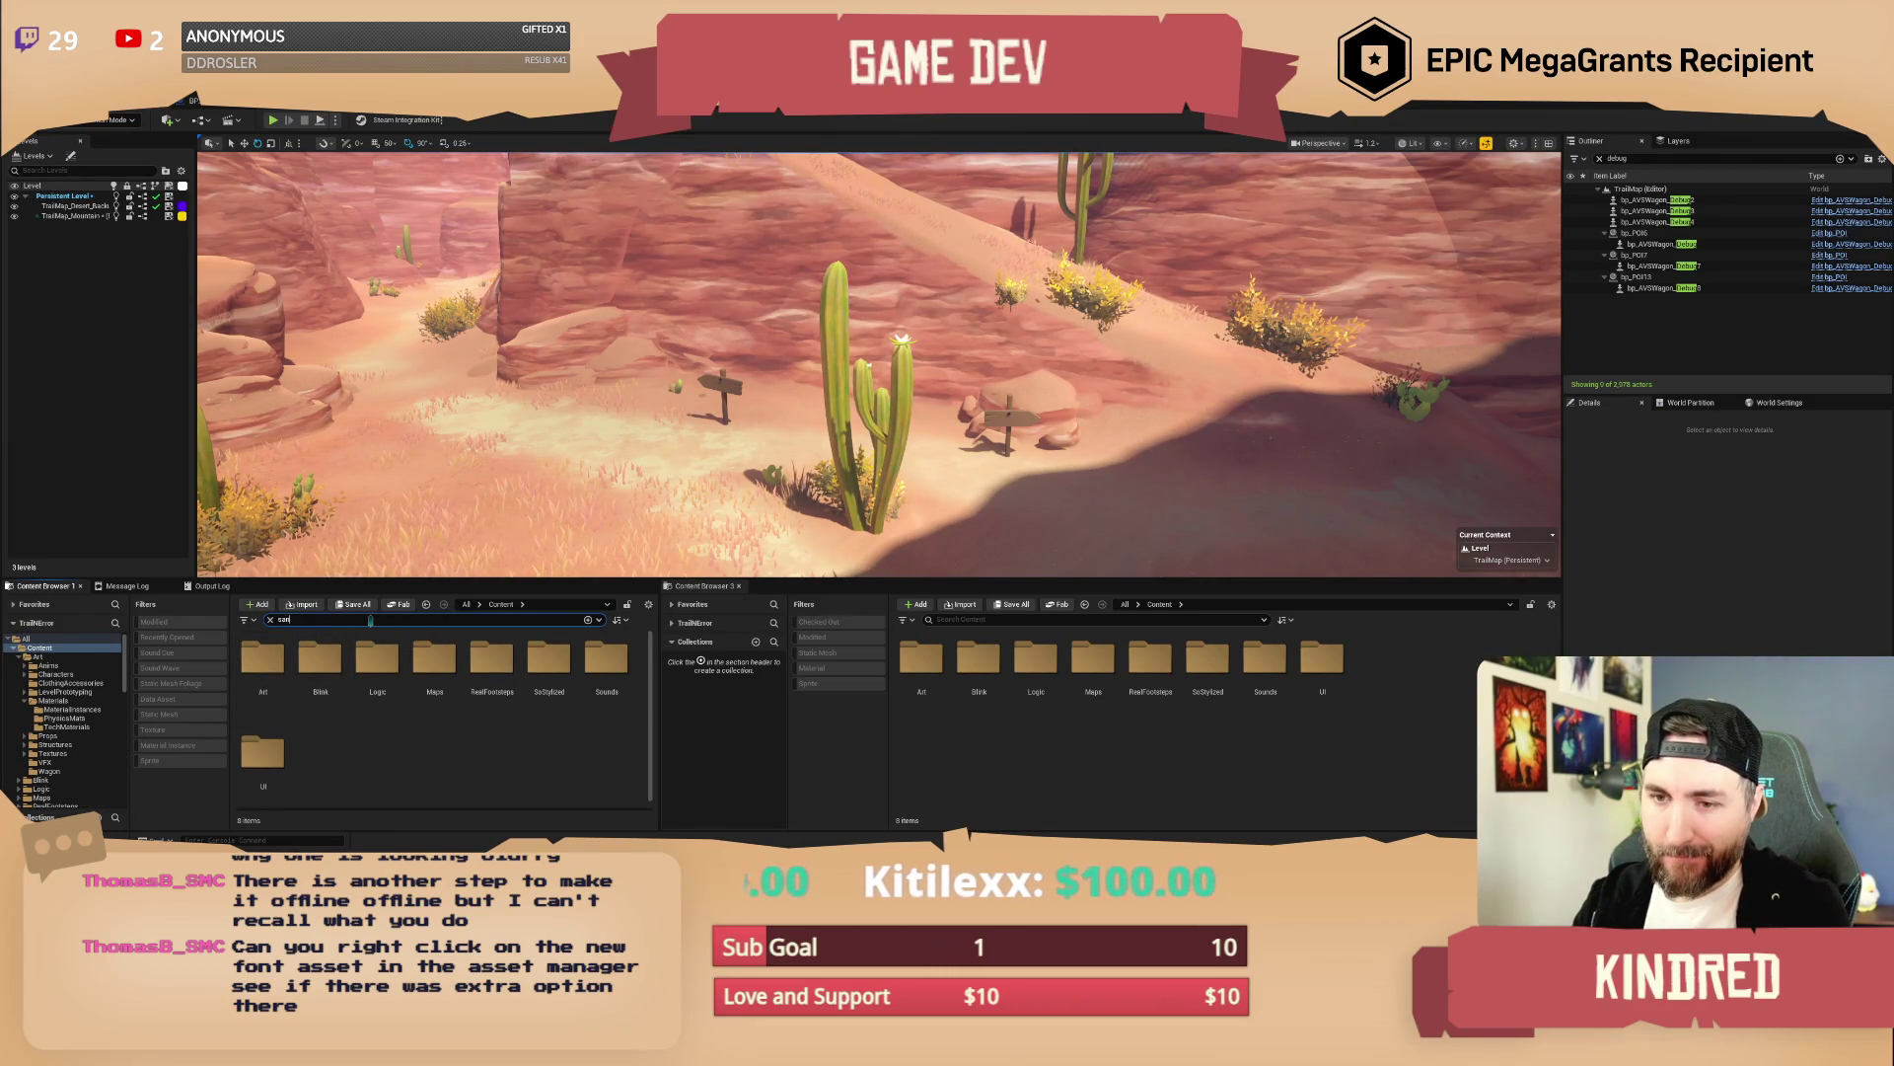
text(c)
Check the asset actions for the offline Sancreek font and the first Sancreek font
click(446, 704)
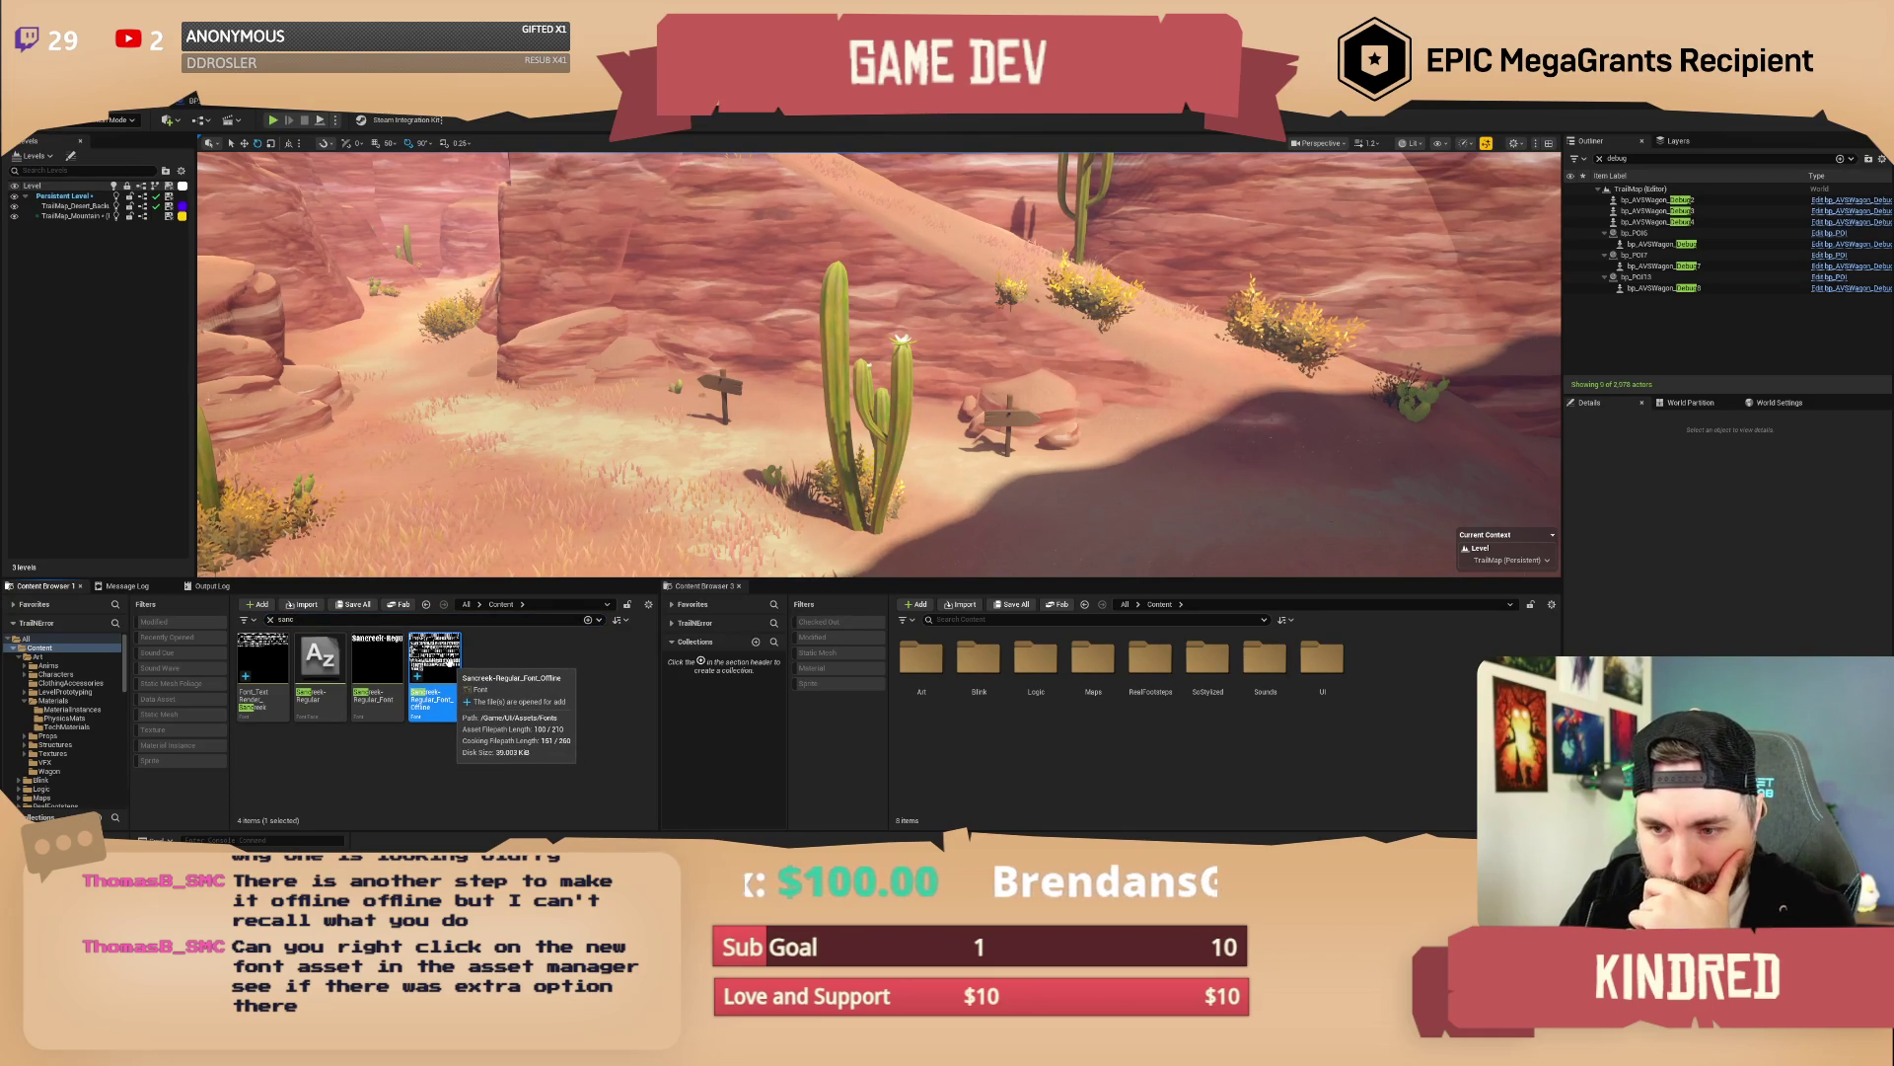
right_click(451, 663)
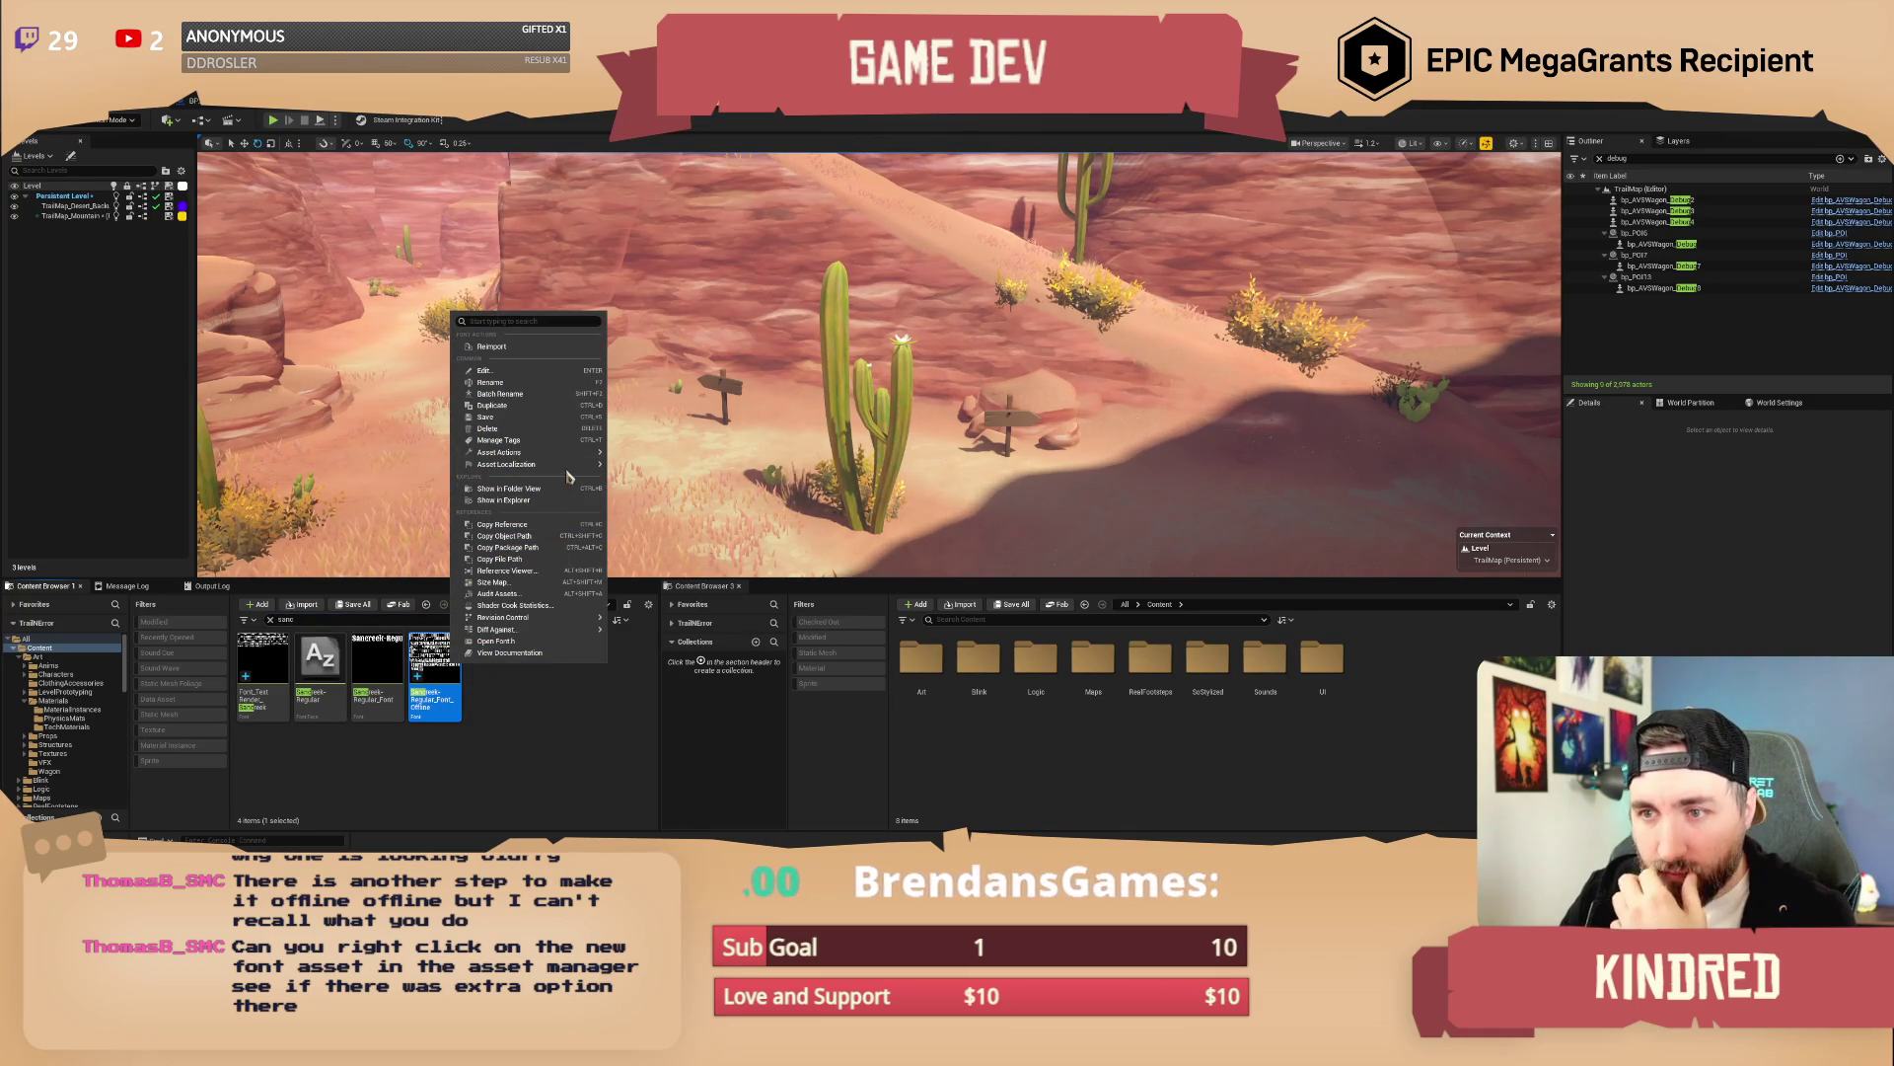
mouse_move(568, 470)
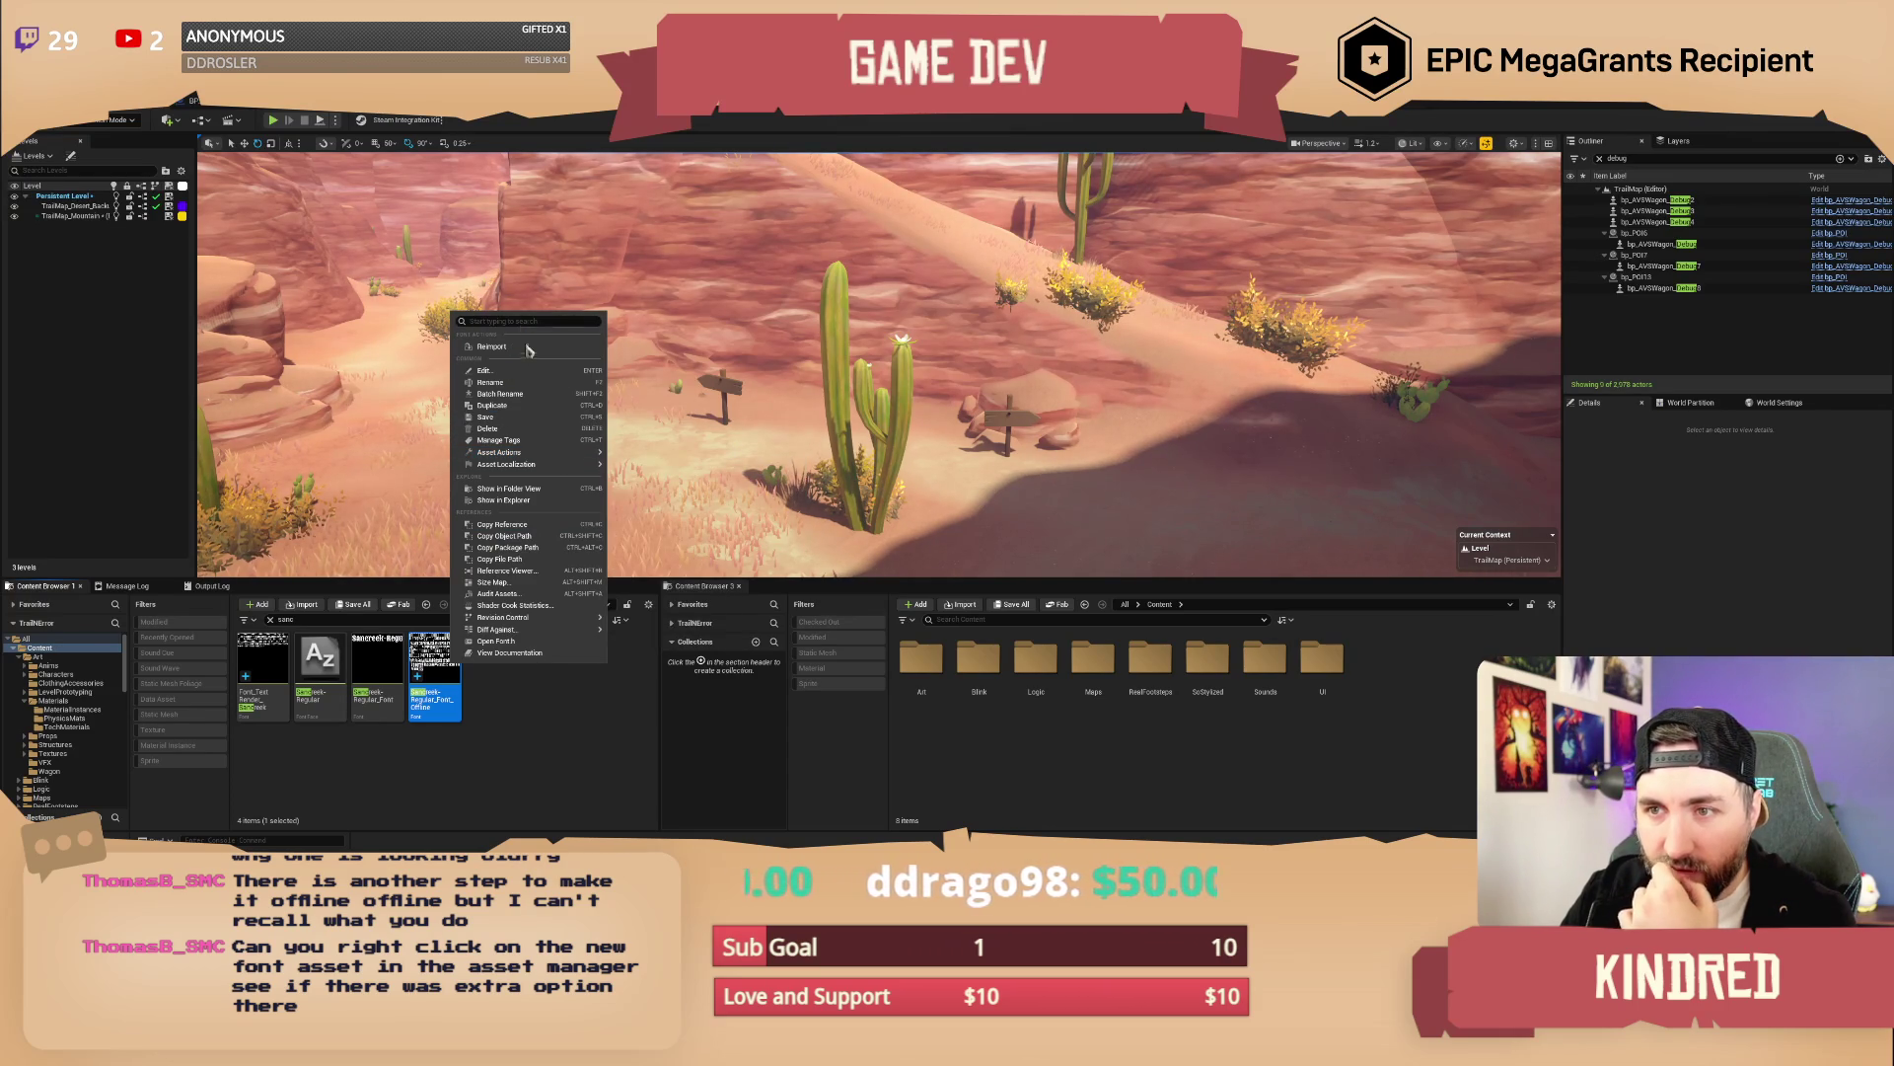
click(538, 747)
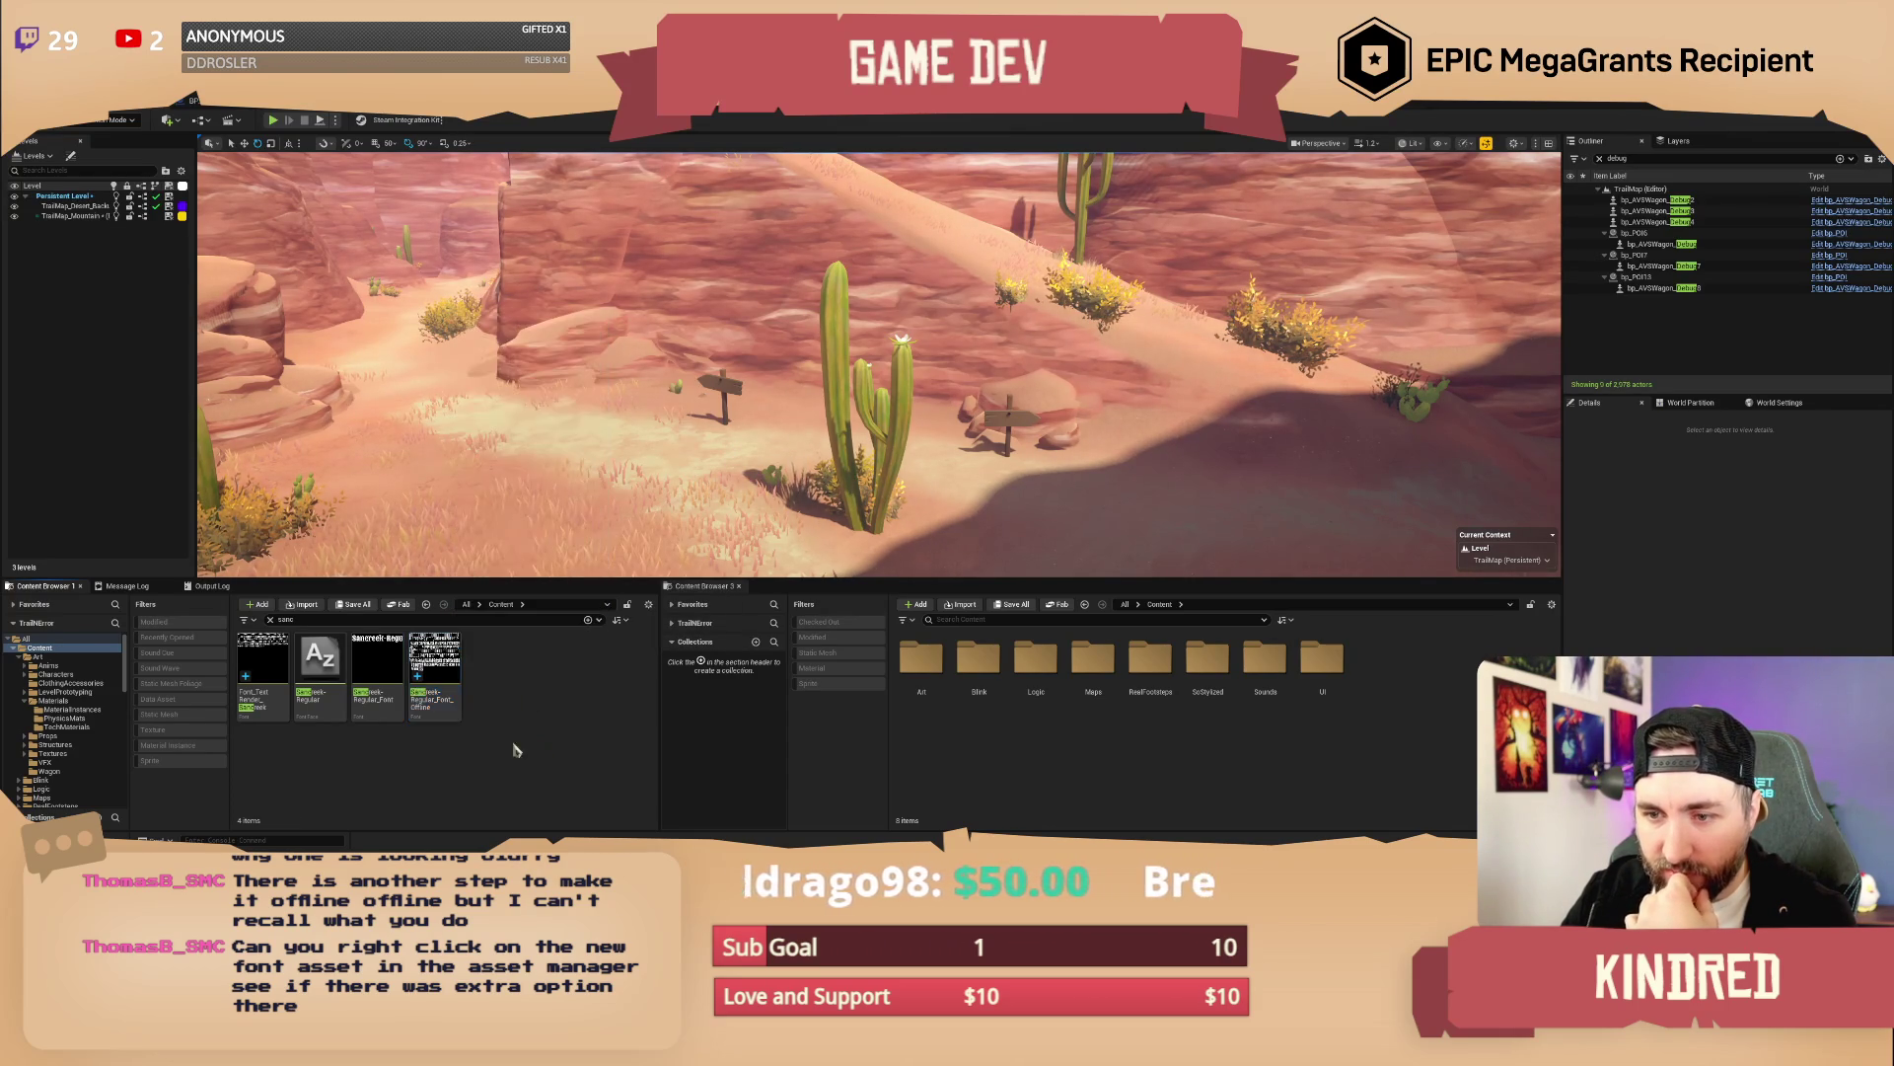
right_click(279, 691)
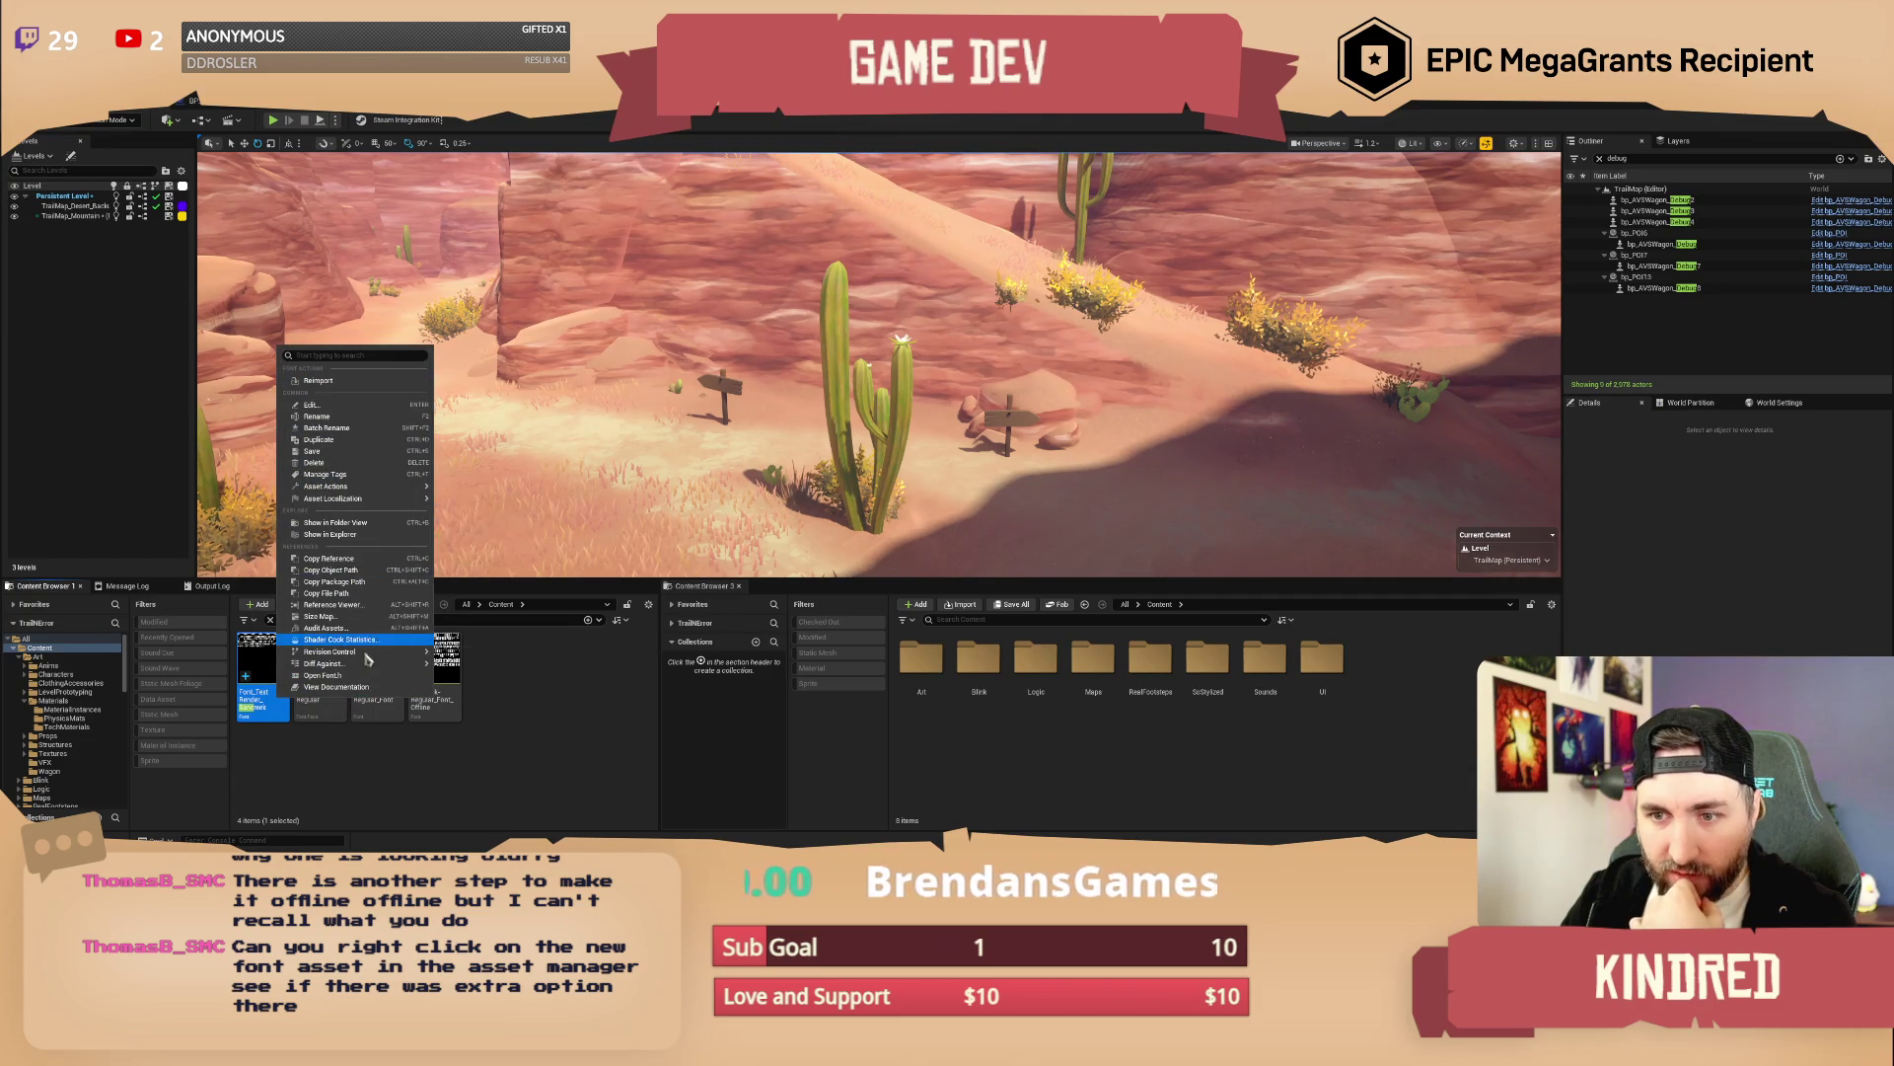
click(521, 714)
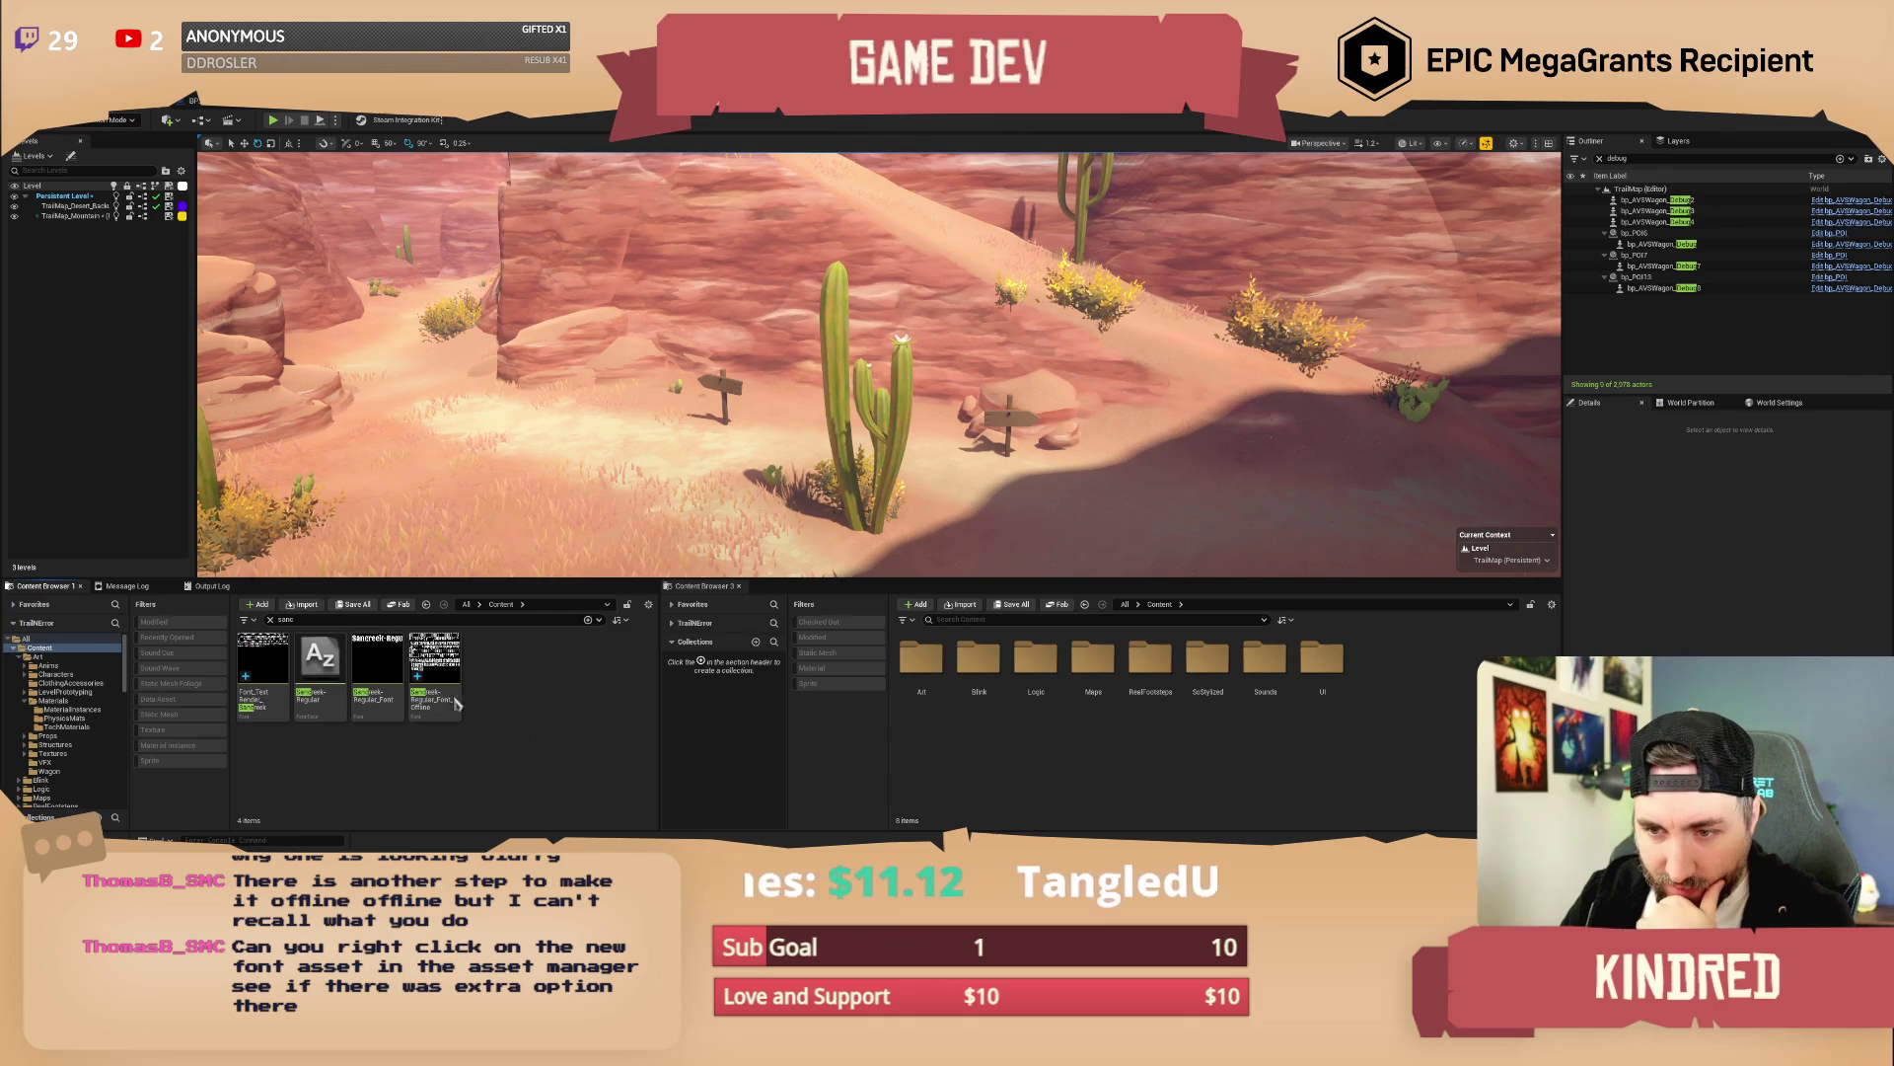
Regenerate the Sancreek font with Import Options Height 12 instead of 24
double_click(278, 667)
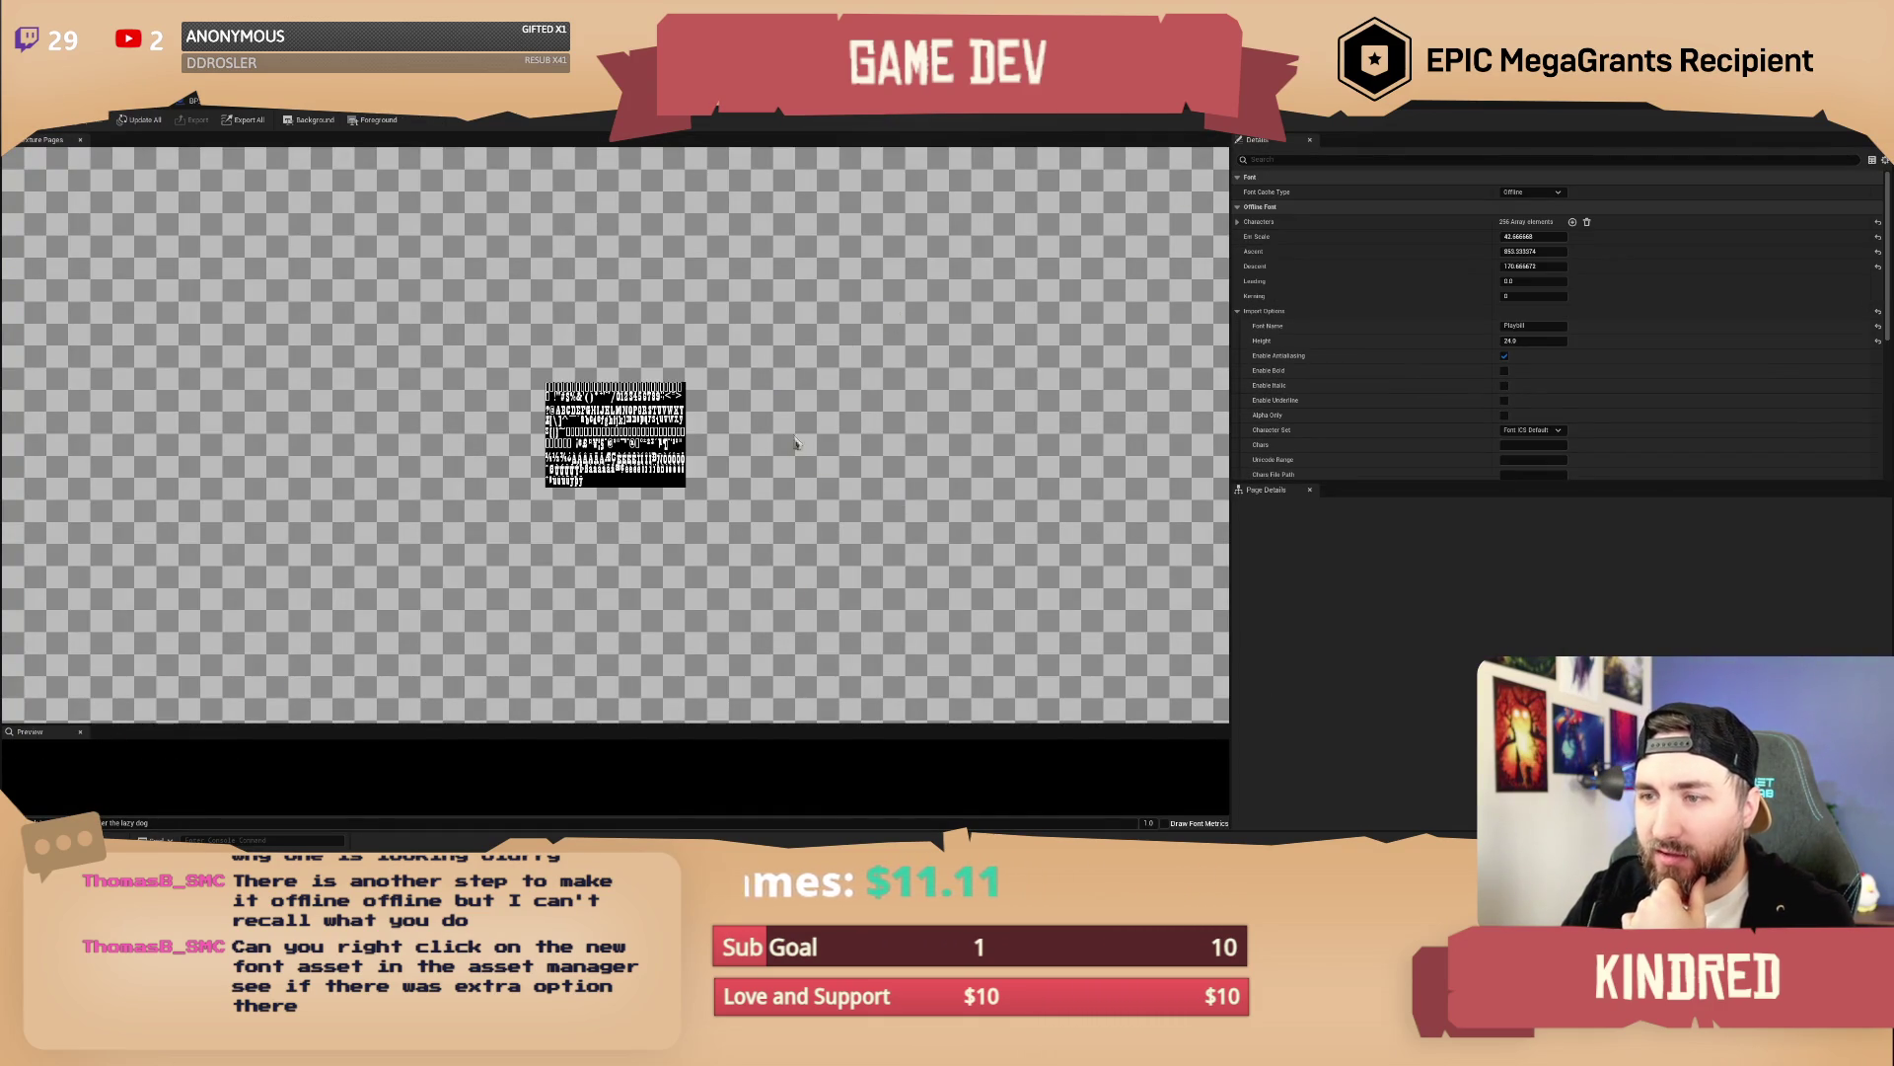
drag(1529, 340, 1538, 346)
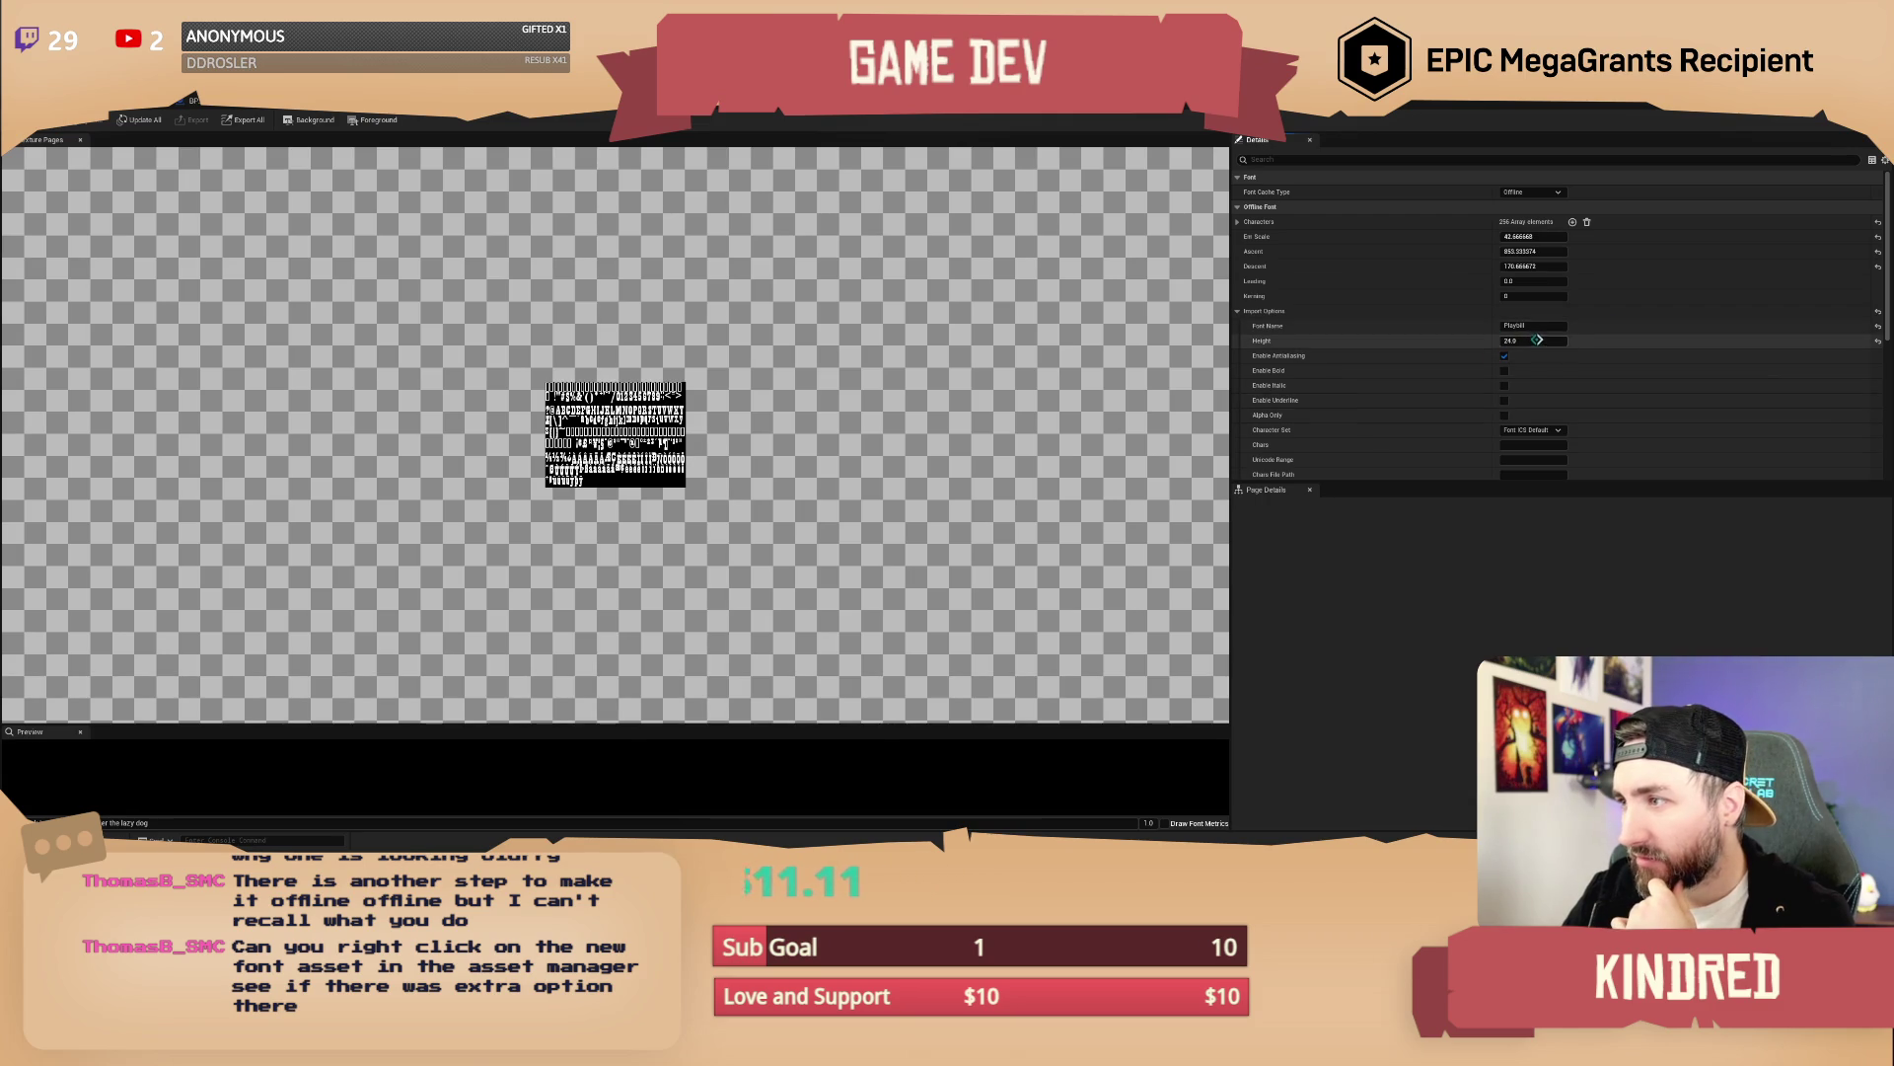
click(1535, 342)
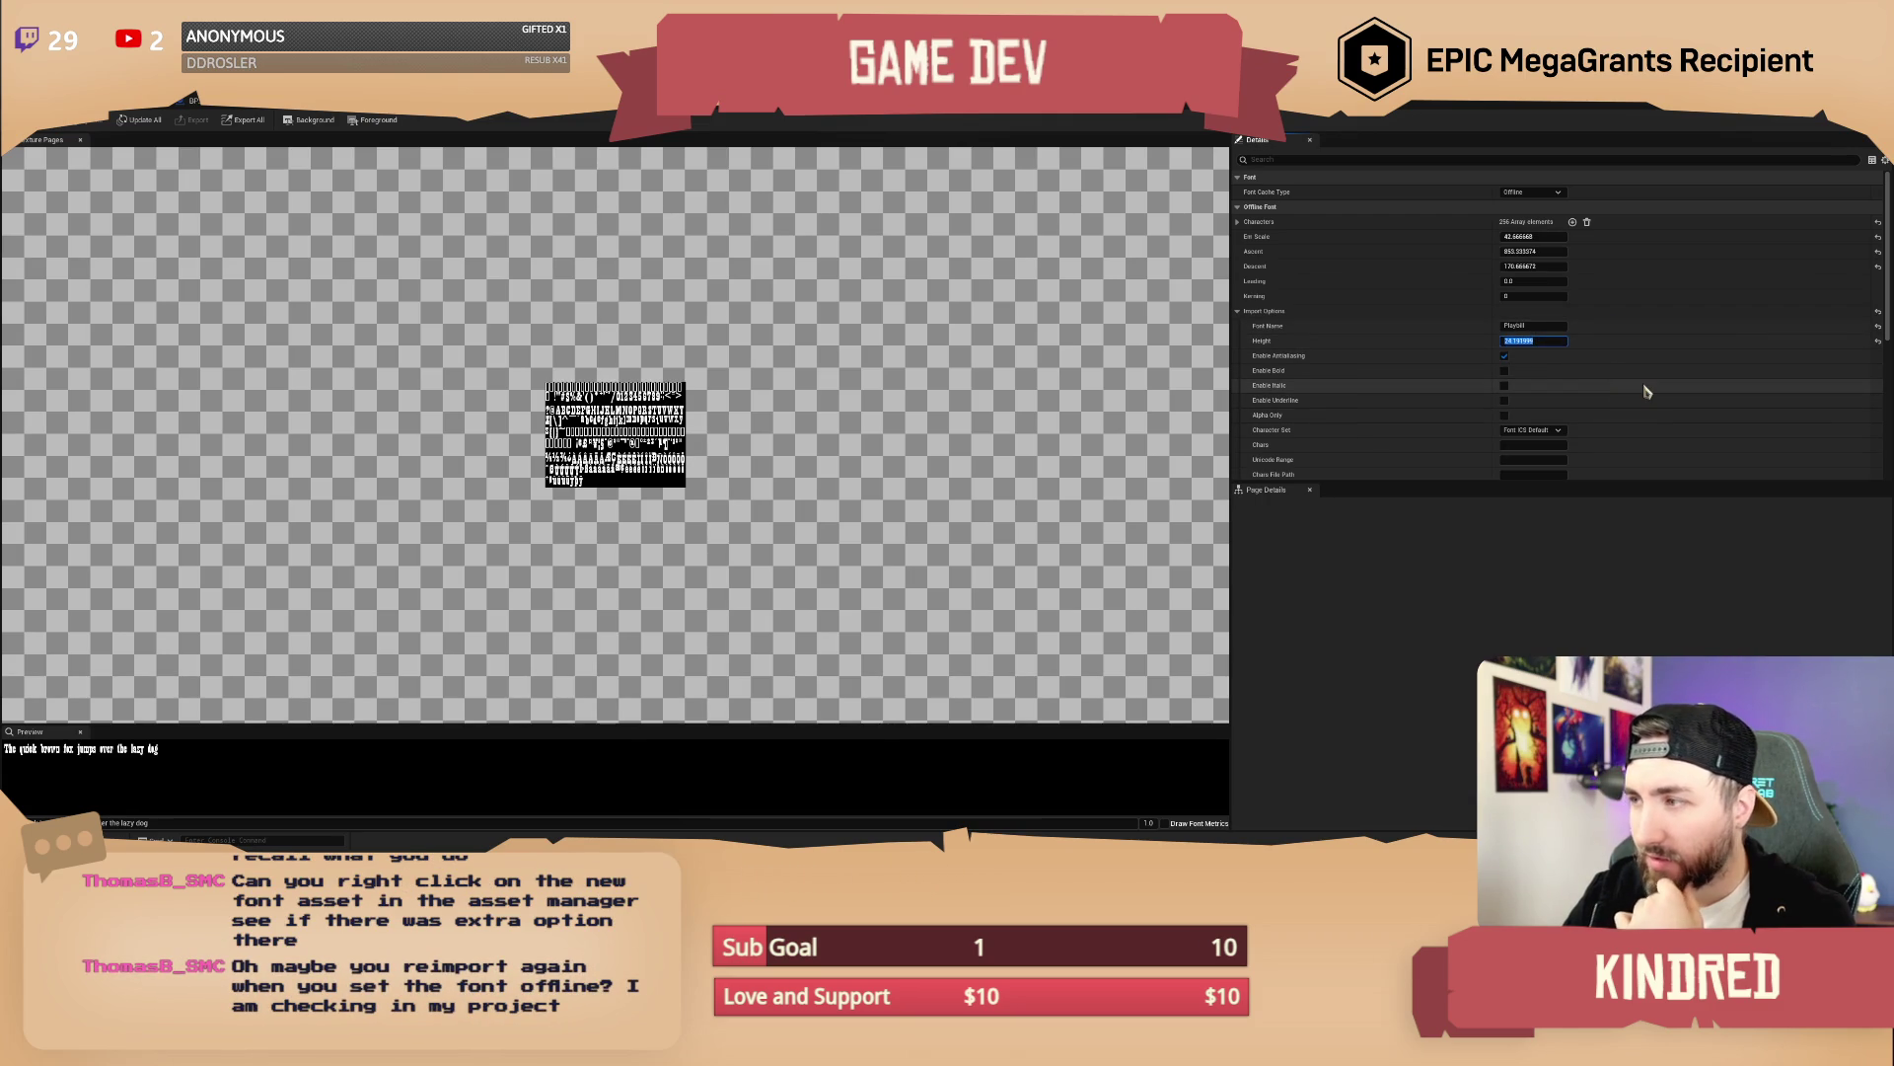
text(24)
key(Return)
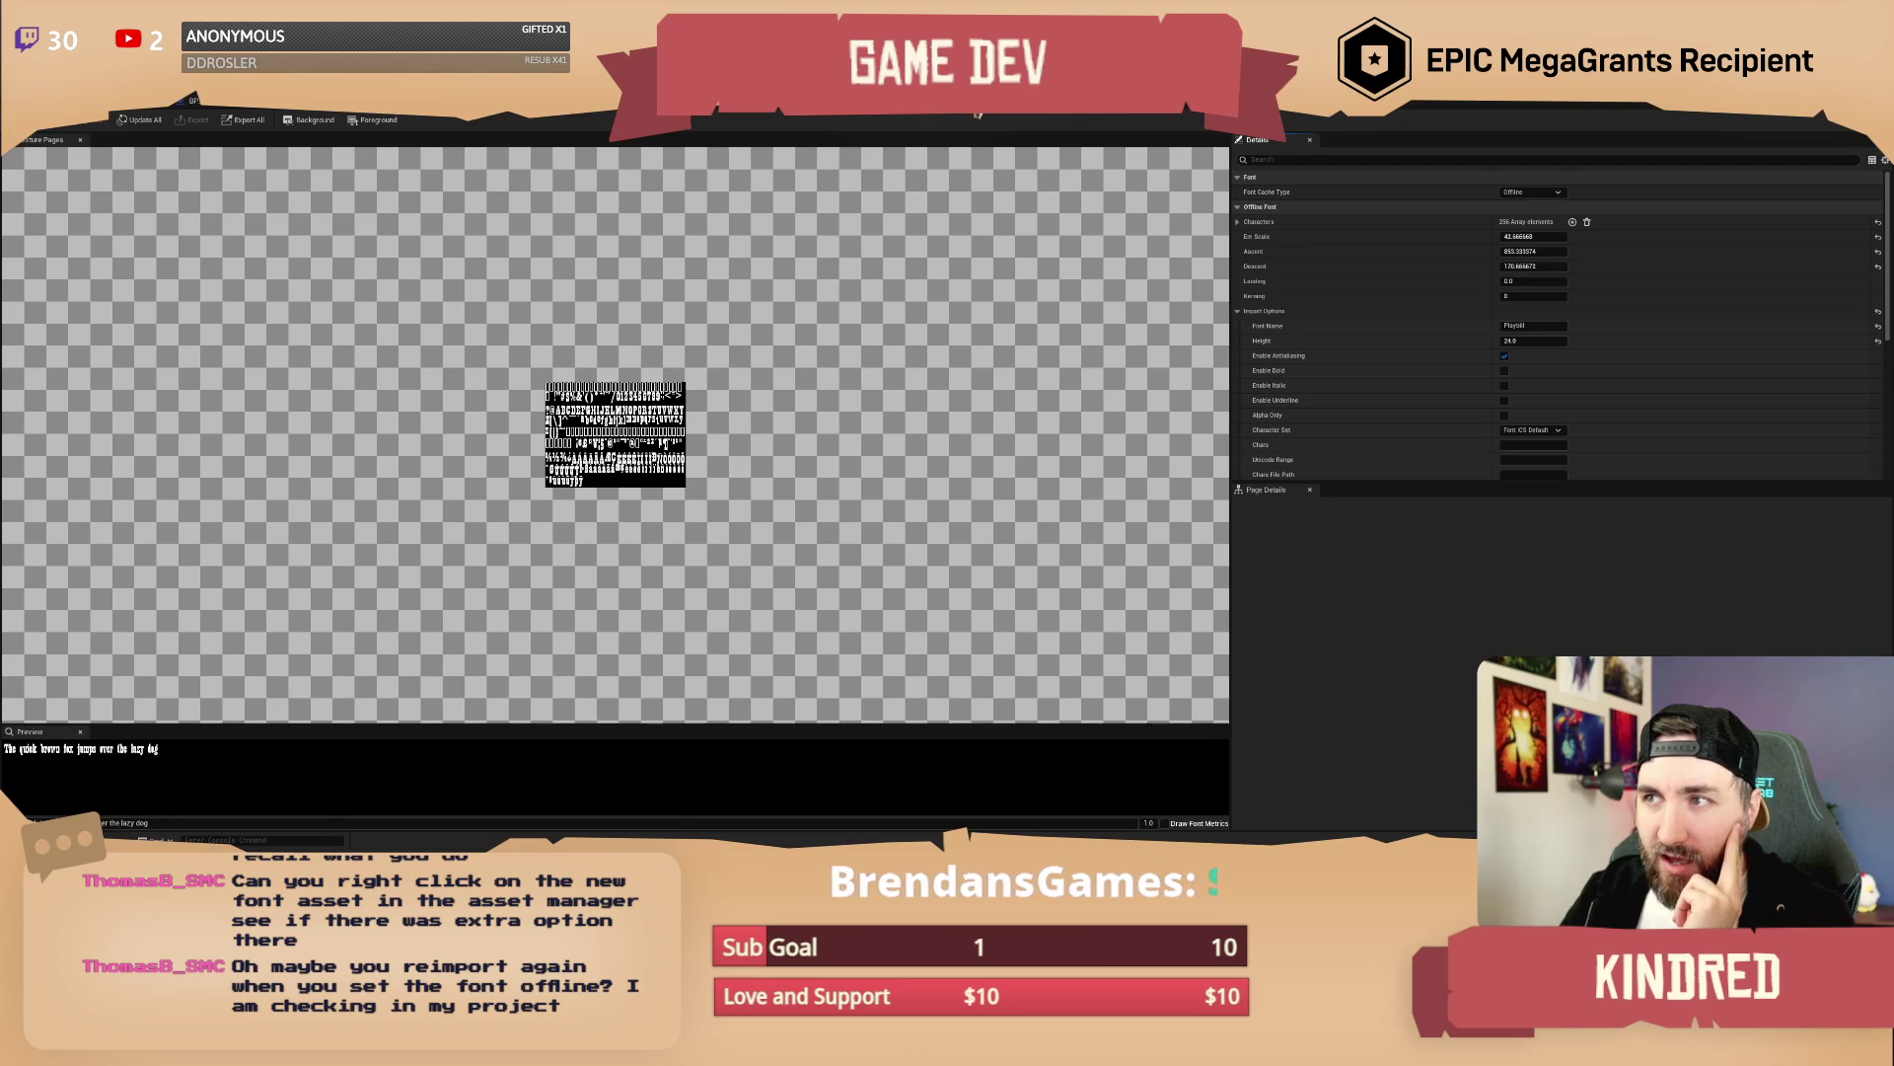
text(12)
key(Return)
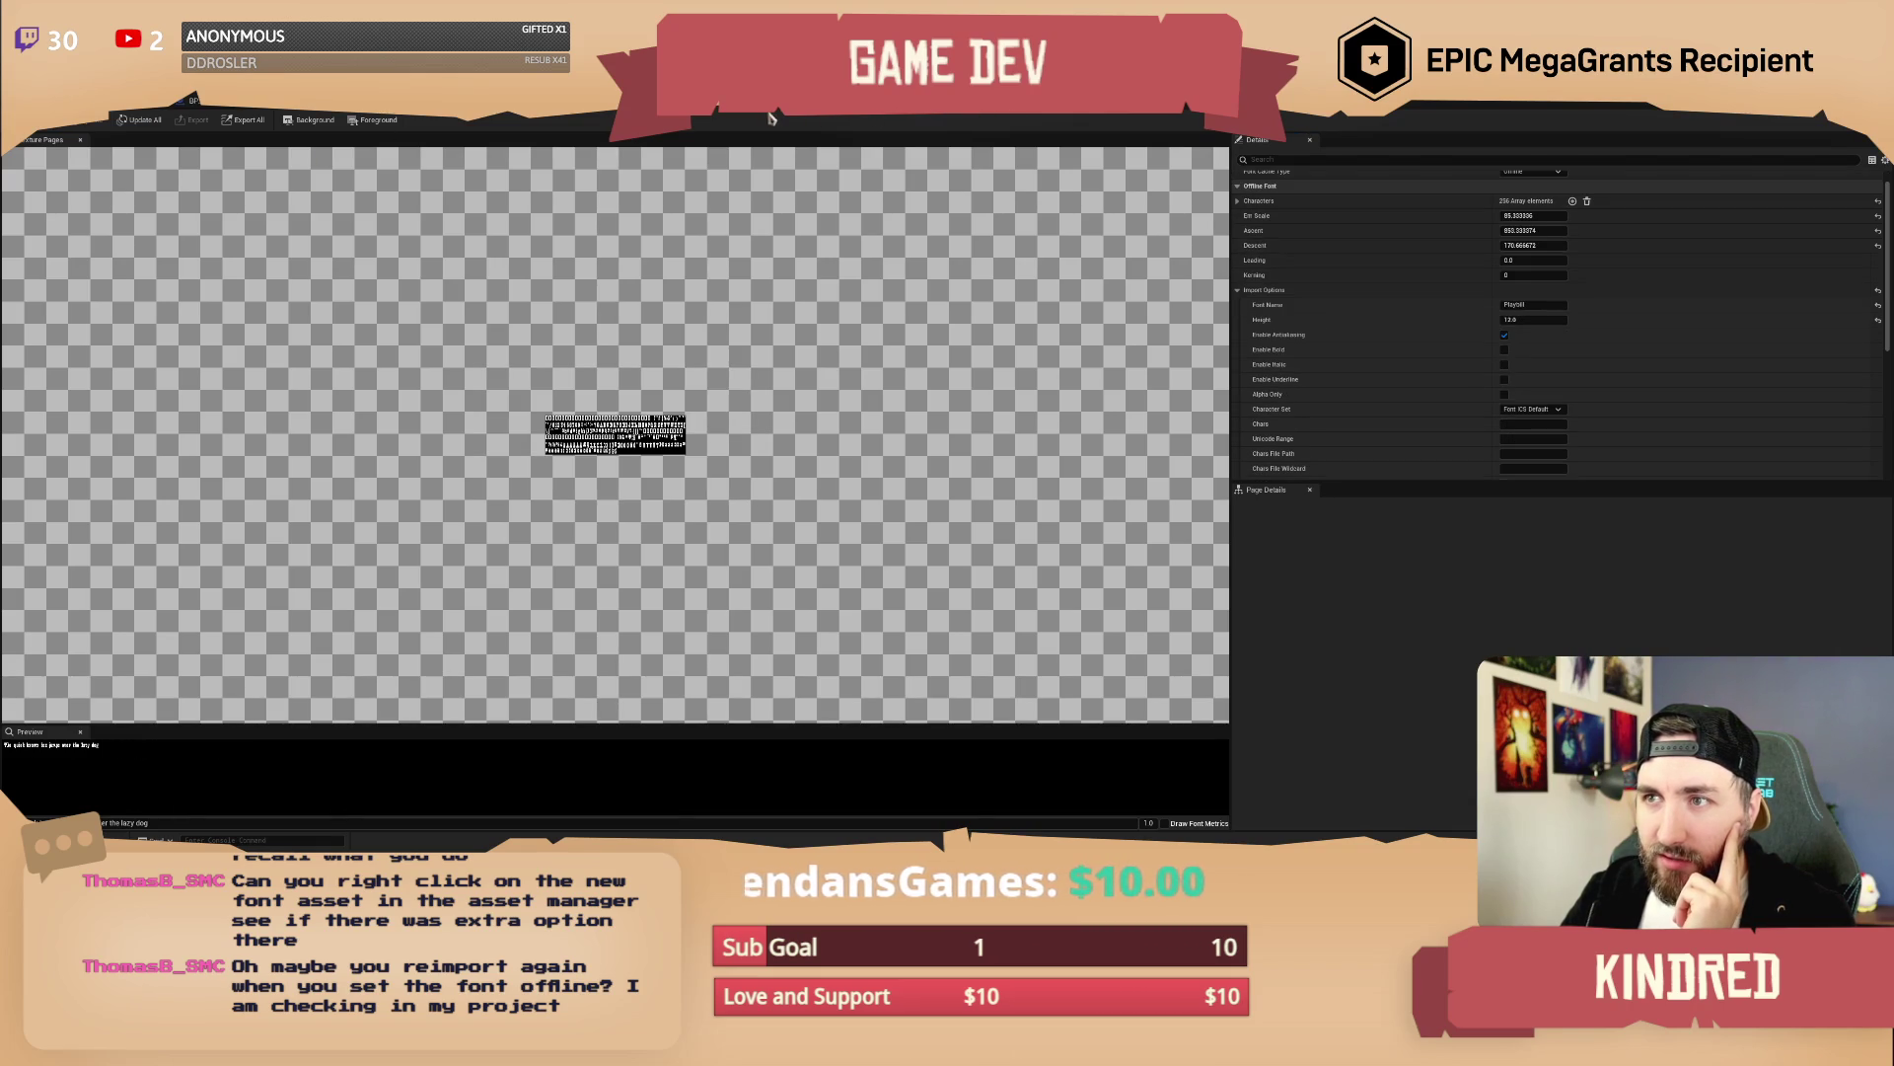
key(ctrl+Tab)
scroll(631, 331, up, 1)
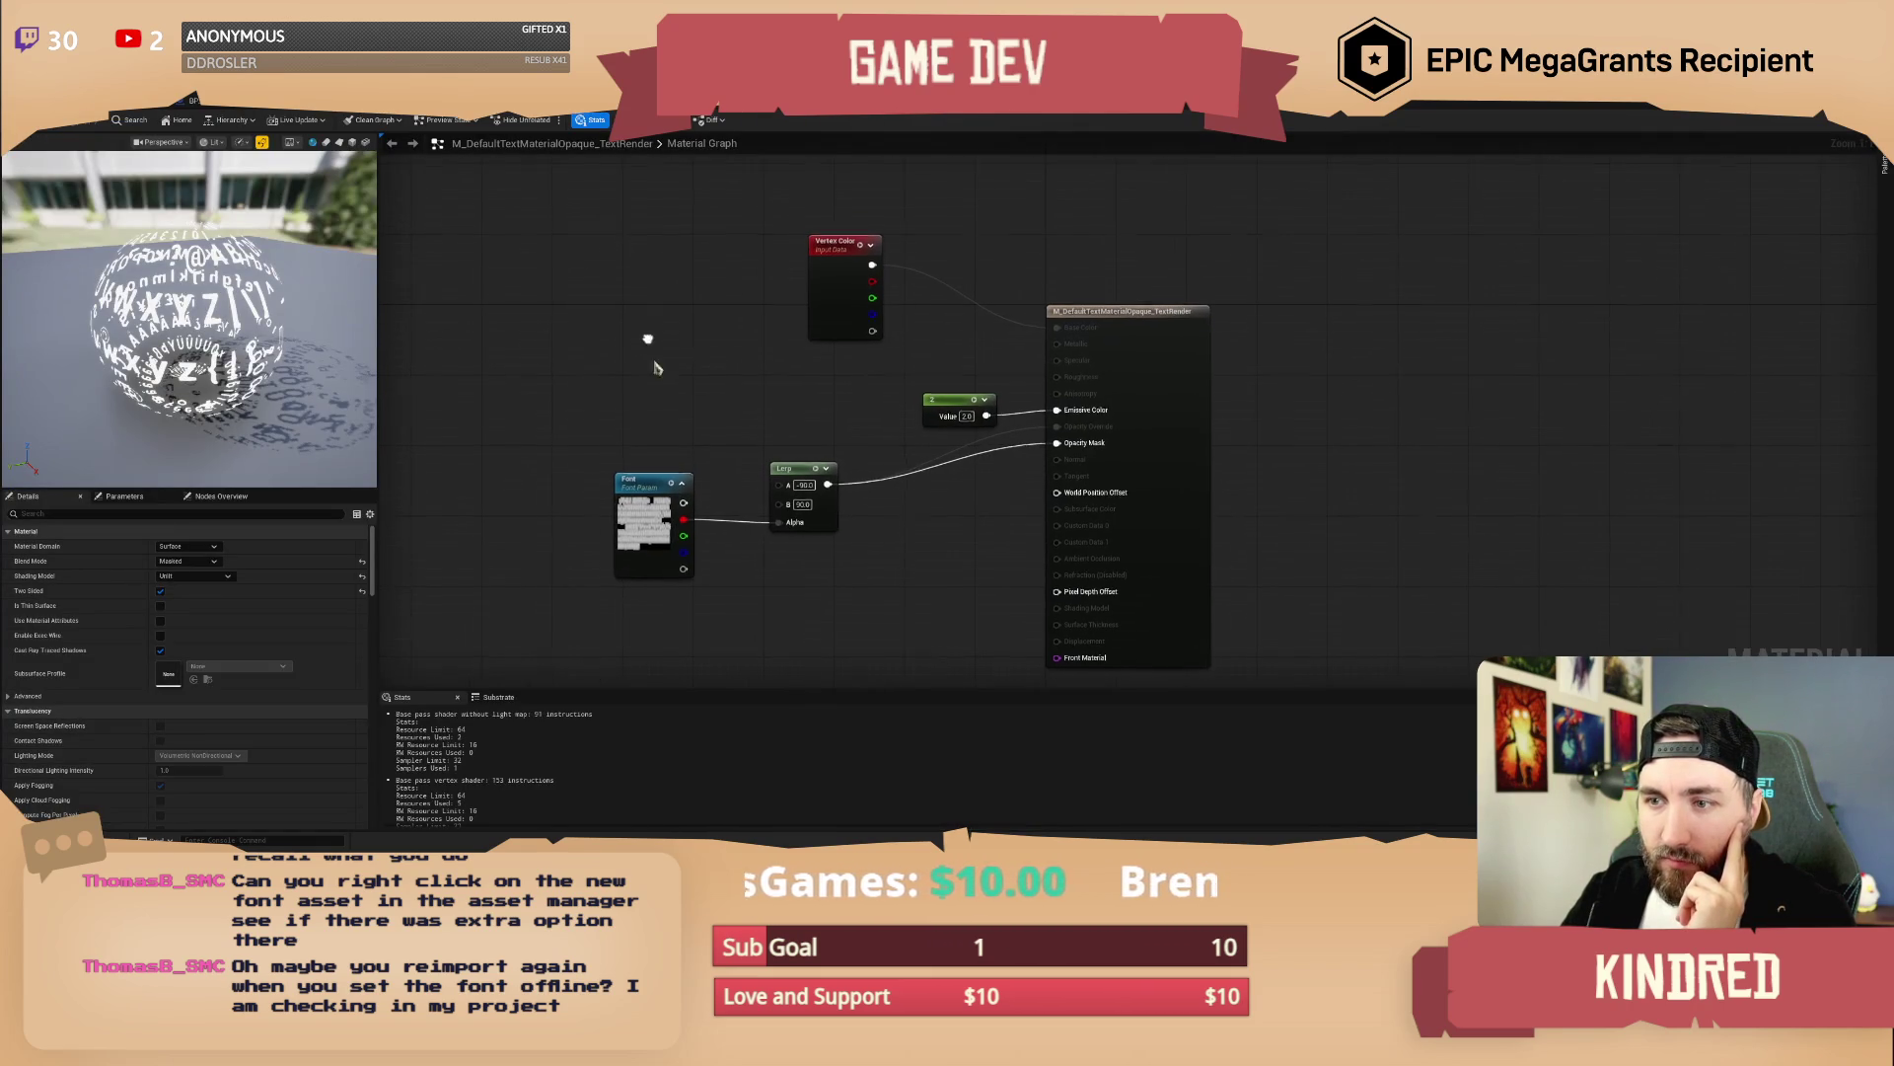
Set the text material's Font parameter to Roboto and open the Roboto composite font
click(632, 528)
click(277, 634)
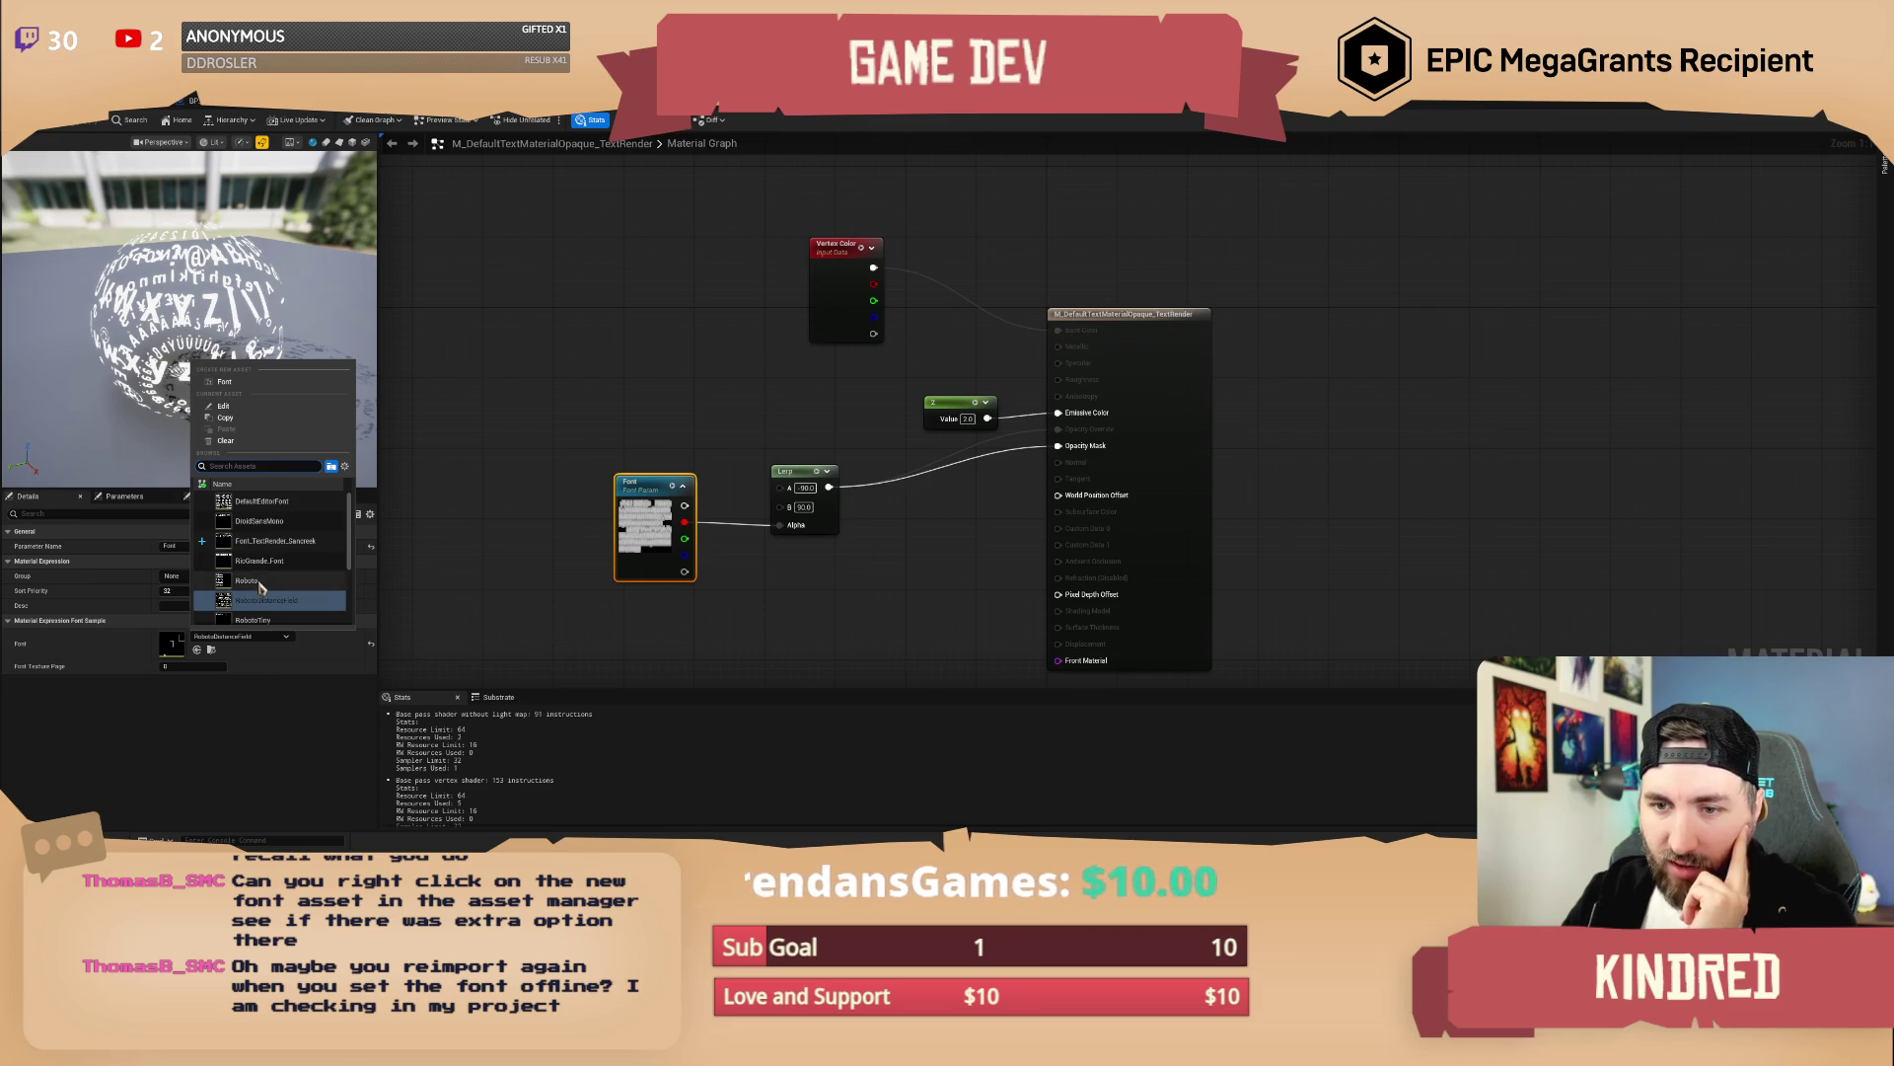
click(267, 582)
double_click(171, 642)
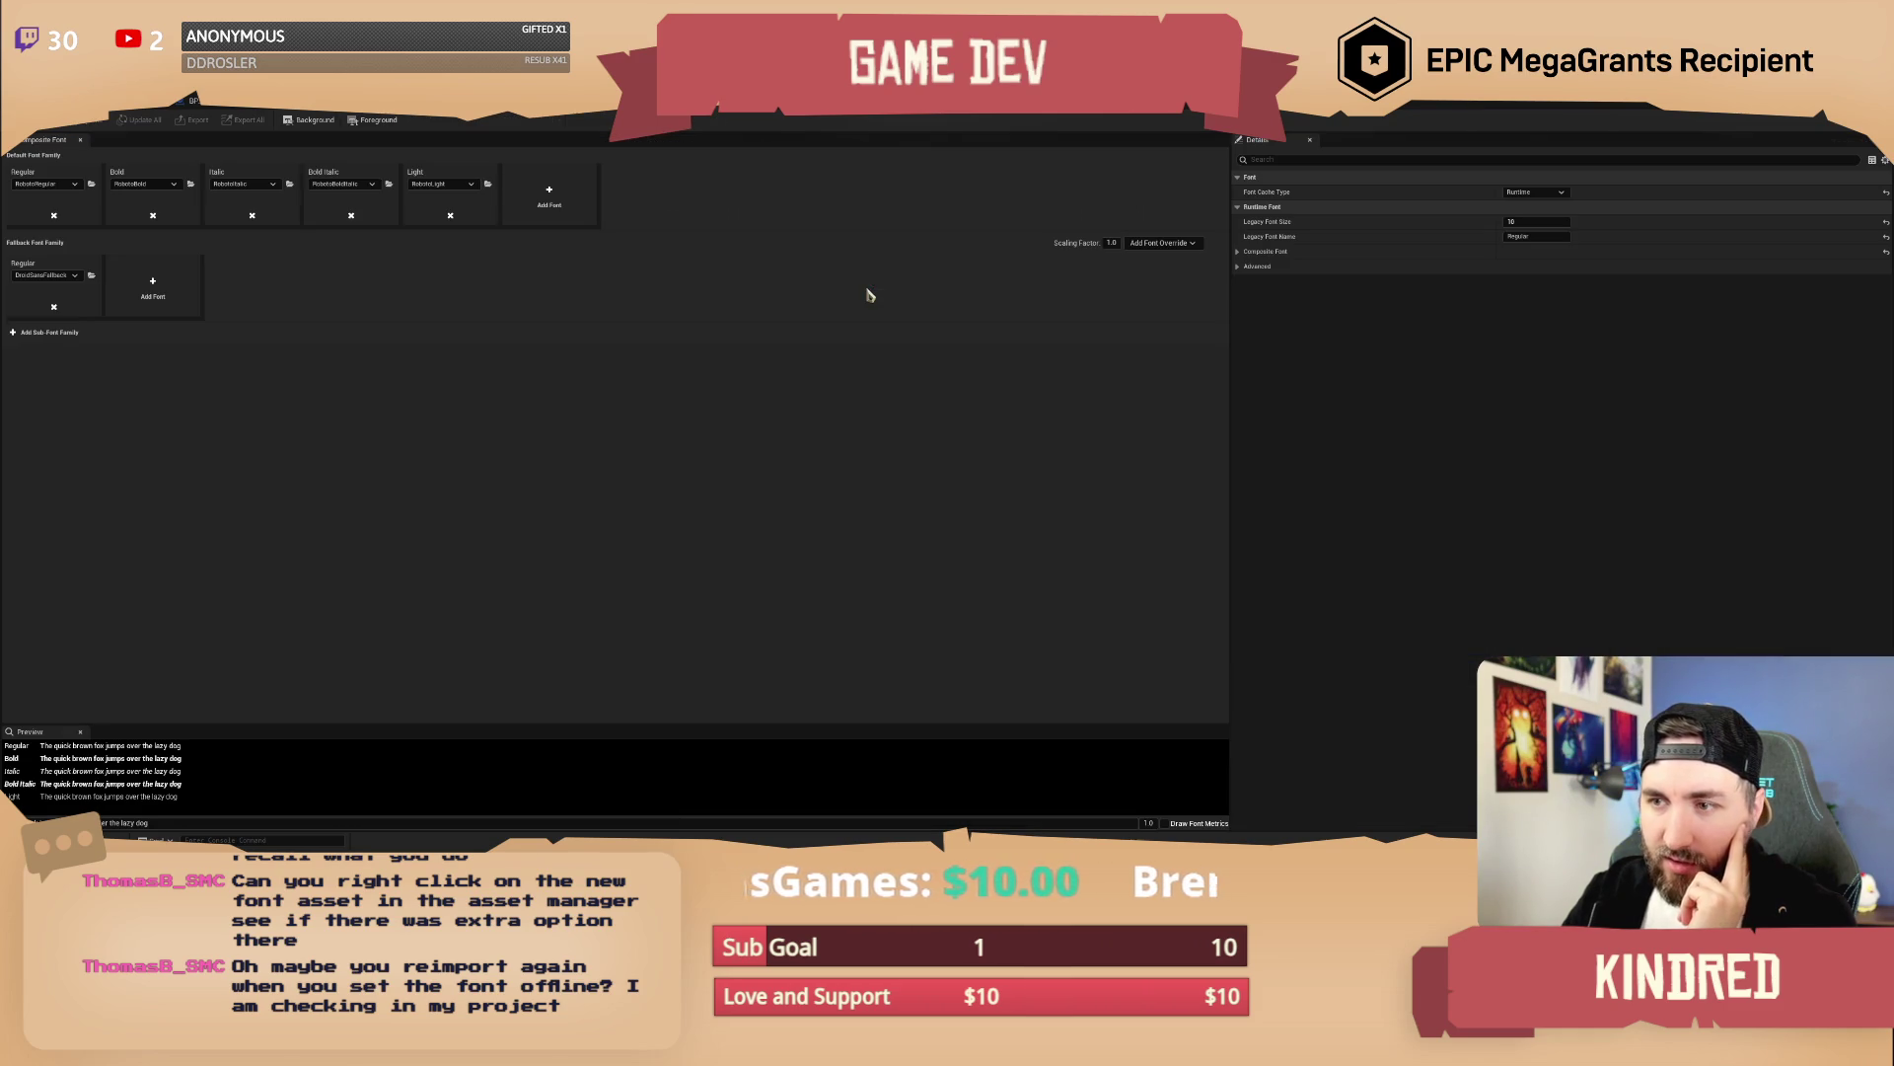
click(124, 110)
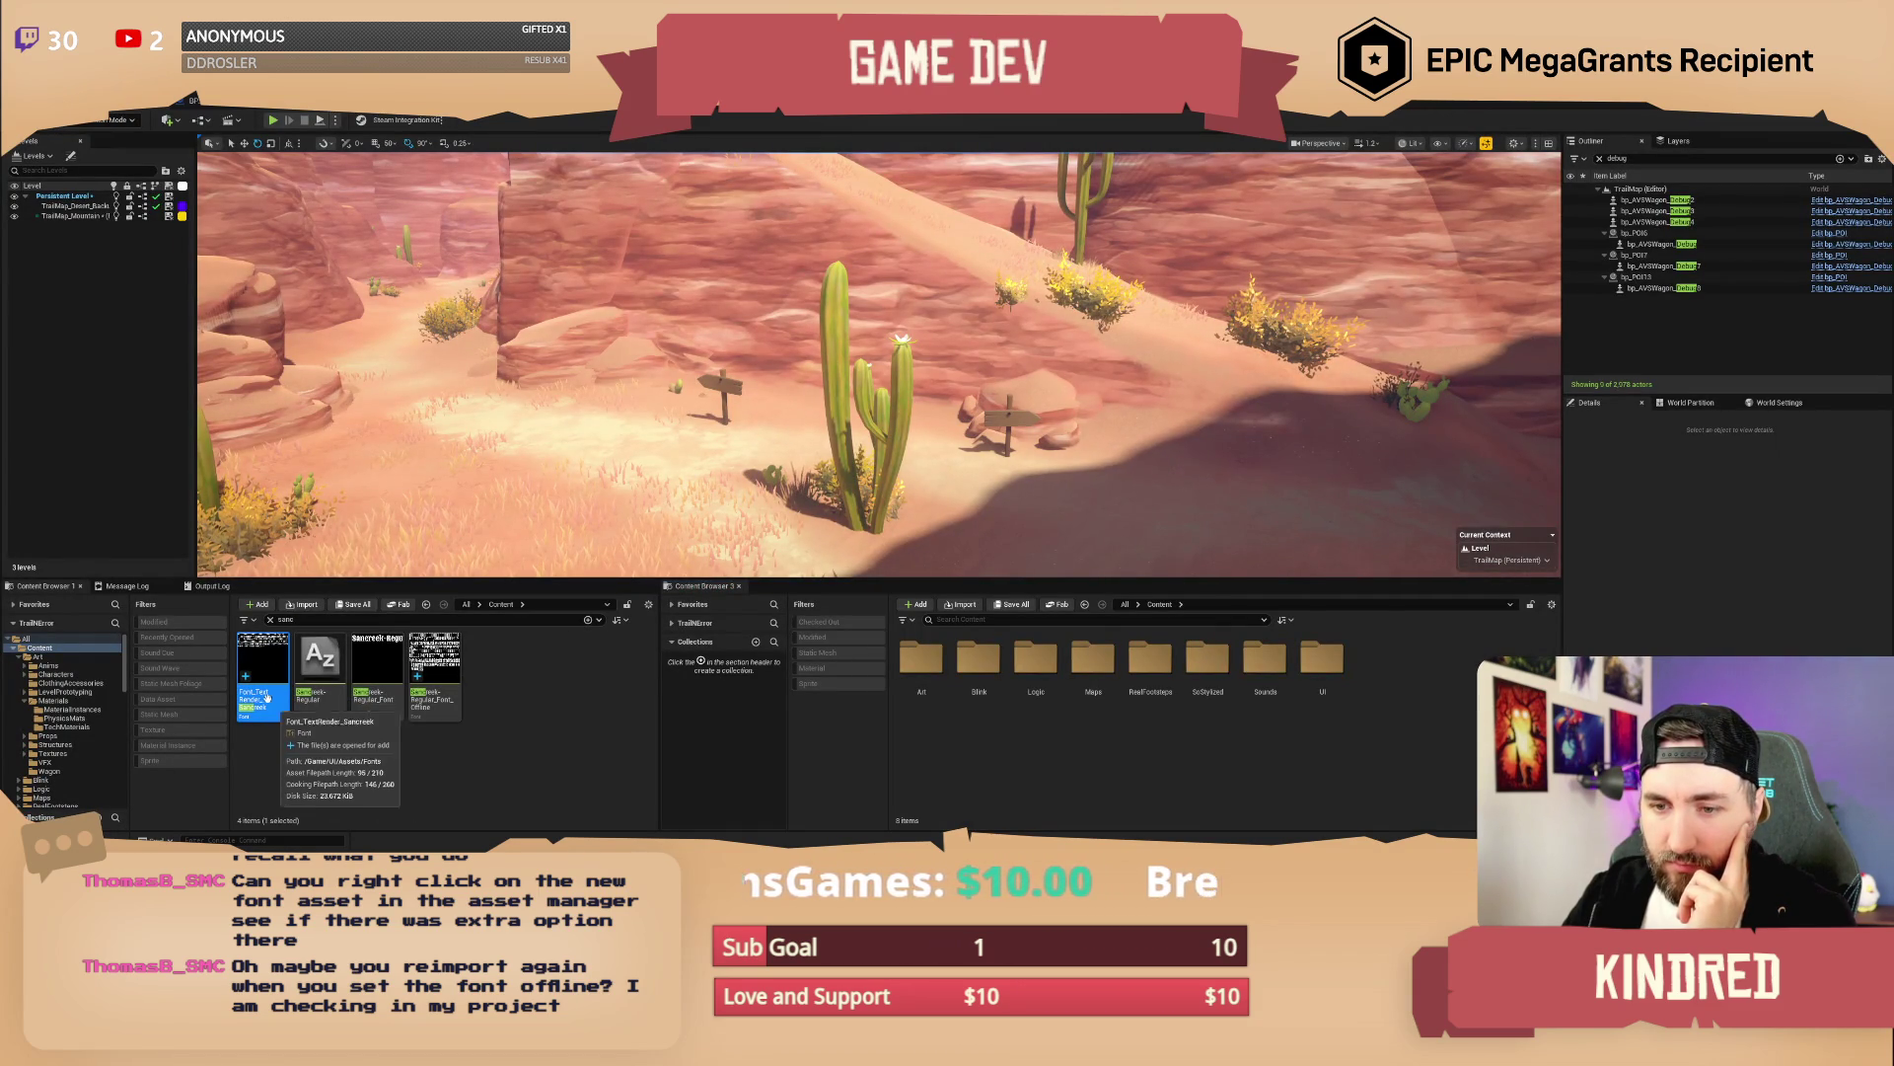
Open the first Sancreek font and the offline Sancreek font, then close the offline font editor
double_click(266, 697)
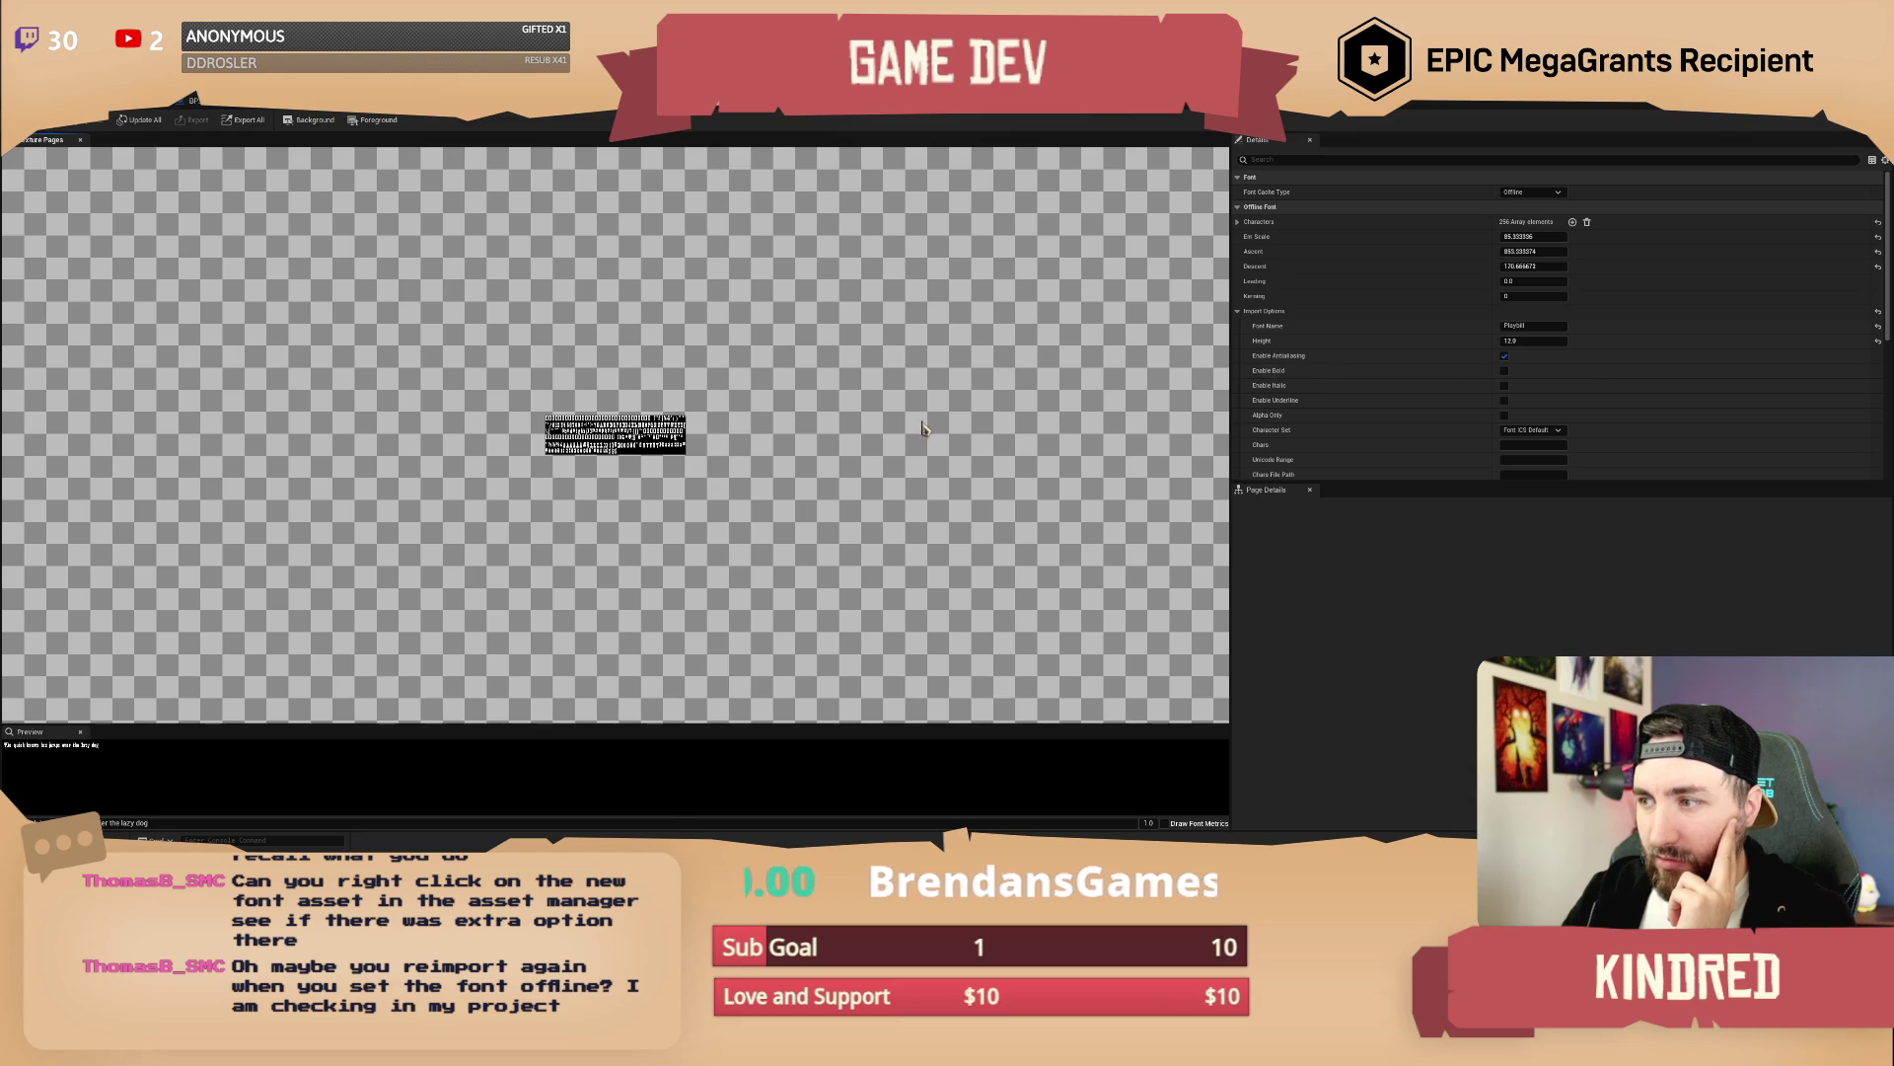
click(188, 120)
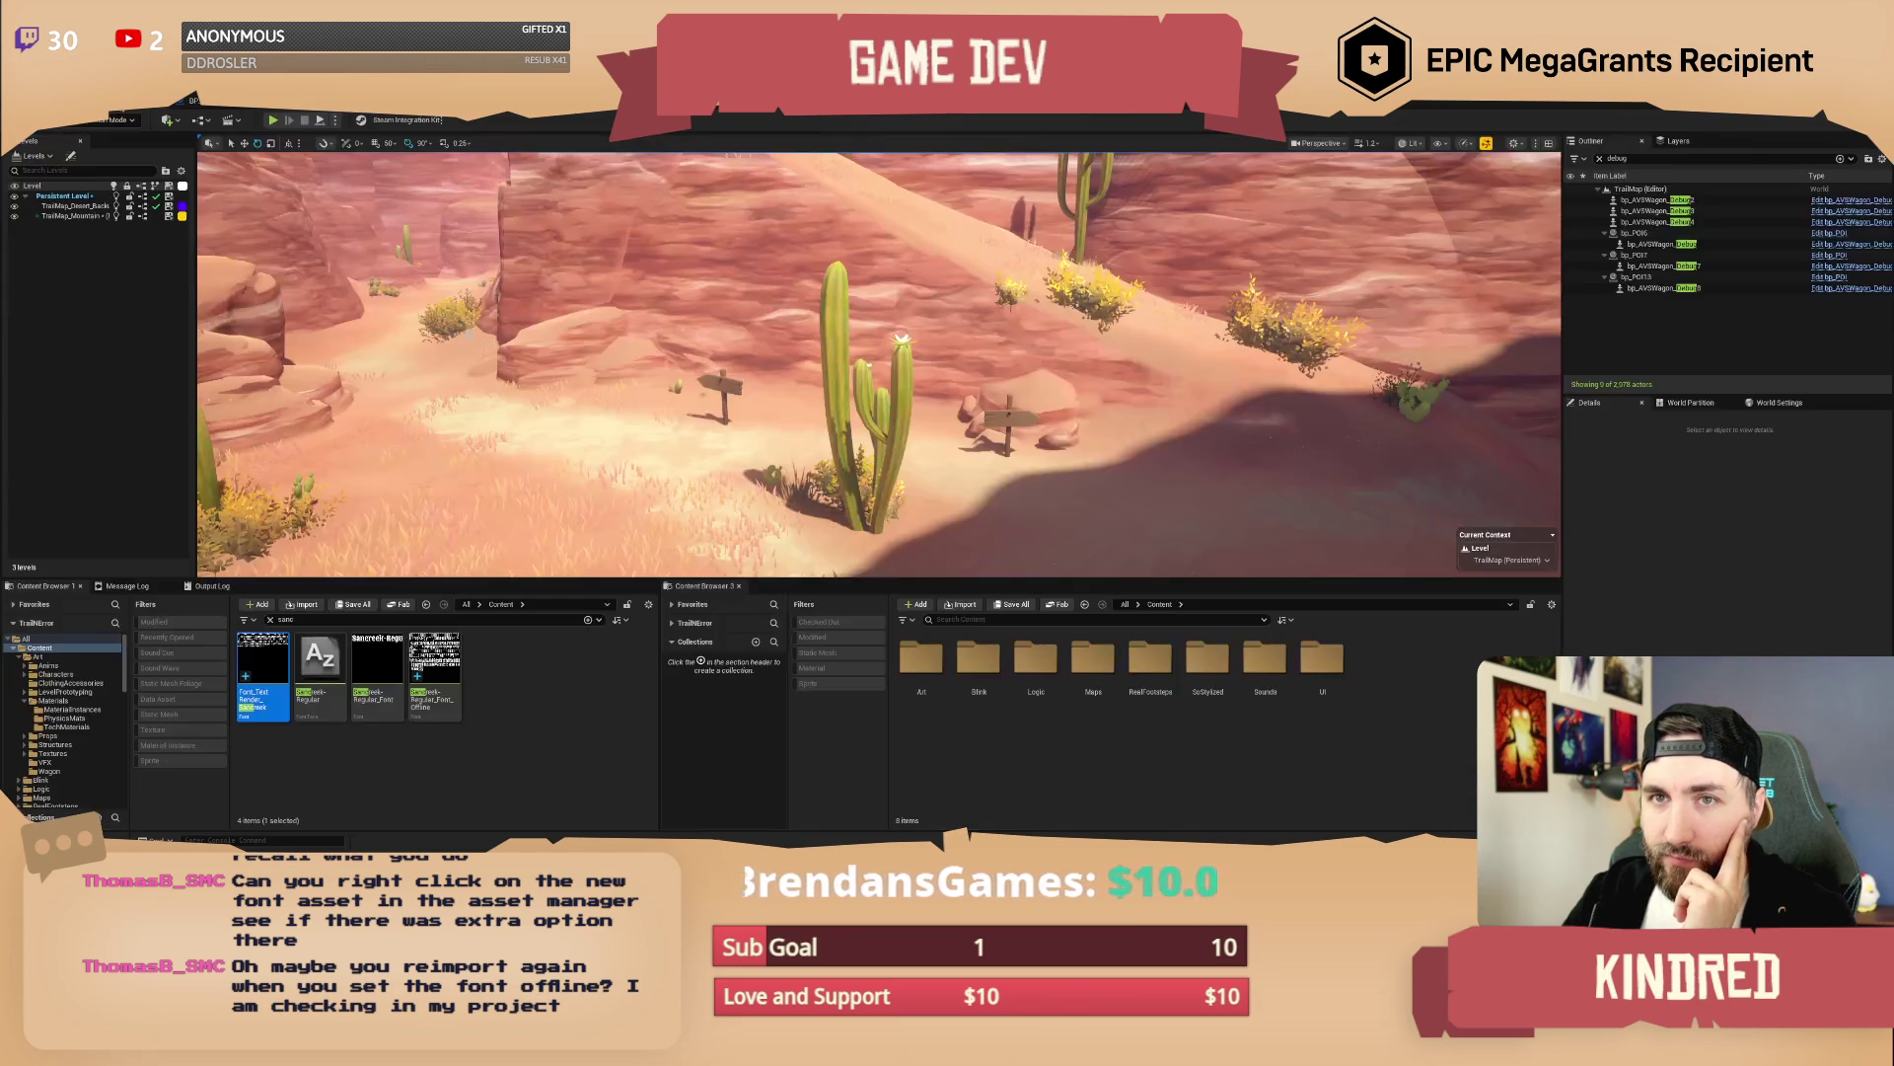
double_click(434, 671)
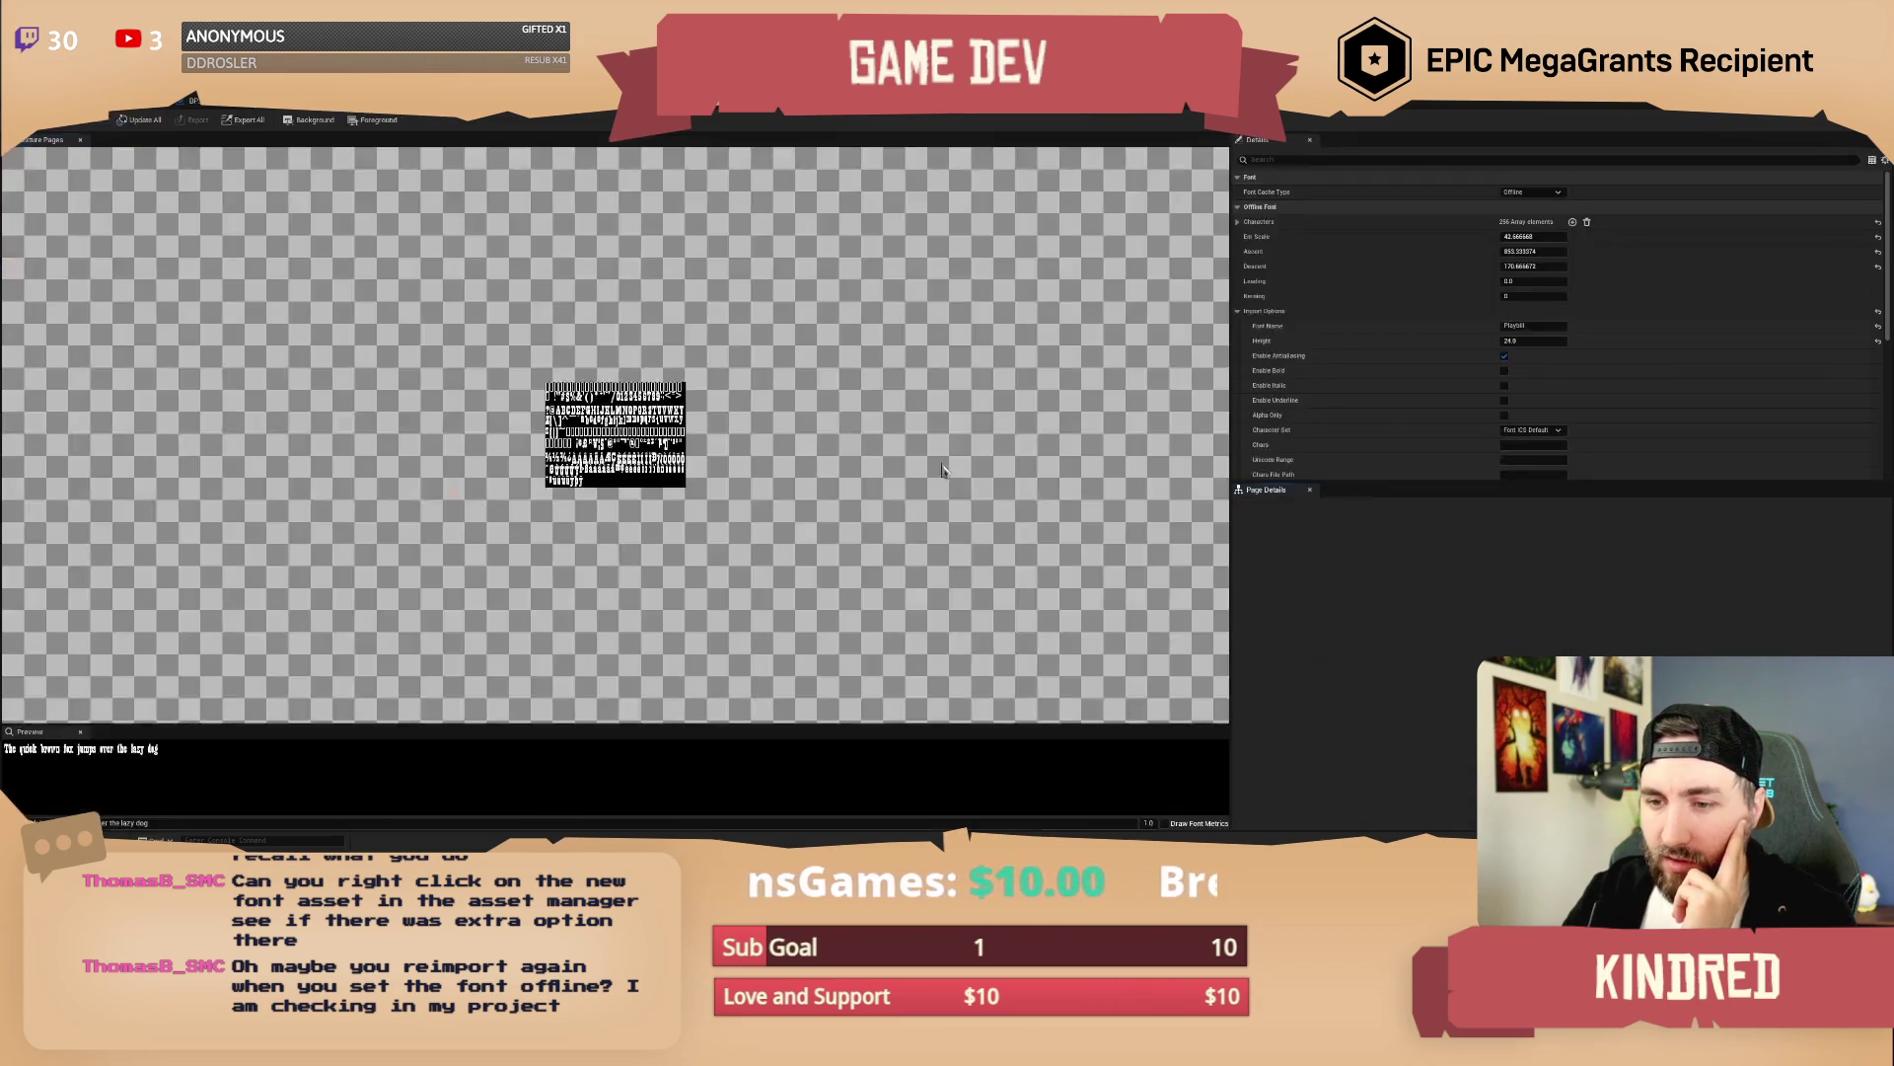
key(ctrl+w)
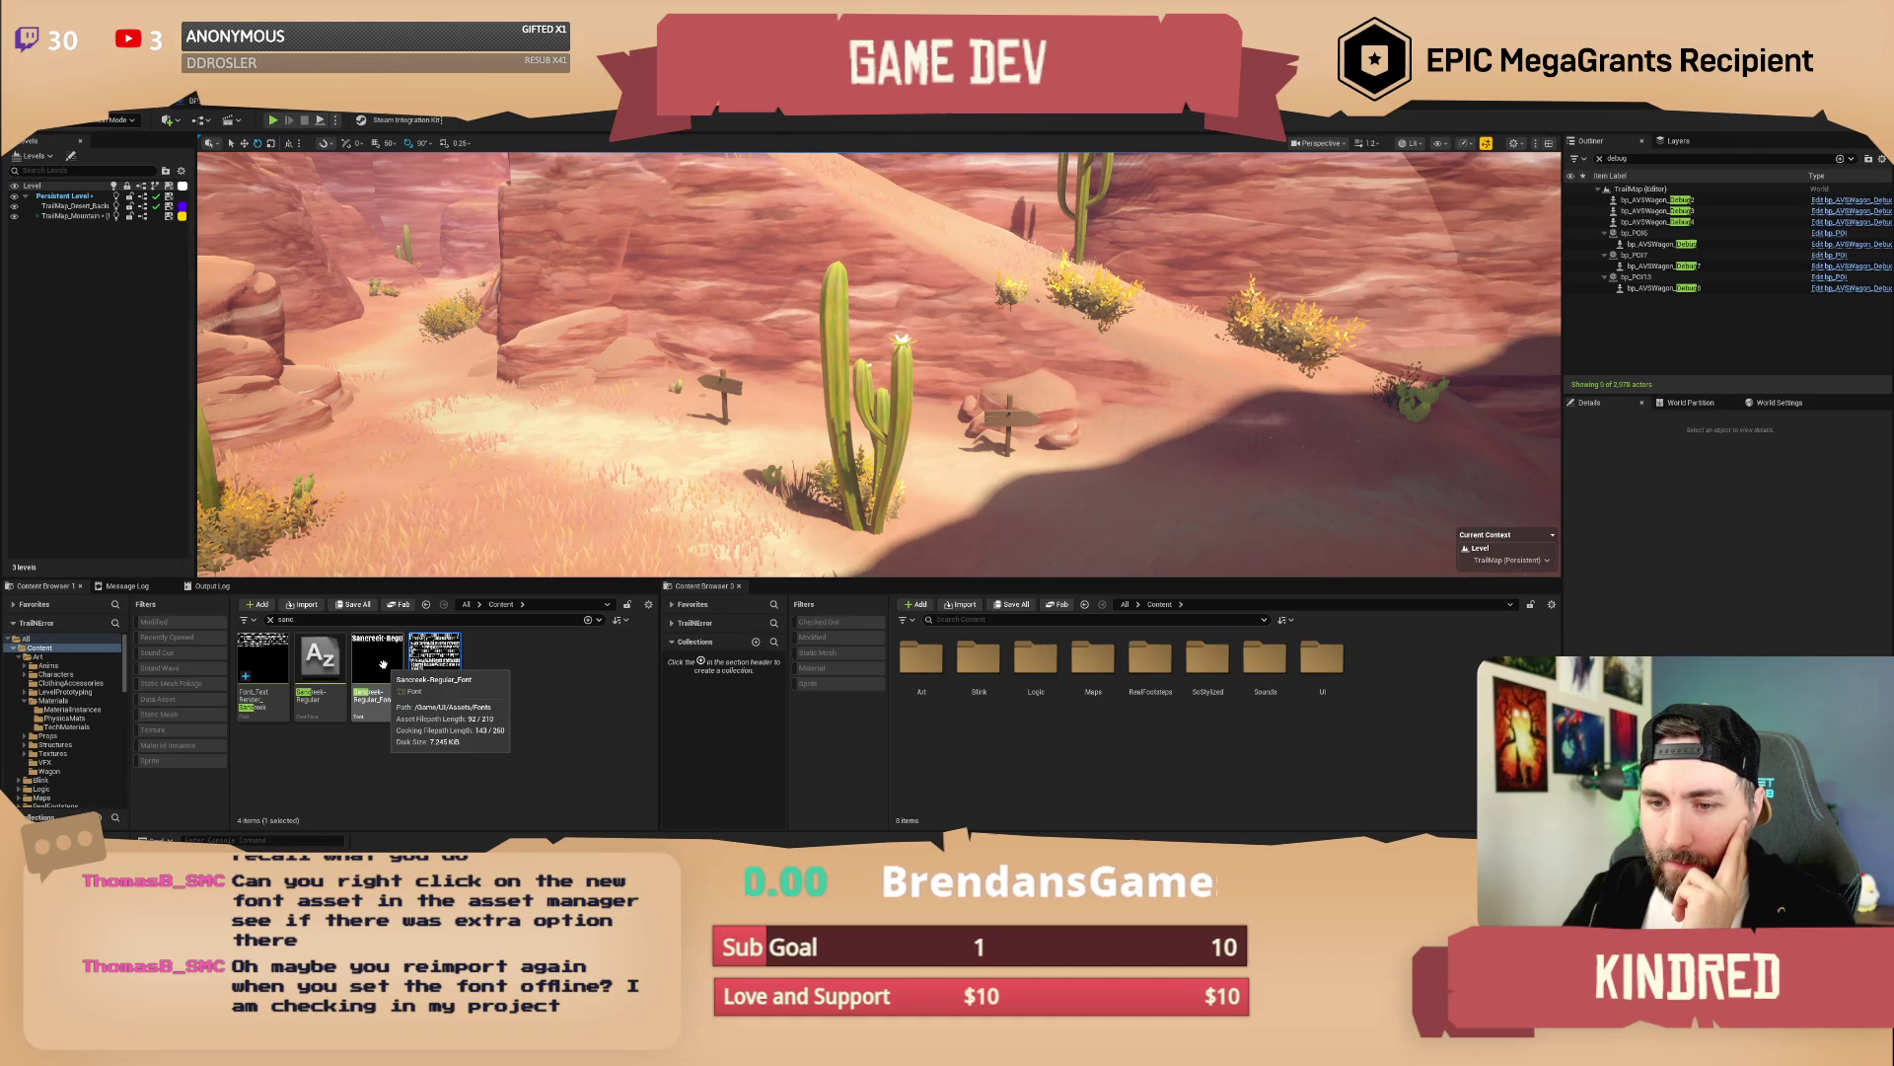
click(547, 677)
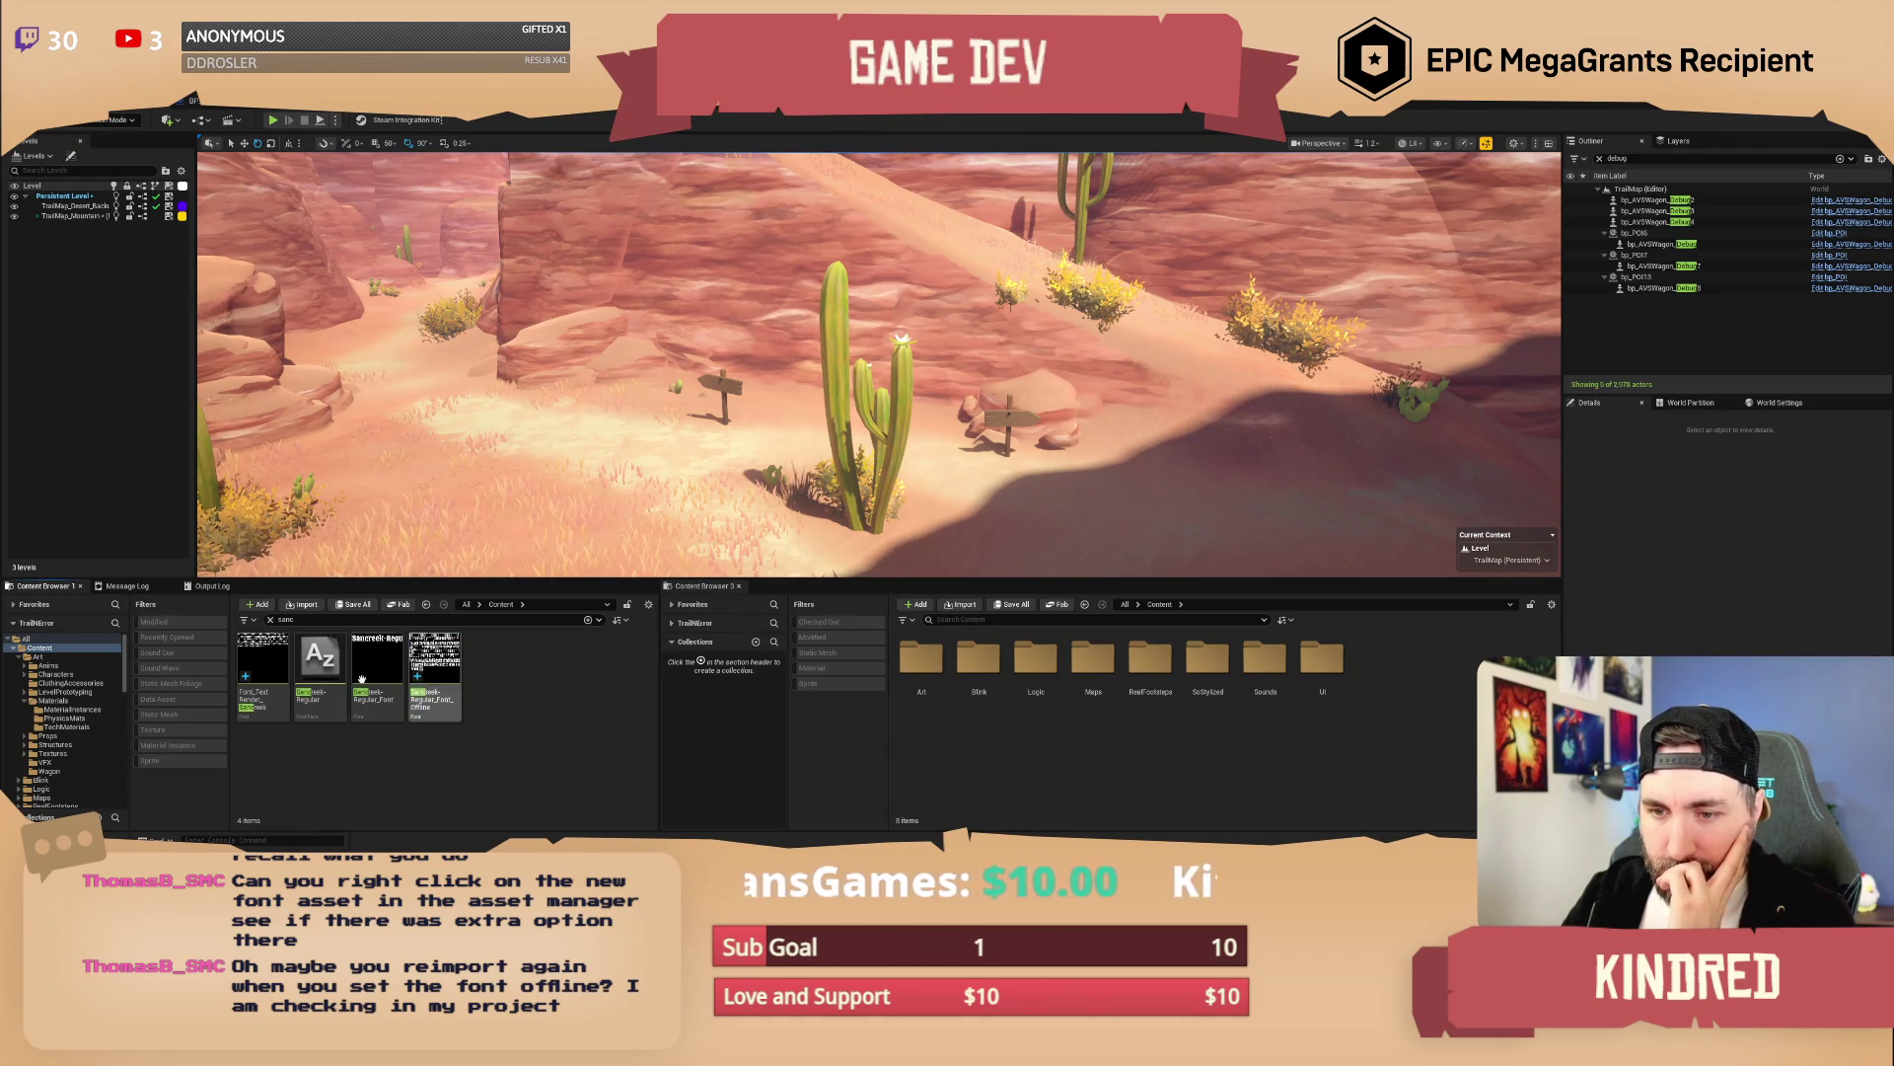
Review the Sancreek-Regular font face's Advanced settings, leaving Hinting at Default
click(314, 671)
key(Return)
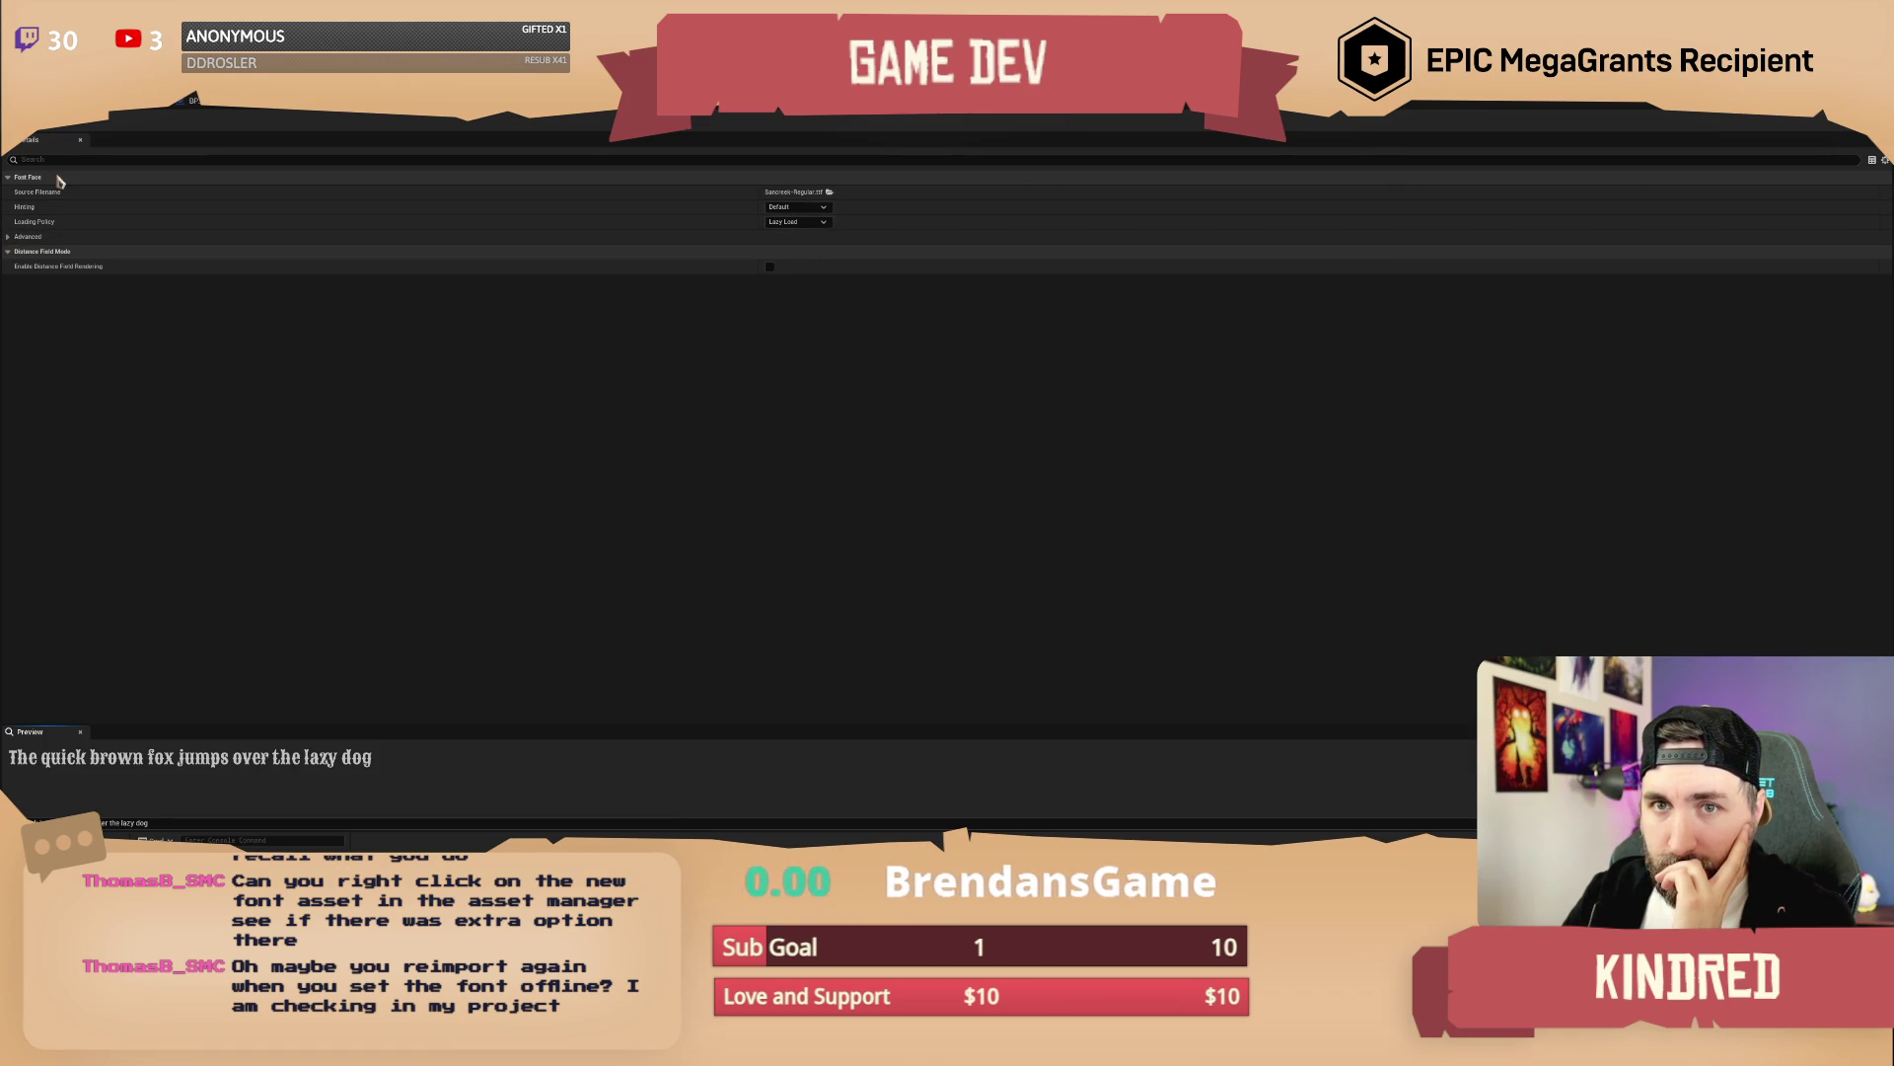
click(12, 237)
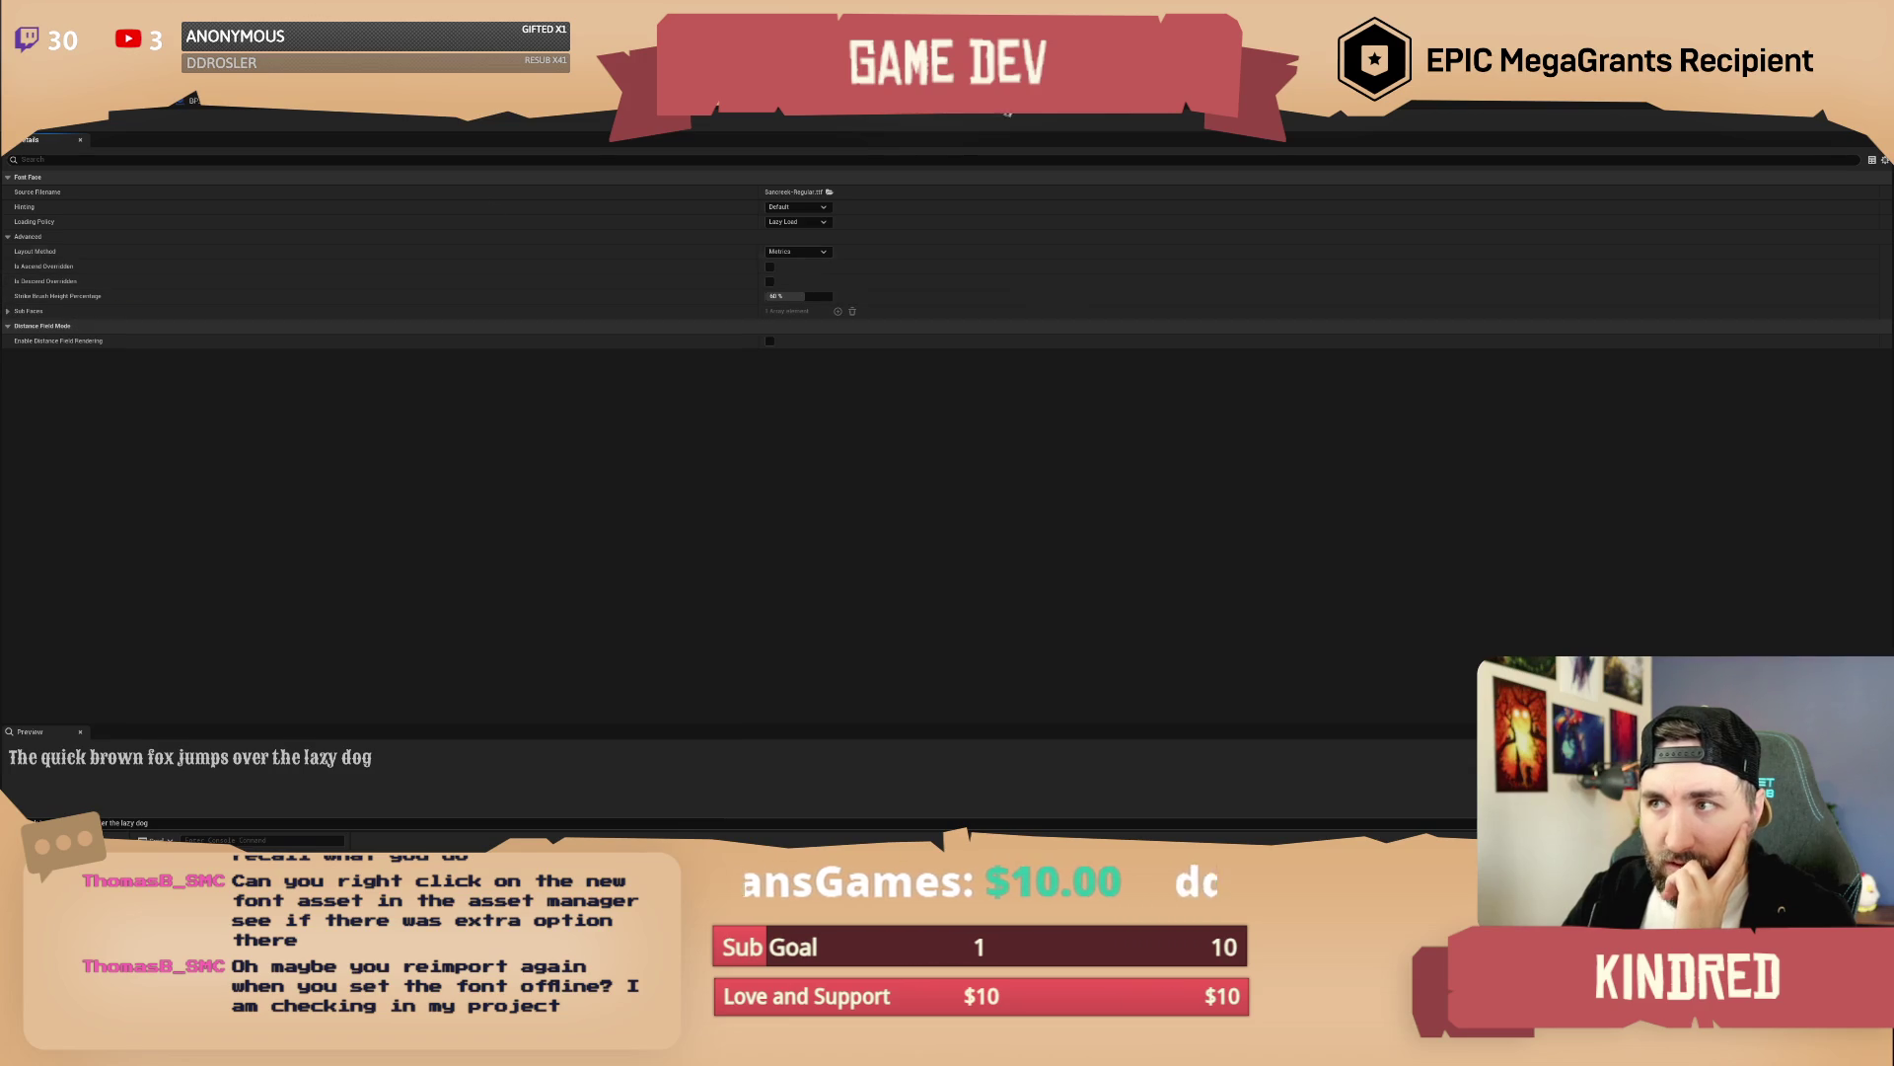
click(824, 214)
click(825, 217)
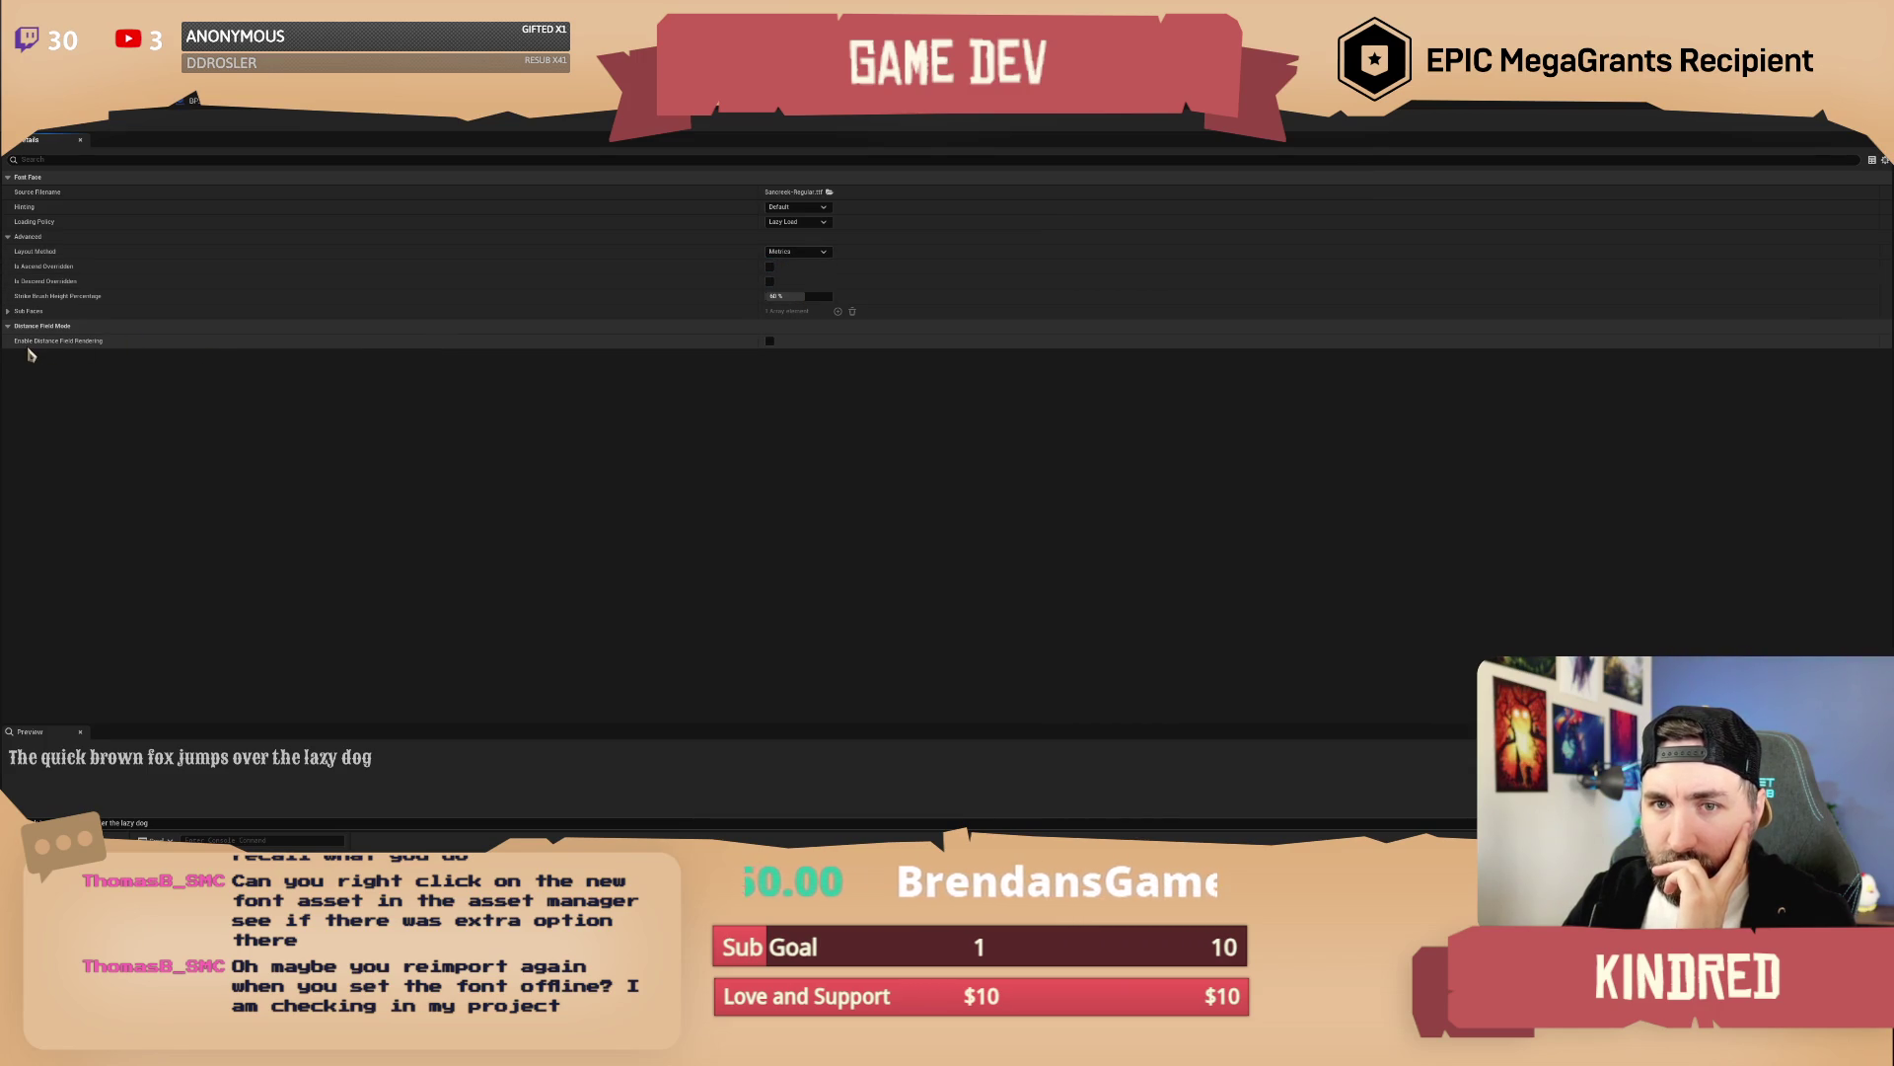
click(30, 126)
right_click(434, 691)
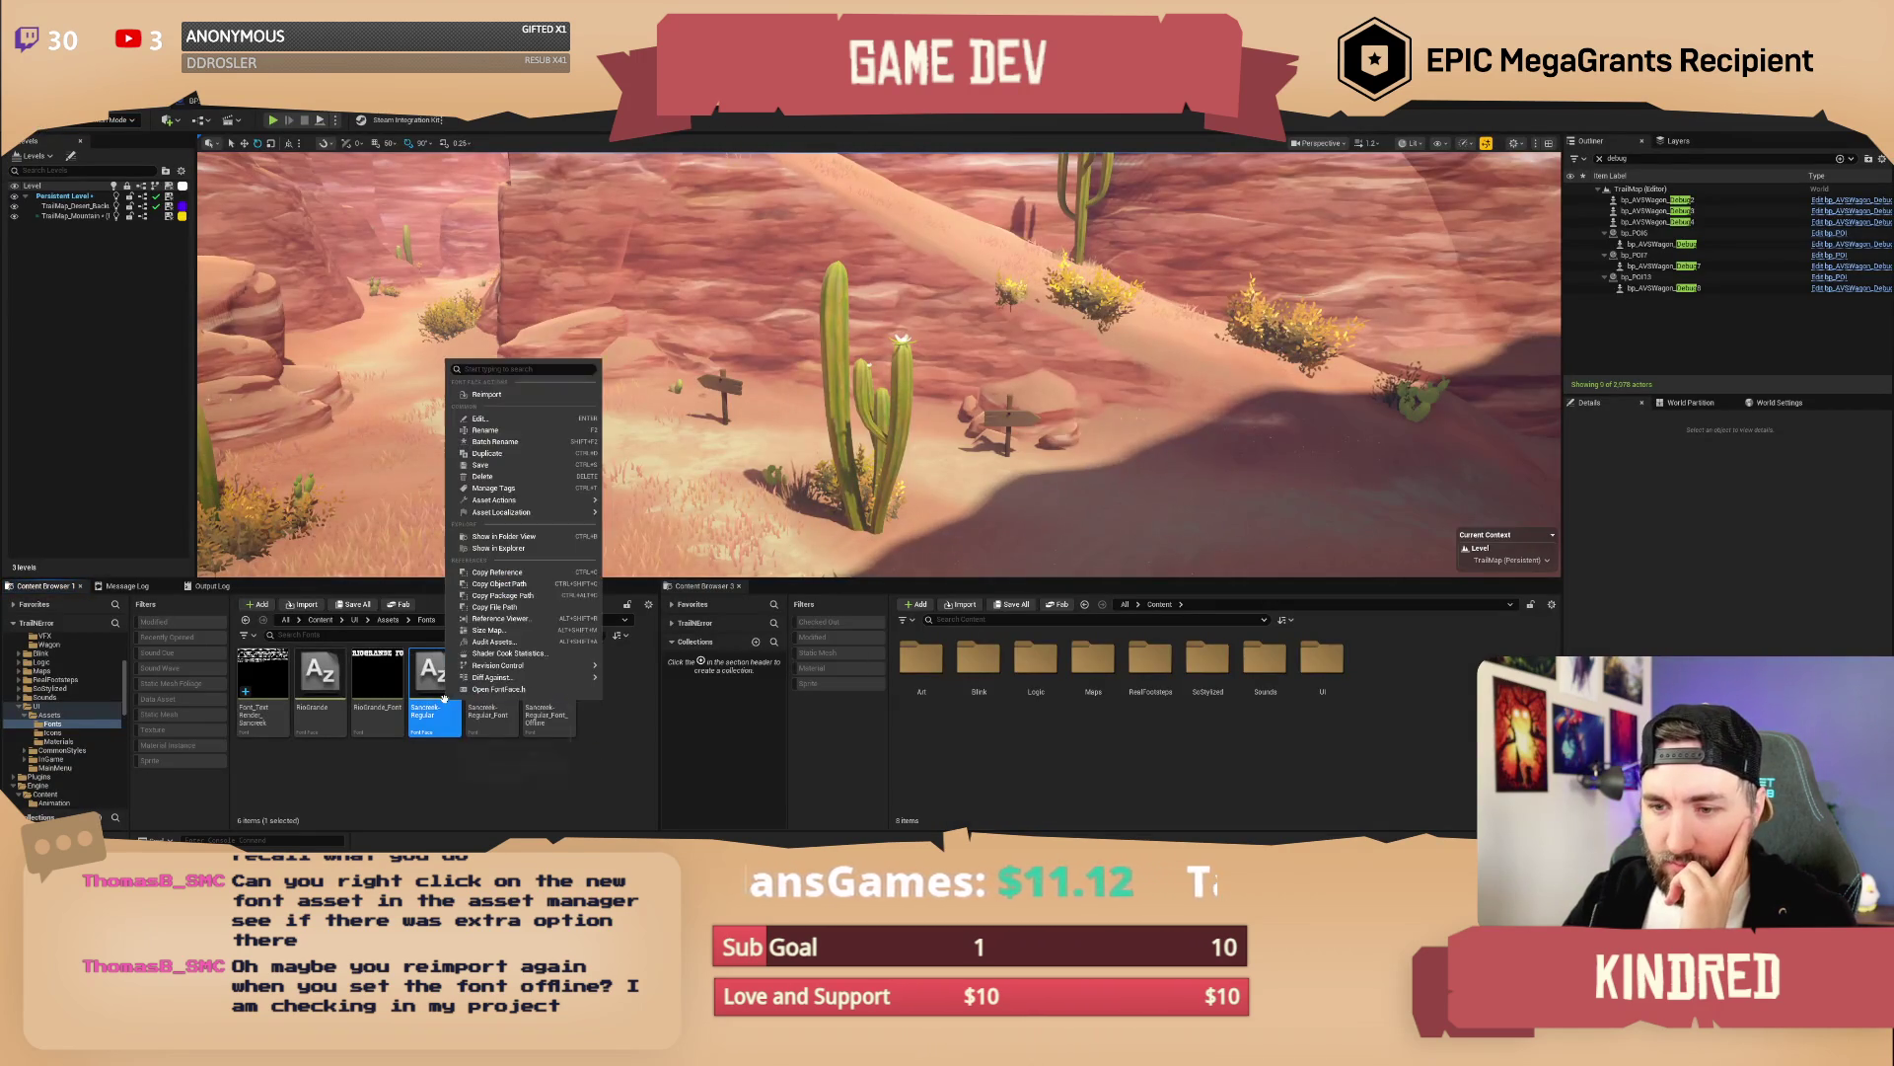
Duplicate Sancreek-Regular as Sancreek-Regular_DistanceField and open the copy in the font face editor
click(391, 780)
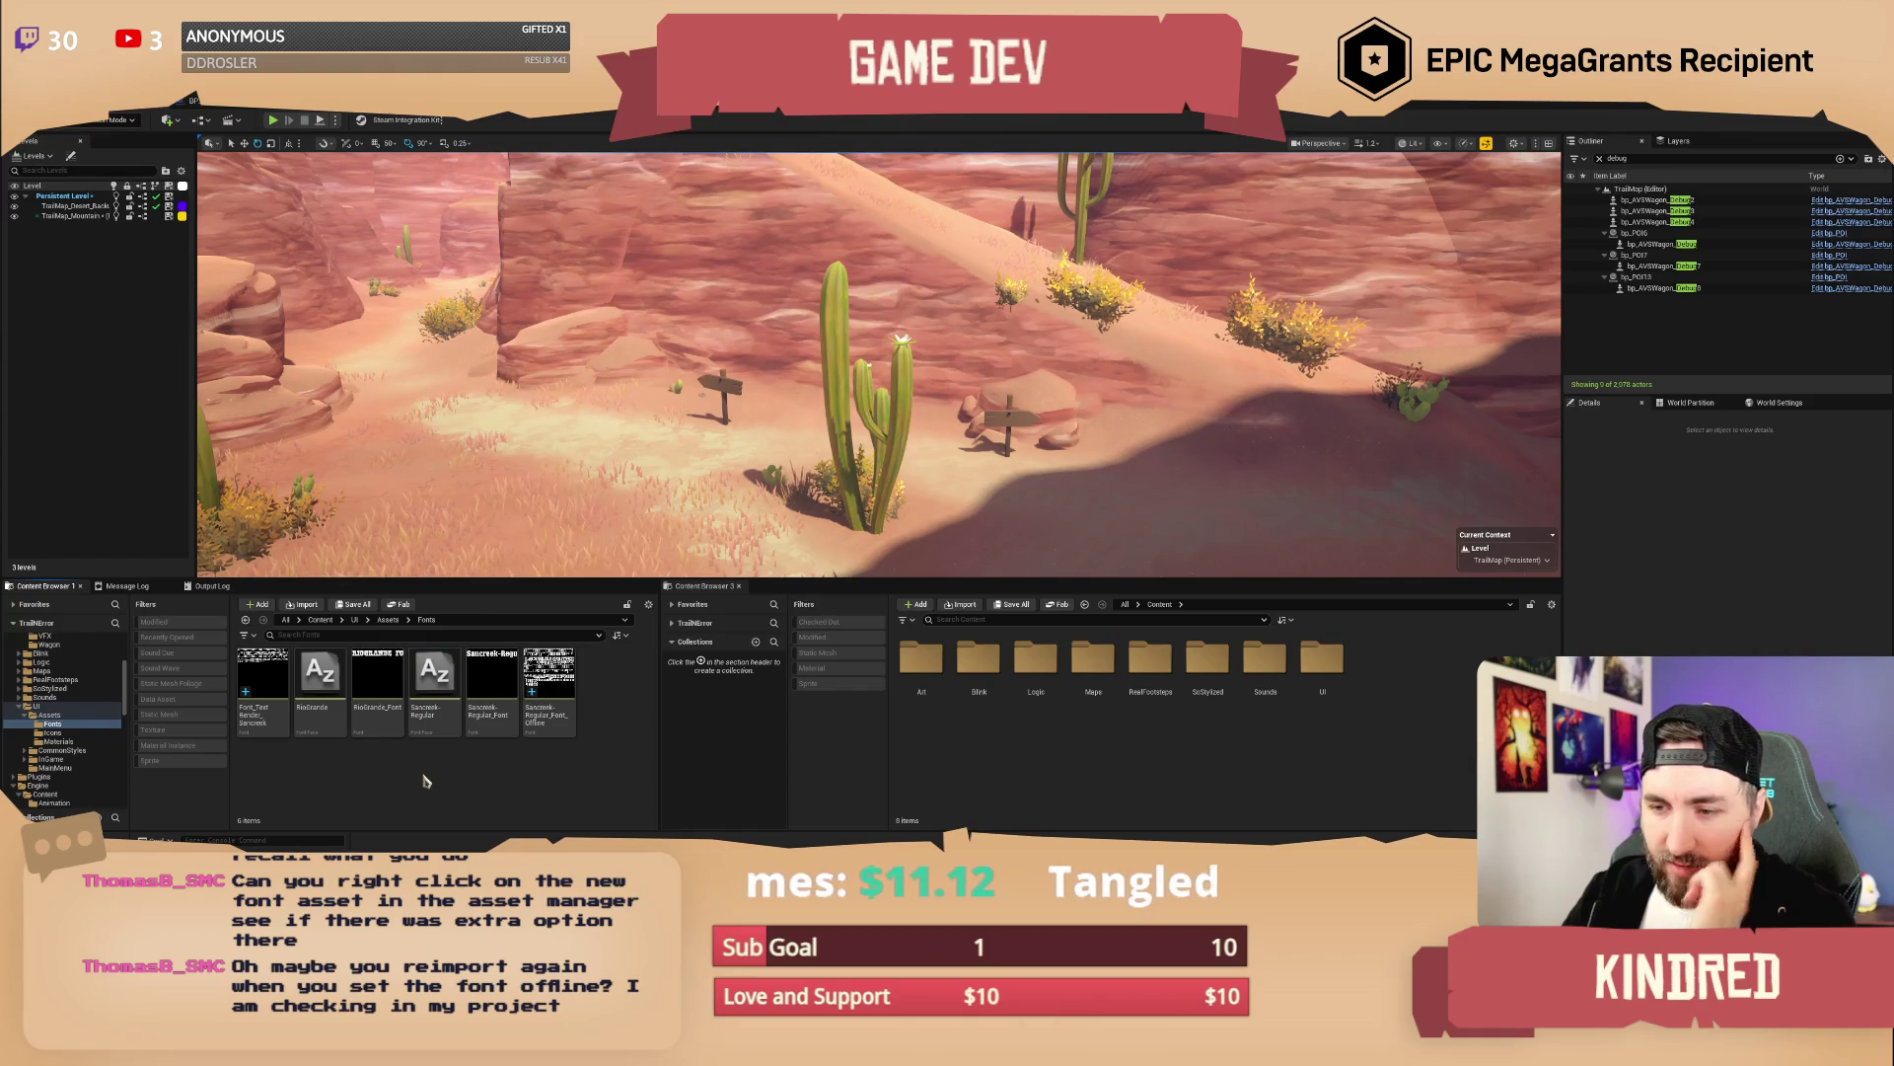
click(440, 717)
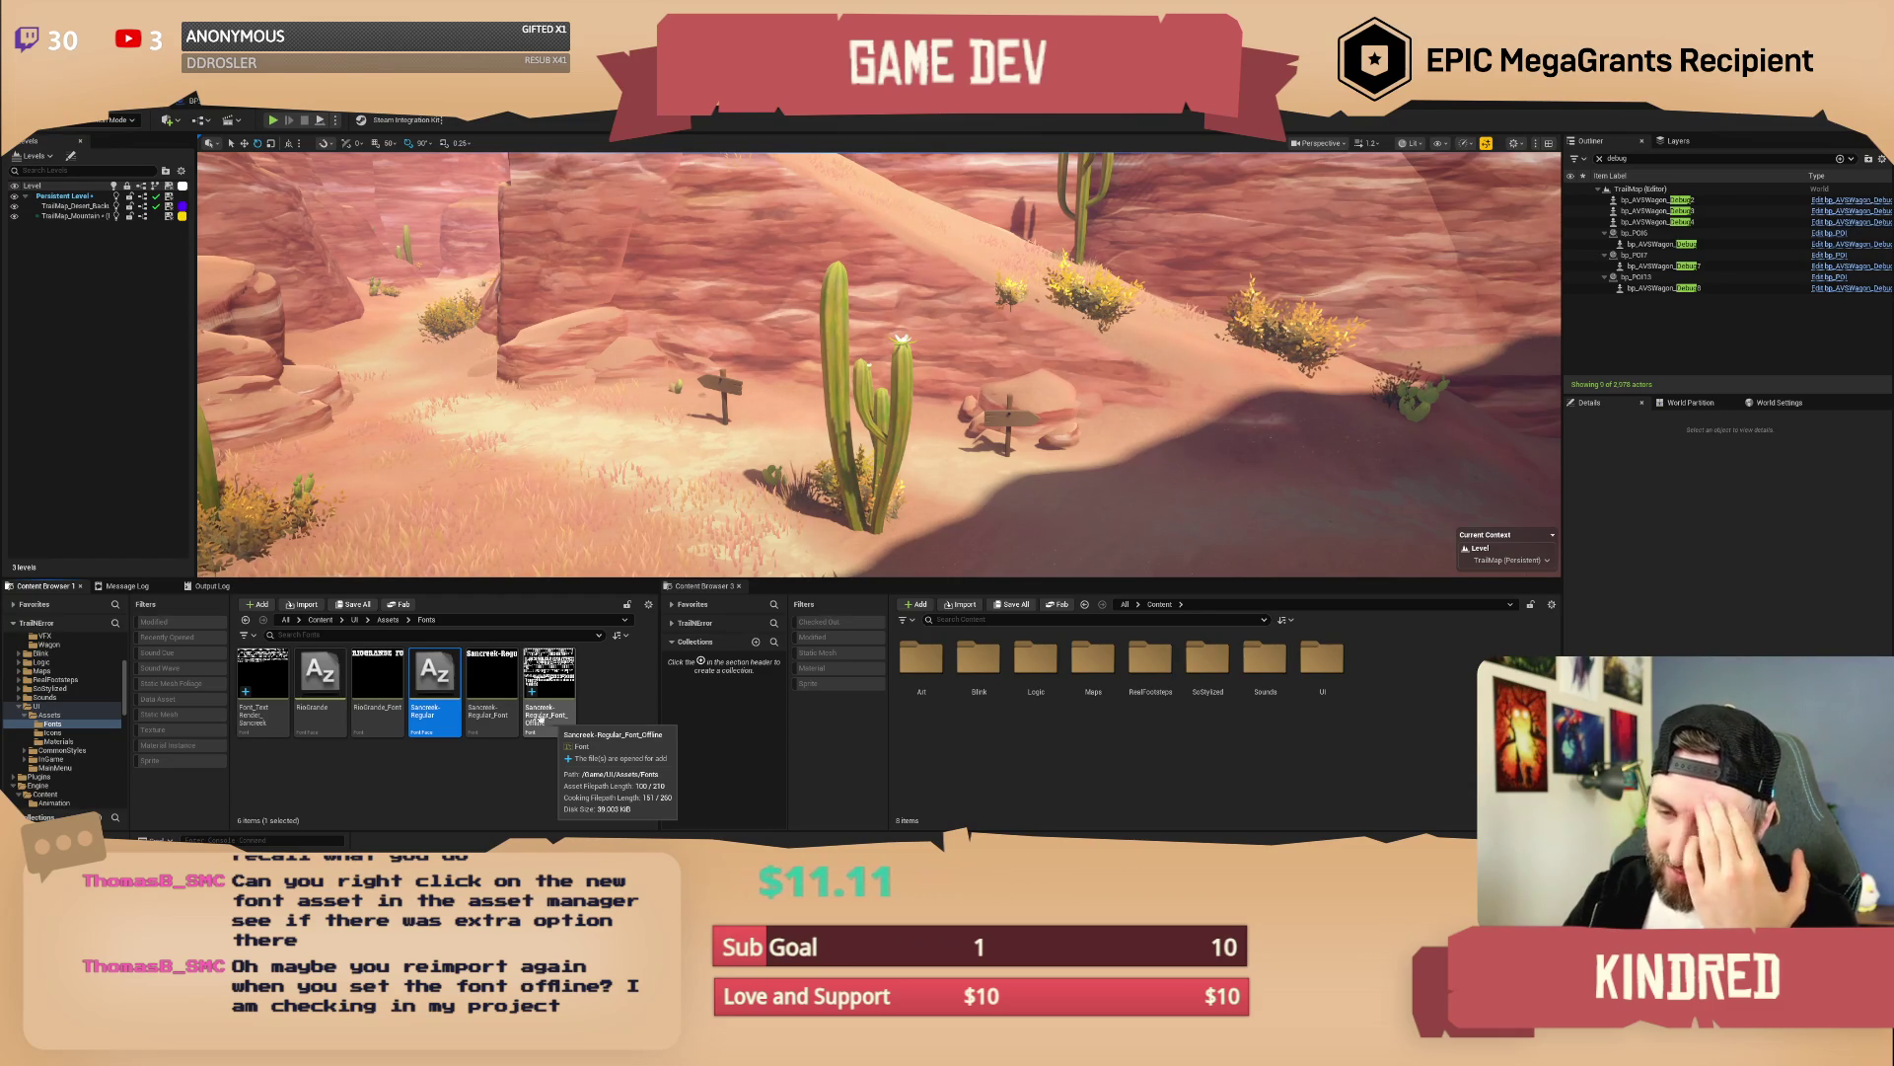
click(460, 755)
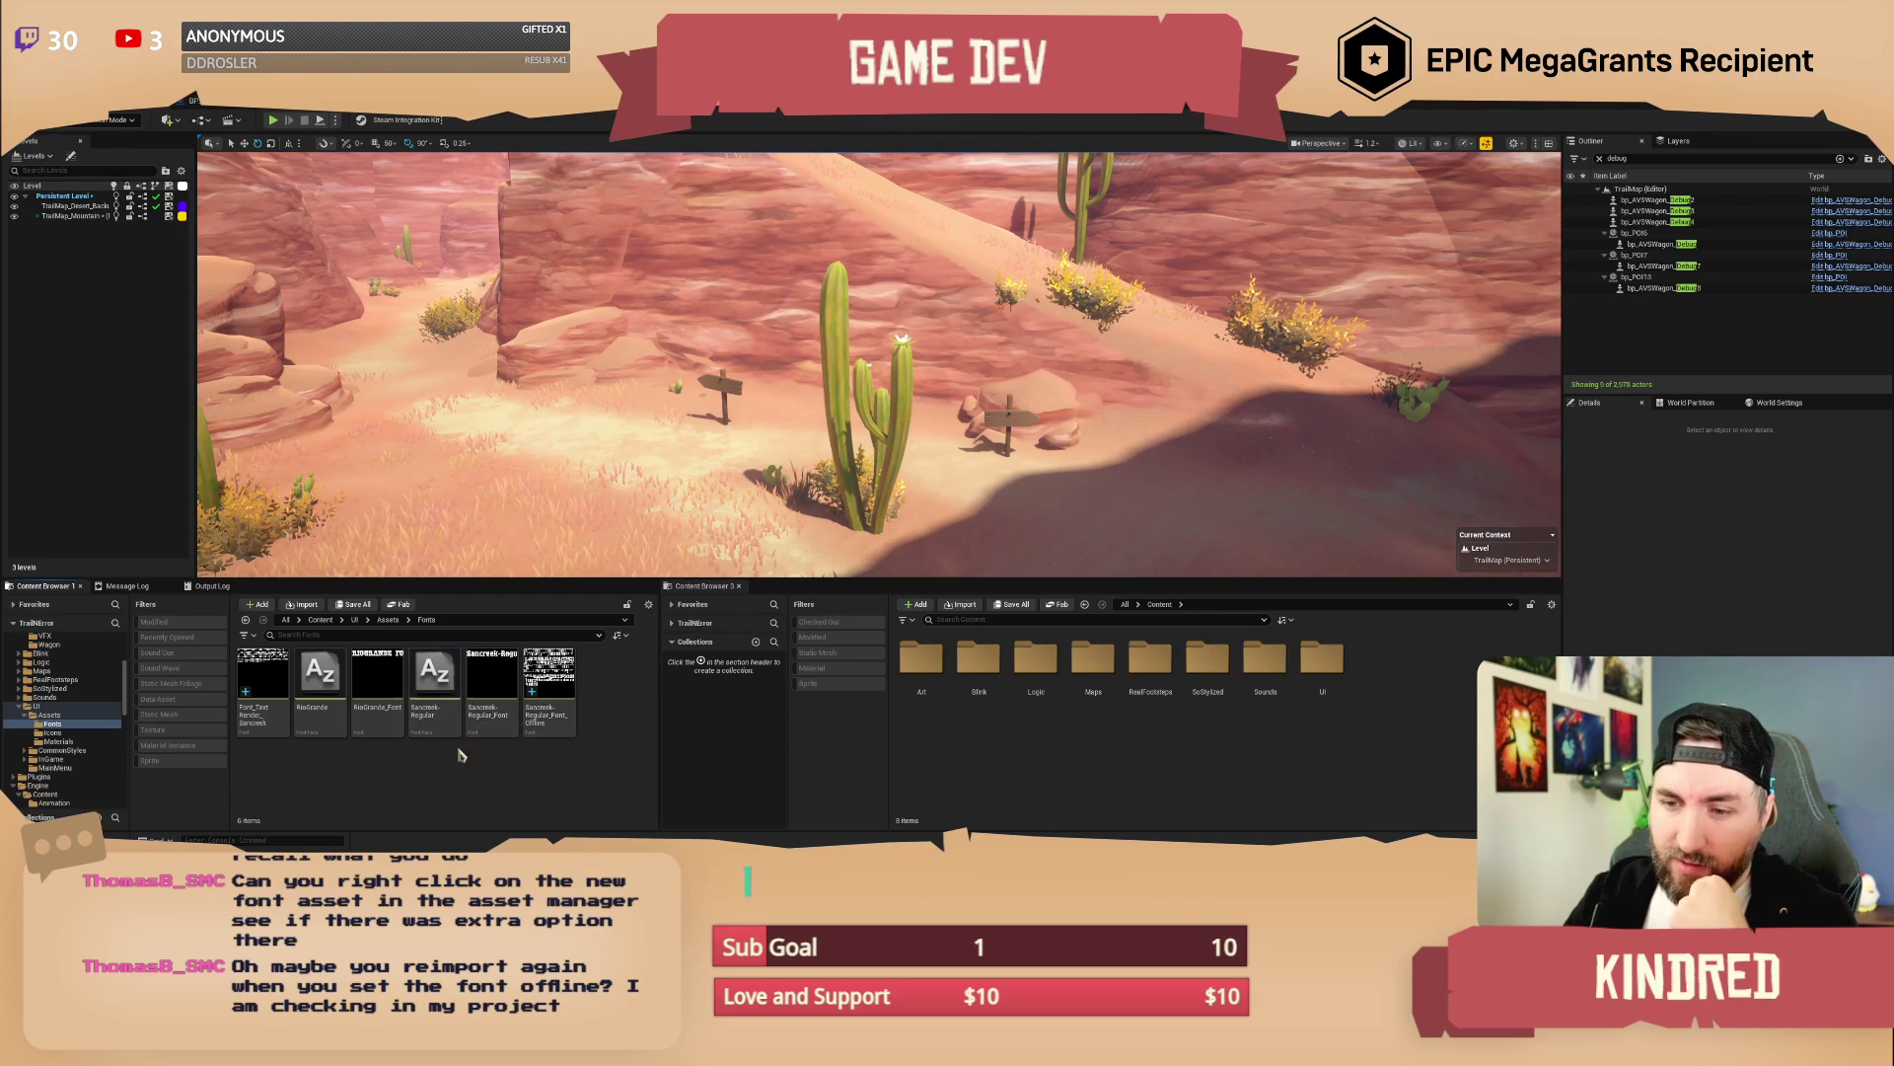
click(435, 713)
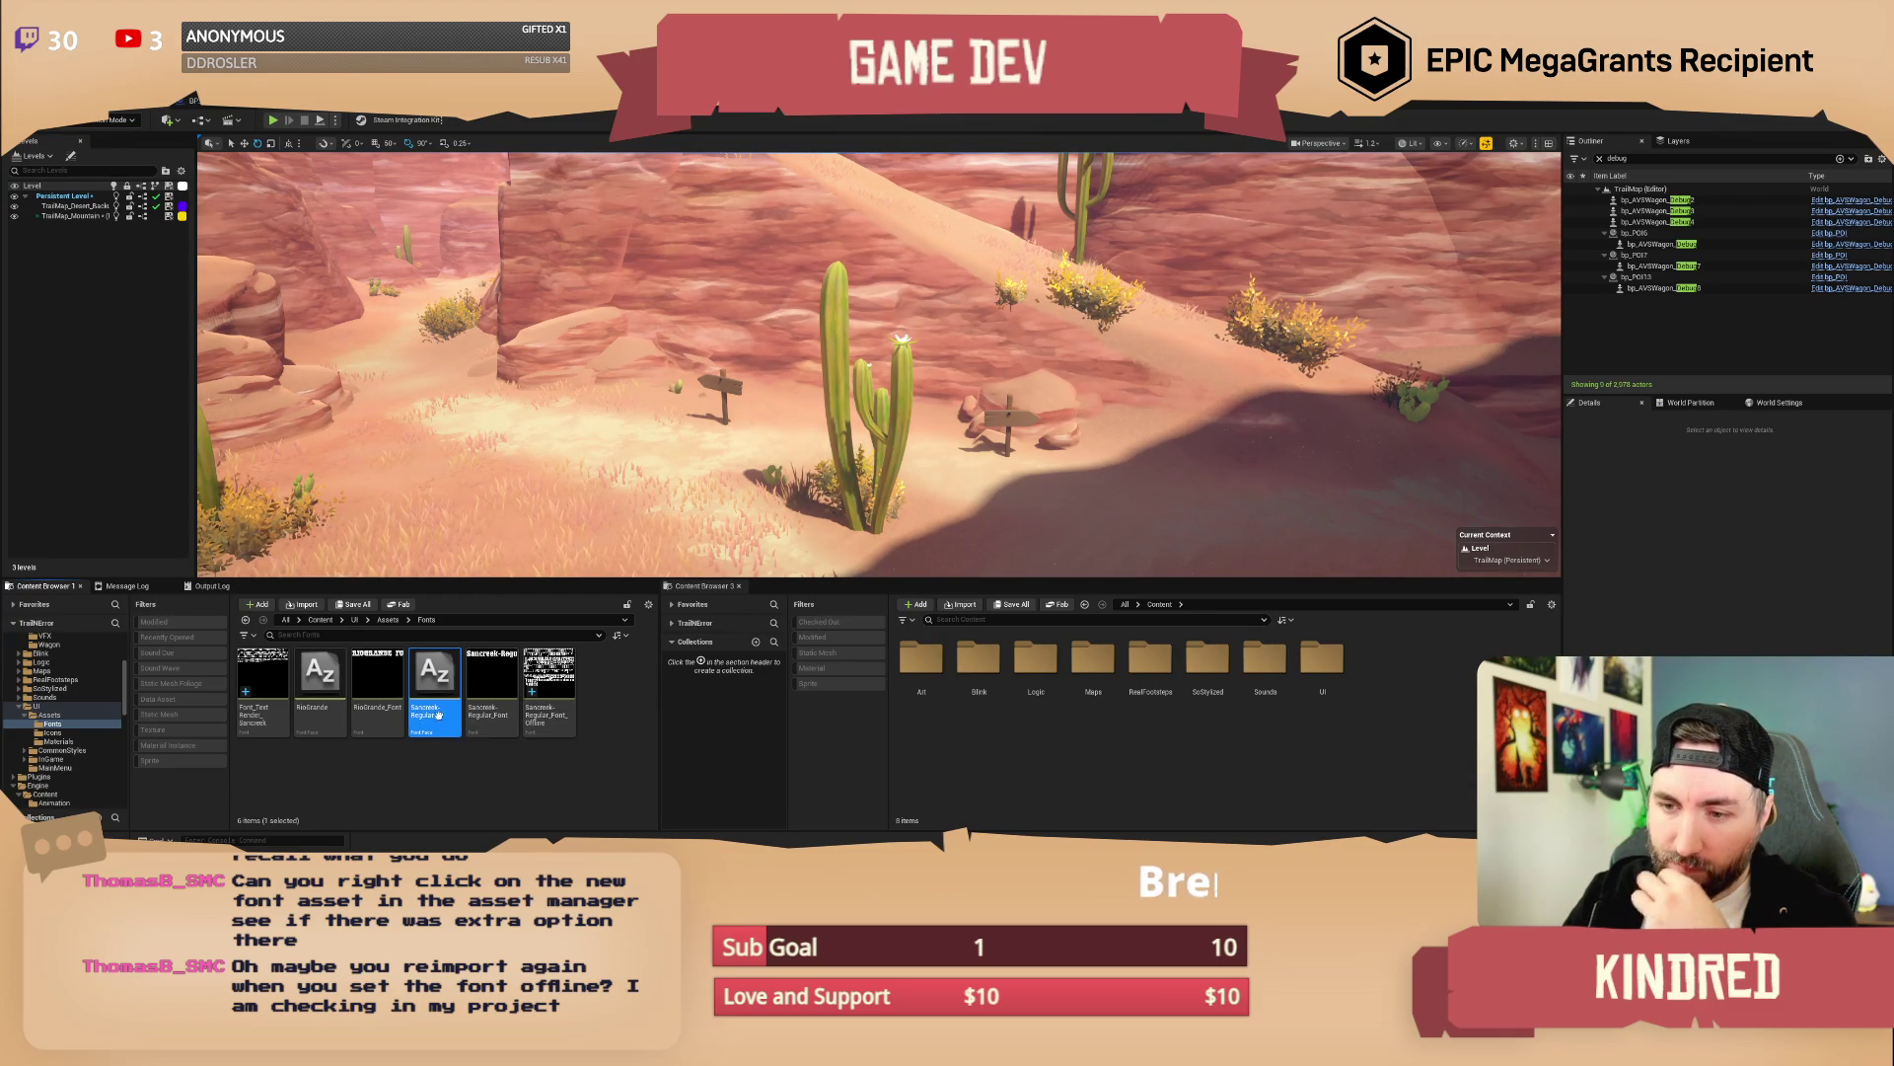
right_click(438, 713)
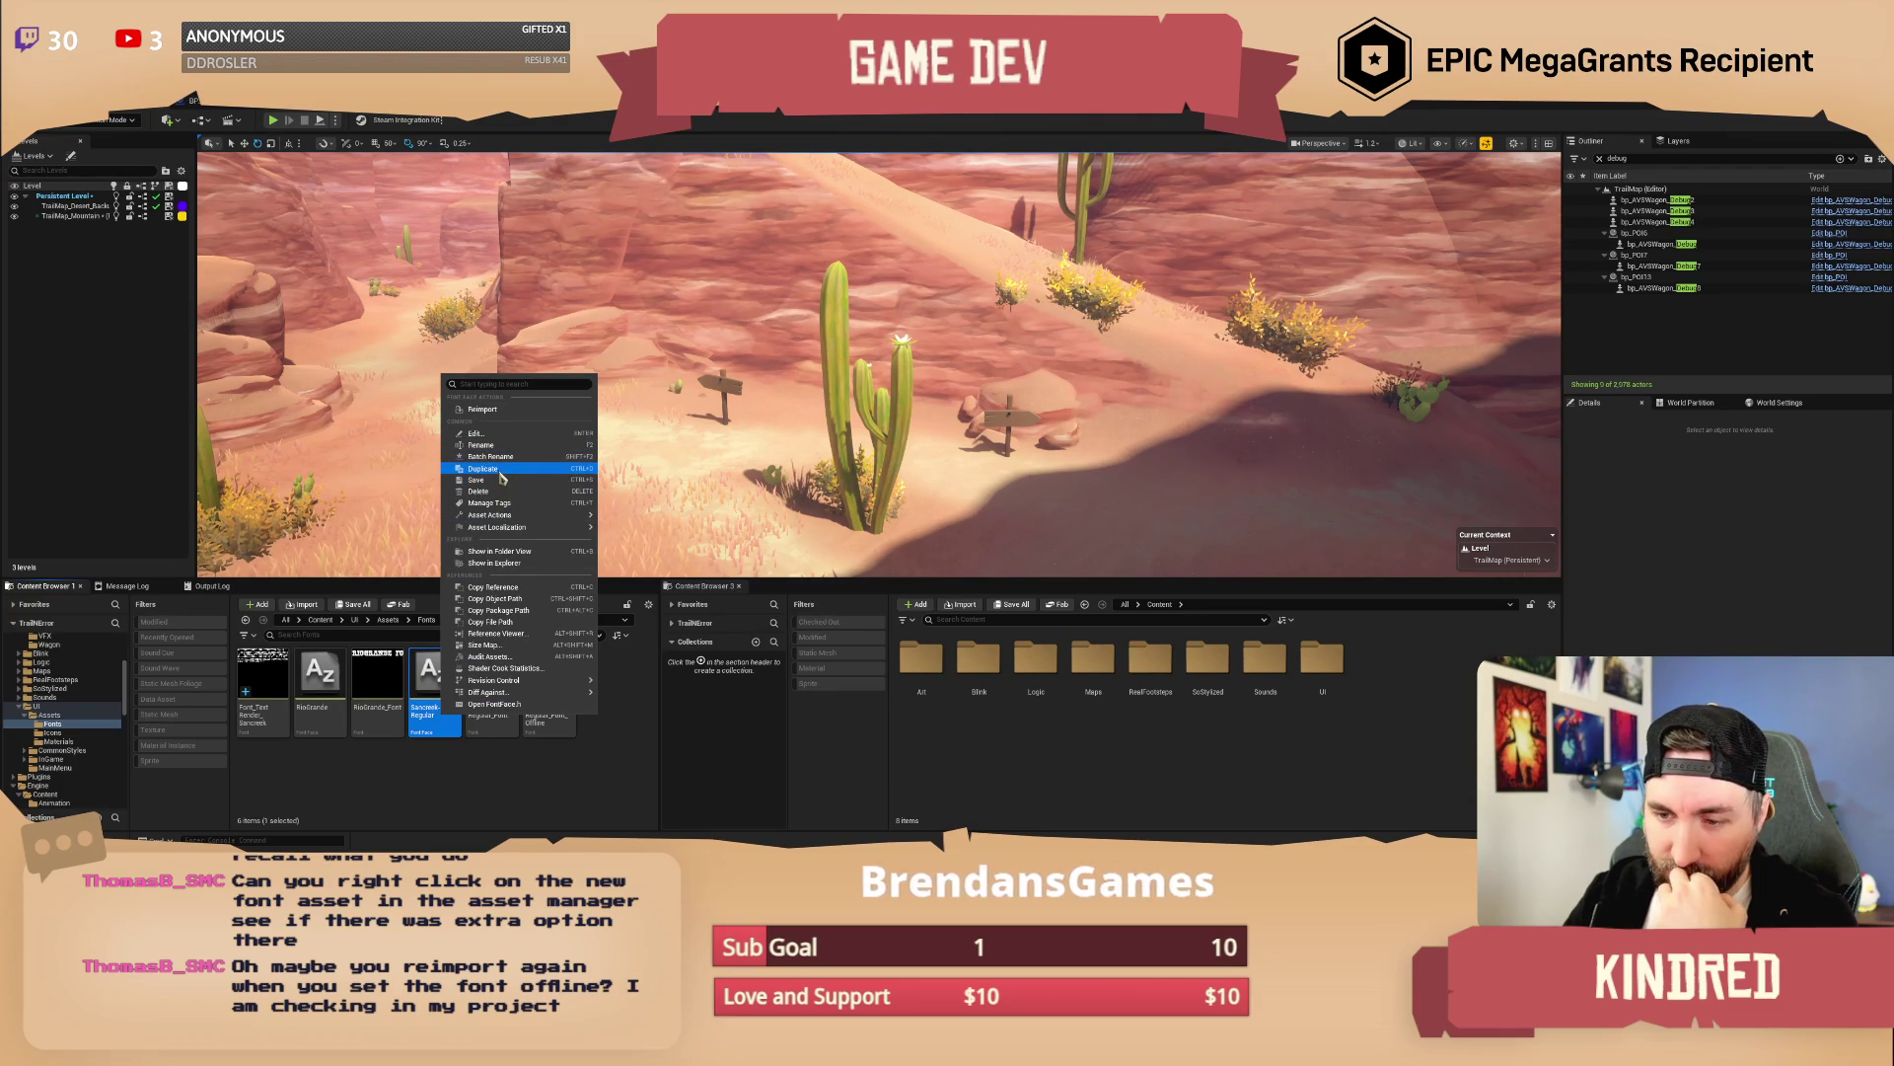
click(501, 477)
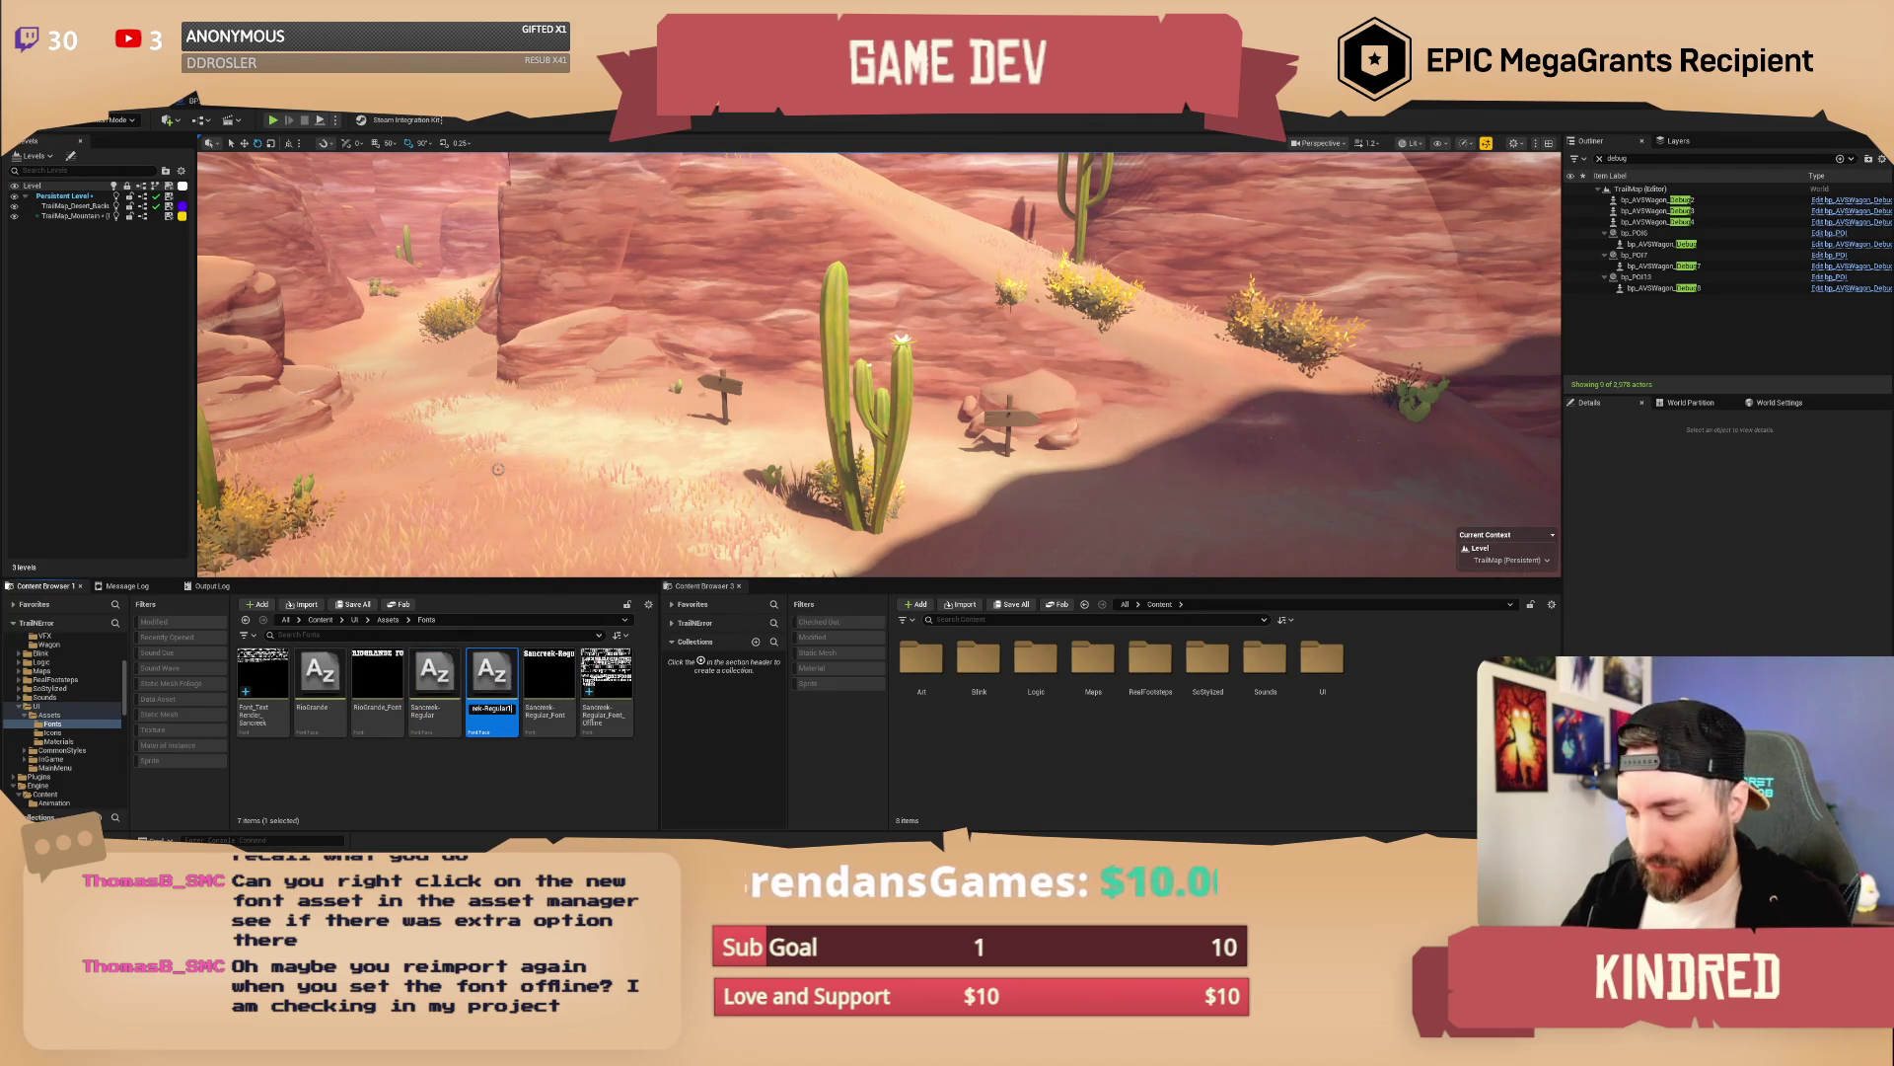
key(BackSpace)
text(_DistanceField)
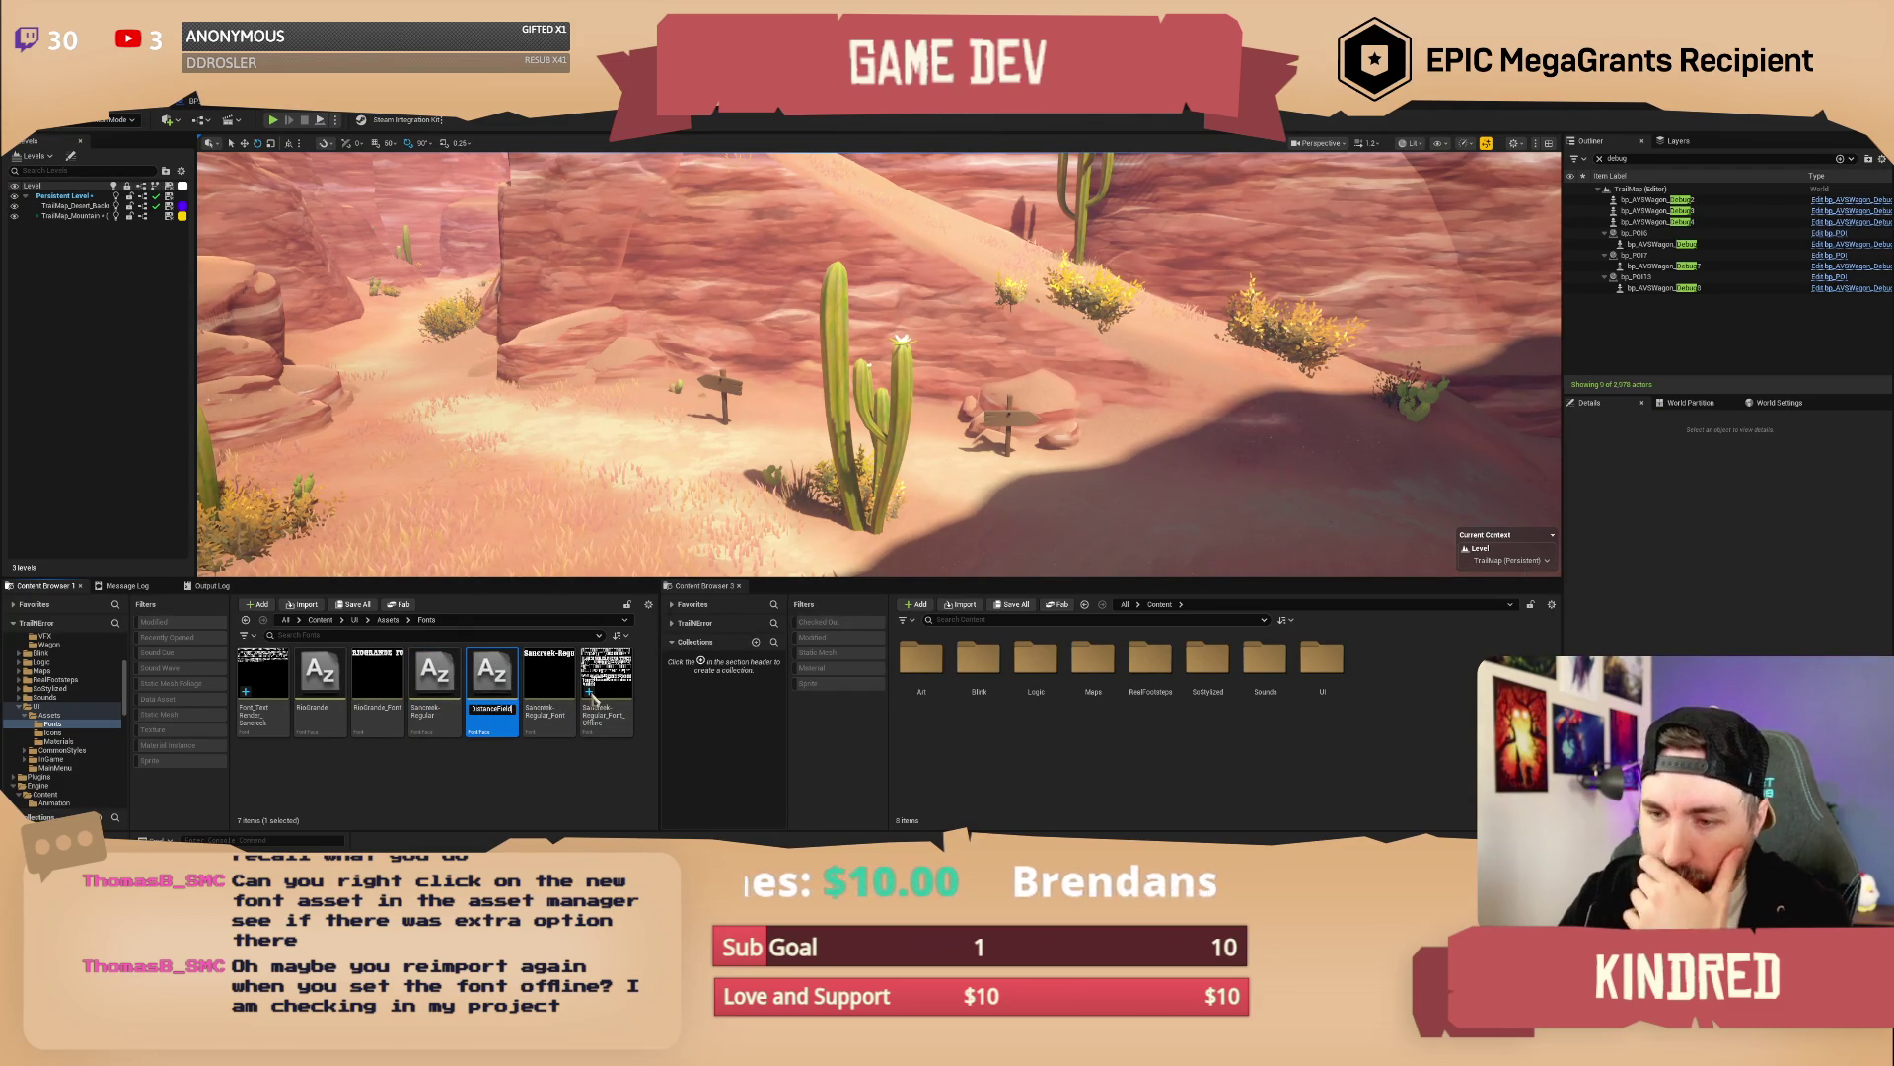
key(Return)
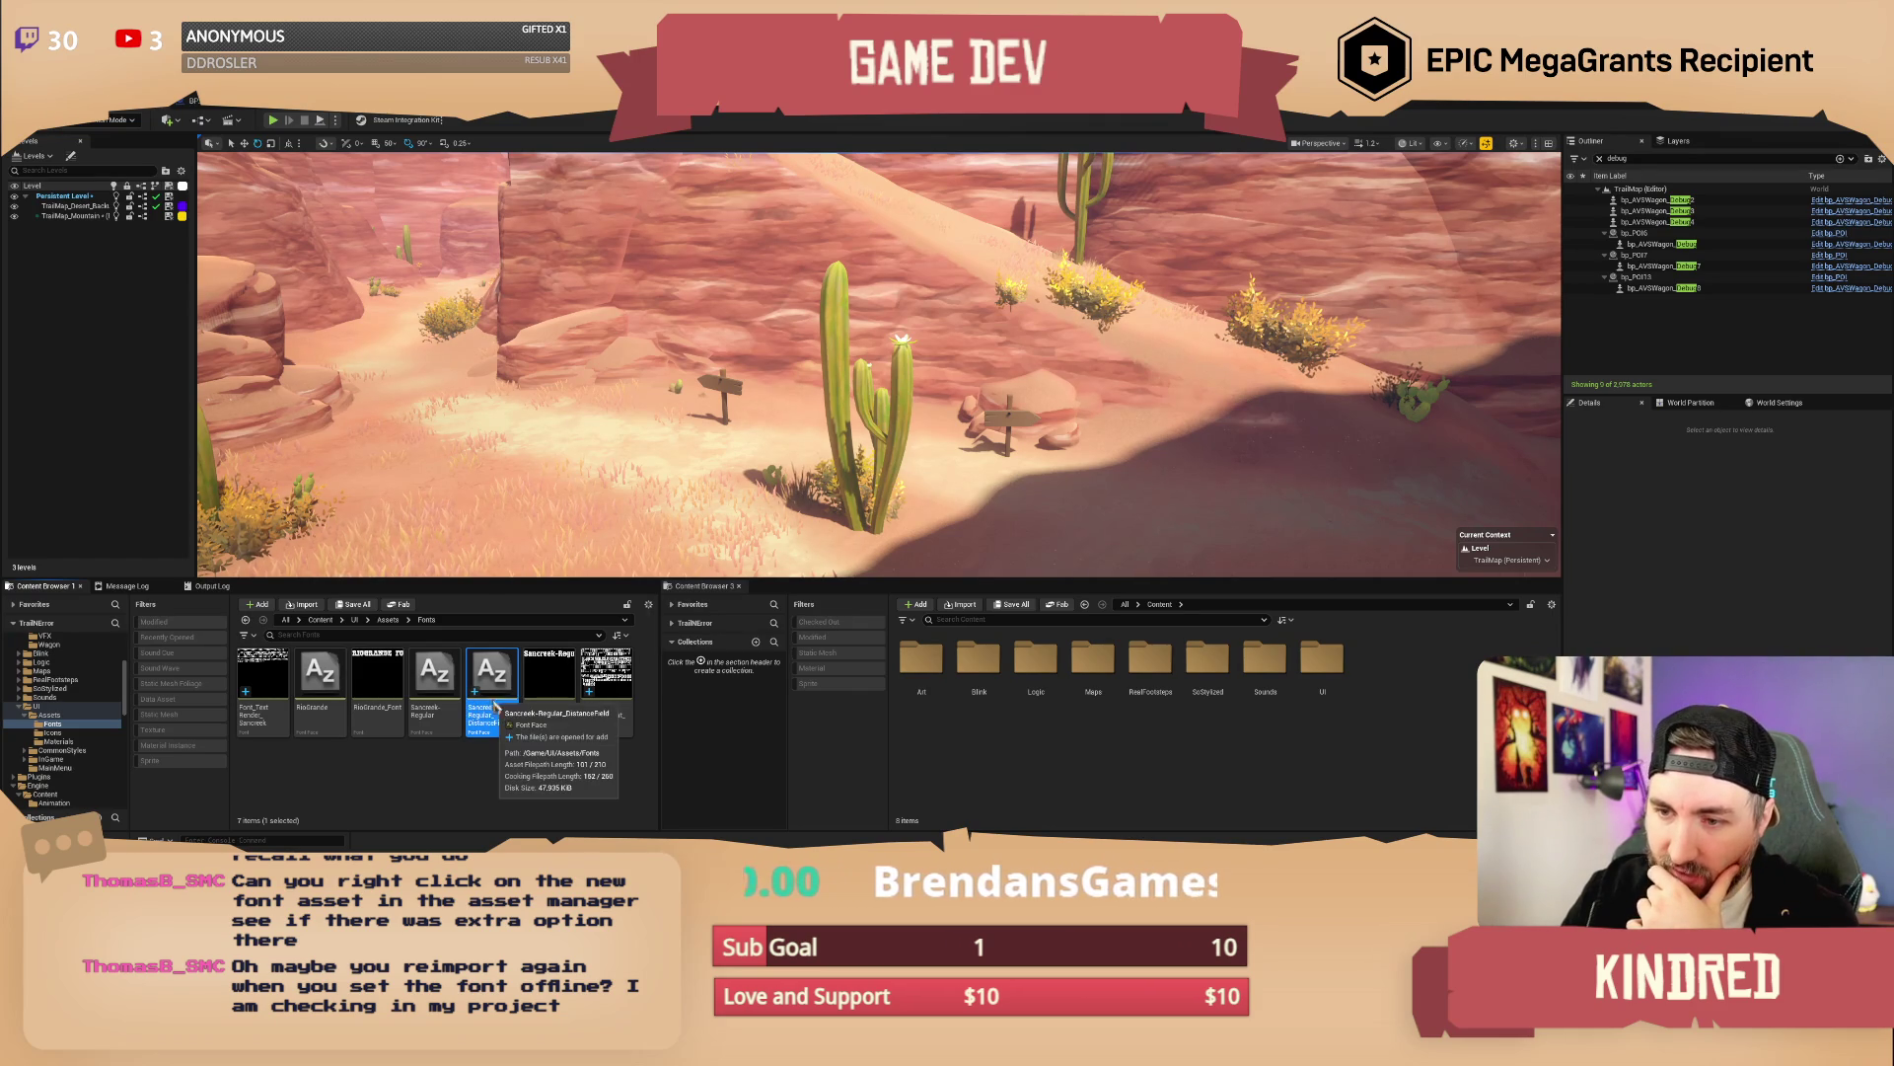
double_click(478, 717)
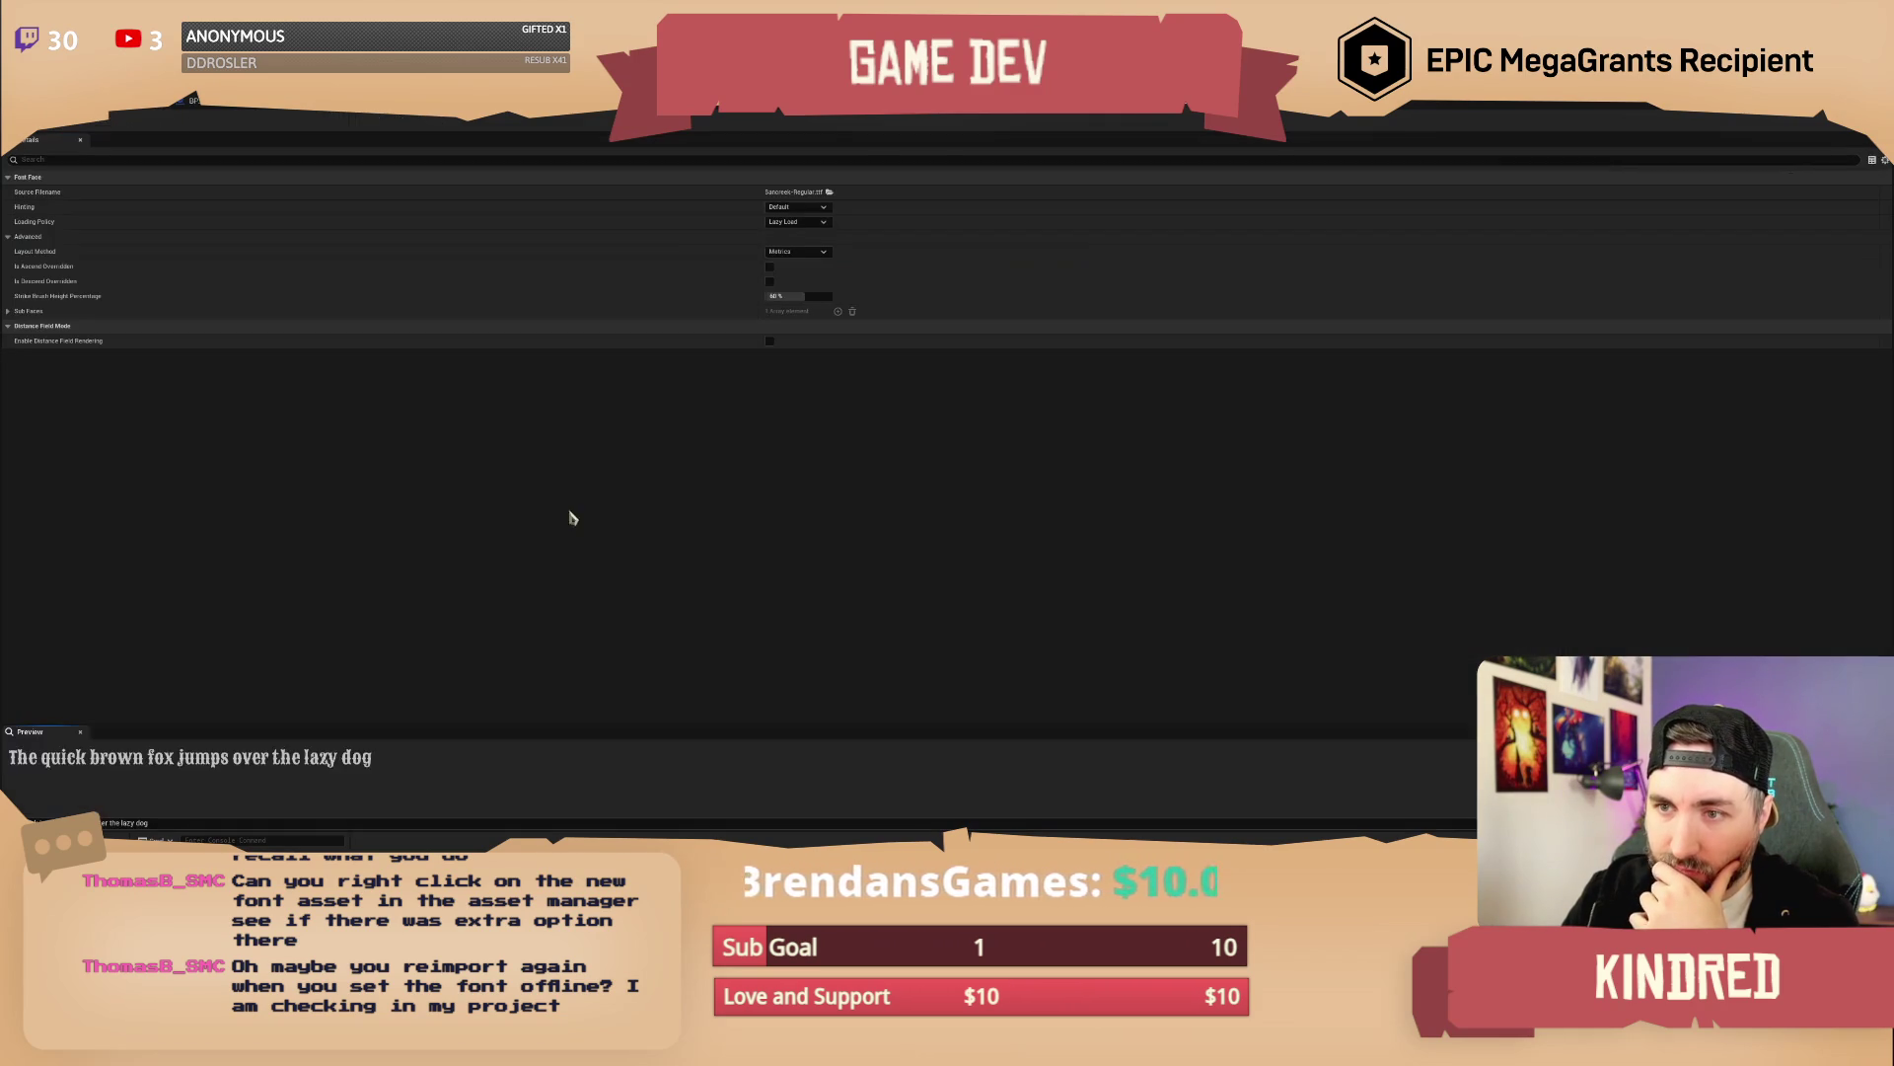
Enable Distance Field Rendering on the Sancreek-Regular_DistanceField font face
click(769, 341)
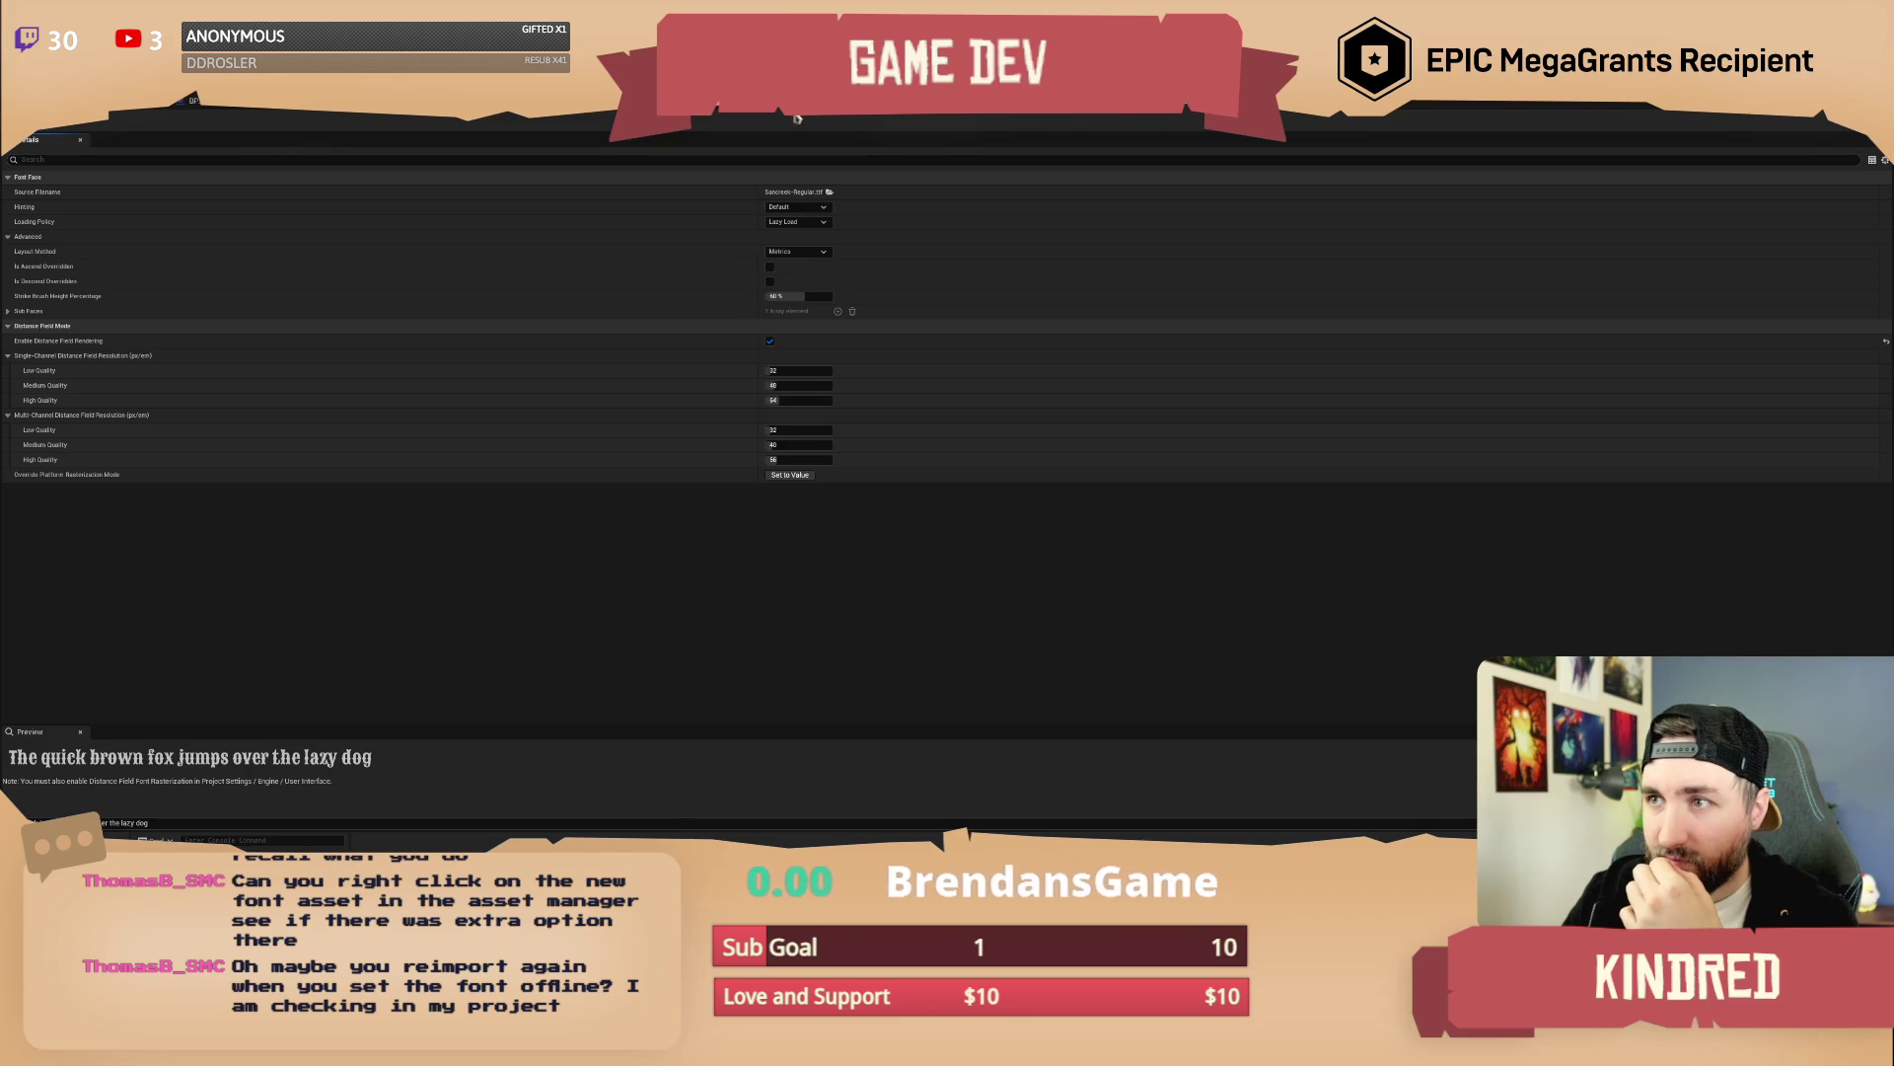
click(701, 114)
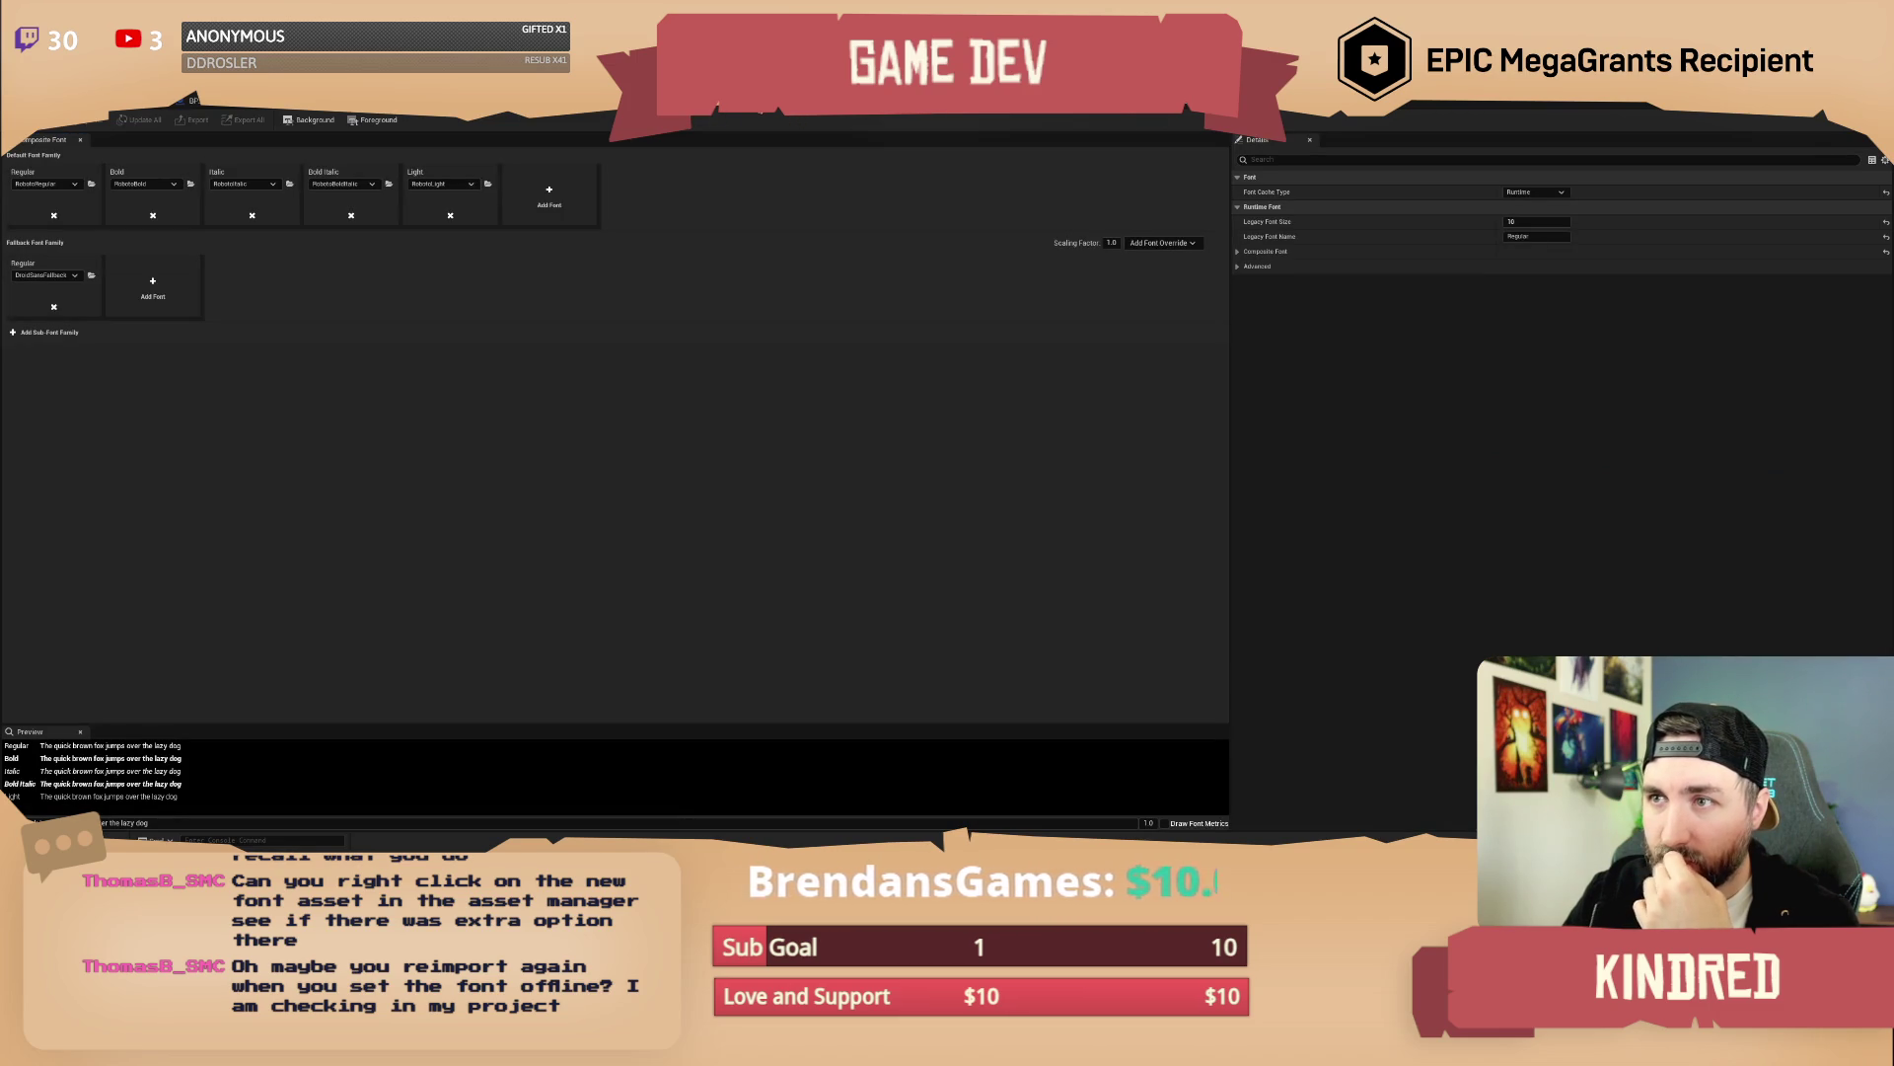
click(721, 111)
Keep the offline Sancreek font's cache type as Offline and review the sign Blueprint and font editors
click(1535, 192)
click(1525, 203)
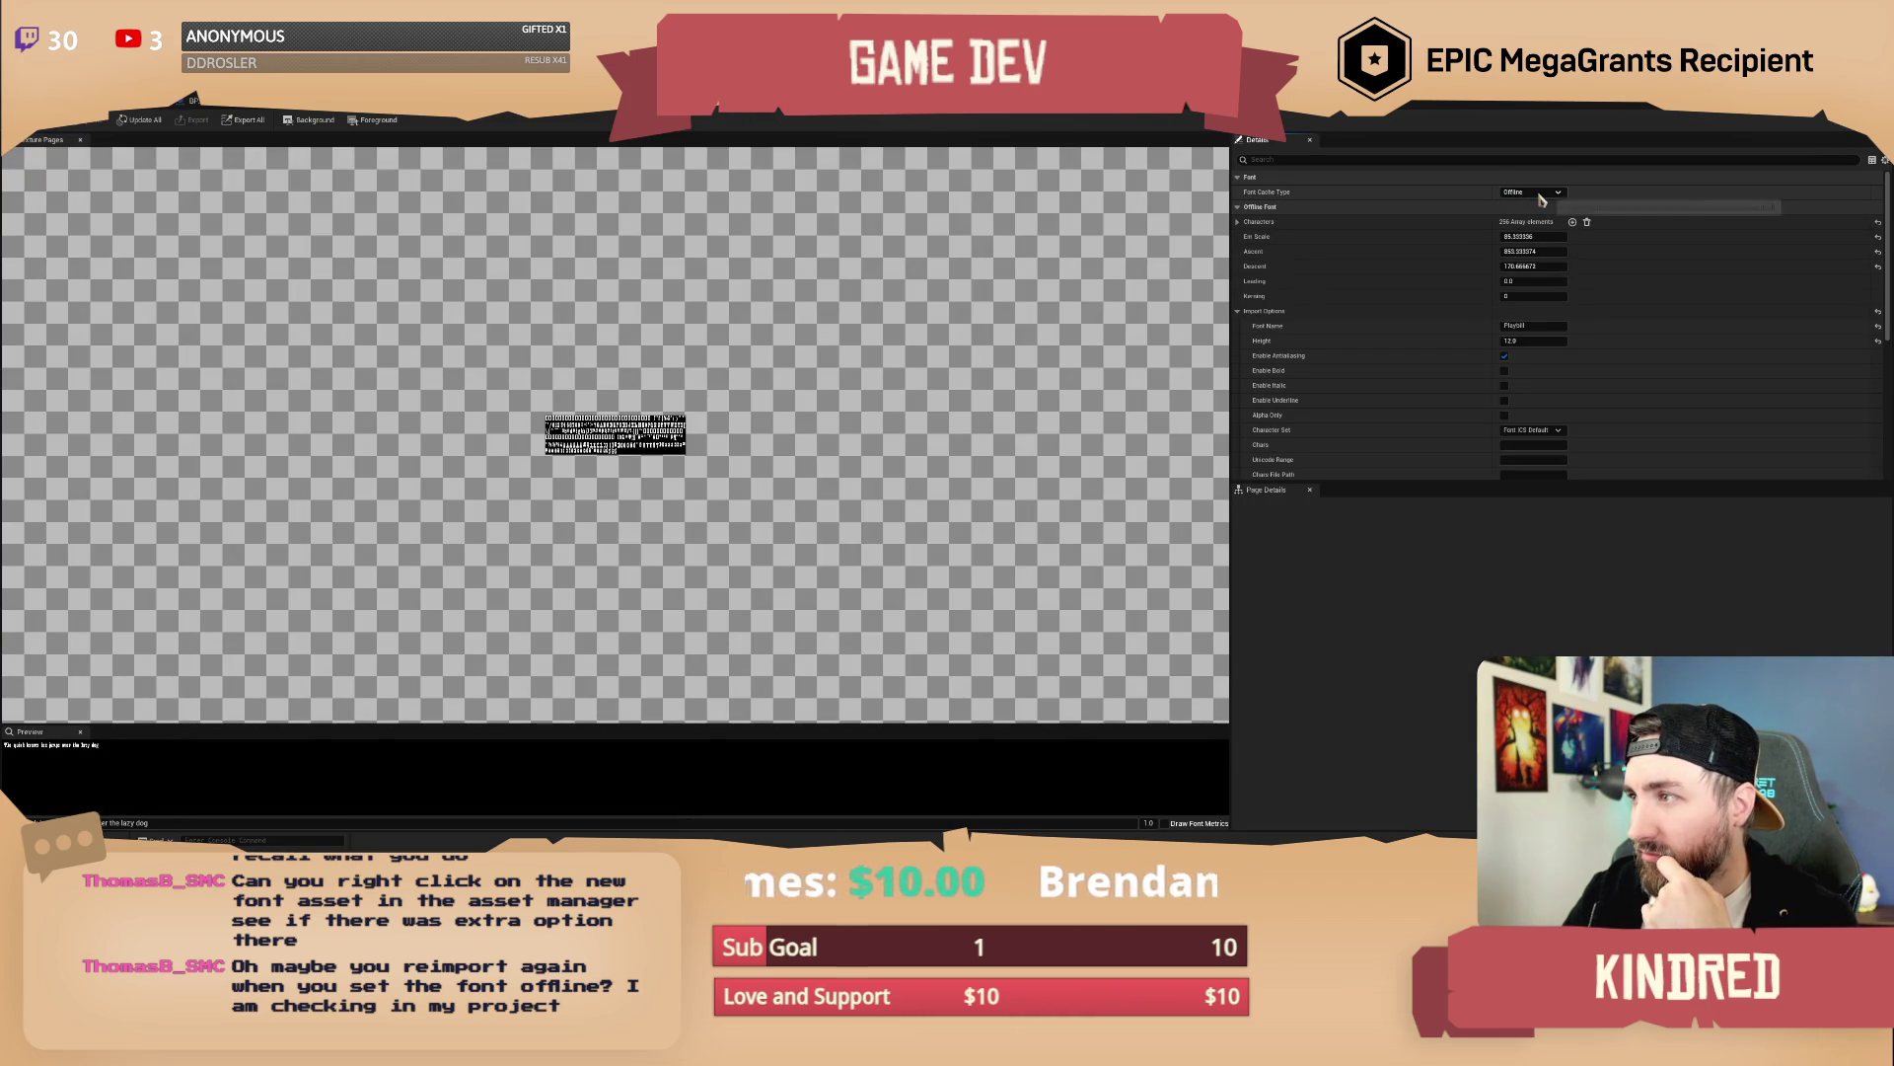
click(194, 100)
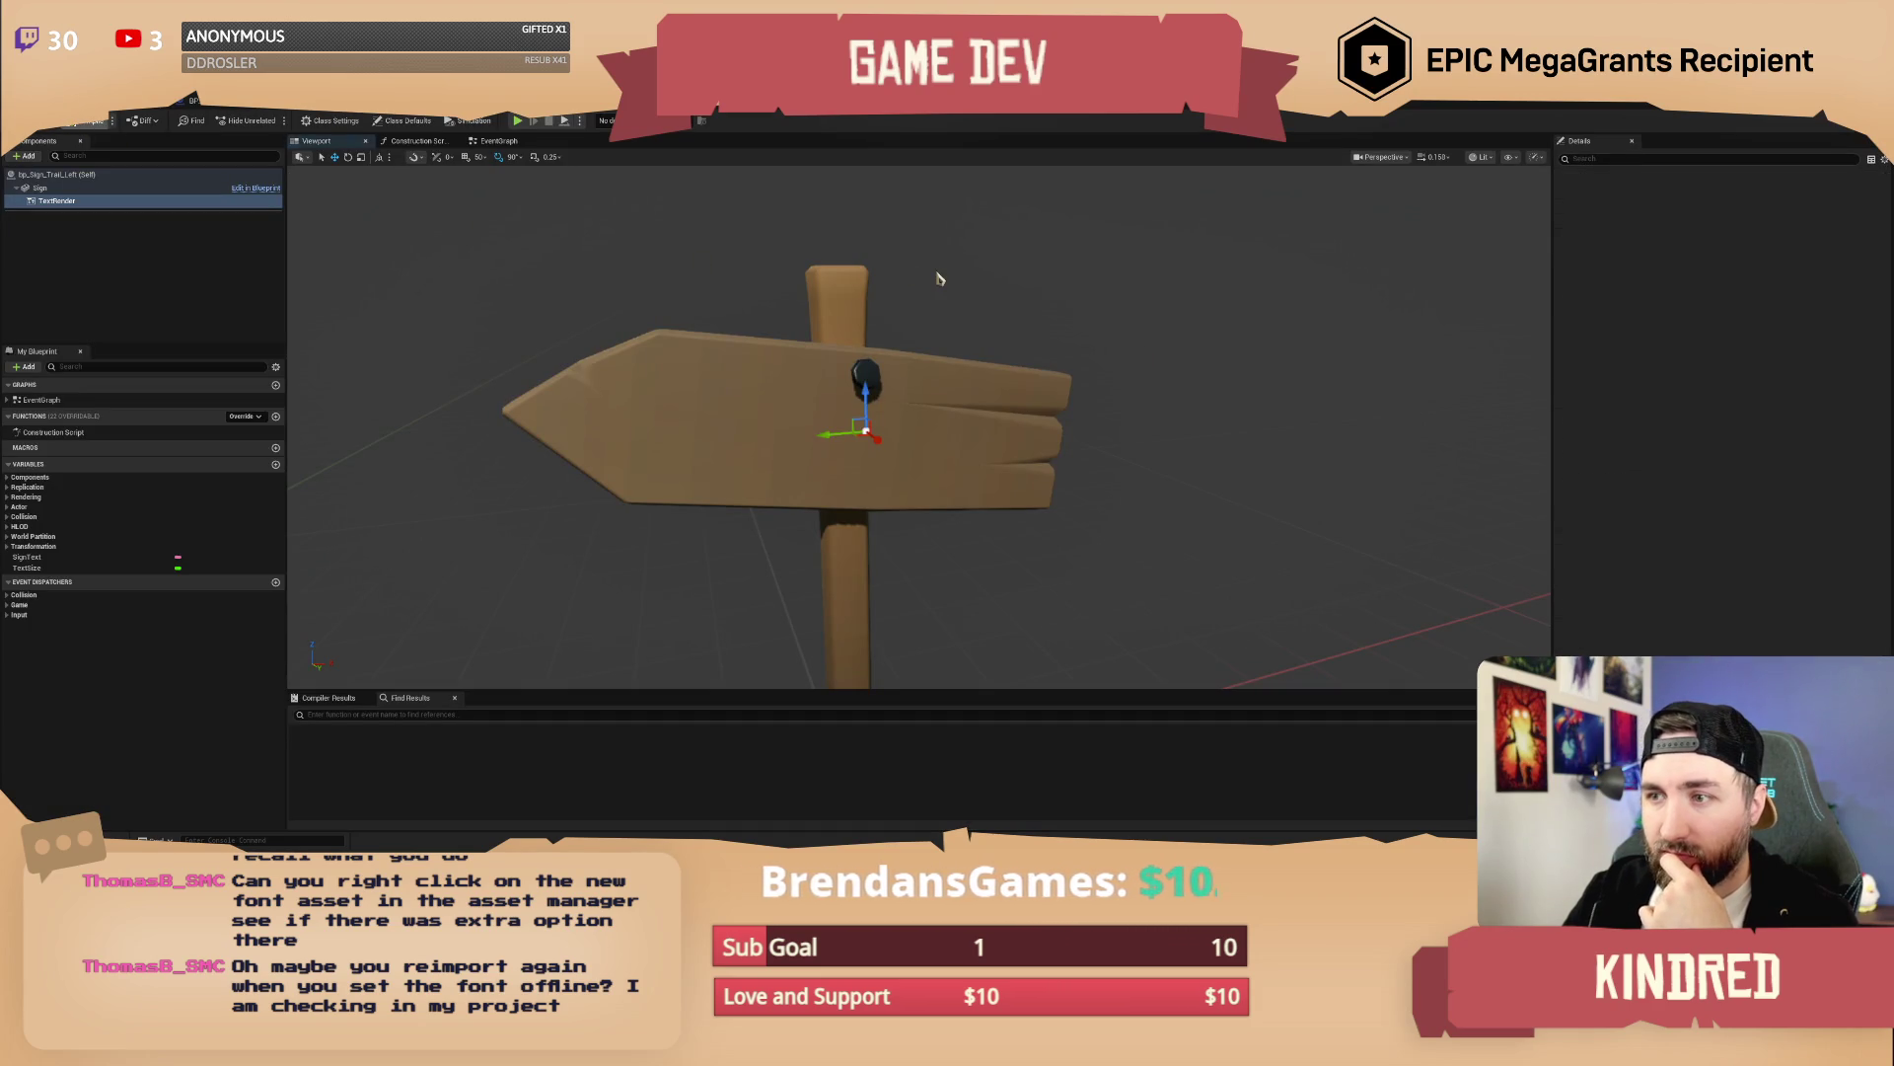
key(ctrl+Tab)
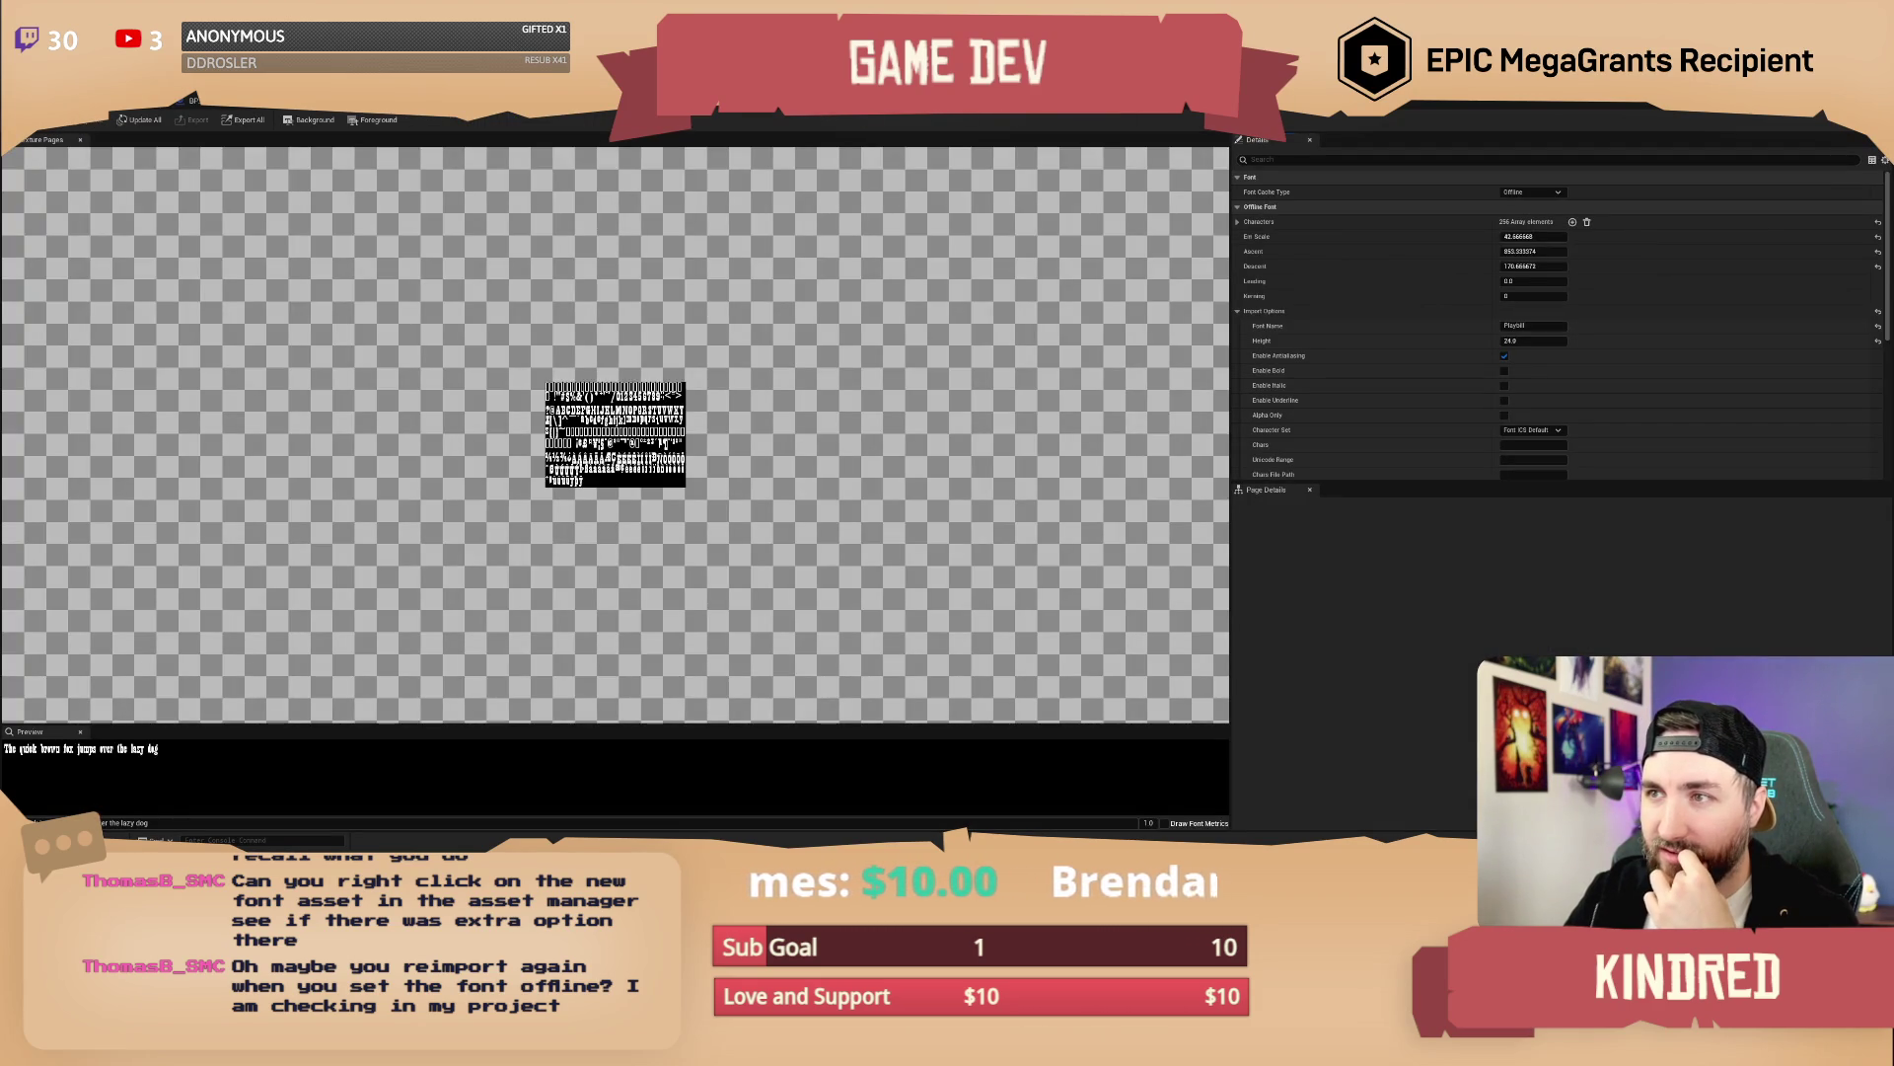
key(ctrl+Tab)
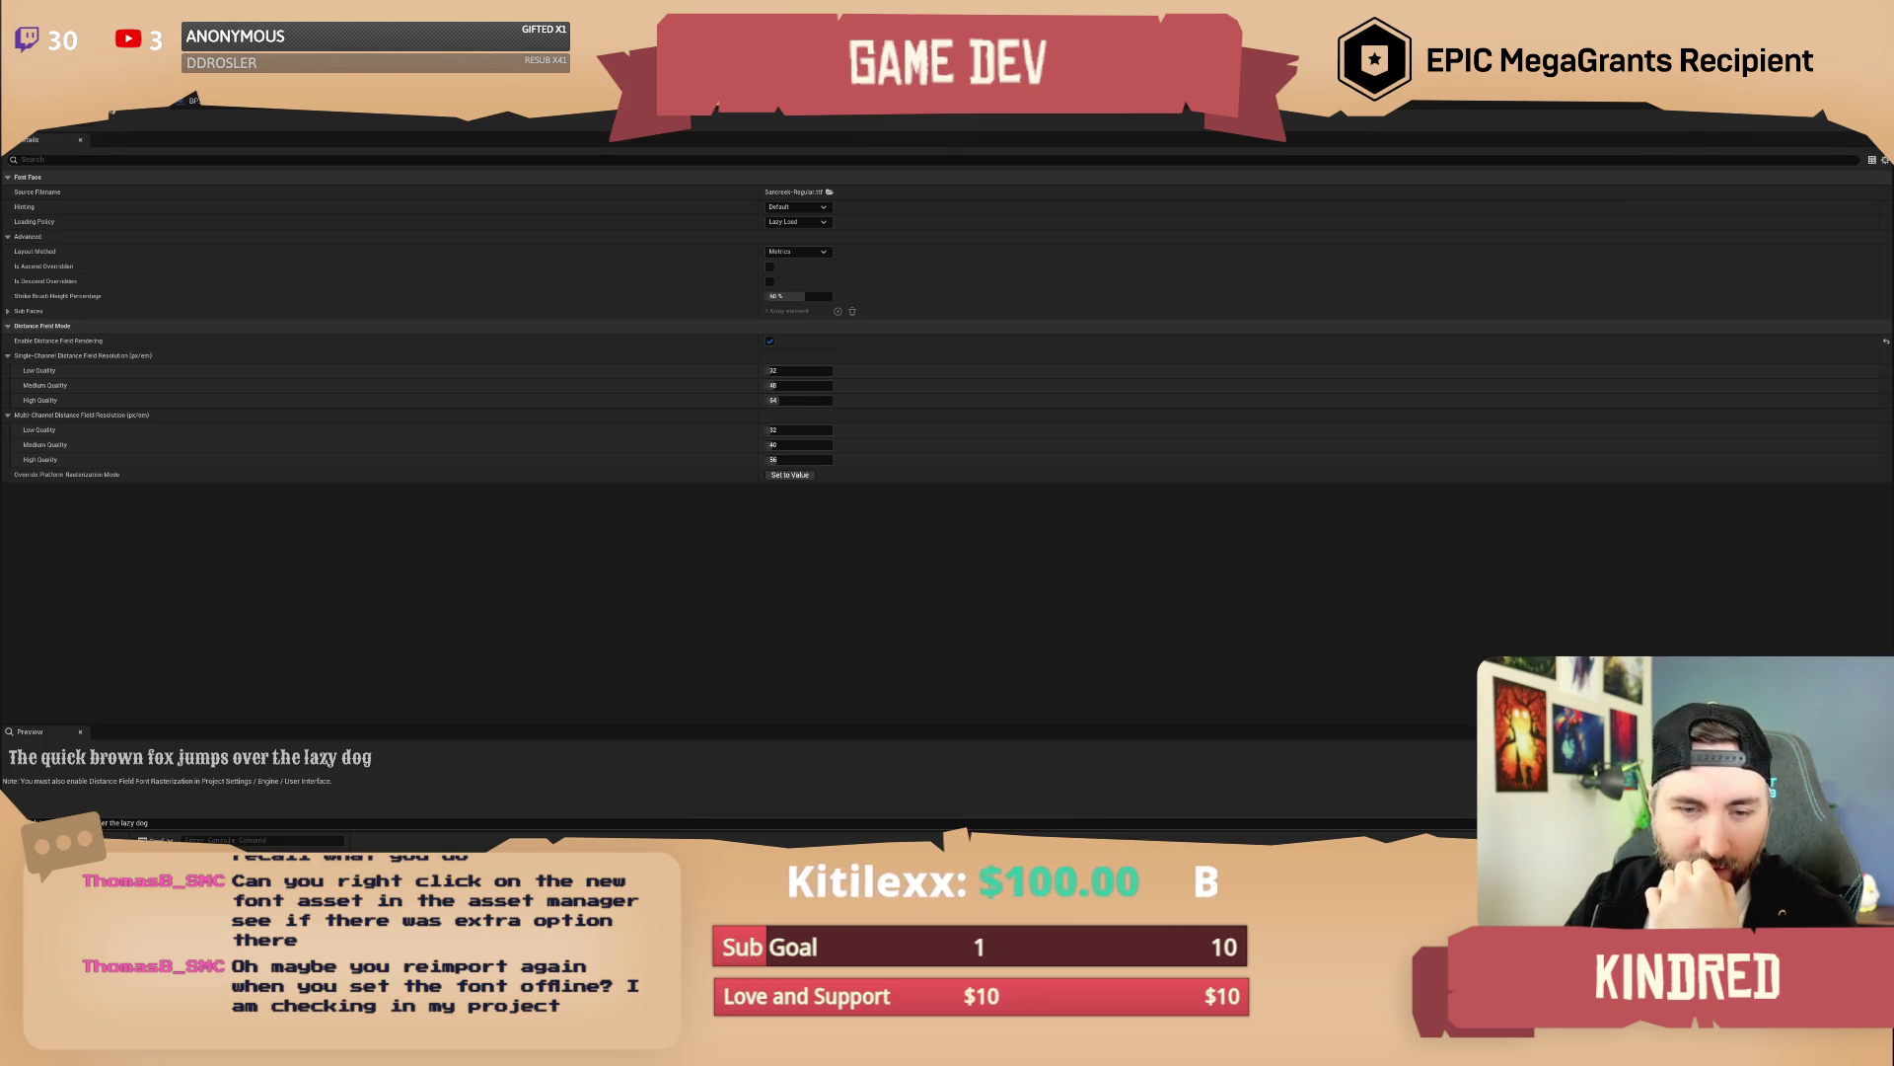
Back in the level editor, reimport the Sancreek-Regular_Font_Offline asset
click(129, 103)
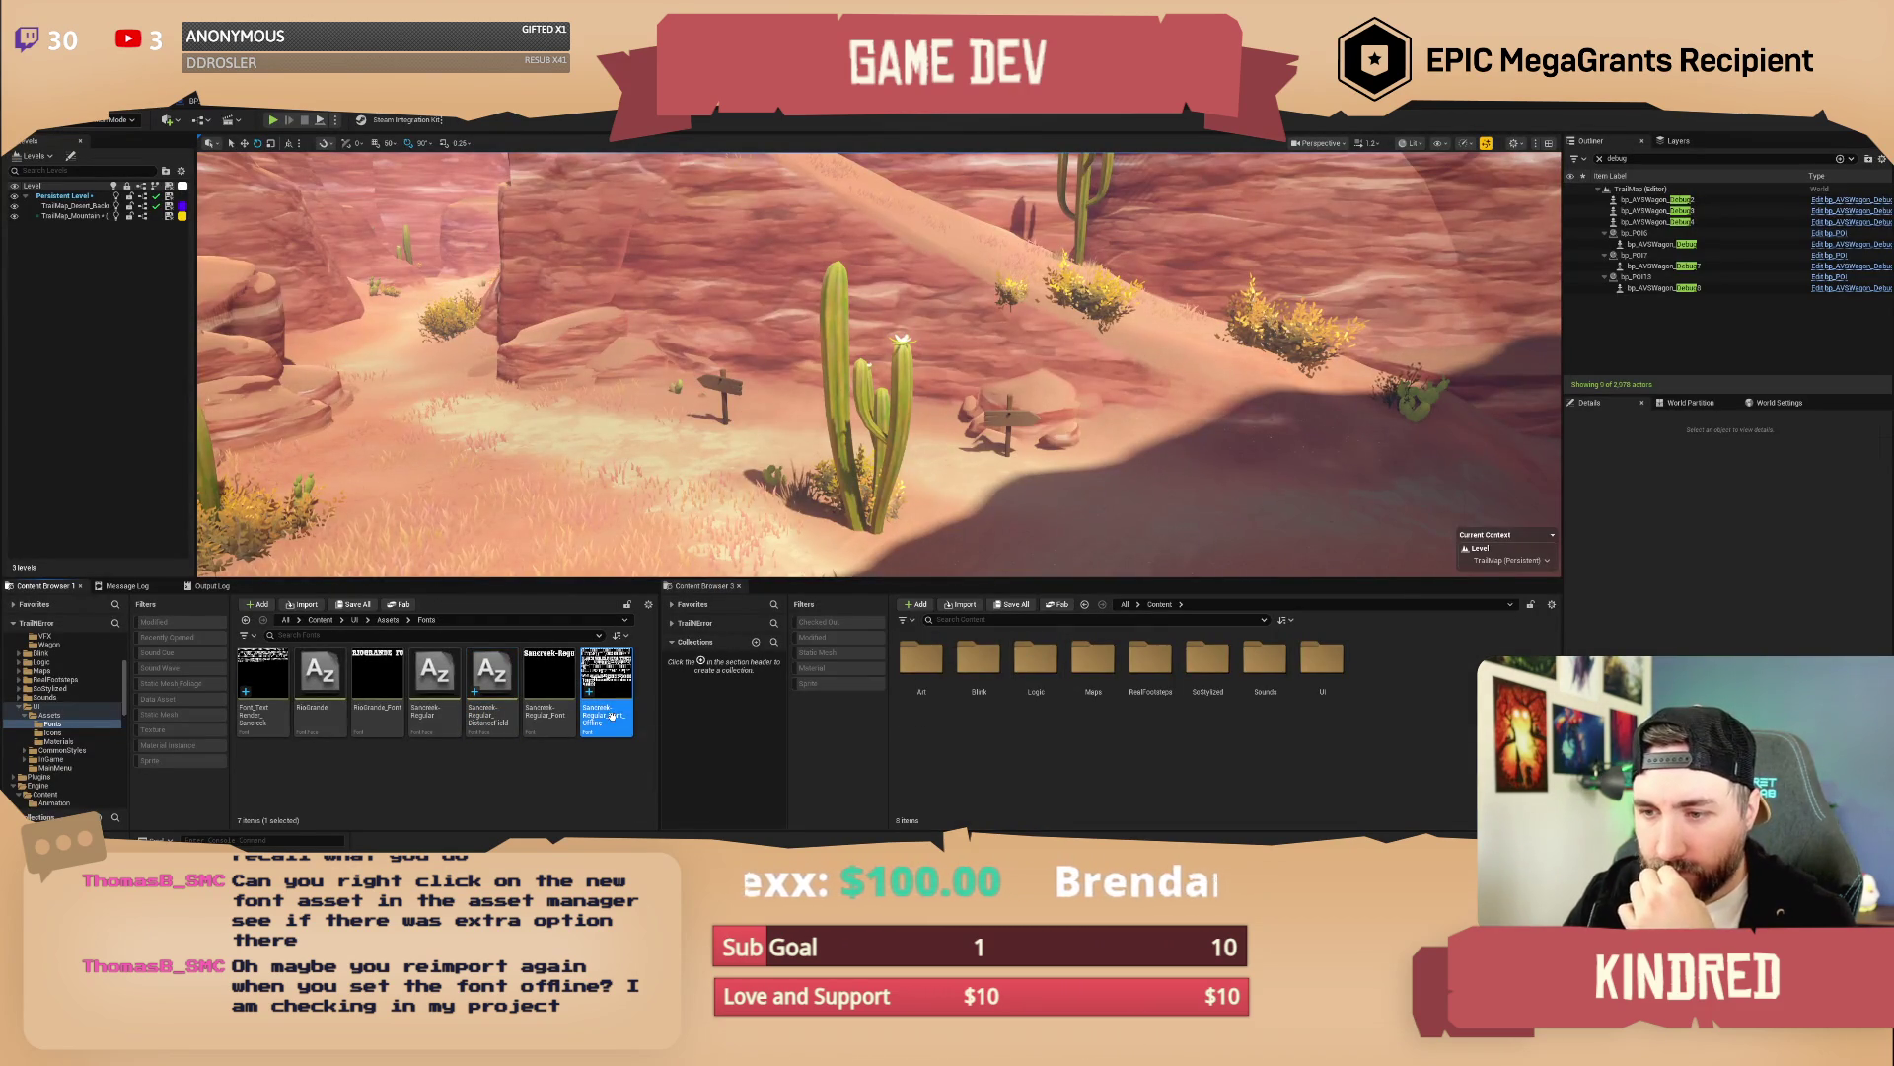
mouse_move(607, 717)
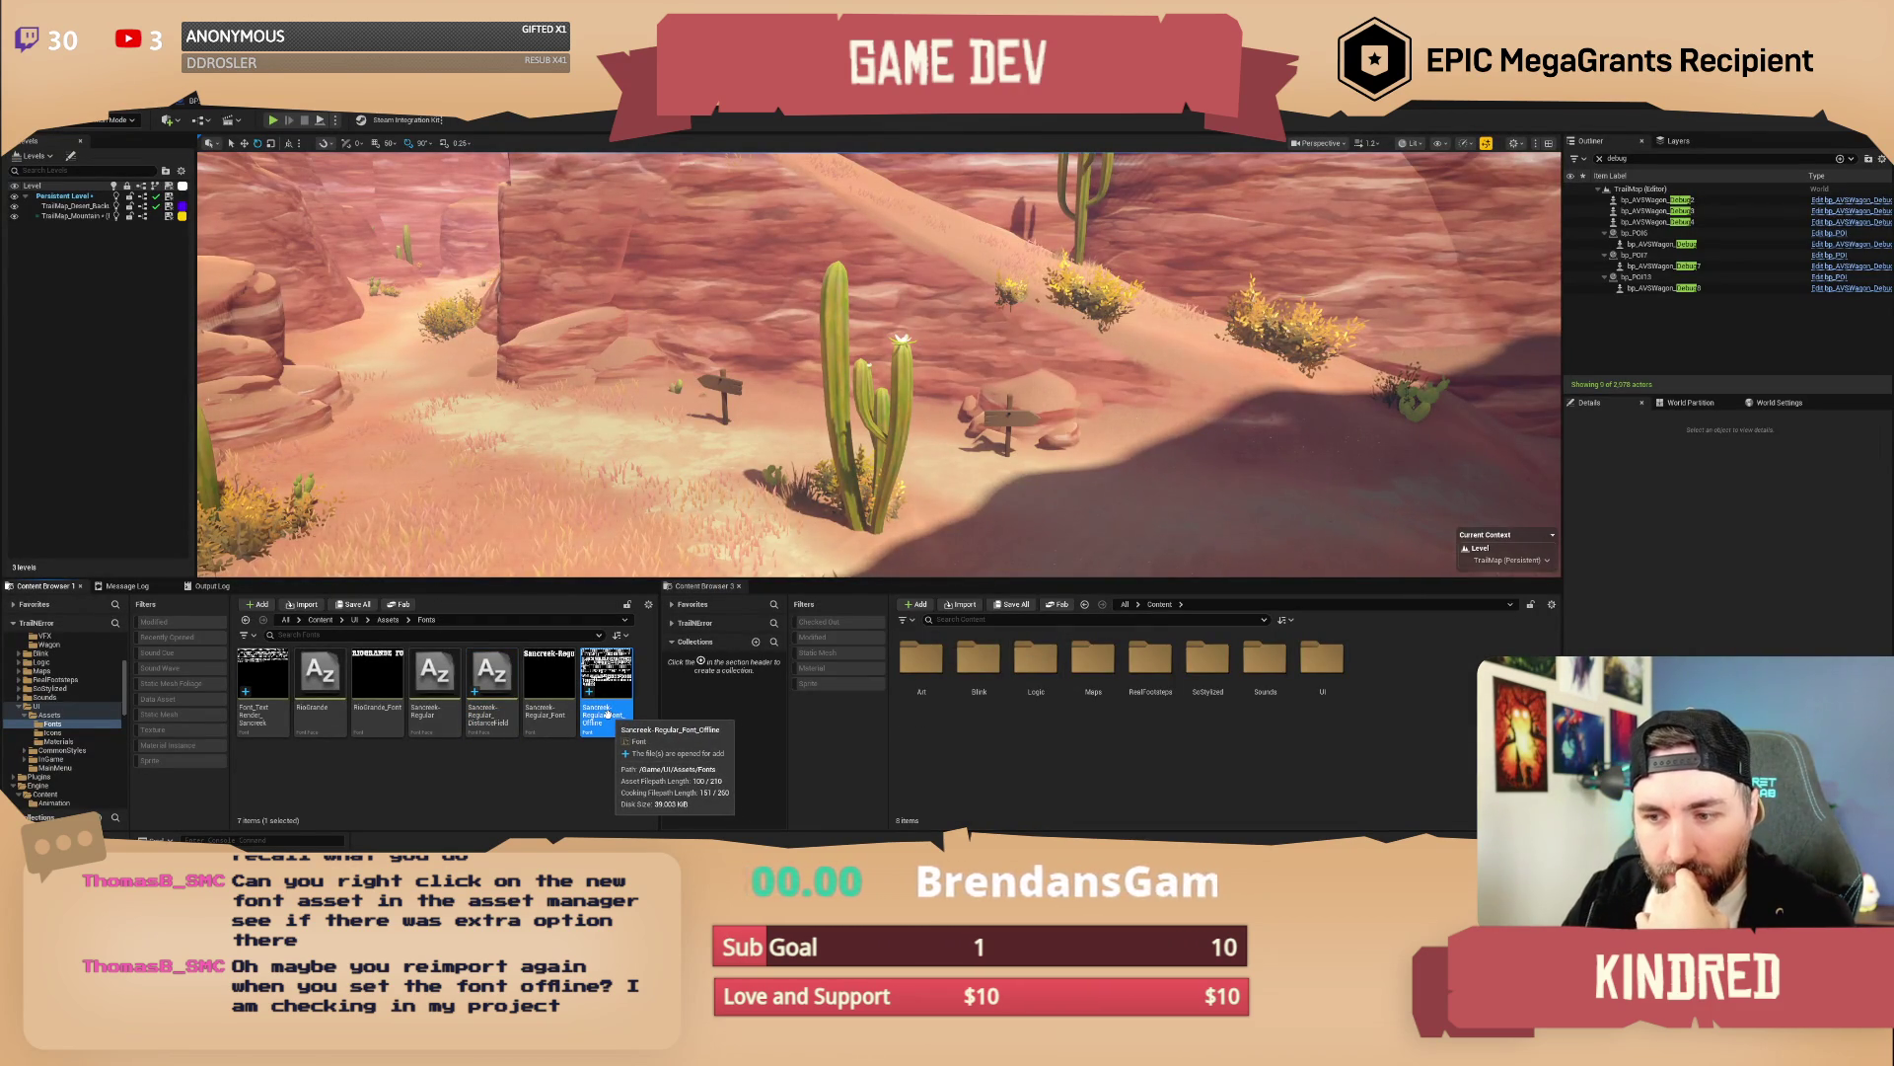
right_click(609, 696)
click(684, 367)
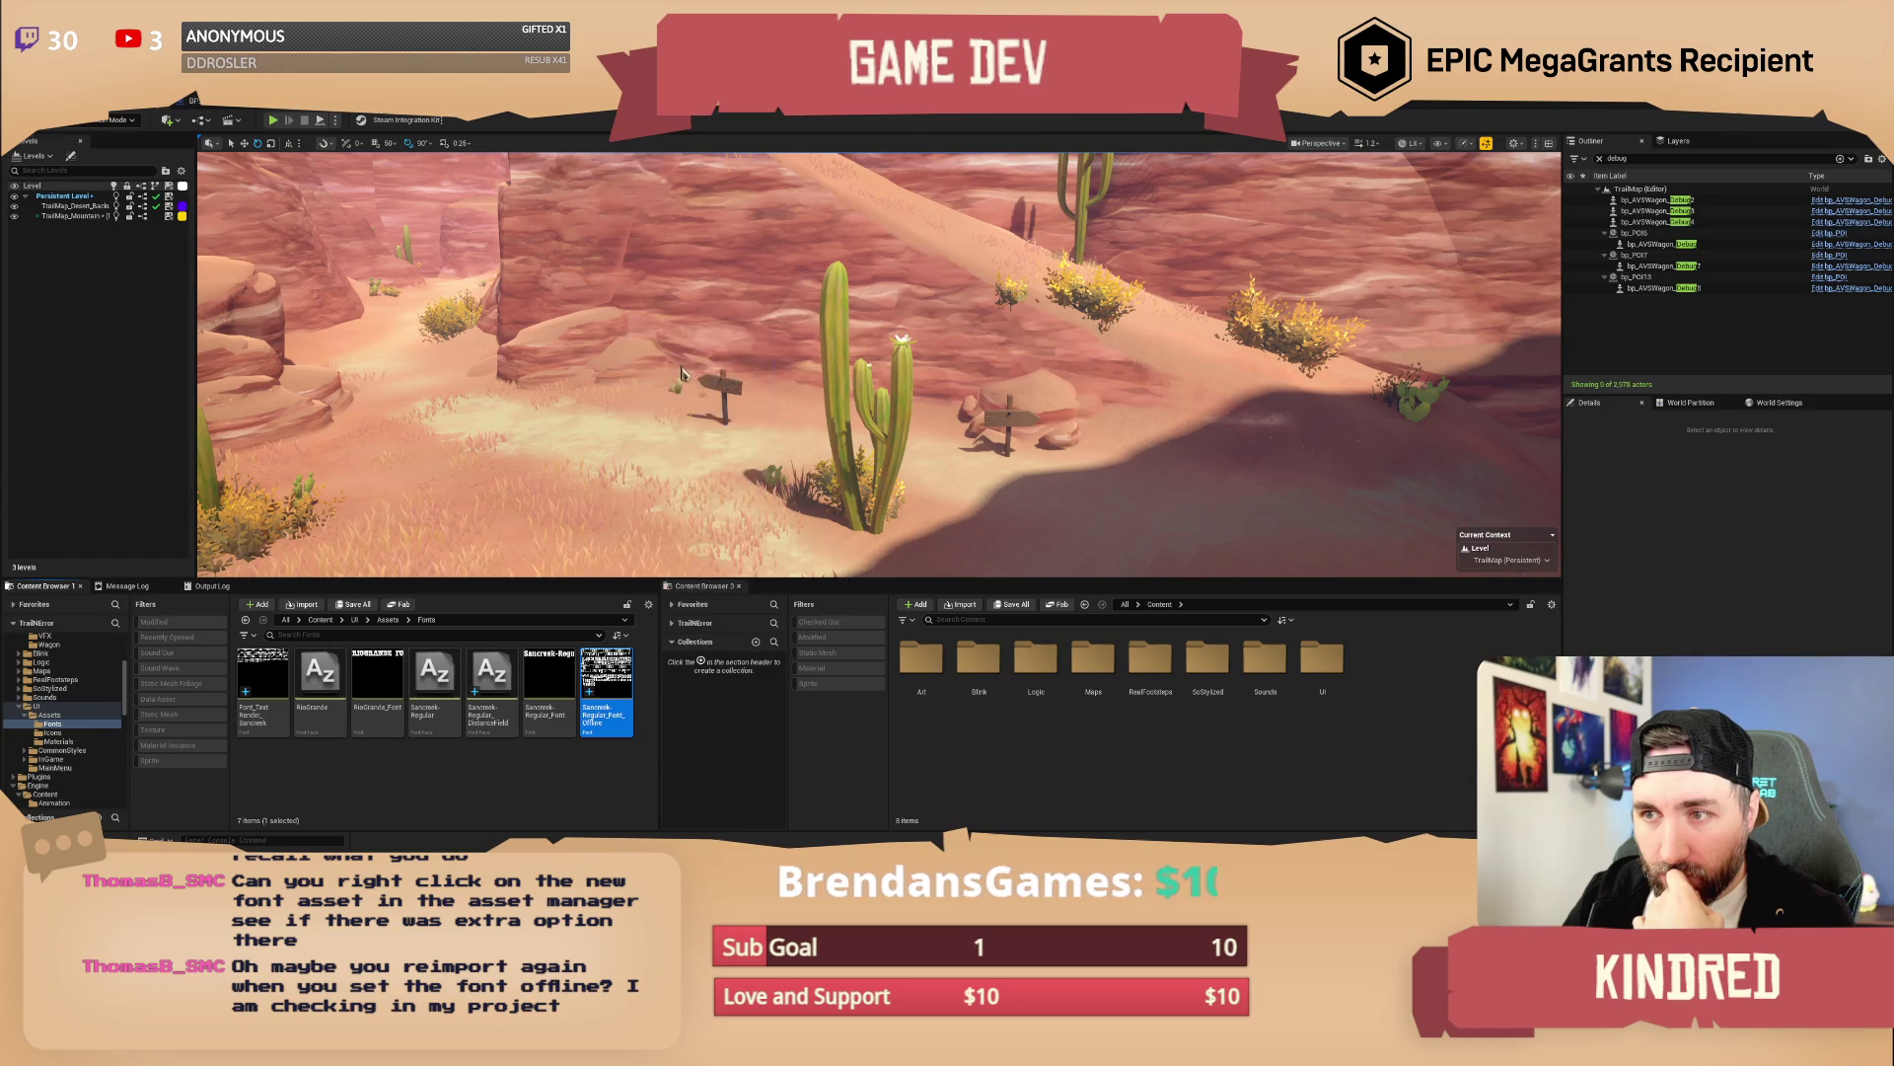
click(609, 765)
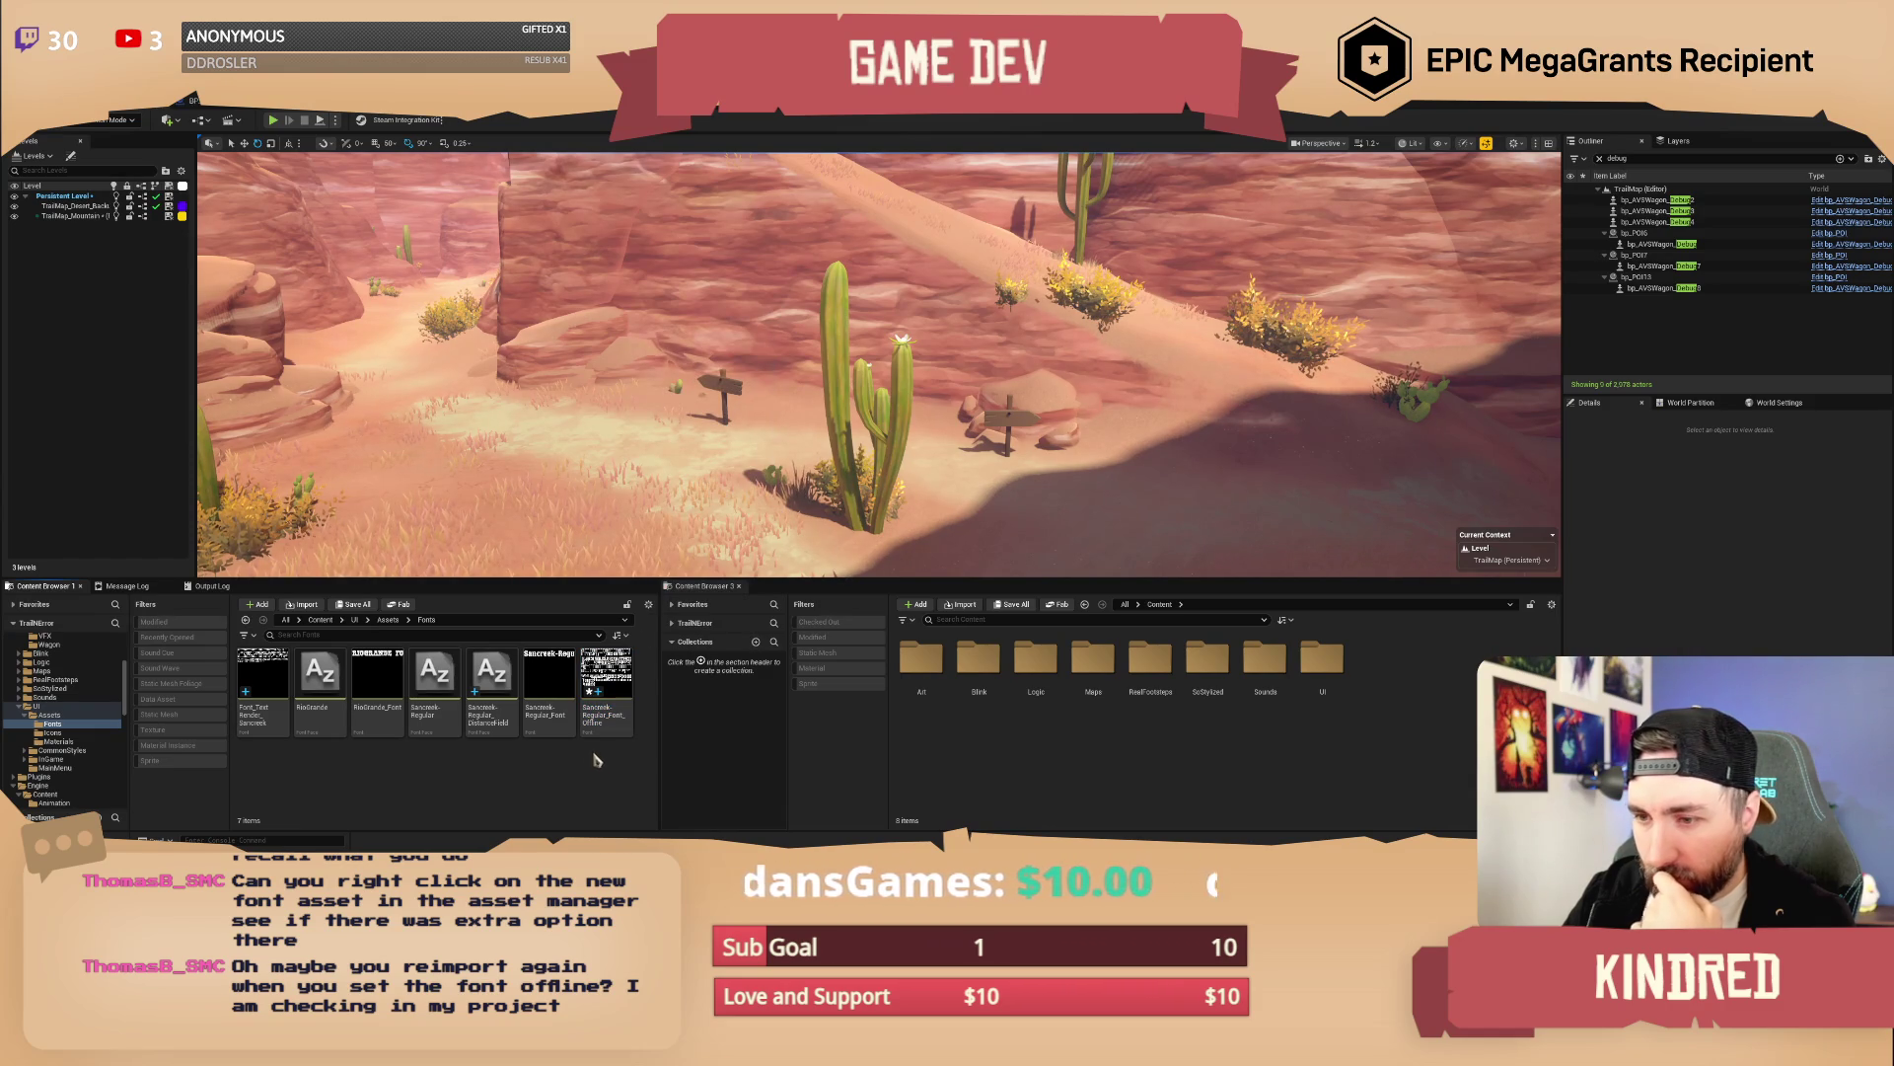
Select Sancreek-Regular_Font_Offline and Font_TextRender_Sancreek and request their deletion
click(563, 728)
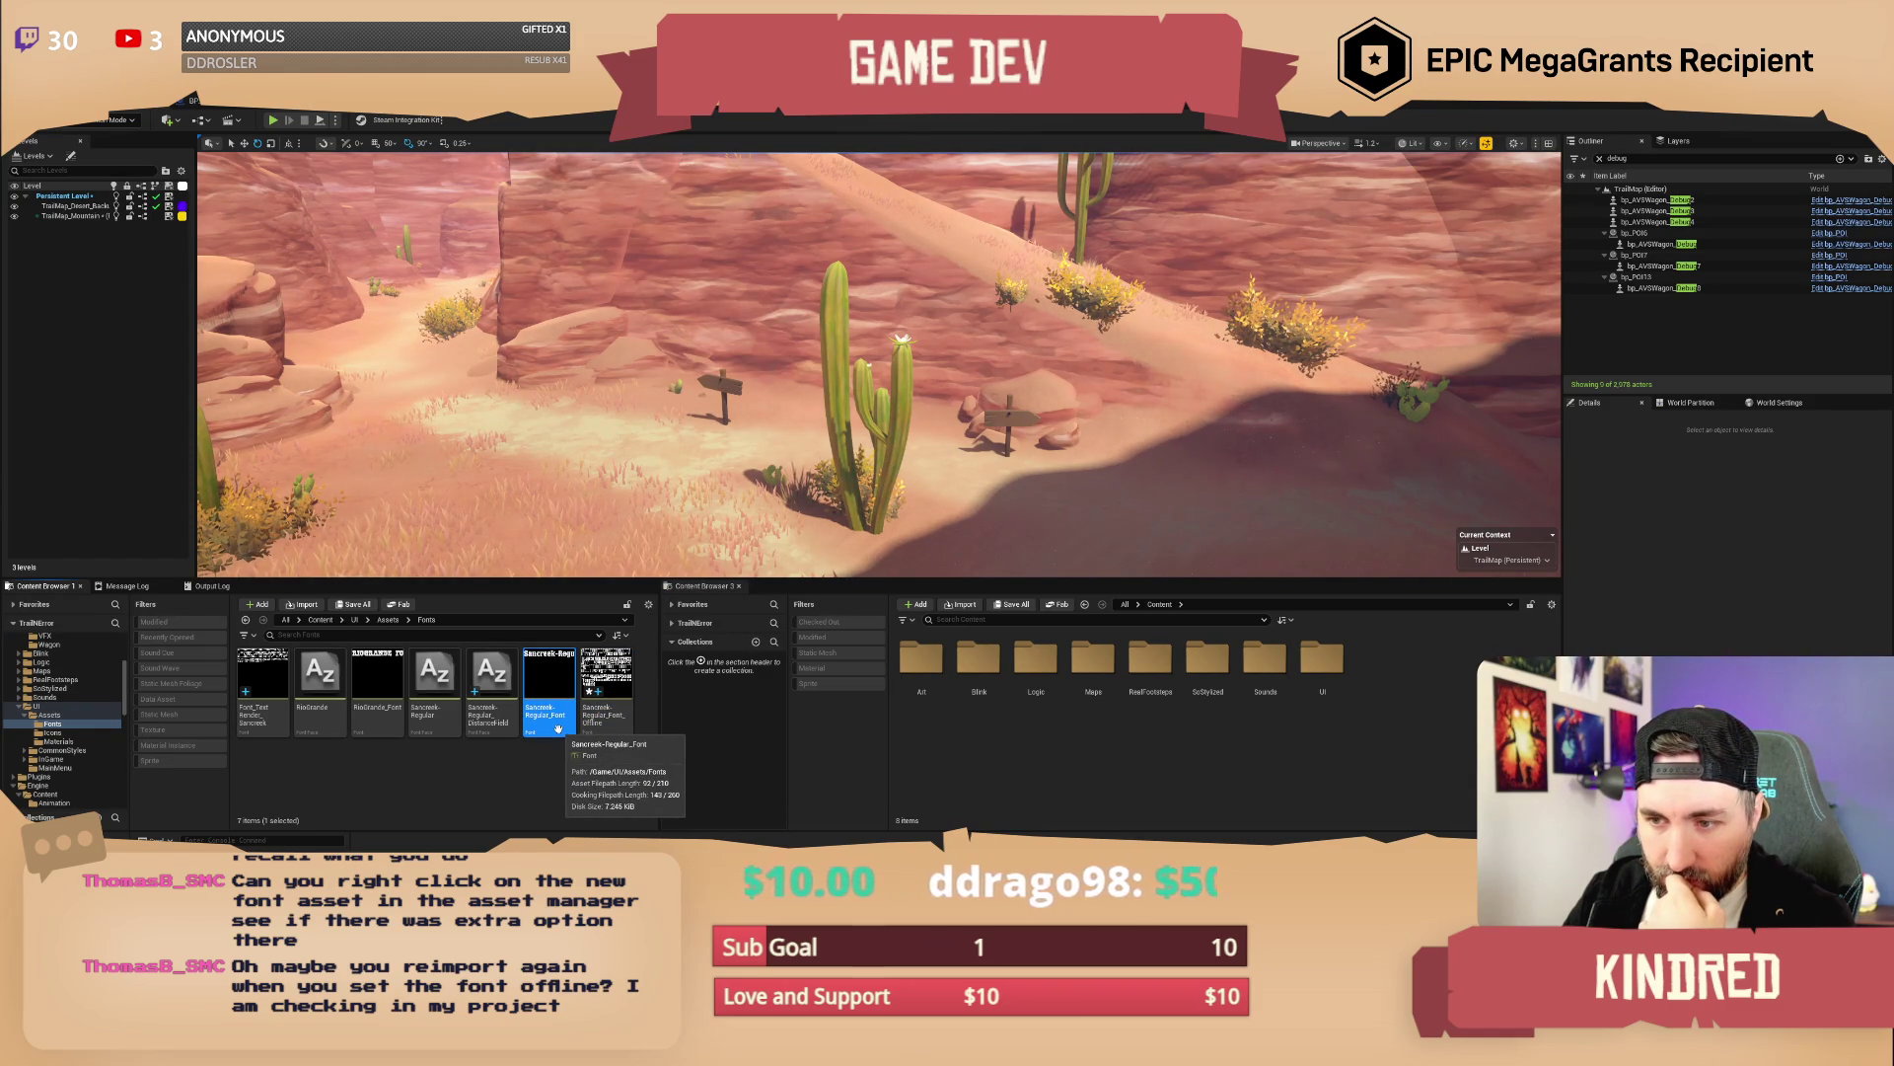
click(493, 708)
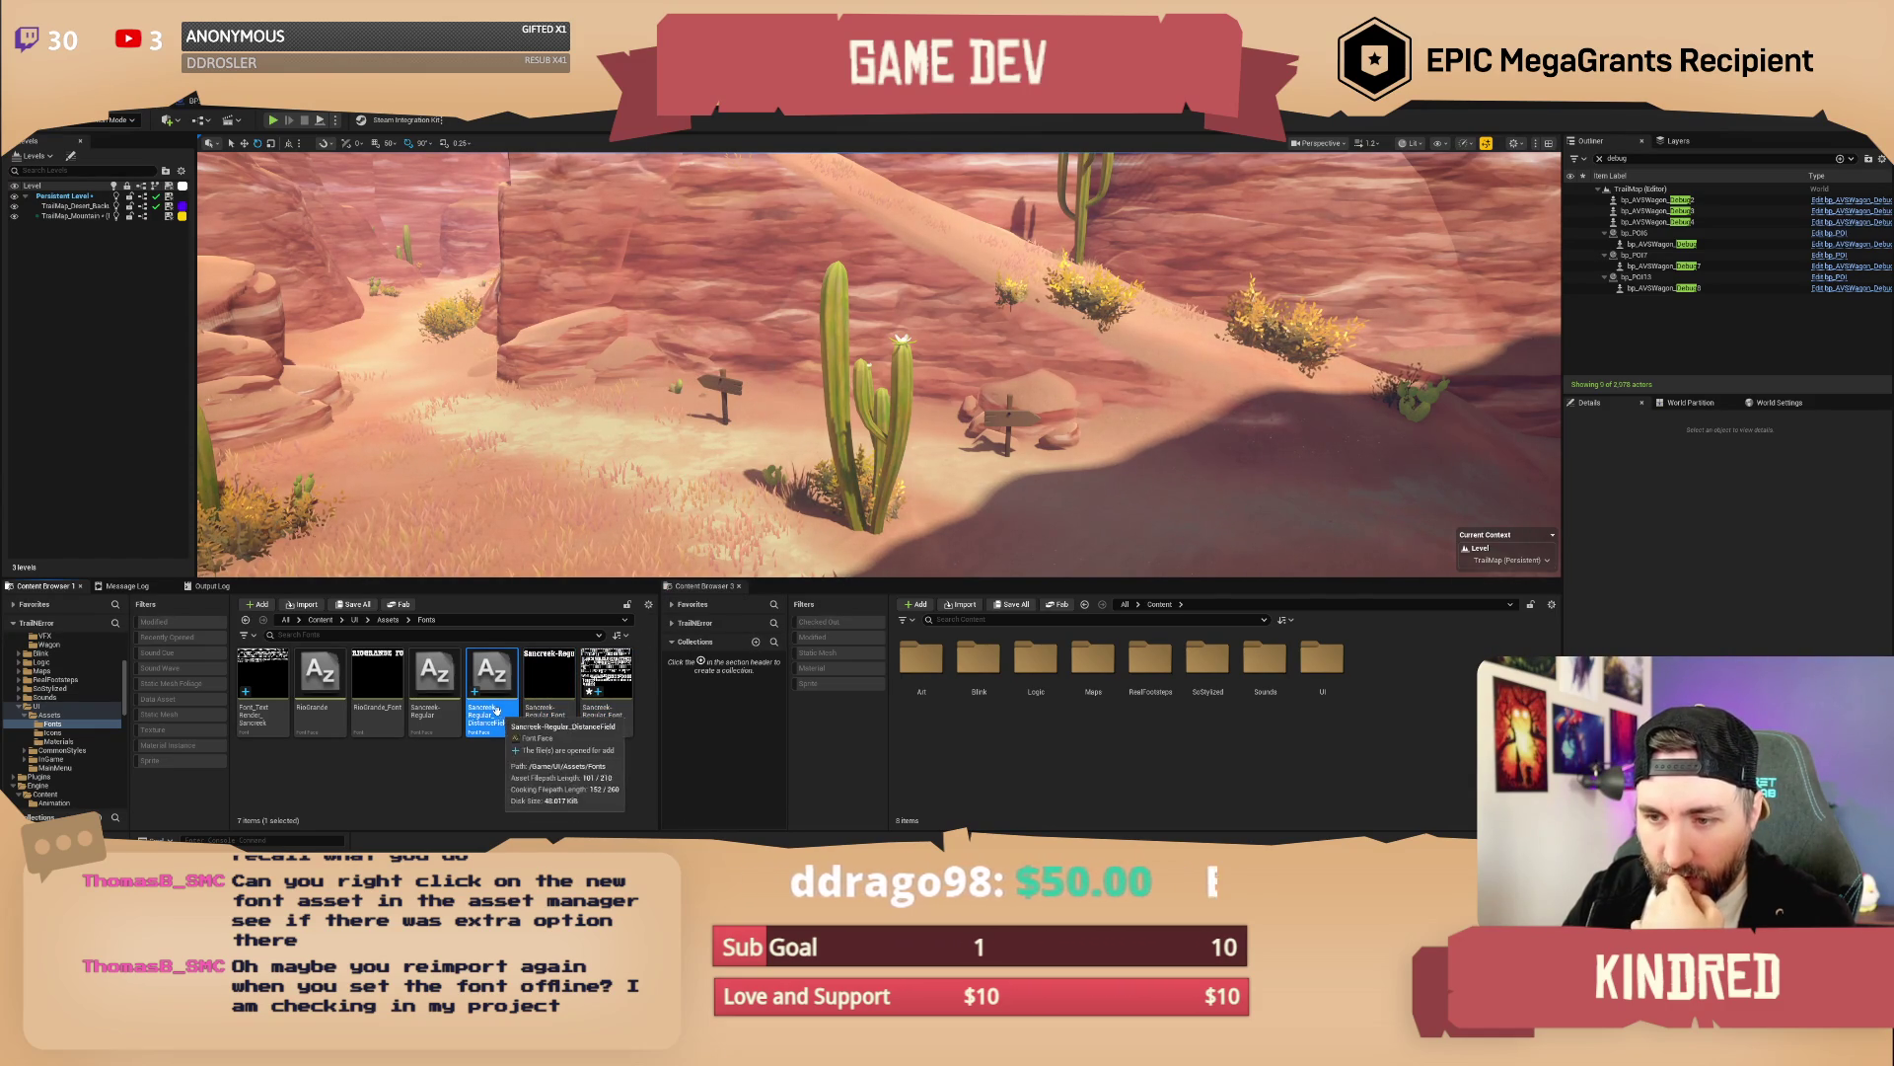
right_click(493, 708)
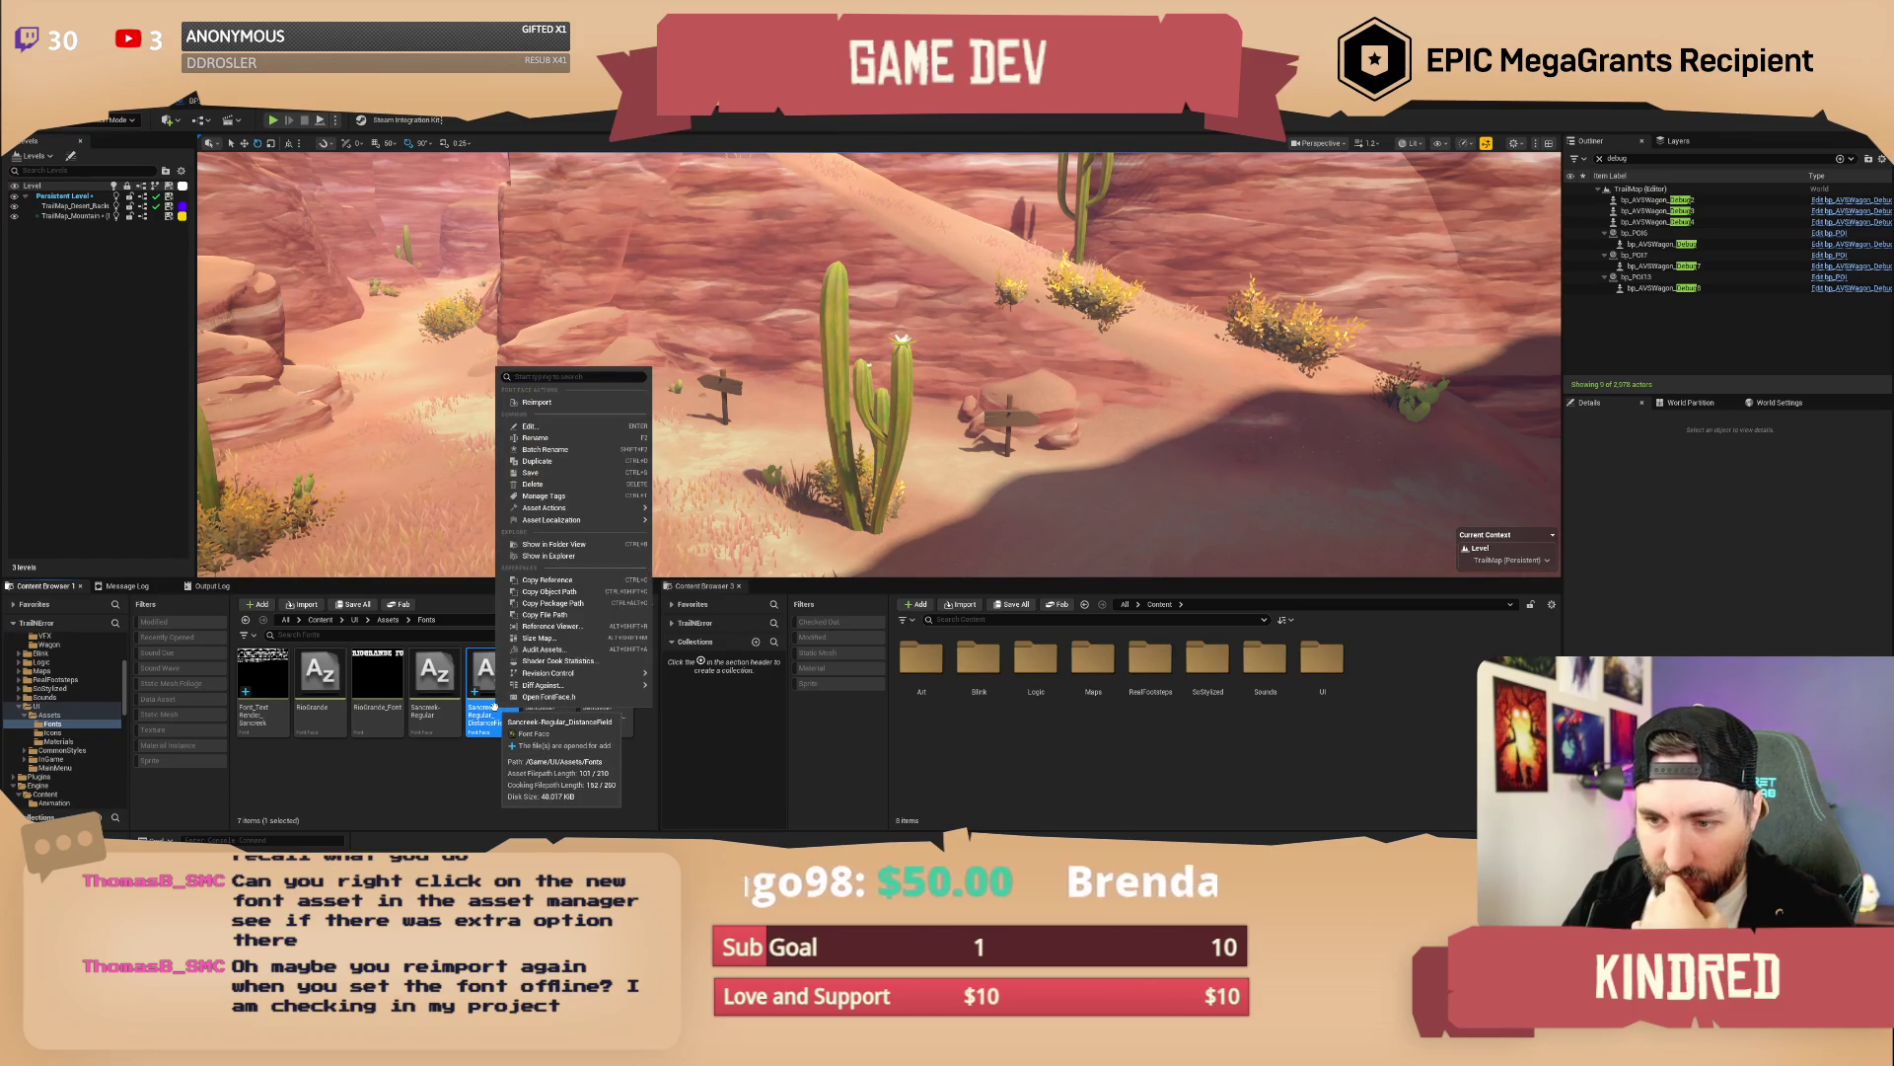
click(480, 771)
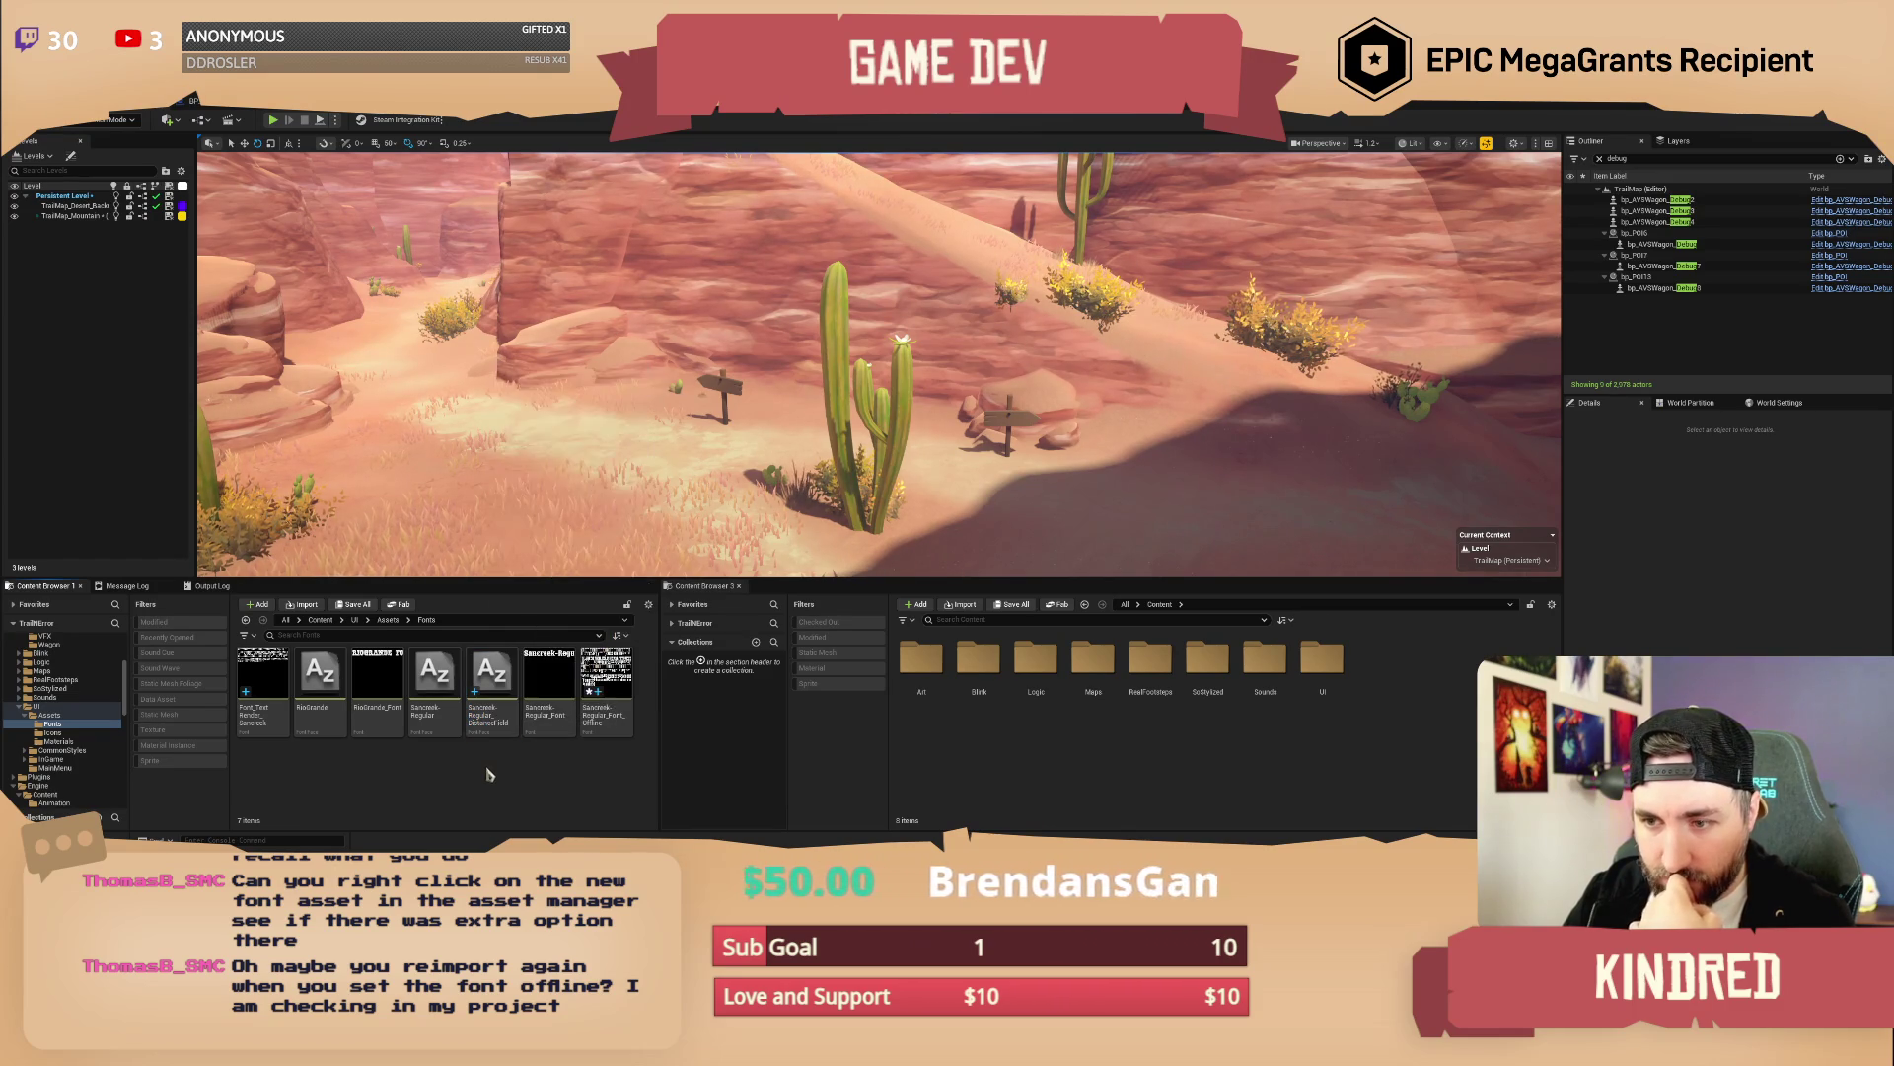
click(622, 718)
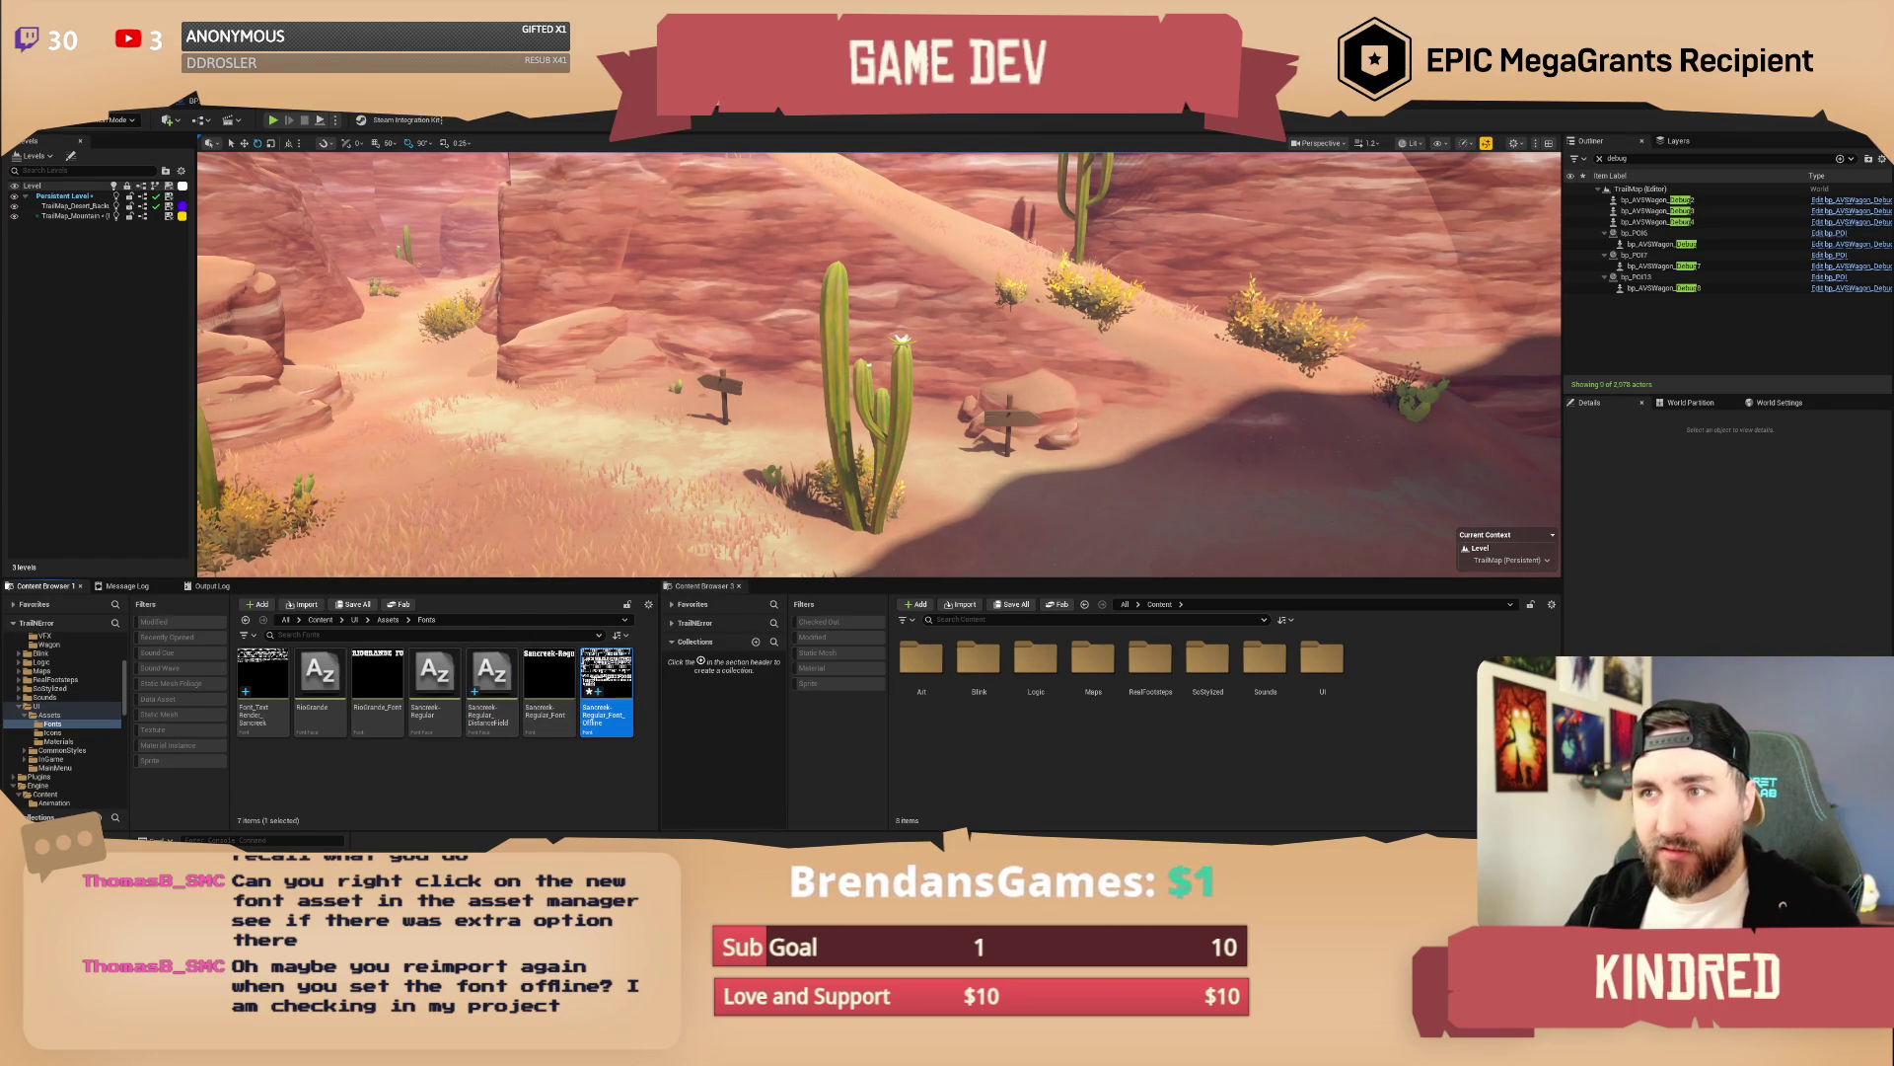
ctrl+click(262, 681)
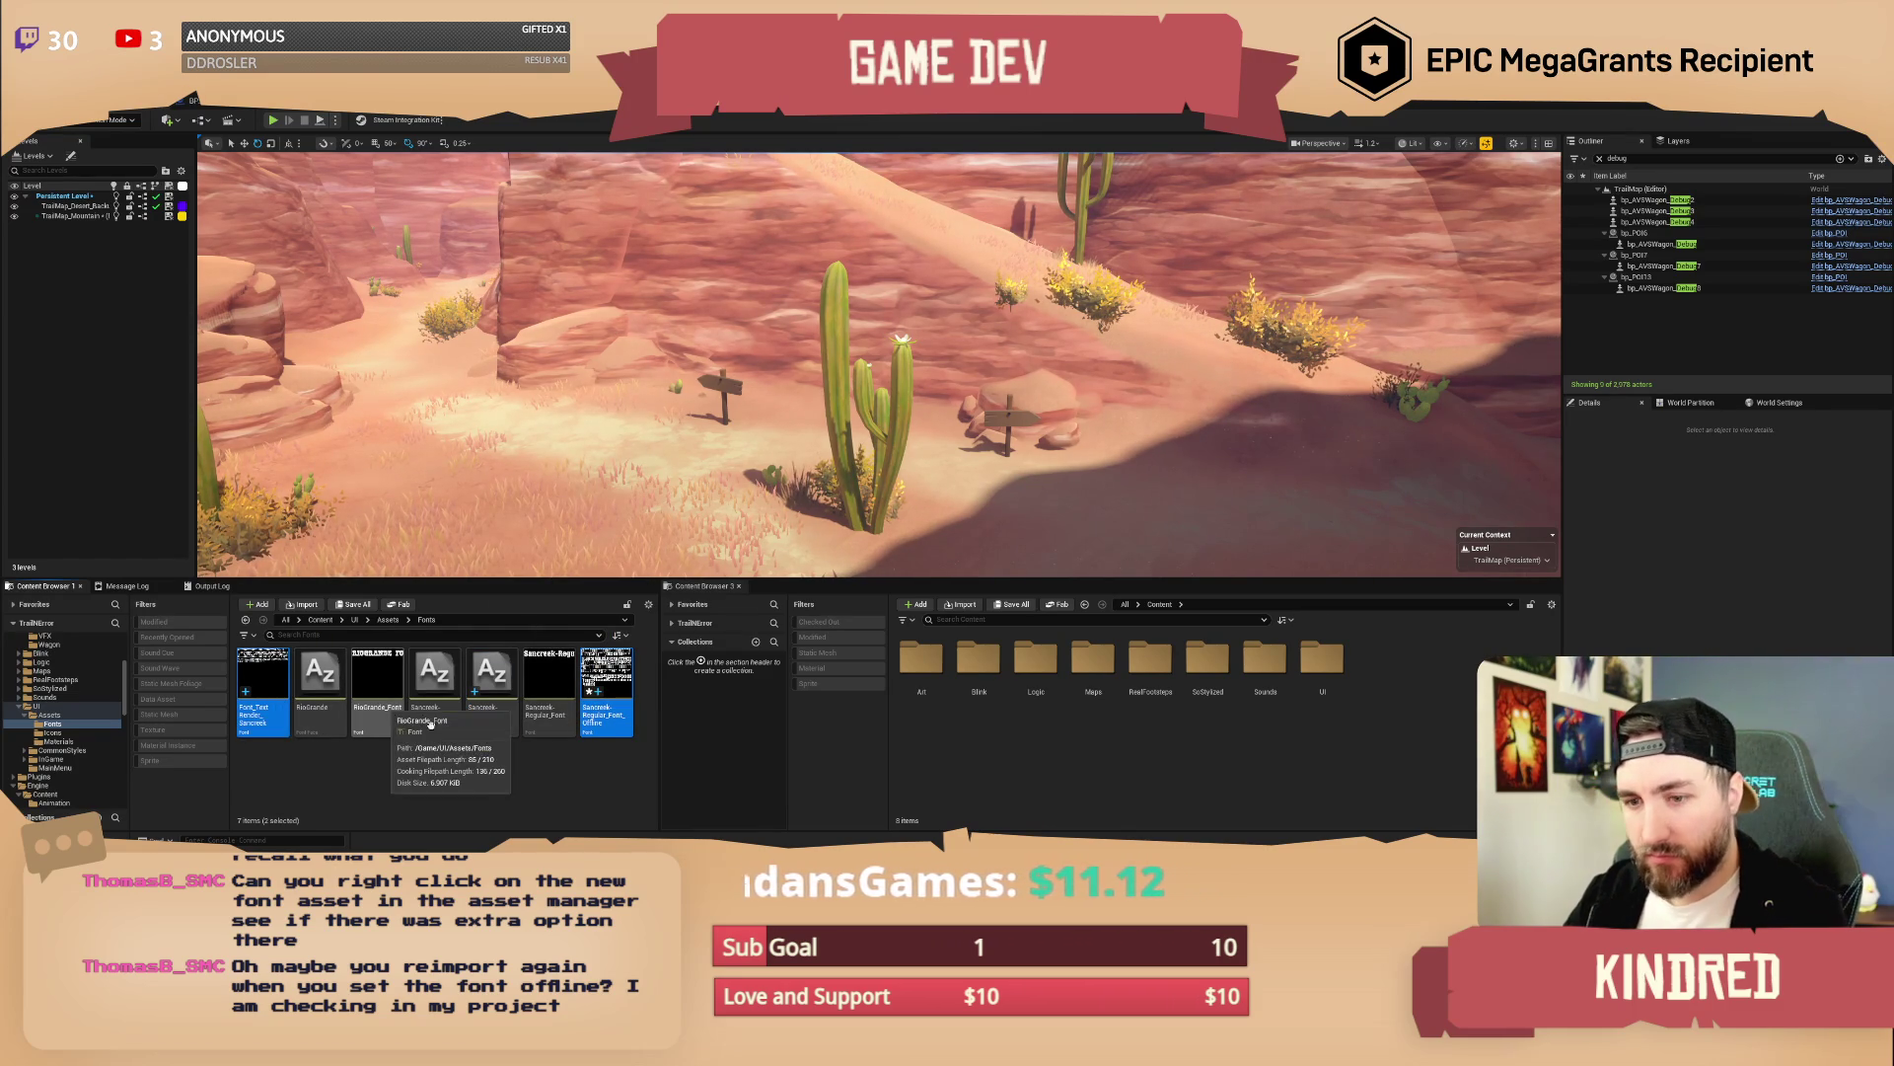
key(Delete)
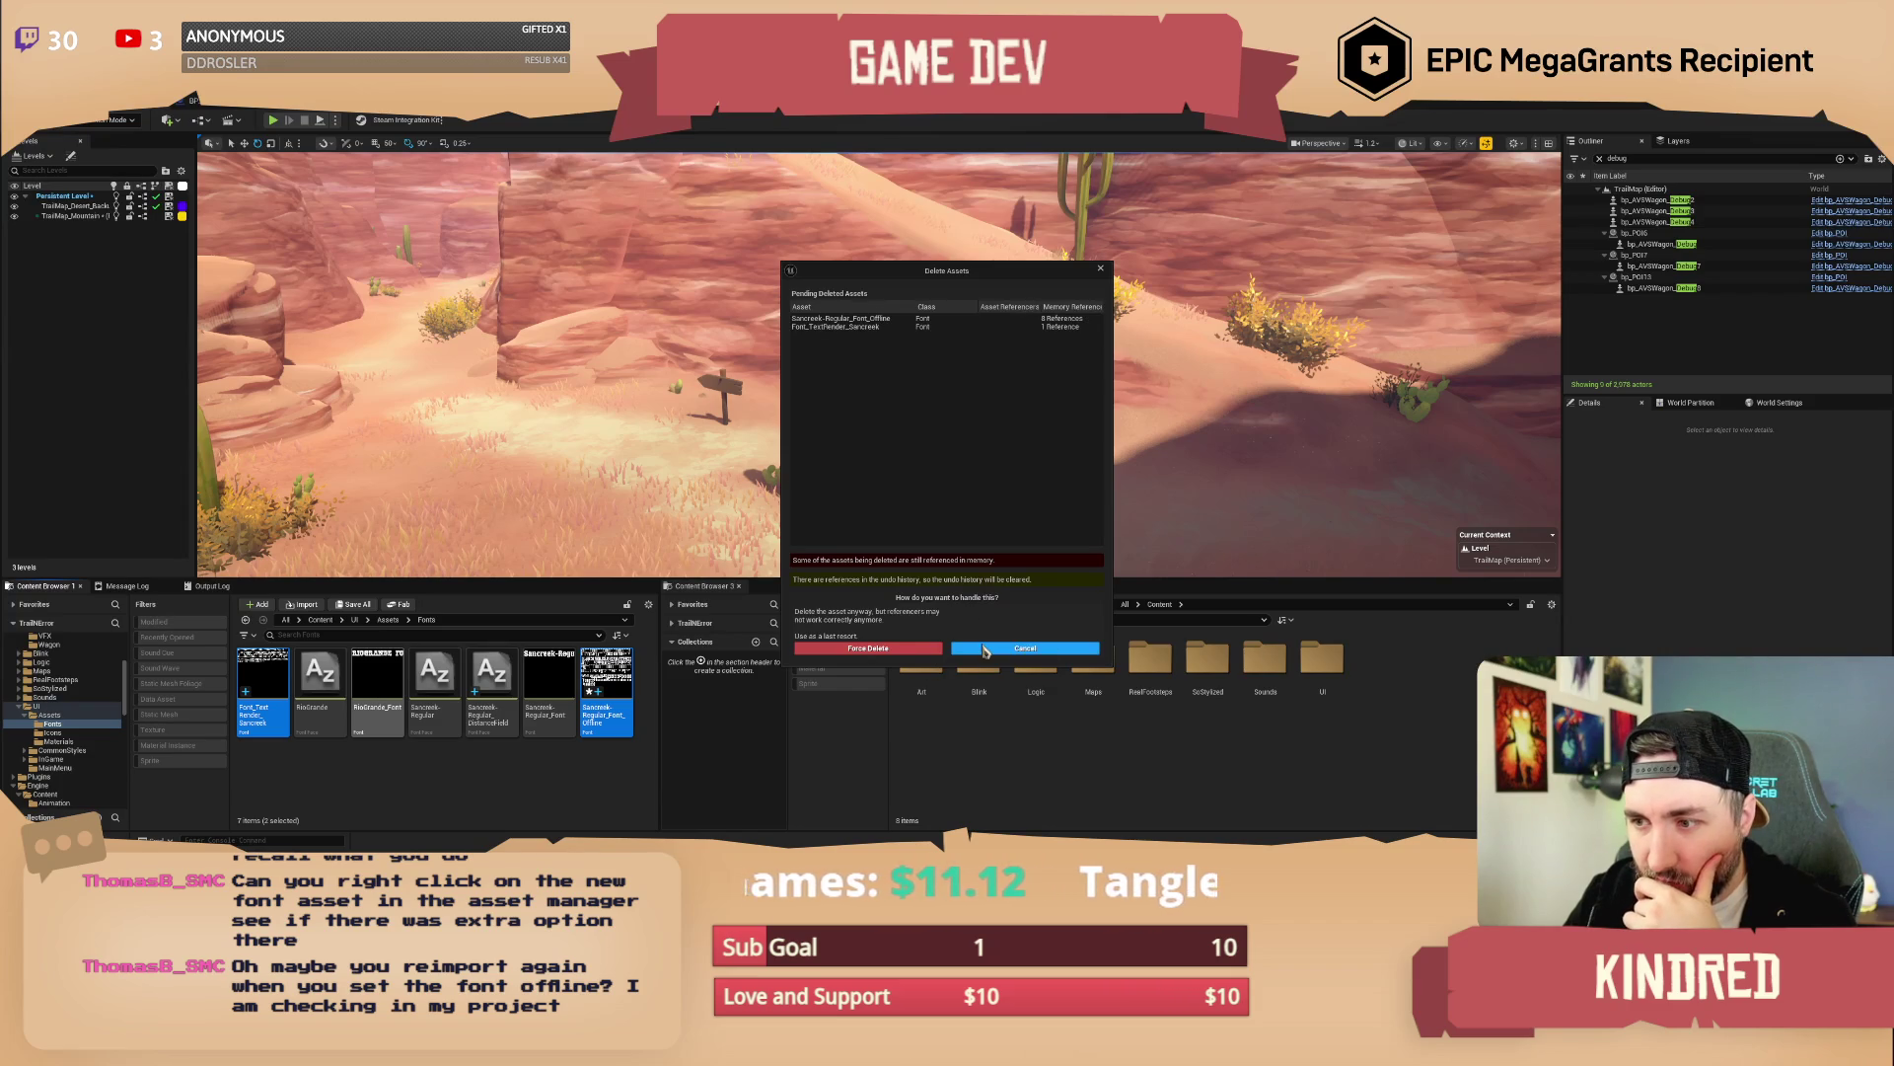
Cancel the deletion and reset the sign TextRender's font to its default in the Blueprint
click(990, 649)
key(alt+Tab)
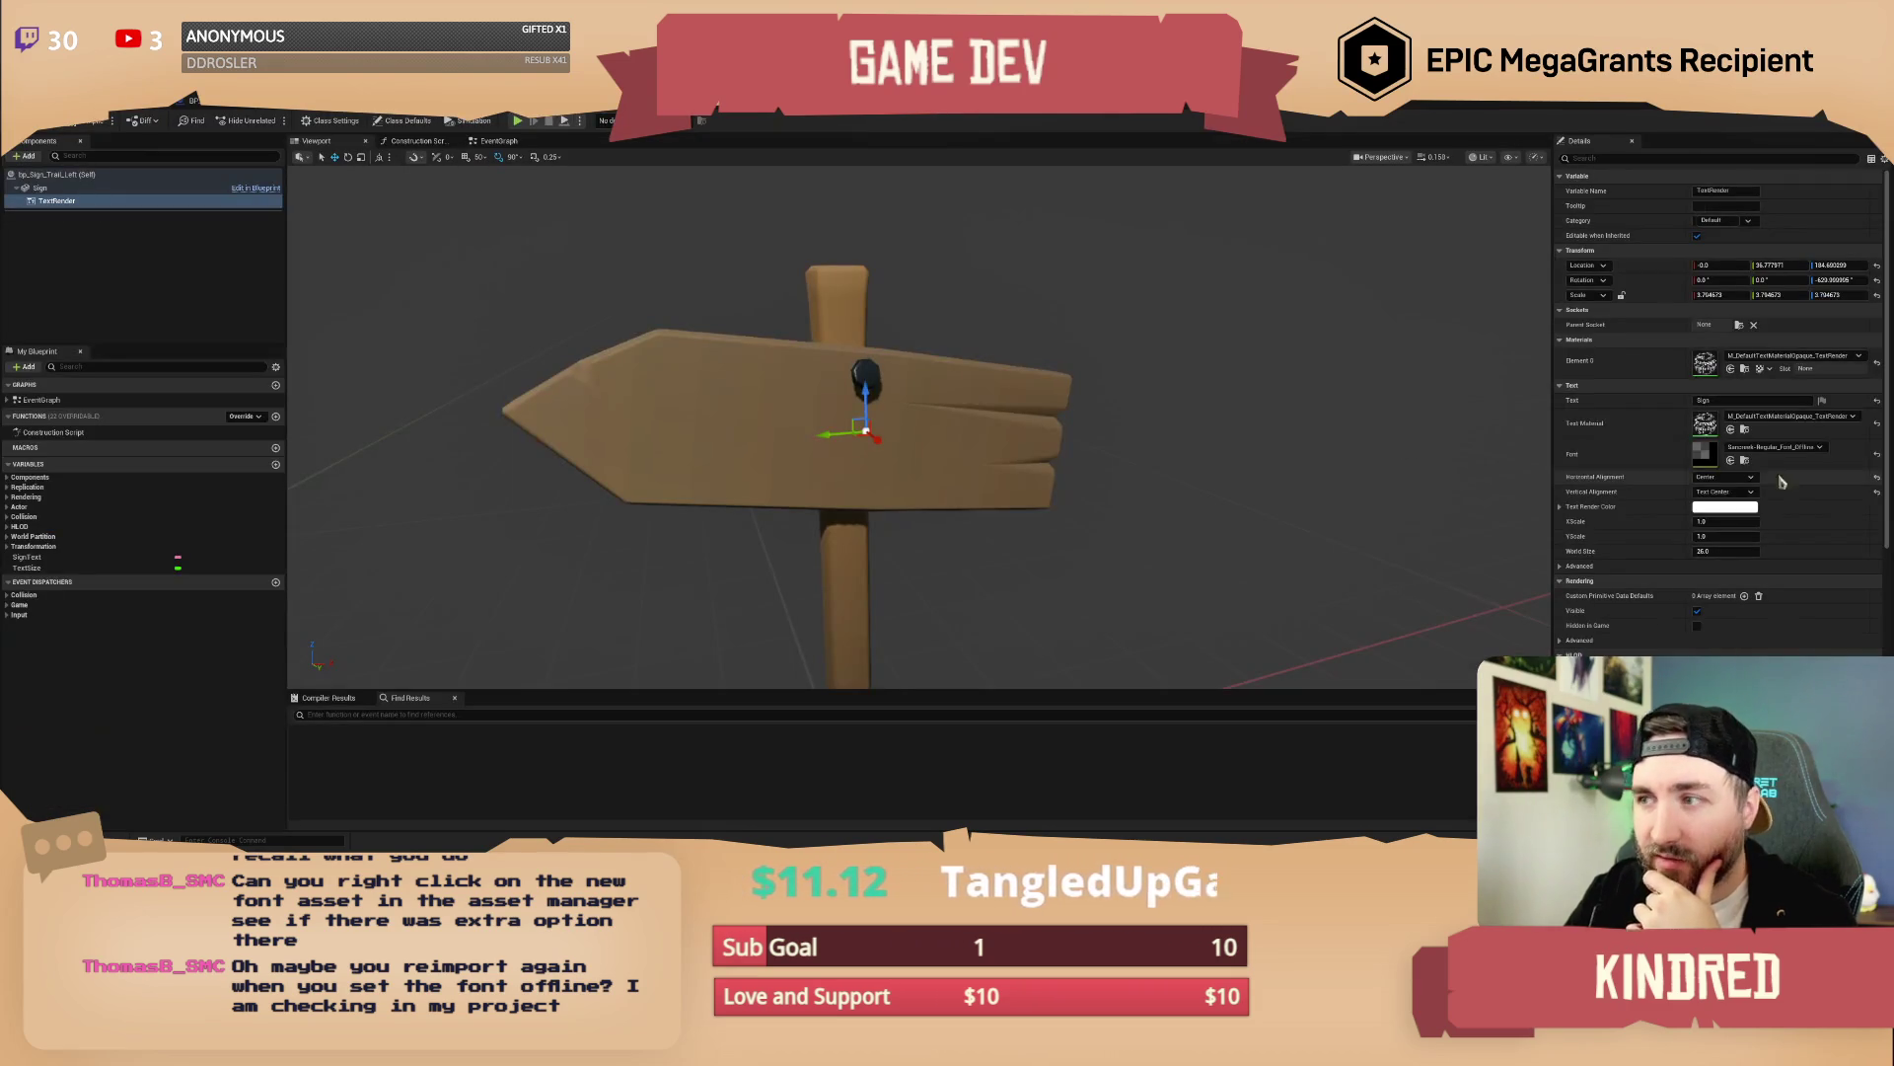
click(1877, 455)
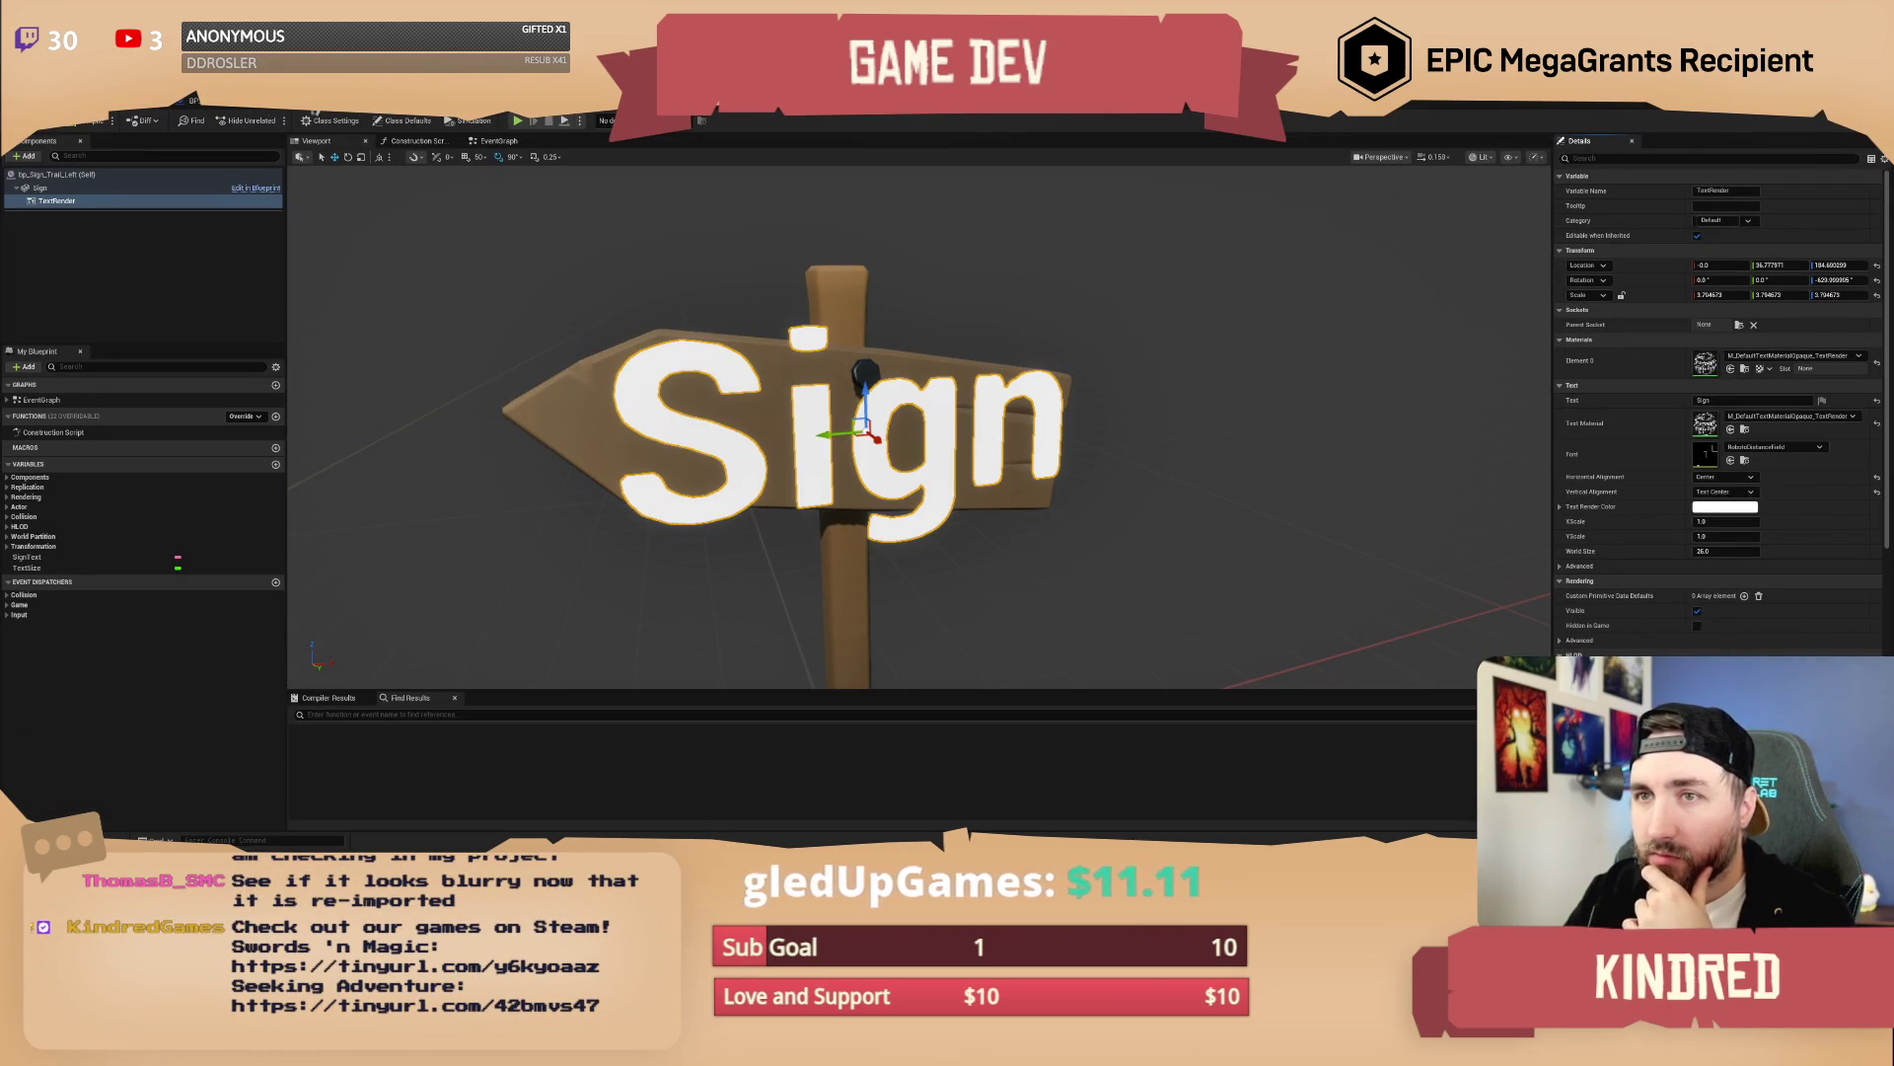
key(alt+Tab)
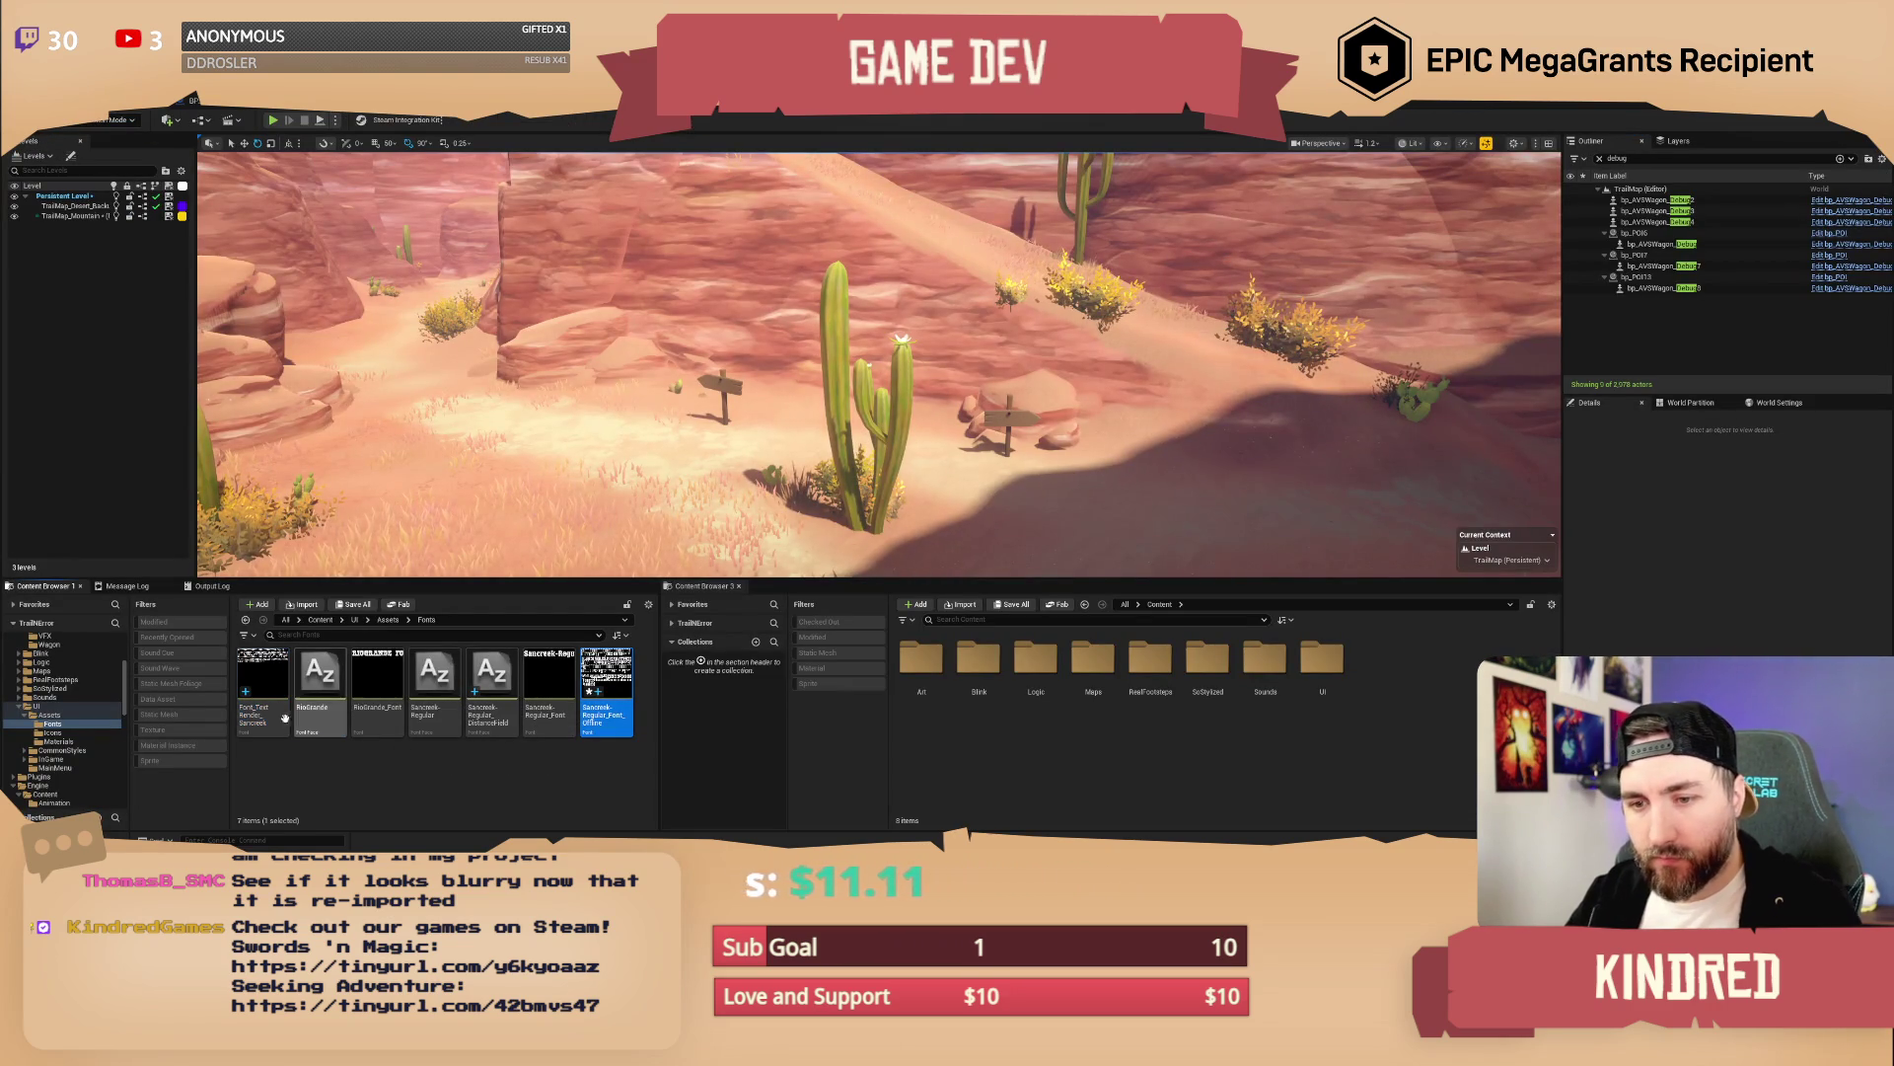
Force delete the two Sancreek font assets despite their remaining references
key(Delete)
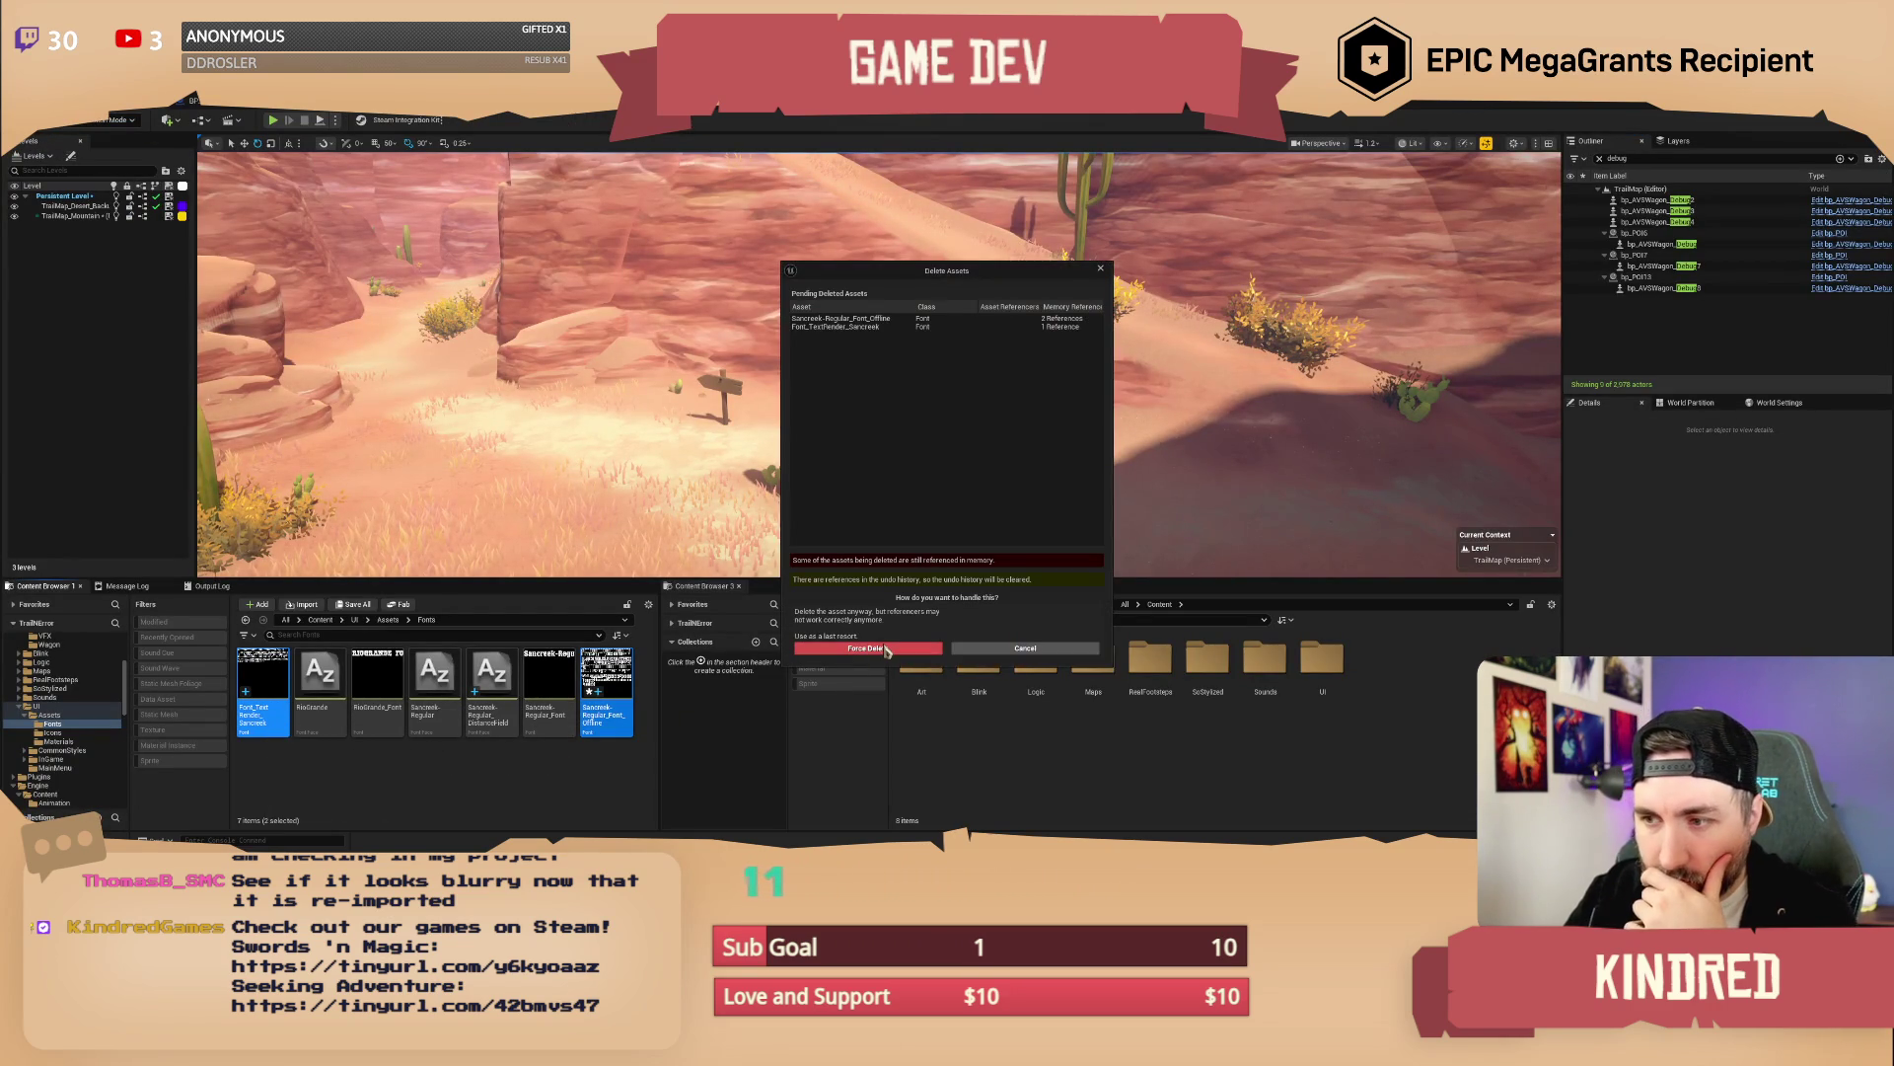
click(892, 650)
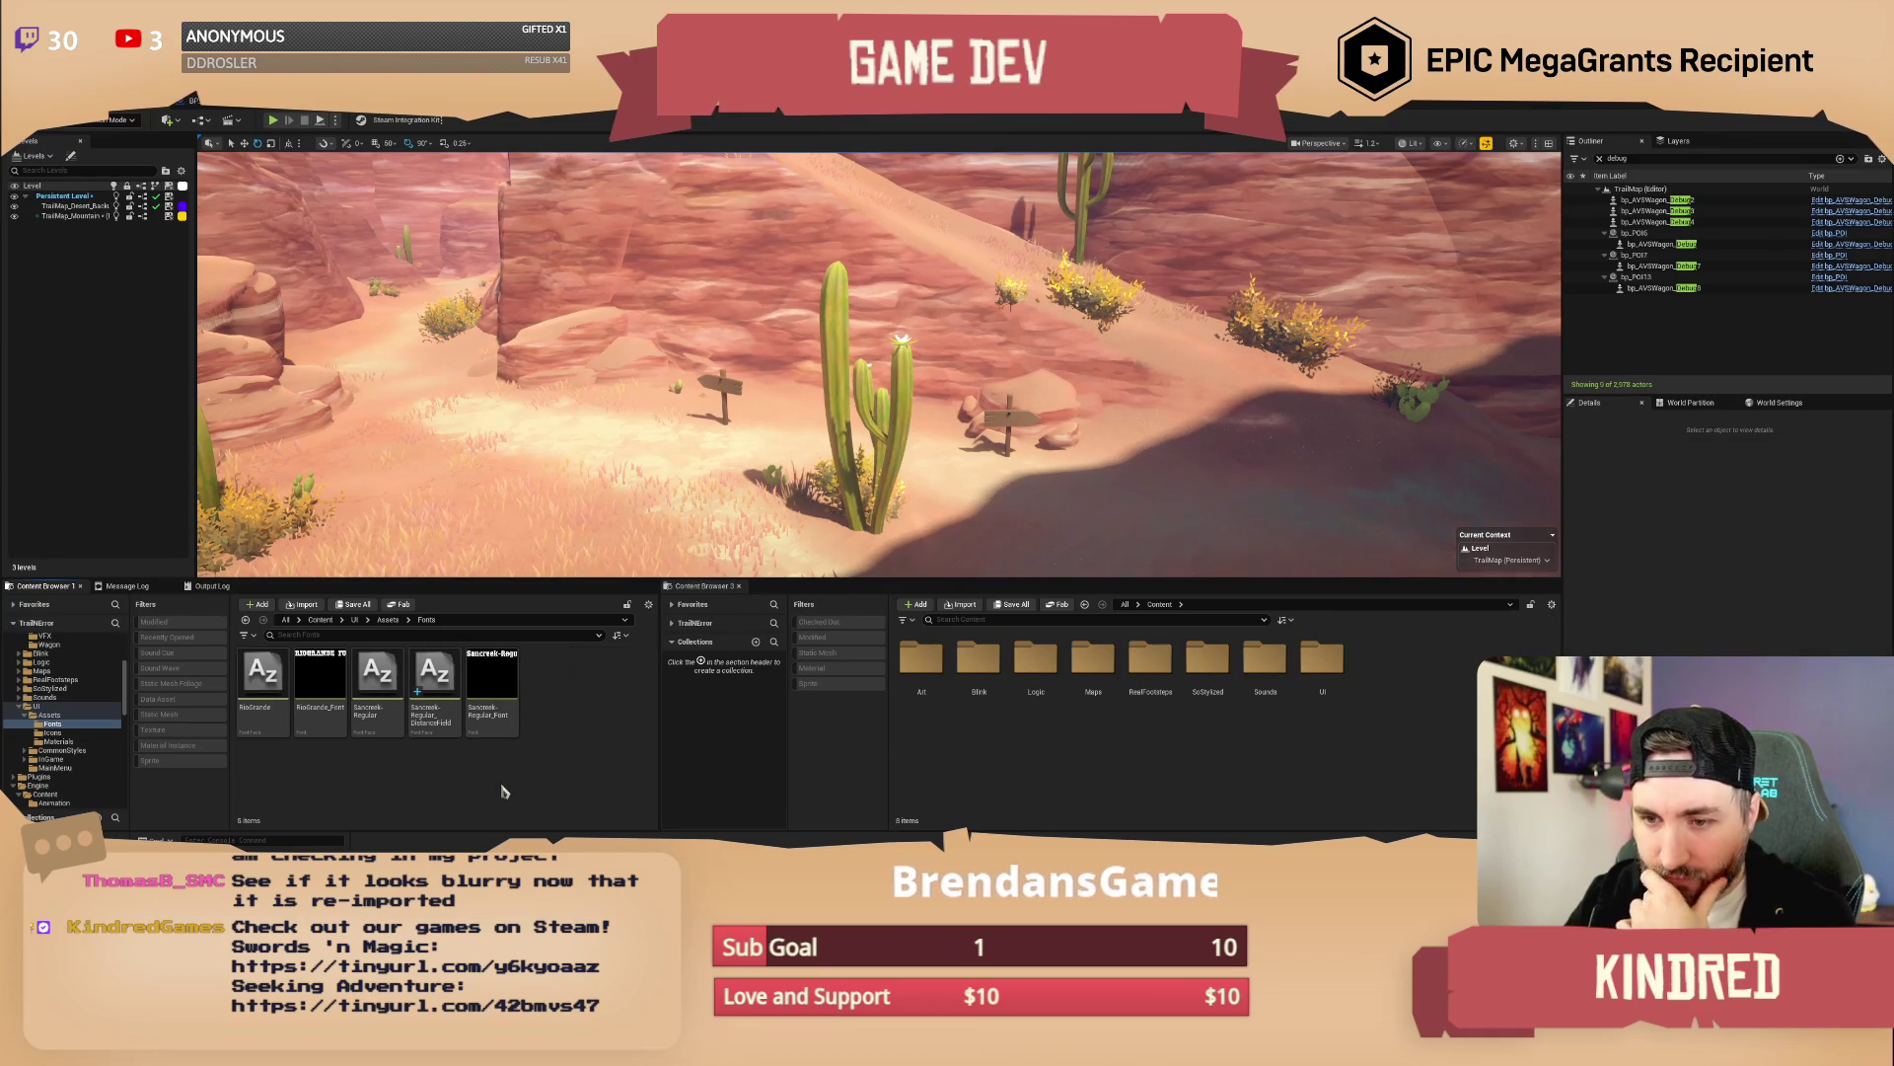
click(440, 723)
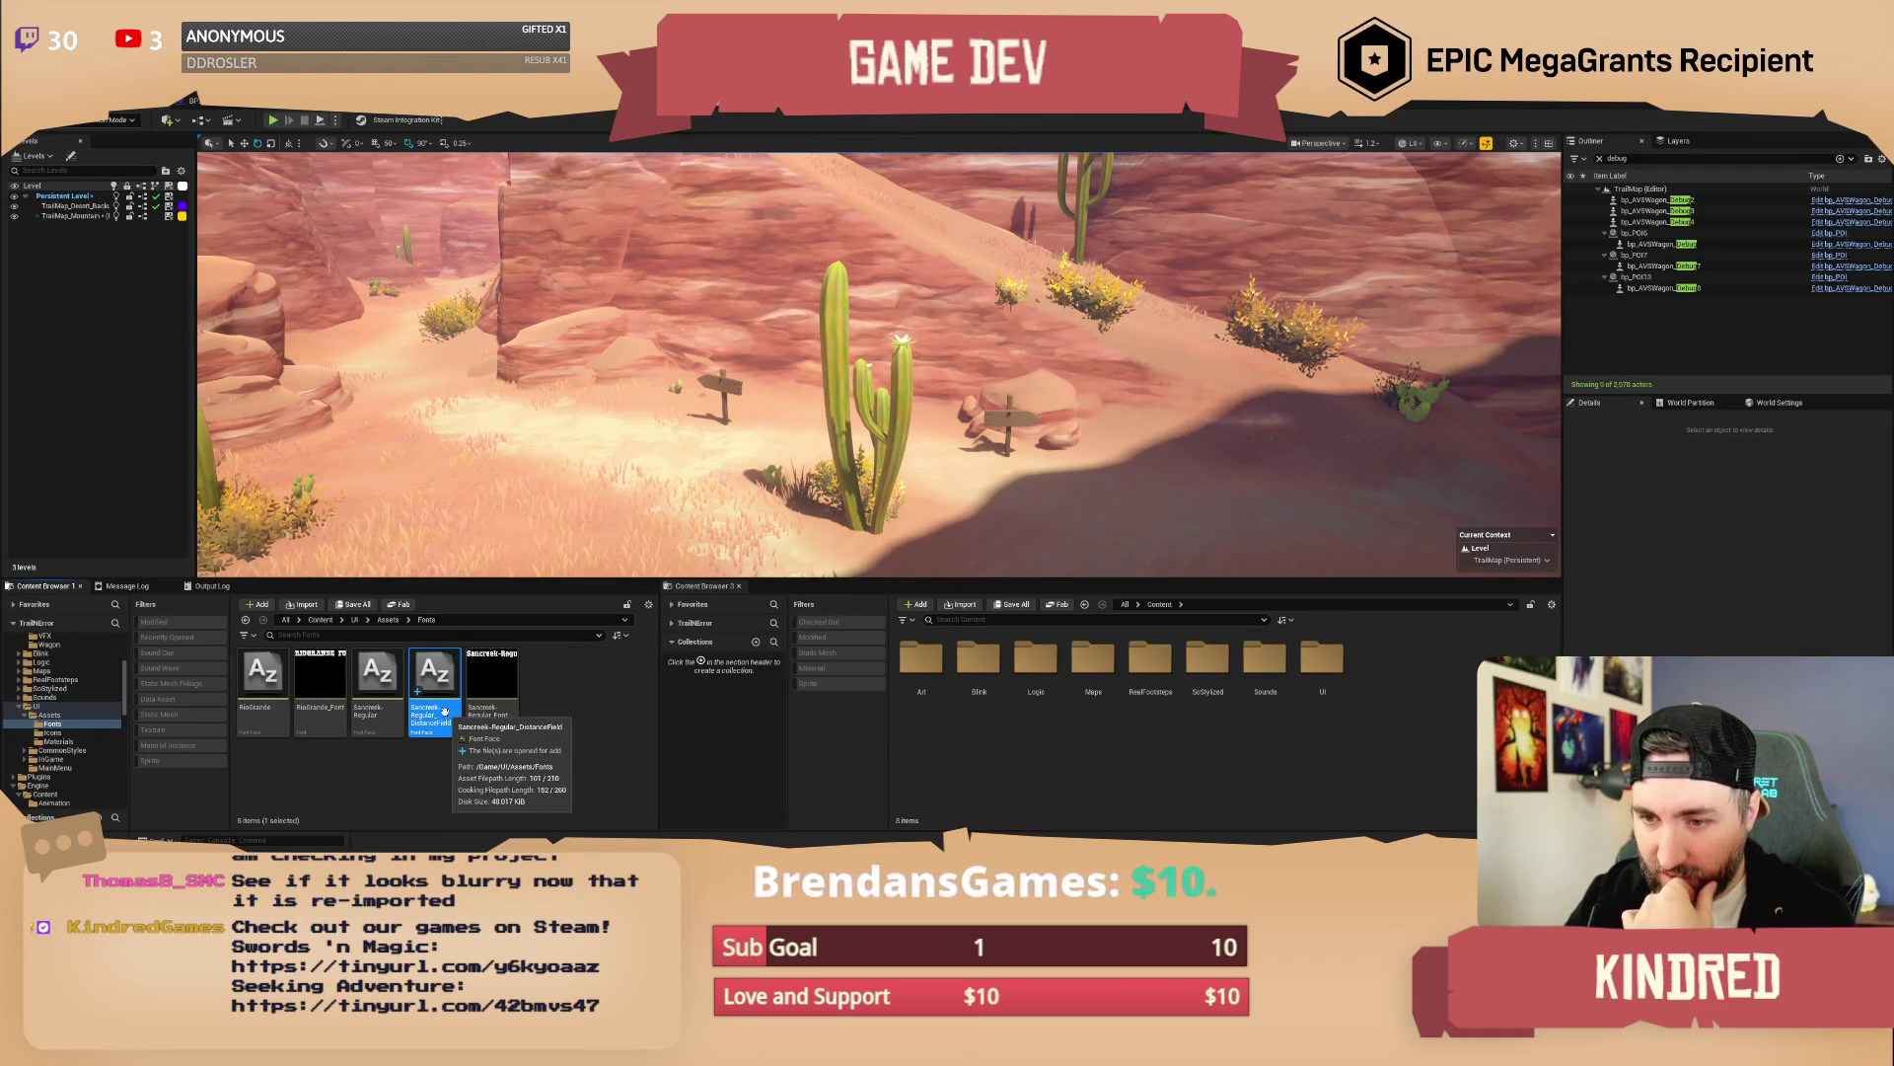
Inspect the Sancreek-Regular and distance-field font assets' actions, then clear the selection
right_click(444, 713)
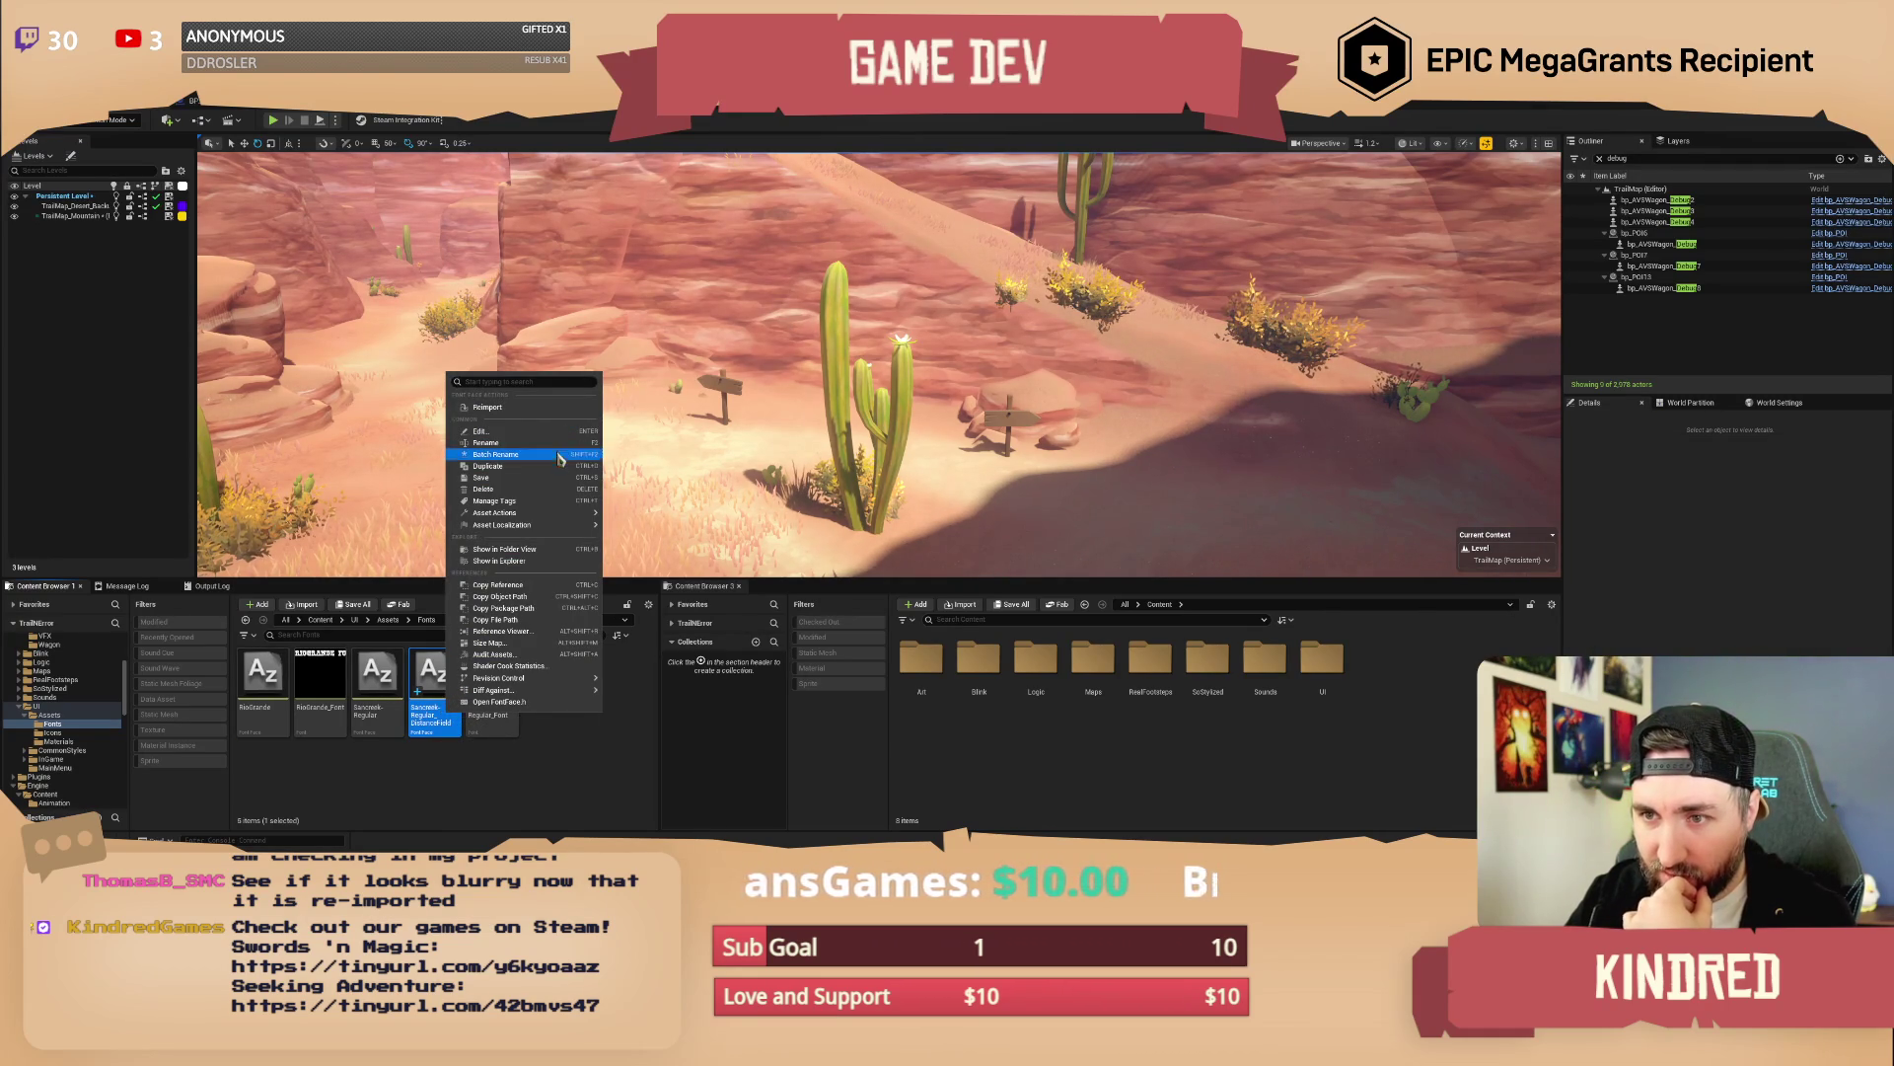
click(357, 721)
right_click(358, 721)
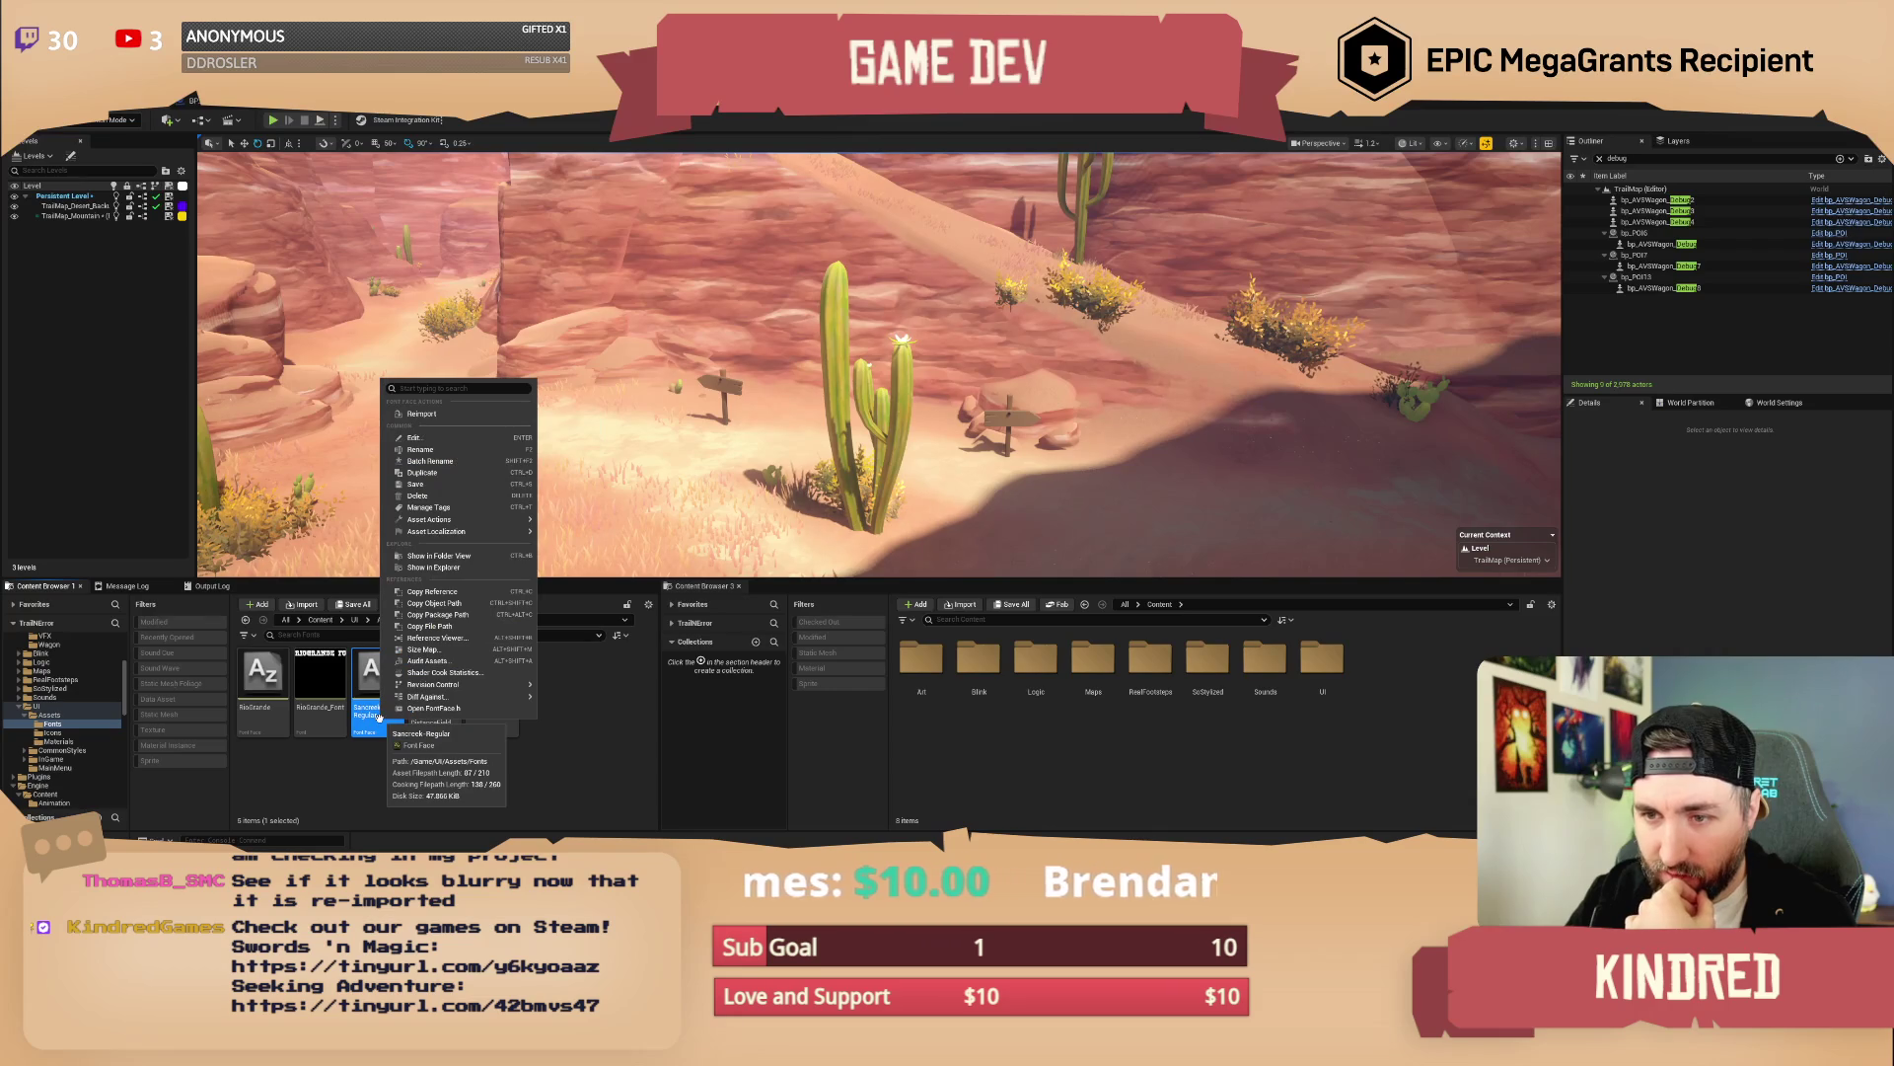
click(335, 775)
Create a font asset named Font_Sancreek_Offline and set its Font Cache Type to Offline
right_click(570, 709)
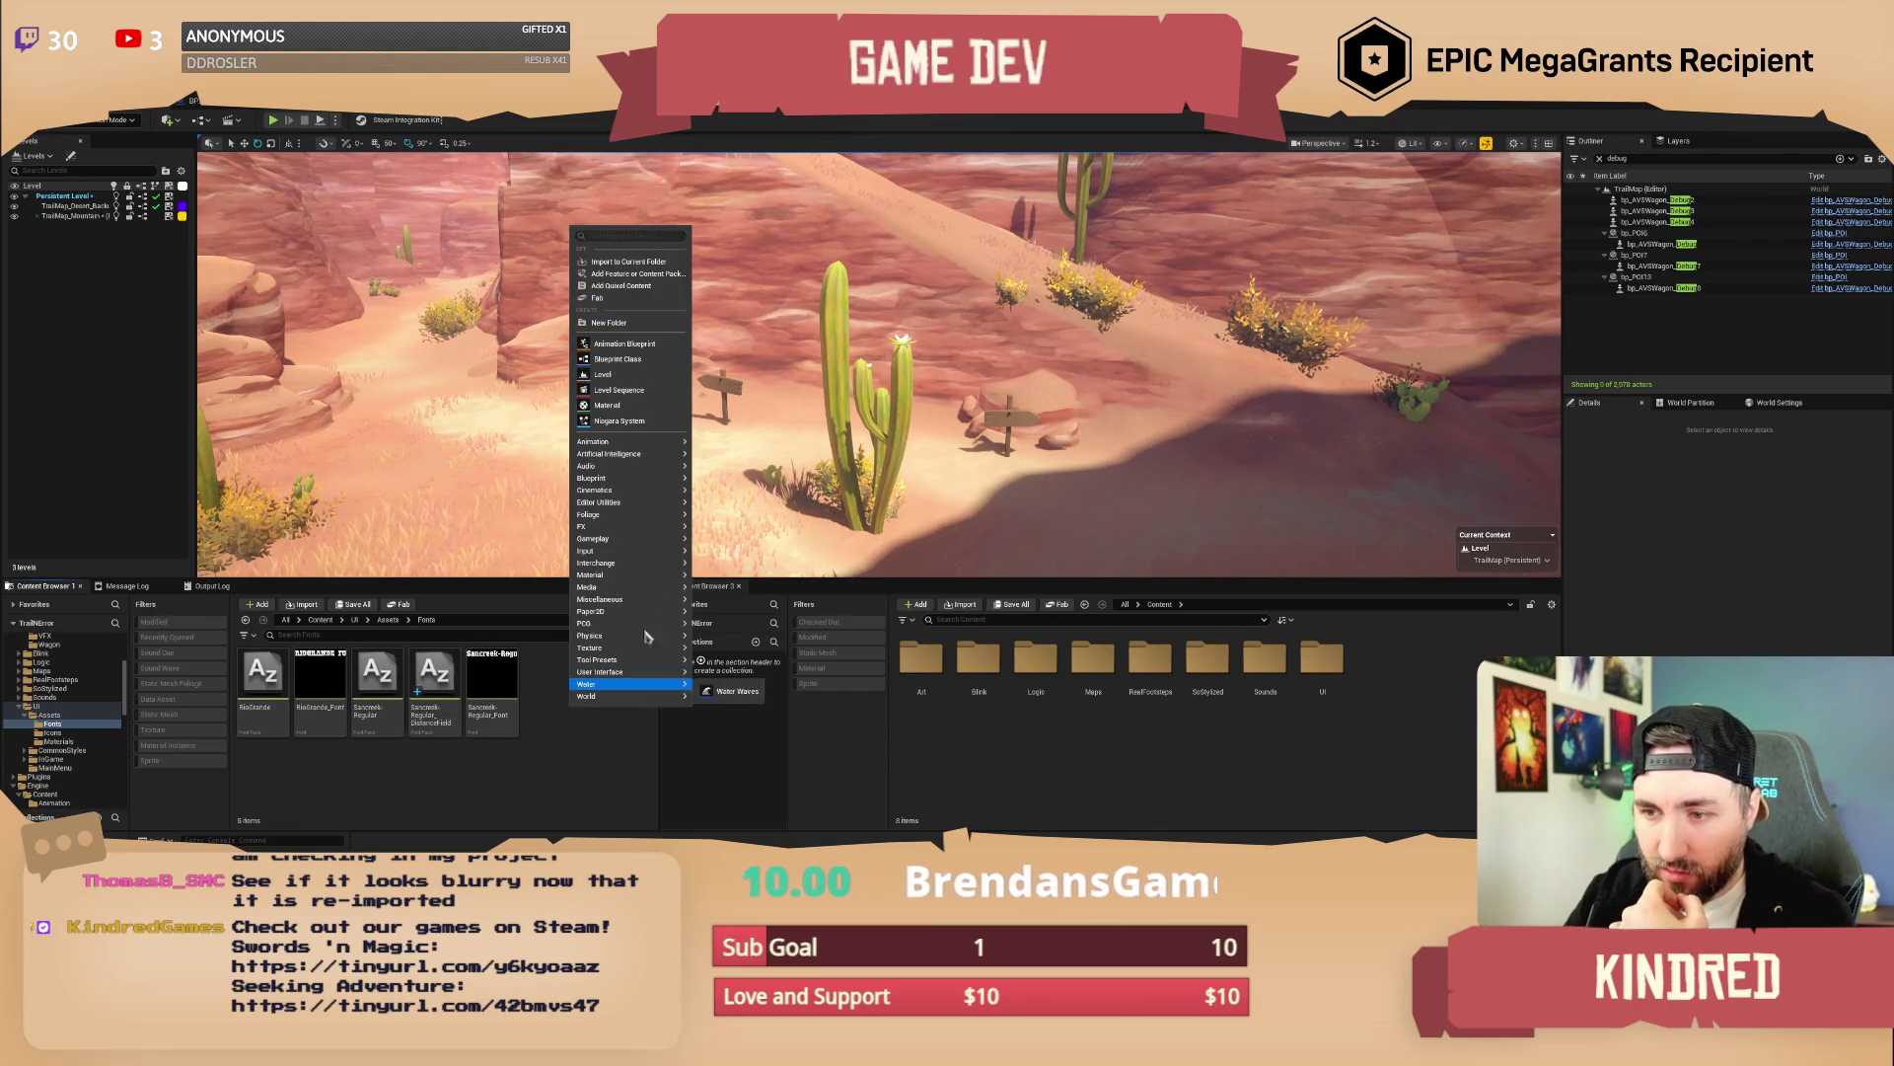
mouse_move(659, 597)
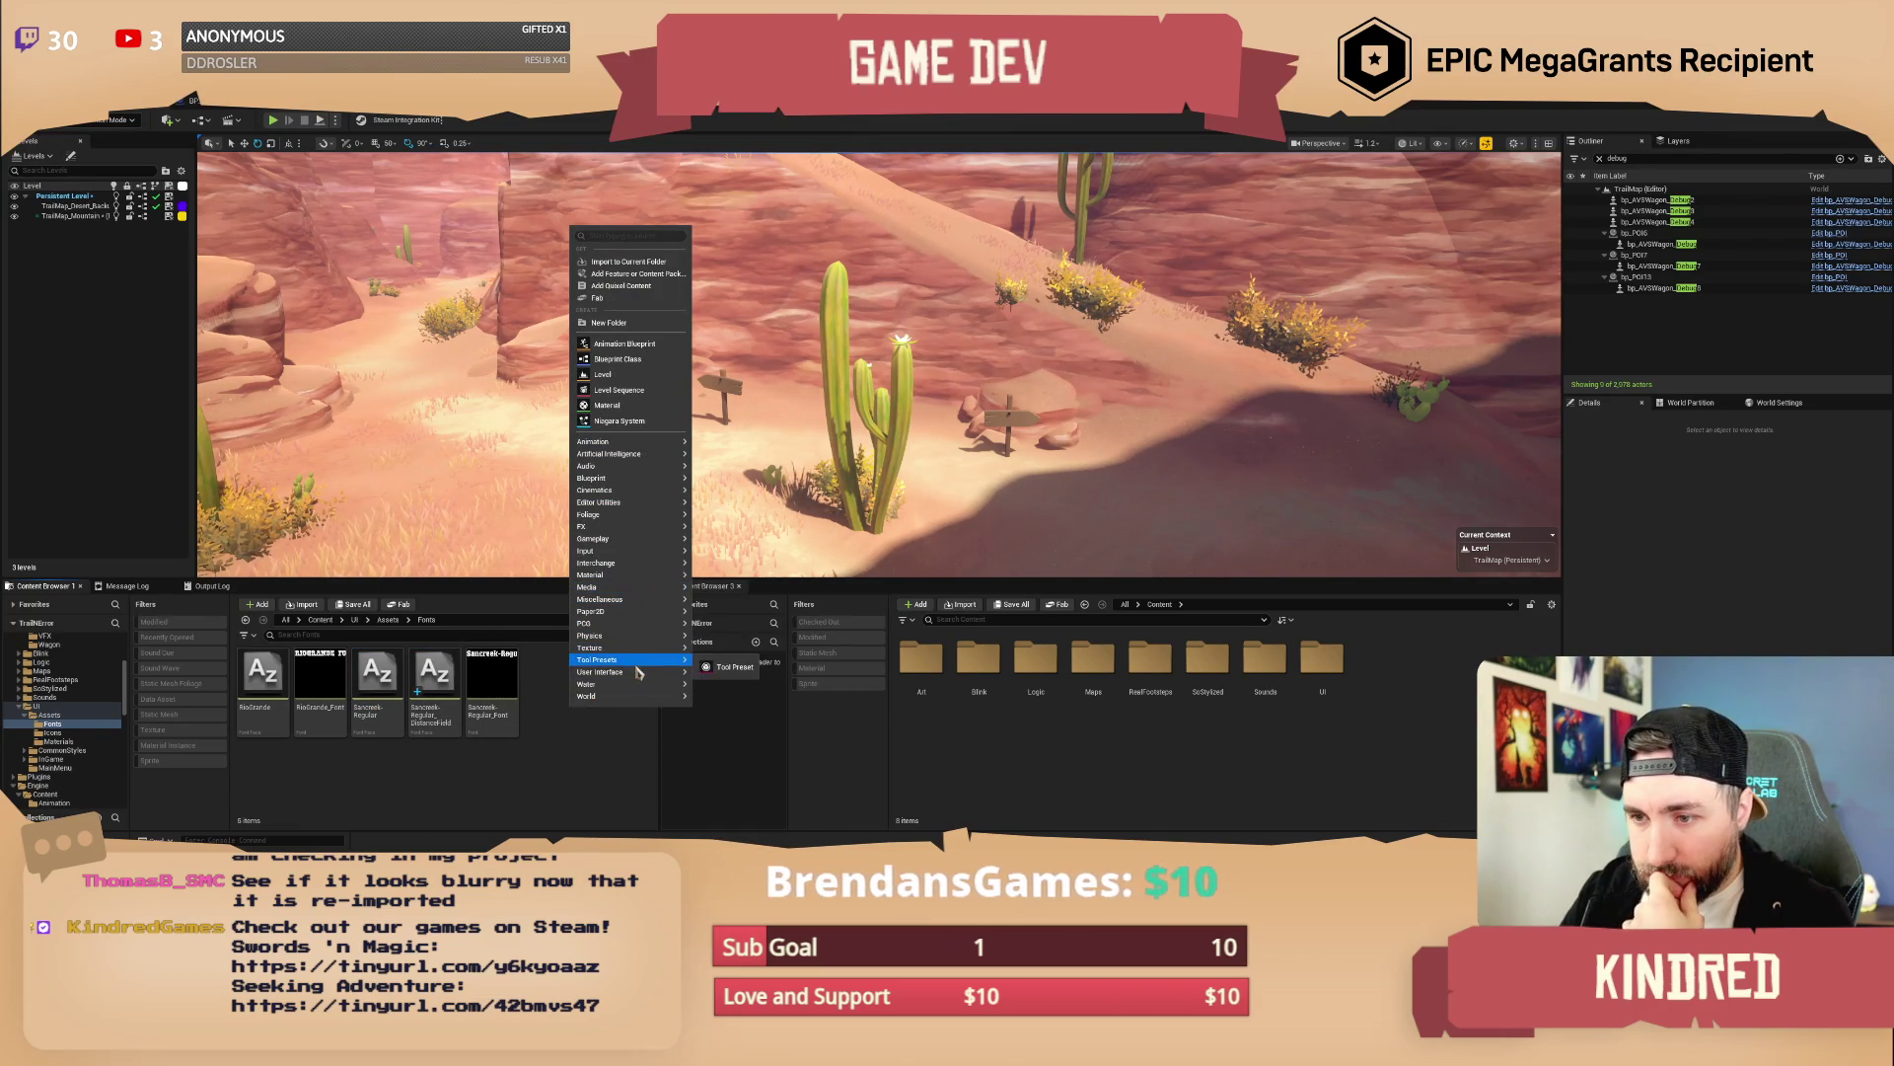
mouse_move(639, 672)
click(759, 684)
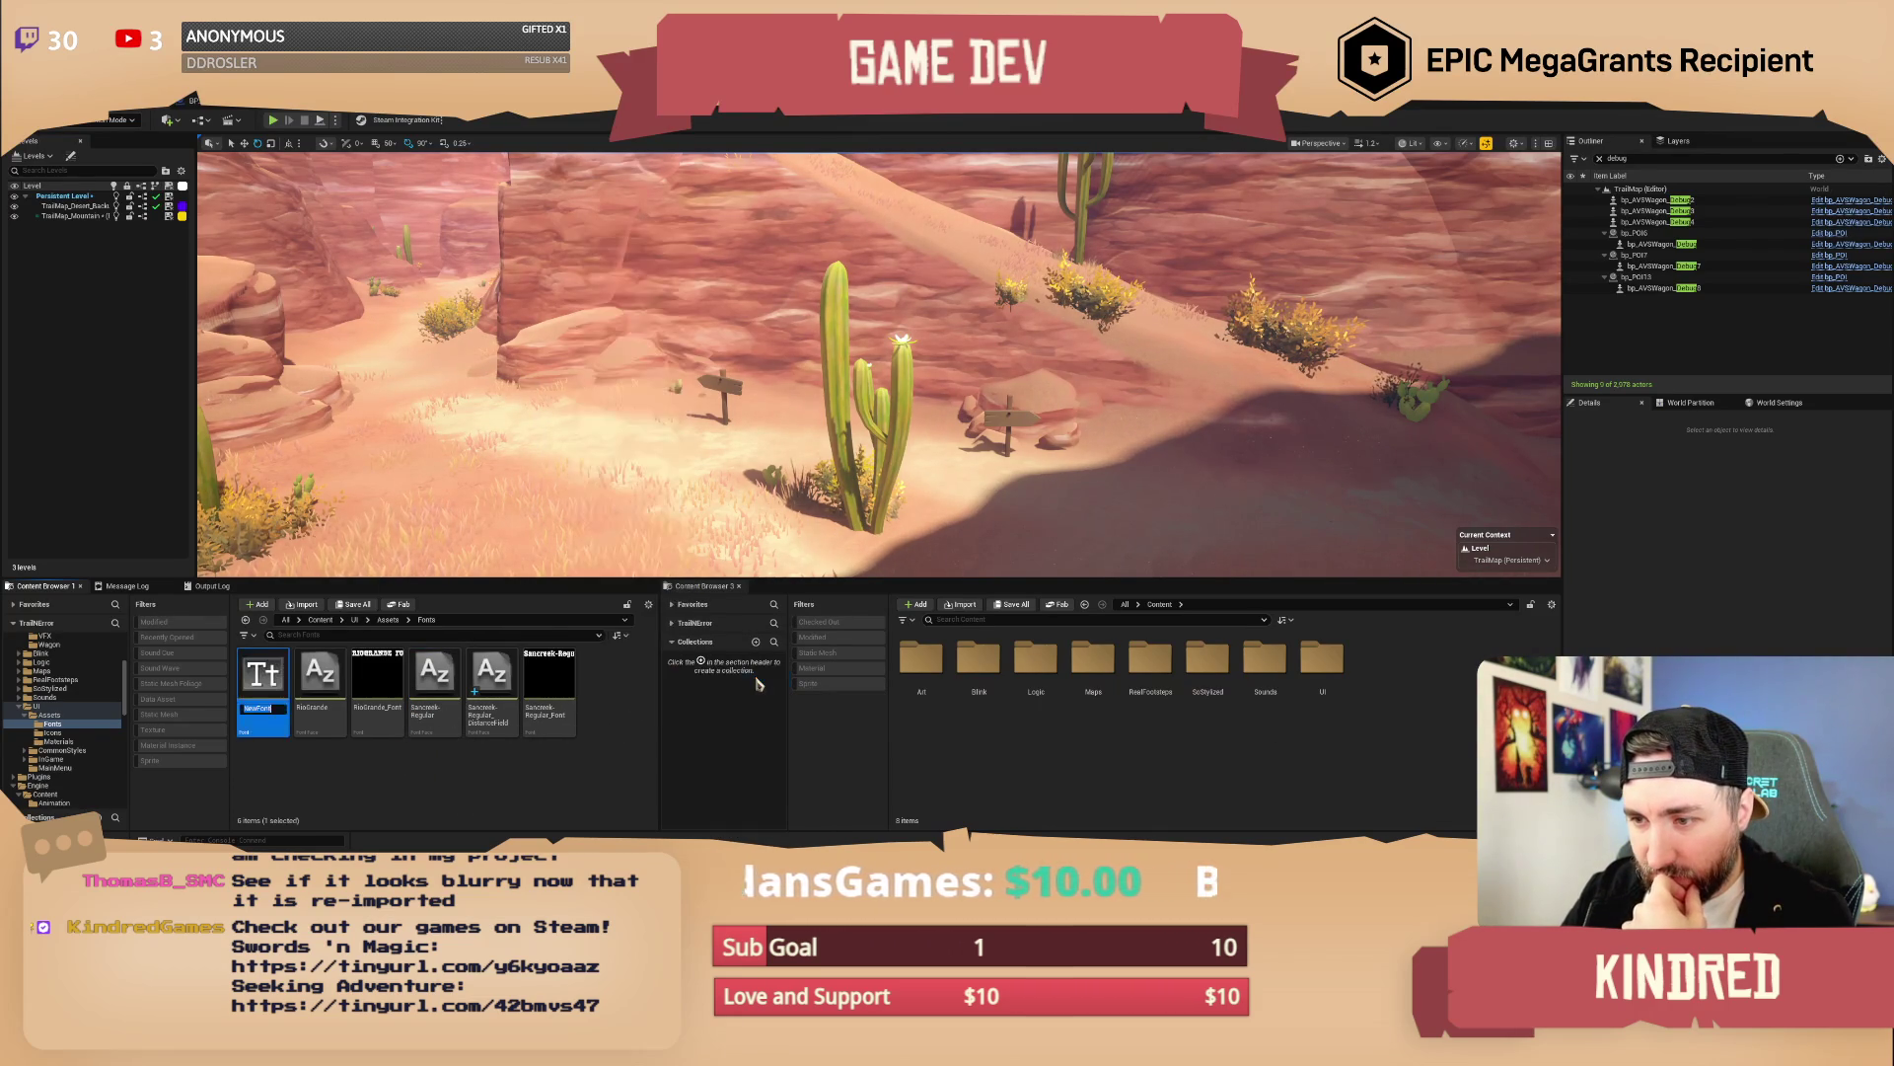
text(F)
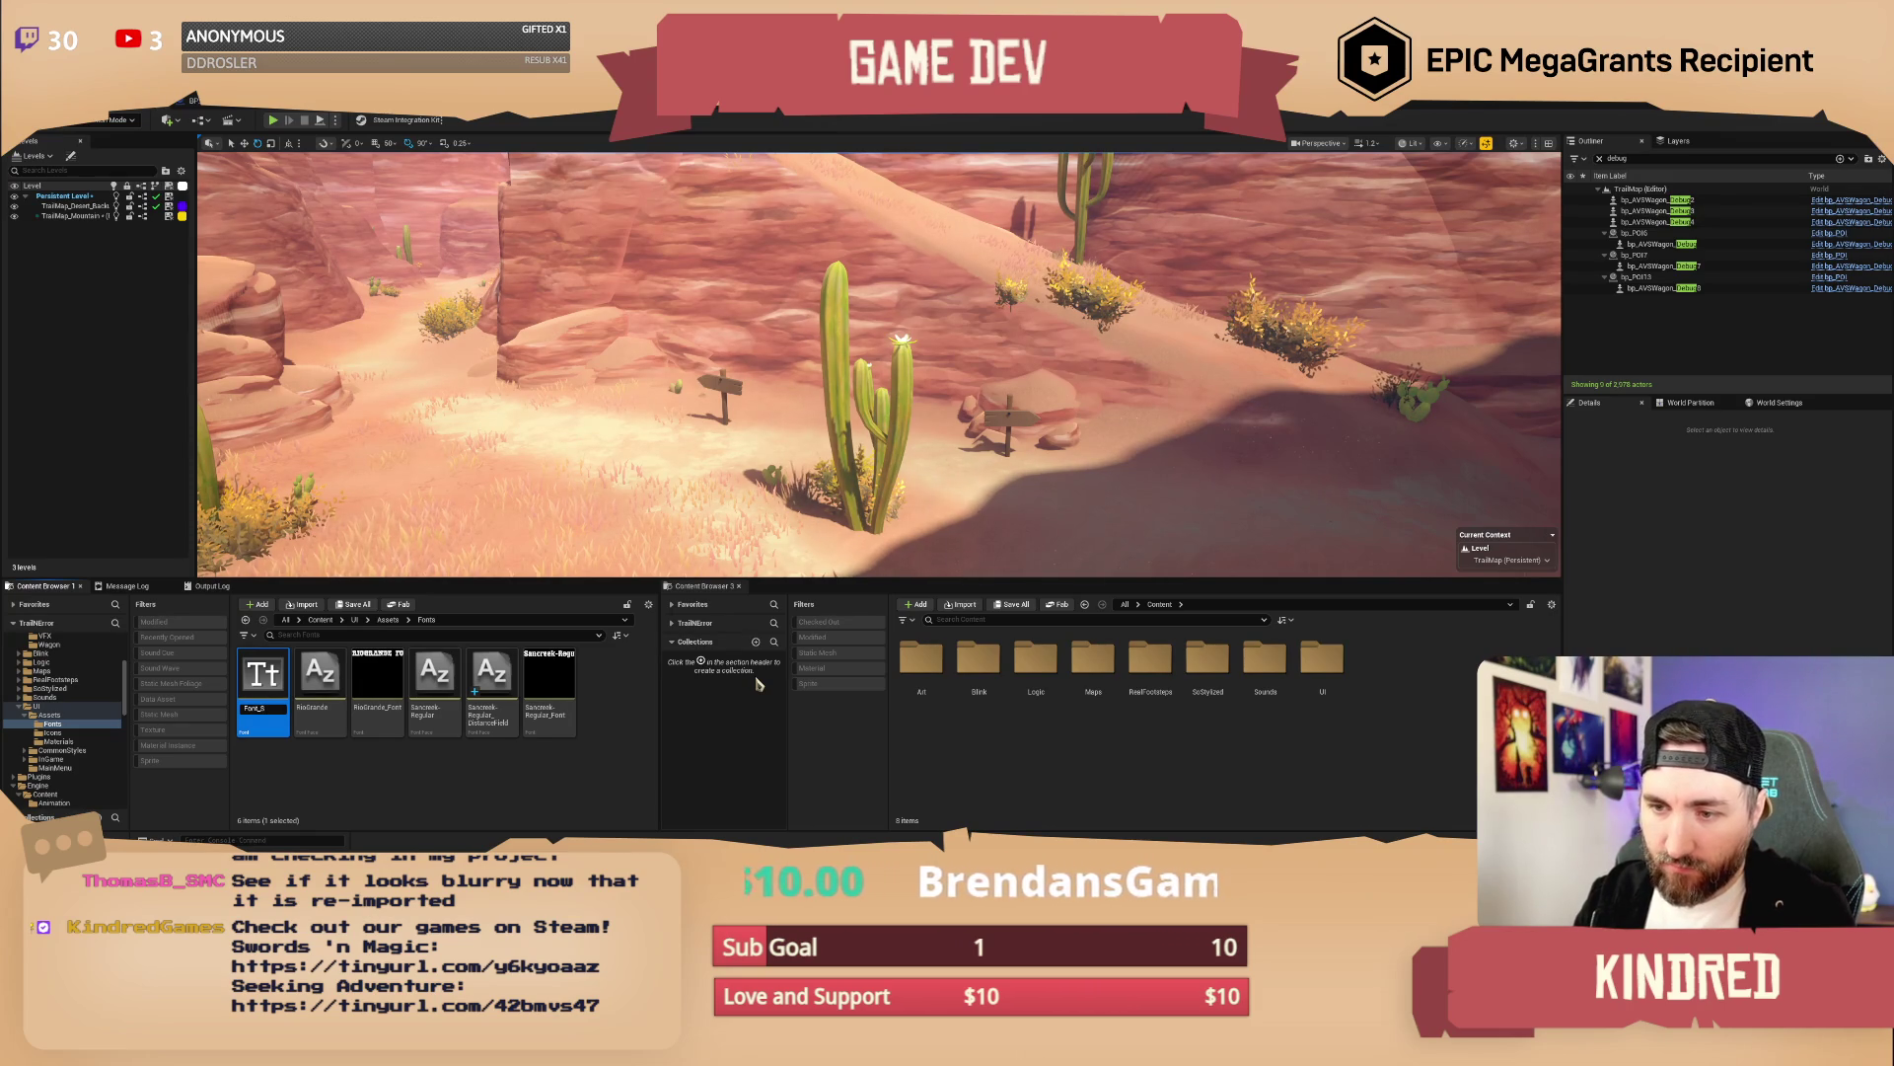
text(Offline)
key(Return)
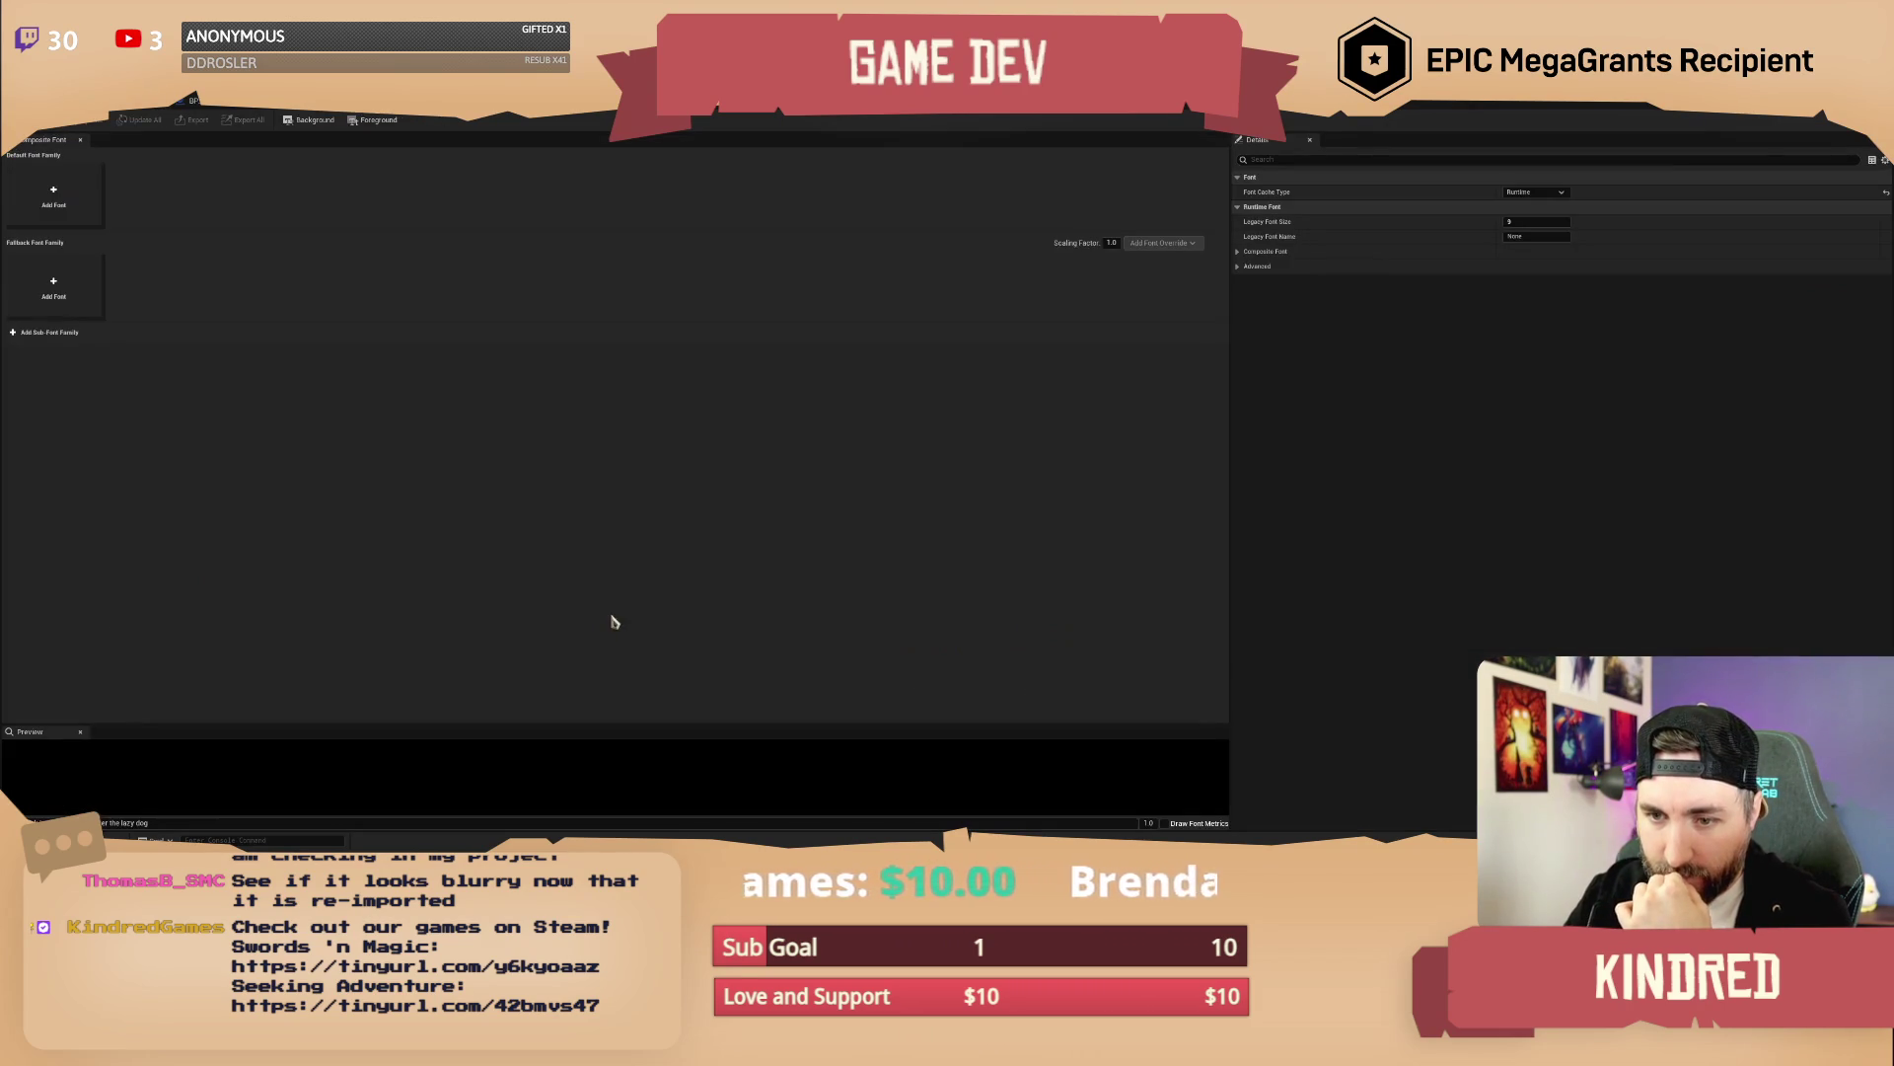
click(1534, 191)
click(1529, 206)
Confirm the Offline cache change and generate the font atlas from the Playbill system font
click(1029, 497)
drag(104, 153, 506, 342)
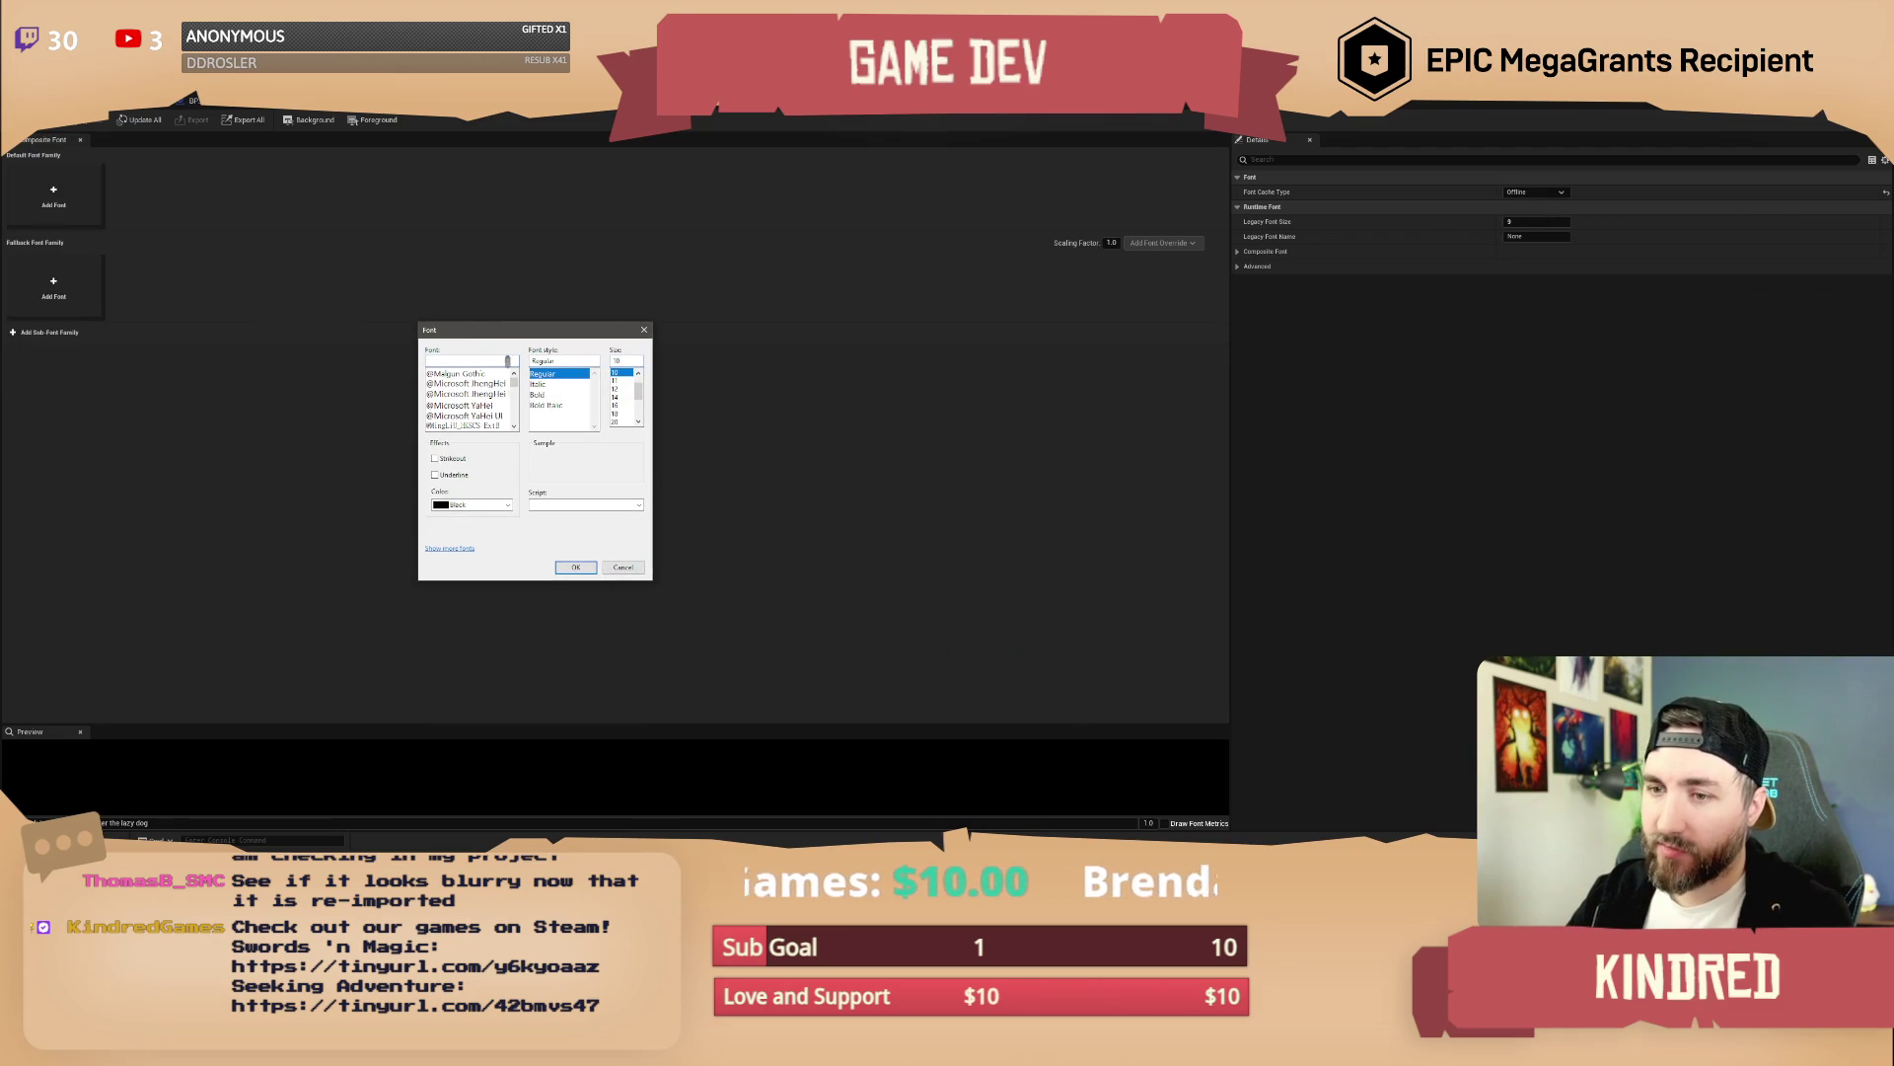
click(463, 548)
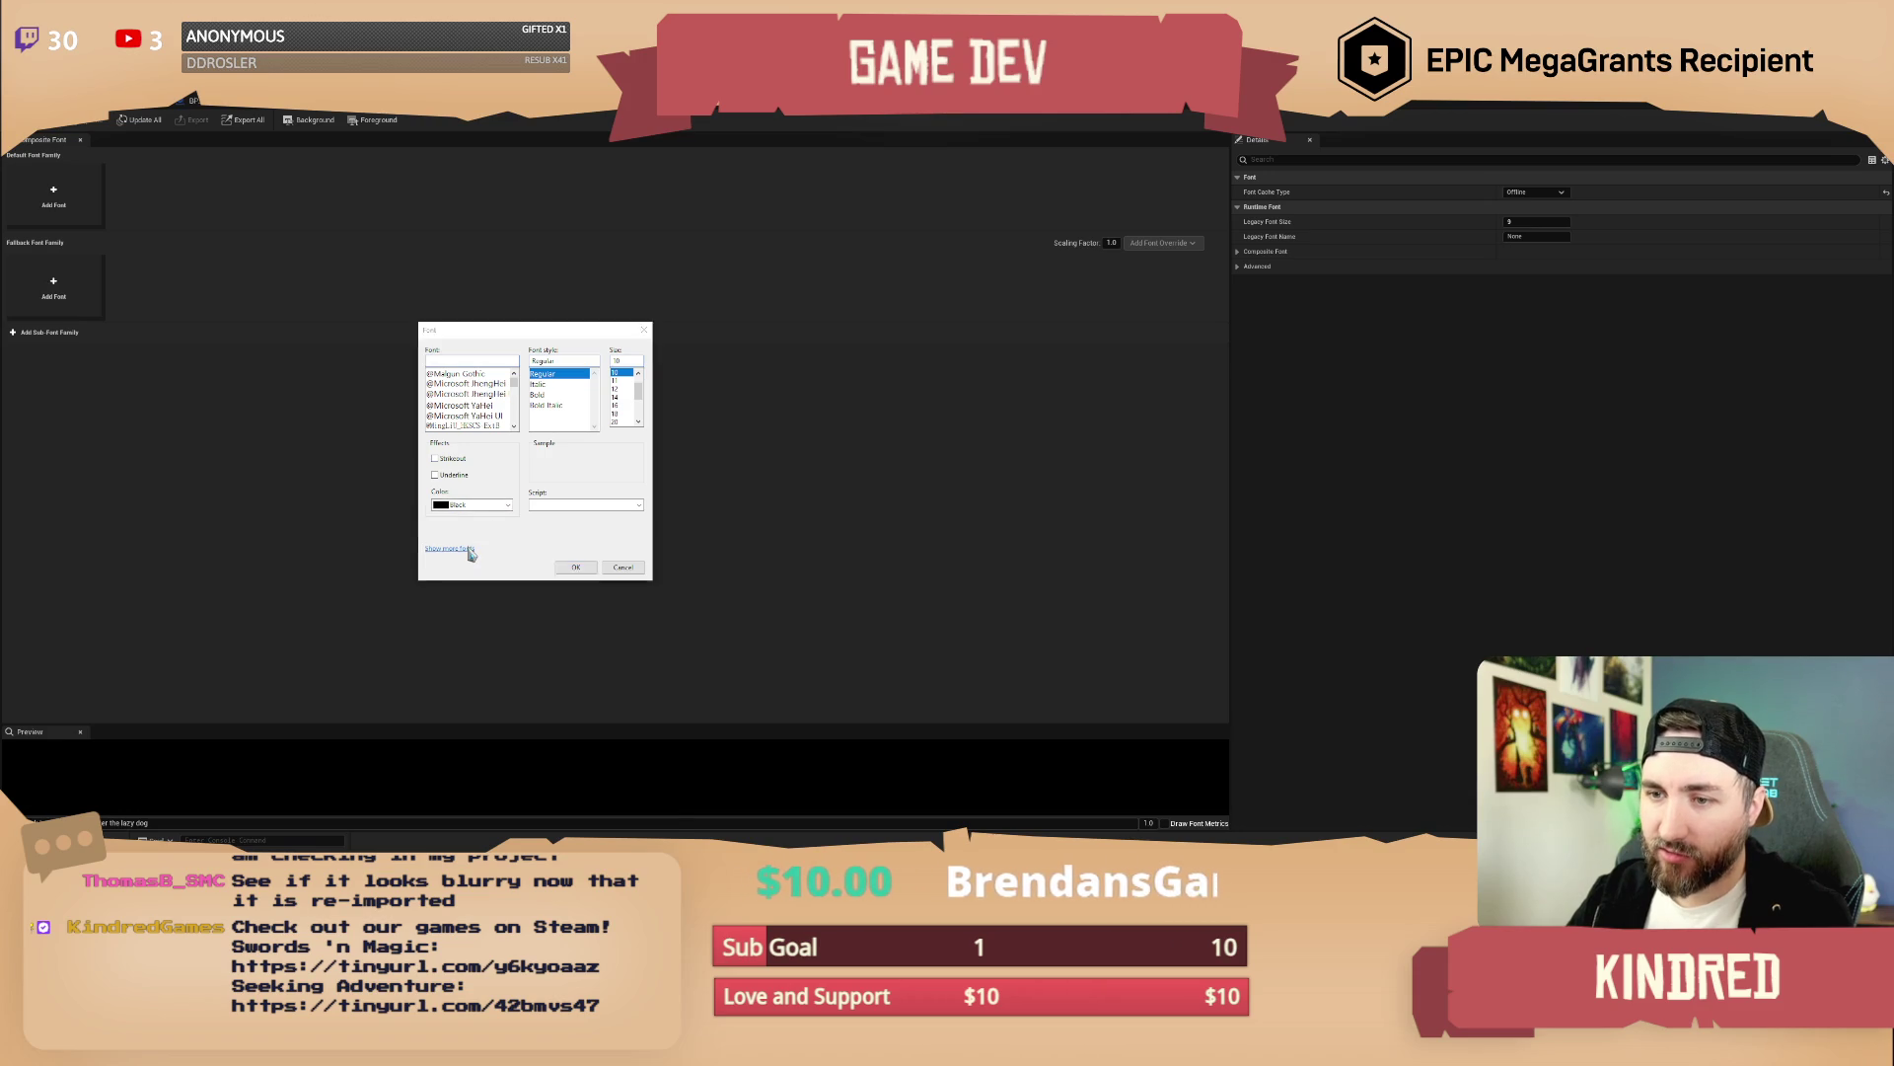
click(929, 297)
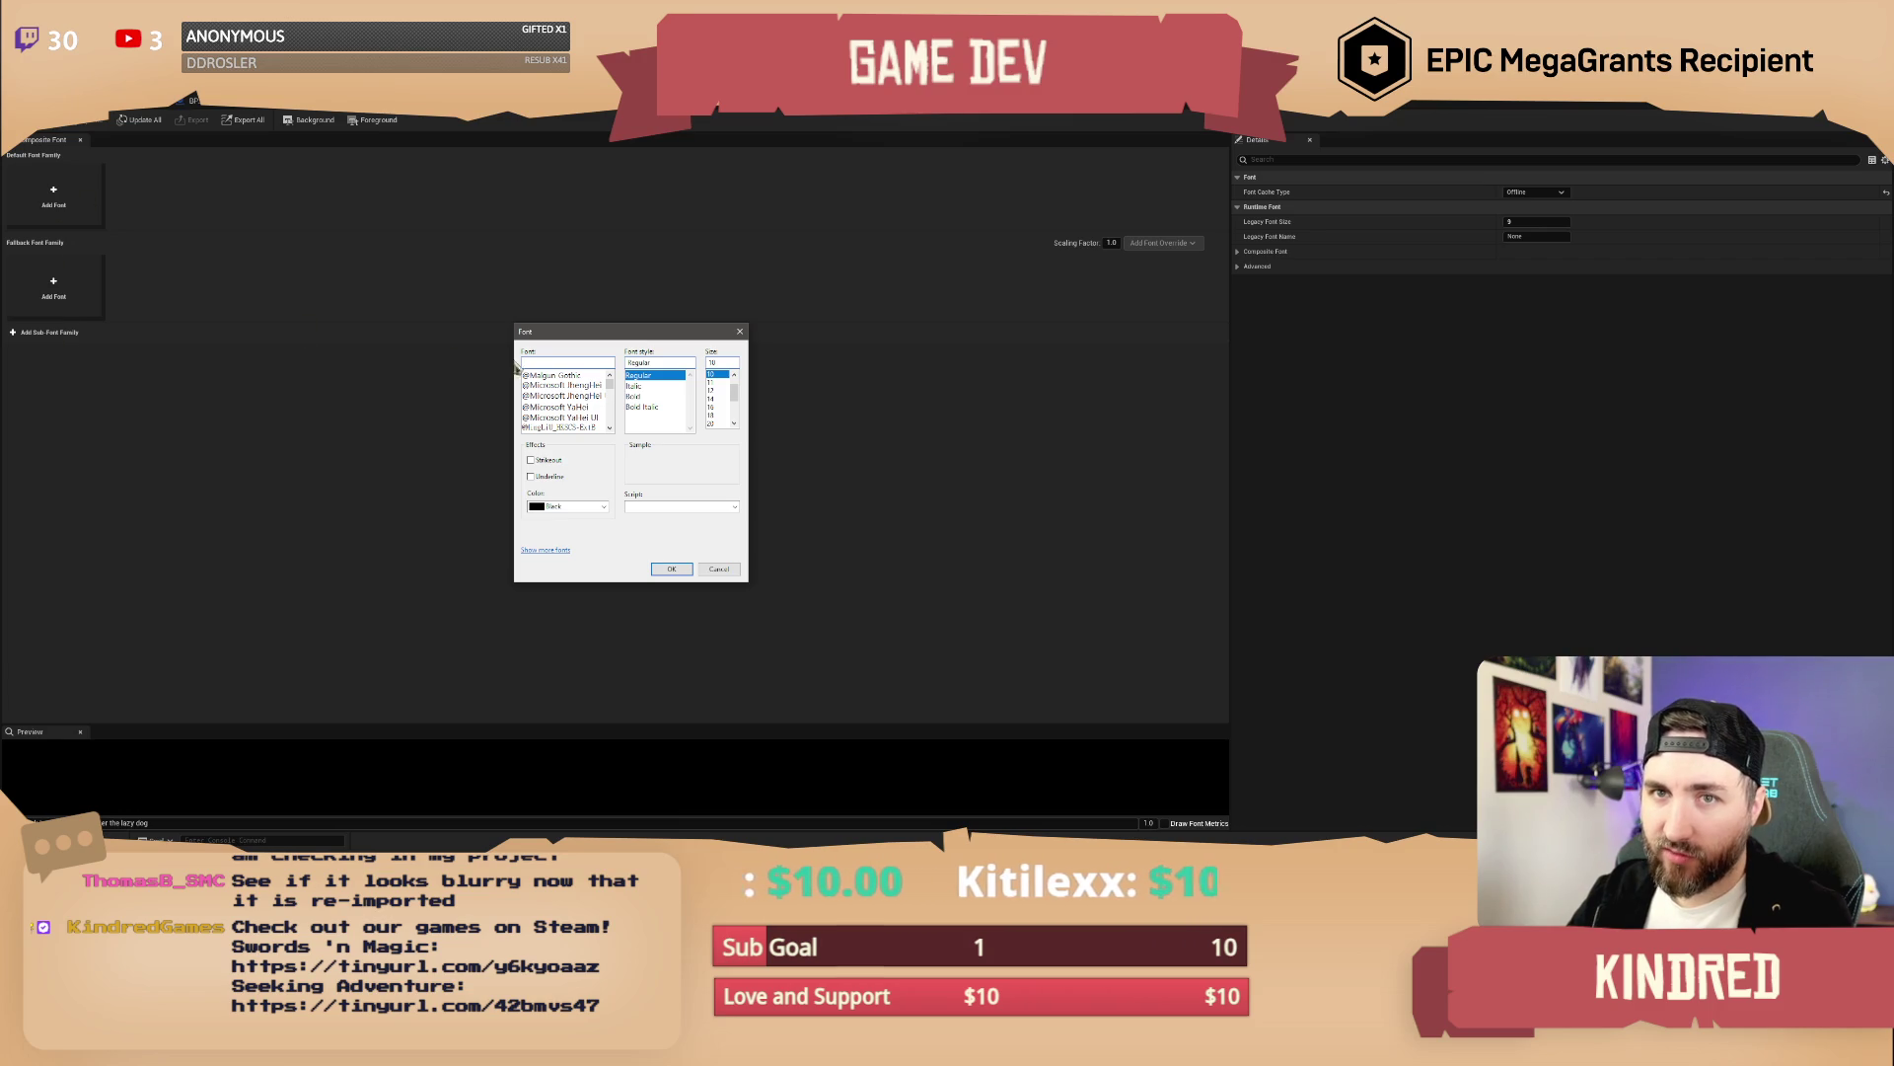
text(pa)
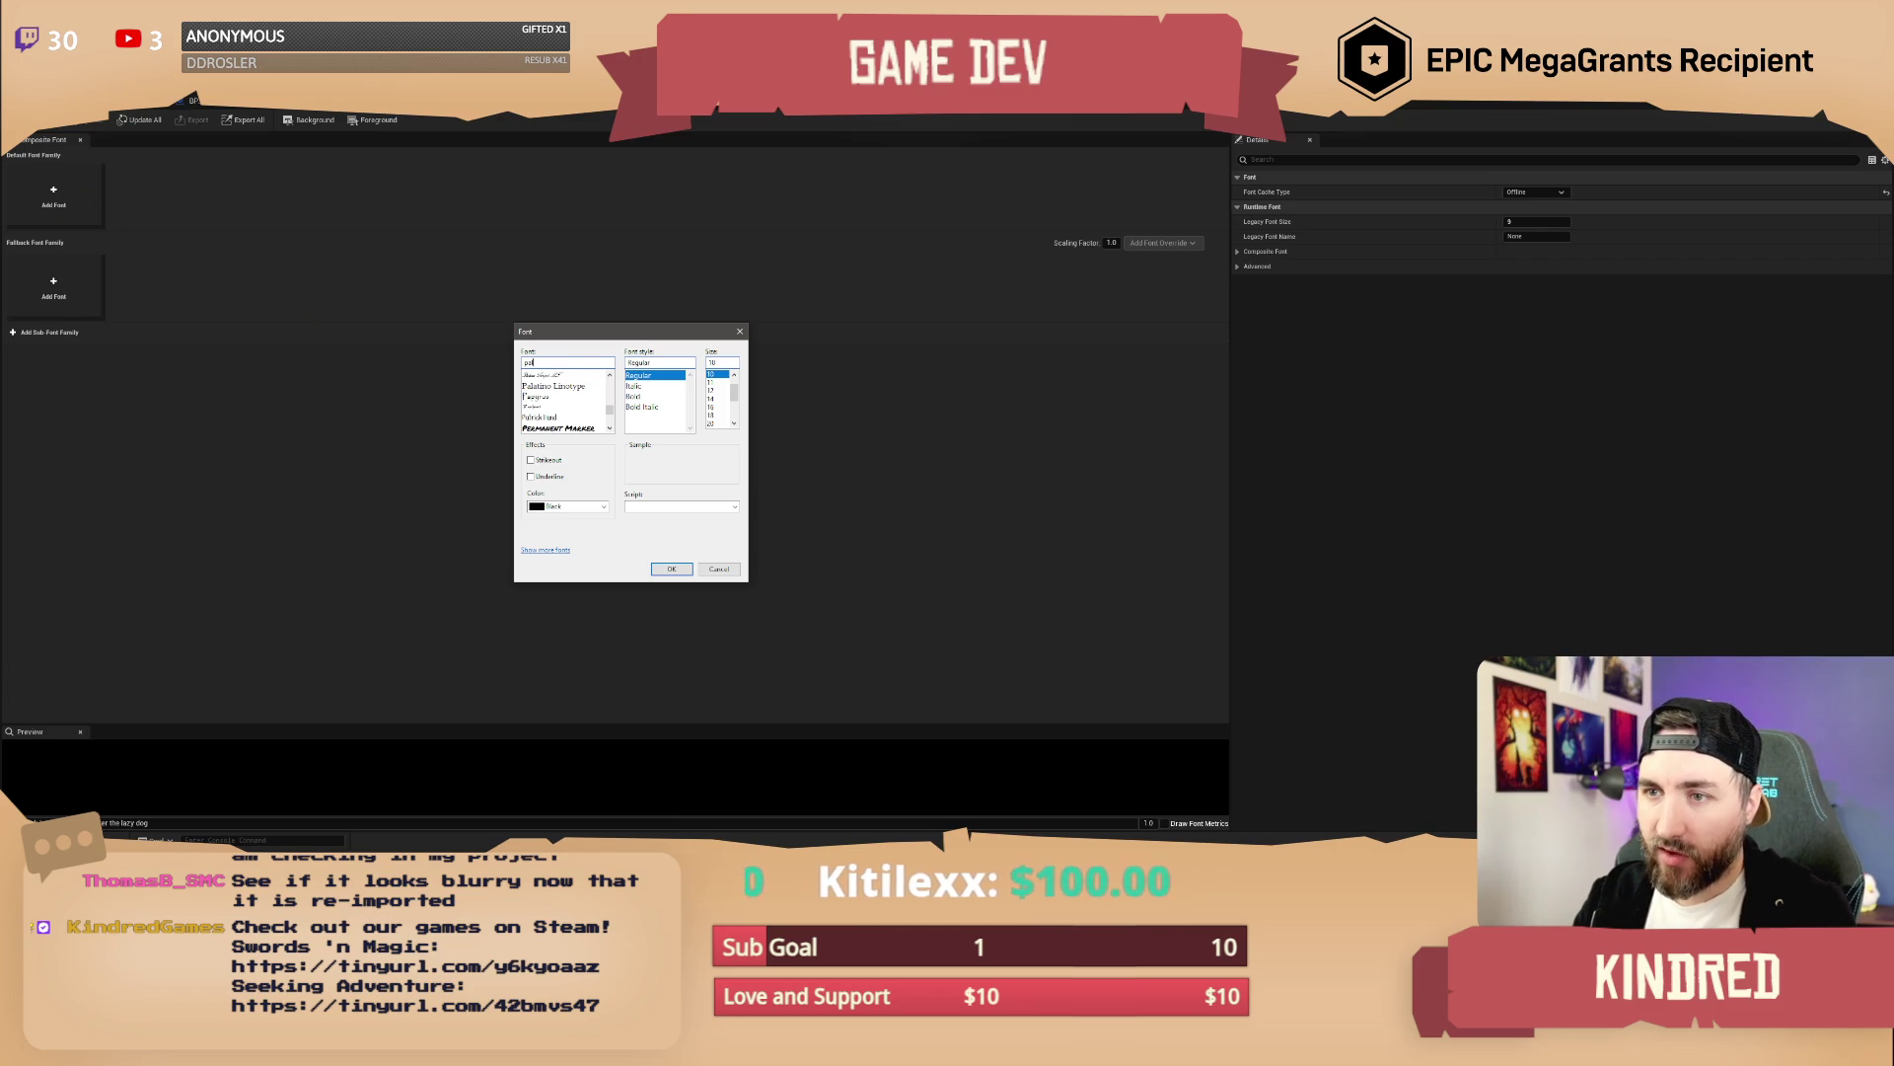
key(BackSpace)
text(lay)
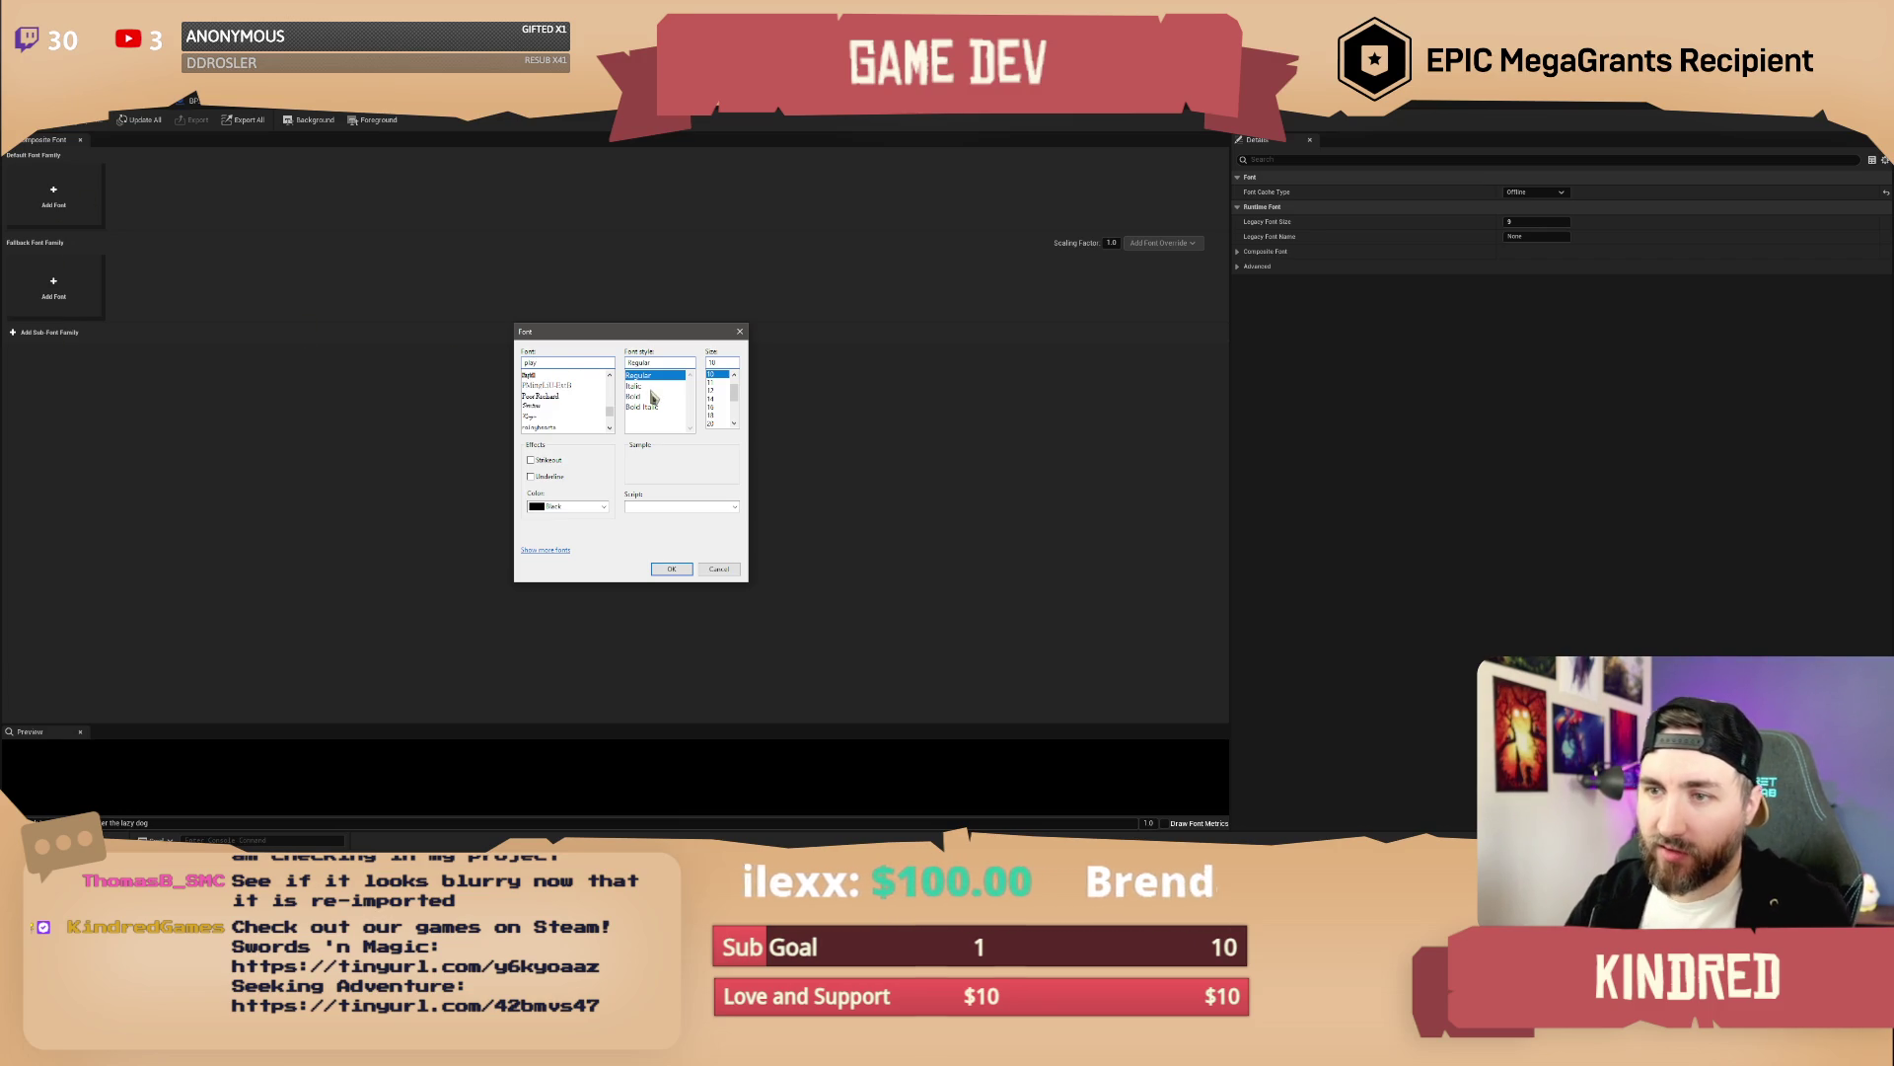
click(592, 376)
click(673, 570)
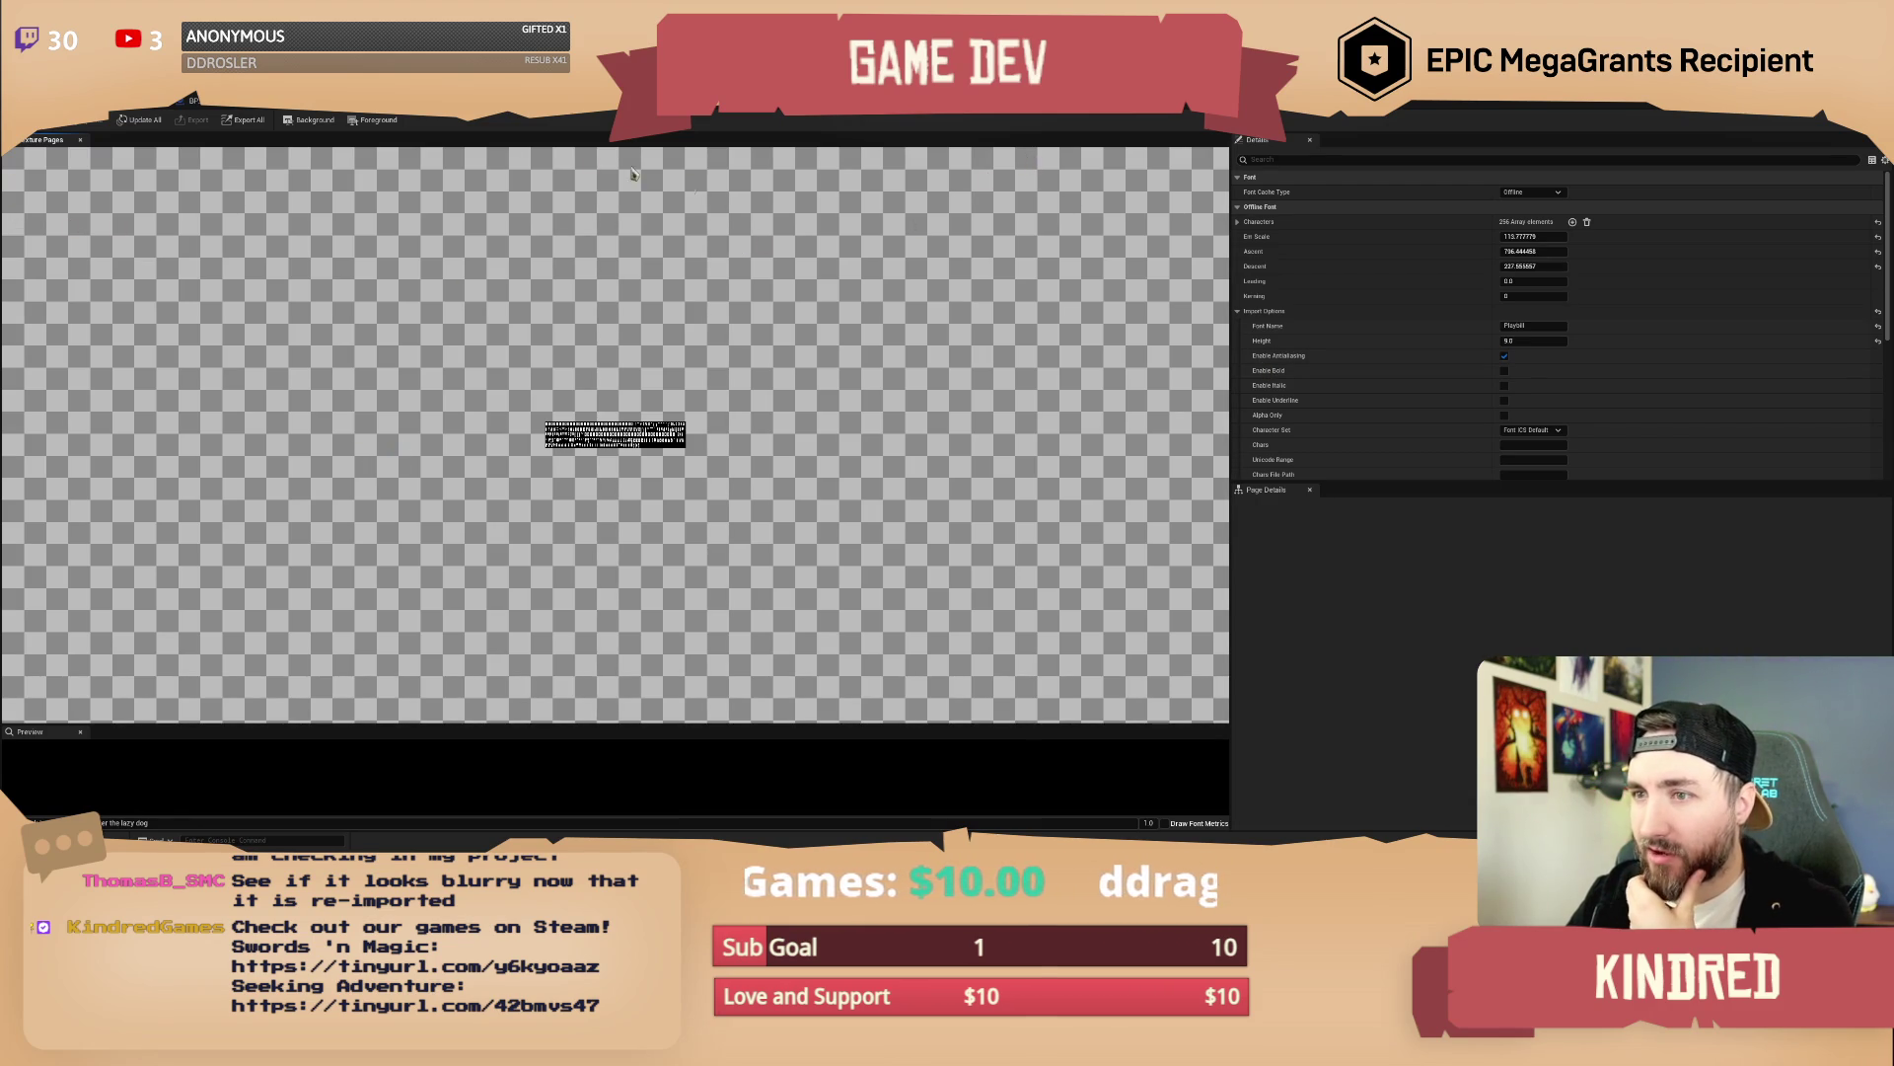
In the sign Blueprint, assign Font_Sancreek_Offline to the TextRender's Font property
click(331, 109)
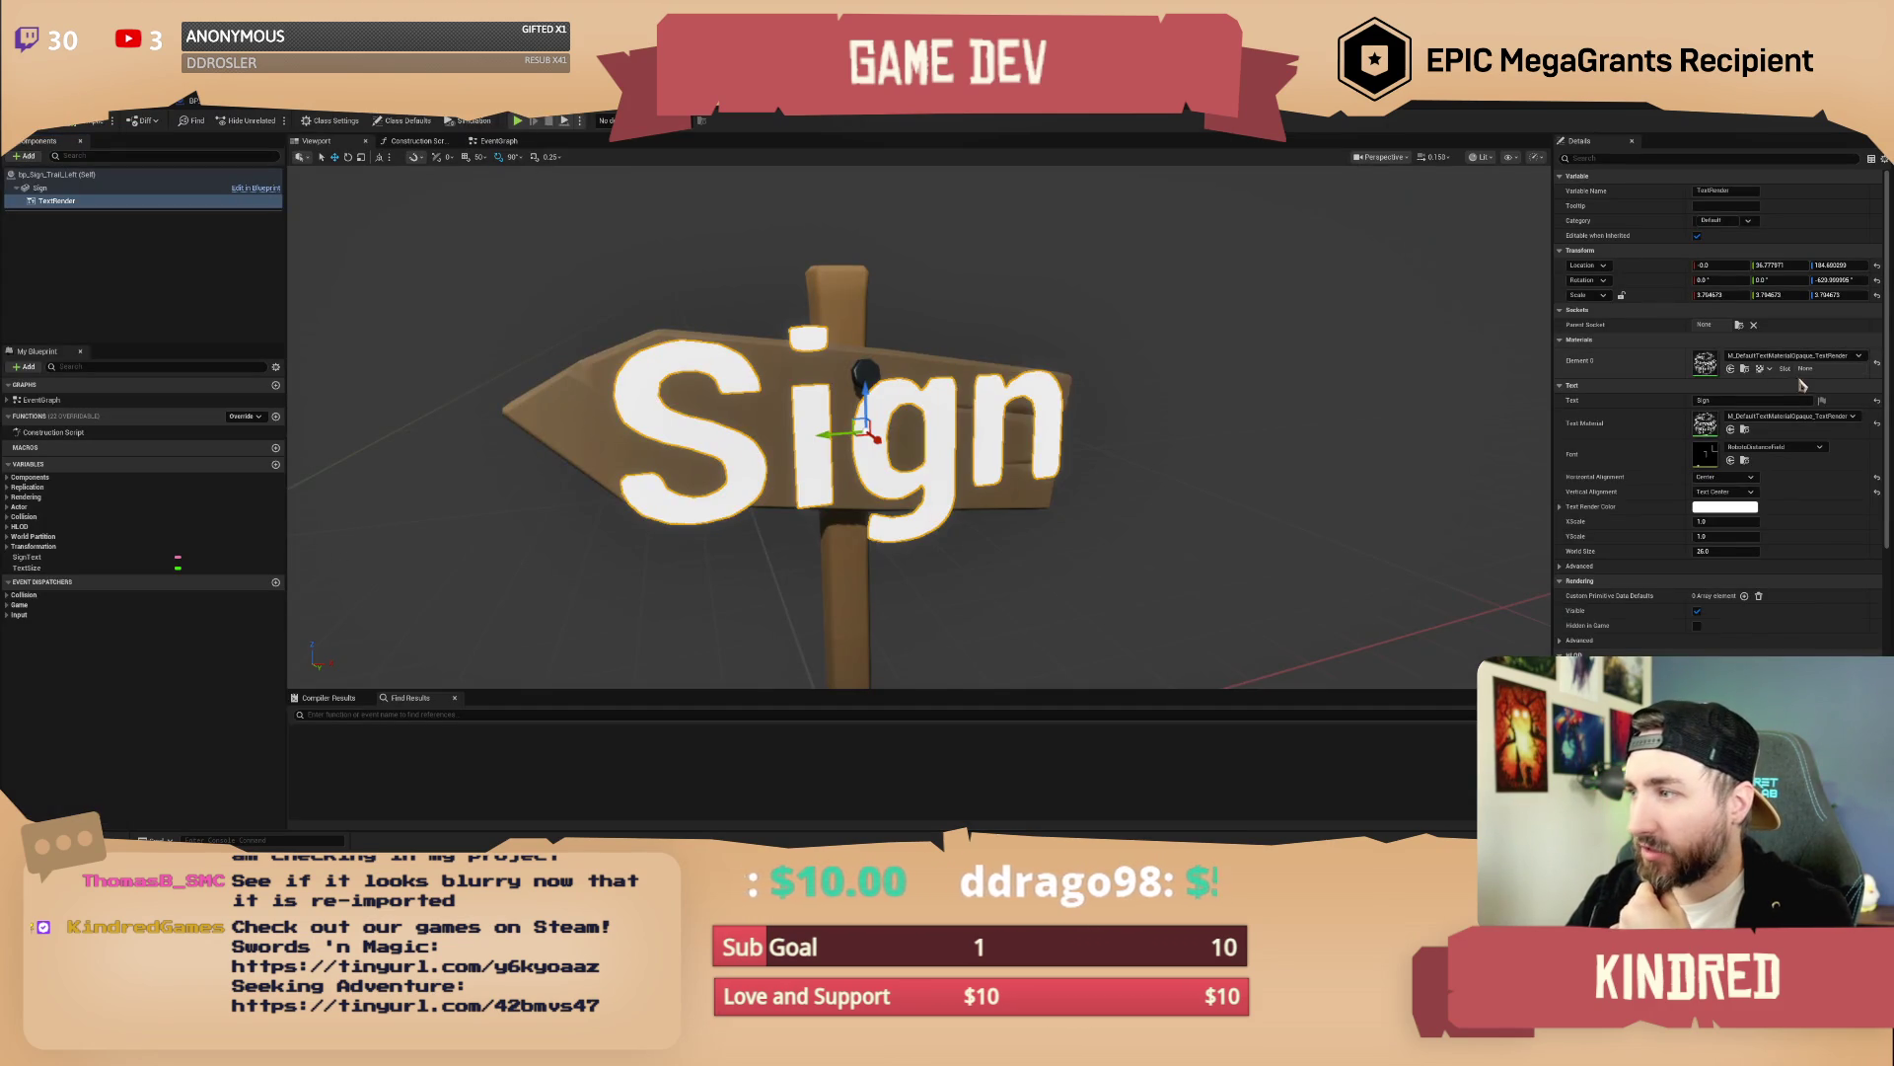
click(1790, 447)
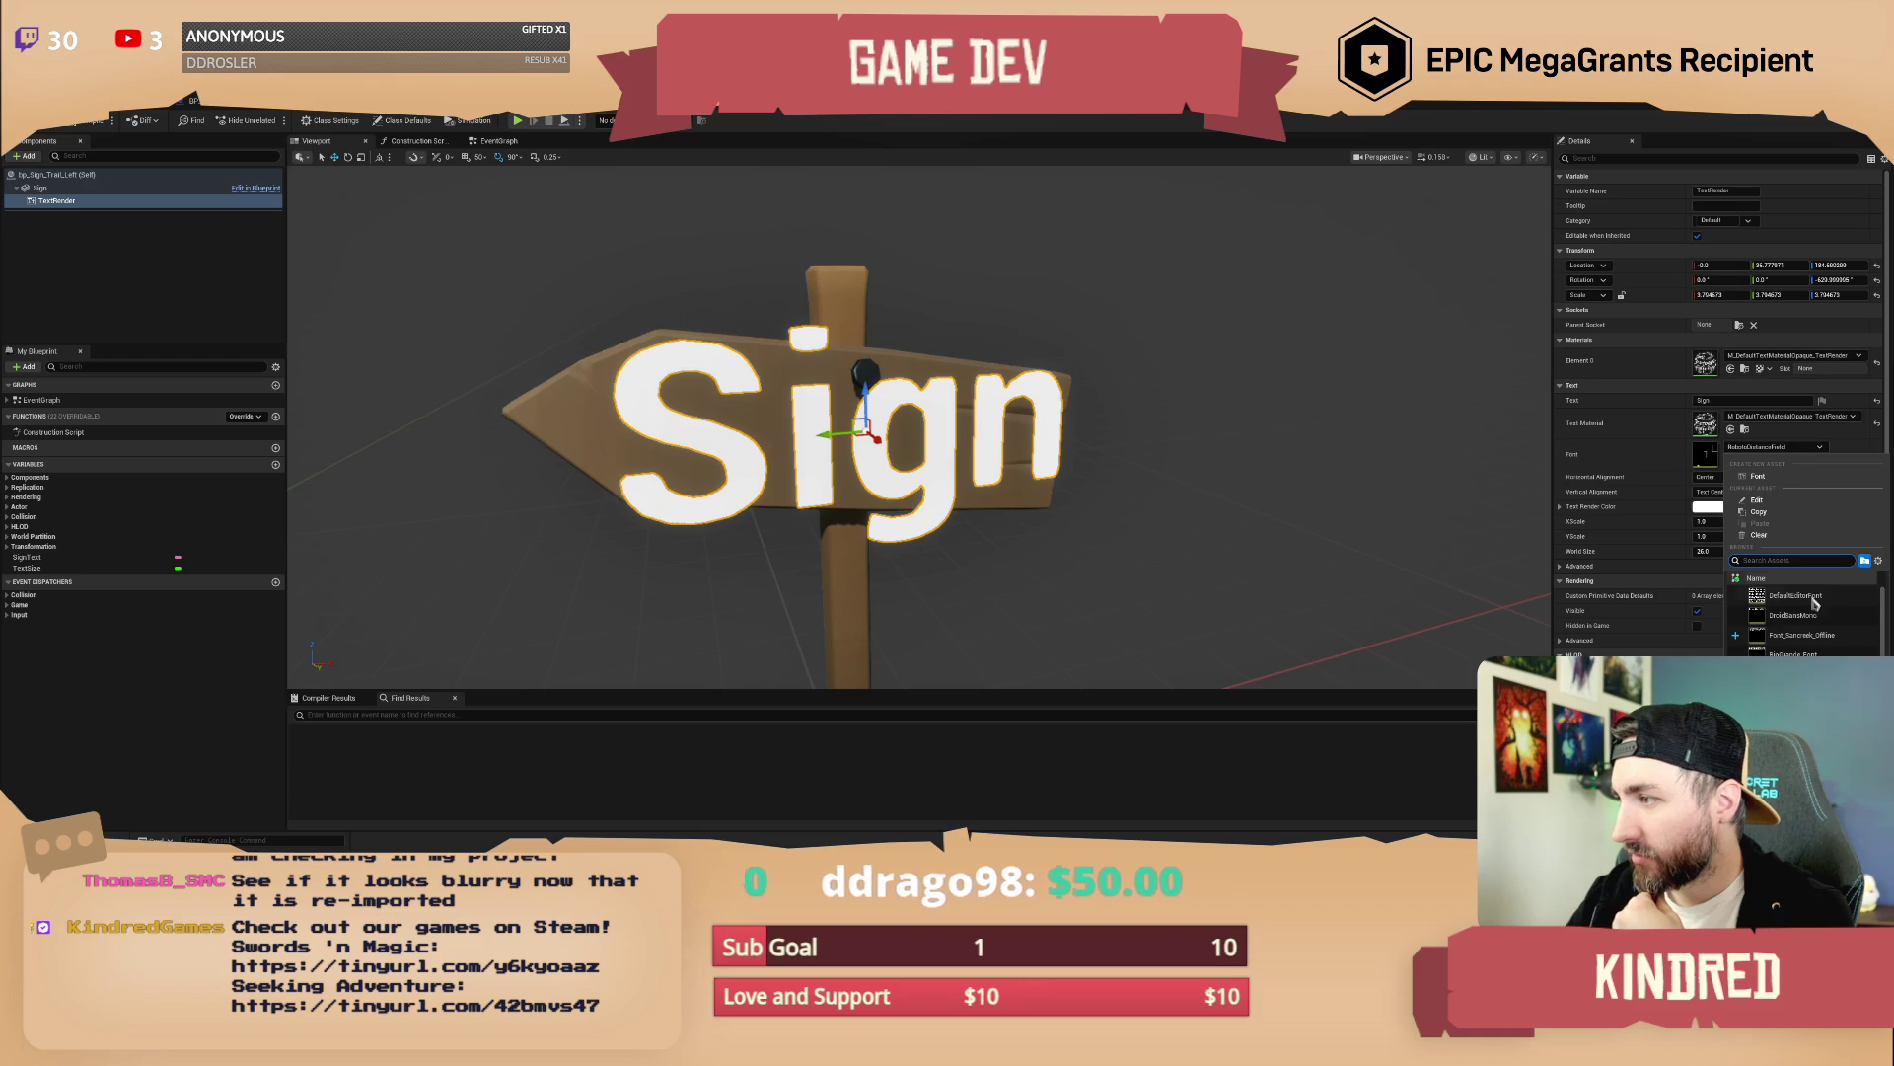
click(1802, 634)
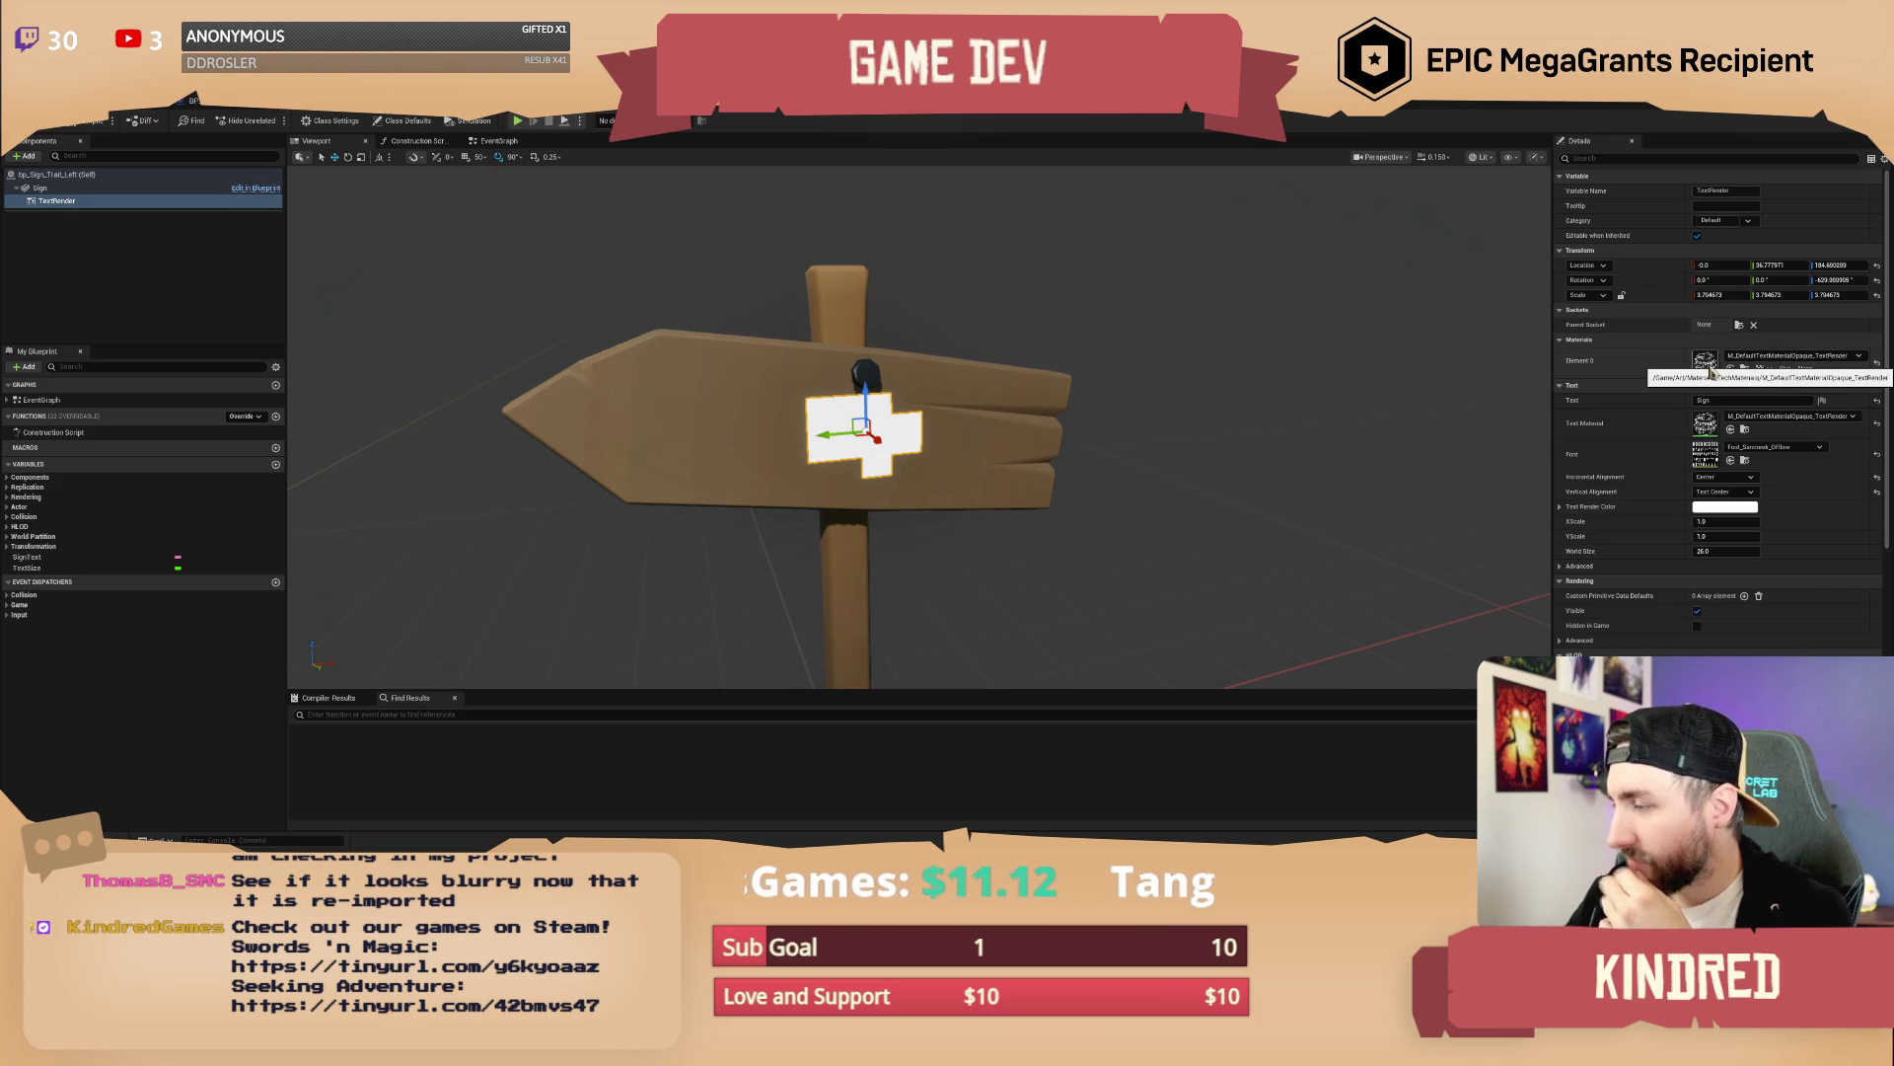
double_click(1707, 364)
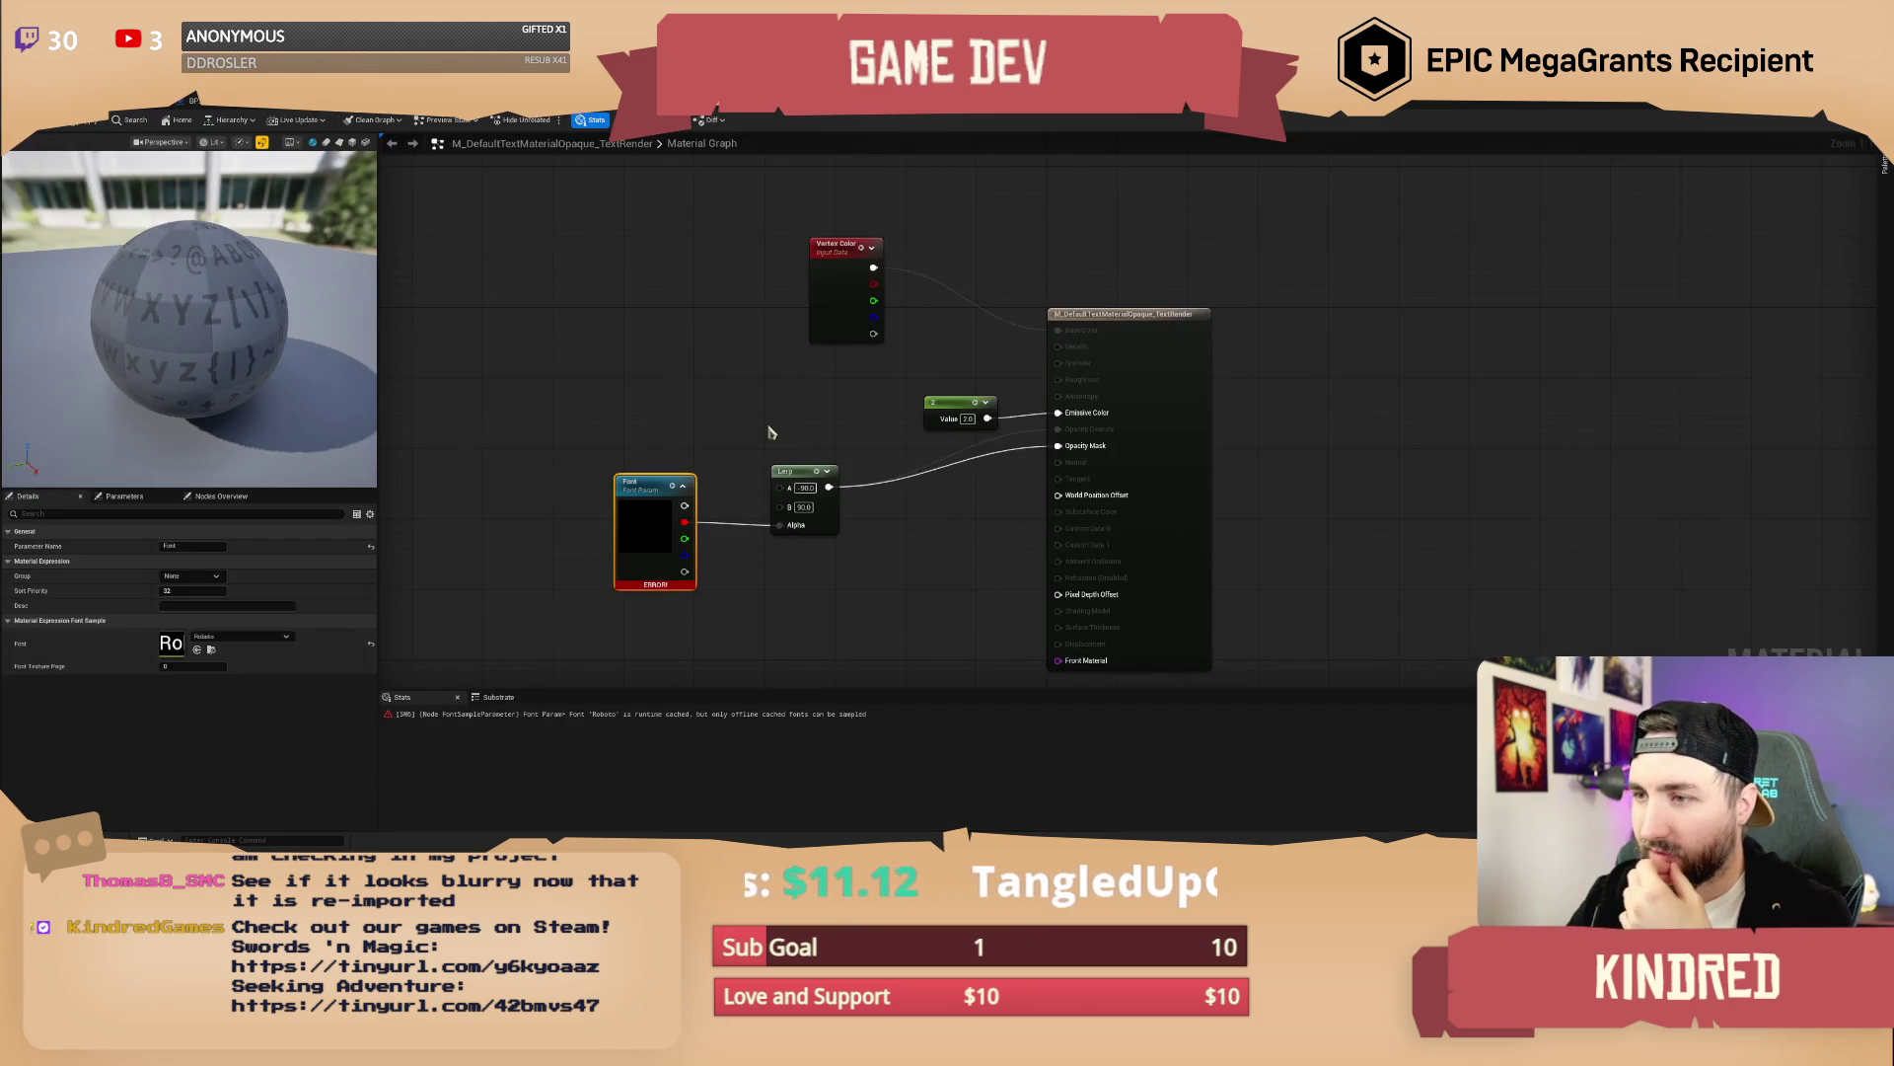
Set the text material's font sample node to Font_Sancreek_Offline
click(637, 449)
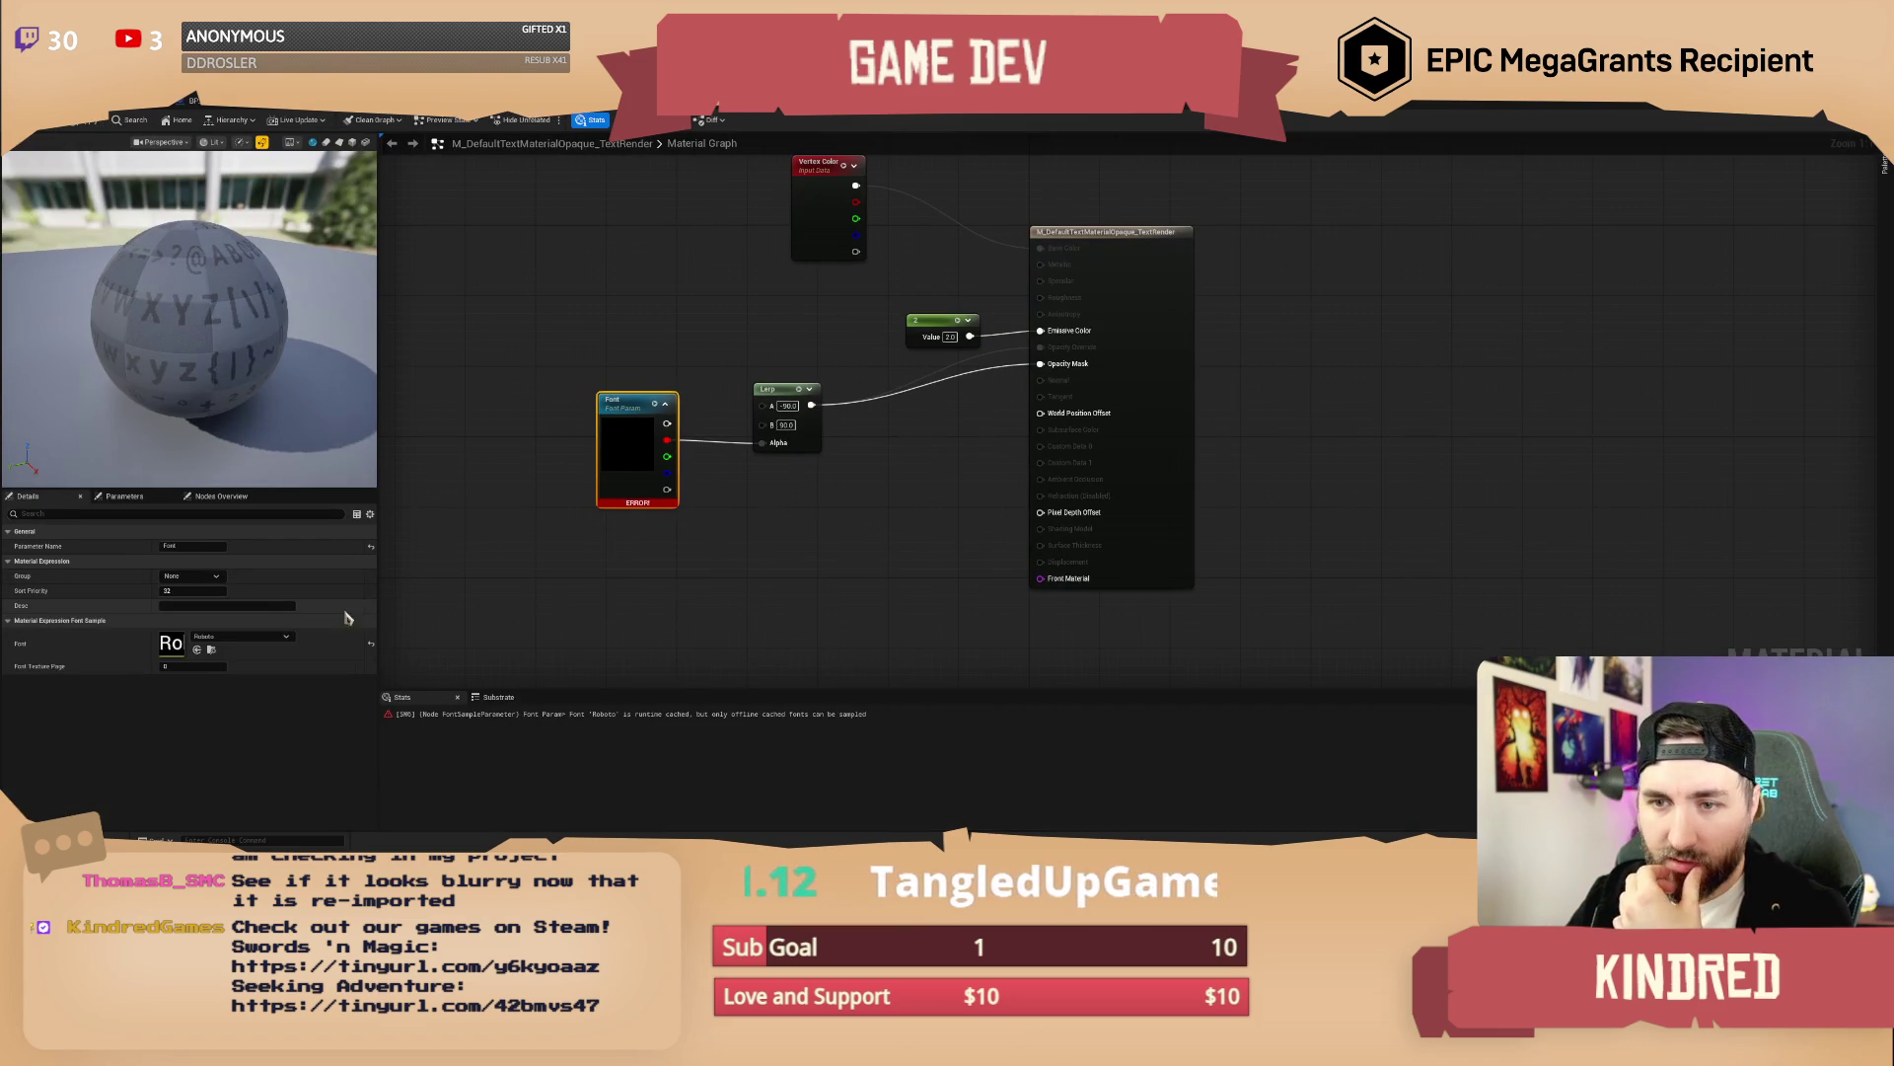
click(239, 639)
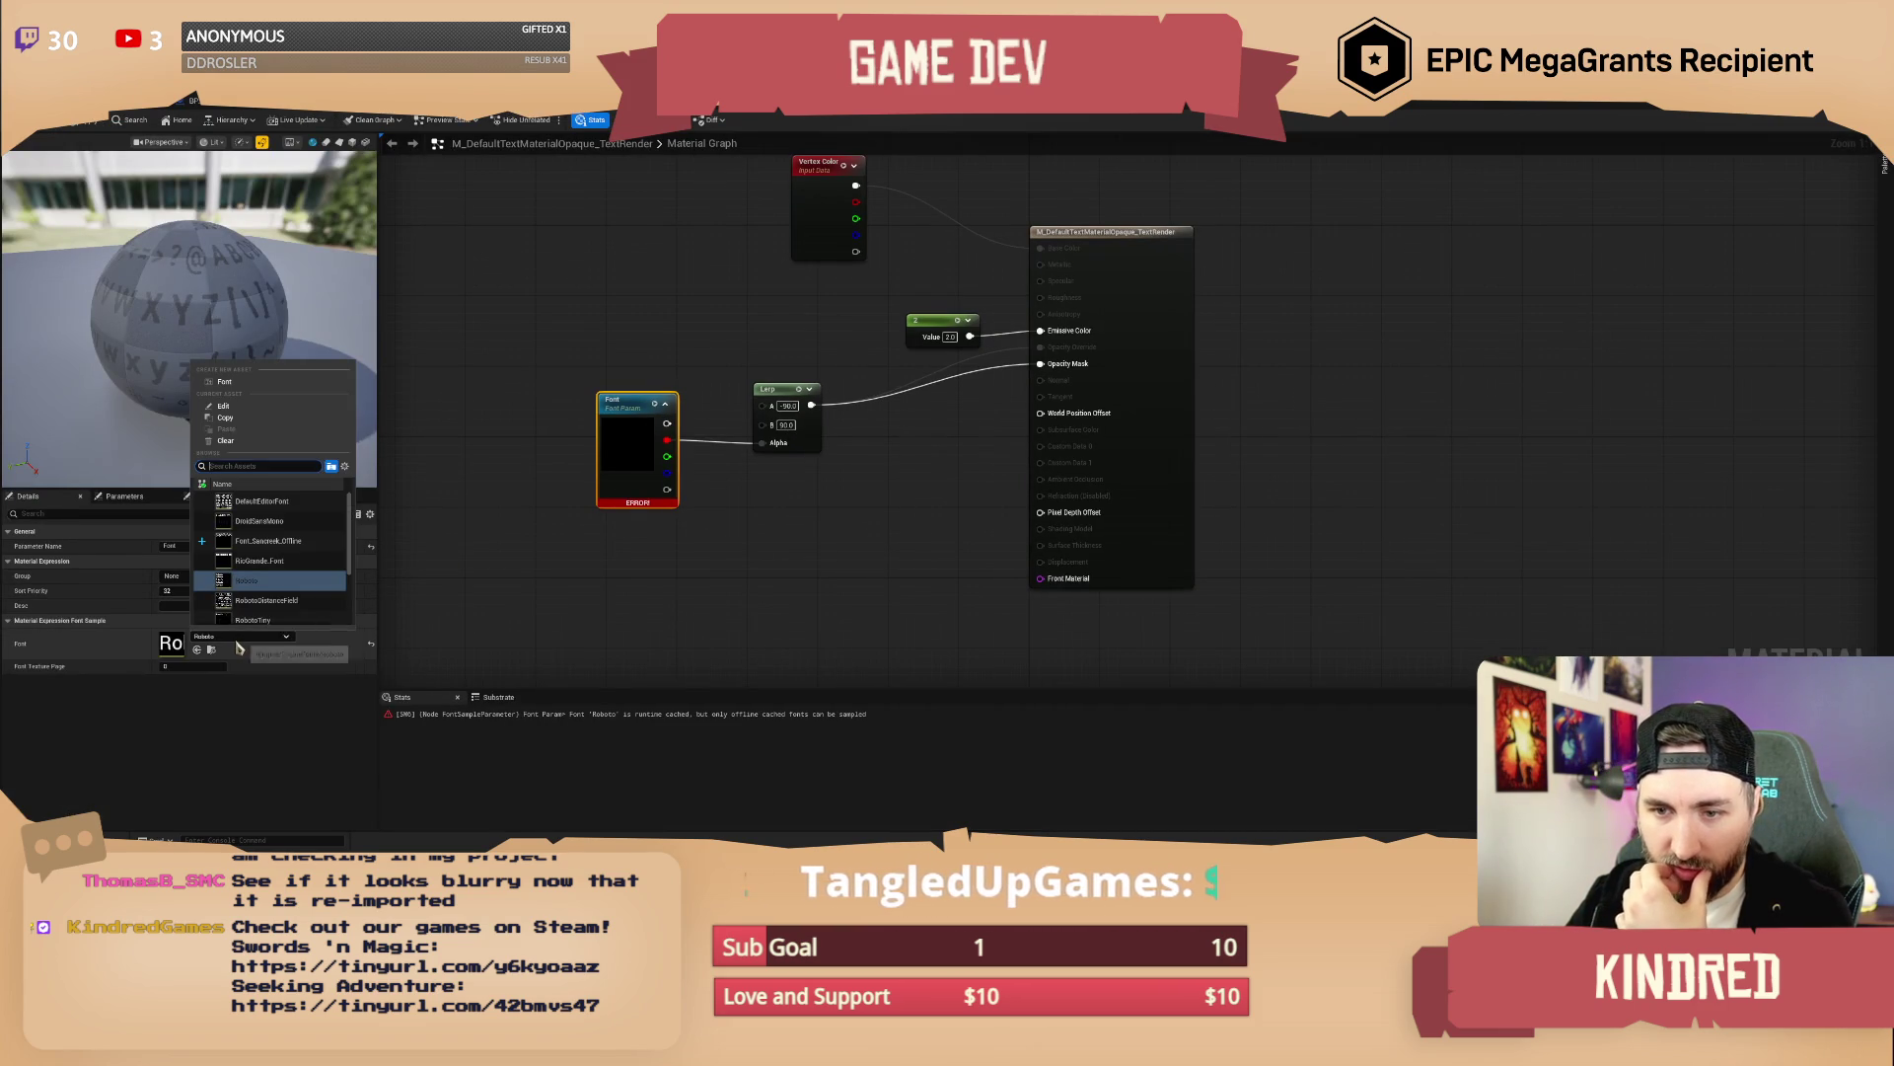
click(286, 542)
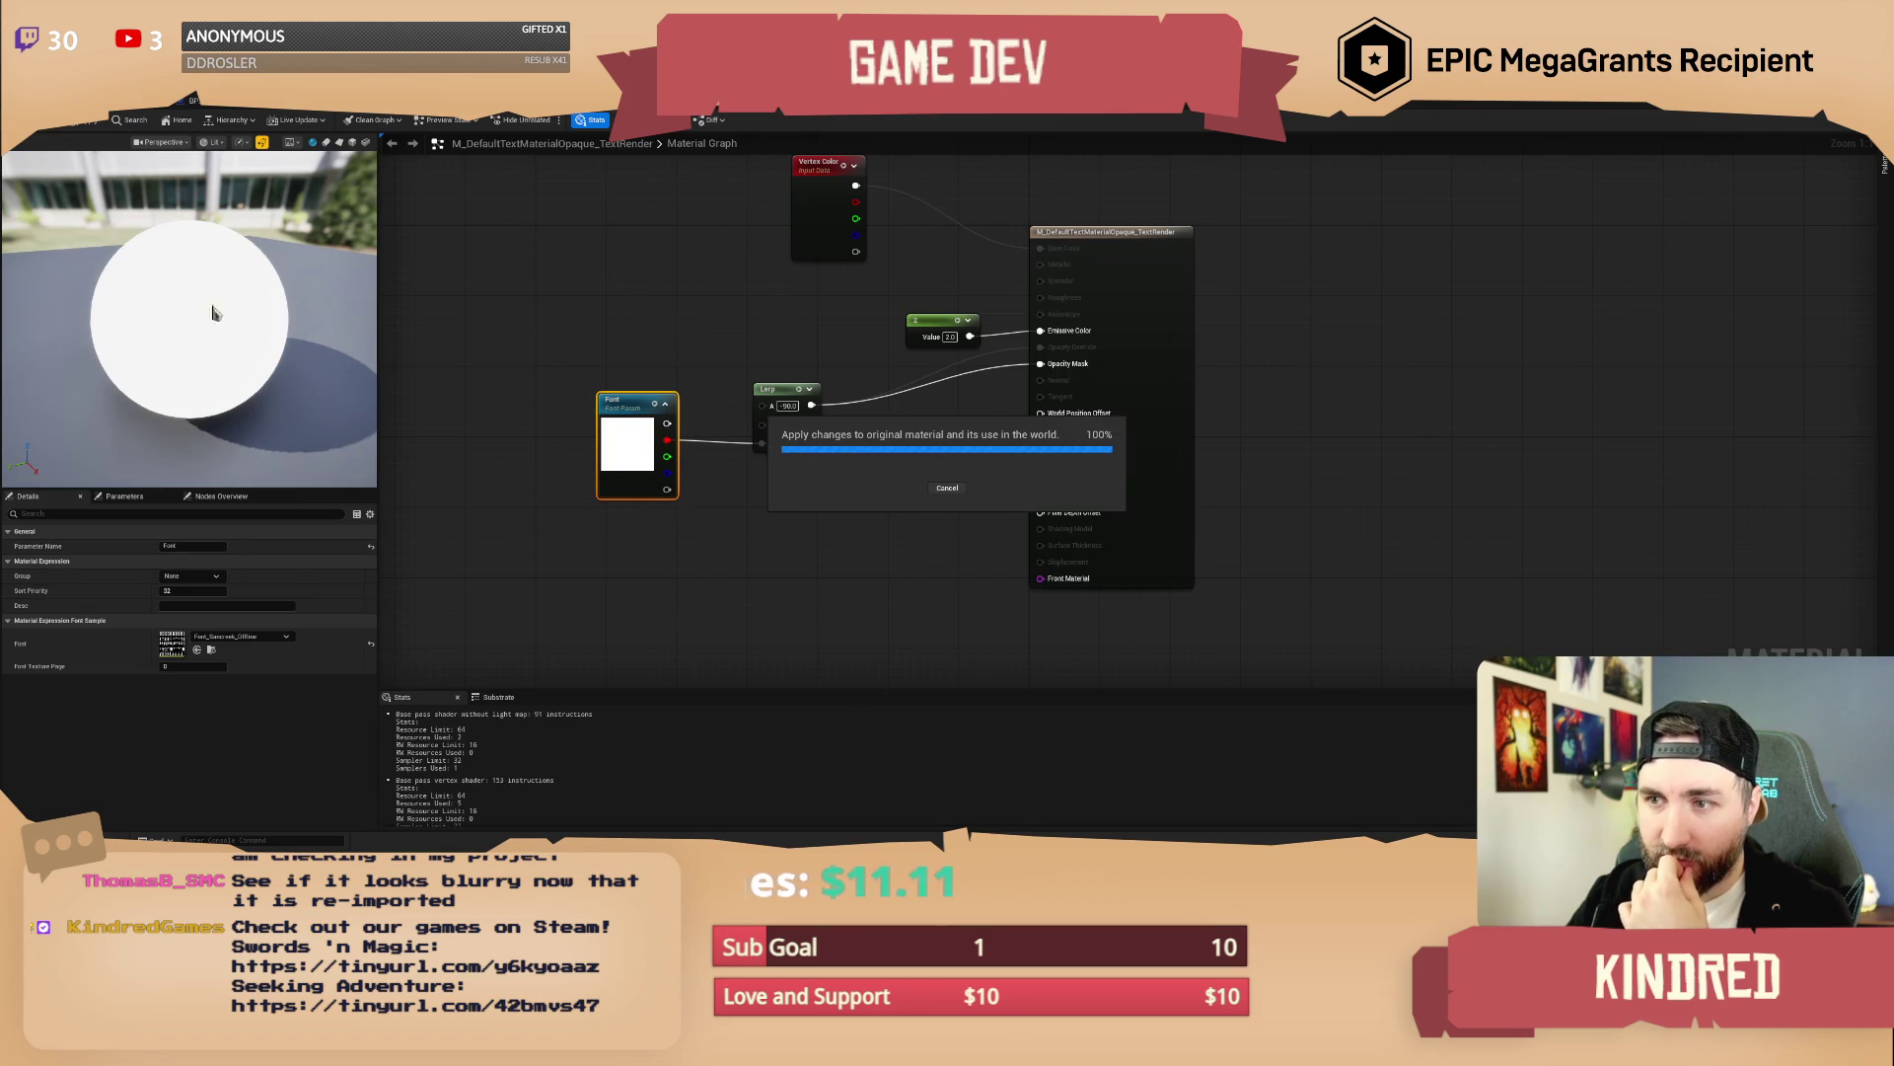
Review the text material's Details properties, then return to the sign Blueprint editor
click(446, 110)
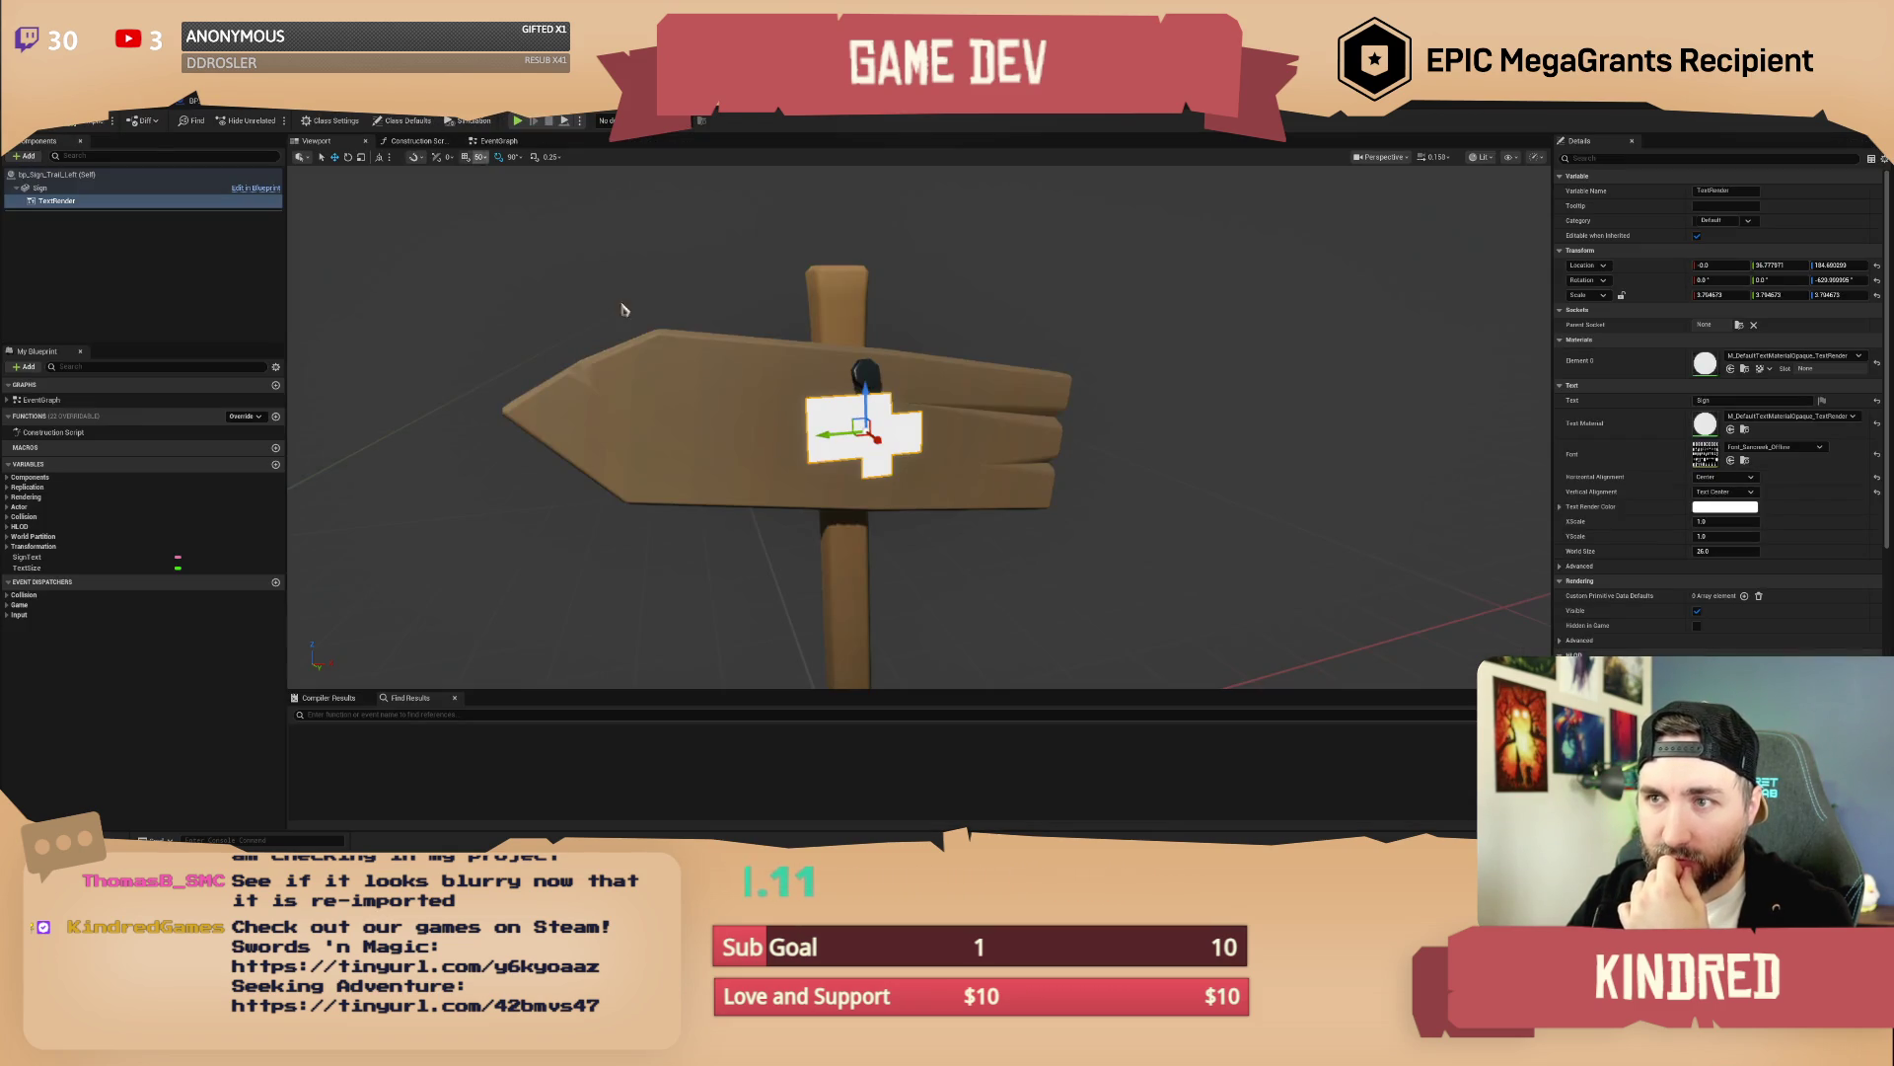
click(819, 124)
click(769, 116)
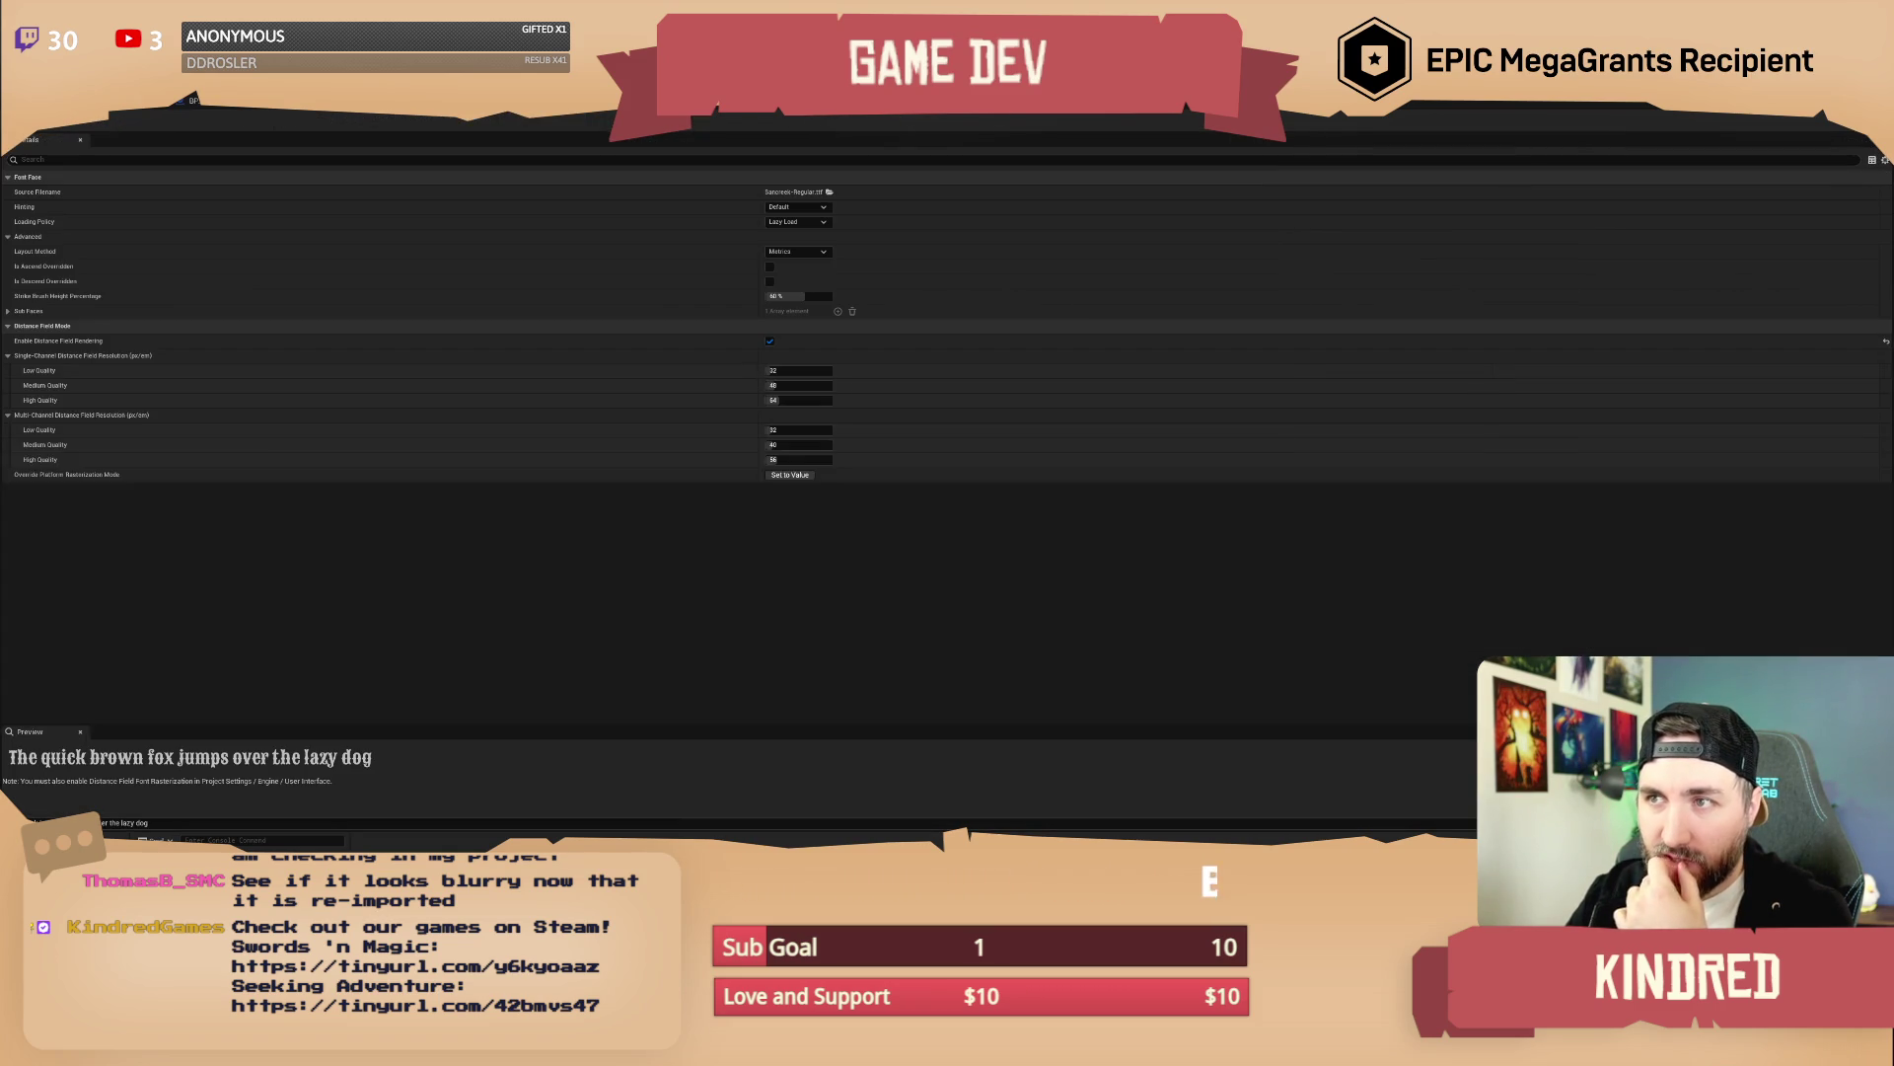
click(717, 111)
click(490, 371)
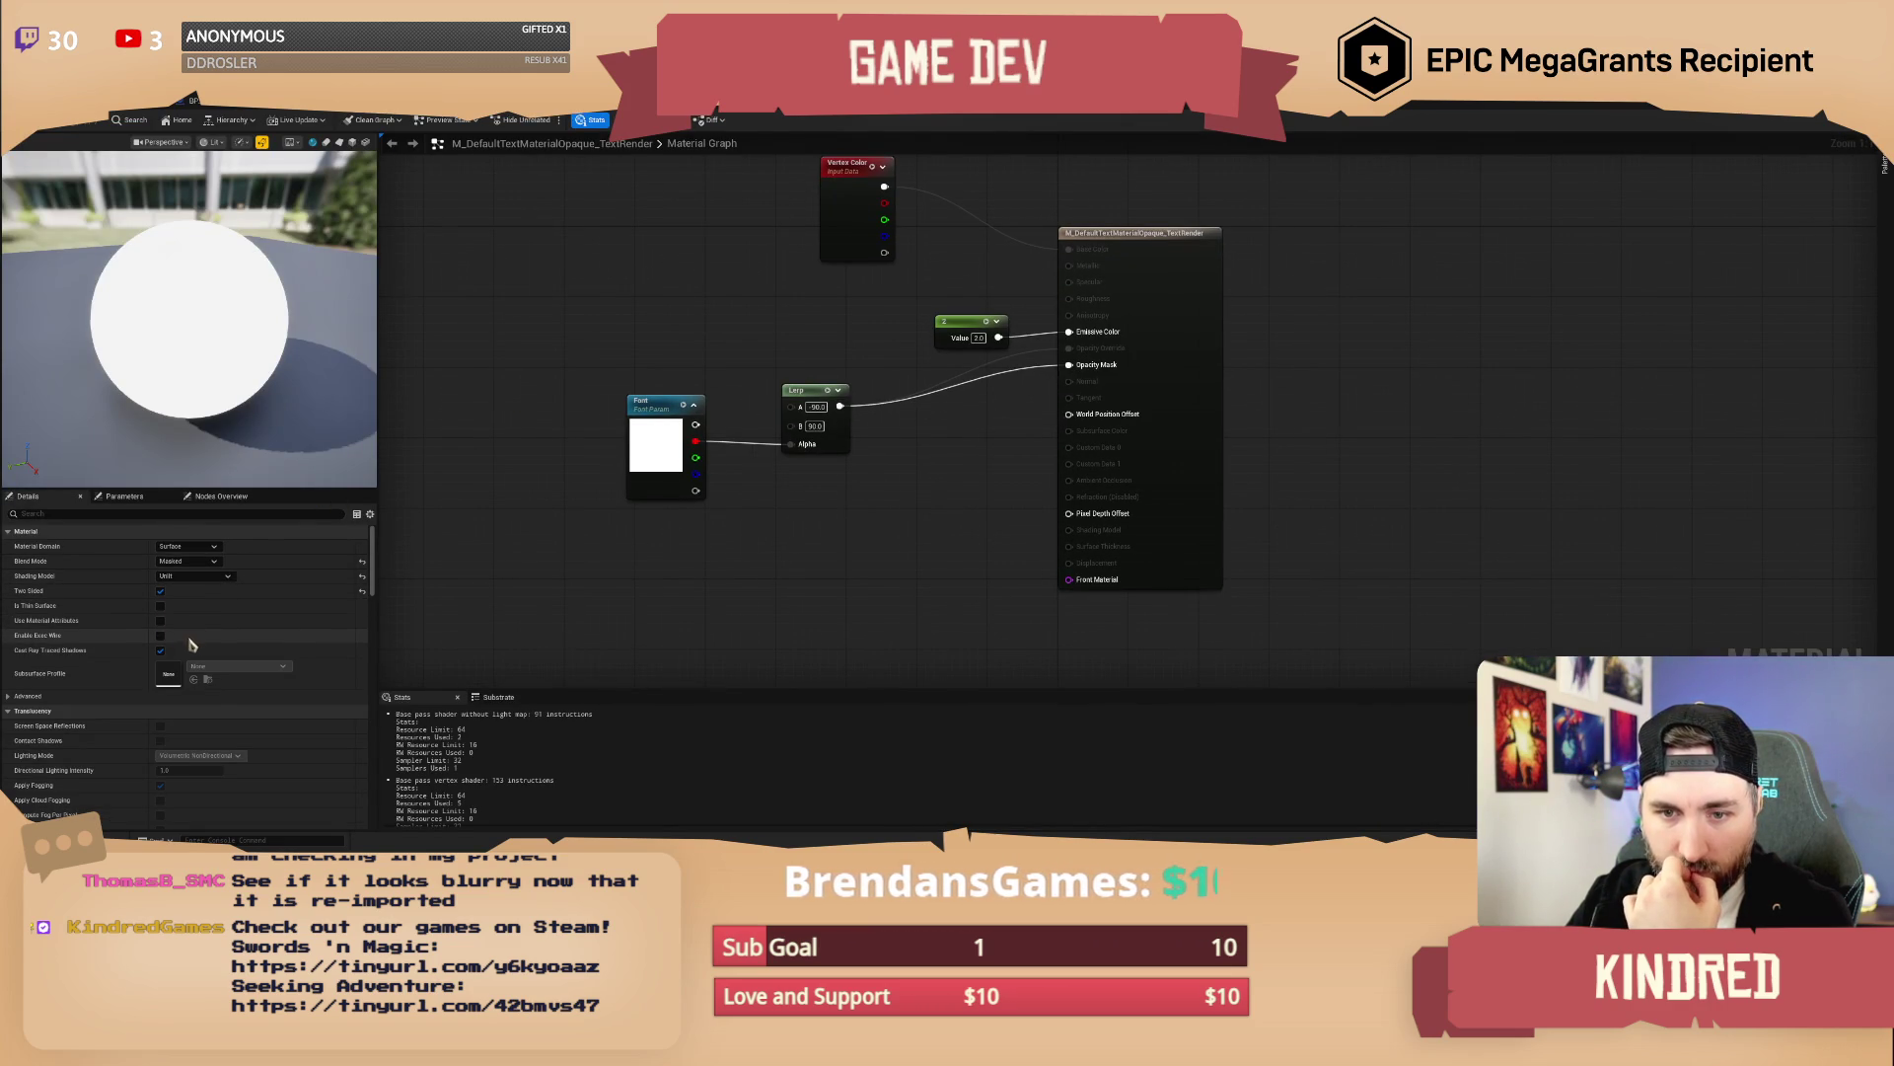
scroll(197, 670, down, 8)
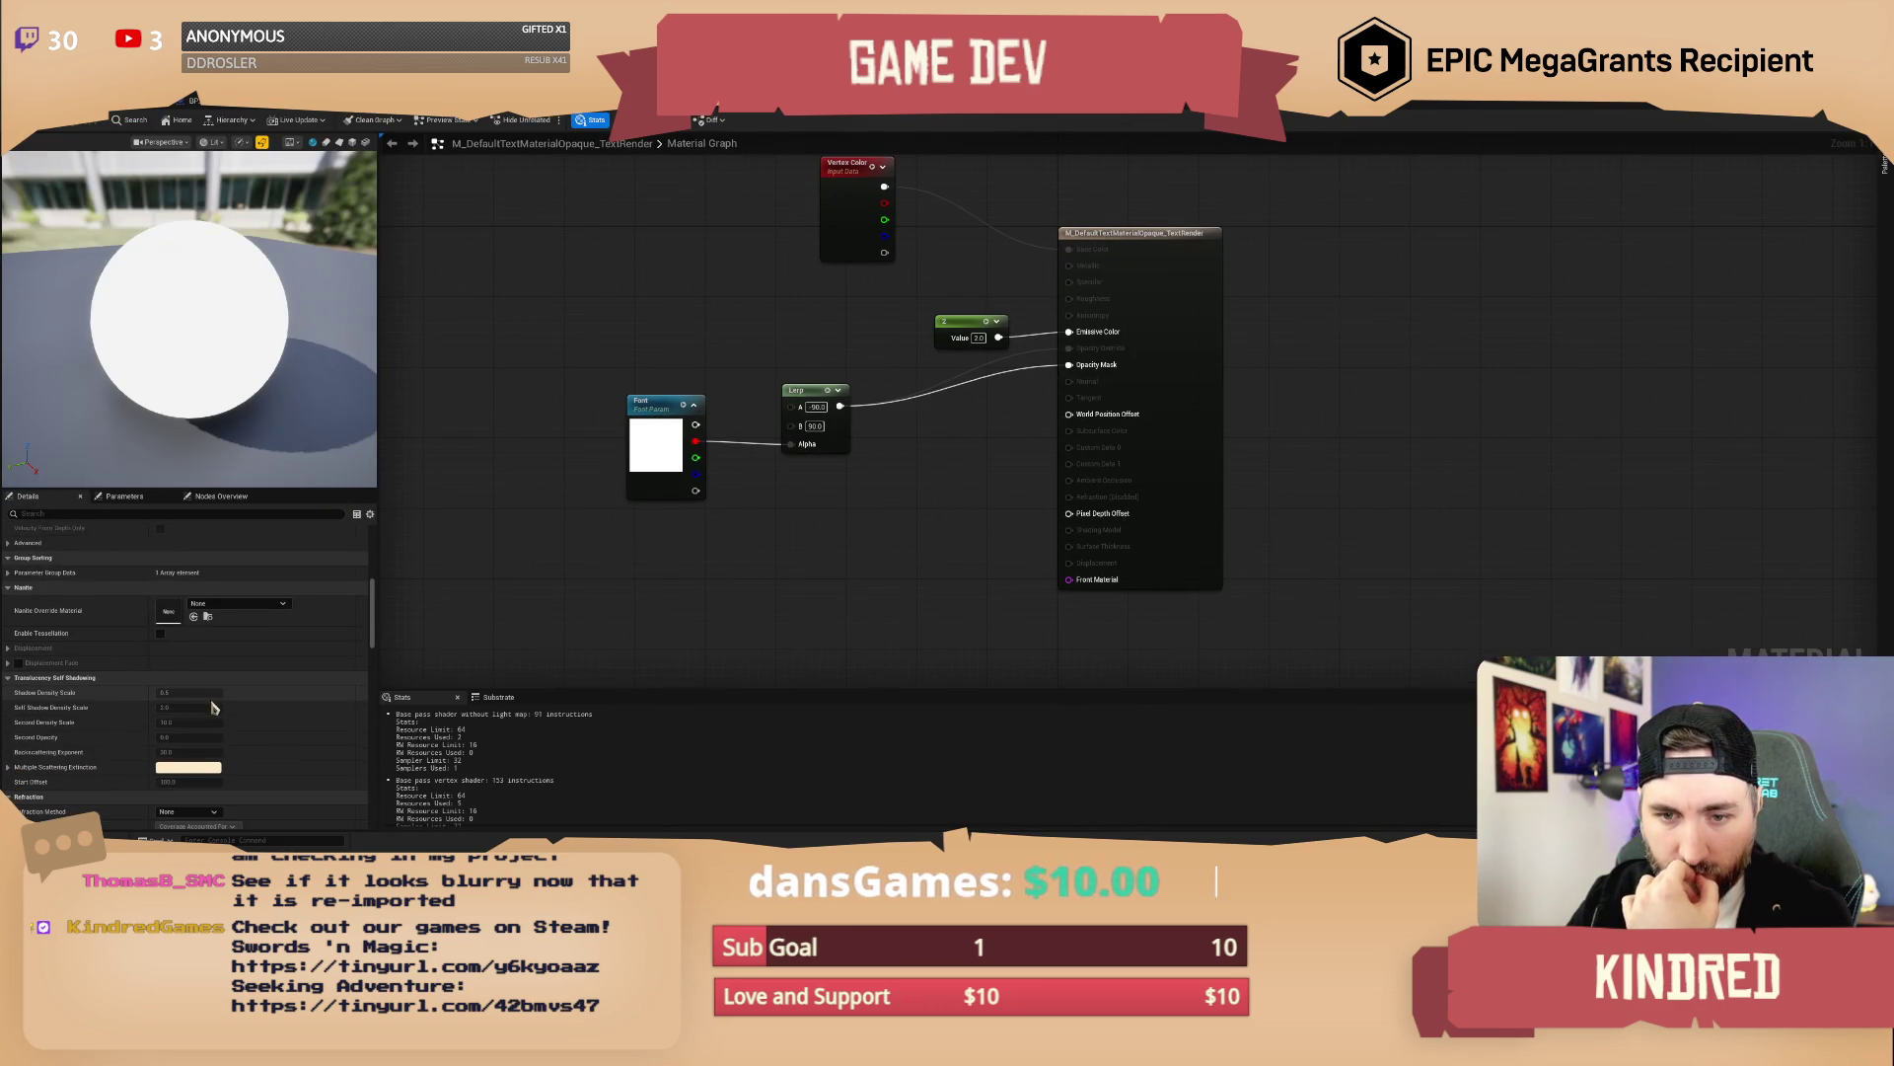
scroll(216, 708, down, 10)
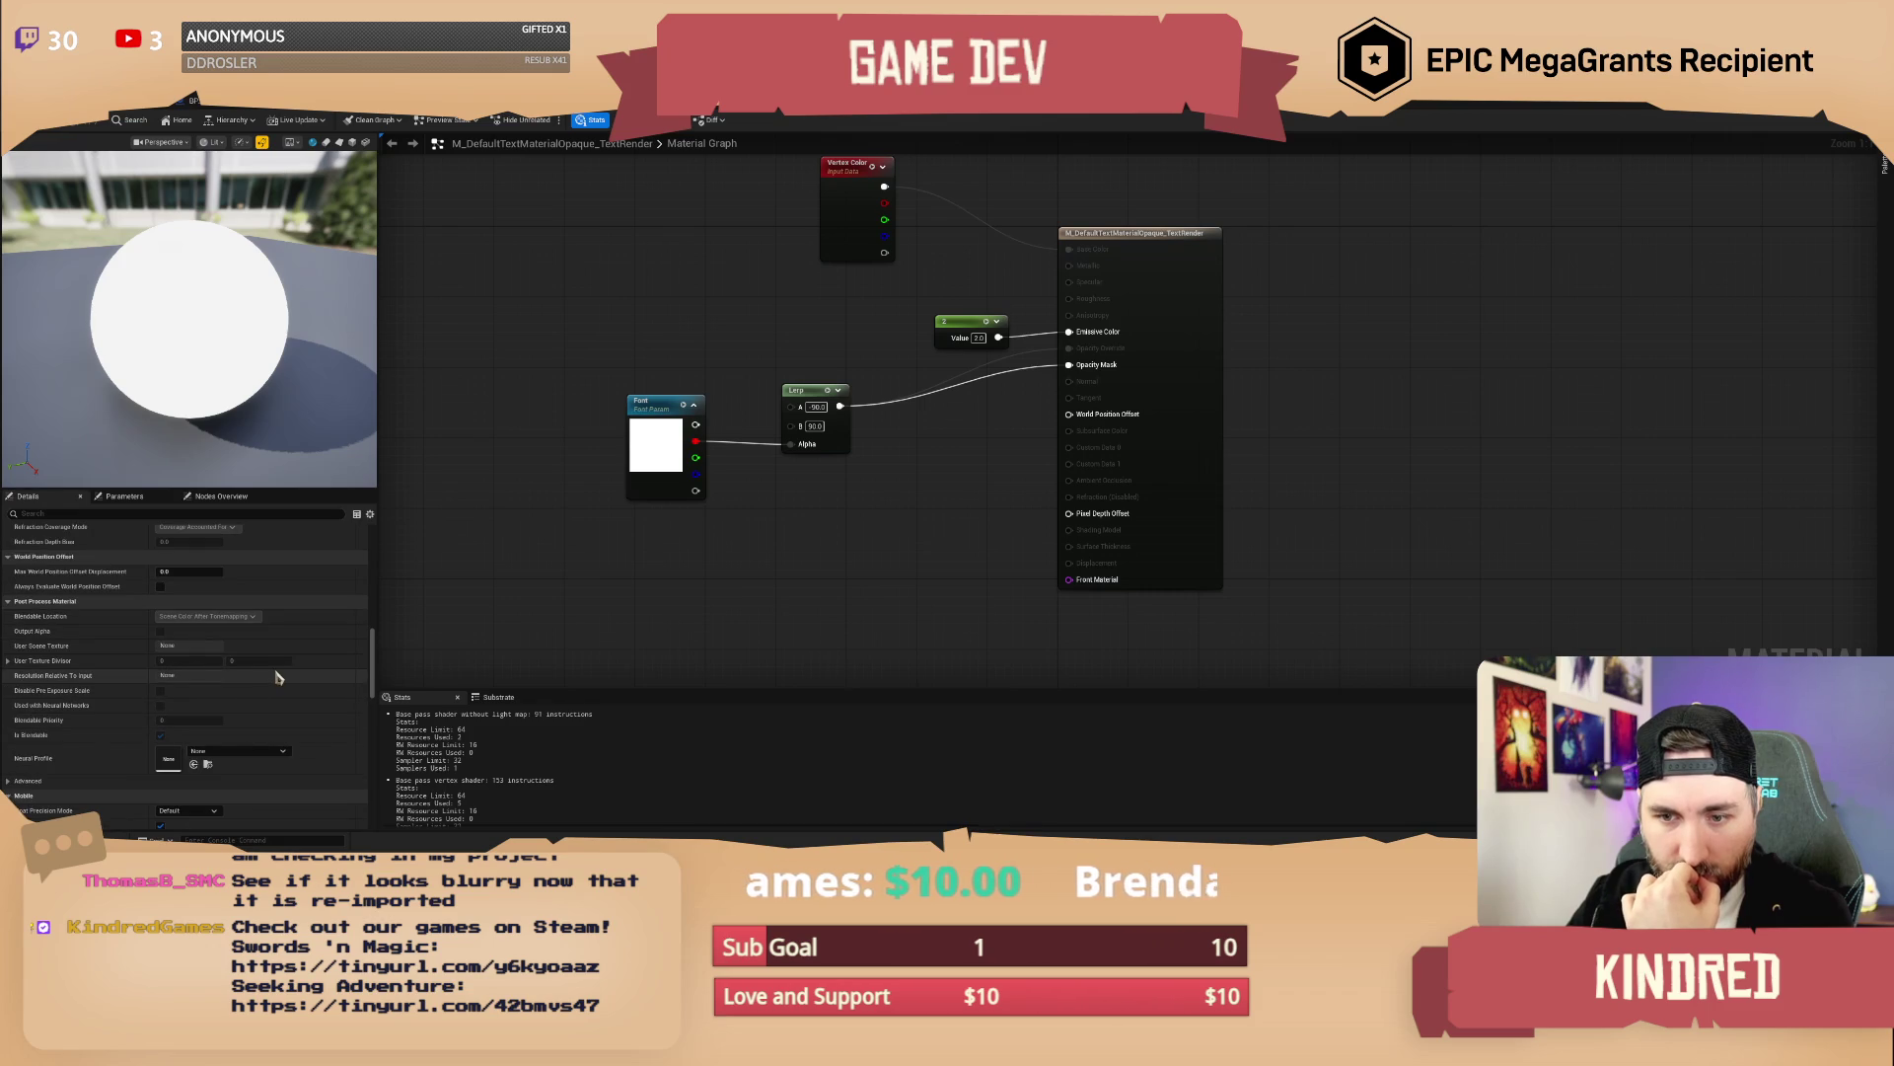
scroll(259, 690, down, 2)
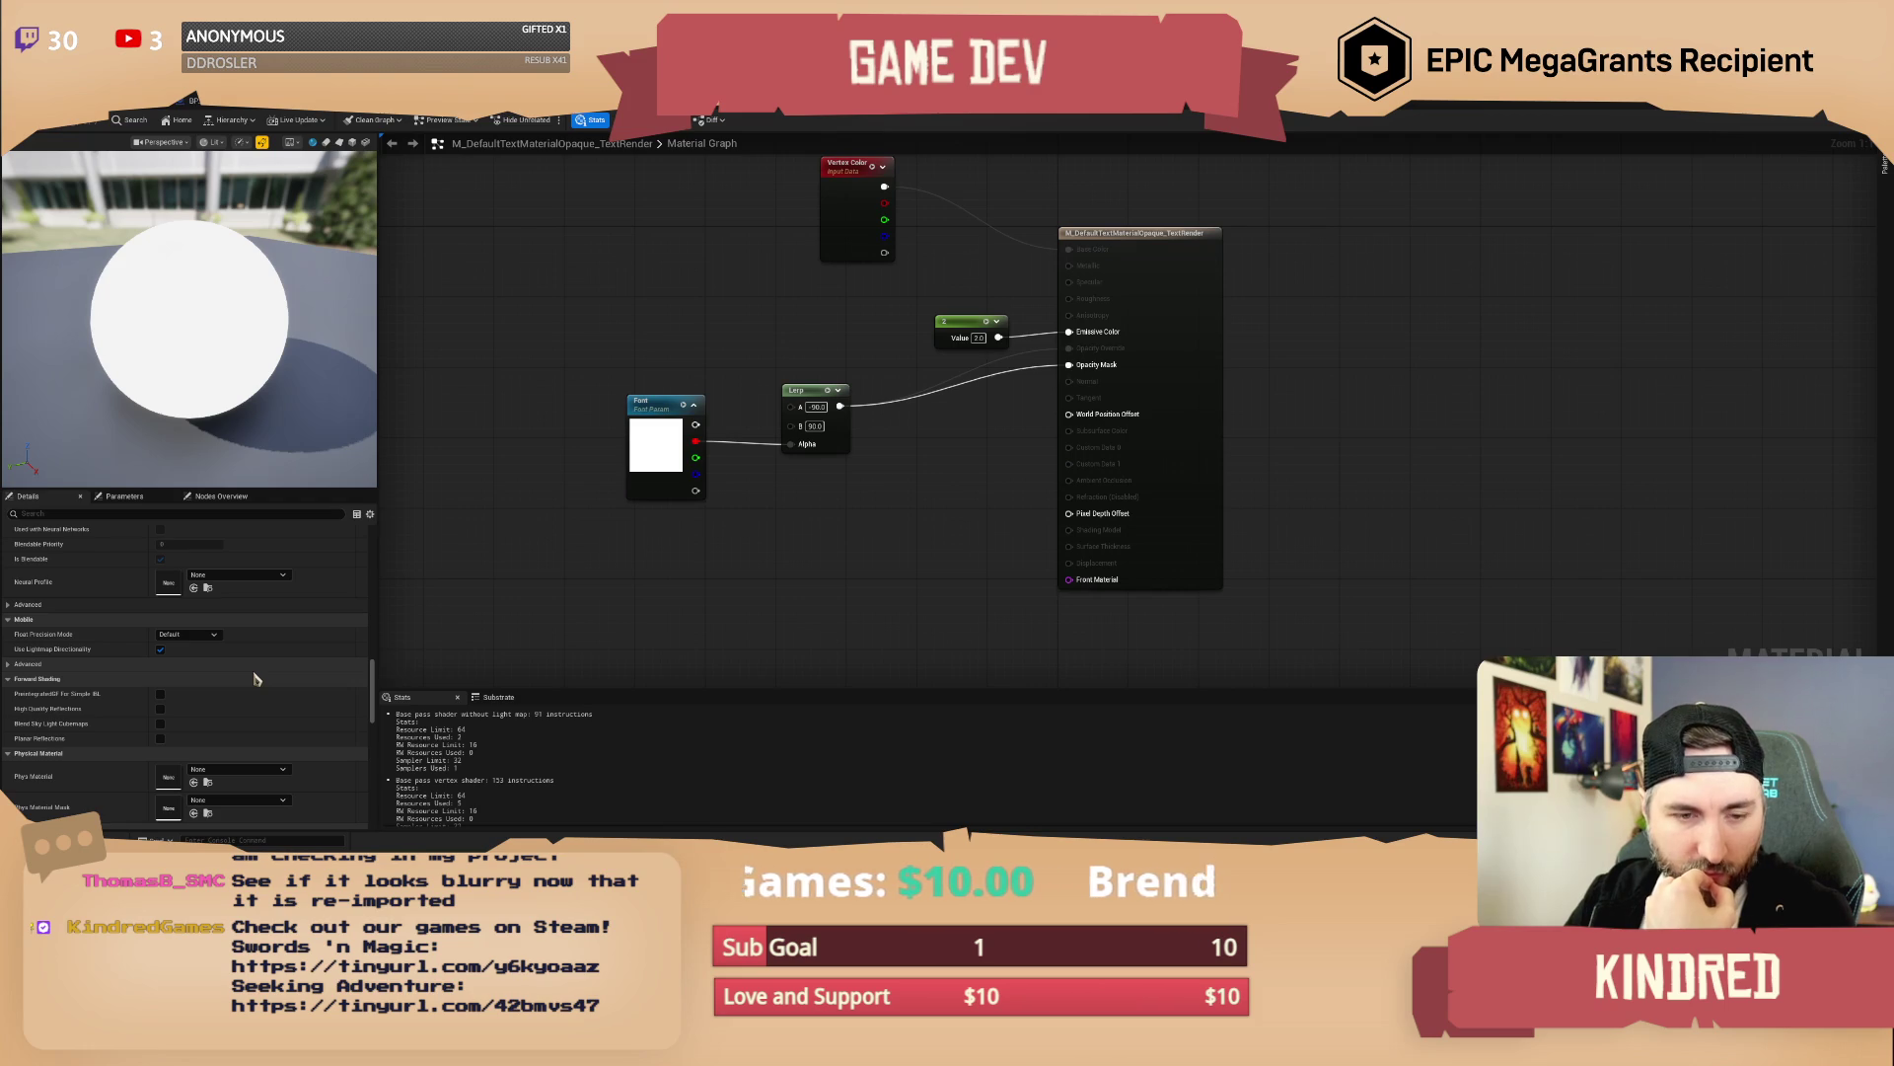
click(217, 100)
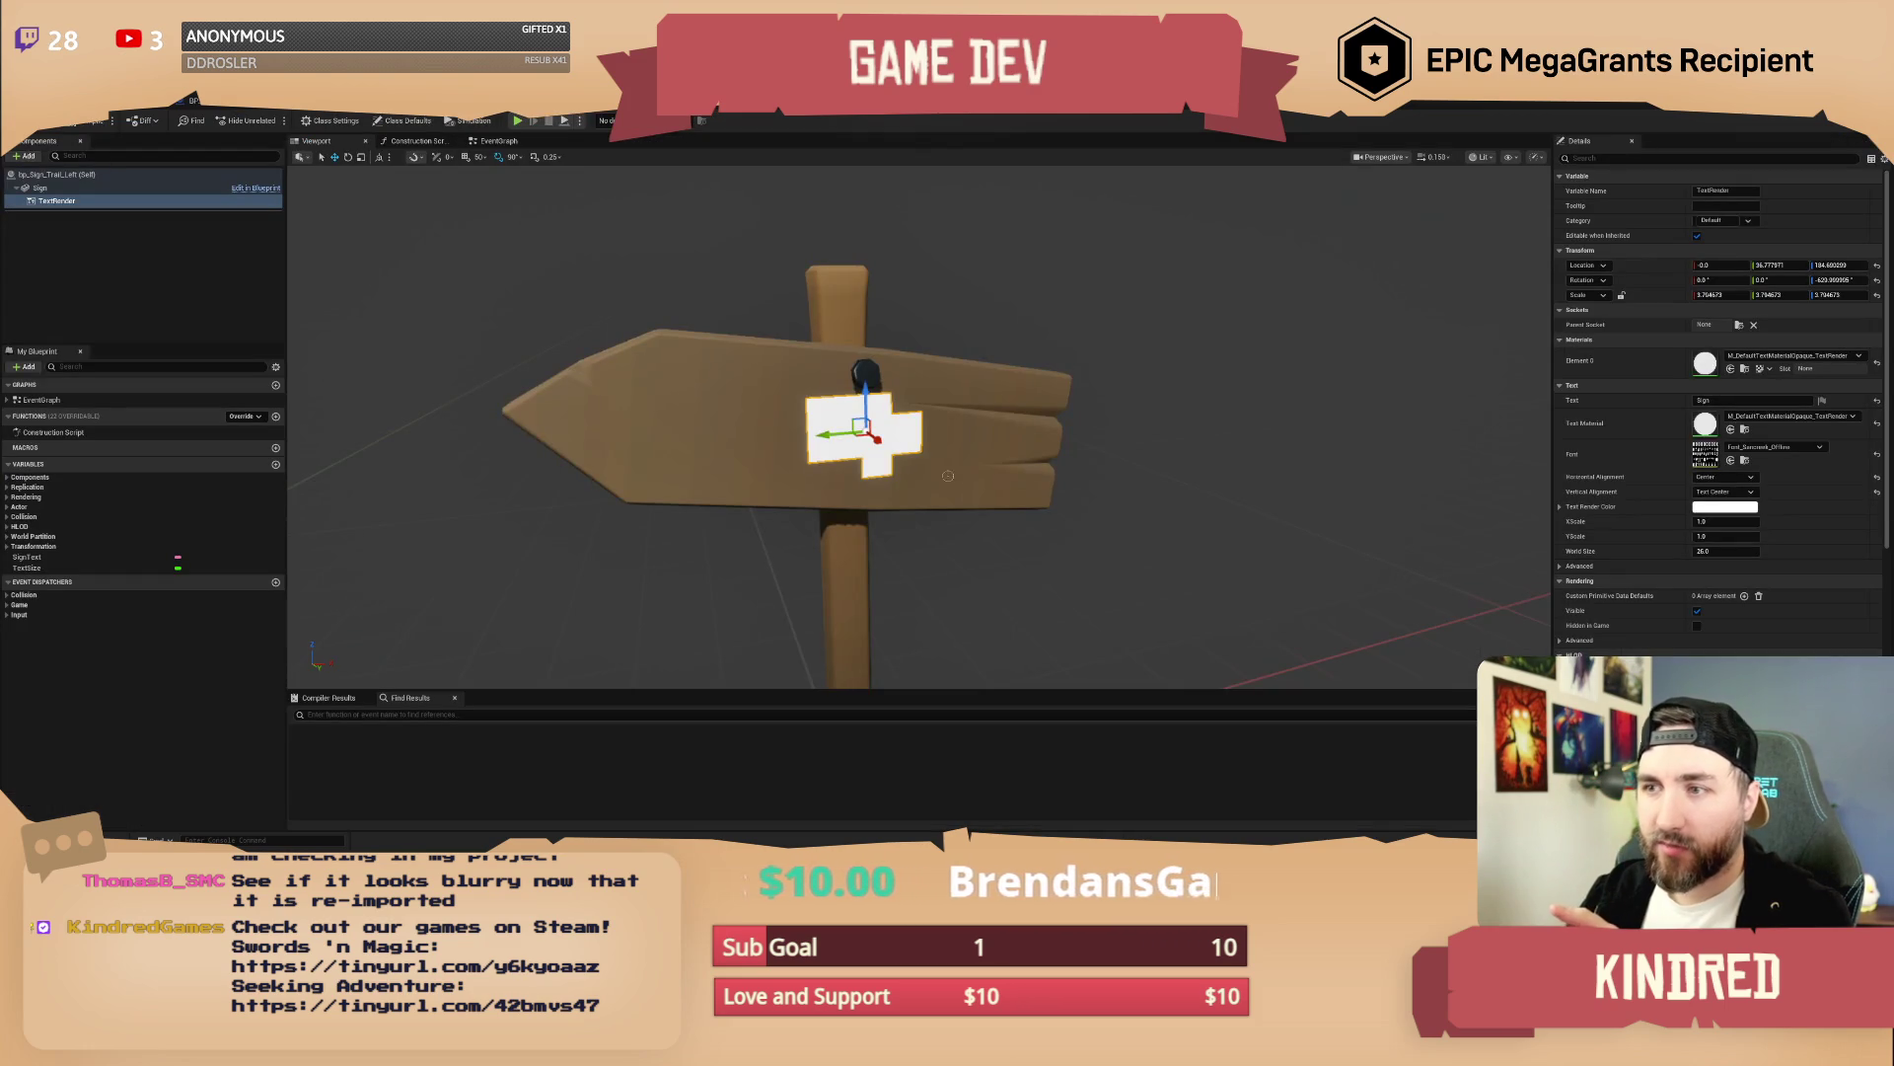
Reselect the sign's TextRender component and open the font assigned to it
click(959, 355)
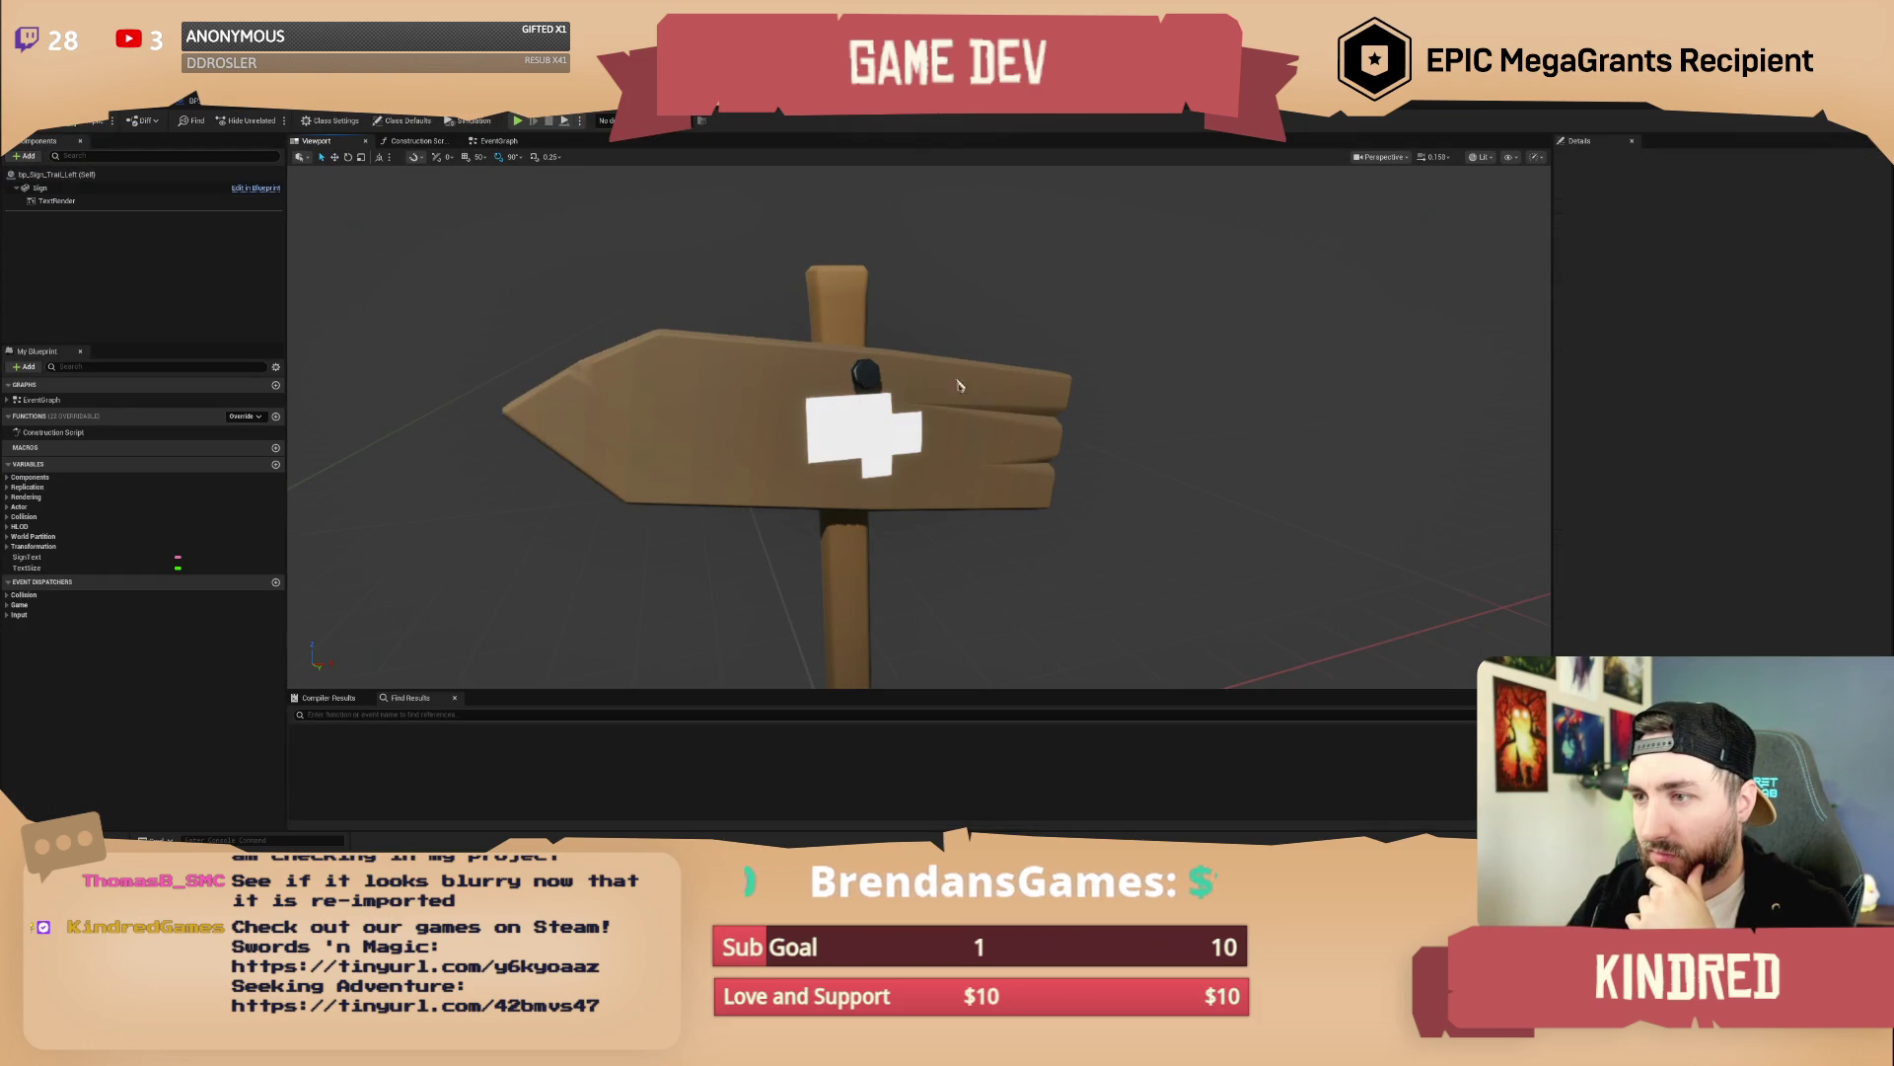
click(868, 429)
click(981, 325)
click(874, 434)
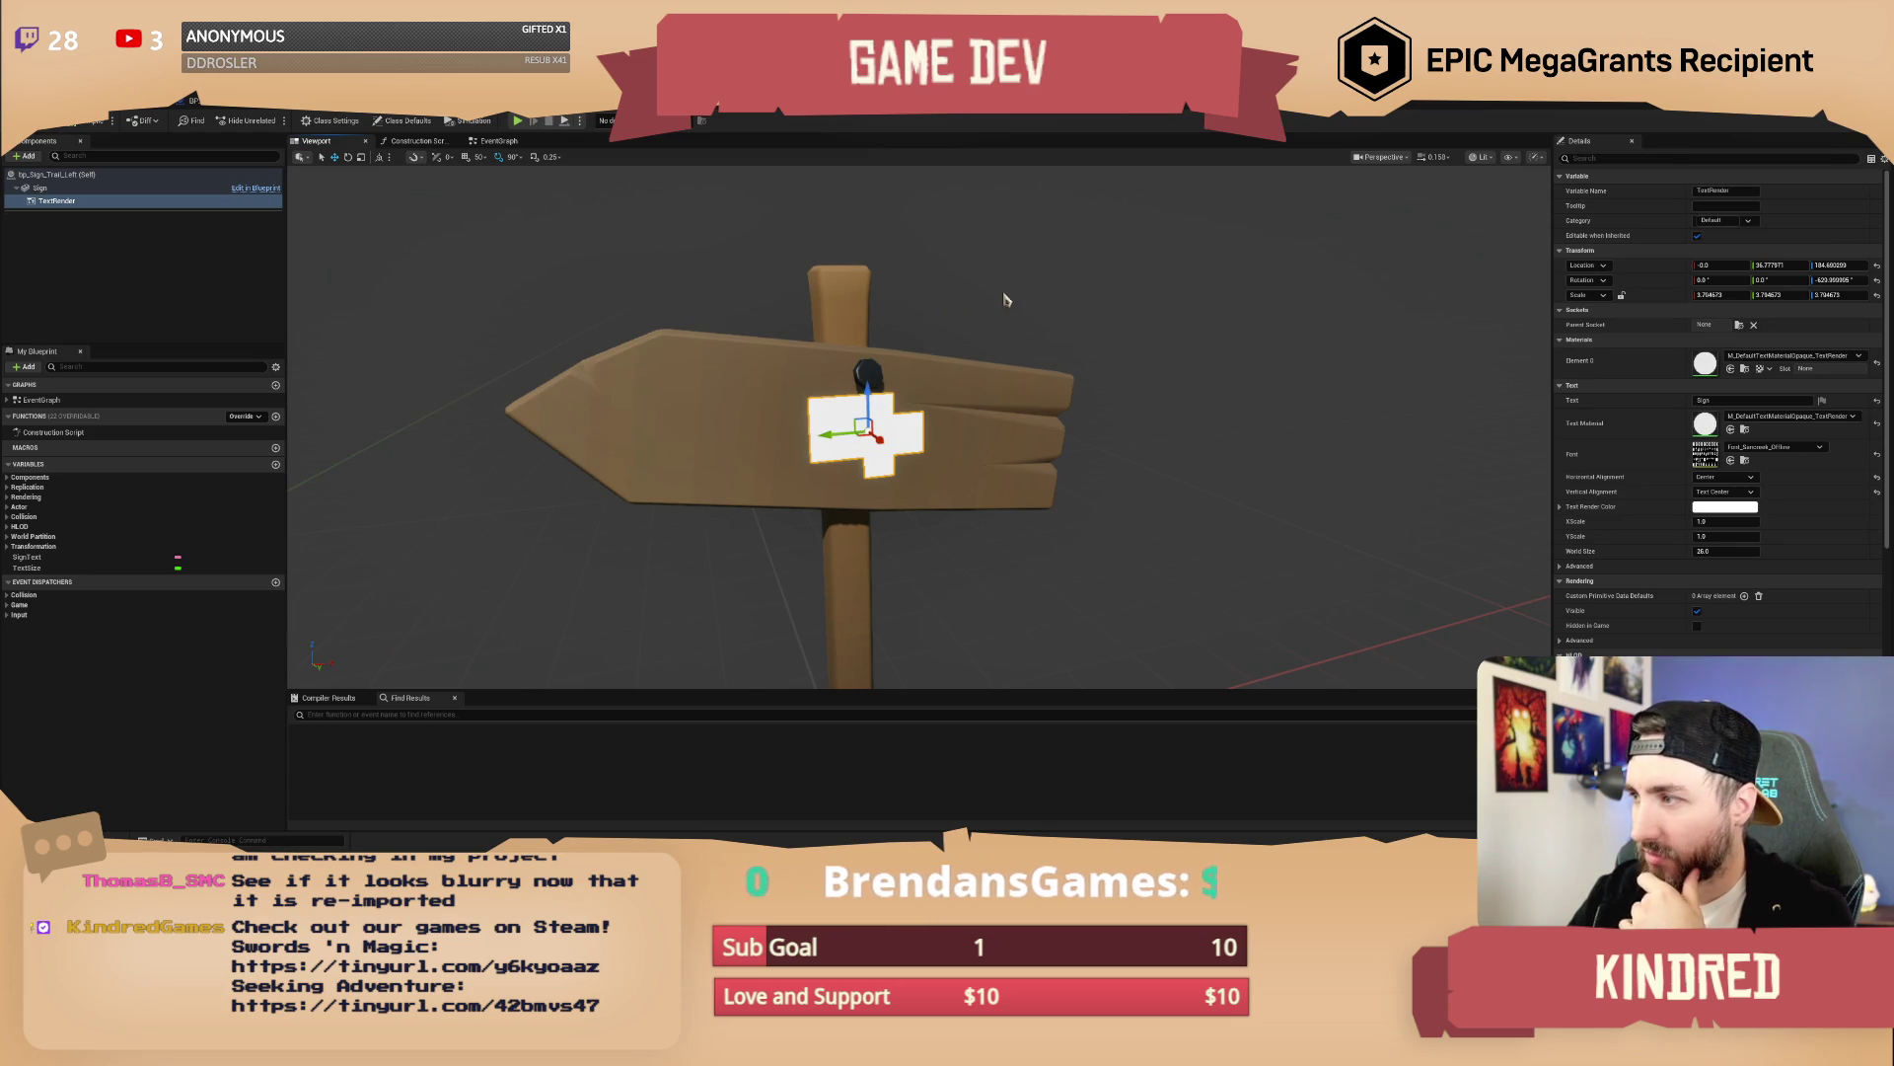
click(971, 363)
click(881, 410)
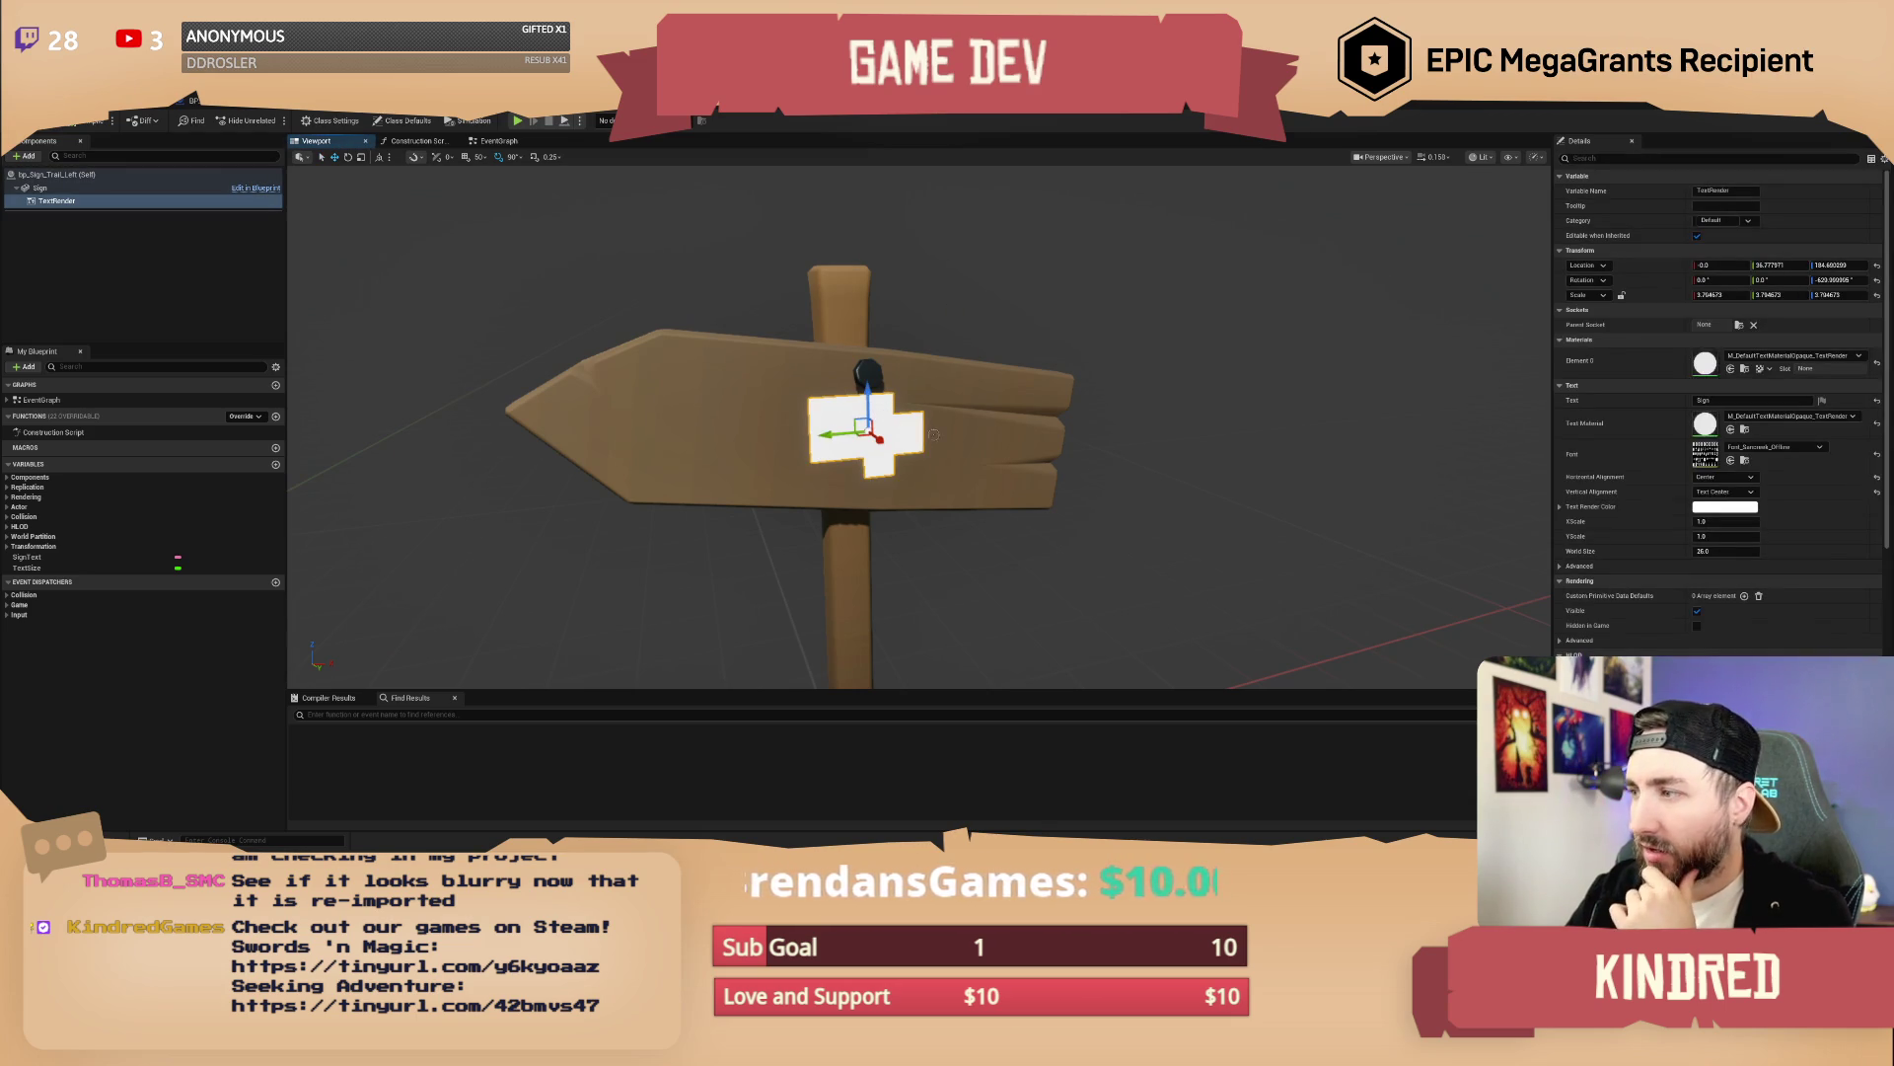
double_click(1715, 461)
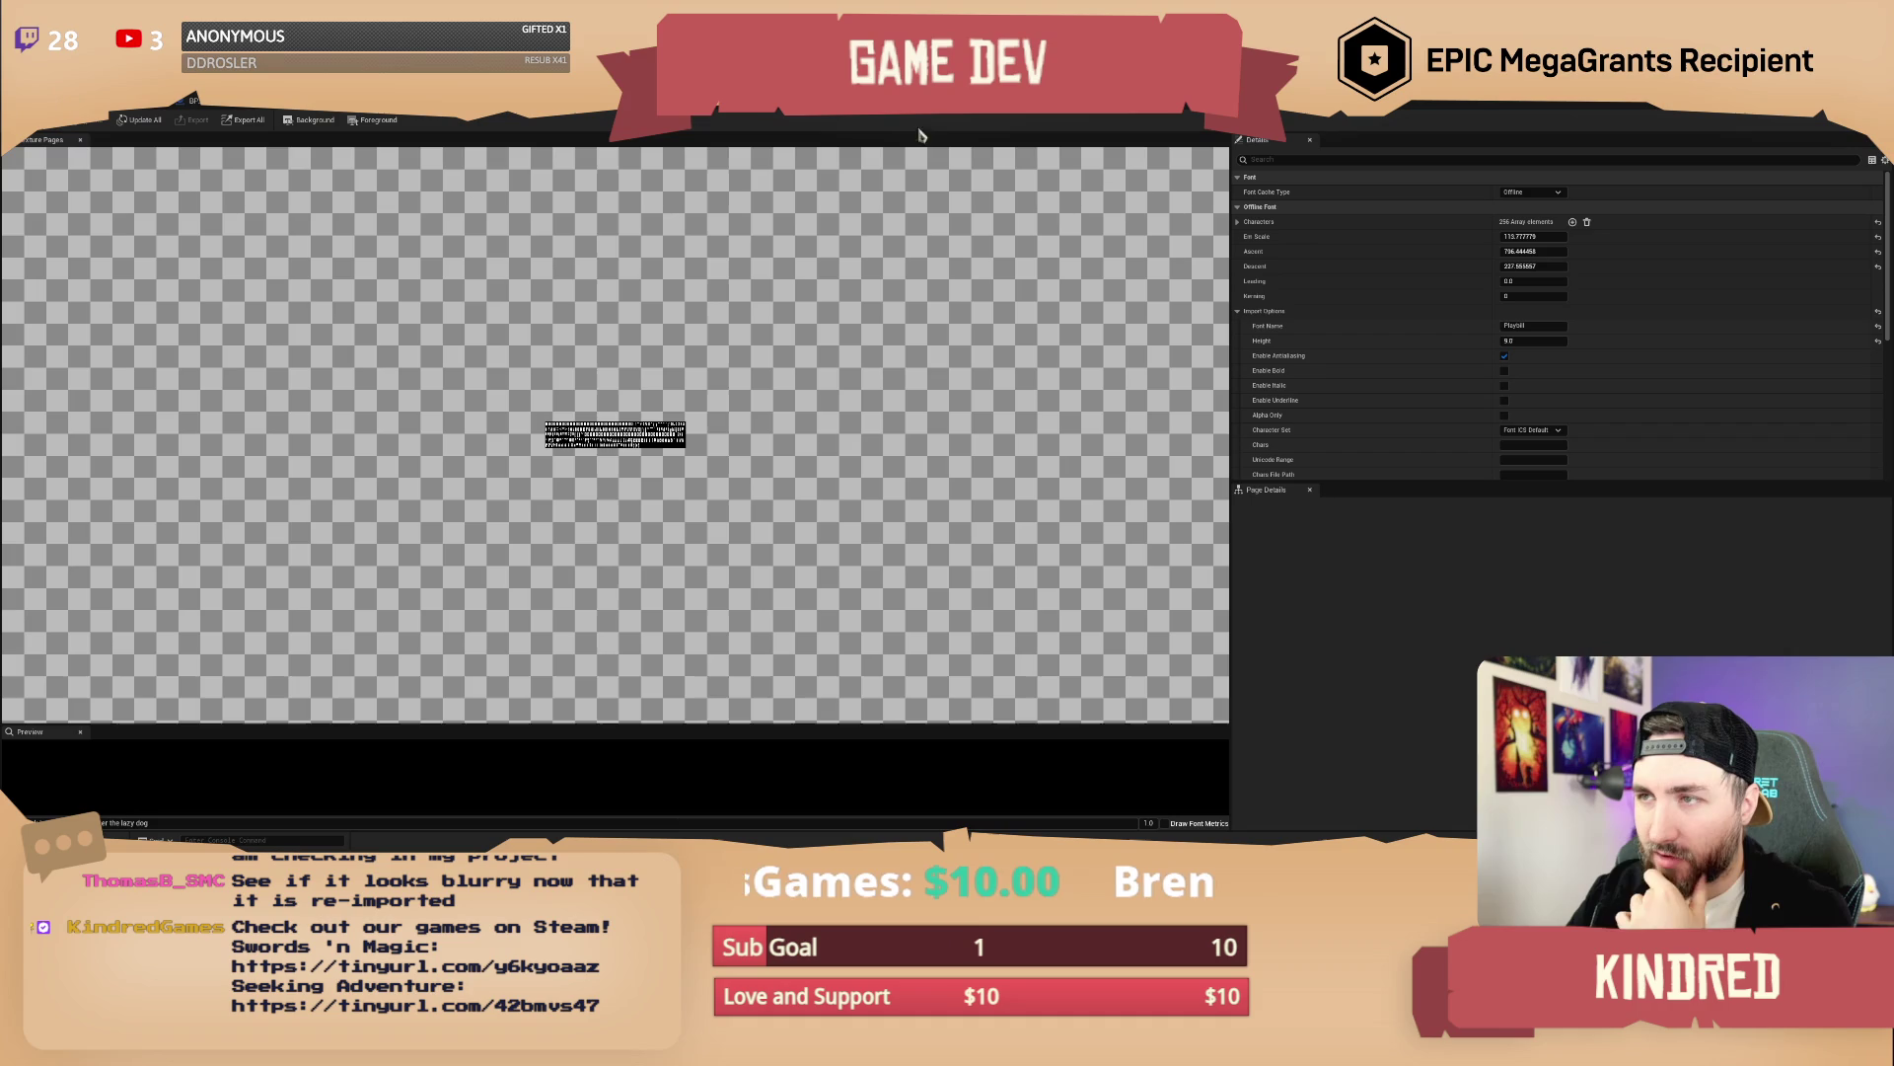
Check the font face and material editors, then open Font_Sancreek_Offline from the Fonts folder
click(1004, 119)
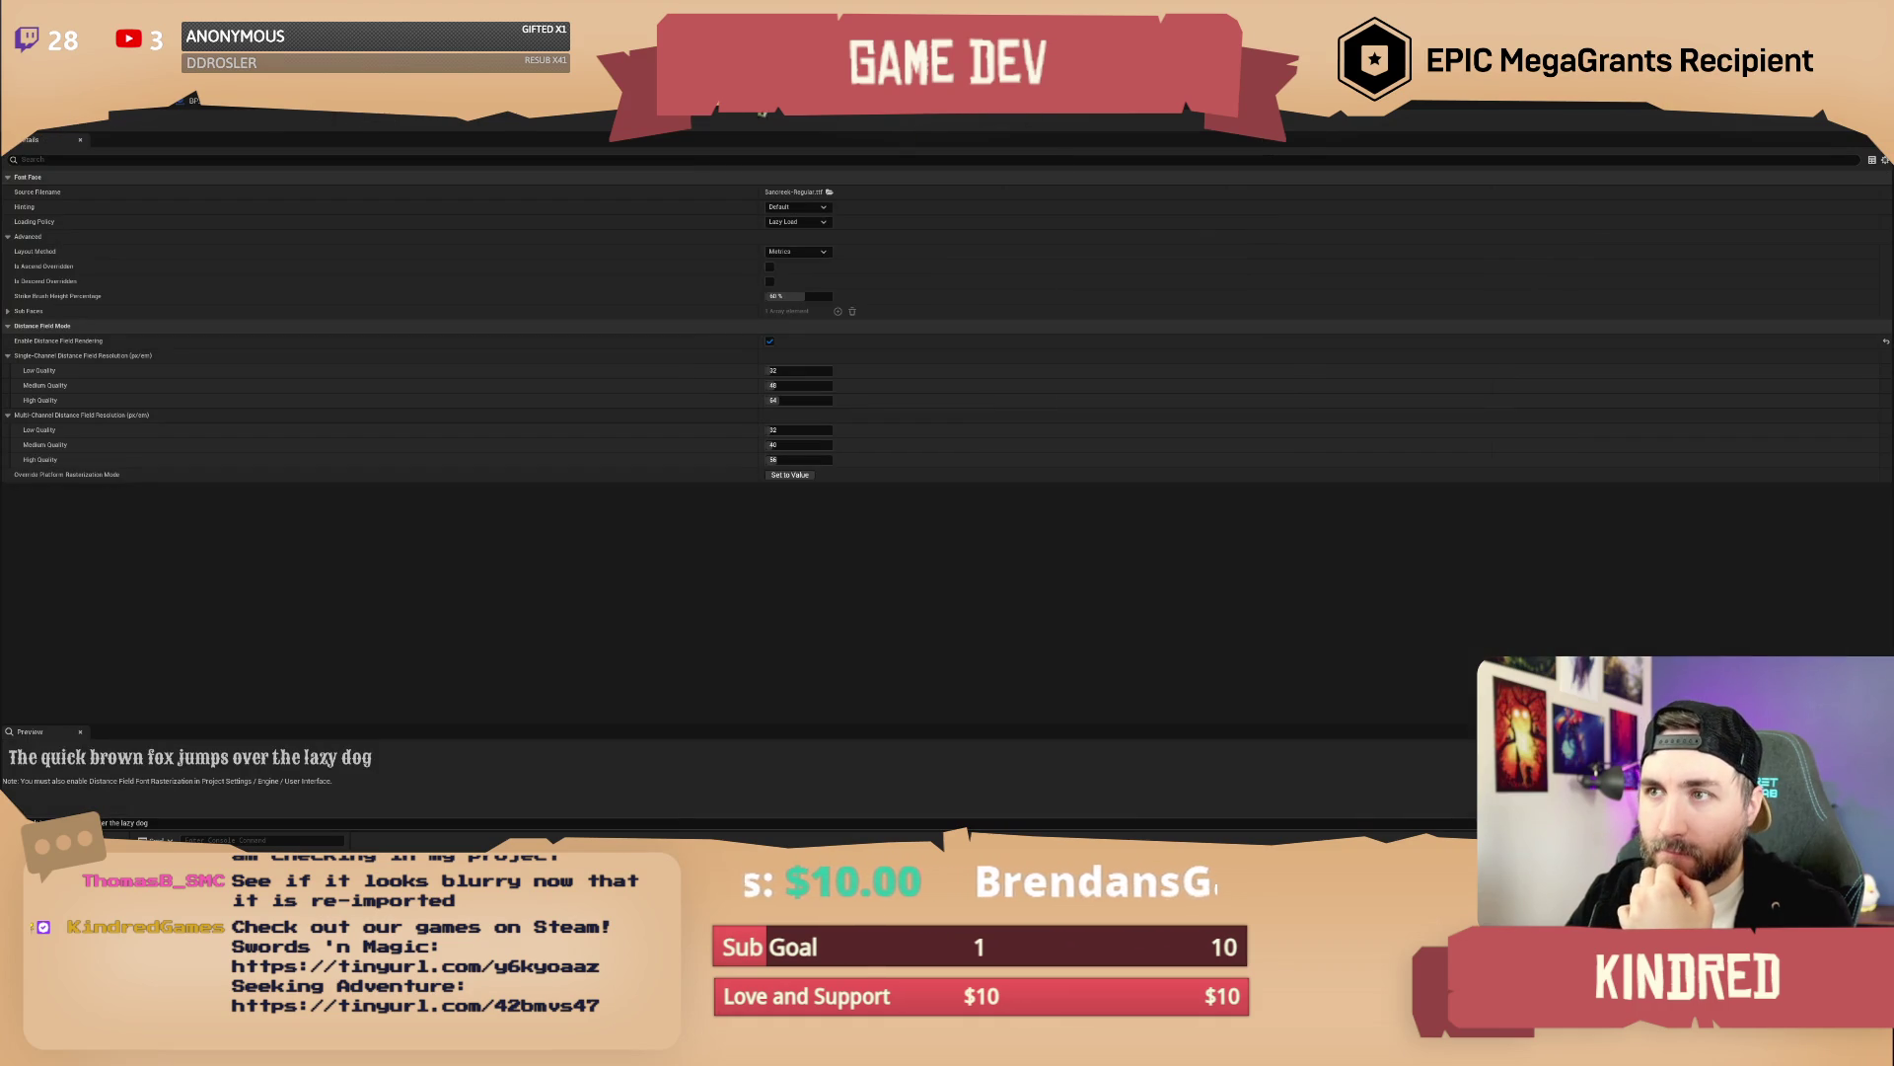
click(597, 114)
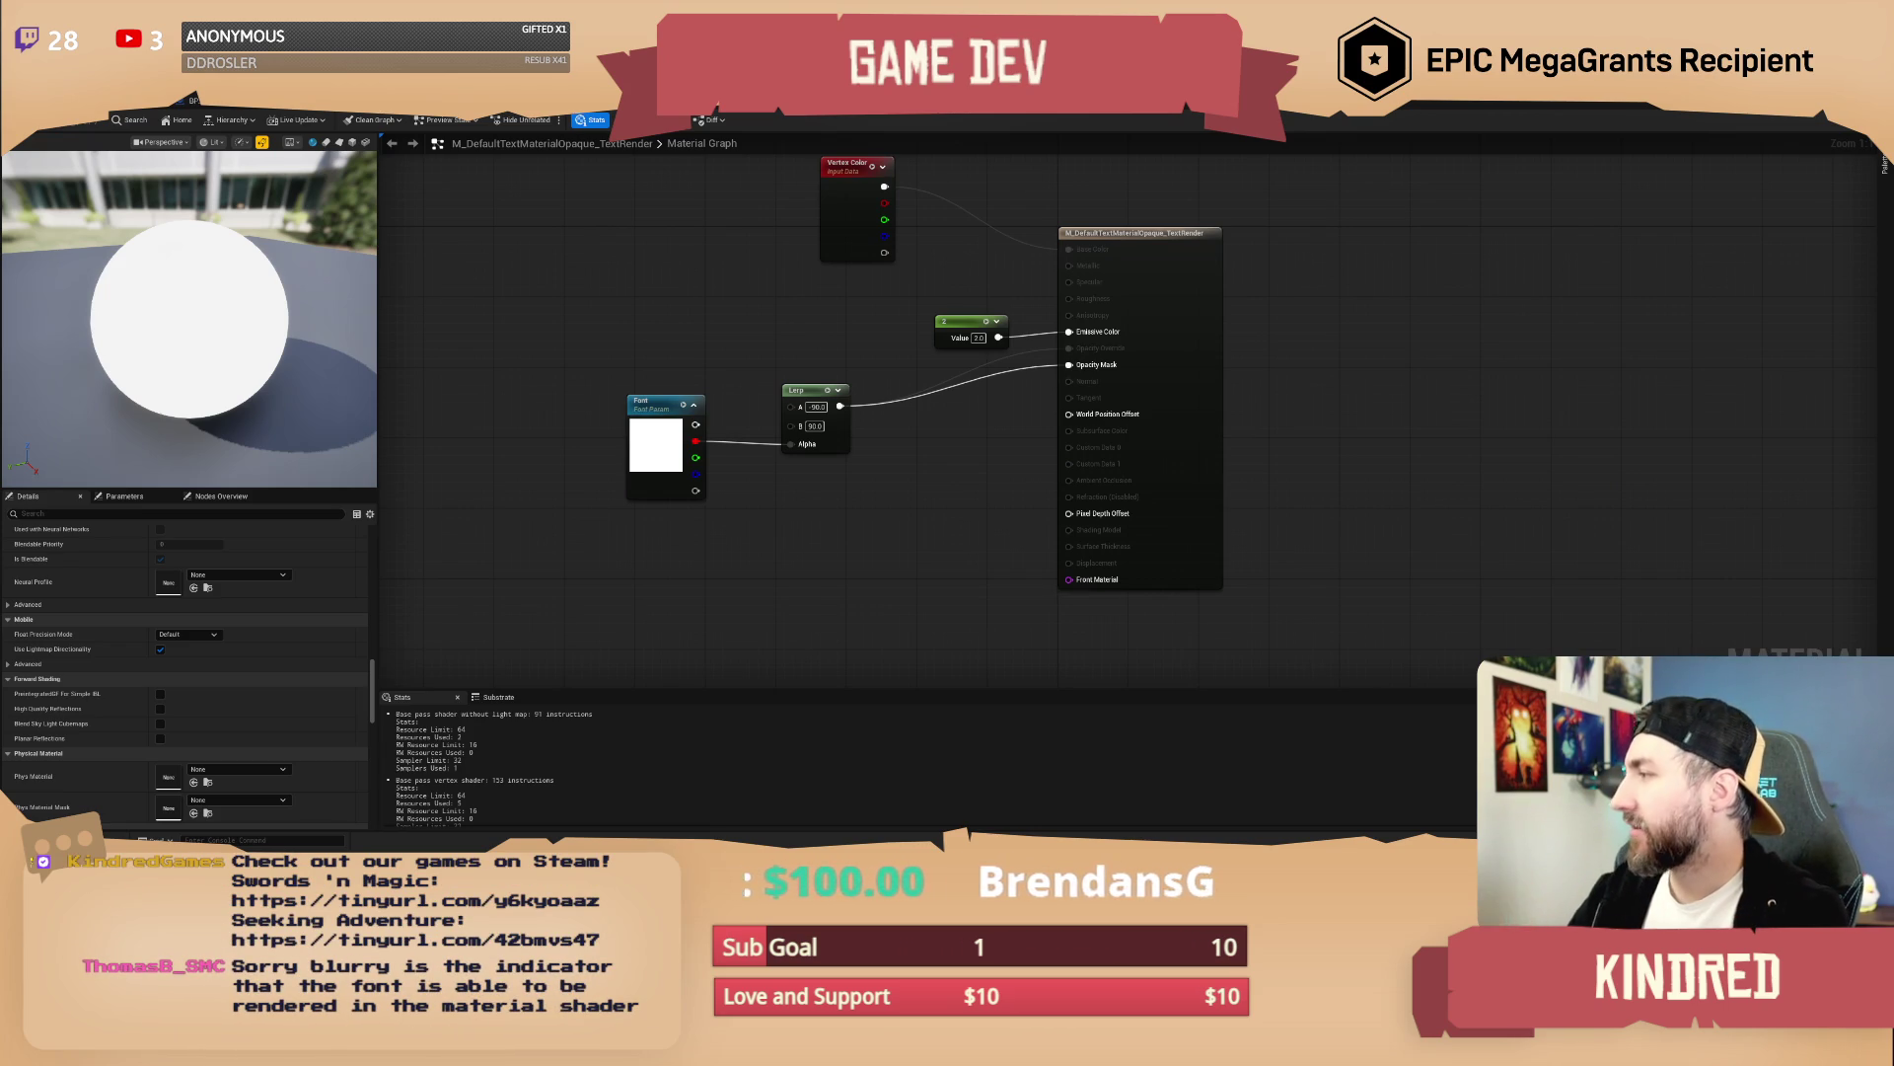
click(541, 120)
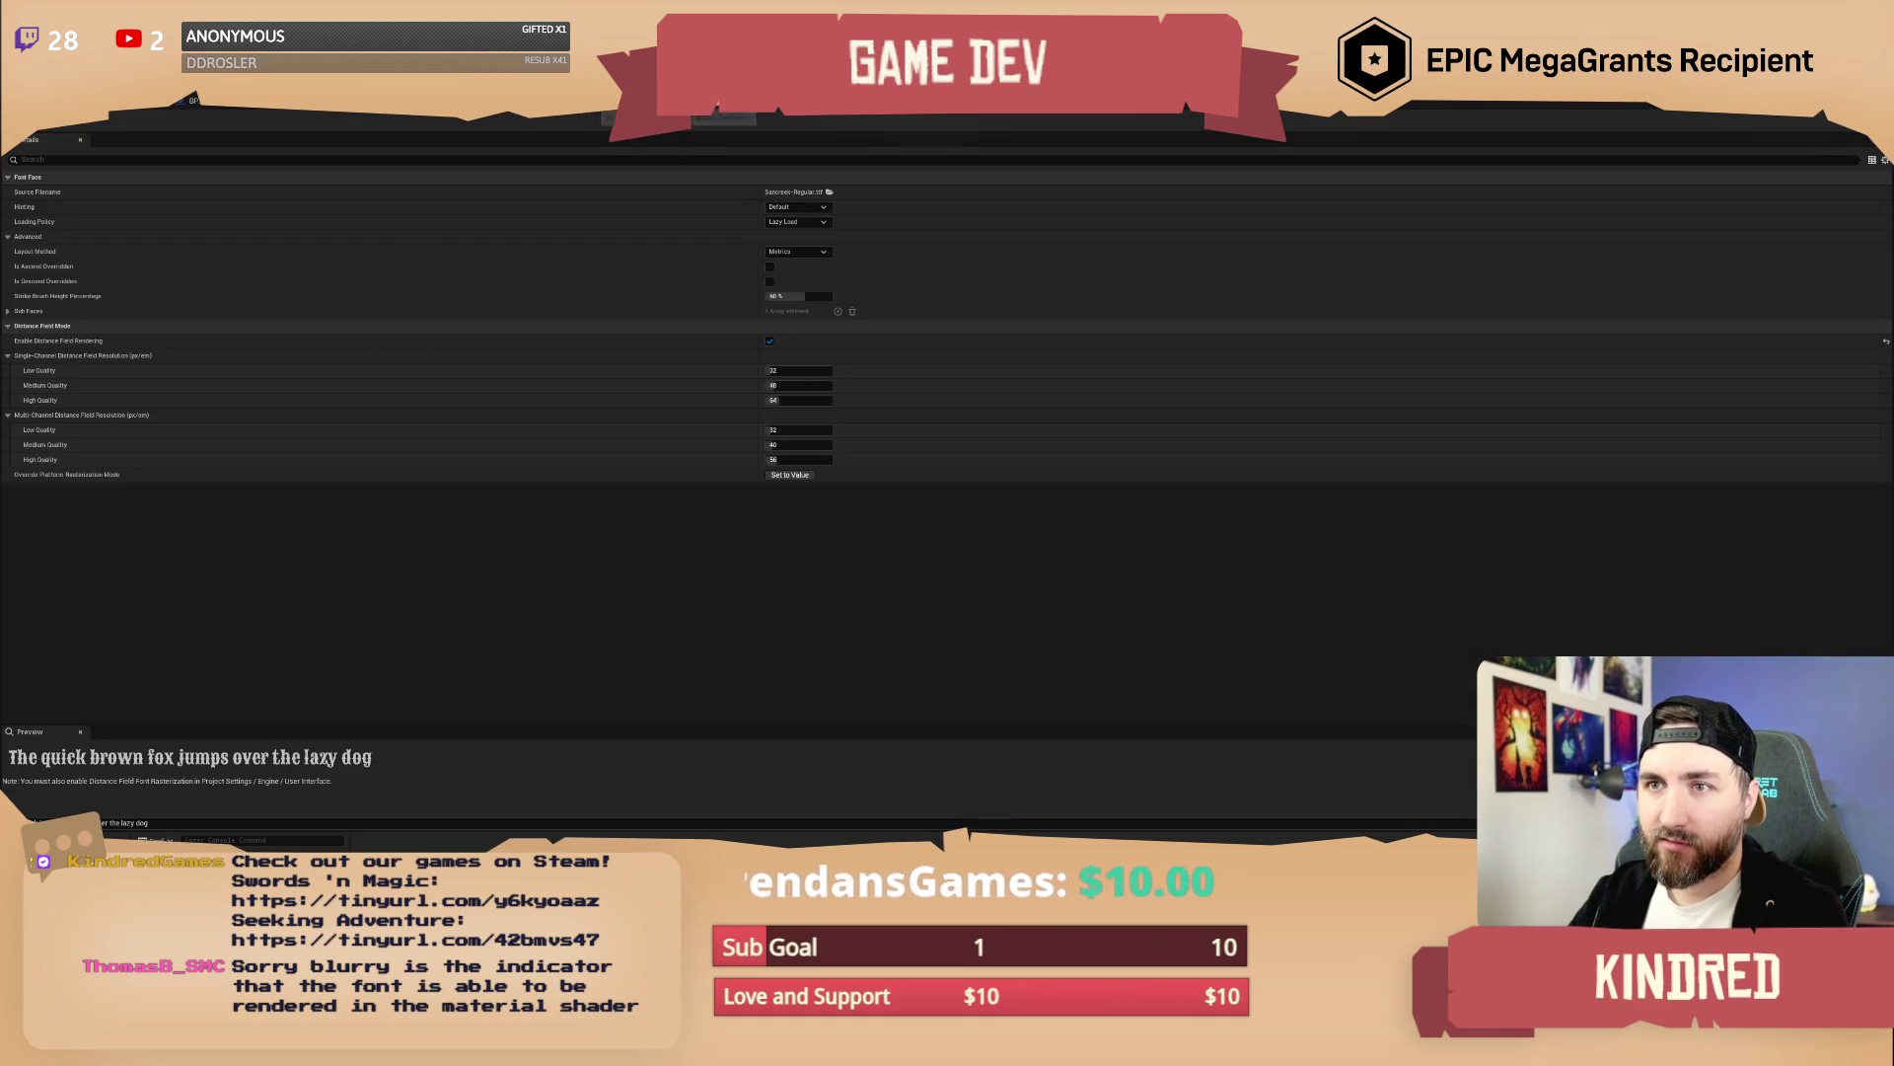
click(148, 101)
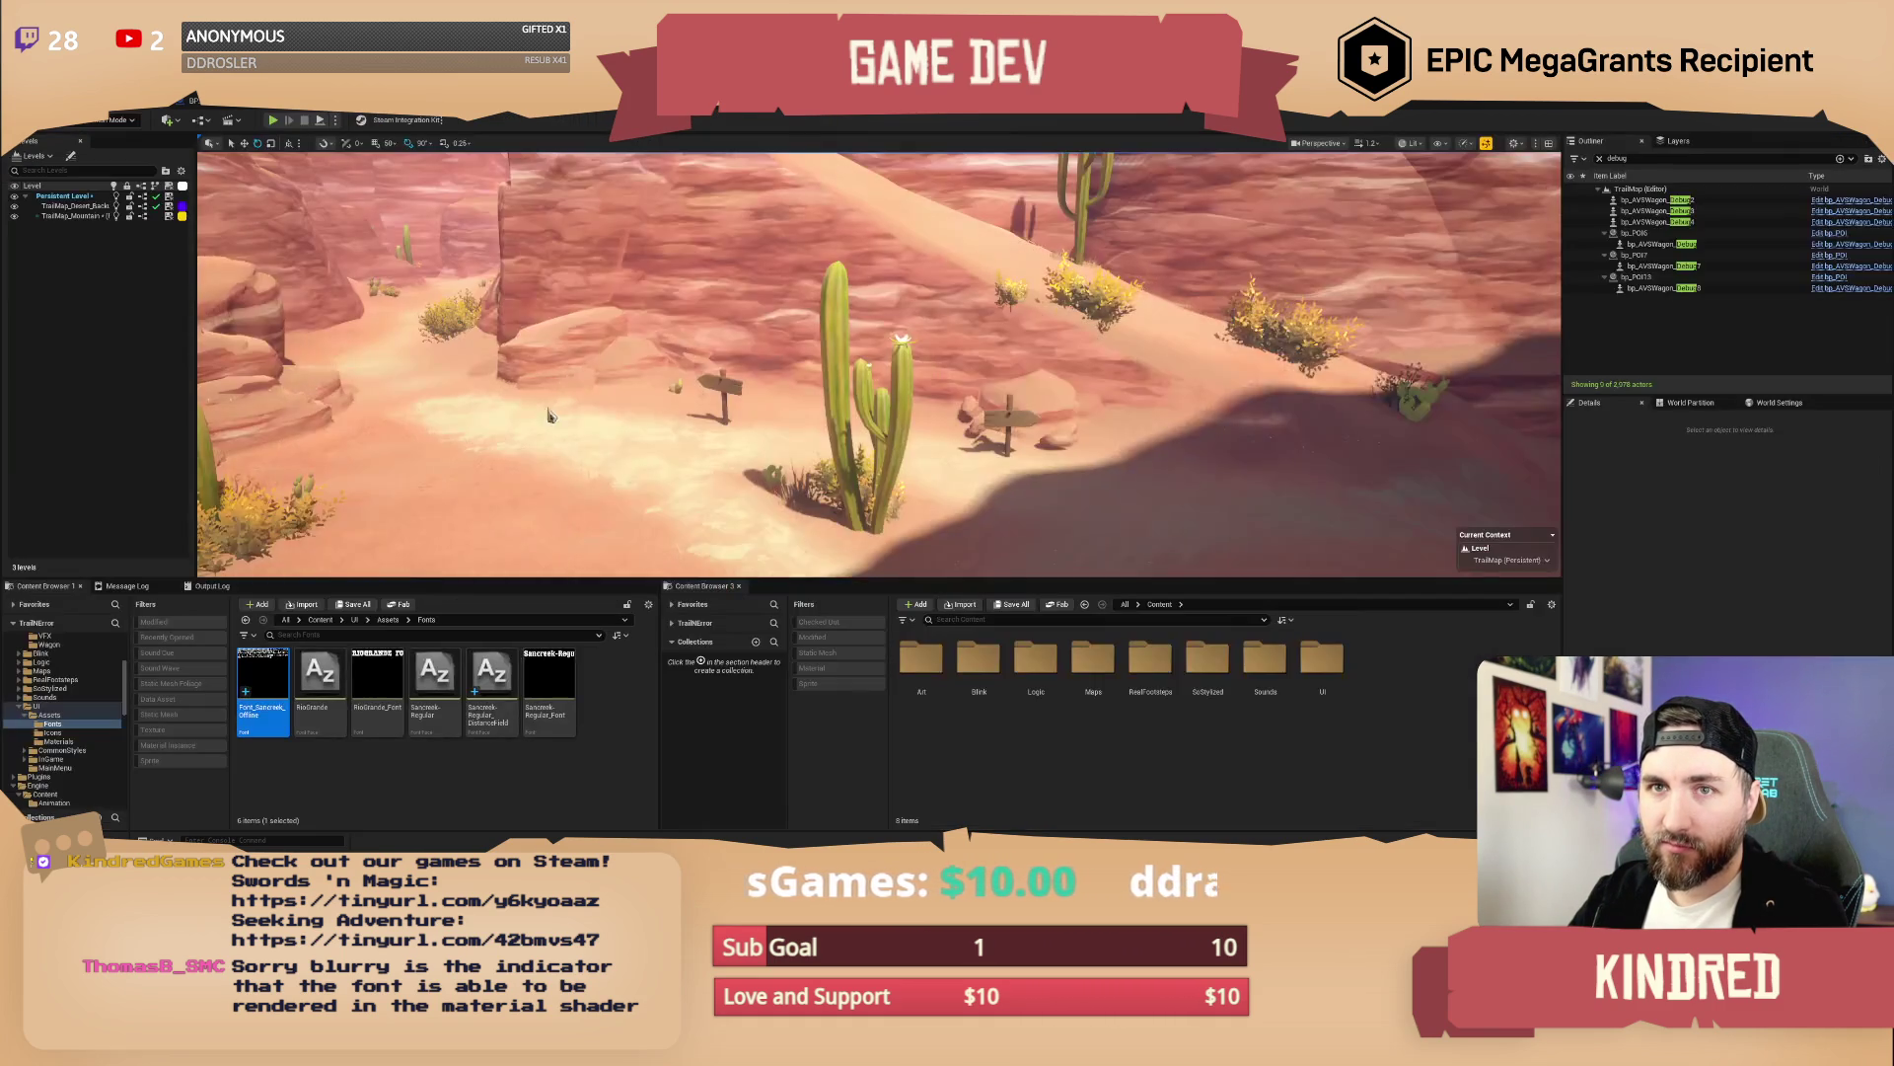
click(264, 705)
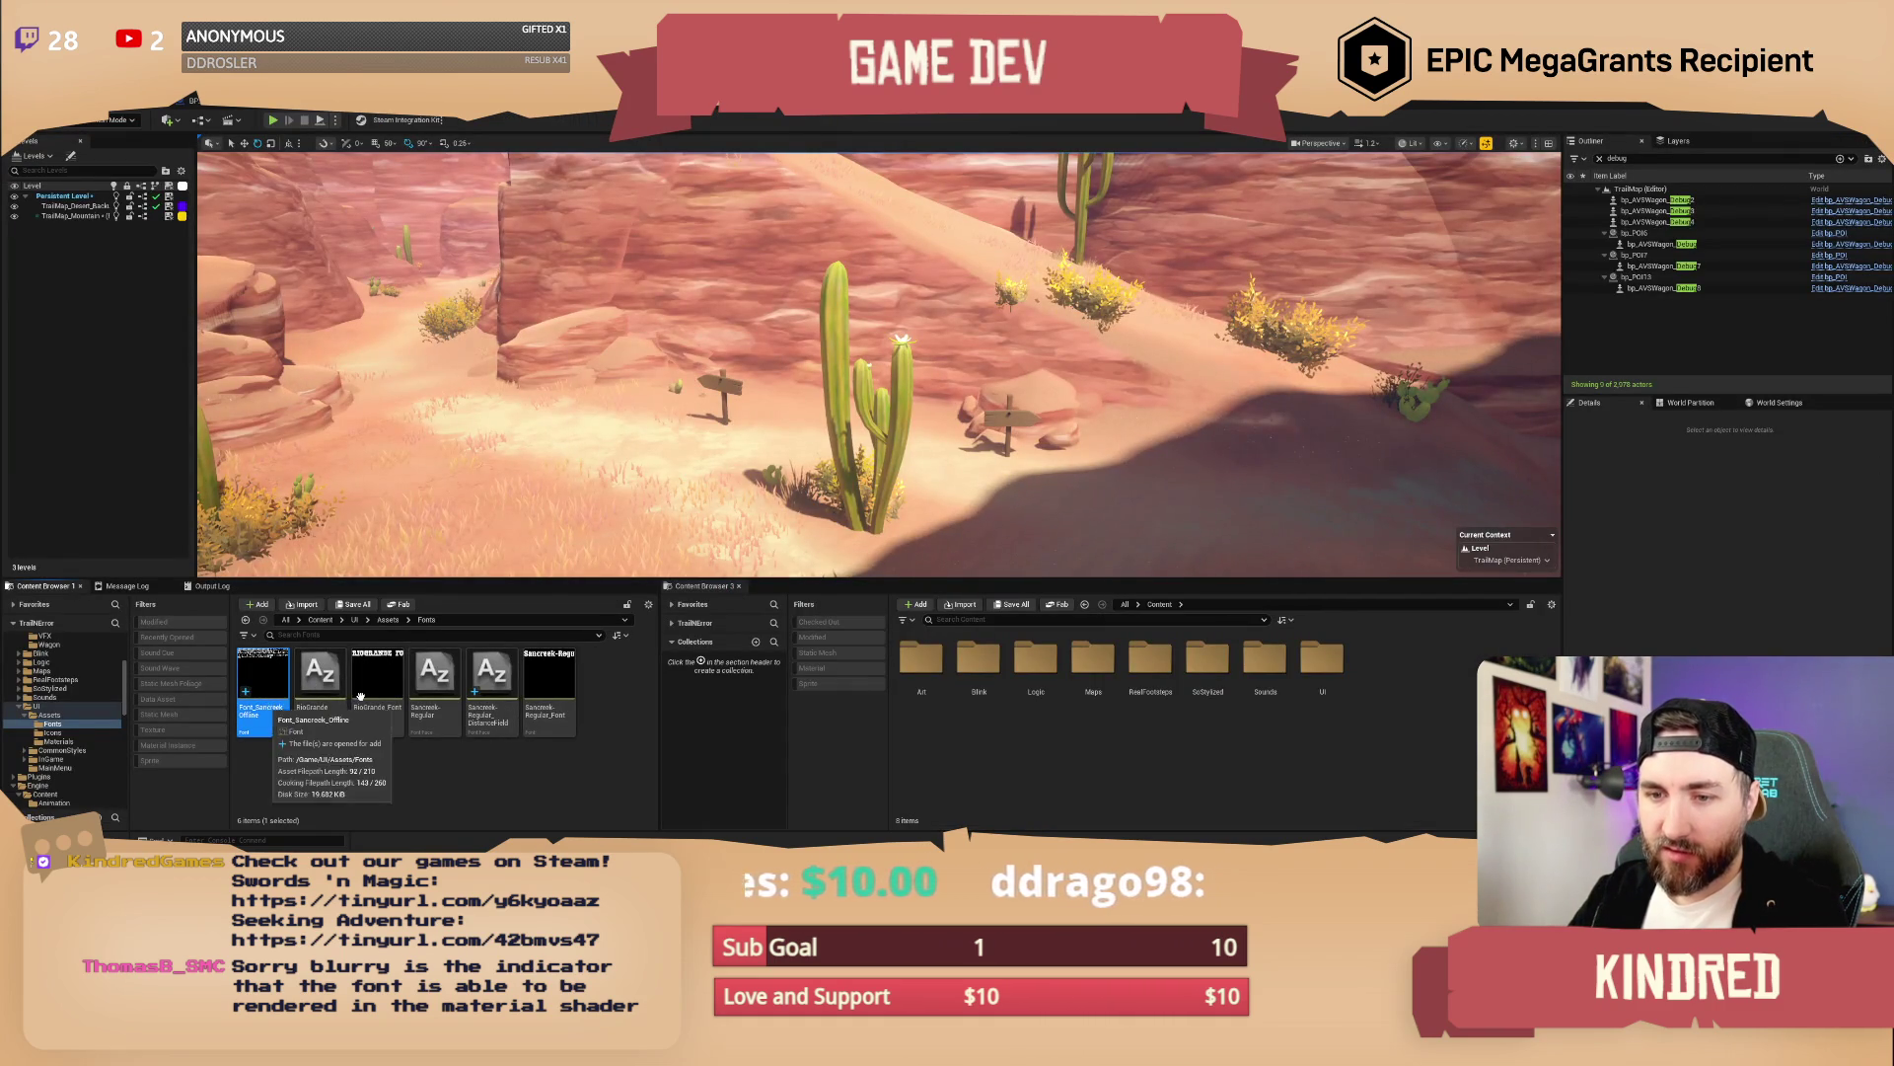
double_click(360, 697)
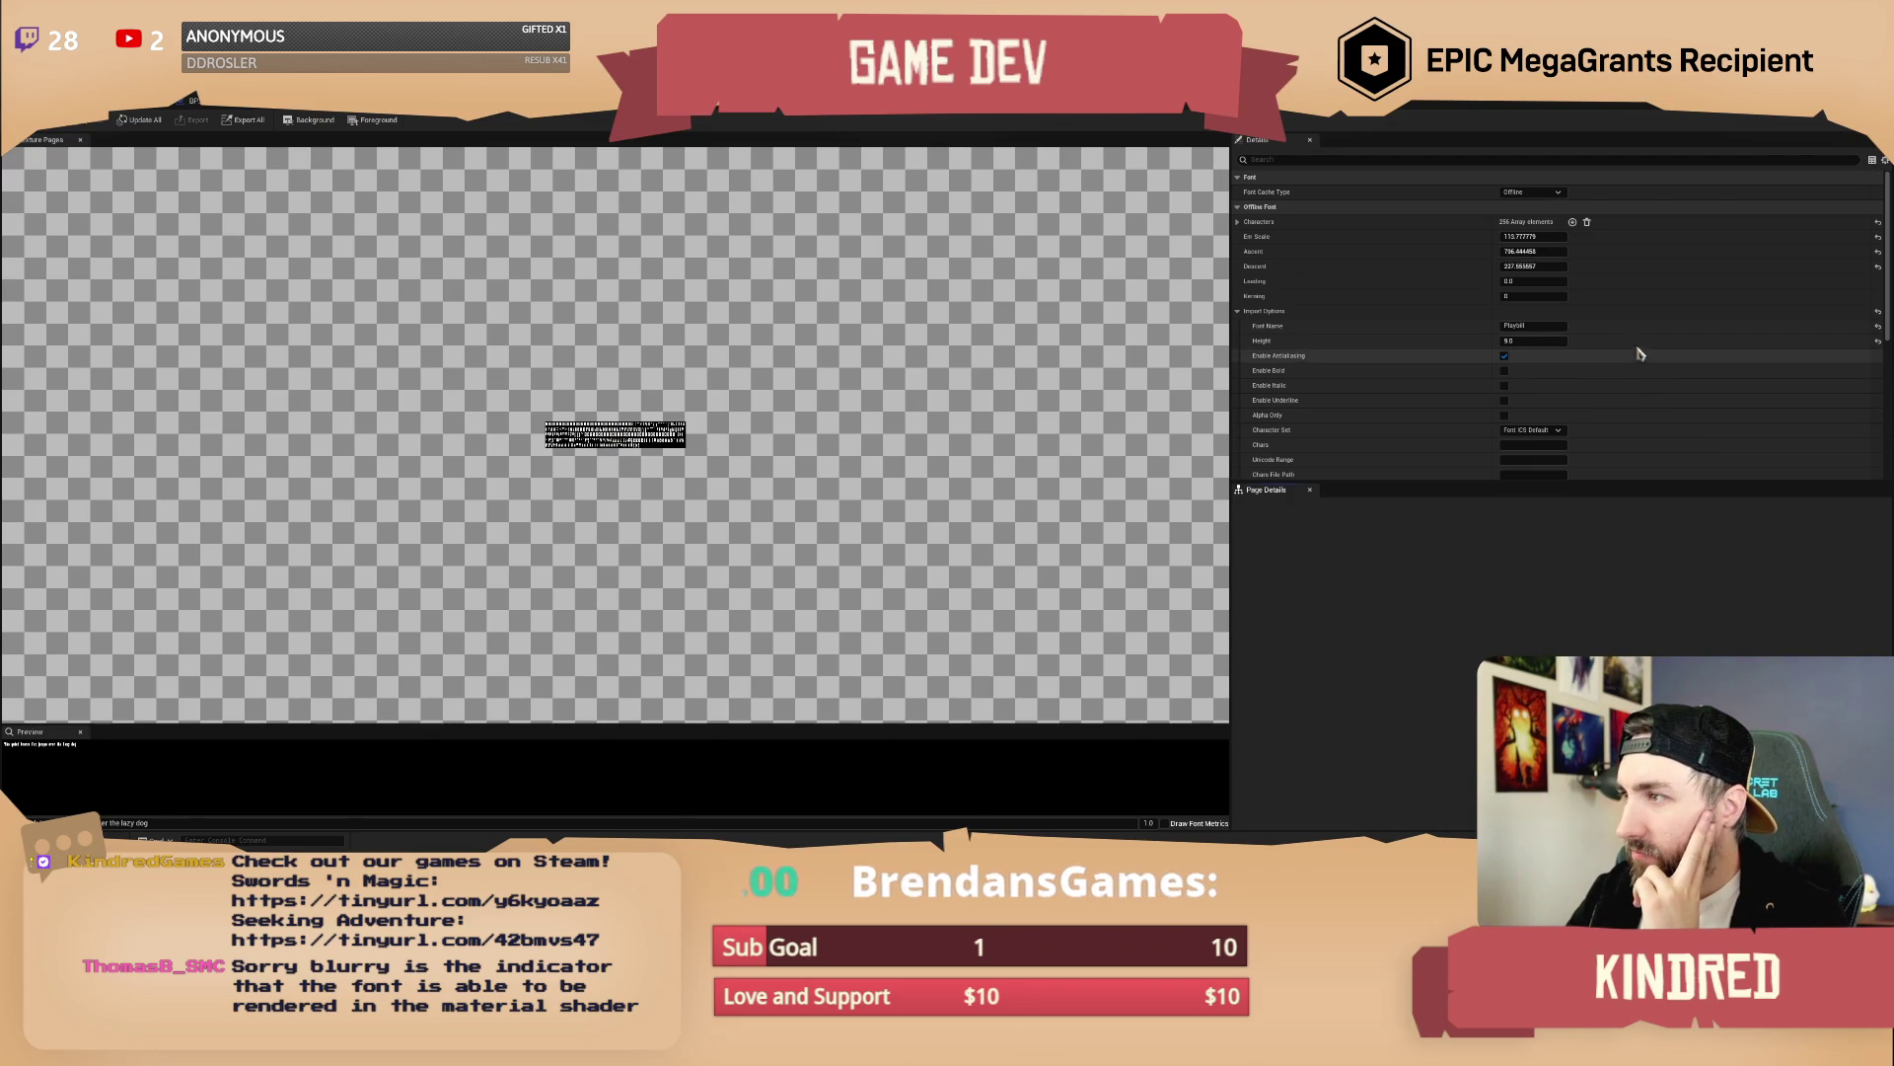
Set the font texture page's Compression Settings to DistanceFieldFont (G8) and start updating the page
scroll(1635, 403, down, 5)
scroll(1618, 375, up, 6)
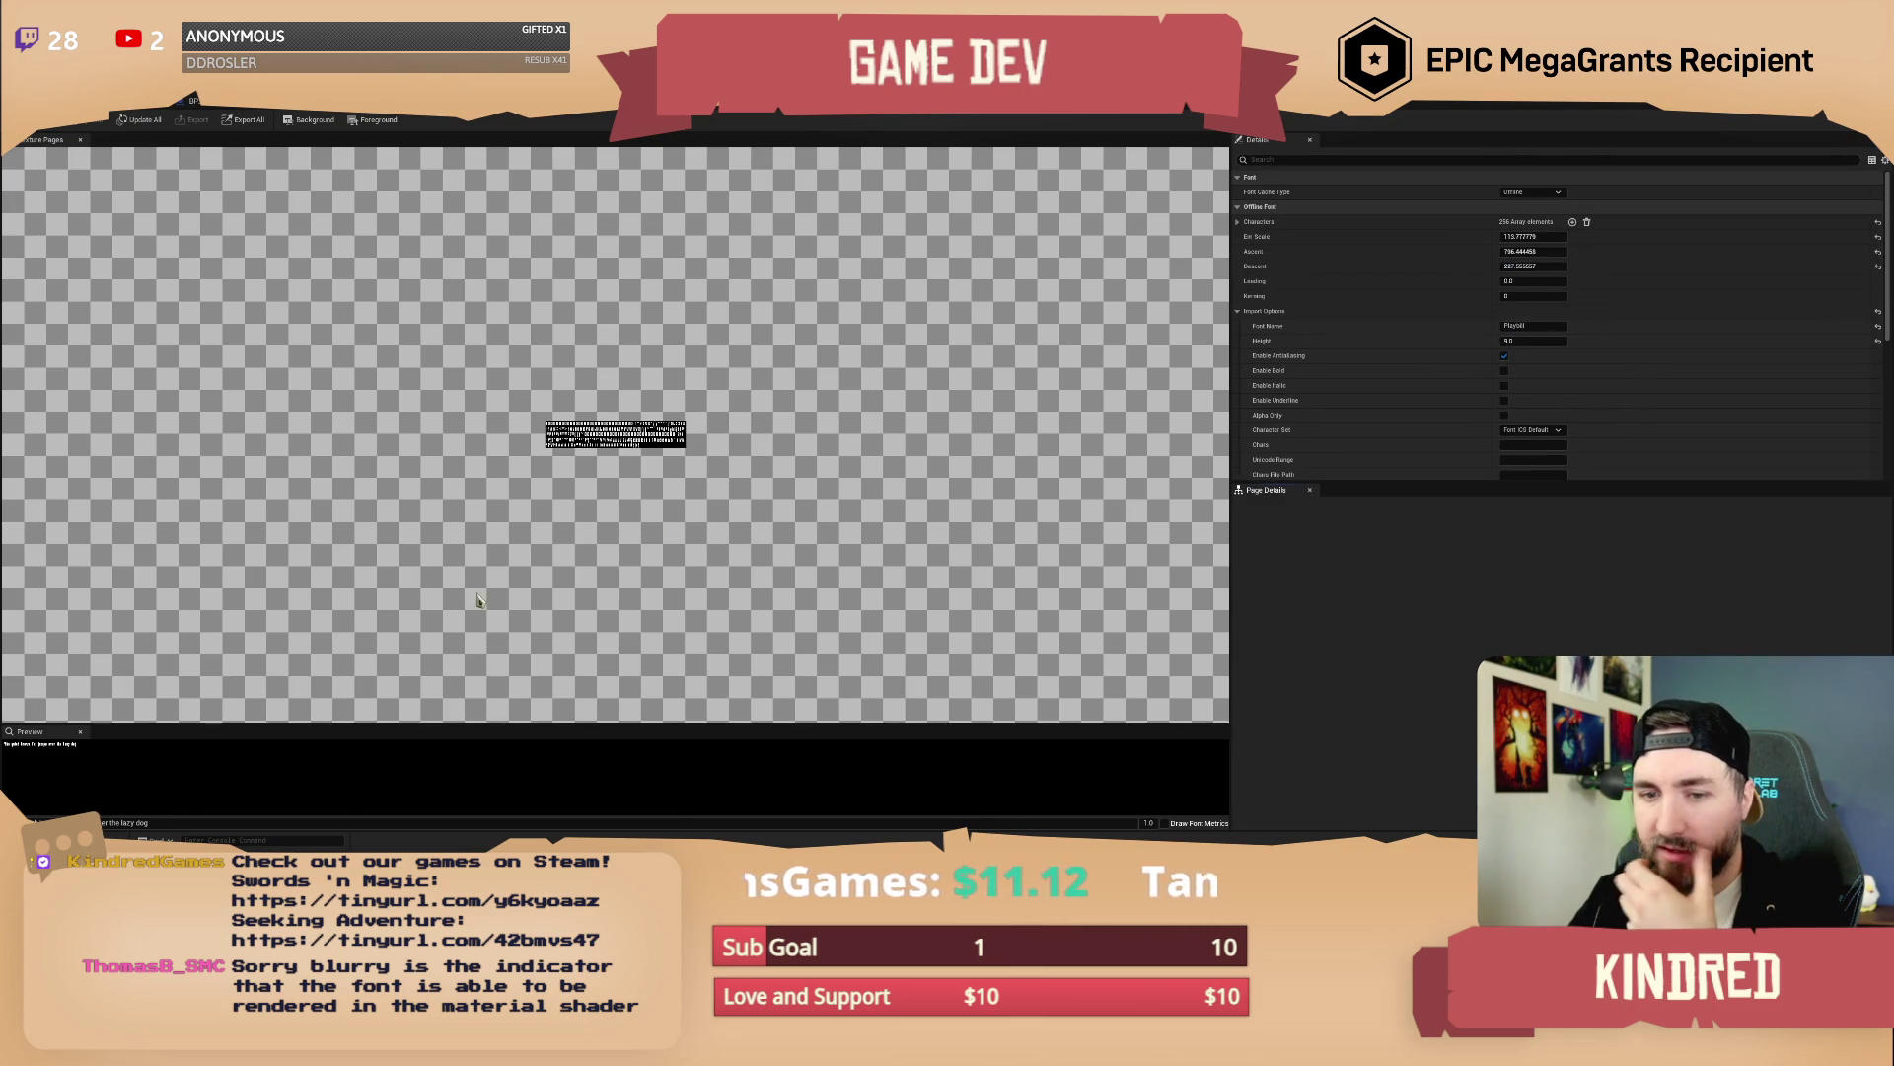
click(614, 439)
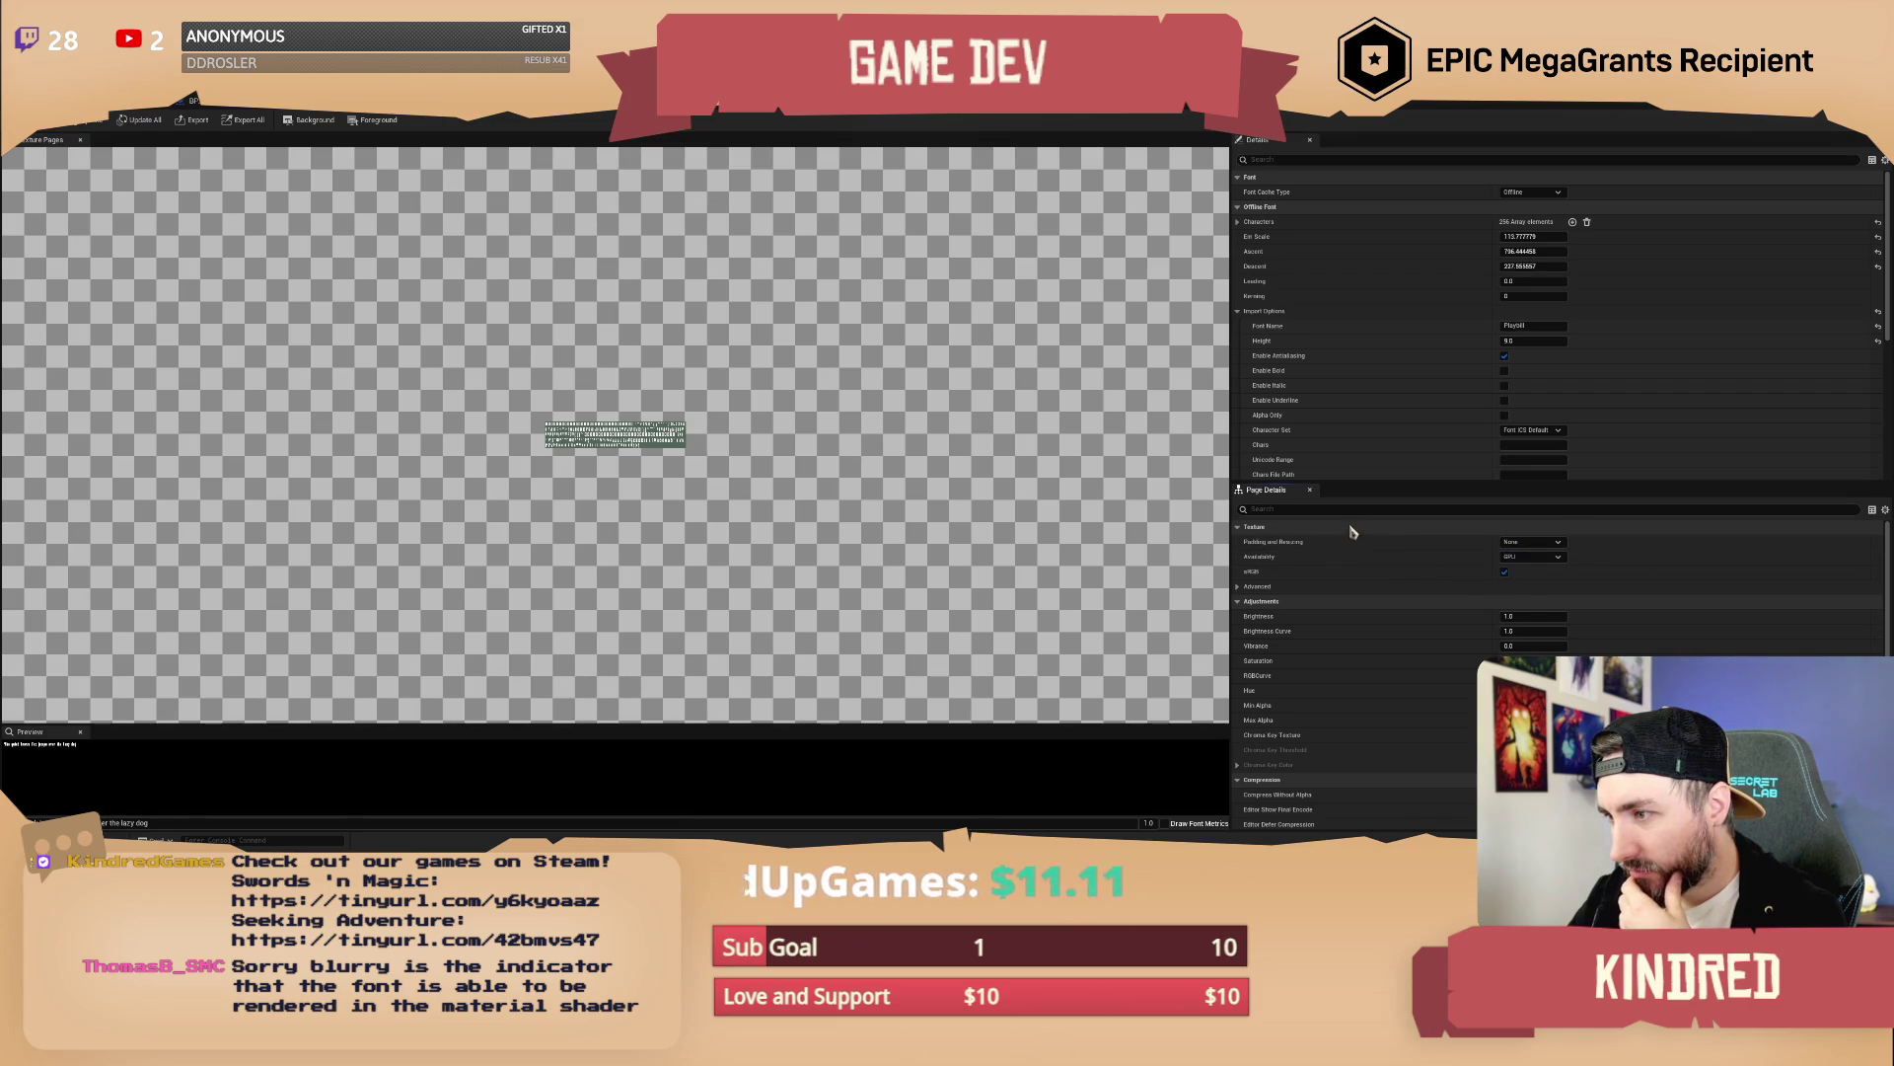
text(compr)
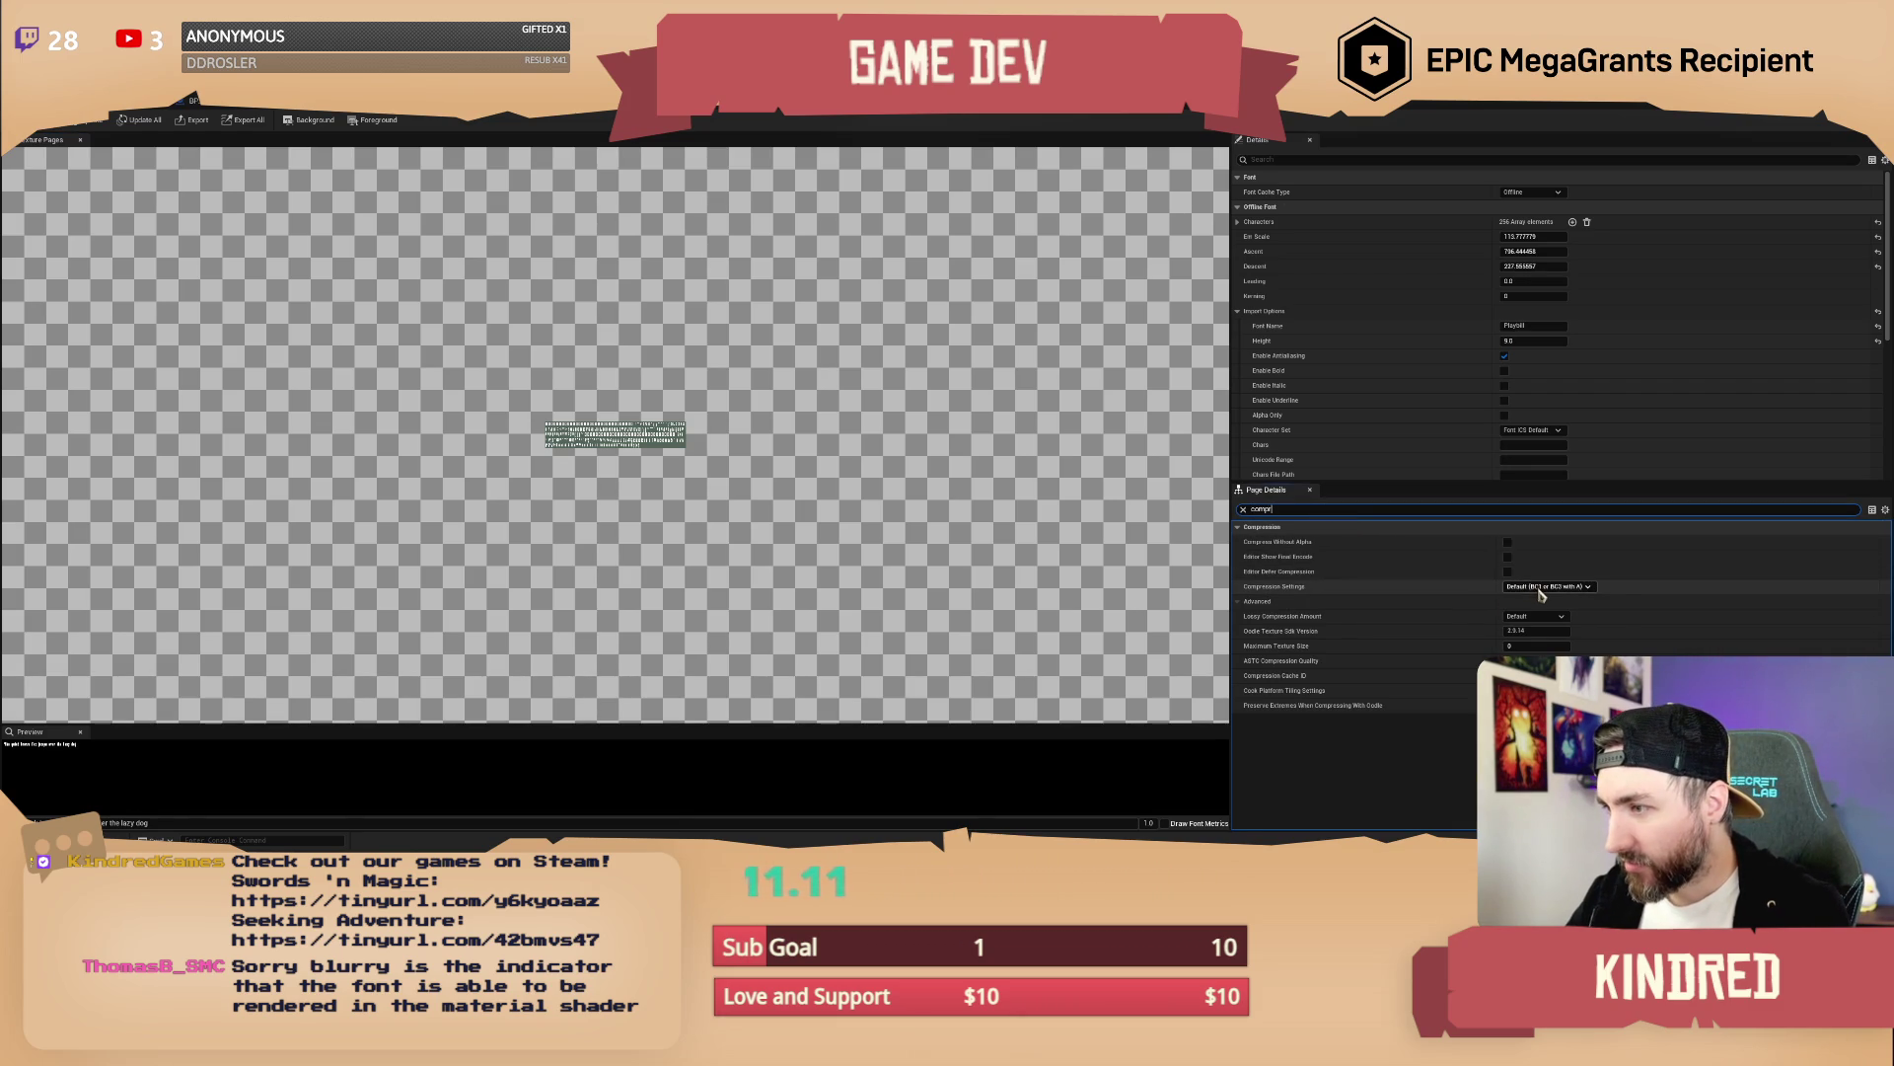
click(1540, 593)
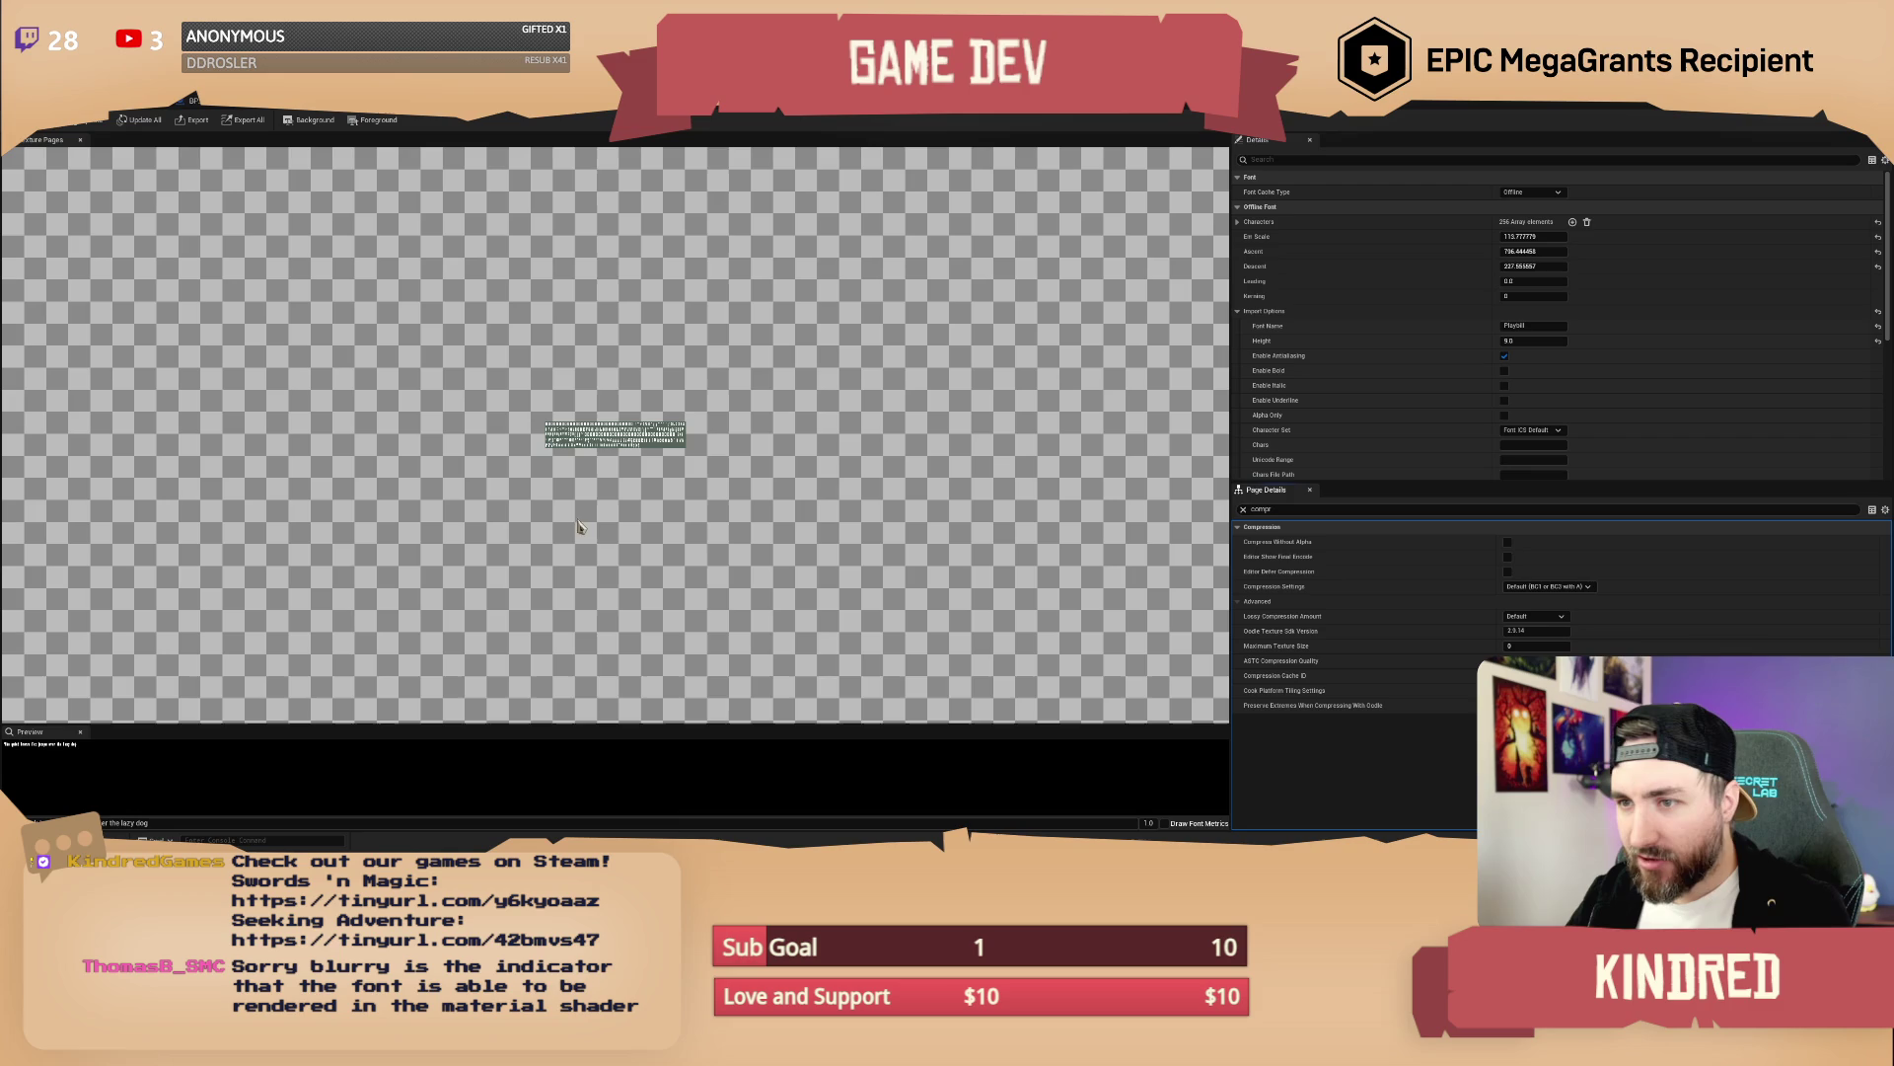
click(1547, 587)
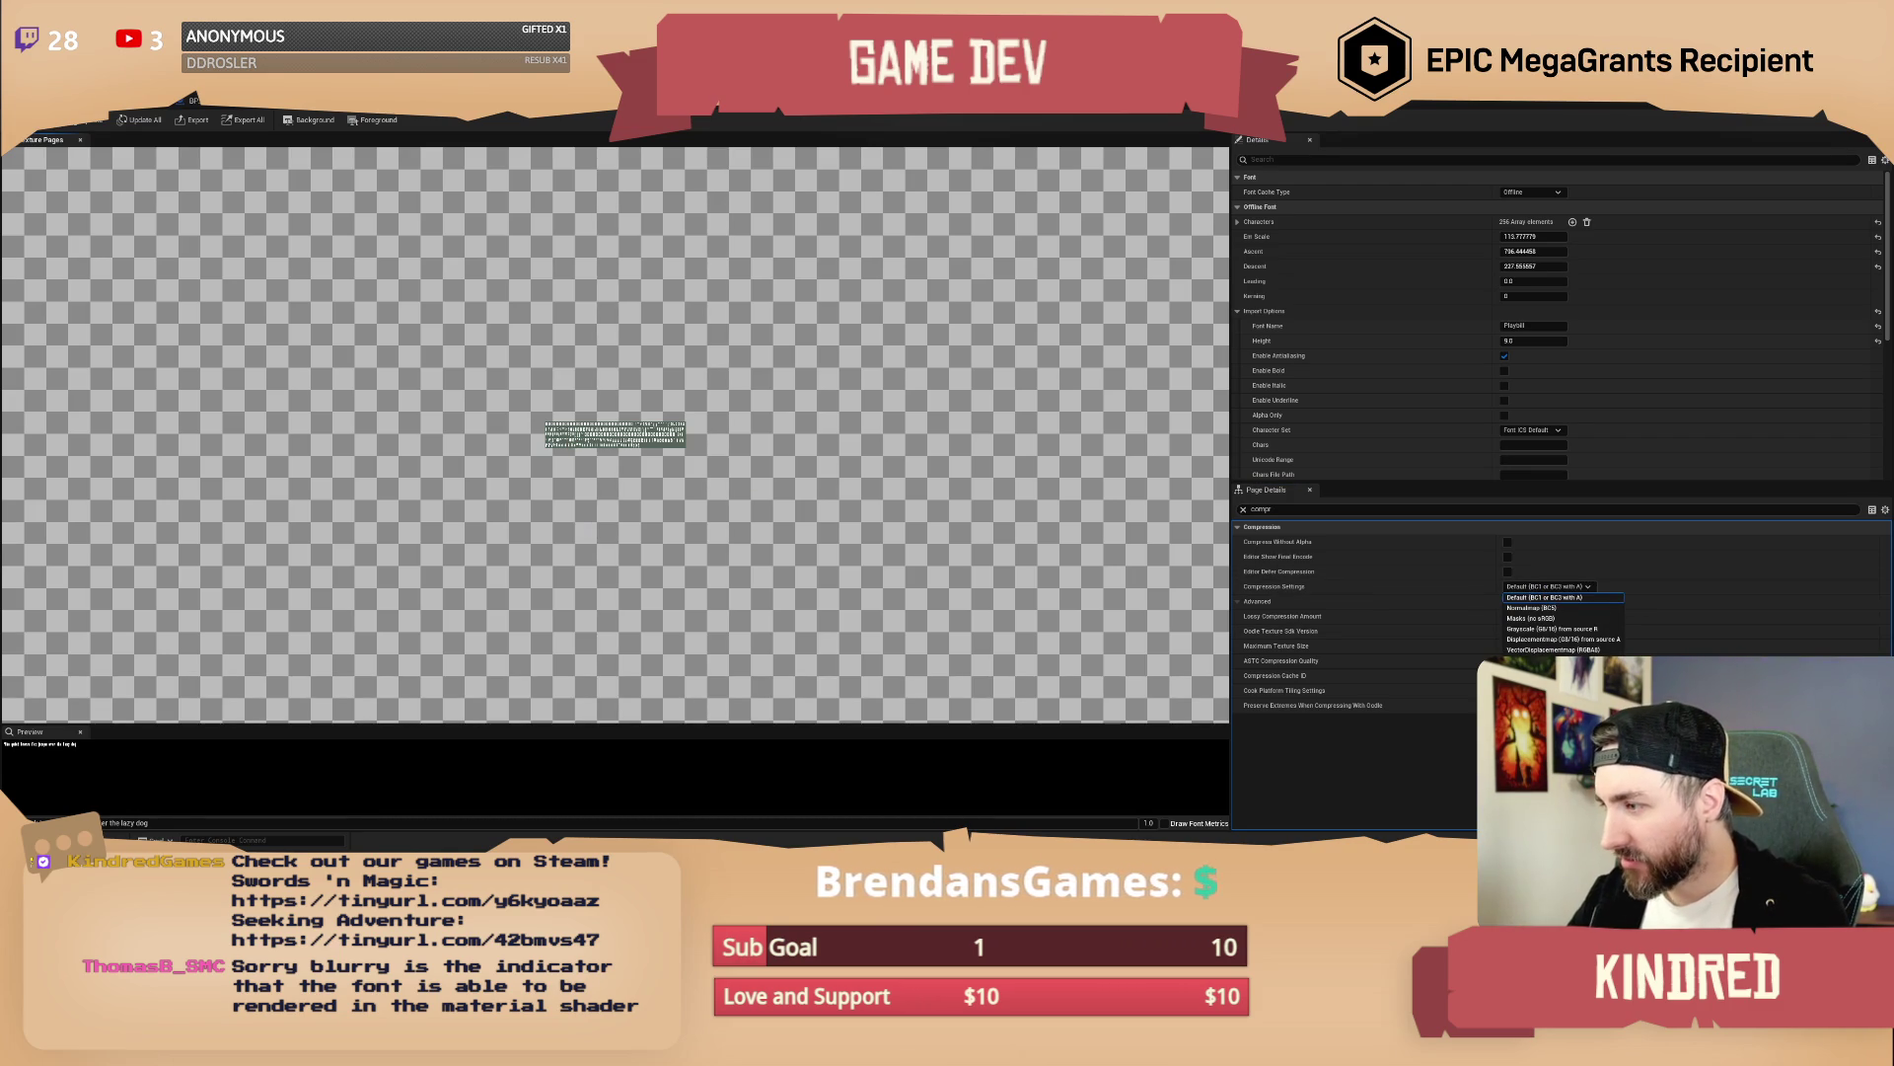
click(1539, 691)
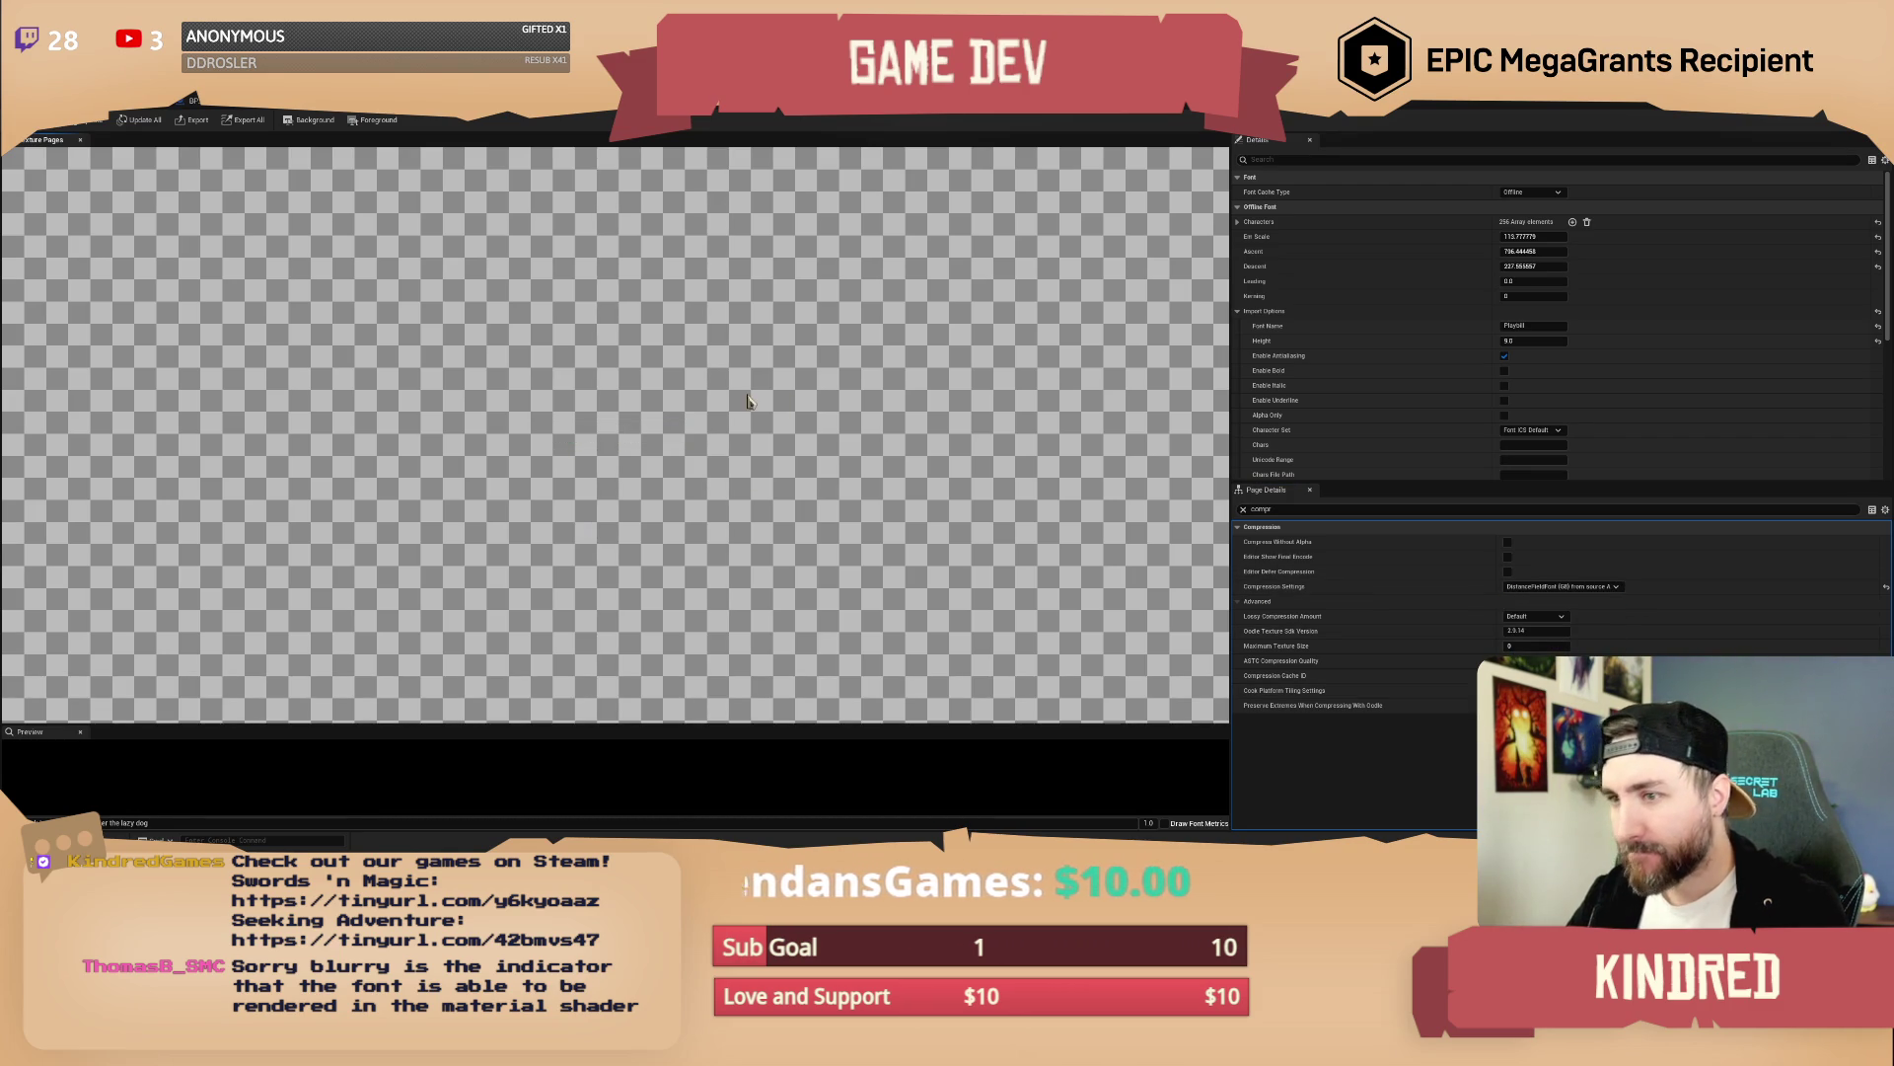
click(91, 124)
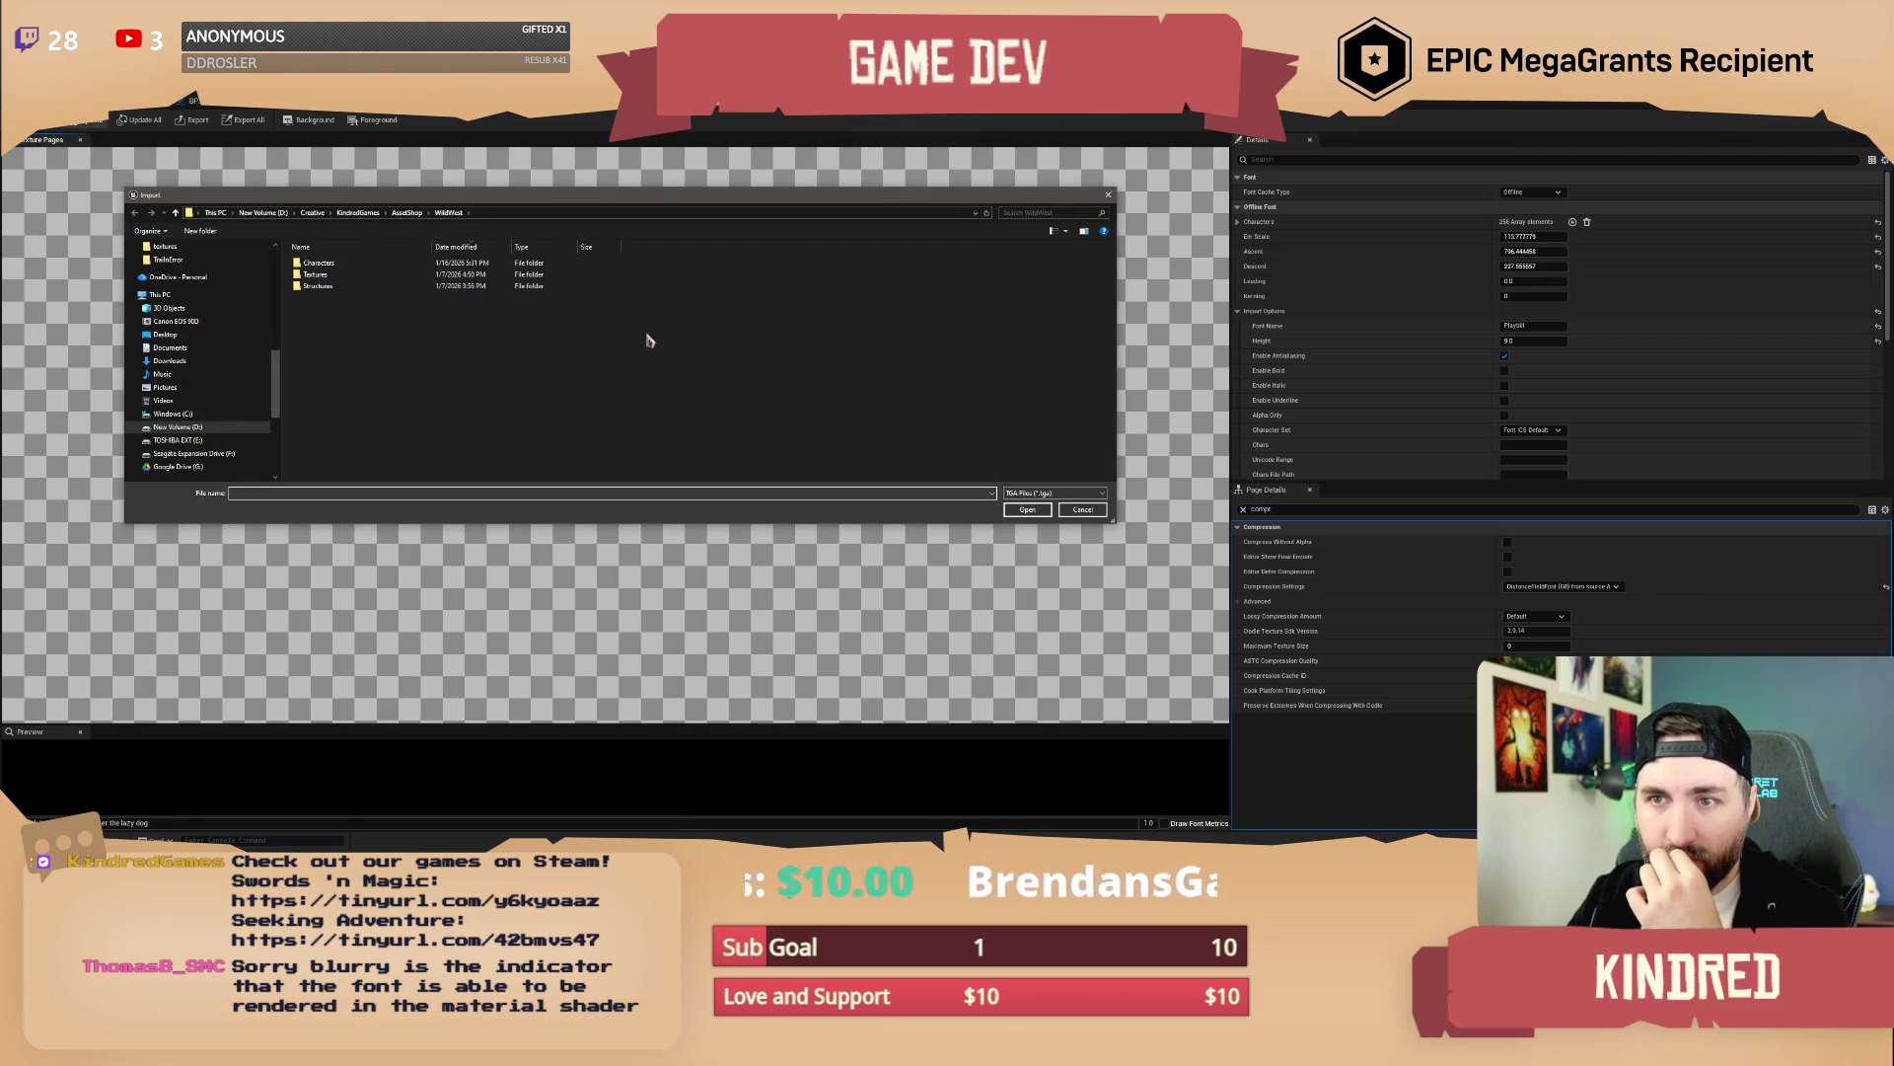
Cancel the texture import and go back to the Sancreek font editor
click(1082, 510)
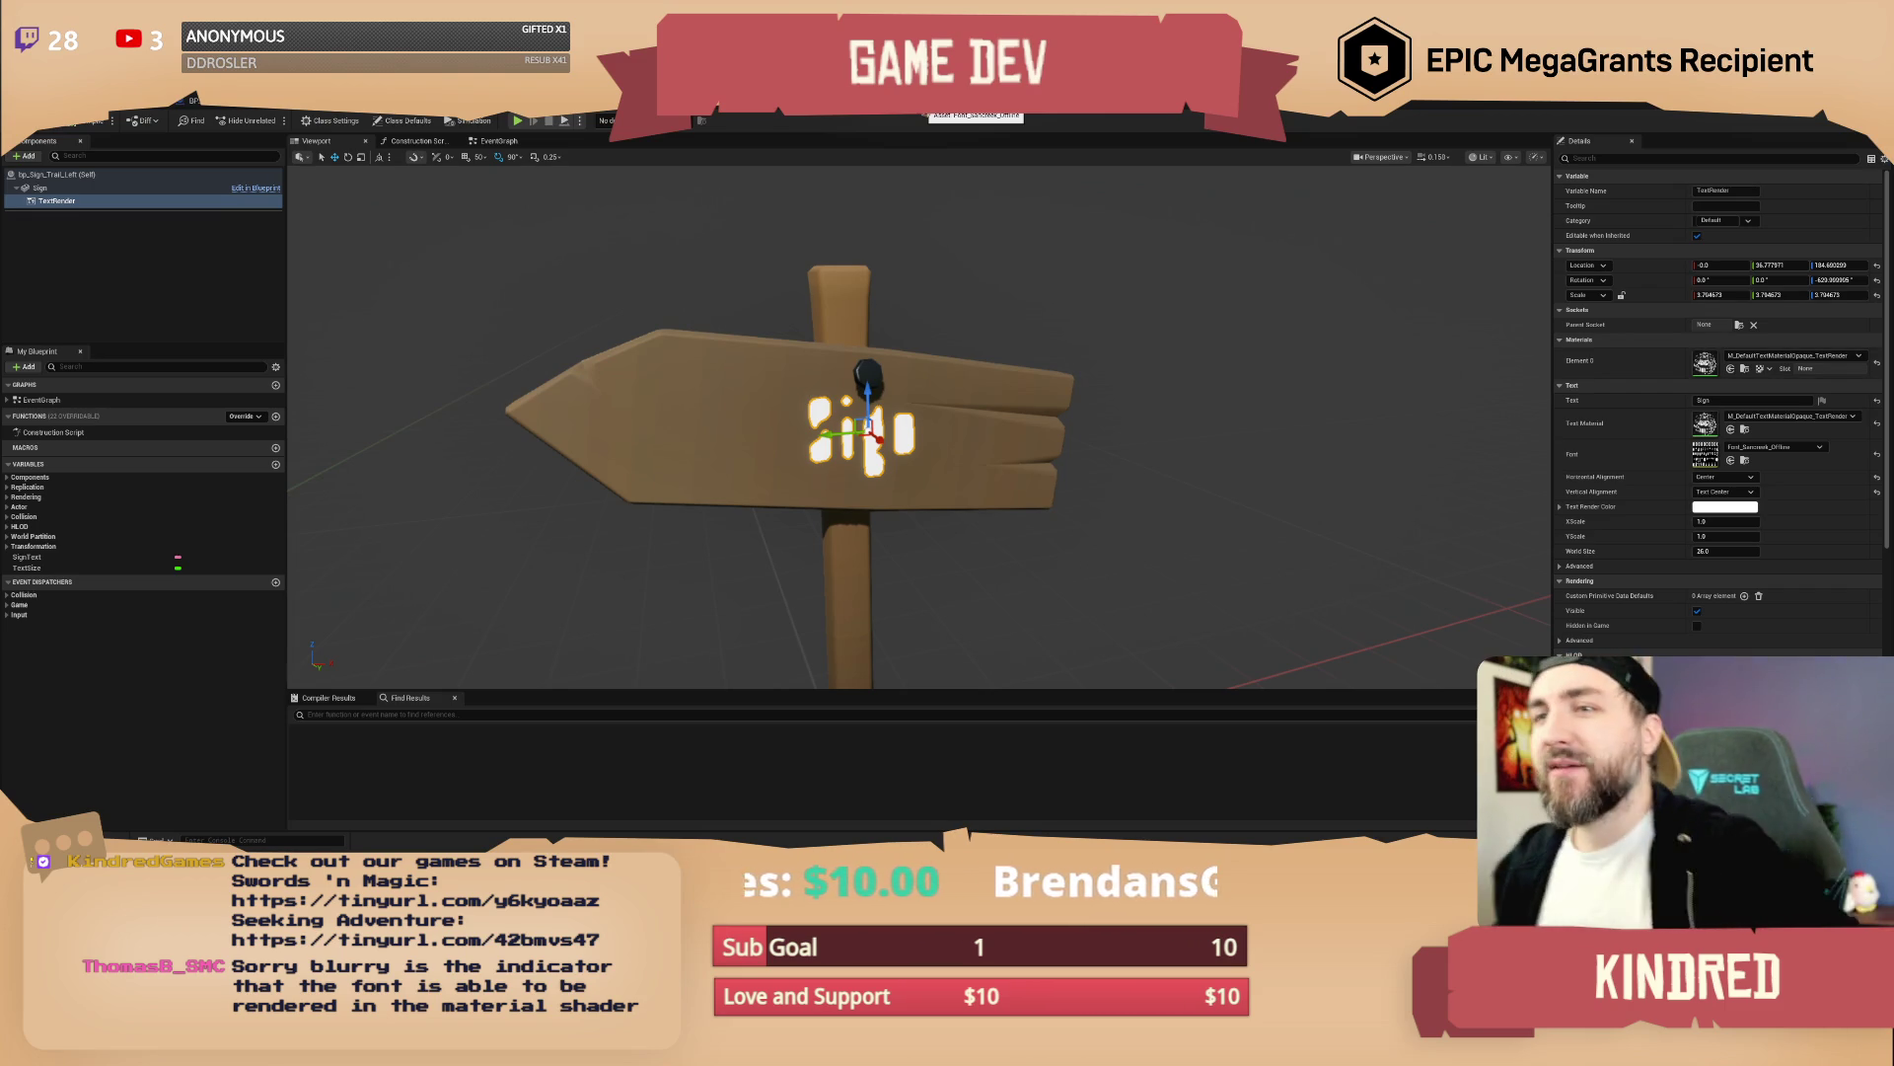
click(716, 107)
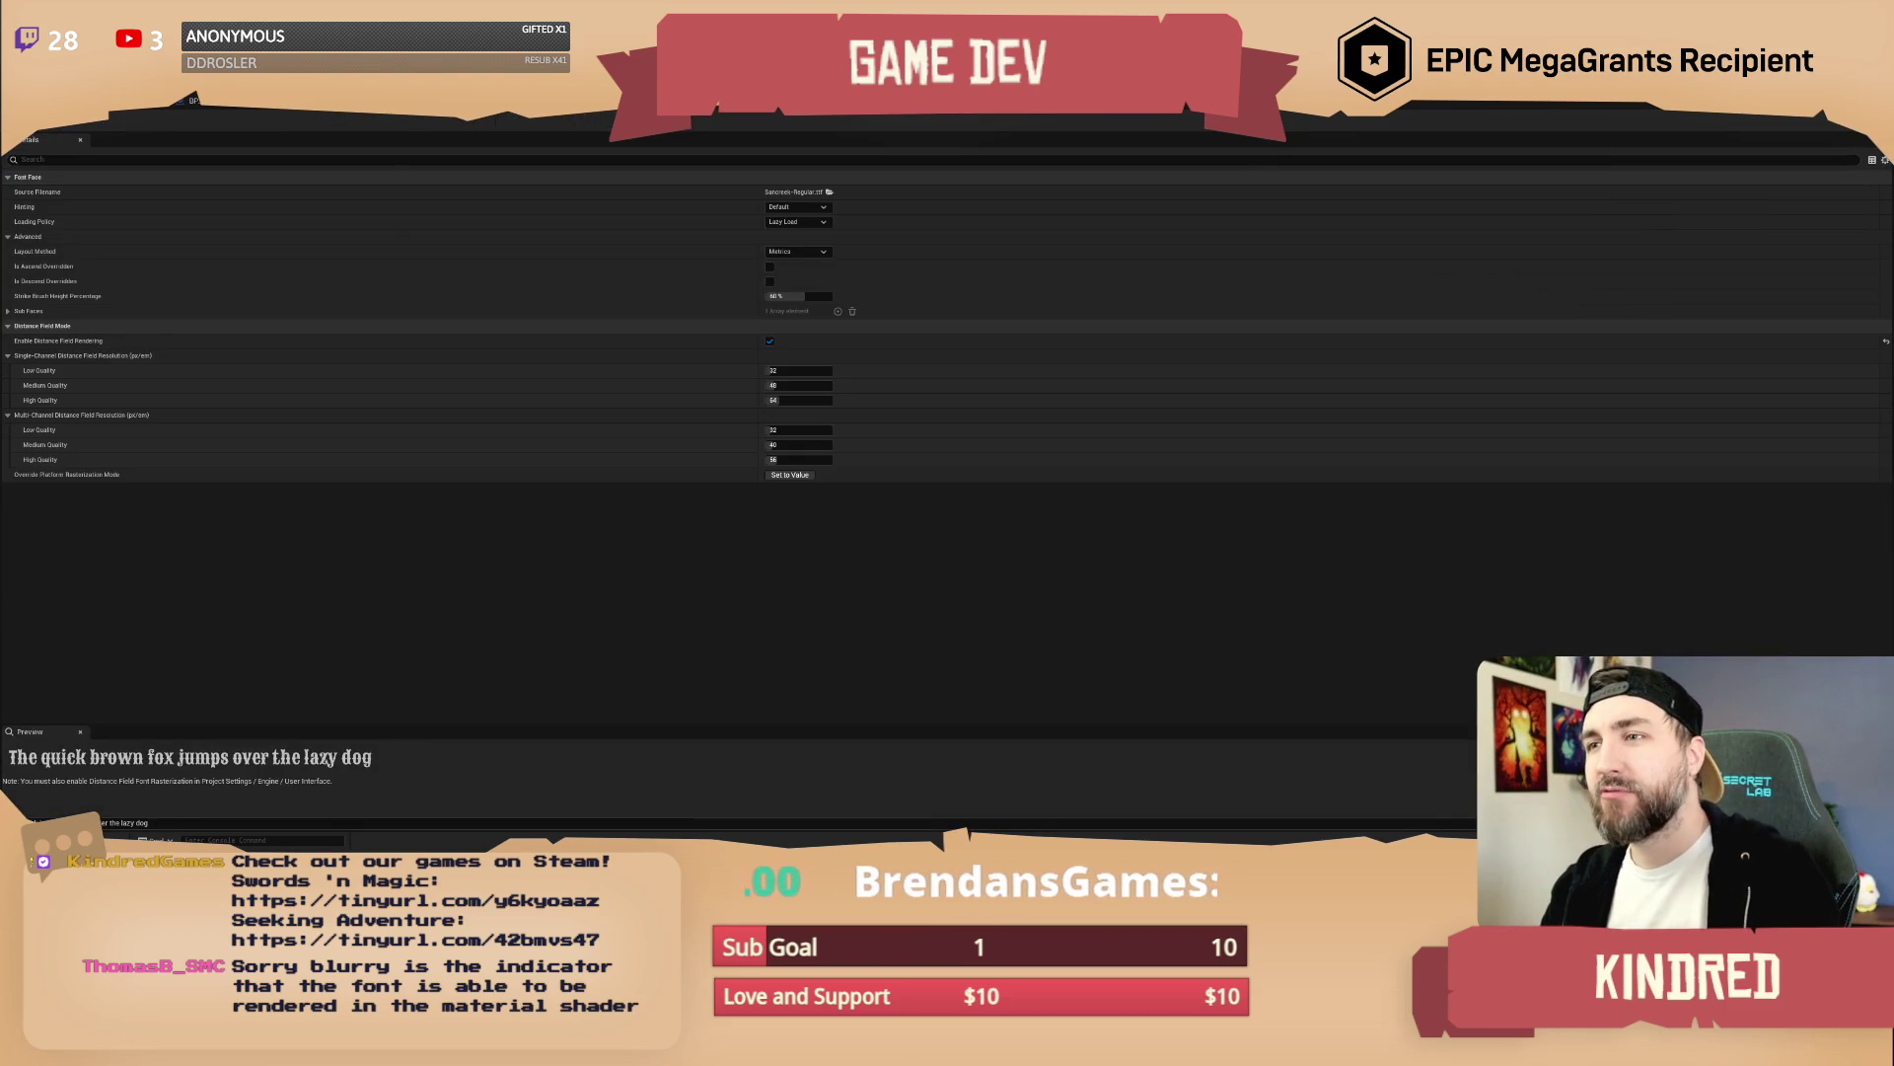
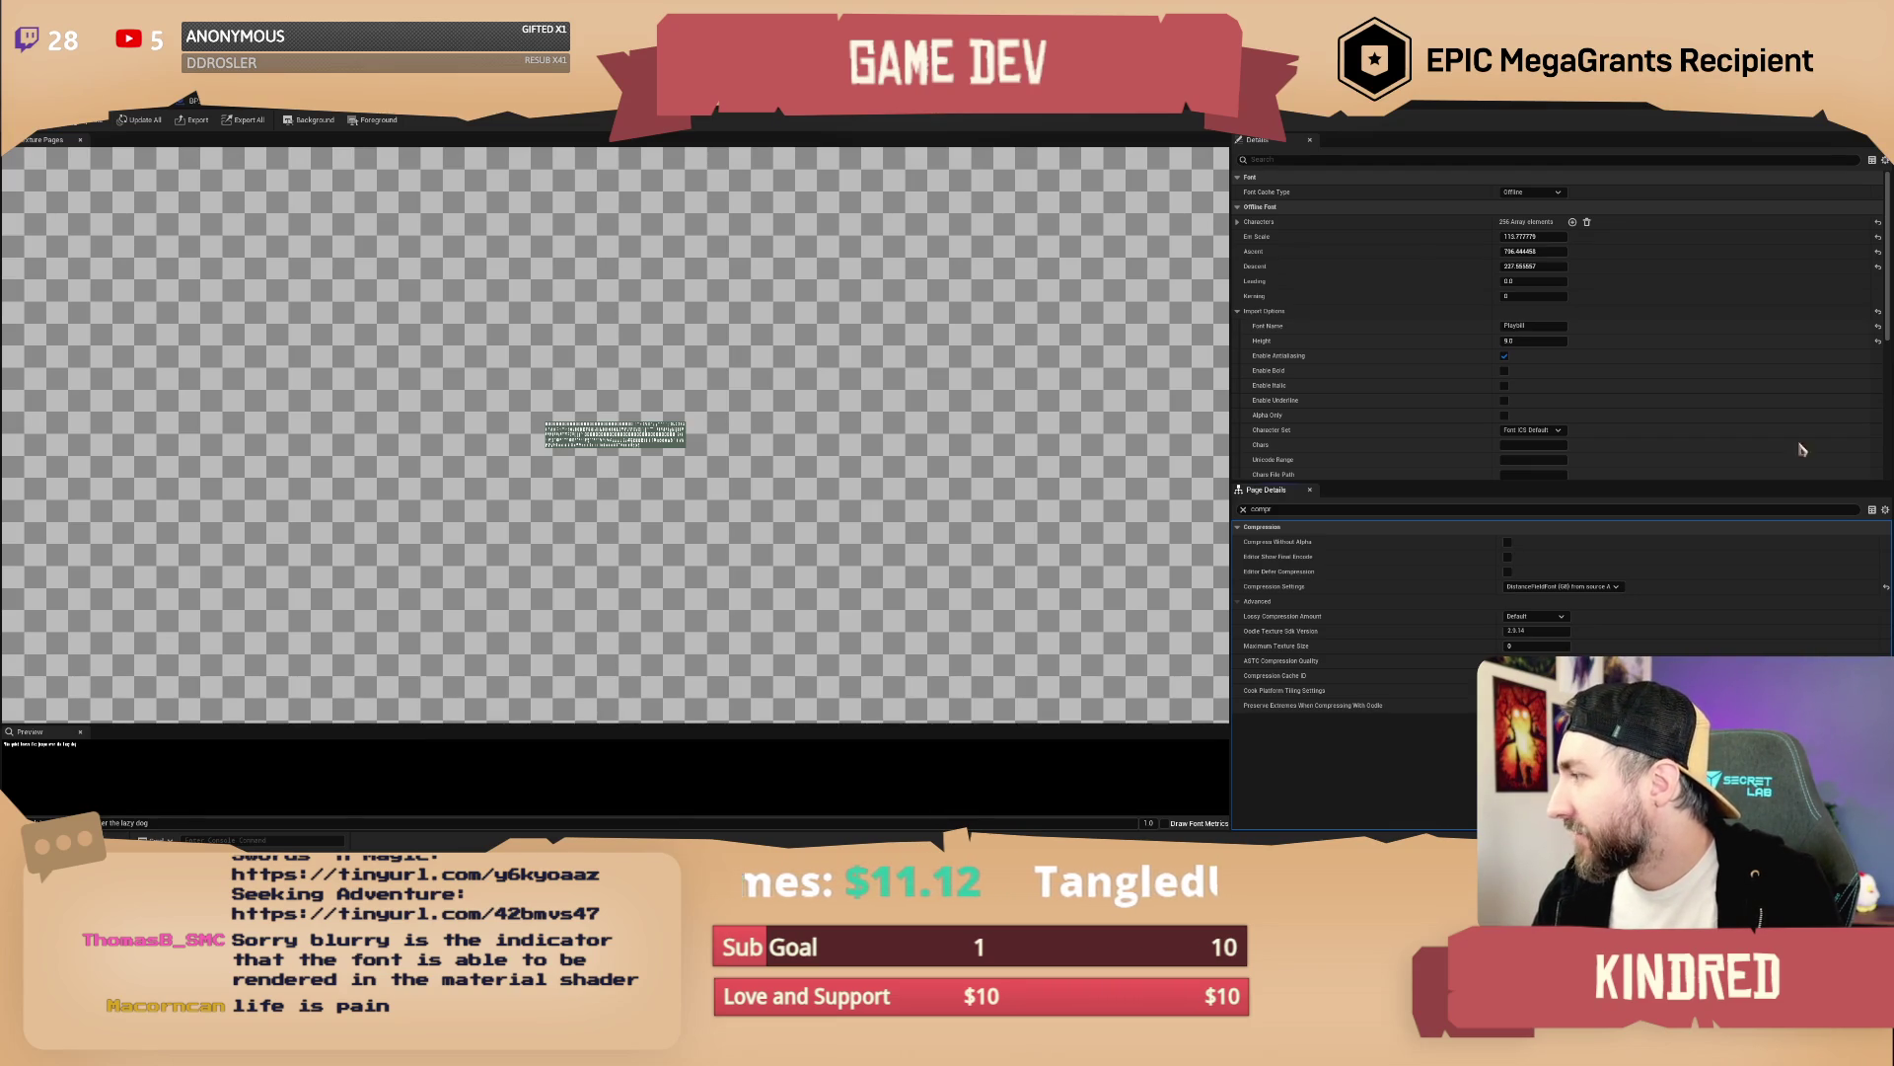
Open bp_Sign_Trail_Left and change its TextRender text to 'This is a sign'
click(119, 110)
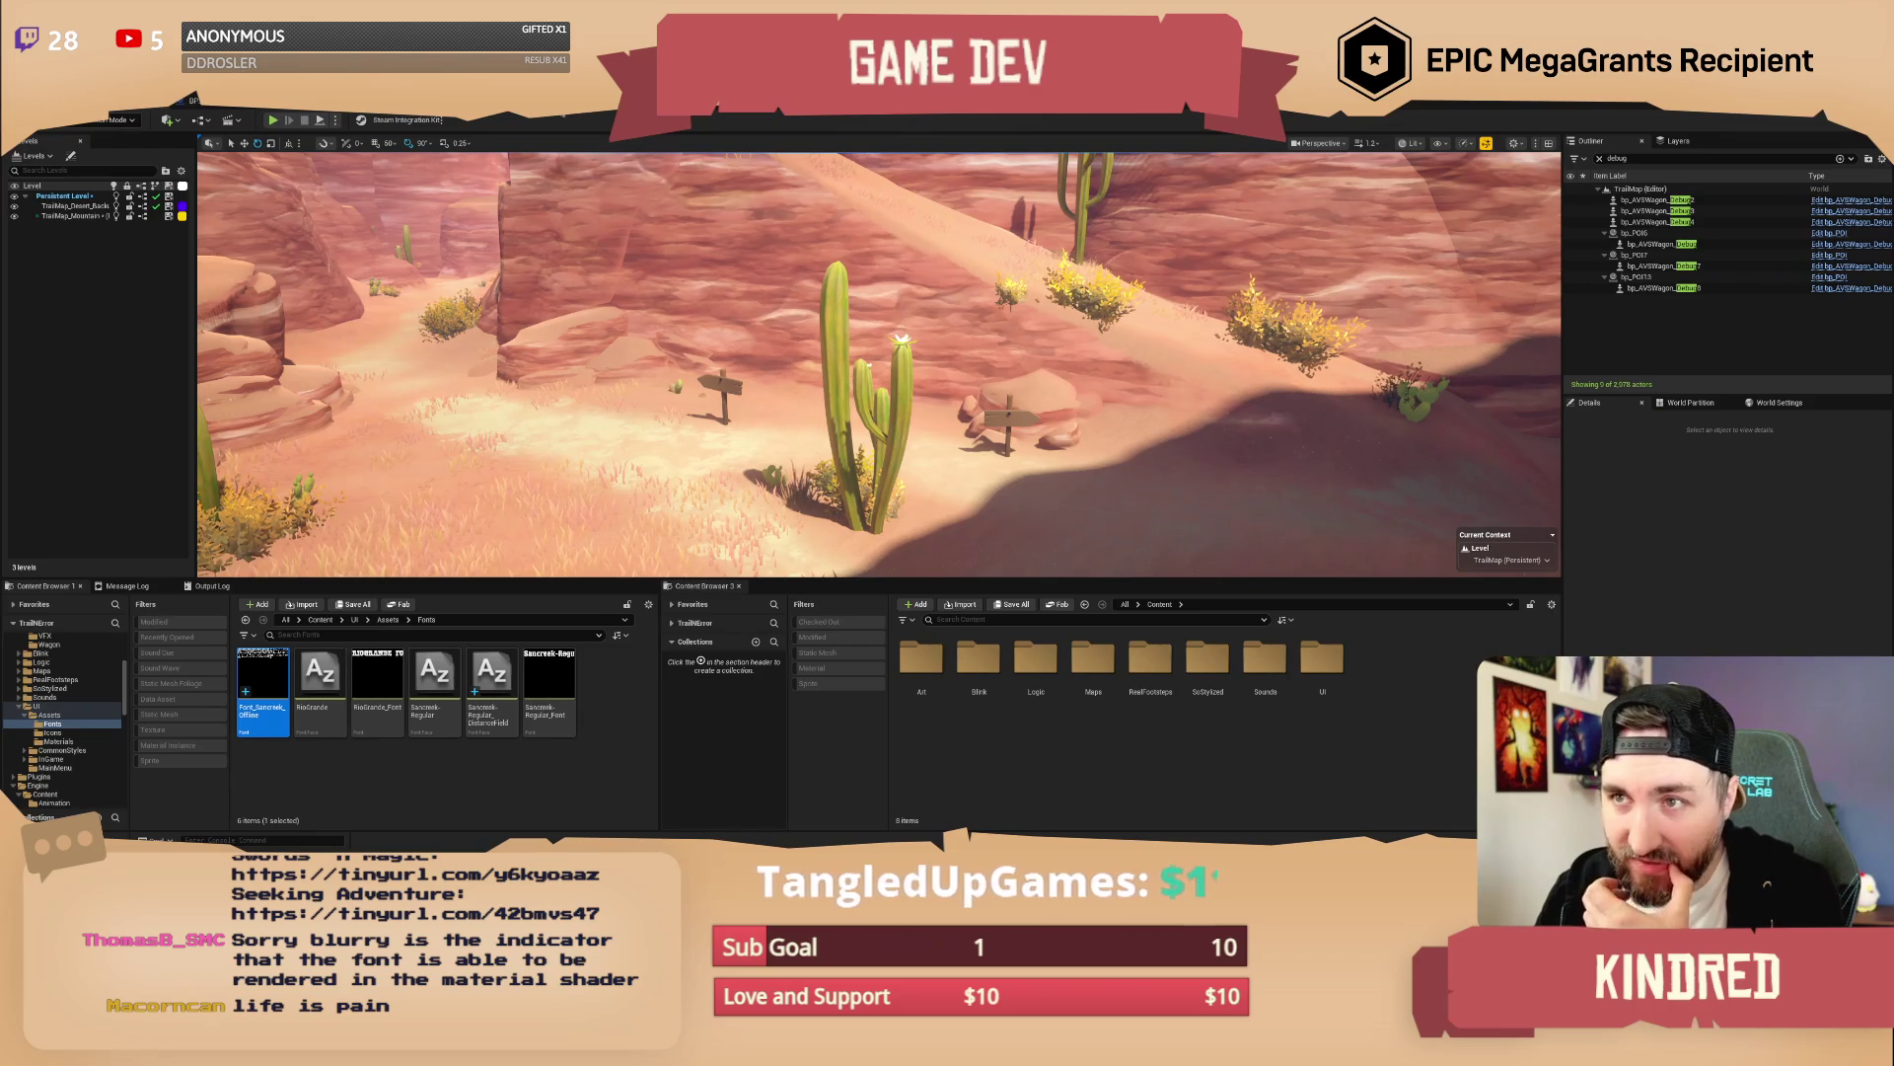
click(197, 111)
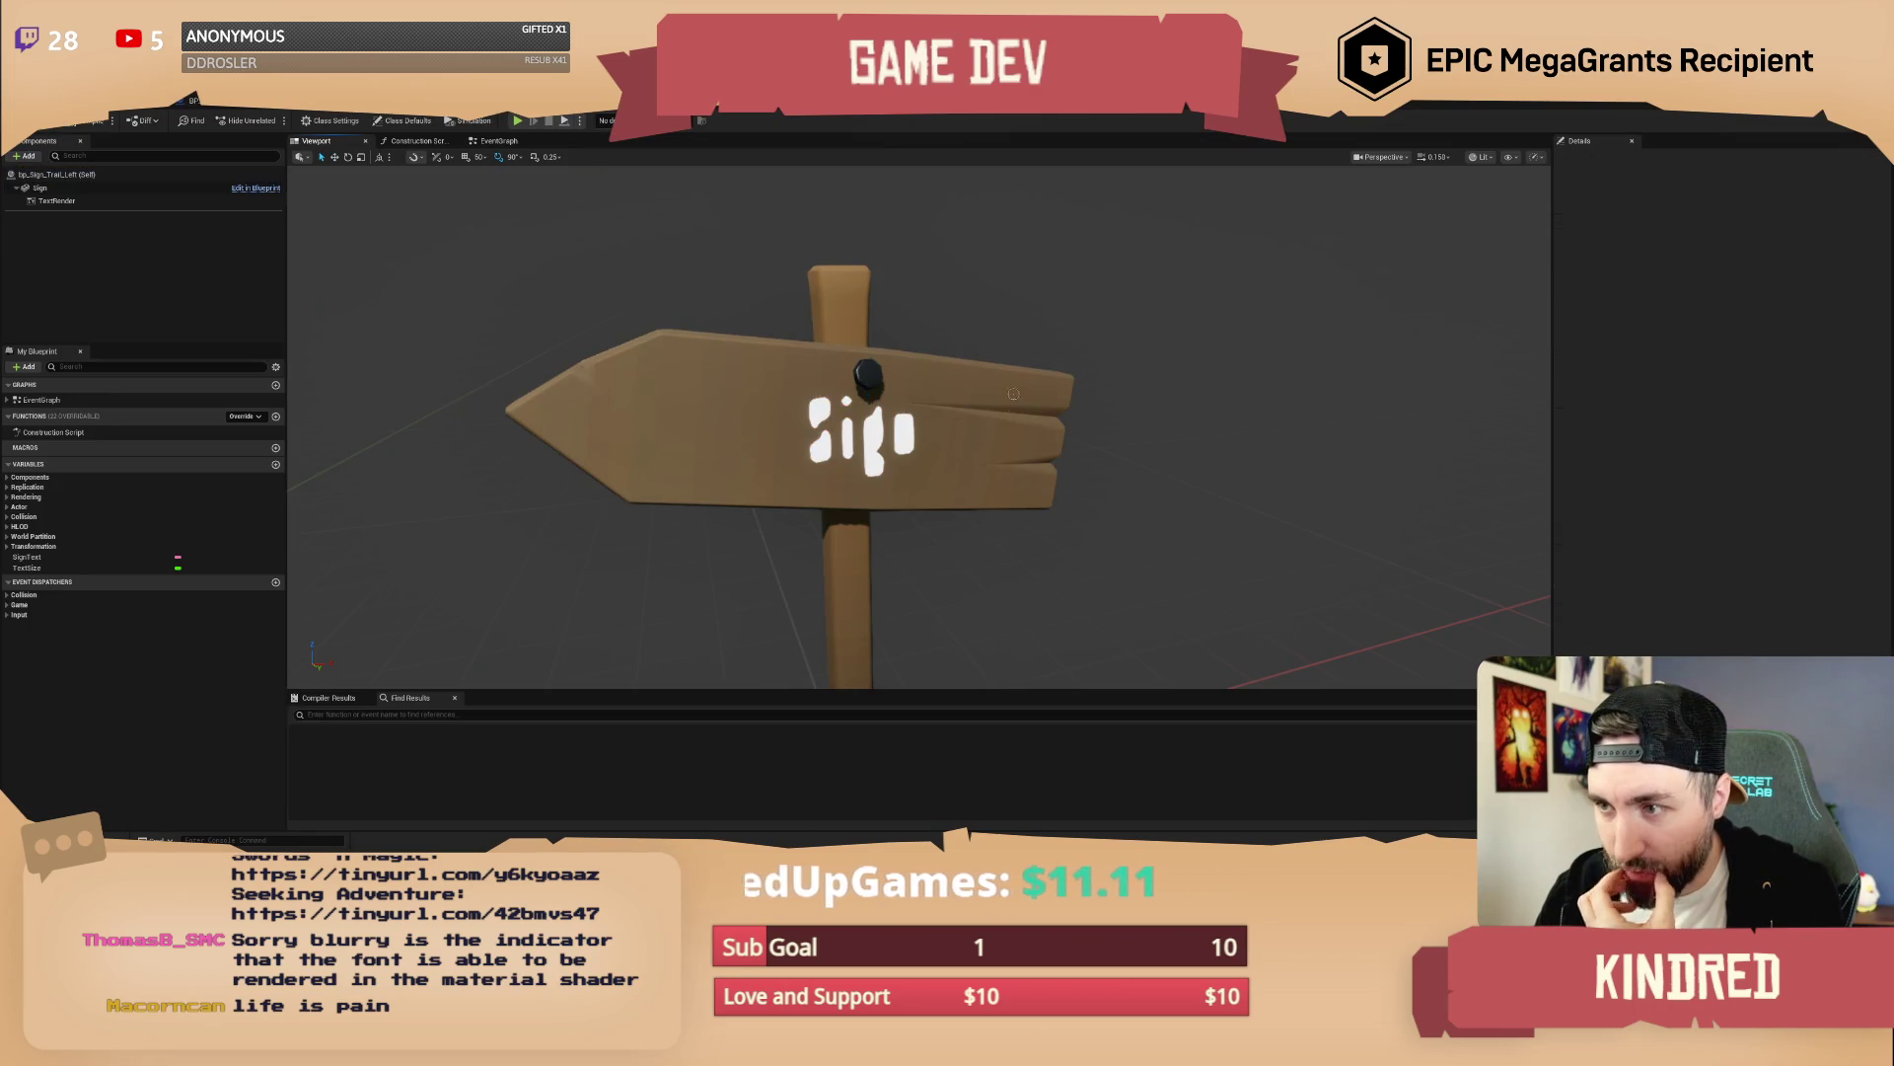
click(56, 200)
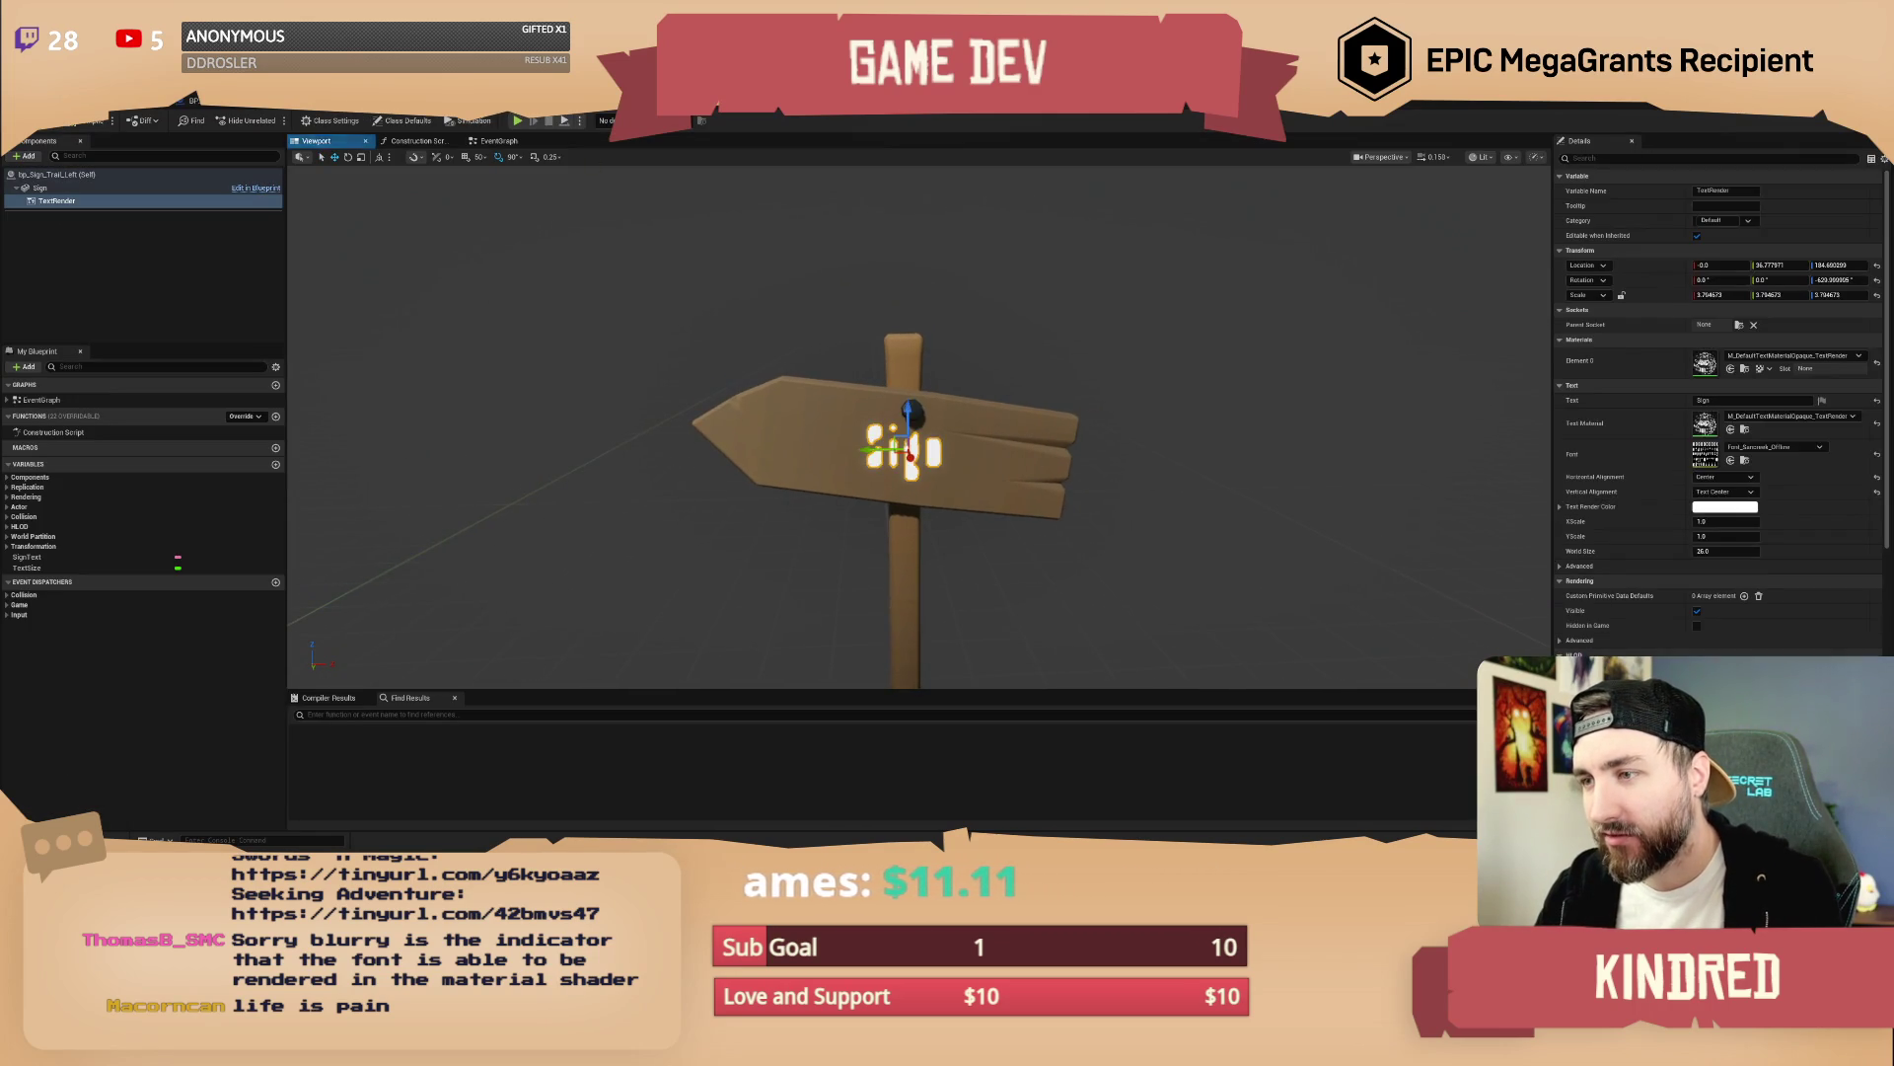
click(1736, 401)
text(This is a s)
key(Return)
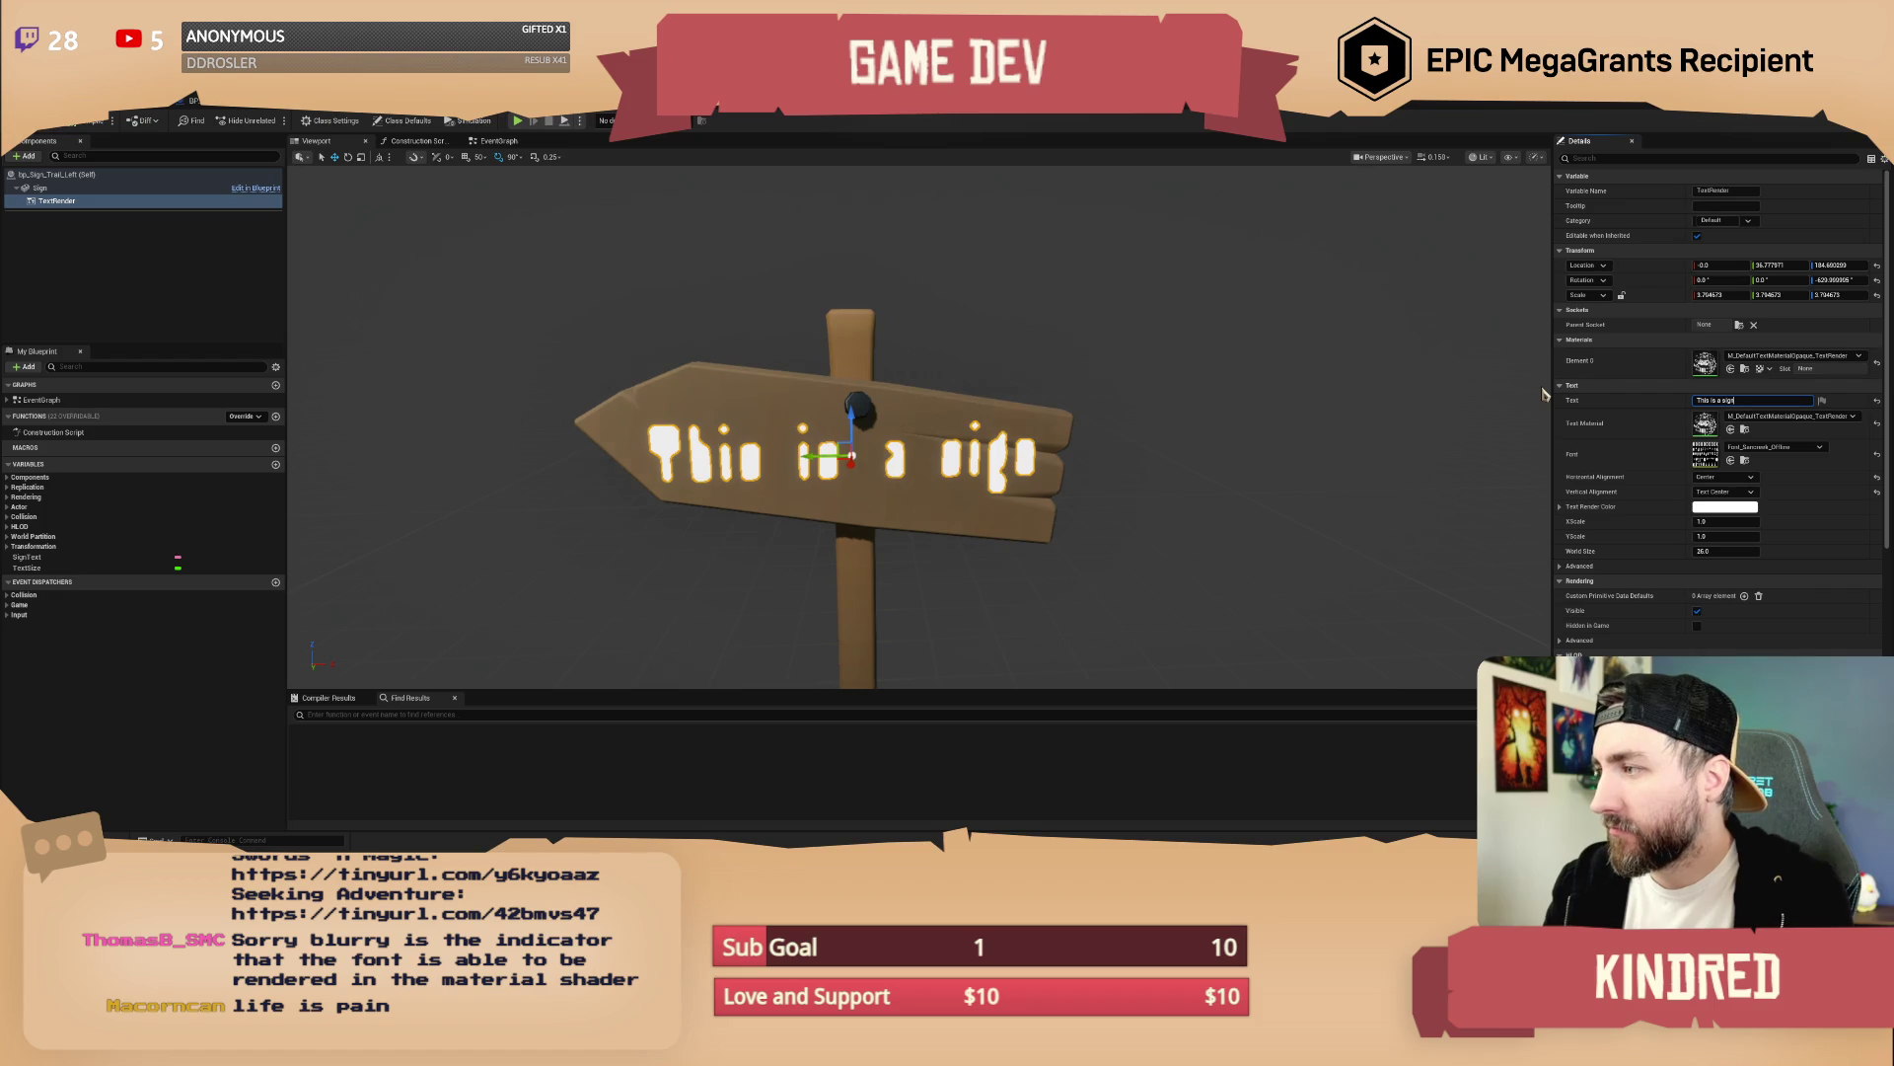
key(f)
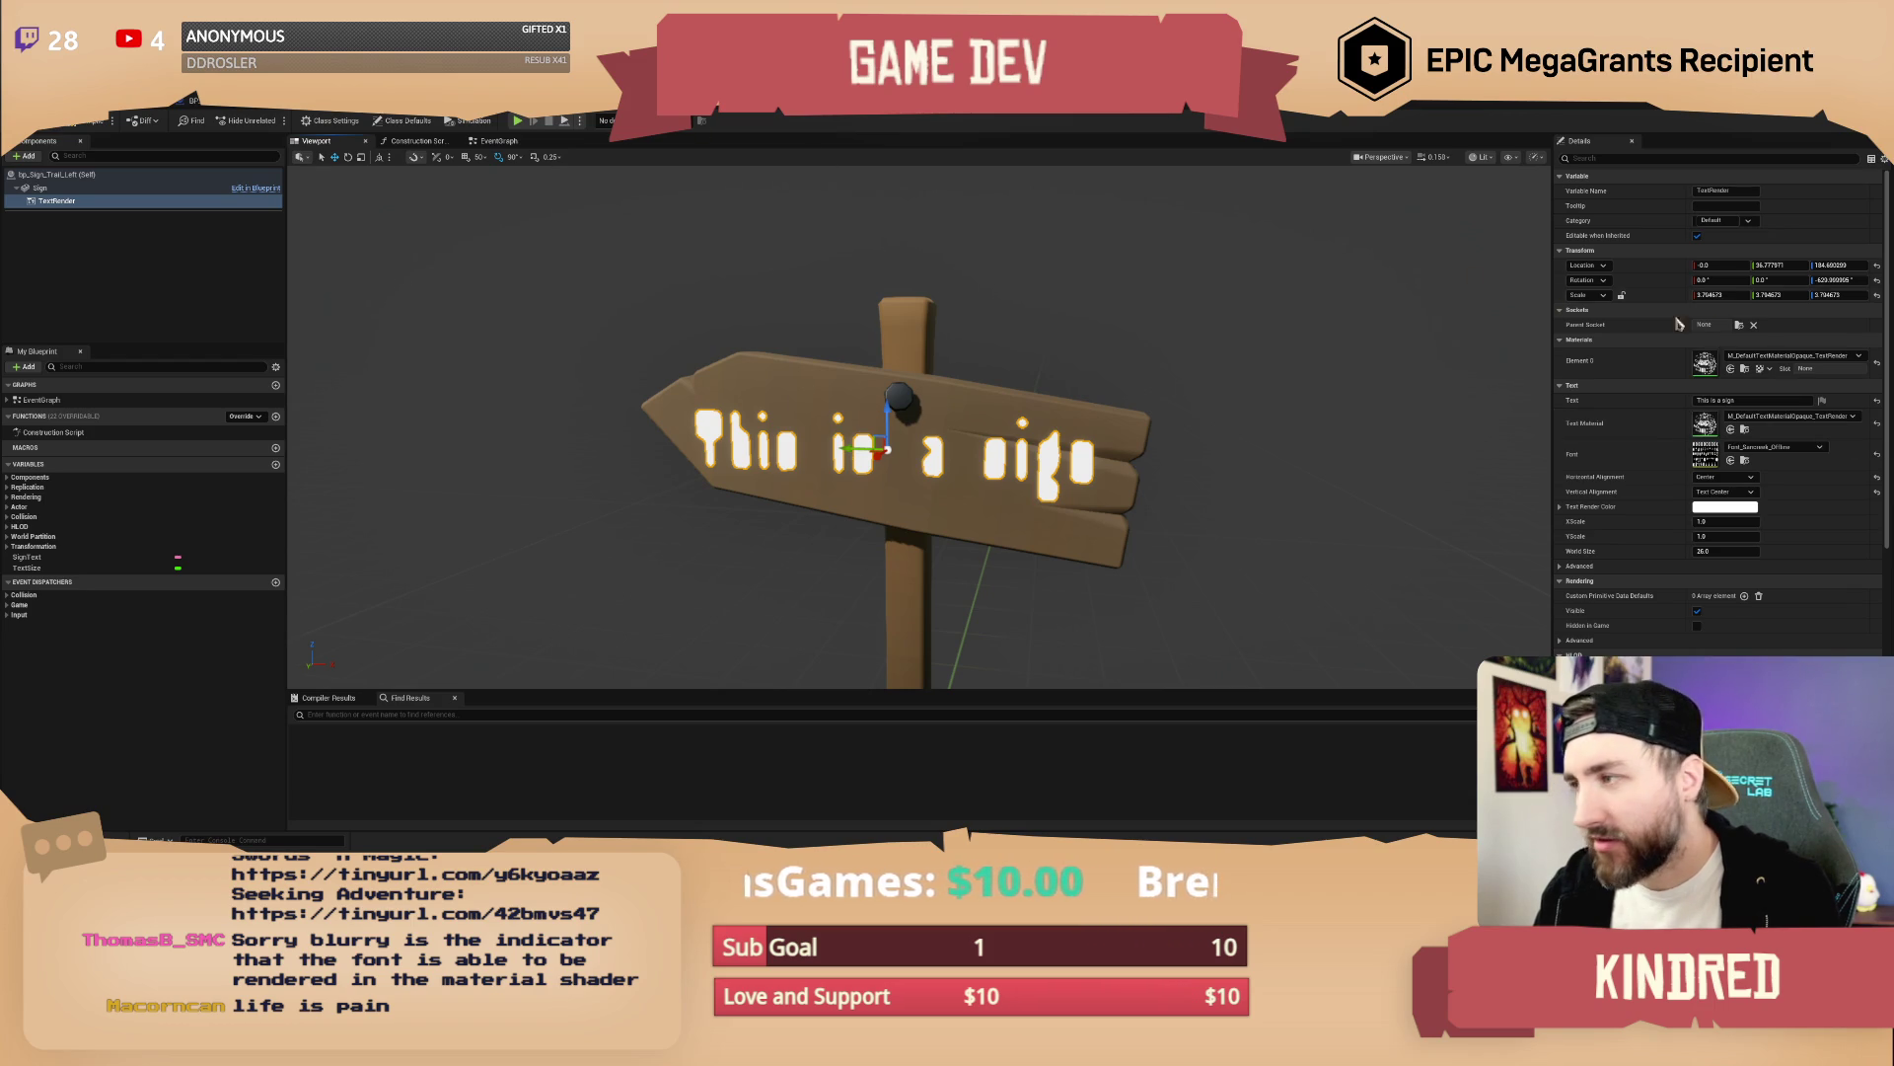
click(1786, 356)
Assign DefaultTextMaterialOpaque to the text's Element 0 and open that material's node graph
scroll(1819, 515, up, 5)
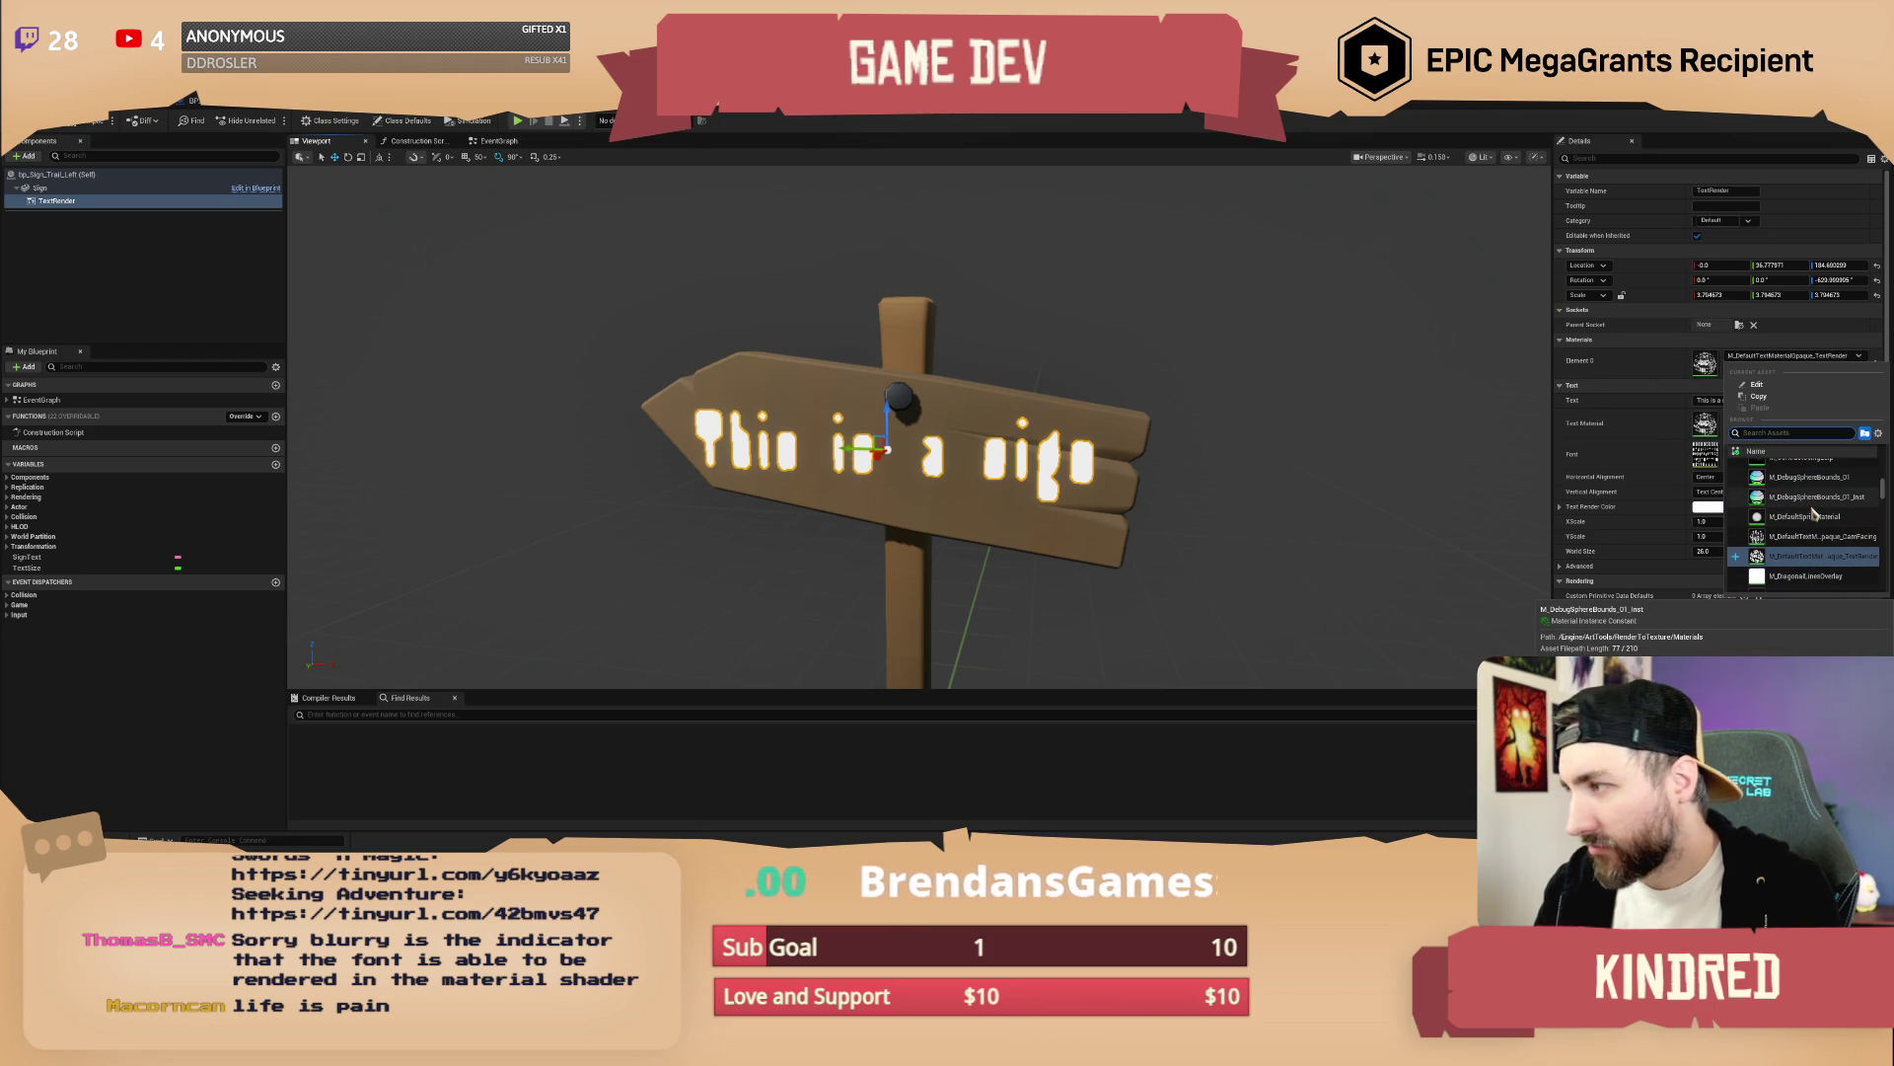
text(opa)
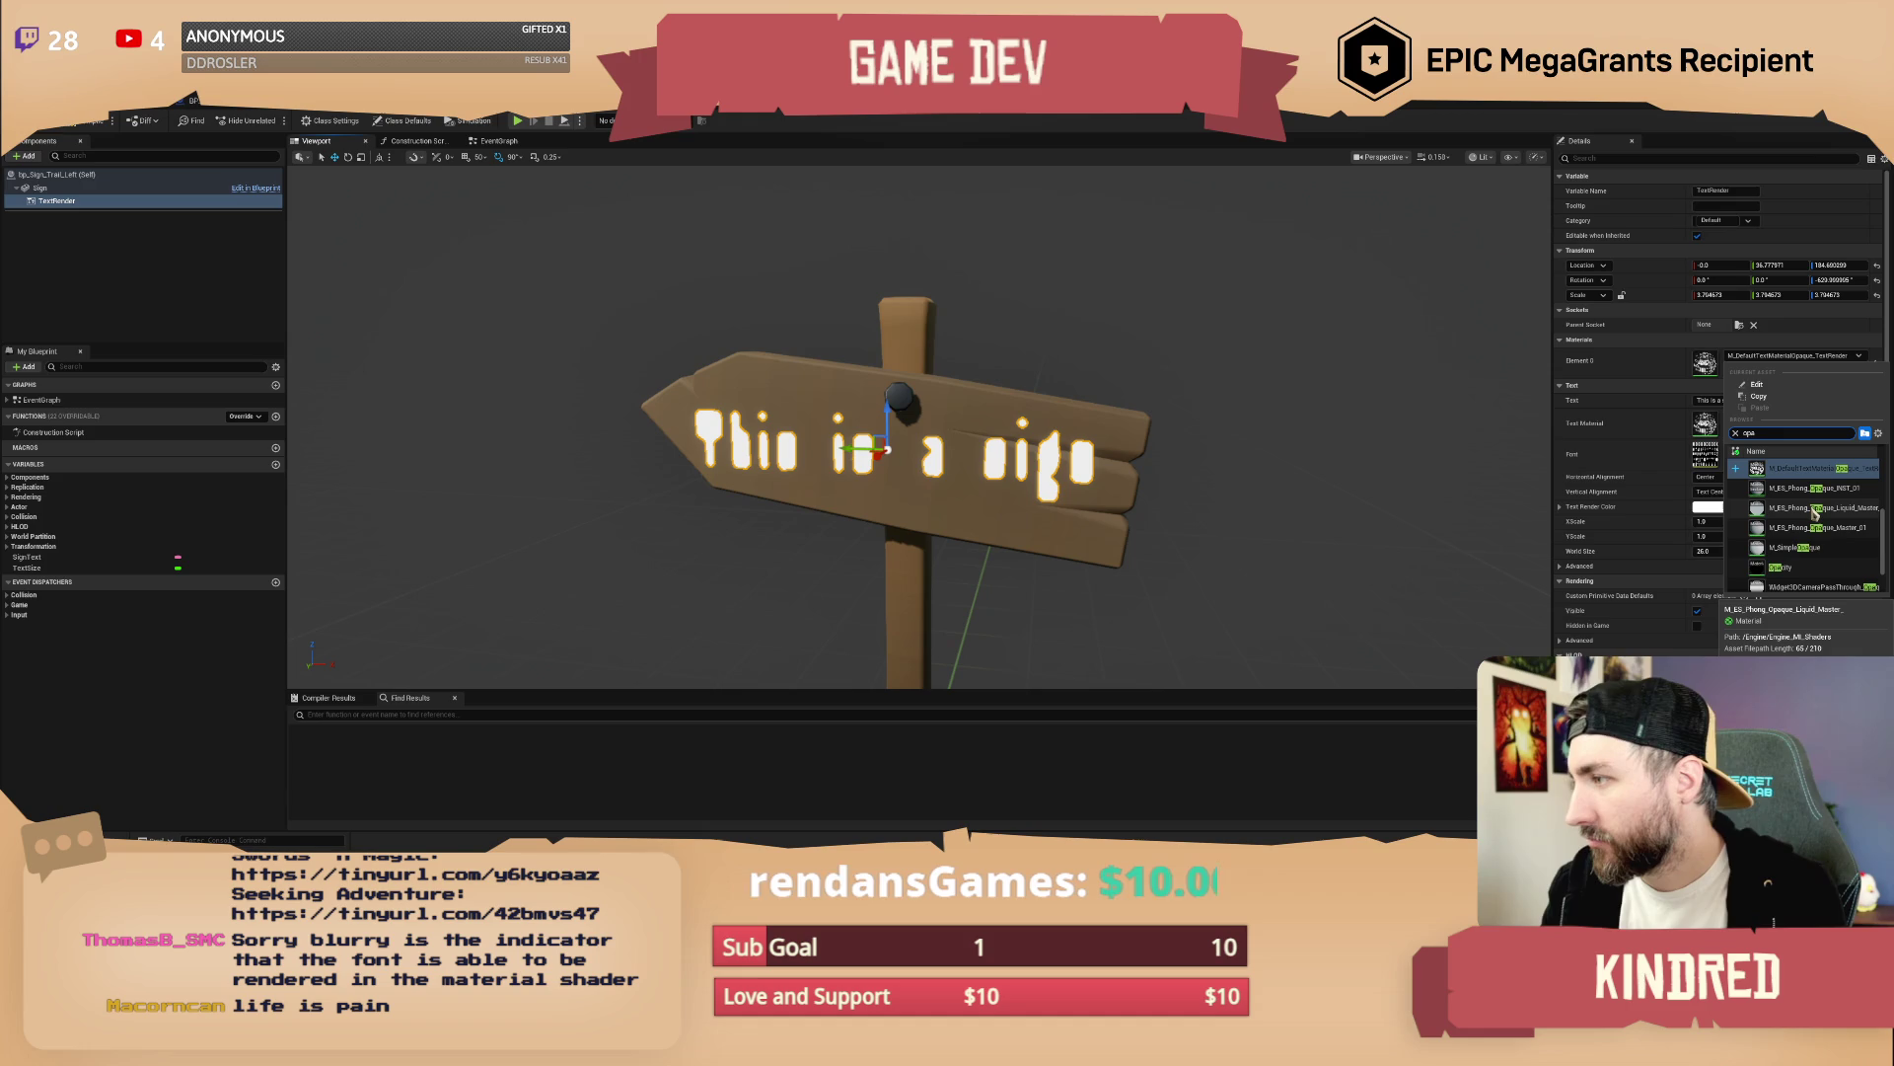
text(que )
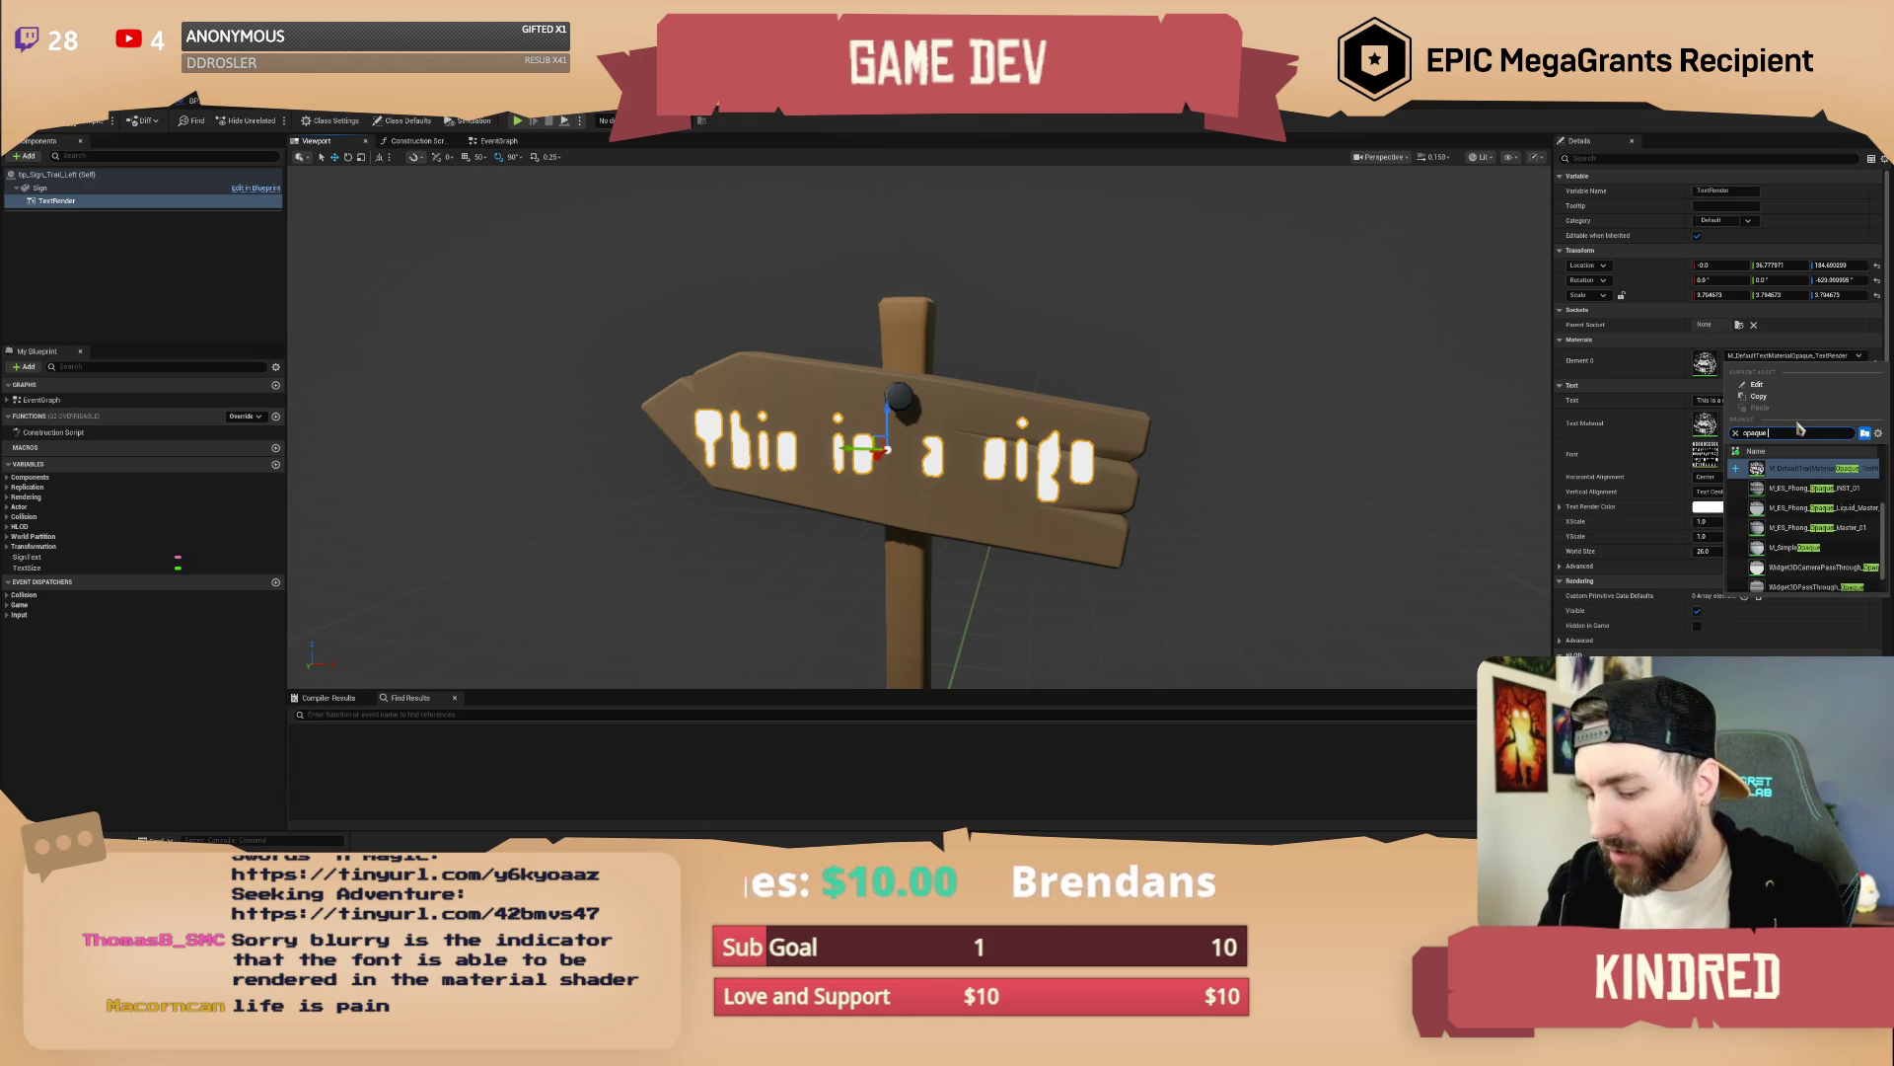
text(text)
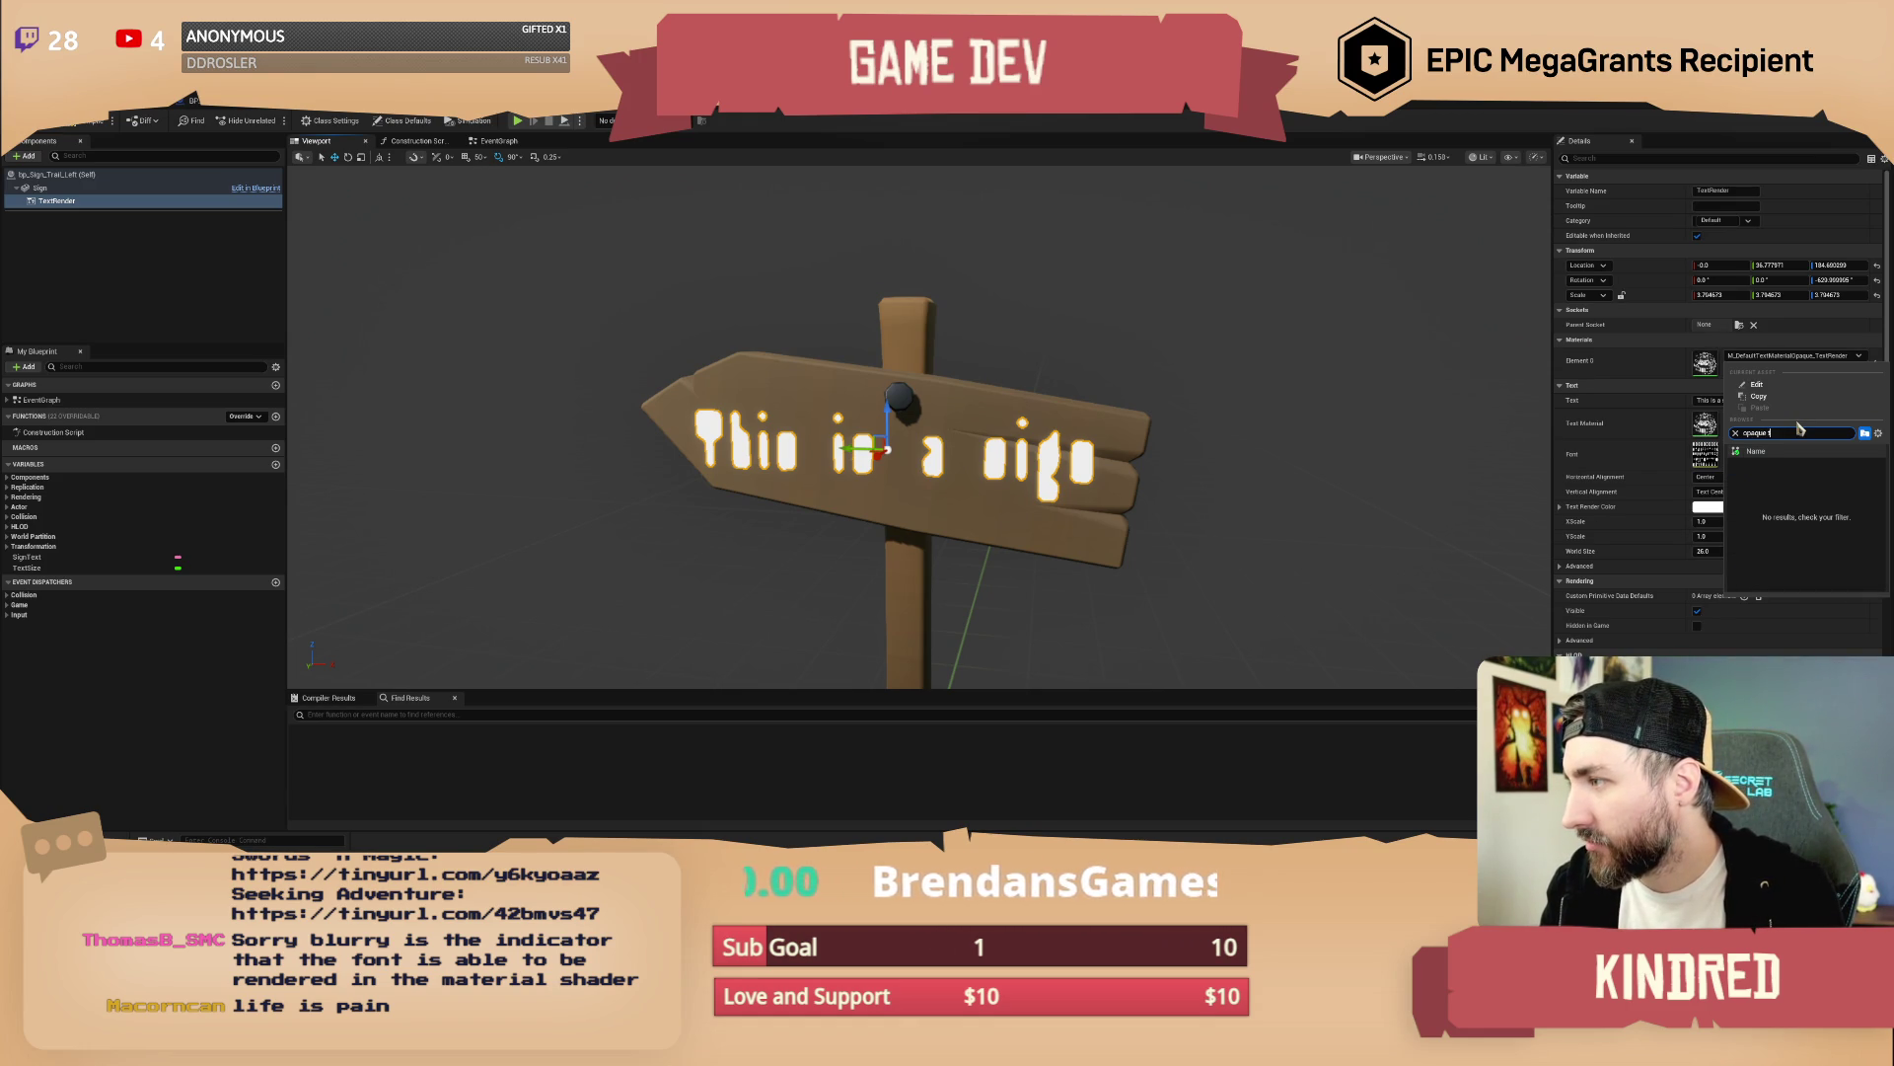
click(1801, 466)
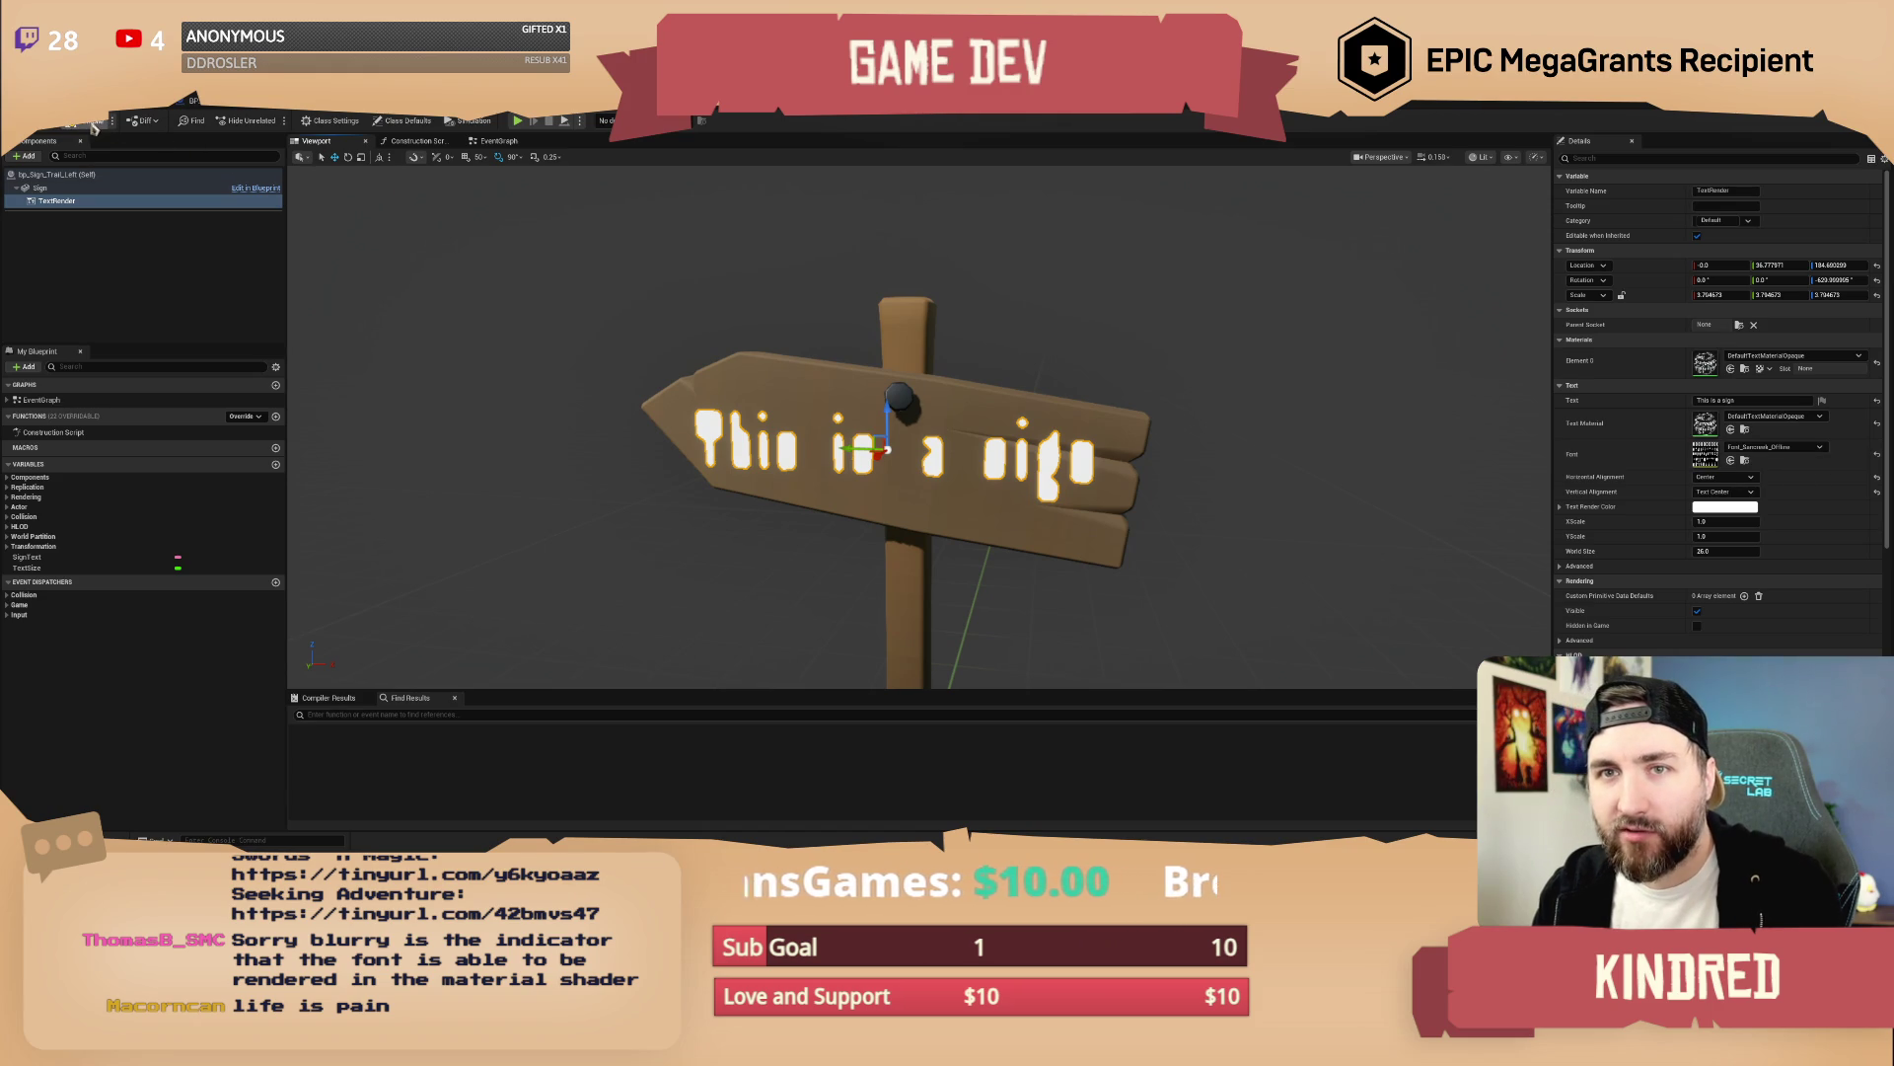
click(533, 123)
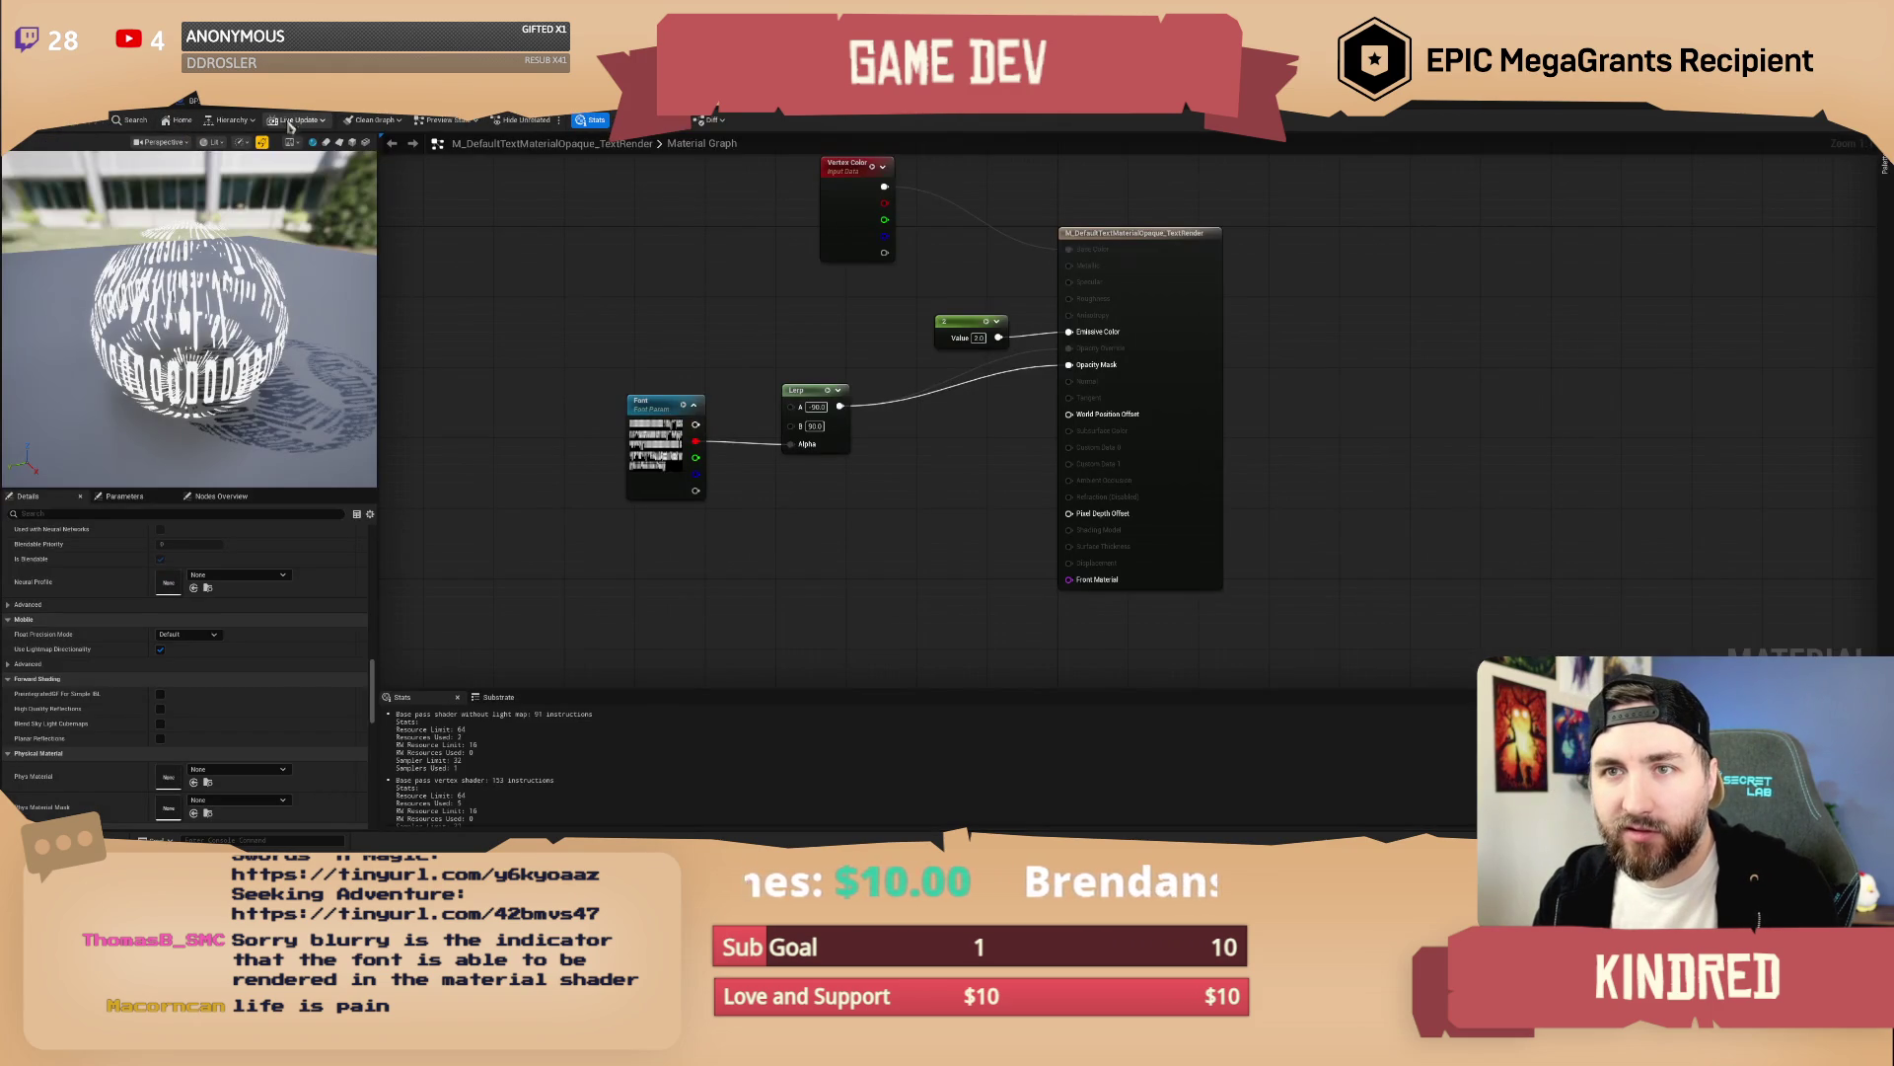
Delete M_DefaultTextMaterialOpaque_TextRender from TechMaterials, then open the sign's font asset from the blueprint
click(44, 133)
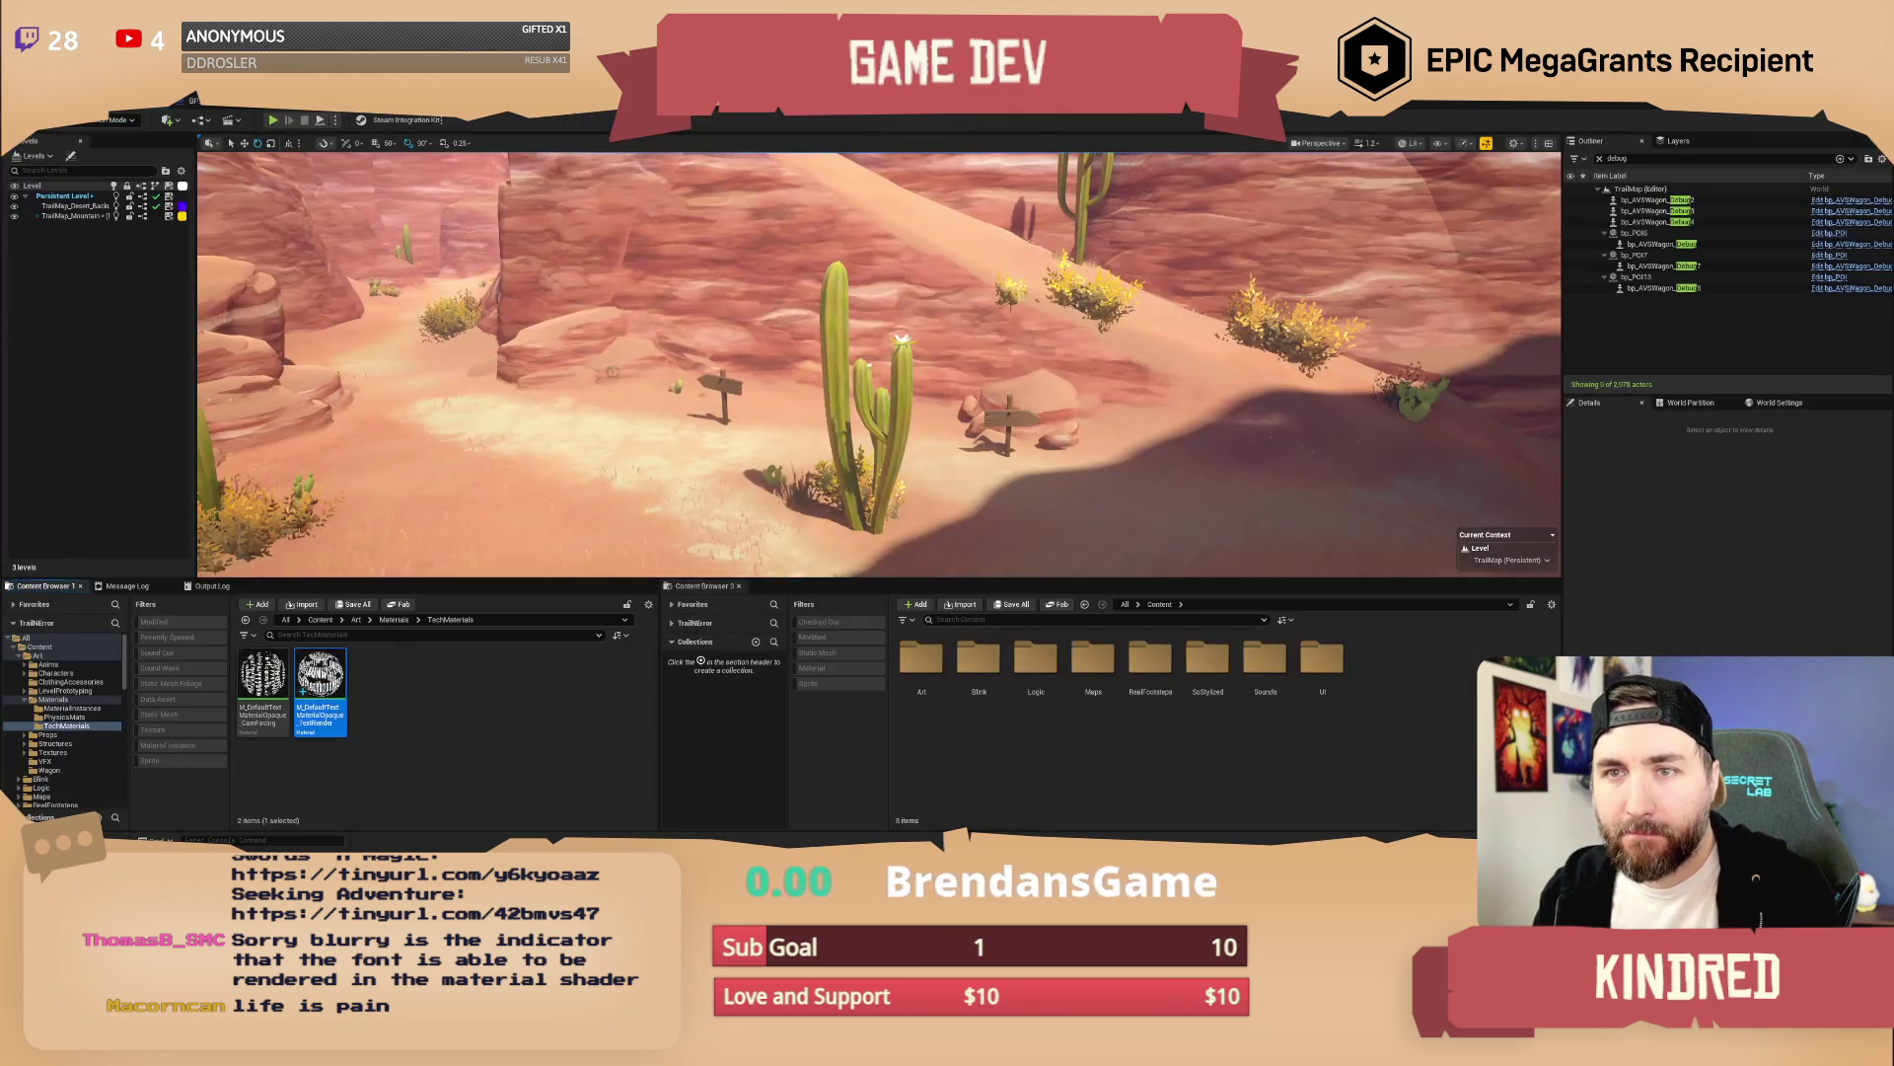
click(378, 666)
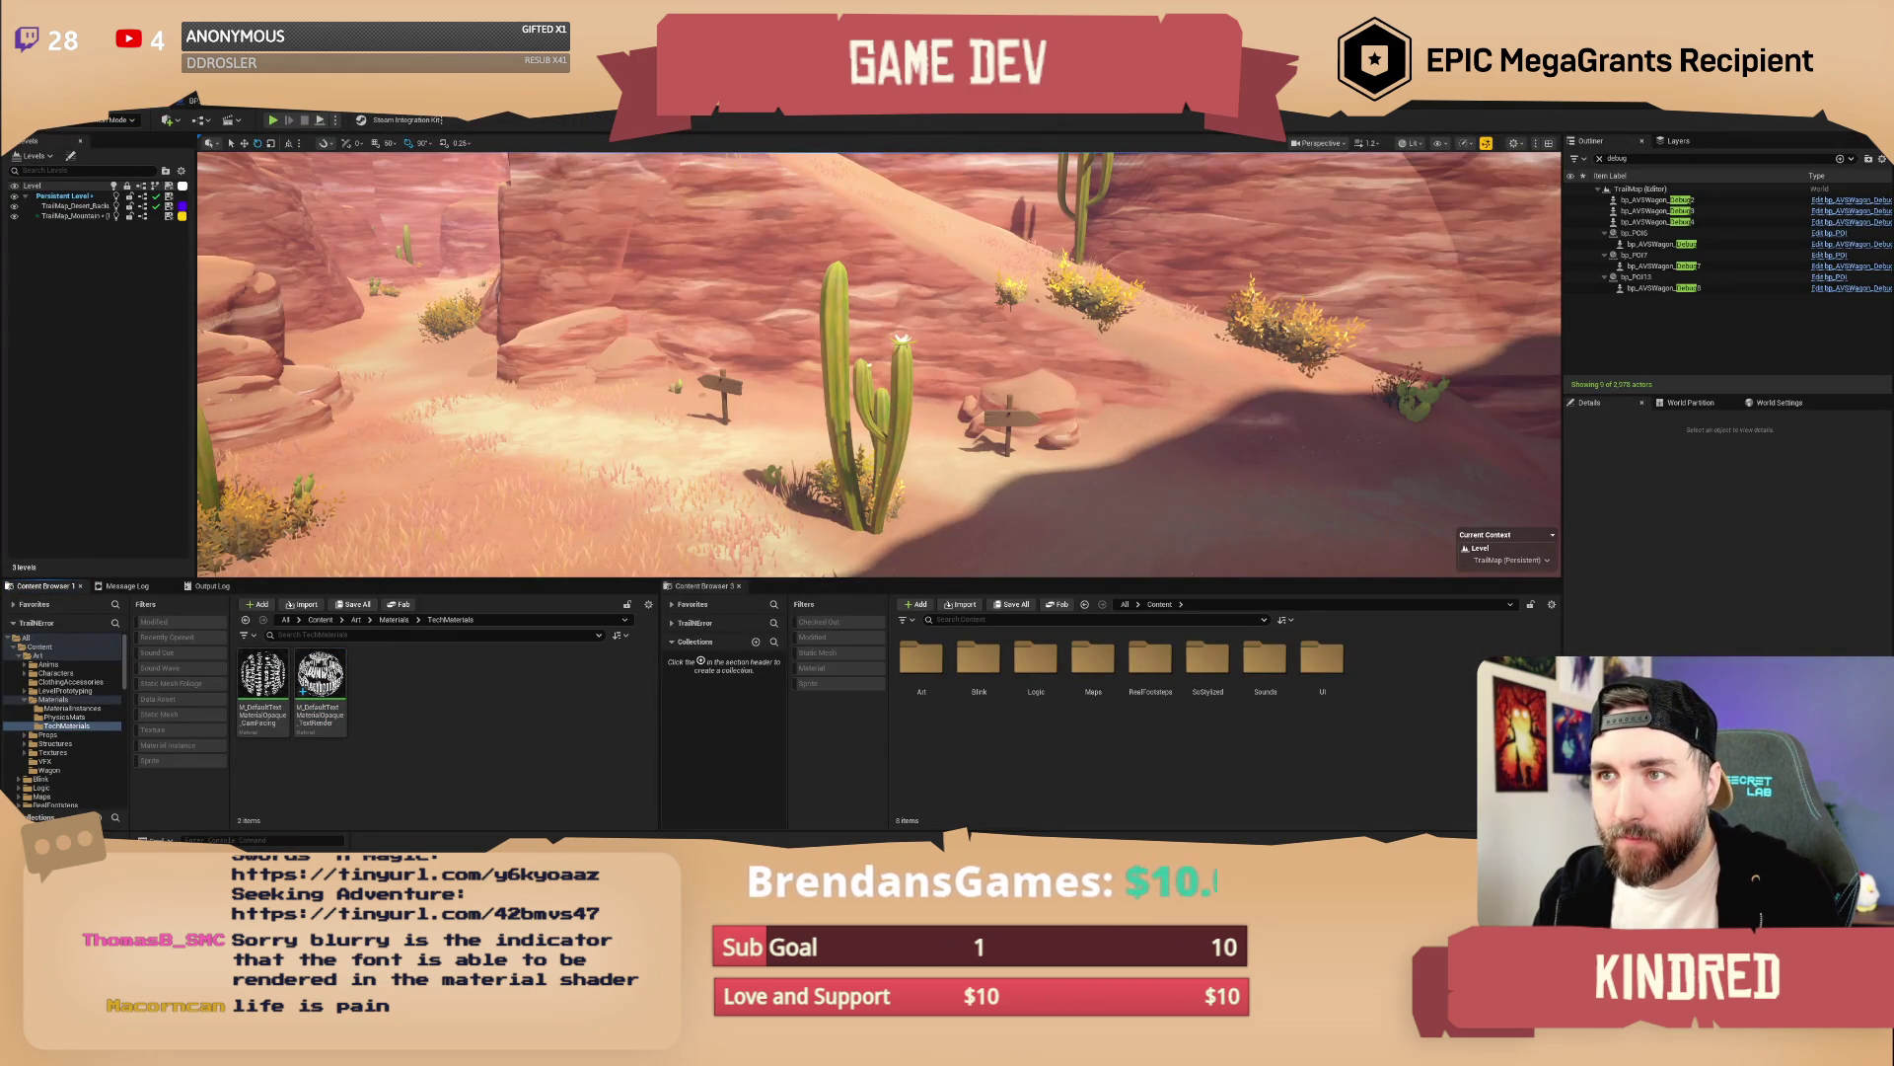
click(331, 704)
key(Delete)
click(913, 653)
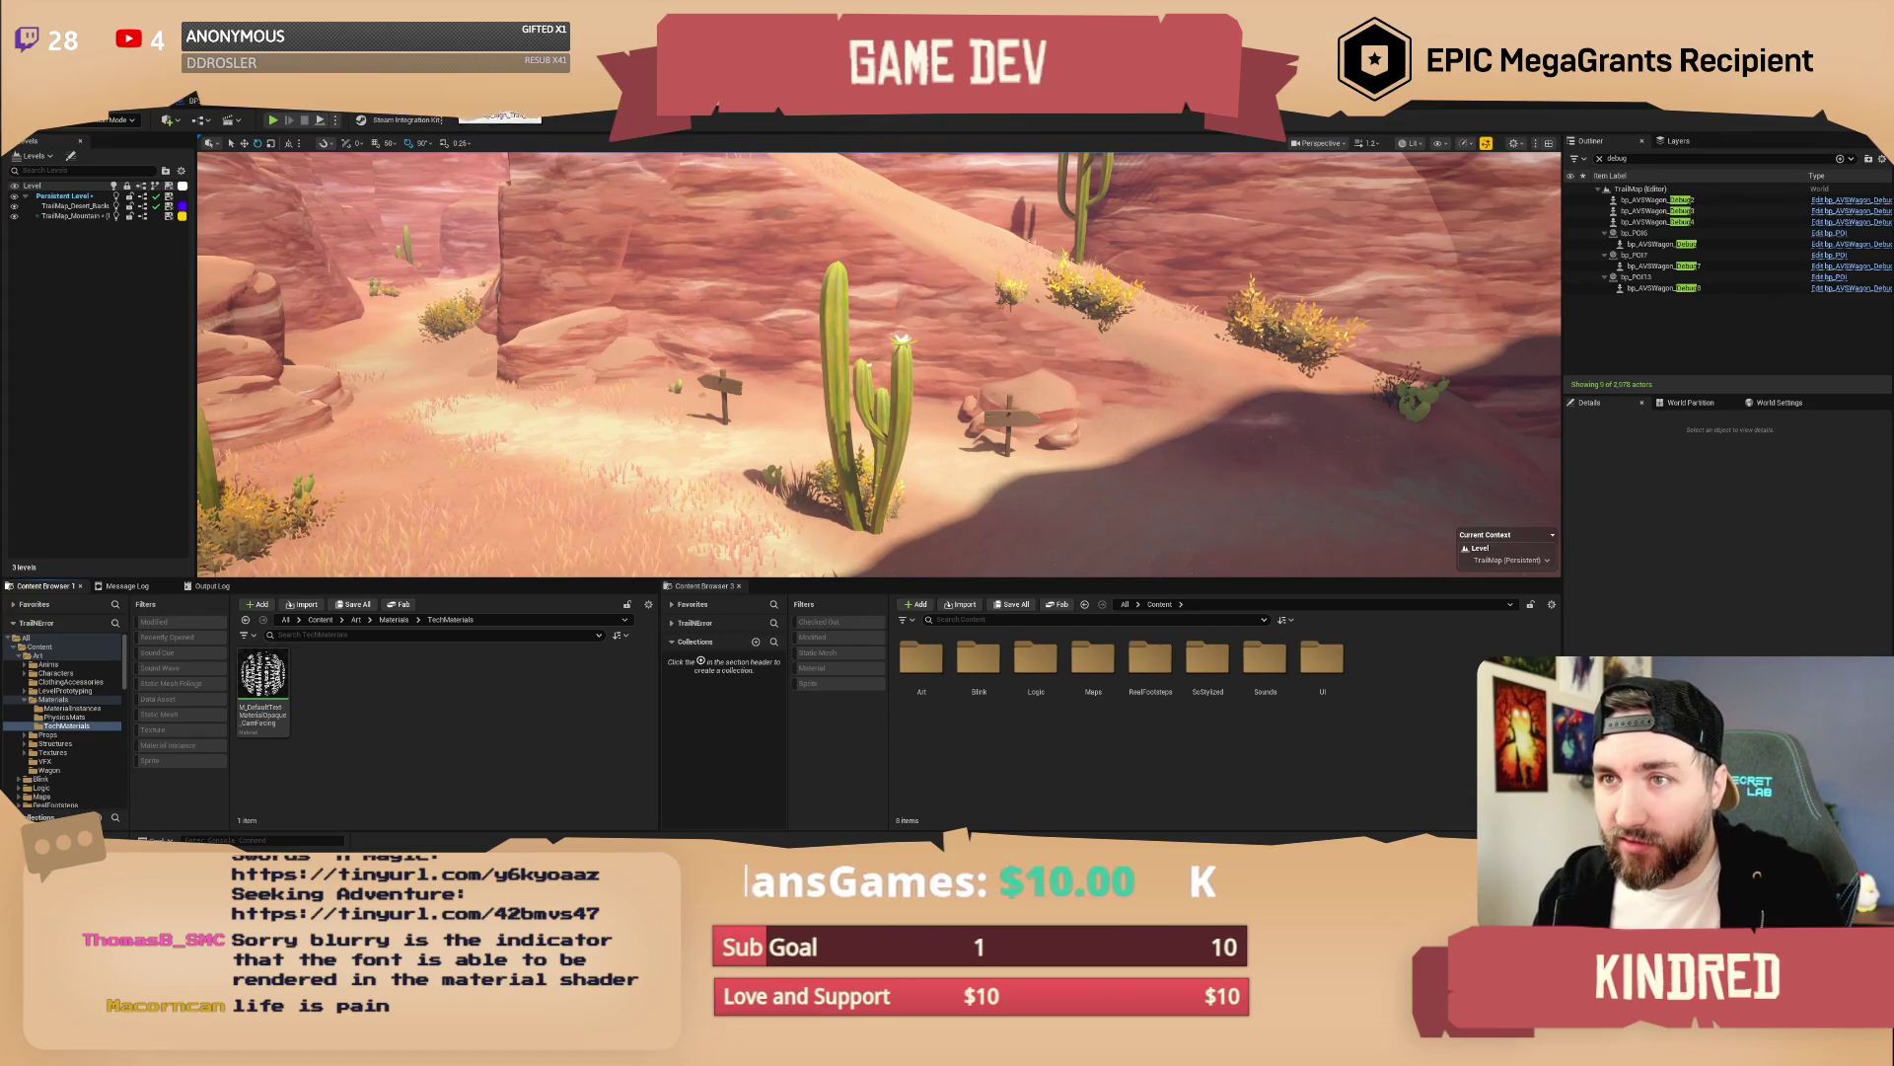
click(498, 116)
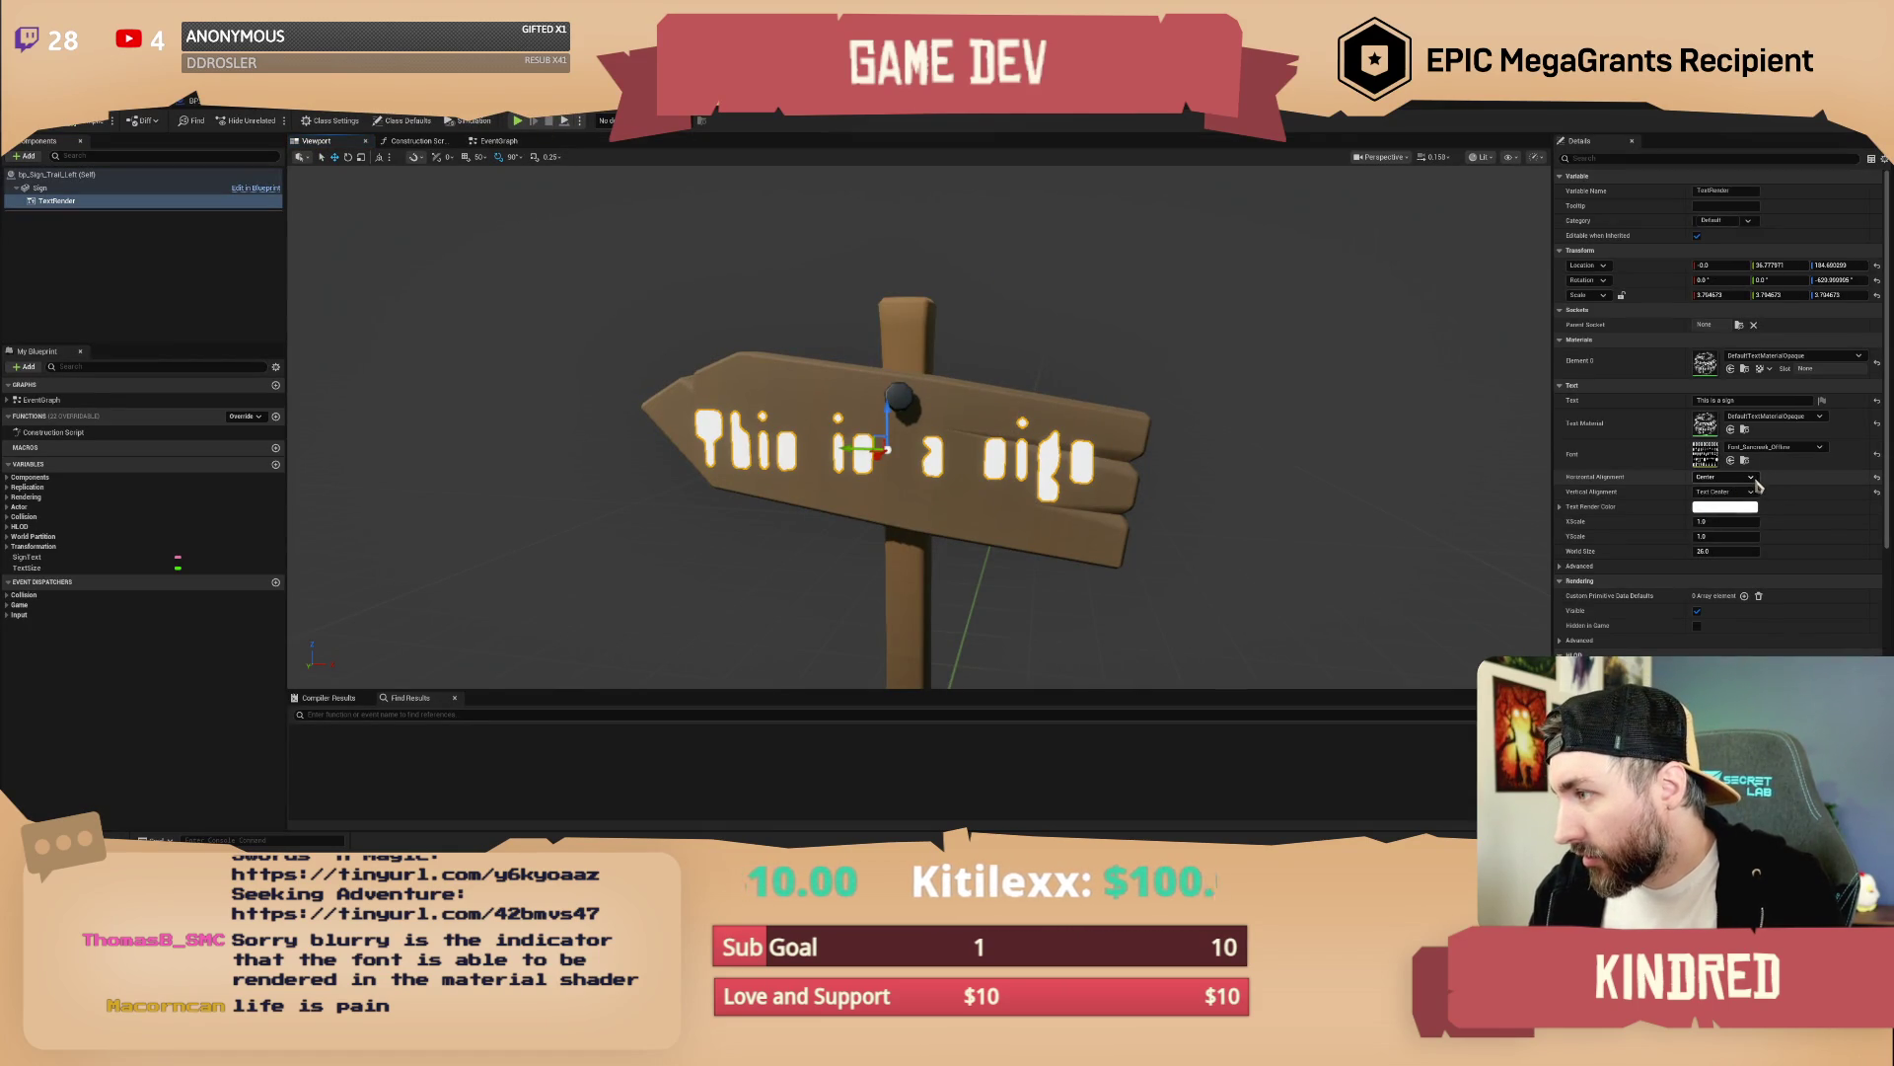
double_click(1705, 454)
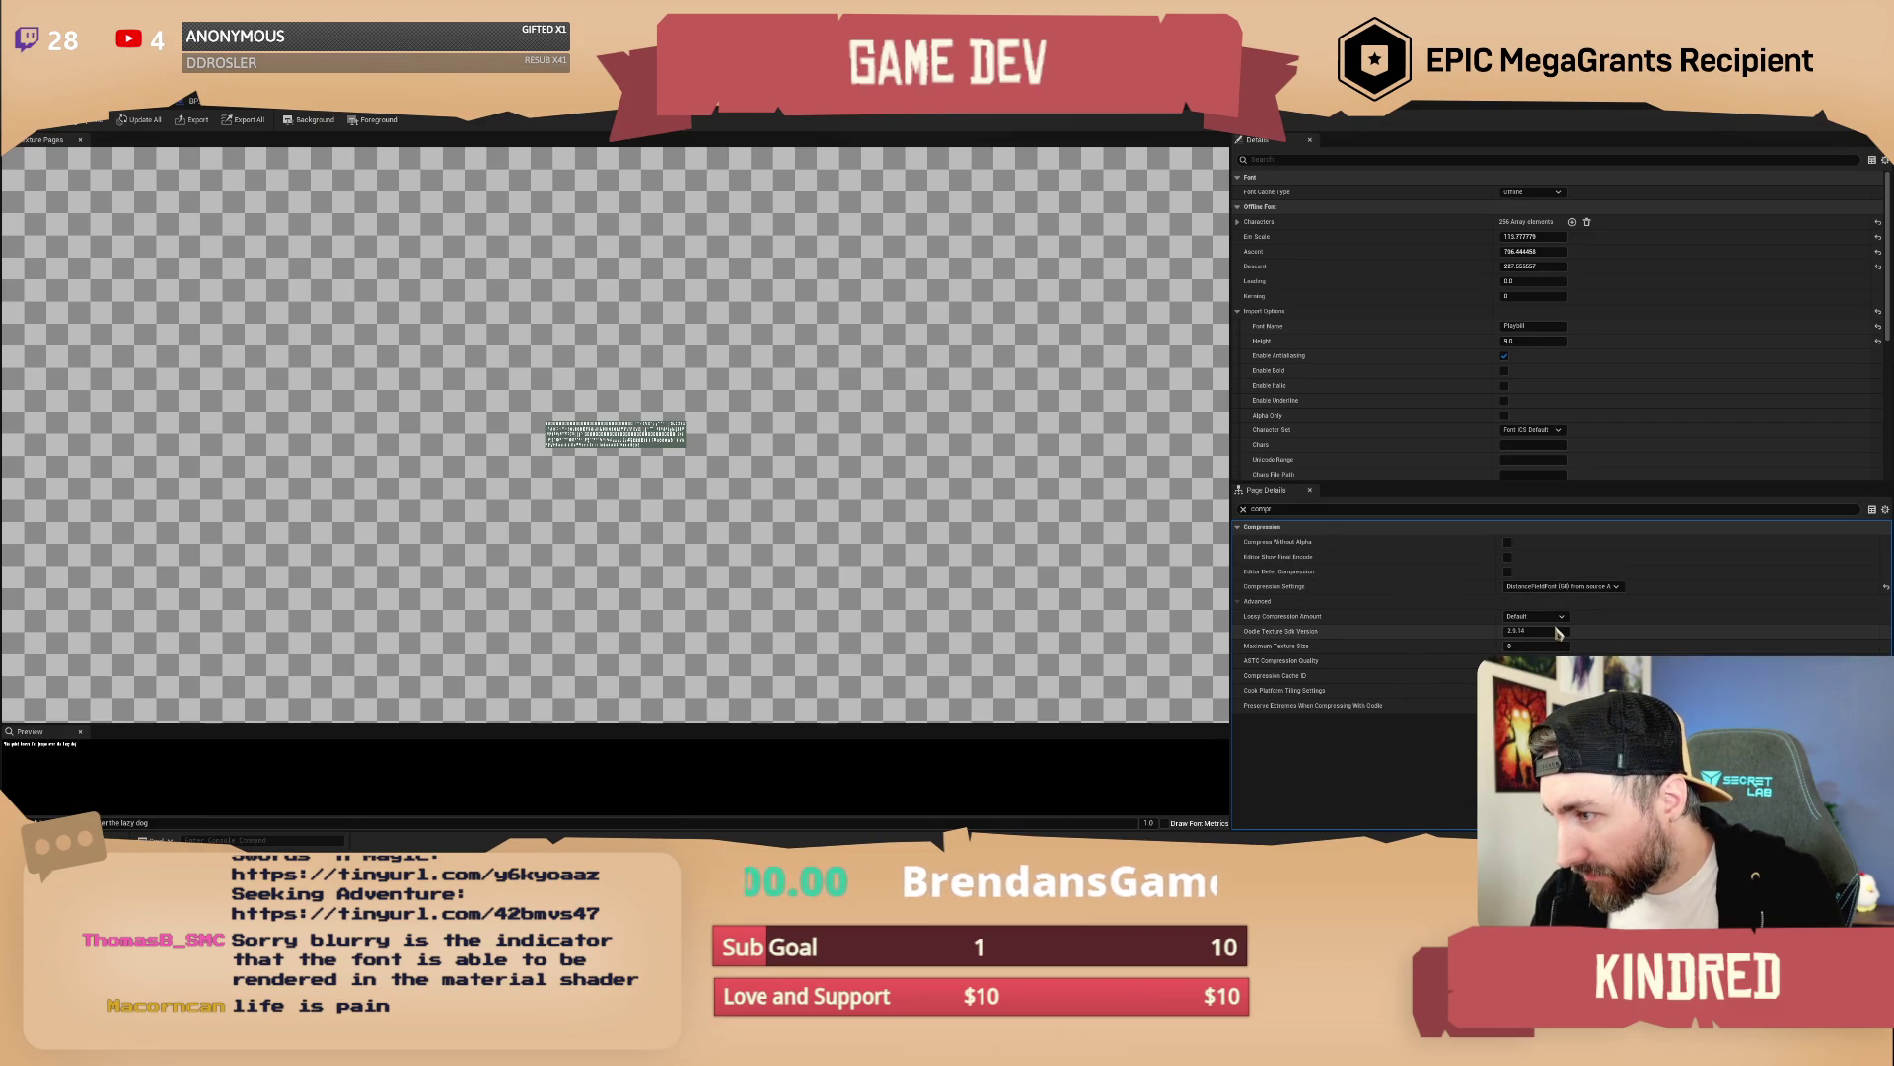
Try turning off the font's lossy compression and preview the sign text
click(1554, 617)
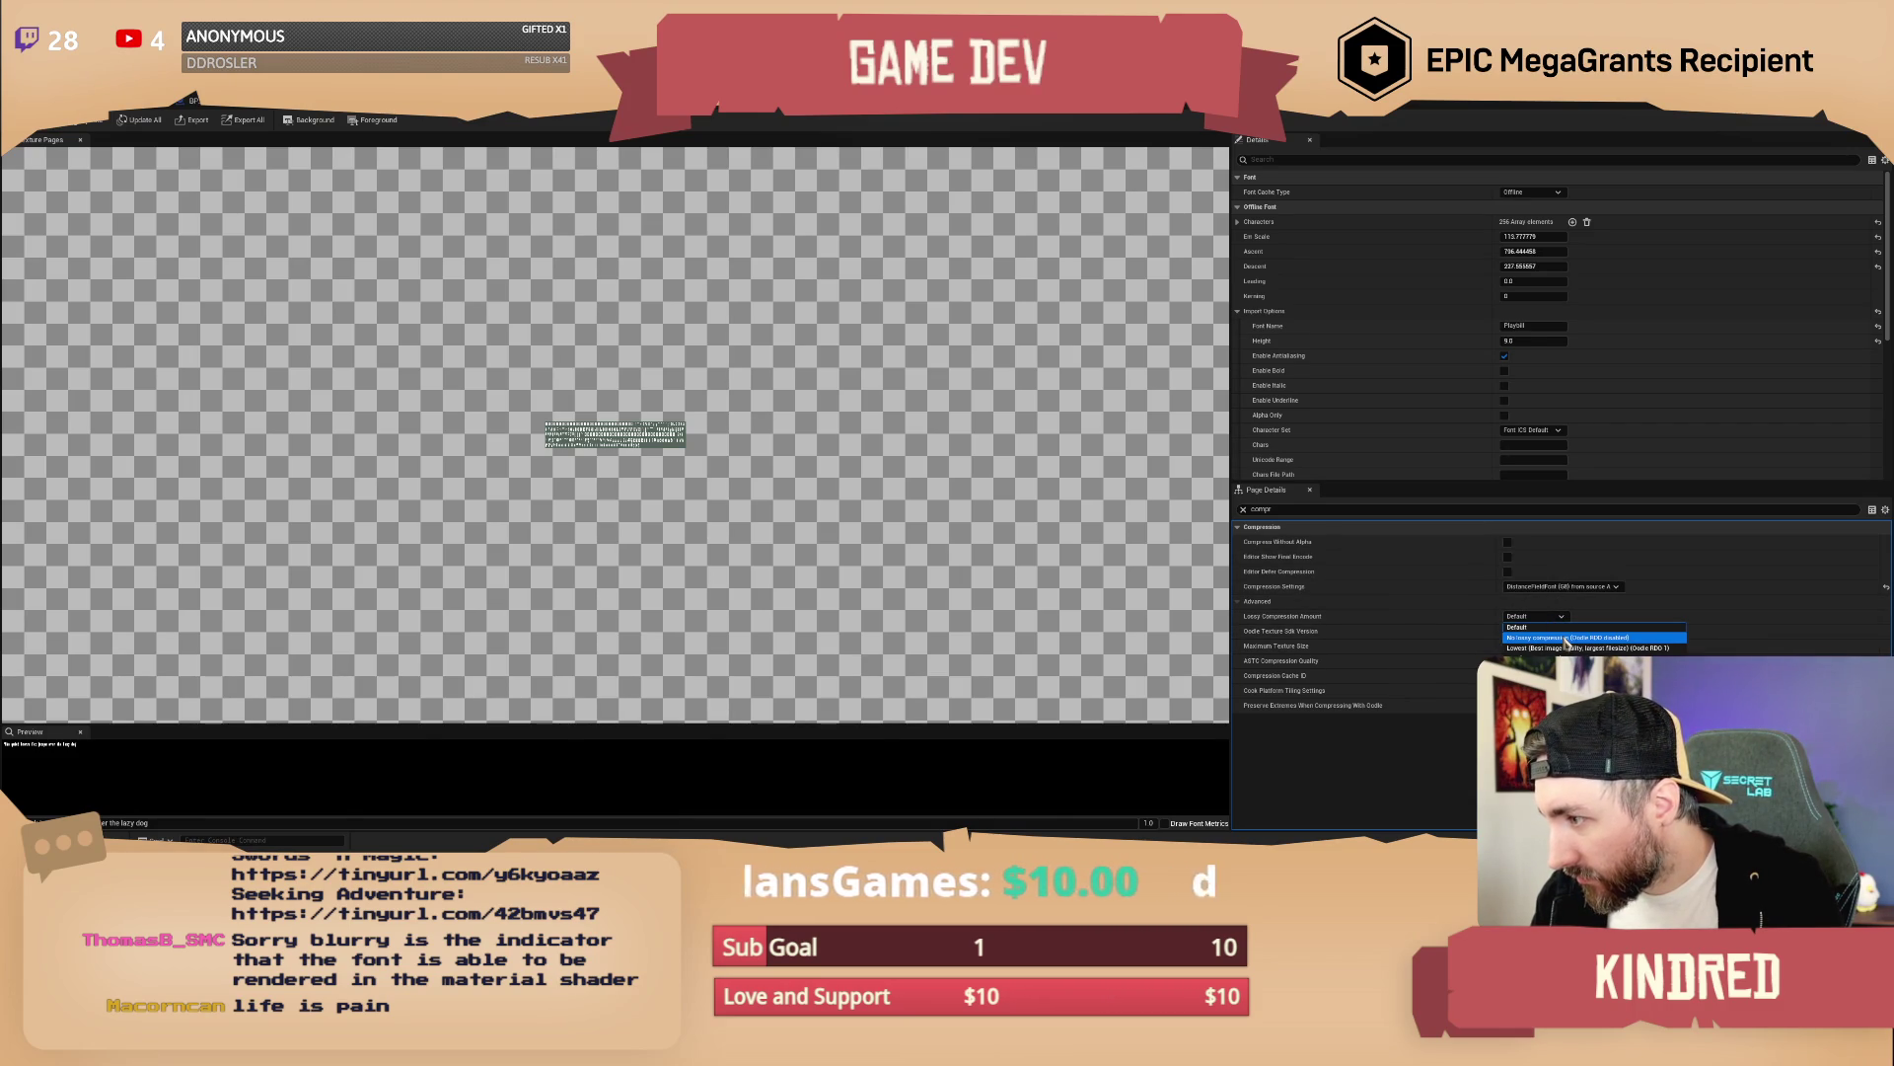
click(1565, 639)
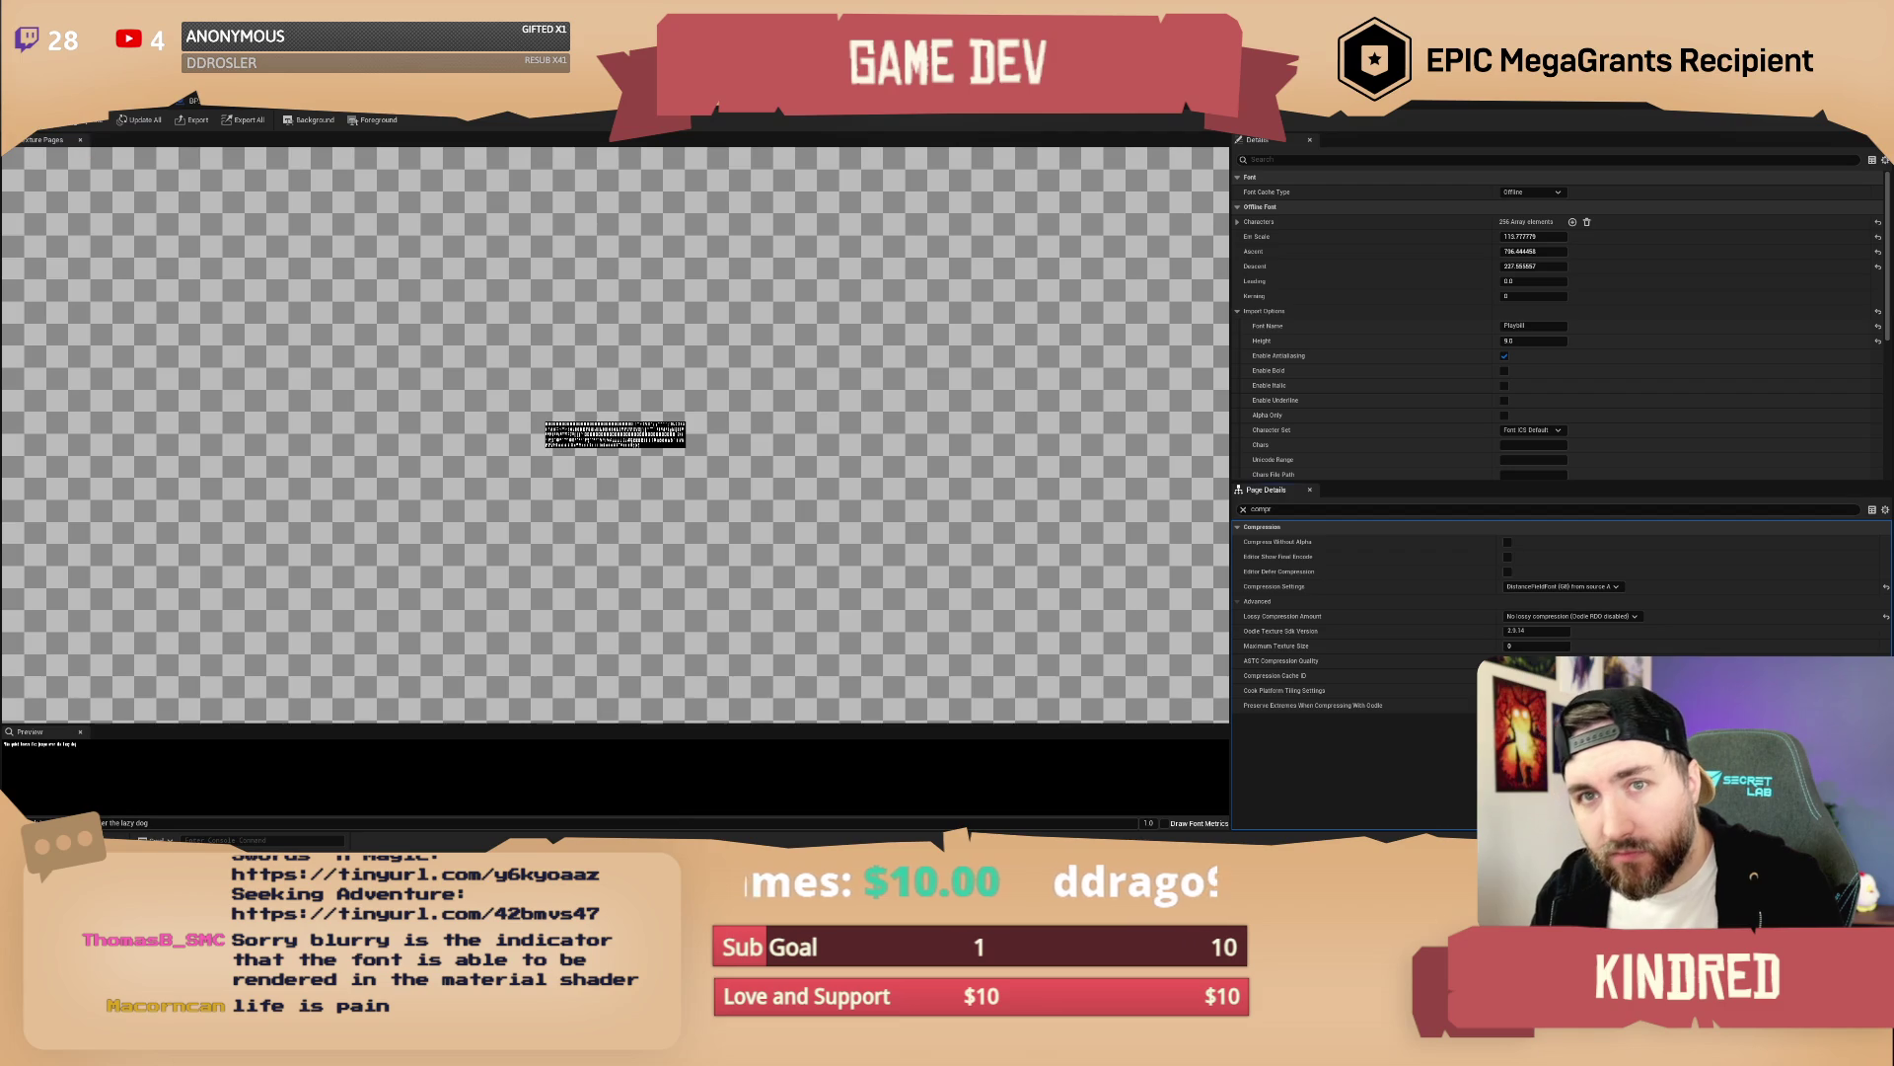
click(473, 104)
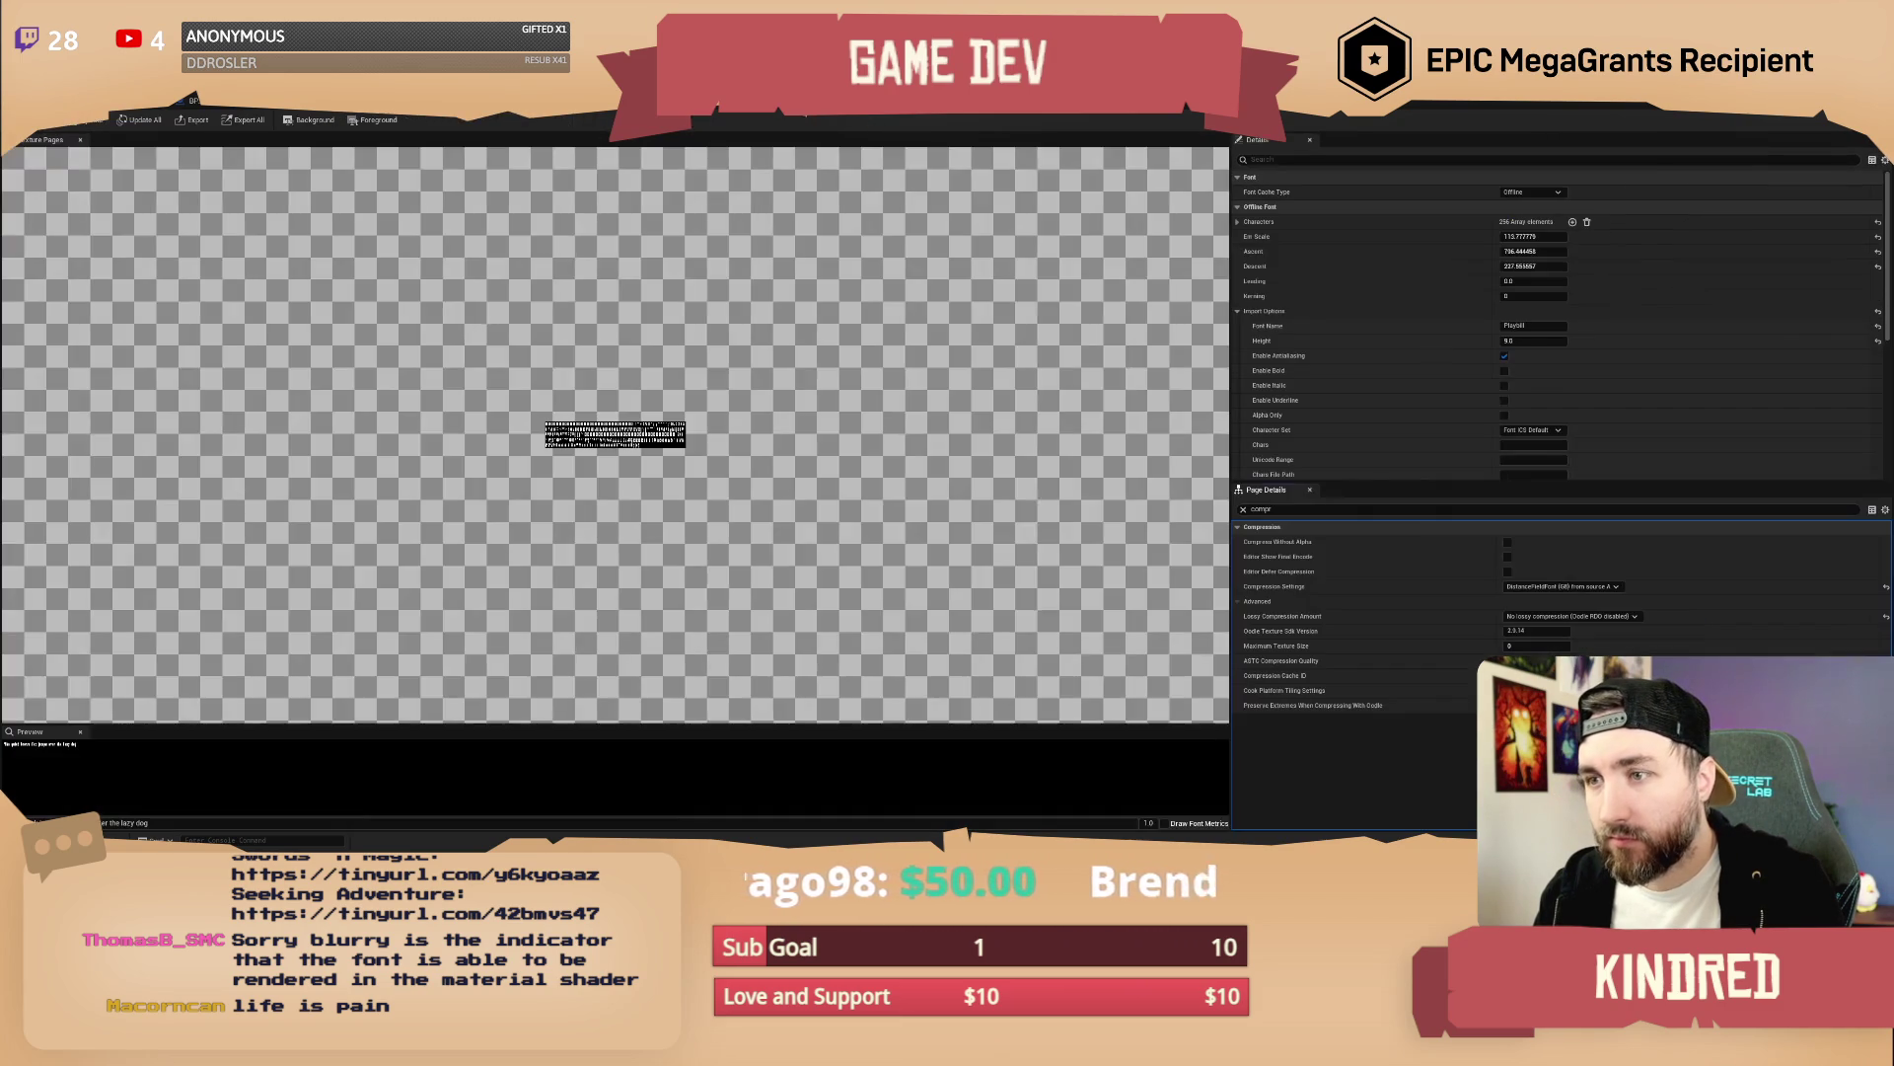
click(807, 112)
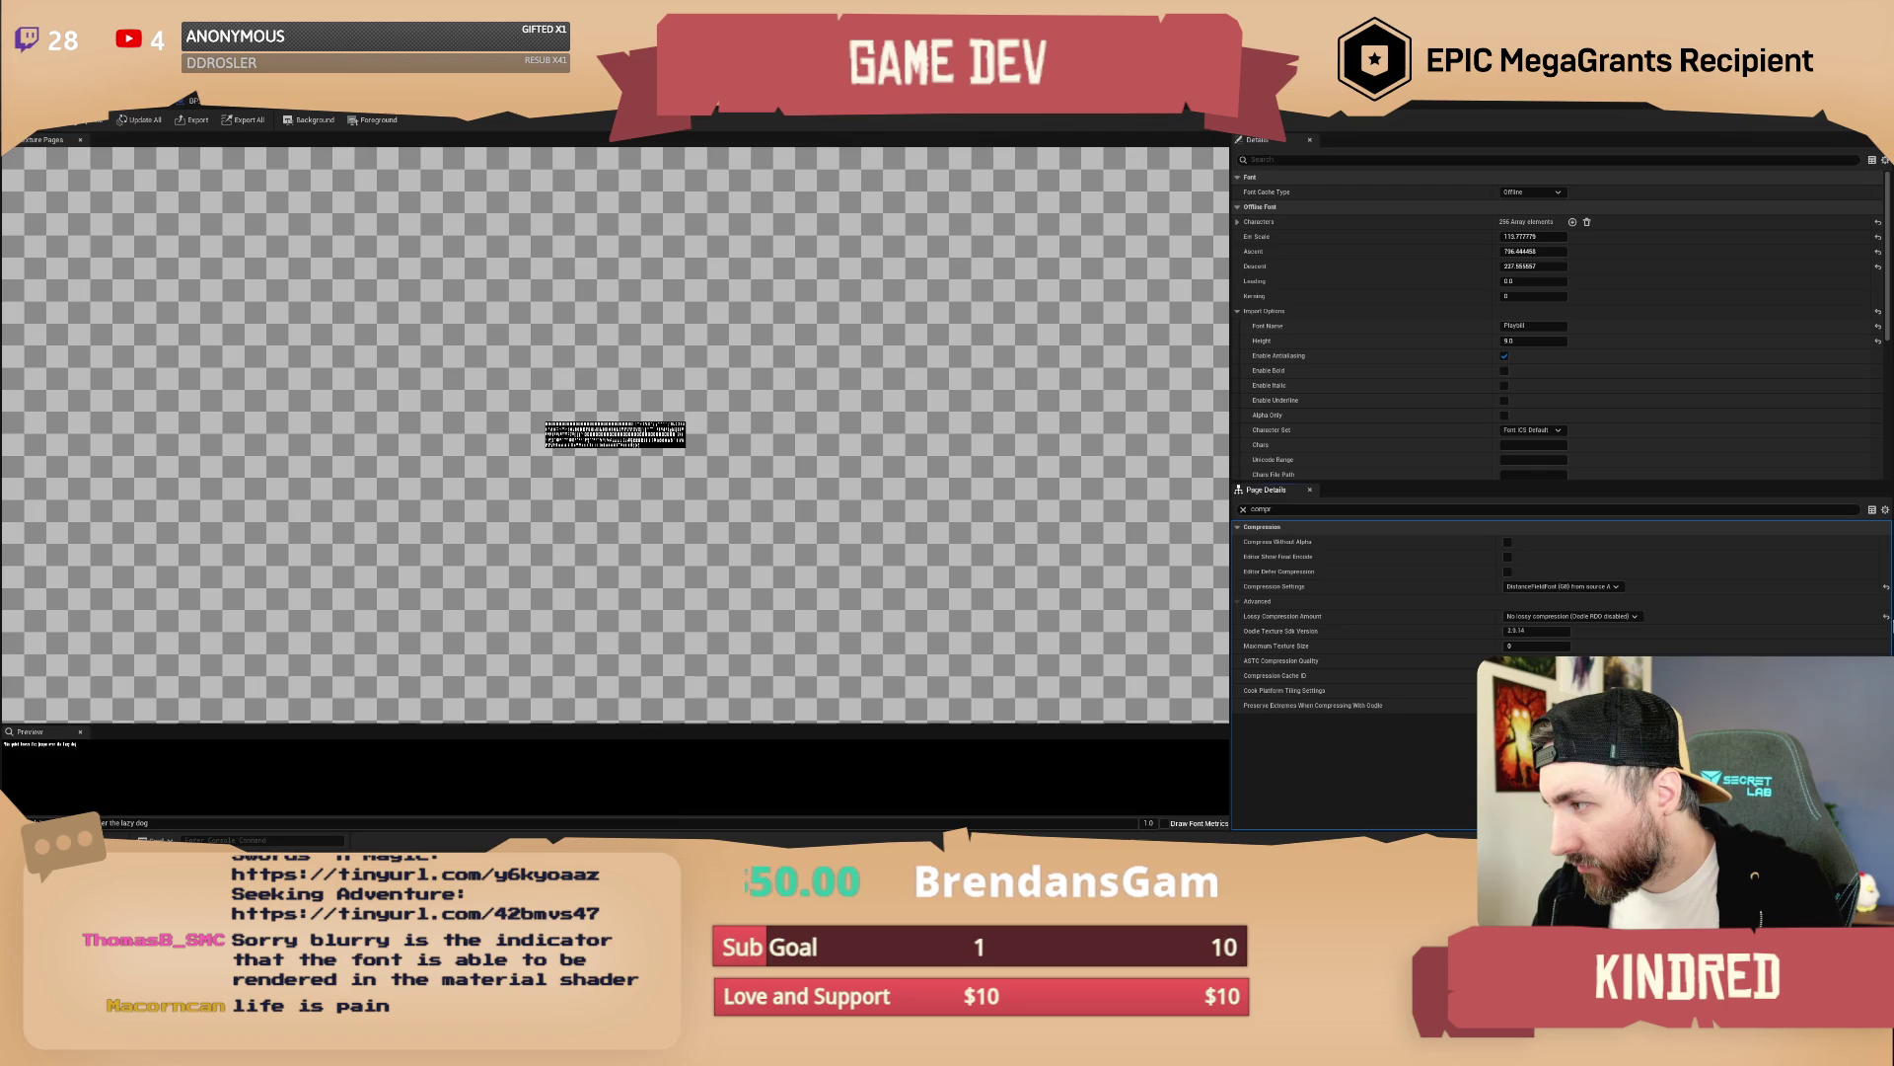
Reset, then set Lossy Compression Amount to Lowest and check the sign text
click(1886, 620)
click(1545, 619)
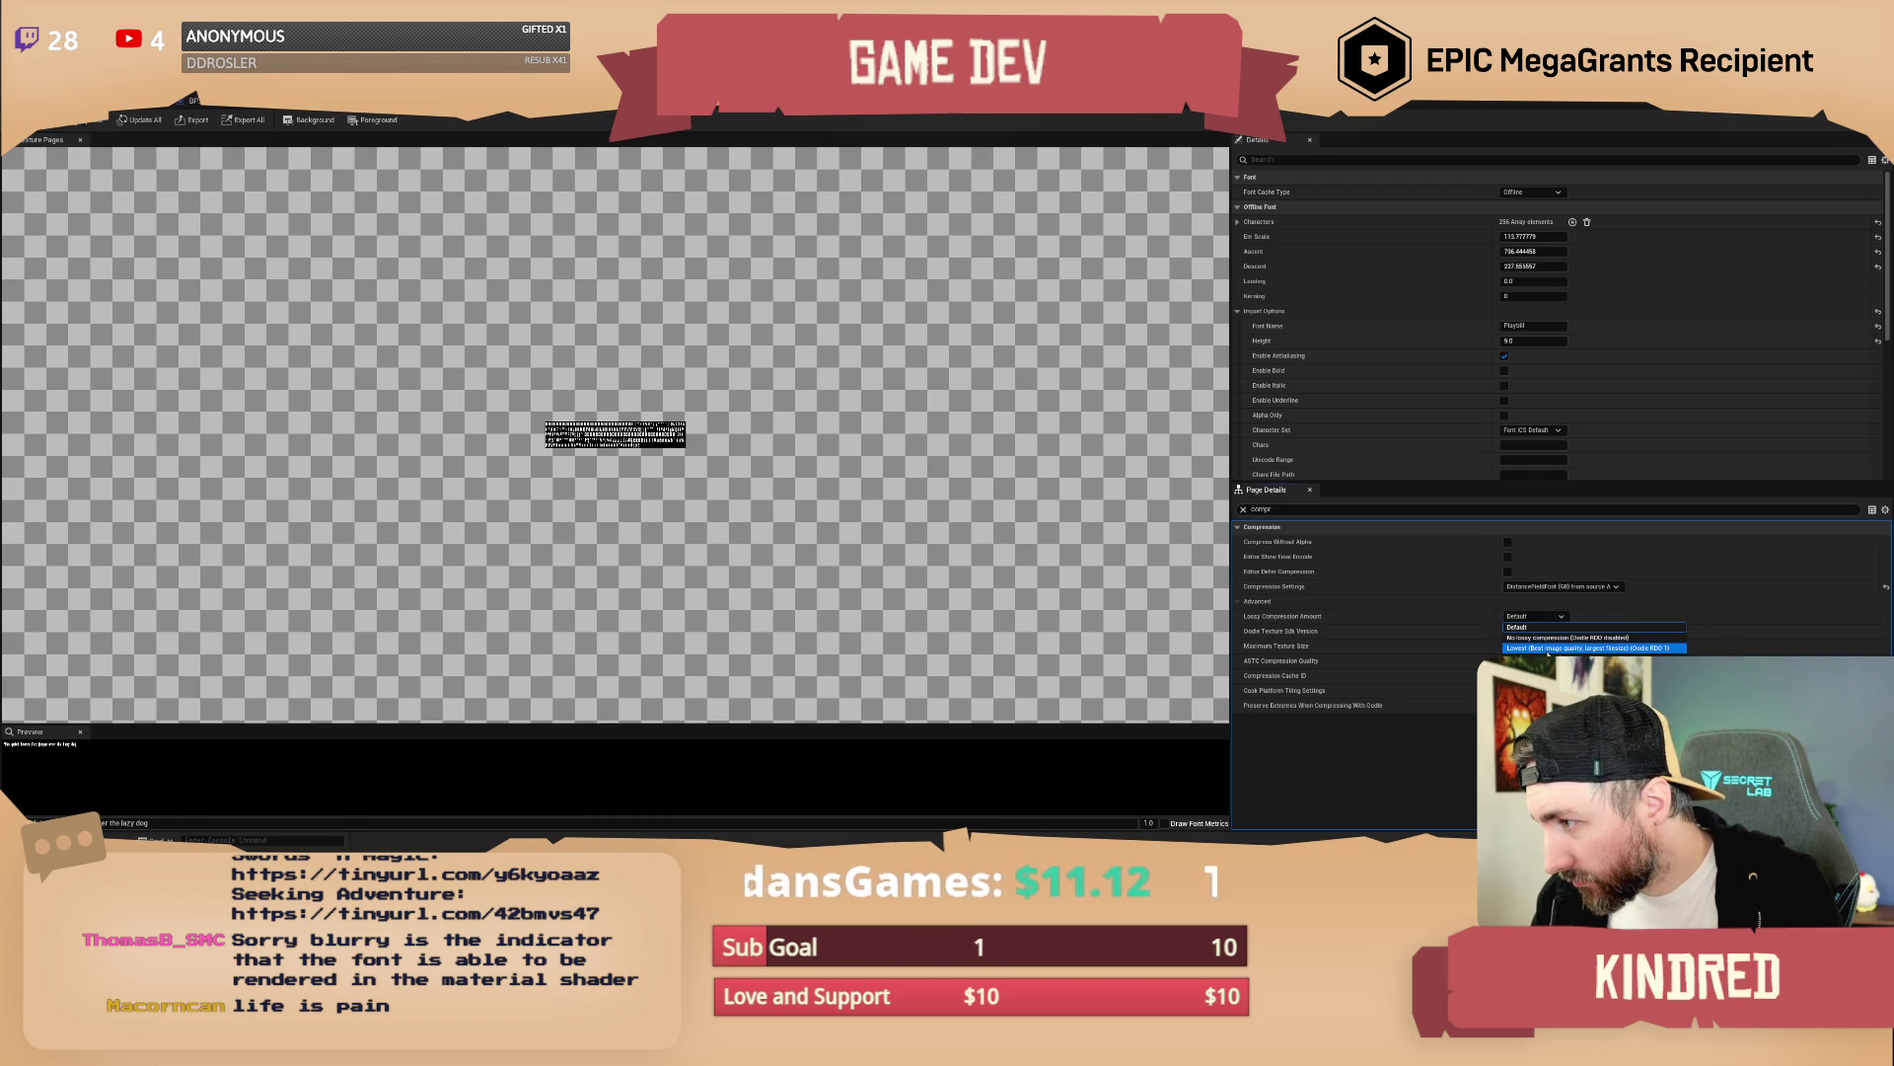
click(1547, 648)
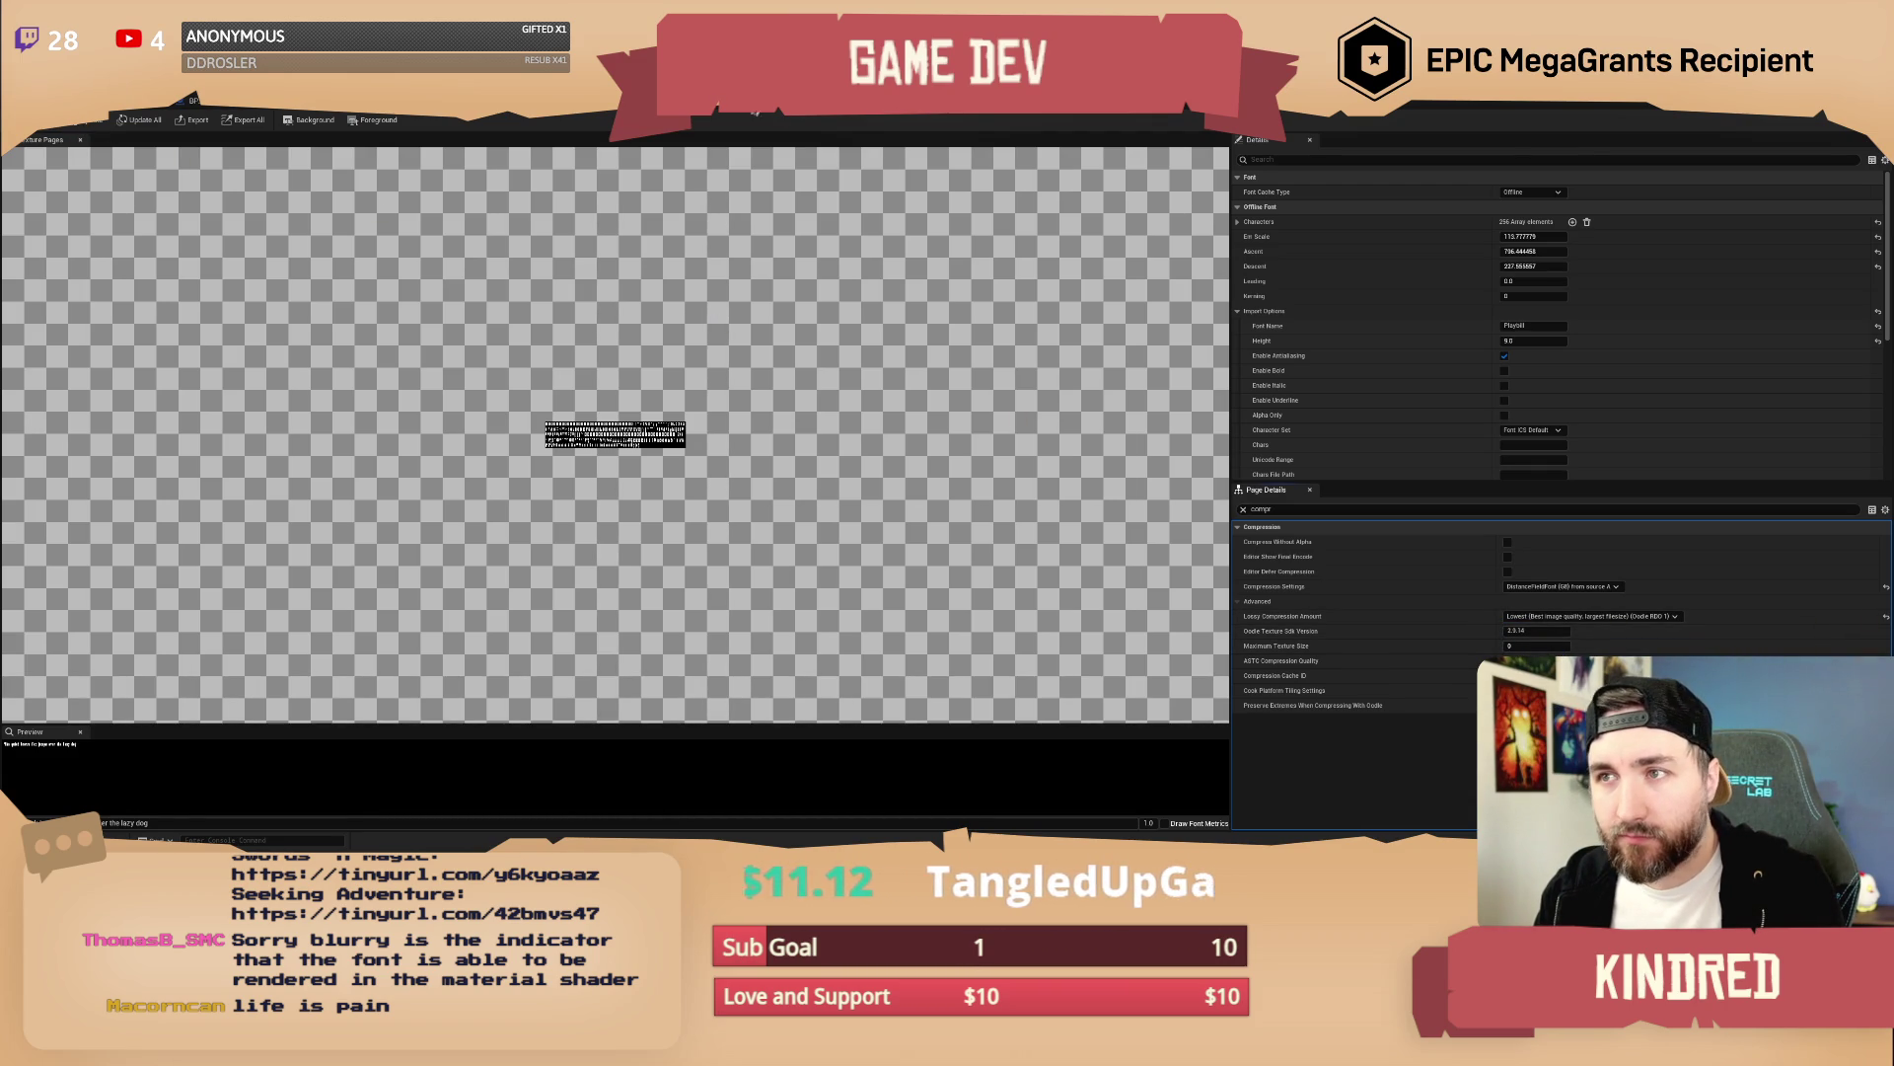
click(503, 117)
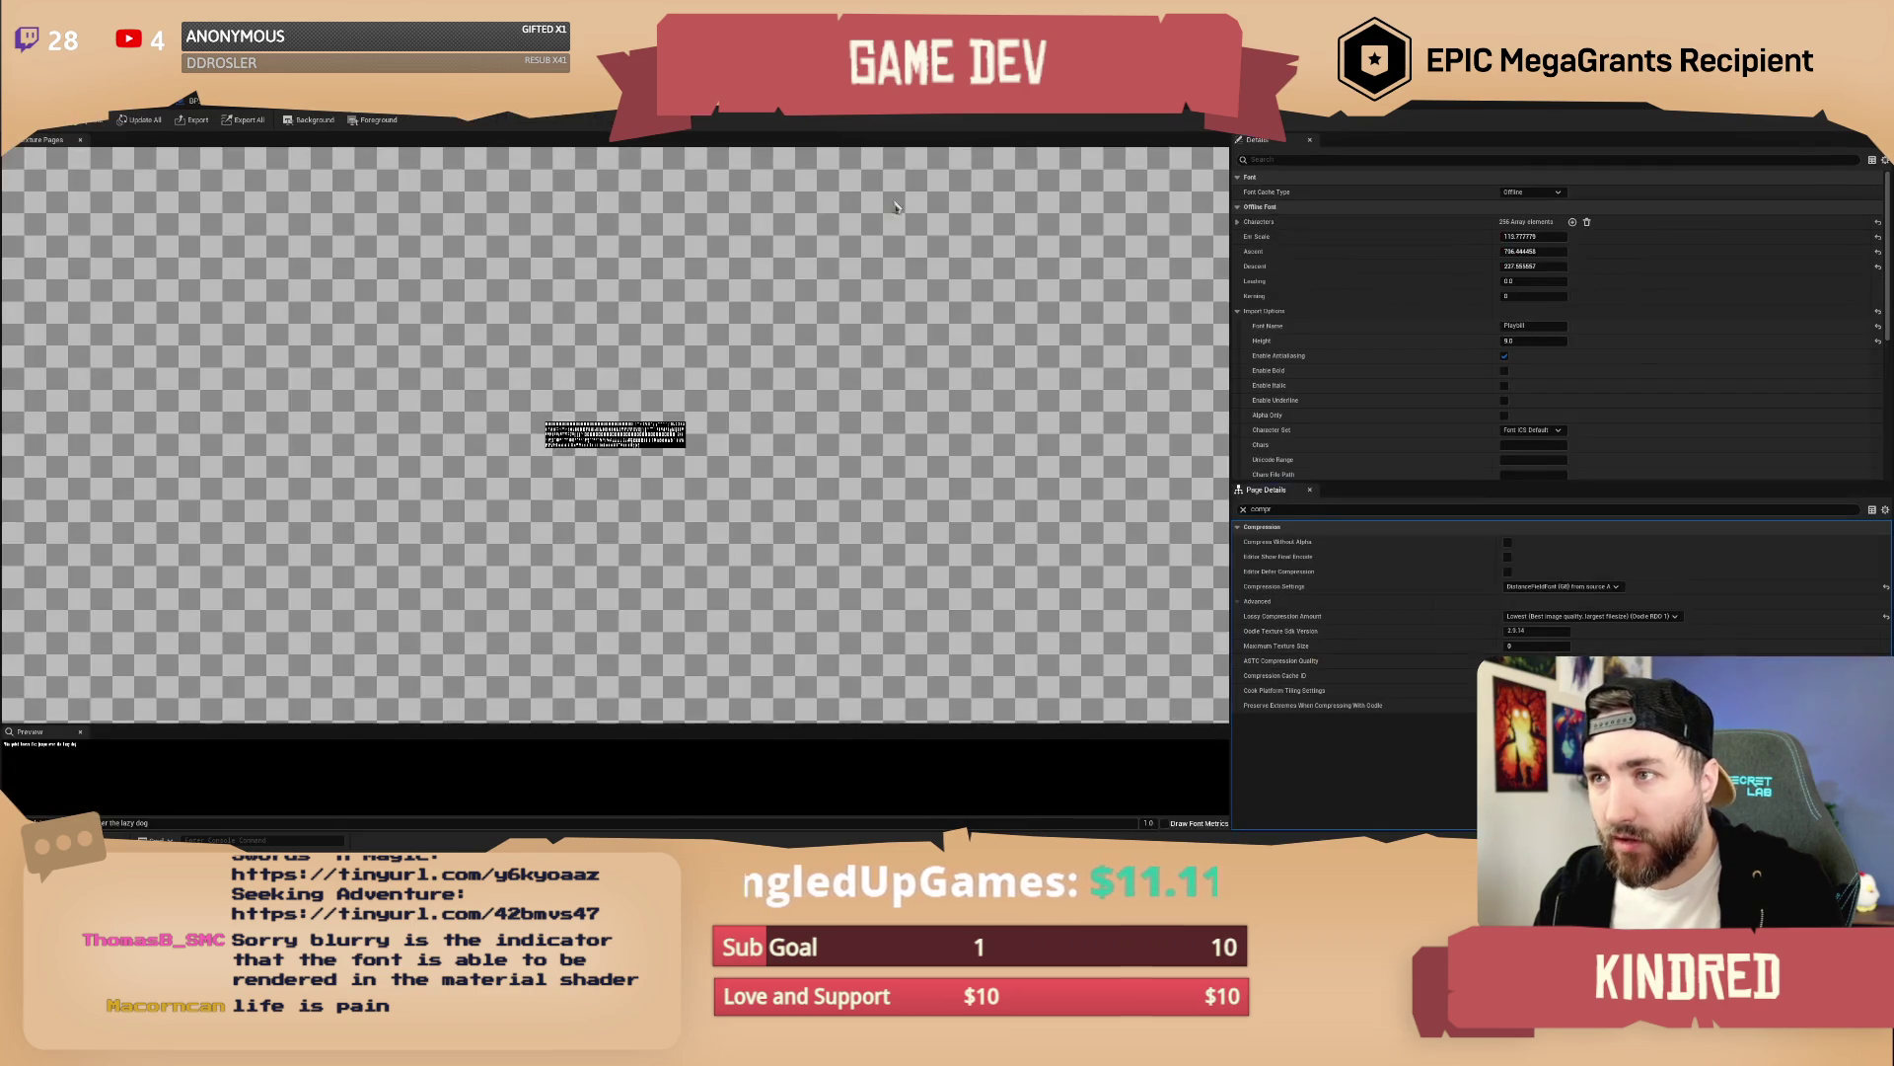
click(781, 113)
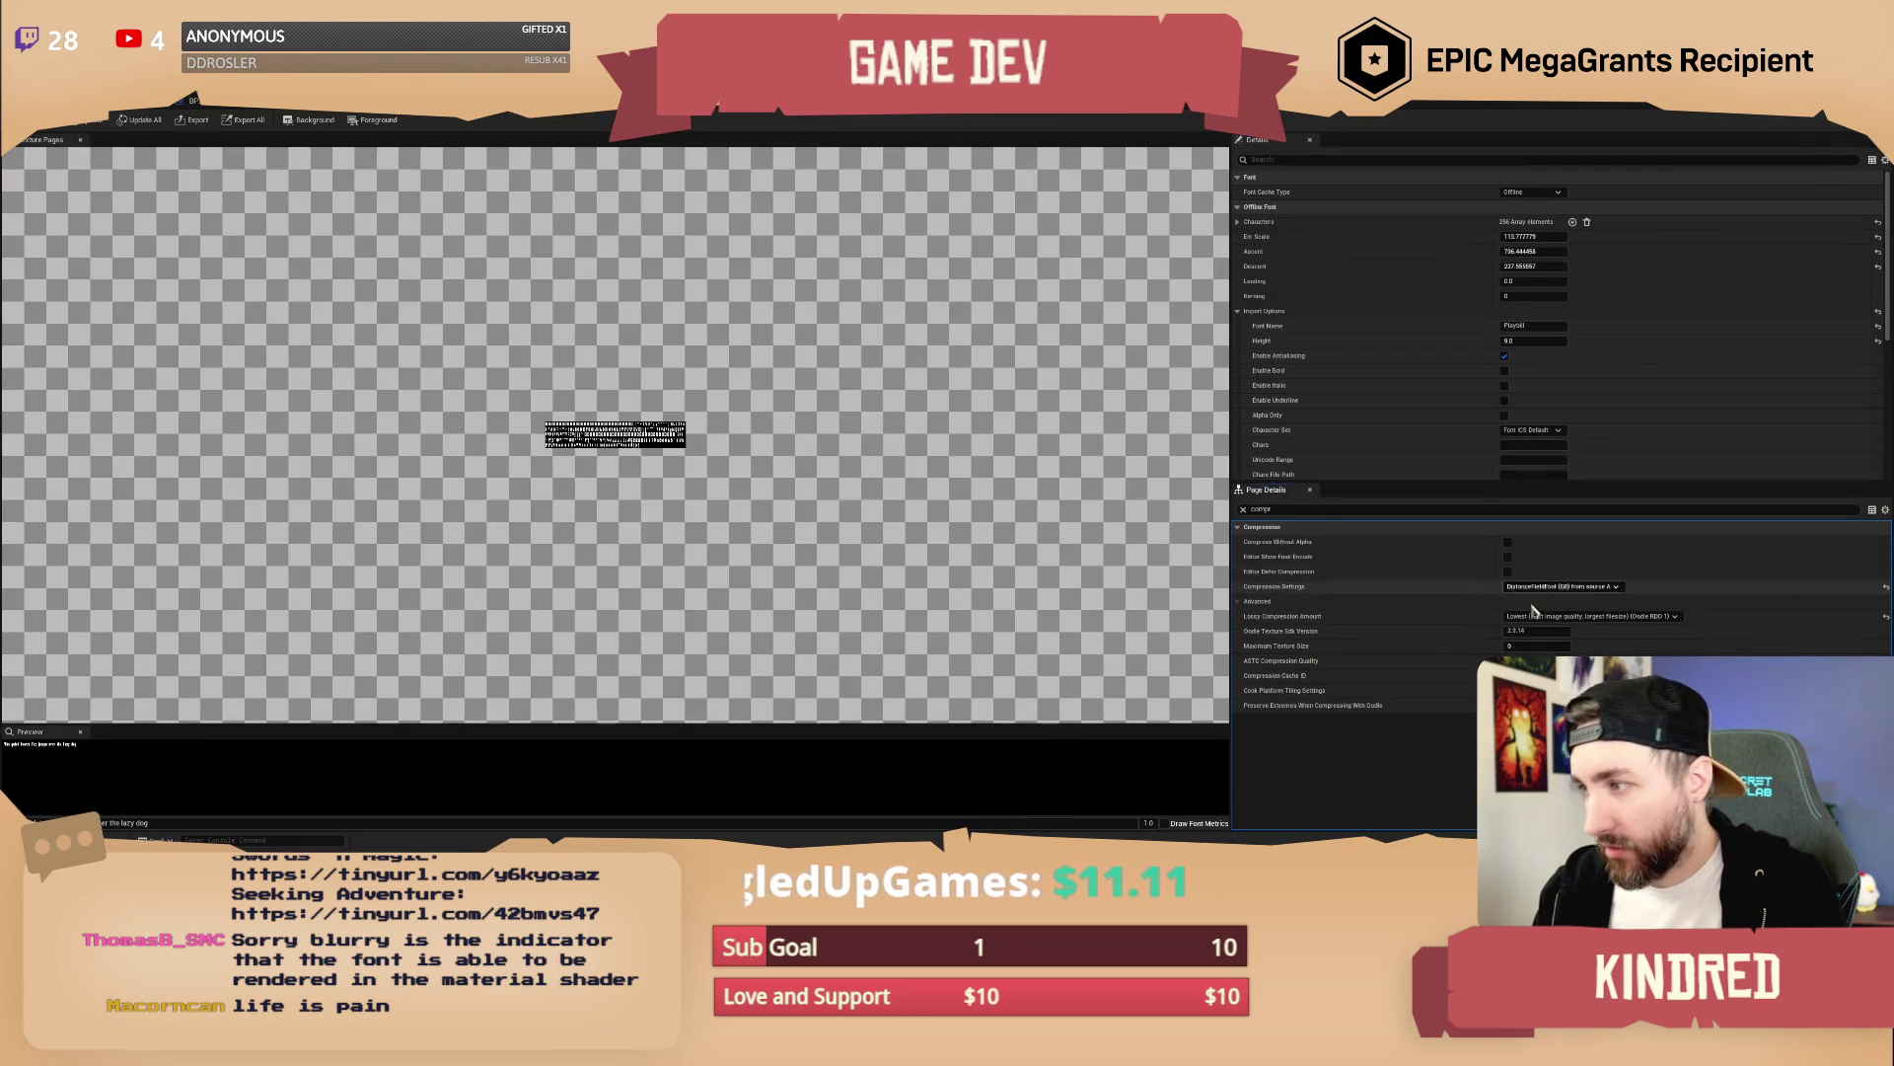
Reset lossy compression to Default, set the font Height to 28, and cancel the Import dialog
click(1885, 616)
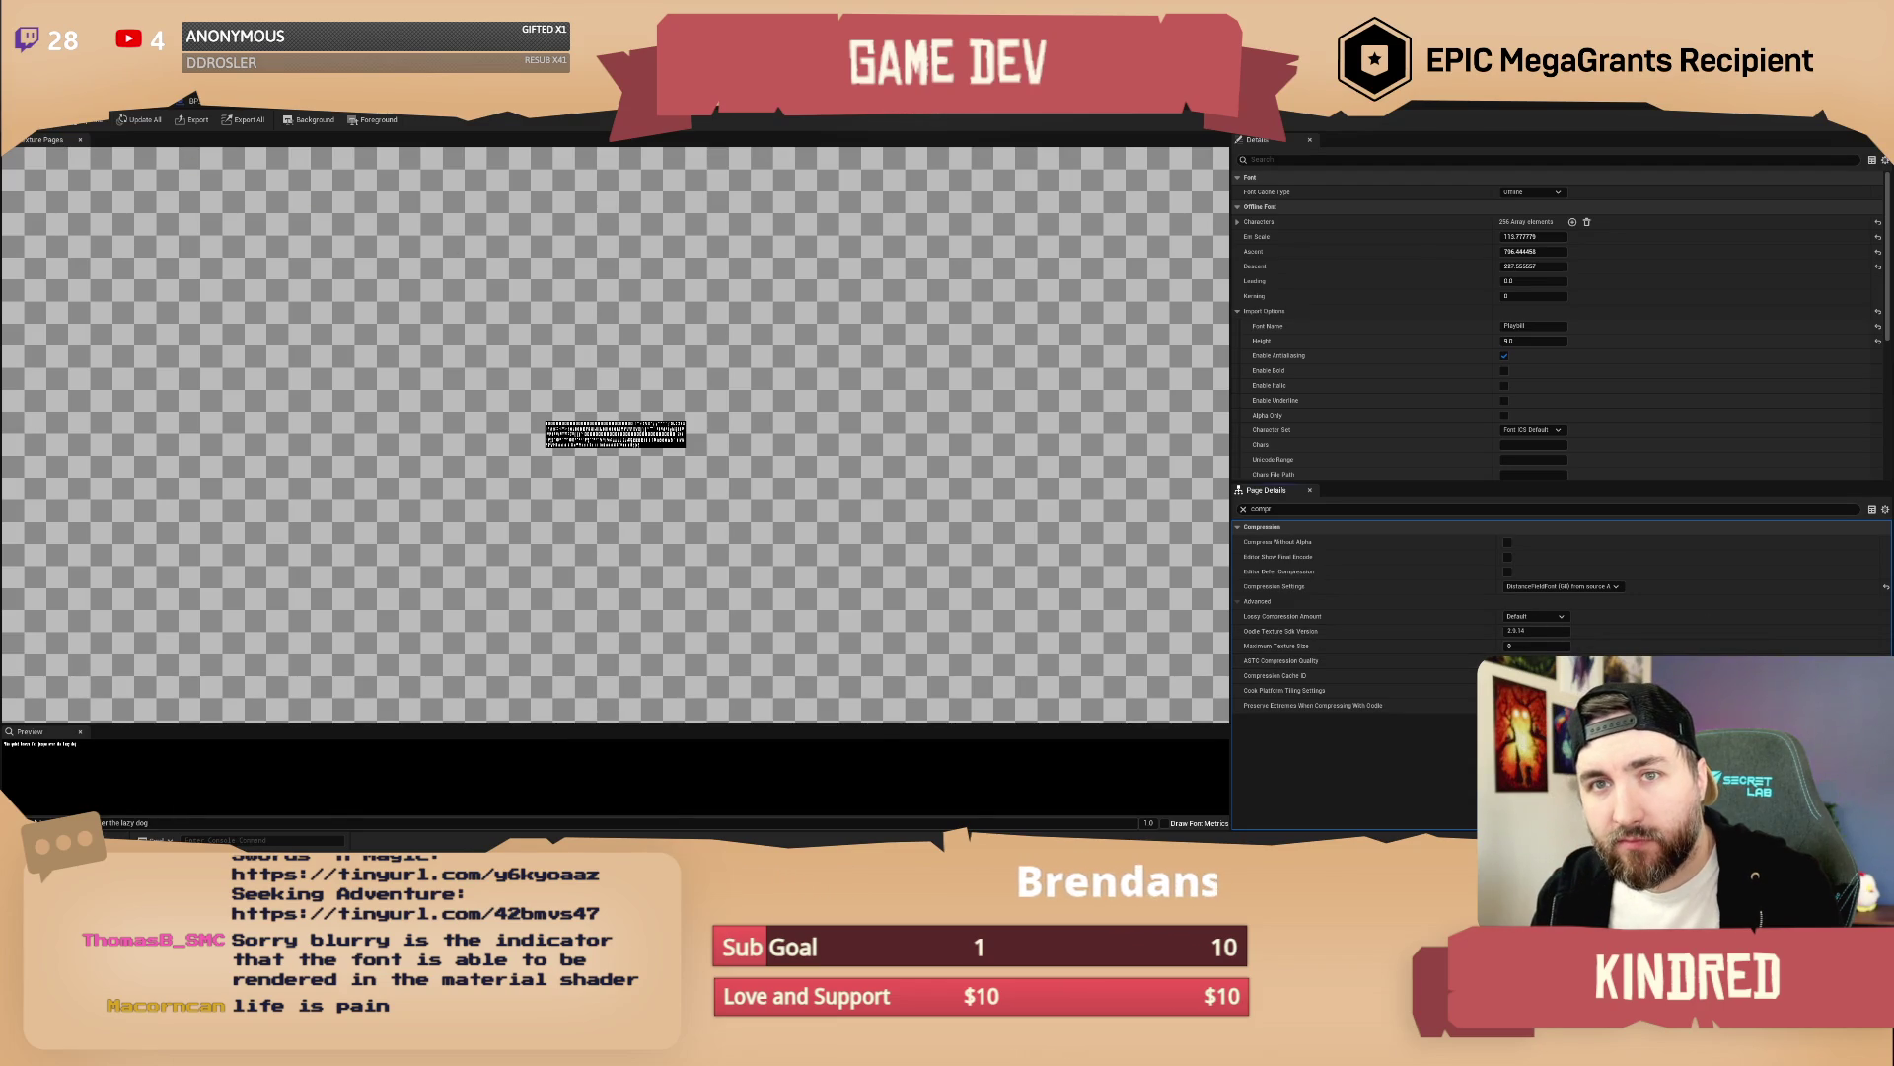
click(1533, 342)
text(28)
key(Return)
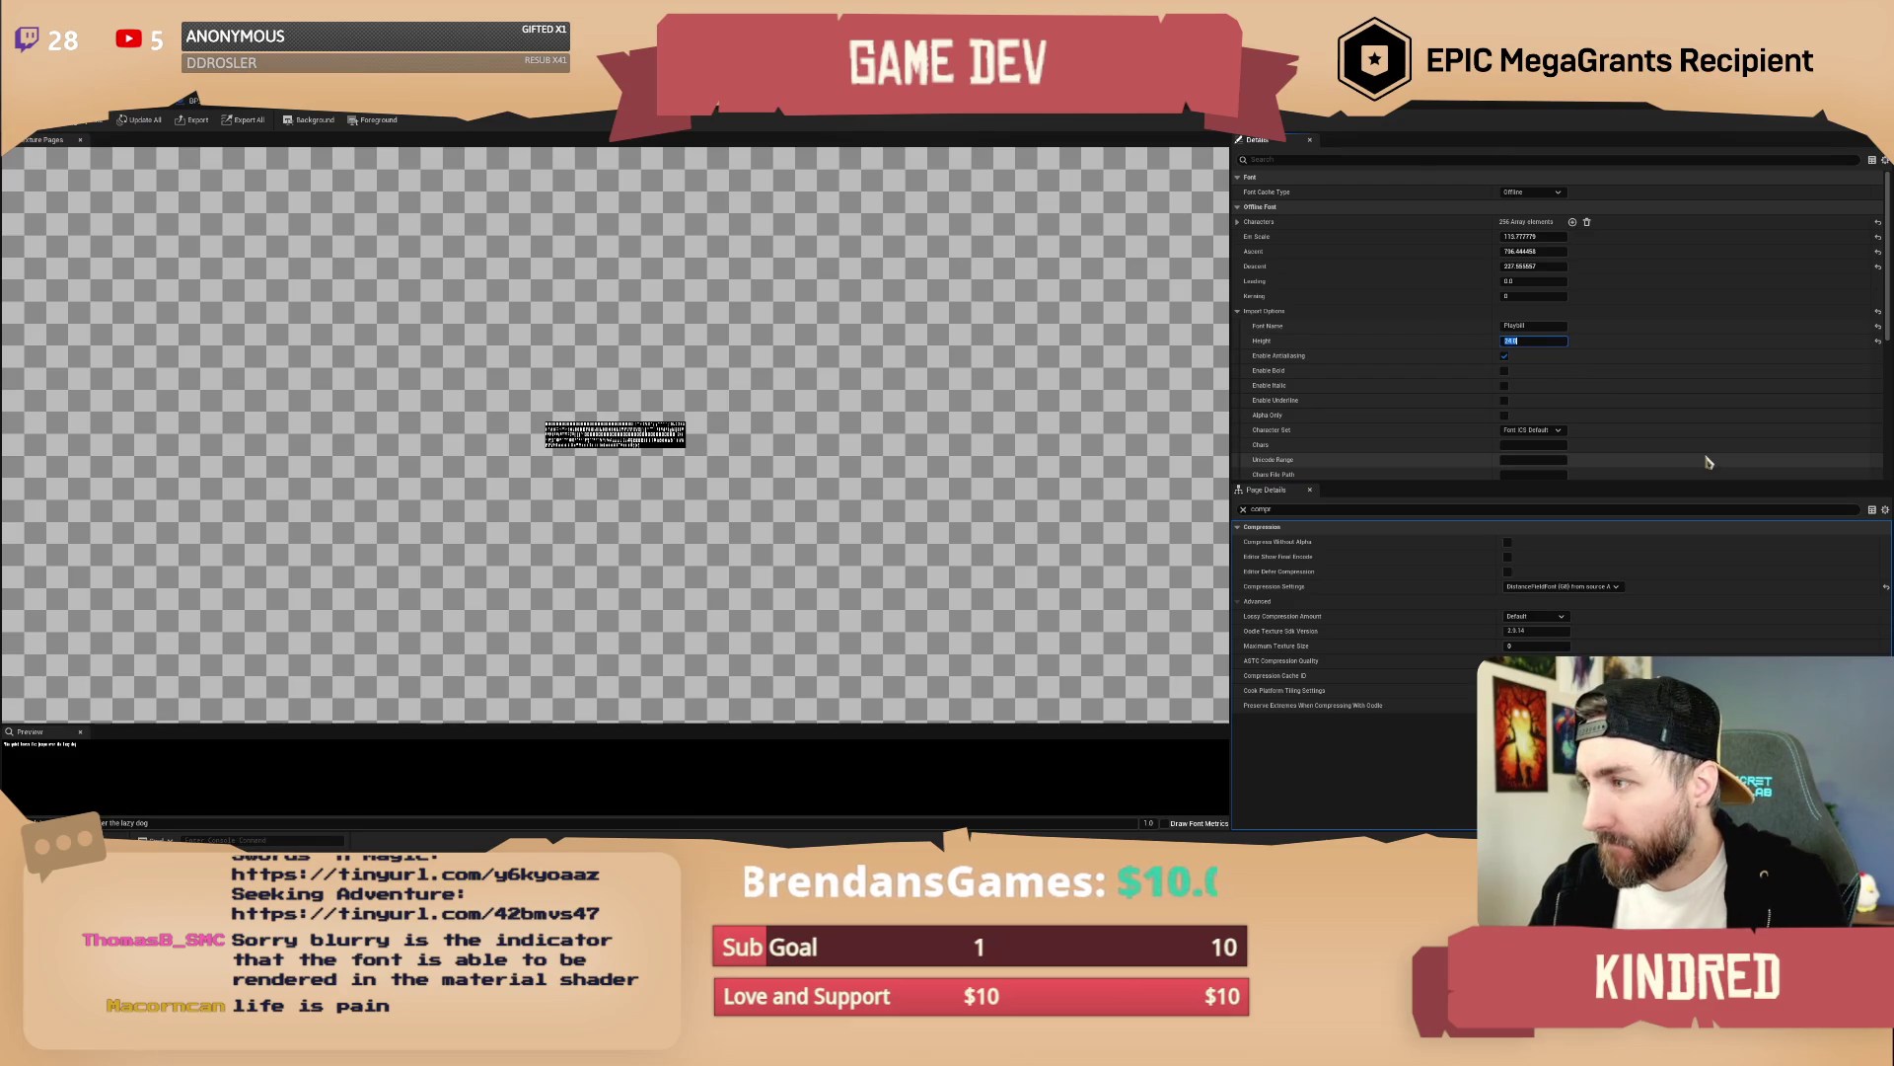
click(123, 187)
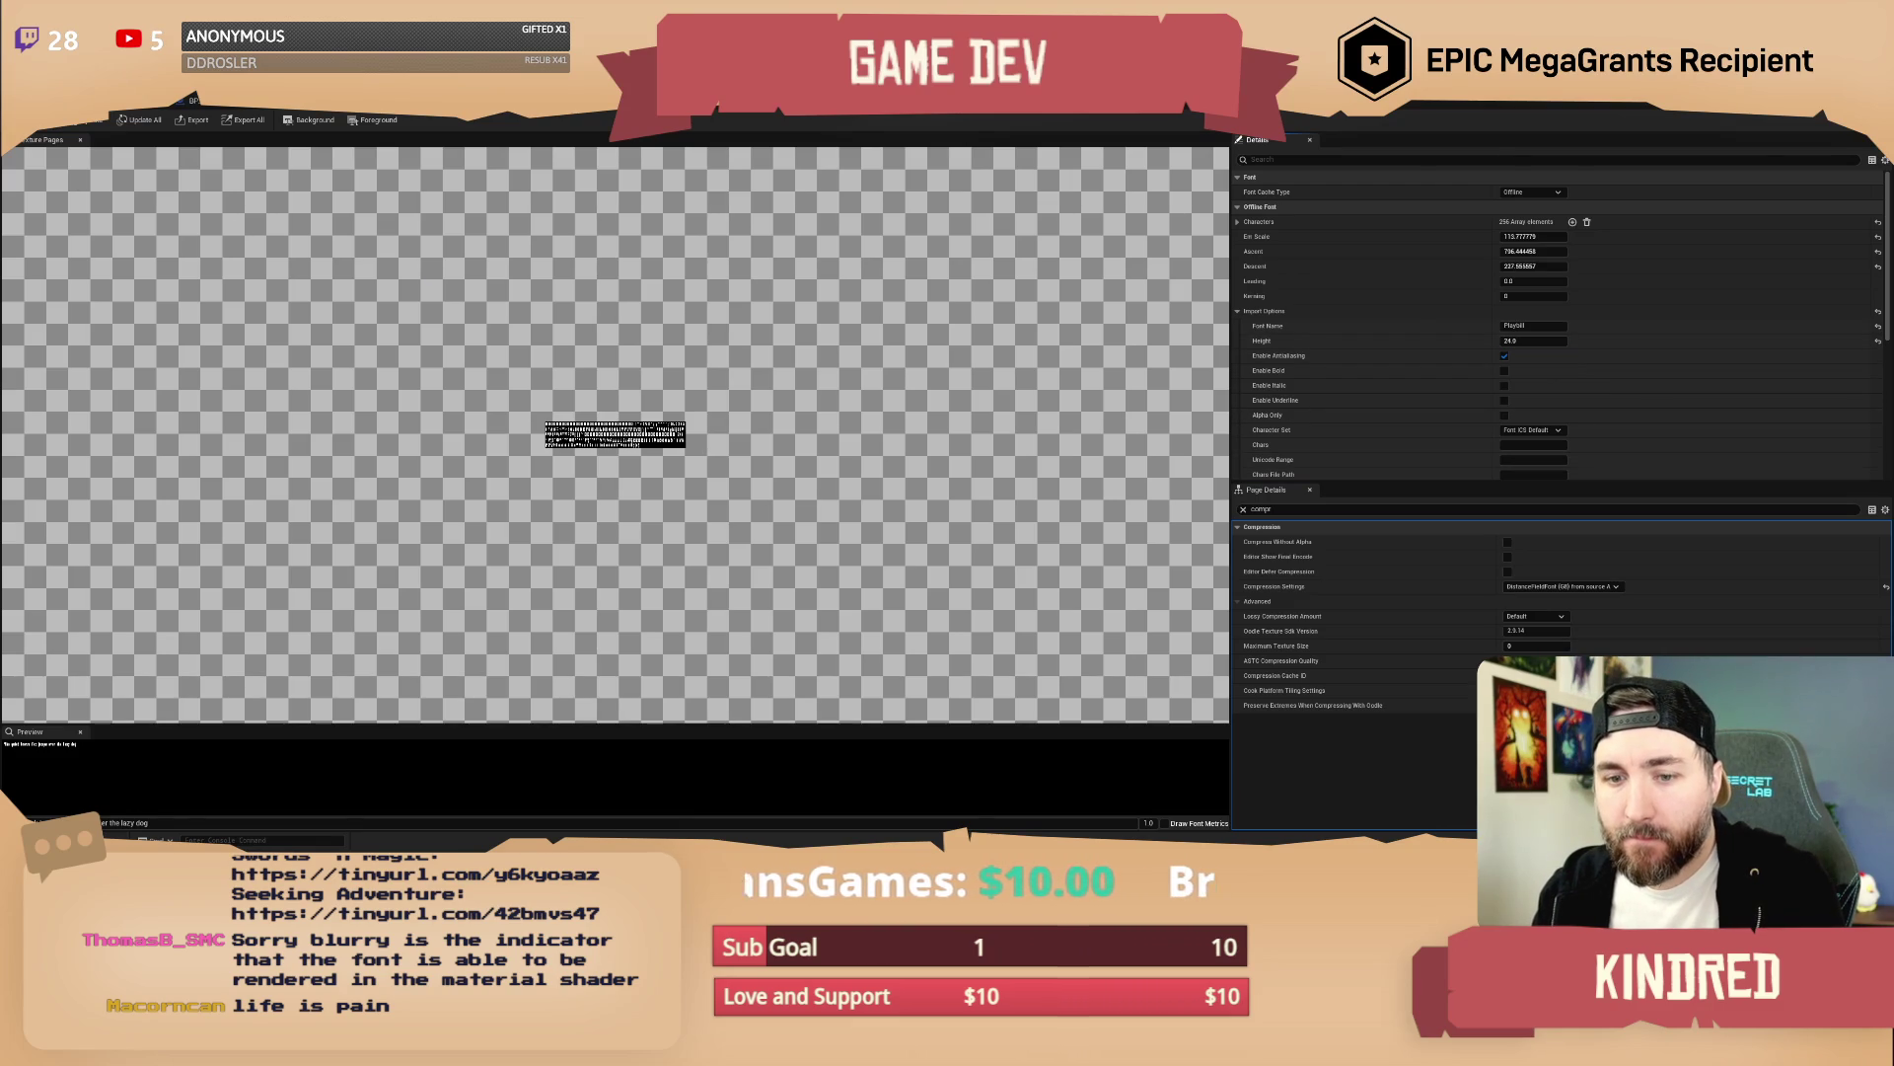
click(102, 124)
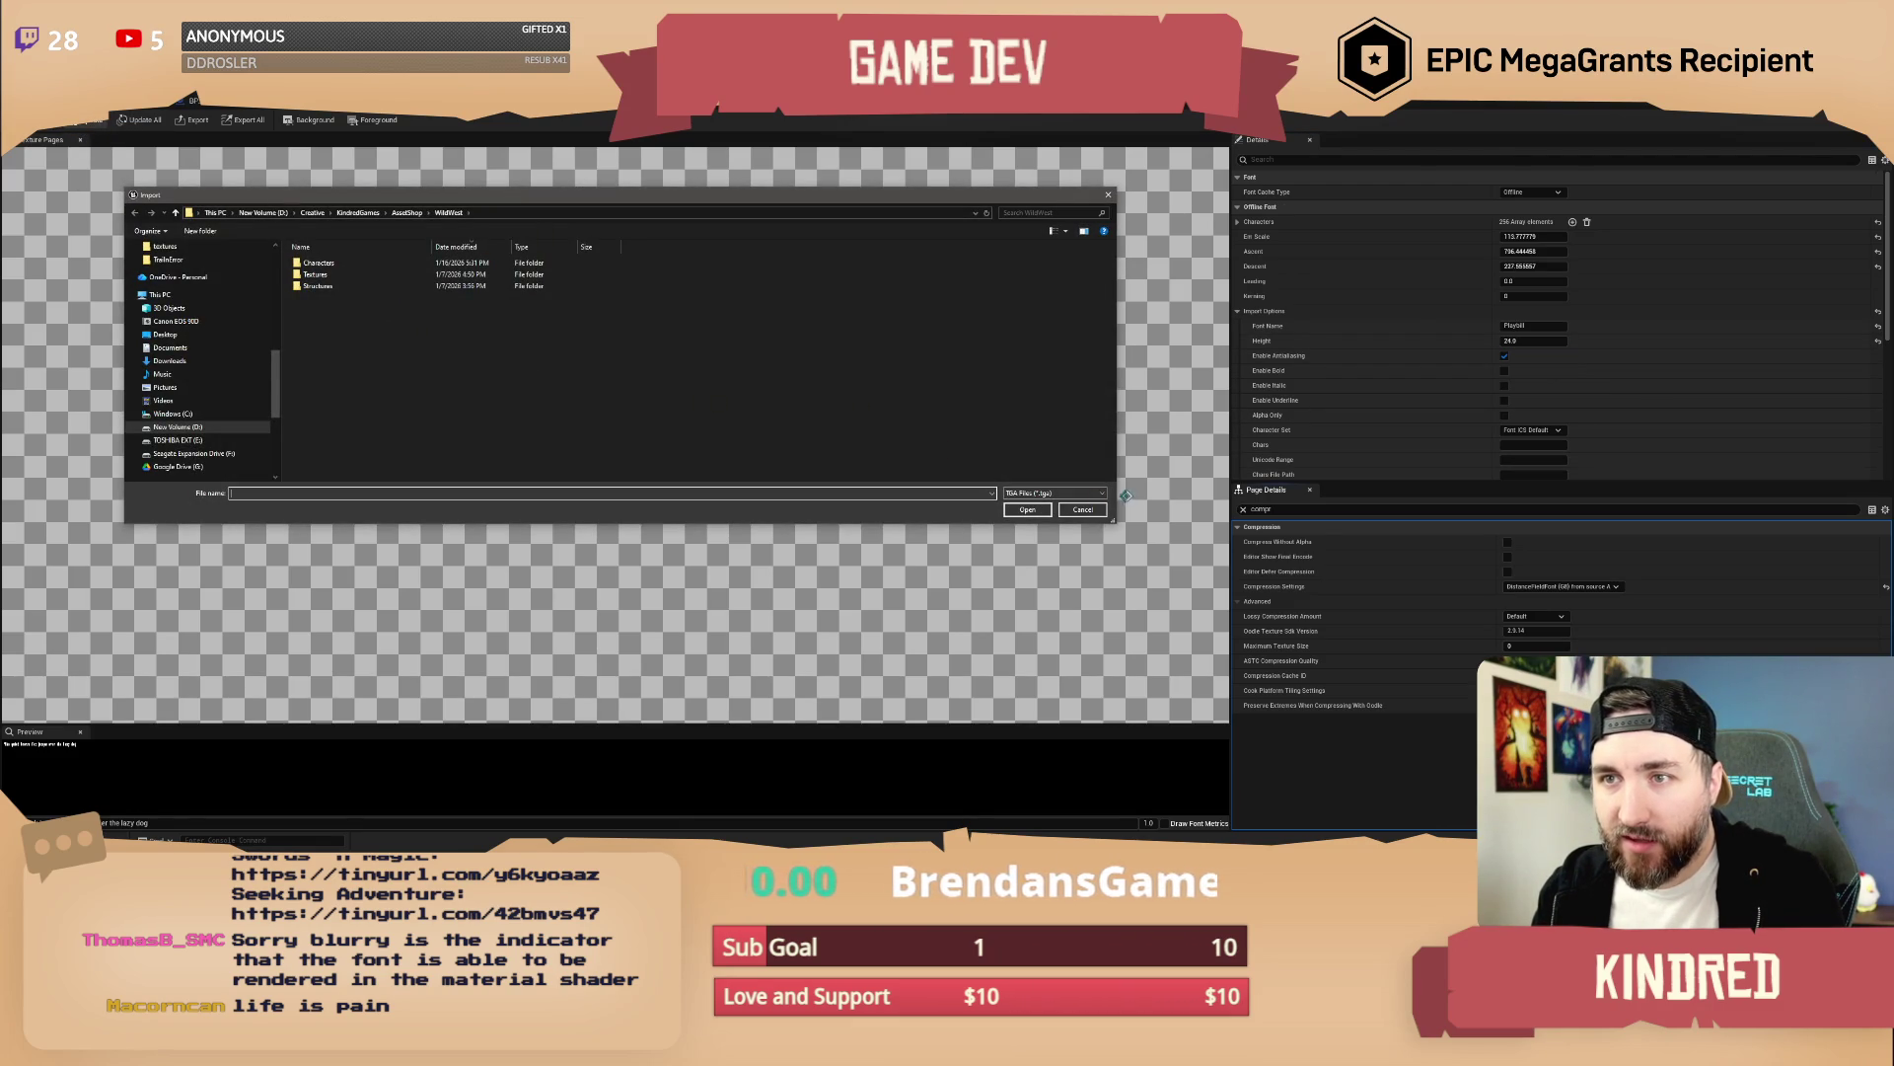
click(1109, 196)
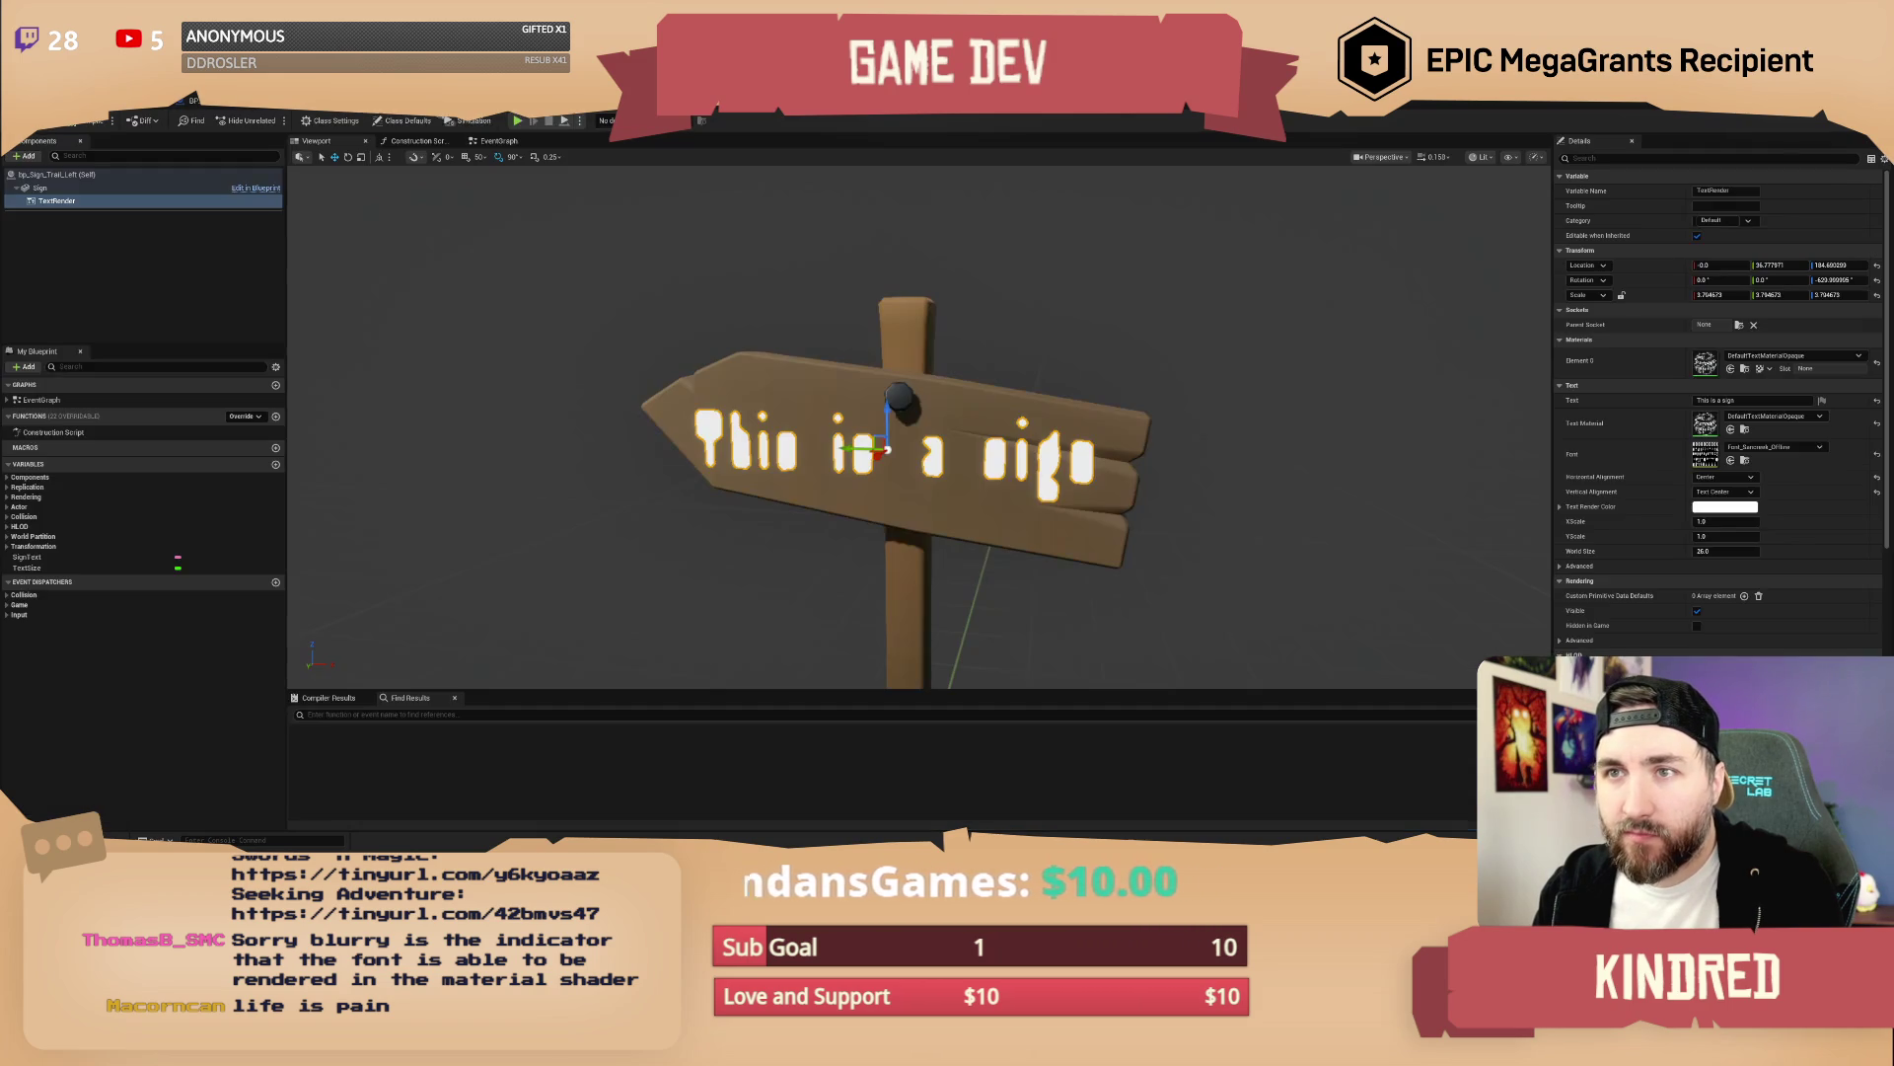
click(765, 115)
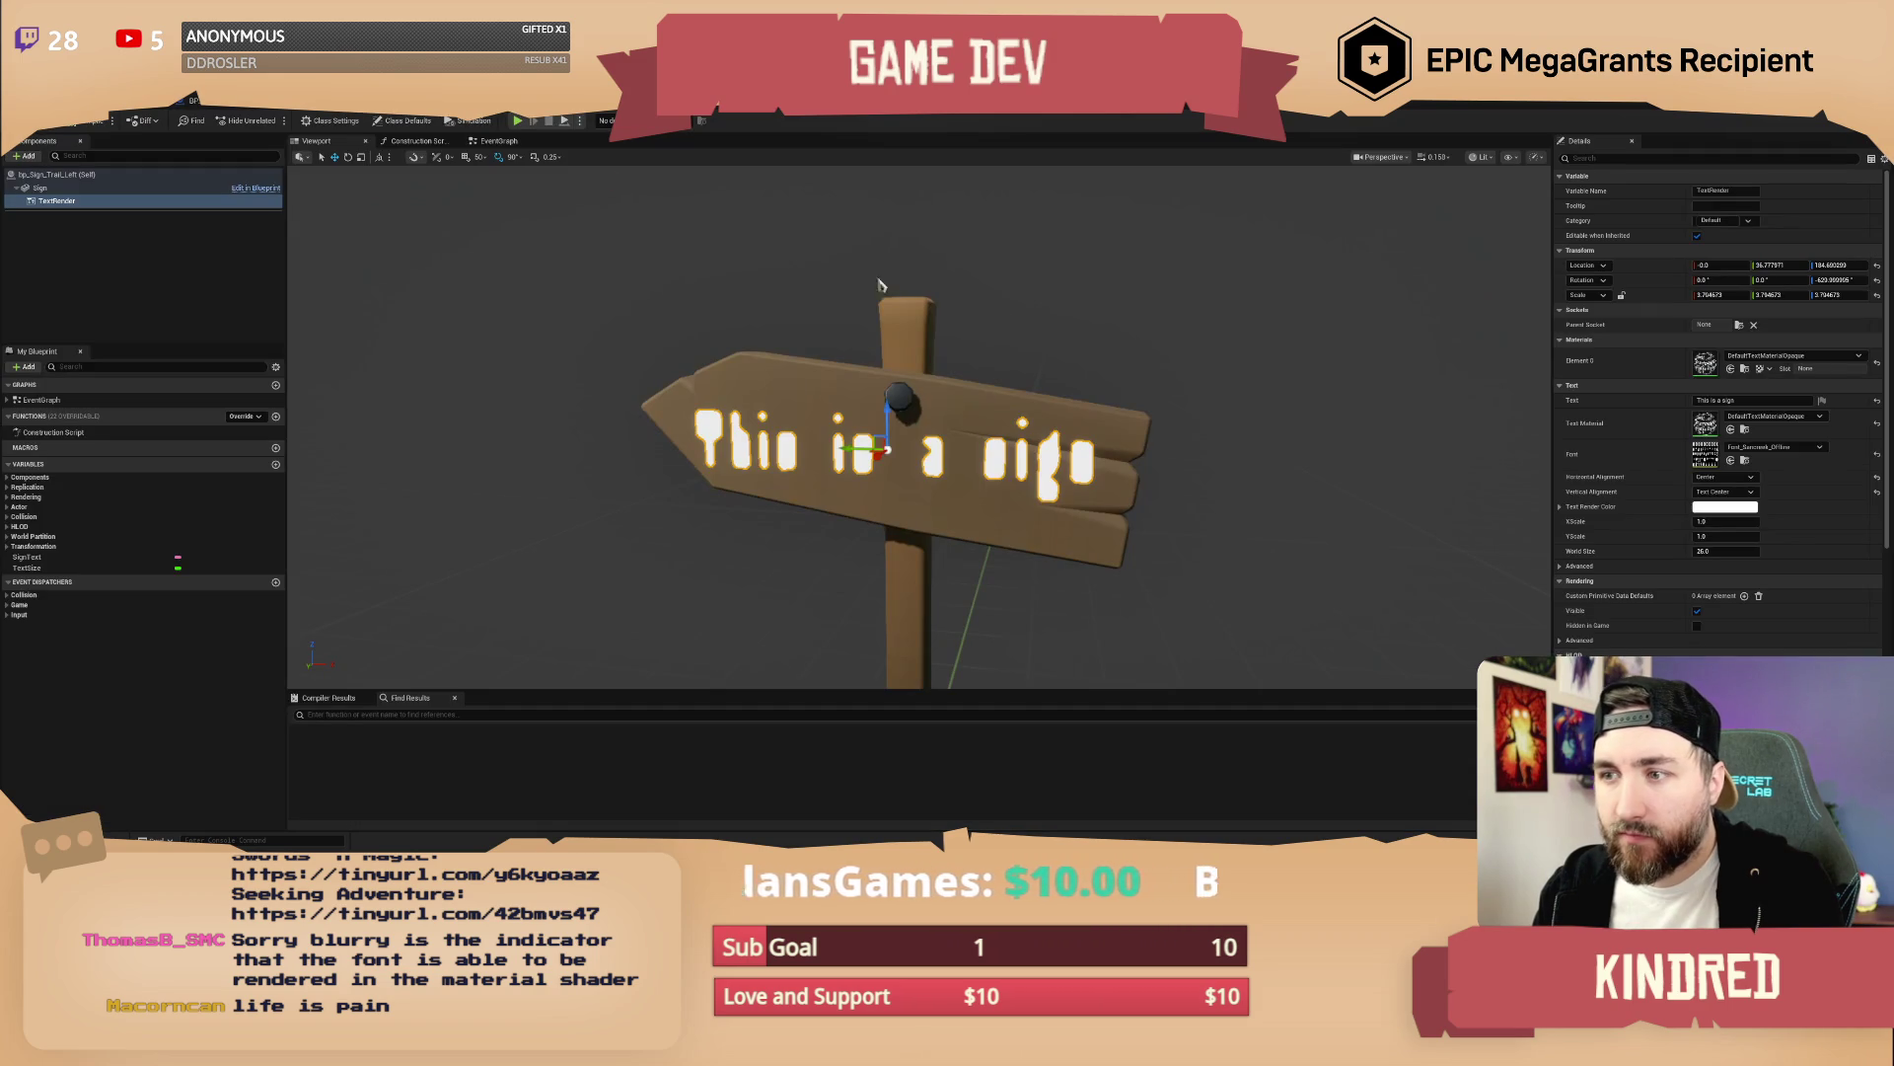
click(799, 133)
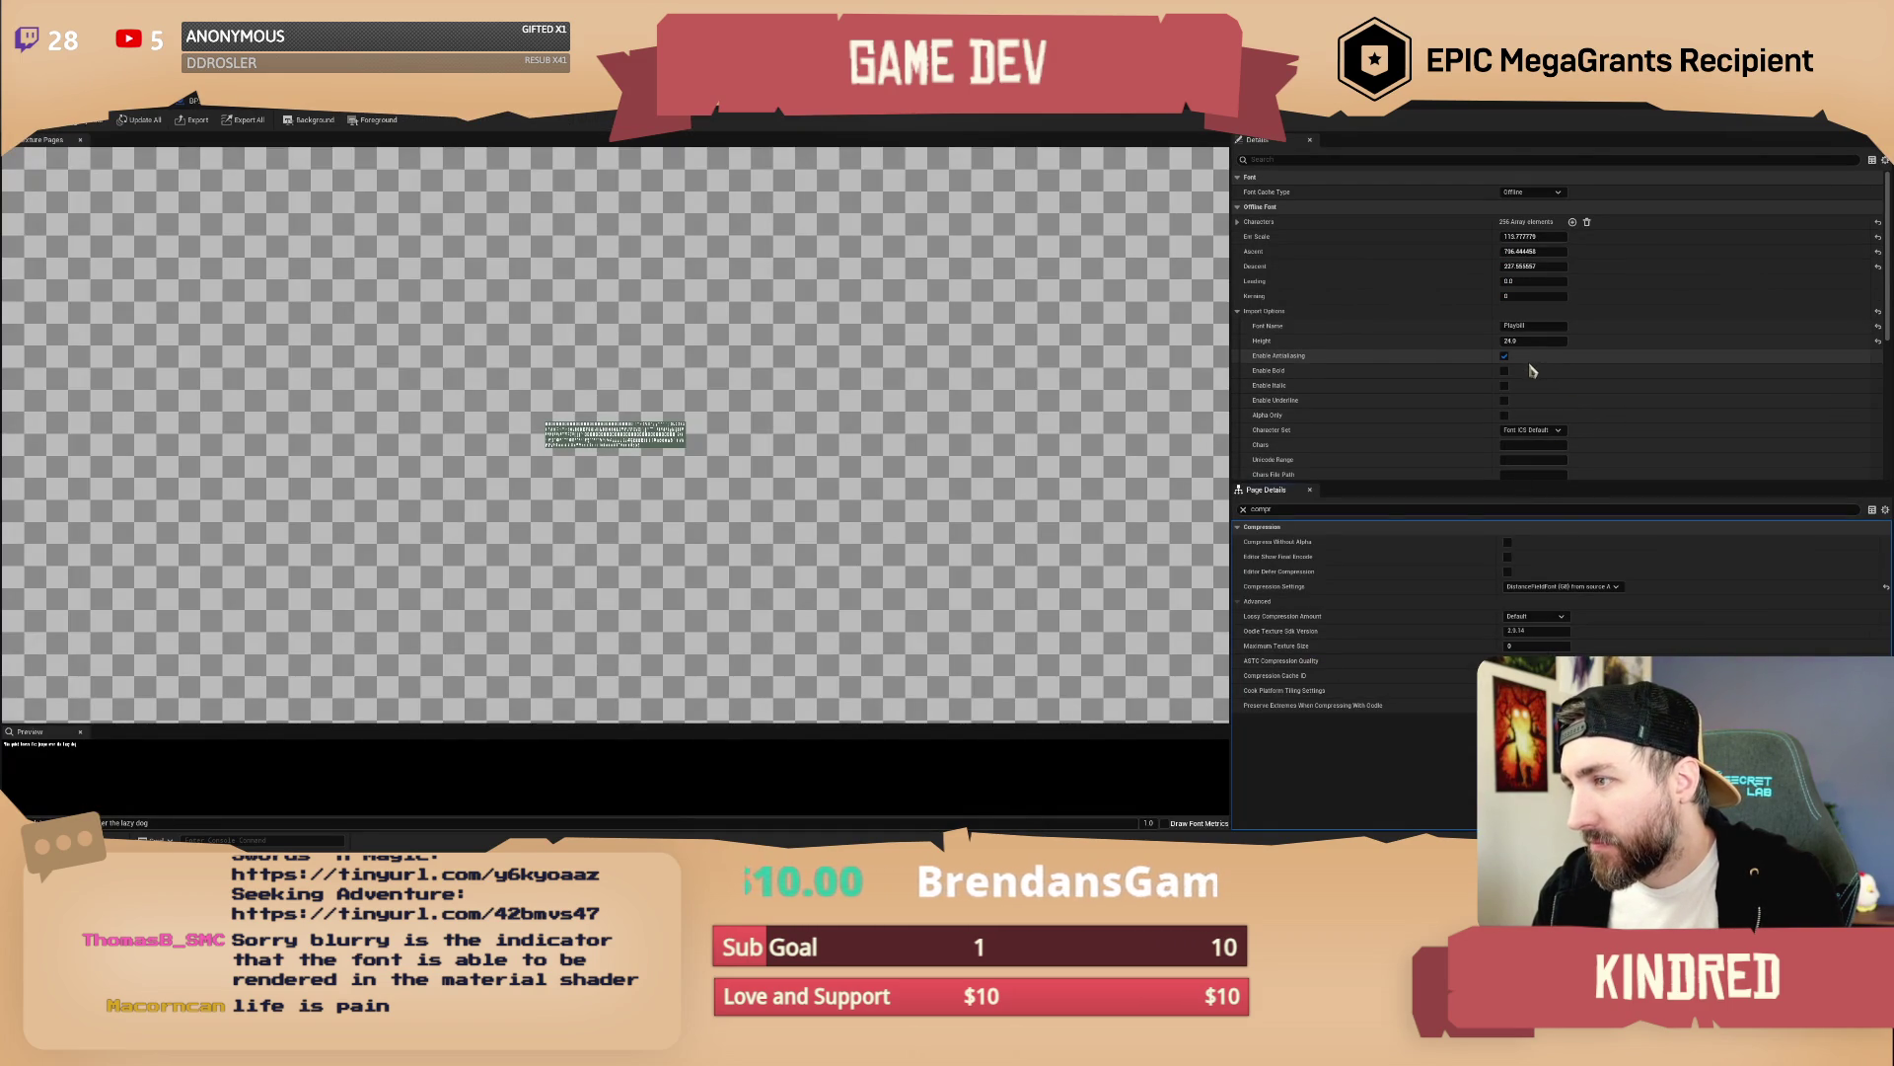
scroll(1586, 403, down, 1)
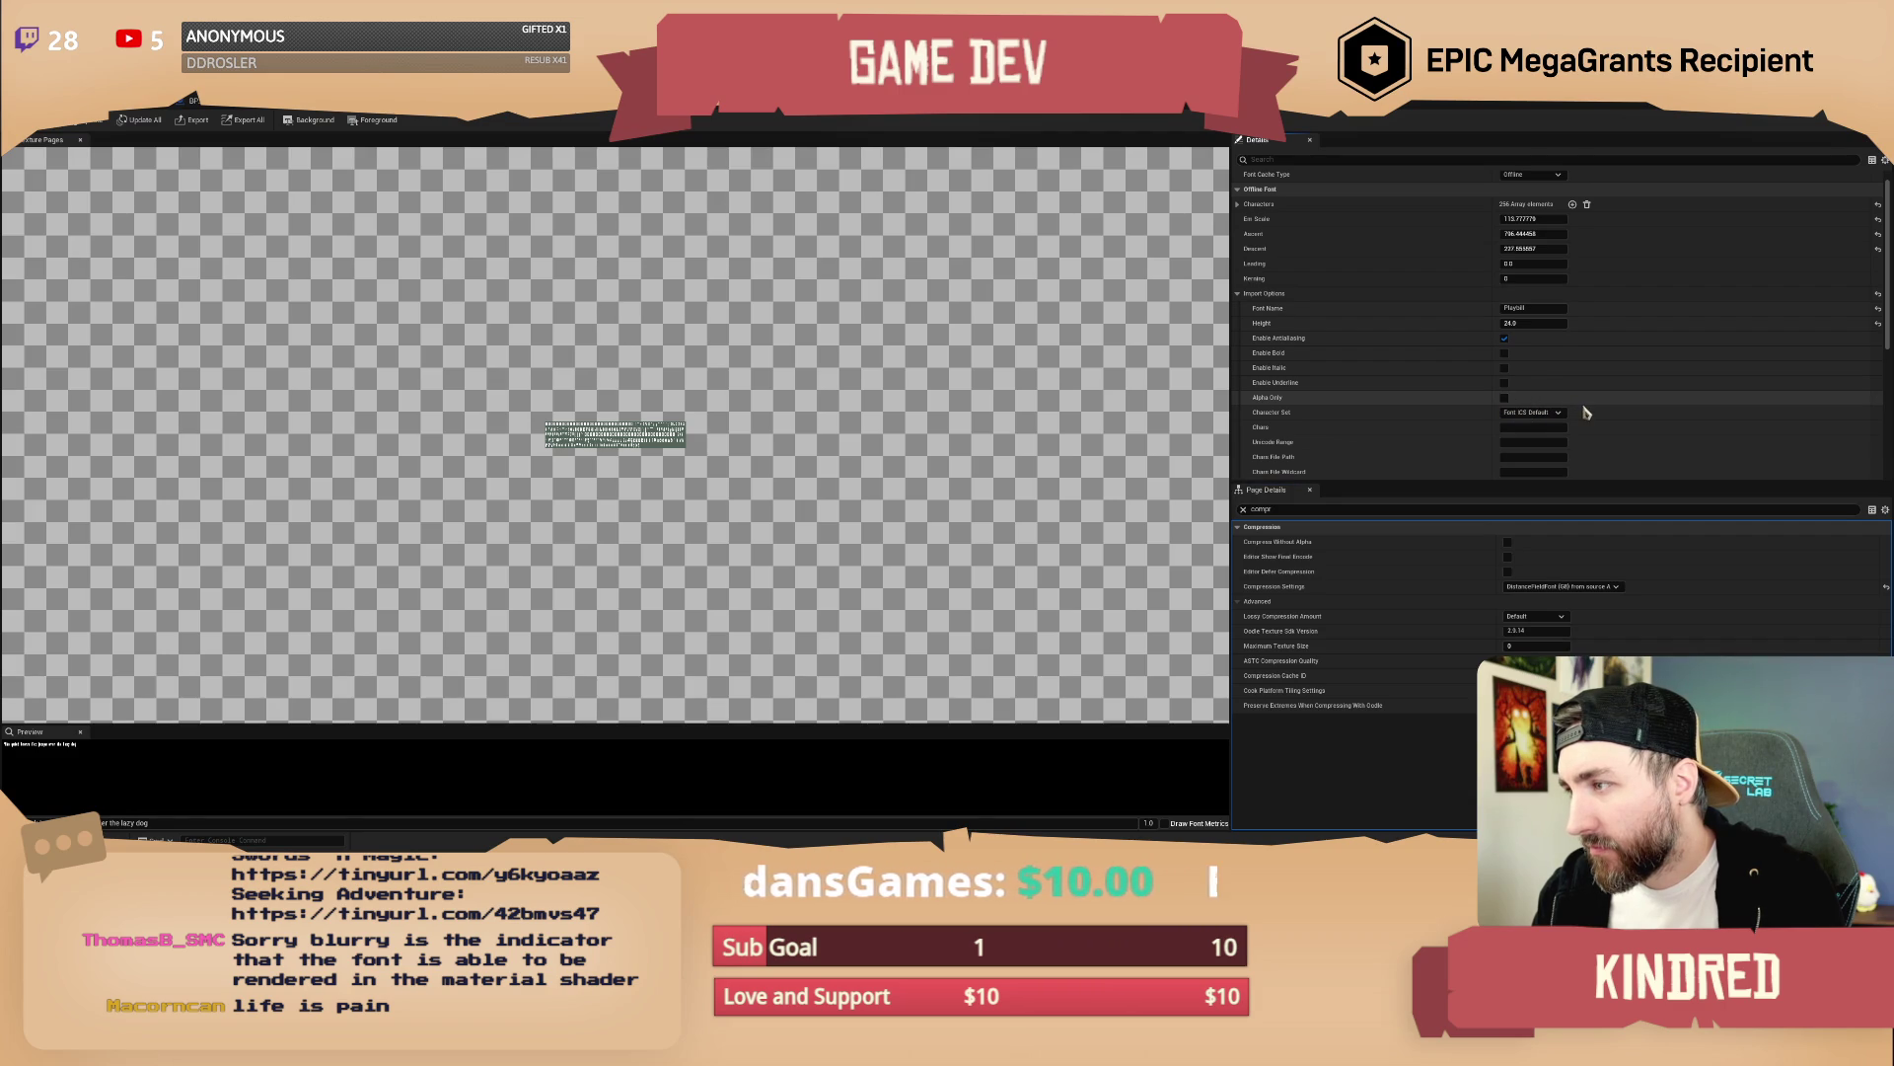
scroll(1586, 413, down, 1)
click(1562, 396)
click(1563, 404)
scroll(1579, 413, down, 3)
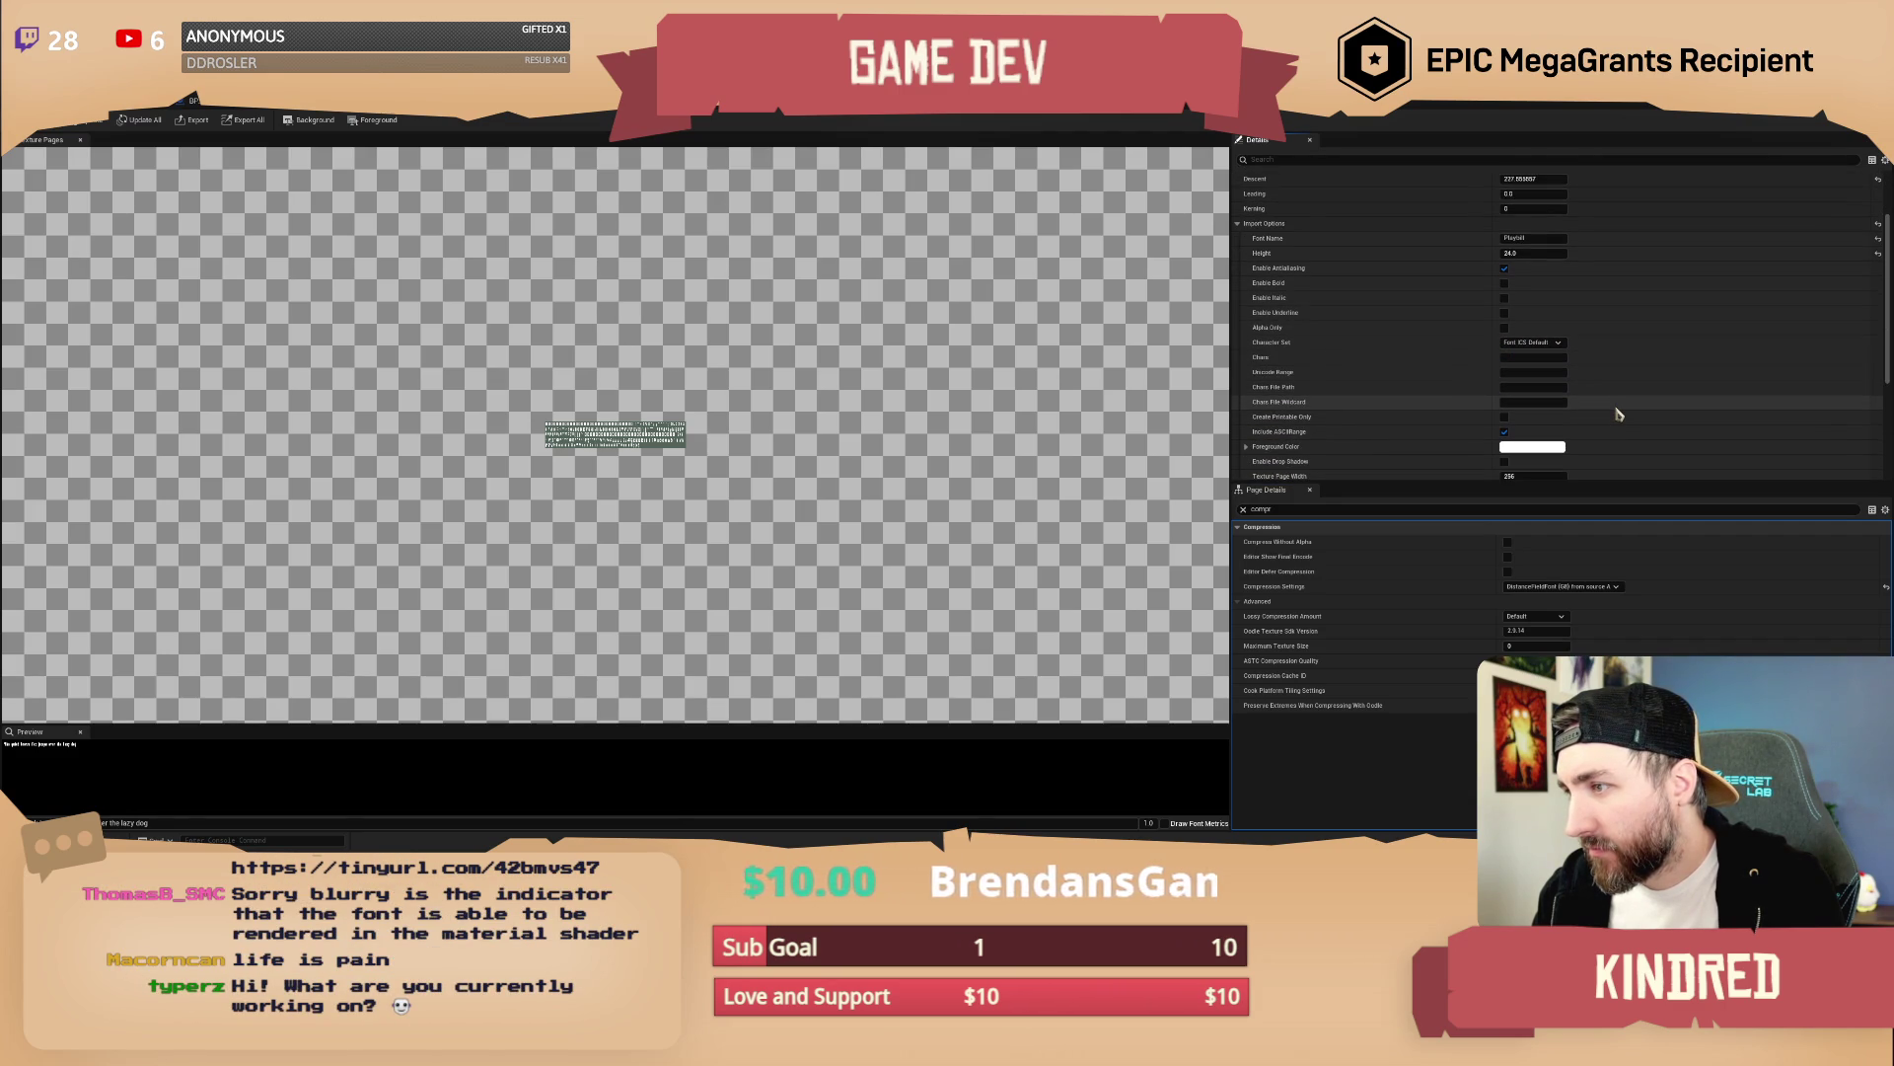
scroll(1619, 415, down, 1)
scroll(1619, 415, down, 4)
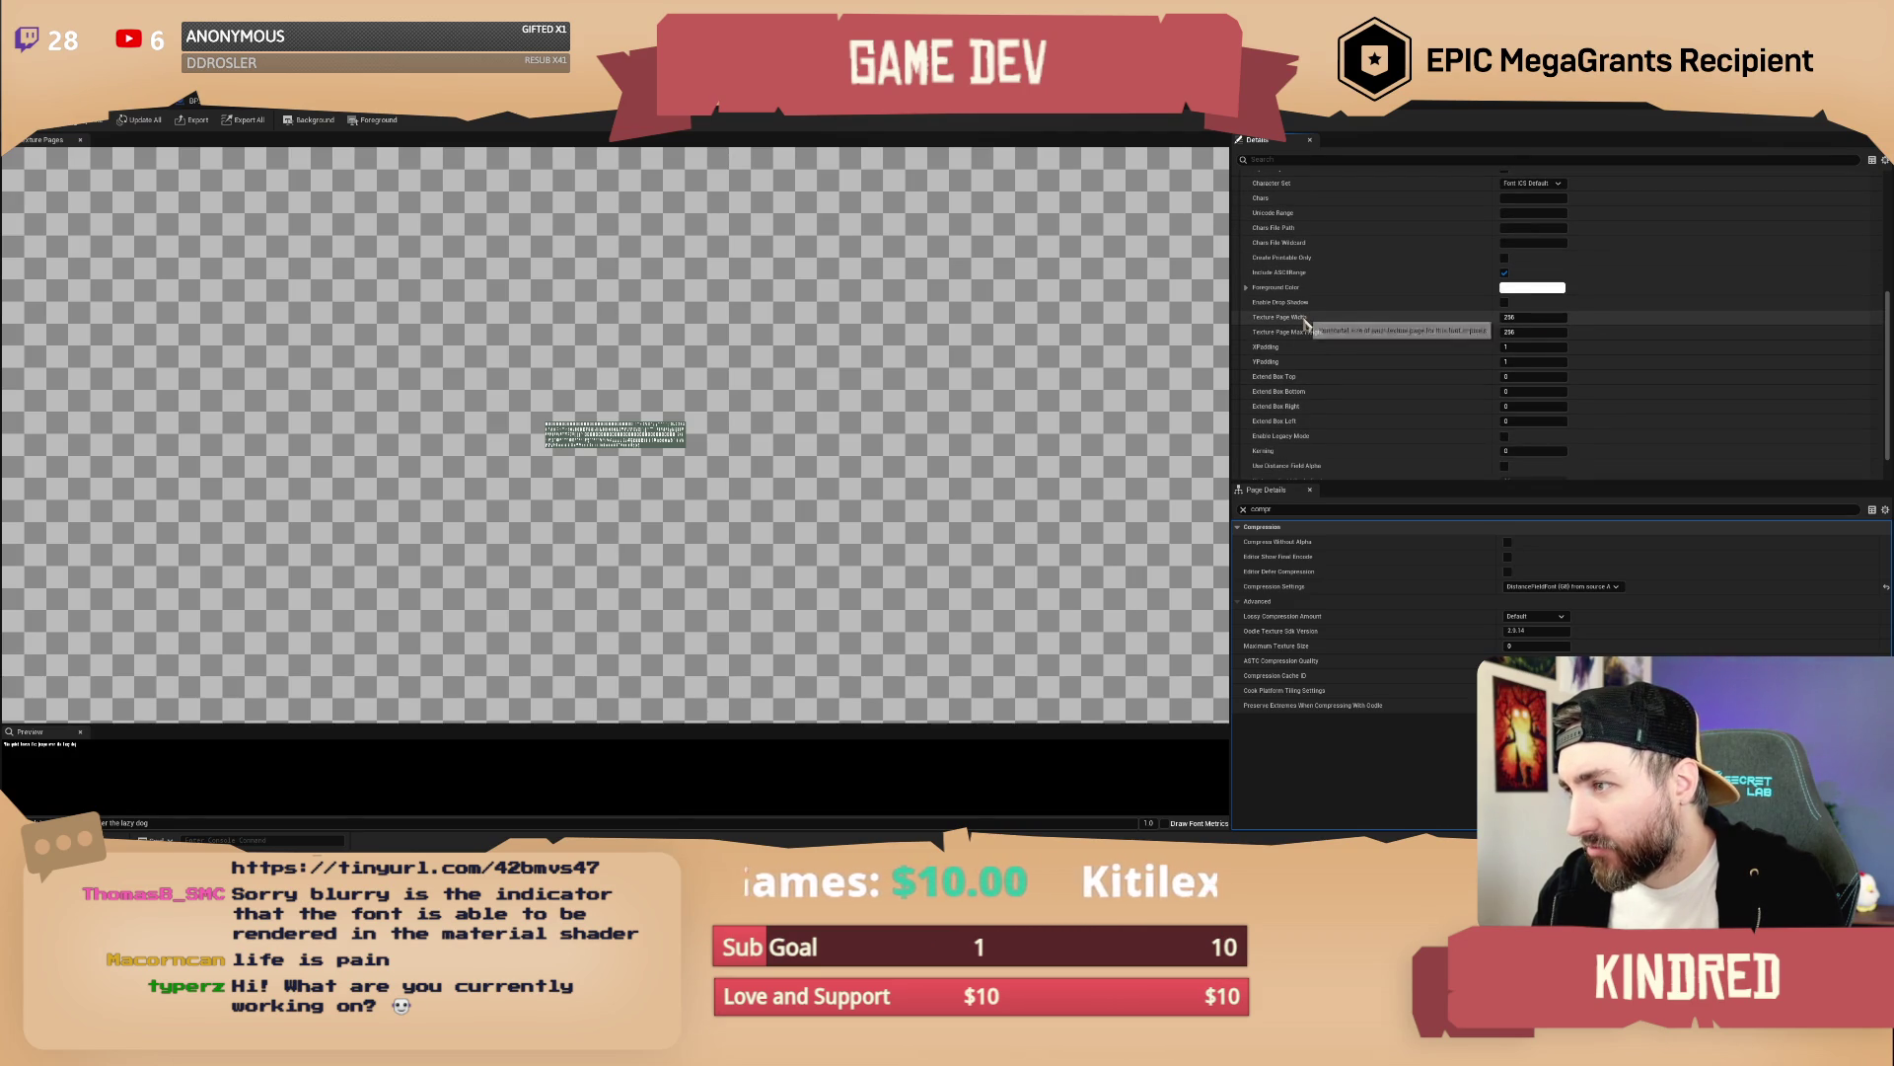
click(1522, 317)
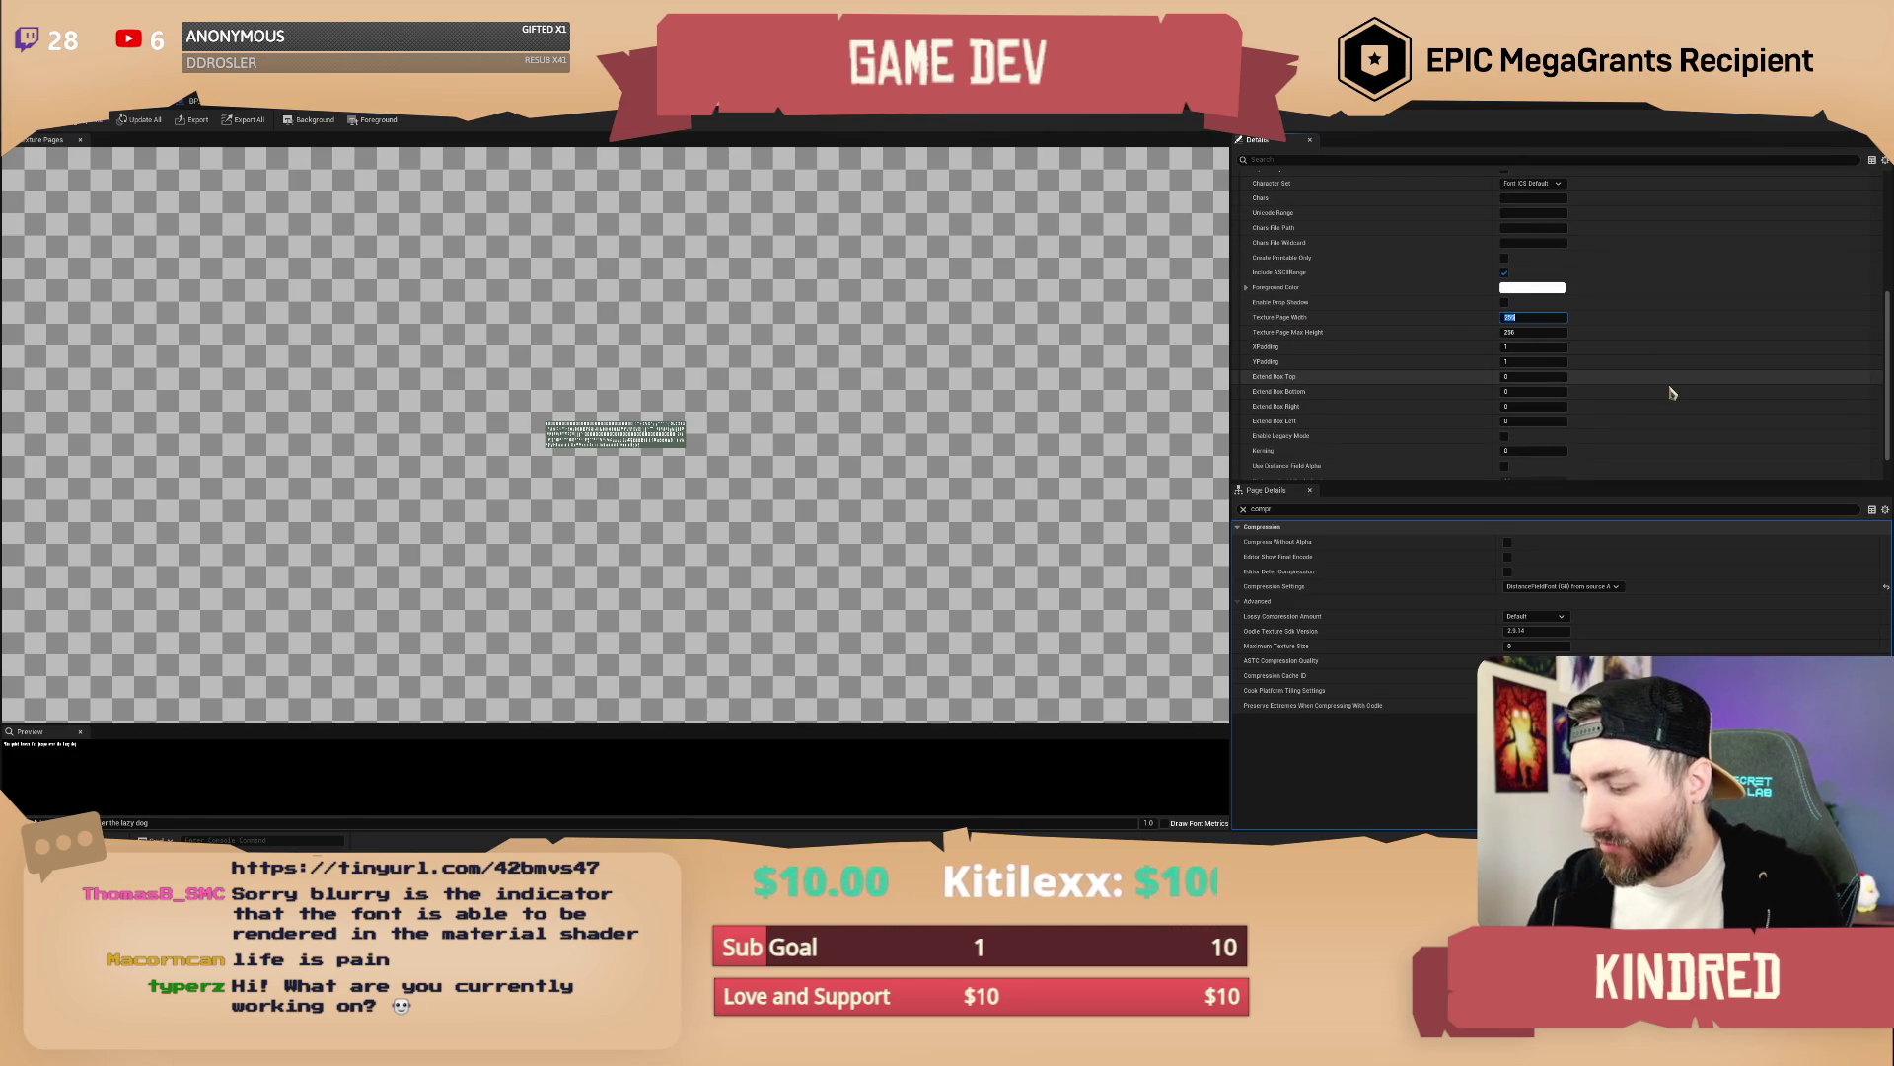
Set the font's Texture Page Width and Texture Page Max Height to 512
text(512)
key(Tab)
text(2)
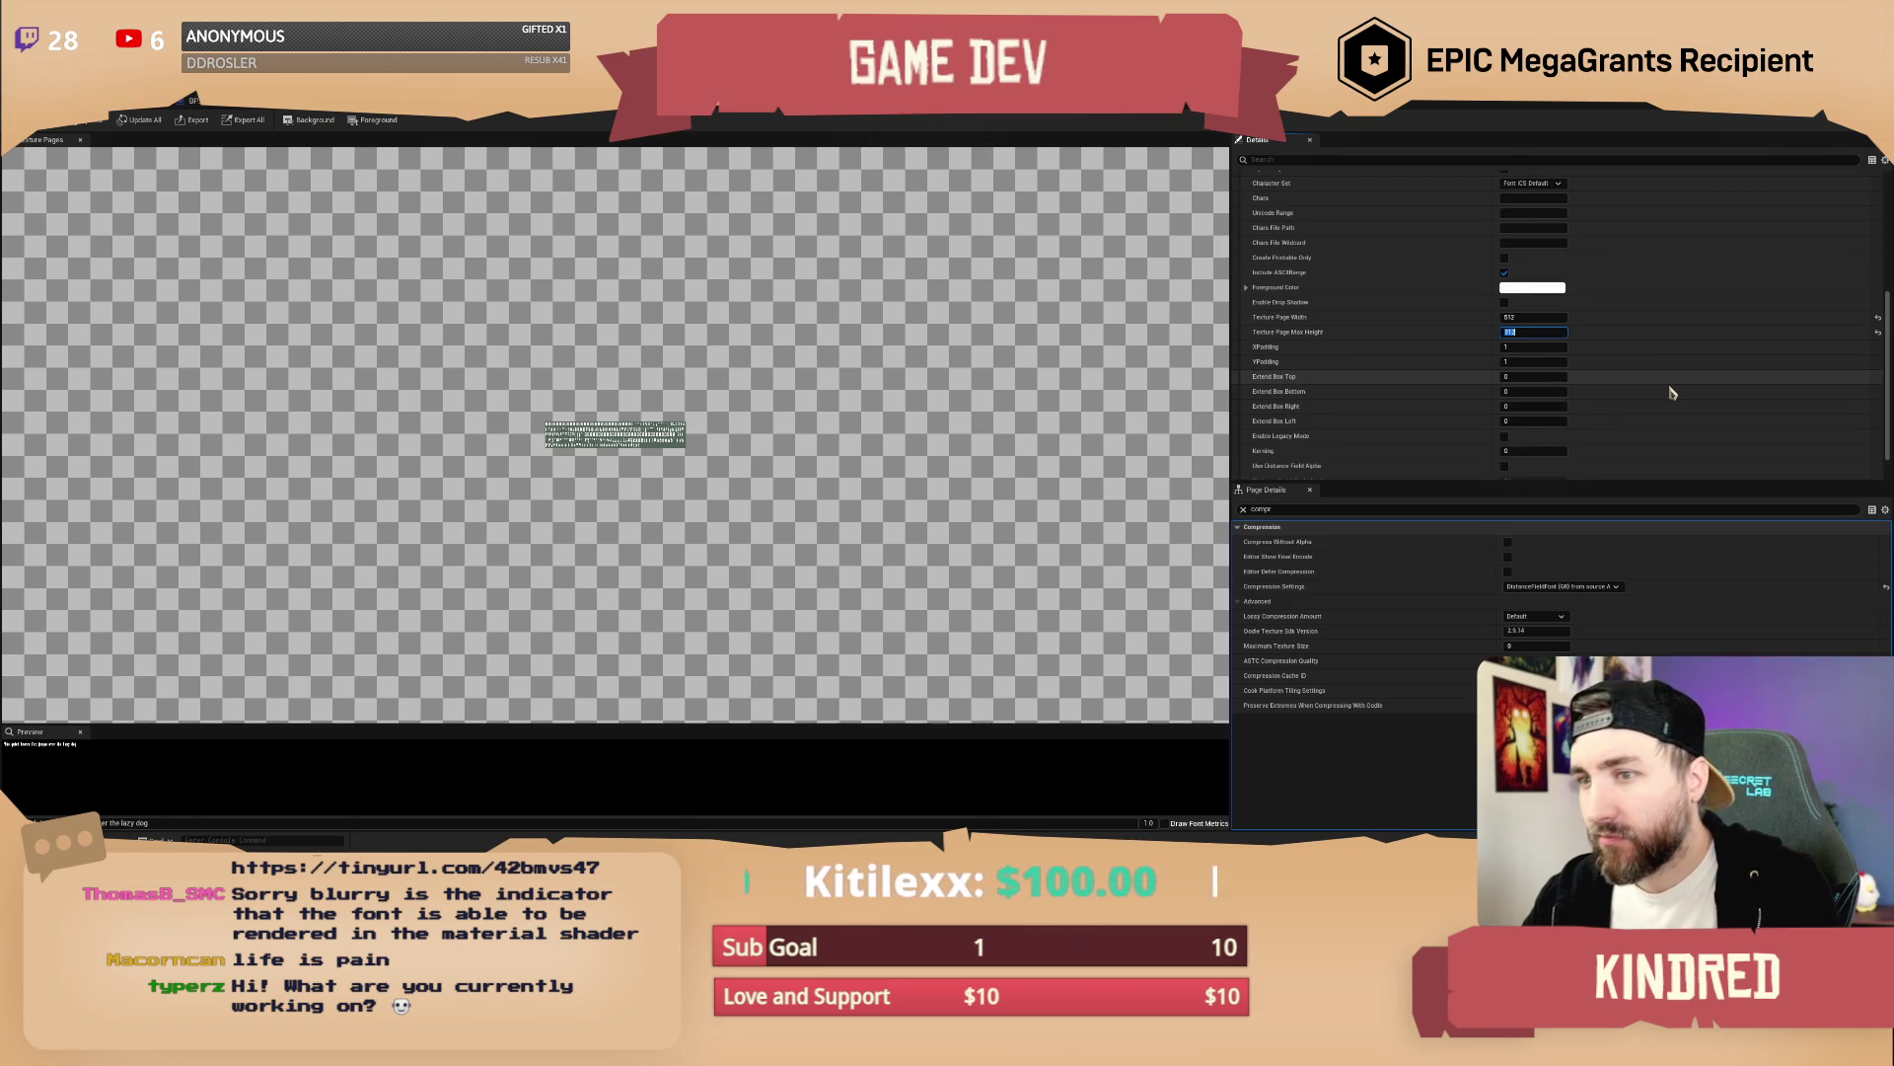
key(Return)
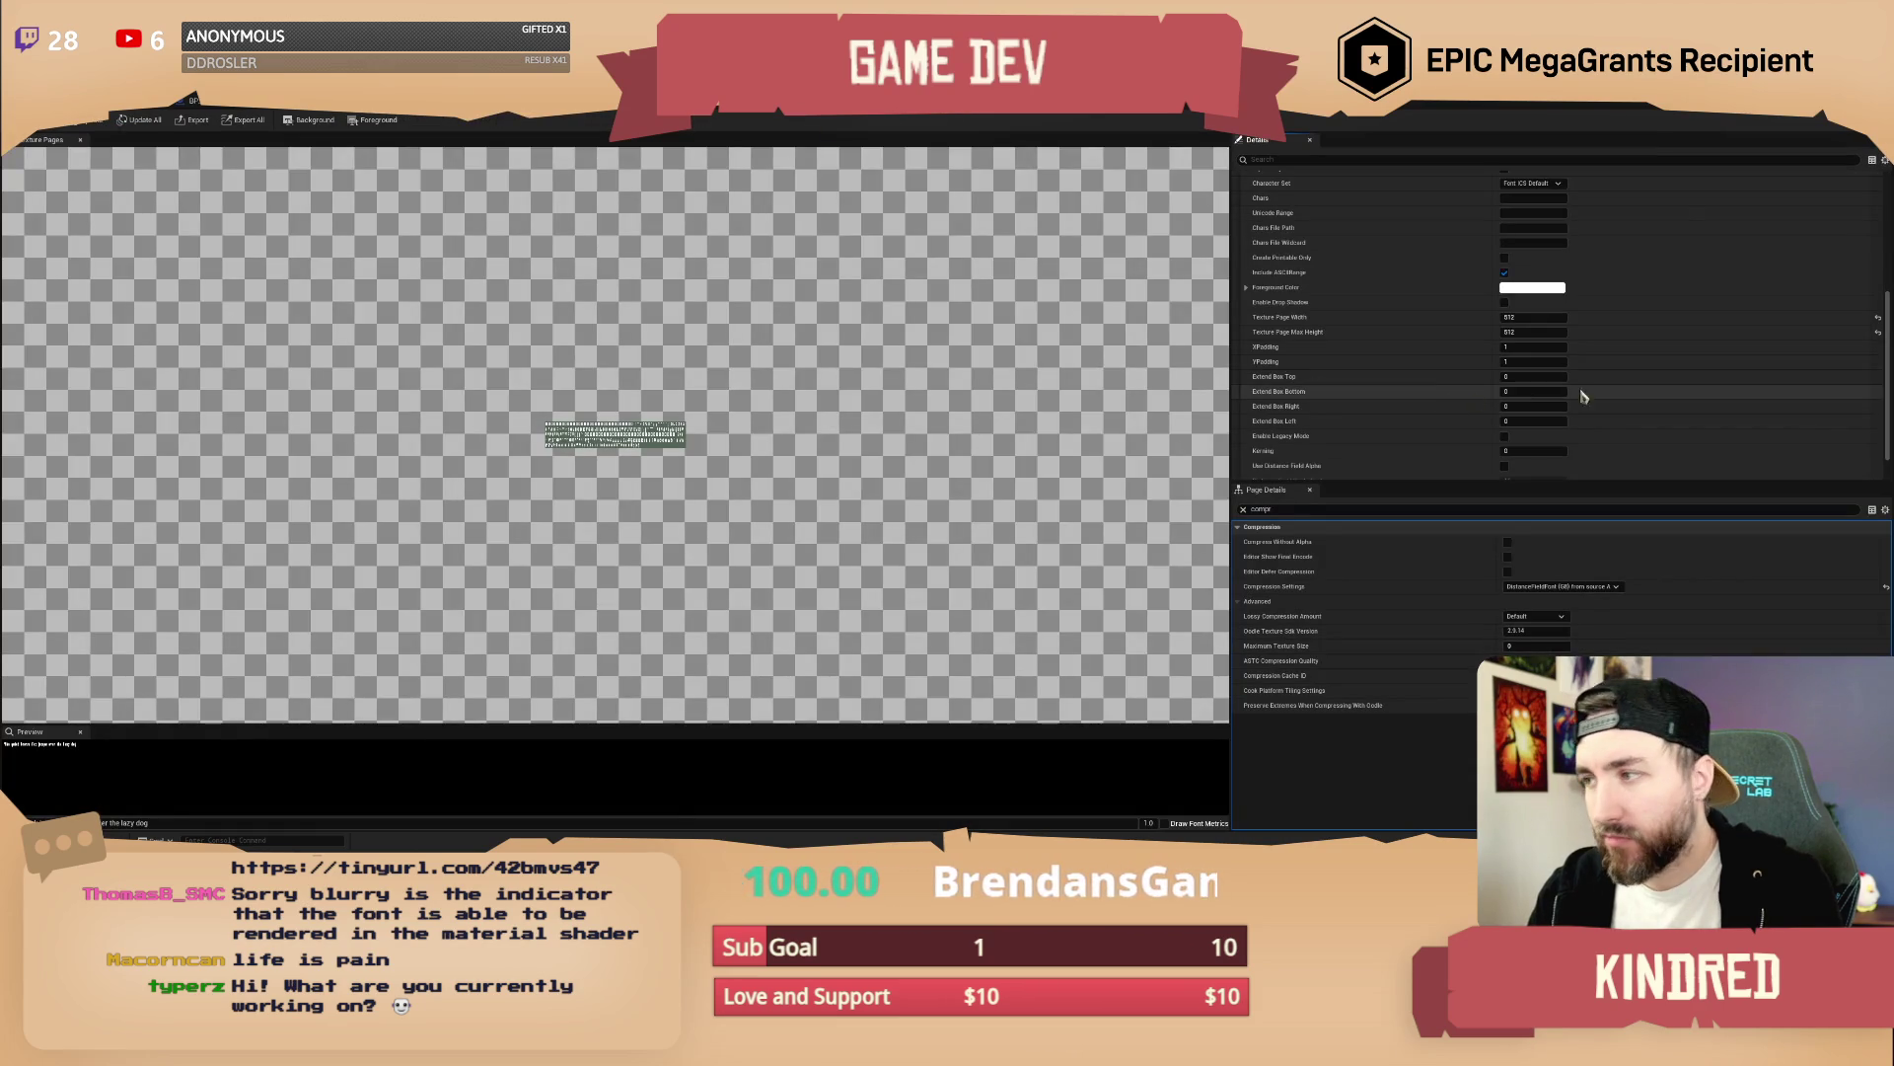
Turn Use Distance Field Alpha on, preview the sign, then turn it back off
scroll(1641, 395, down, 1)
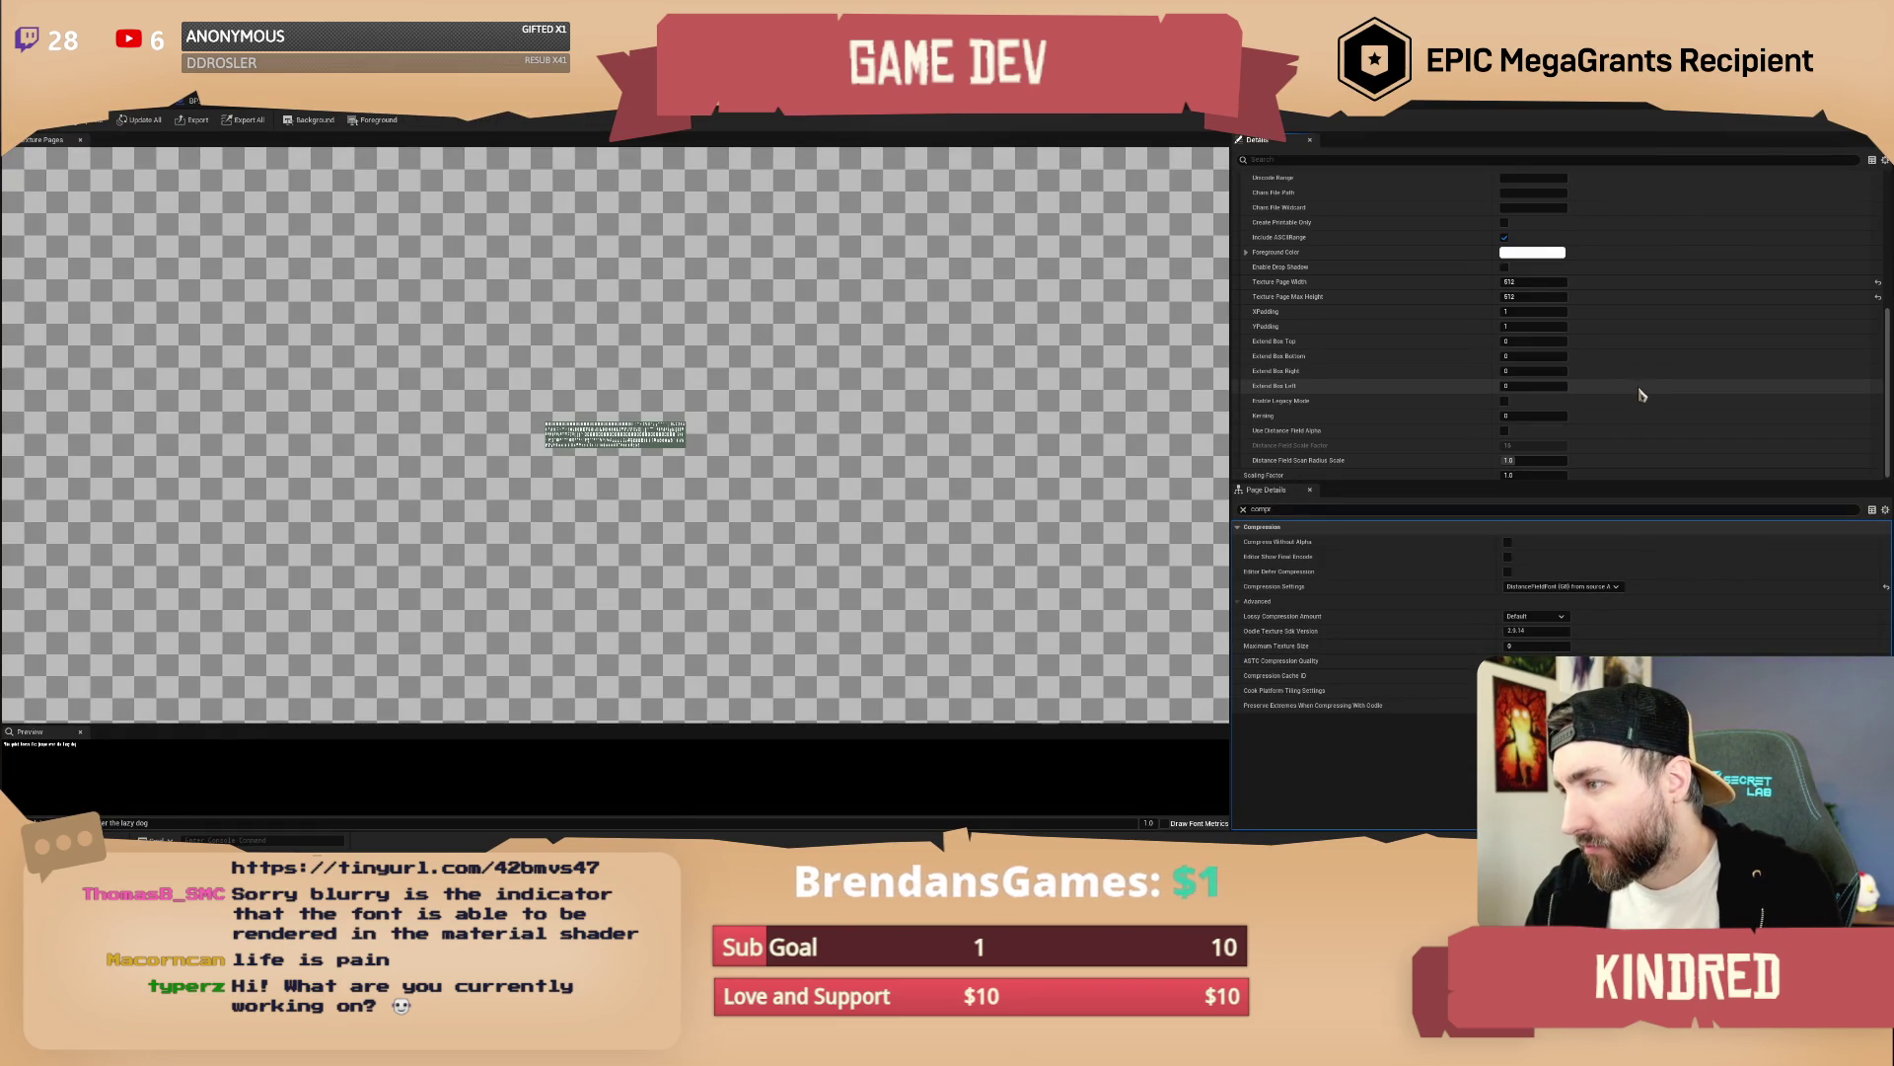
scroll(1637, 404, down, 1)
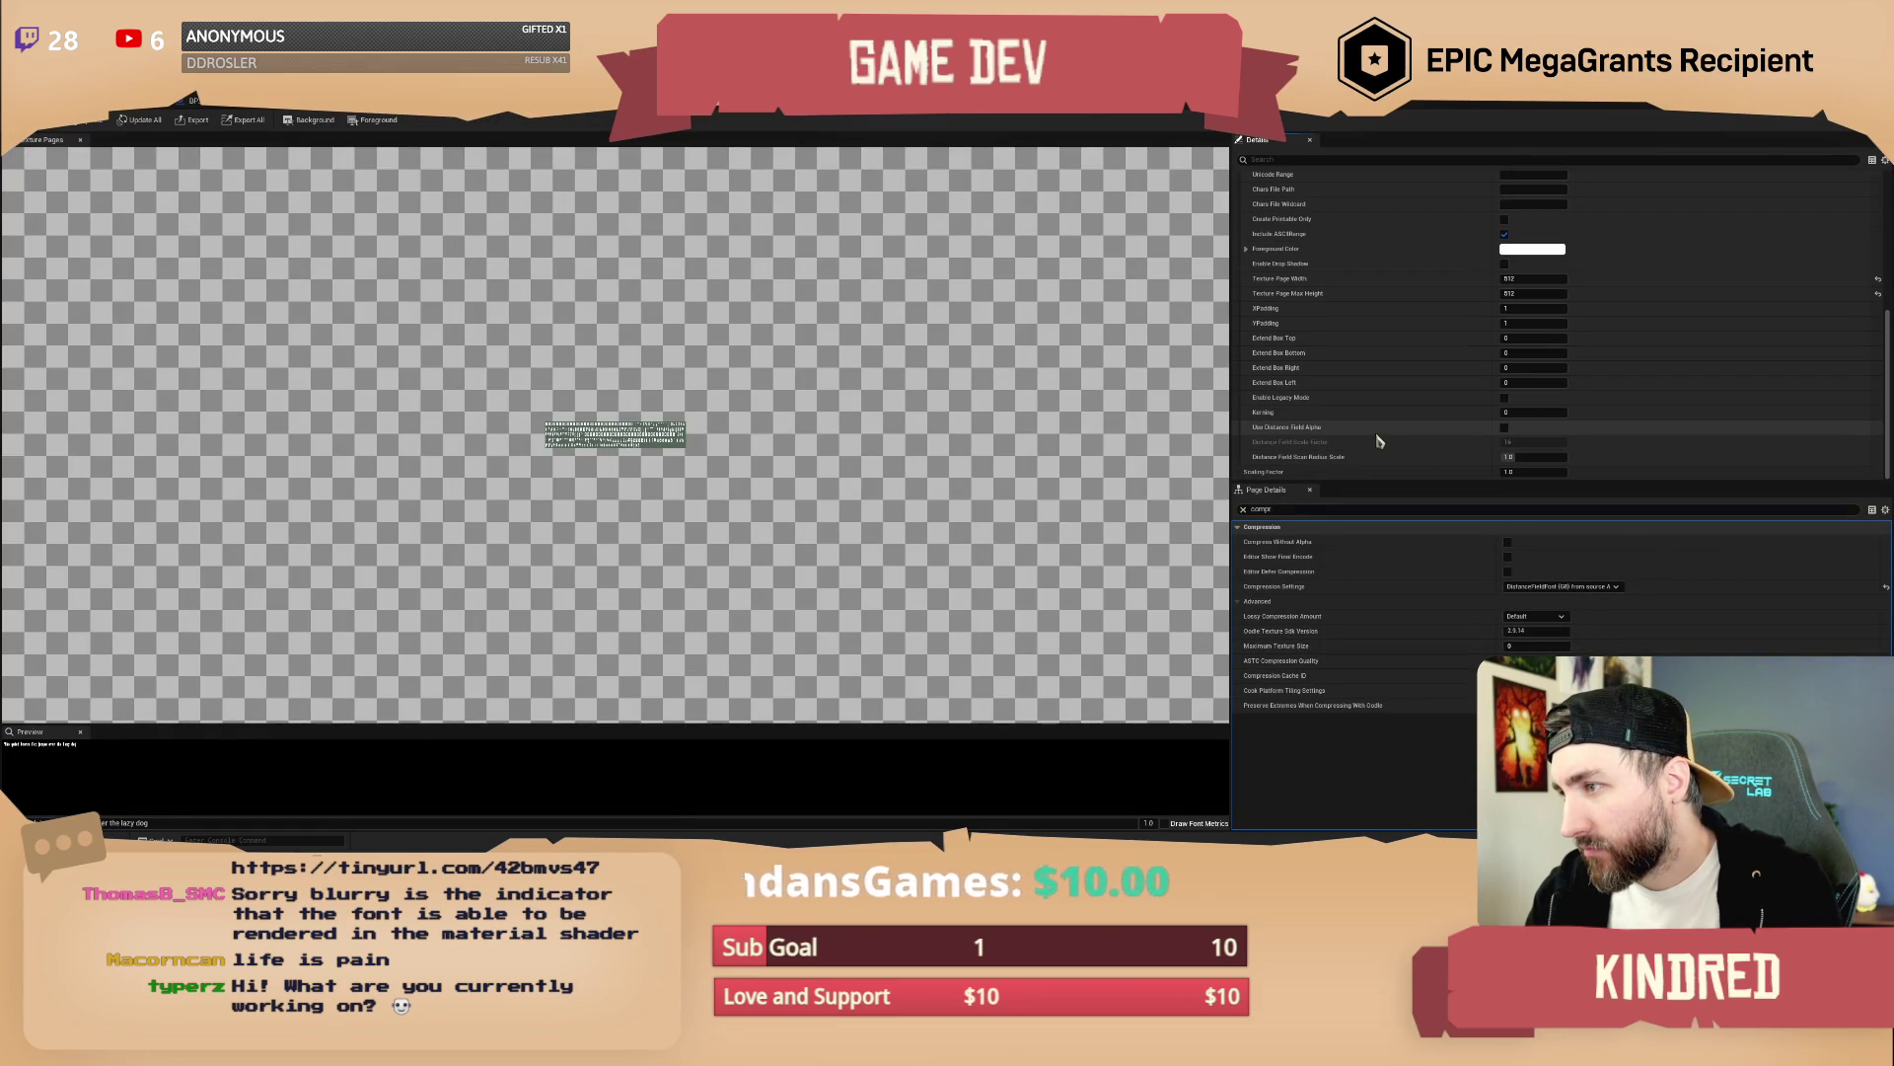
click(1505, 430)
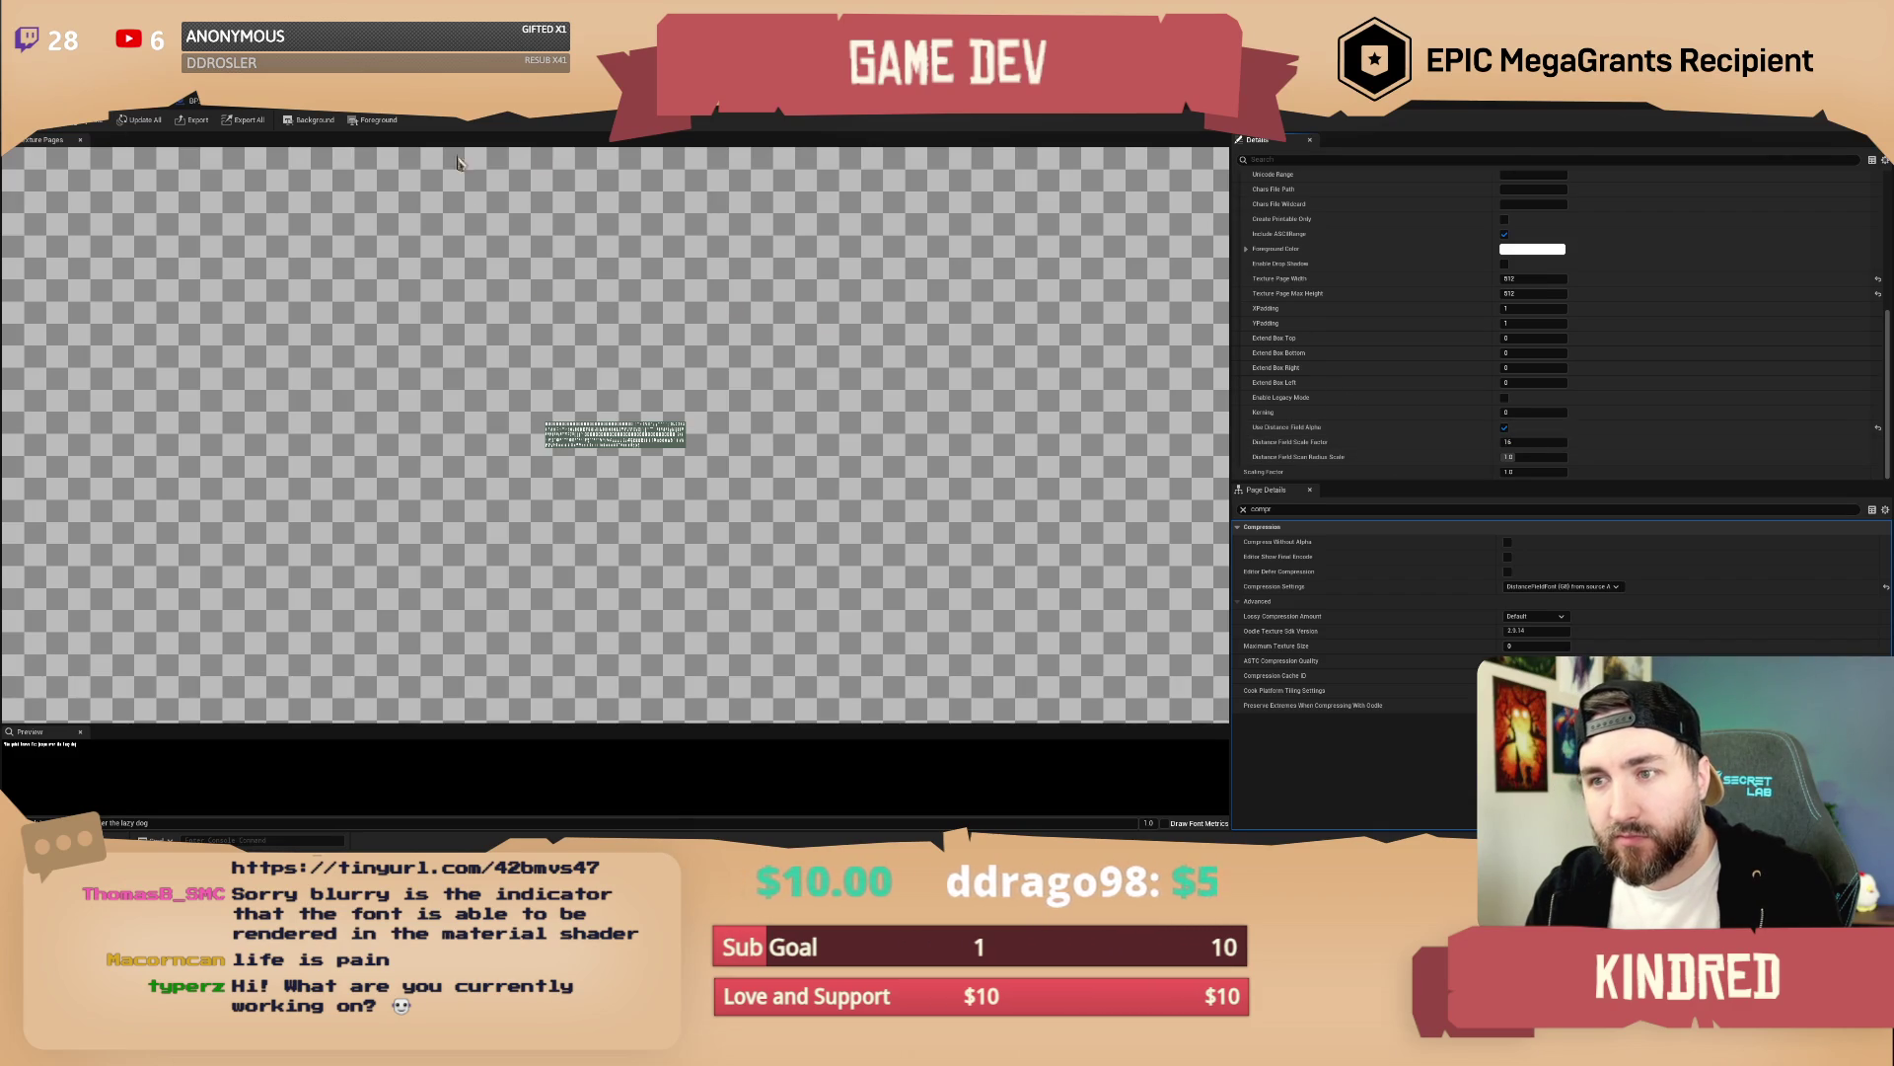
key(alt+Tab)
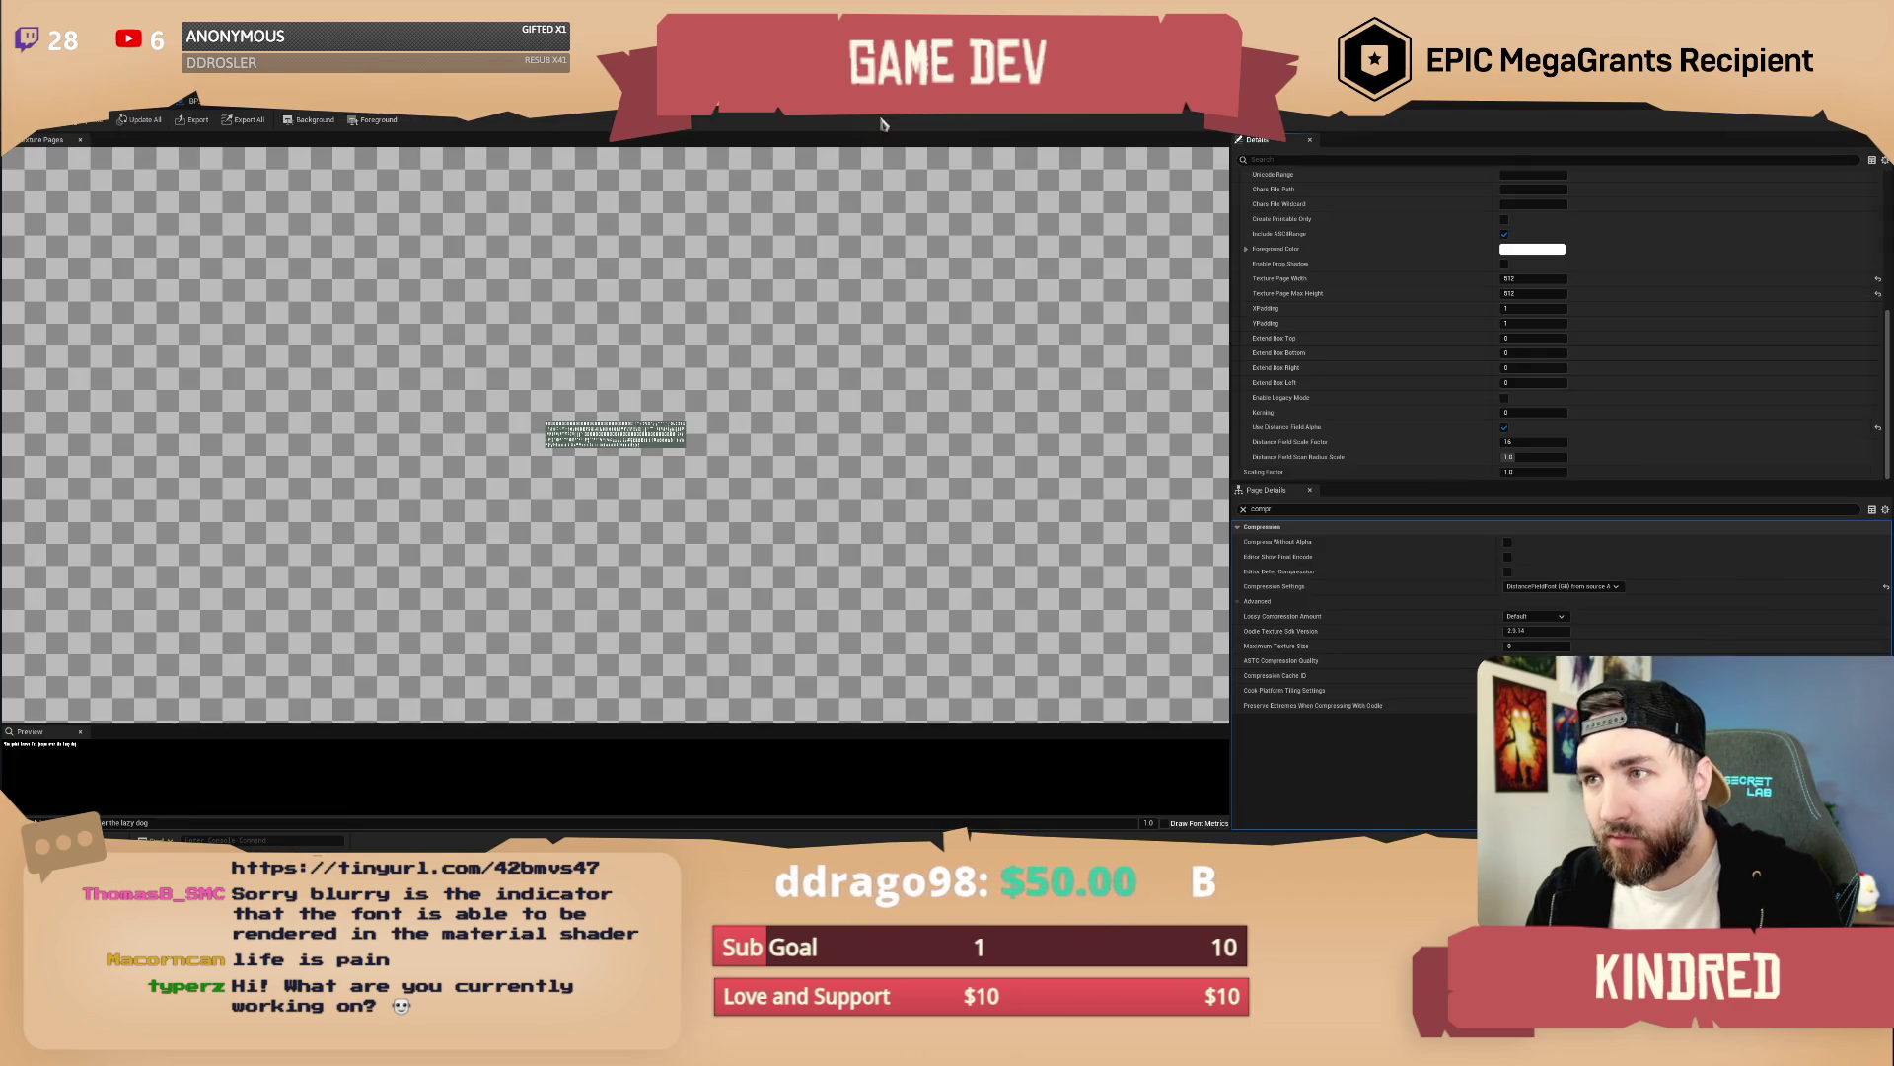
key(alt+Tab)
click(1879, 428)
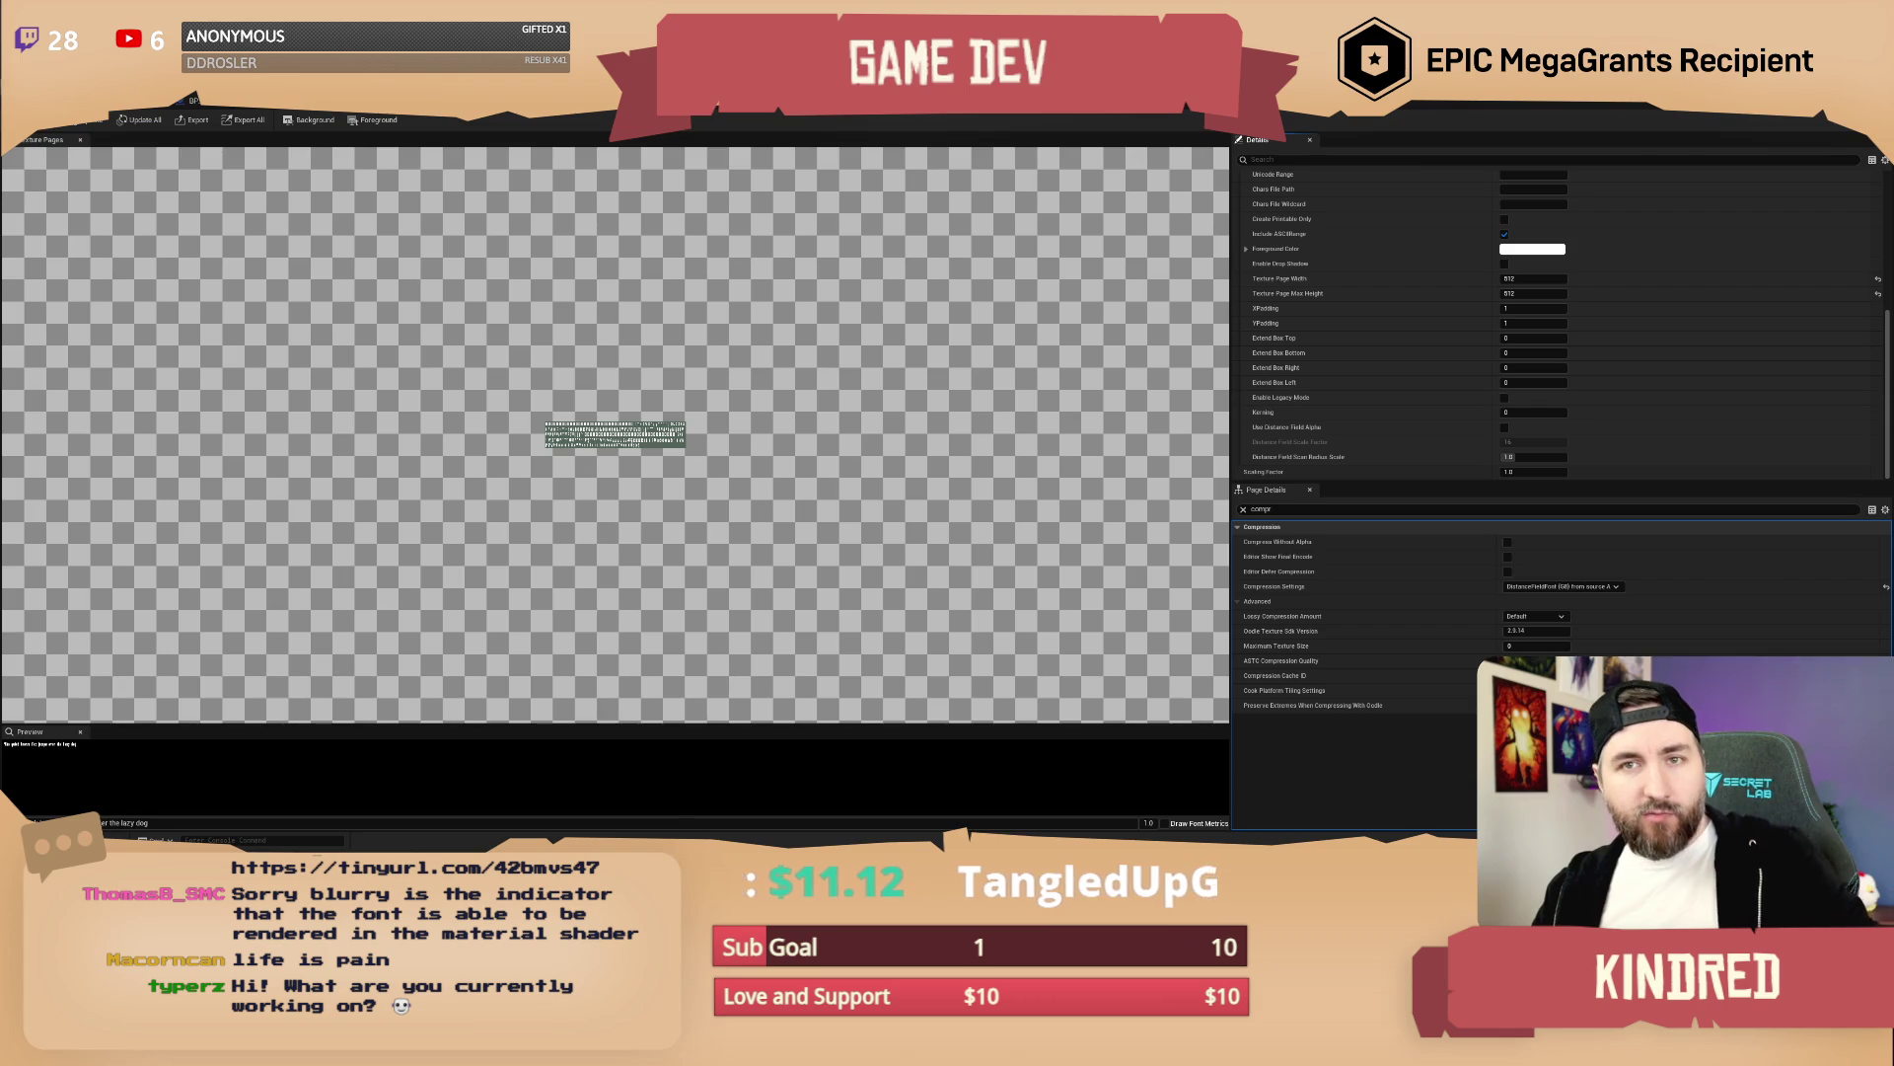
Return to the level editor and move the camera toward the cacti and signposts
click(148, 107)
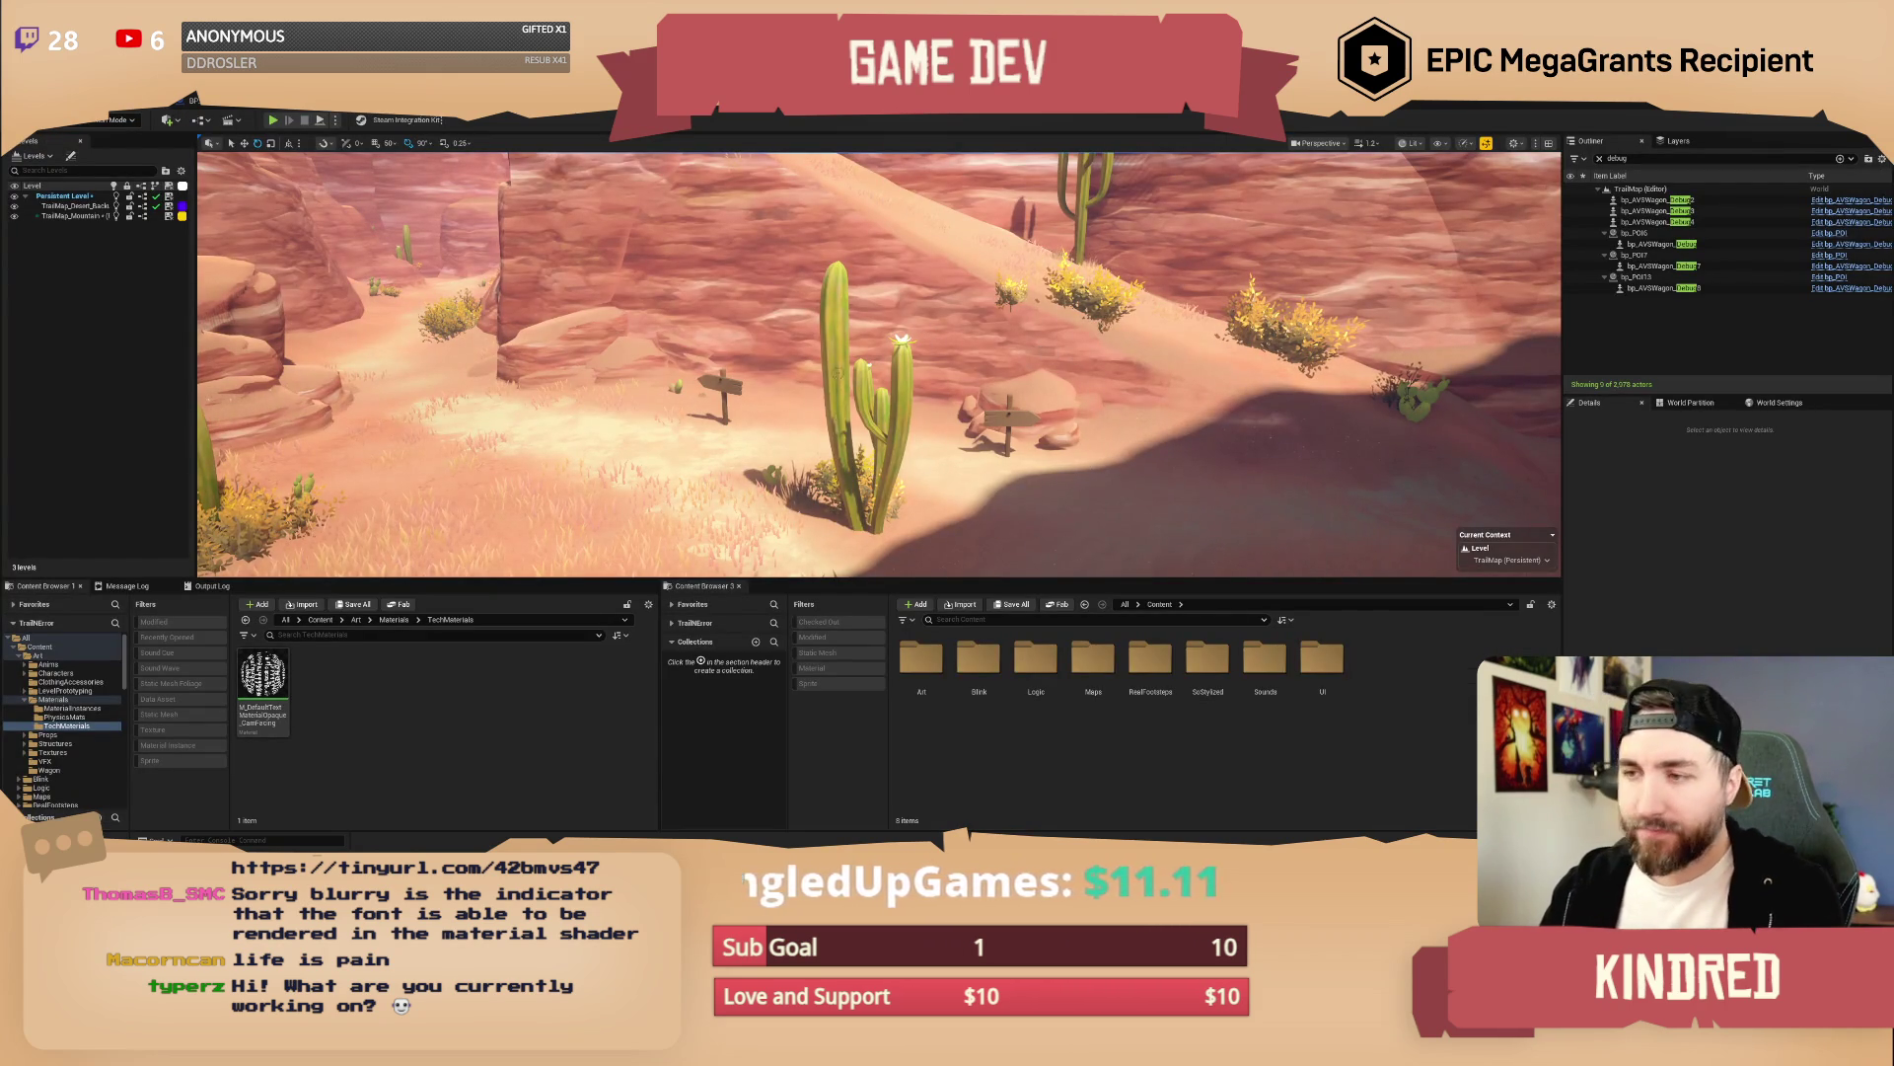
drag(1091, 419, 1123, 402)
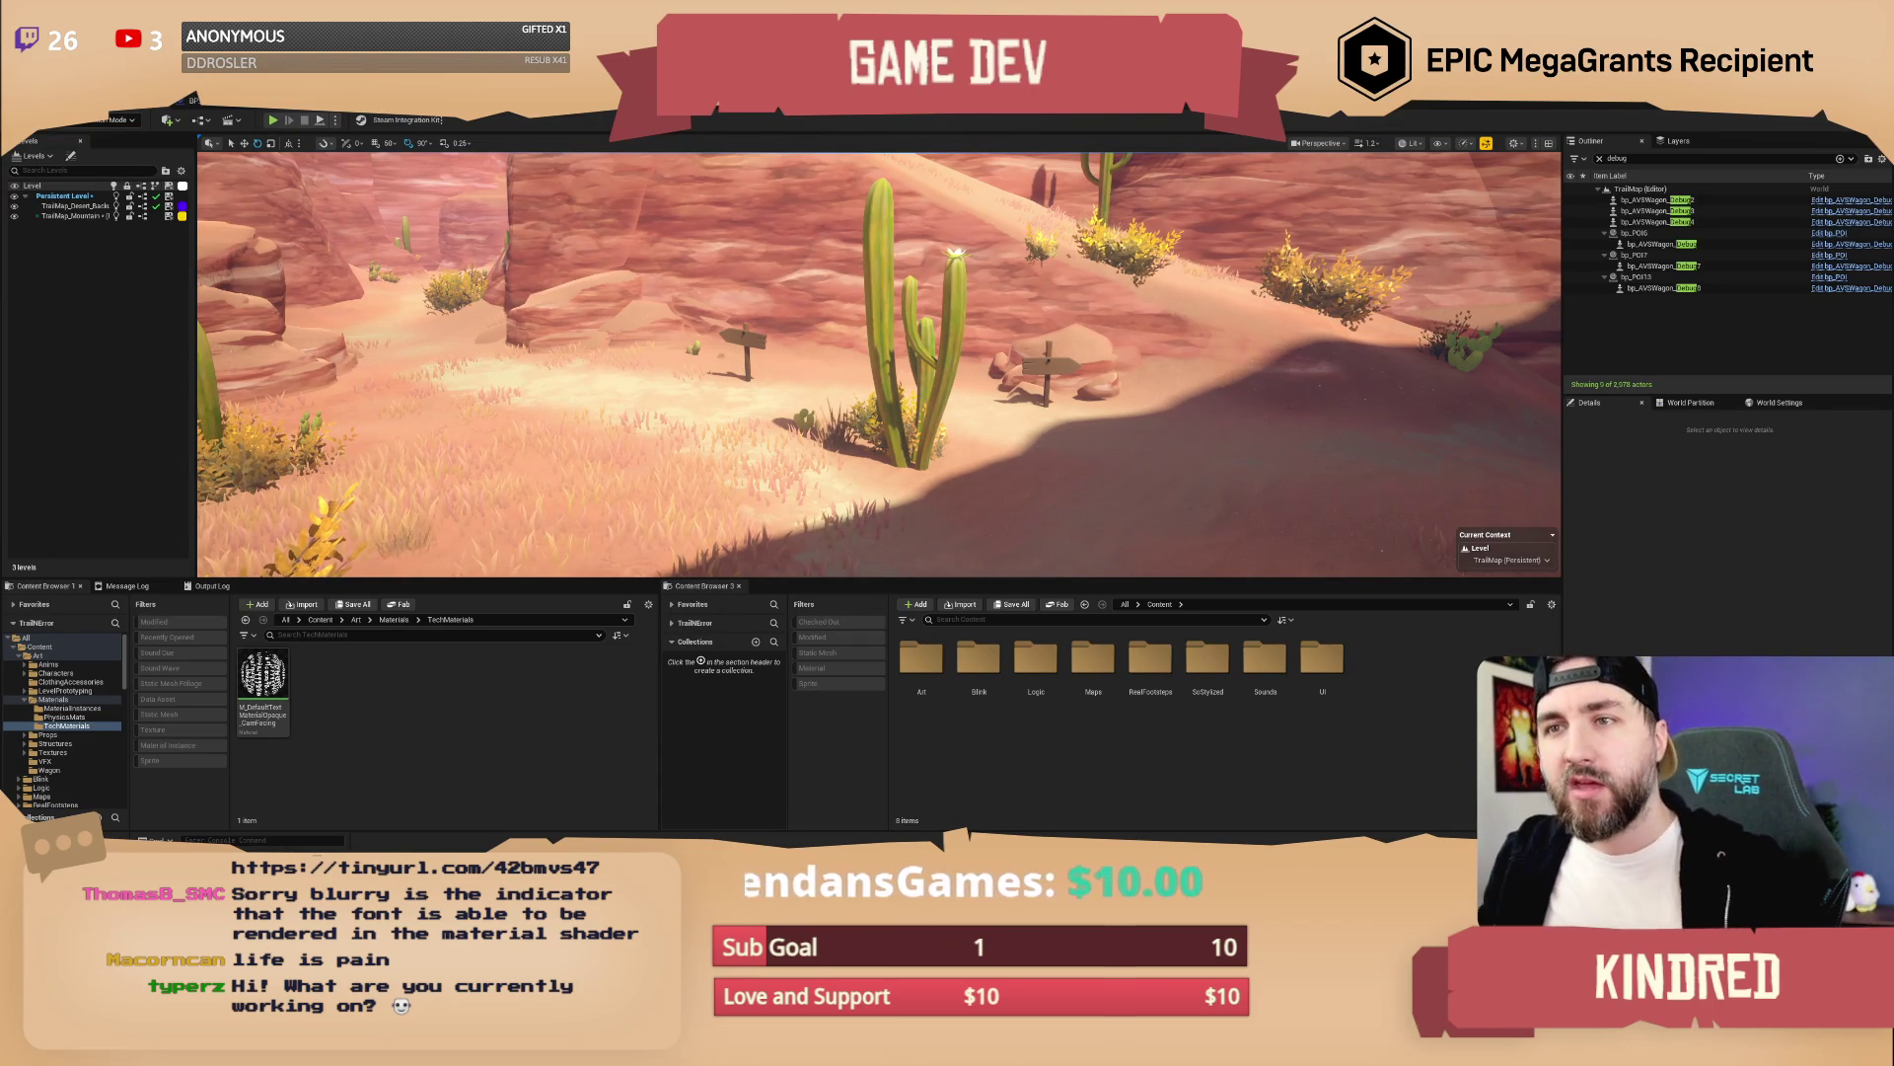
Back in the signpost Blueprint, select the TextRender and open its font asset
key(alt+Tab)
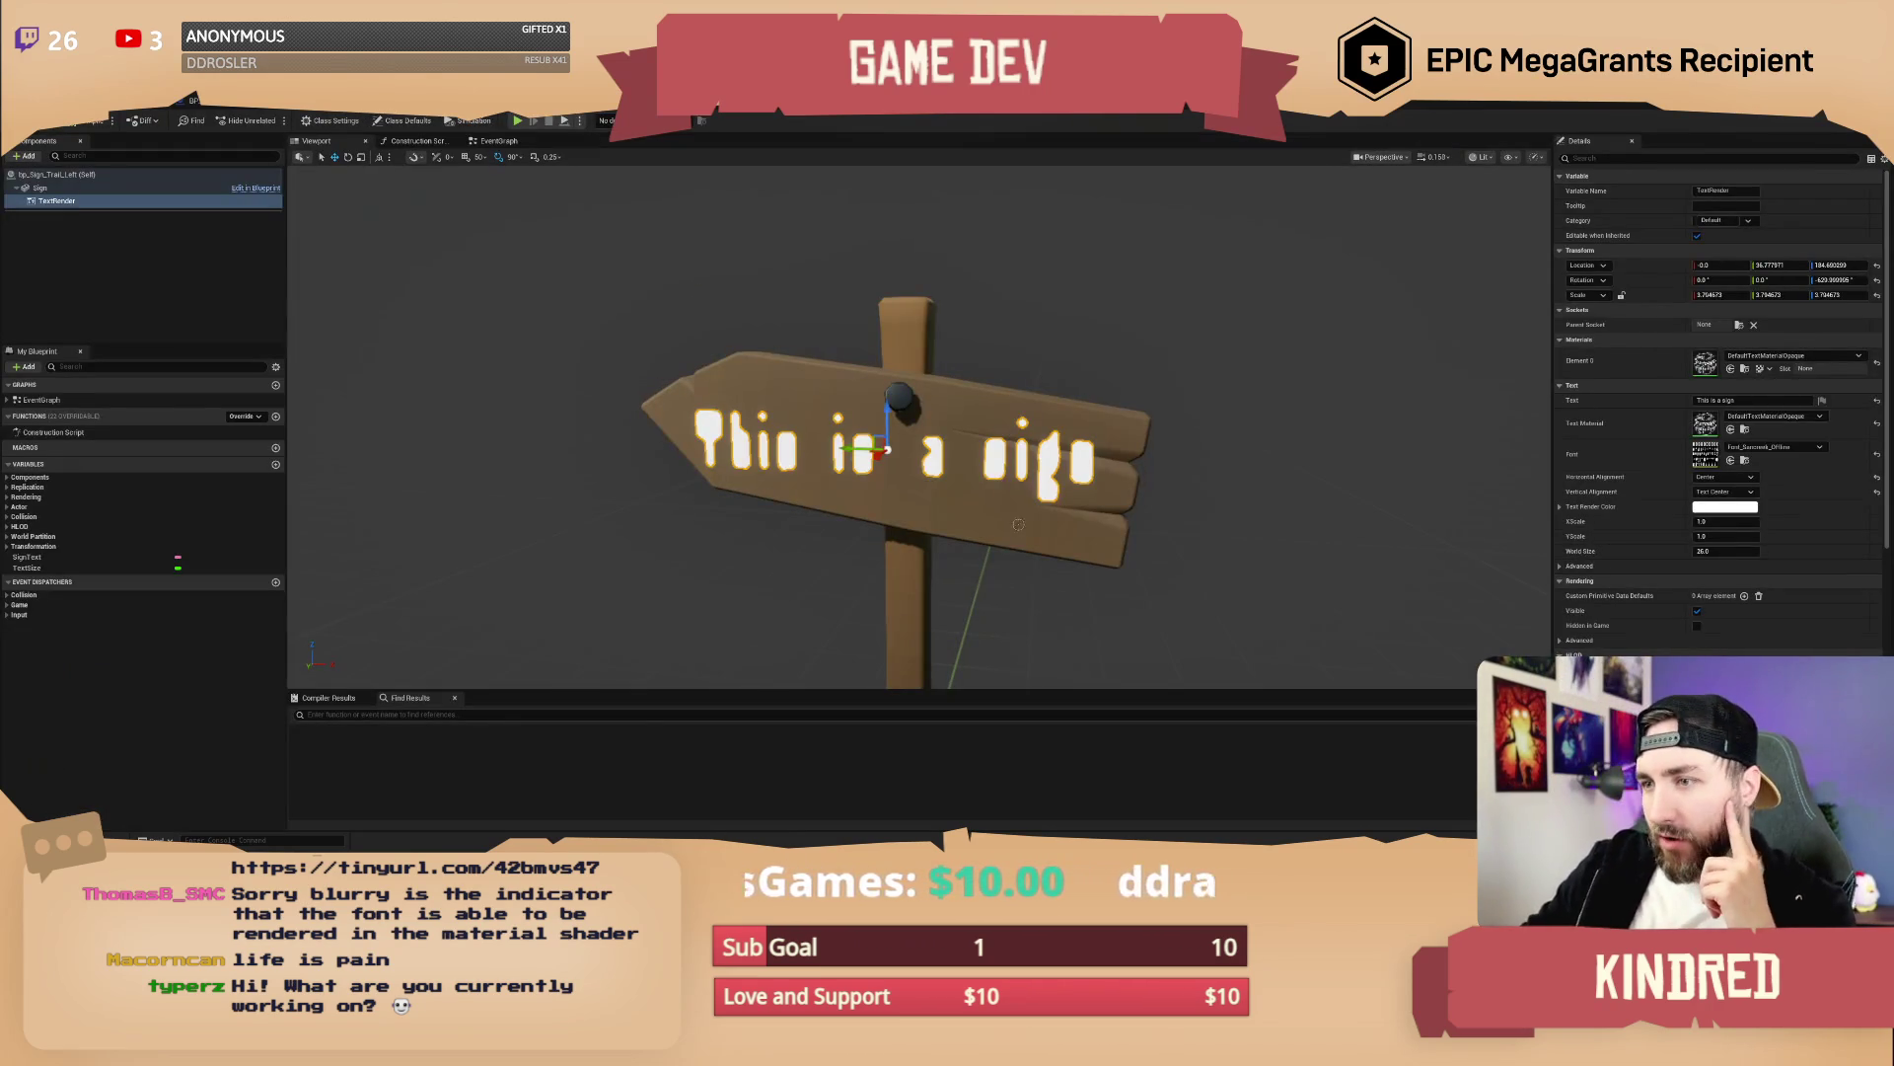
click(1016, 365)
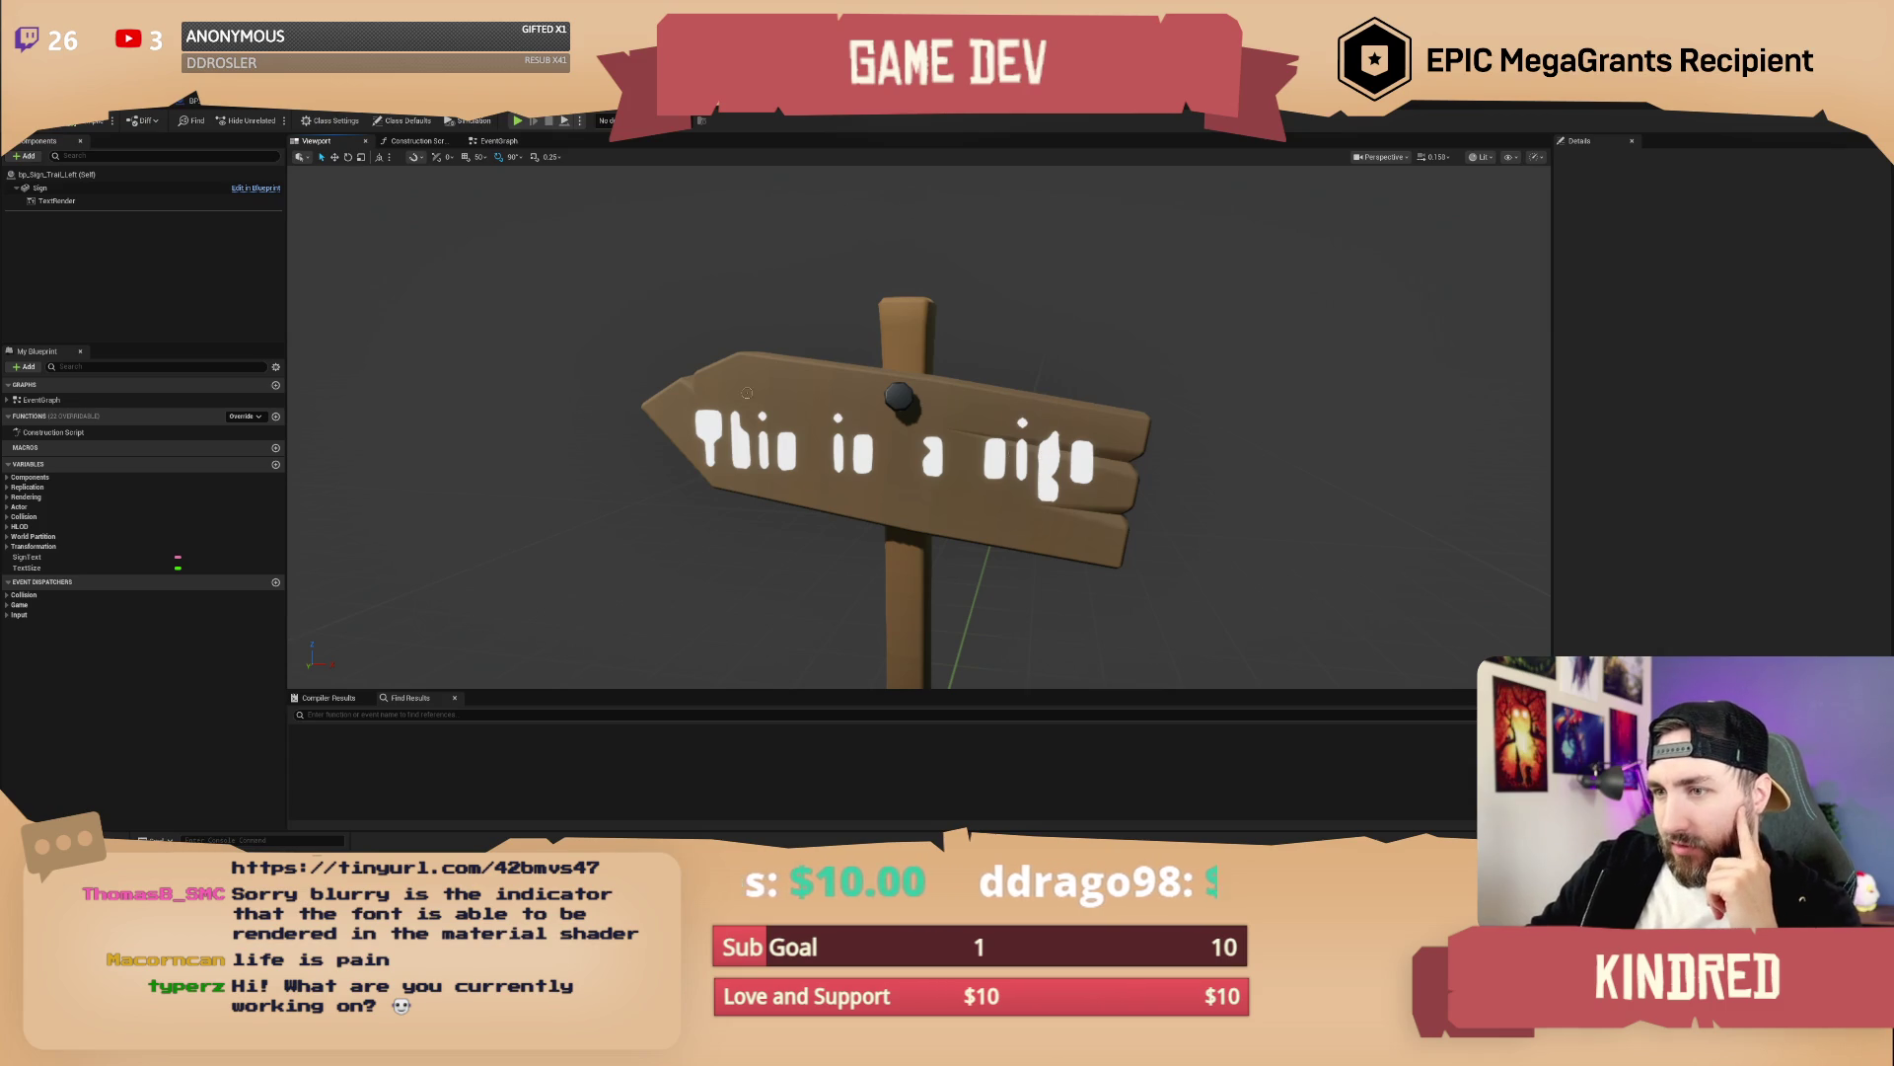
click(1019, 480)
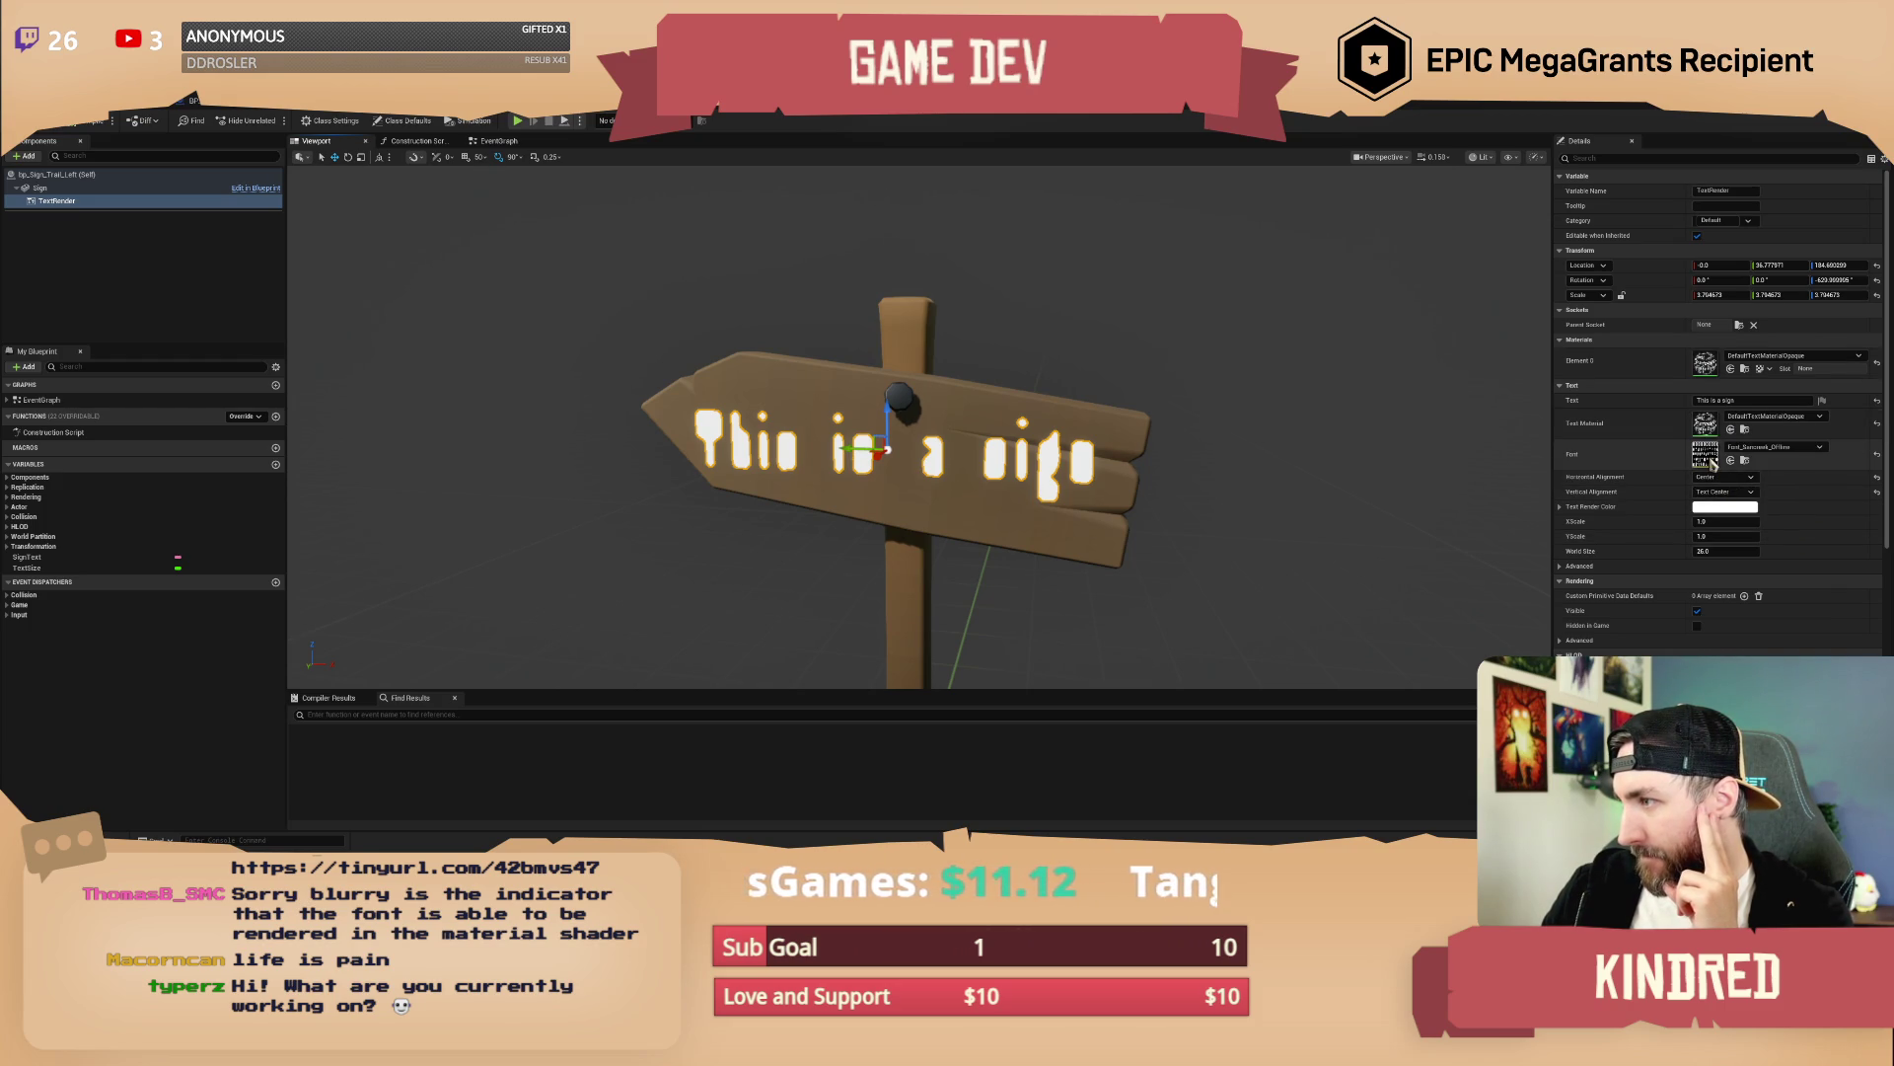
double_click(1705, 454)
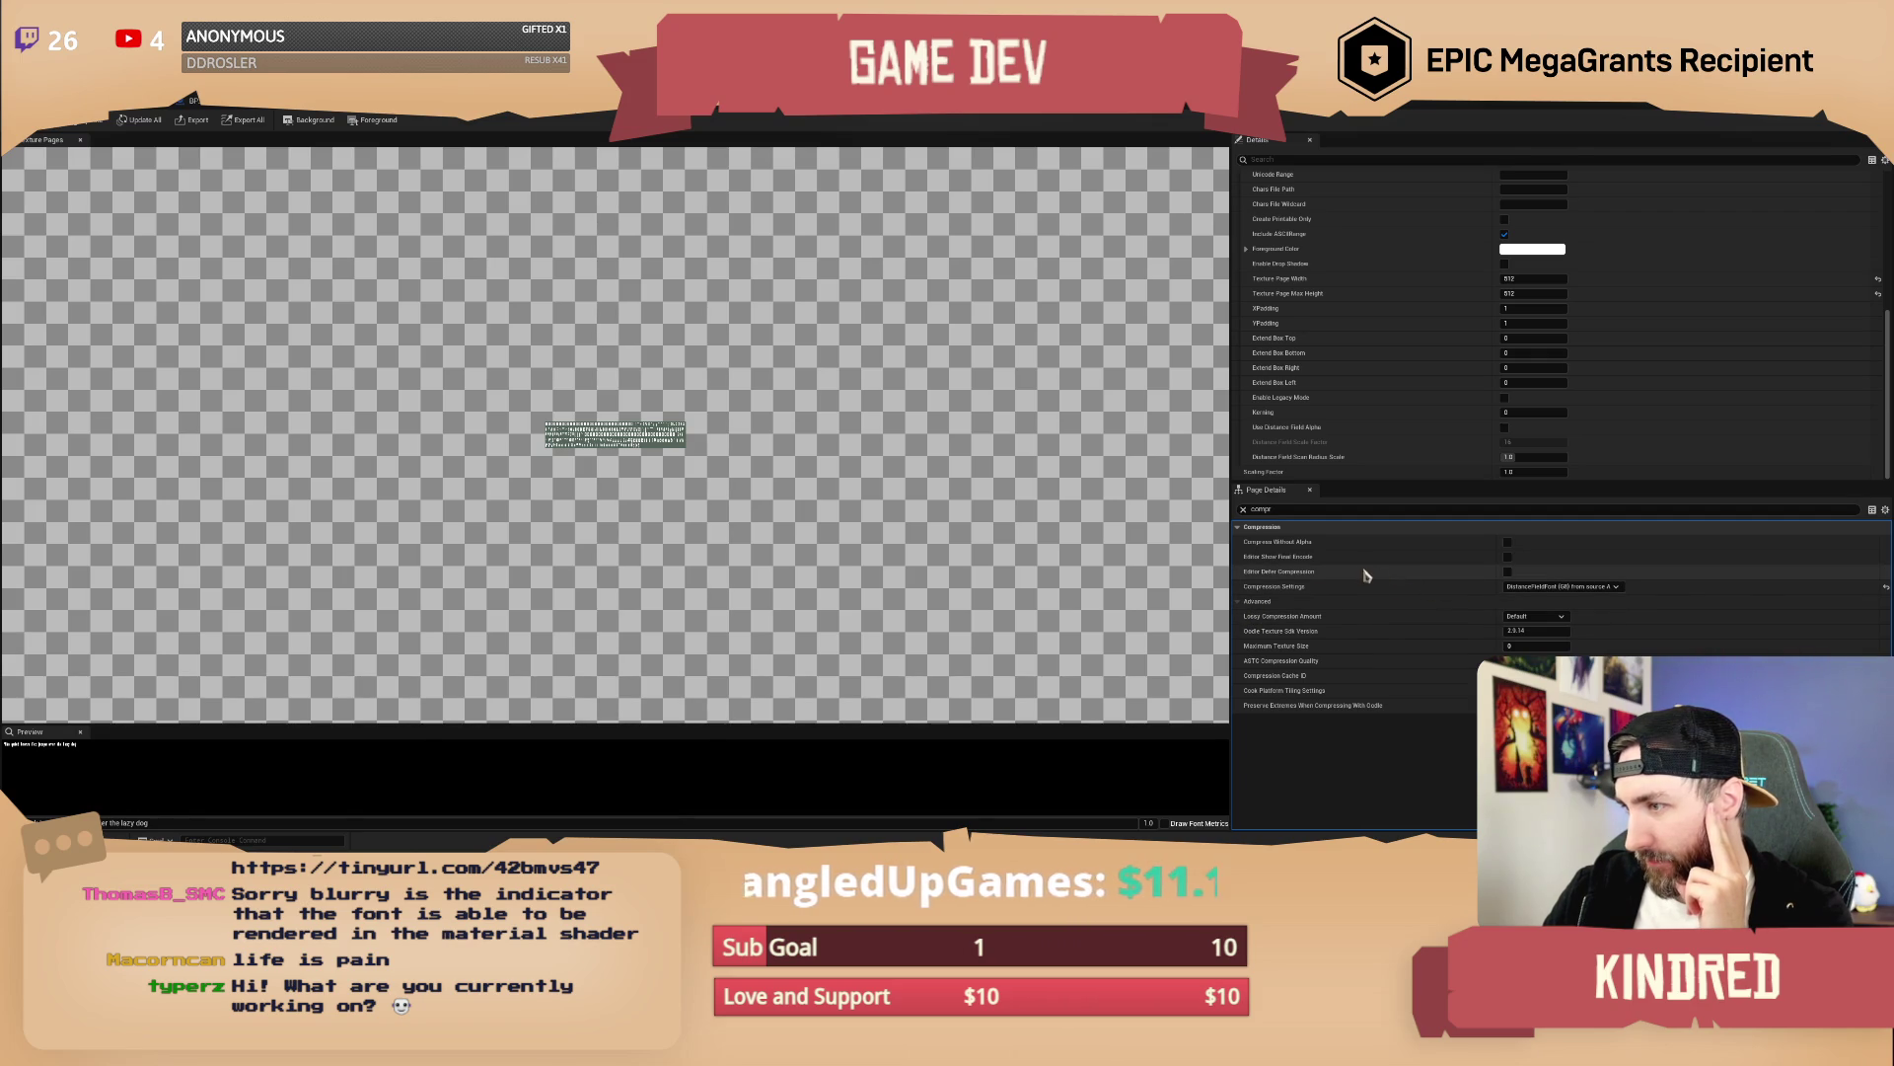
Toggle Editor Defer Compression, undo it, and return to the sign Blueprint
click(1508, 572)
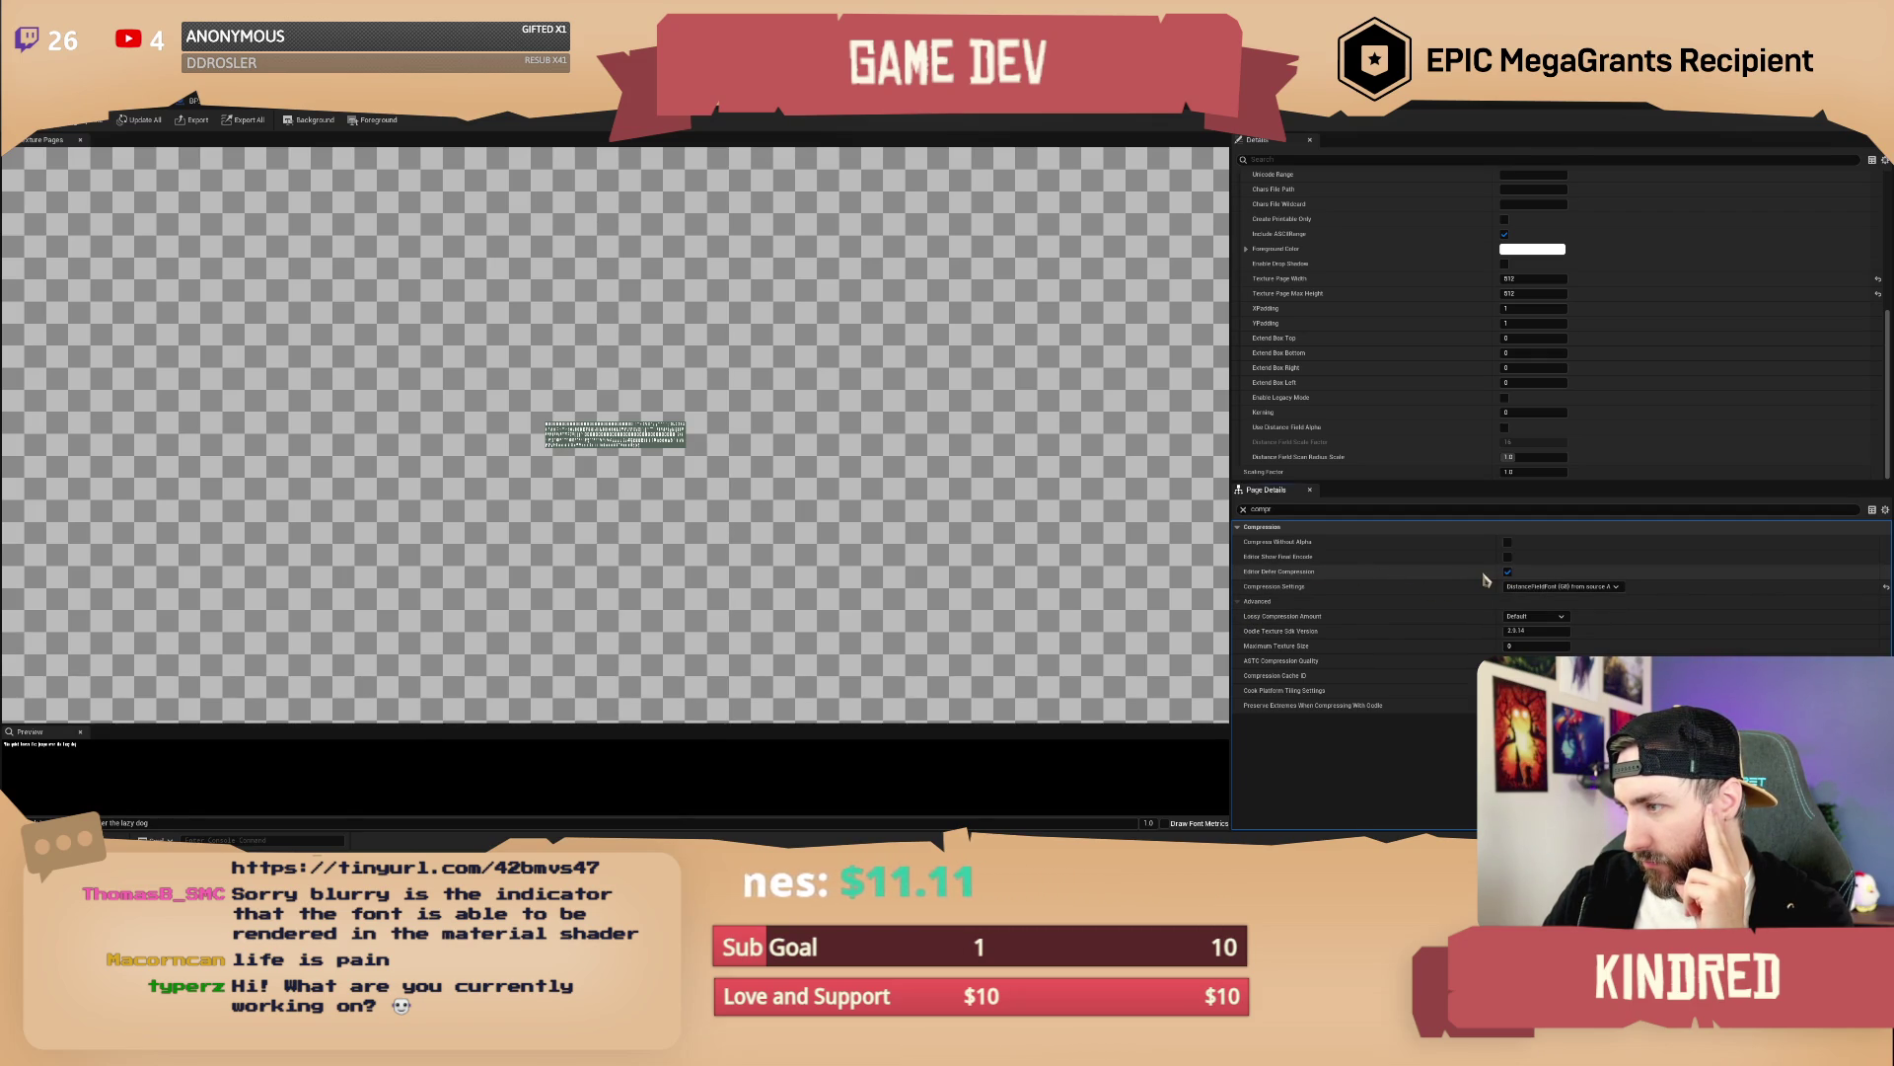
key(ctrl+z)
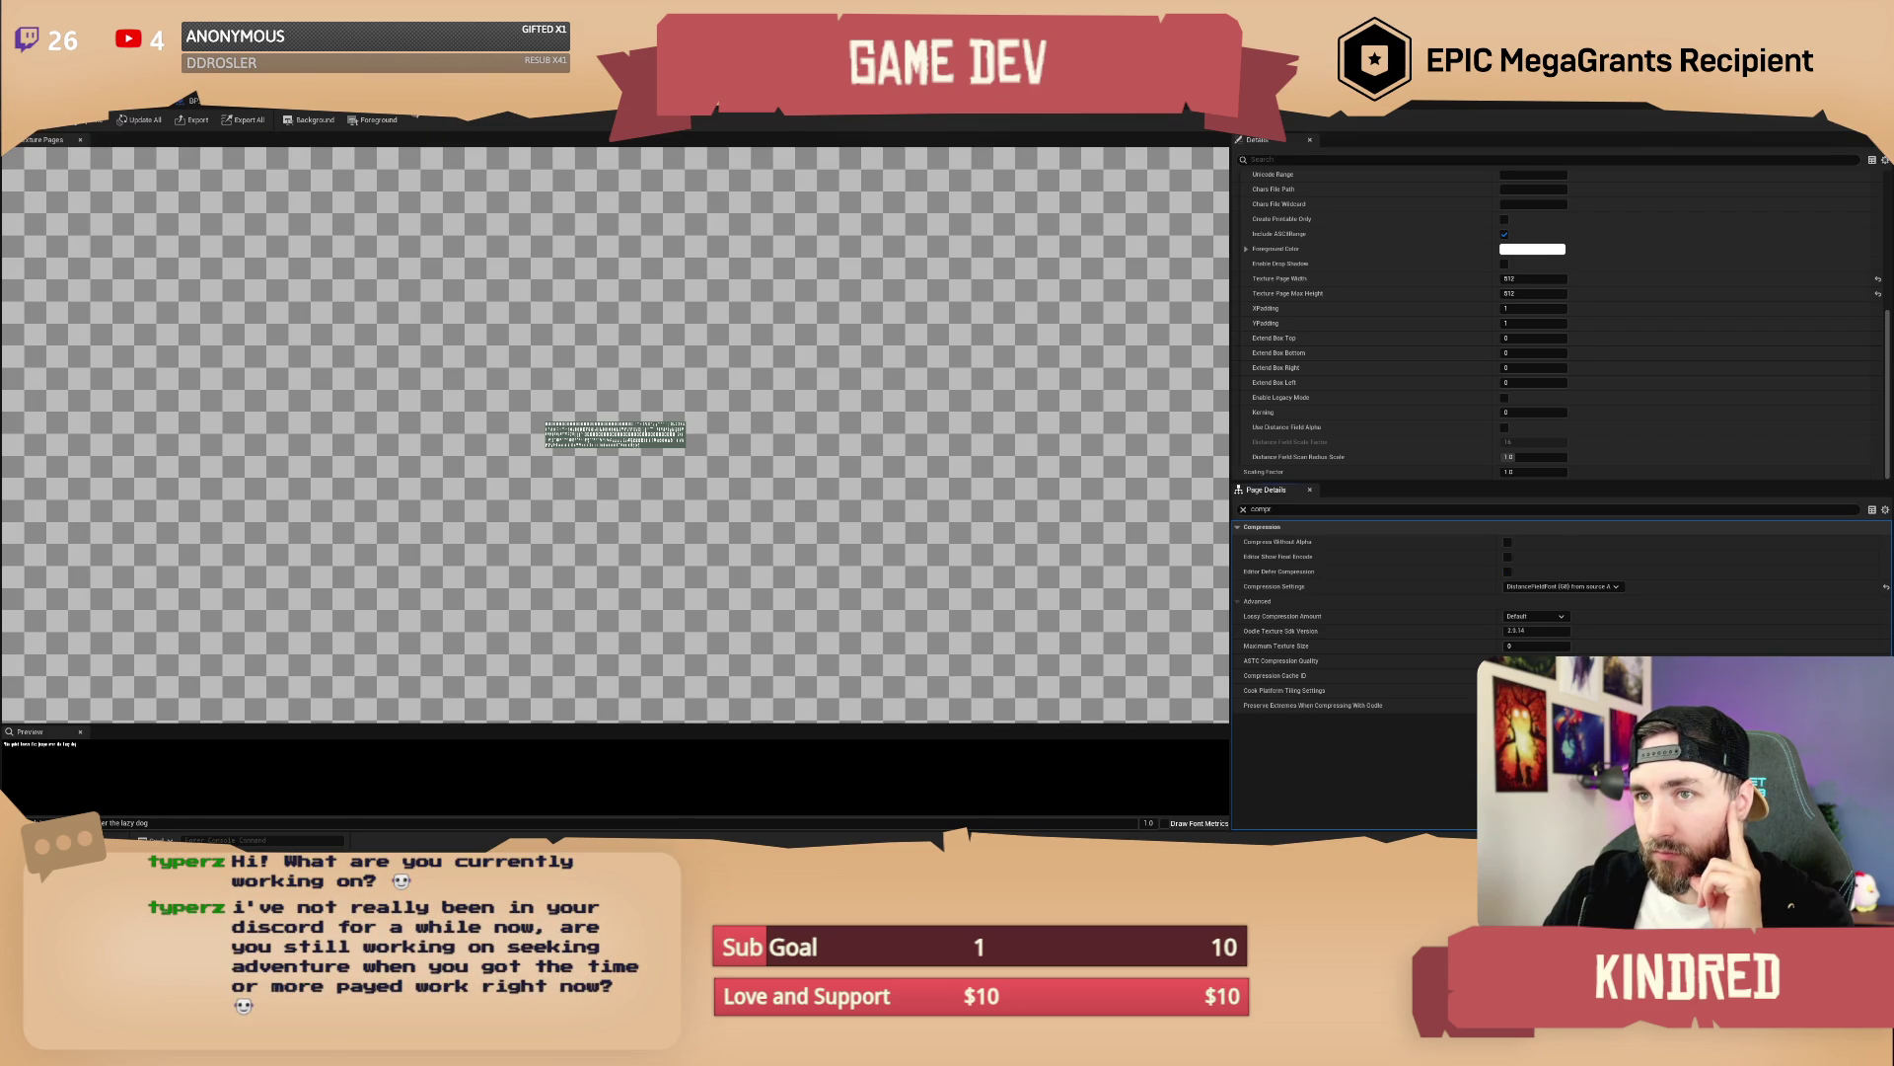
key(ctrl+Tab)
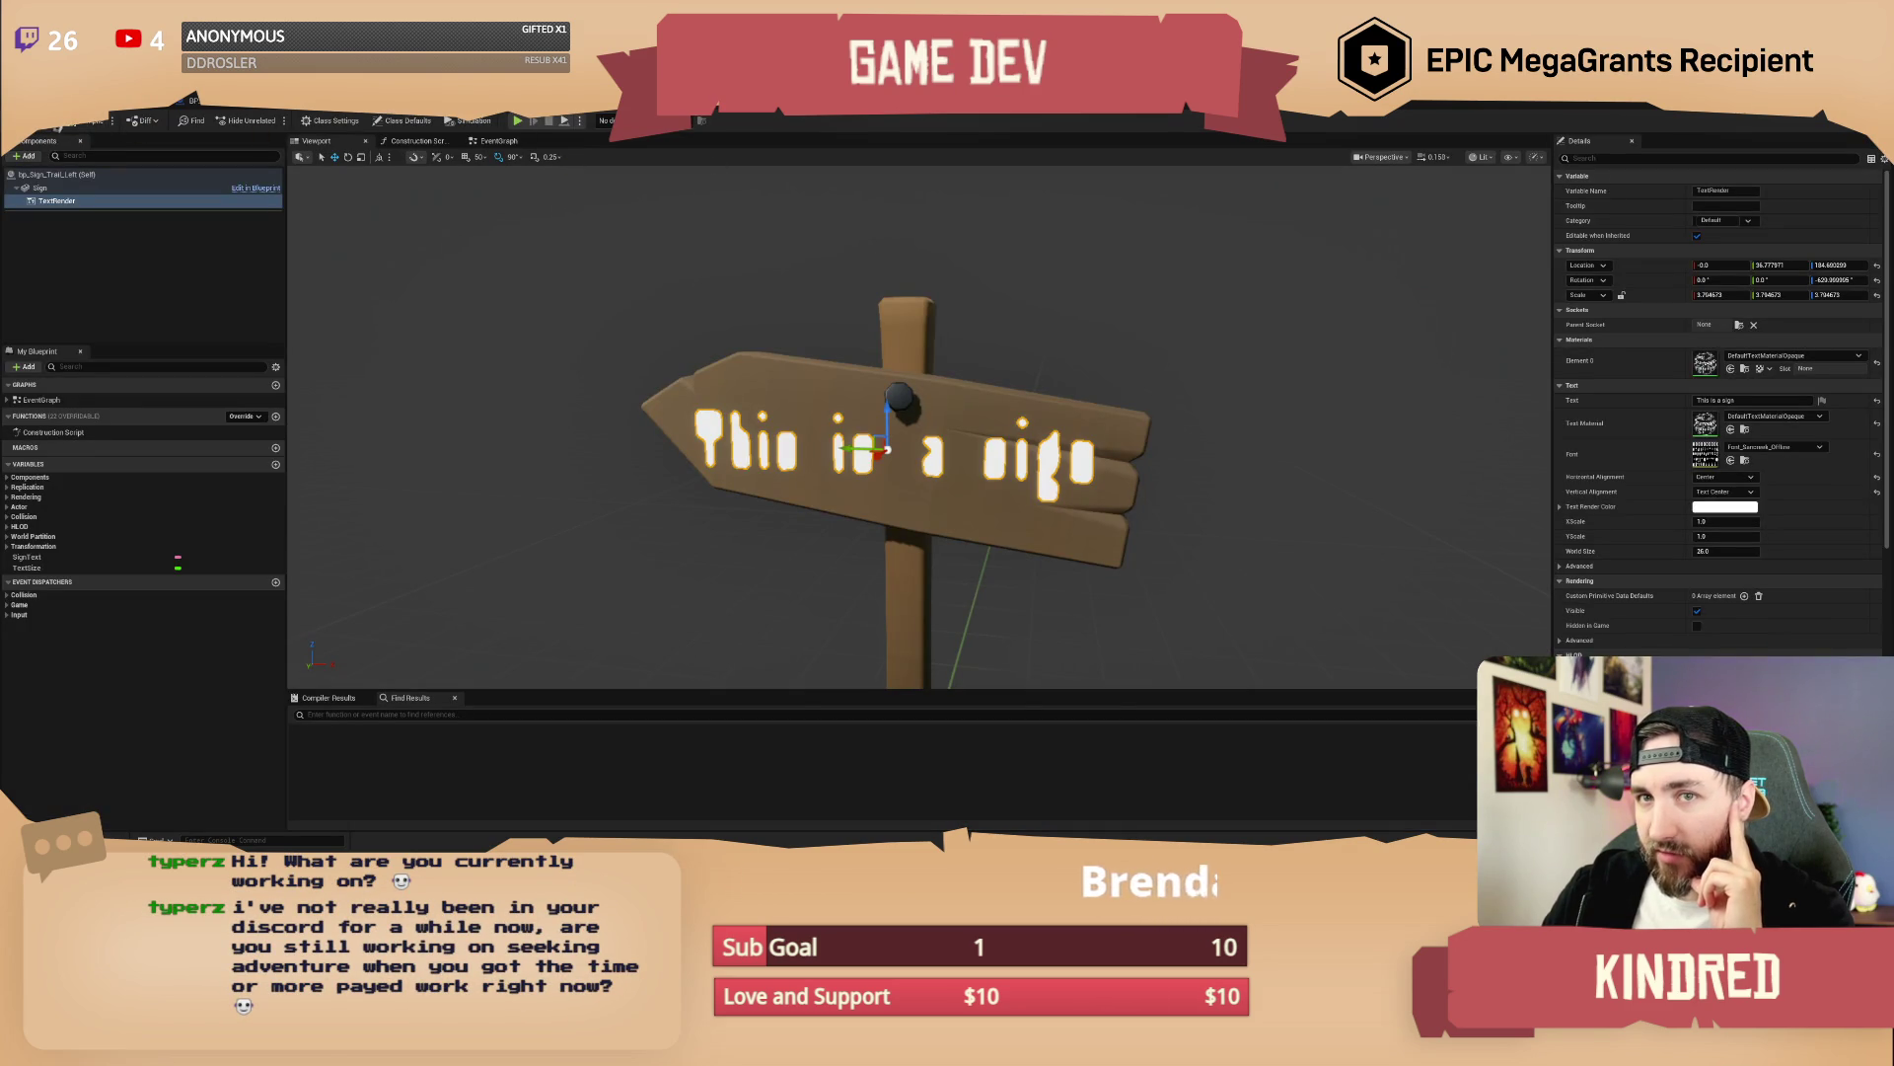
key(ctrl+Tab)
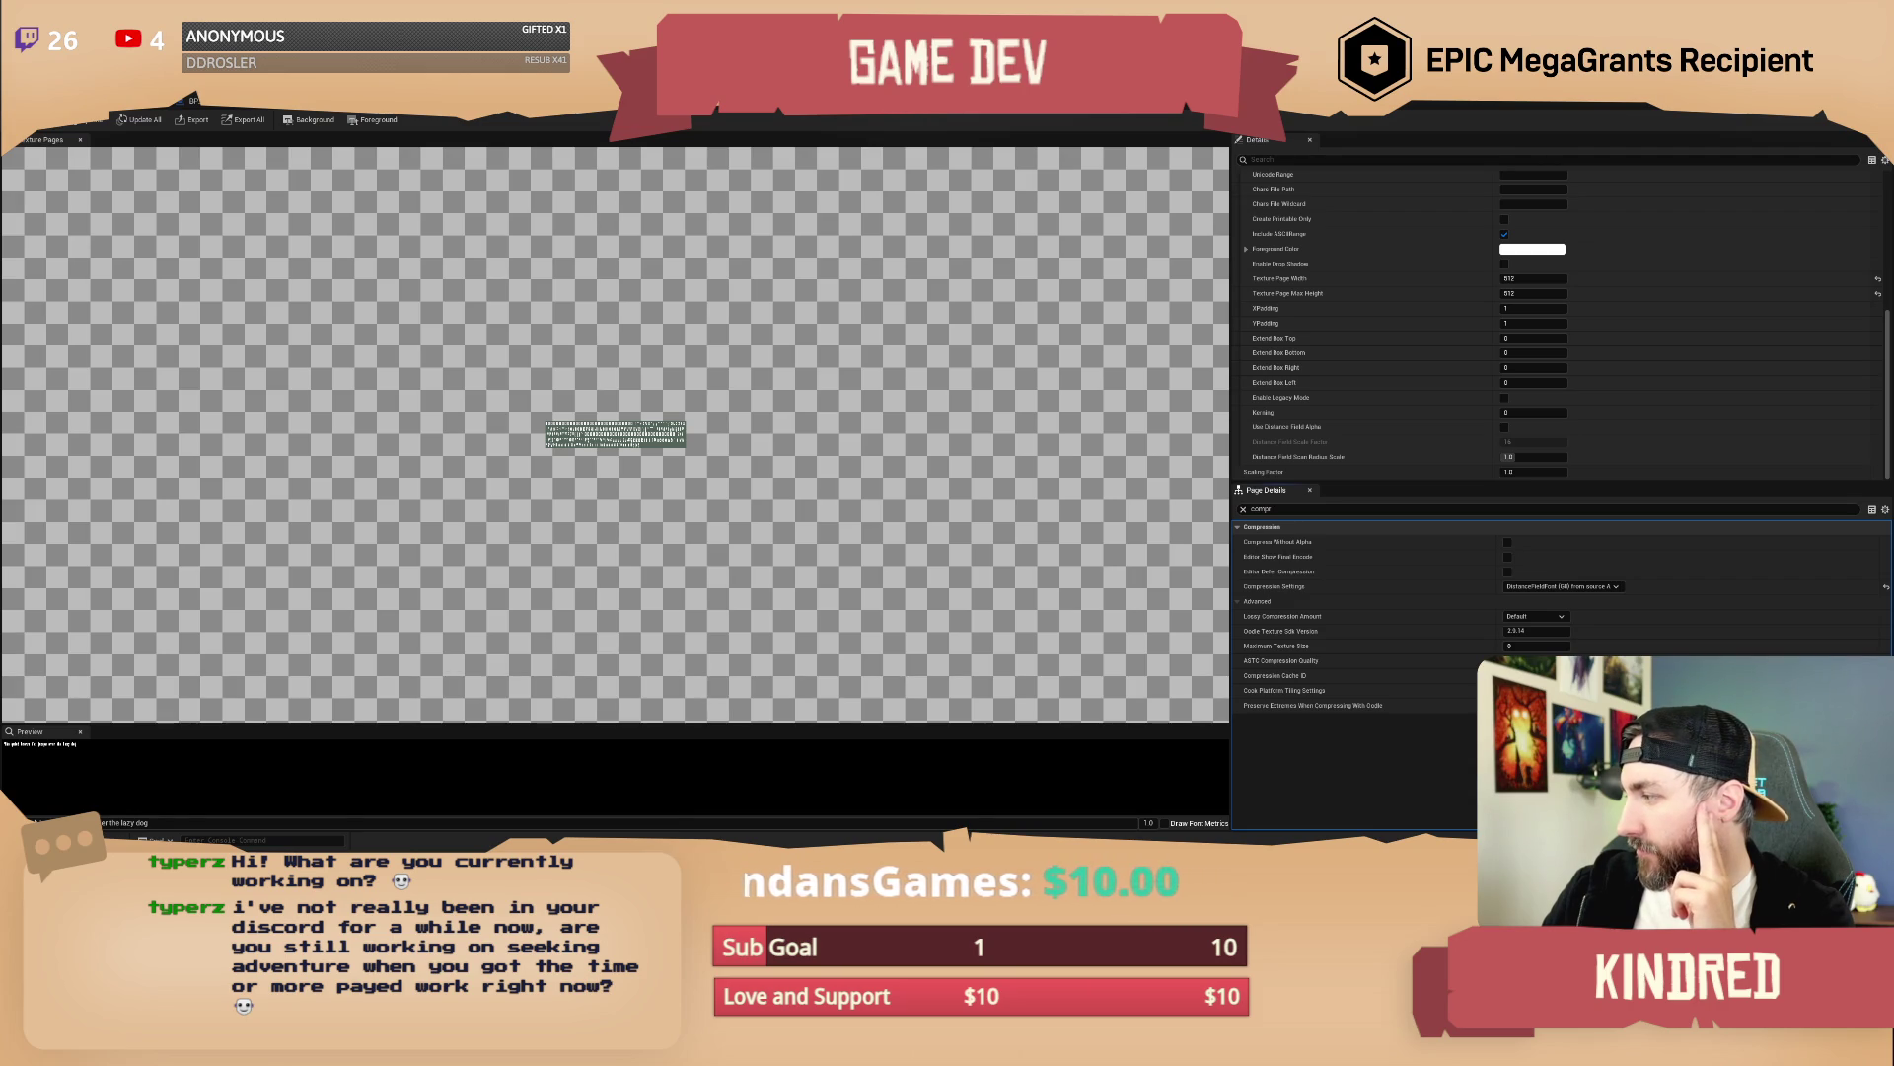
click(99, 125)
click(511, 140)
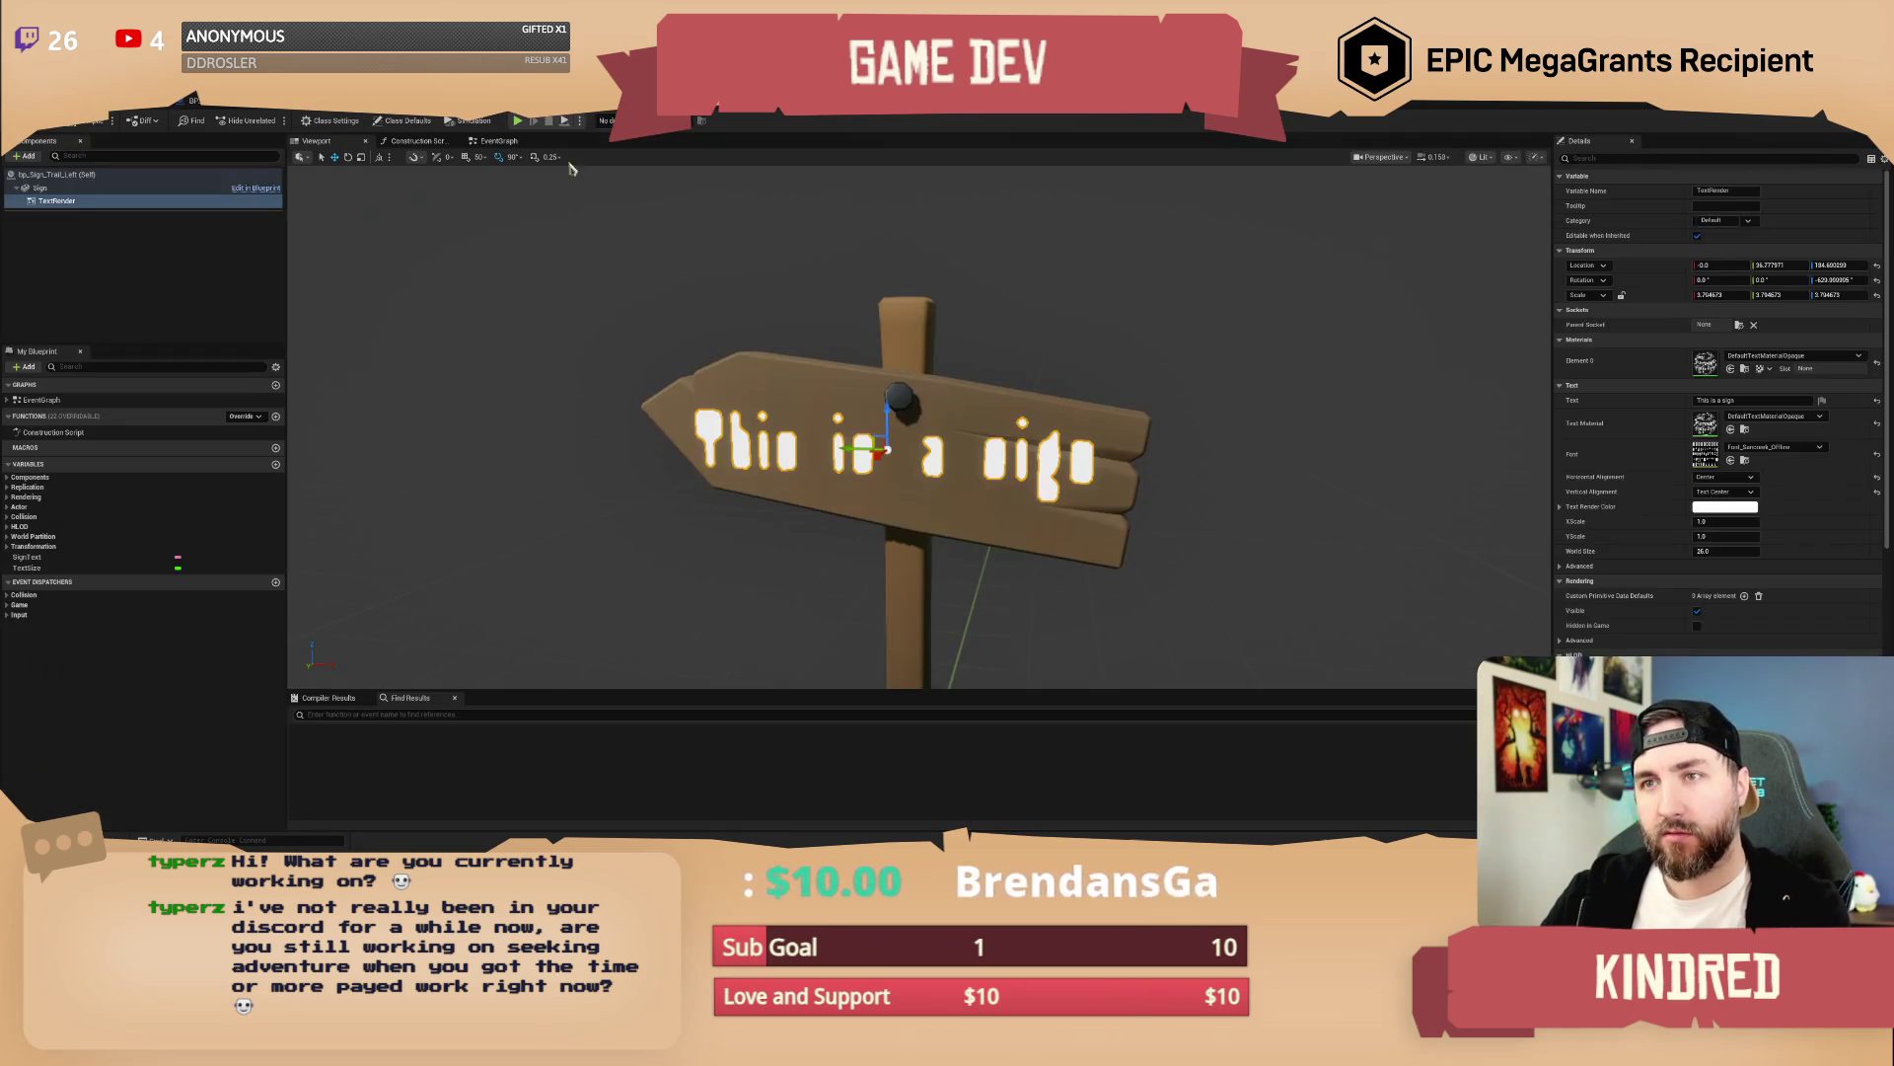
click(1255, 375)
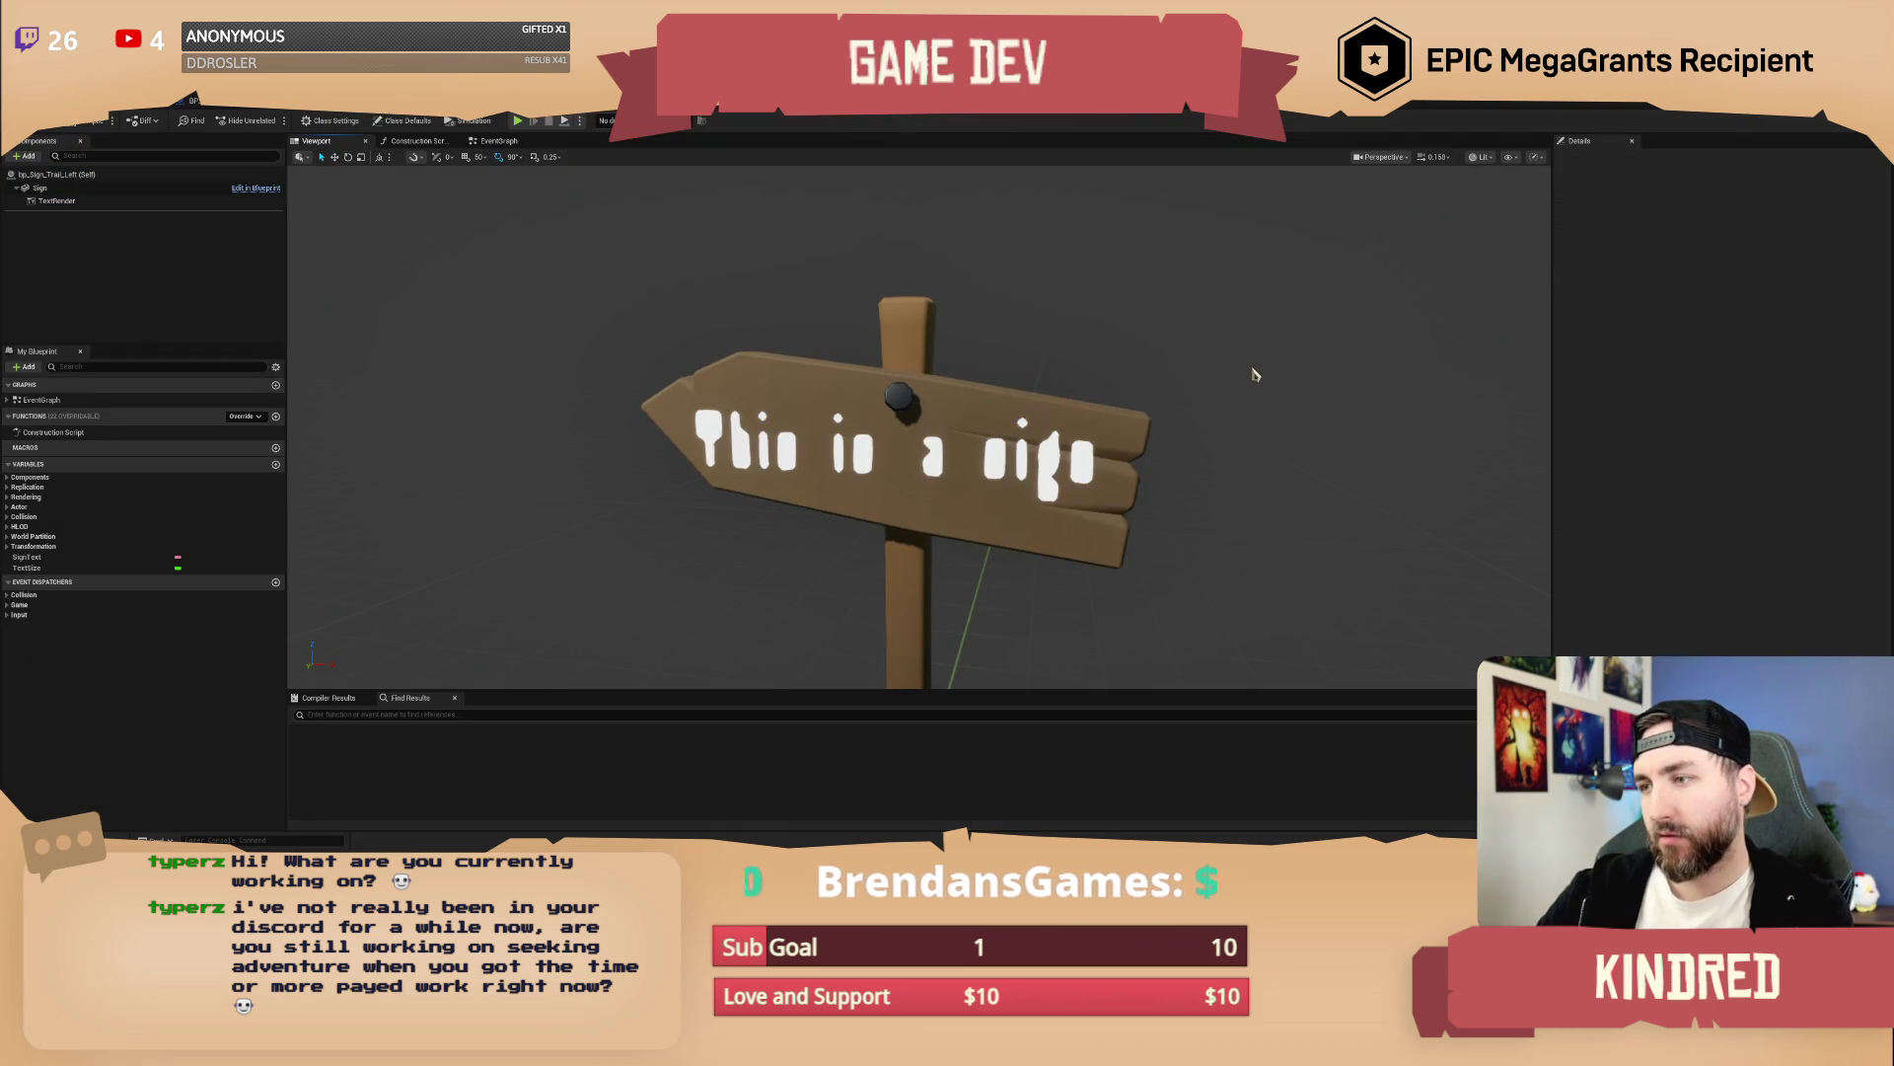
key(ctrl+Print)
drag(680, 383, 1157, 527)
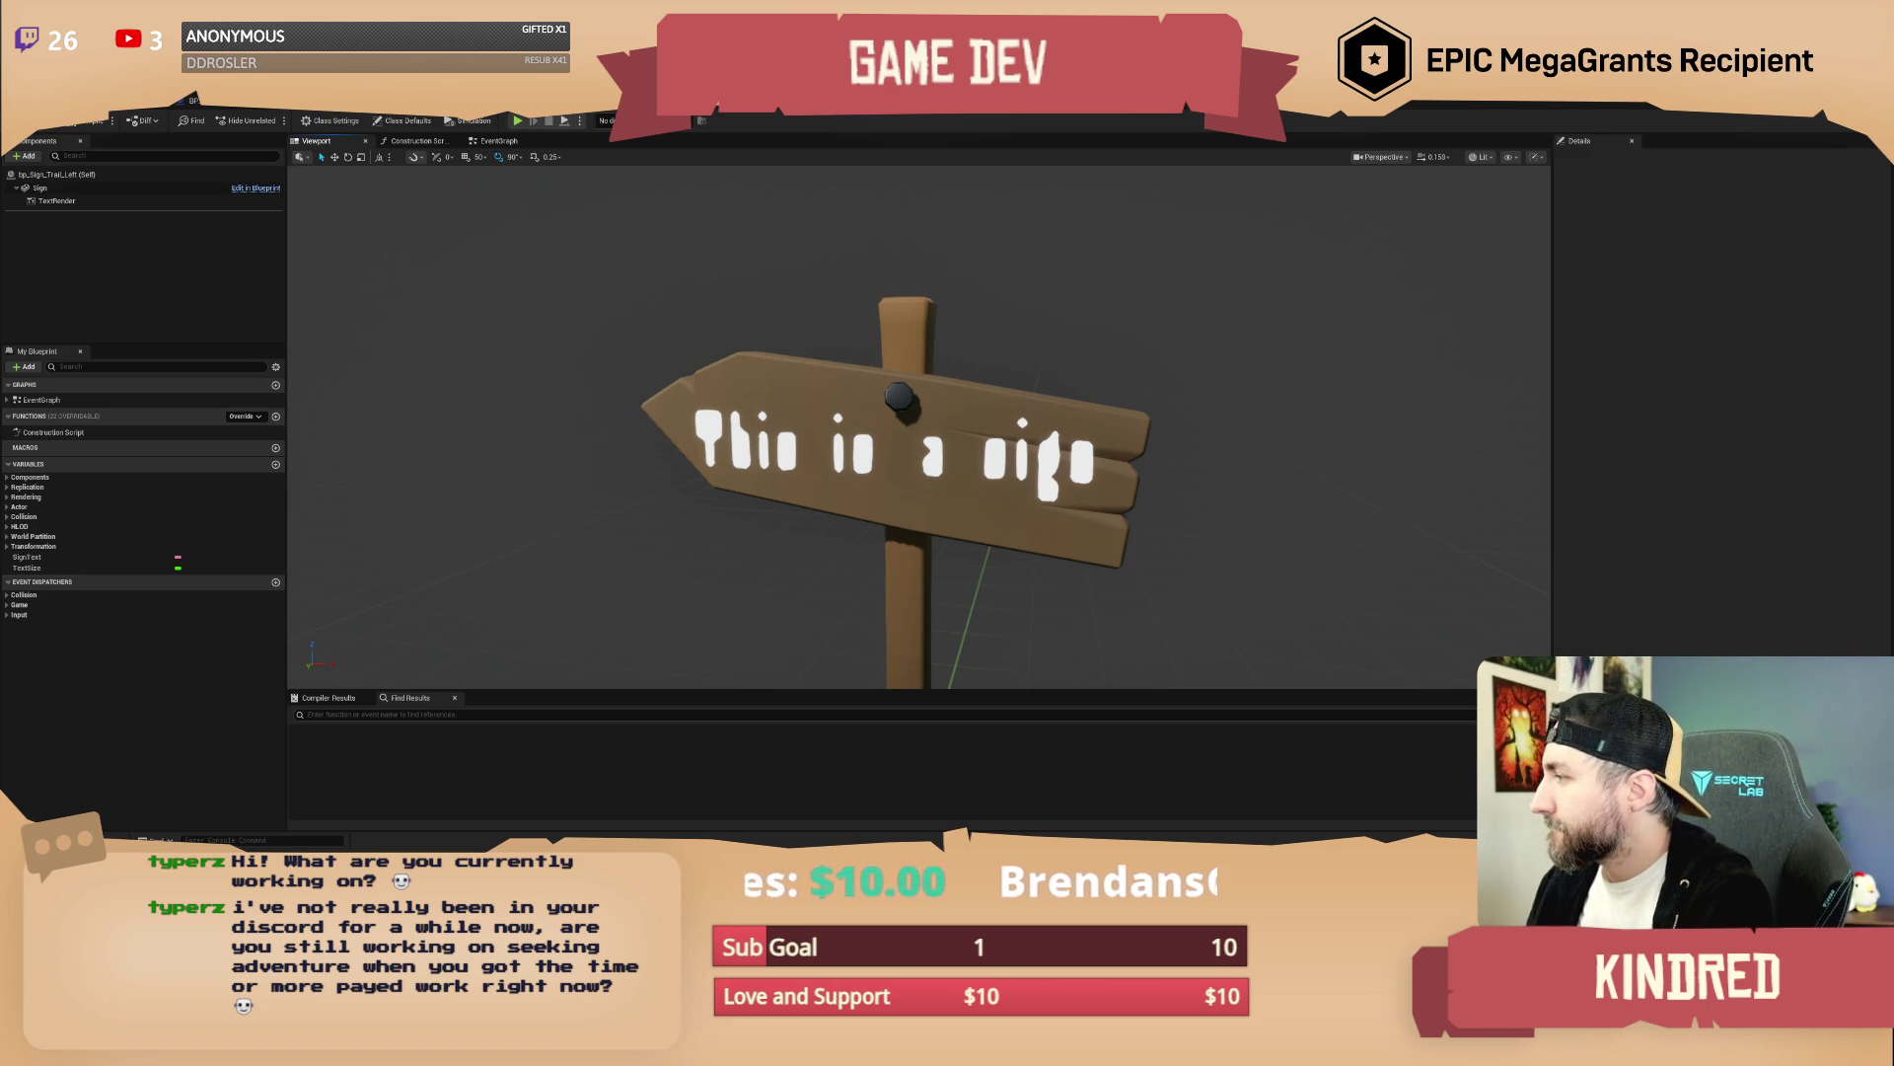
click(998, 461)
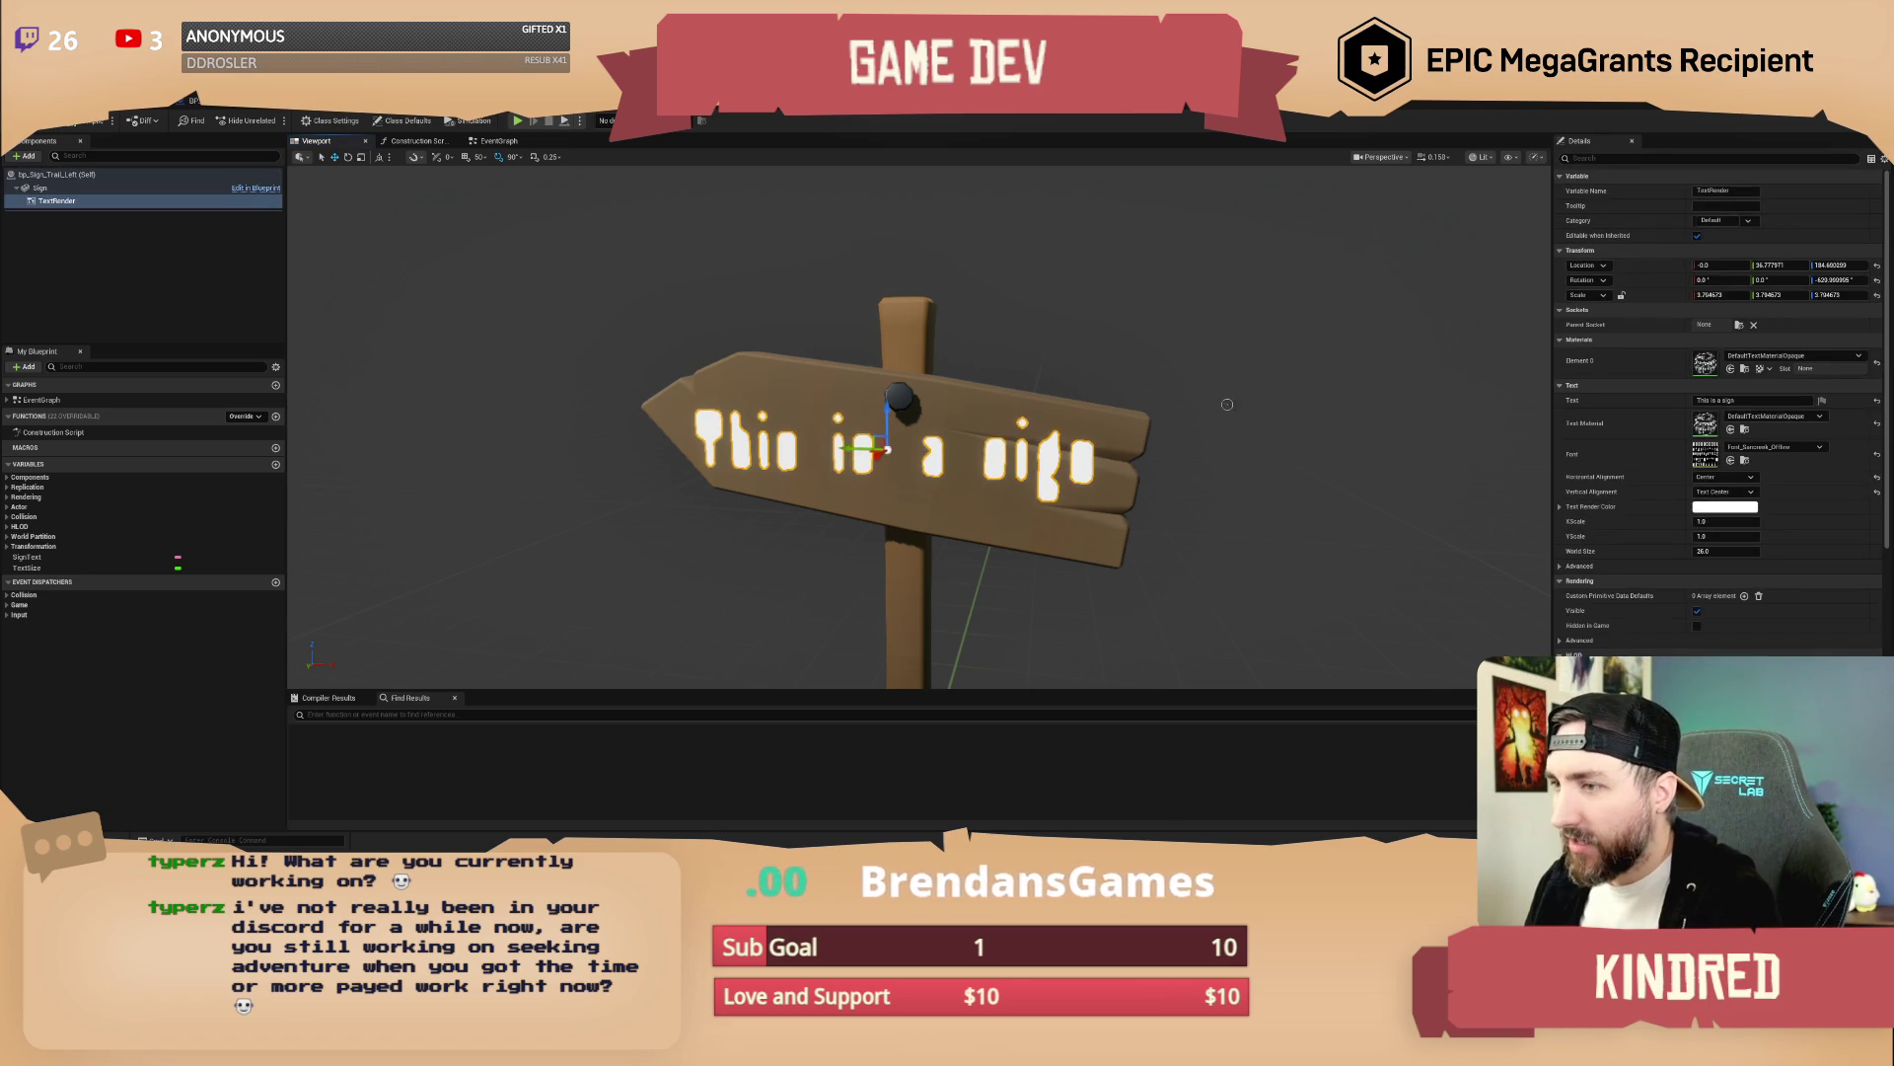
click(1878, 295)
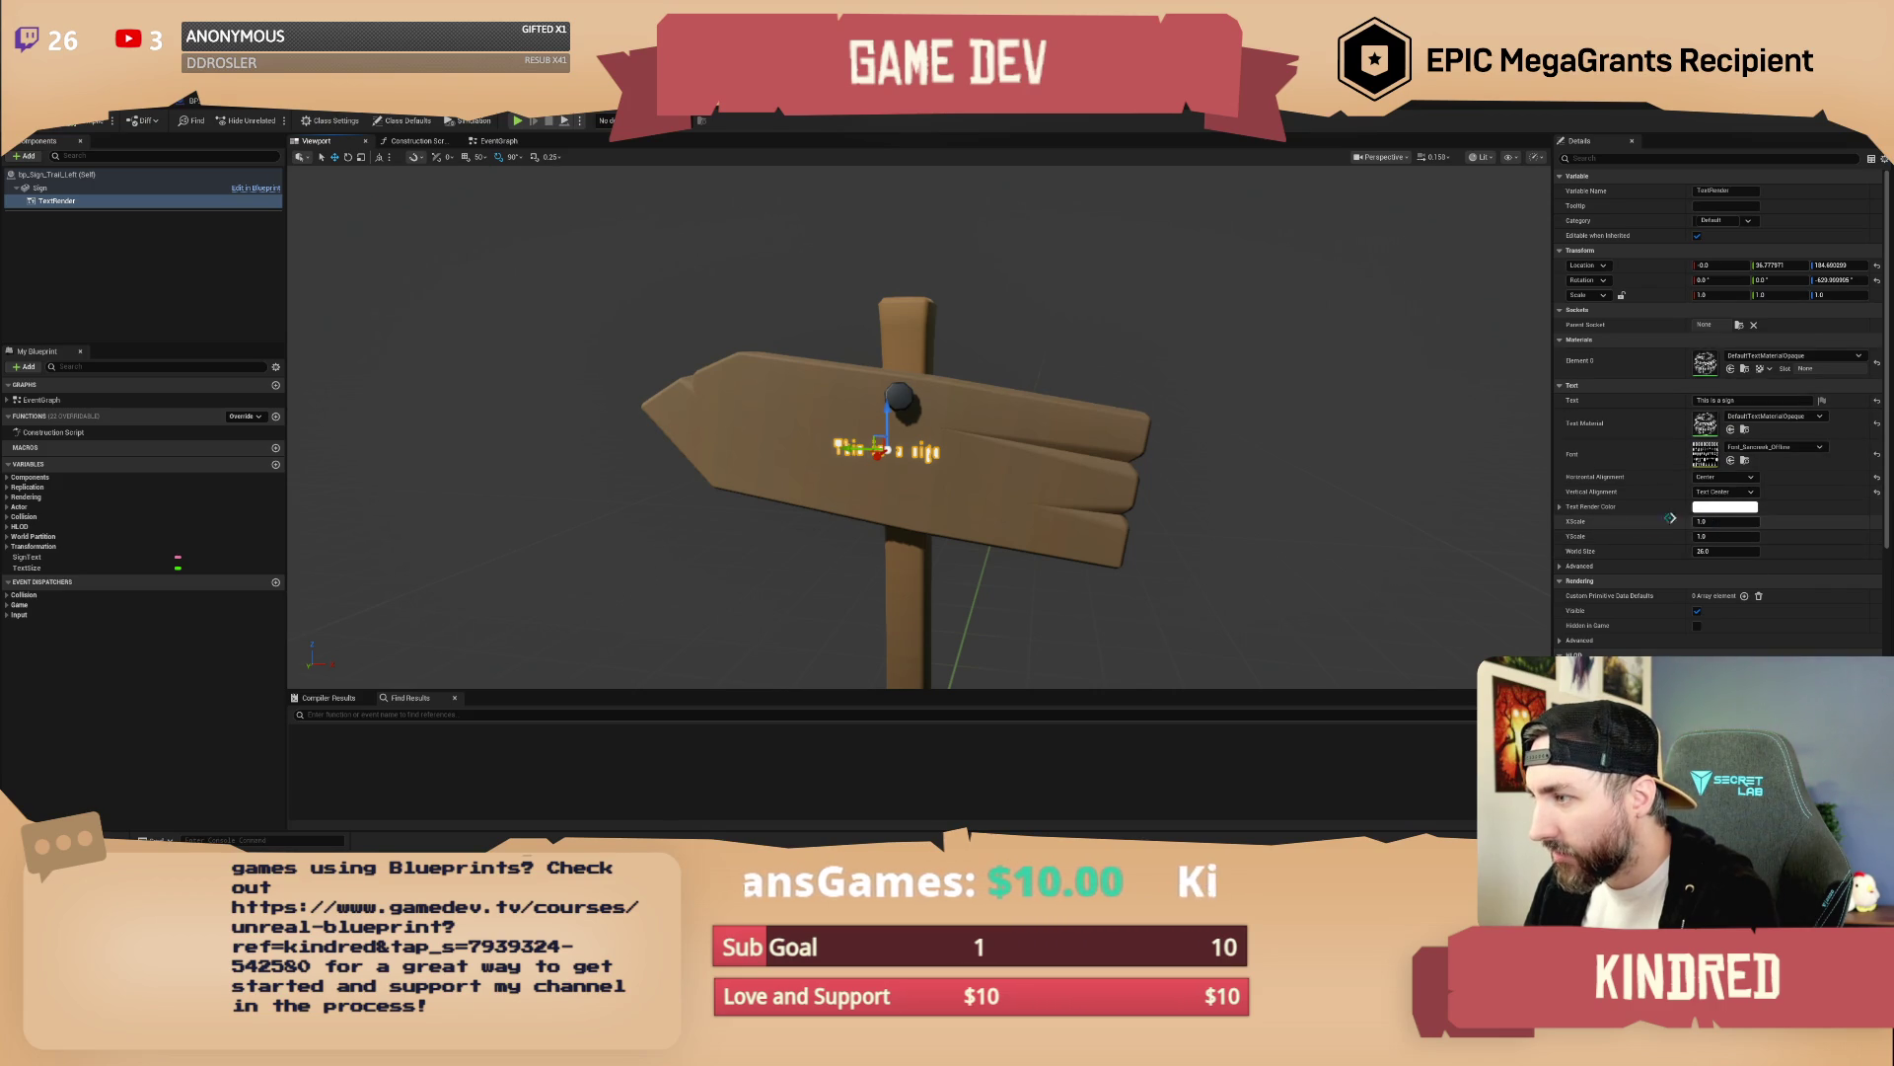
click(1570, 569)
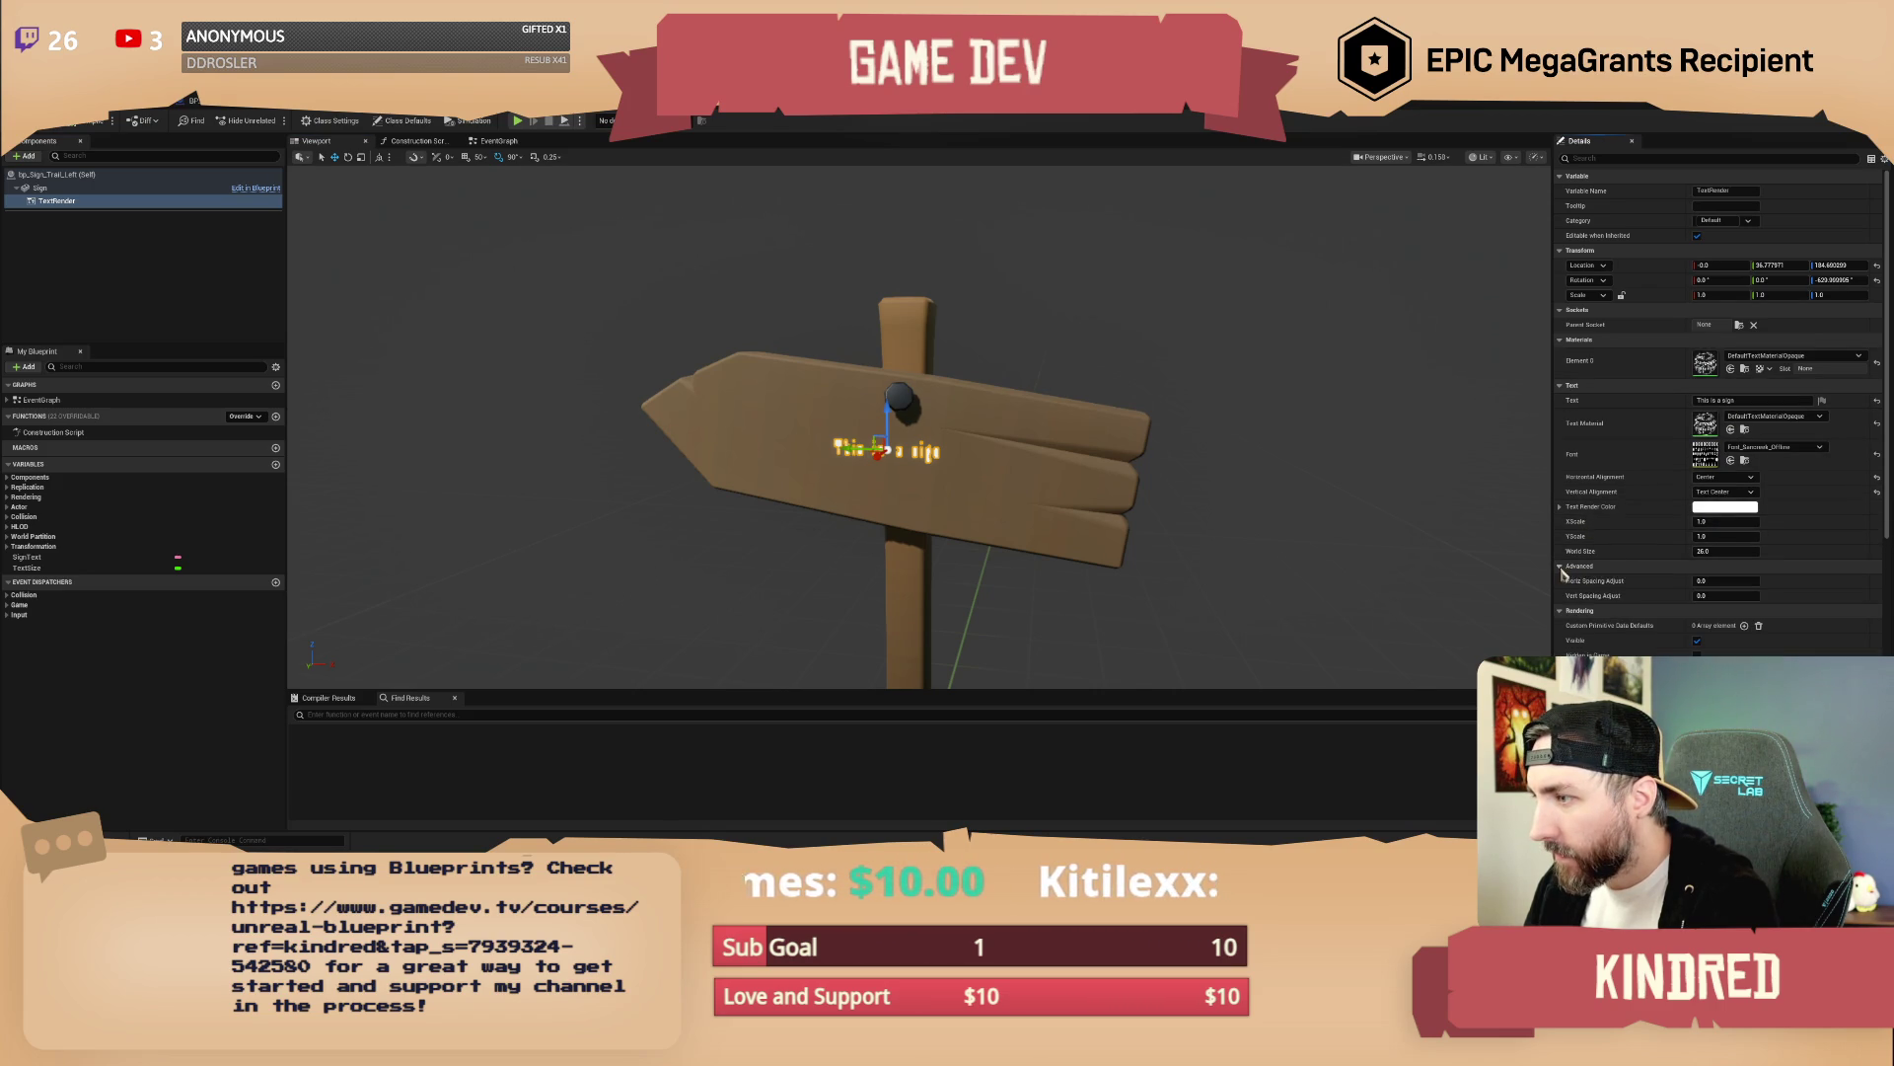
click(1563, 567)
scroll(1619, 562, down, 1)
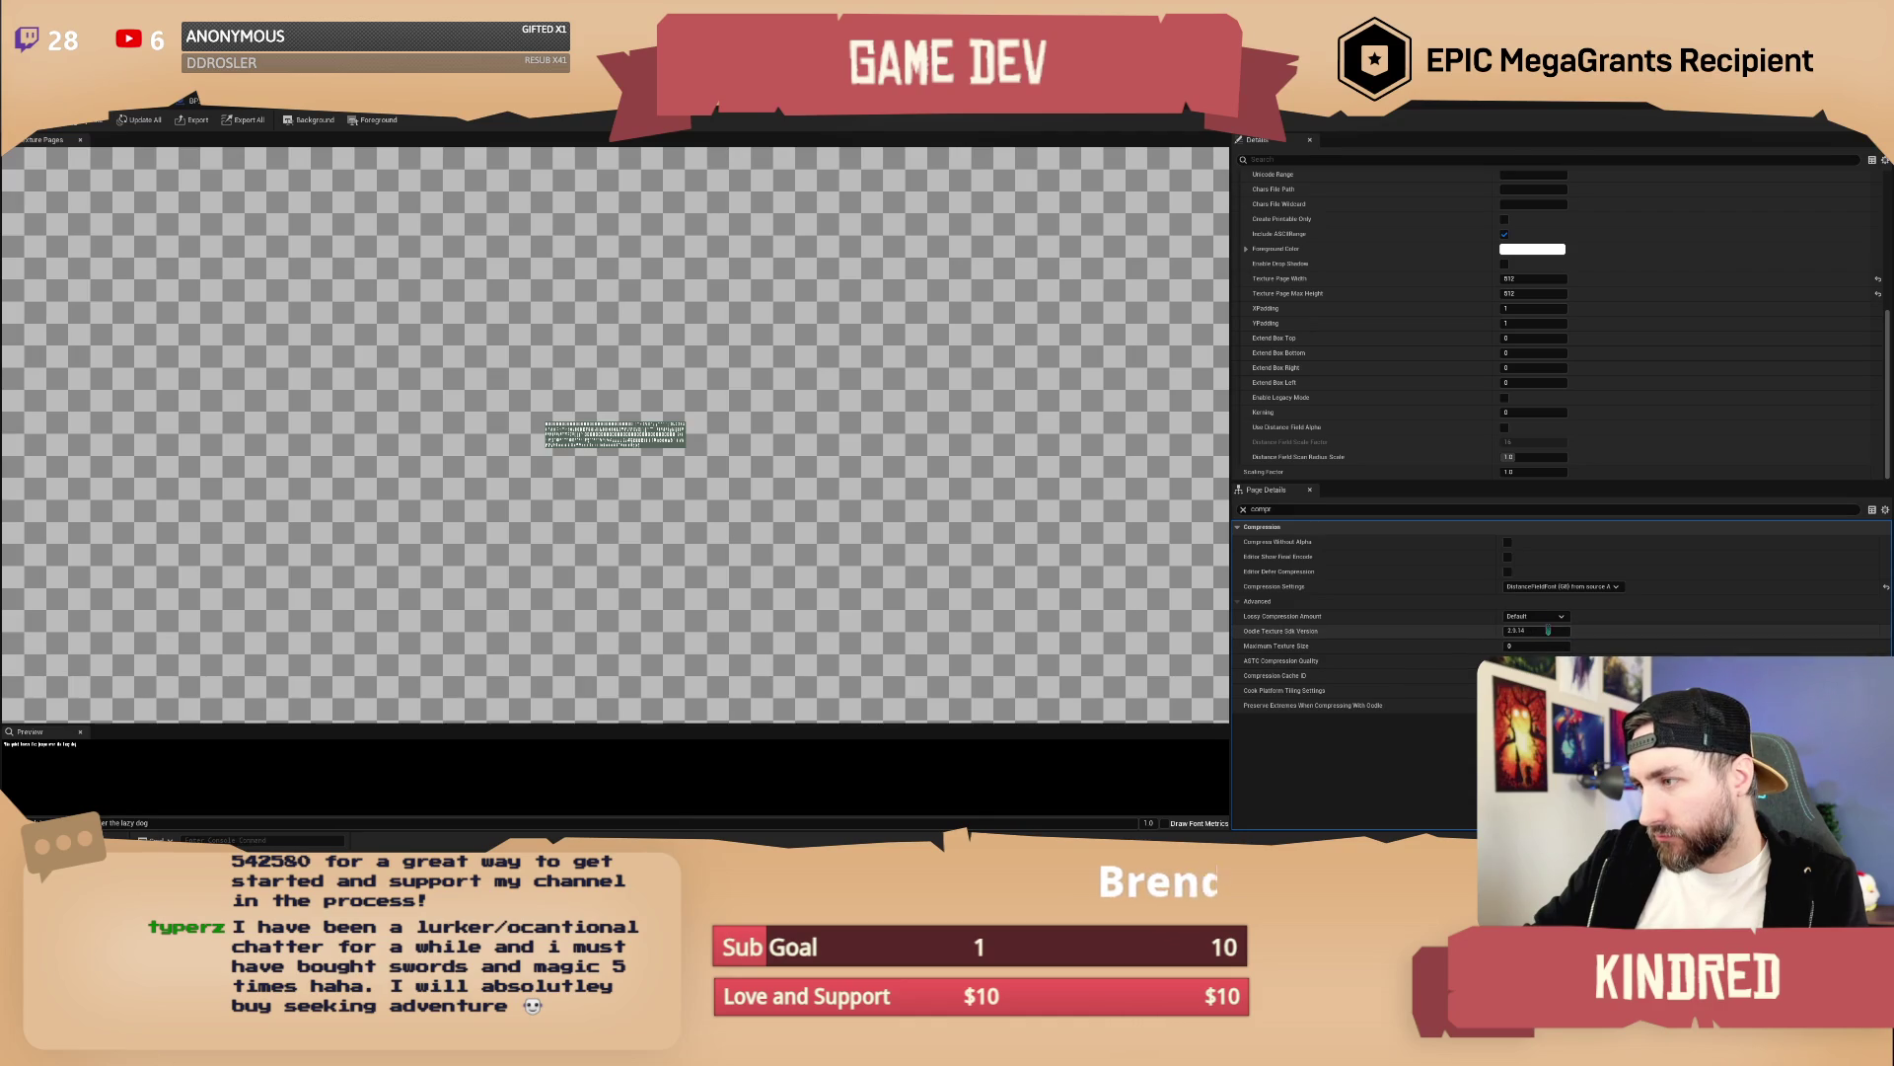
Look through the font's texture compression options without changing them
scroll(1439, 417, up, 2)
scroll(1439, 417, down, 2)
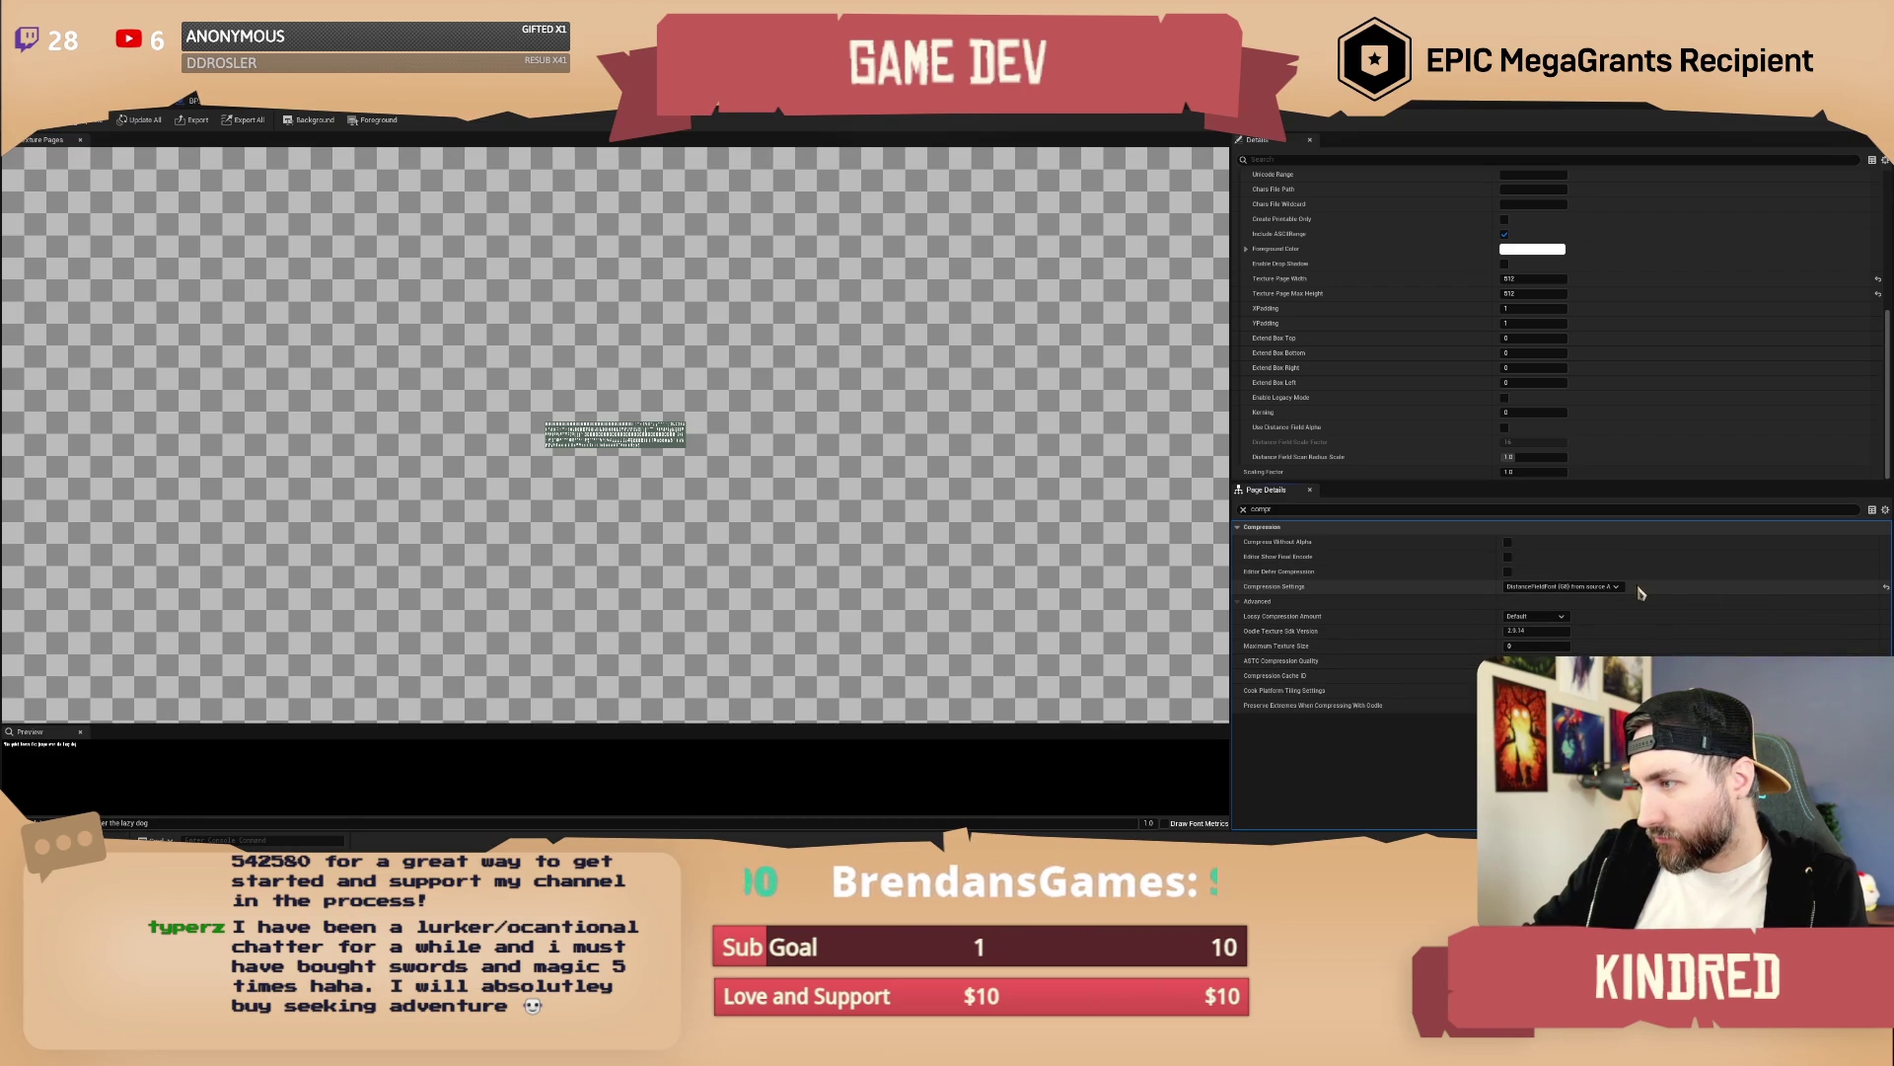
click(1607, 589)
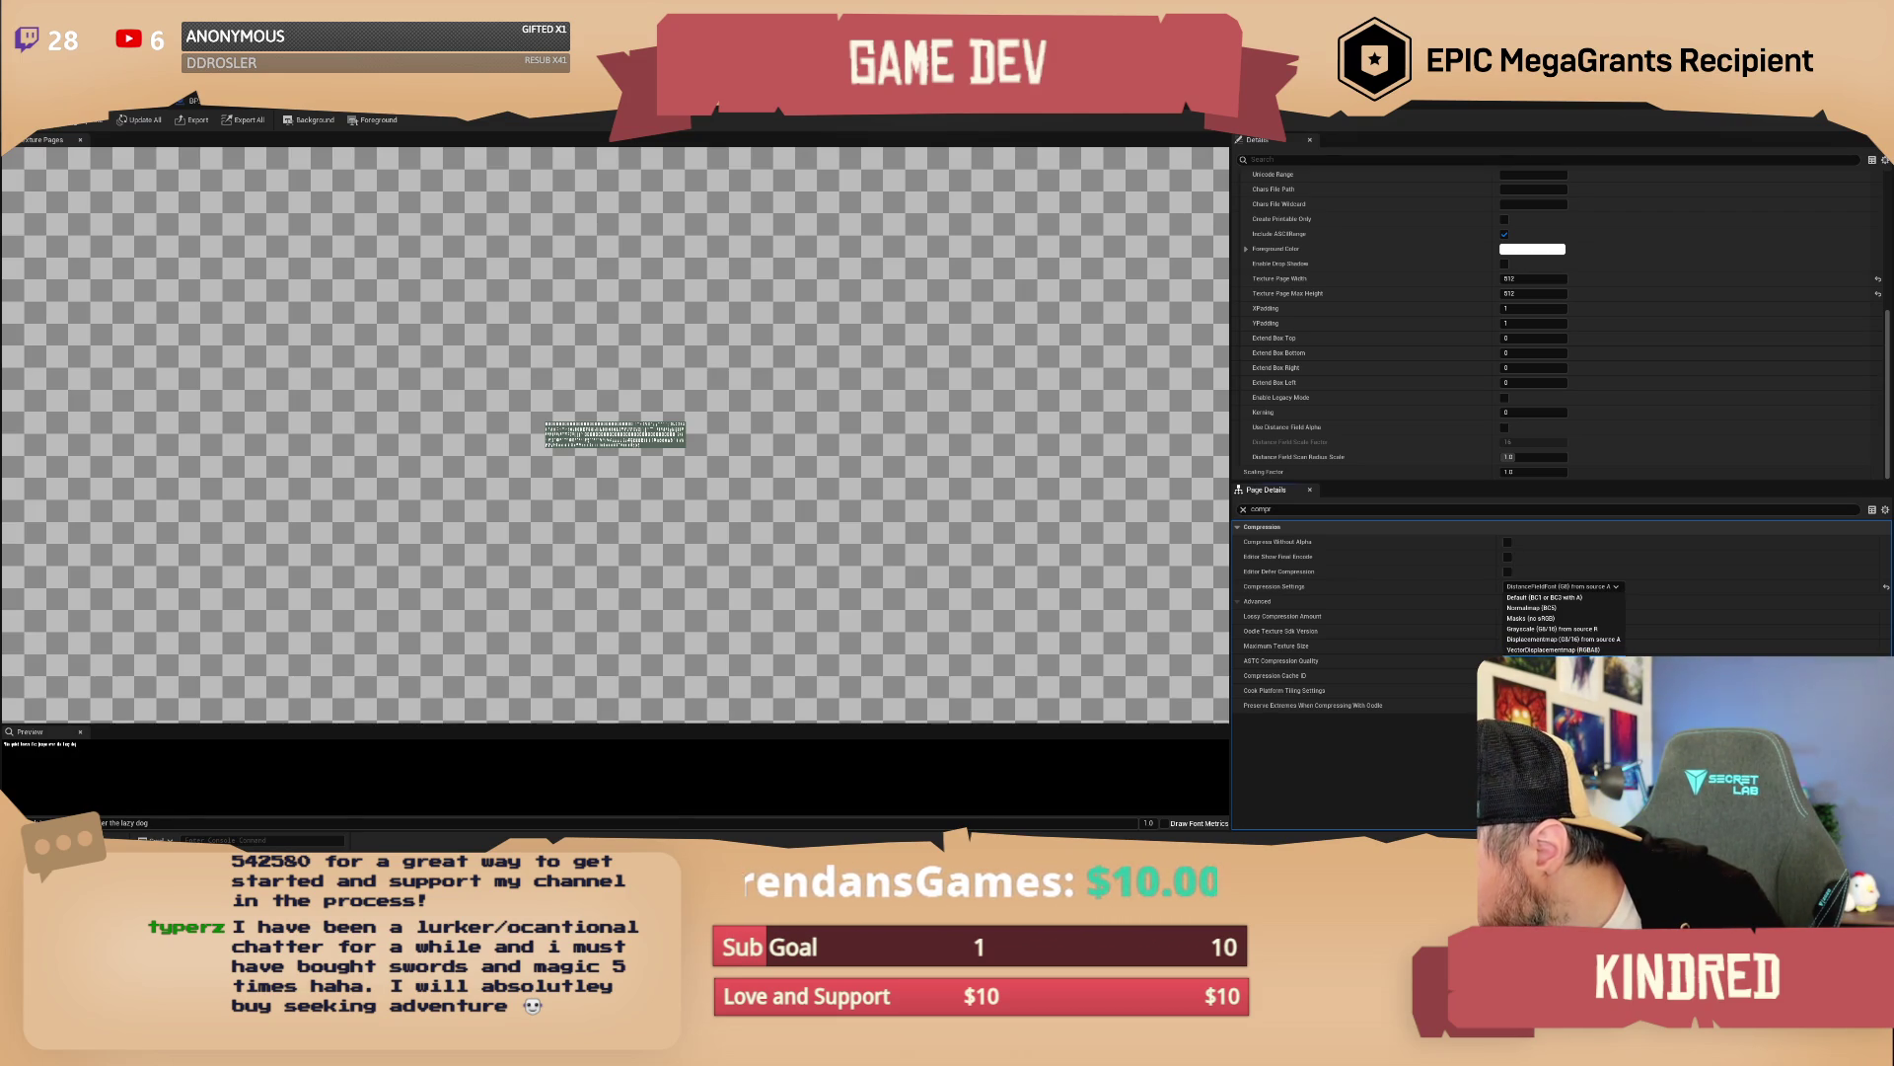
click(1667, 449)
scroll(1657, 446, up, 1)
scroll(1657, 446, up, 2)
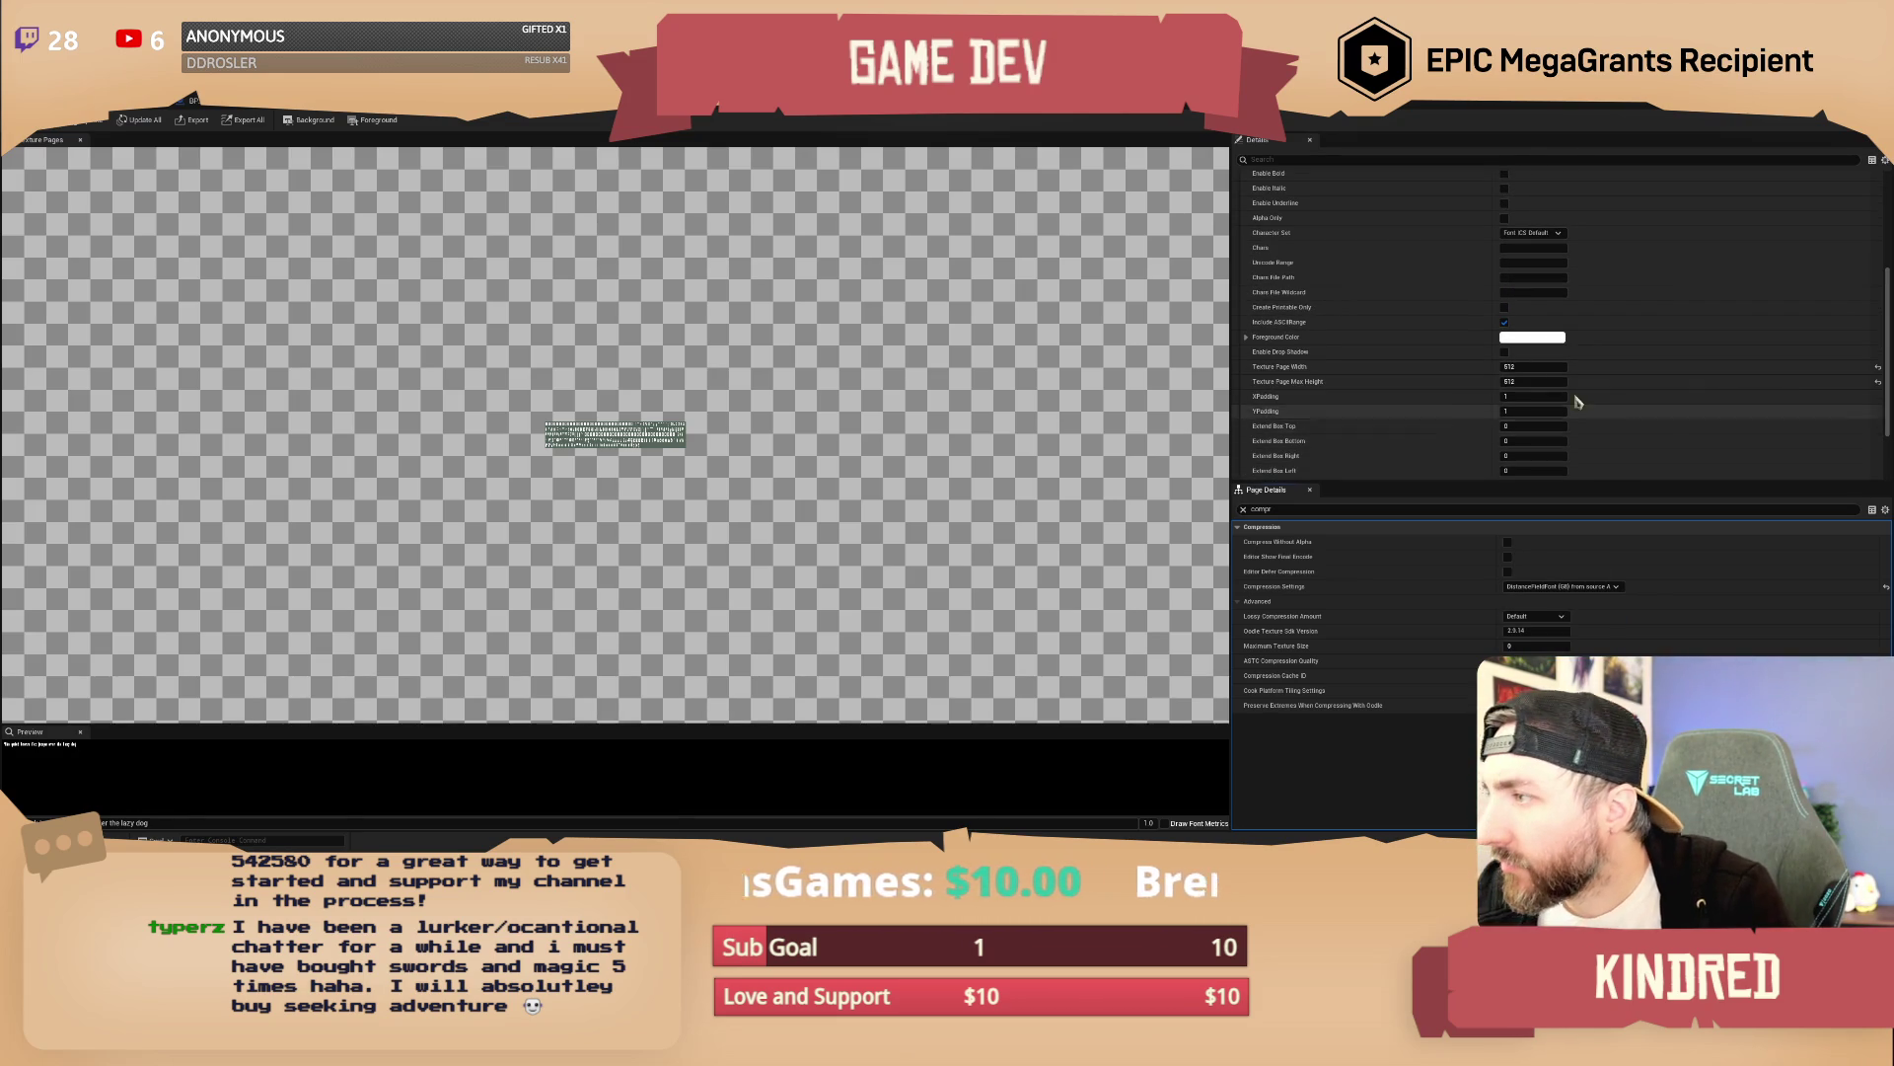
Set Texture Page Width to 2048 and Max Height to 1024, then return to the blueprint
click(1535, 367)
text(2048)
key(Tab)
text(2)
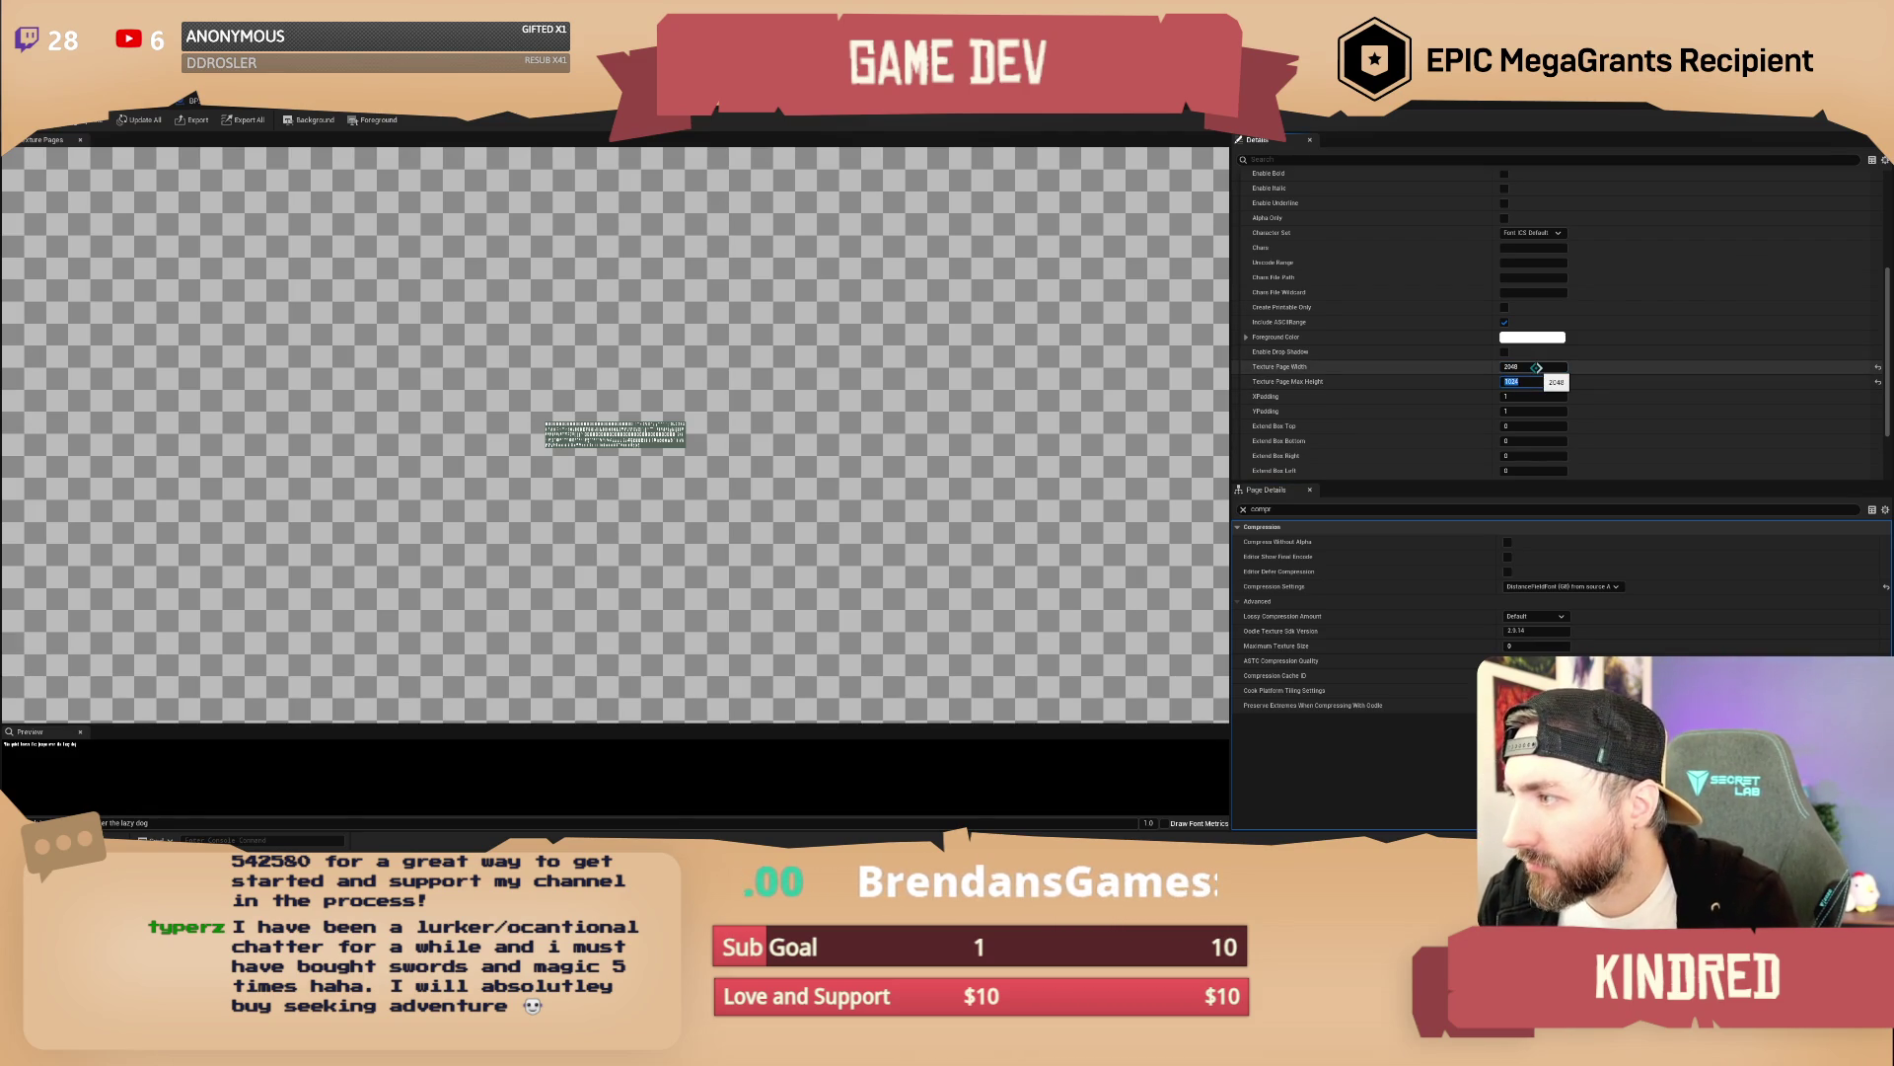
key(Return)
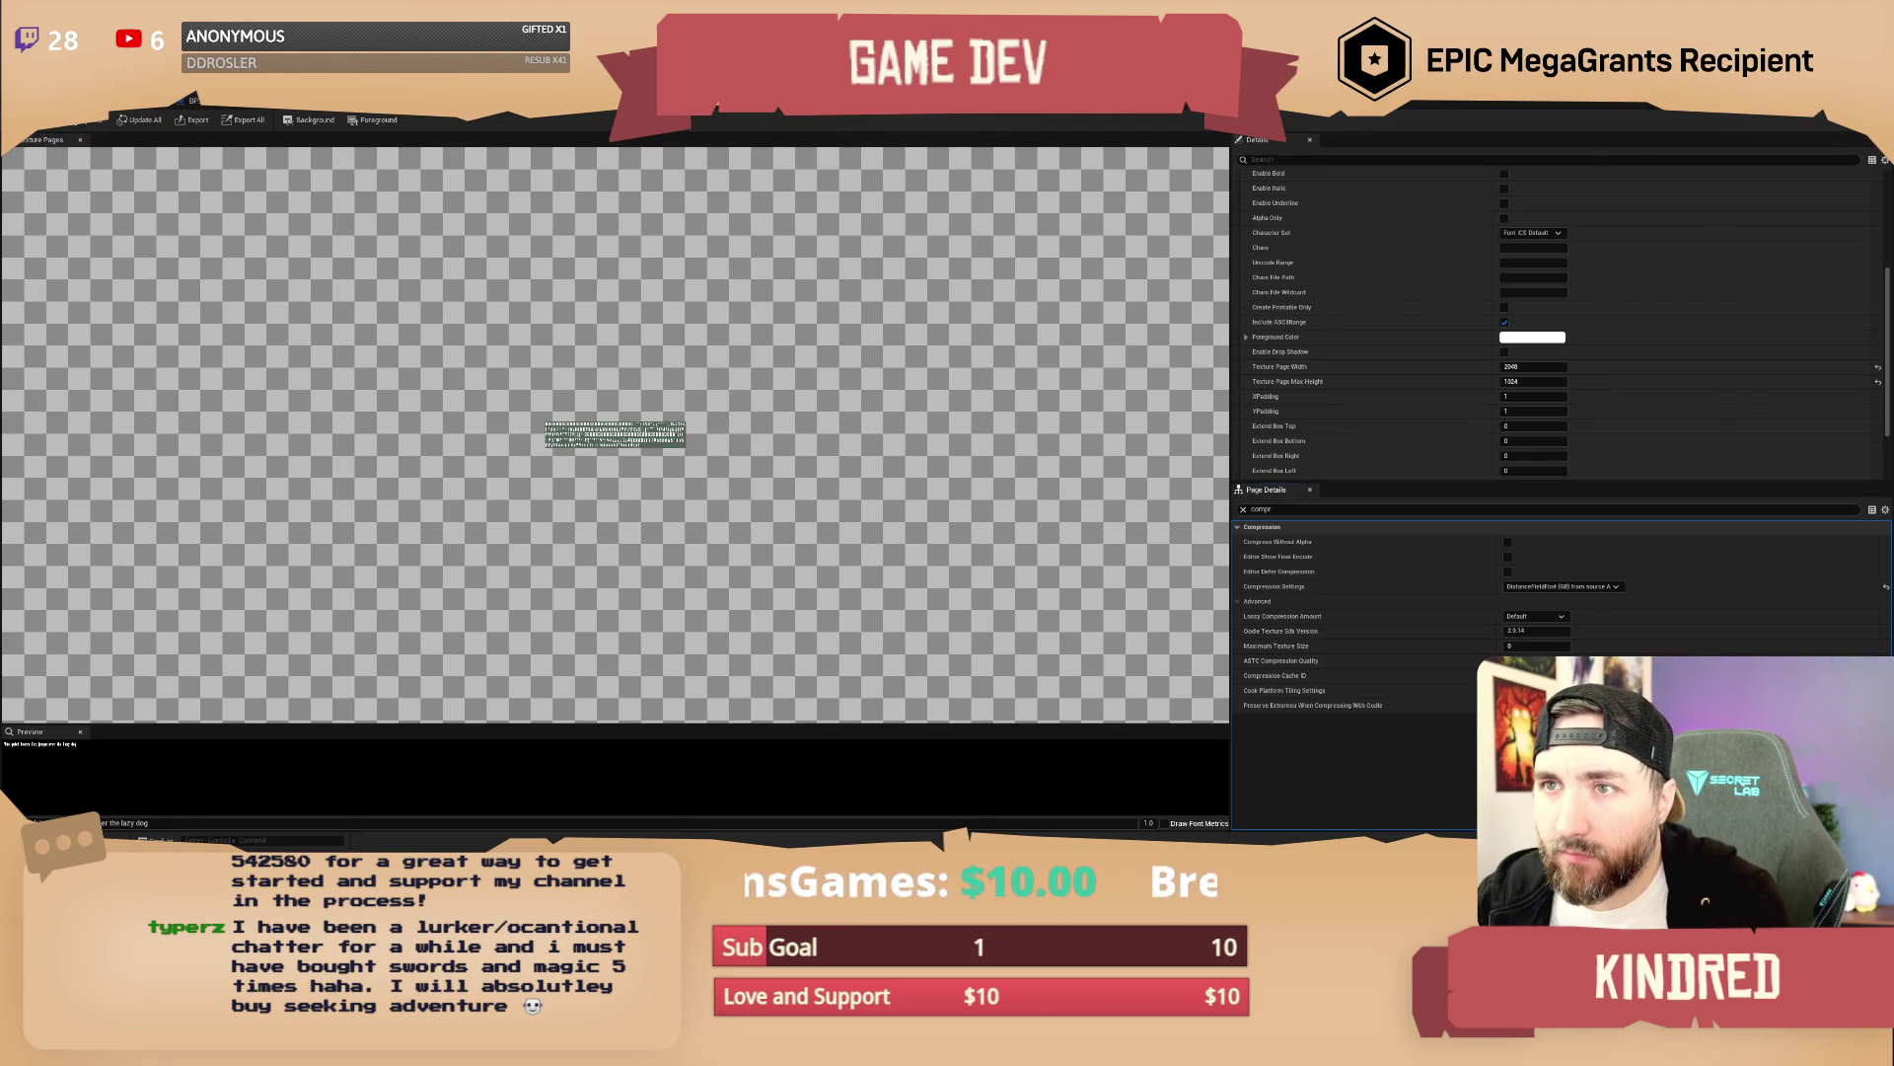
click(198, 100)
scroll(969, 437, up, 3)
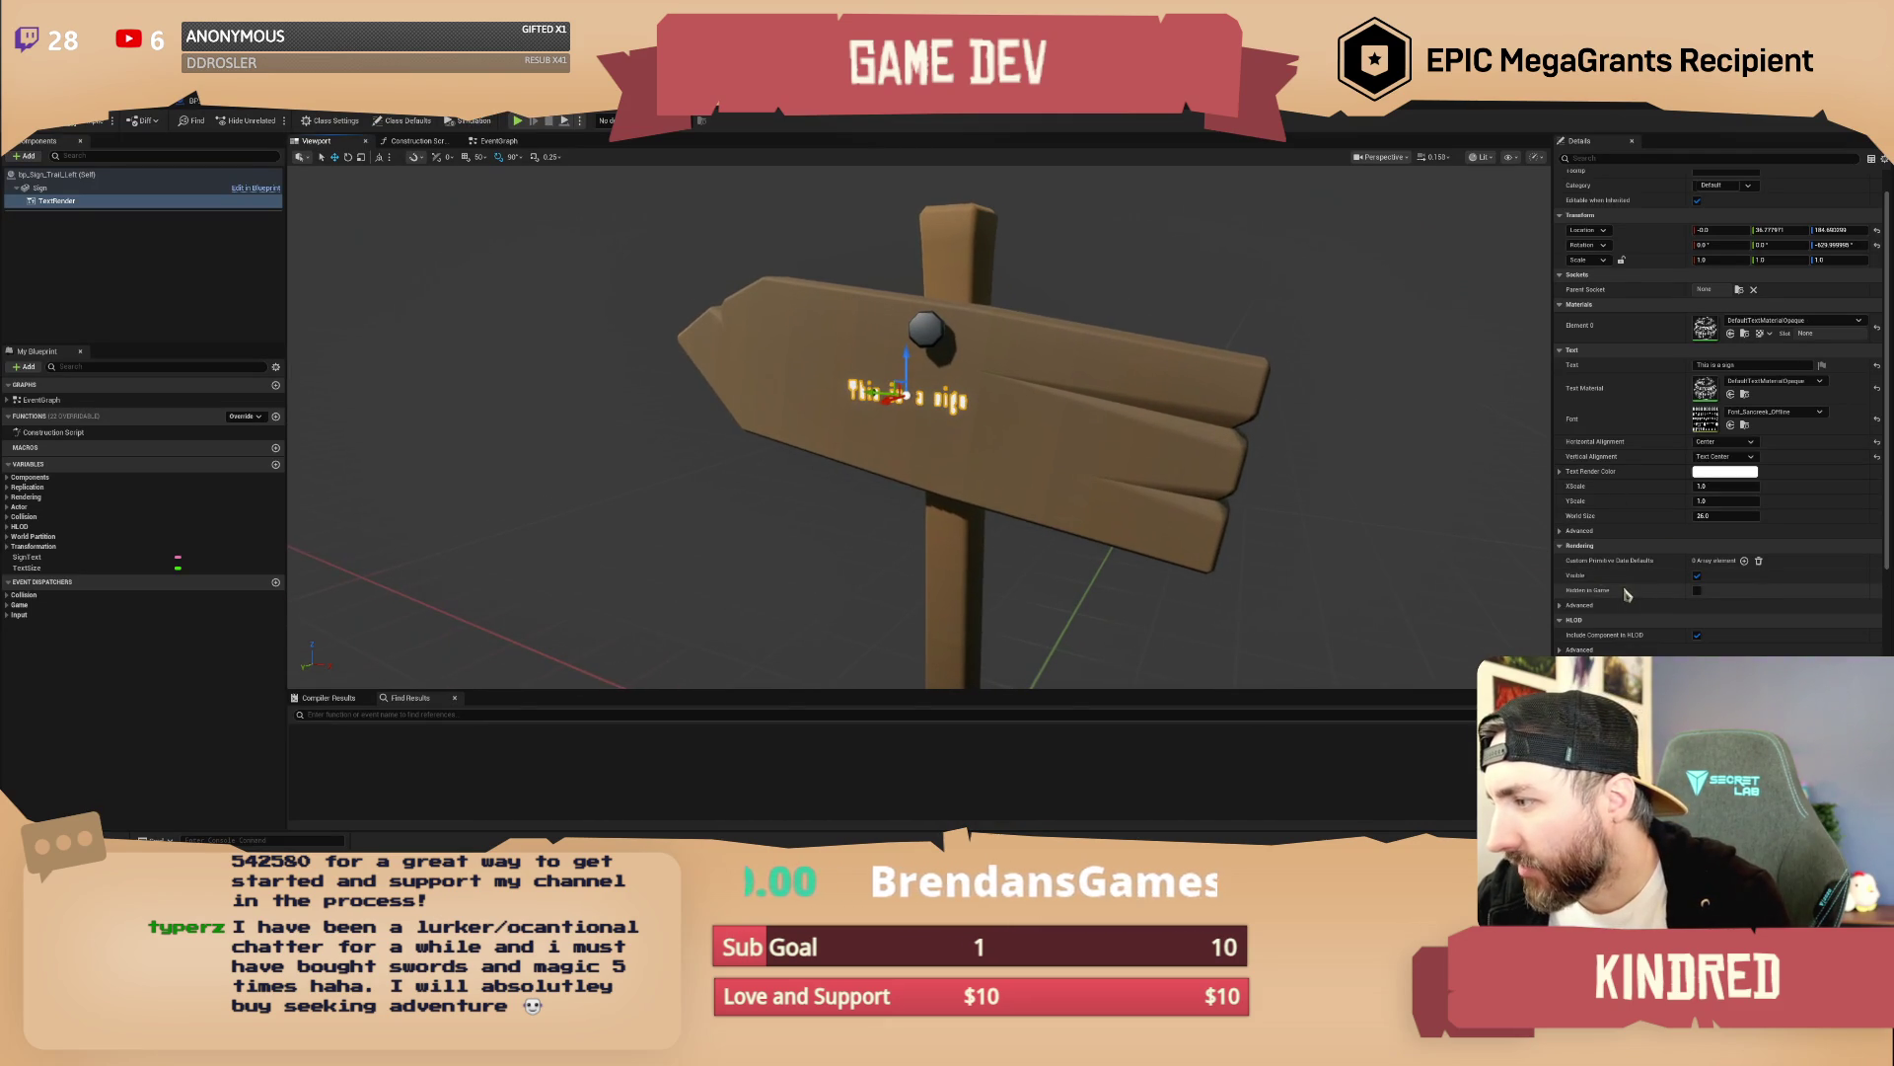
Raise the TextRender World Size from 30 toward about 115 so the text spans the board
scroll(1633, 584, up, 2)
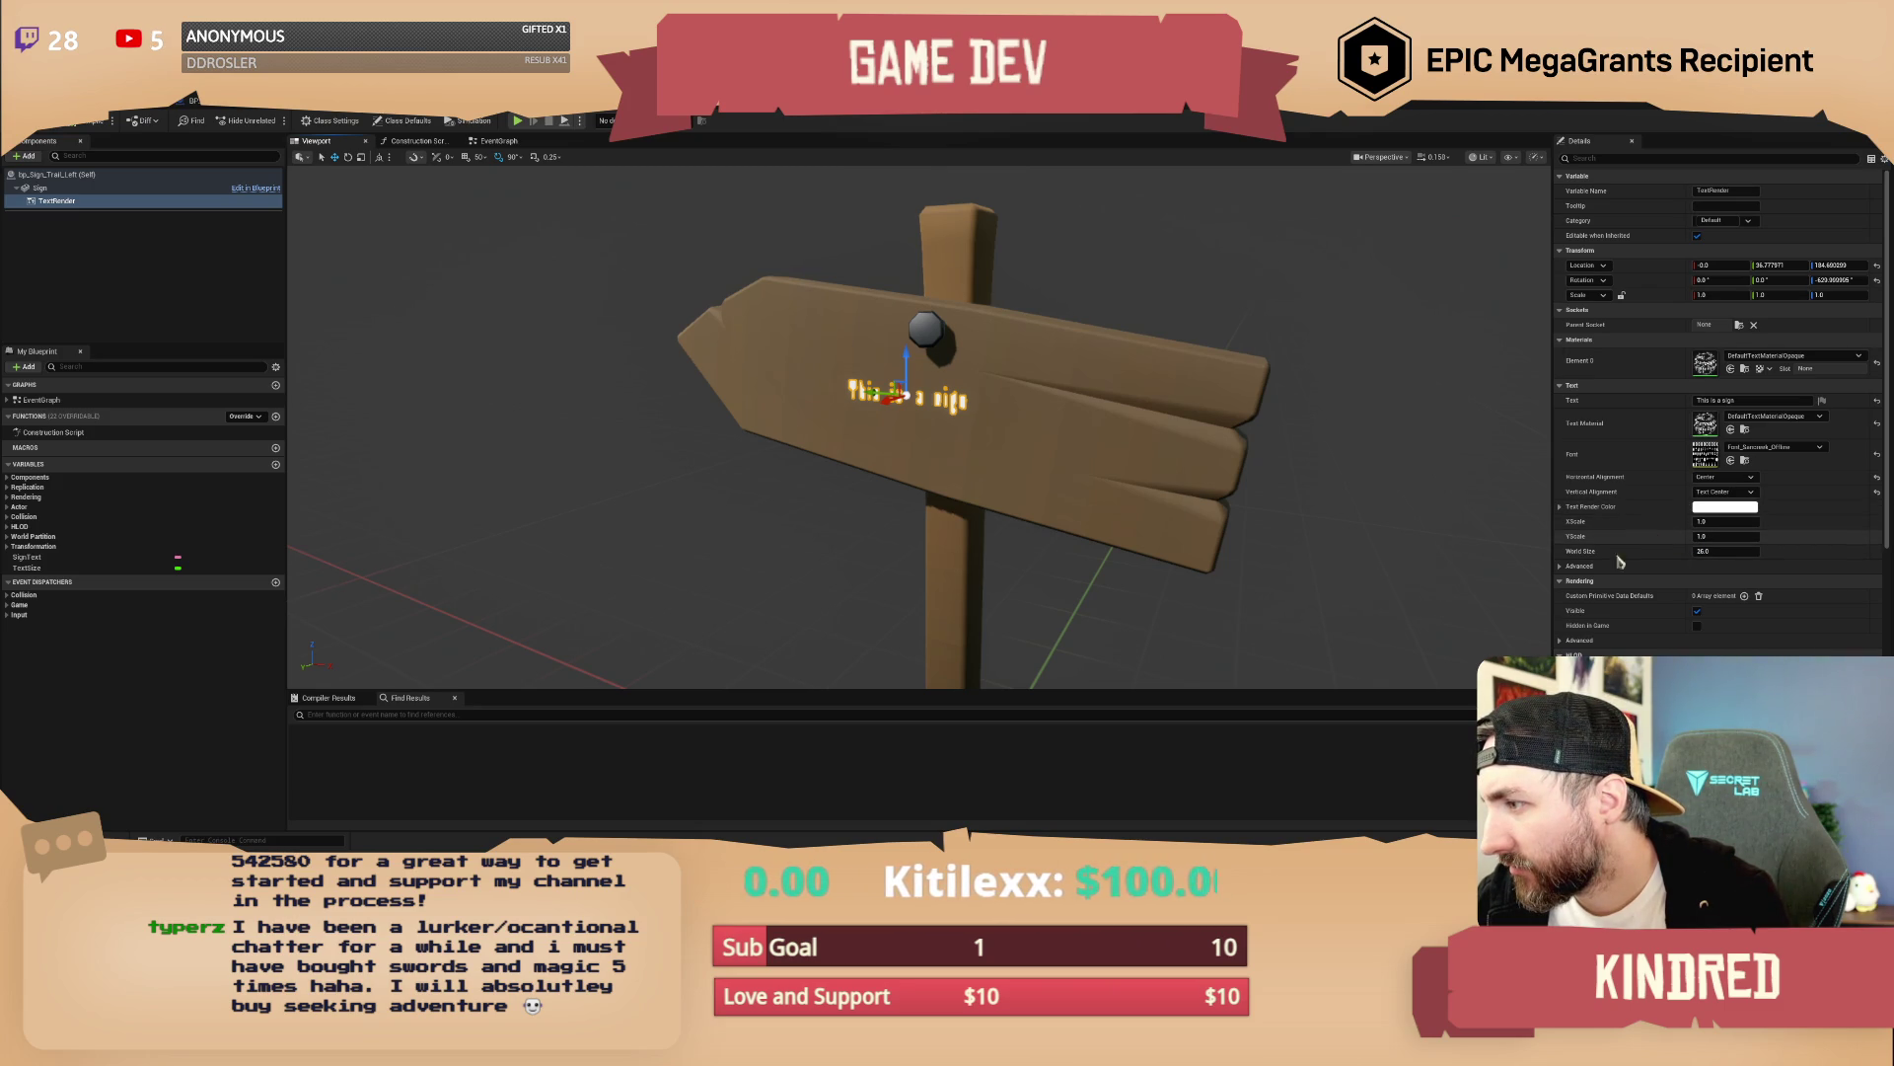
scroll(1563, 582, down, 5)
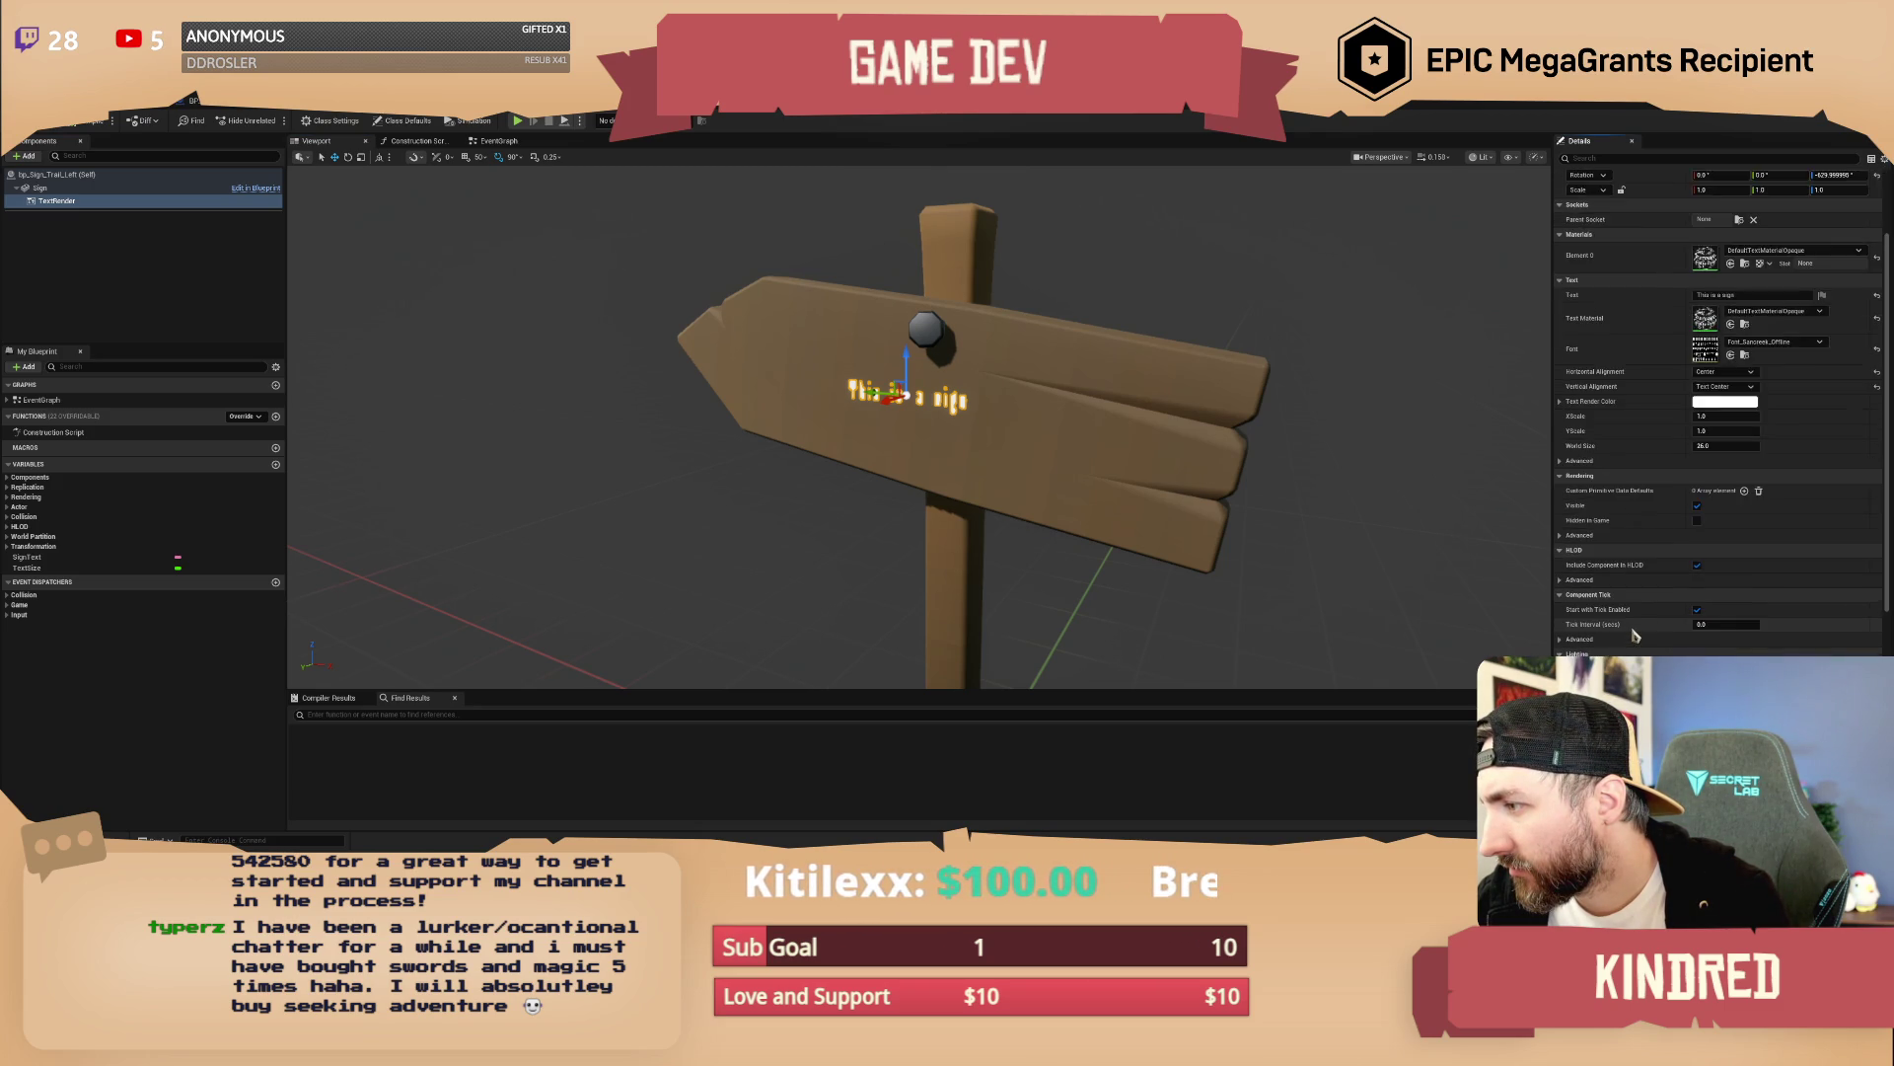
scroll(1631, 607, down, 3)
scroll(1631, 597, up, 4)
scroll(1631, 593, up, 4)
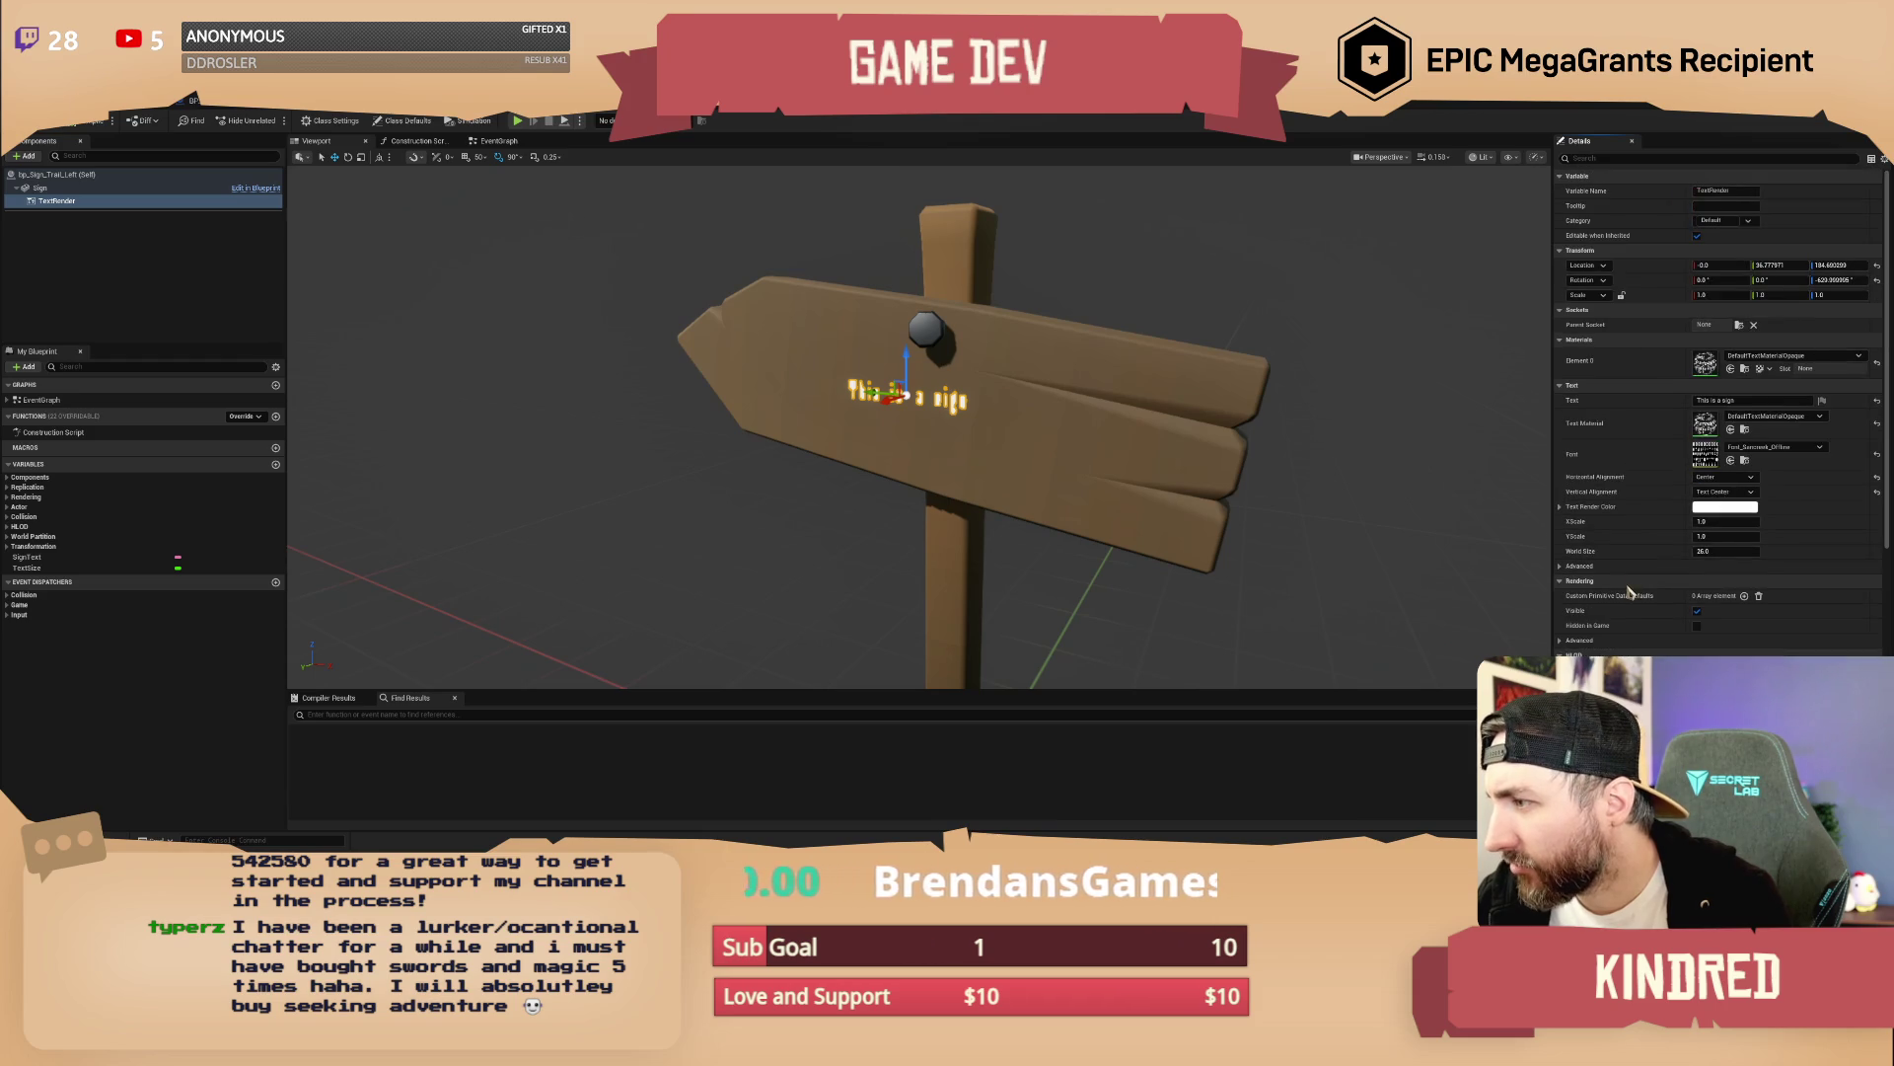
mouse_move(1340, 455)
mouse_down()
mouse_move(1263, 461)
mouse_move(1367, 491)
mouse_up()
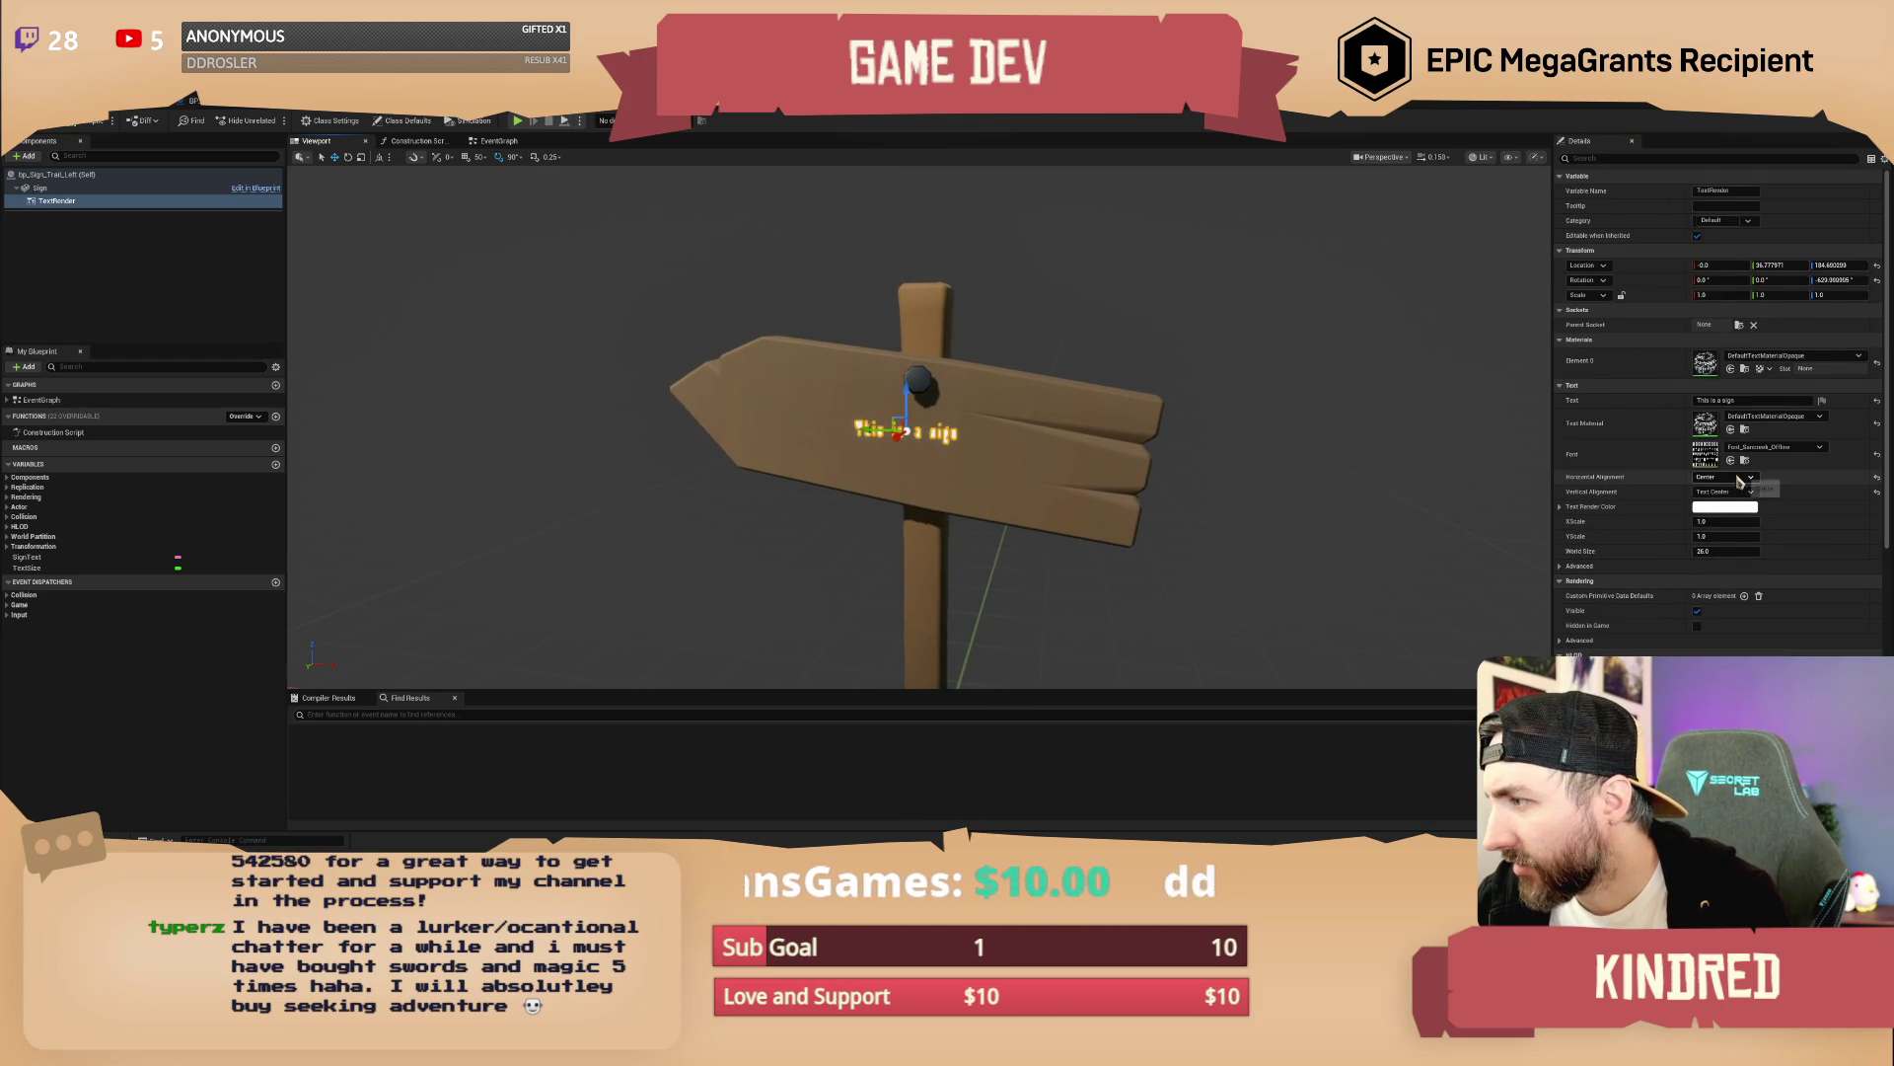
mouse_move(1716, 550)
mouse_down()
mouse_move(1786, 551)
mouse_move(1703, 551)
mouse_up()
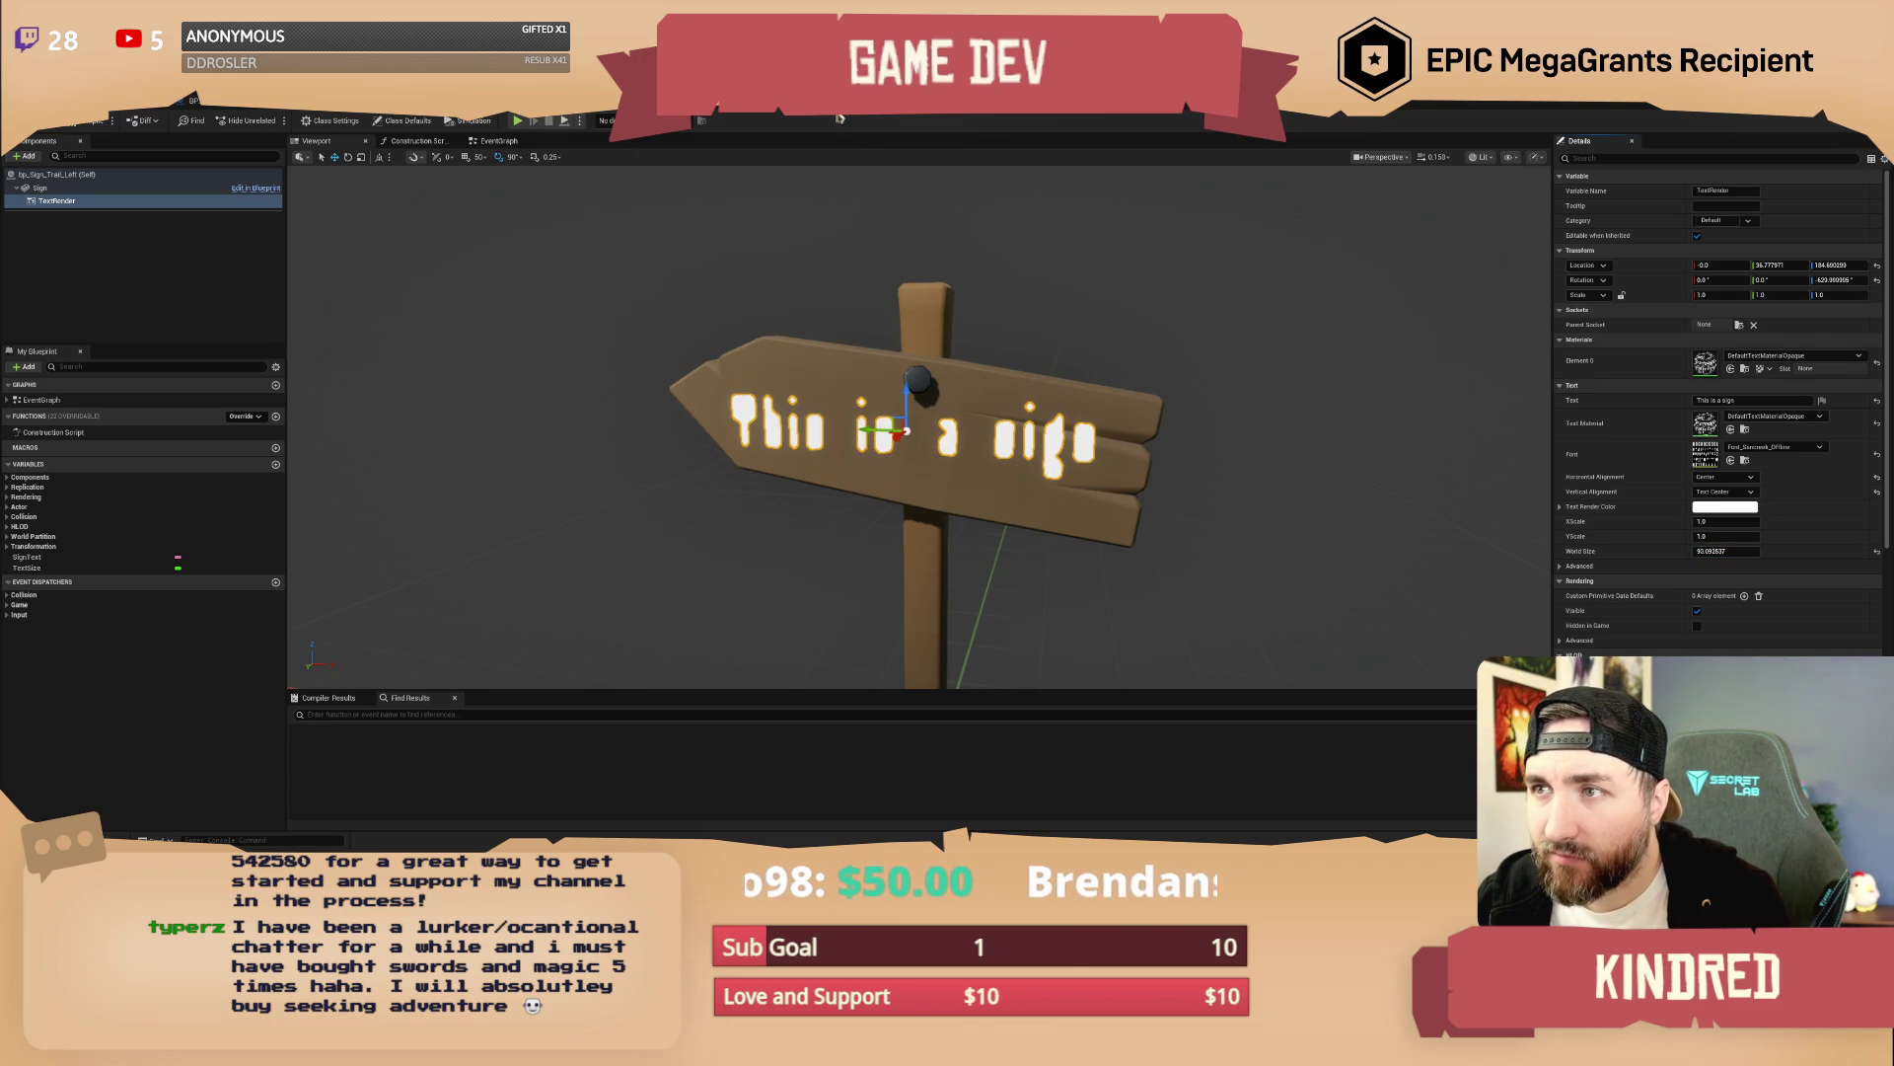
click(830, 118)
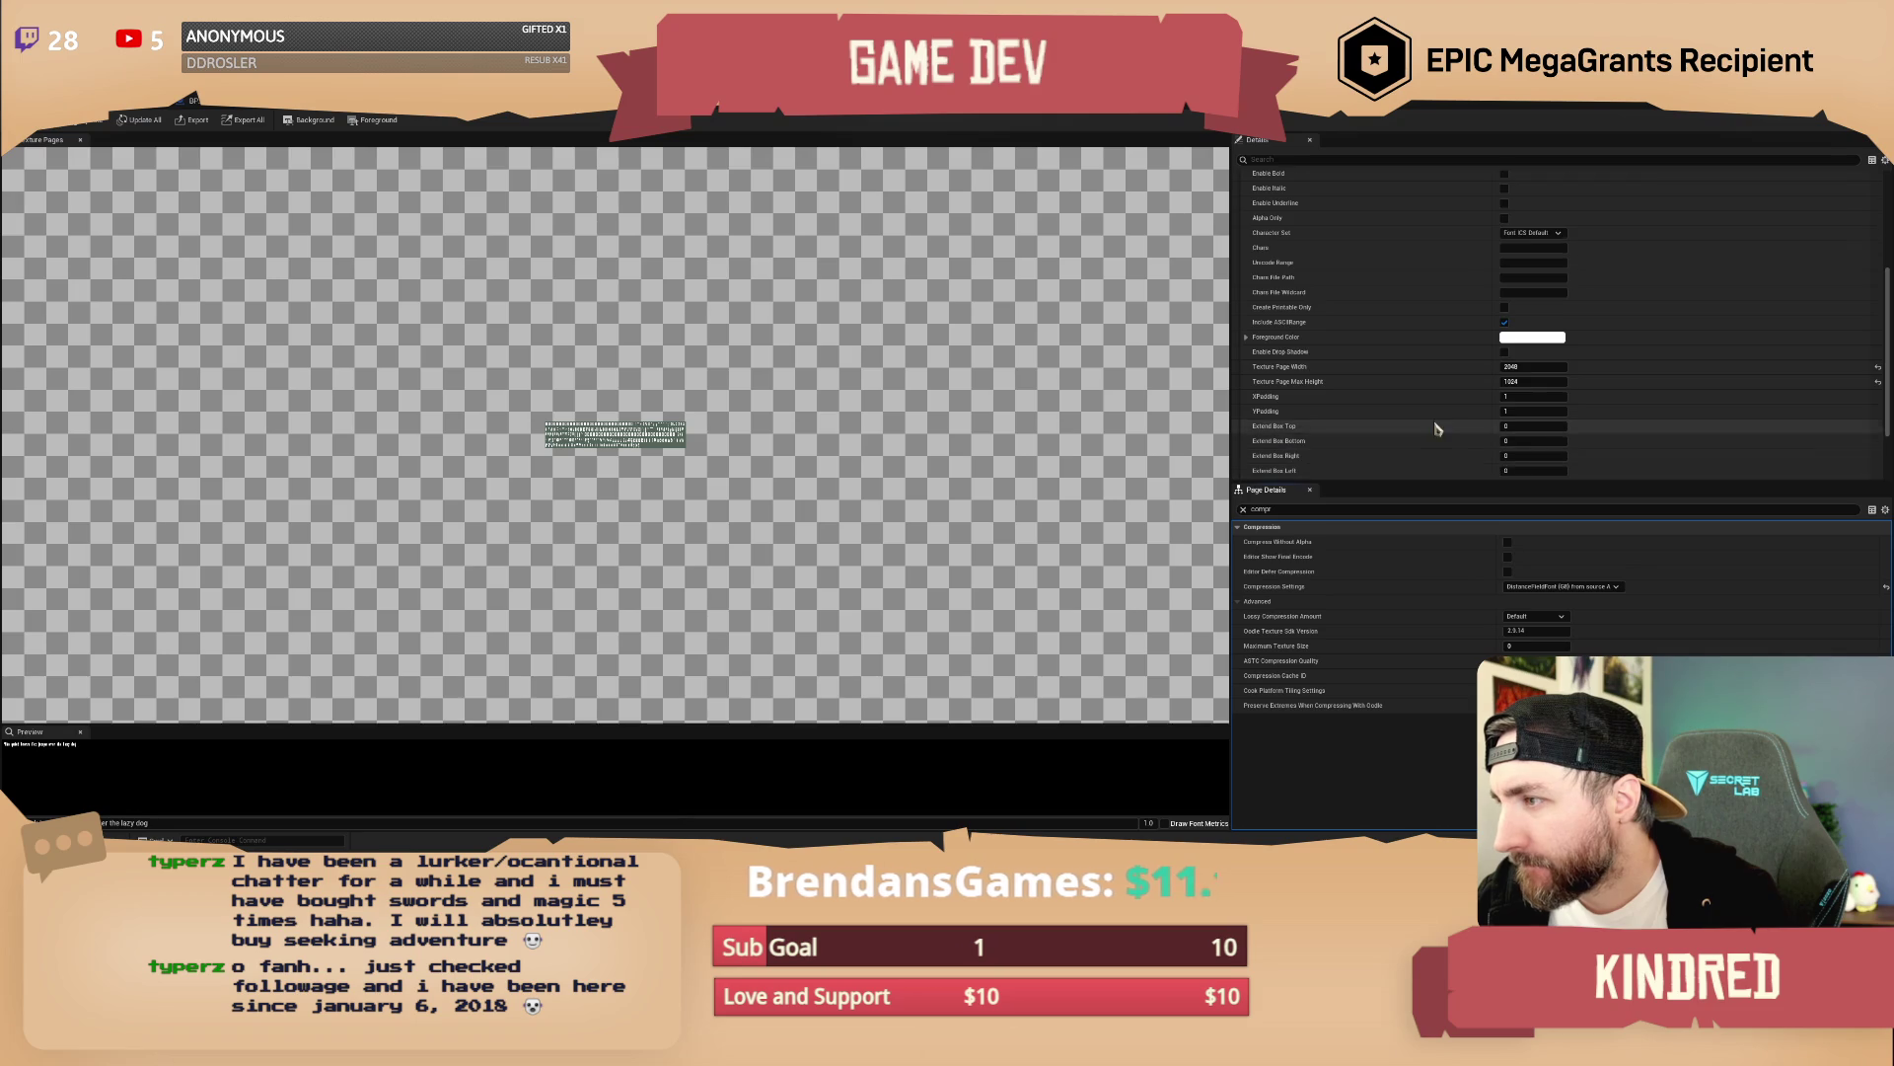
Keep the default Character Set and raise the offline font's import Height to about 1923.8
scroll(1437, 413, up, 3)
scroll(1437, 413, up, 4)
click(1542, 430)
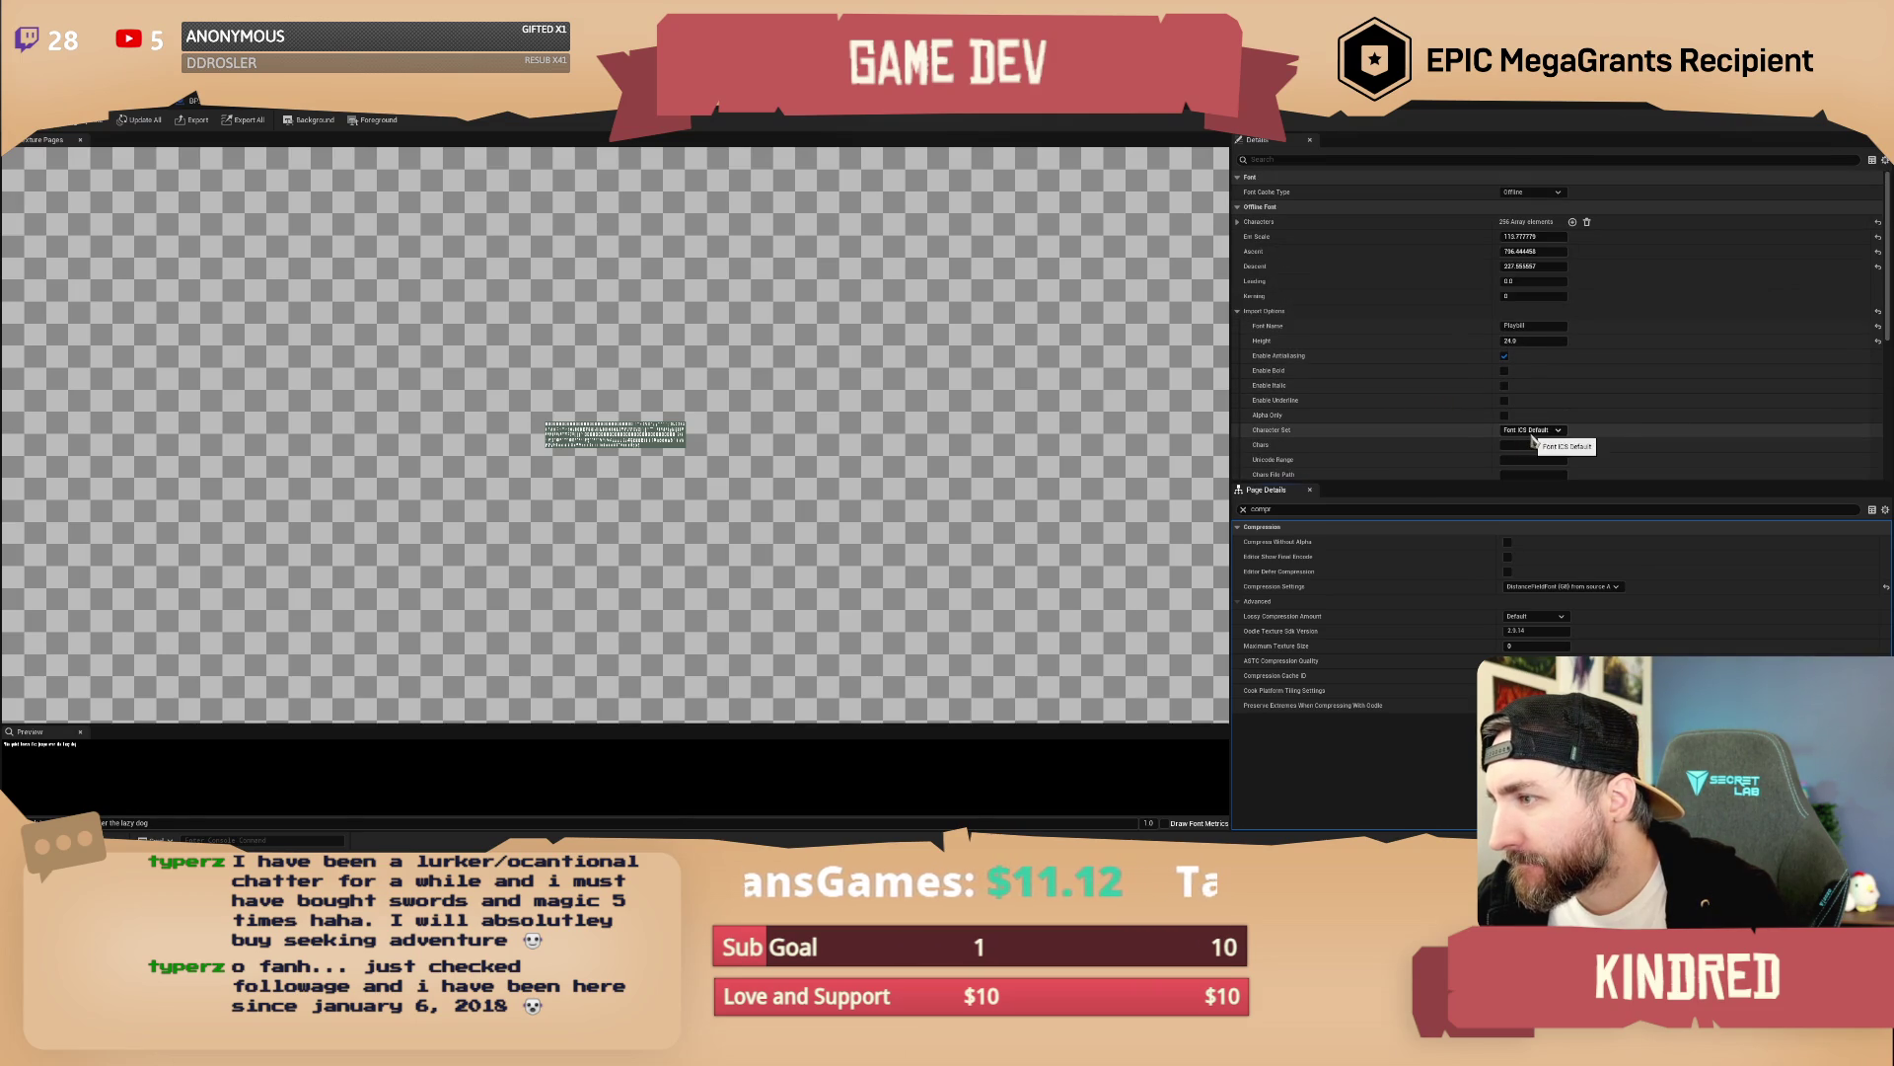
click(1549, 441)
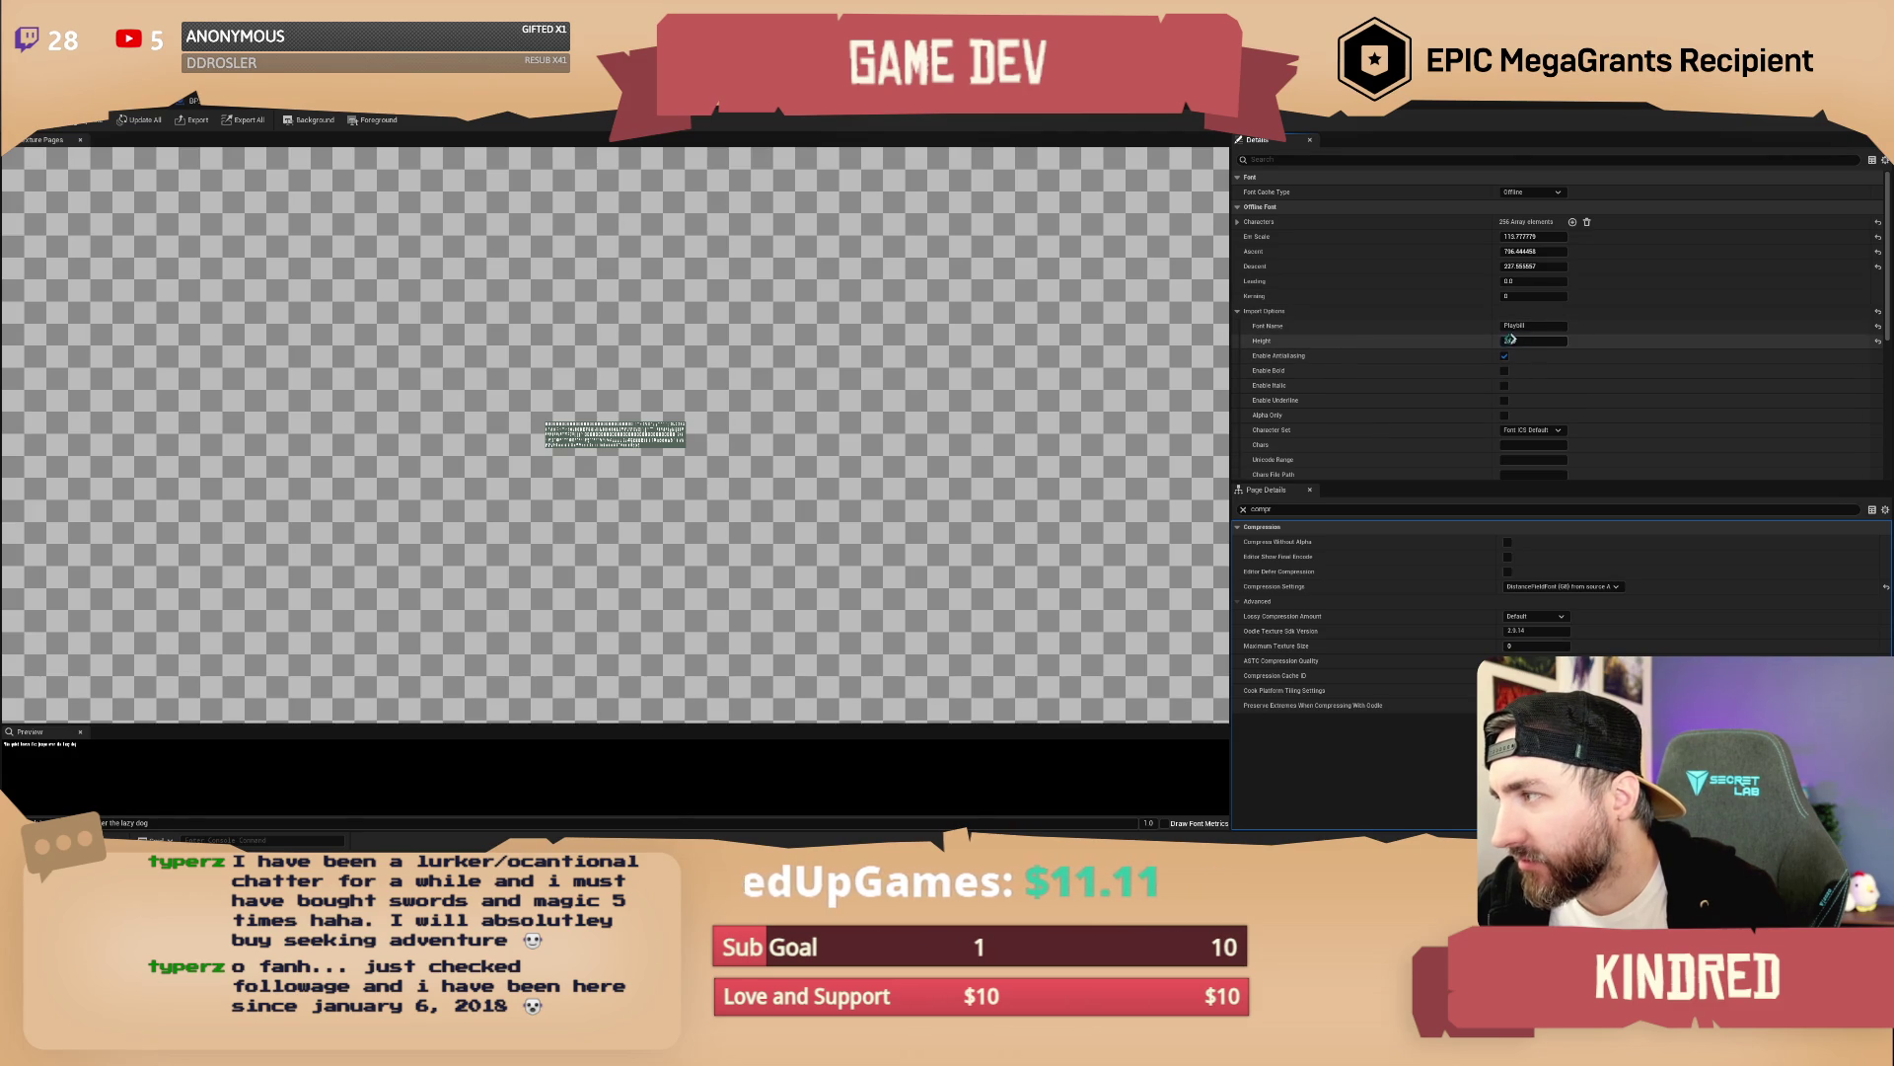
drag(1532, 340, 1677, 340)
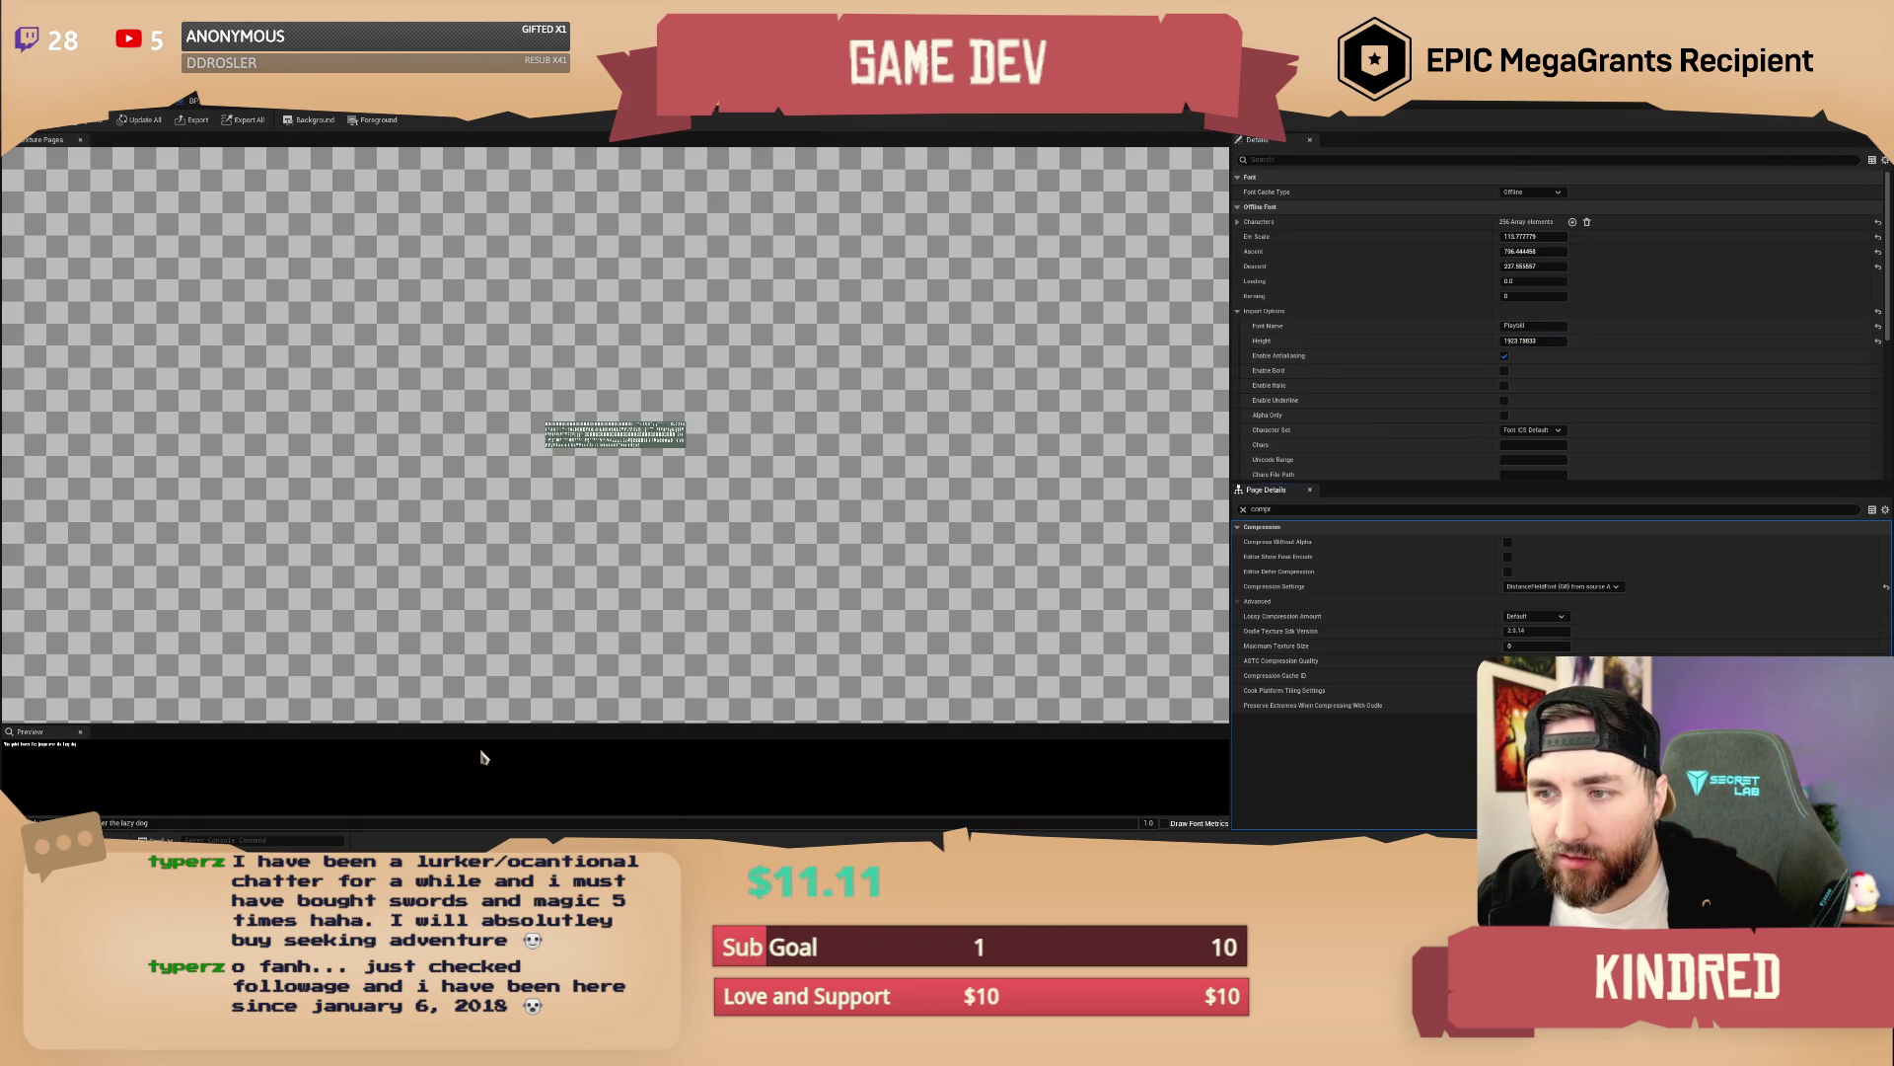
Look over the signpost Blueprint's text, then return to the main level editor
click(651, 469)
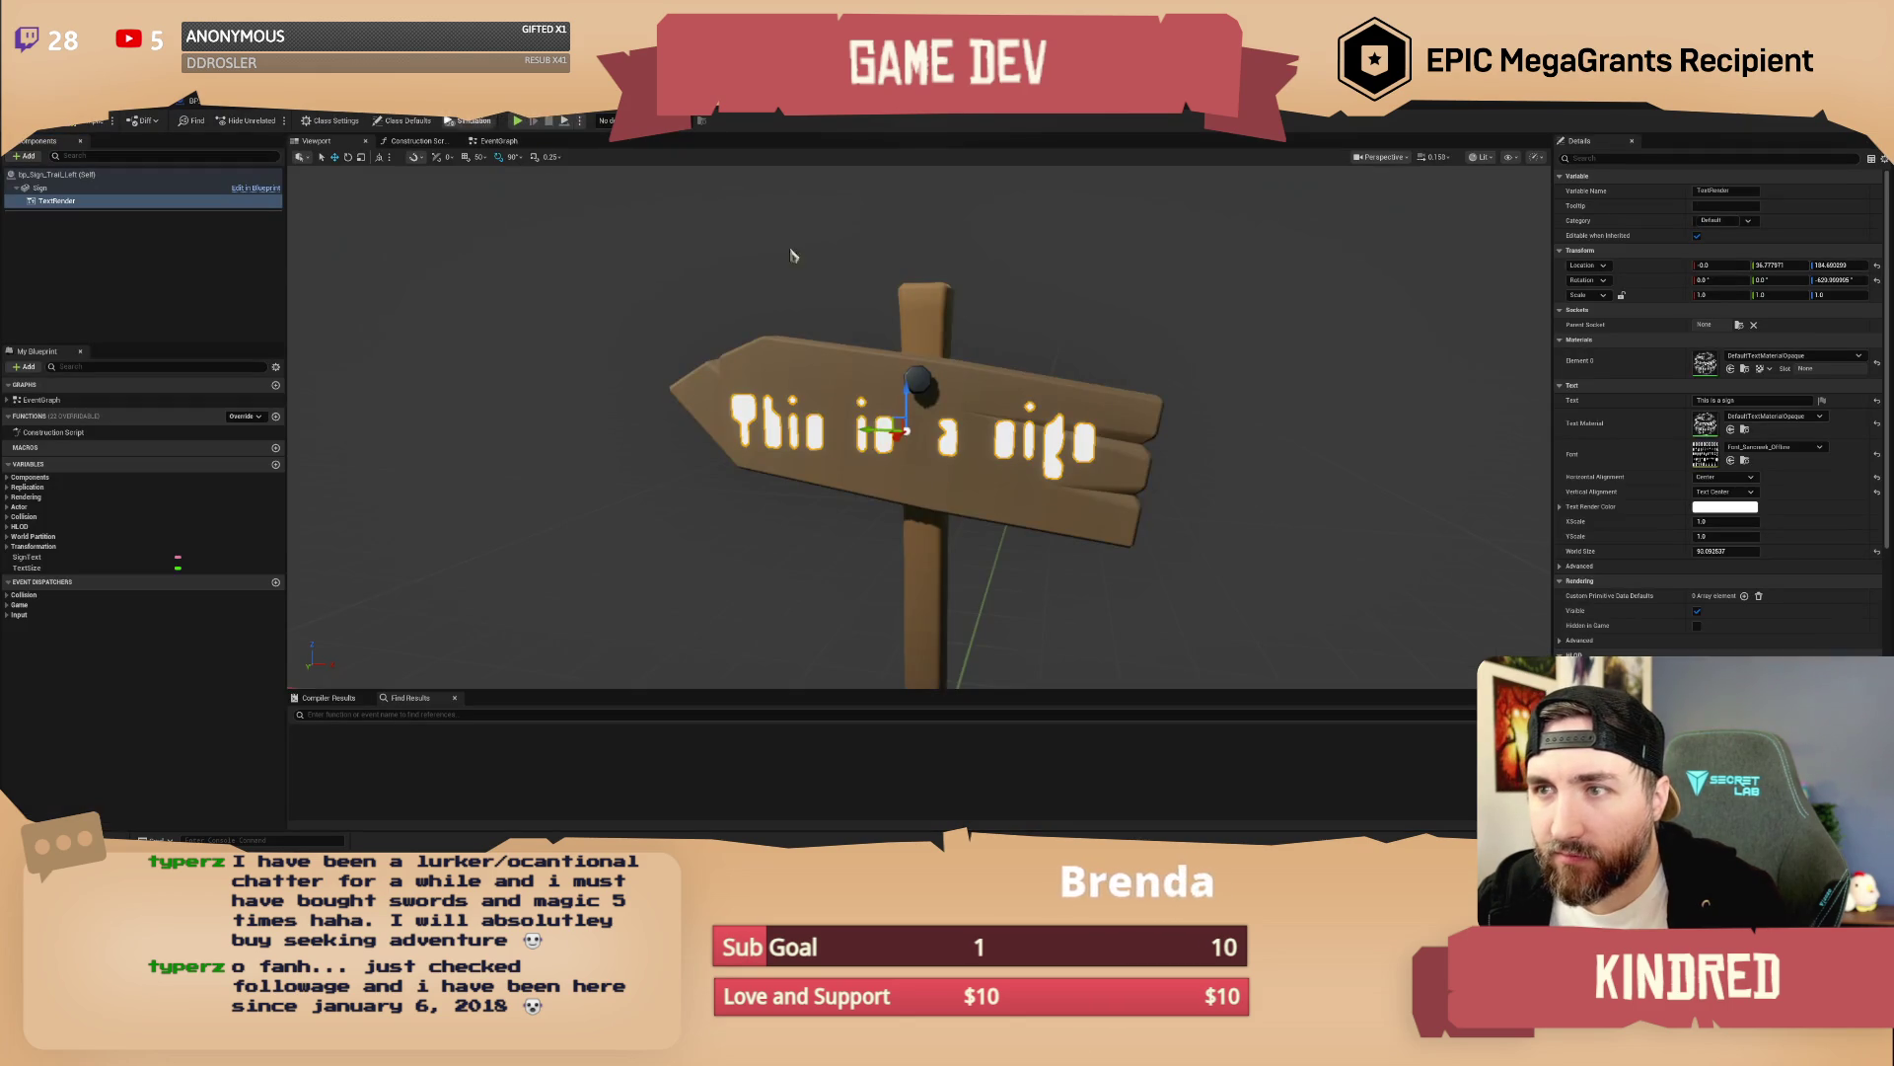
drag(794, 258, 1041, 316)
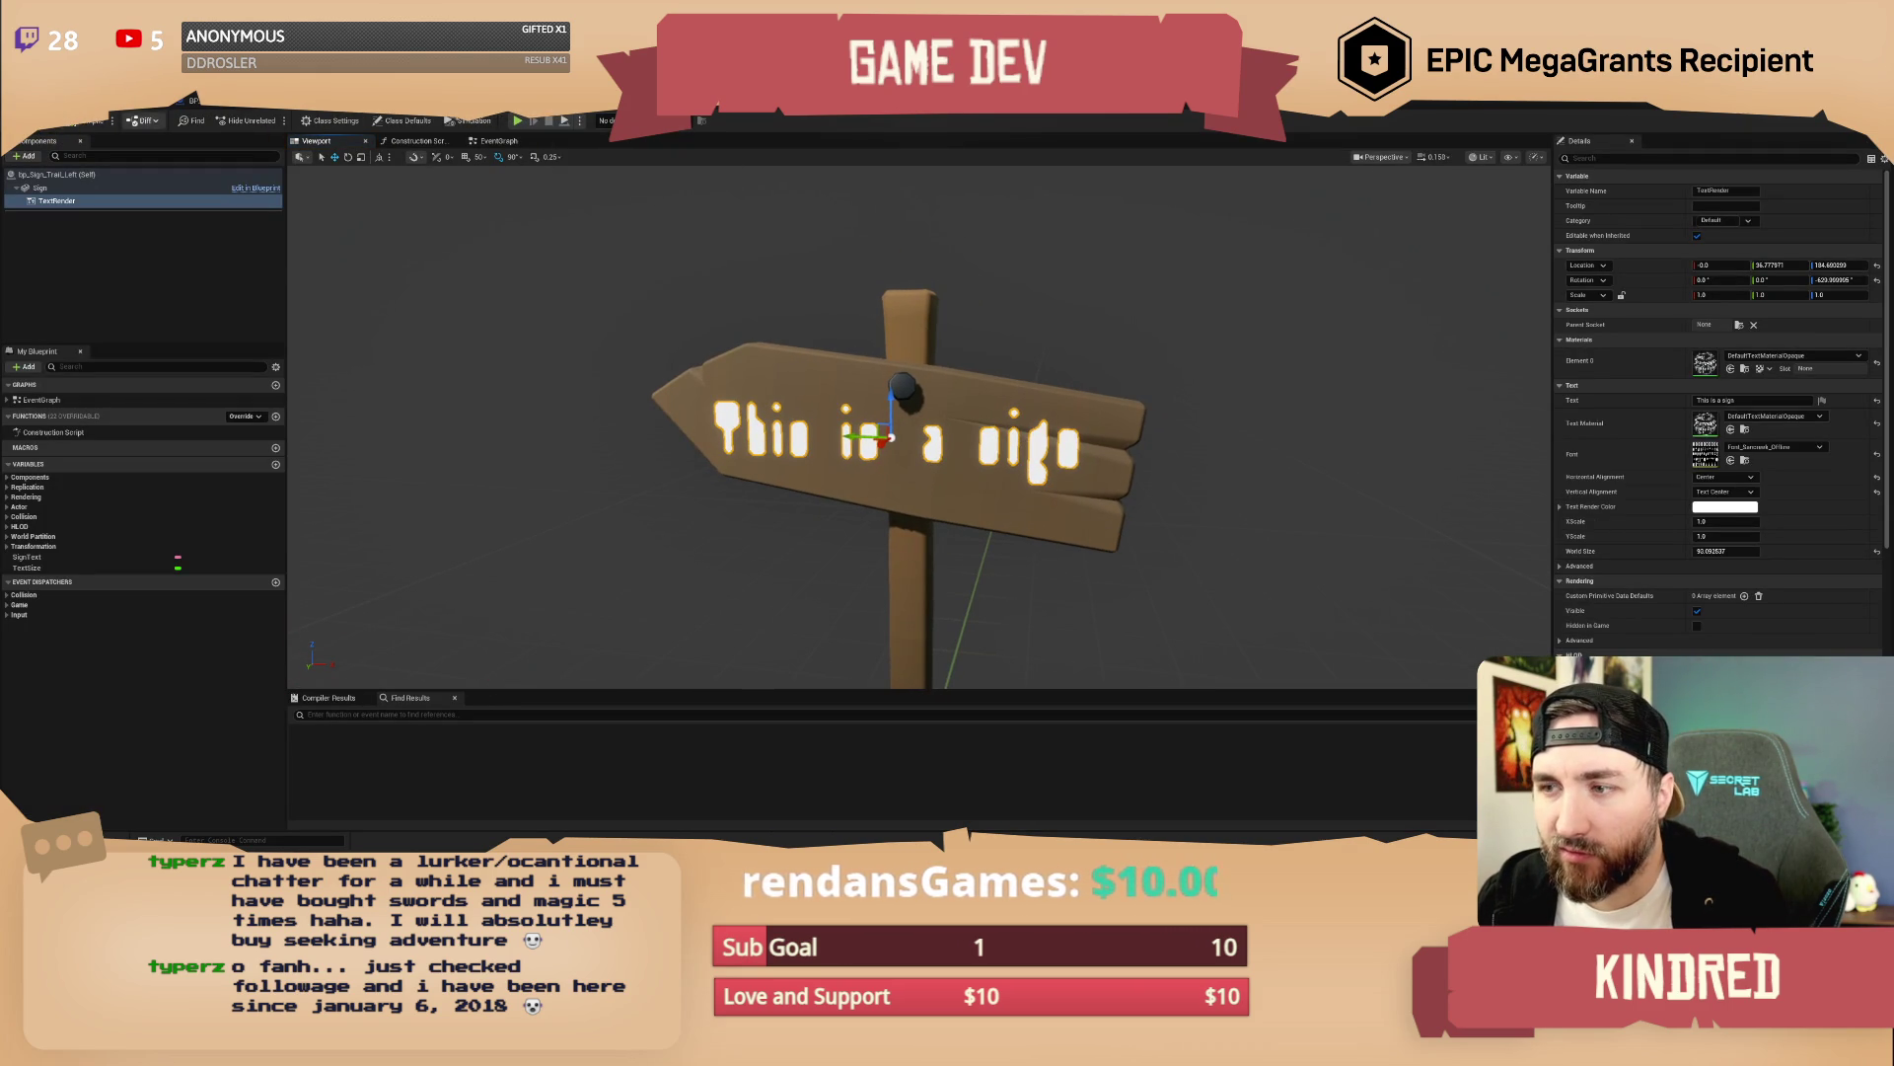
click(89, 119)
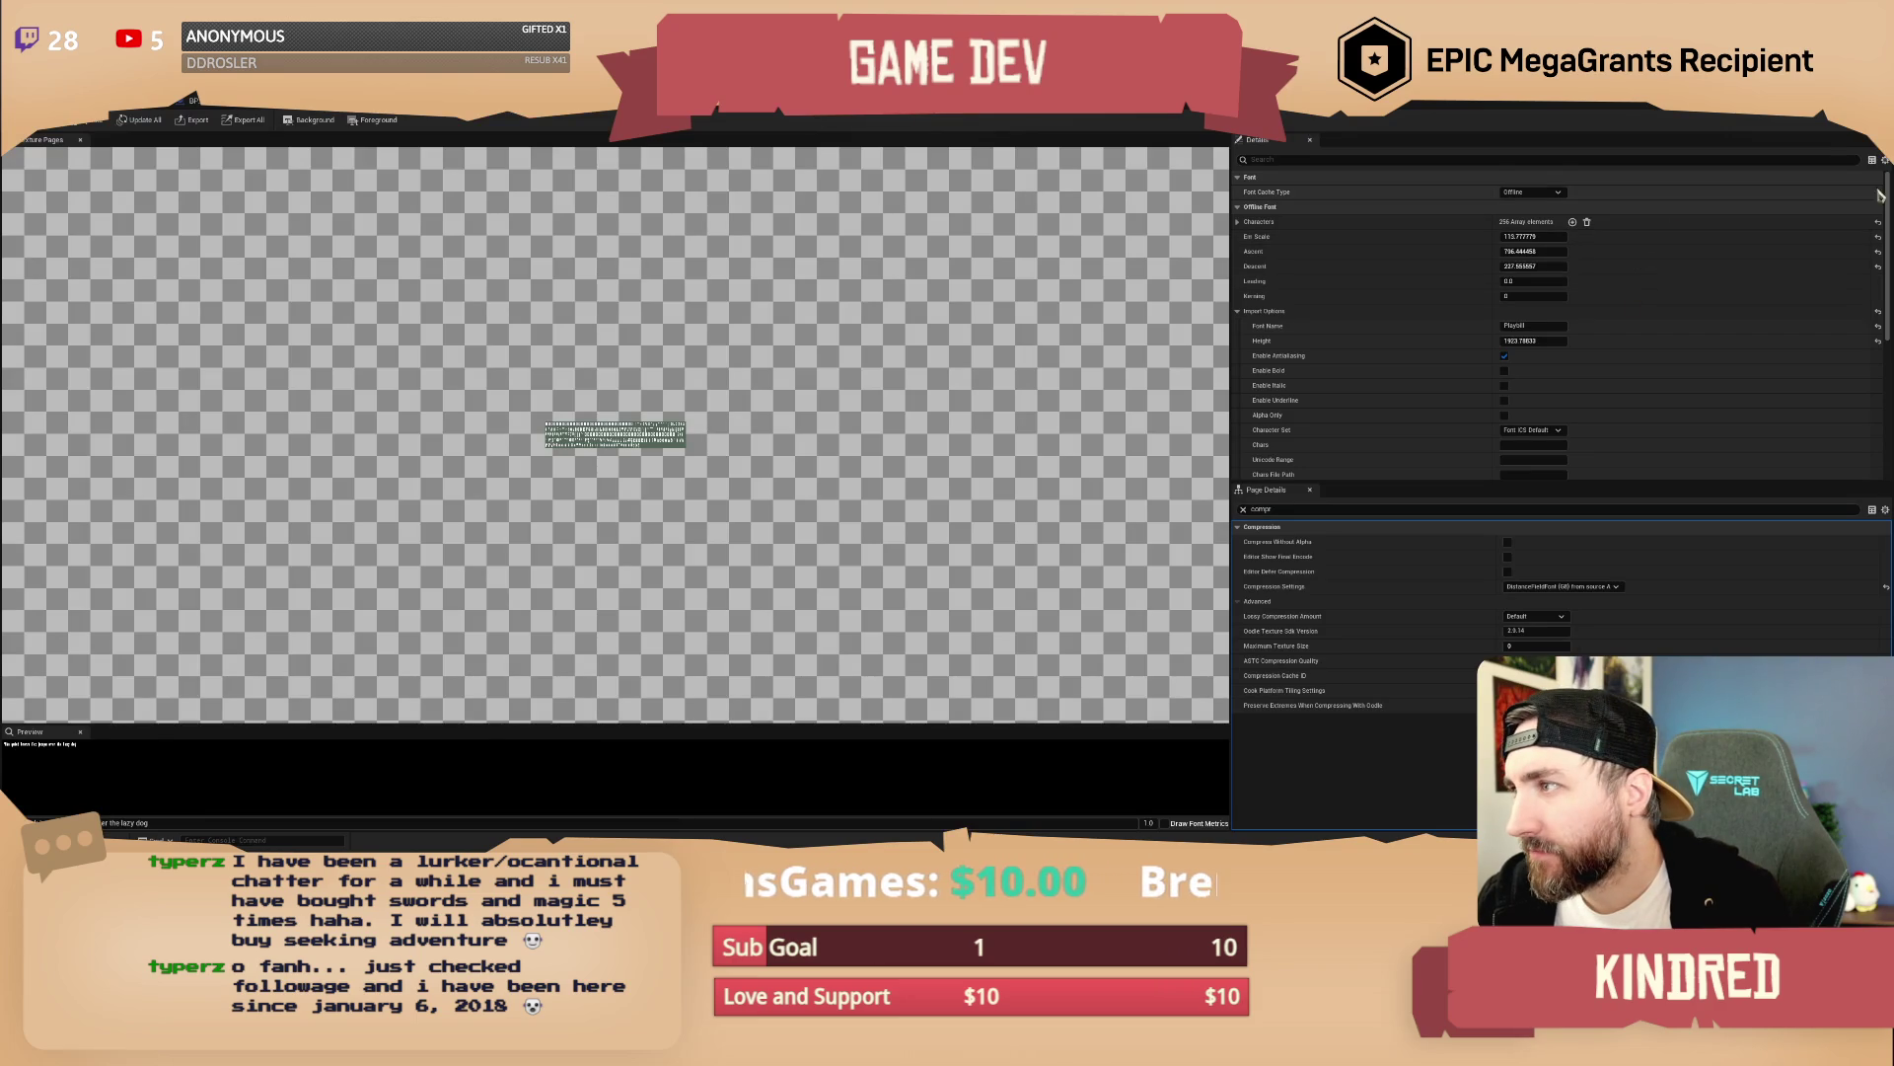
click(213, 117)
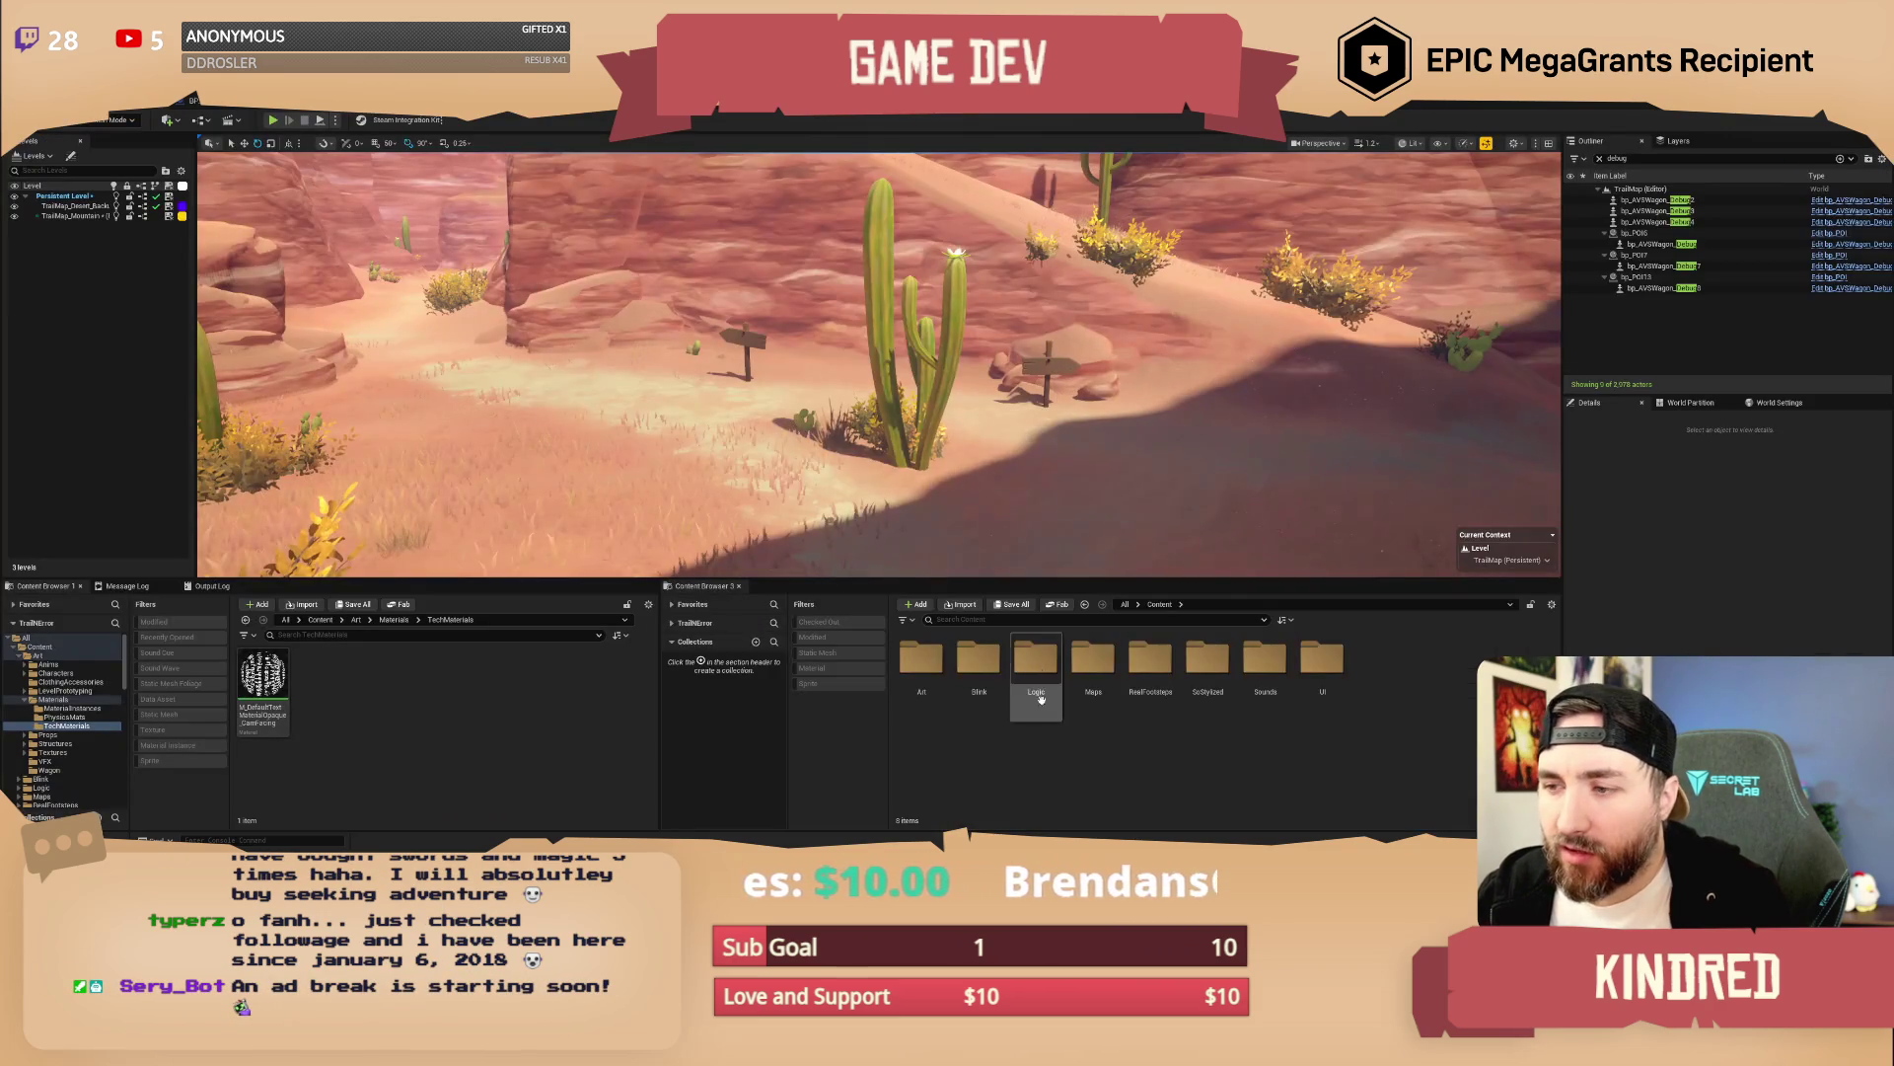
Browse the Content Browser to the Content/UI/Assets/Fonts folder
click(357, 621)
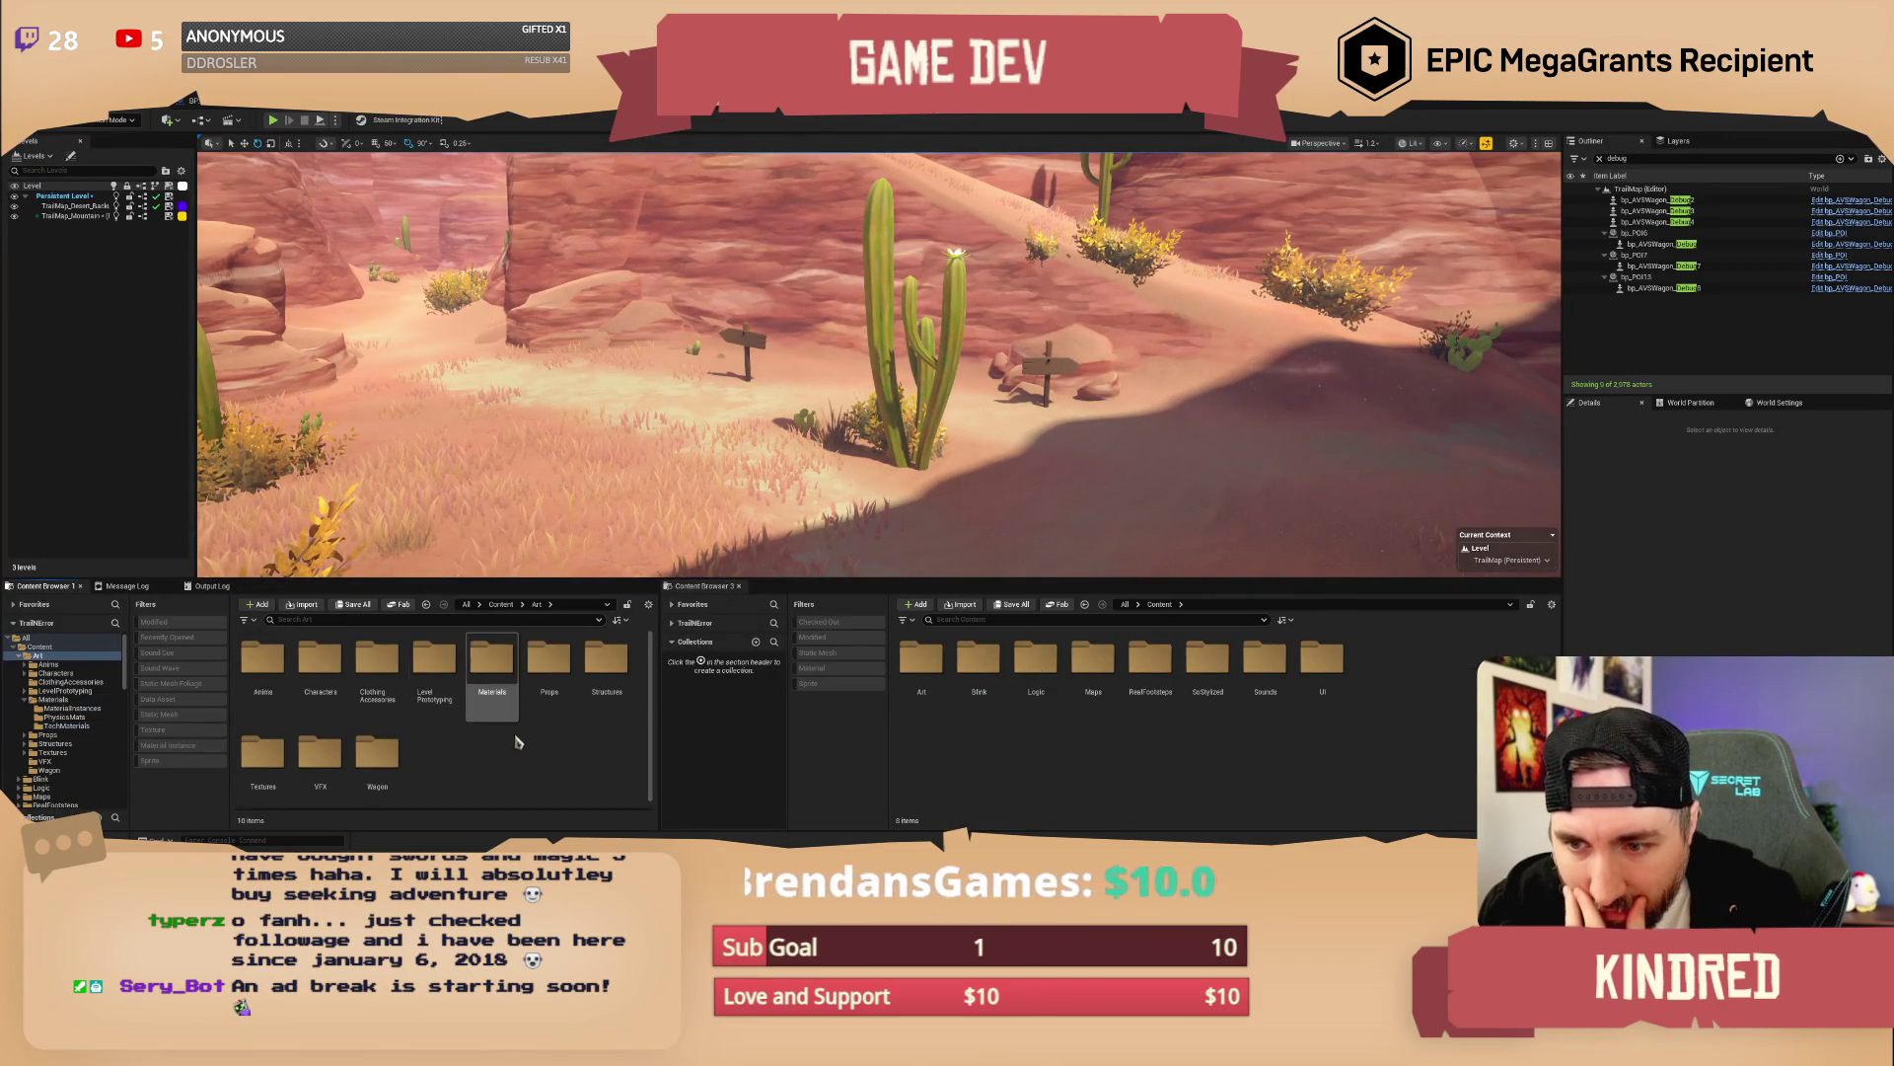
click(501, 604)
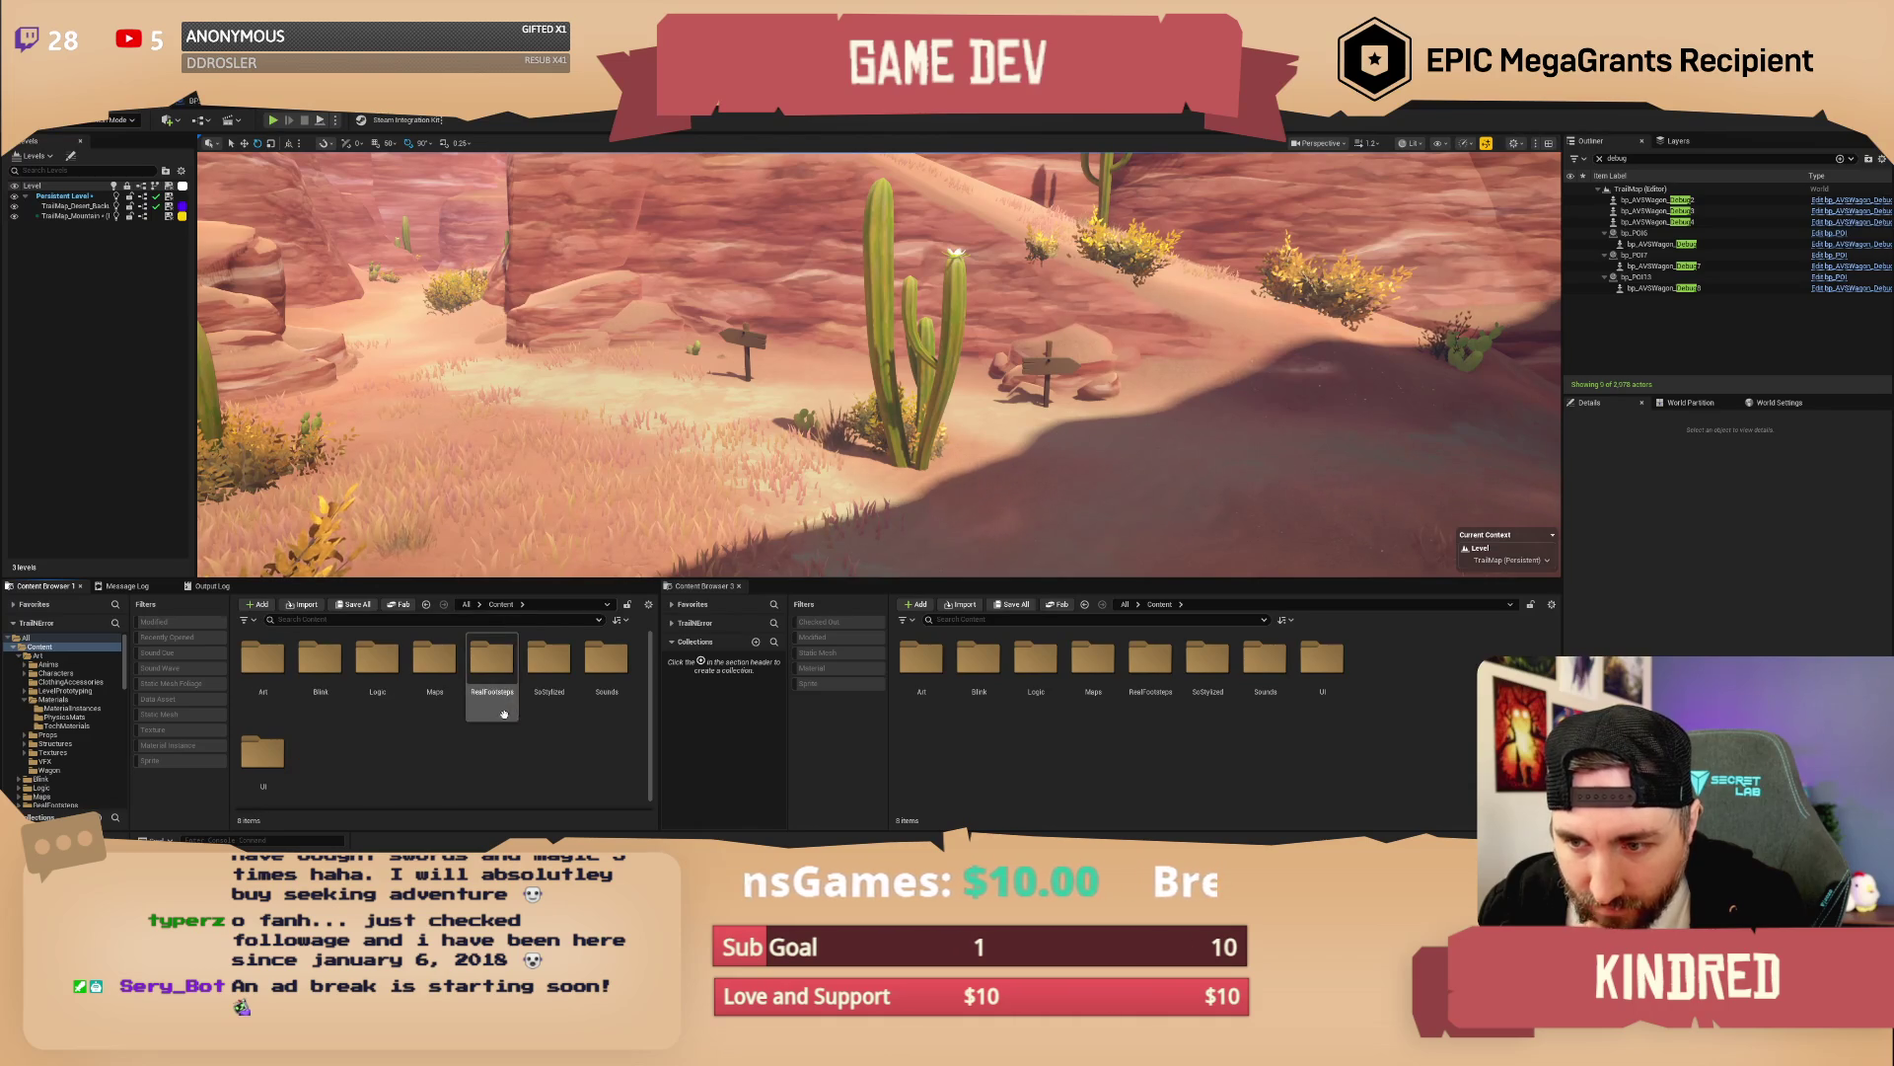
click(278, 756)
double_click(278, 756)
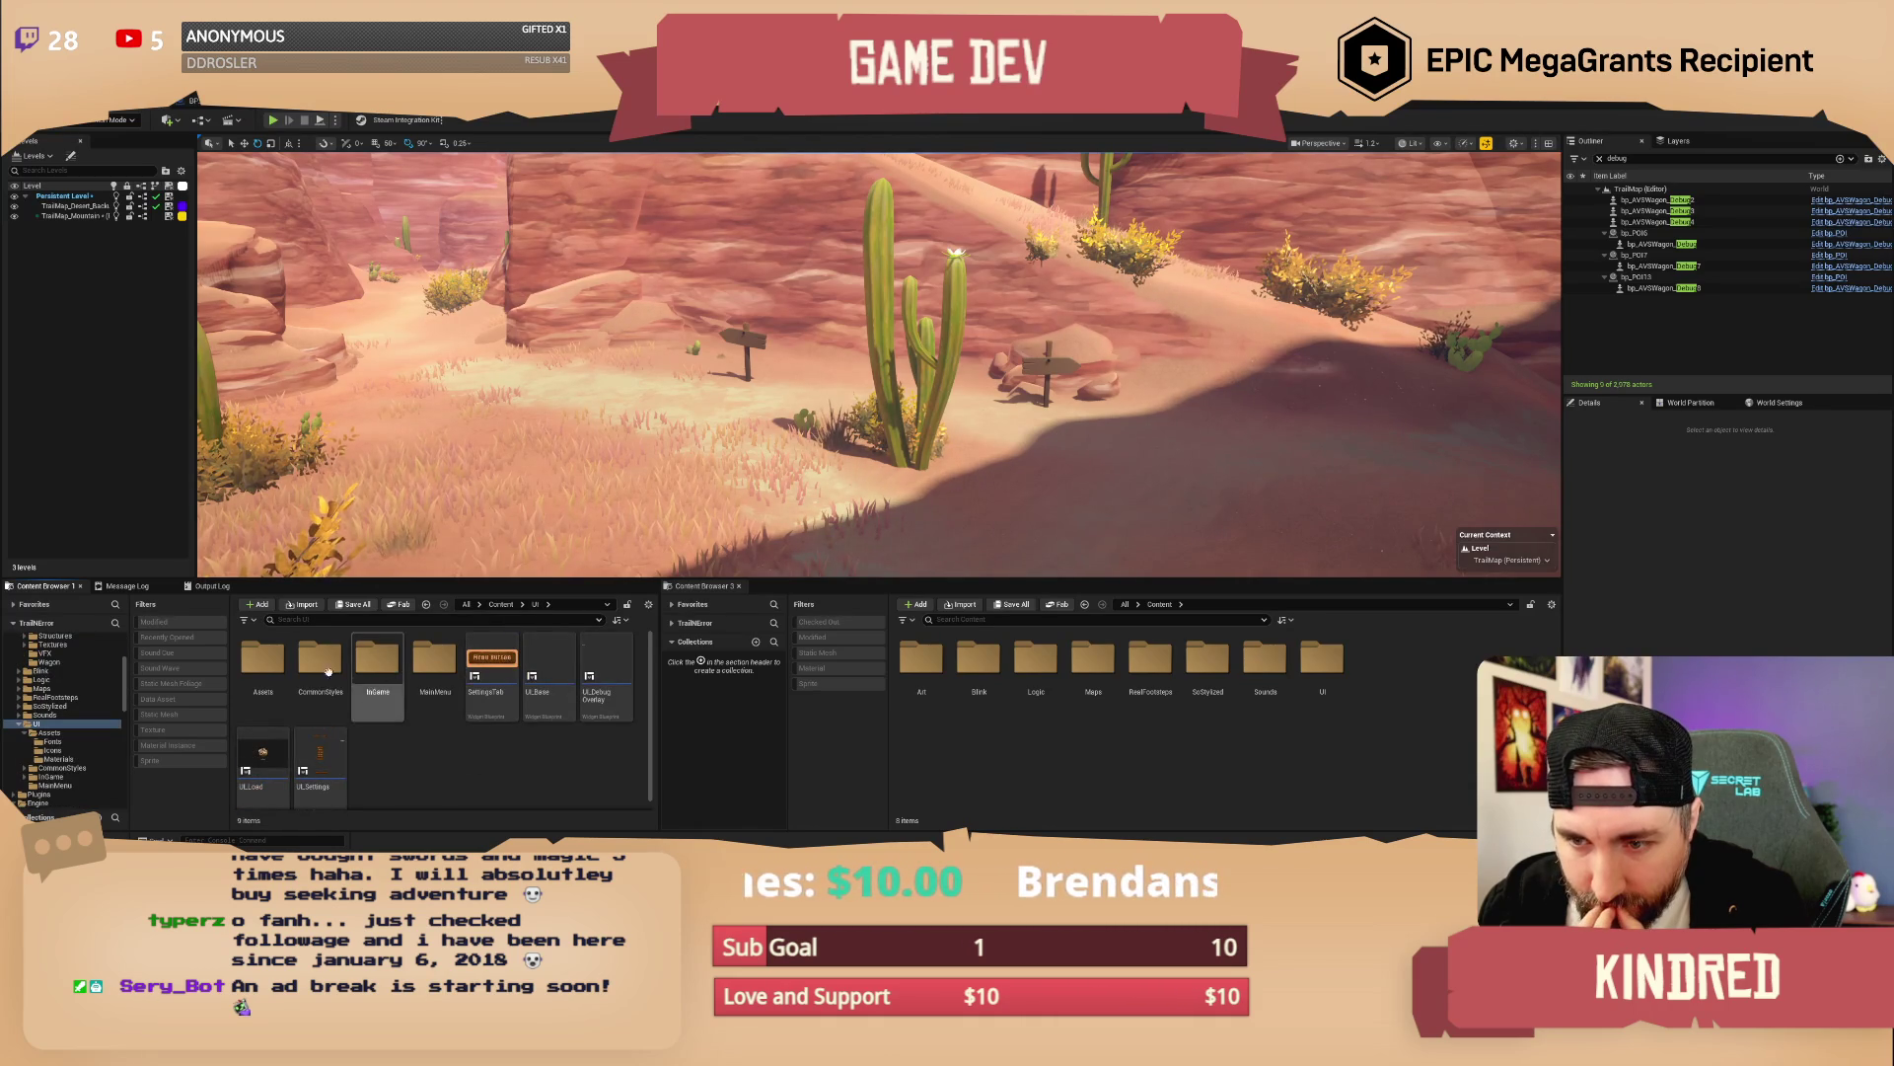
double_click(265, 671)
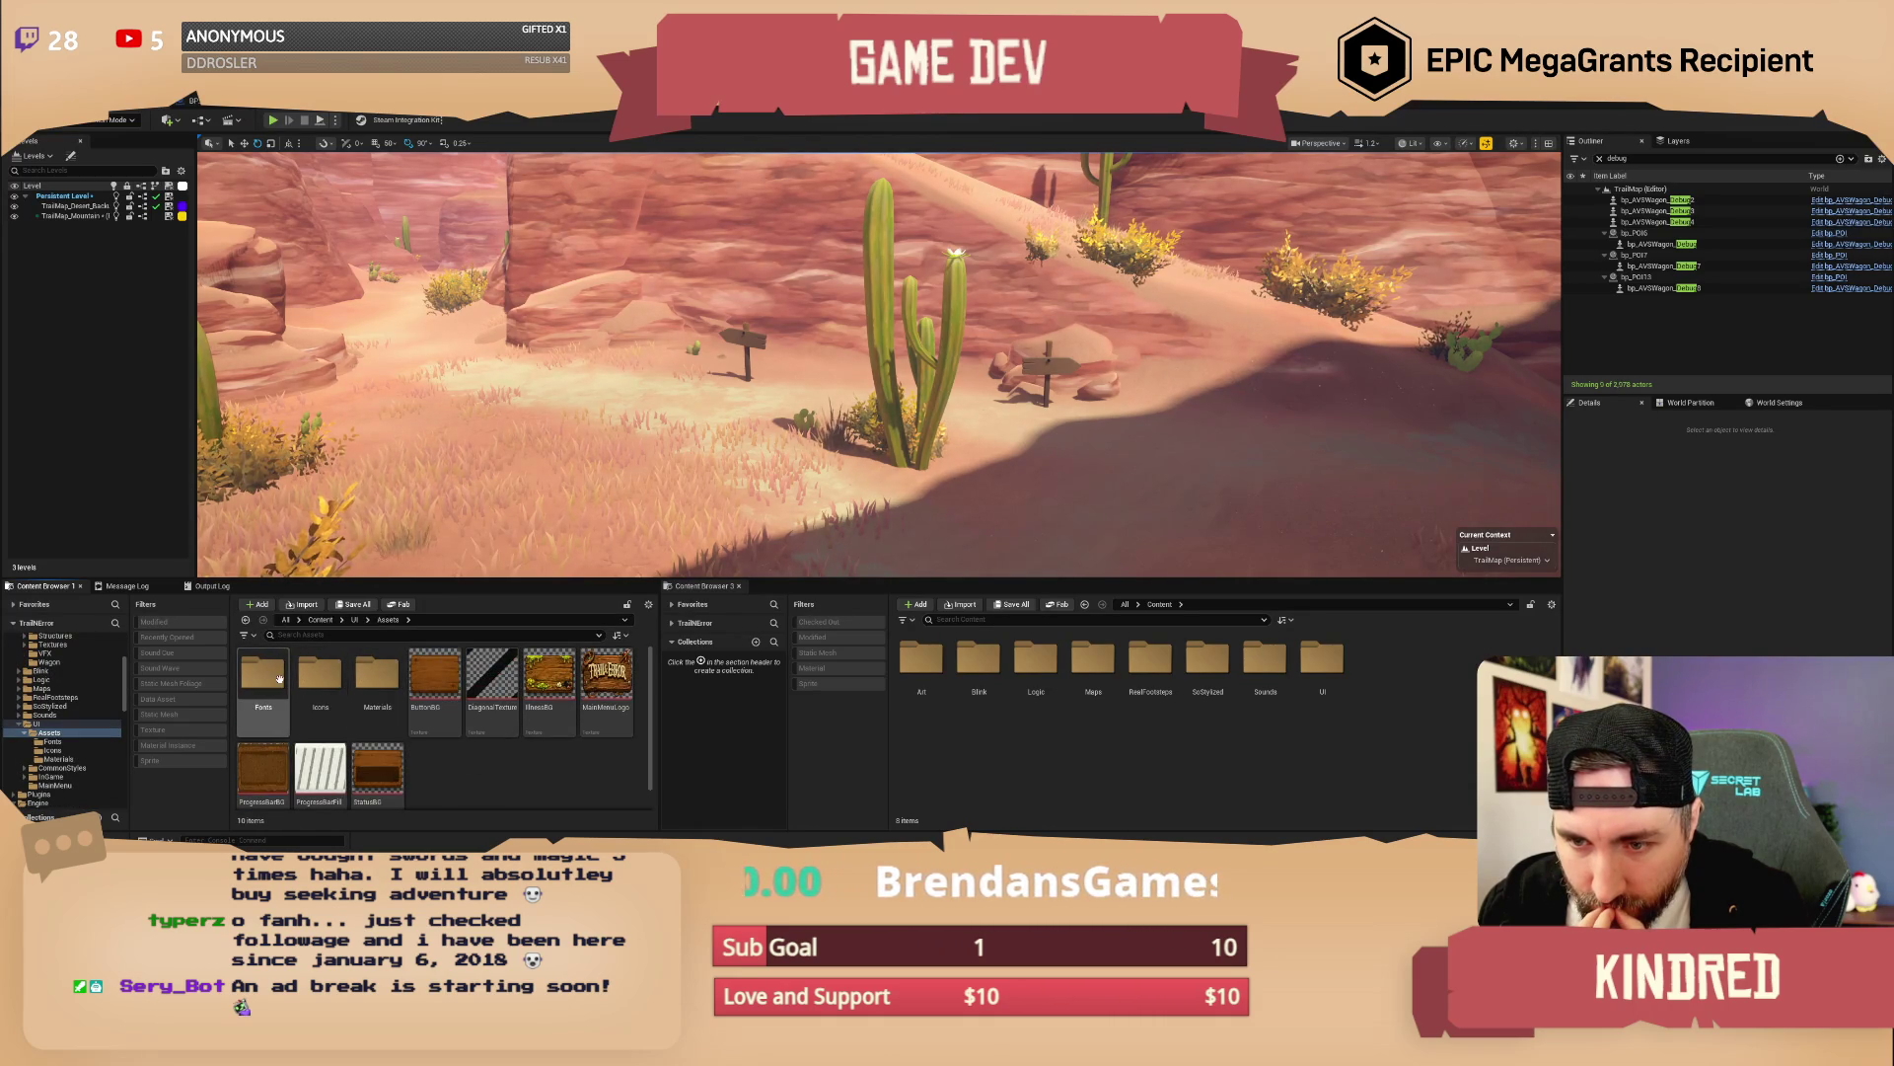
double_click(263, 674)
Create a new Font asset via User Interface > Font and begin naming it FontPlay
right_click(444, 790)
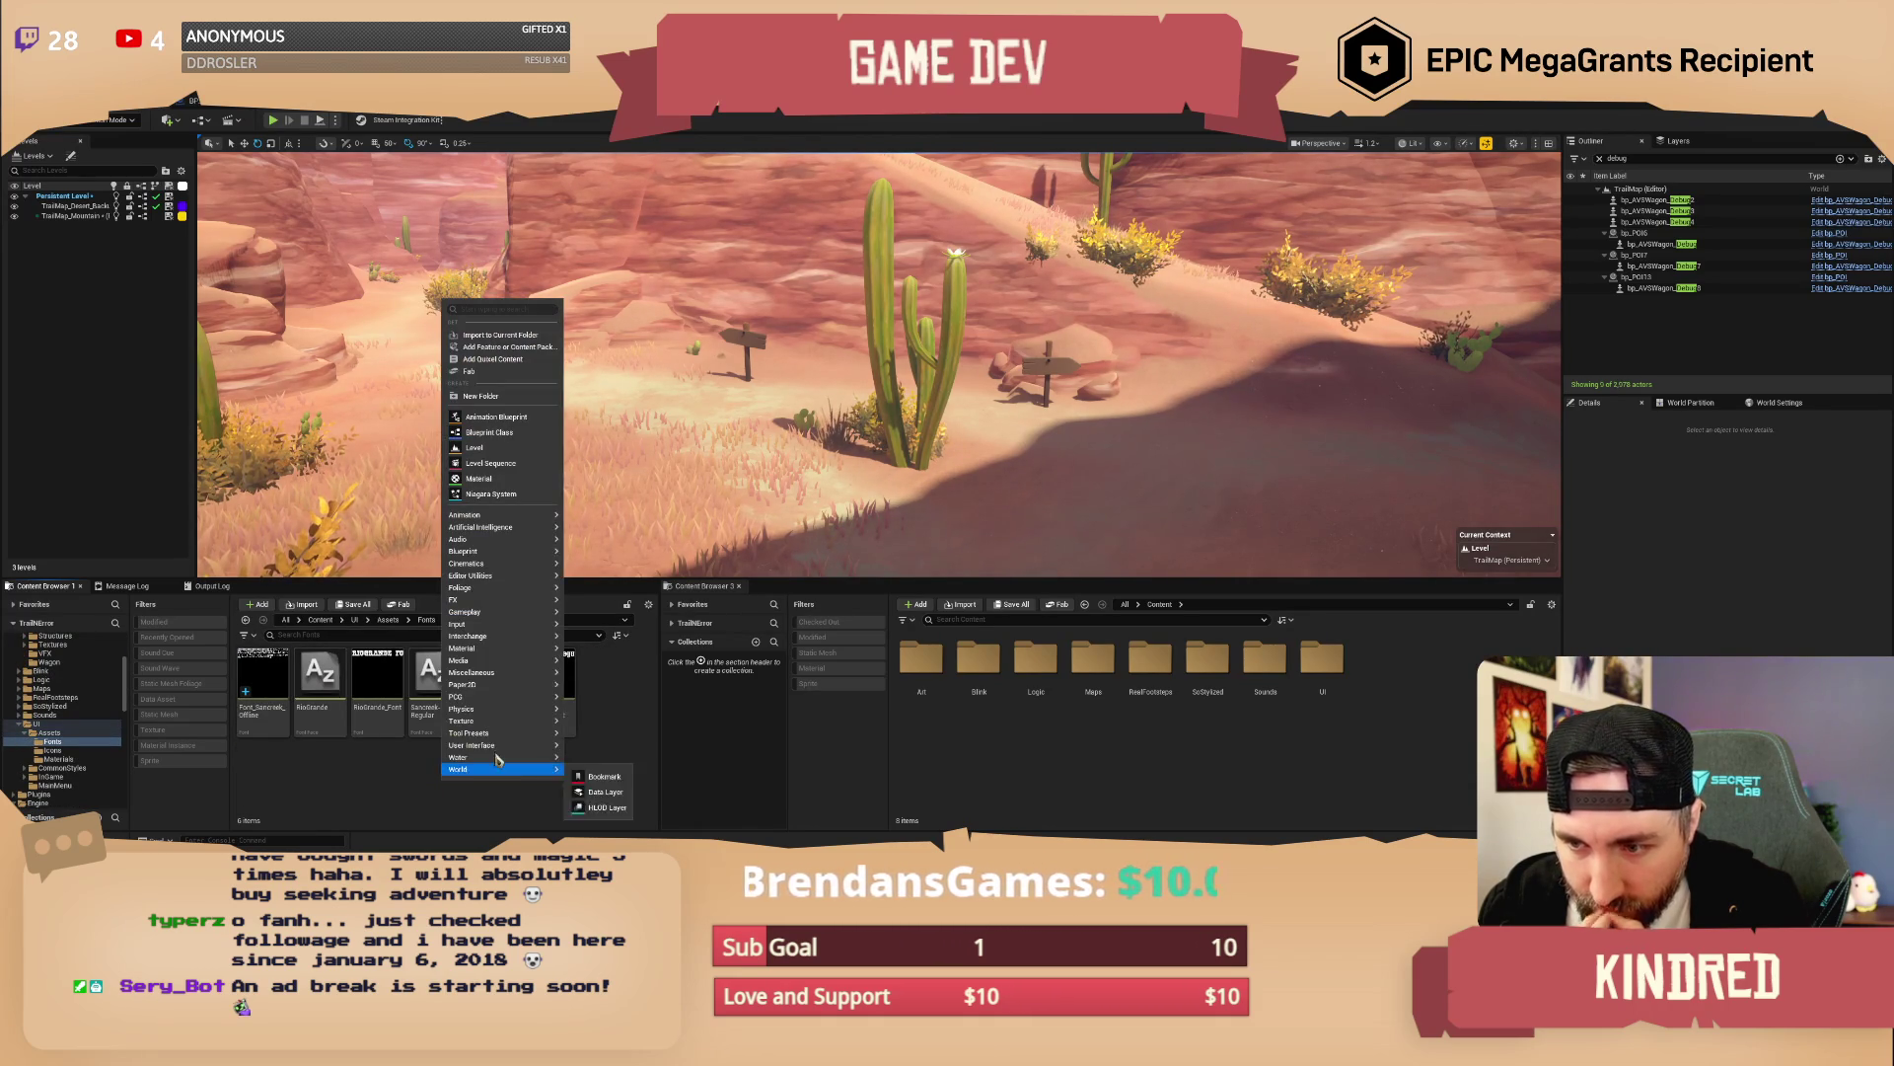
mouse_move(506, 559)
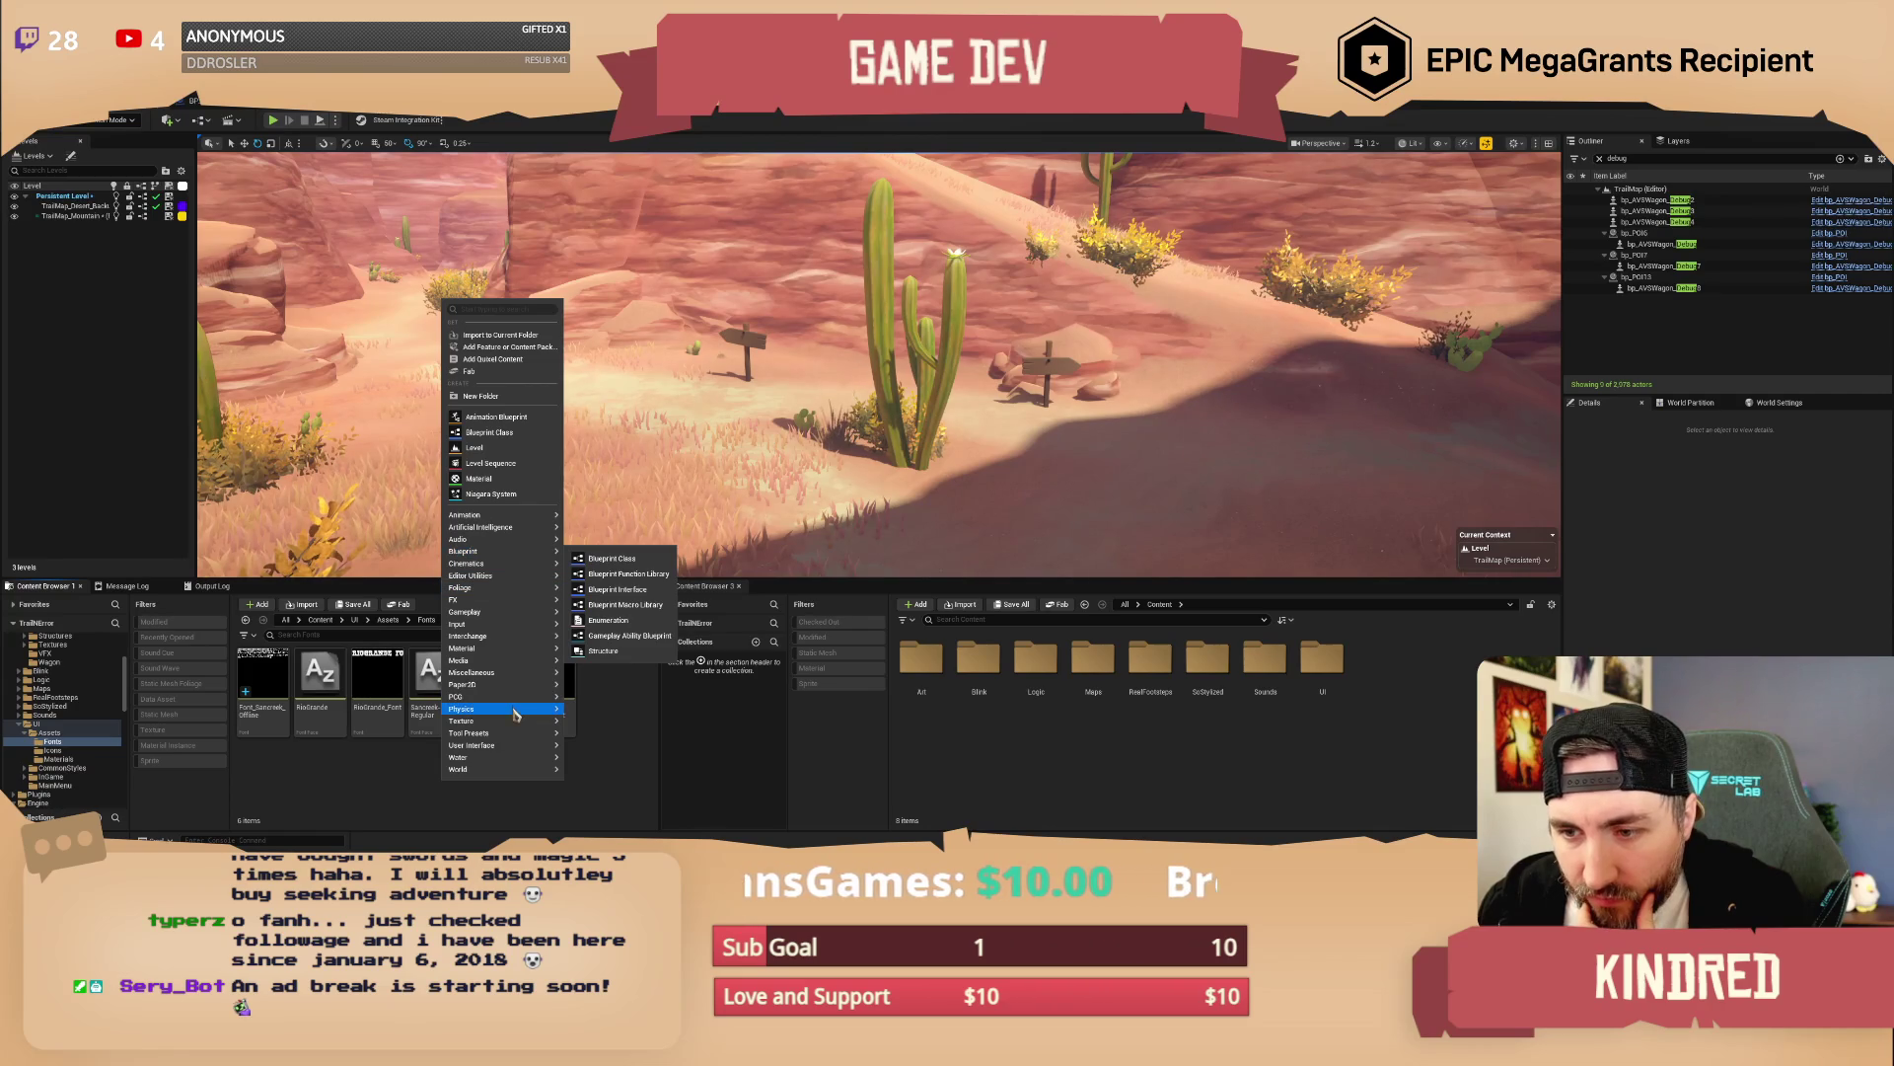
mouse_move(522, 736)
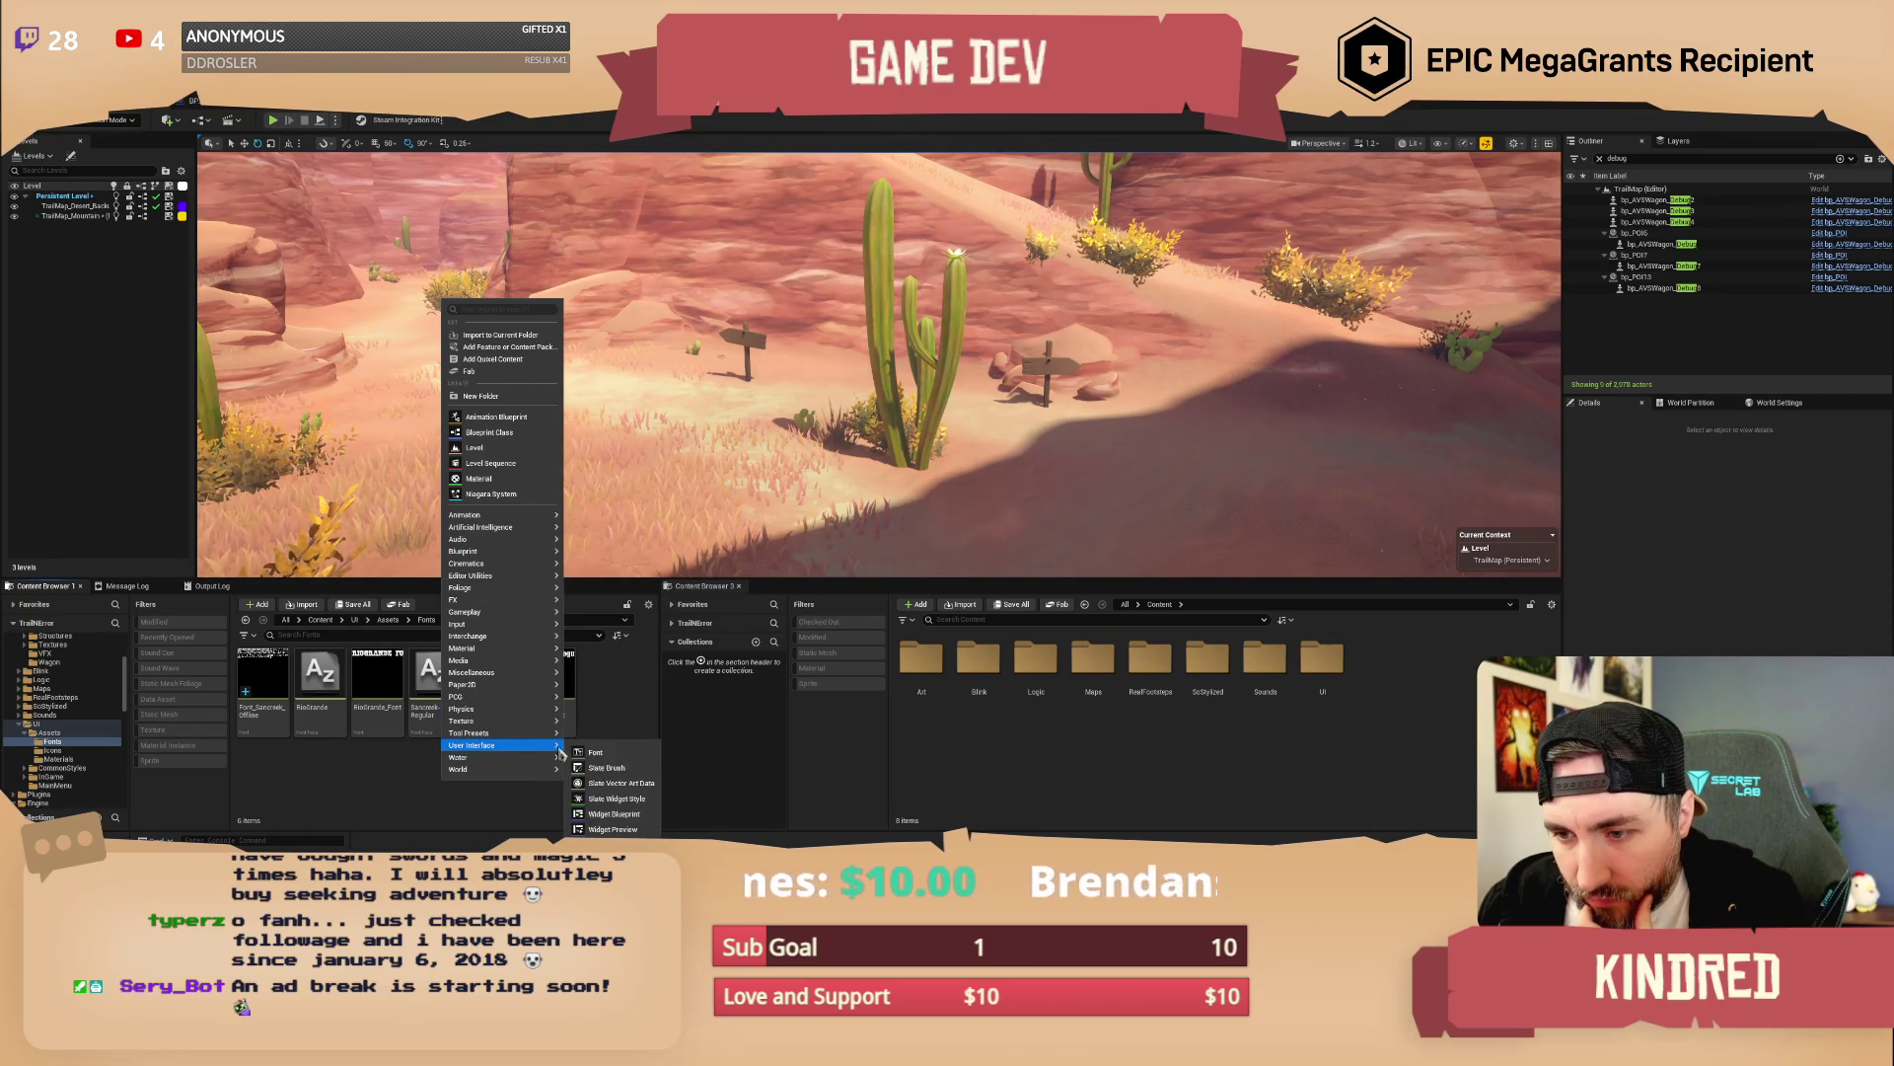
click(595, 774)
text(Fo)
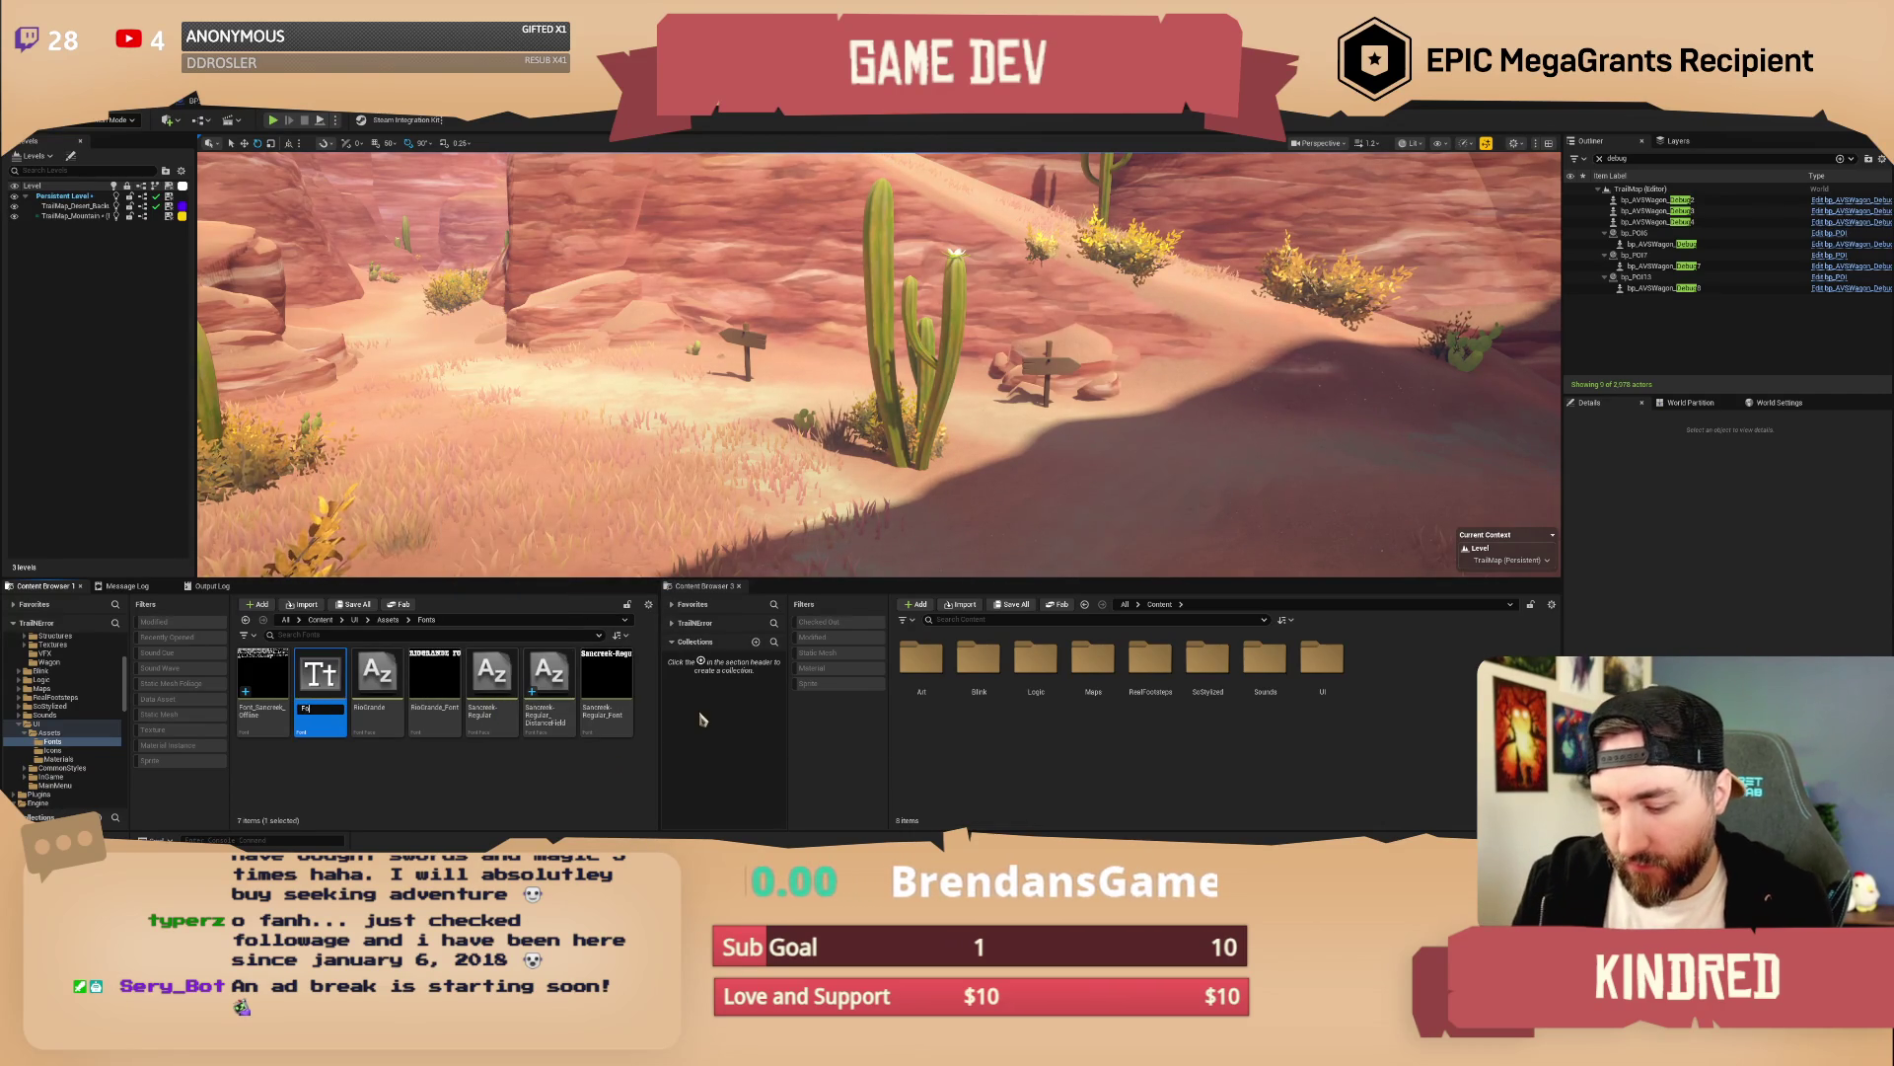
text(ntPlay)
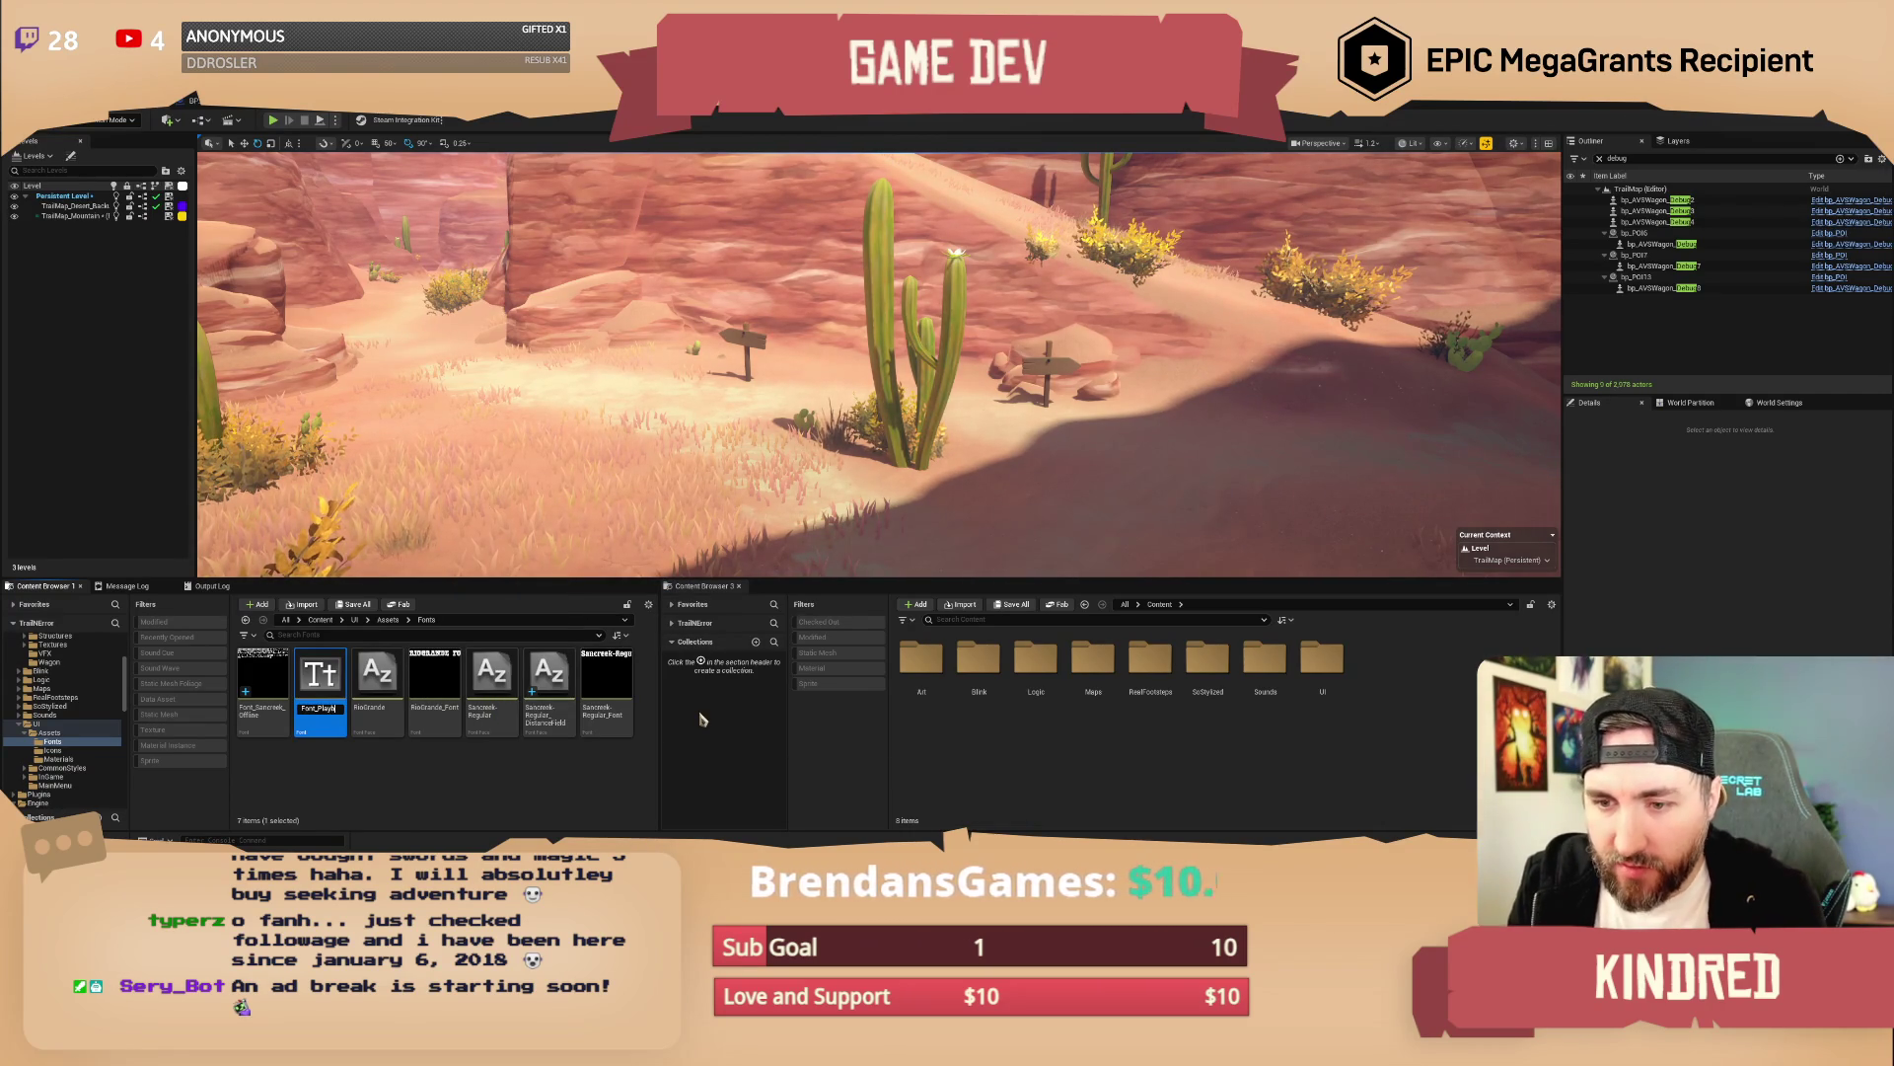
text(())
Rename the new asset Font_Playbill_Offline and open it in the font editor
key(BackSpace)
key(BackSpace)
text(_Offline)
key(Return)
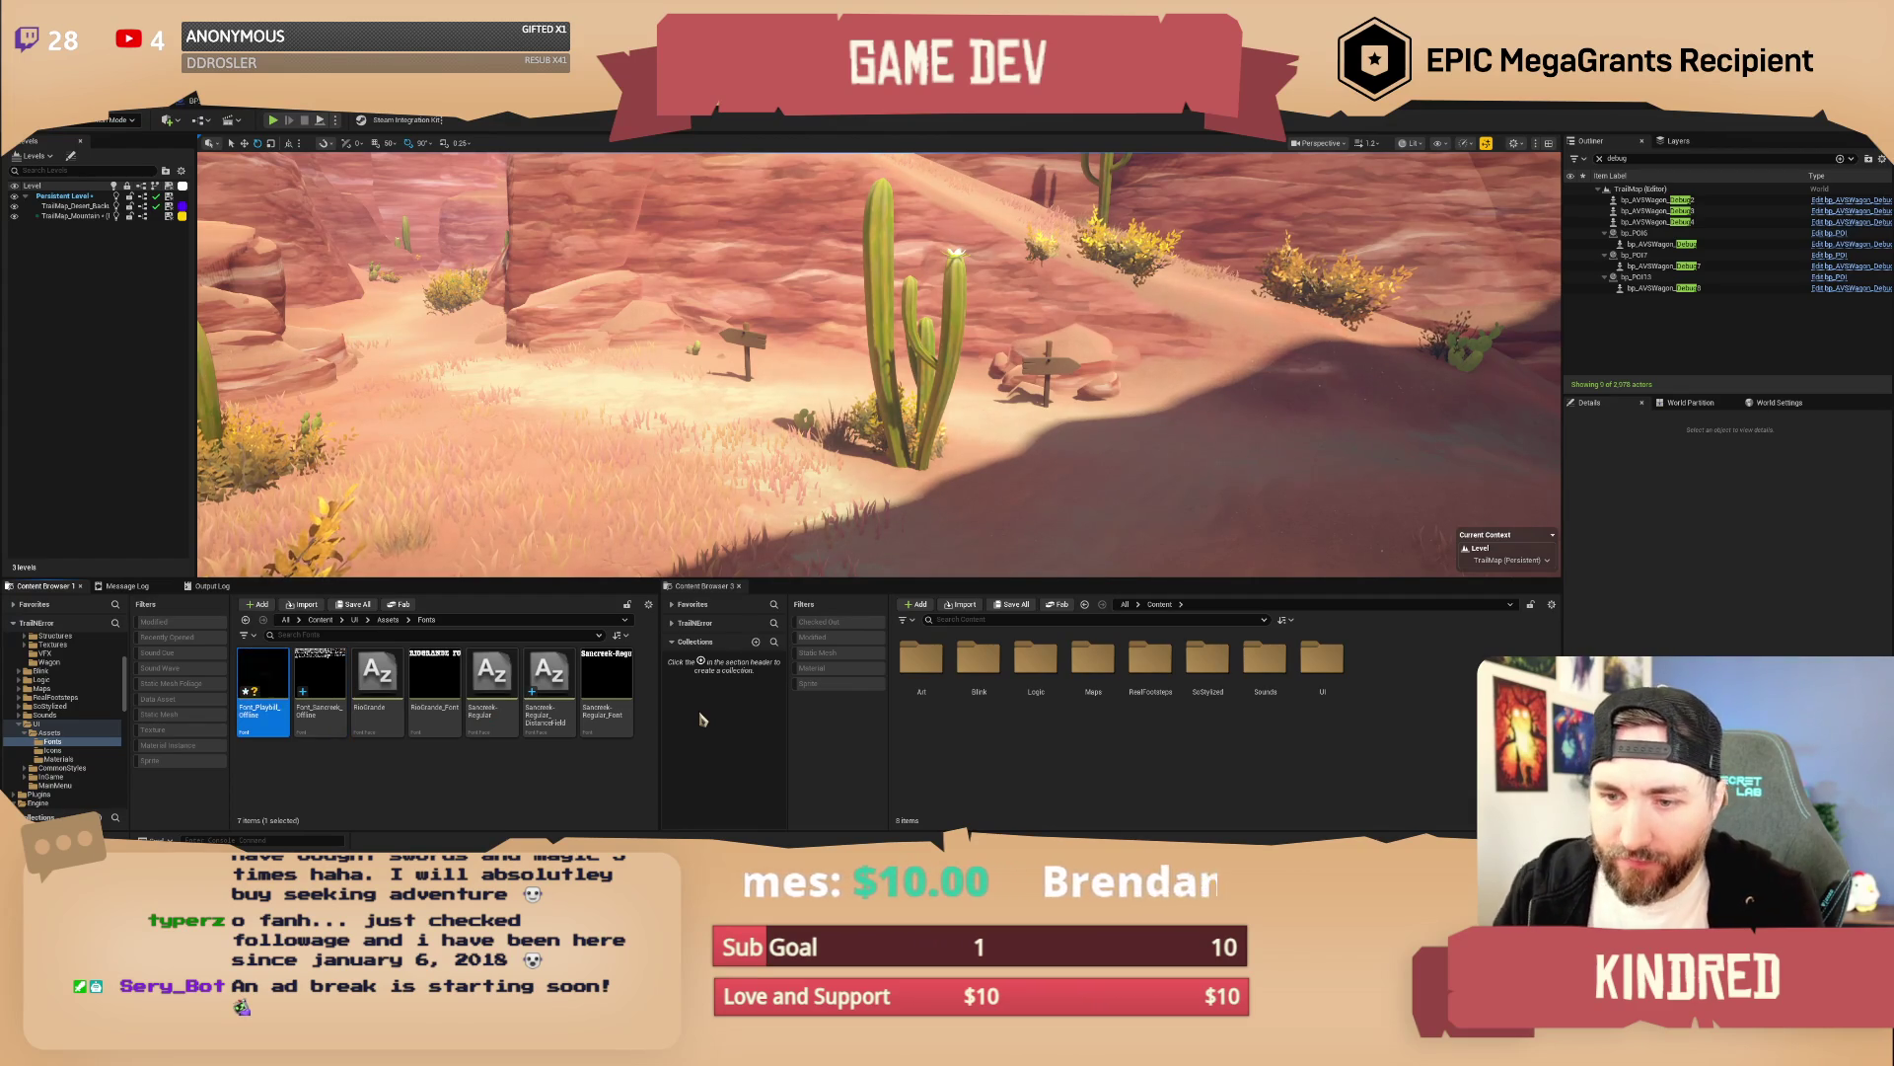
key(Return)
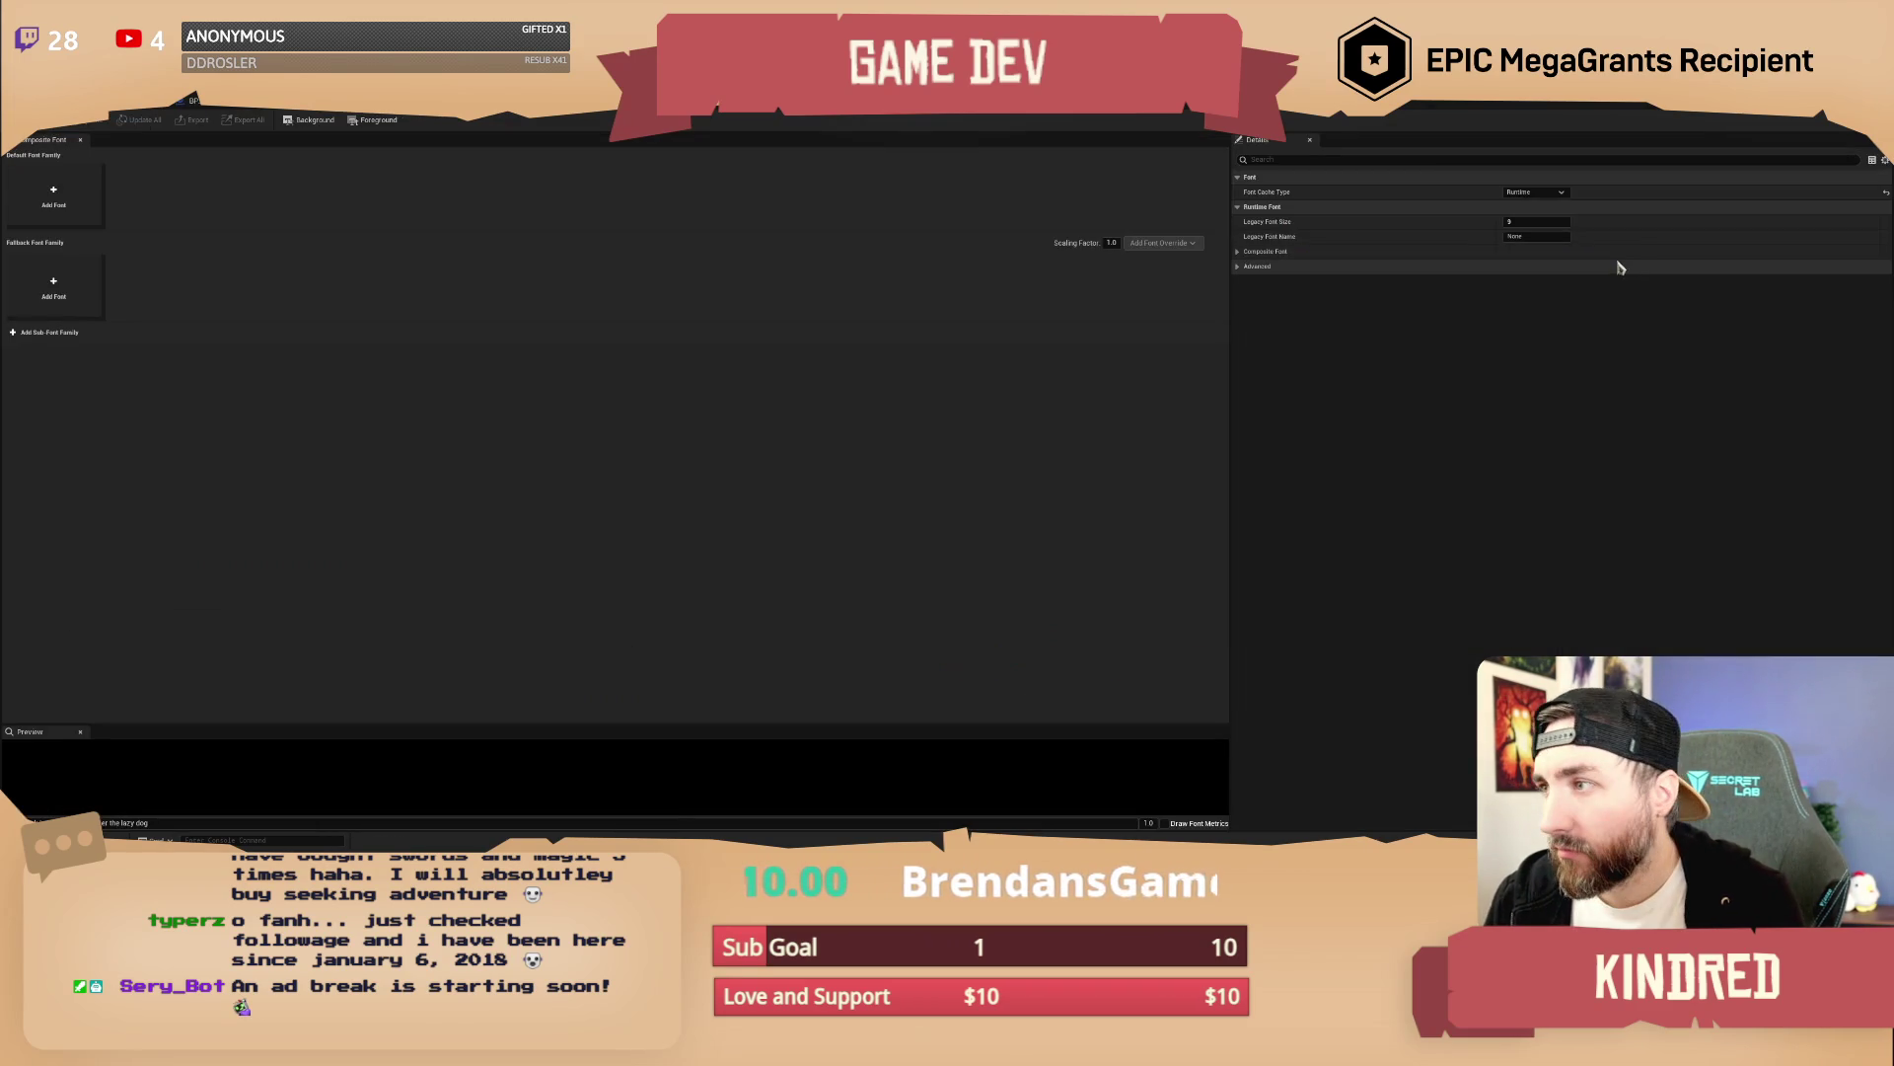
Set Font Cache Type to Offline and generate the font from Playbill
click(1534, 191)
click(1520, 202)
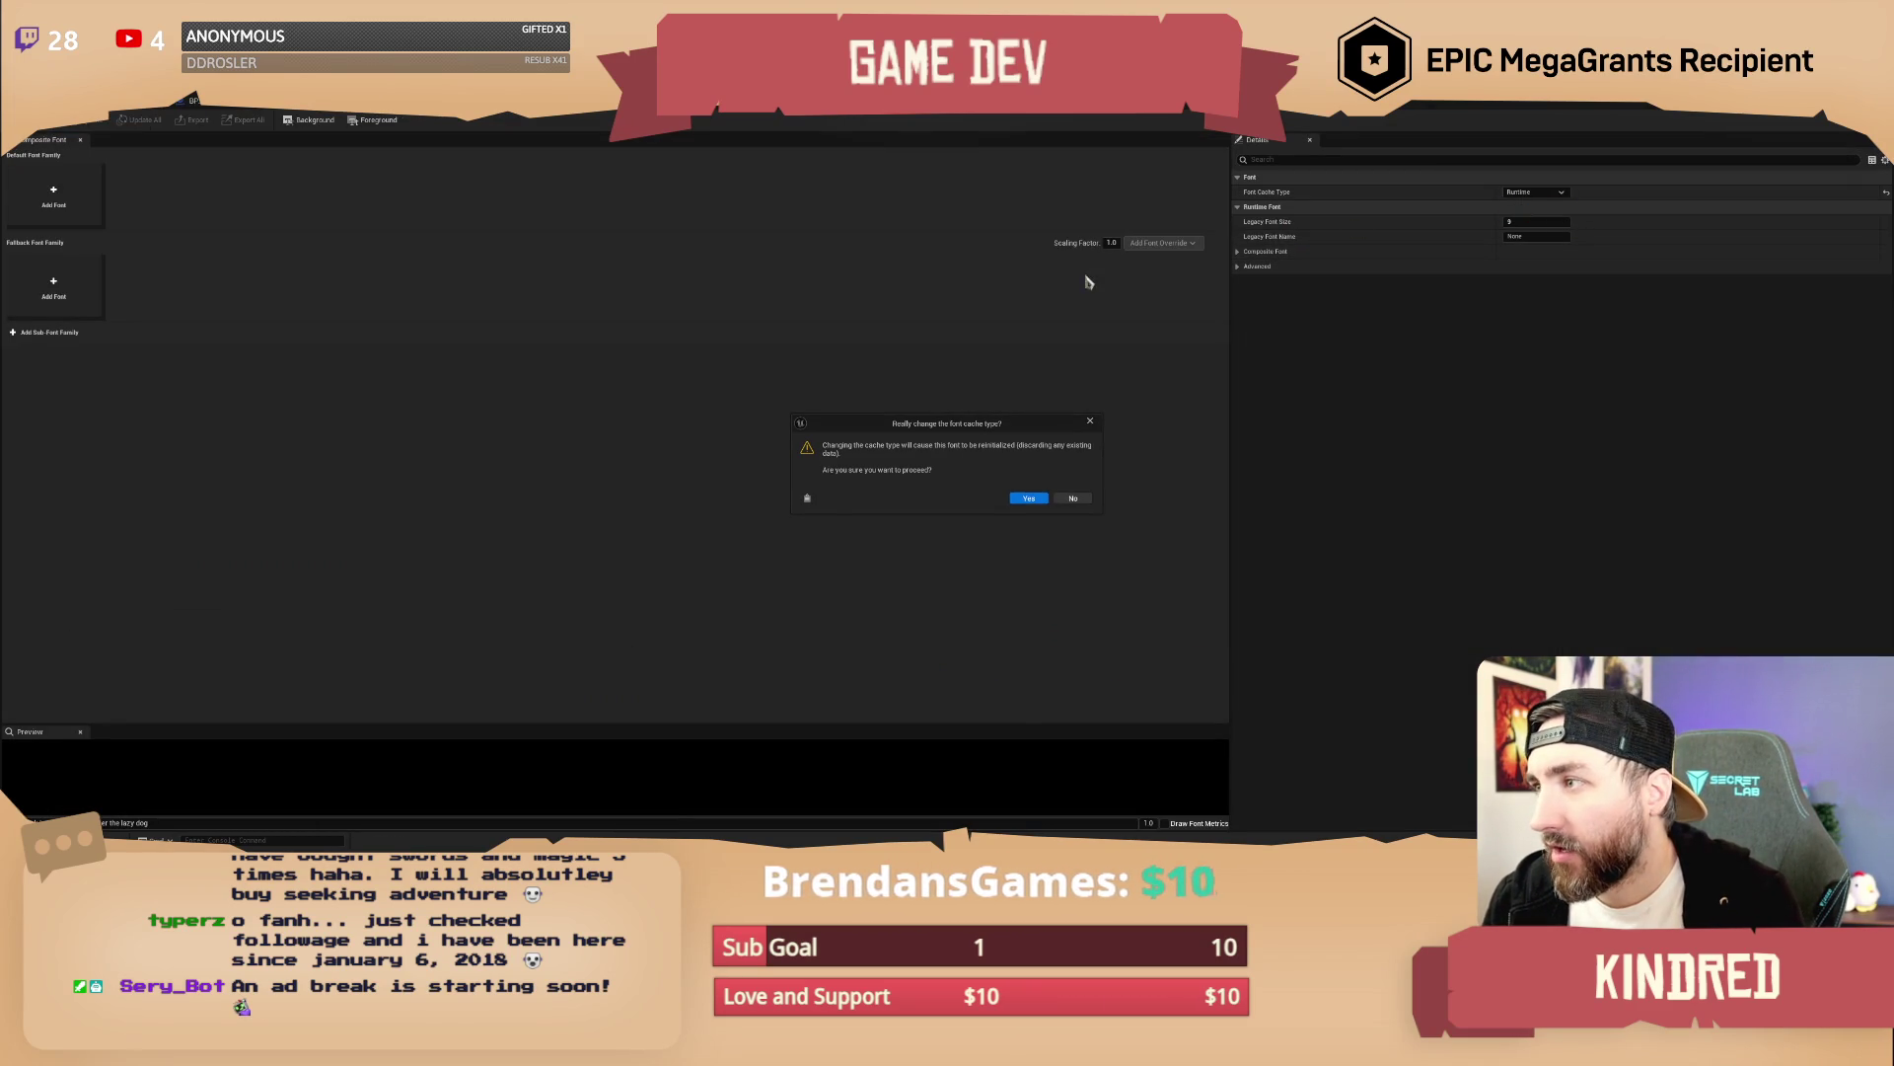
click(1017, 497)
text(play)
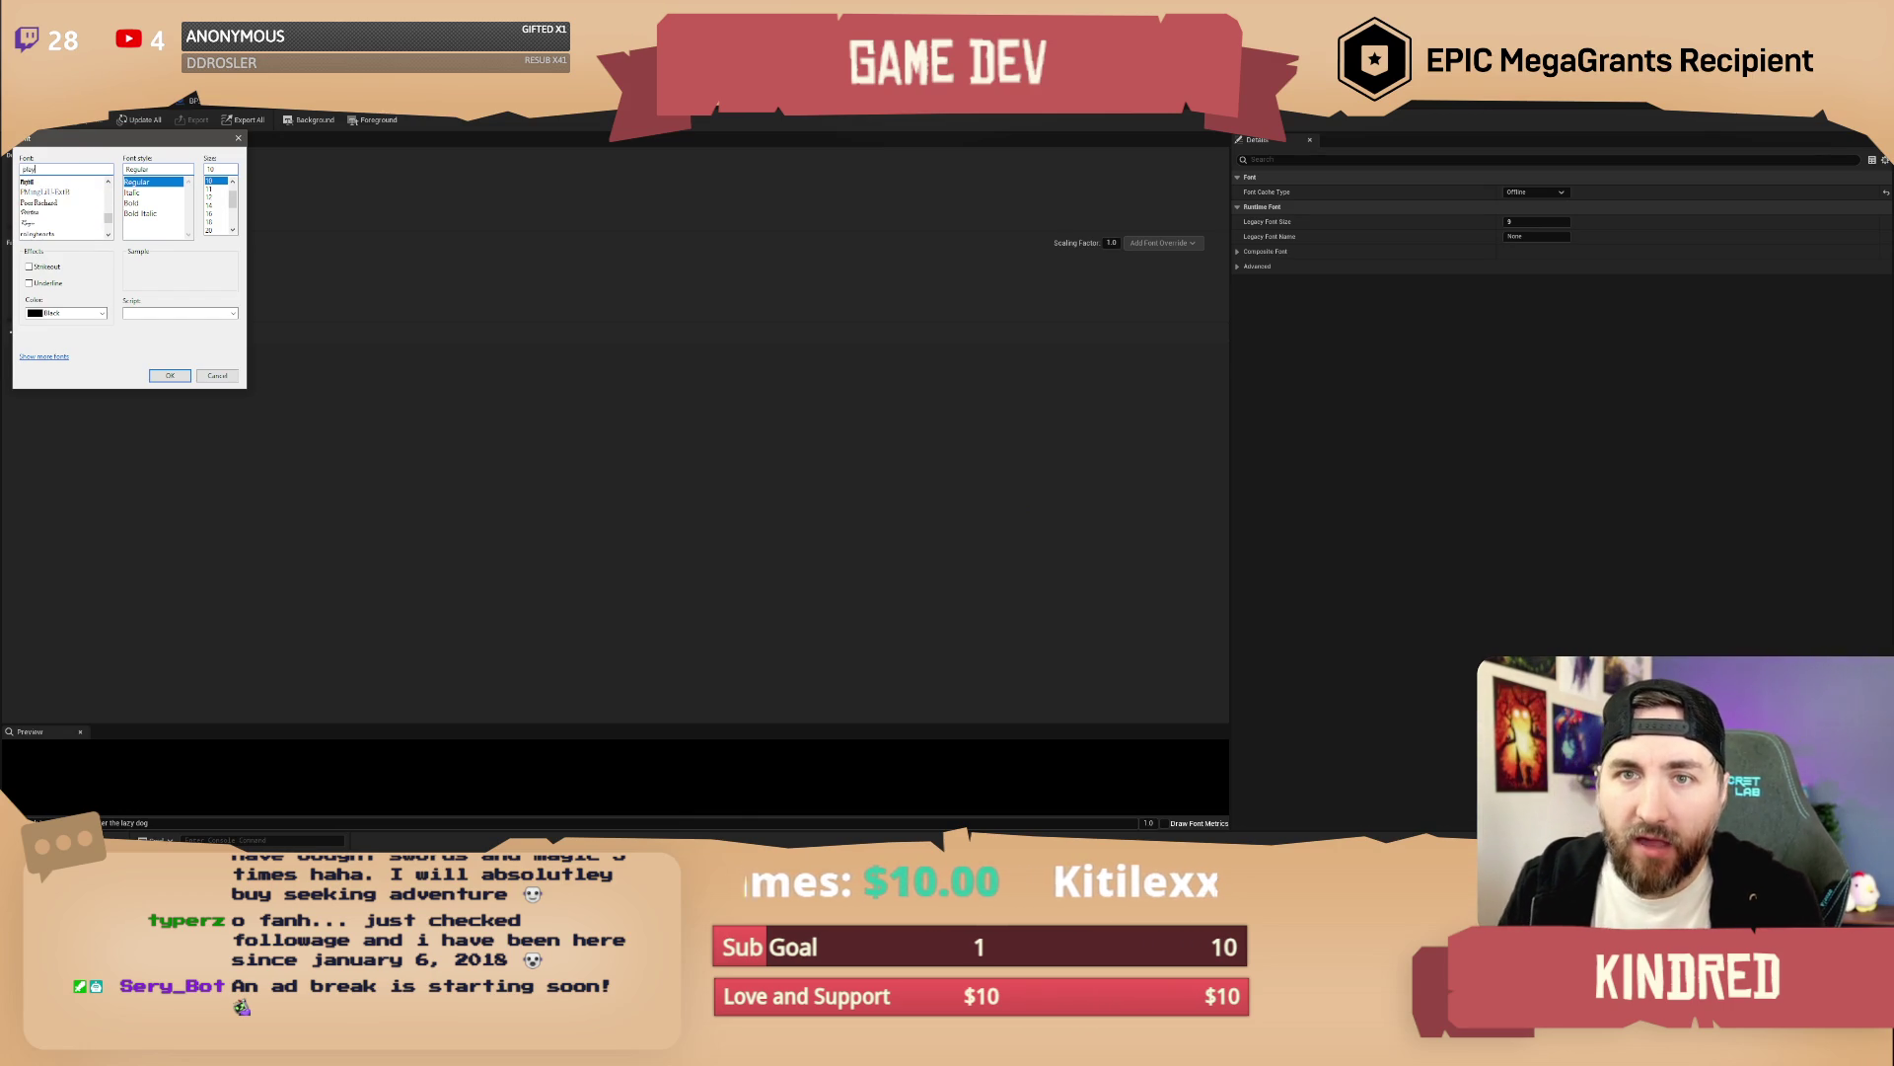
click(60, 183)
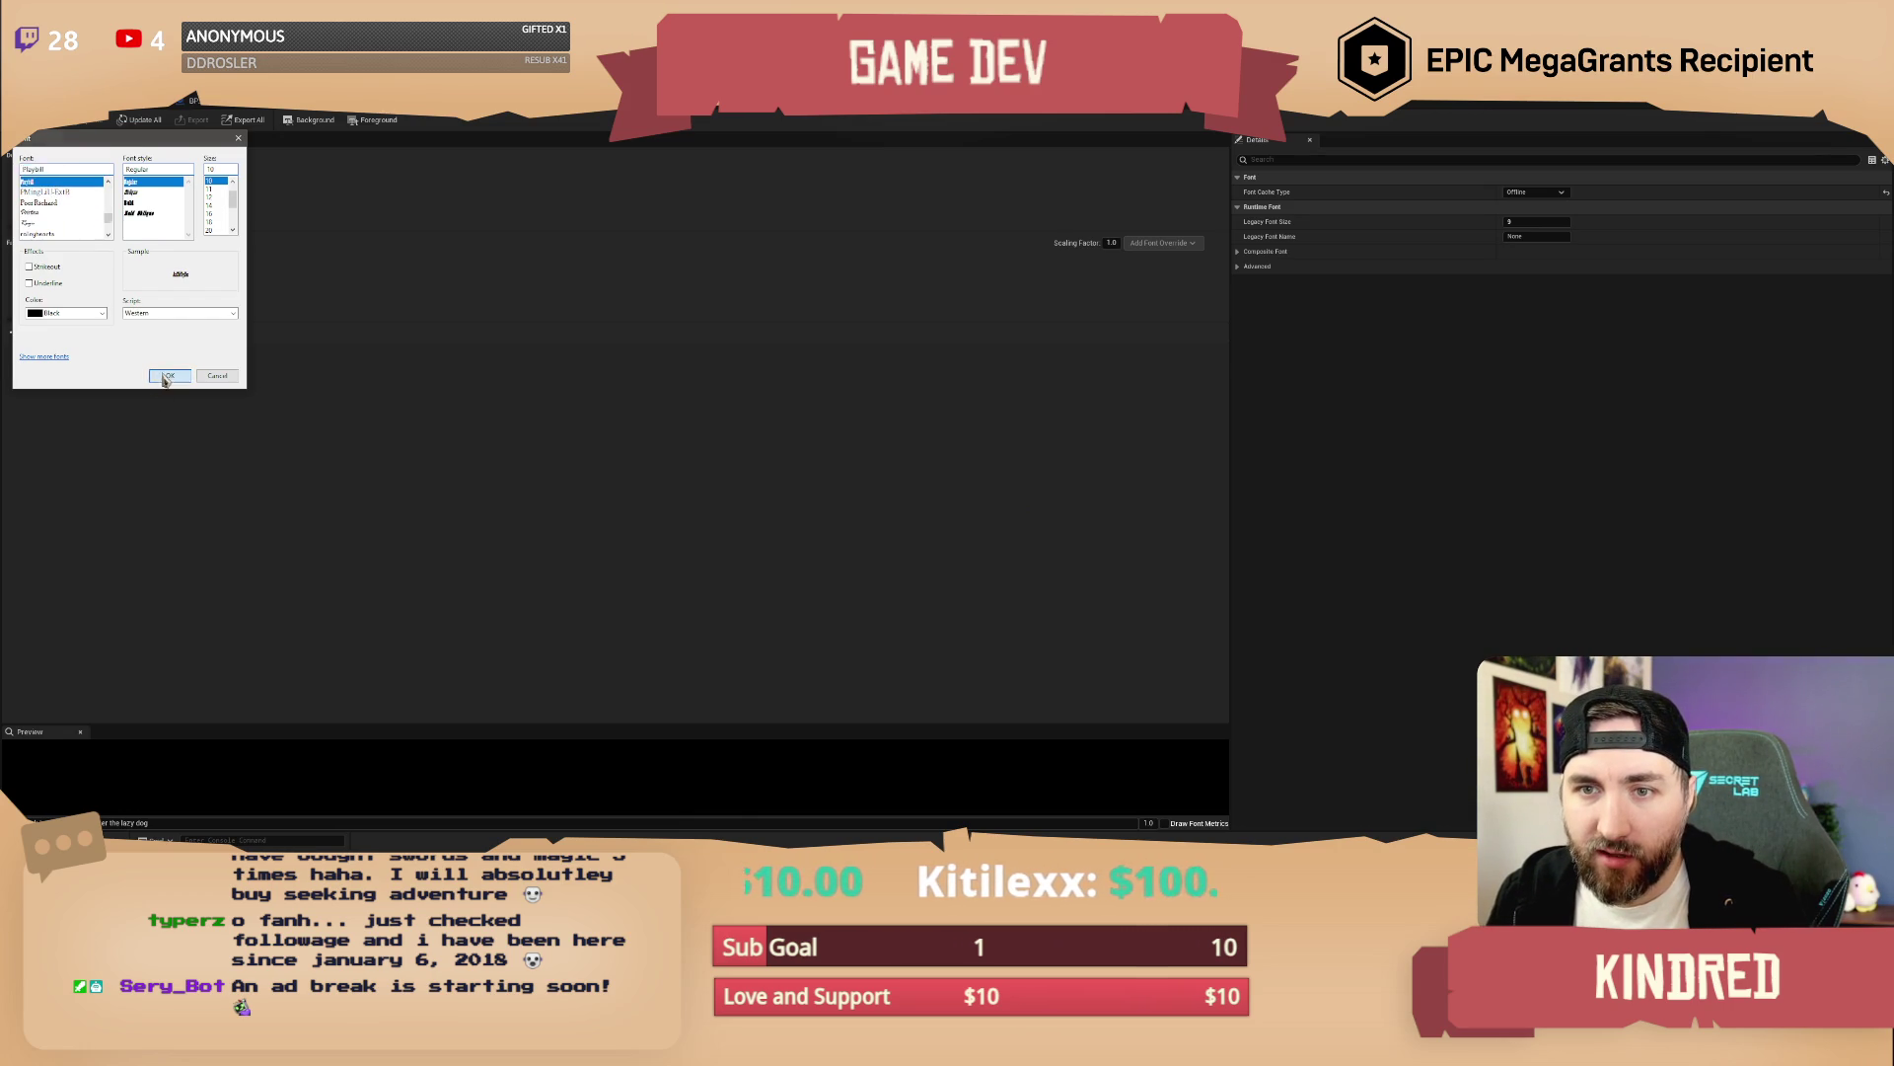
click(168, 376)
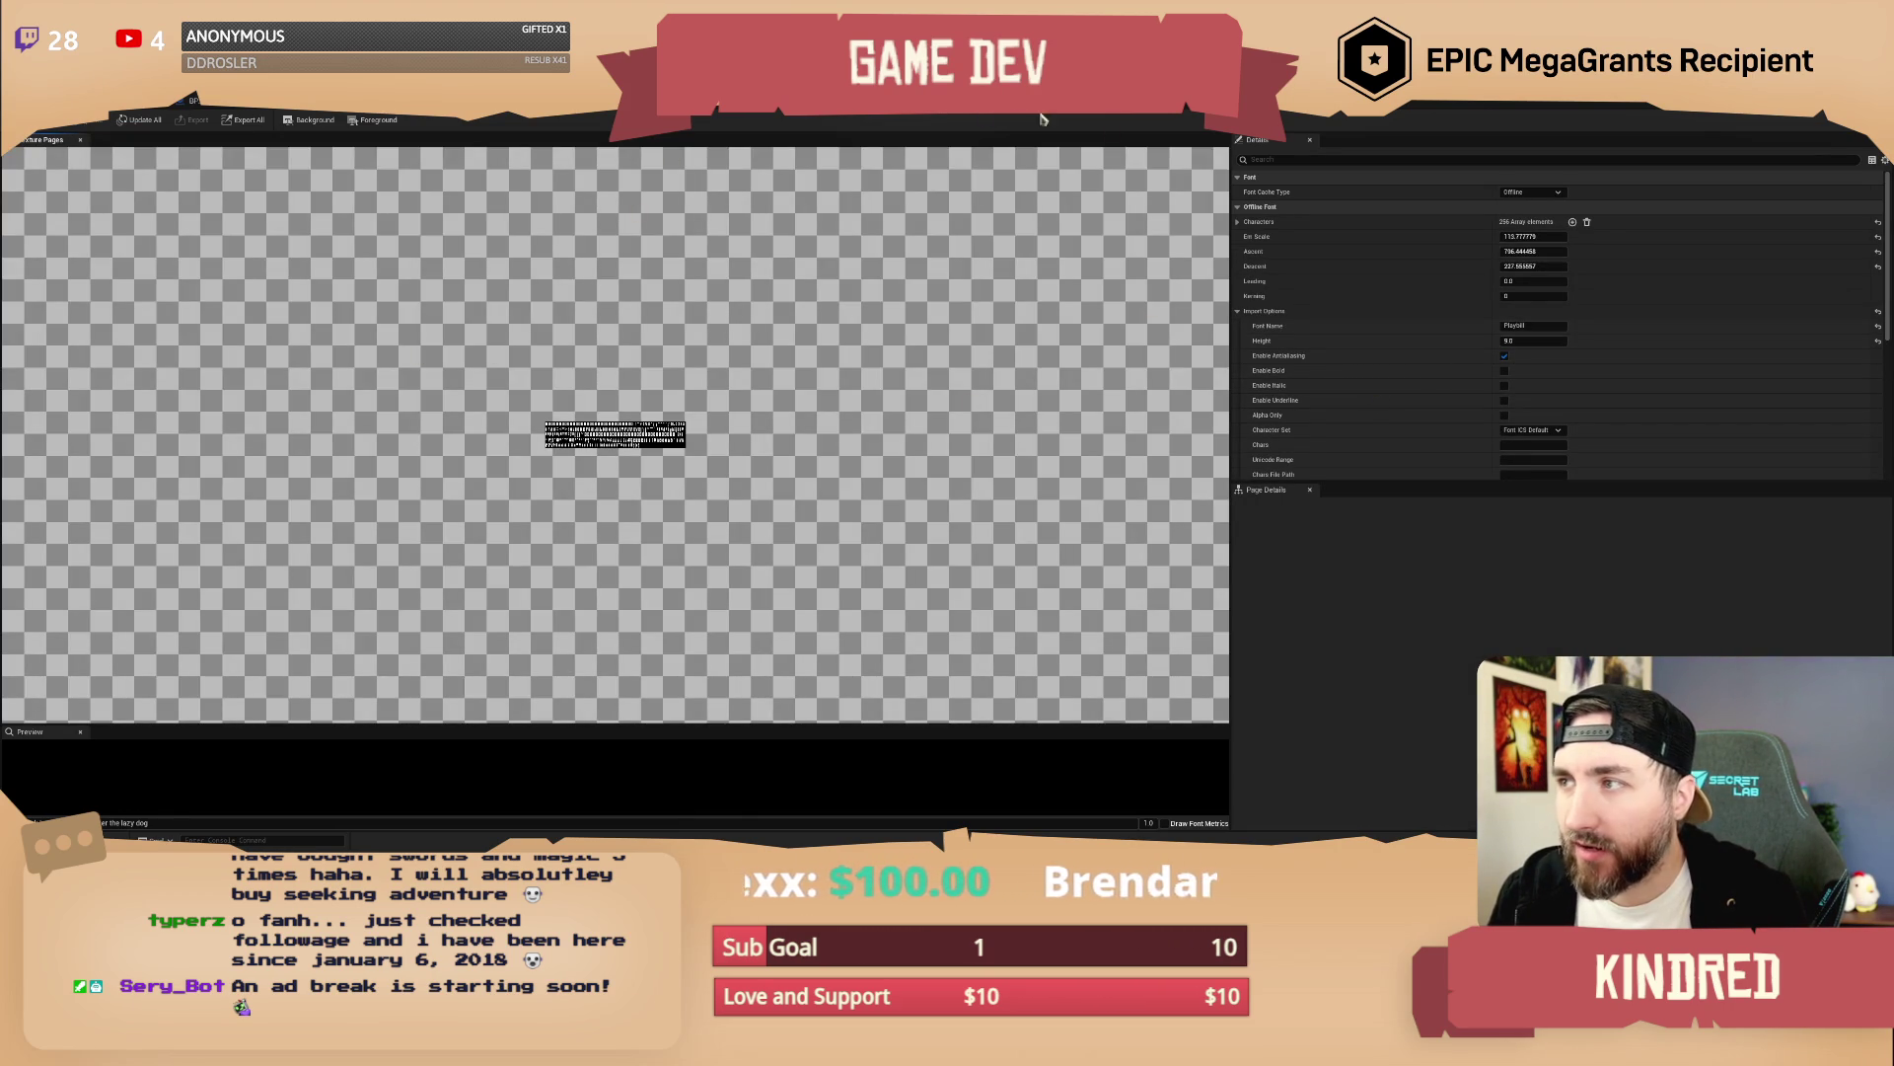
Toggle Font Cache Type to Runtime and back to Offline, confirming both prompts
click(1552, 200)
click(1529, 217)
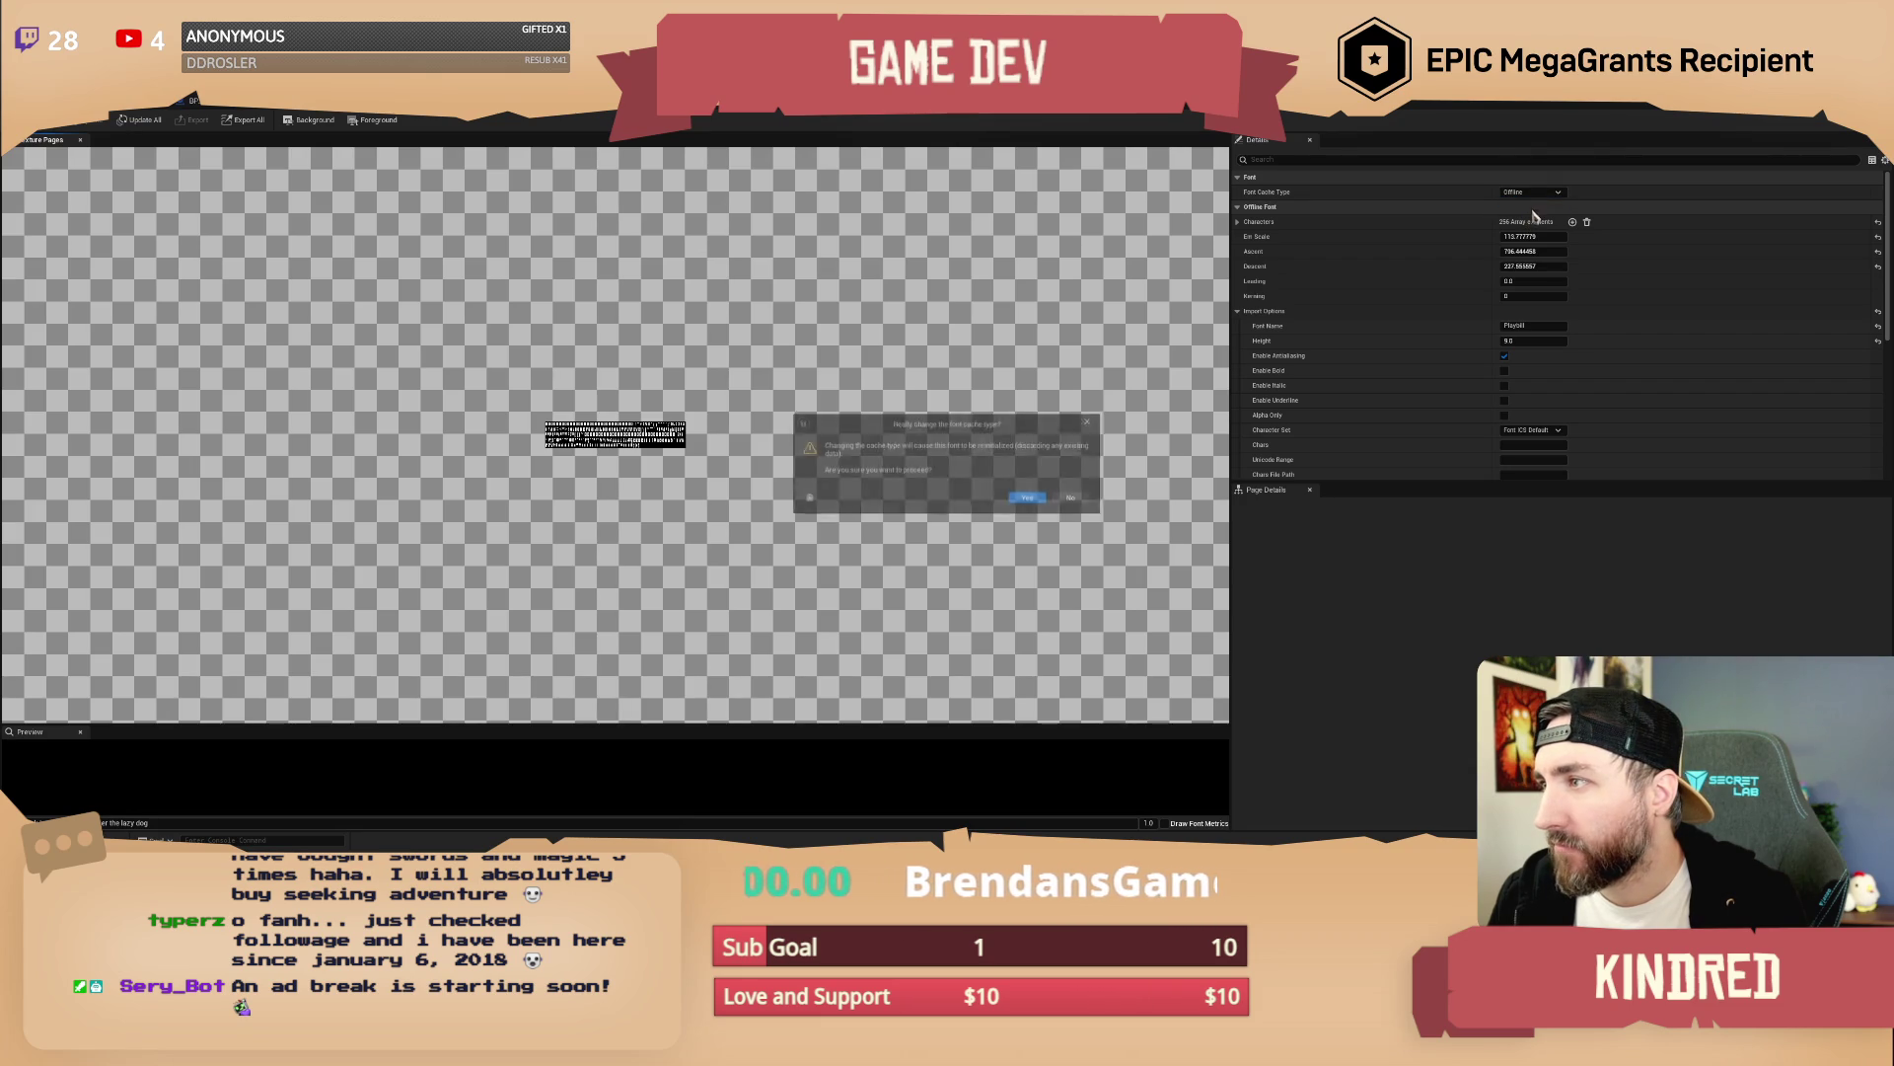
click(1029, 499)
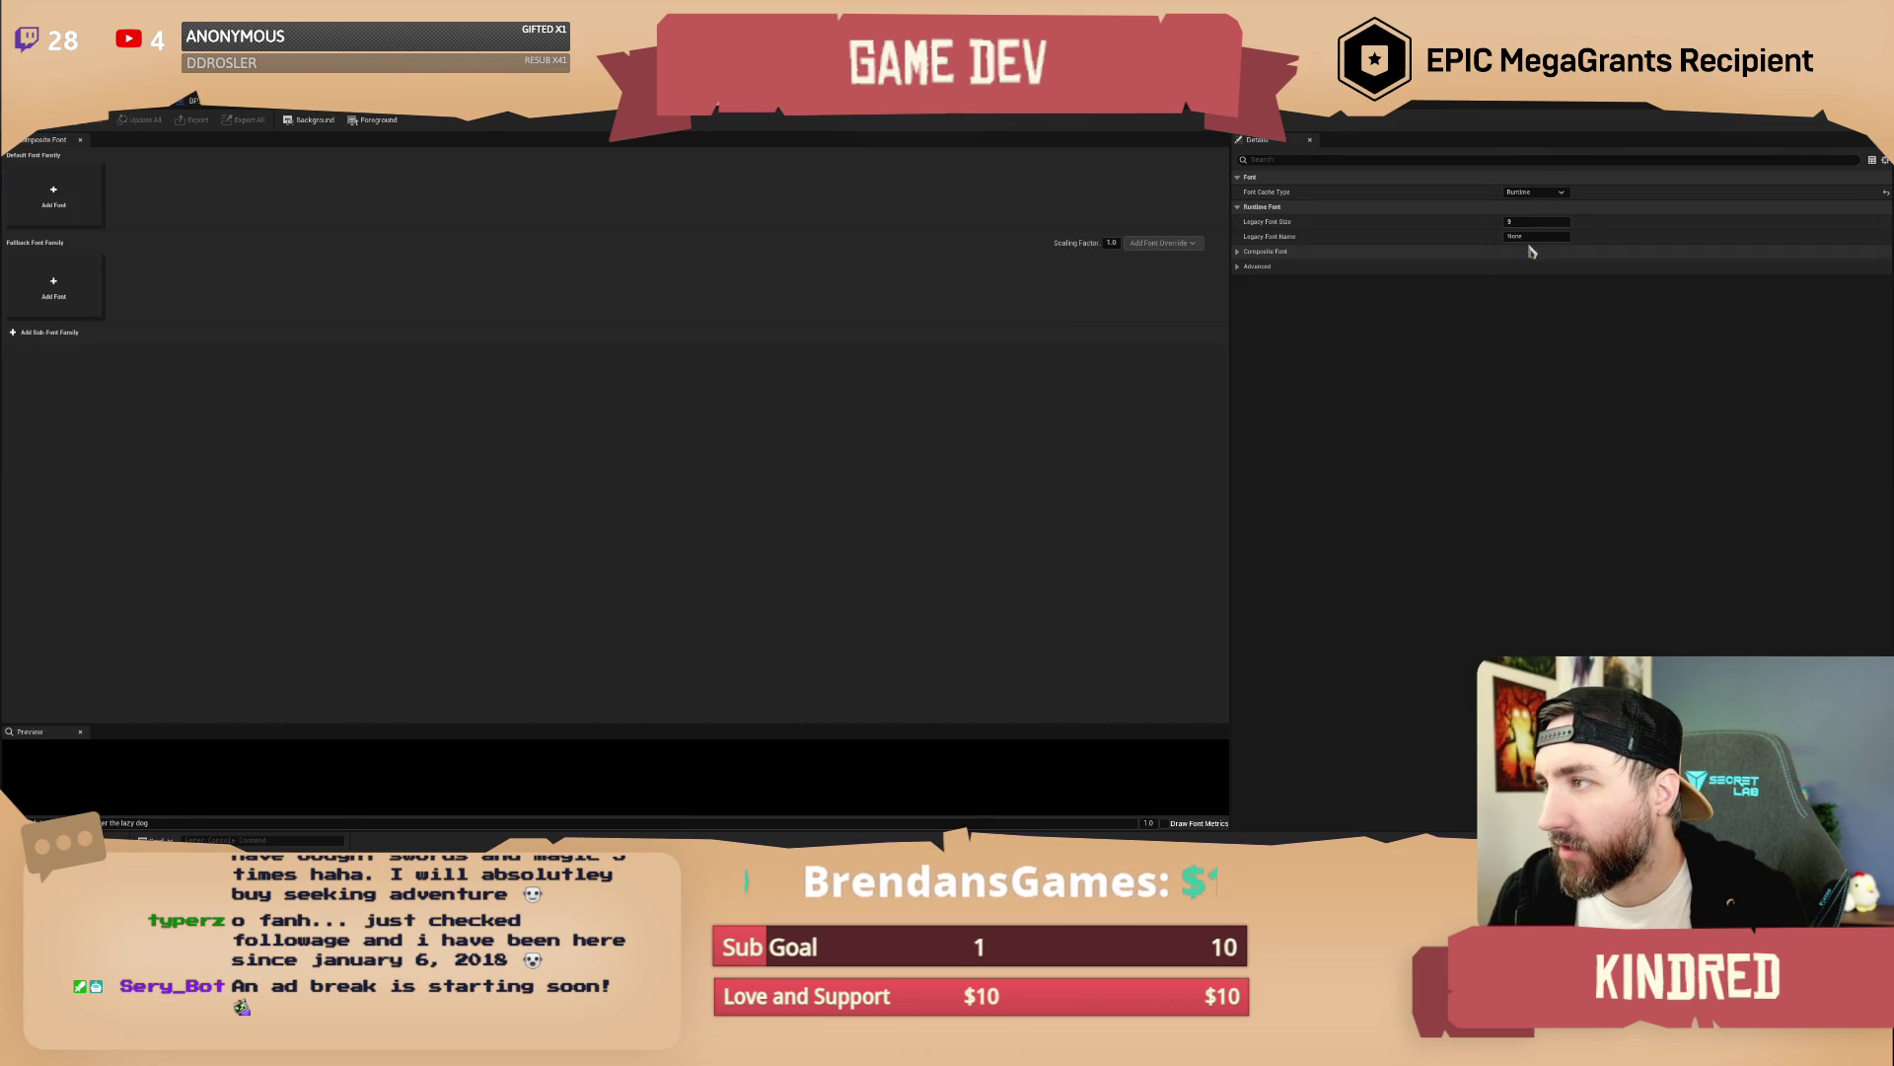
click(1532, 192)
click(1520, 202)
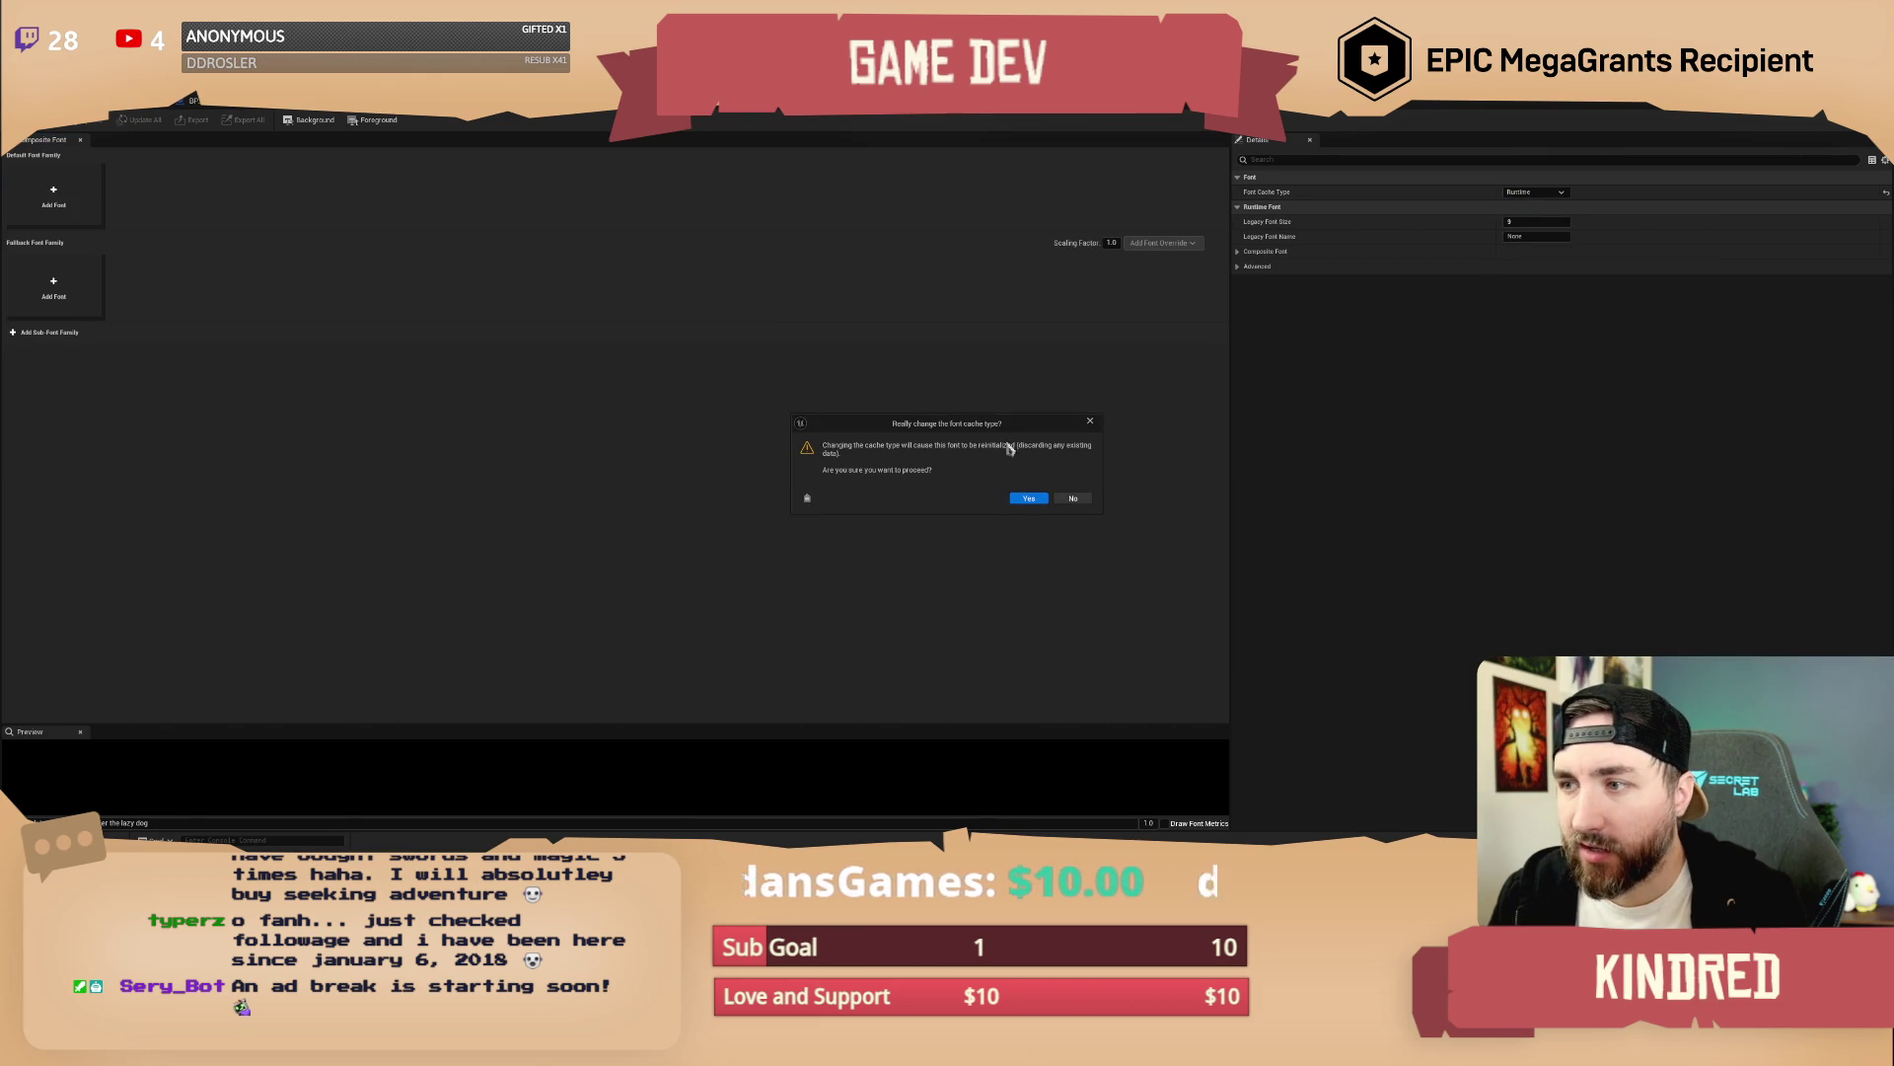
click(1029, 499)
Regenerate the offline font from Playbill at size 48
scroll(213, 223, down, 3)
click(212, 224)
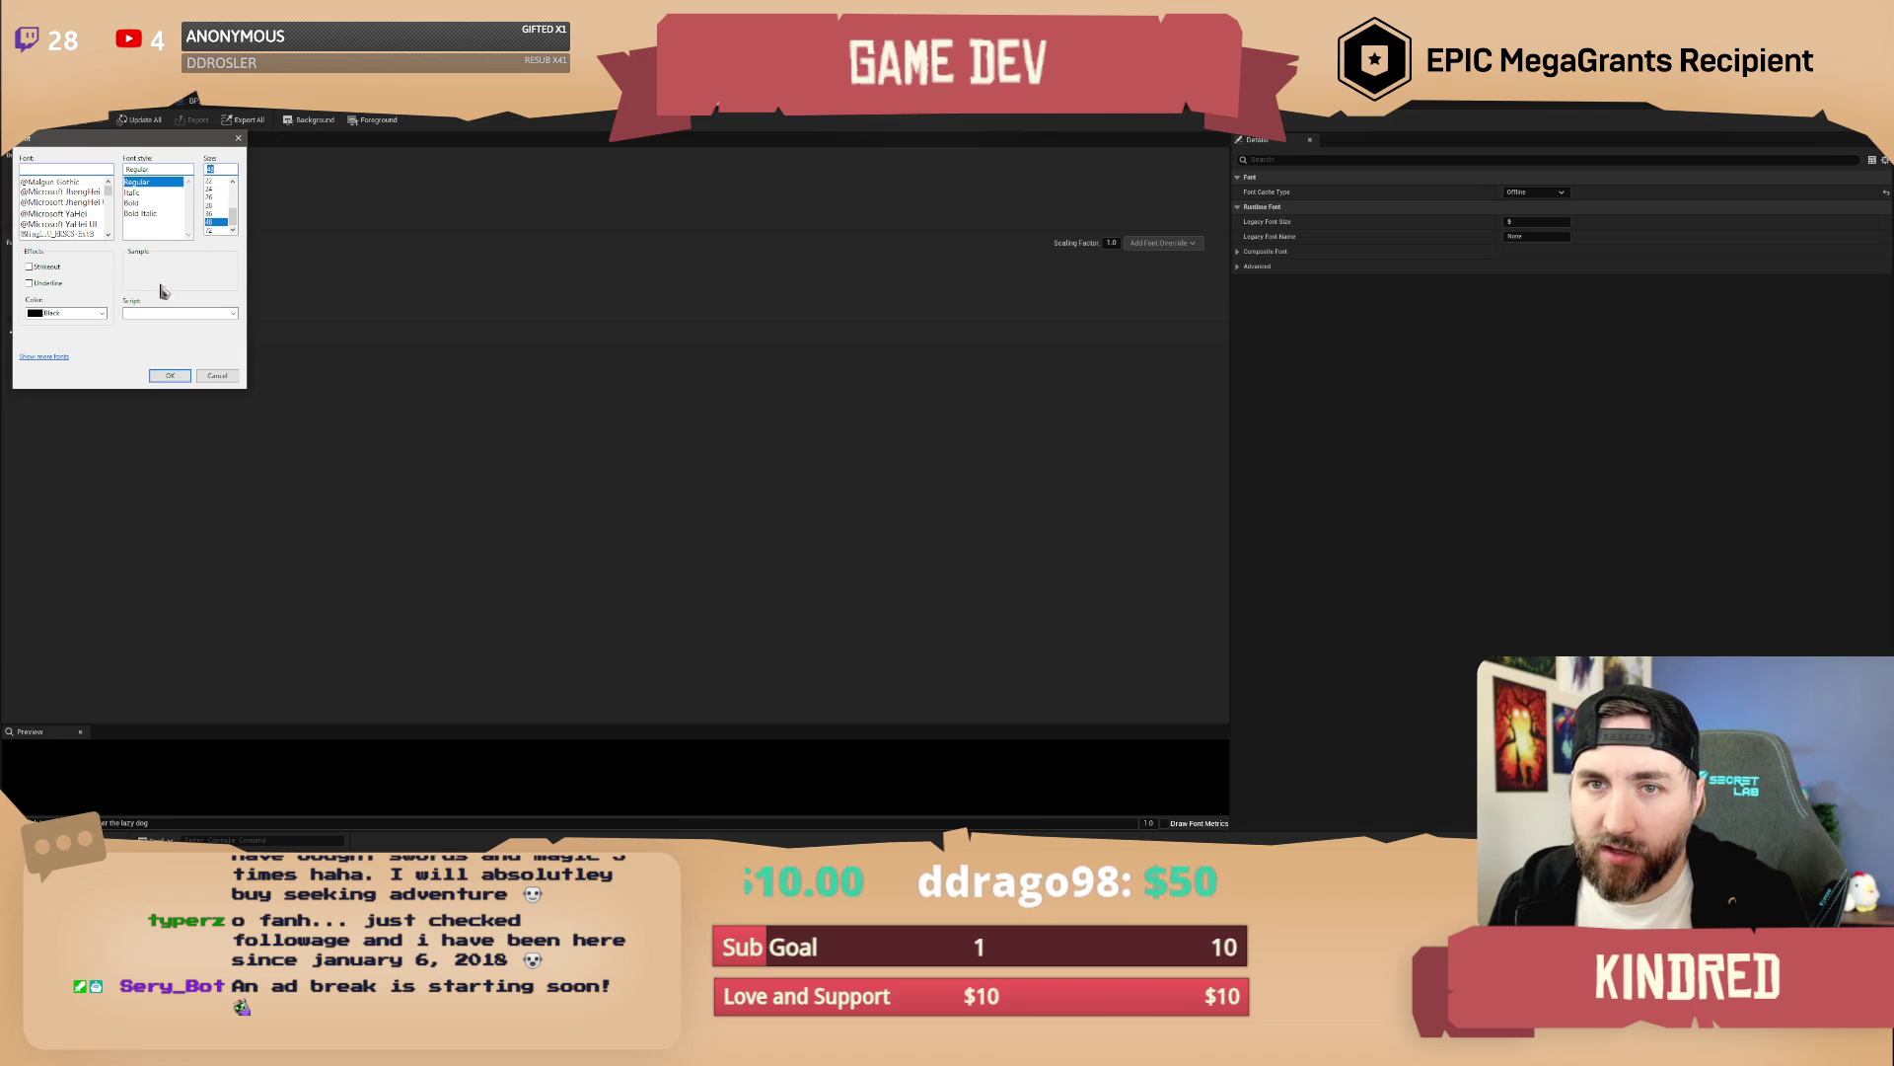
click(41, 172)
text(playb)
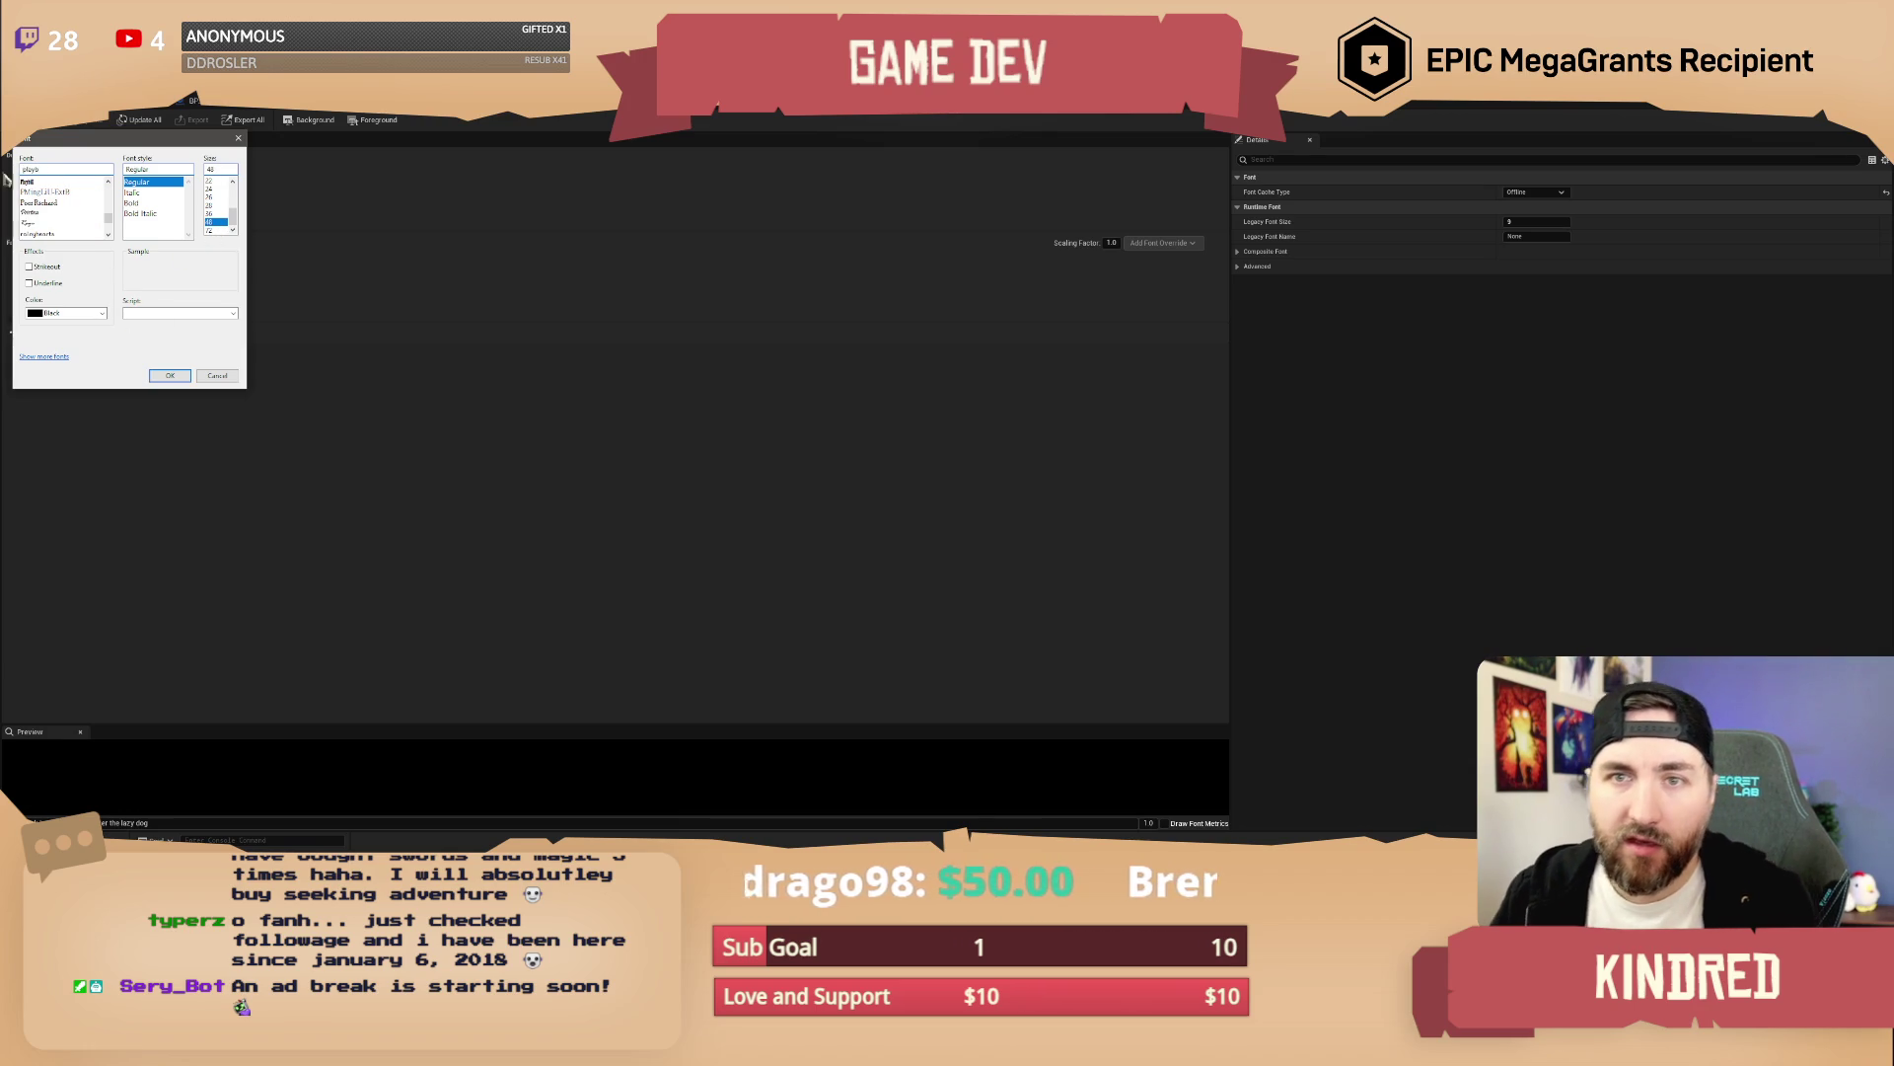
click(37, 182)
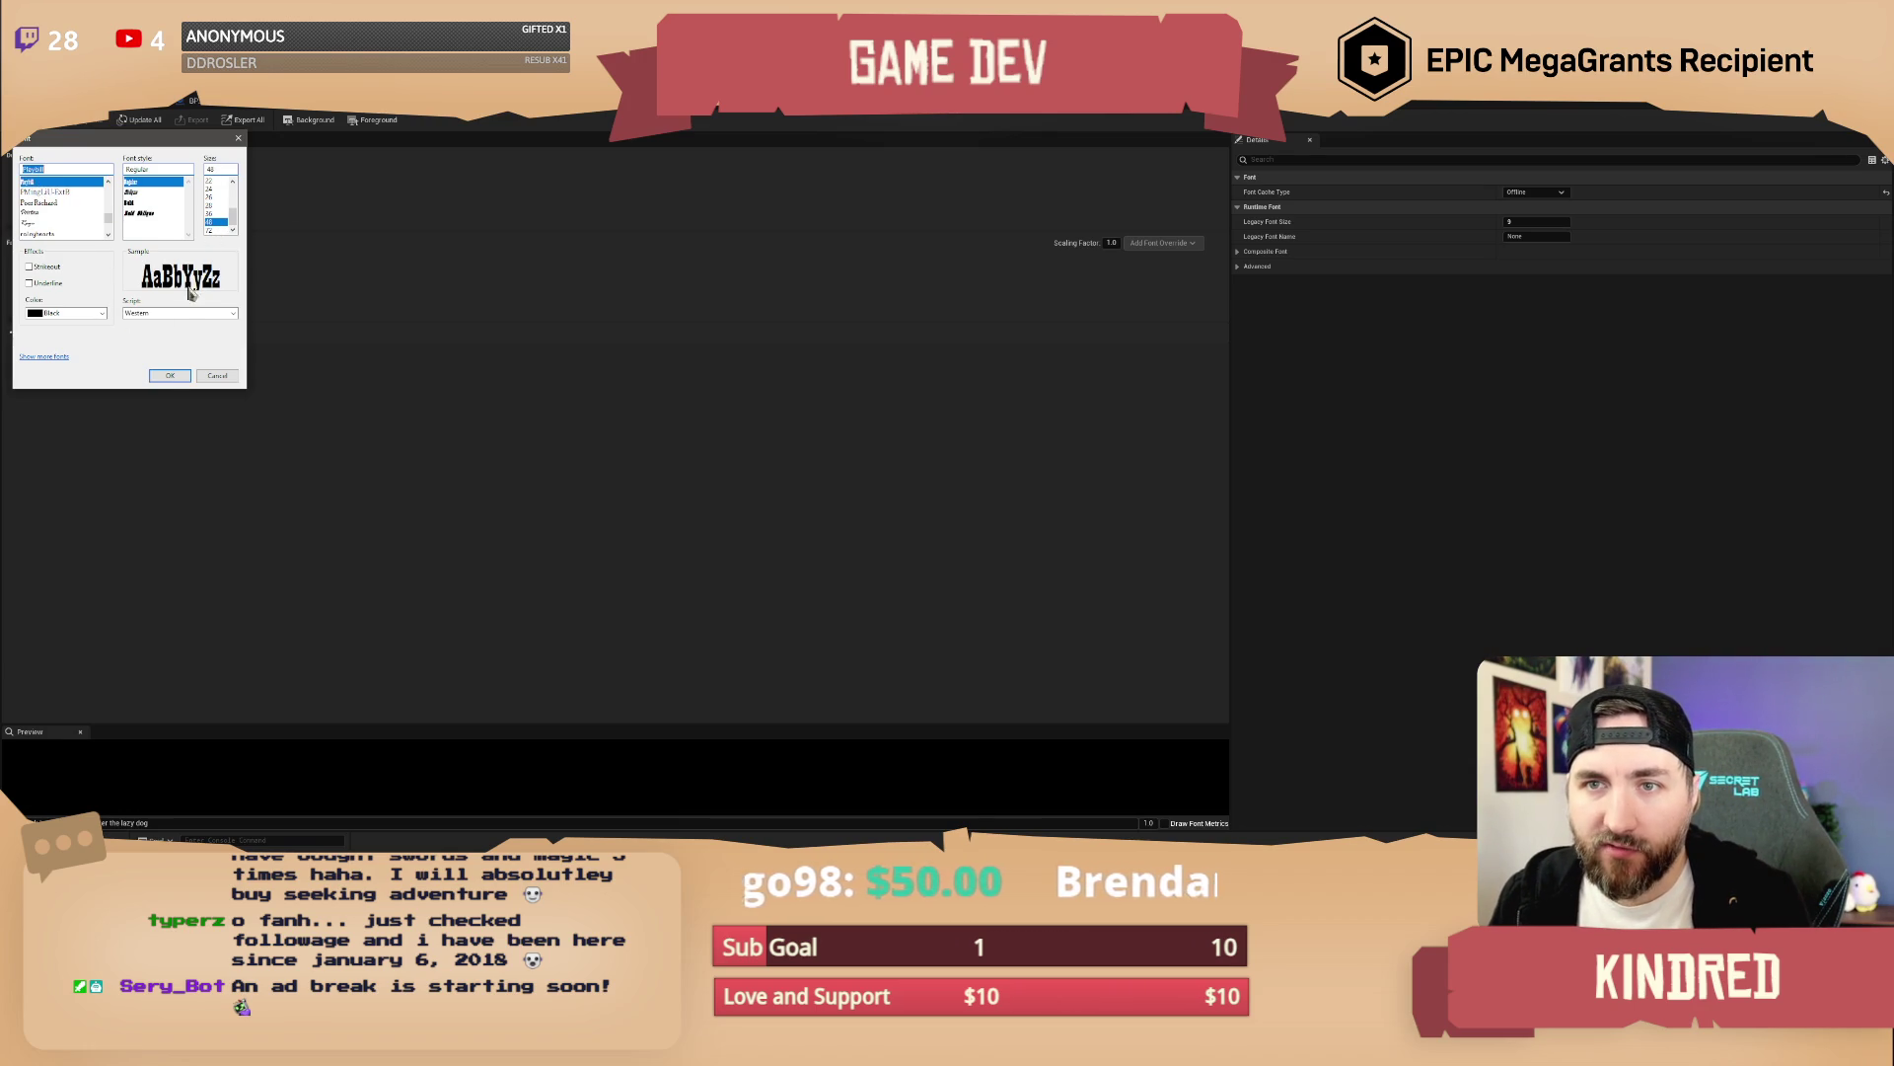
click(170, 378)
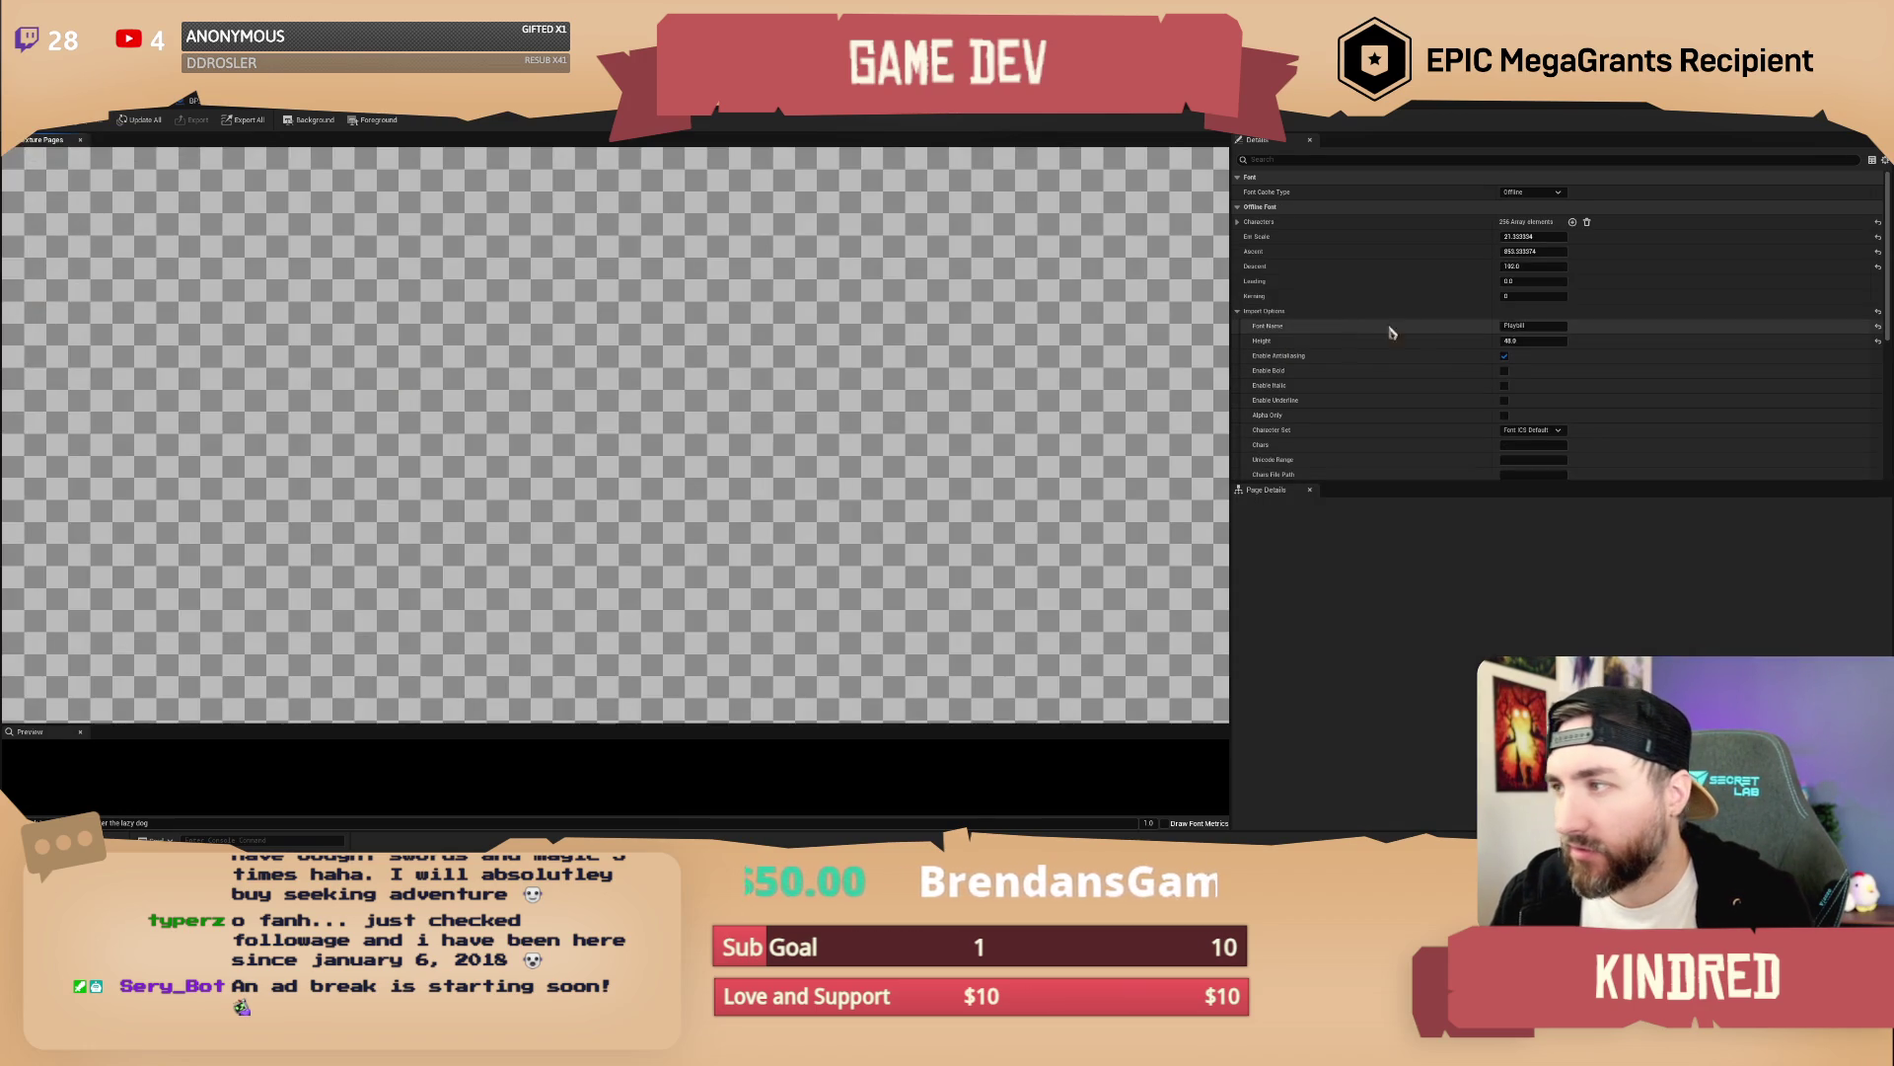
Slightly re-tilt the Playbill TextRender in the bp_Sign_Trail_Left viewport with the rotate gizmo
scroll(1638, 365, down, 5)
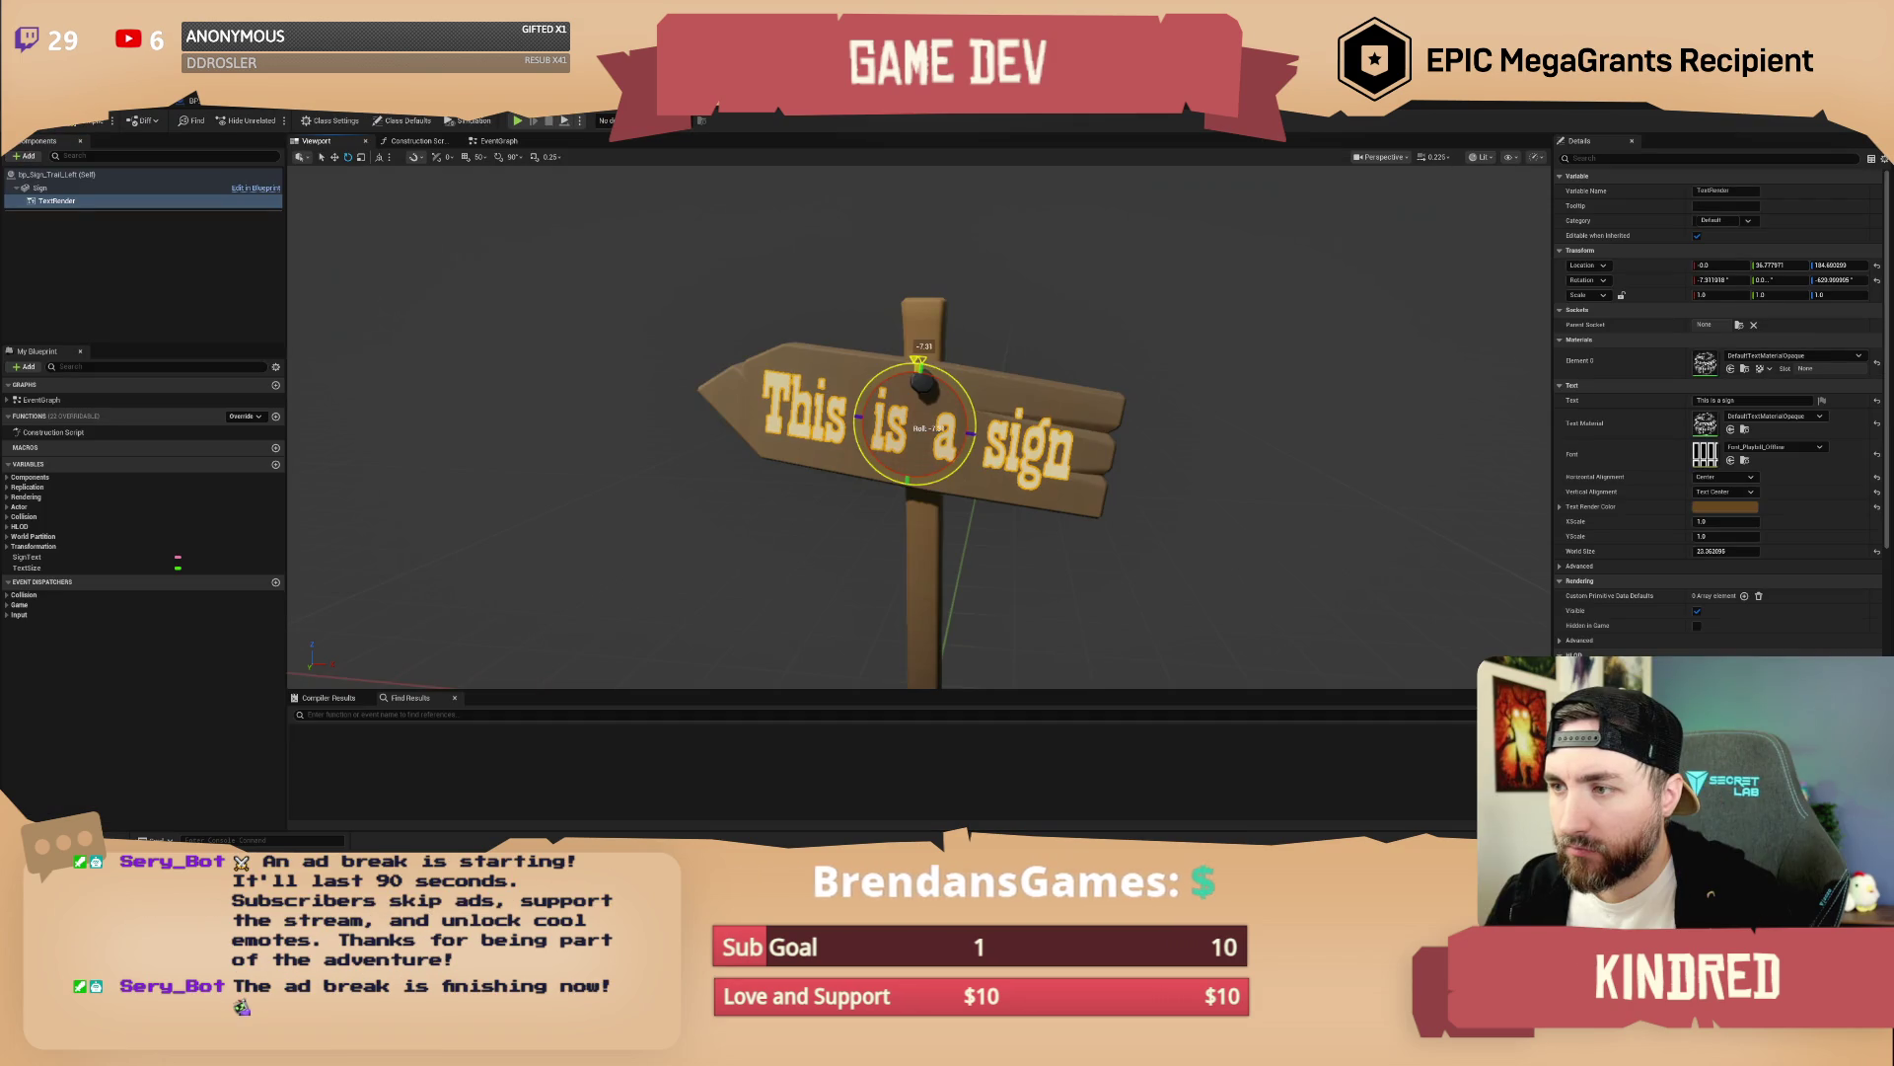
drag(918, 362, 922, 362)
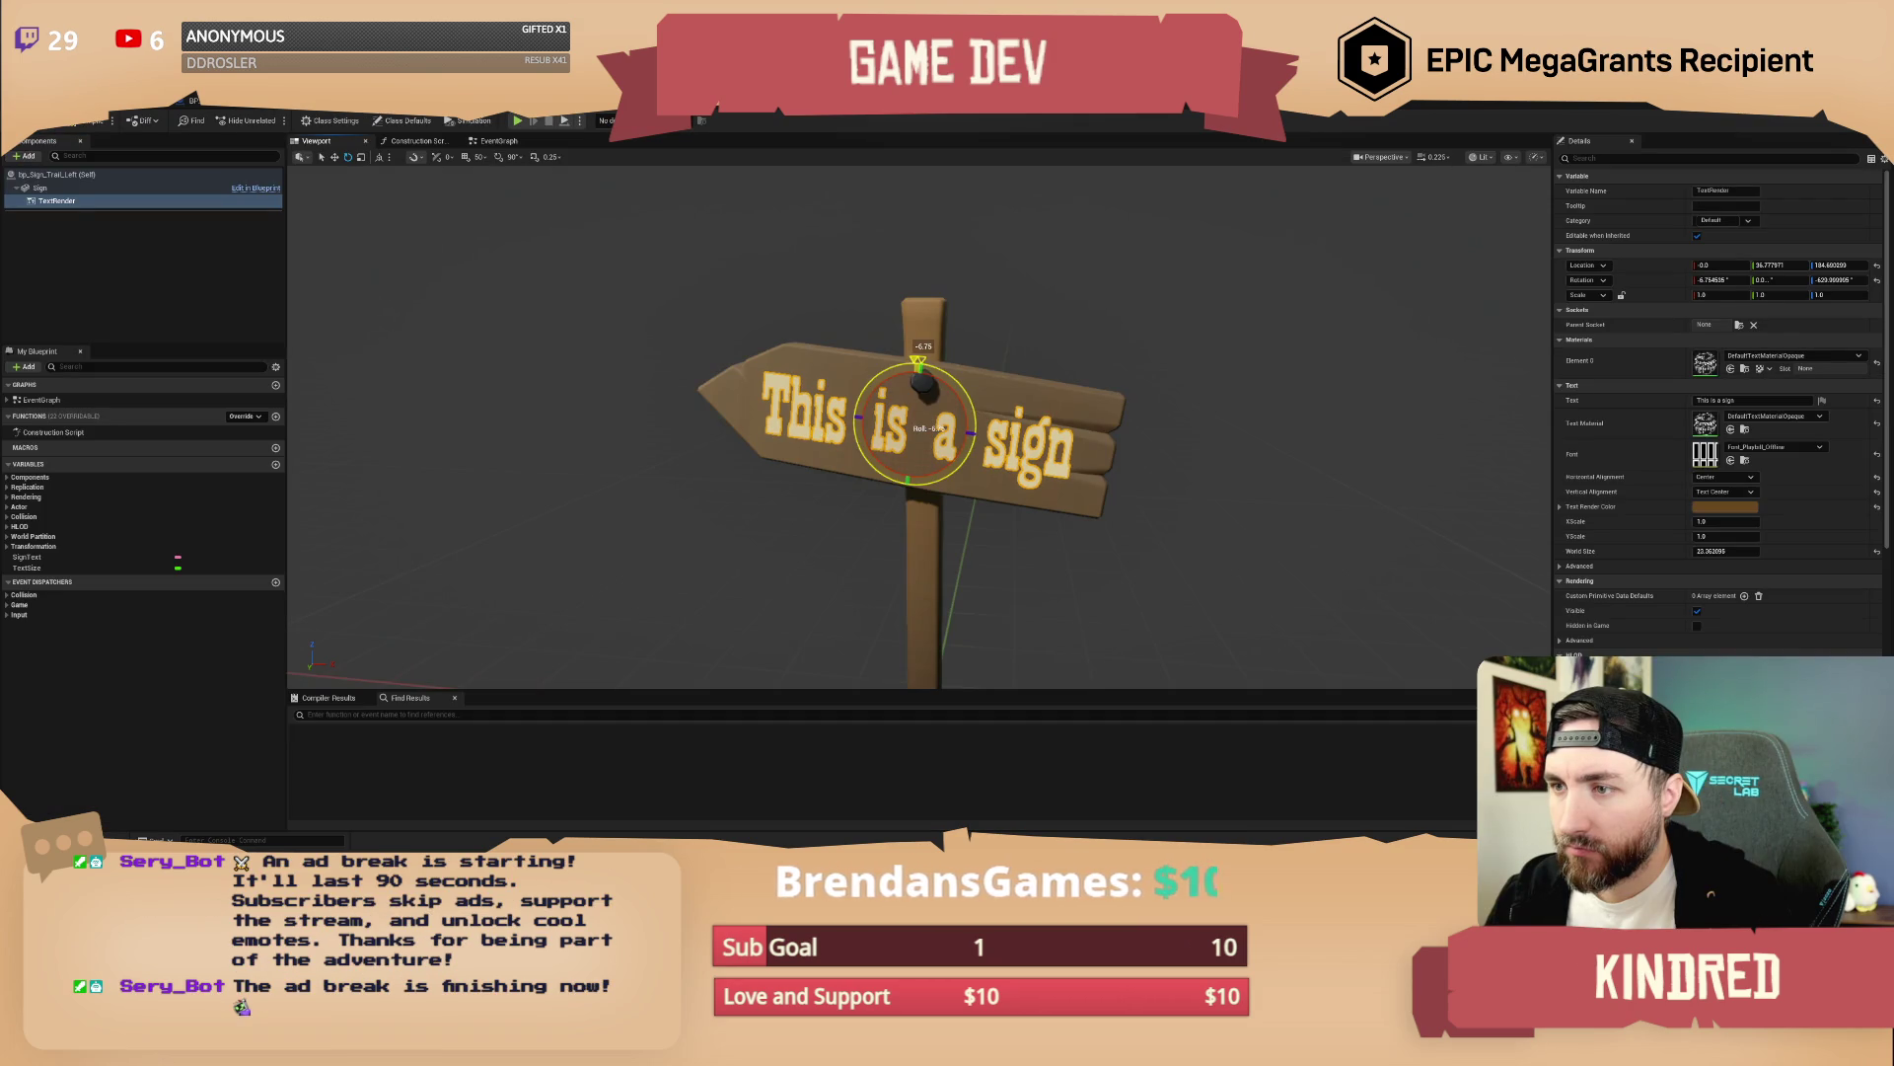
Deselect the sign text, zoom out, and switch to bp_TownSign's Construction Script
click(1097, 373)
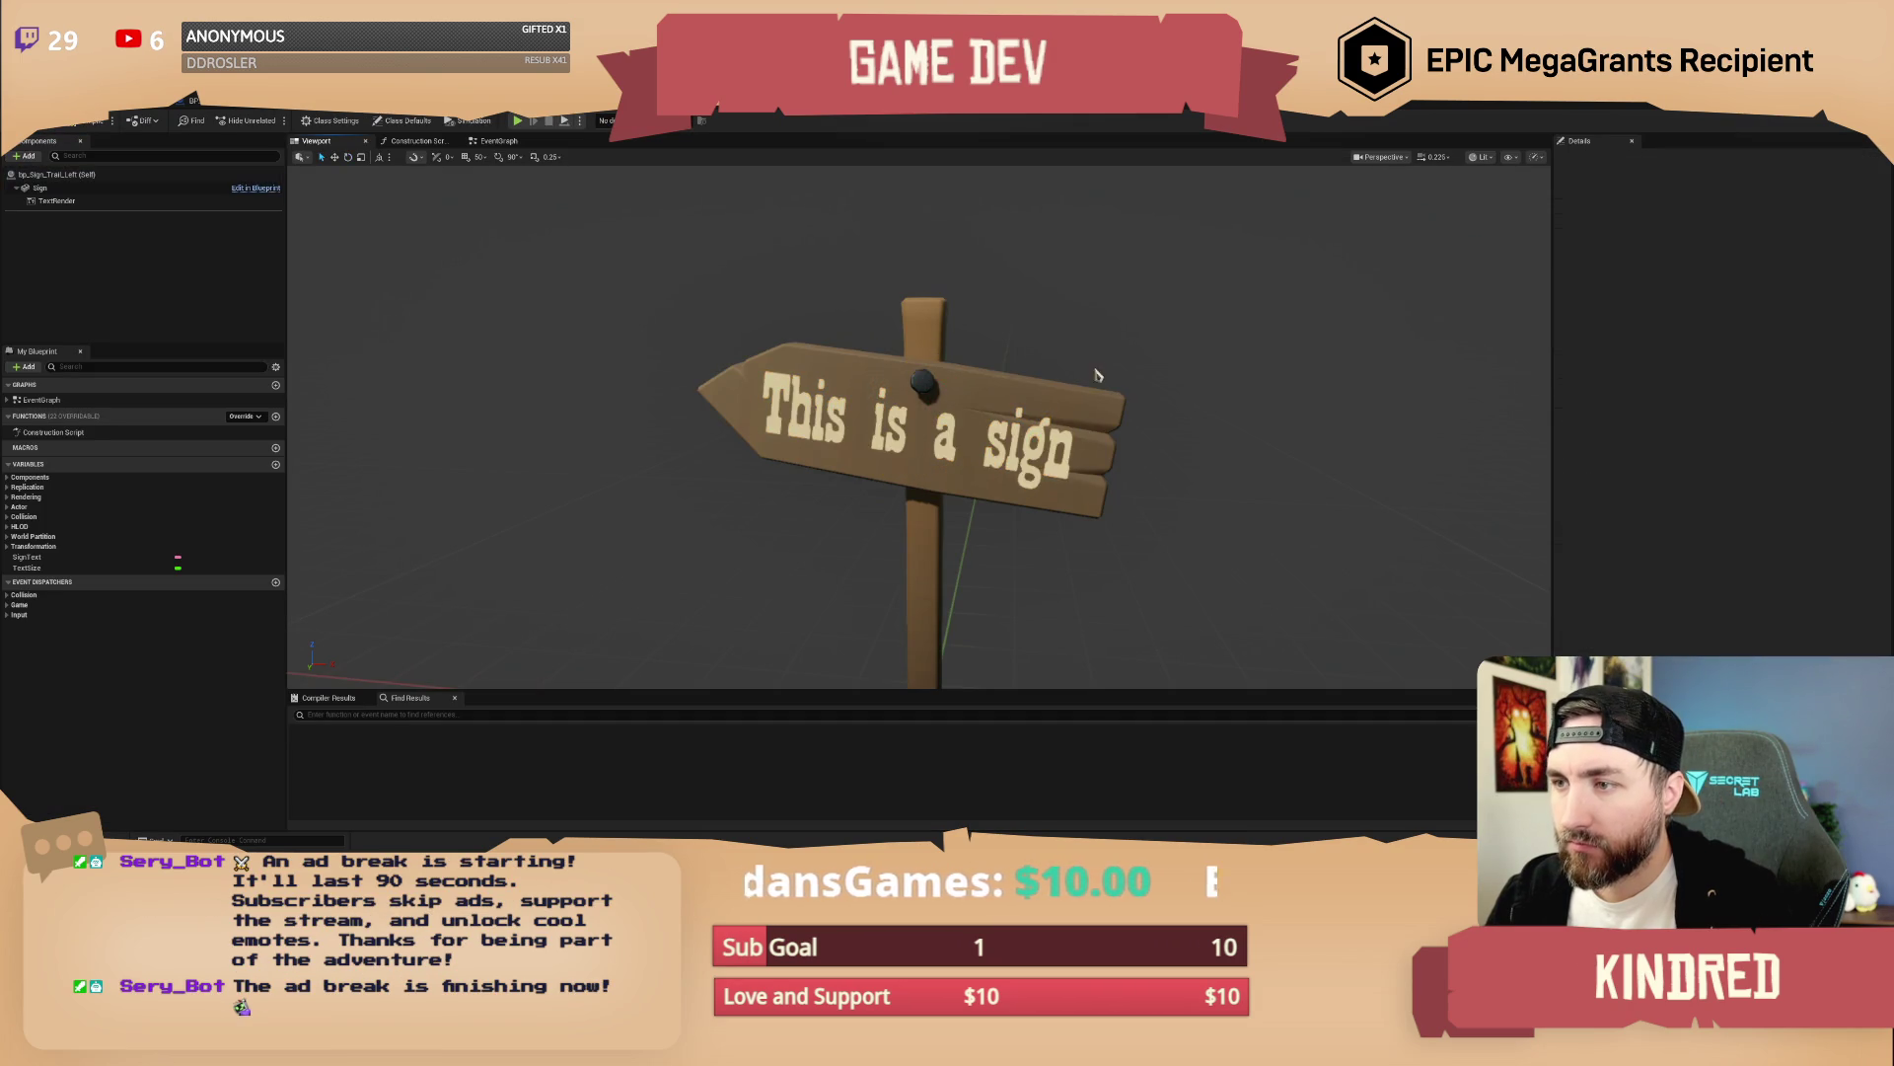
scroll(1097, 373, down, 3)
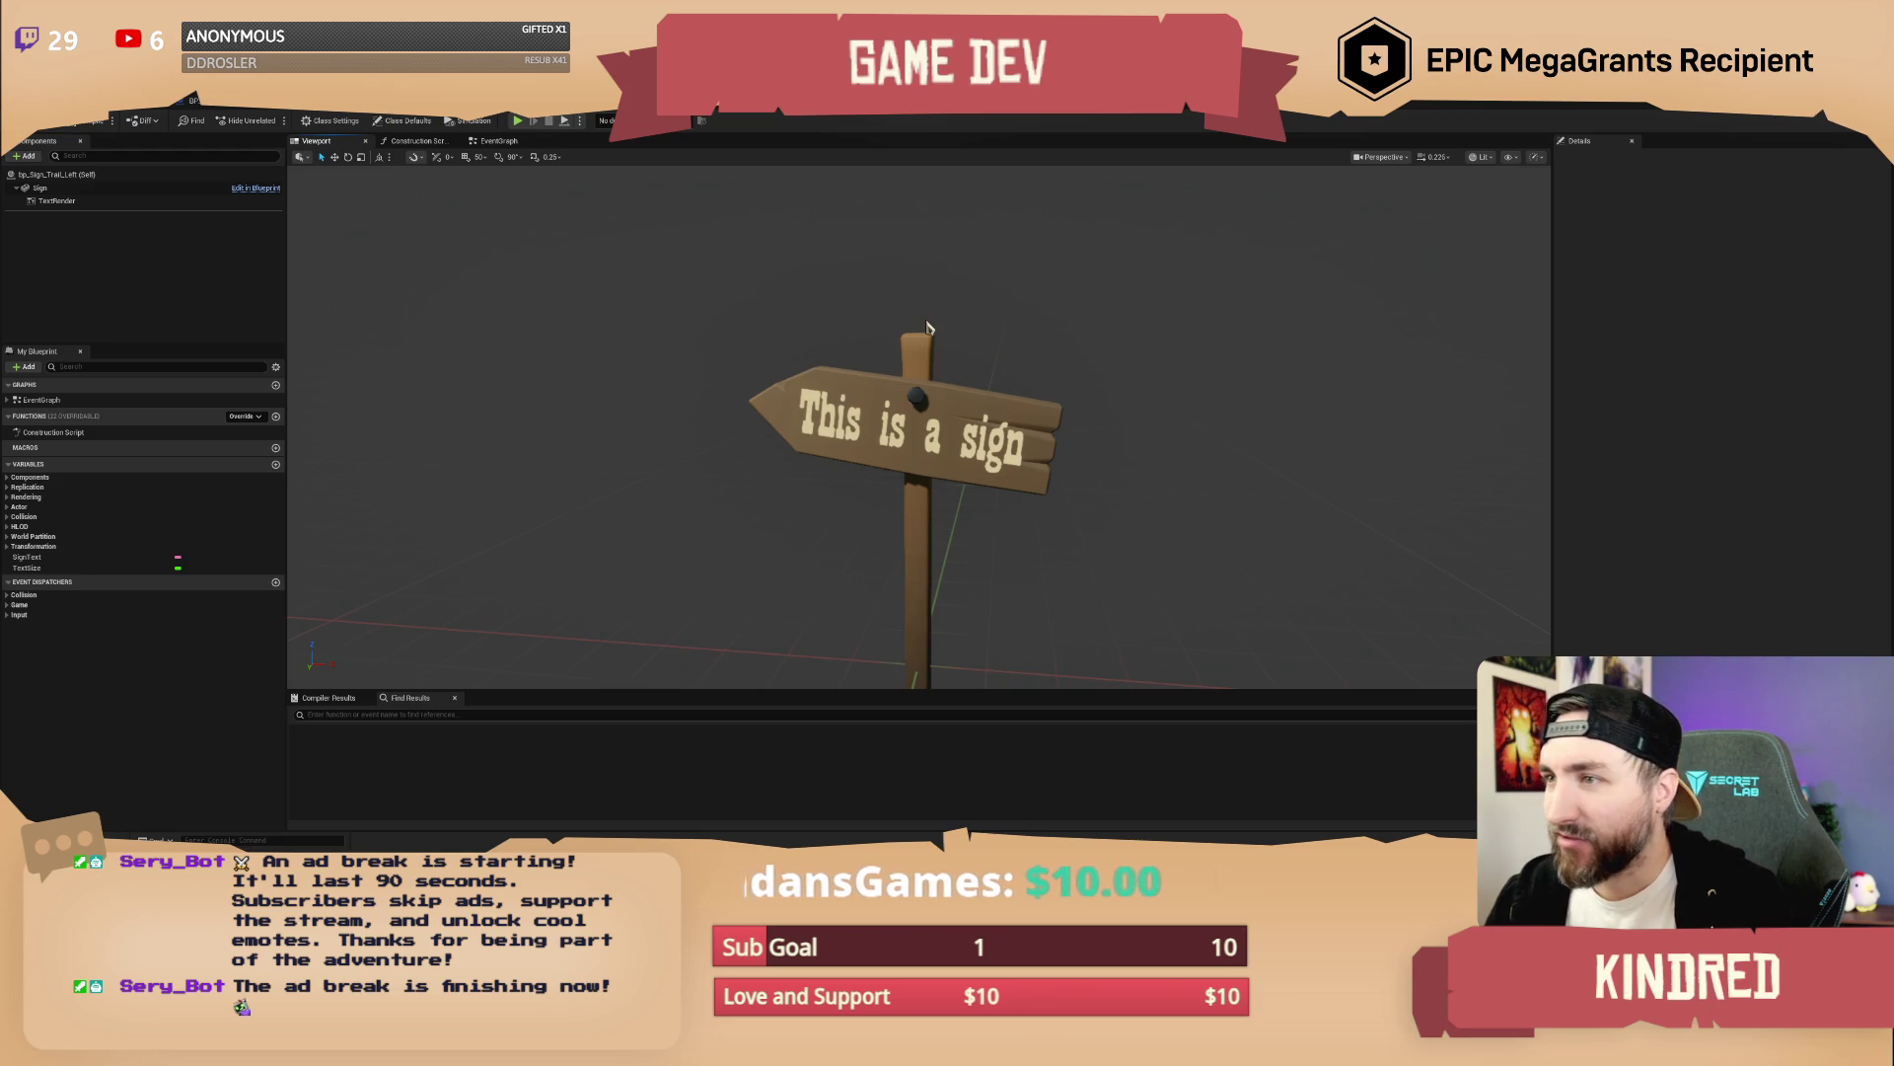
key(ctrl+Tab)
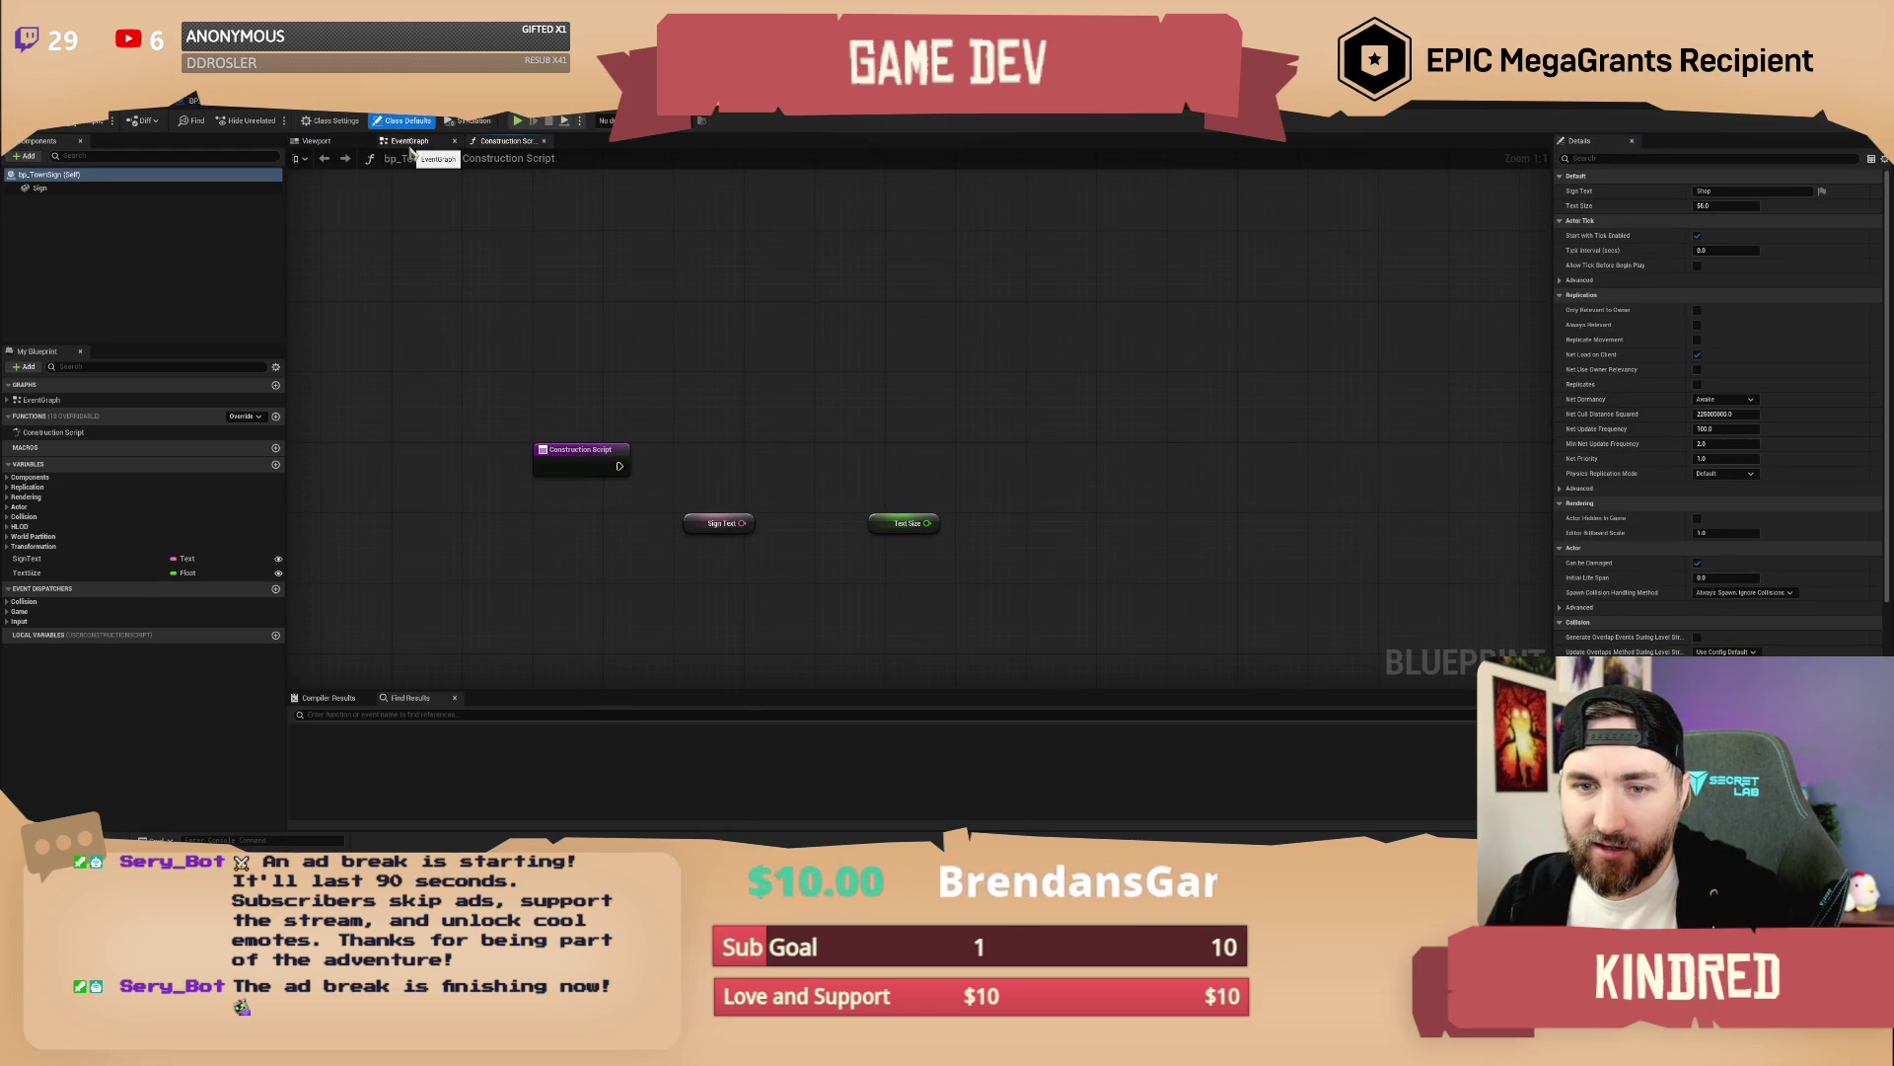
Add a TextRender component under bp_TownSign's Sign component, keeping its default name
click(42, 188)
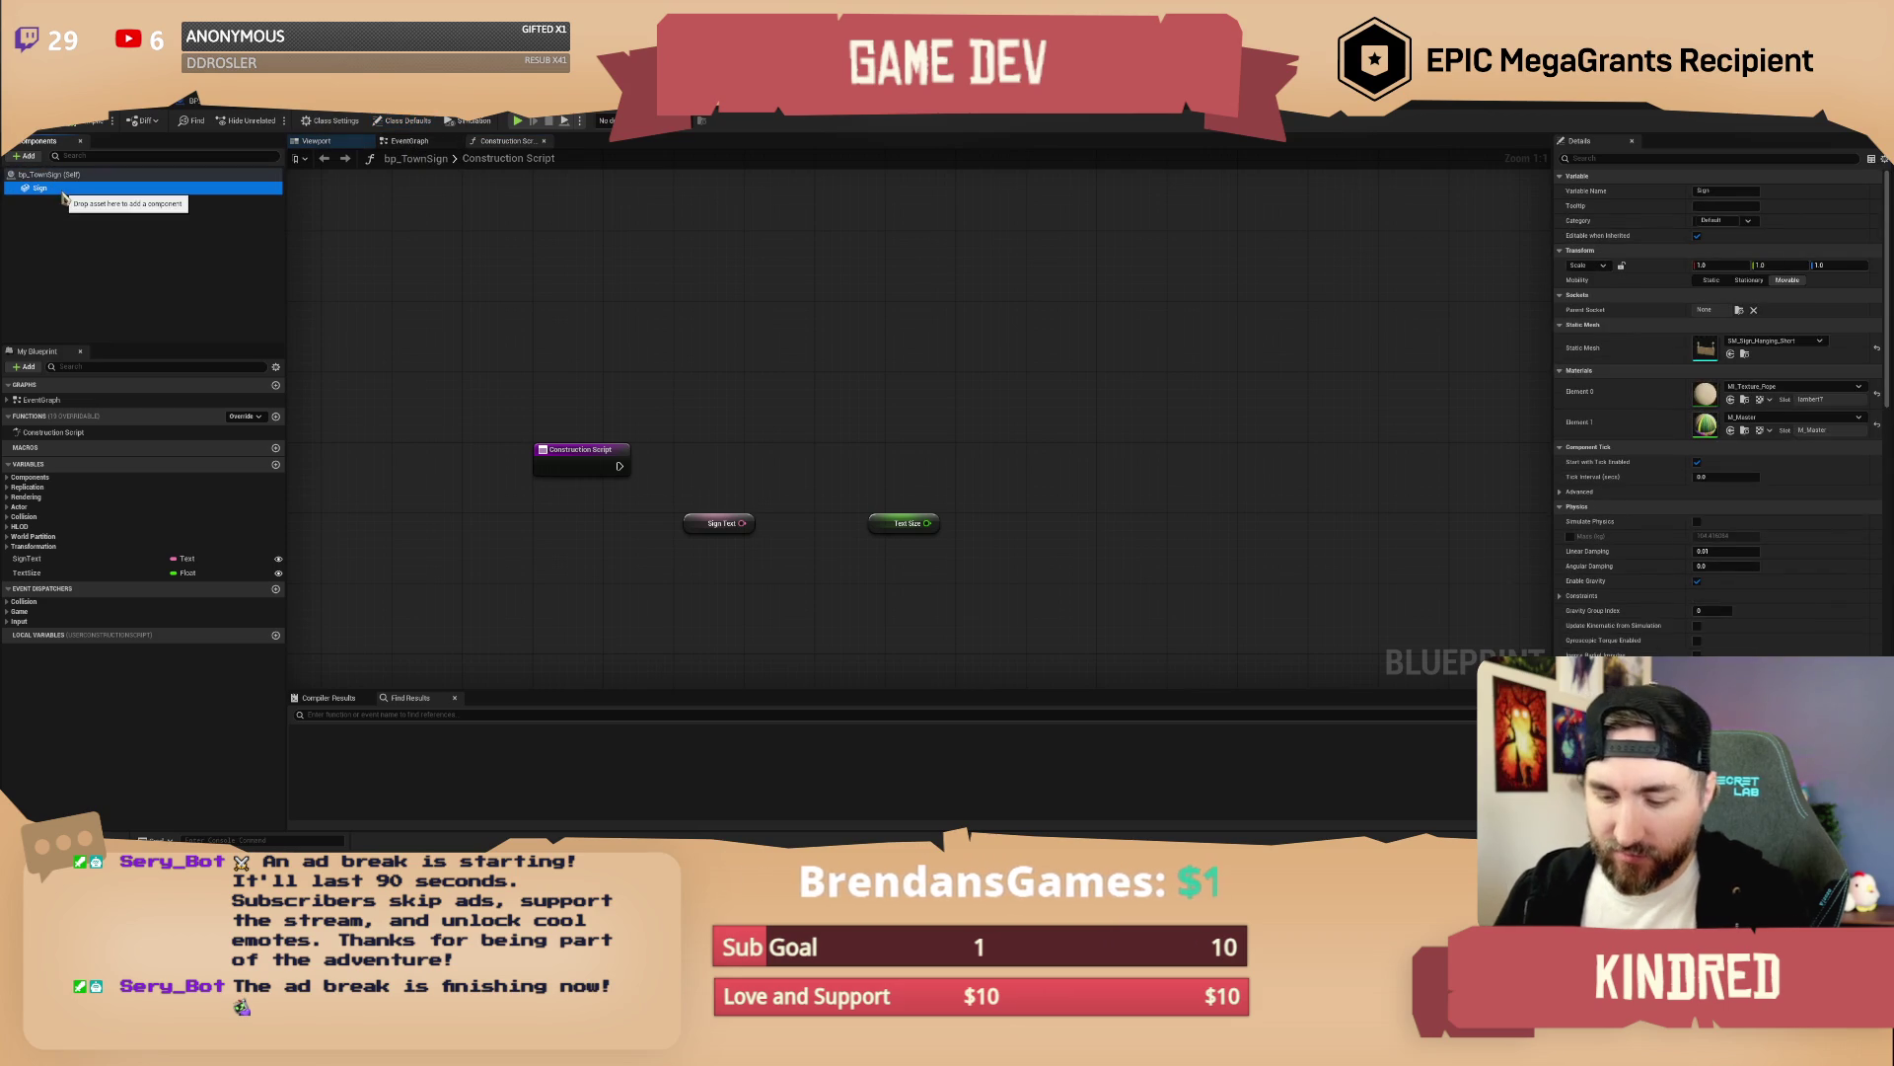
click(25, 156)
text(te)
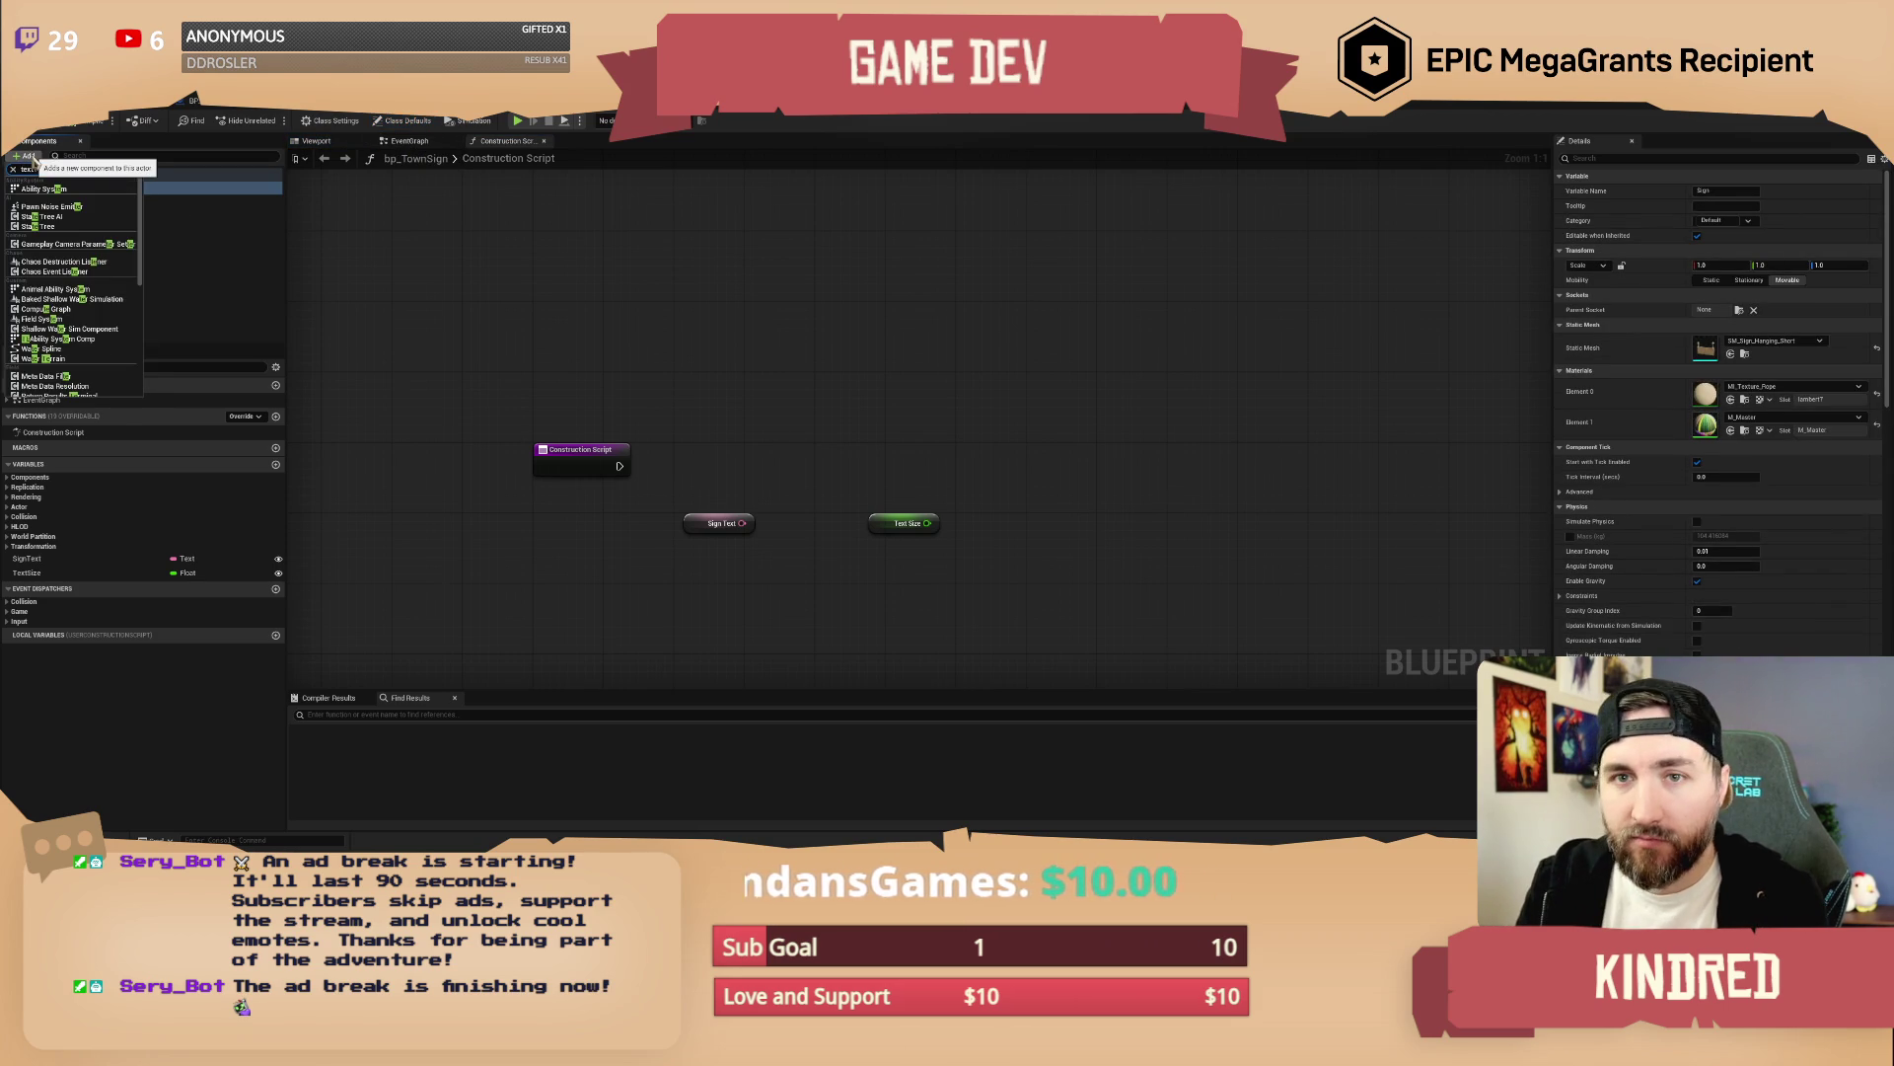
click(108, 251)
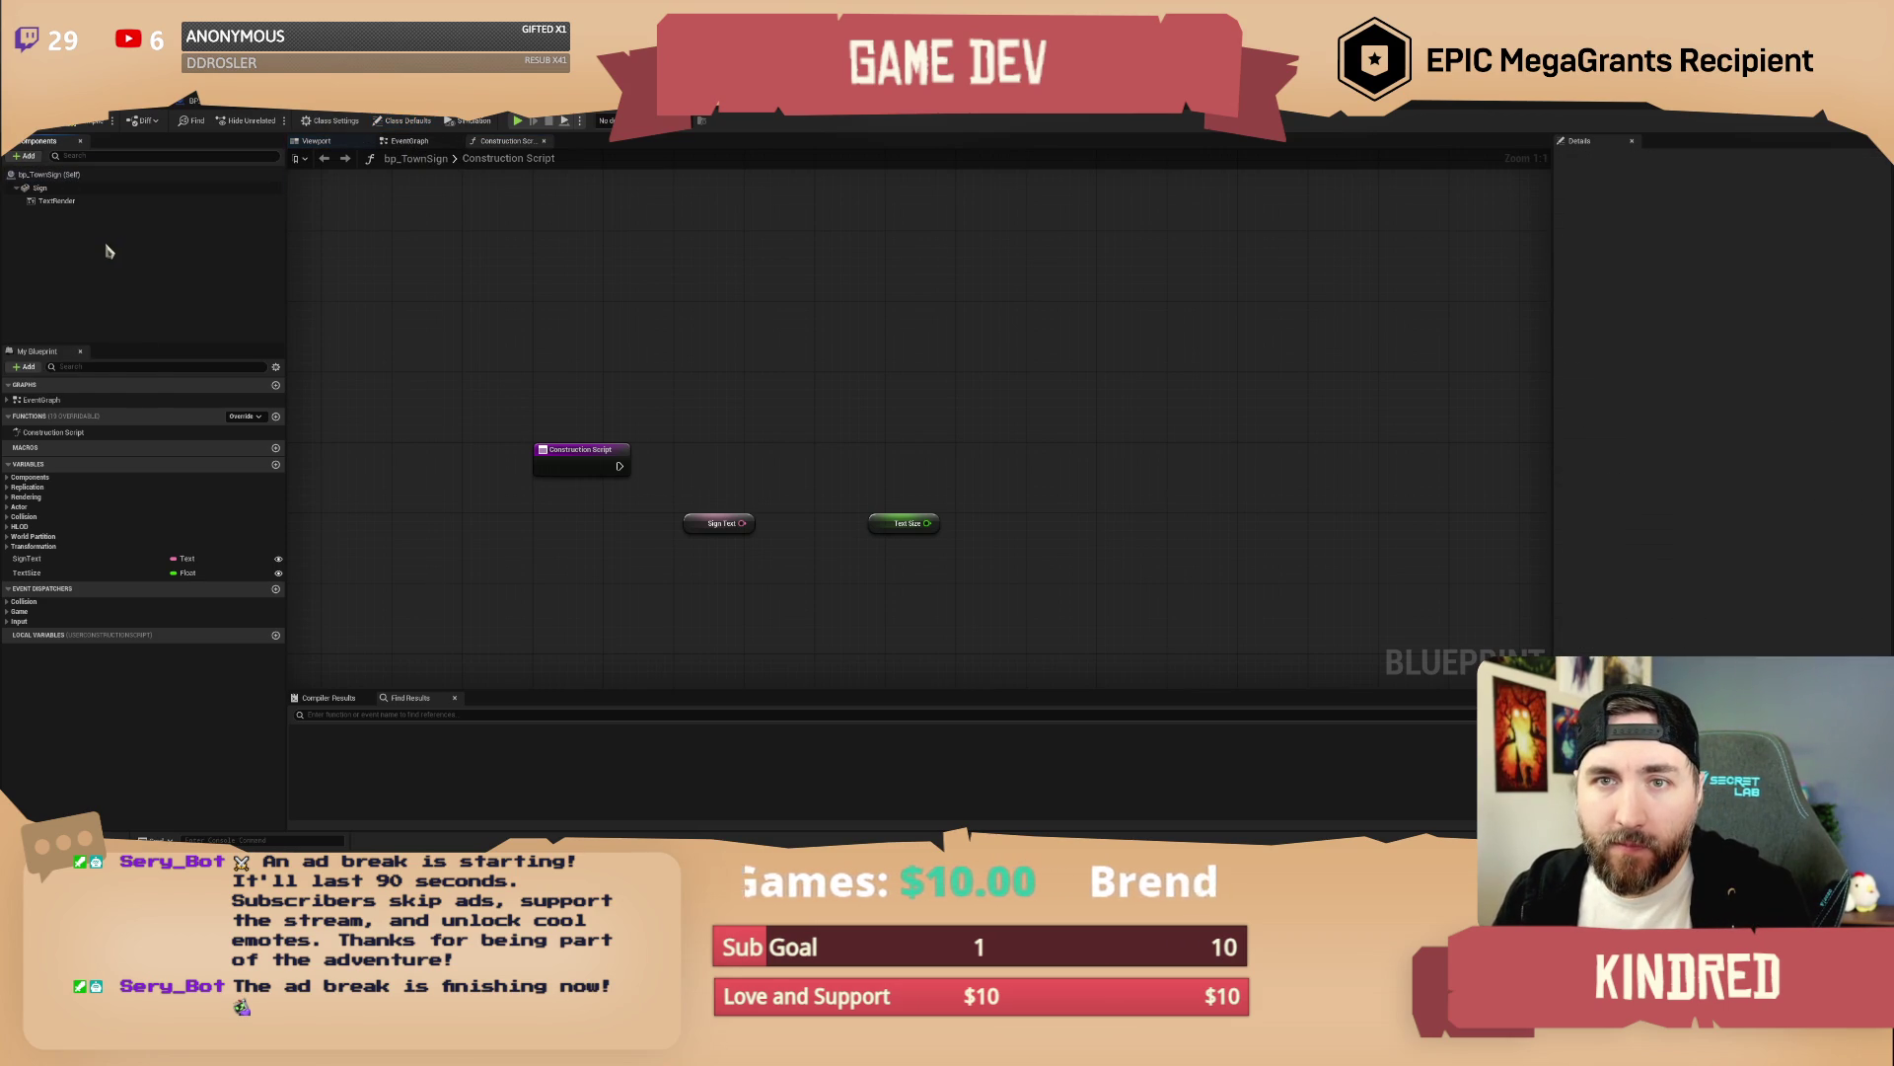
click(59, 202)
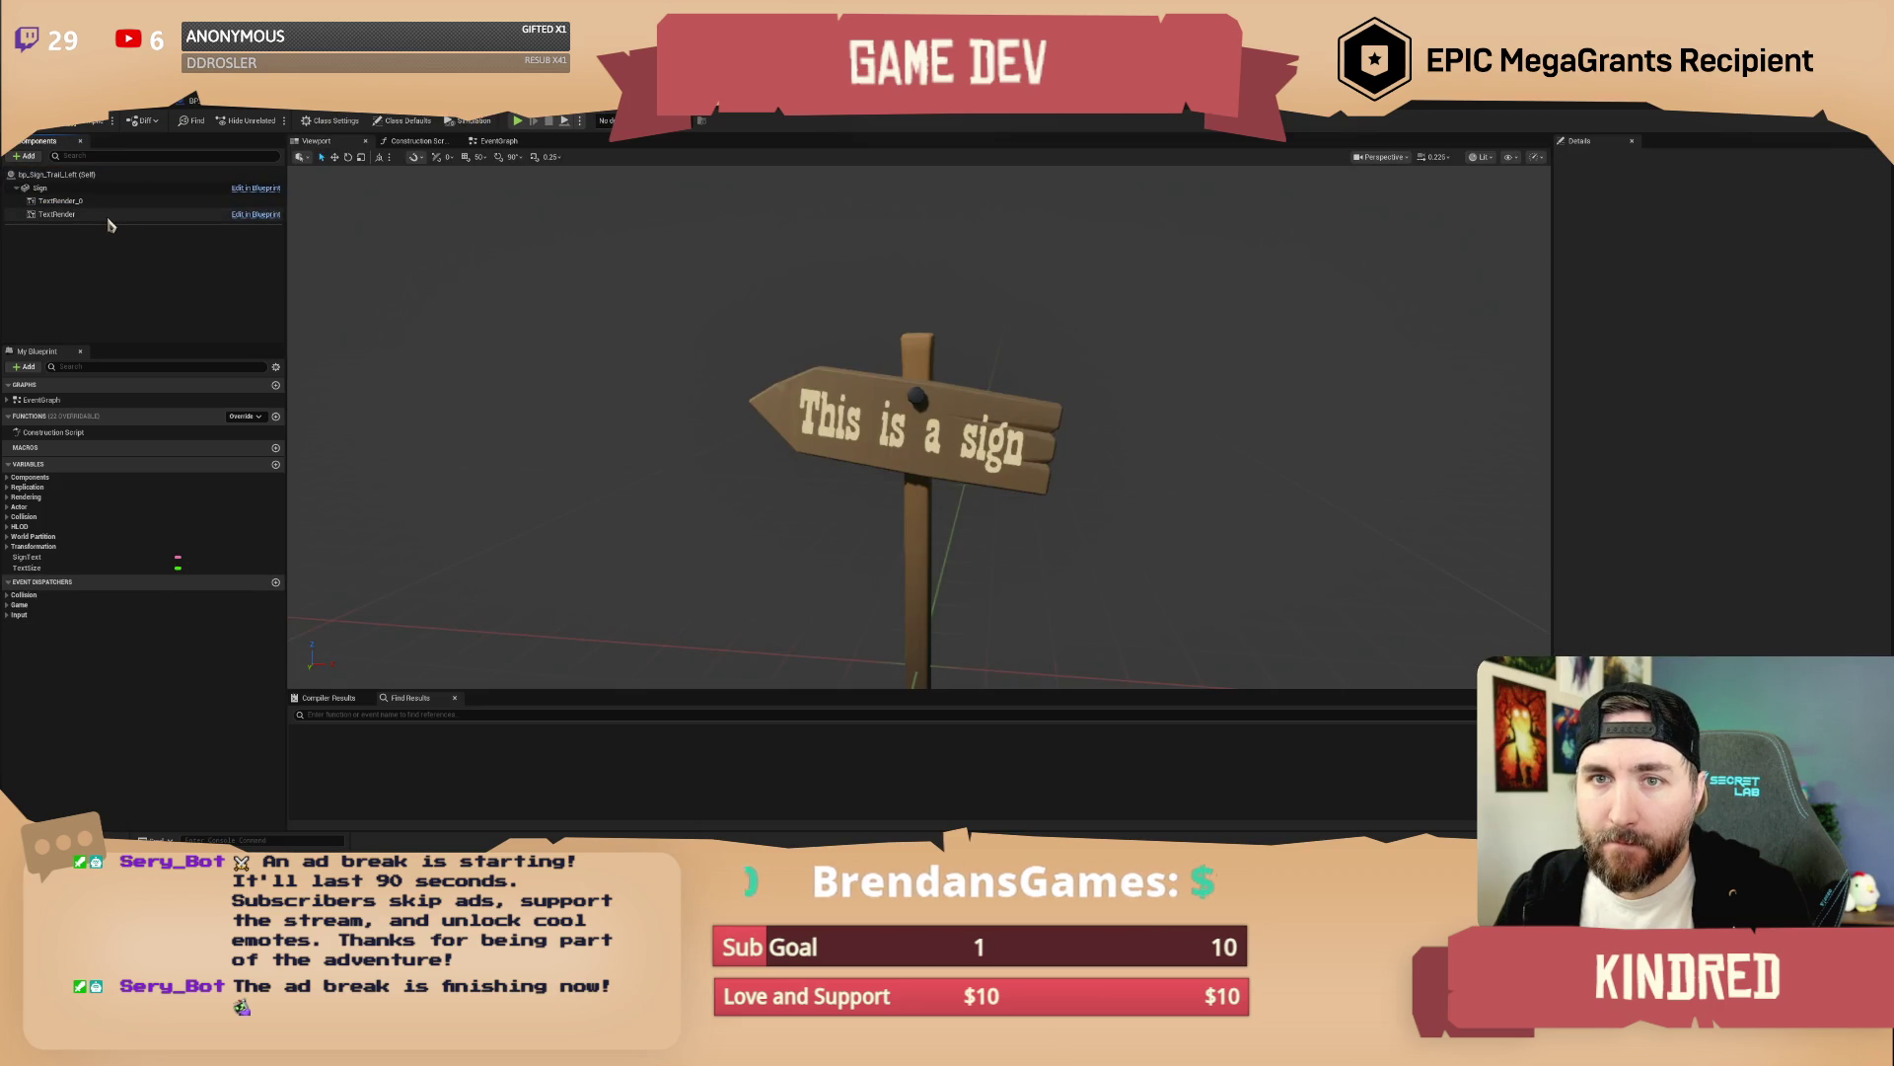
Delete the leftover TextRender_0 from bp_Sign_Trail_Left, then go back to bp_TownSign
click(84, 213)
click(59, 200)
key(Delete)
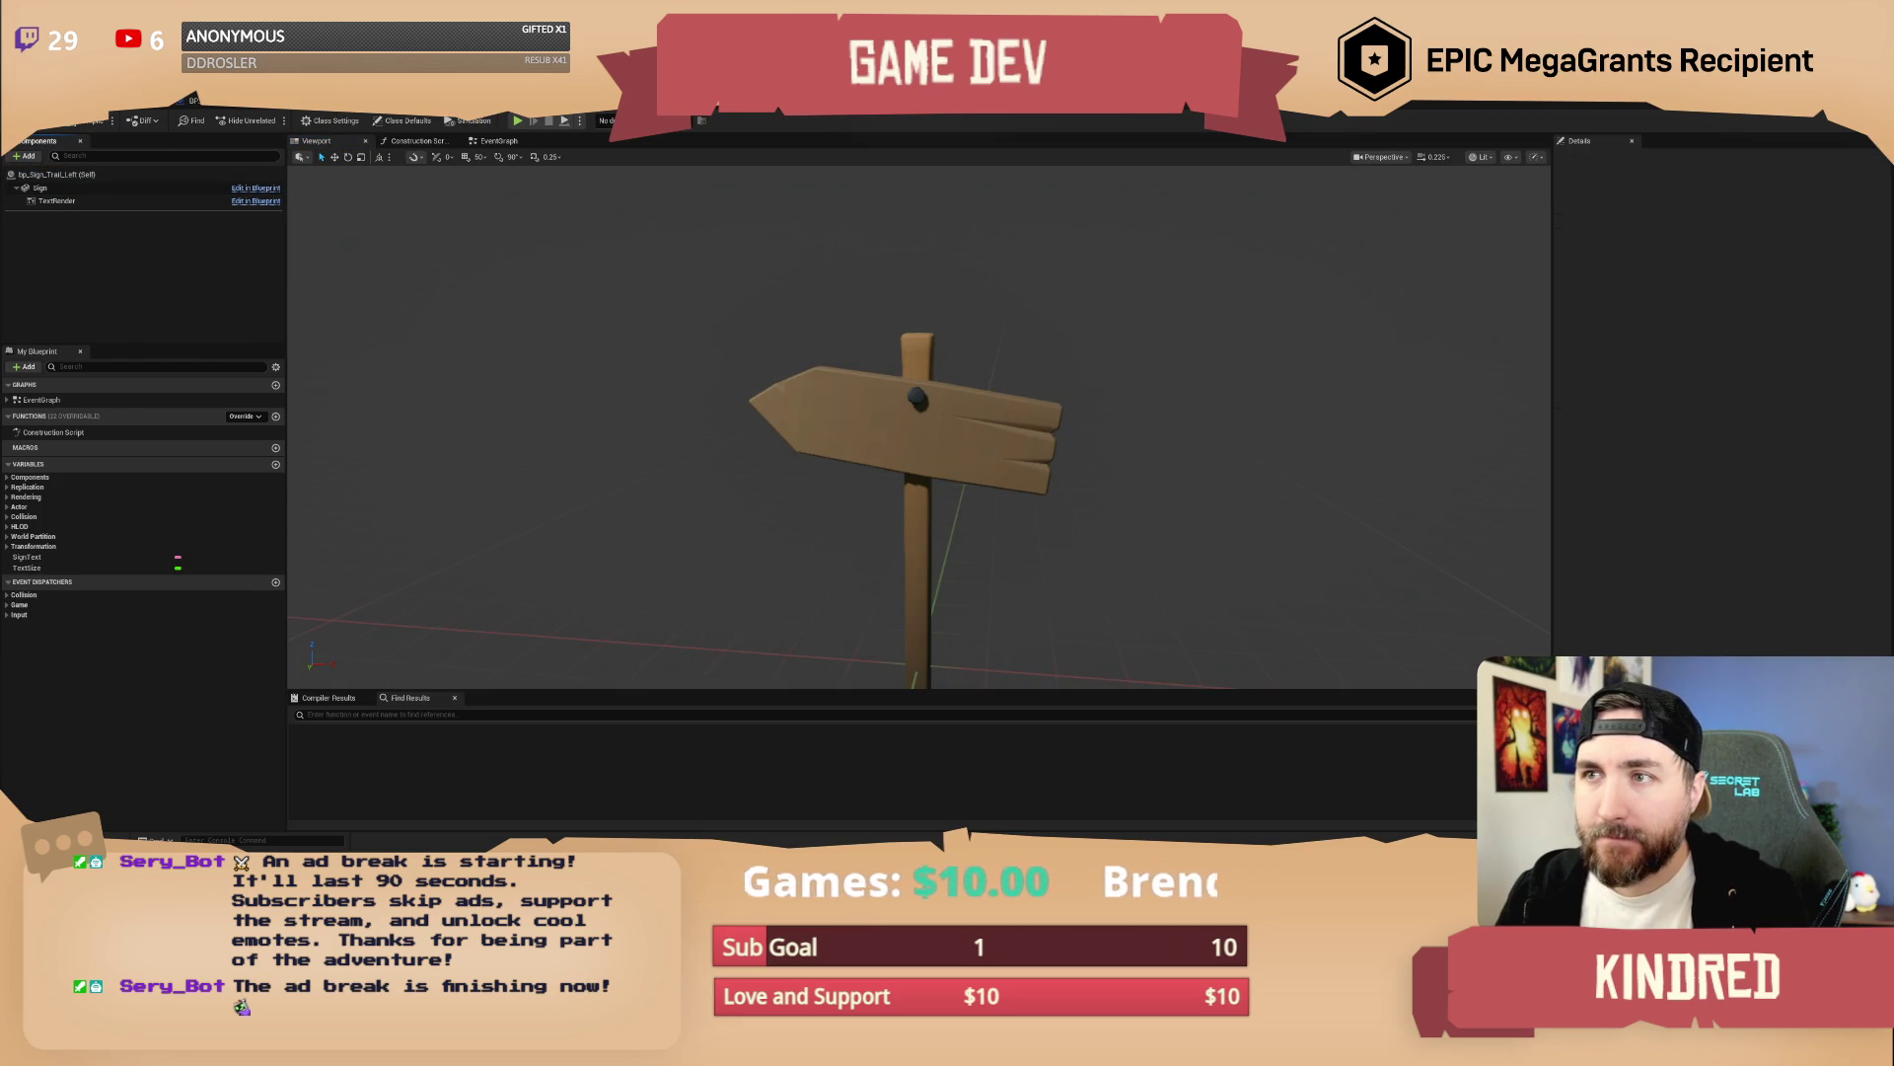
click(192, 100)
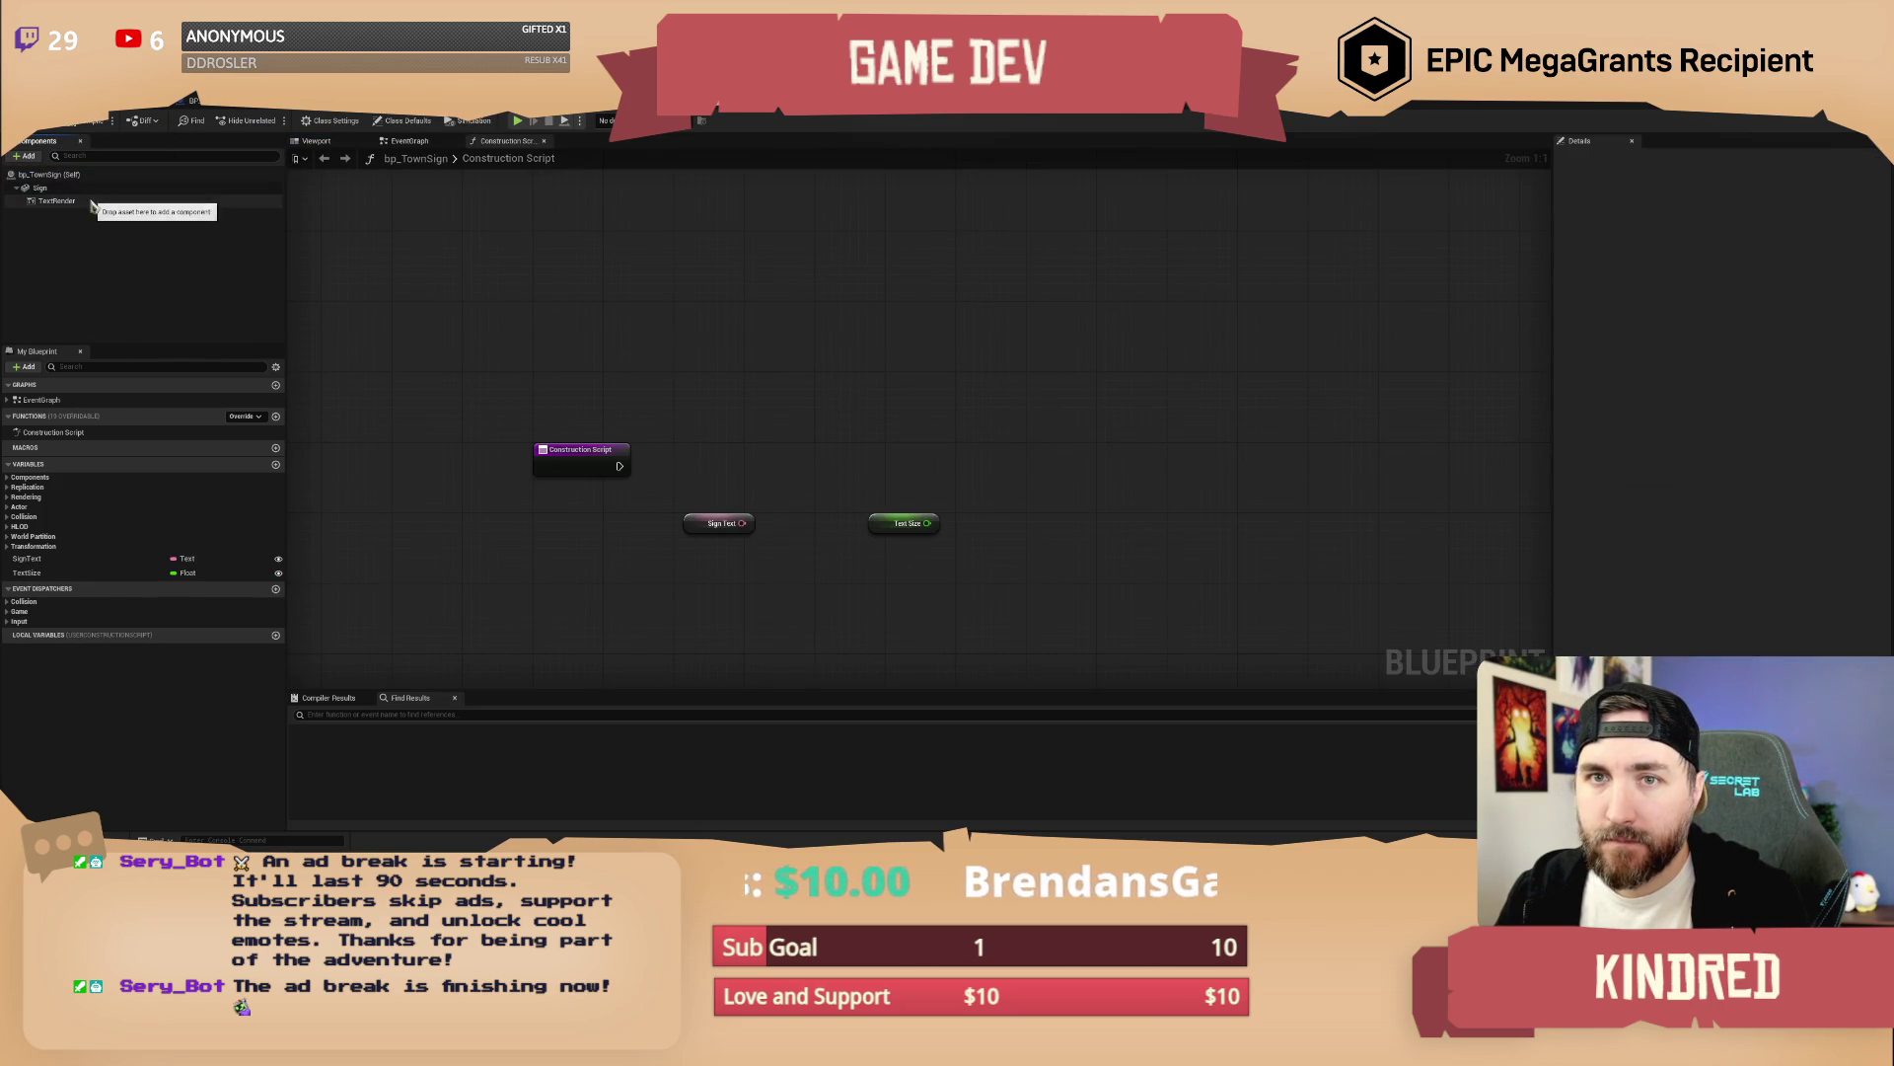
Set the TextRender's Font to Font_Playbill_Offline, then save and check out bp_TownSign
click(1776, 446)
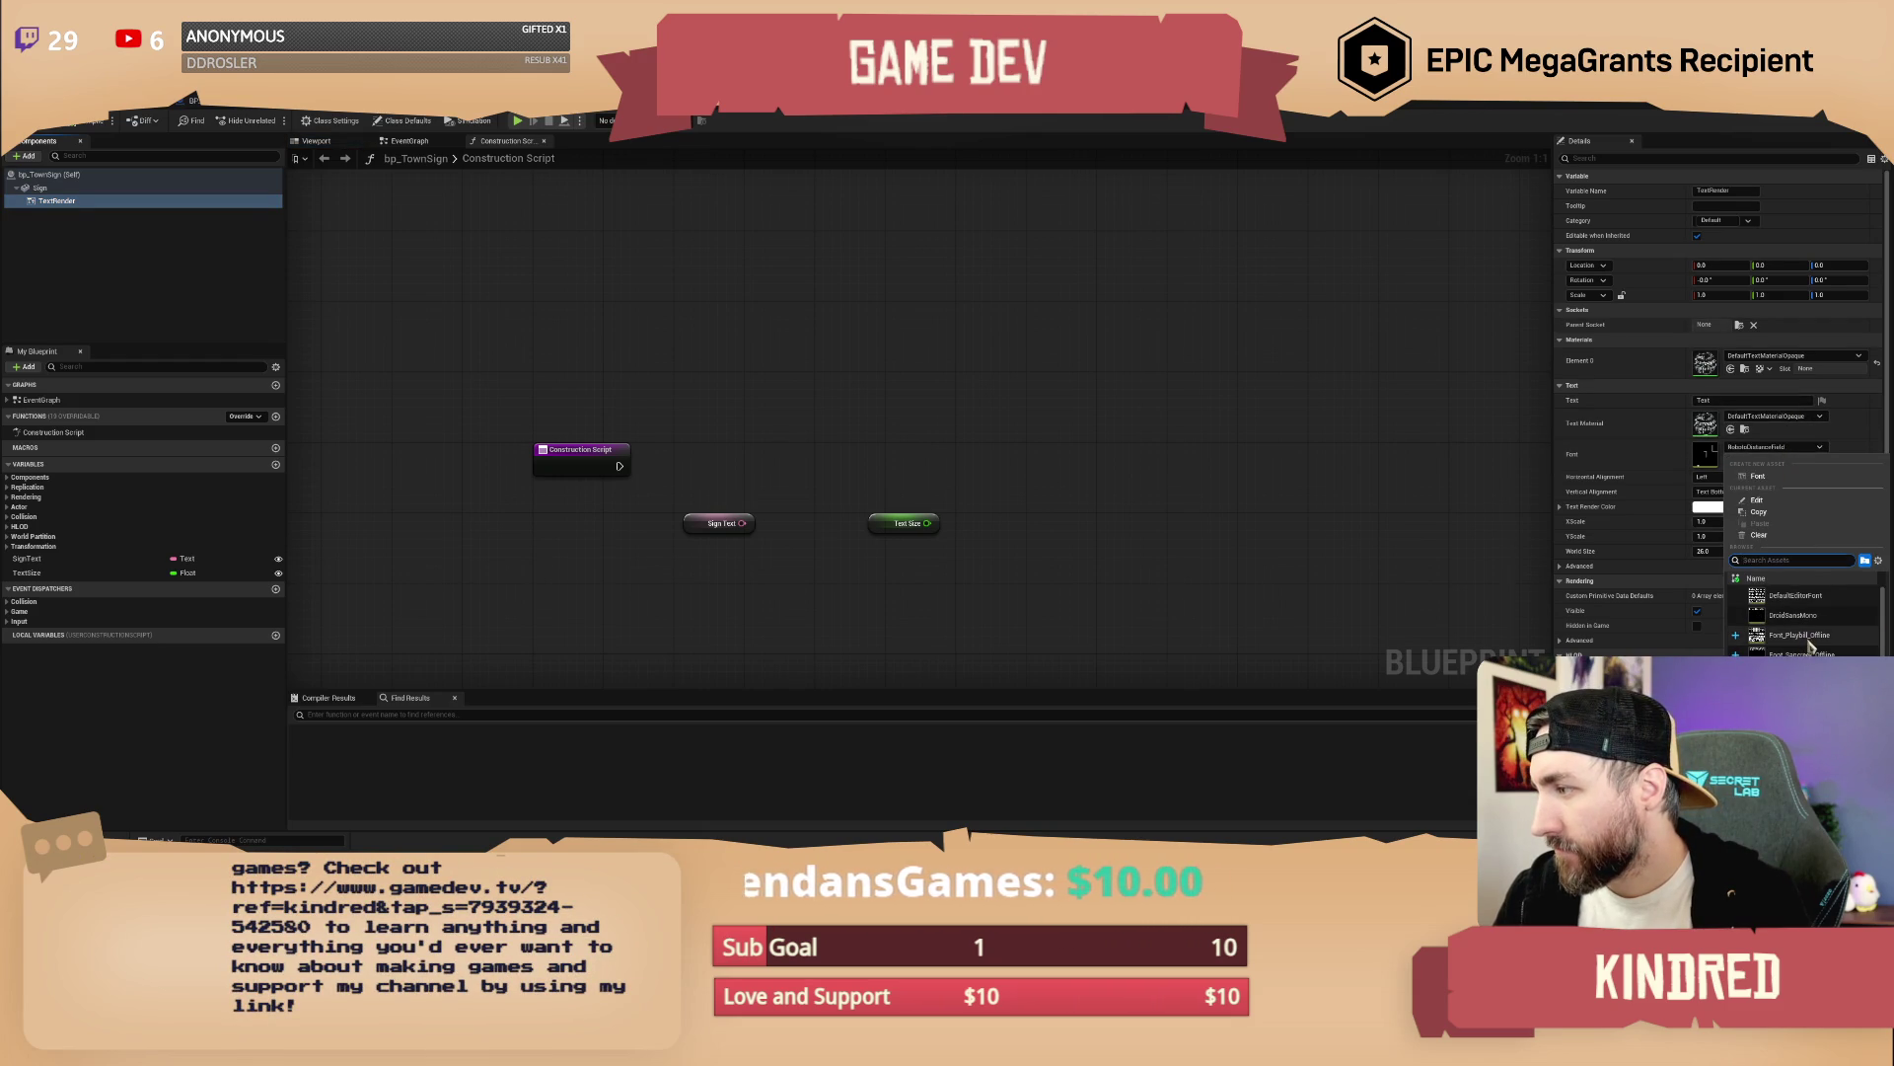
click(1800, 636)
click(761, 308)
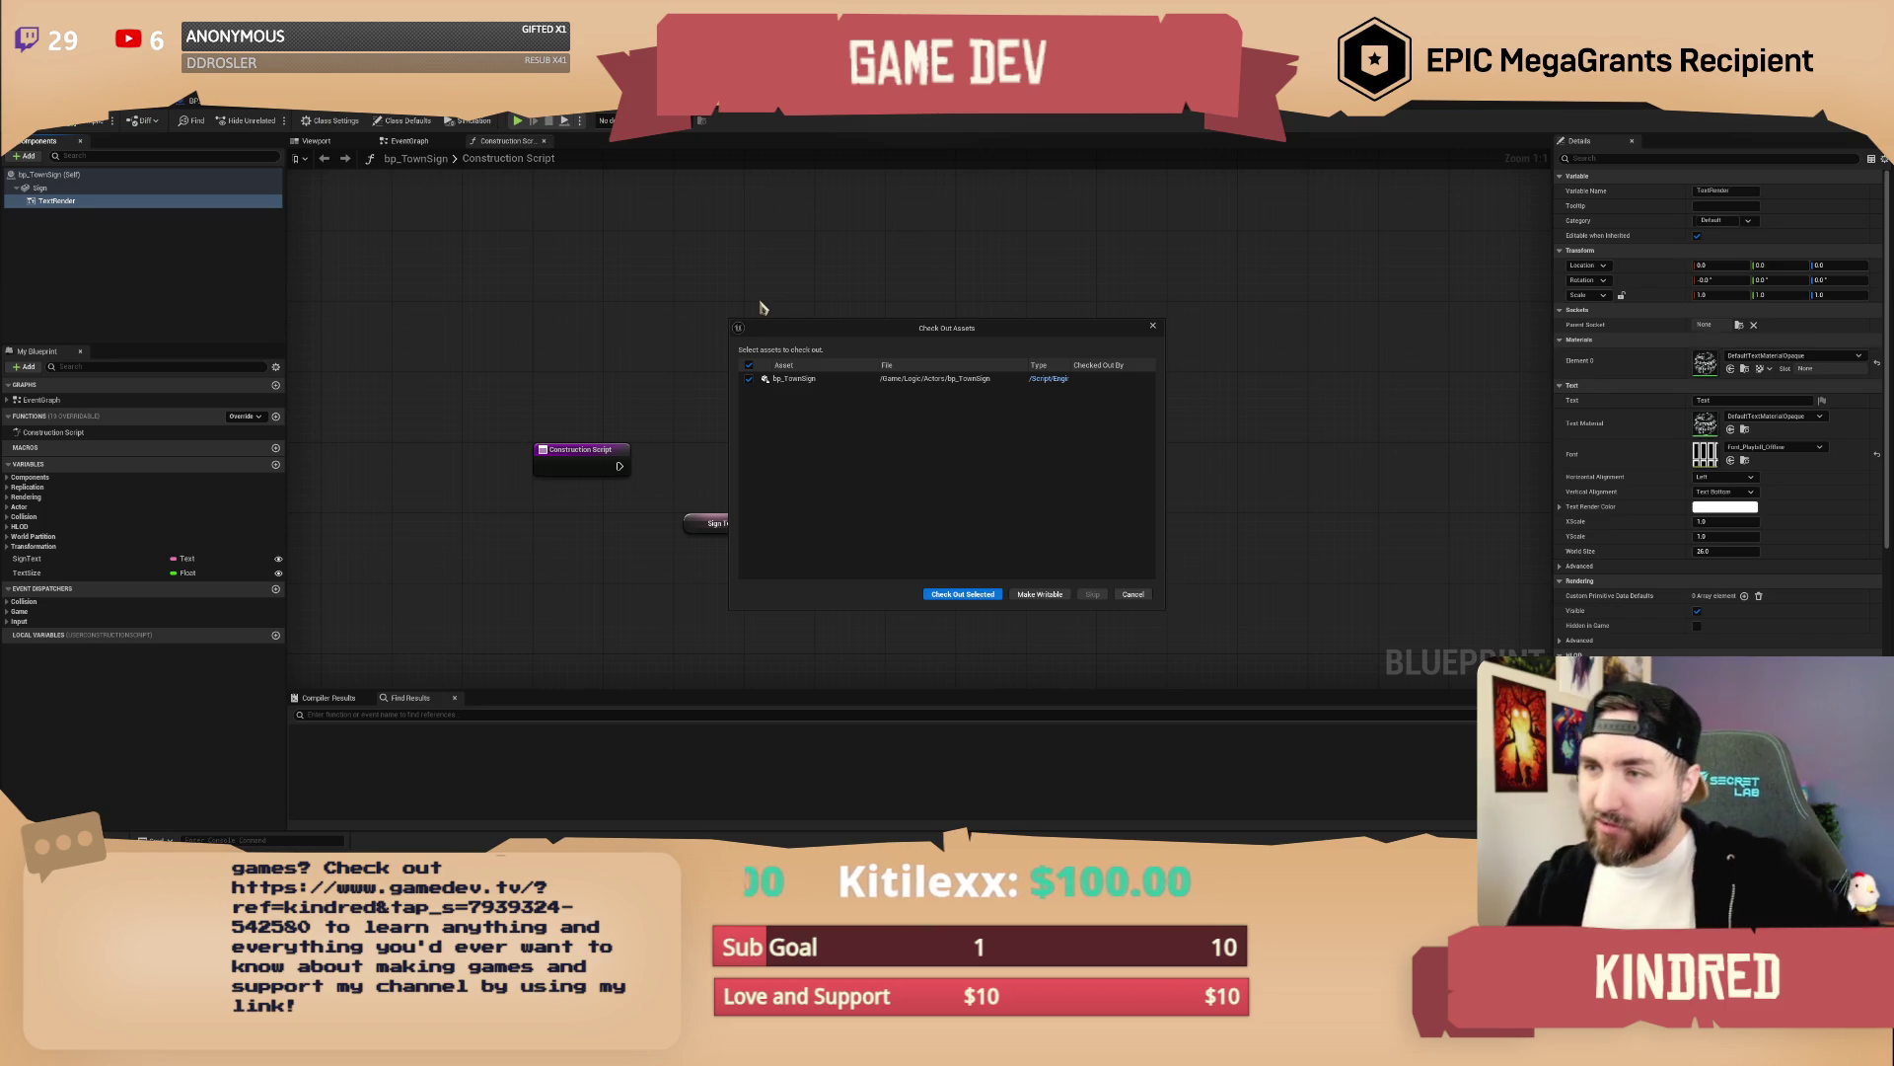
click(957, 597)
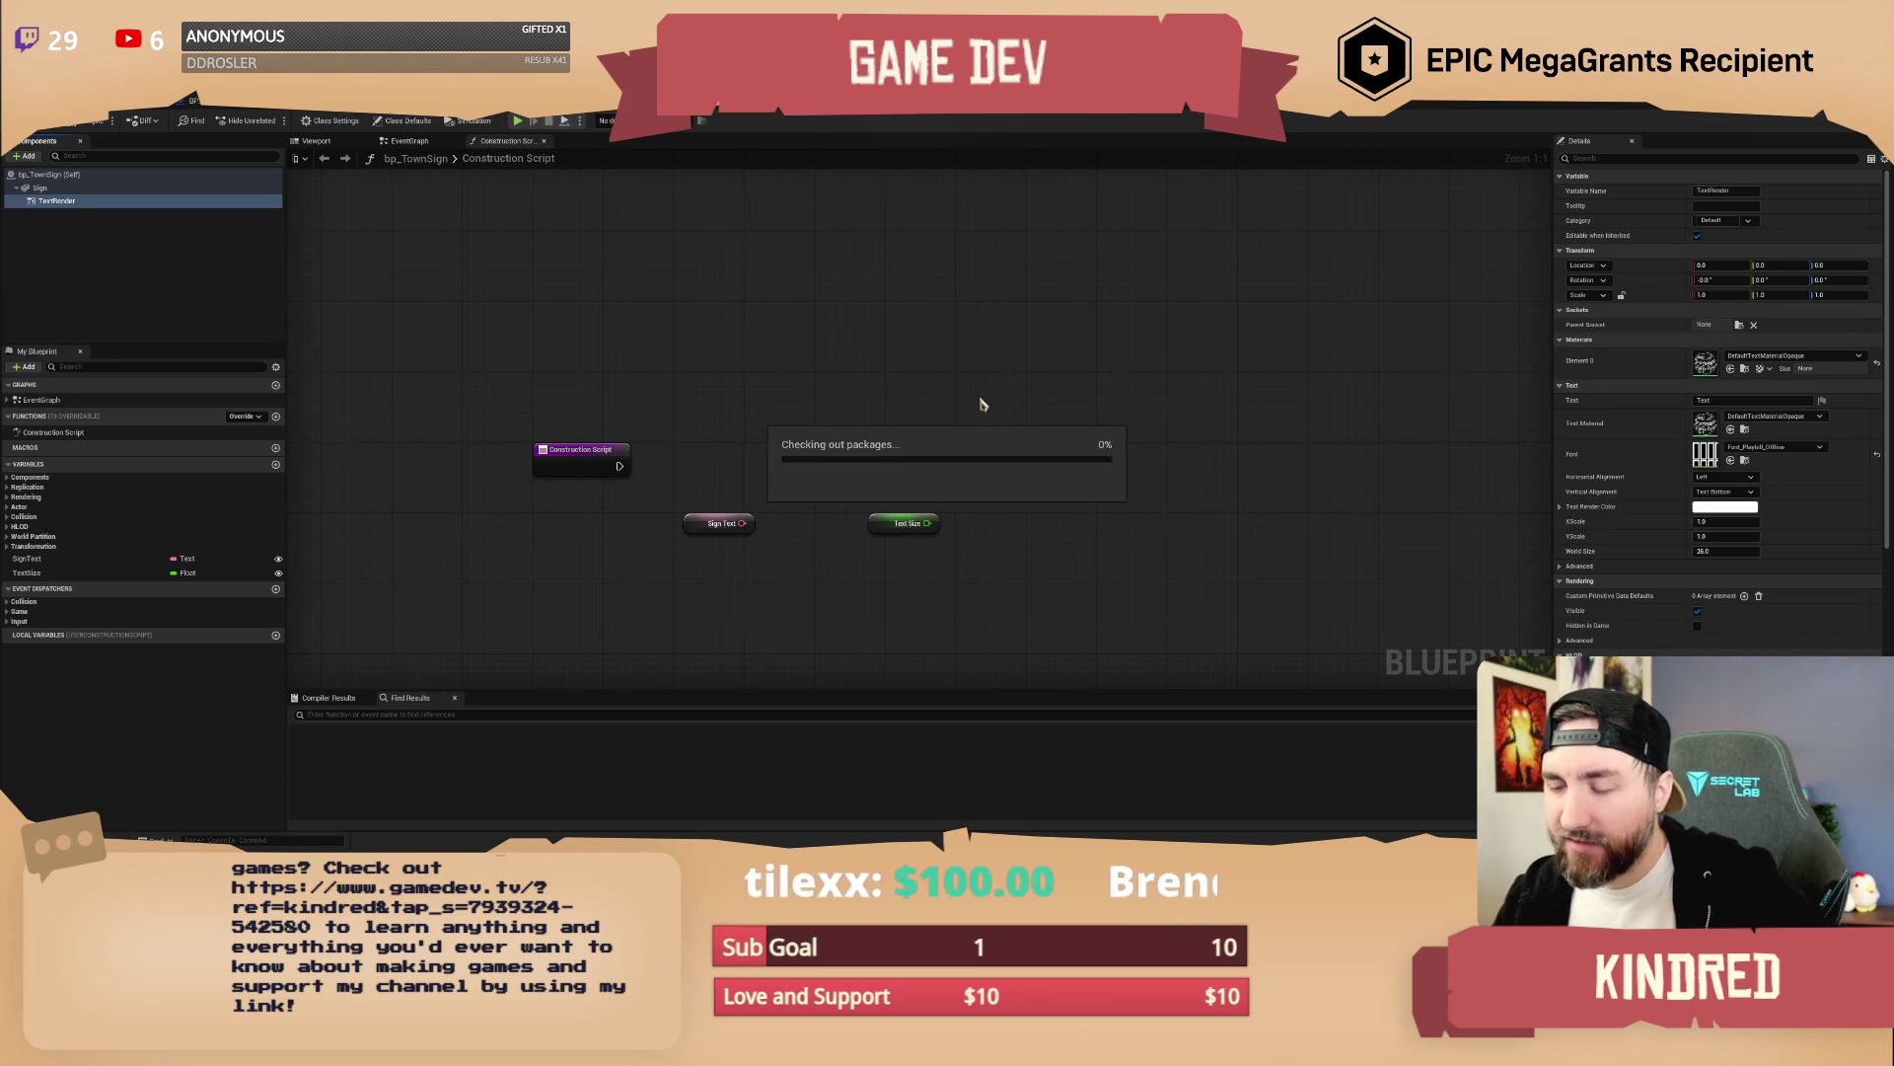